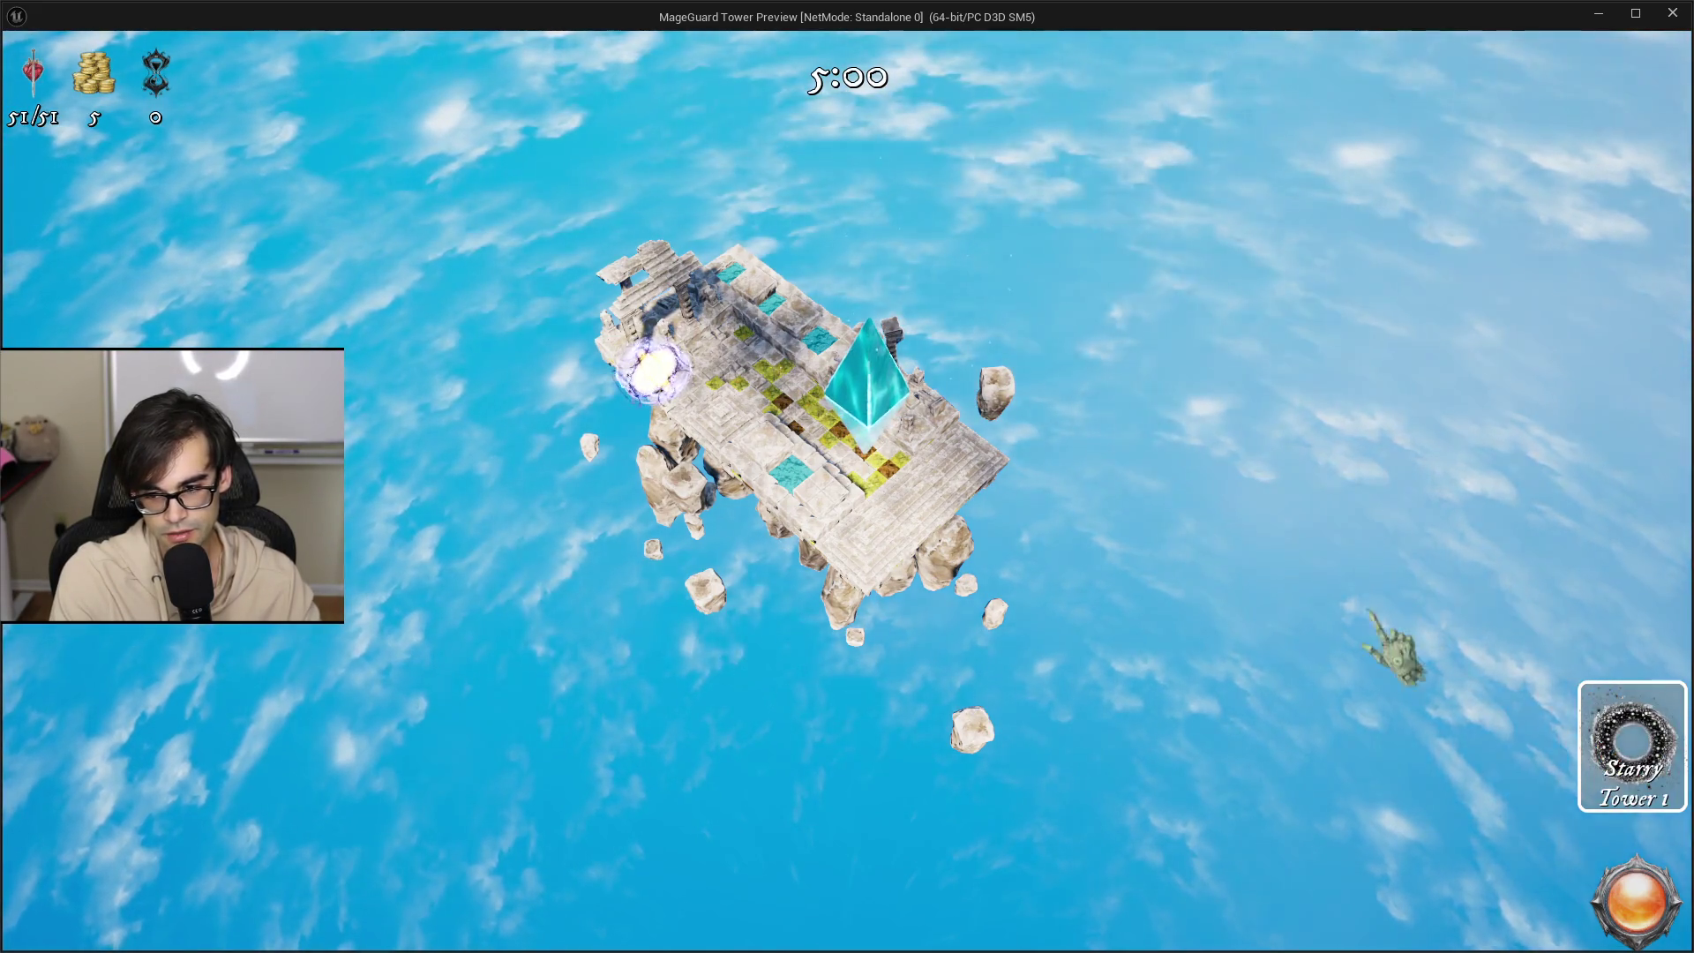
Pick up the Starry Tower card for placement in the running preview, then cancel it.
{"action": "left_click", "coordinate": [1618, 745]}
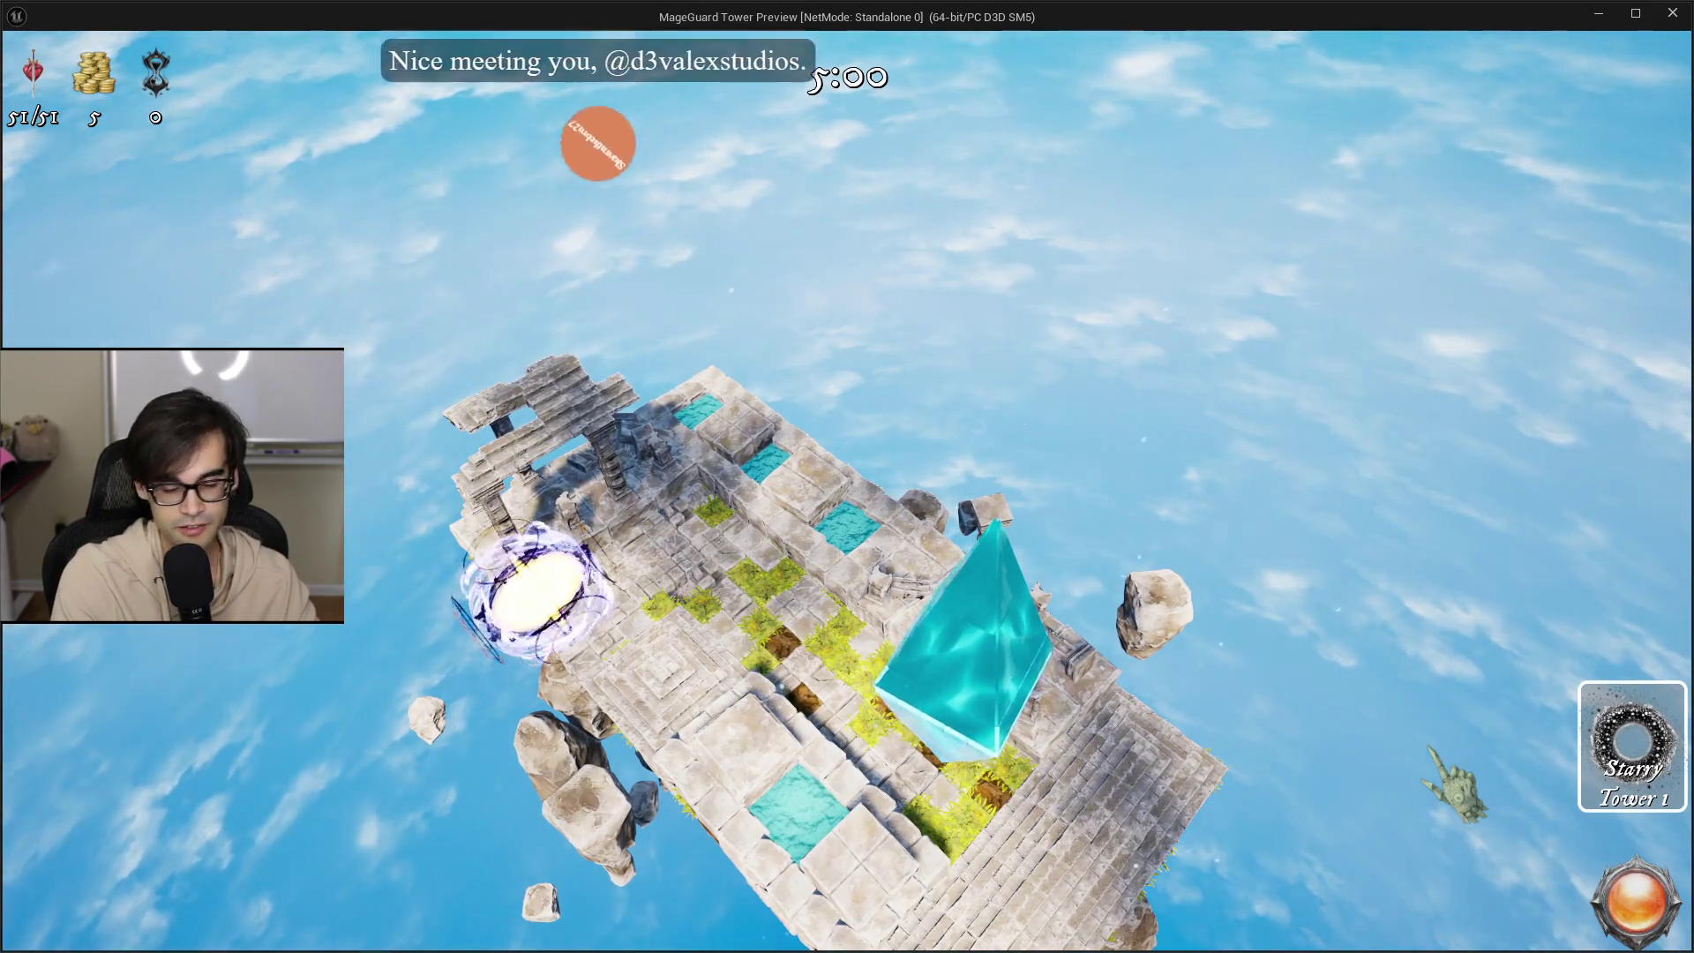
{"action": "left_click", "coordinate": [1621, 761]}
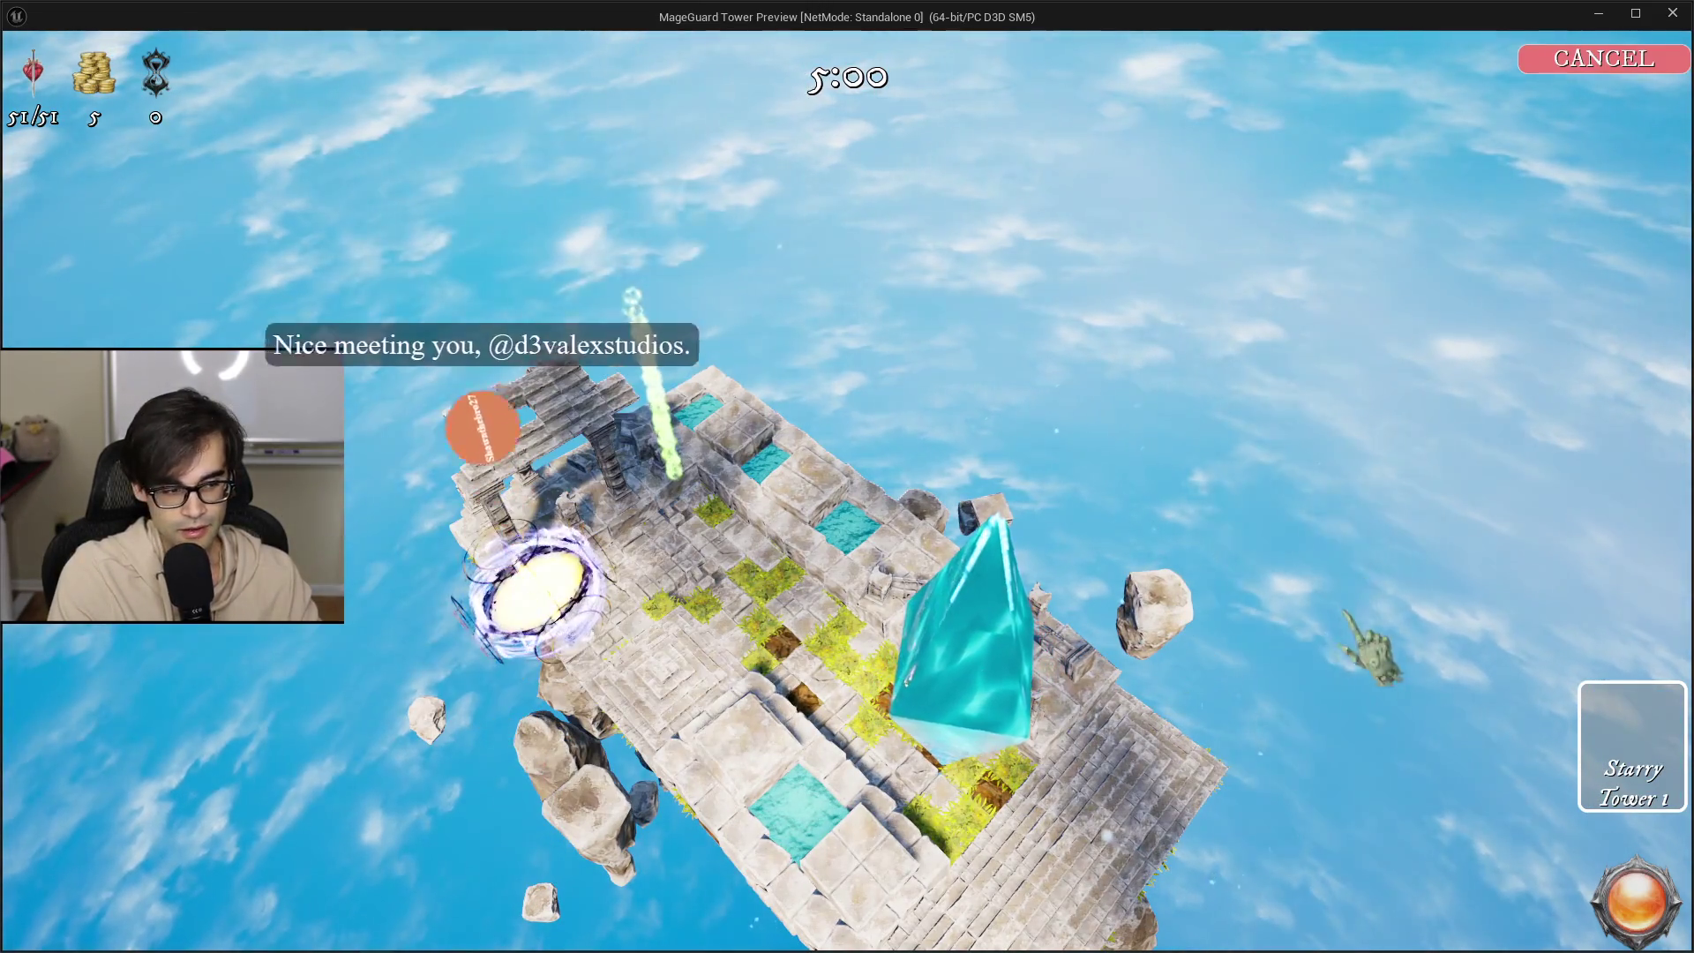
{"action": "left_click", "coordinate": [1588, 745]}
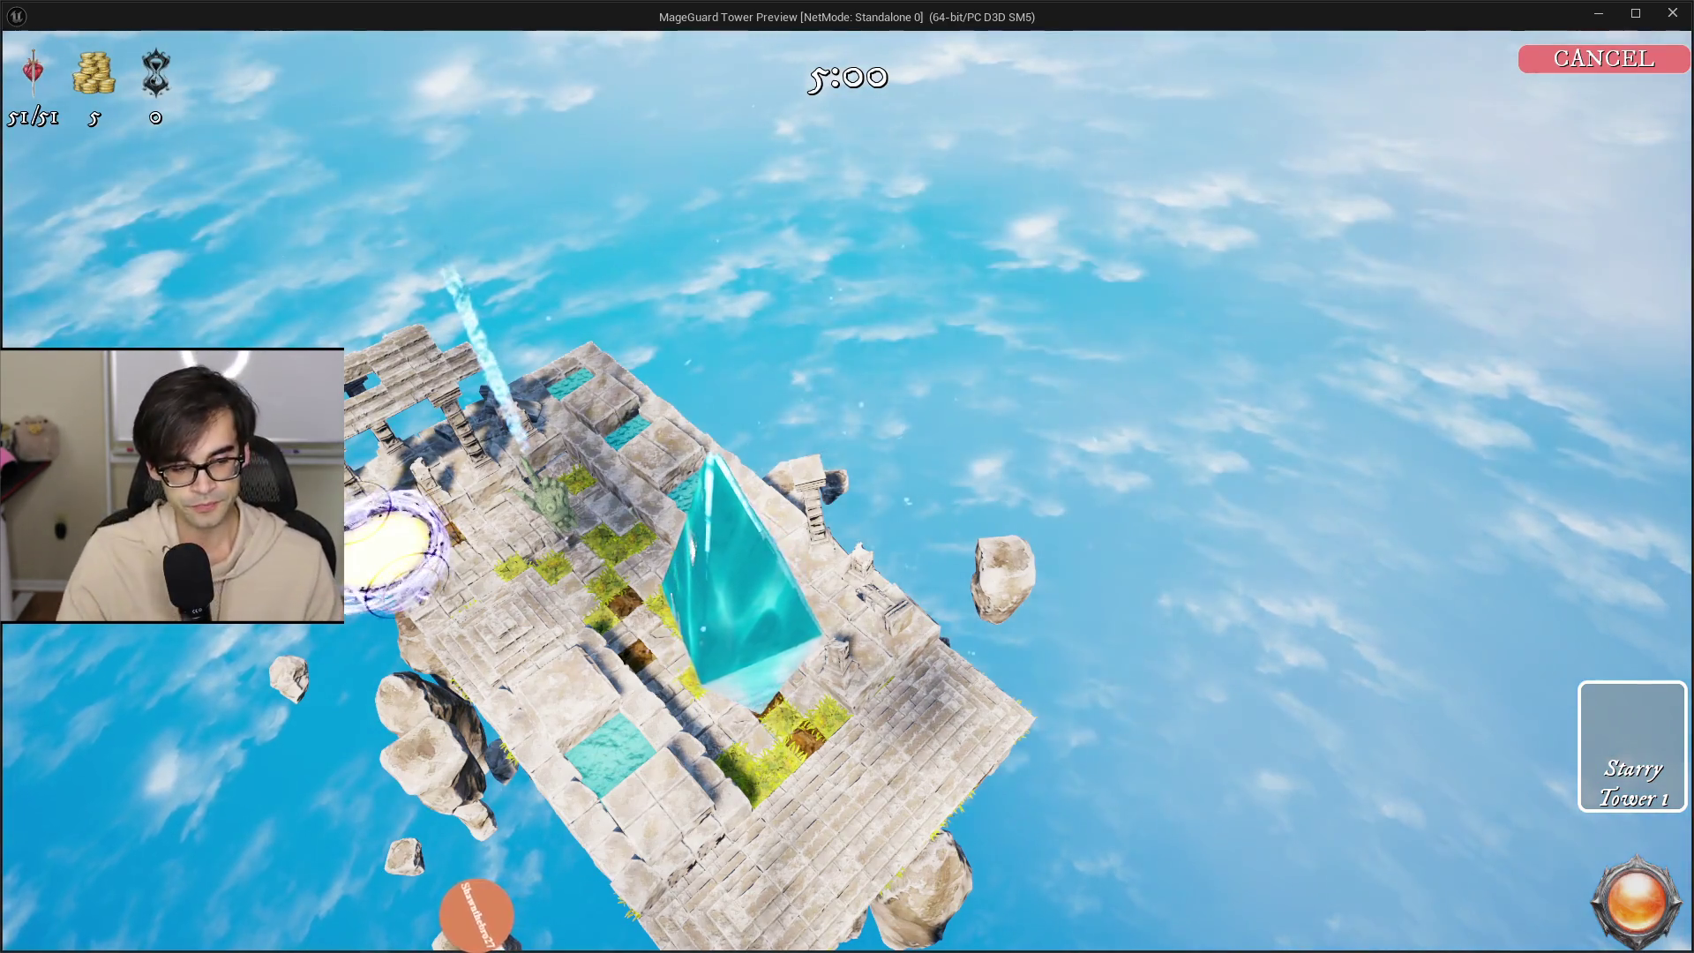
Stop the game preview with Esc, returning to the Defense level editor.
{"action": "key", "text": "Escape"}
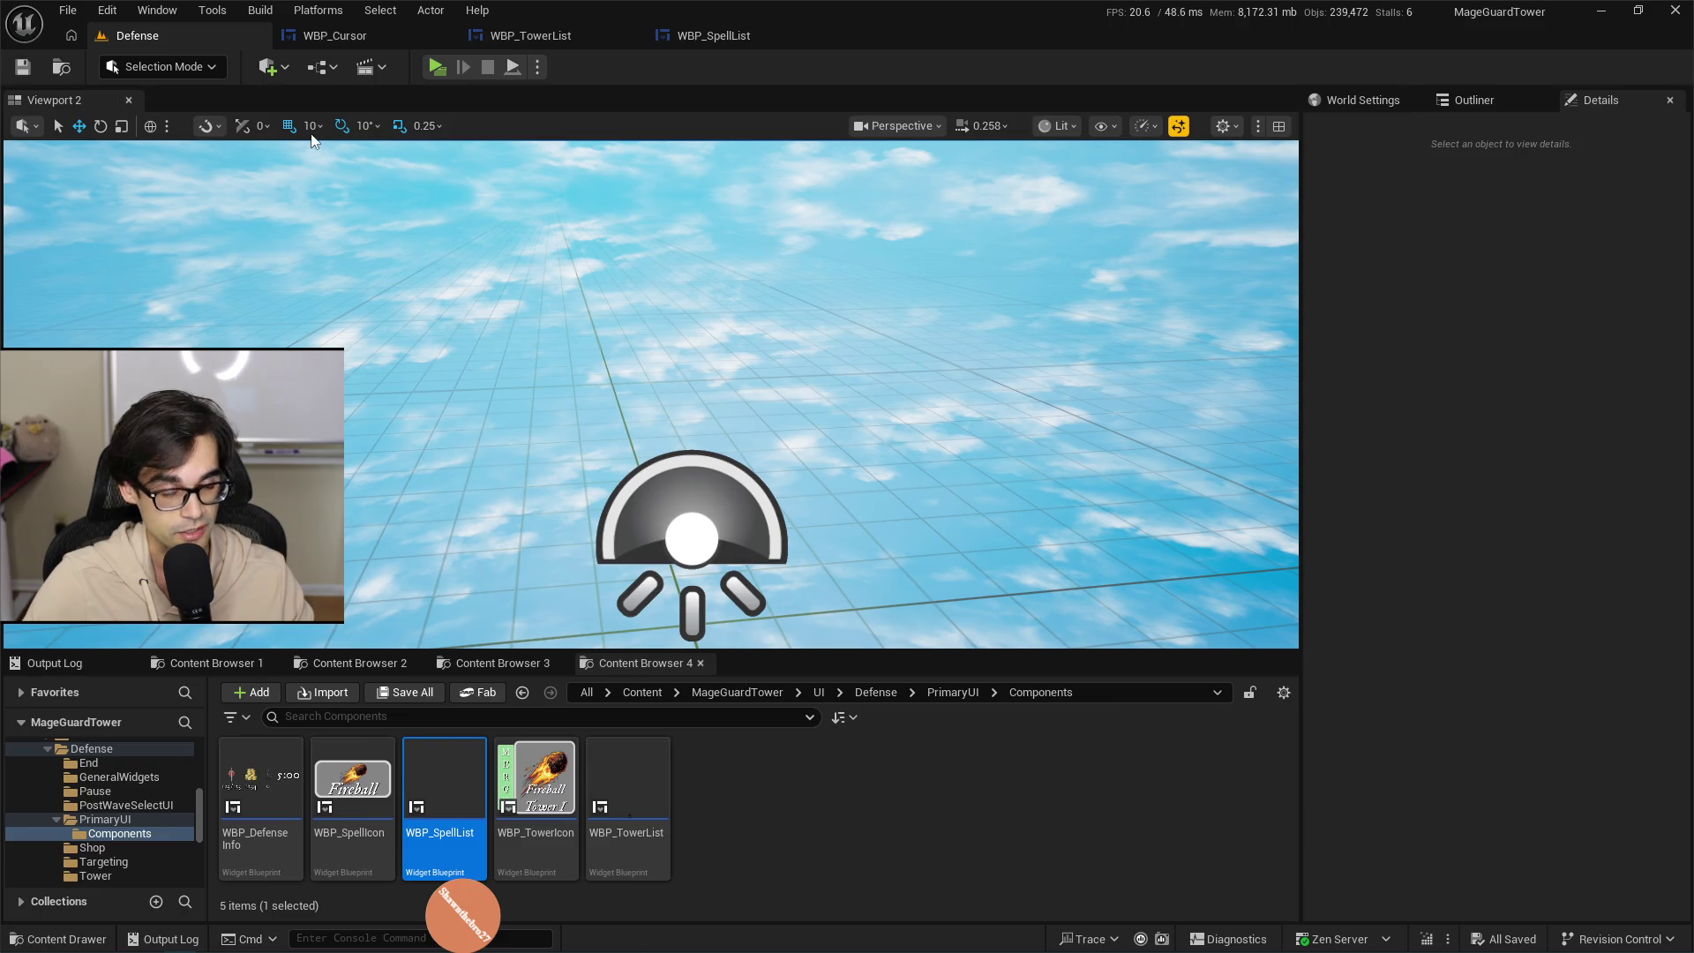
Look through the WBP_SpellList and WBP_TowerList tabs, then open WBP_TowerIcon from the Content Browser.
{"action": "left_click", "coordinate": [697, 41]}
{"action": "left_click", "coordinate": [518, 37]}
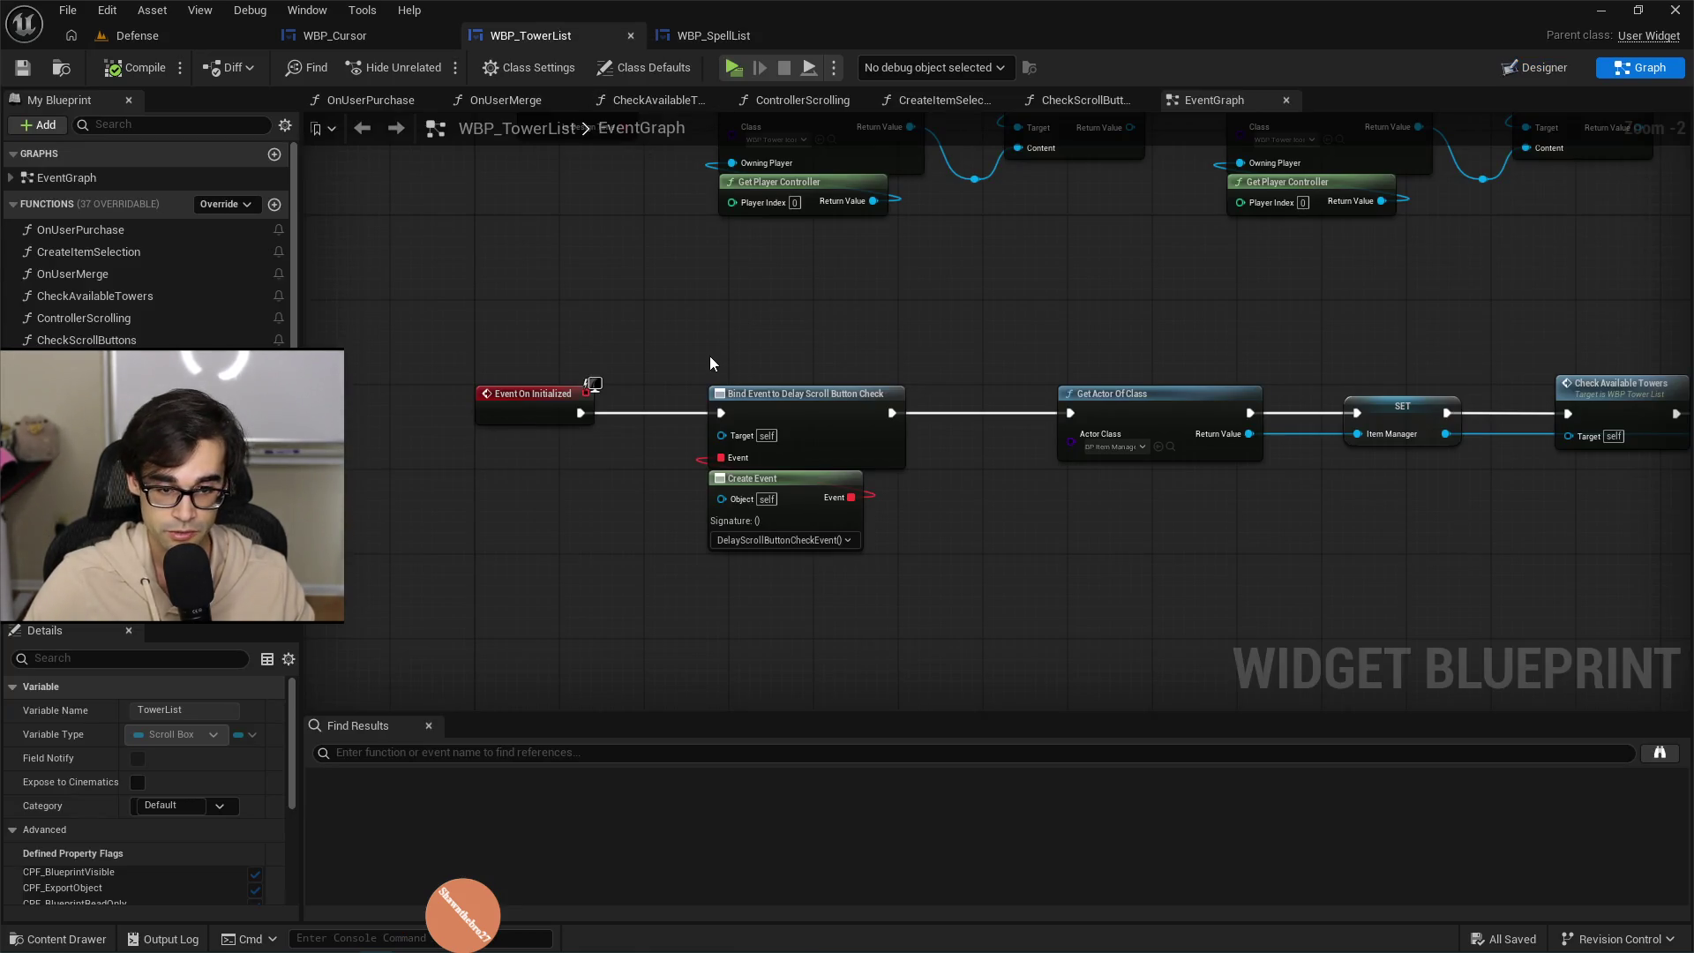
{"action": "left_click", "coordinate": [183, 42]}
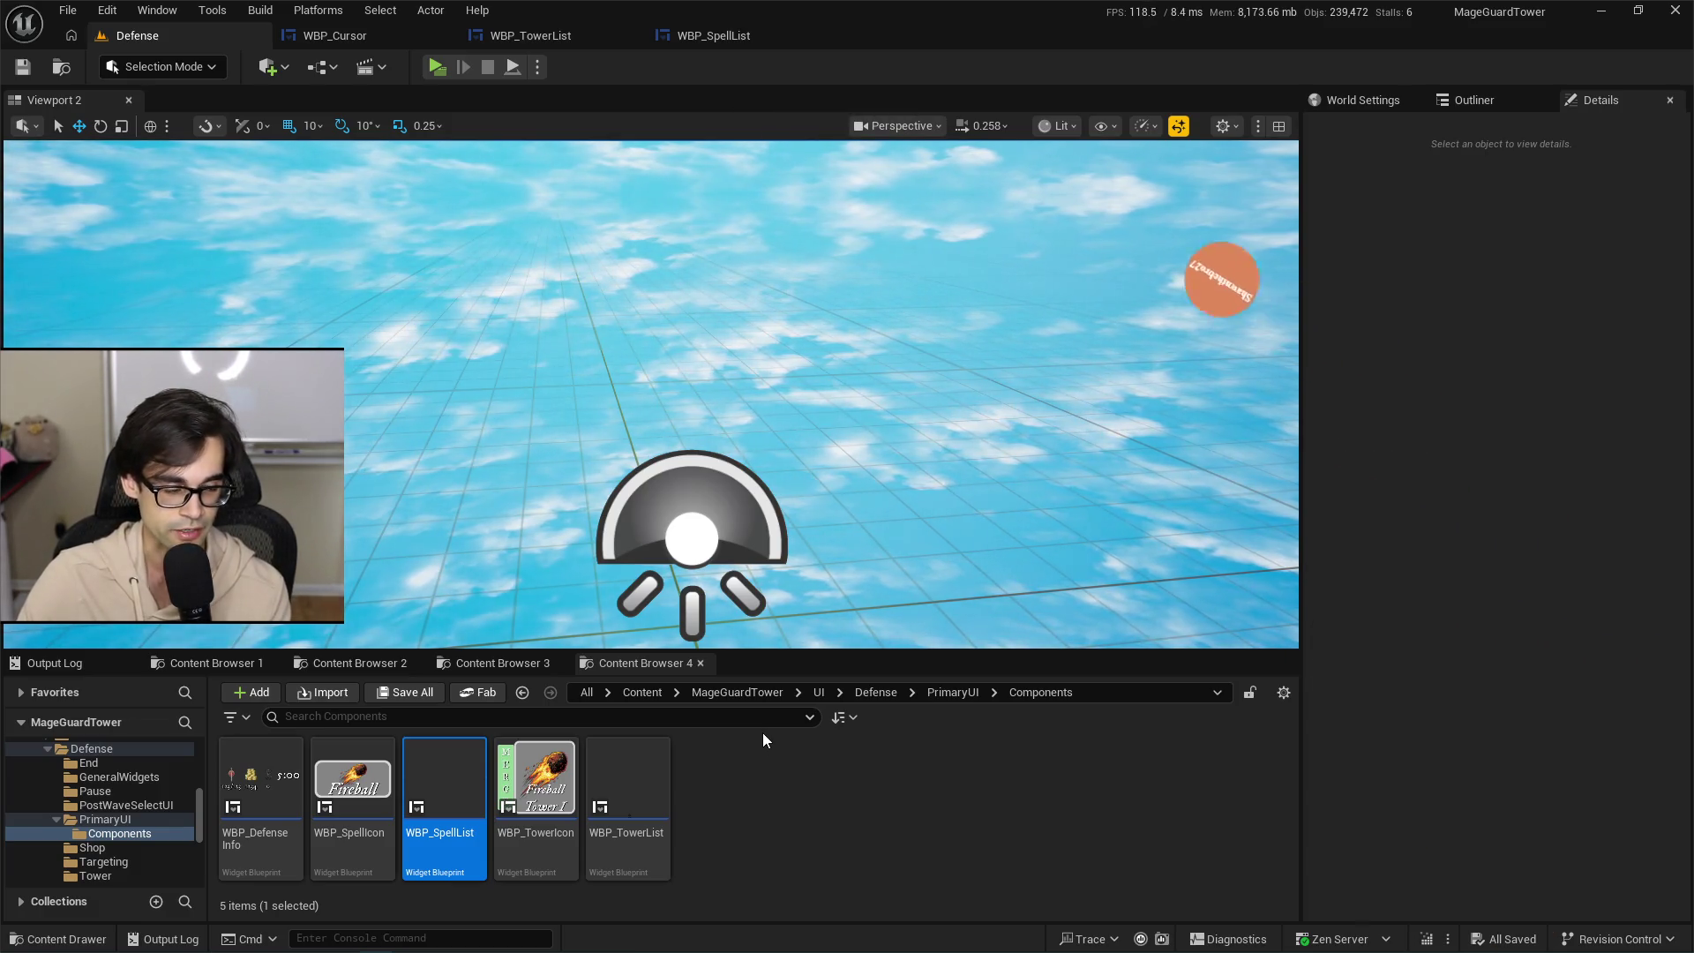
{"action": "left_click", "coordinate": [554, 788]}
{"action": "double_click", "coordinate": [557, 793]}
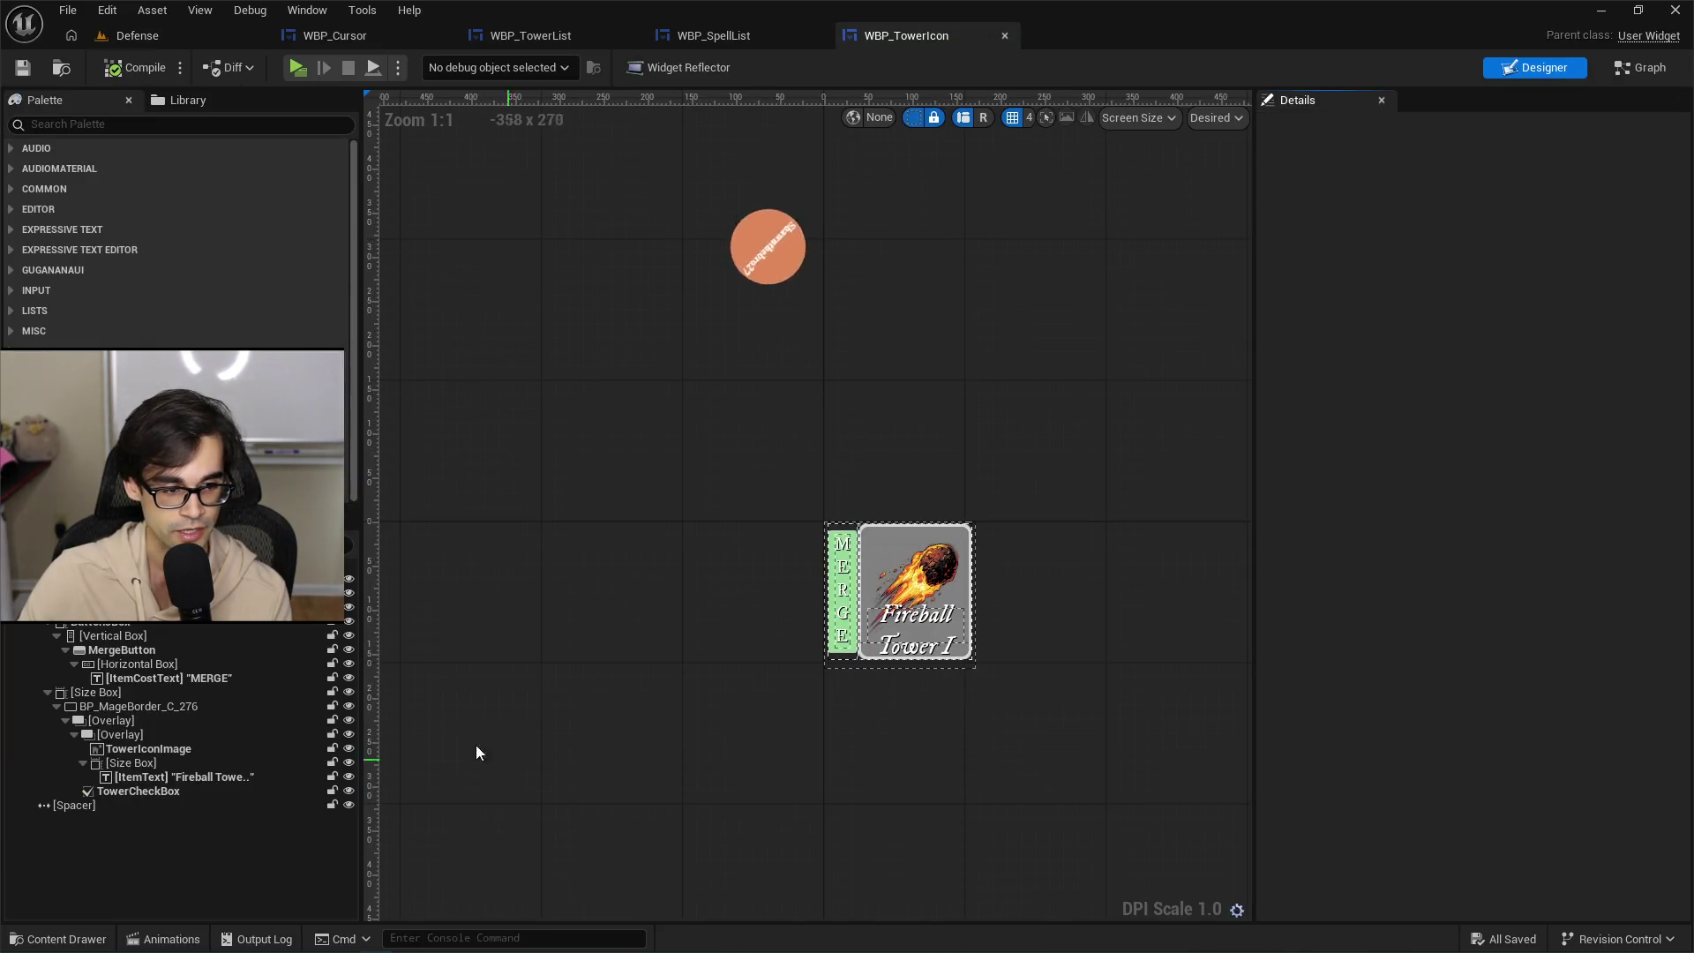
Wrap the tower card's Size Box in a new Overlay.
{"action": "left_click", "coordinate": [899, 591]}
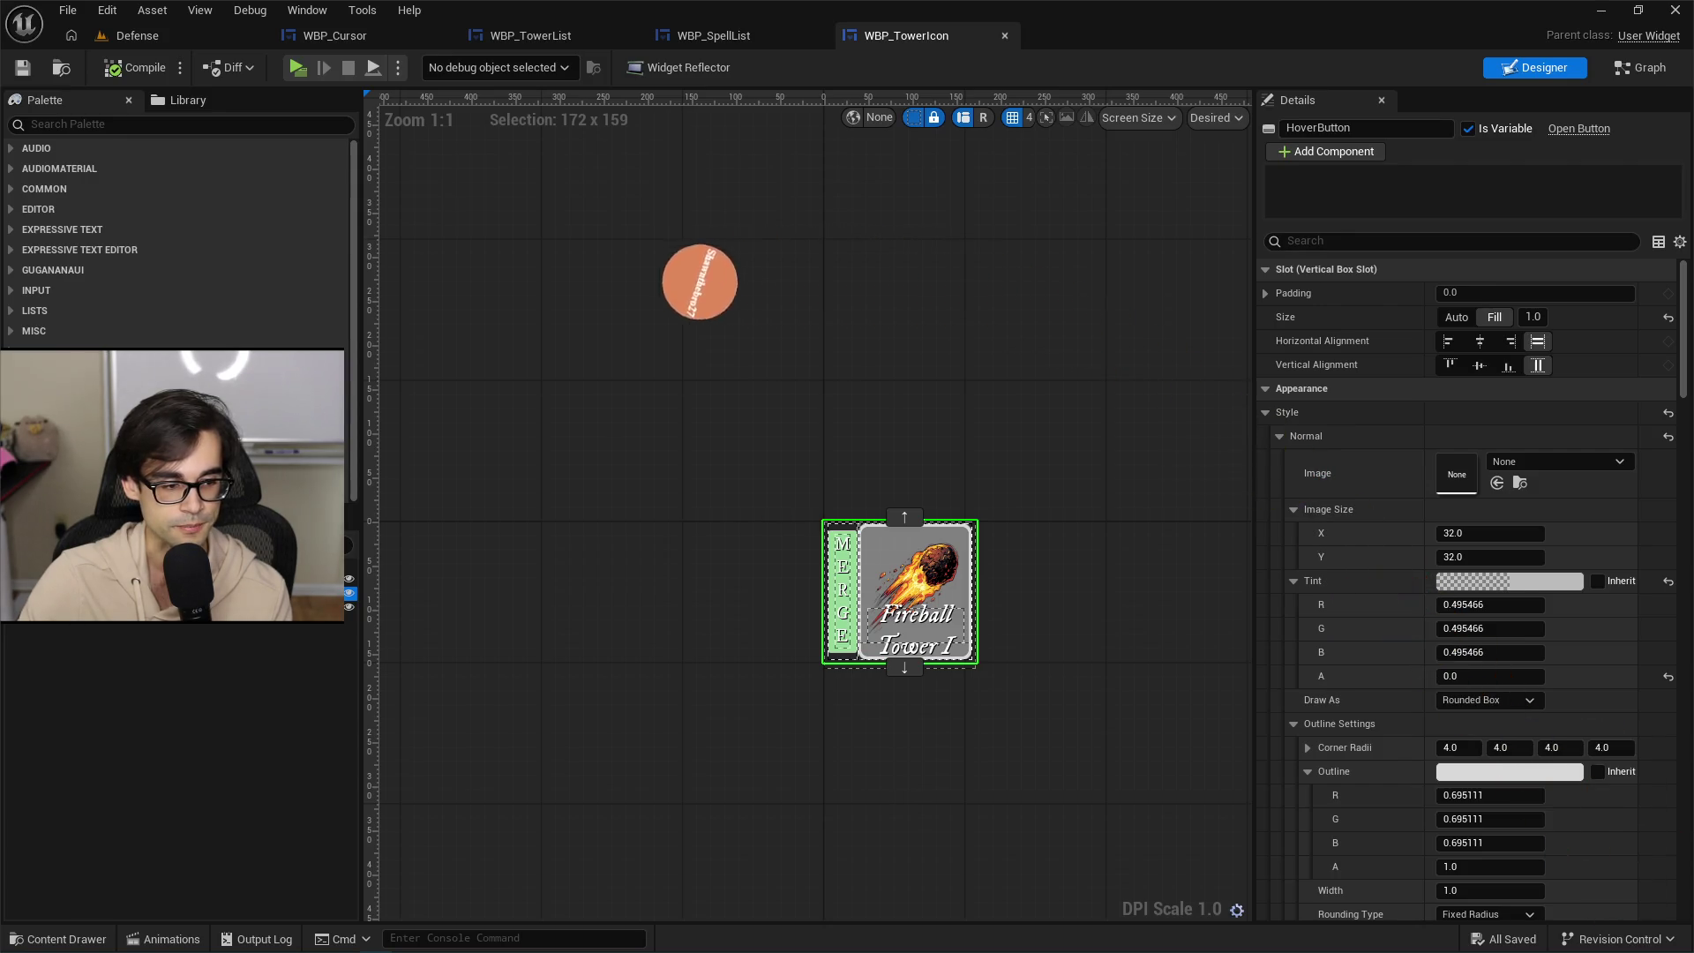
{"action": "left_click", "coordinate": [97, 623]}
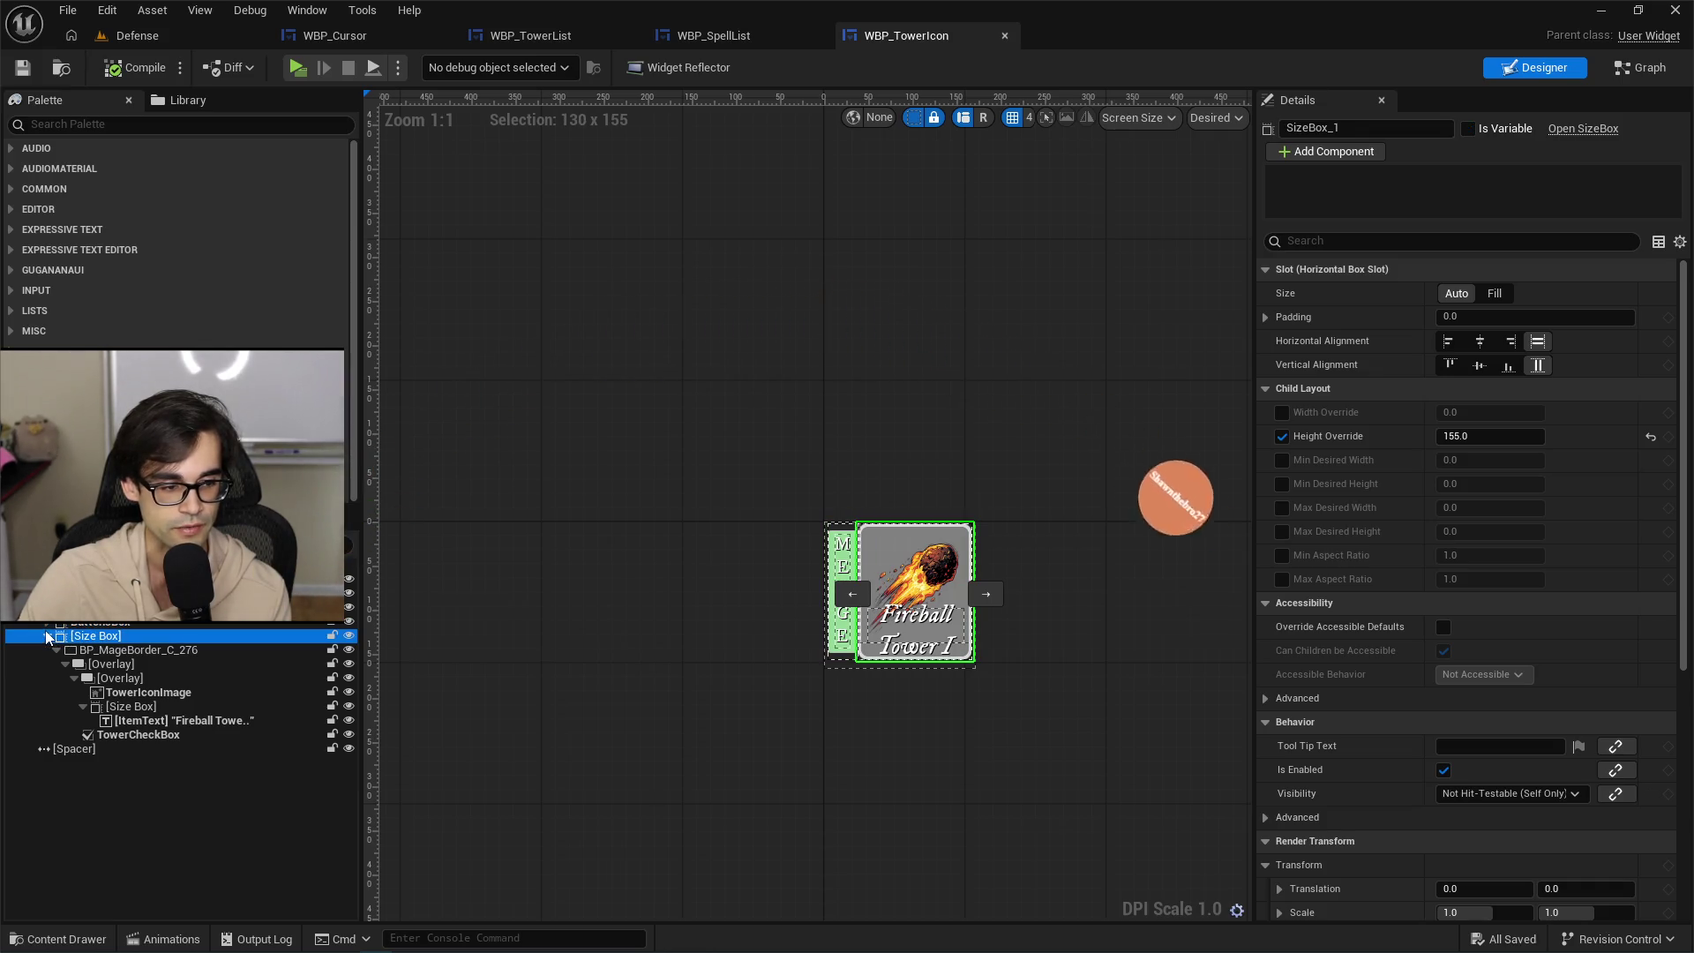
{"action": "right_click", "coordinate": [79, 644]}
{"action": "mouse_move", "coordinate": [132, 826]}
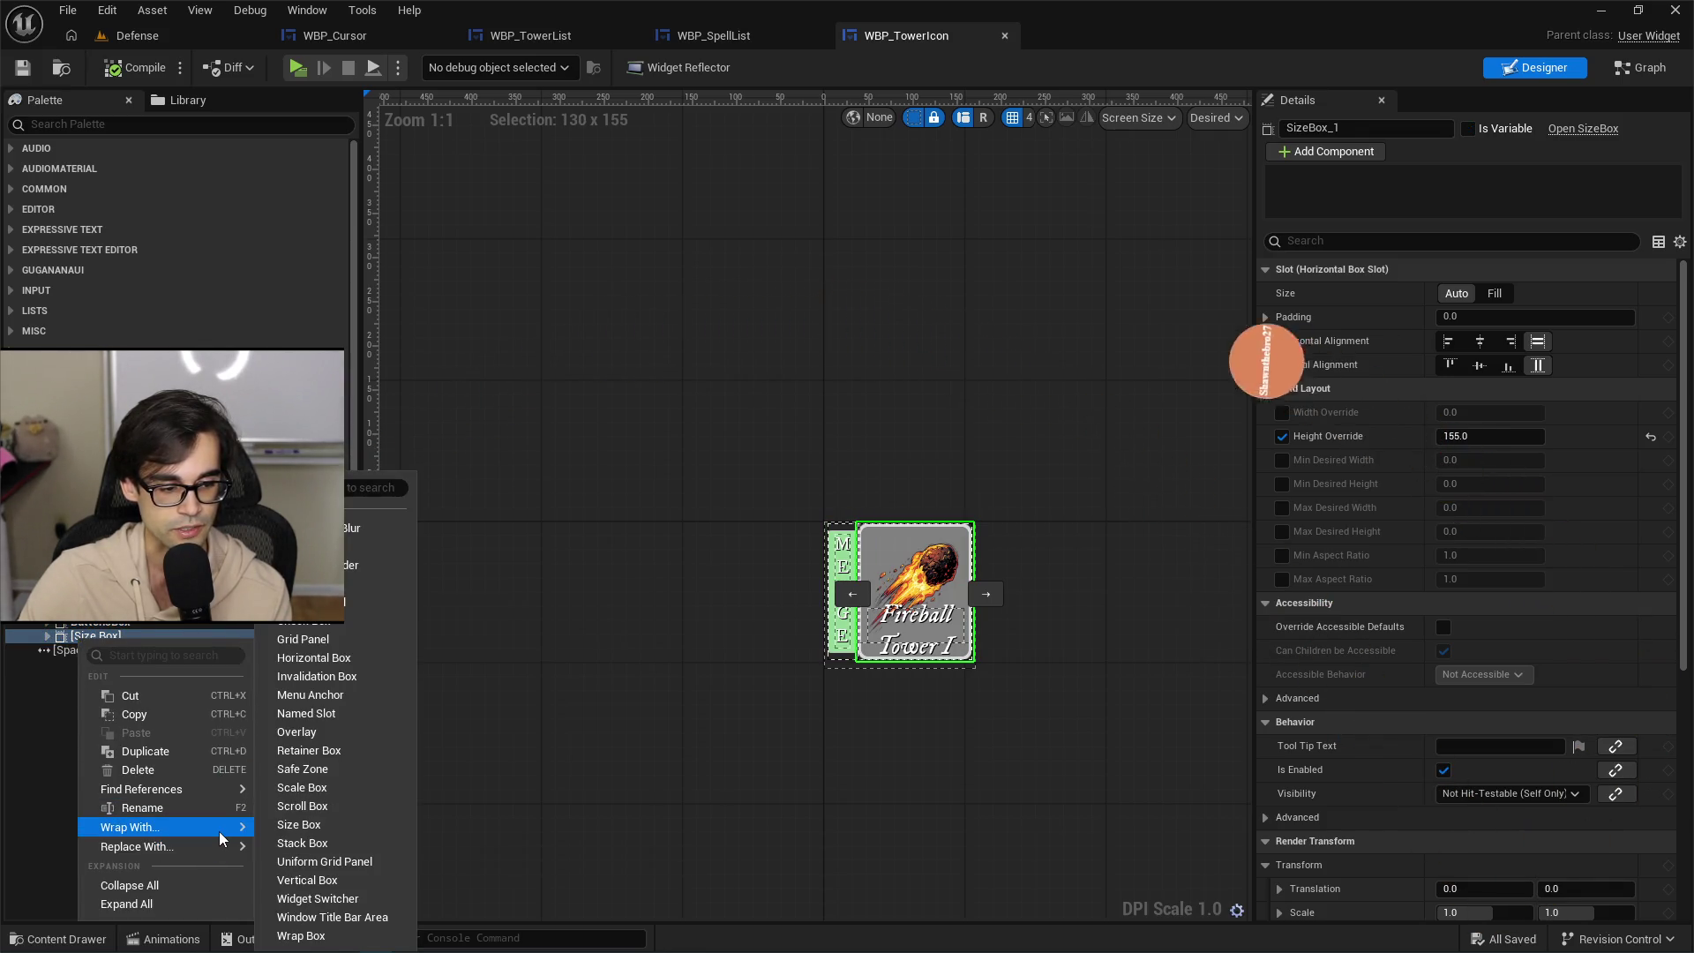
{"action": "left_click", "coordinate": [297, 732]}
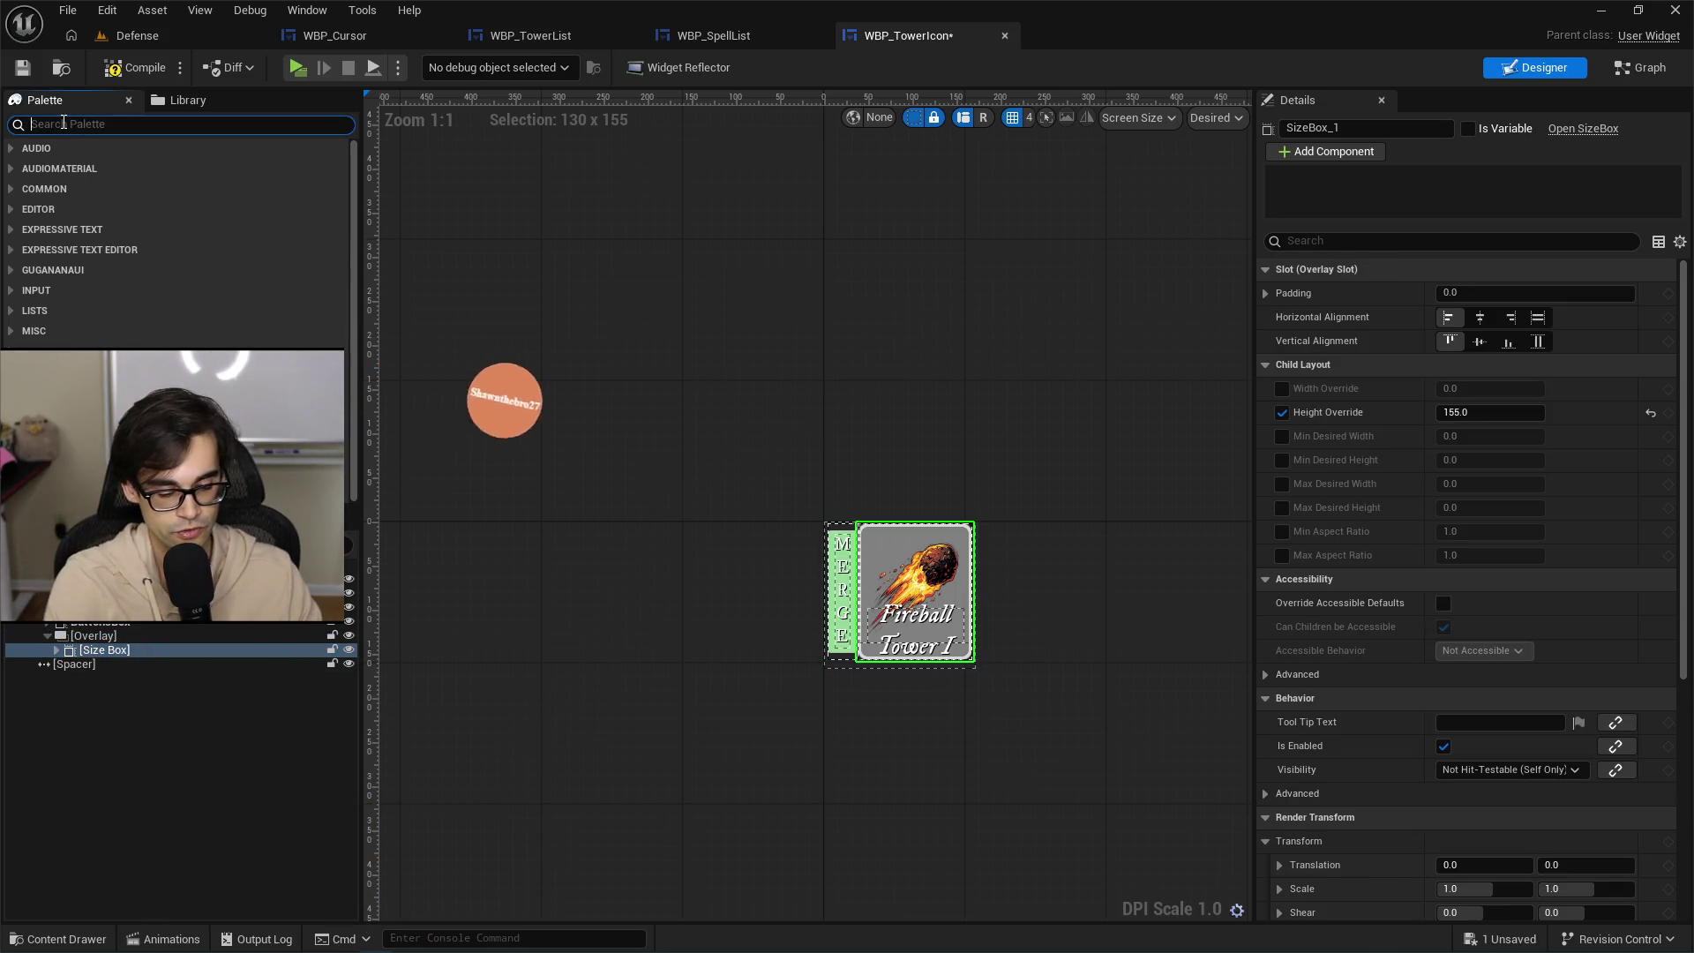
Add an Image inside the Overlay with horizontal and vertical alignment set to Fill.
{"action": "left_click_drag", "start_coordinate": [67, 169], "coordinate": [123, 668]}
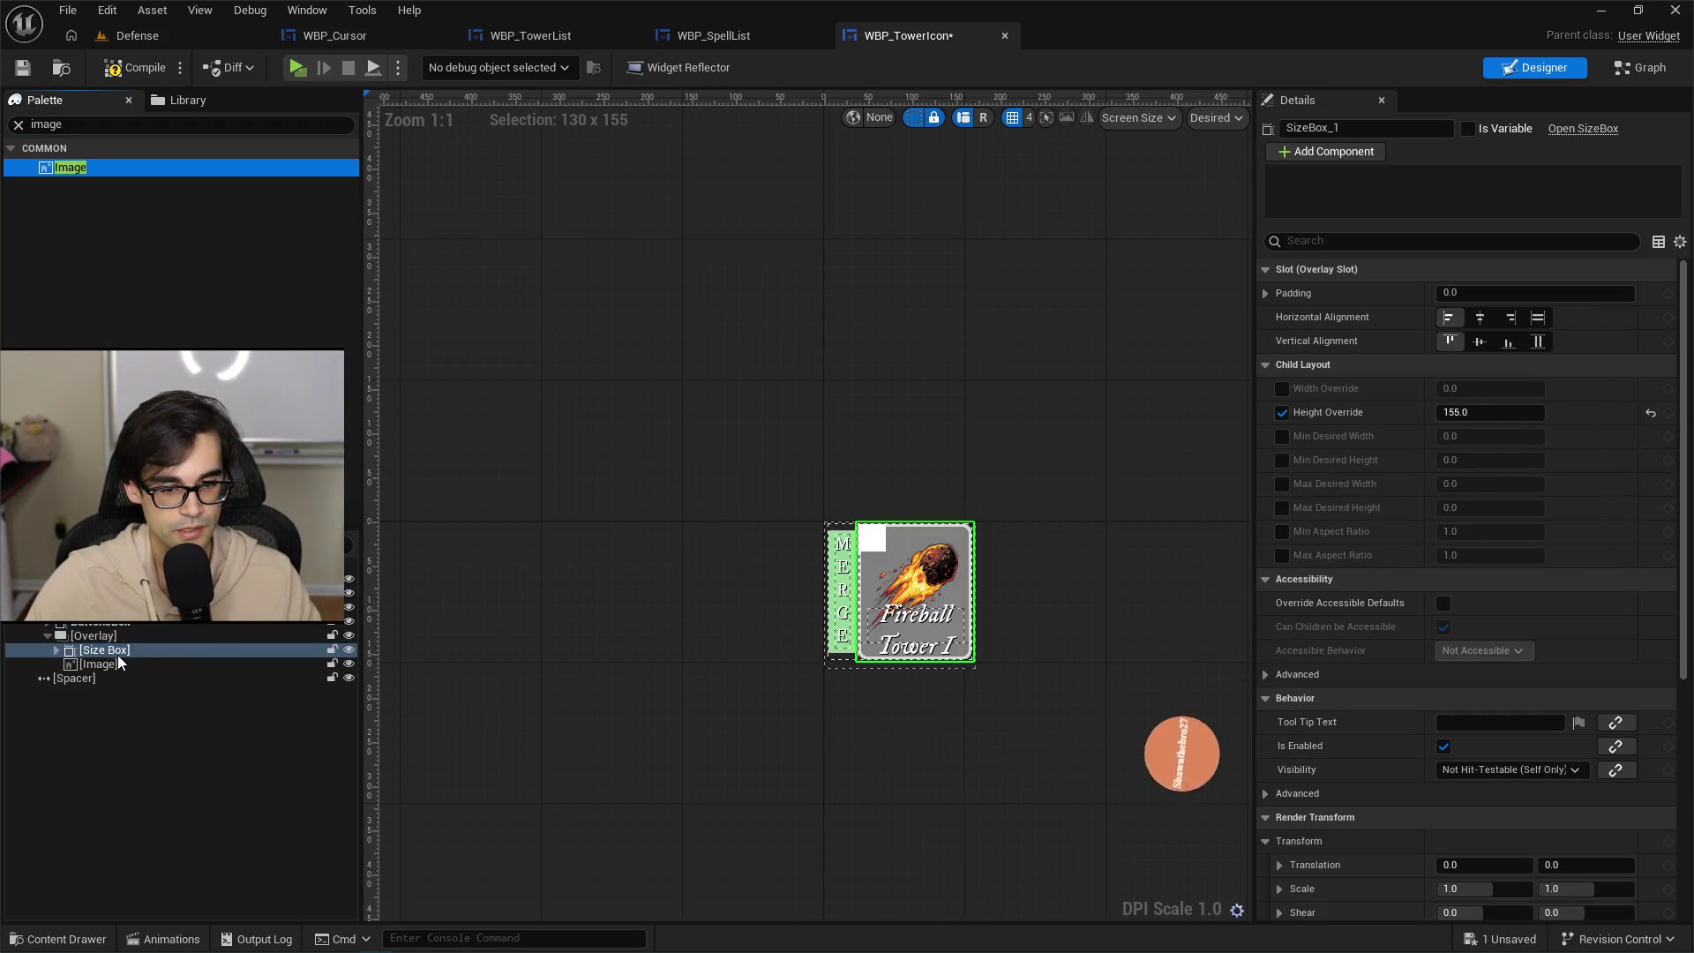
{"action": "left_click", "coordinate": [1536, 316]}
{"action": "left_click", "coordinate": [1539, 342]}
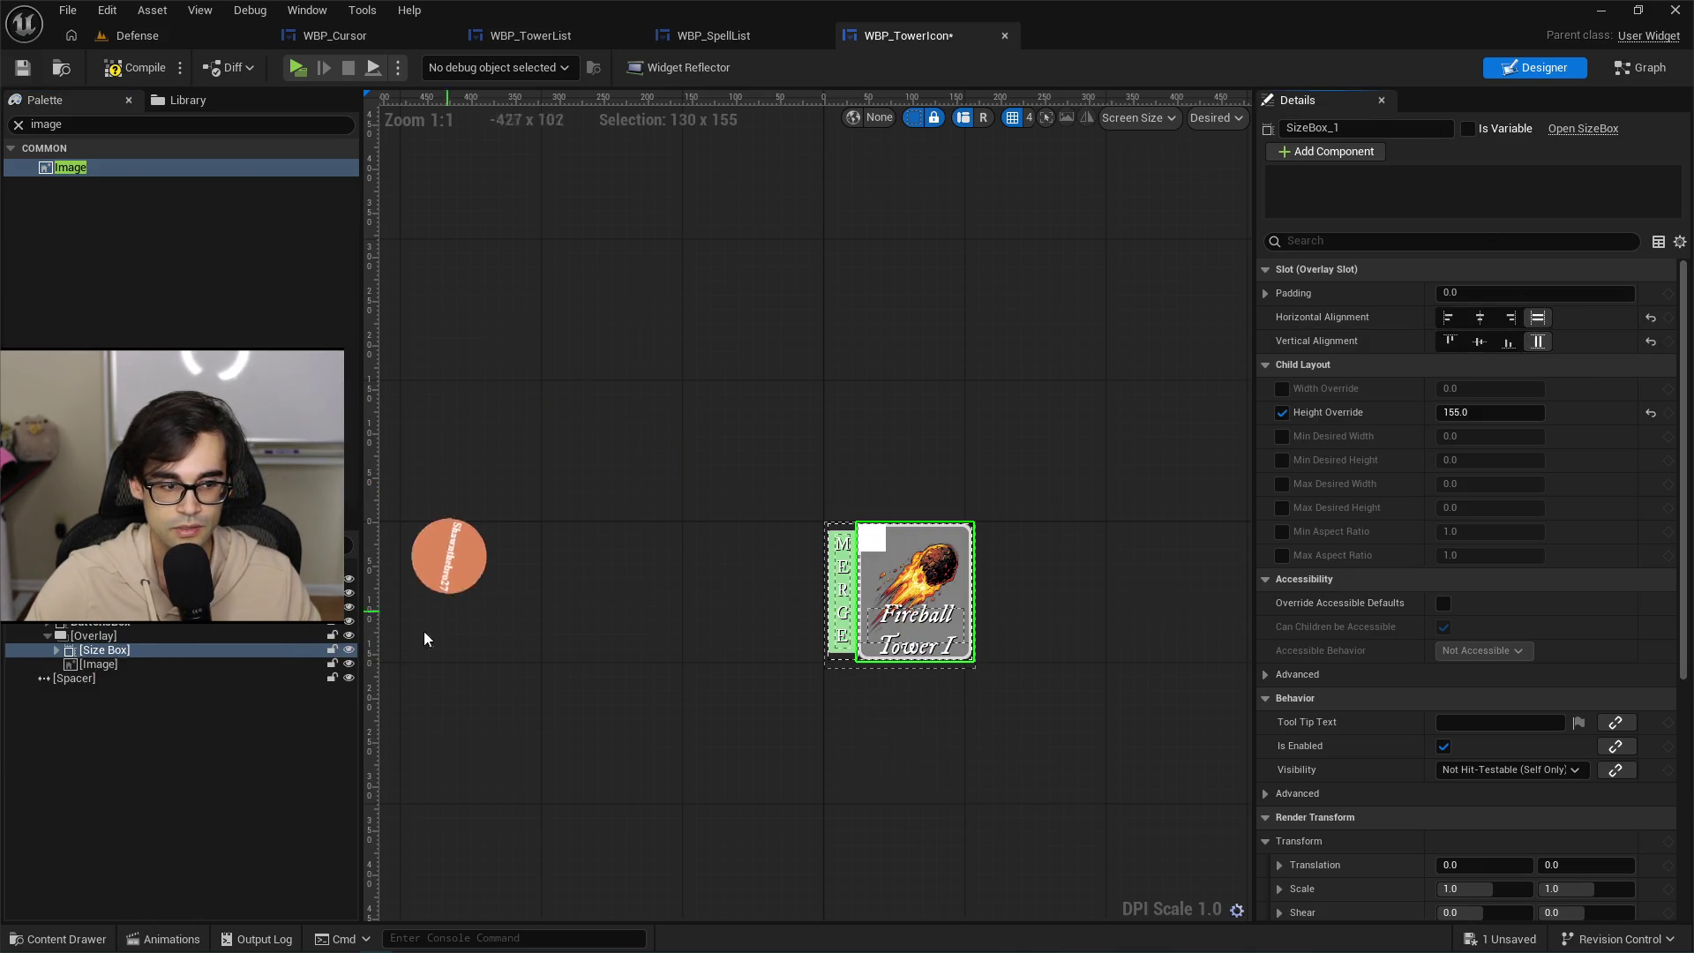
{"action": "key", "text": "ctrl+z"}
{"action": "key", "text": "ctrl+z"}
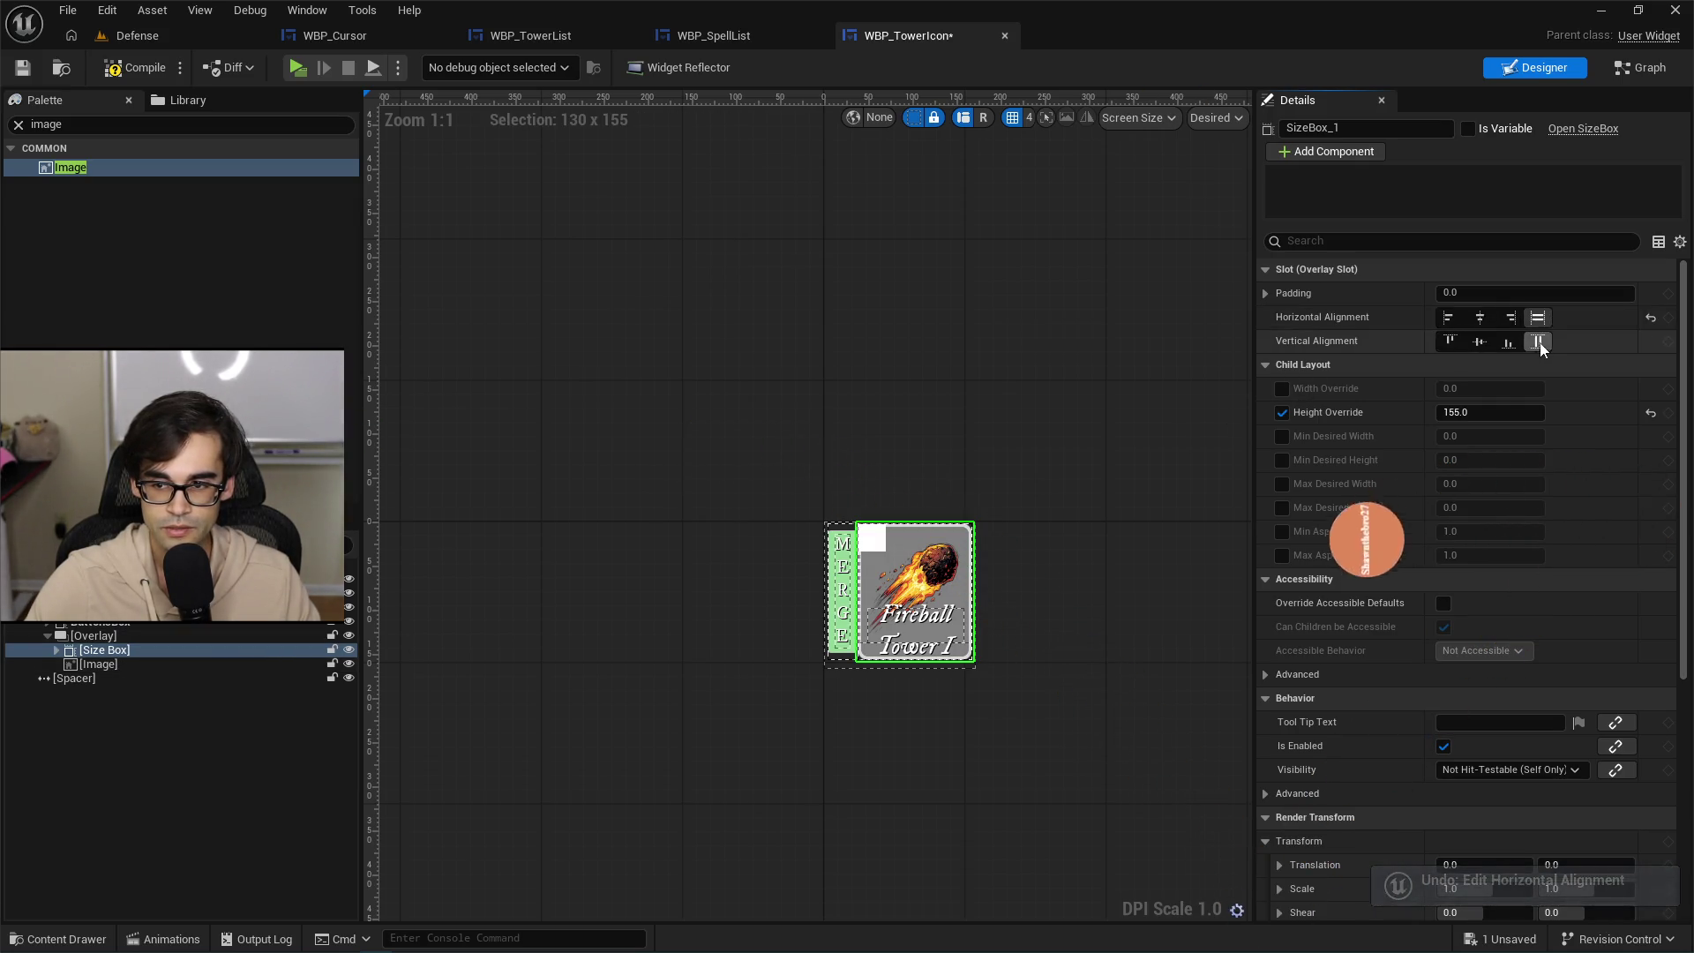
{"action": "left_click", "coordinate": [98, 664]}
{"action": "left_click", "coordinate": [1536, 316]}
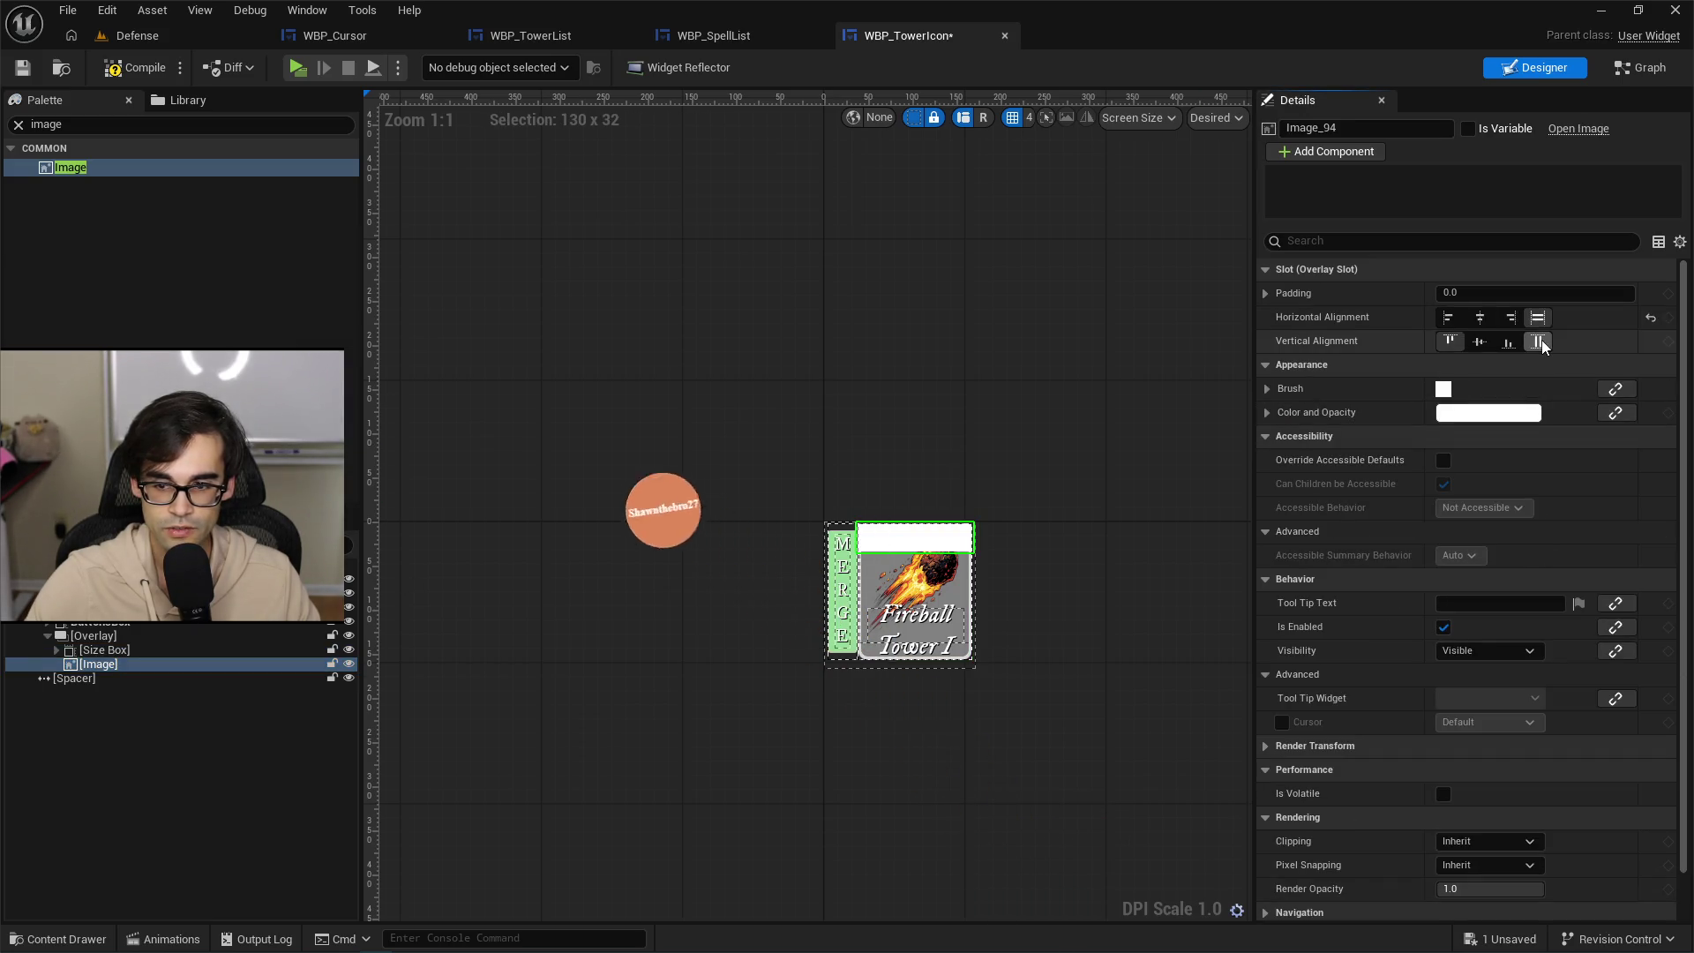
{"action": "left_click", "coordinate": [1536, 340]}
{"action": "left_click", "coordinate": [1455, 413]}
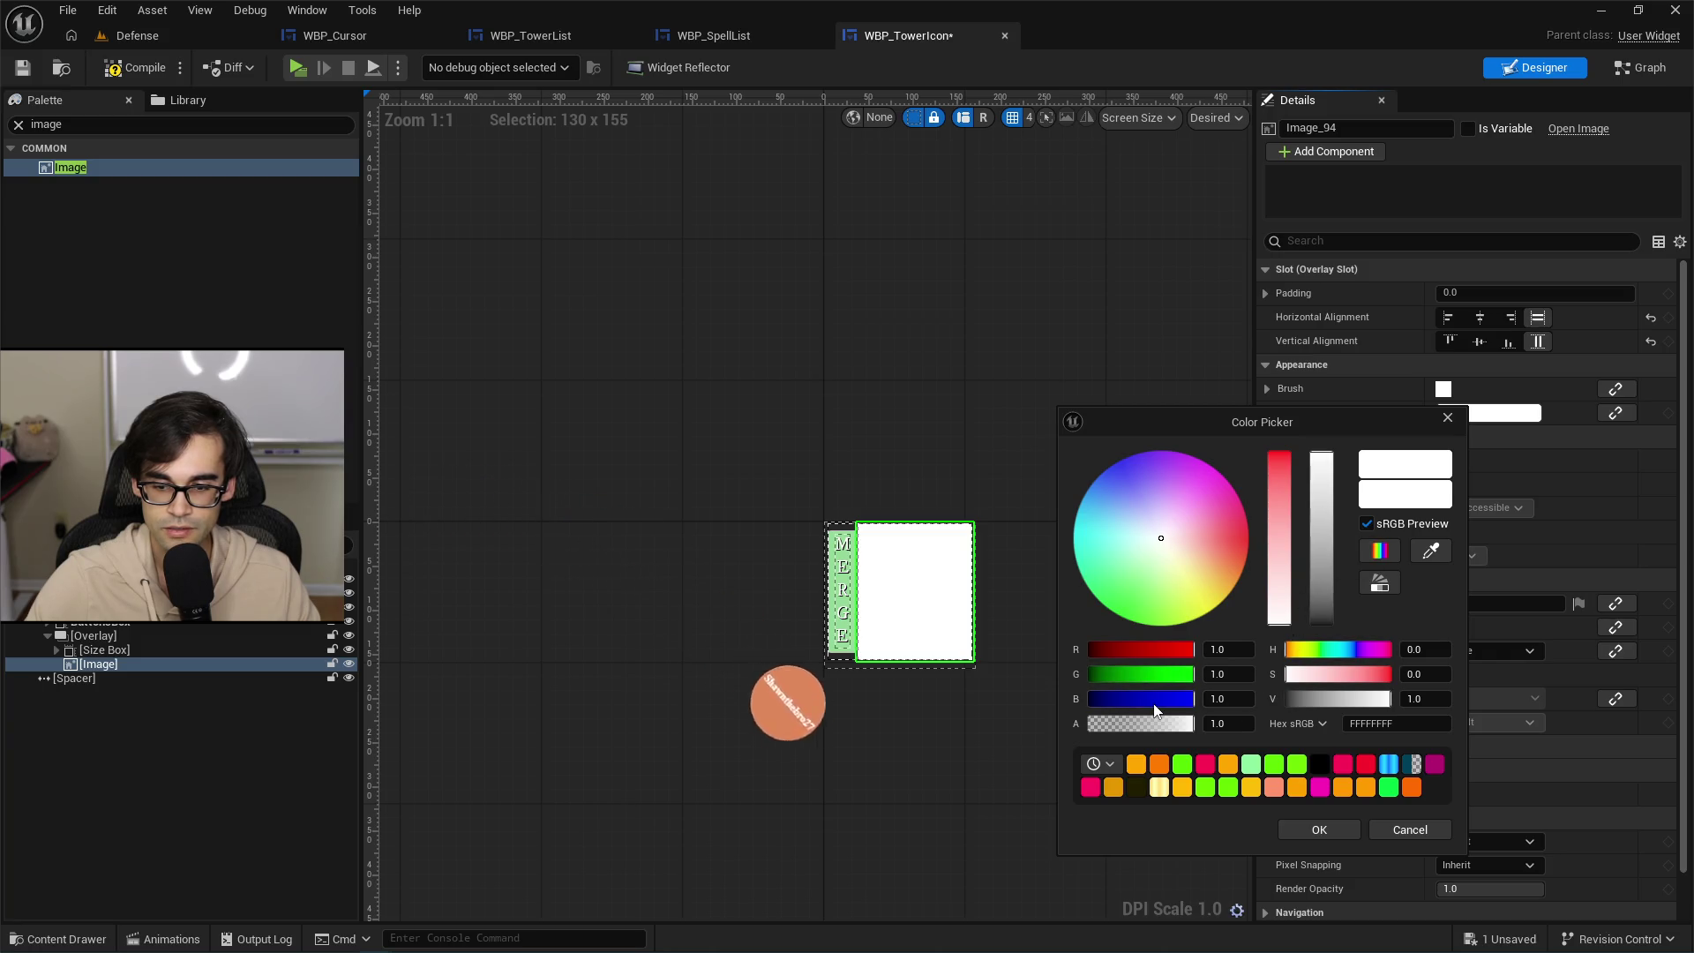
Tint the overlay Image purple and set its opacity to 0.56.
{"action": "left_click", "coordinate": [1114, 512]}
{"action": "left_click_drag", "start_coordinate": [1140, 677], "coordinate": [1090, 676]}
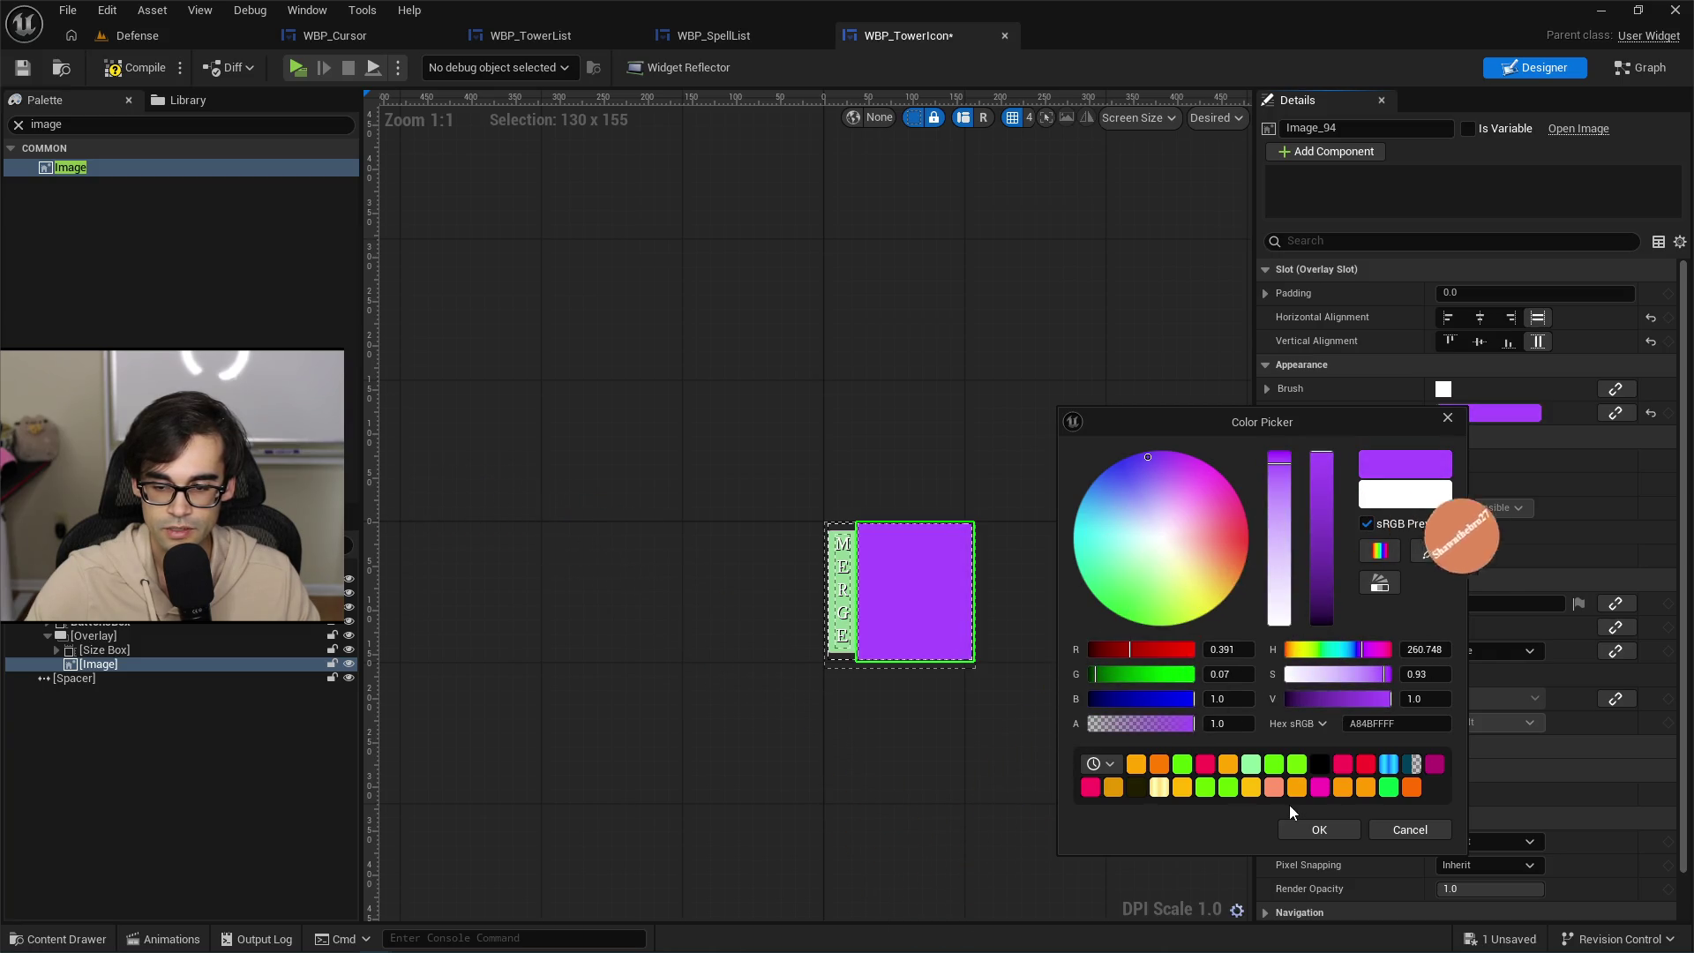
{"action": "left_click", "coordinate": [1317, 827]}
{"action": "left_click", "coordinate": [1267, 389]}
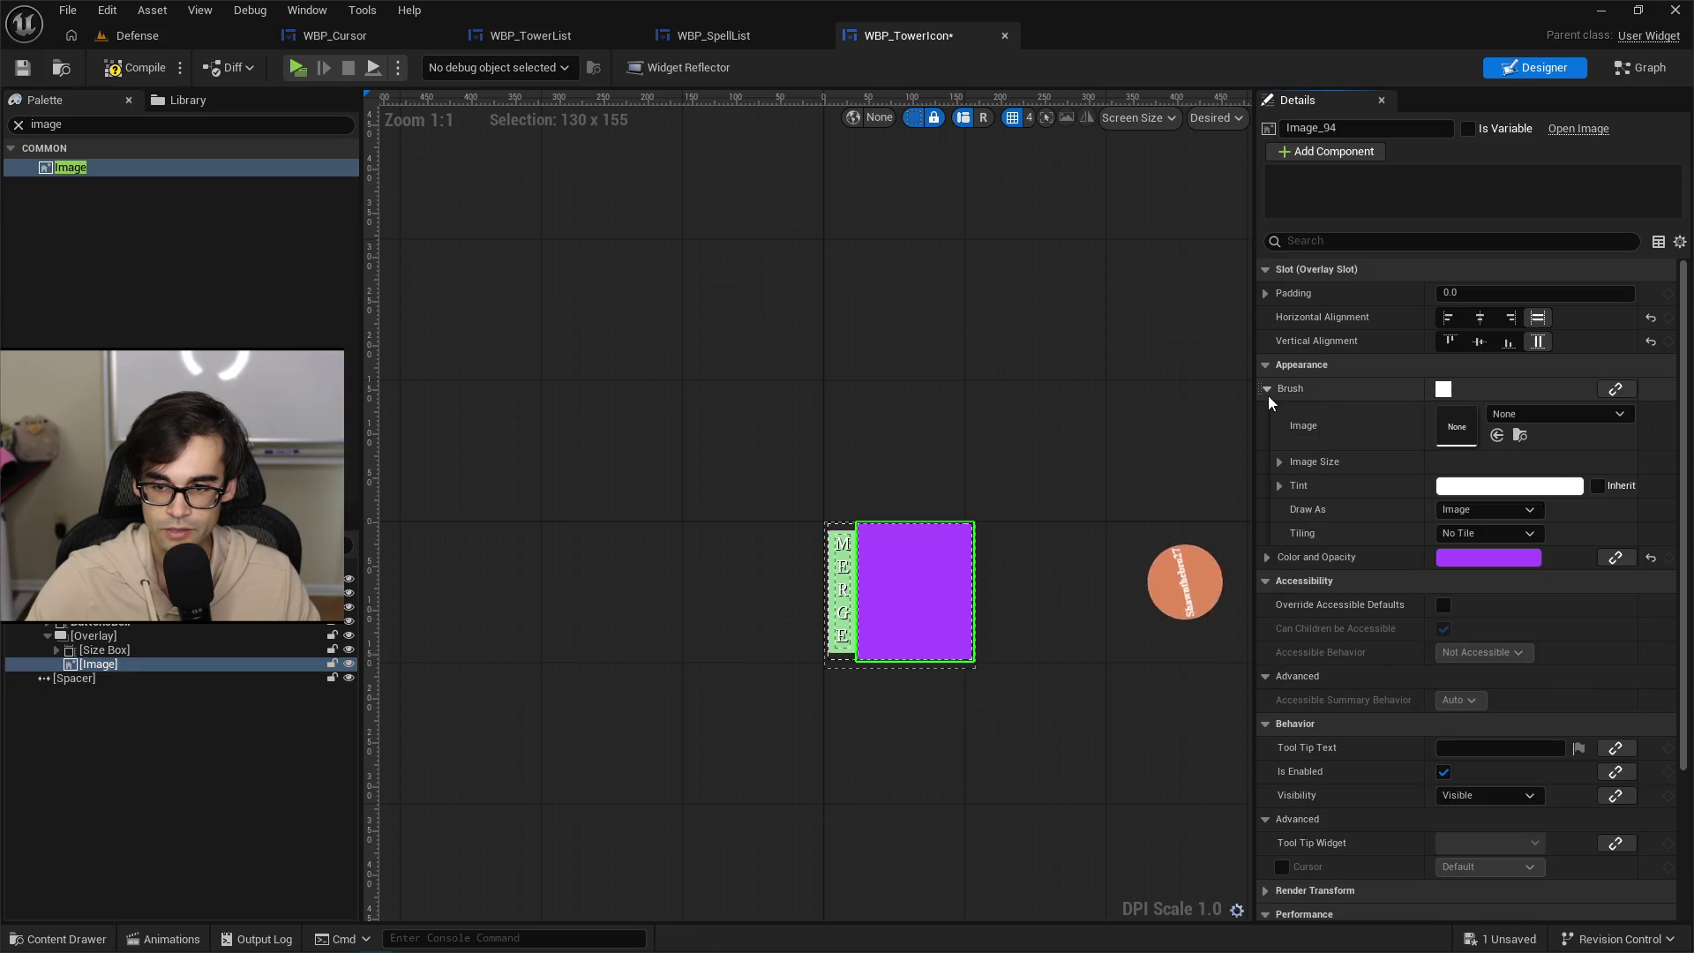
{"action": "left_click", "coordinate": [1267, 388]}
{"action": "left_click", "coordinate": [1267, 412]}
{"action": "left_click_drag", "start_coordinate": [1490, 507], "coordinate": [1411, 507]}
{"action": "mouse_move", "coordinate": [690, 820]}
{"action": "left_mouse_down"}
{"action": "mouse_move", "coordinate": [527, 764]}
{"action": "mouse_move", "coordinate": [363, 617]}
{"action": "mouse_move", "coordinate": [386, 666]}
{"action": "left_mouse_up"}
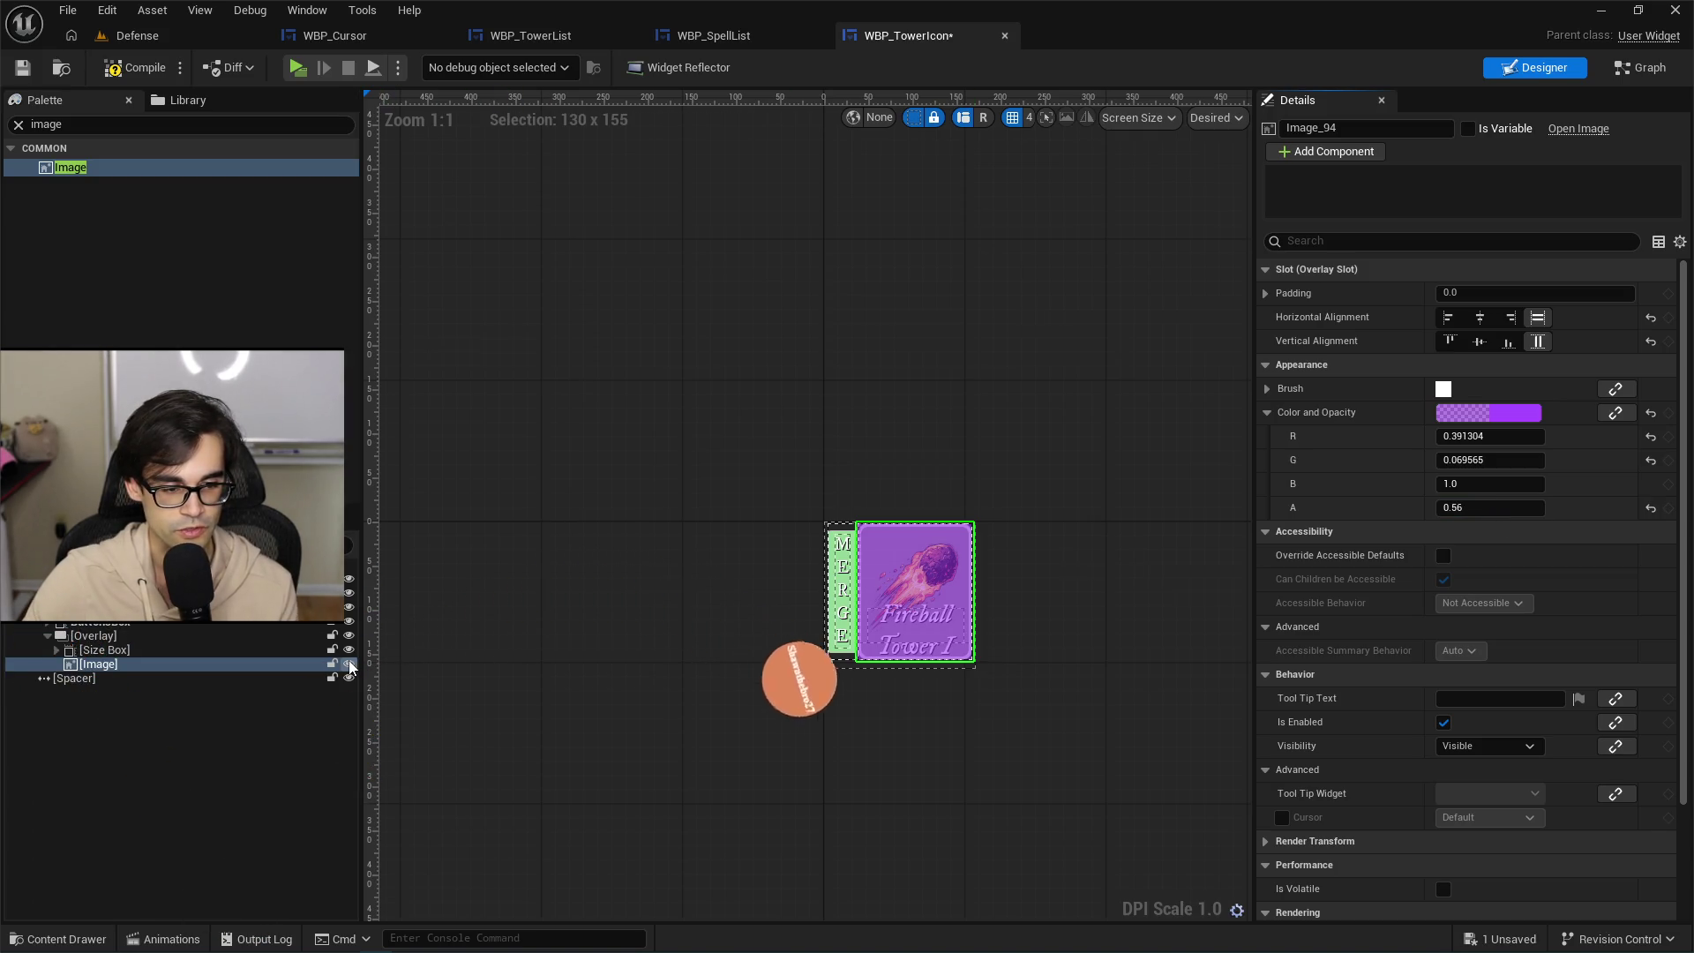
Compare the card with and without the purple overlay, then switch to the CheckMerge graph.
{"action": "left_click", "coordinate": [349, 663]}
{"action": "left_click", "coordinate": [349, 663]}
{"action": "left_click", "coordinate": [350, 663]}
{"action": "left_click", "coordinate": [350, 665]}
{"action": "left_click", "coordinate": [351, 665]}
{"action": "left_click", "coordinate": [350, 665]}
{"action": "left_click", "coordinate": [351, 666]}
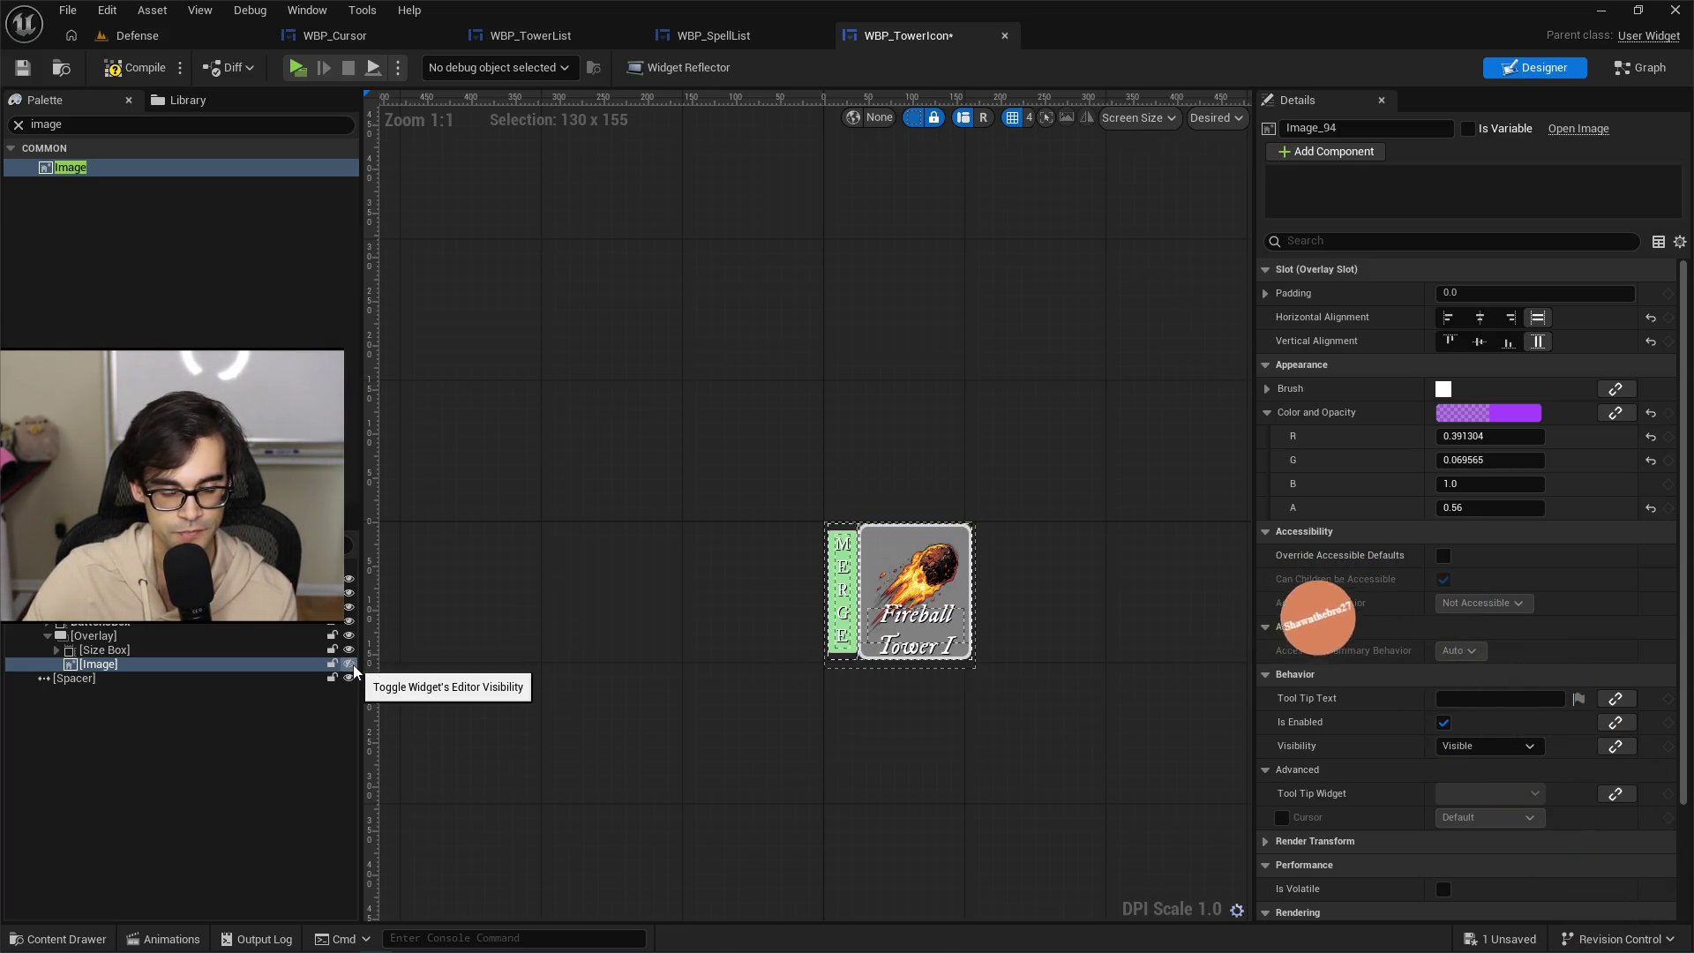
{"action": "left_click", "coordinate": [351, 666]}
{"action": "left_click", "coordinate": [351, 666]}
{"action": "left_click", "coordinate": [351, 666]}
{"action": "left_click", "coordinate": [351, 666]}
{"action": "left_click", "coordinate": [352, 666]}
{"action": "left_click", "coordinate": [351, 666]}
{"action": "left_click", "coordinate": [350, 665]}
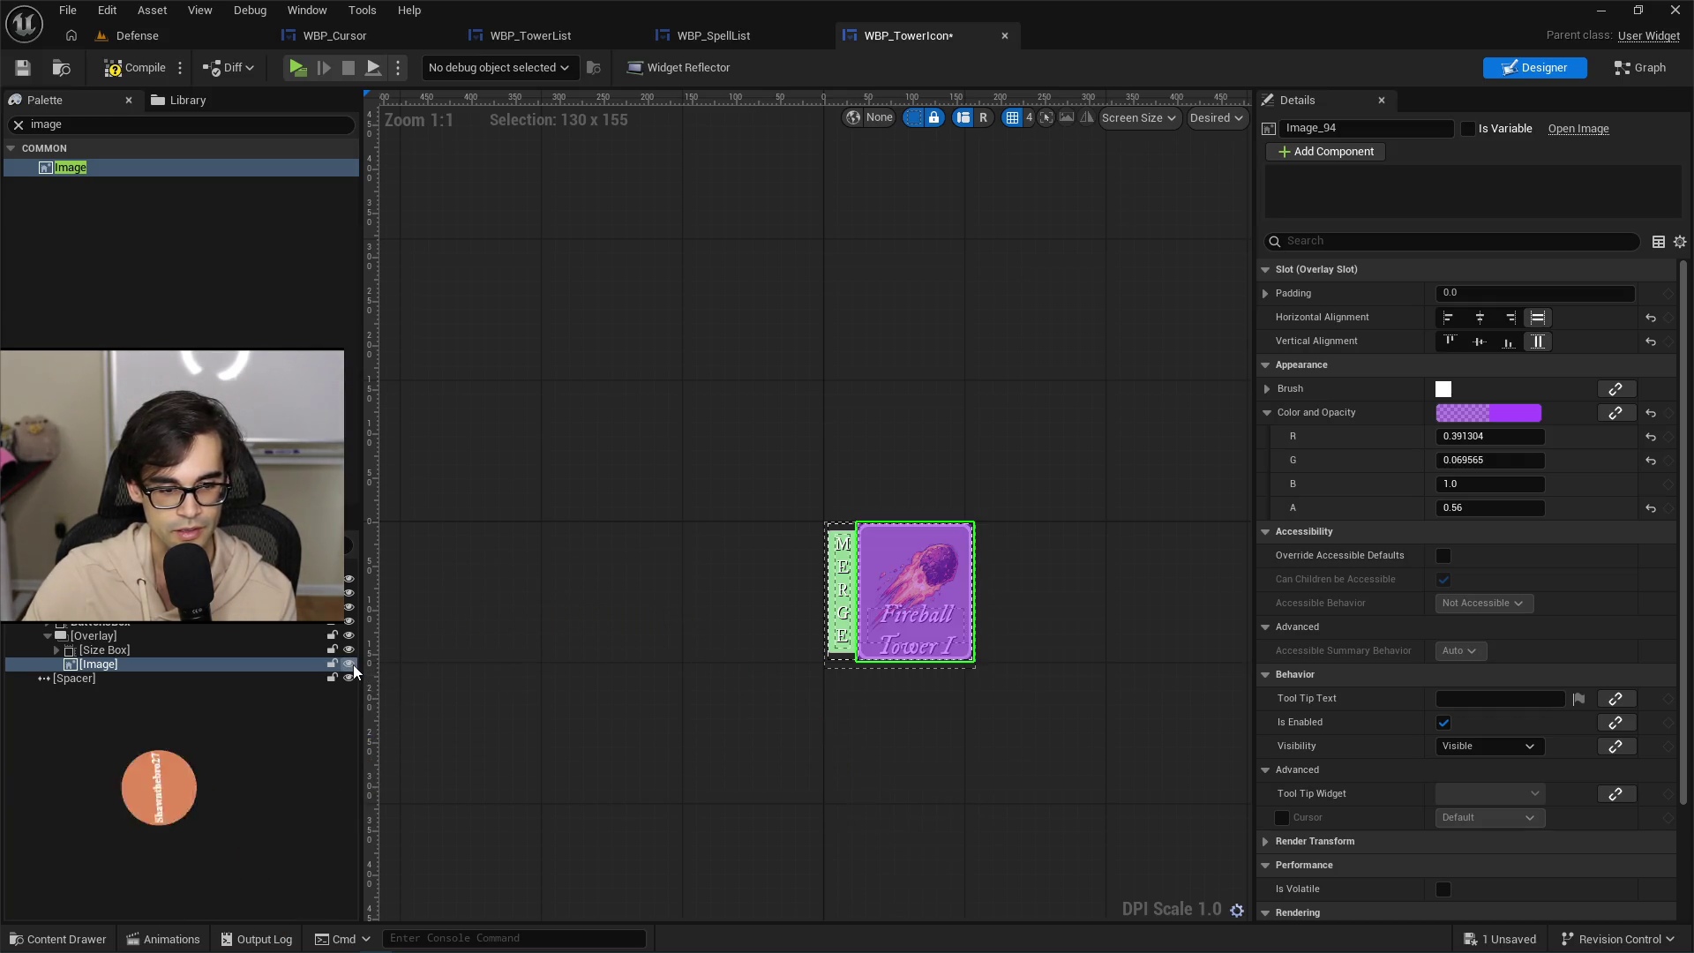
{"action": "left_click", "coordinate": [350, 665]}
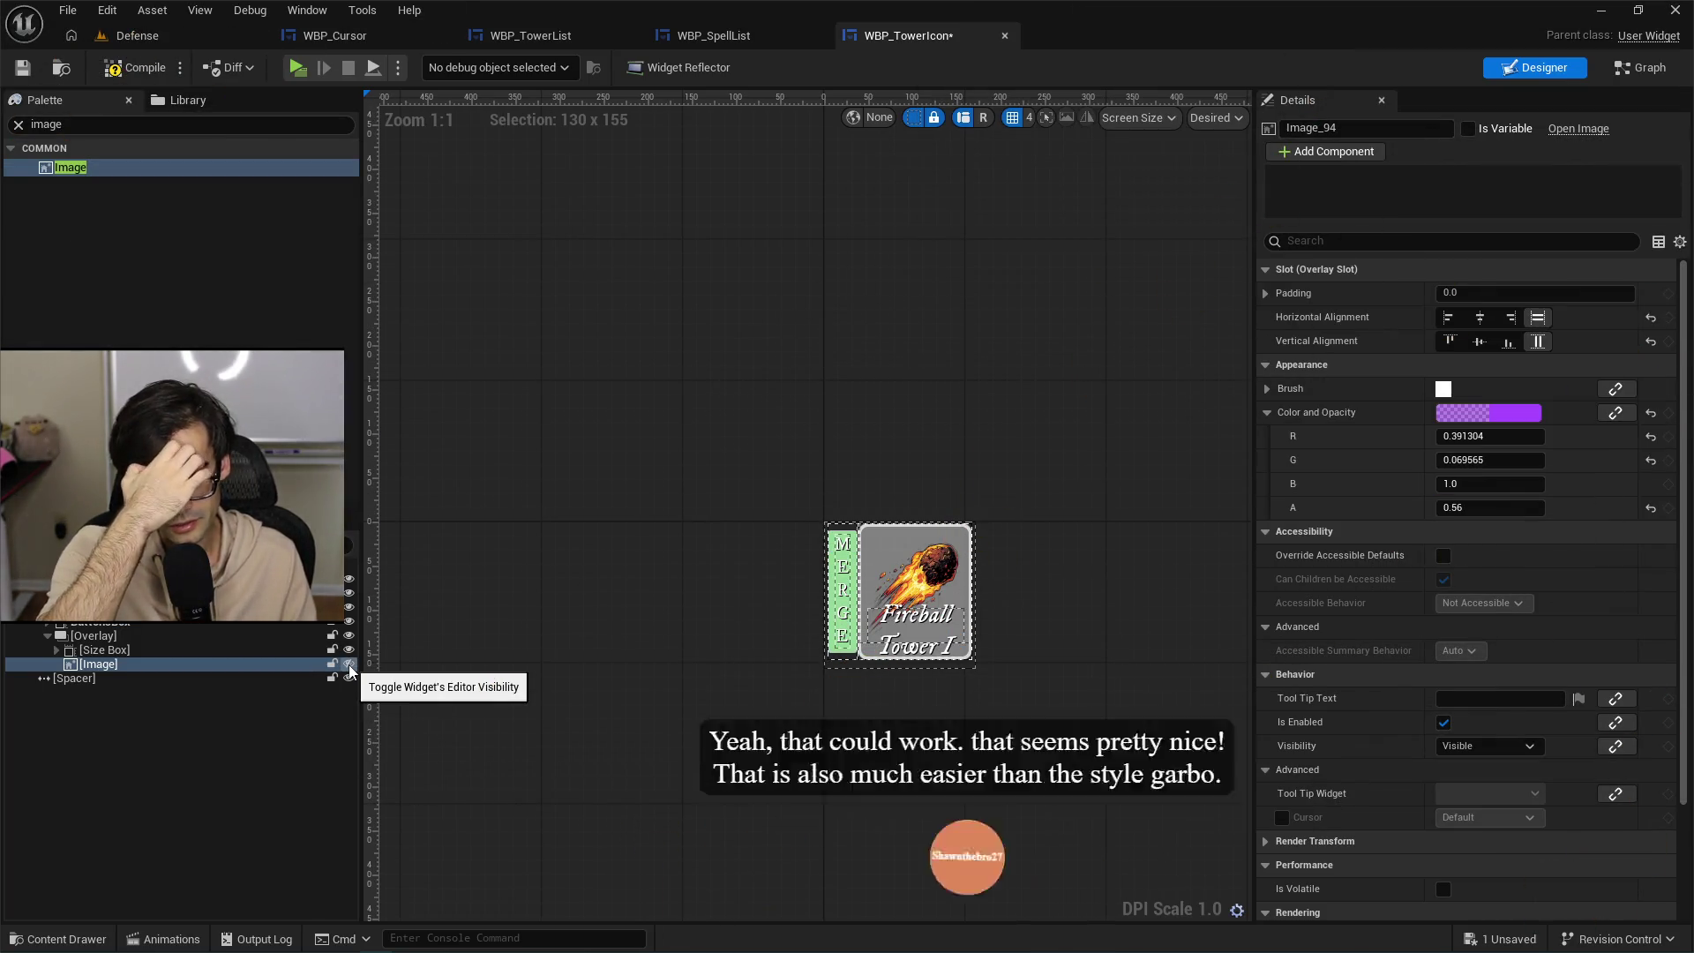
{"action": "left_click", "coordinate": [349, 666]}
{"action": "left_click", "coordinate": [349, 666]}
{"action": "left_click", "coordinate": [349, 666]}
{"action": "left_click", "coordinate": [349, 666]}
{"action": "left_click", "coordinate": [350, 666]}
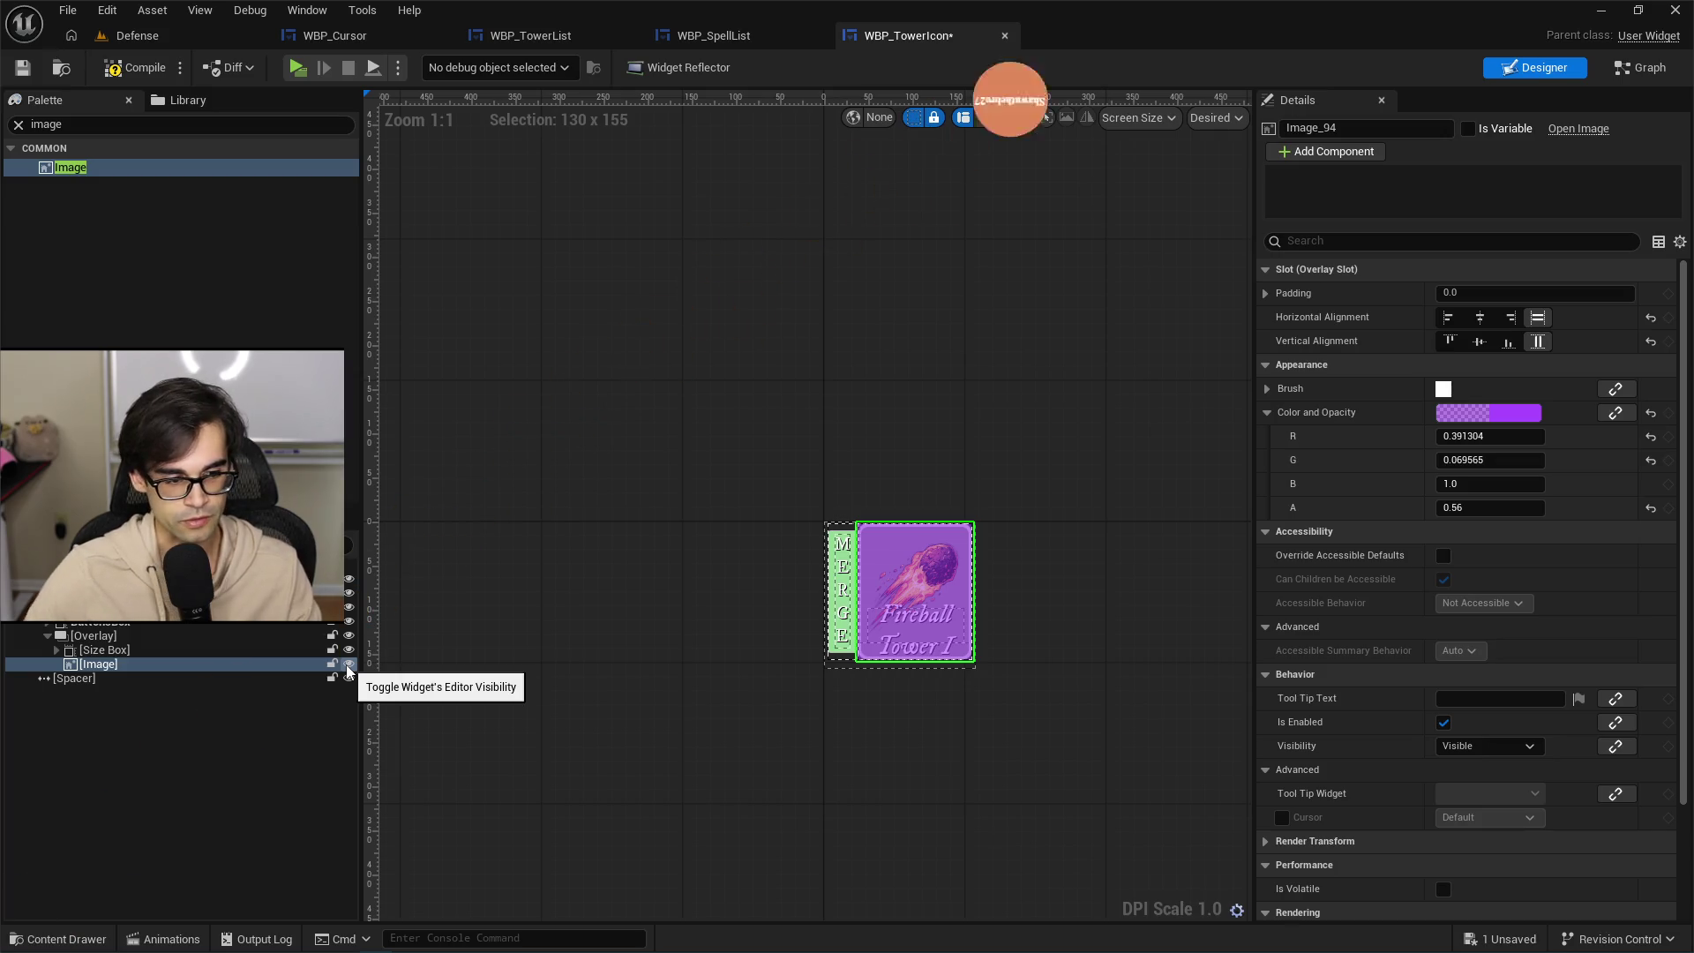
{"action": "left_click", "coordinate": [1639, 67]}
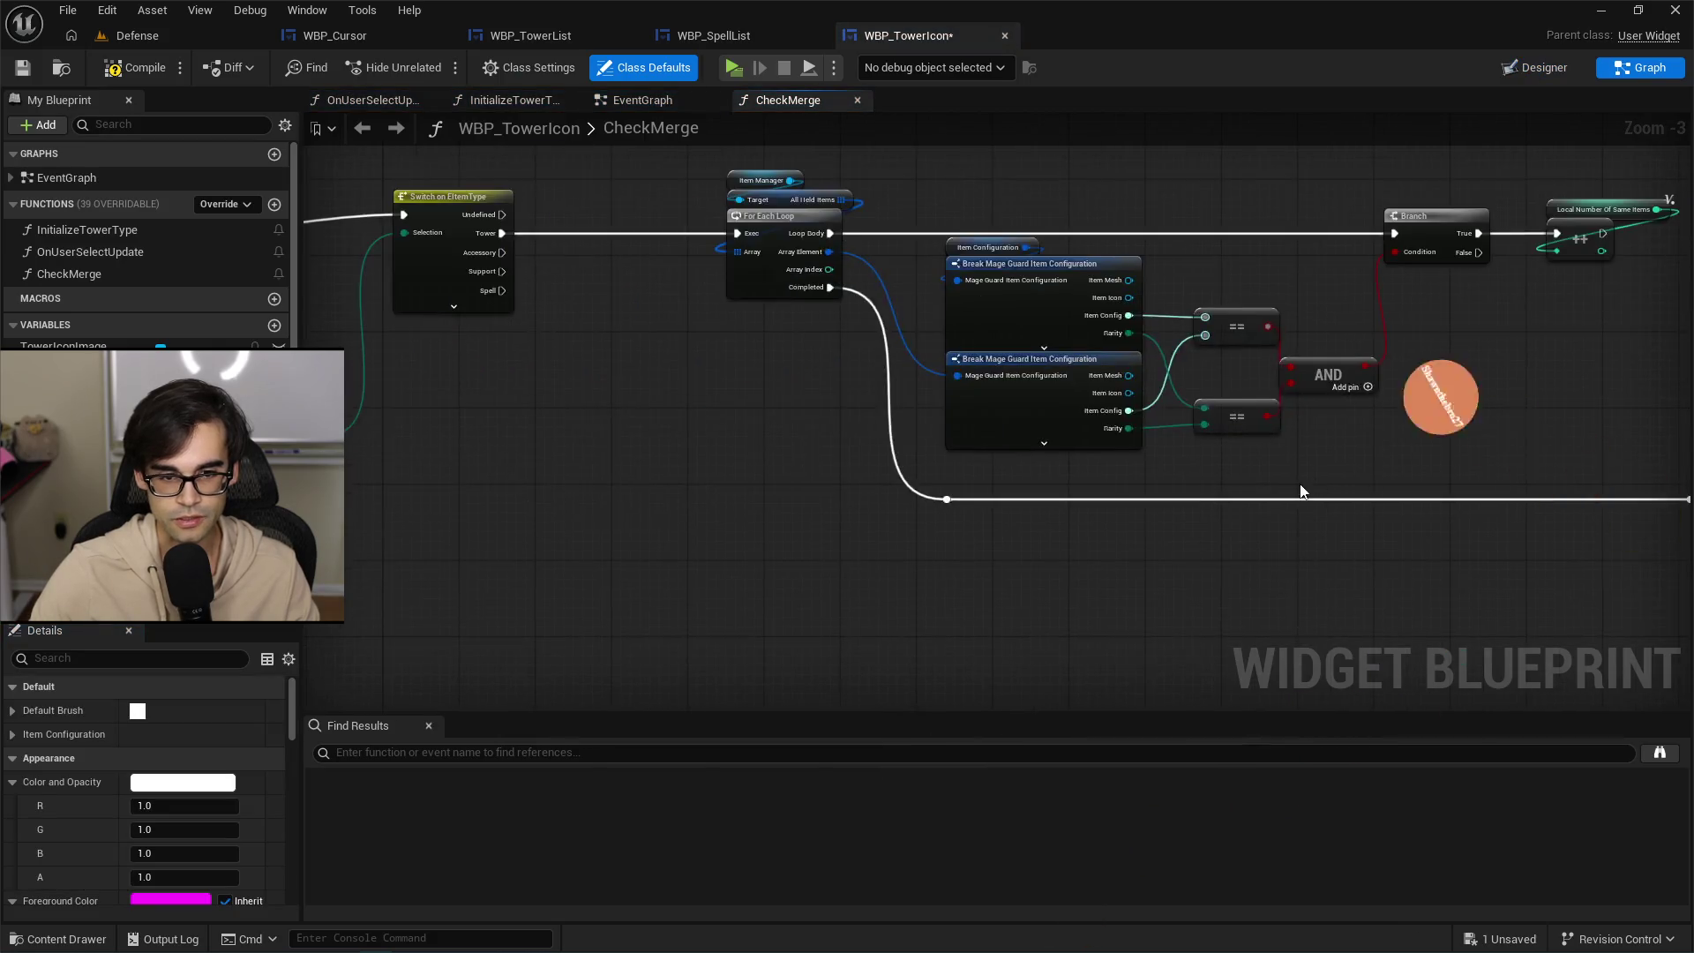
{"action": "left_click", "coordinate": [635, 99]}
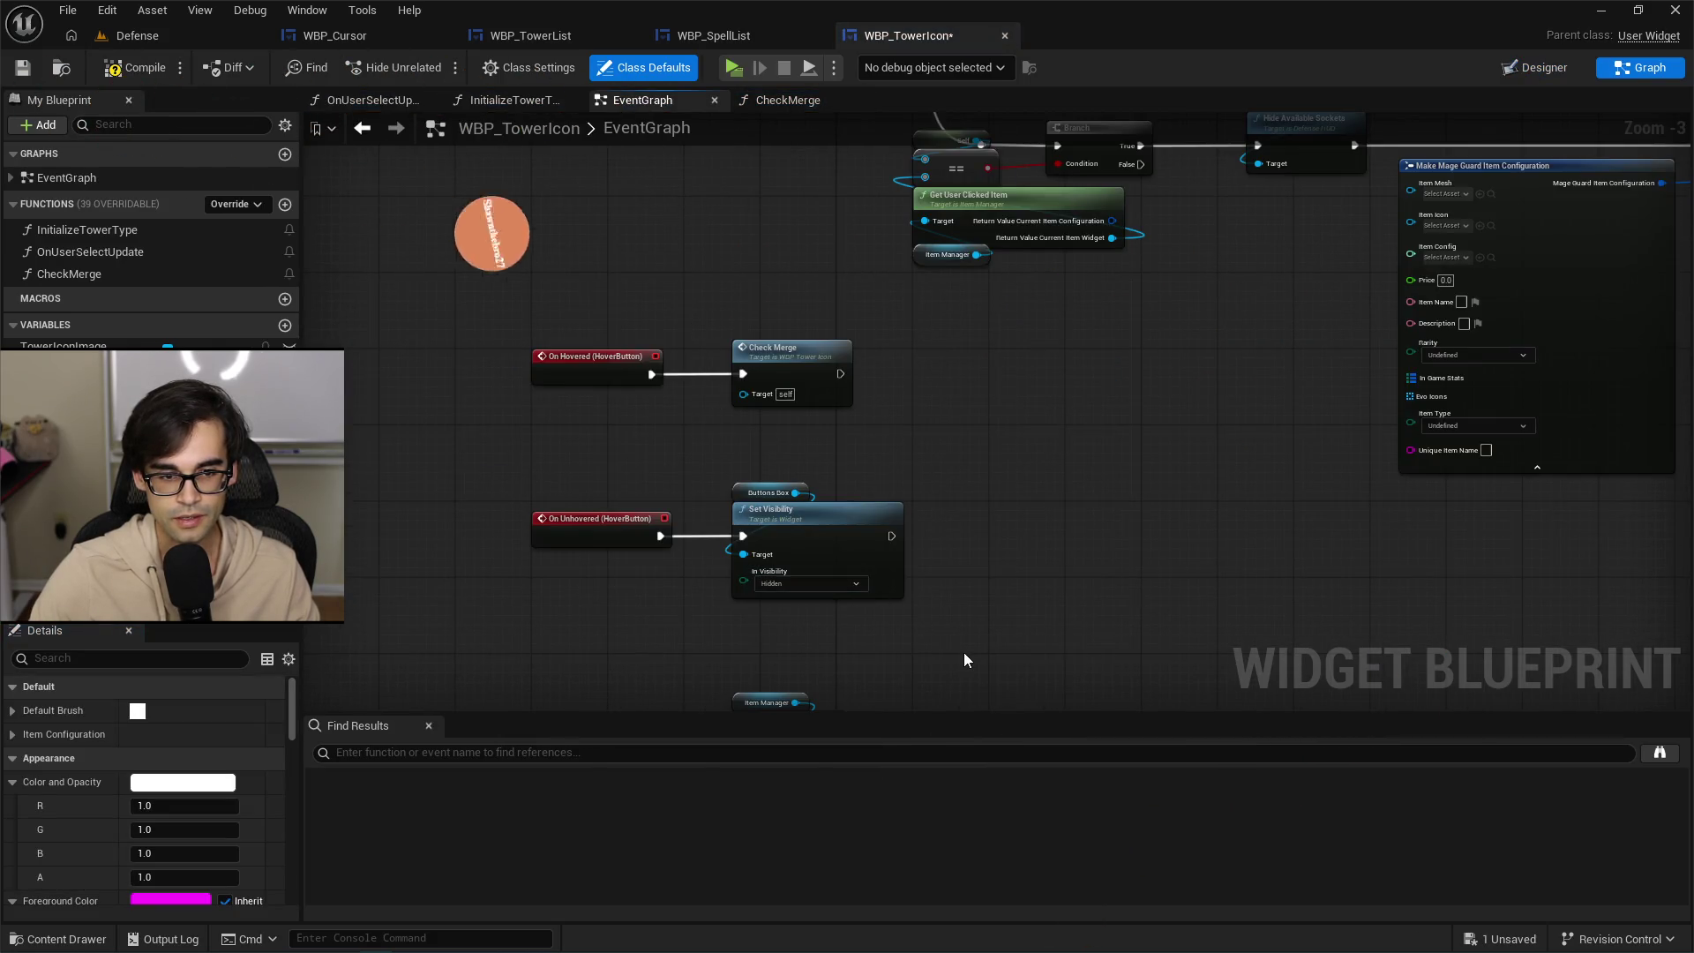
{"action": "left_click_drag", "start_coordinate": [1013, 650], "coordinate": [1006, 331]}
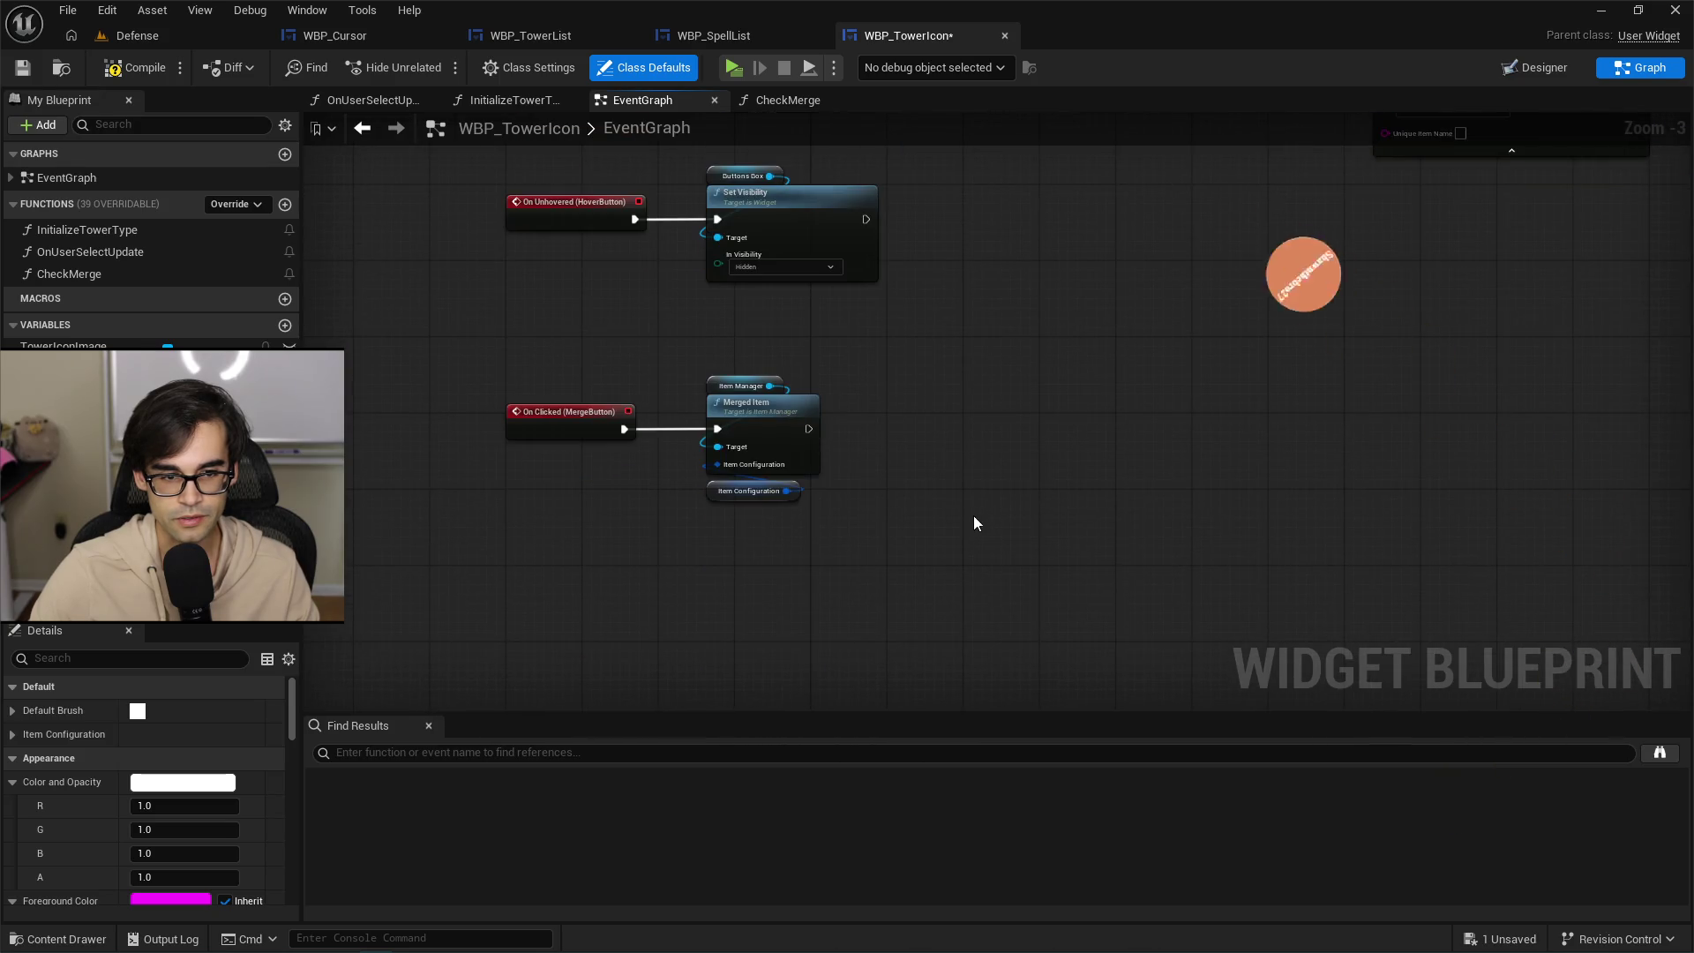
{"action": "scroll", "coordinate": [676, 409], "scroll_direction": "up", "scroll_amount": 3}
{"action": "mouse_move", "coordinate": [684, 317]}
{"action": "left_mouse_down"}
{"action": "mouse_move", "coordinate": [824, 446]}
{"action": "mouse_move", "coordinate": [1044, 584]}
{"action": "left_mouse_up"}
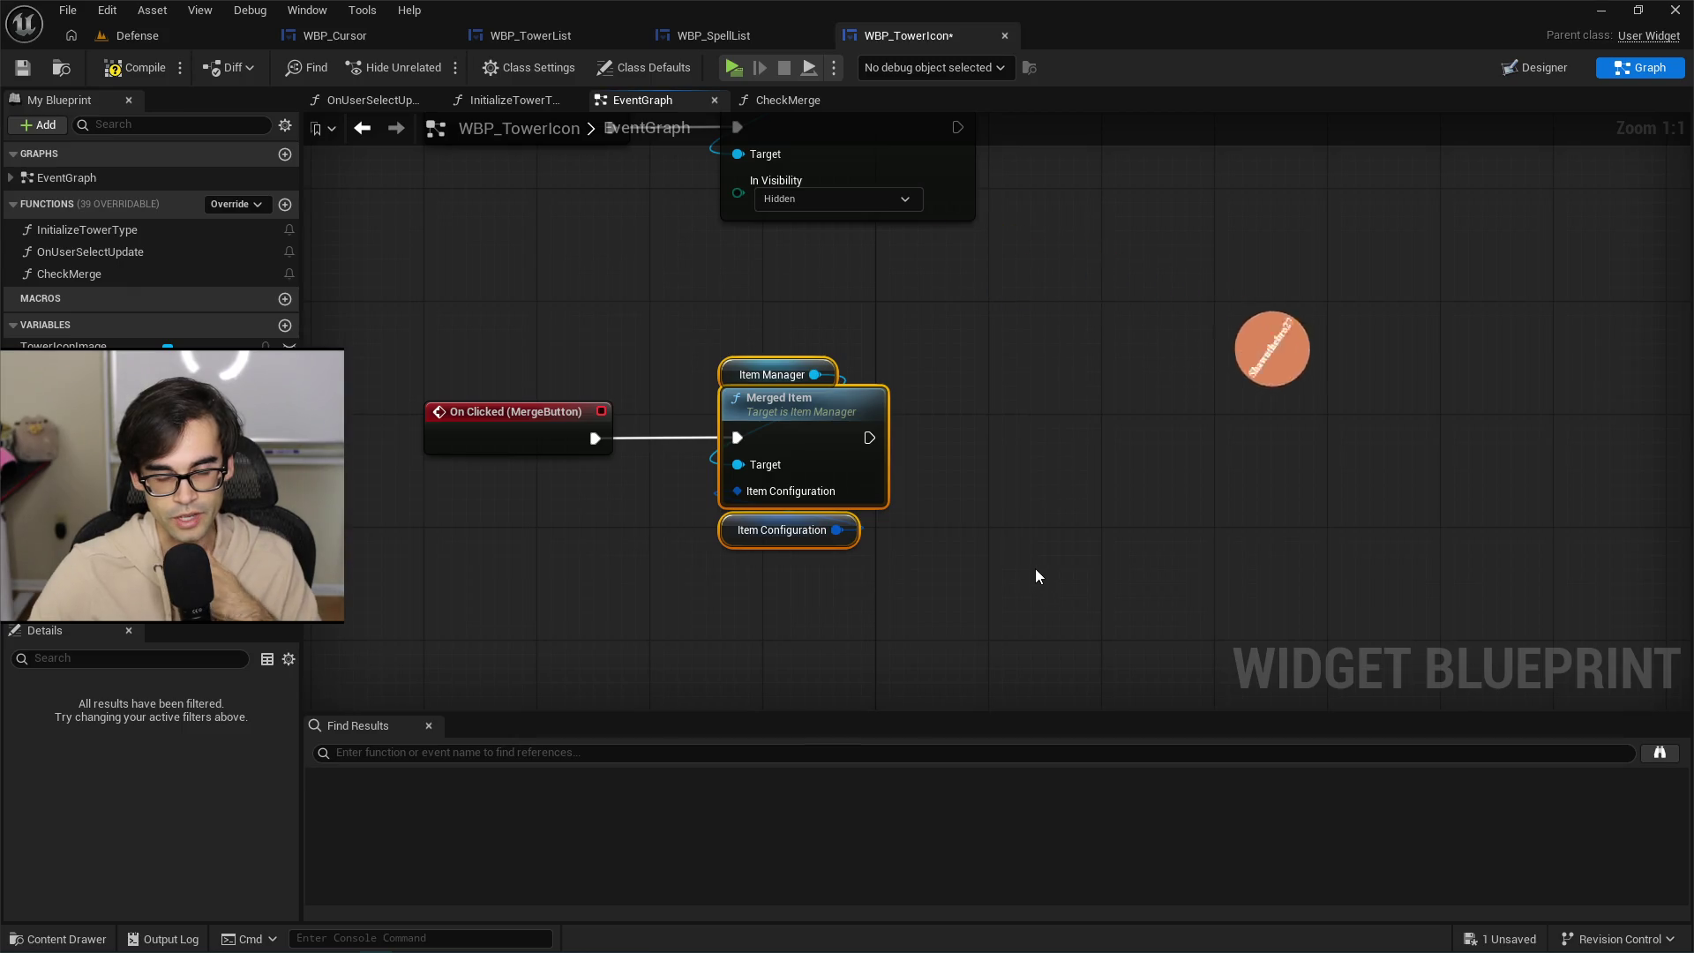
{"action": "left_click_drag", "start_coordinate": [425, 358], "coordinate": [605, 553]}
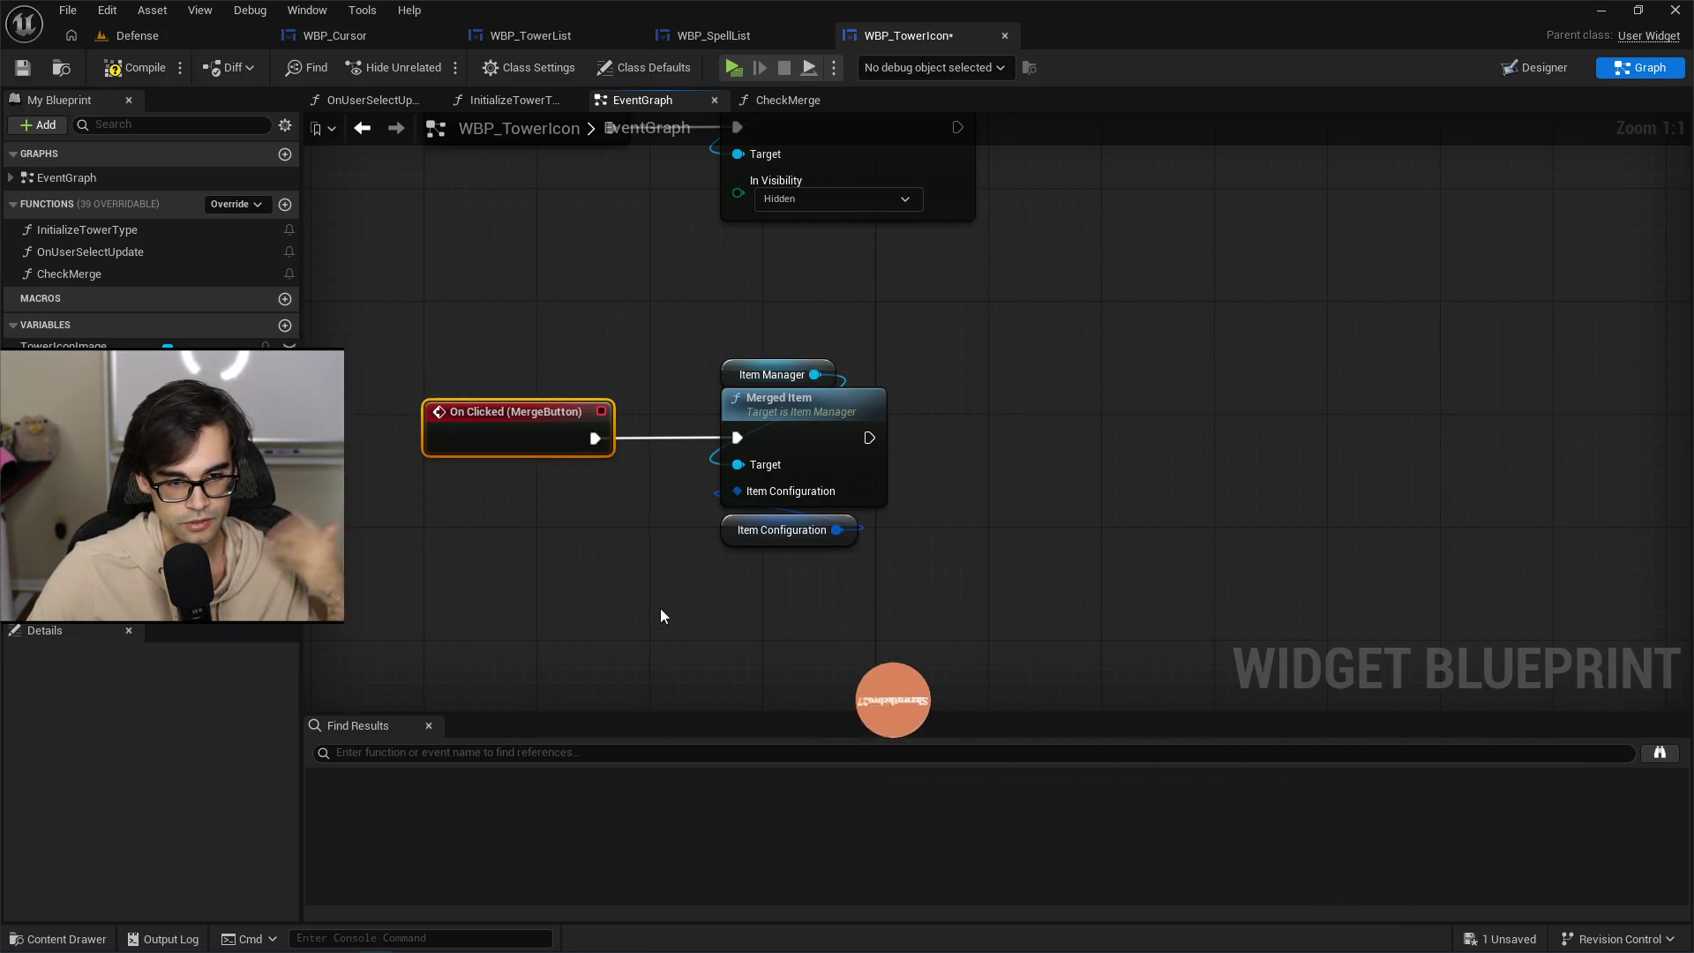
{"action": "left_click_drag", "start_coordinate": [674, 319], "coordinate": [1117, 626]}
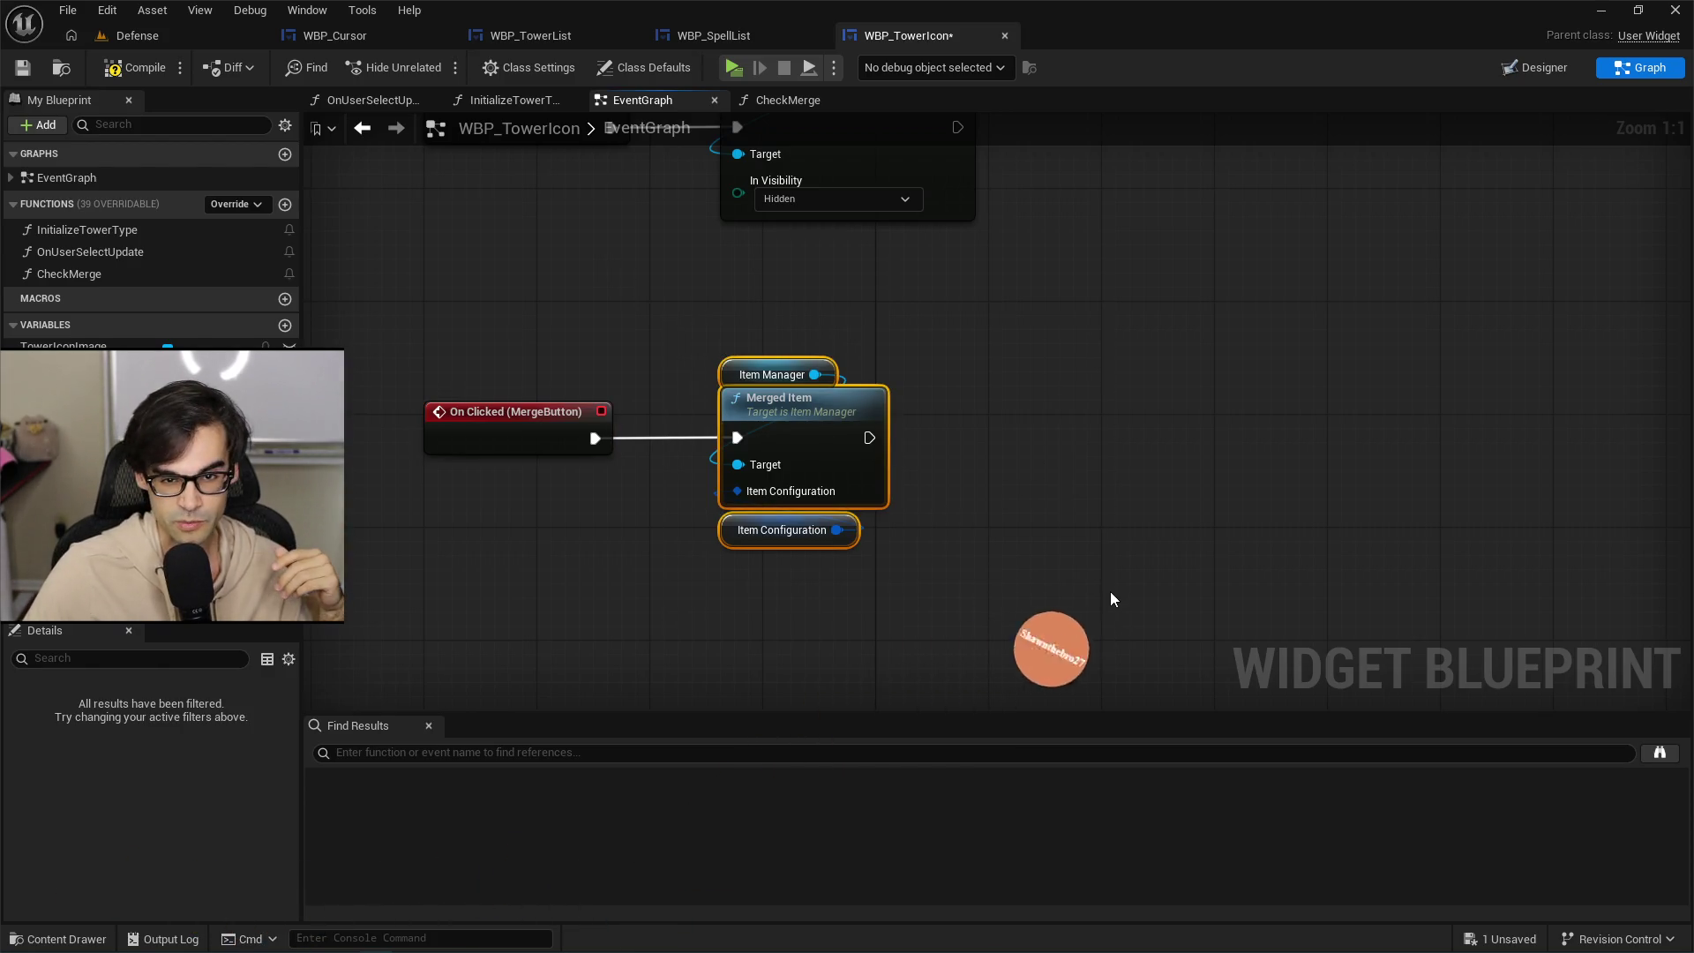
{"action": "mouse_move", "coordinate": [704, 320]}
{"action": "left_mouse_down"}
{"action": "mouse_move", "coordinate": [763, 399]}
{"action": "mouse_move", "coordinate": [1107, 633]}
{"action": "left_mouse_up"}
{"action": "scroll", "coordinate": [764, 399], "scroll_direction": "down", "scroll_amount": 3}
{"action": "scroll", "coordinate": [764, 399], "scroll_direction": "up", "scroll_amount": 2}
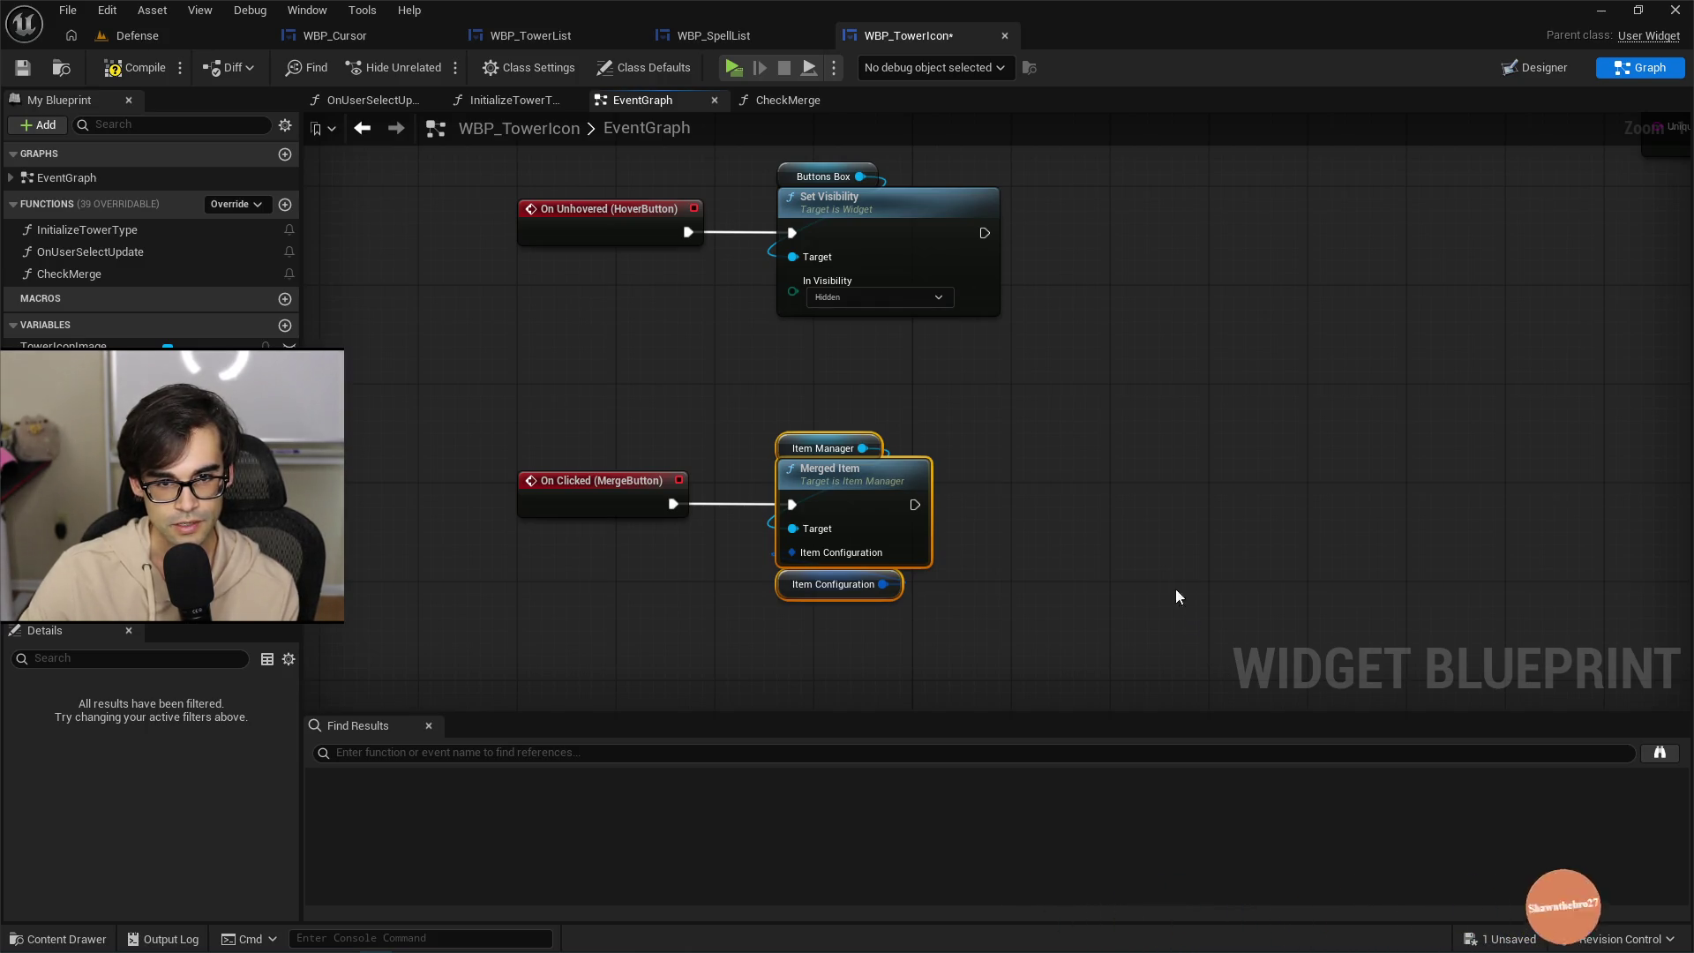
{"action": "scroll", "coordinate": [1155, 556], "scroll_direction": "down", "scroll_amount": 2}
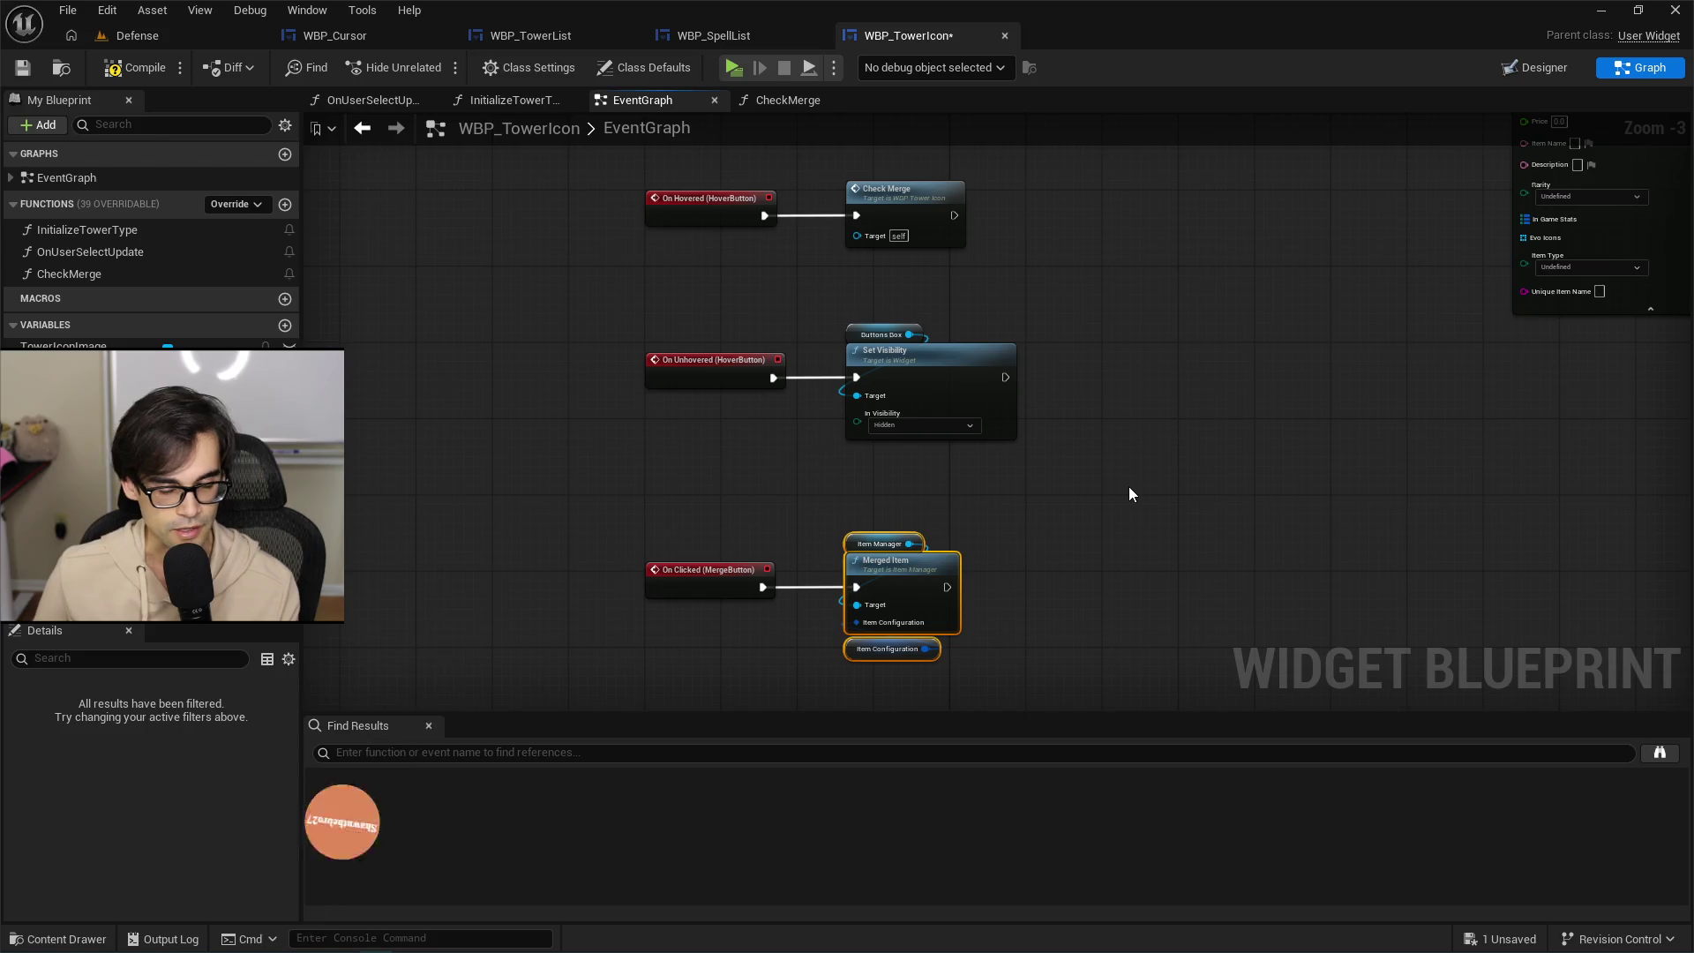
{"action": "scroll", "coordinate": [1101, 382], "scroll_direction": "down", "scroll_amount": 2}
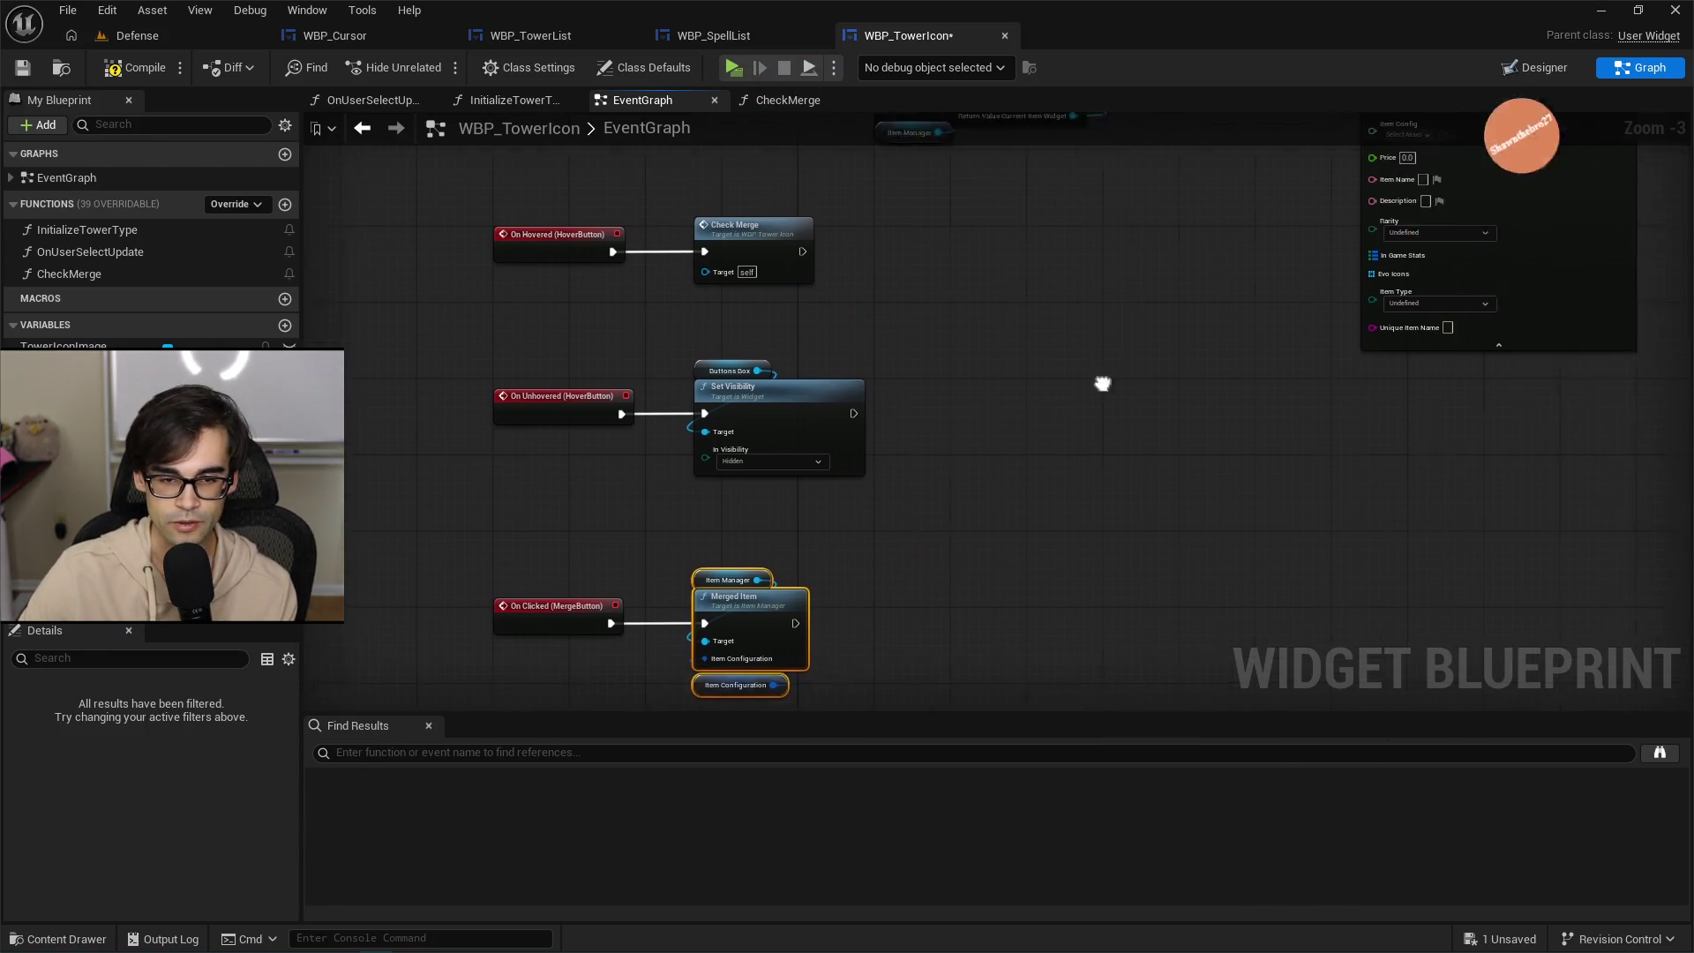
{"action": "left_click_drag", "start_coordinate": [1057, 385], "coordinate": [1085, 540]}
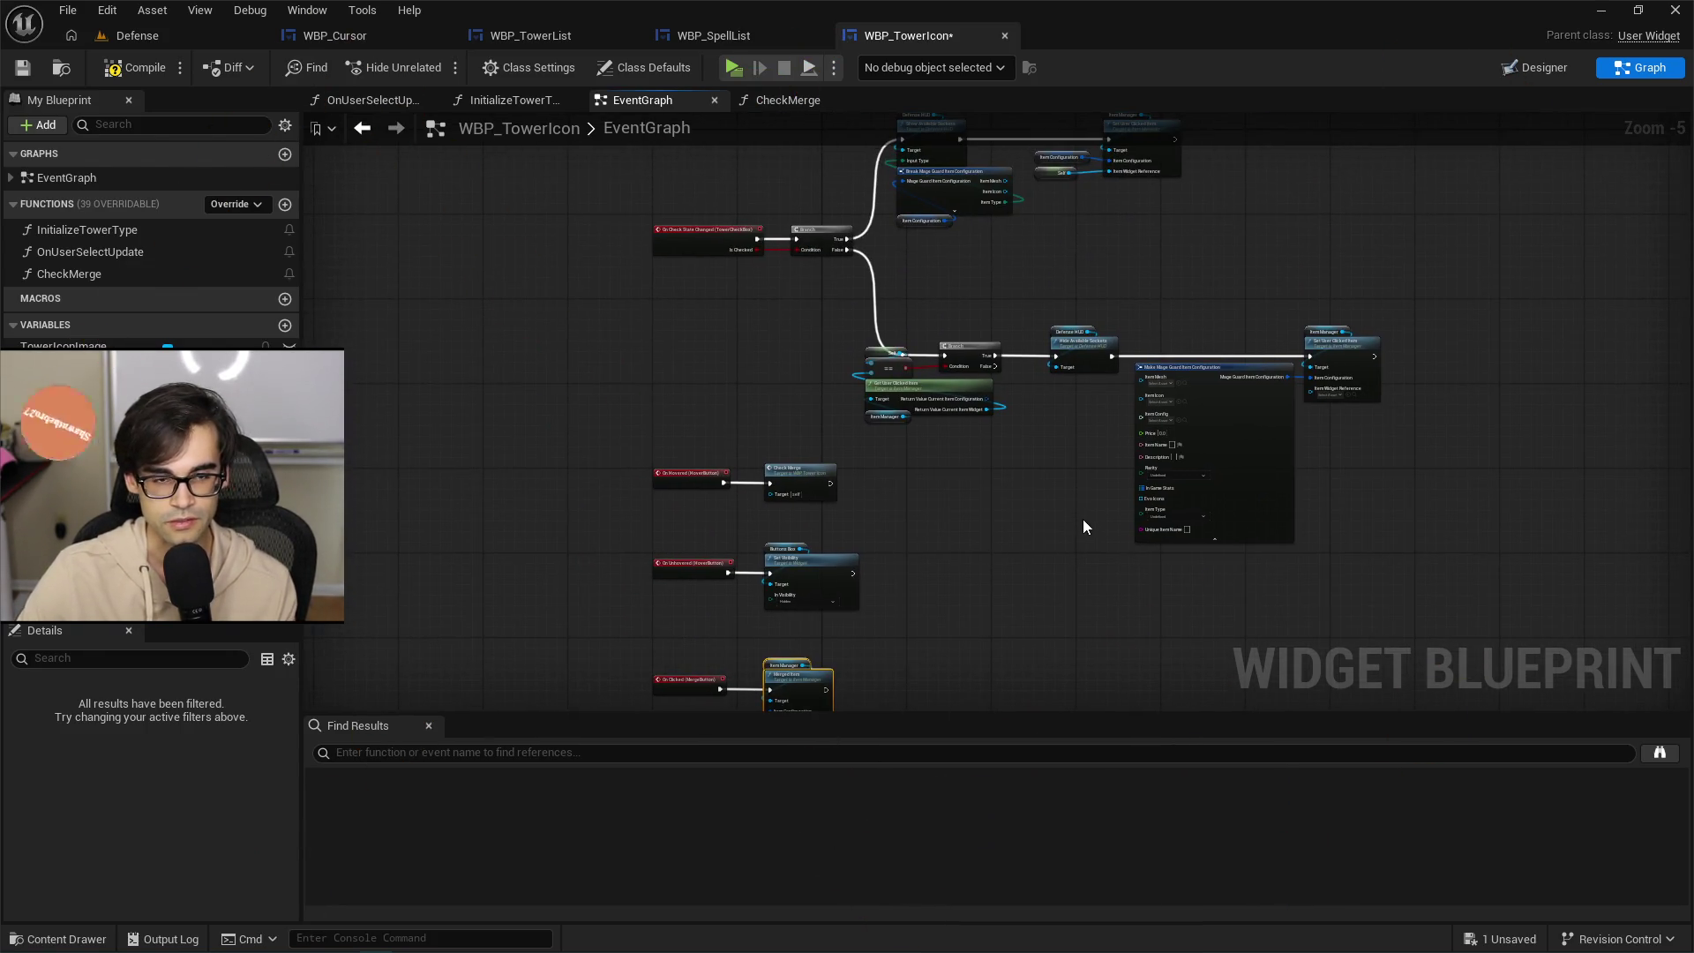
{"action": "left_click", "coordinate": [530, 37]}
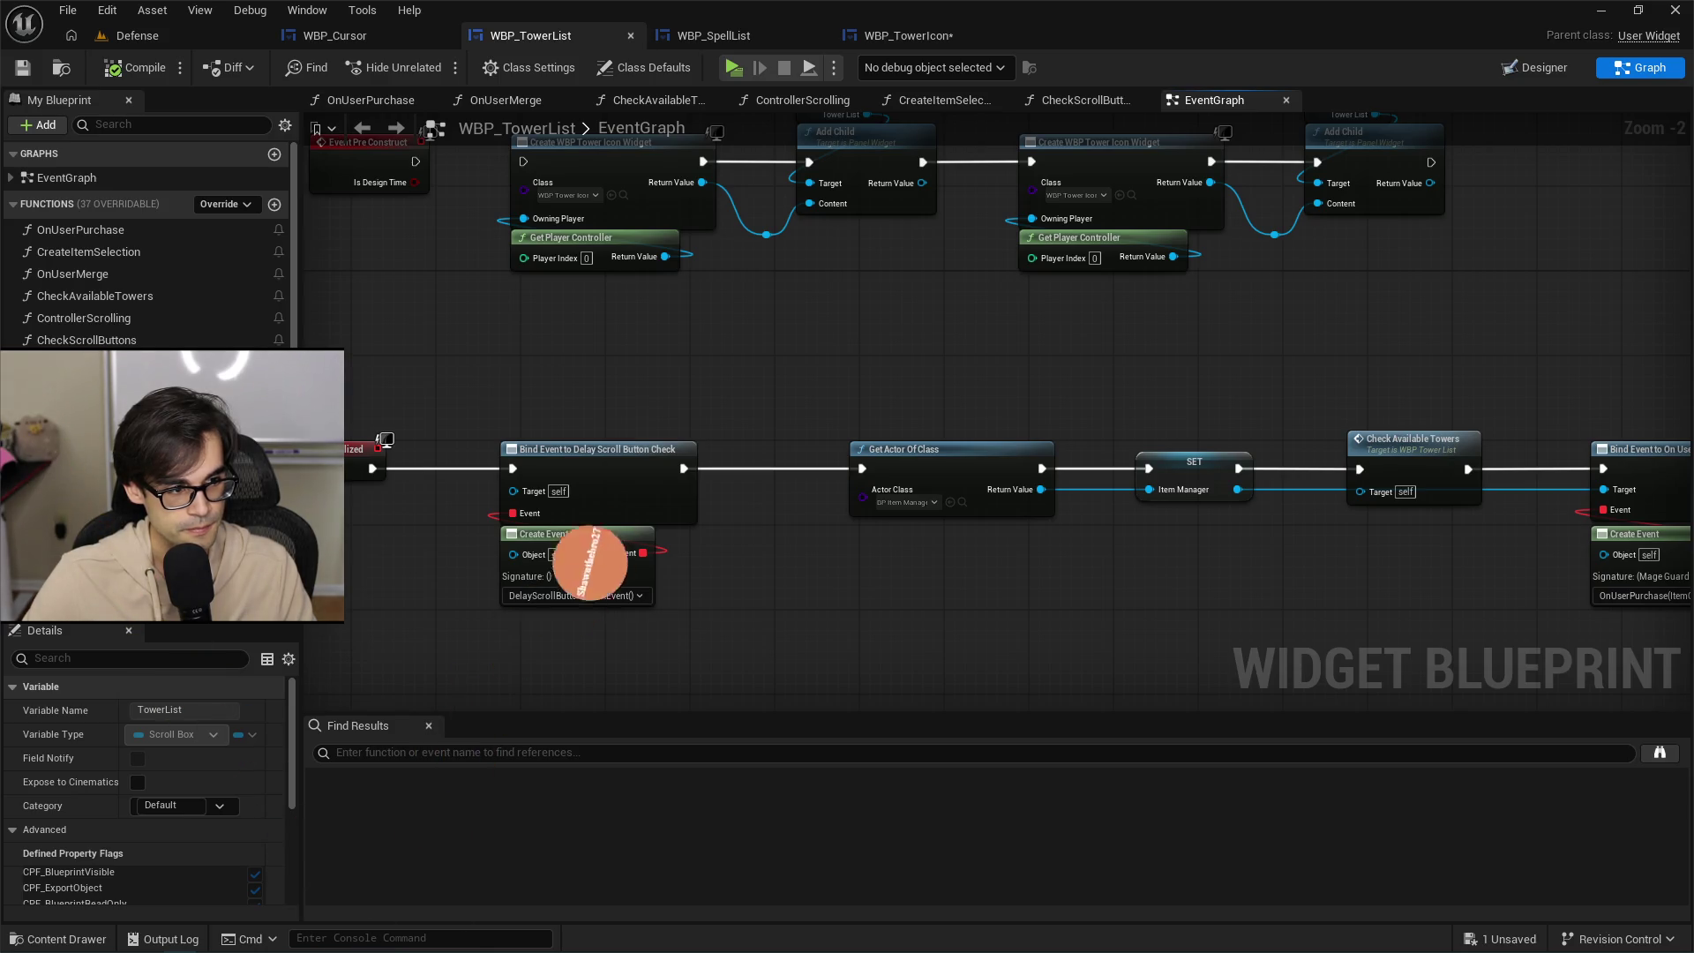
Pan the WBP_TowerList EventGraph to bring the Event On Initialized chain into view.
{"action": "mouse_move", "coordinate": [722, 383]}
{"action": "left_mouse_down"}
{"action": "mouse_move", "coordinate": [865, 367]}
{"action": "mouse_move", "coordinate": [742, 382]}
{"action": "left_mouse_up"}
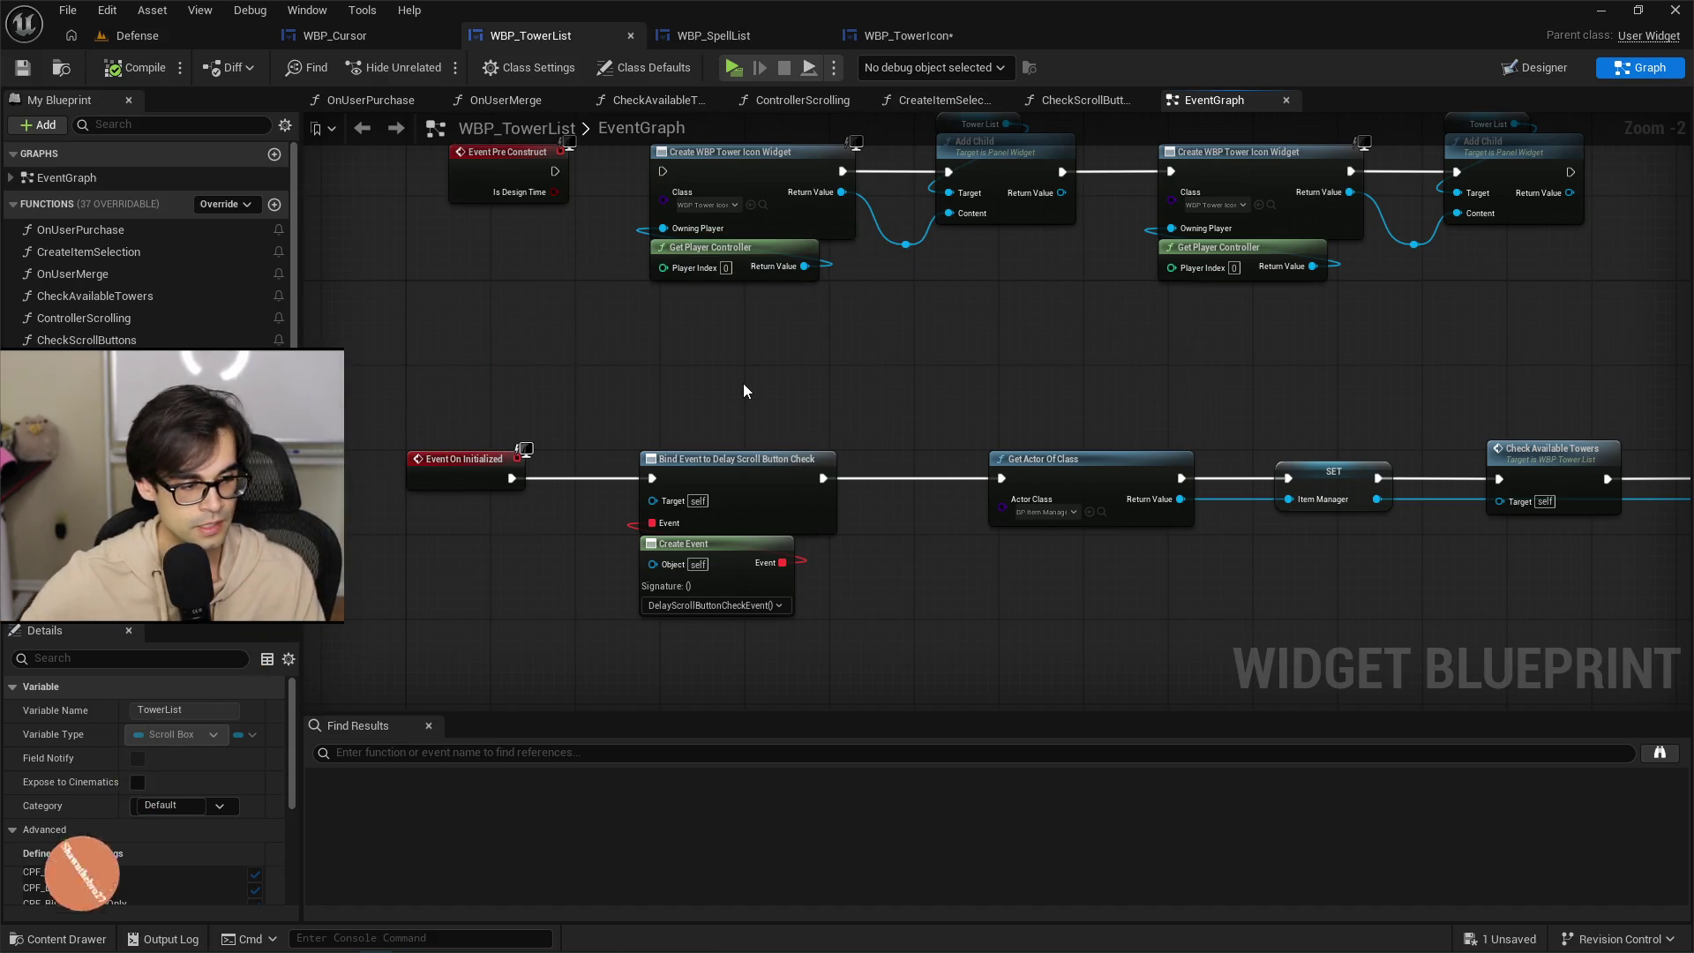
{"action": "mouse_move", "coordinate": [1453, 944]}
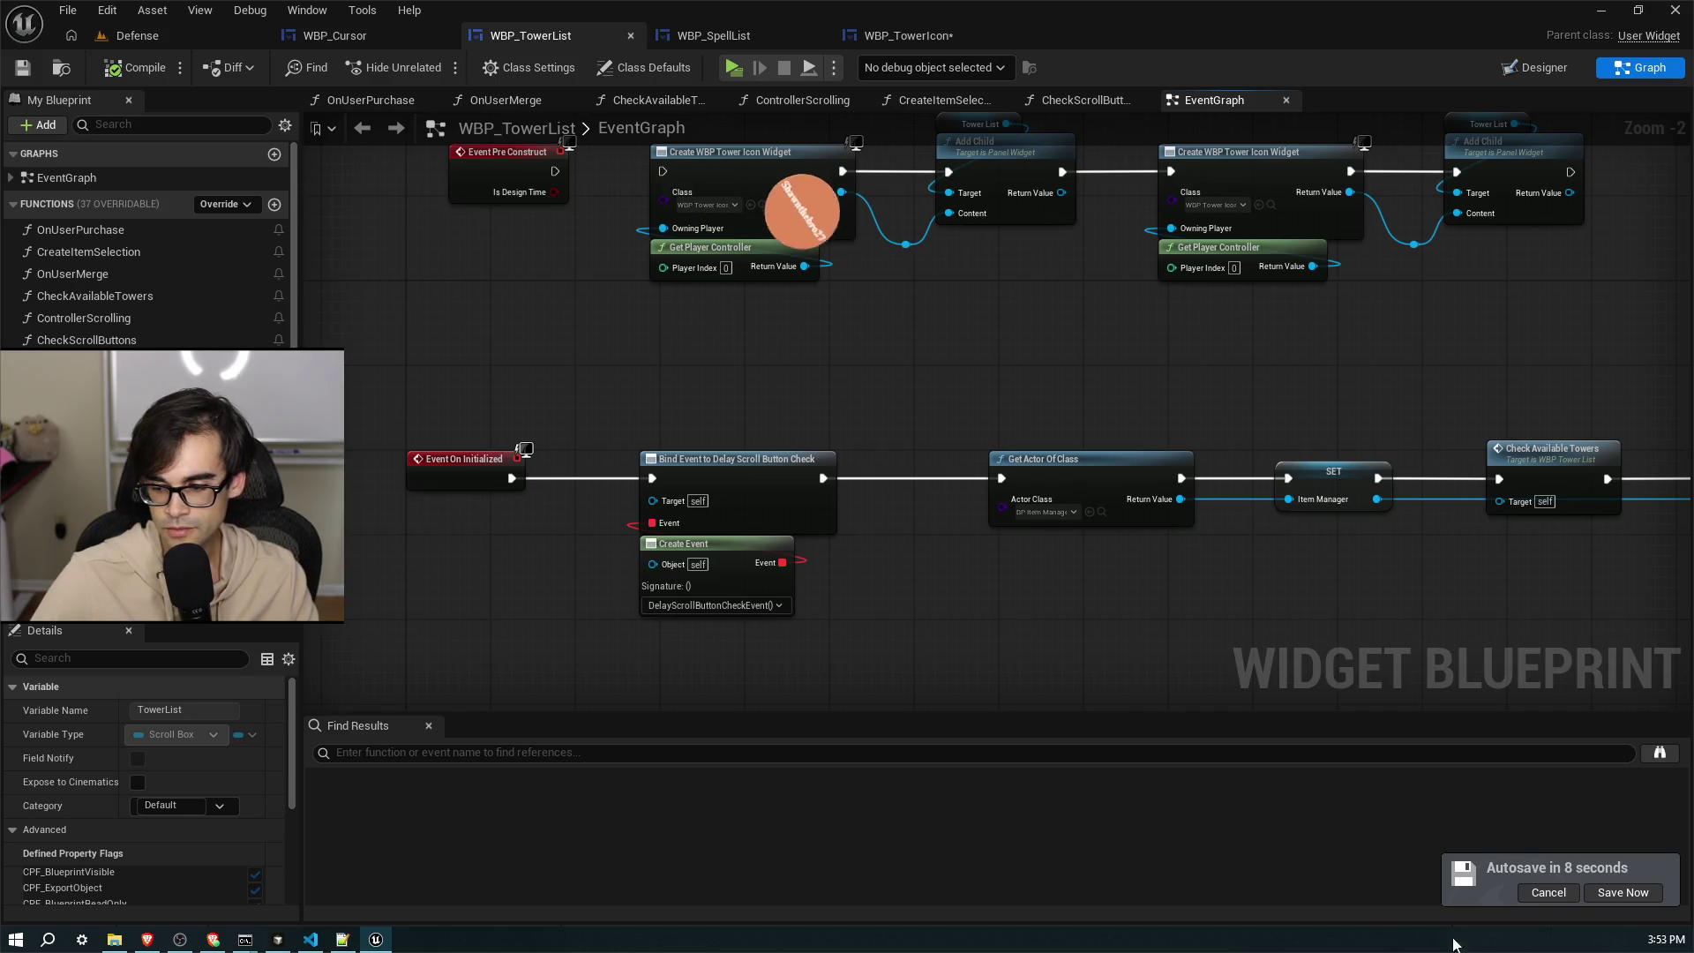
{"action": "left_click", "coordinate": [1665, 938]}
{"action": "left_click", "coordinate": [1097, 385]}
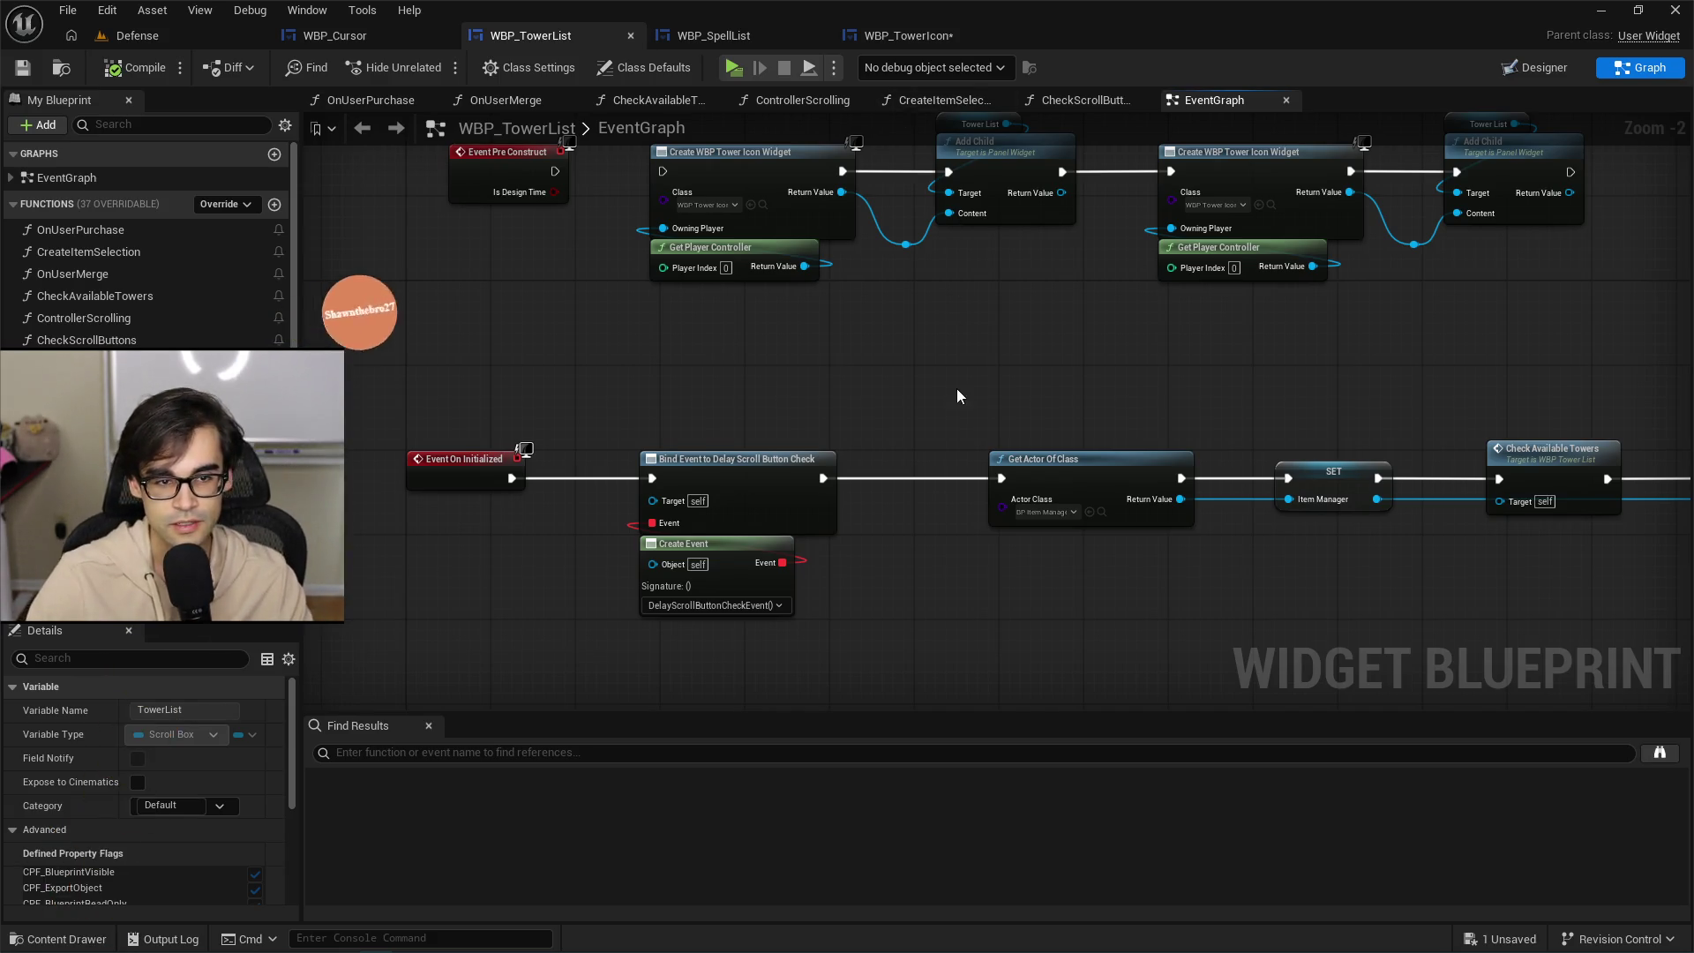
Save WBP_TowerIcon, then reopen it from the Content Browser in Designer view.
{"action": "left_click_drag", "start_coordinate": [956, 395], "coordinate": [861, 545]}
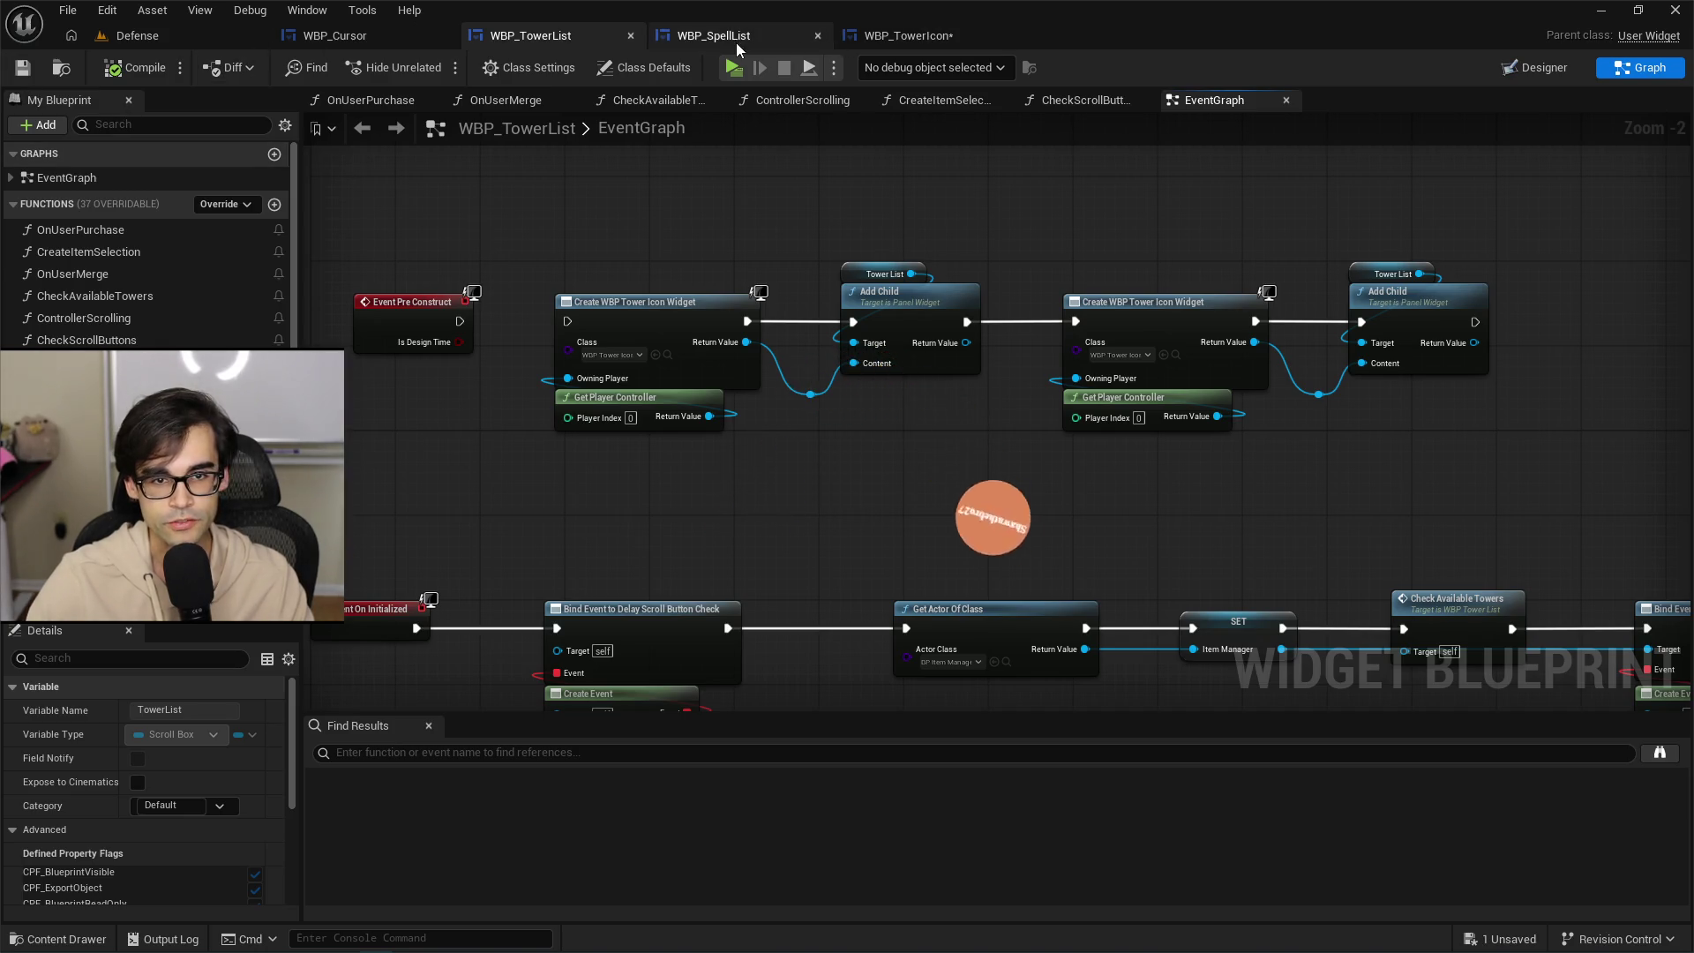
{"action": "left_click", "coordinate": [935, 40]}
{"action": "left_click", "coordinate": [36, 67]}
{"action": "left_click", "coordinate": [163, 34]}
{"action": "double_click", "coordinate": [544, 791]}
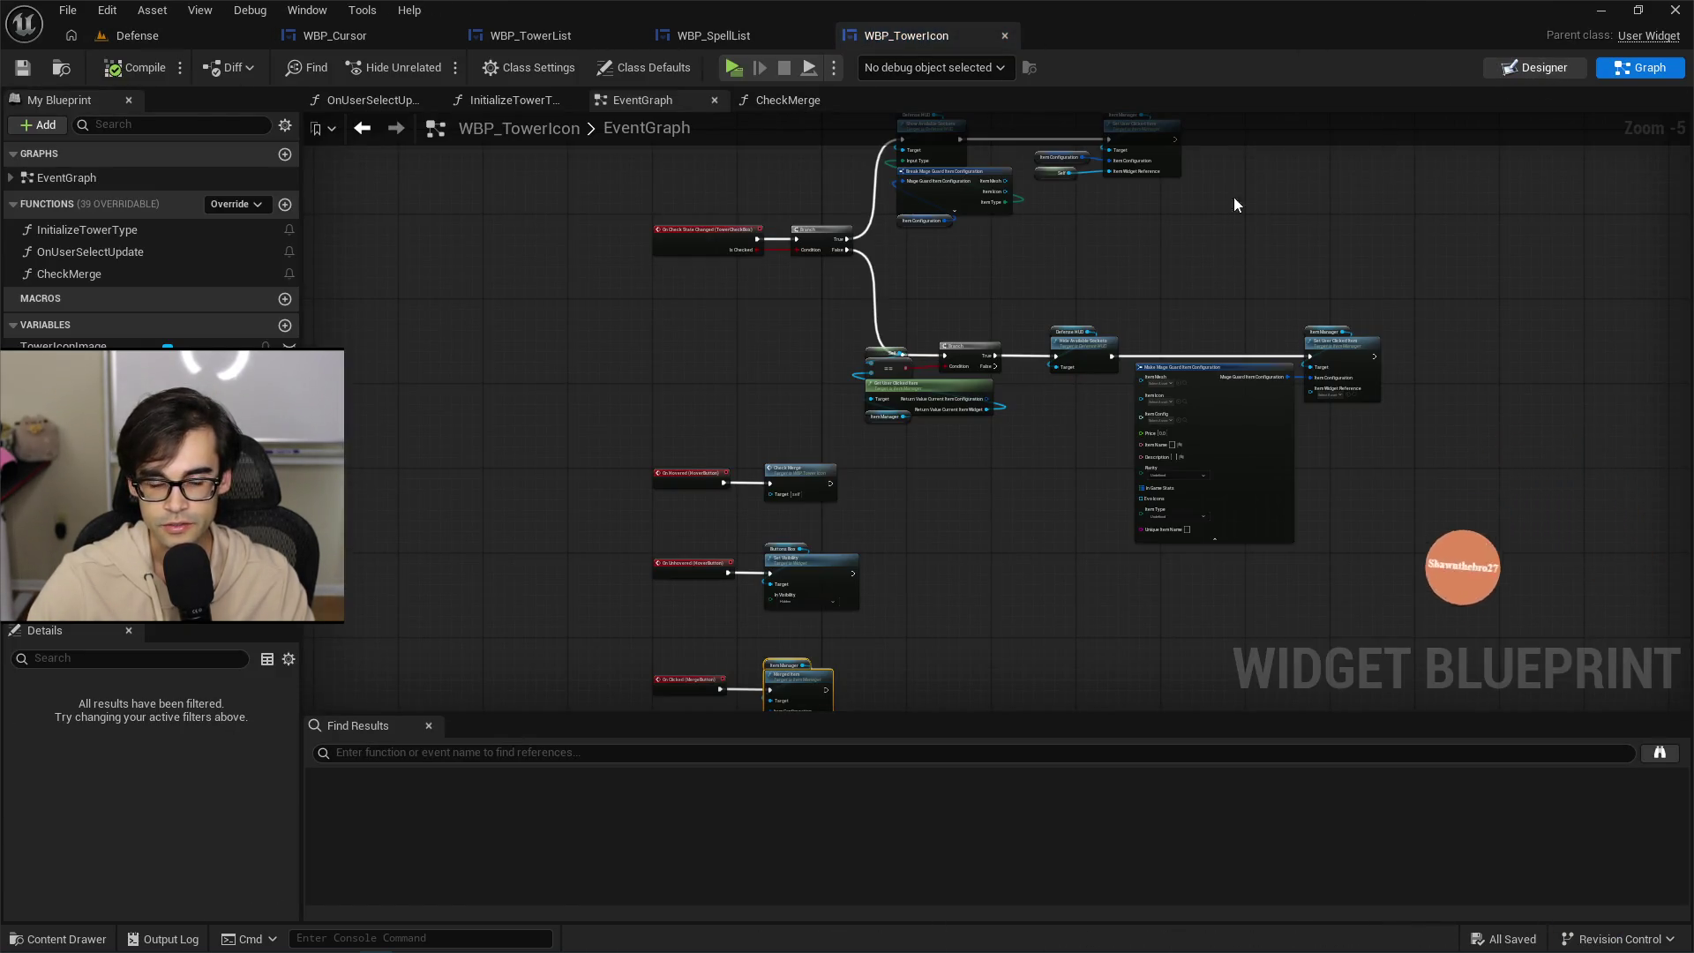
{"action": "left_click", "coordinate": [1539, 68]}
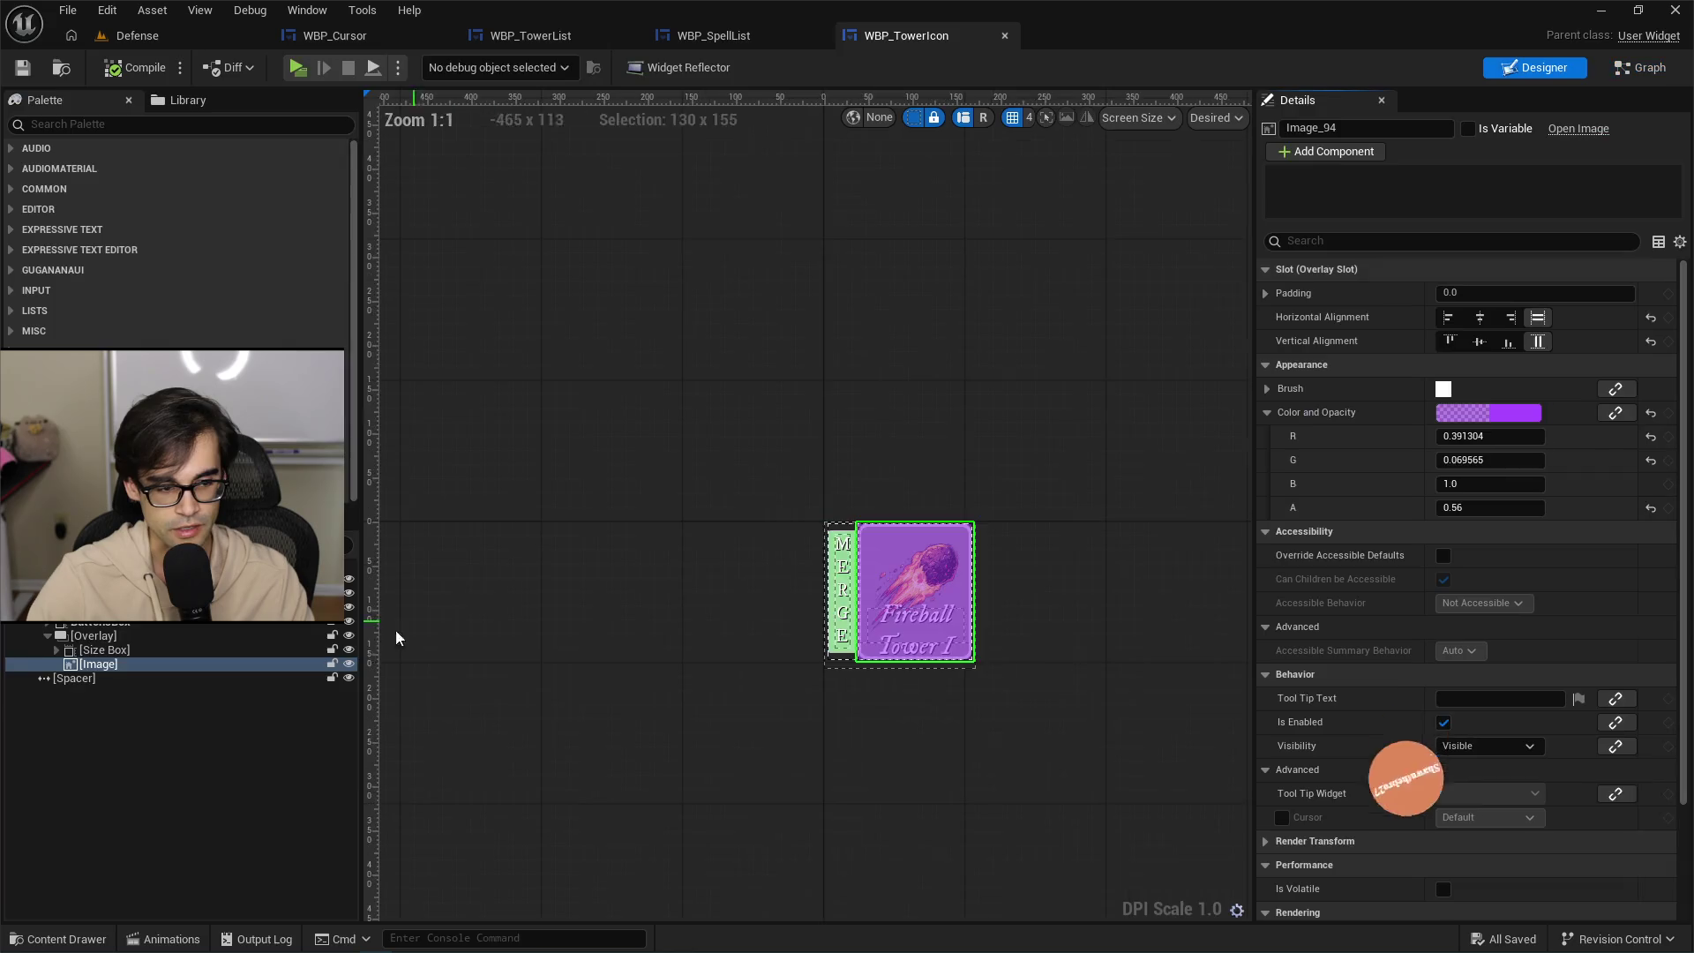
Rename the purple tint image to ControllerHover and tick Is Variable.
{"action": "left_click", "coordinate": [348, 663]}
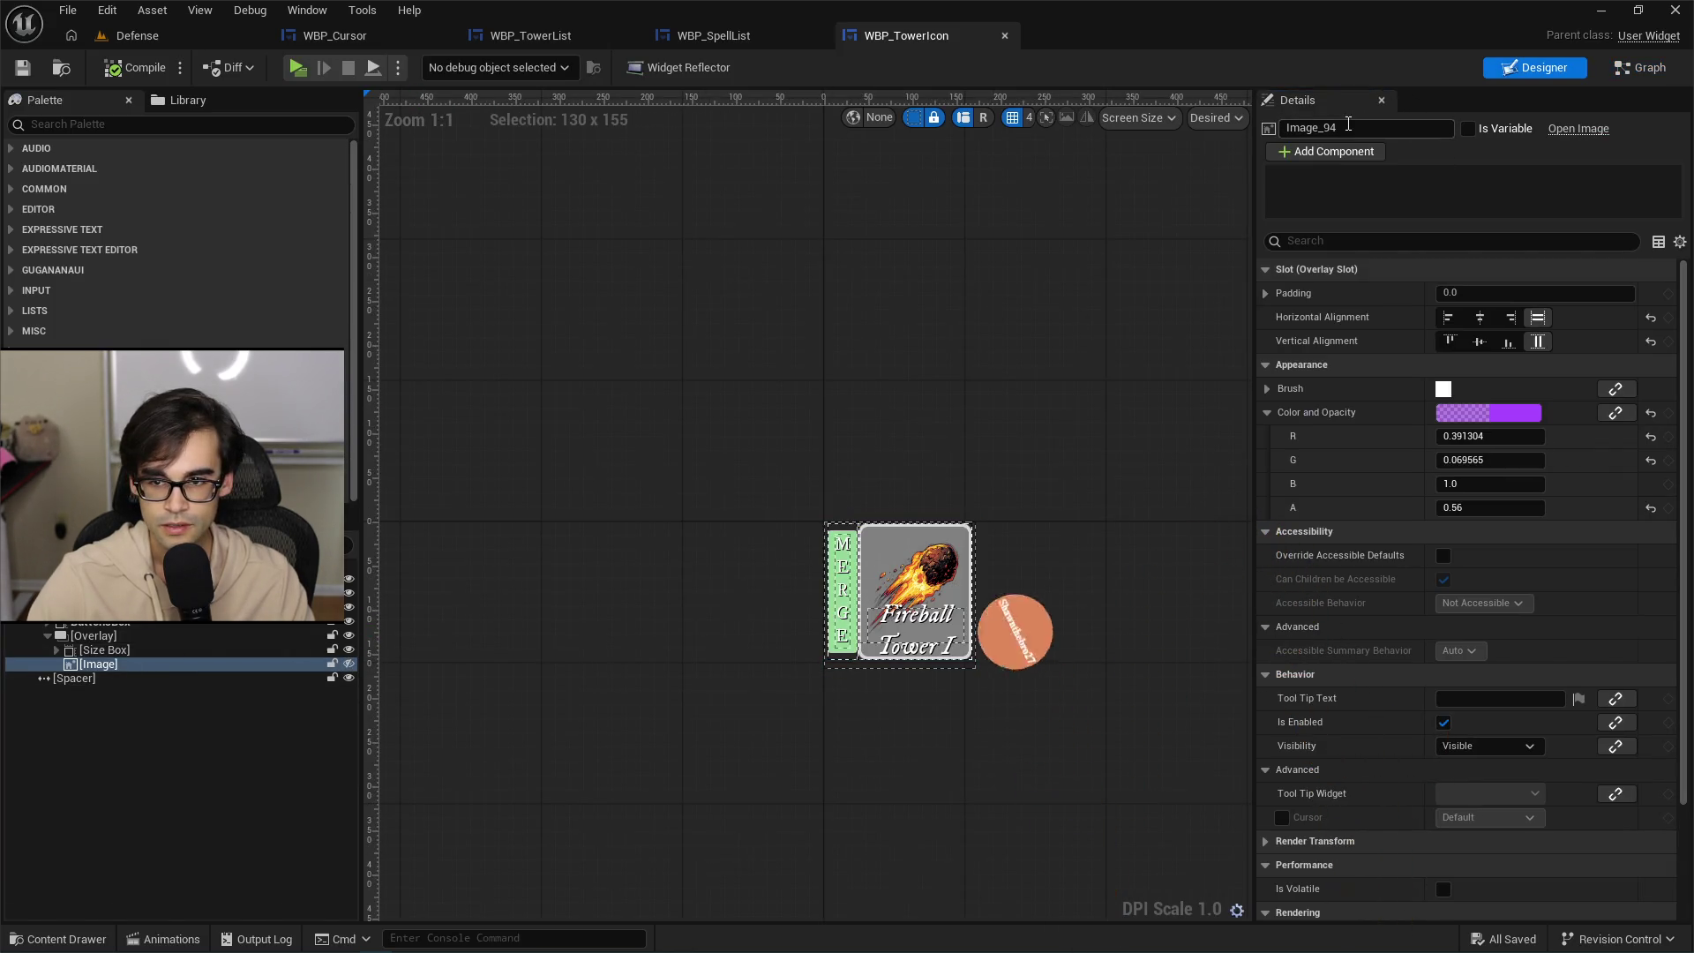
{"action": "left_click", "coordinate": [1323, 127]}
{"action": "type", "text": "ControllerHover"}
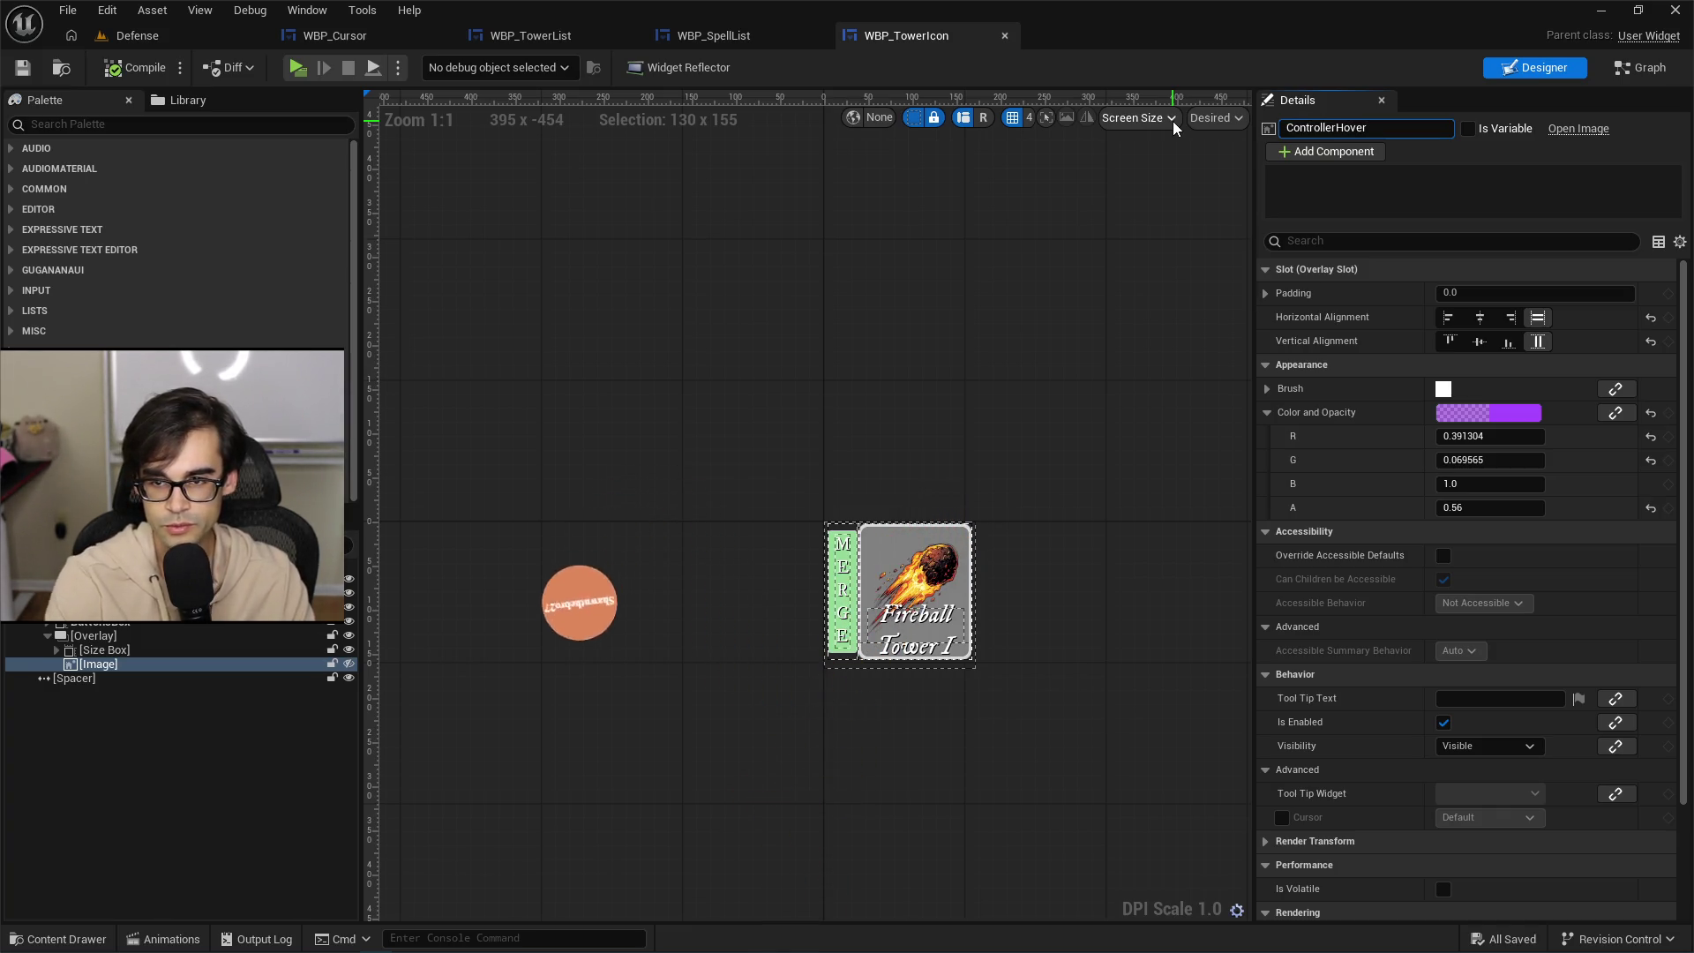
{"action": "left_click", "coordinate": [1467, 131]}
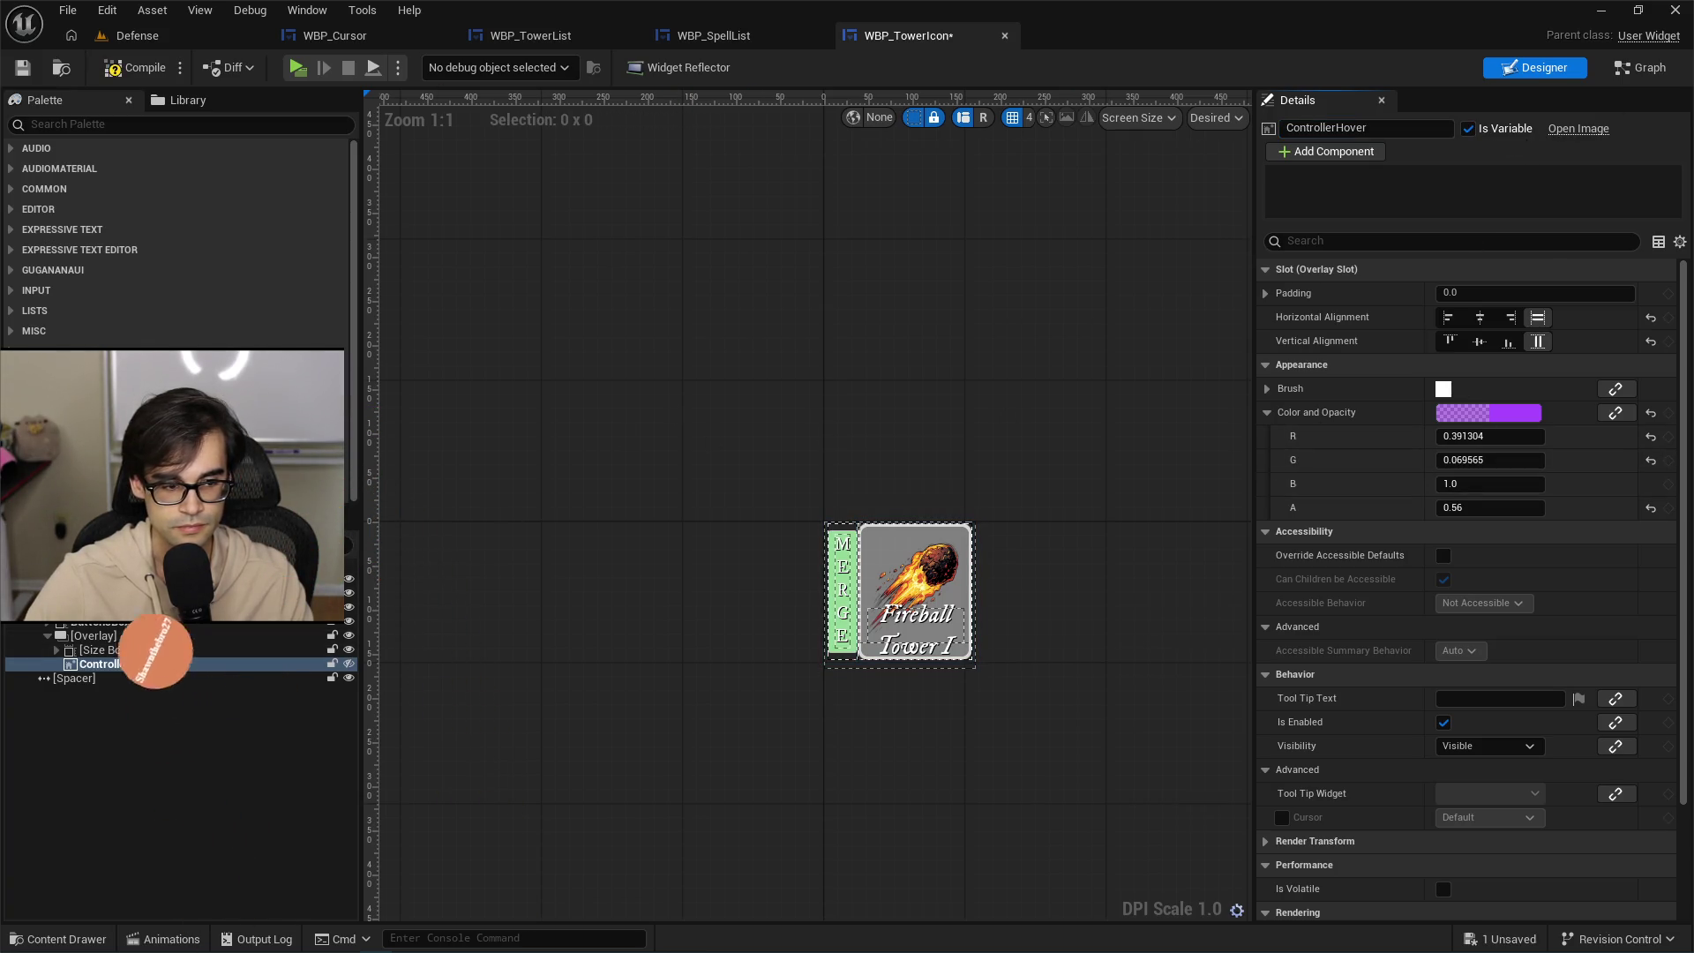
Move ControllerHover below the Size Box in the Hierarchy so it layers over the card.
{"action": "left_click_drag", "start_coordinate": [114, 665], "coordinate": [112, 651]}
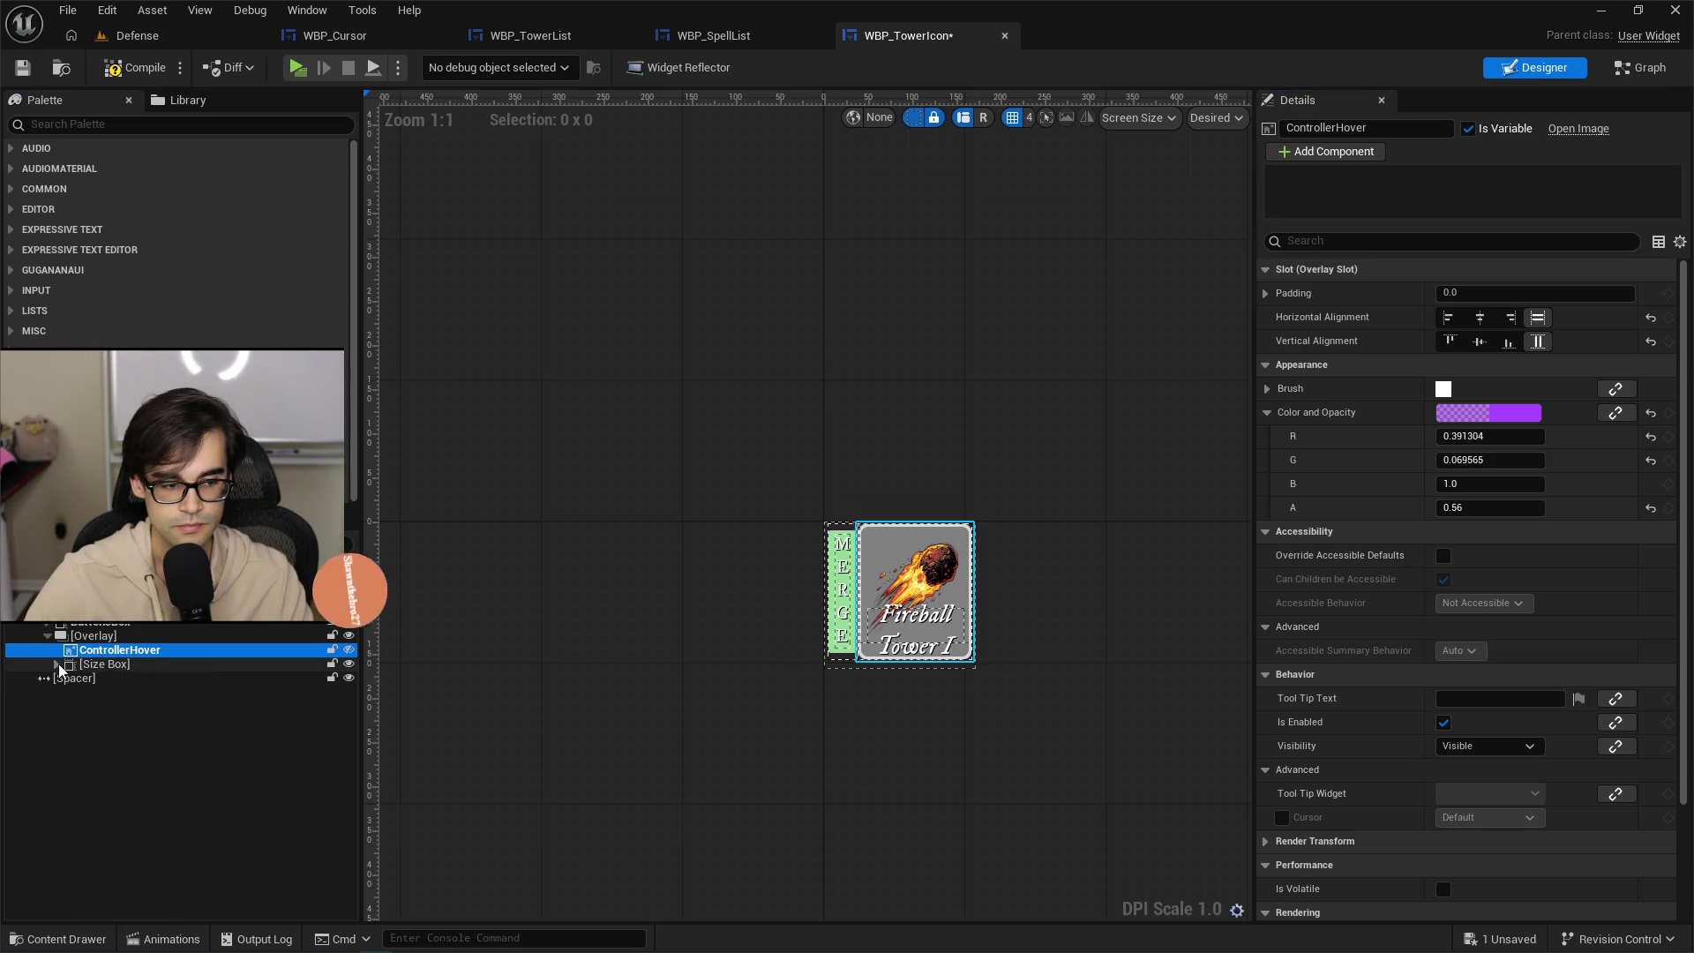
{"action": "left_click", "coordinate": [349, 650]}
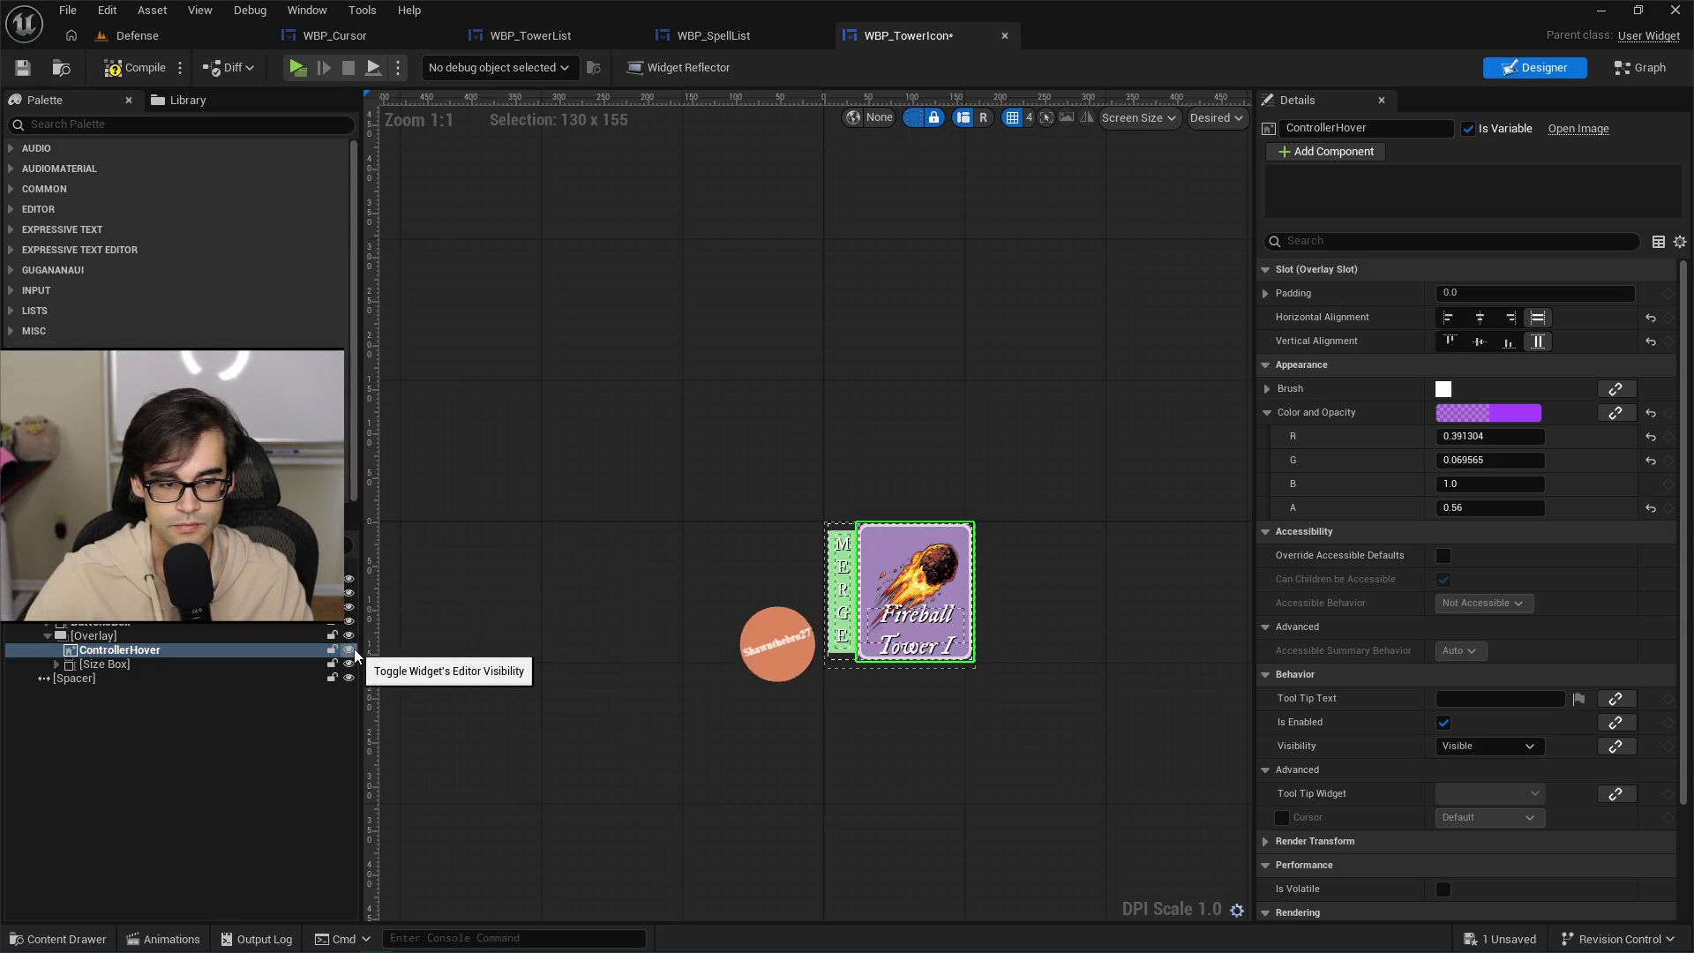
{"action": "left_click", "coordinate": [57, 665]}
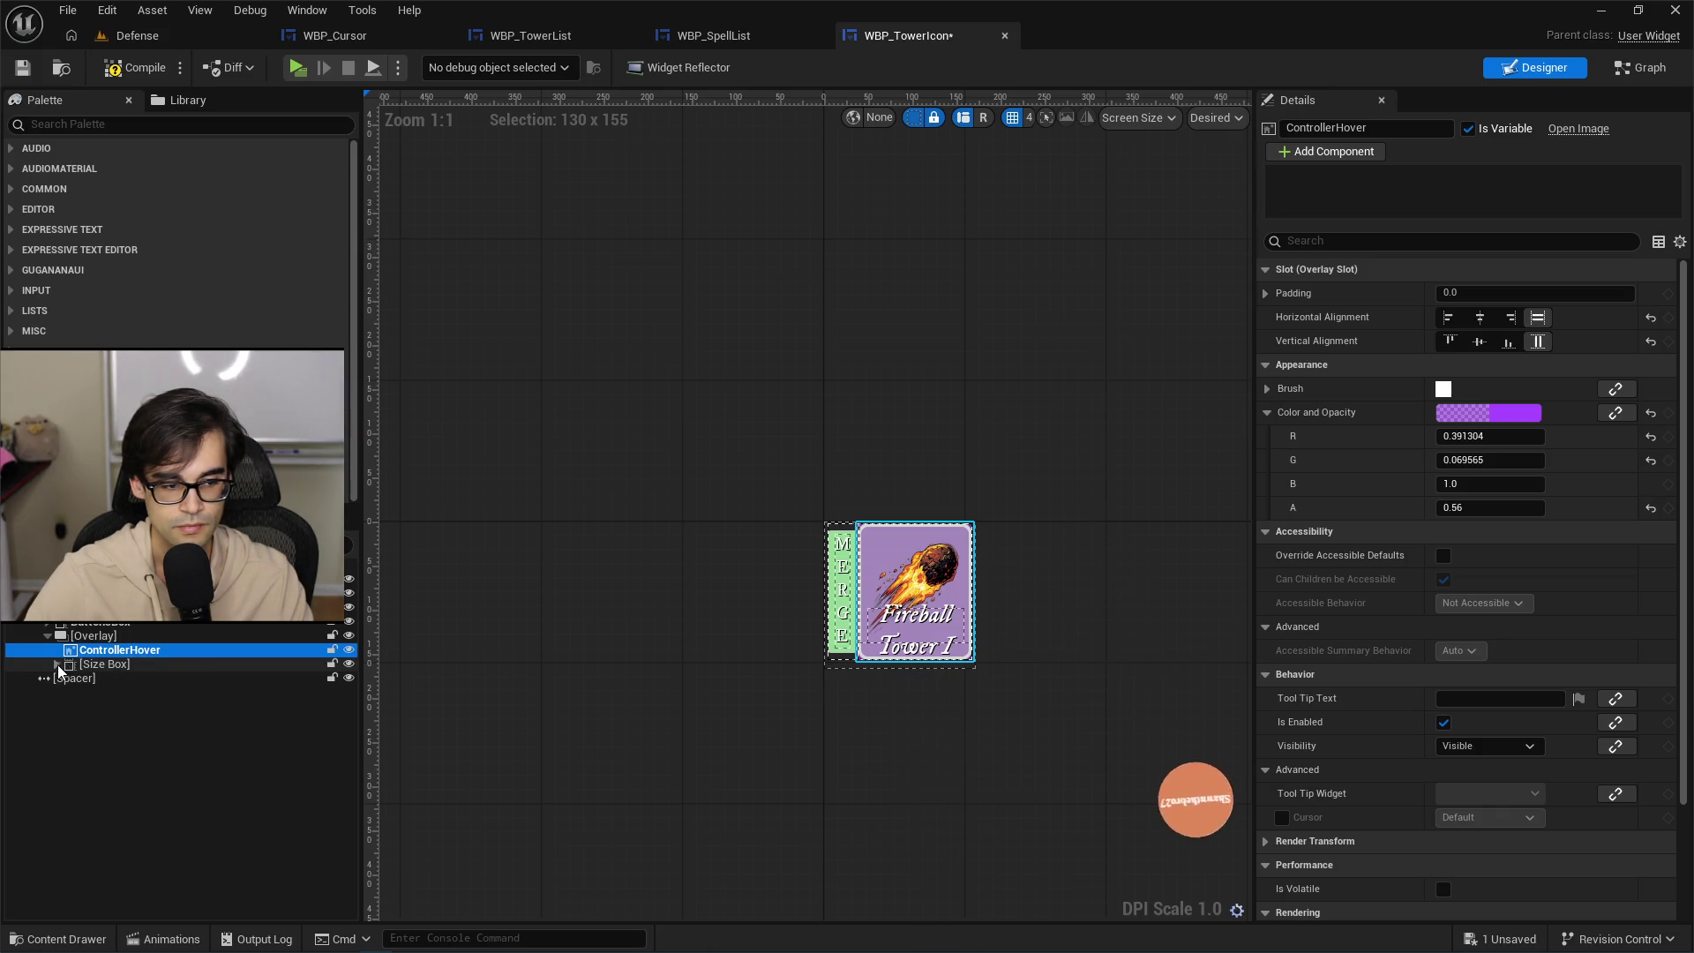
{"action": "left_click_drag", "start_coordinate": [115, 651], "coordinate": [121, 676]}
{"action": "left_click", "coordinate": [56, 651]}
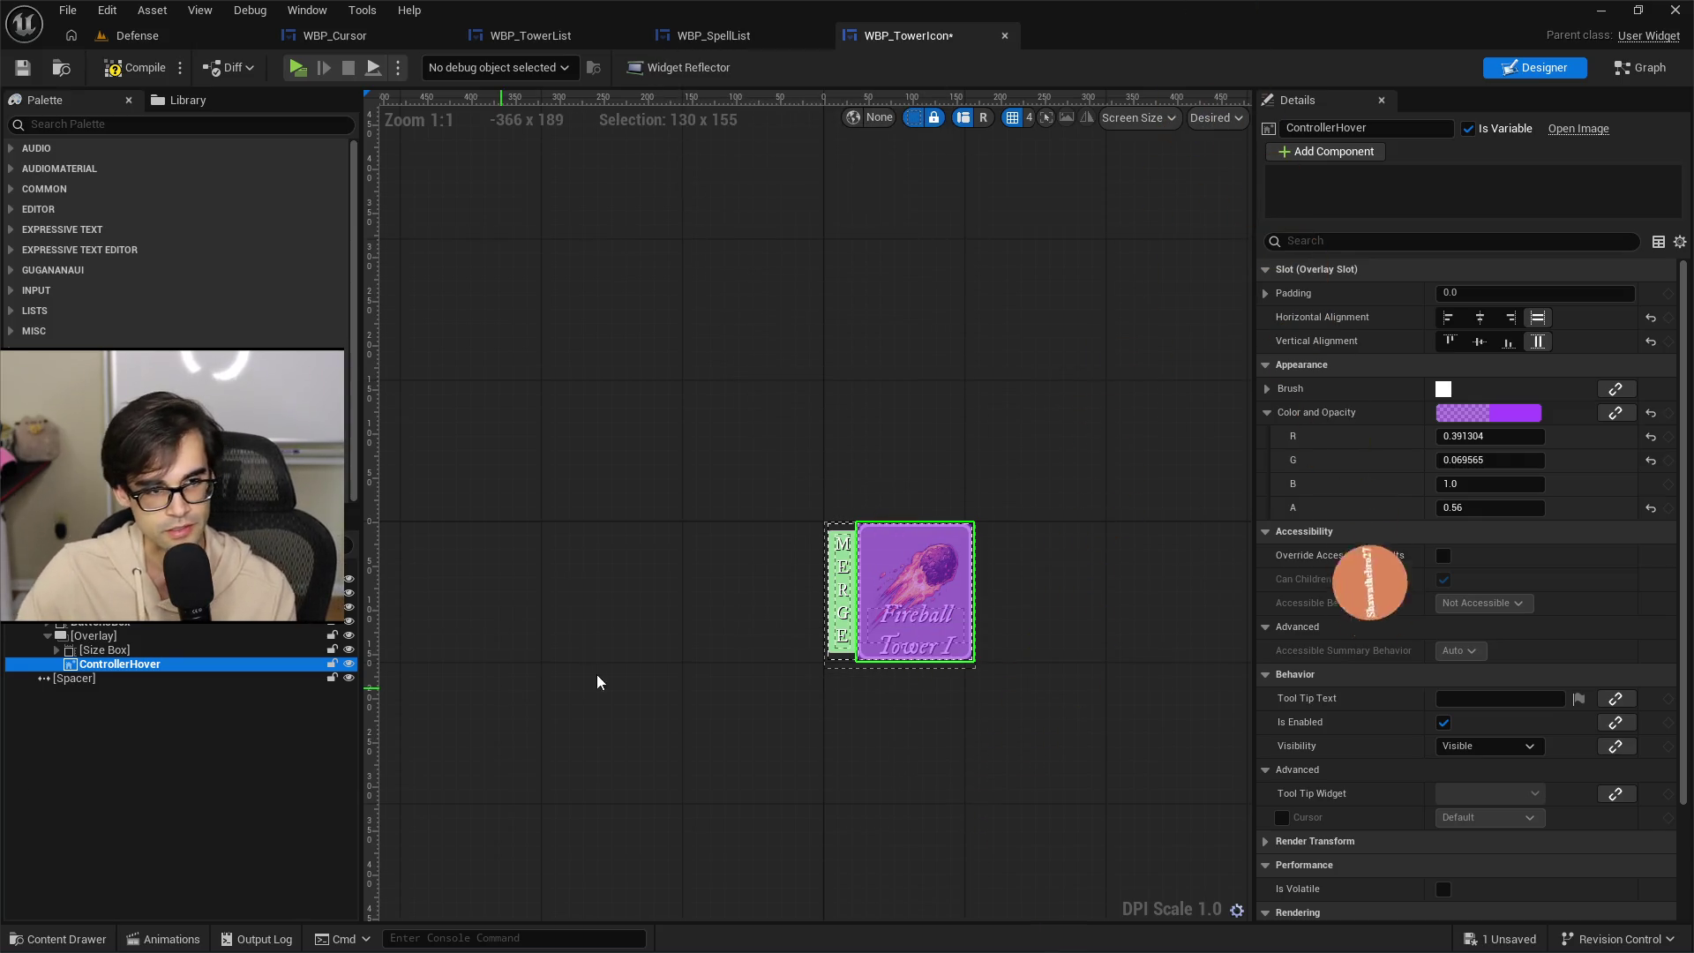
Return to the level editor to launch a Standalone Game session.
{"action": "left_click", "coordinate": [61, 69]}
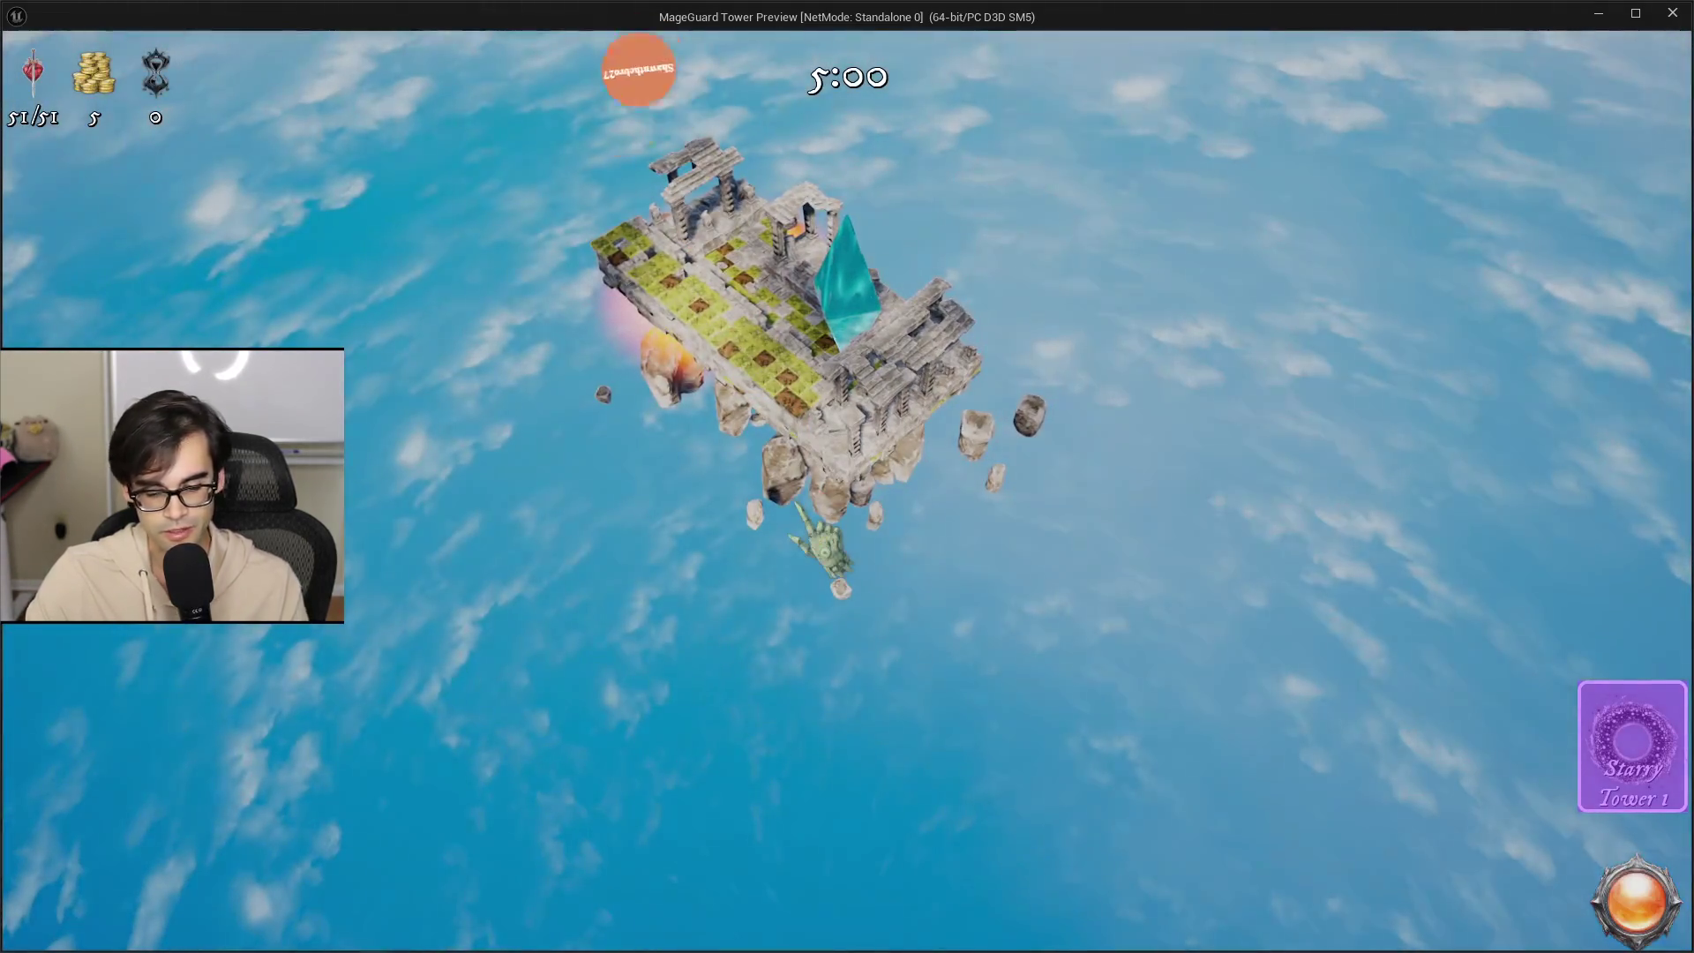
Pause, exit to the main menu, visit Unlocks and go back, then close the preview.
{"action": "key", "text": "Escape"}
{"action": "left_click", "coordinate": [494, 745]}
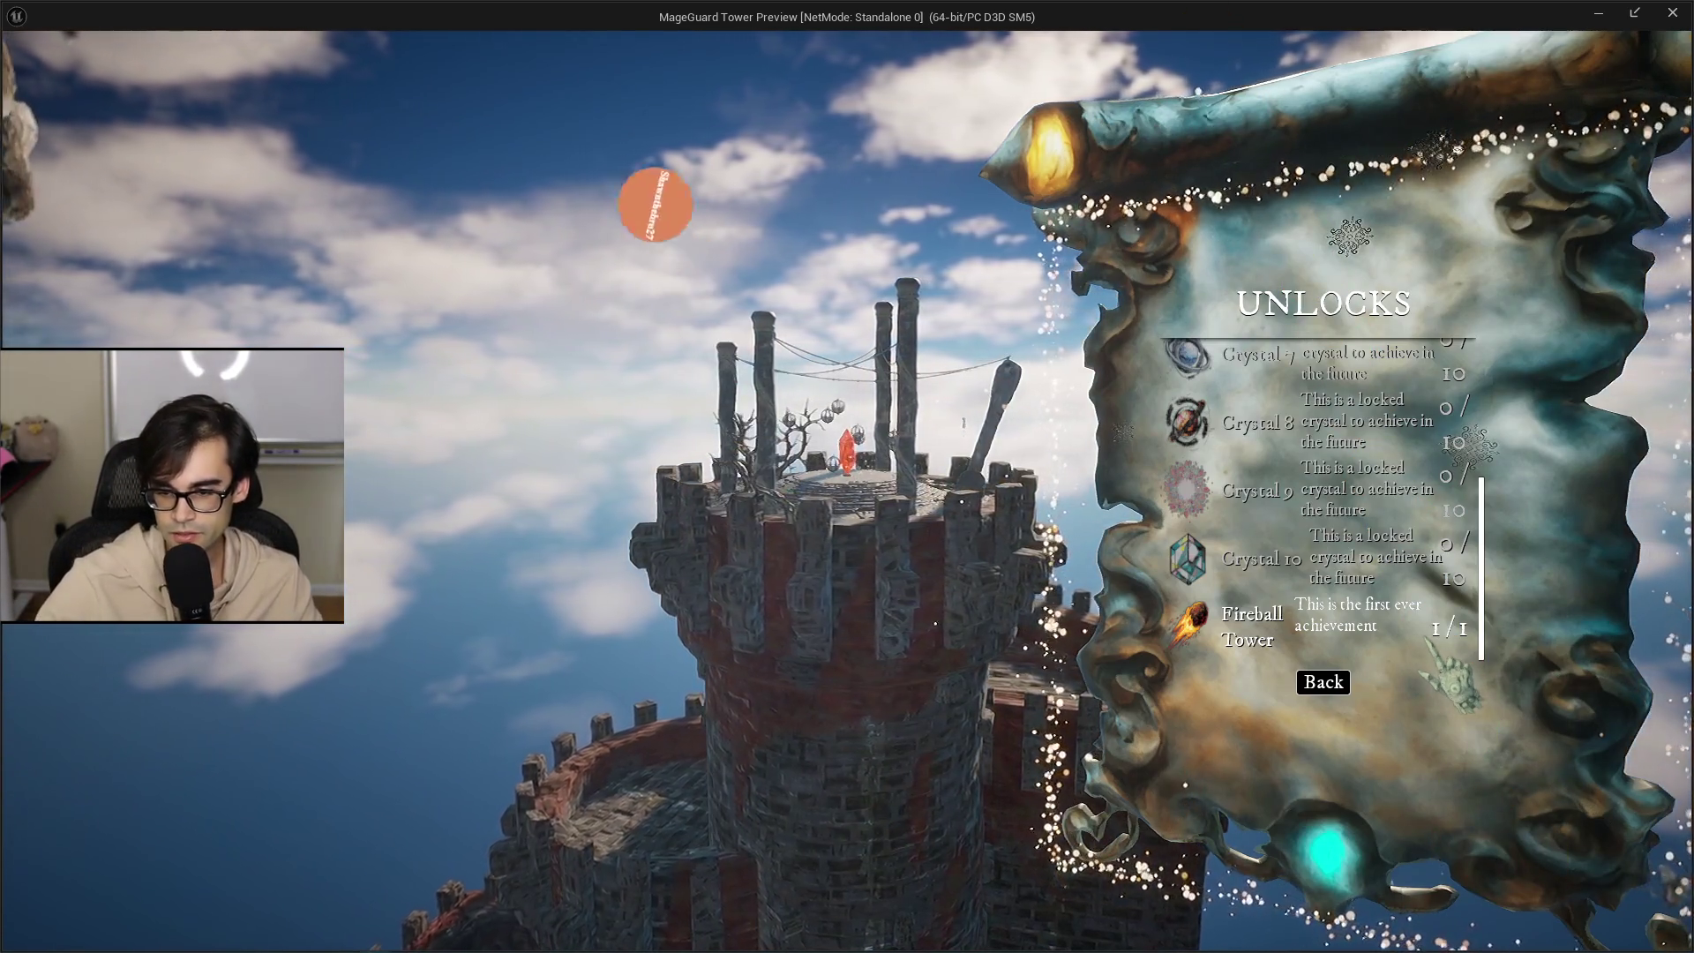
{"action": "scroll", "coordinate": [1363, 607], "scroll_direction": "up", "scroll_amount": 5}
{"action": "left_click", "coordinate": [1327, 682]}
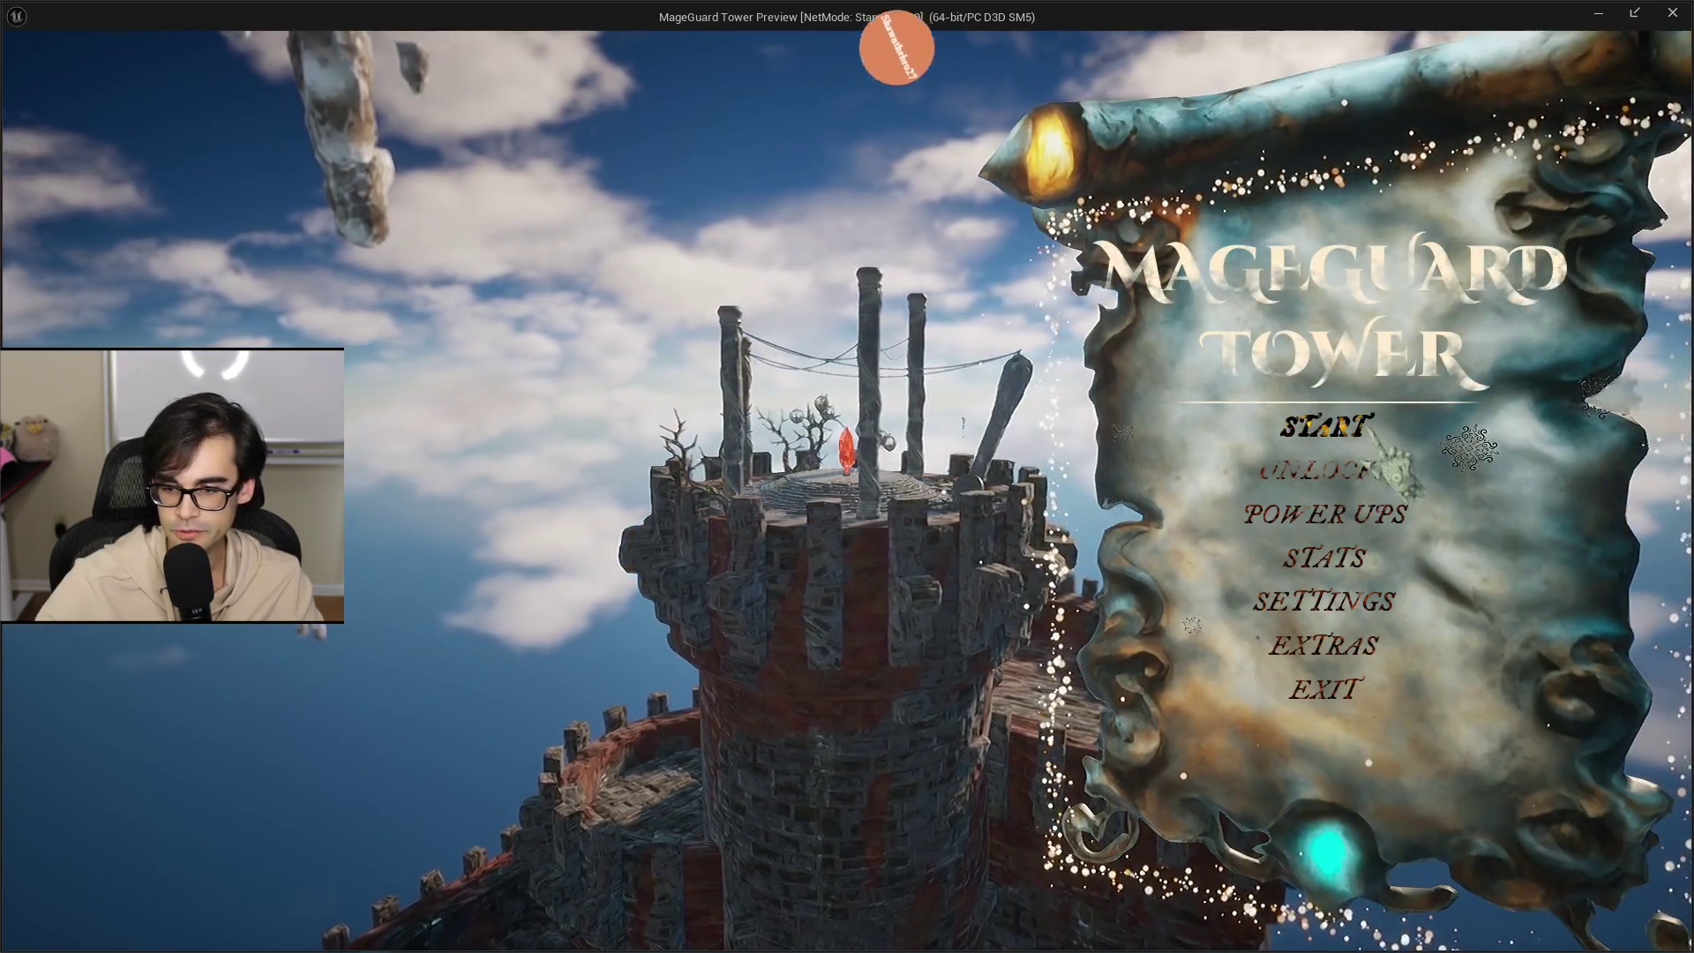
{"action": "left_click", "coordinate": [1332, 469]}
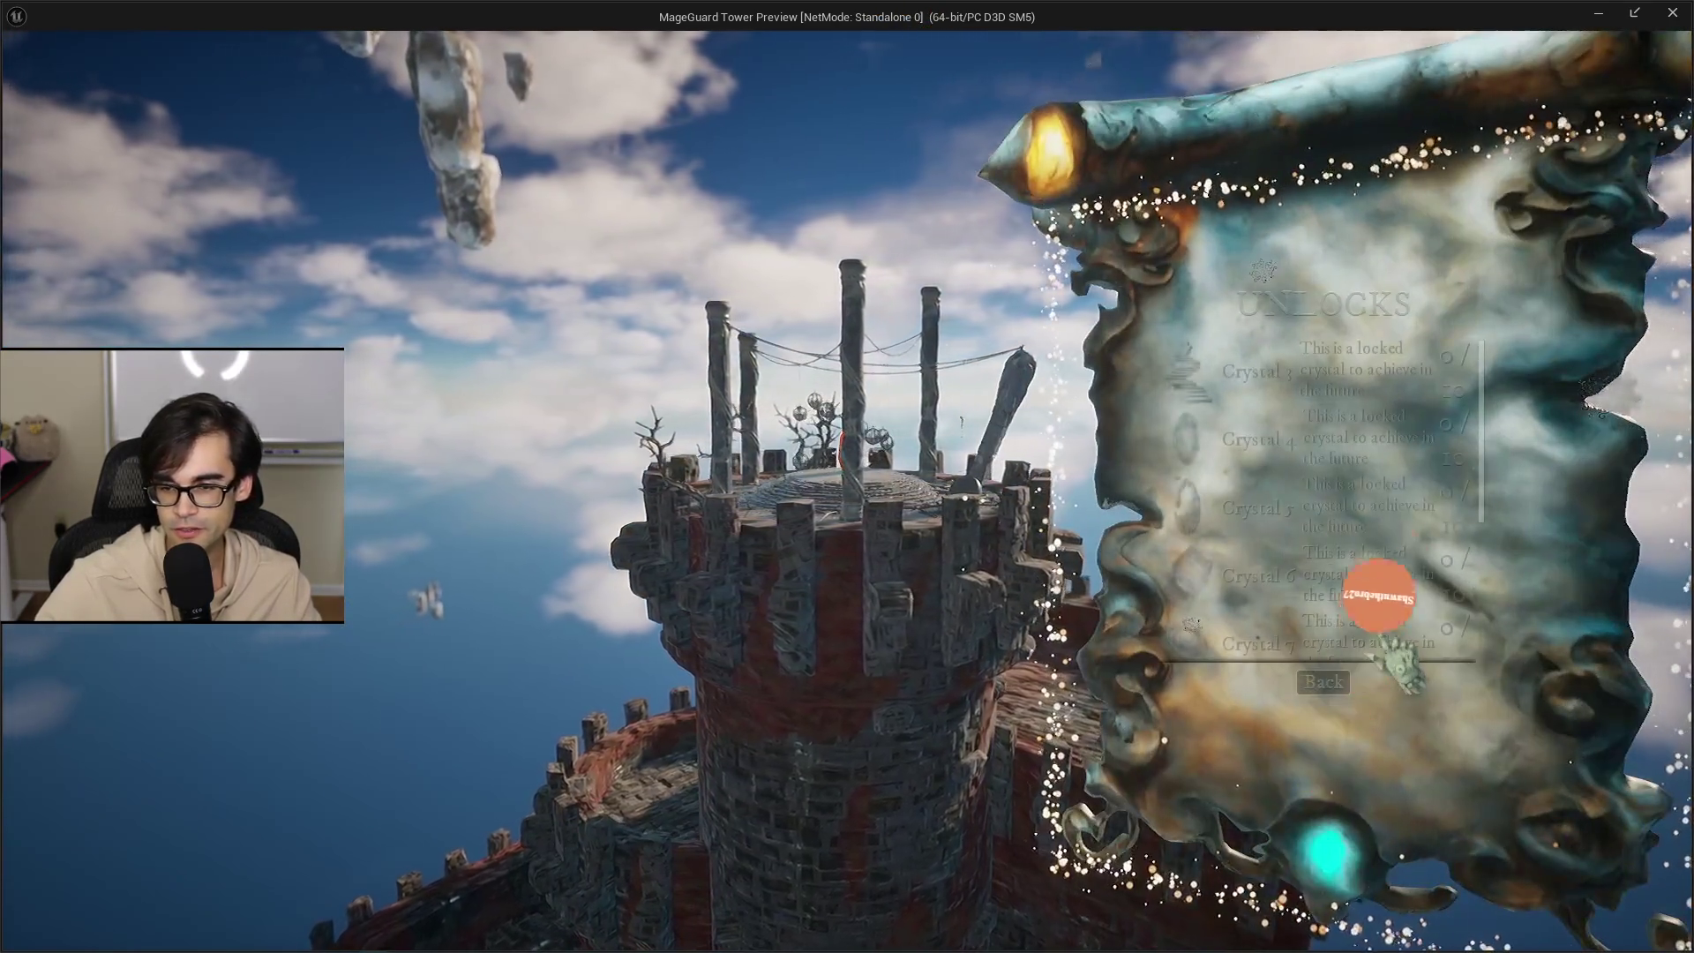
{"action": "scroll", "coordinate": [1402, 604], "scroll_direction": "down", "scroll_amount": 5}
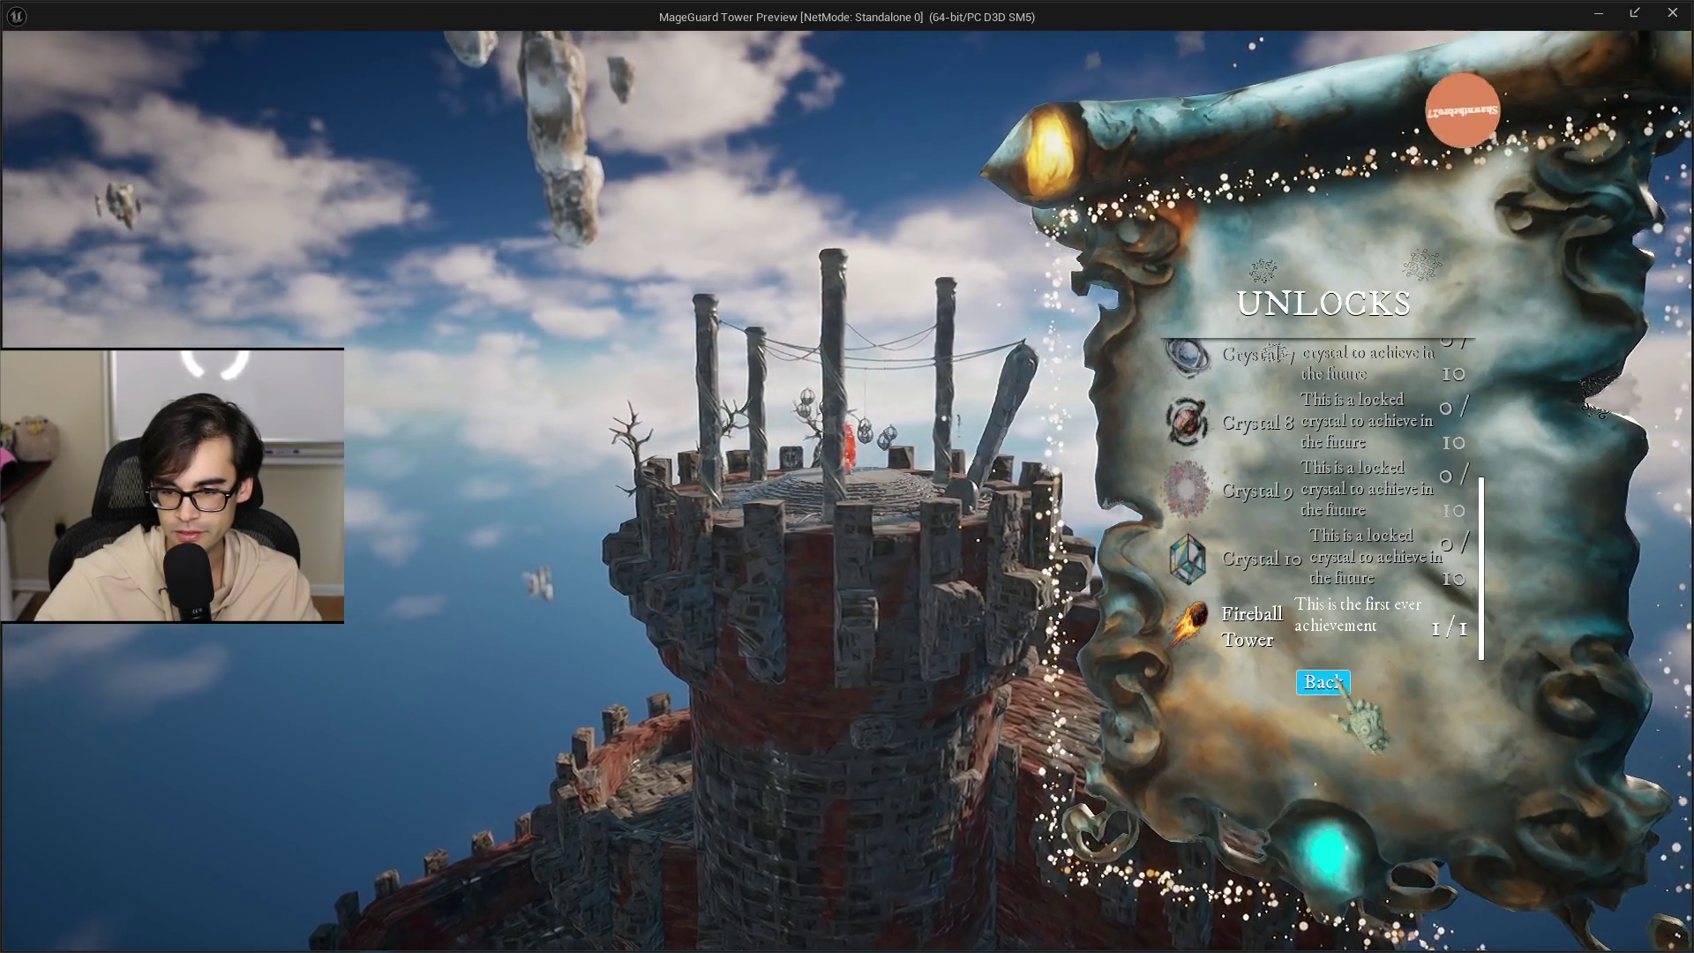
{"action": "left_click", "coordinate": [1339, 682]}
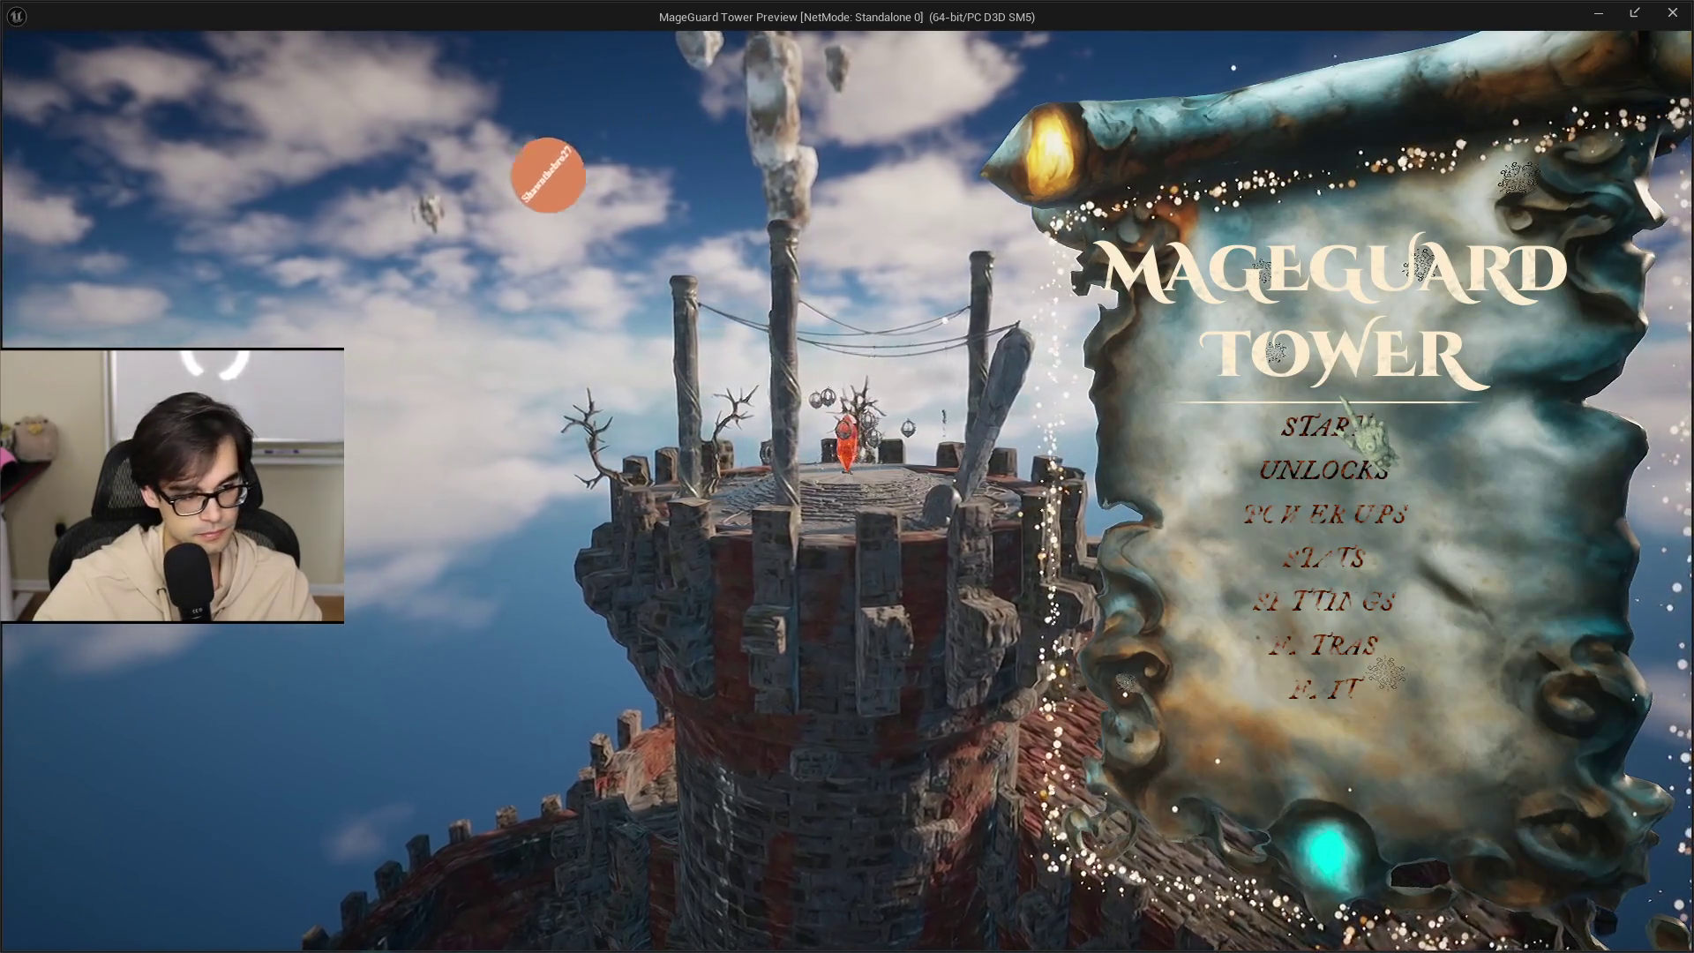
{"action": "key", "text": "Escape"}
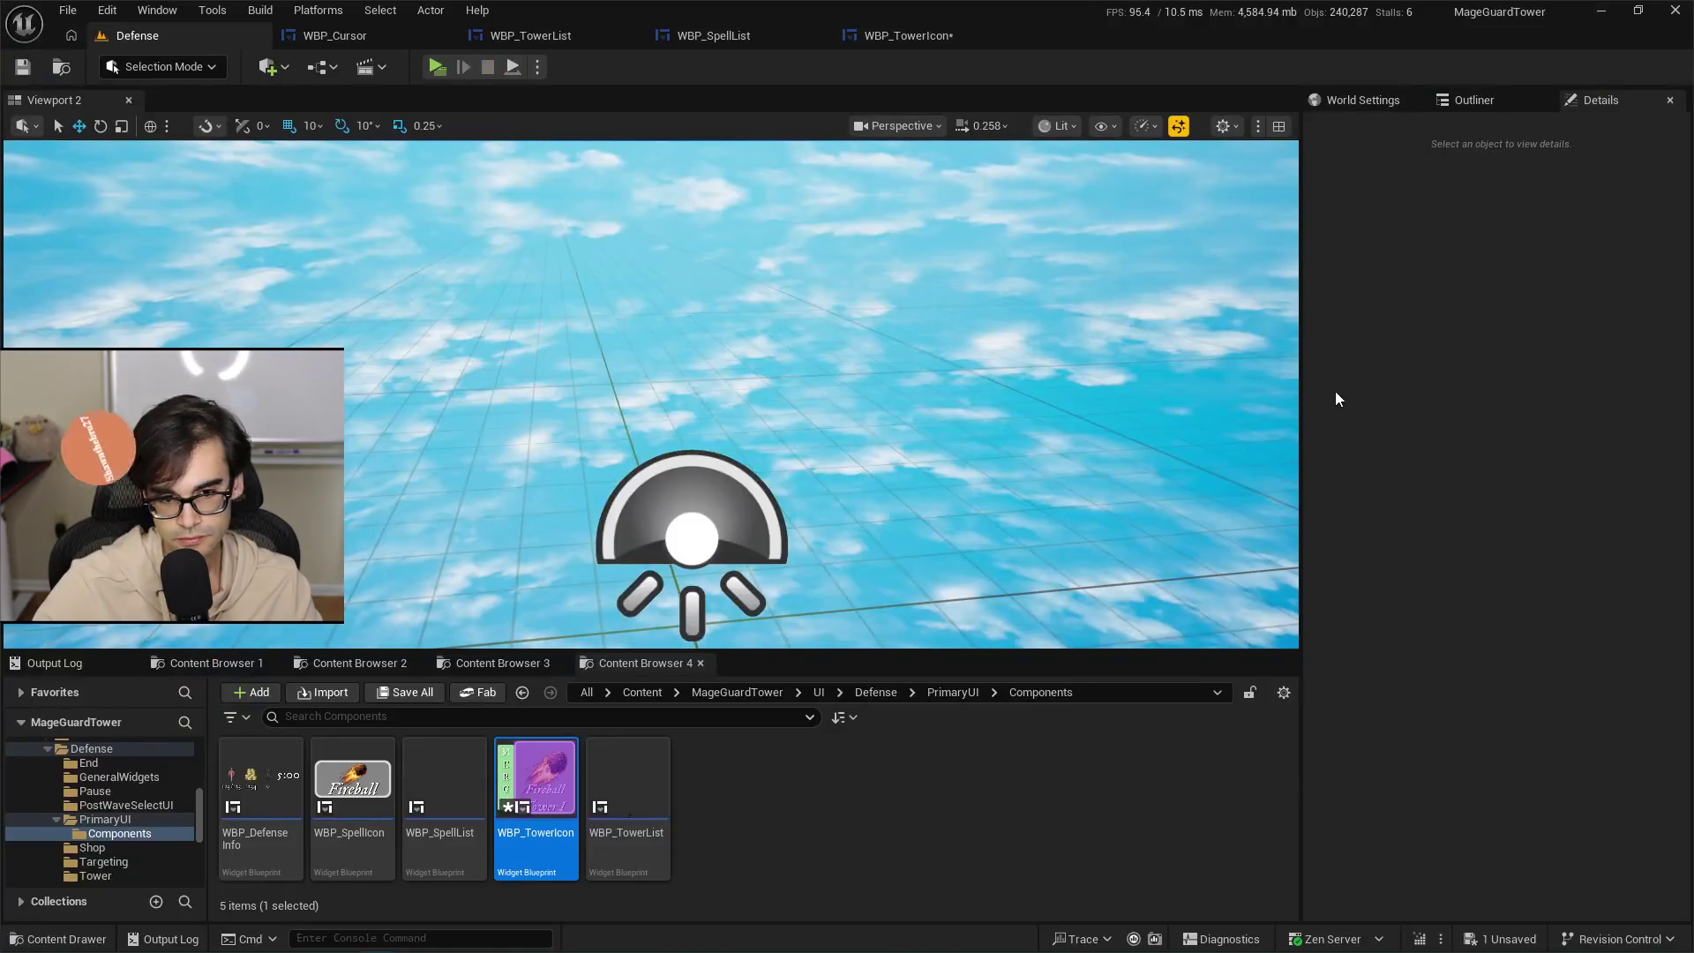
In WBP_TowerIcon, set ControllerHover's Visibility to Hidden.
{"action": "left_click", "coordinate": [909, 35]}
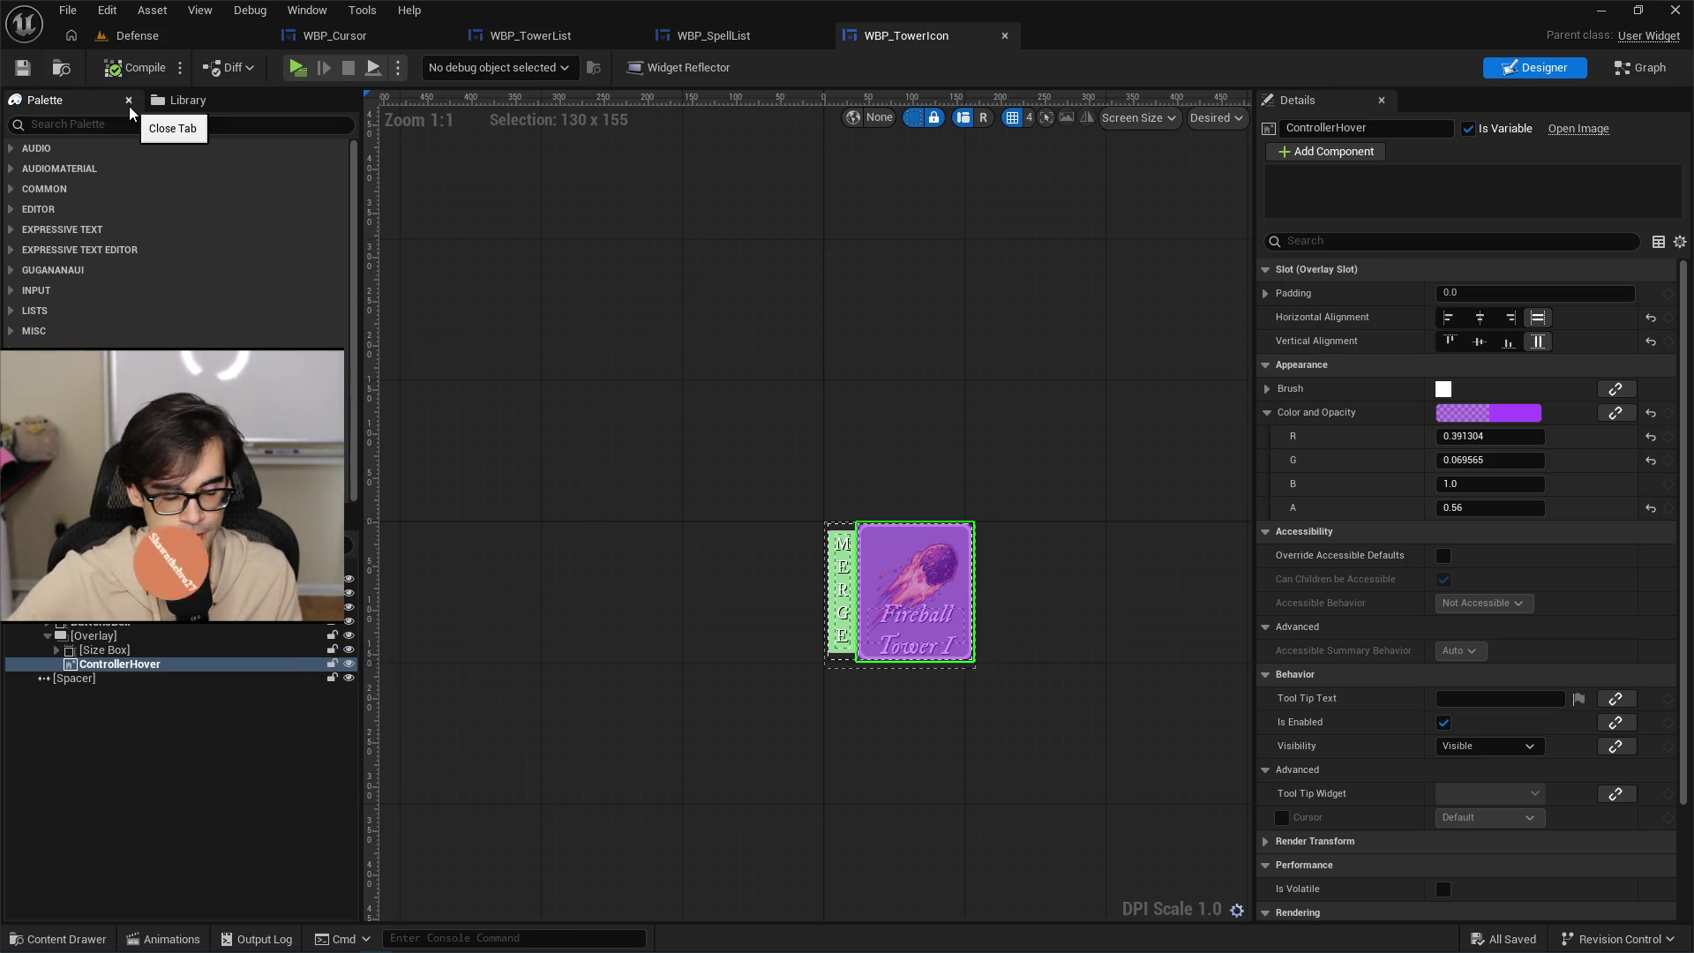
{"action": "left_click", "coordinate": [1495, 745]}
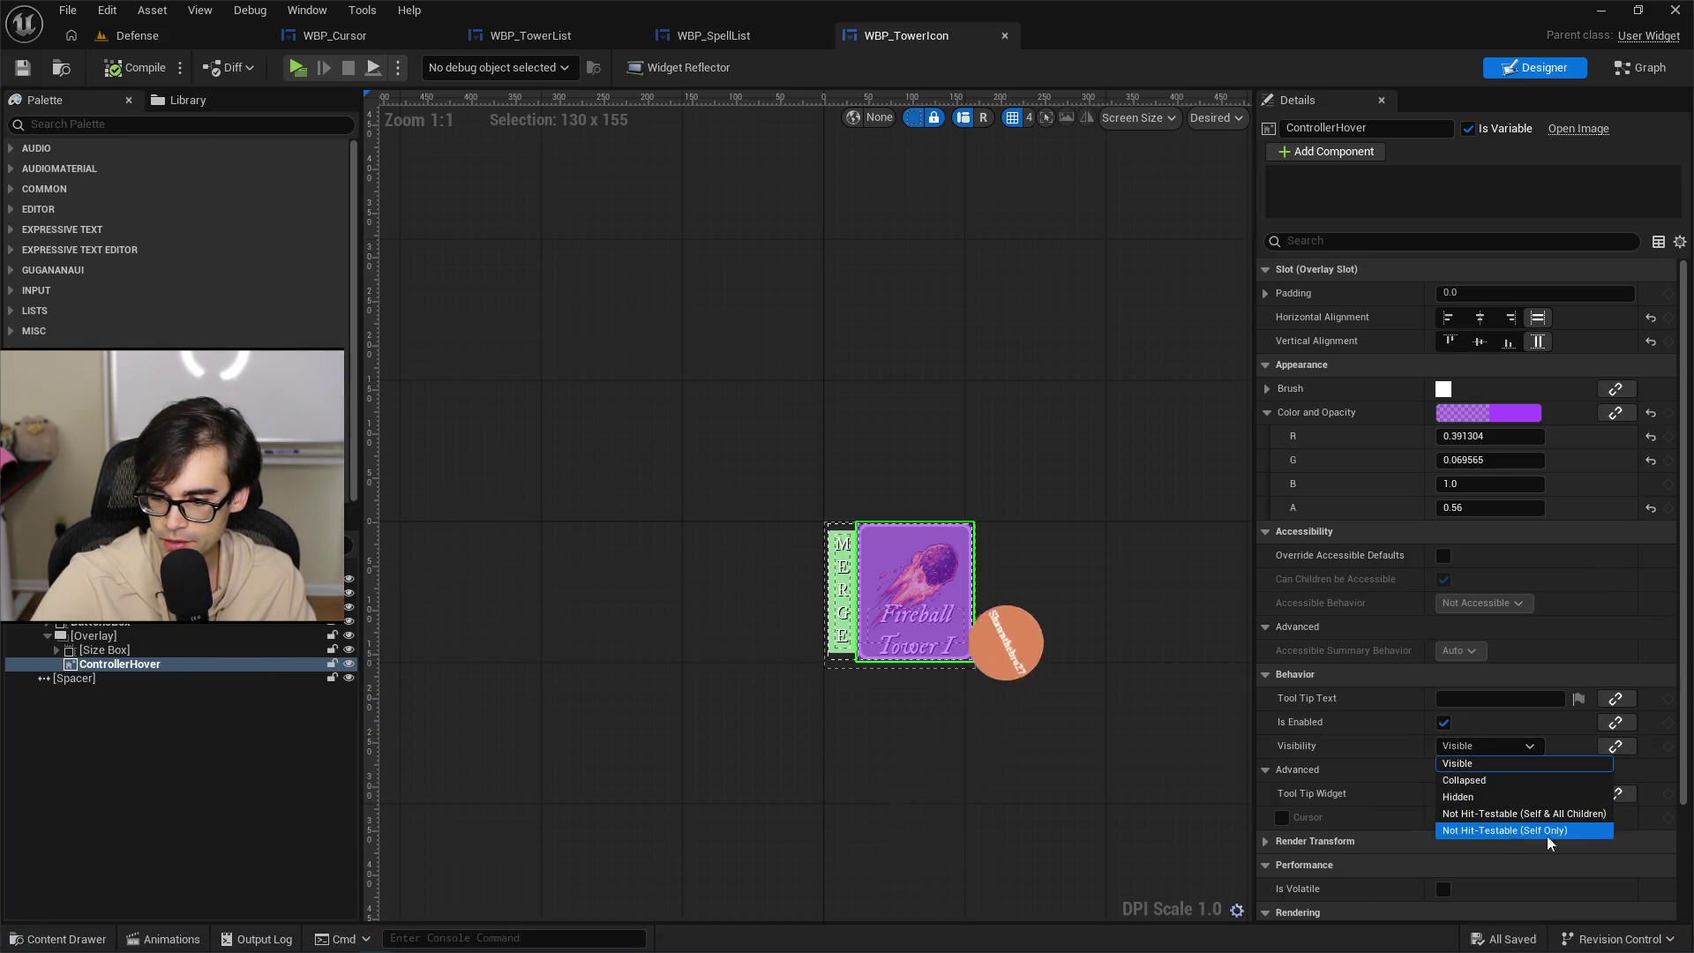
{"action": "left_click", "coordinate": [1657, 942]}
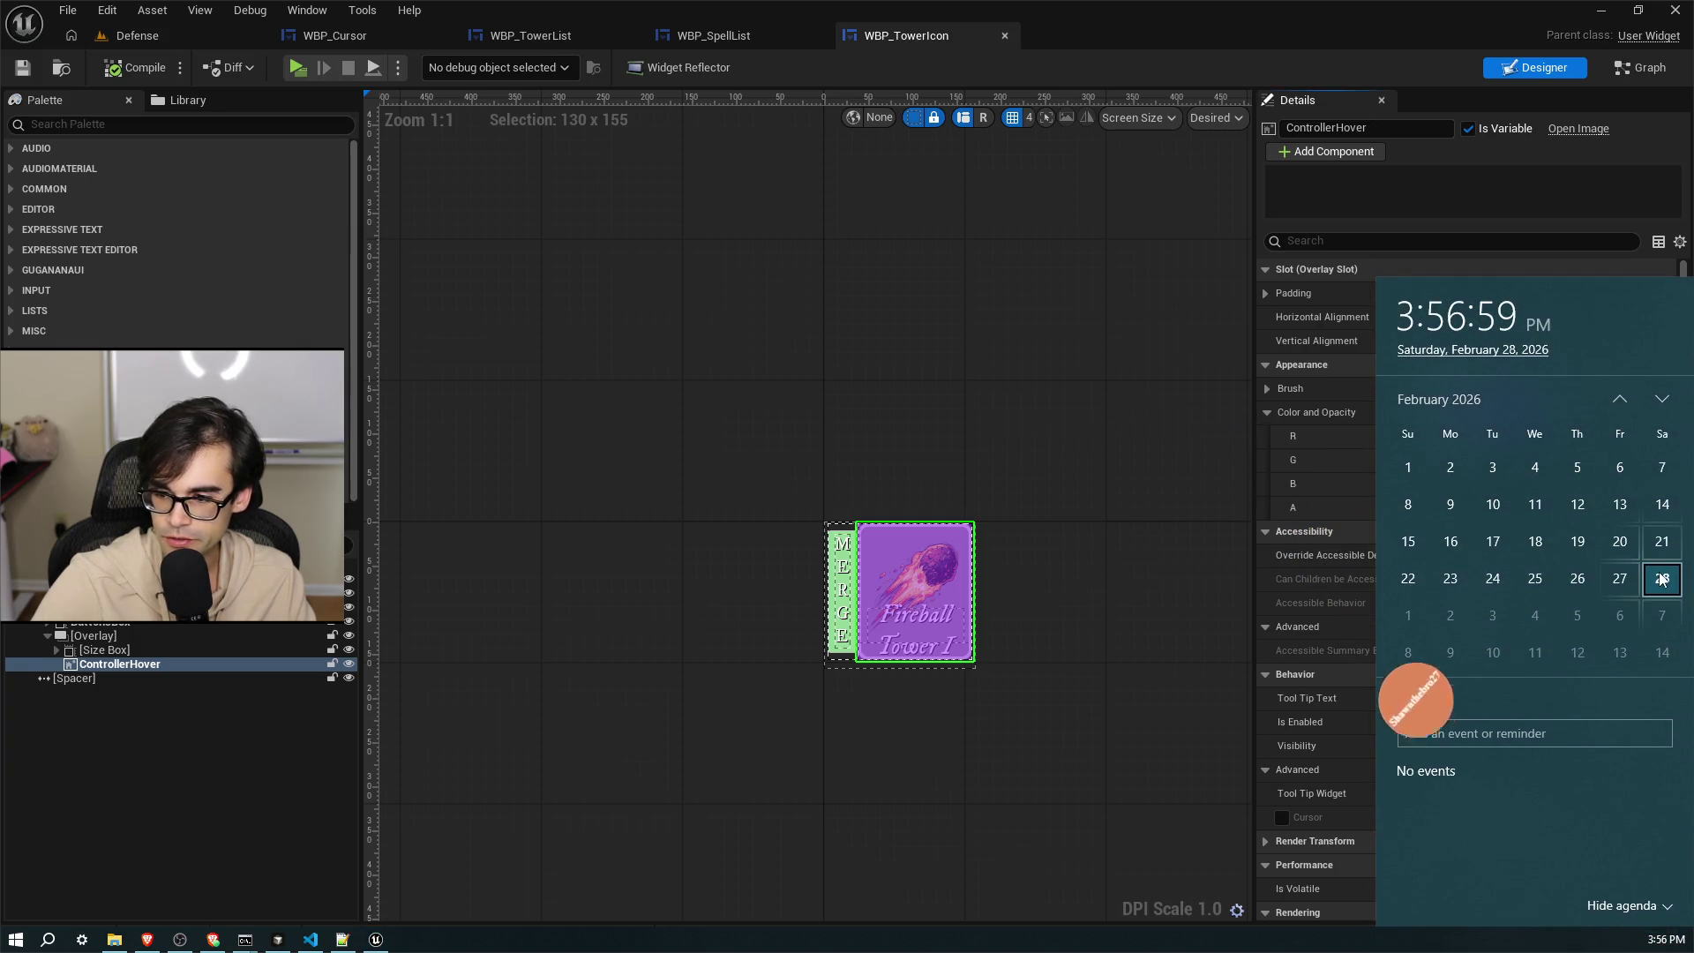
{"action": "key", "text": "Escape"}
{"action": "left_click", "coordinate": [1491, 745]}
{"action": "left_click", "coordinate": [1506, 797]}
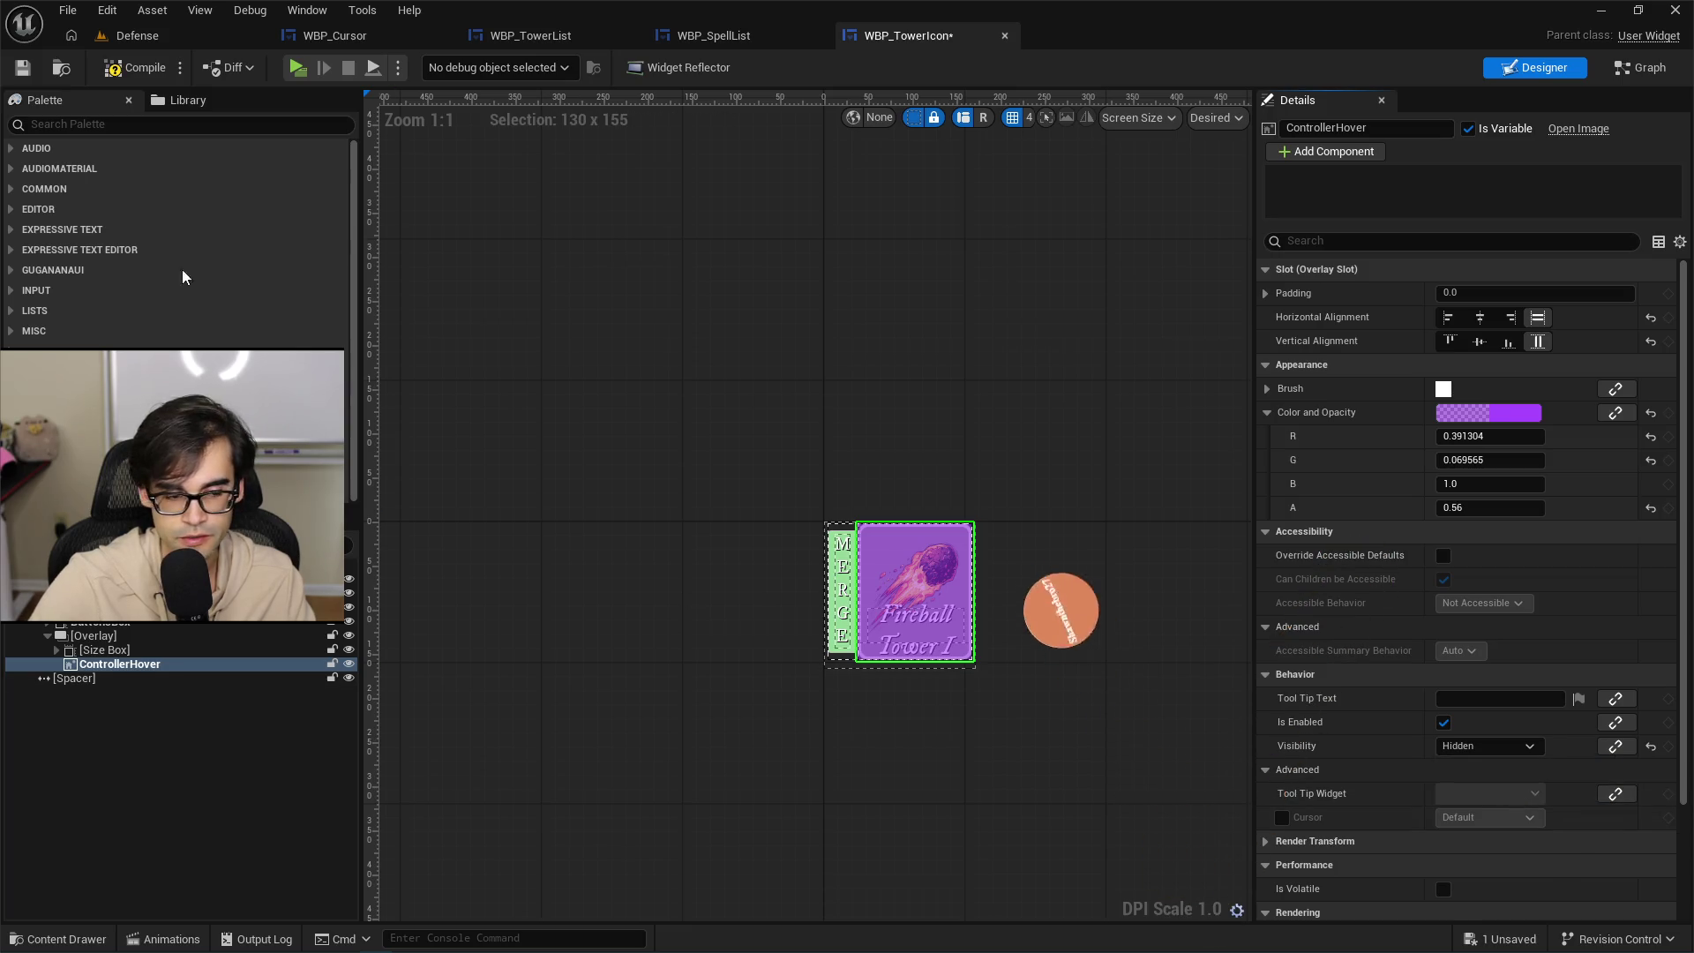
Compile and save WBP_TowerIcon, then switch to the WBP_SpellList tab.
{"action": "left_click", "coordinate": [102, 76]}
{"action": "key", "text": "ctrl+s"}
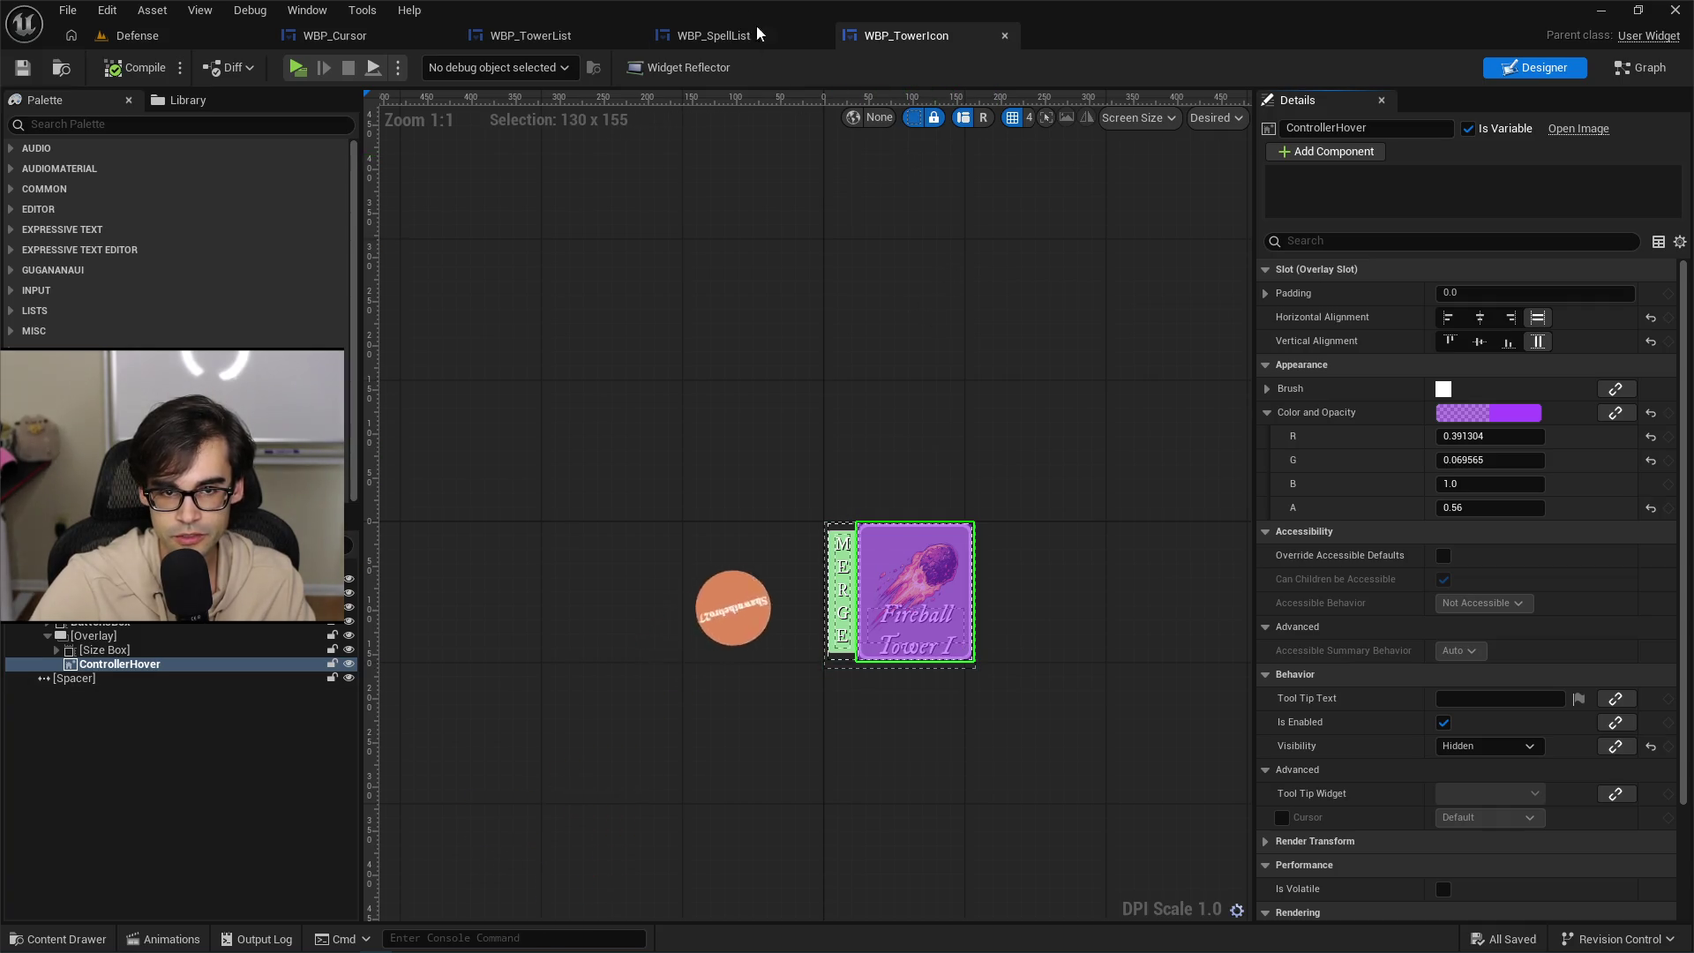
{"action": "left_click", "coordinate": [705, 37]}
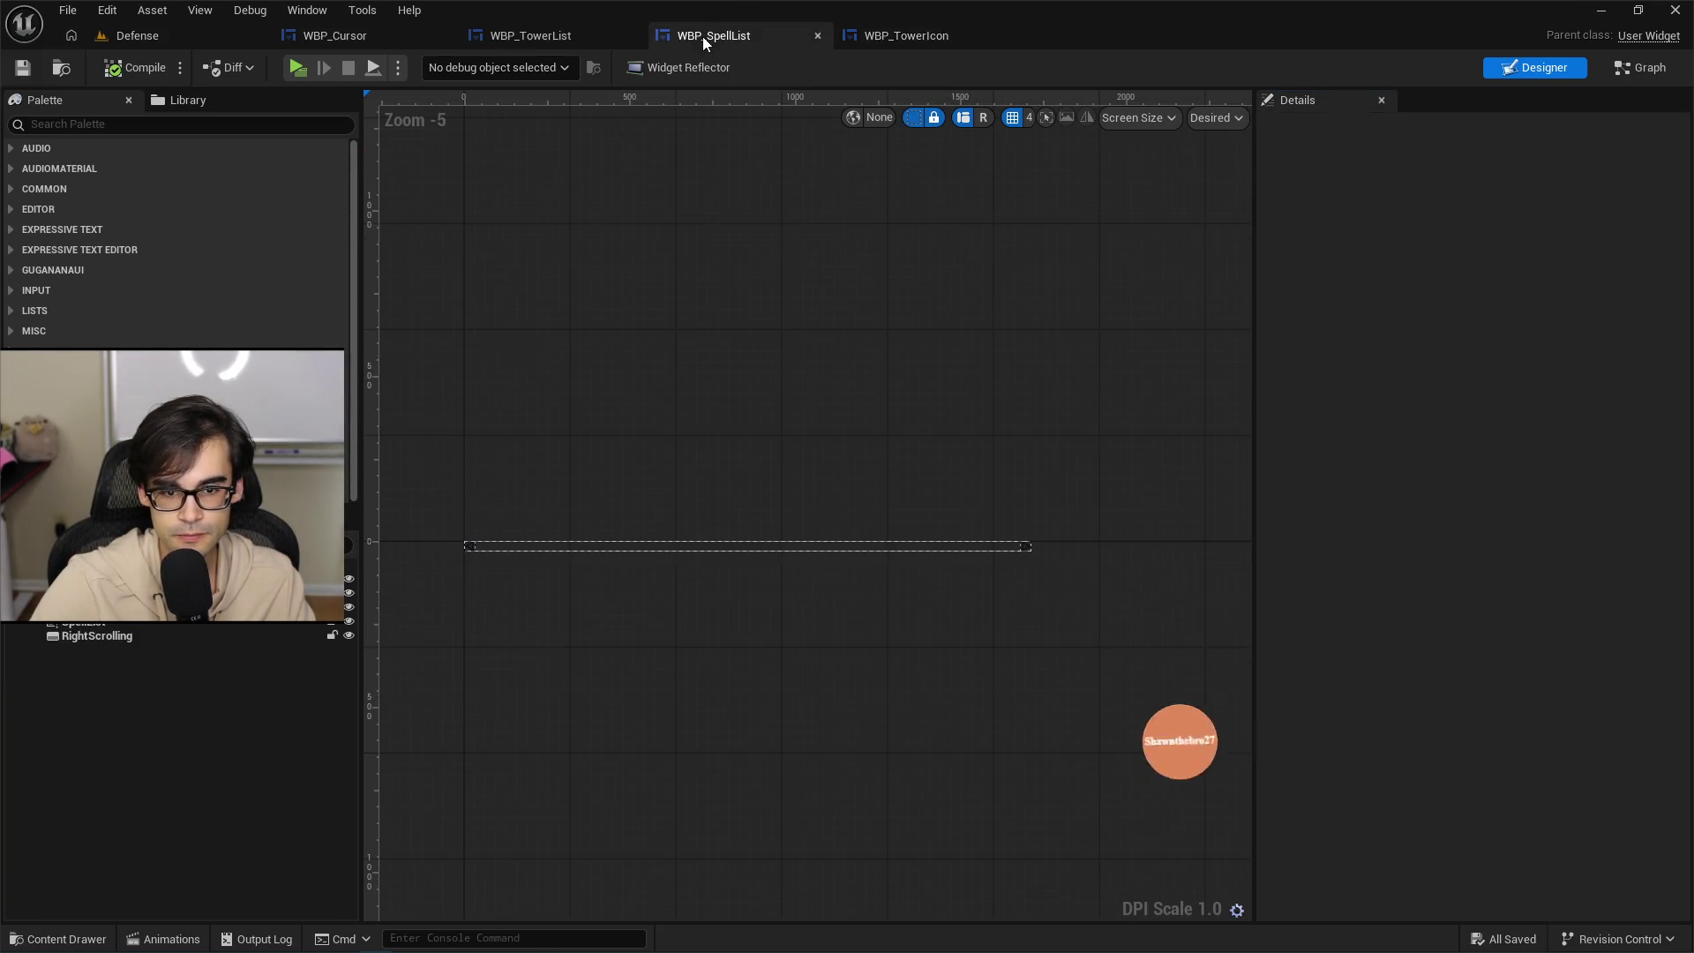
Open the WBP_TowerList event graph and bring the Event On Initialized chain into view.
{"action": "left_click", "coordinate": [882, 36]}
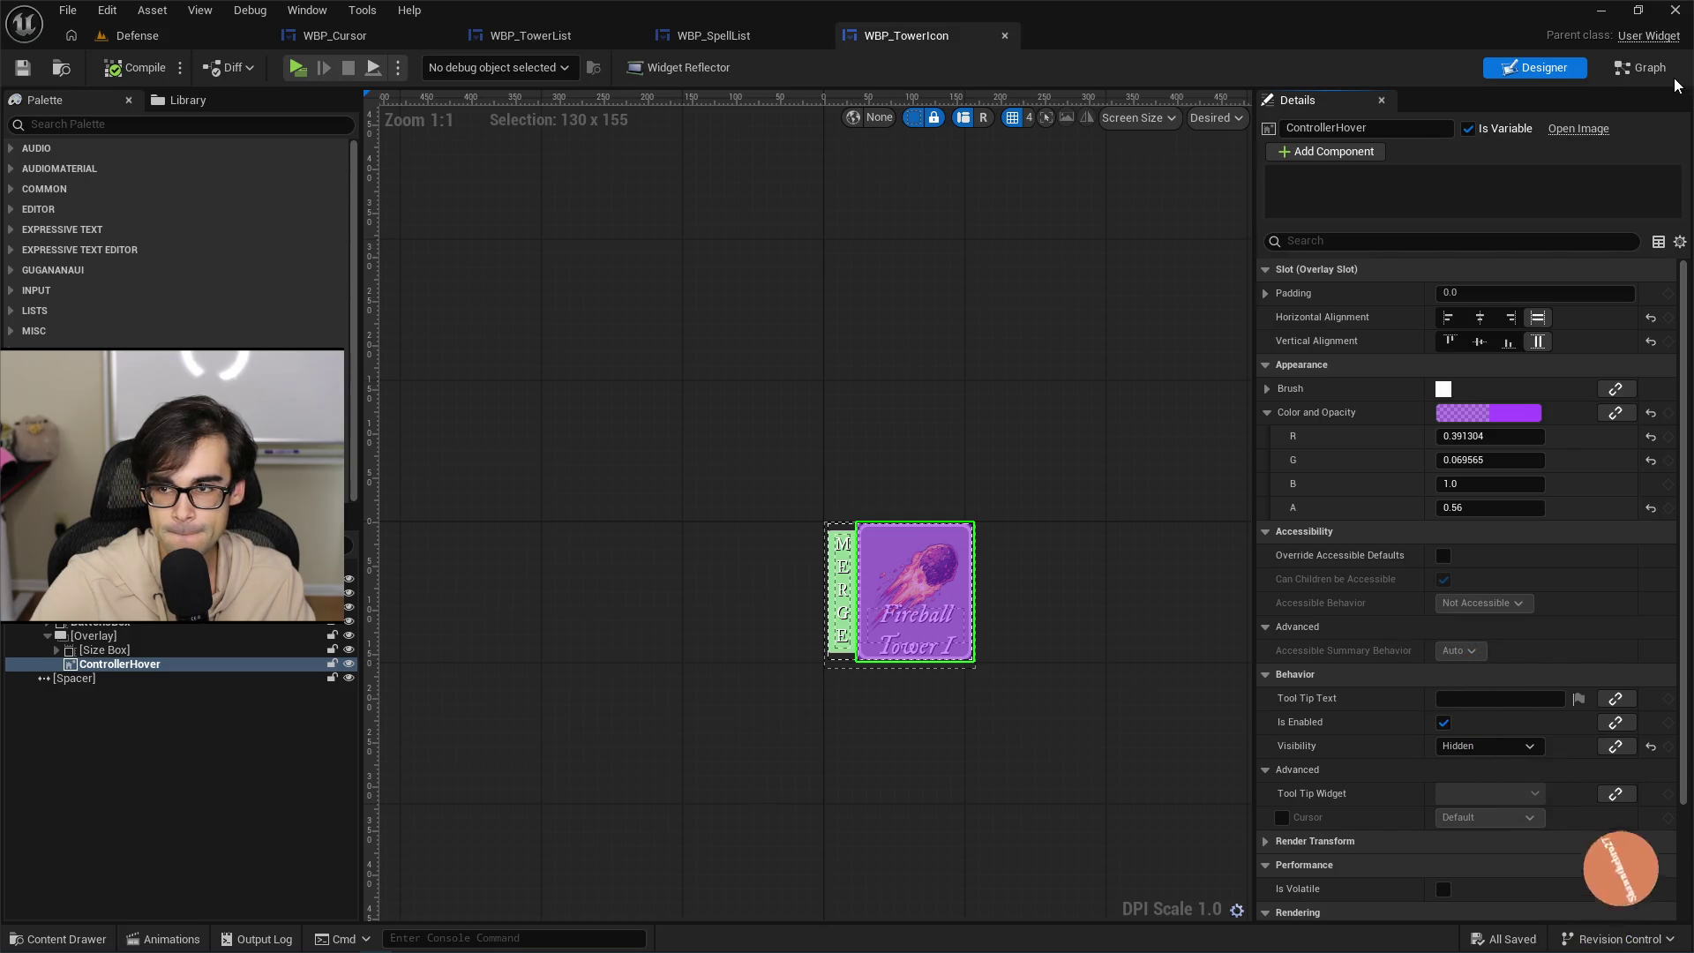
{"action": "left_click", "coordinate": [524, 37]}
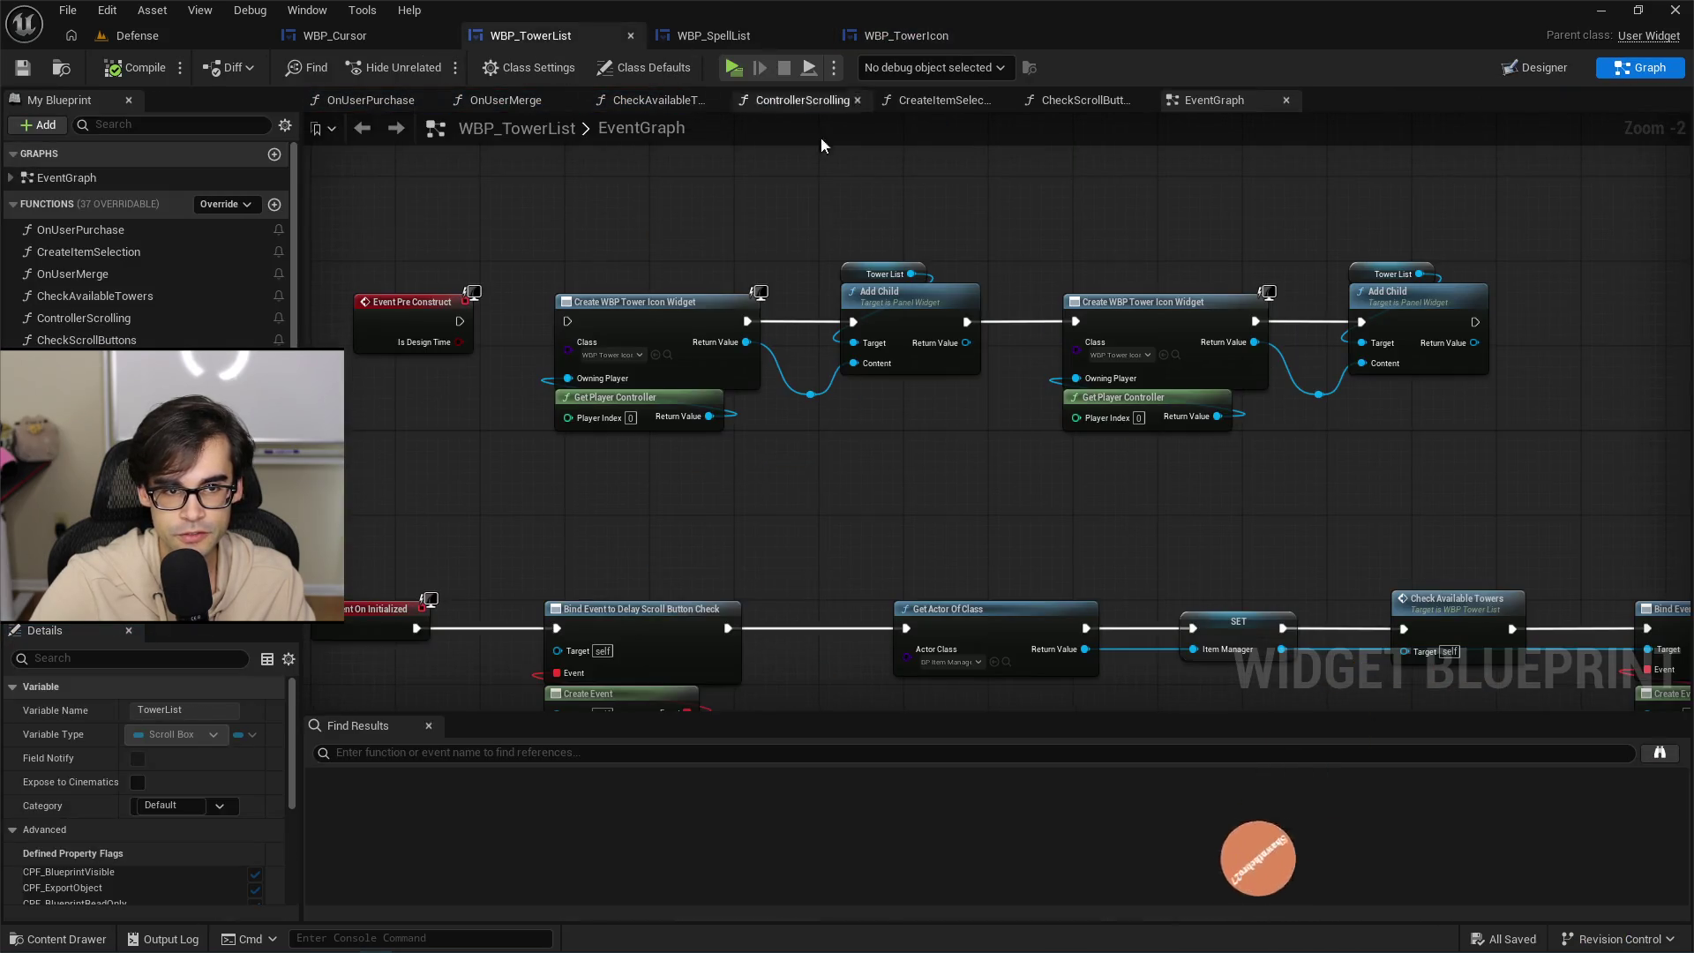
{"action": "left_click_drag", "start_coordinate": [601, 214], "coordinate": [717, 312]}
{"action": "scroll", "coordinate": [781, 584], "scroll_direction": "down", "scroll_amount": 2}
{"action": "scroll", "coordinate": [891, 454], "scroll_direction": "up", "scroll_amount": 2}
{"action": "left_click_drag", "start_coordinate": [891, 454], "coordinate": [912, 272]}
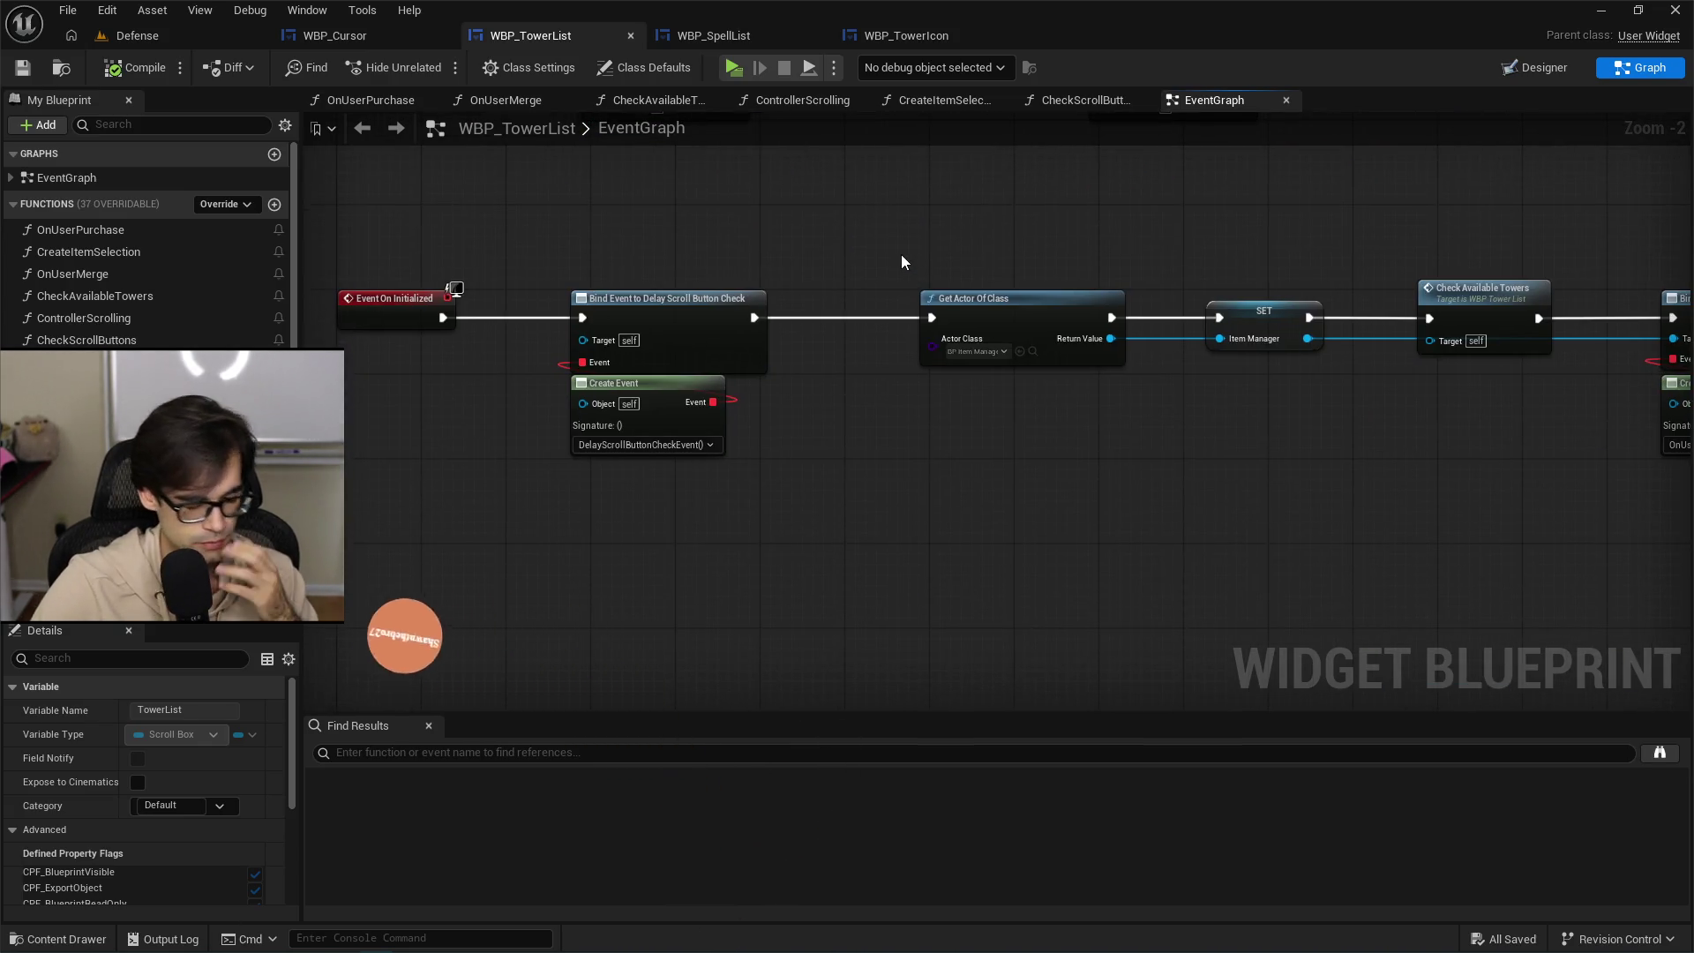
{"action": "scroll", "coordinate": [145, 485], "scroll_direction": "down", "scroll_amount": 1}
Add an Integer variable ControllerSelectIndex, save WBP_TowerList, and return to the Defense editor.
{"action": "left_click", "coordinate": [274, 371]}
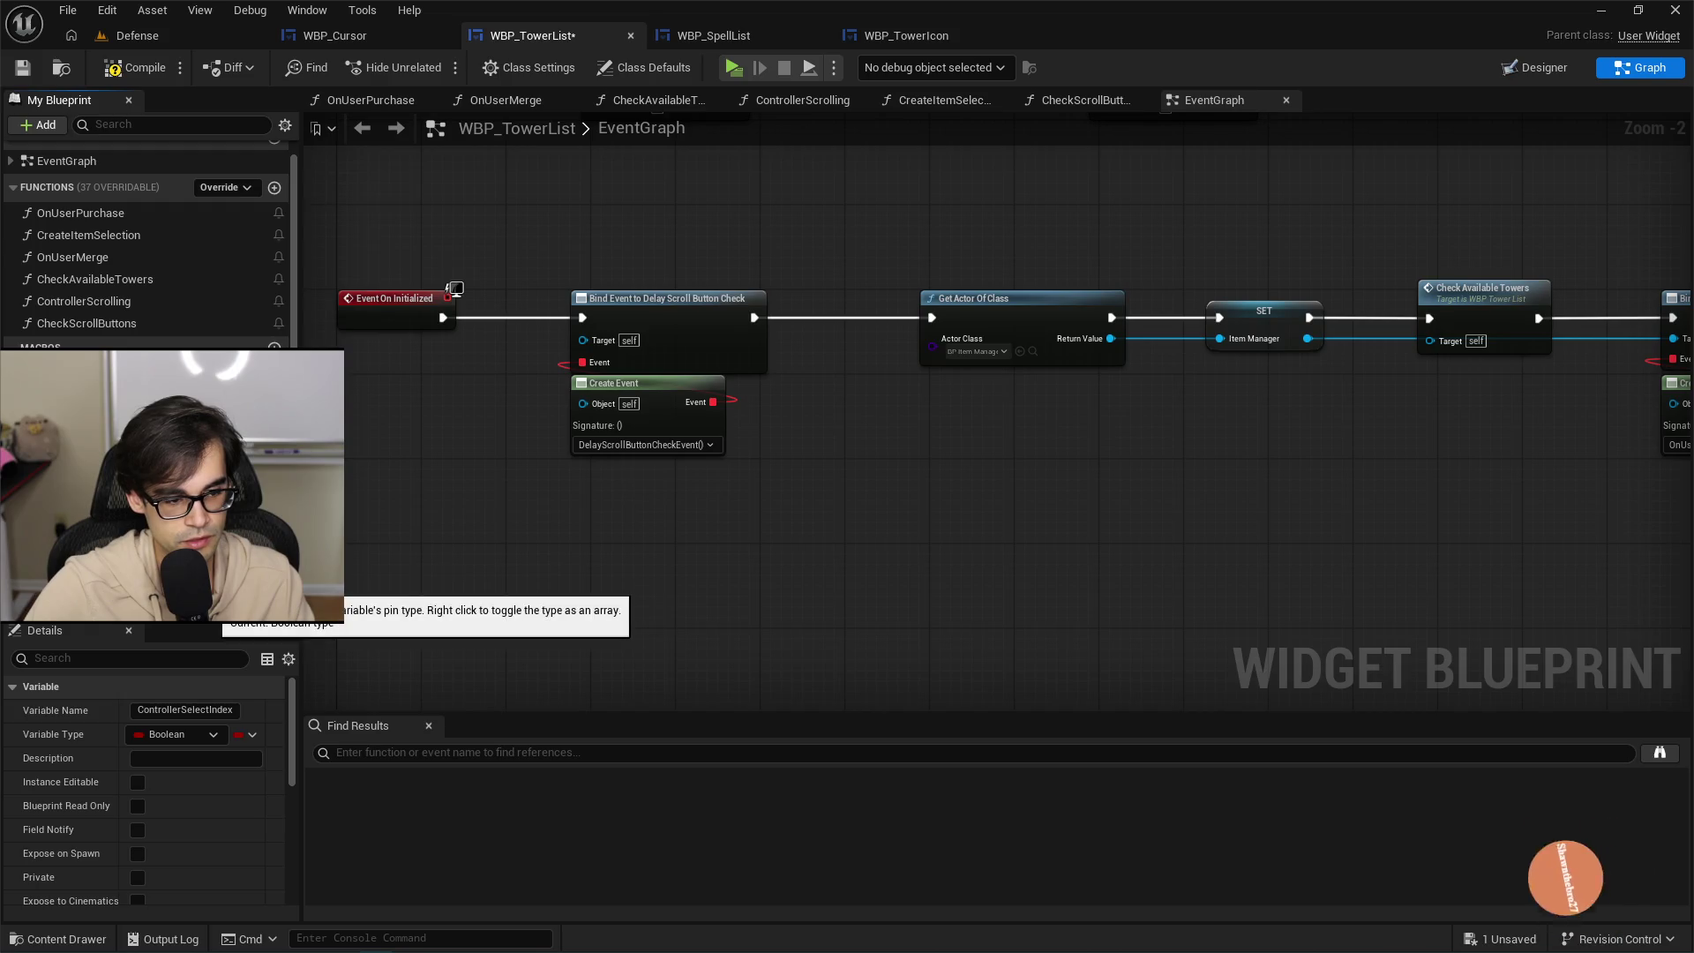
{"action": "left_click", "coordinate": [256, 587]}
{"action": "left_click", "coordinate": [245, 284]}
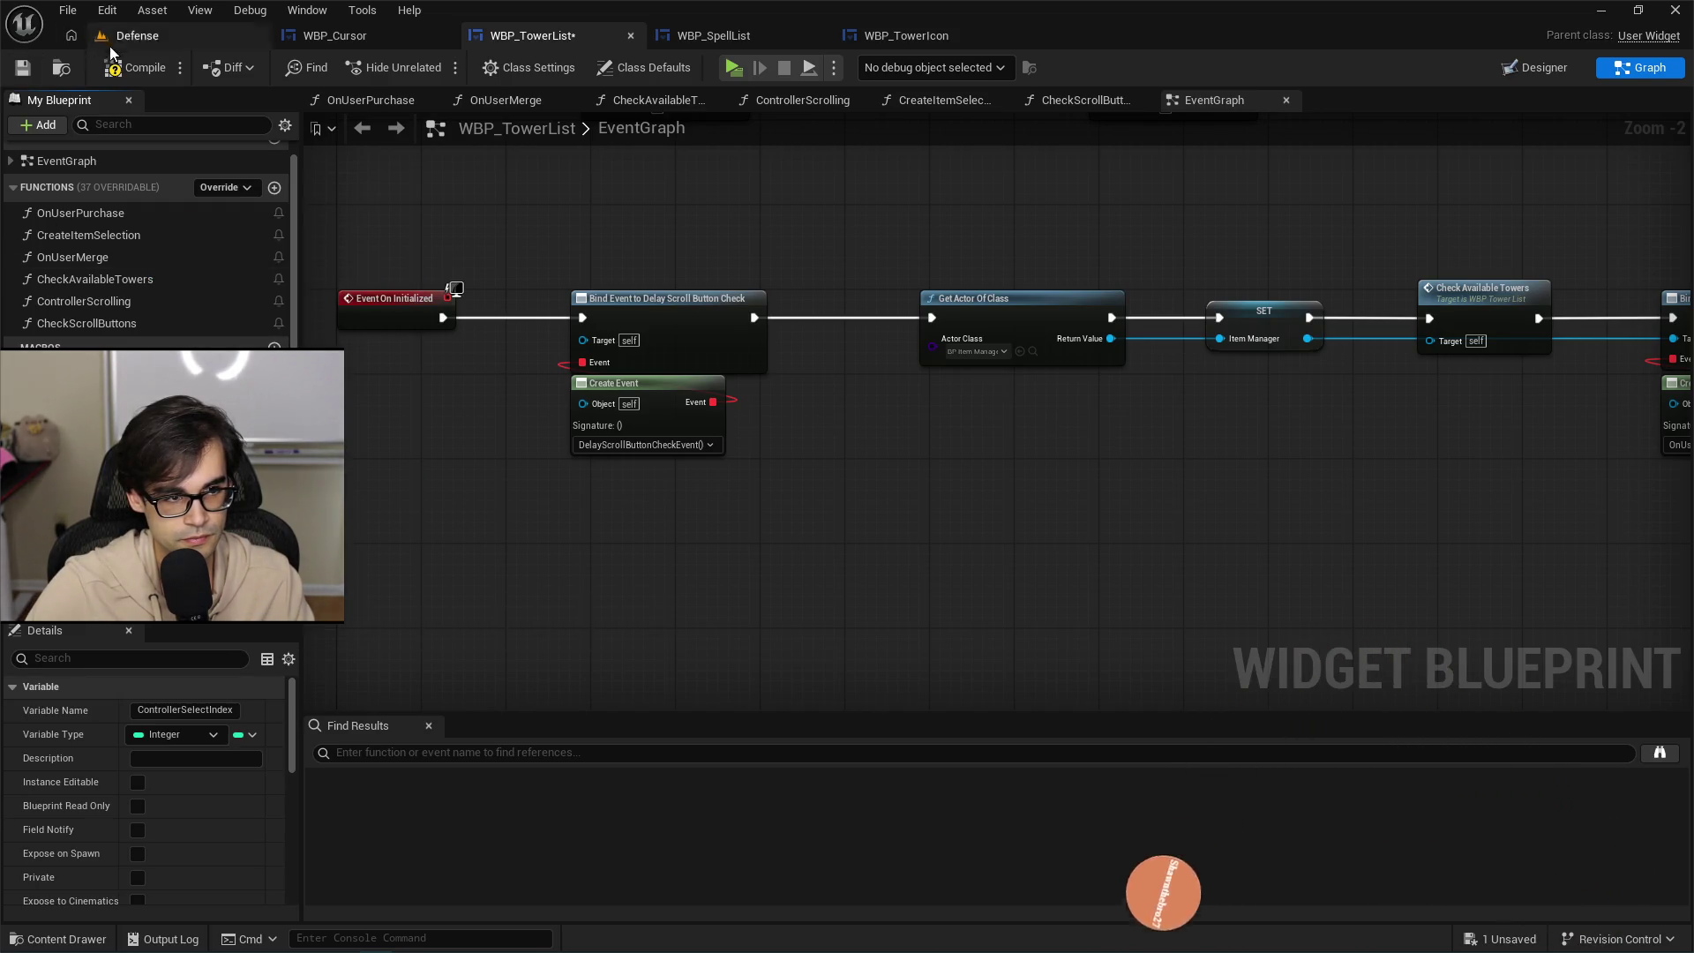
{"action": "left_click", "coordinate": [23, 68]}
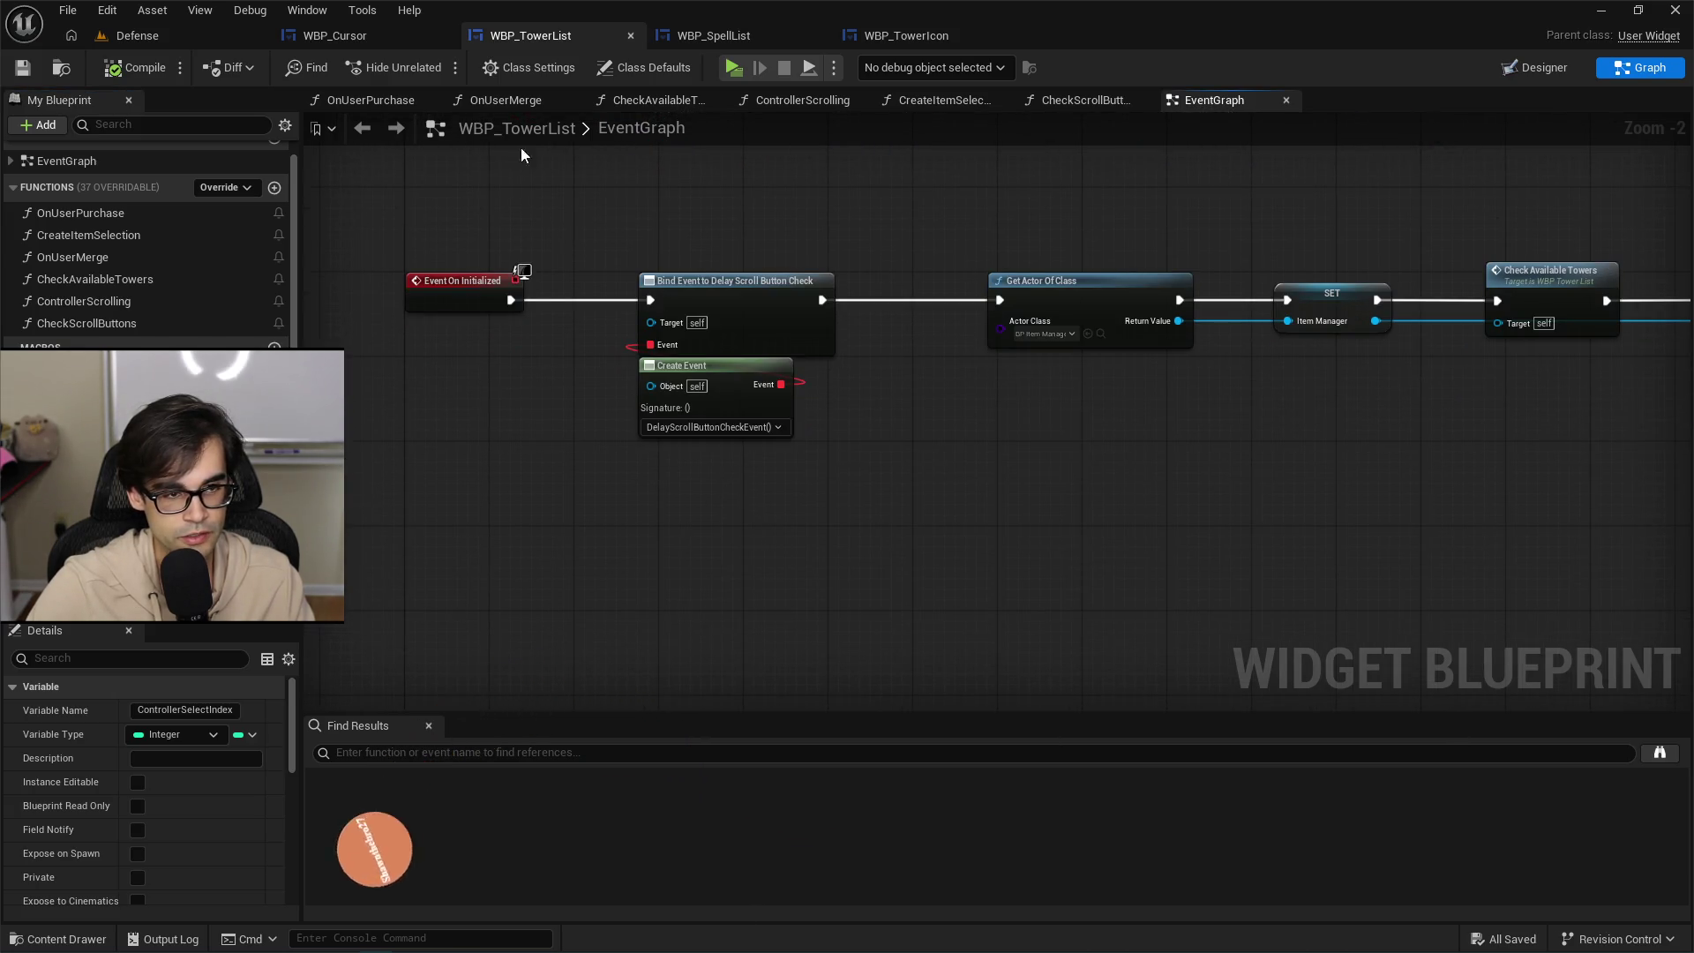
{"action": "left_click", "coordinate": [183, 33]}
{"action": "left_click", "coordinate": [532, 665]}
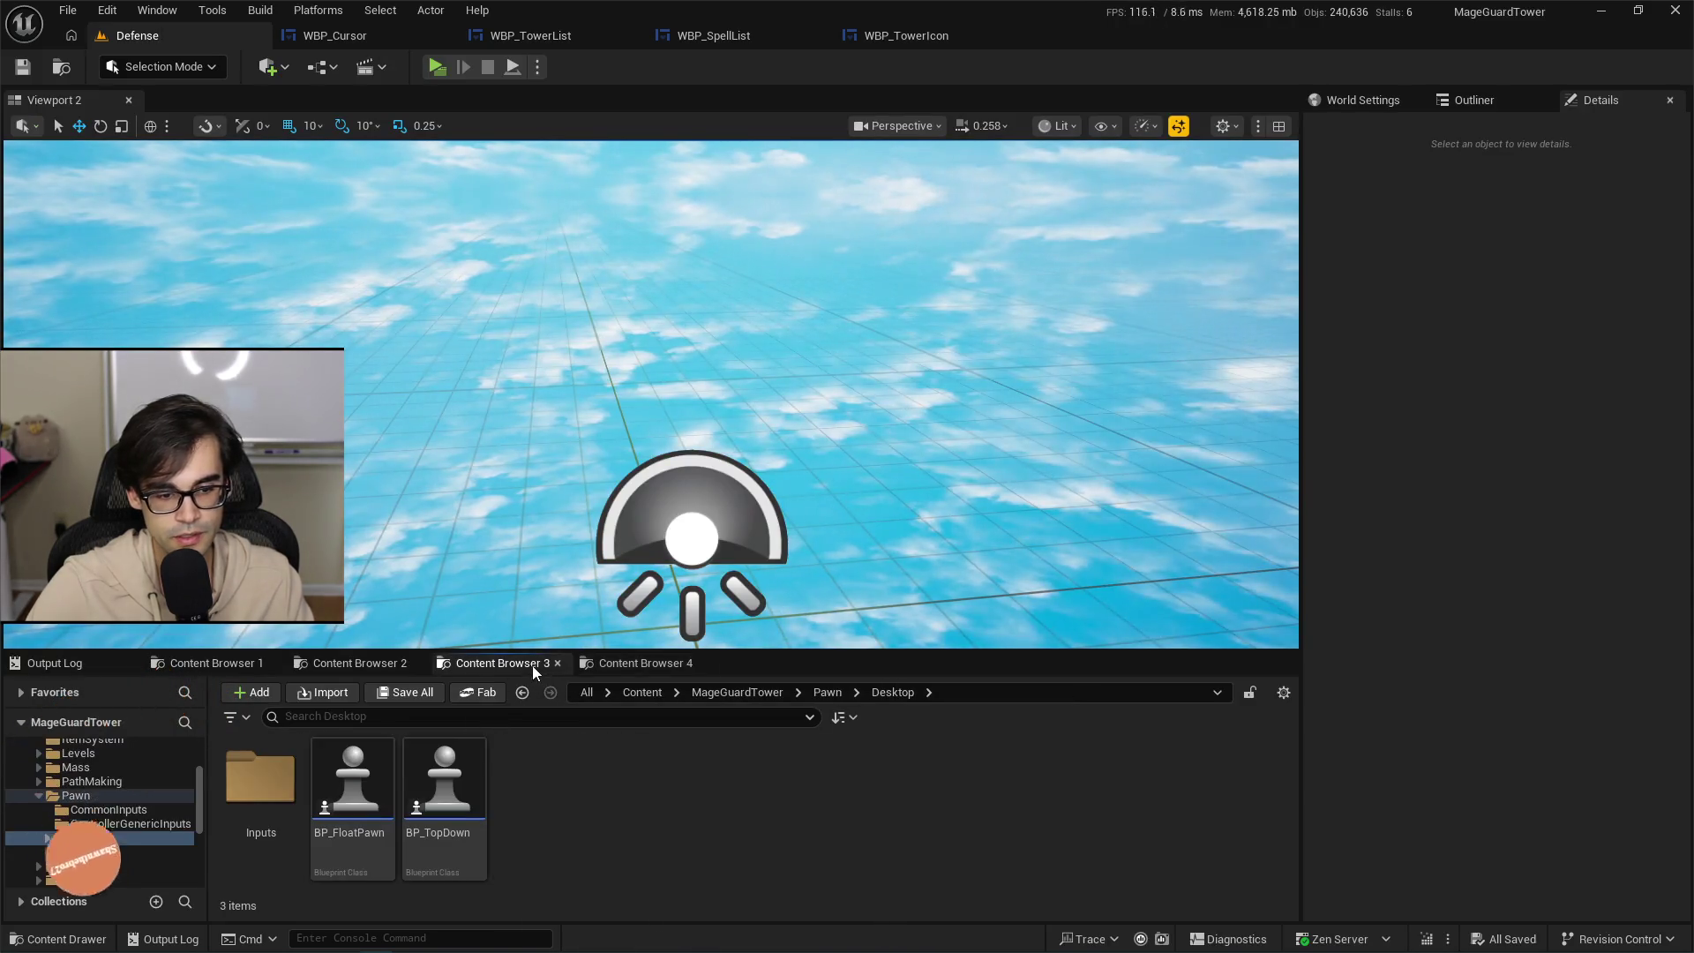
Browse the Content Browser to the Pawn > Desktop > Inputs folder.
{"action": "left_click", "coordinate": [320, 654]}
{"action": "left_click", "coordinate": [209, 659]}
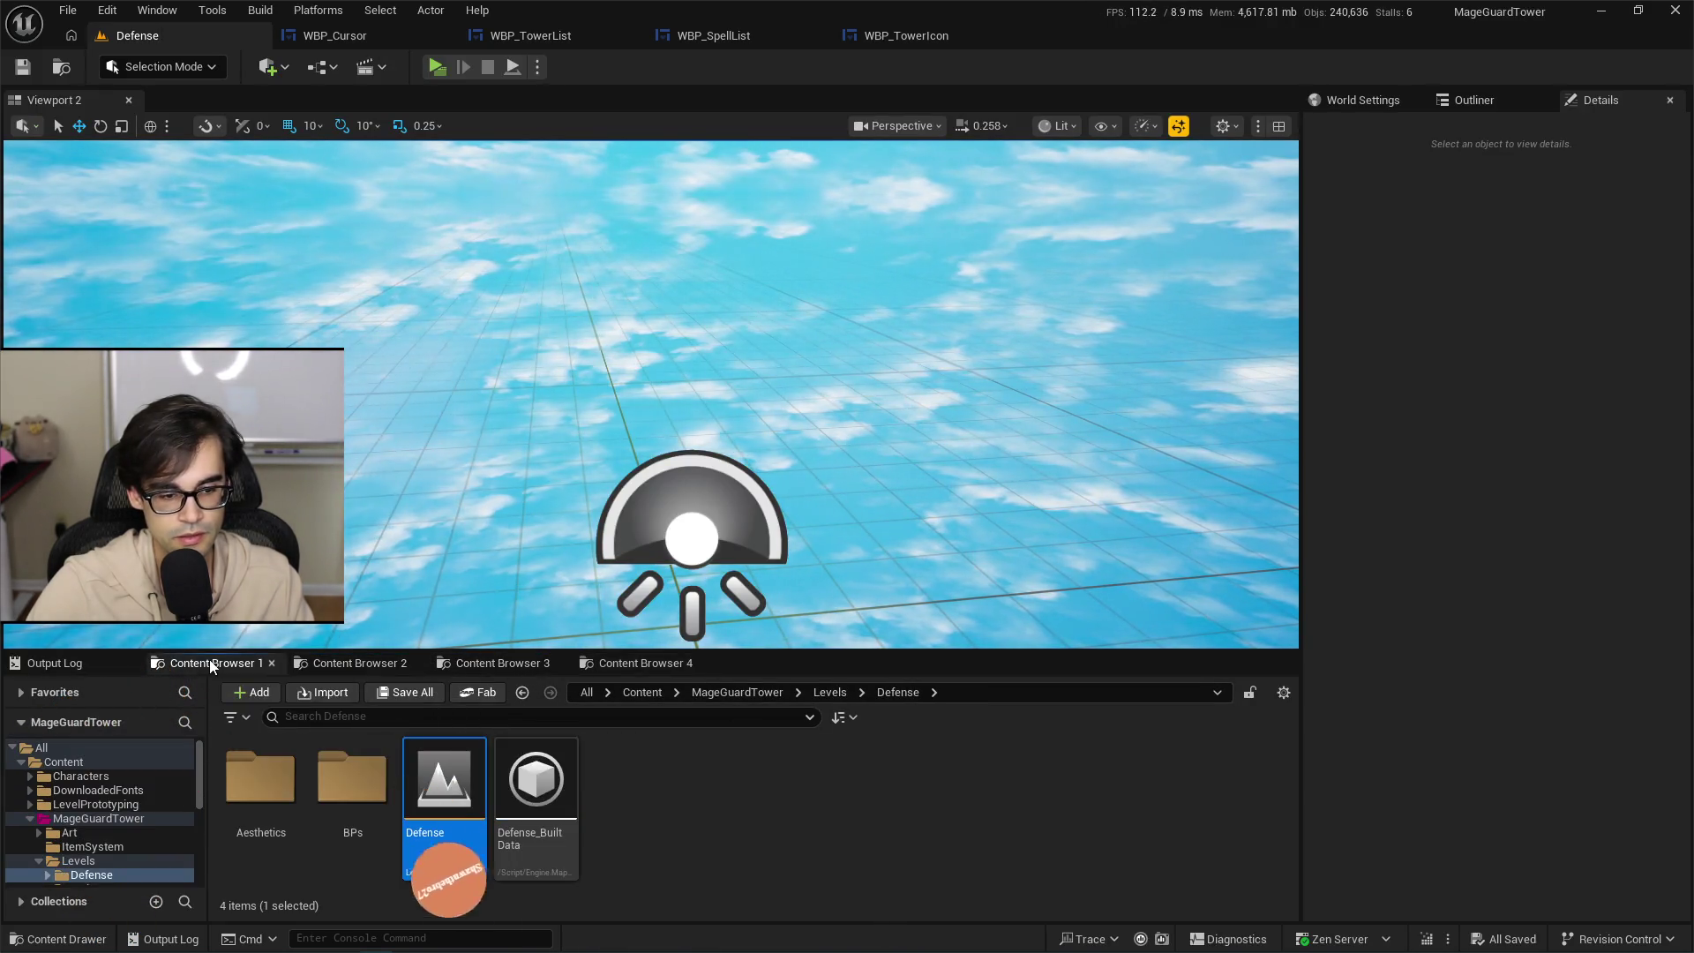
{"action": "left_click", "coordinate": [353, 662]}
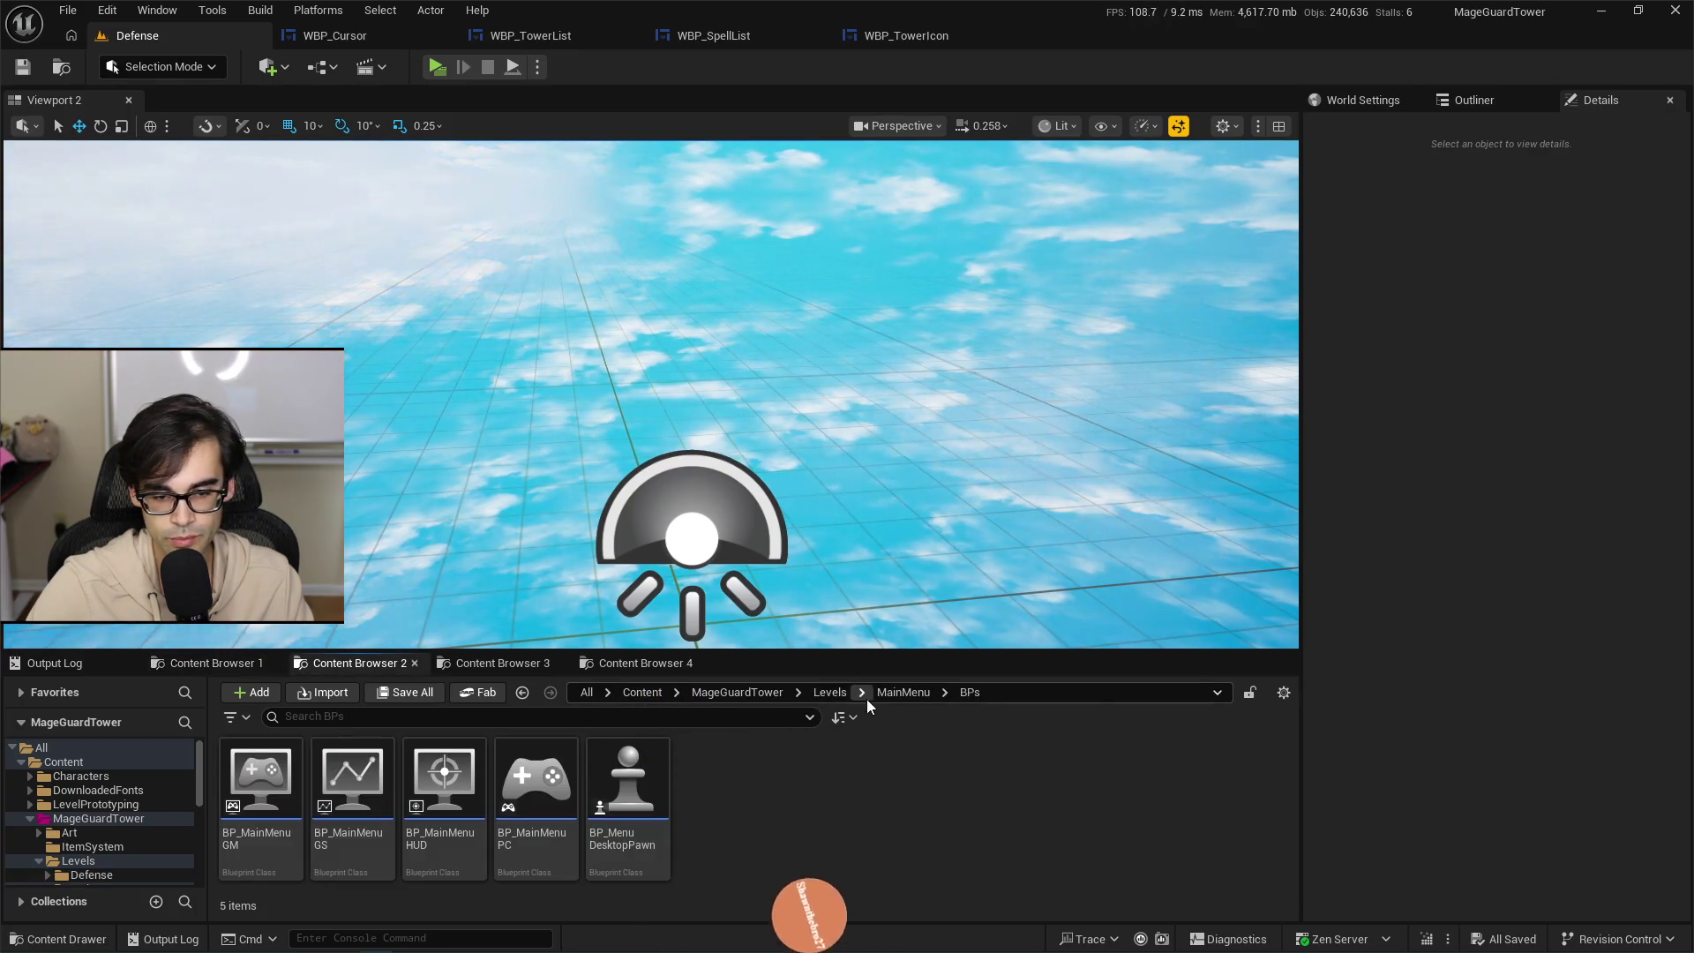
{"action": "left_click", "coordinate": [758, 692]}
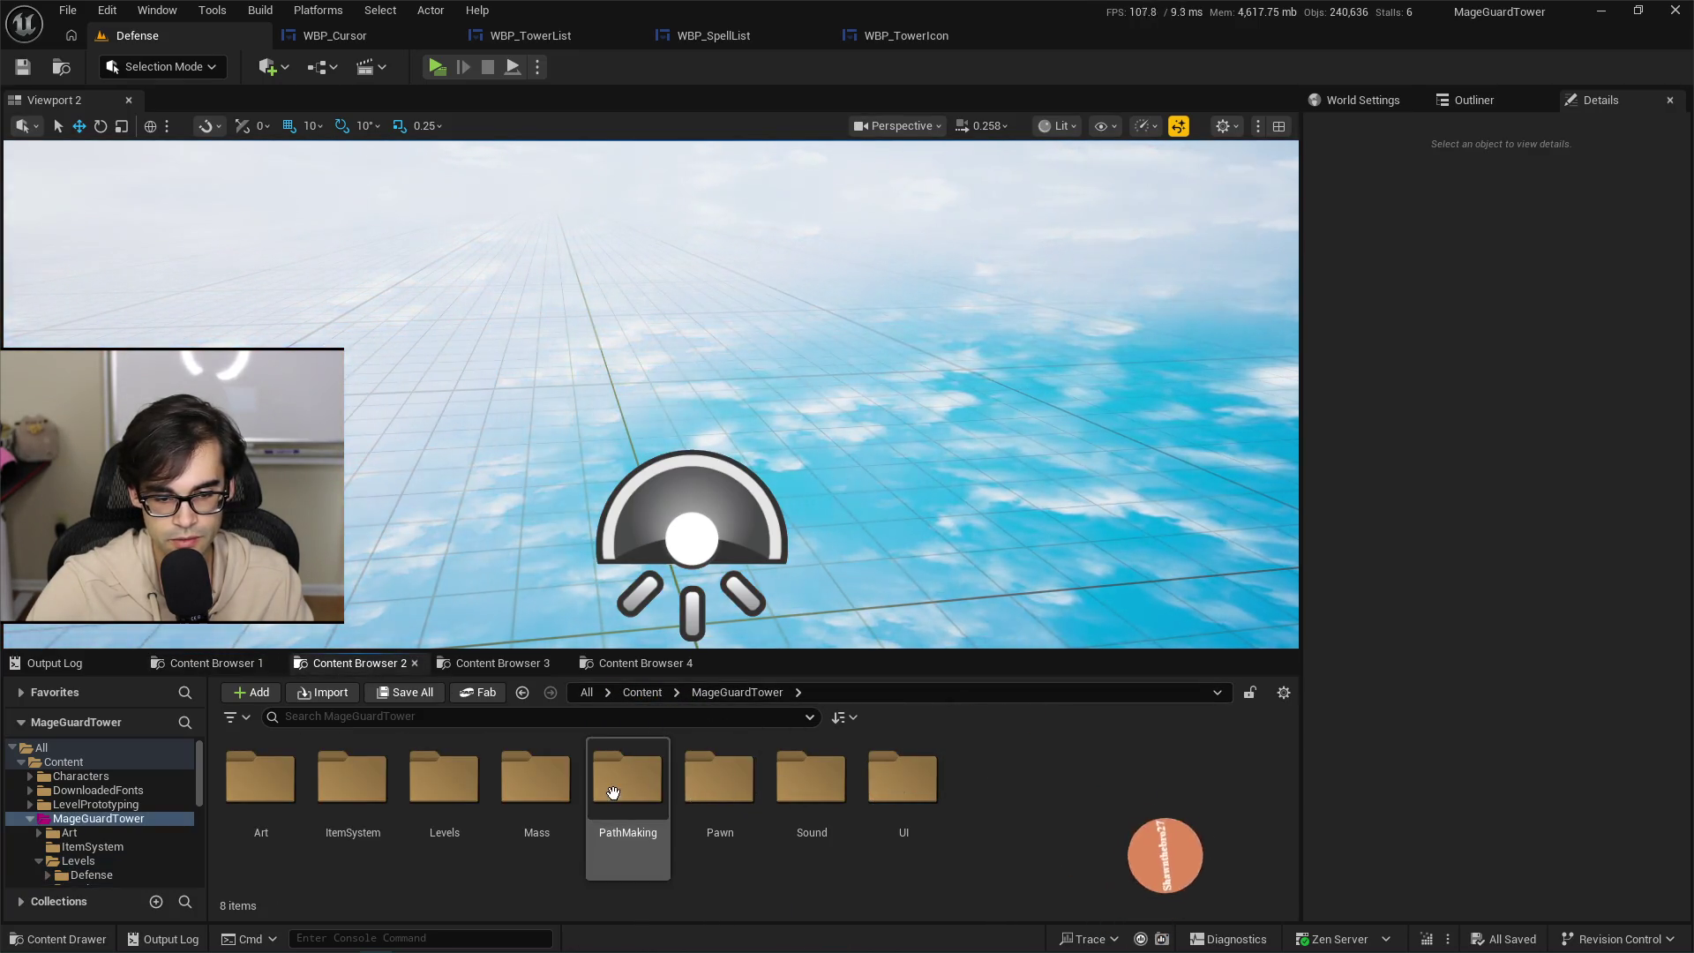
{"action": "double_click", "coordinate": [719, 781]}
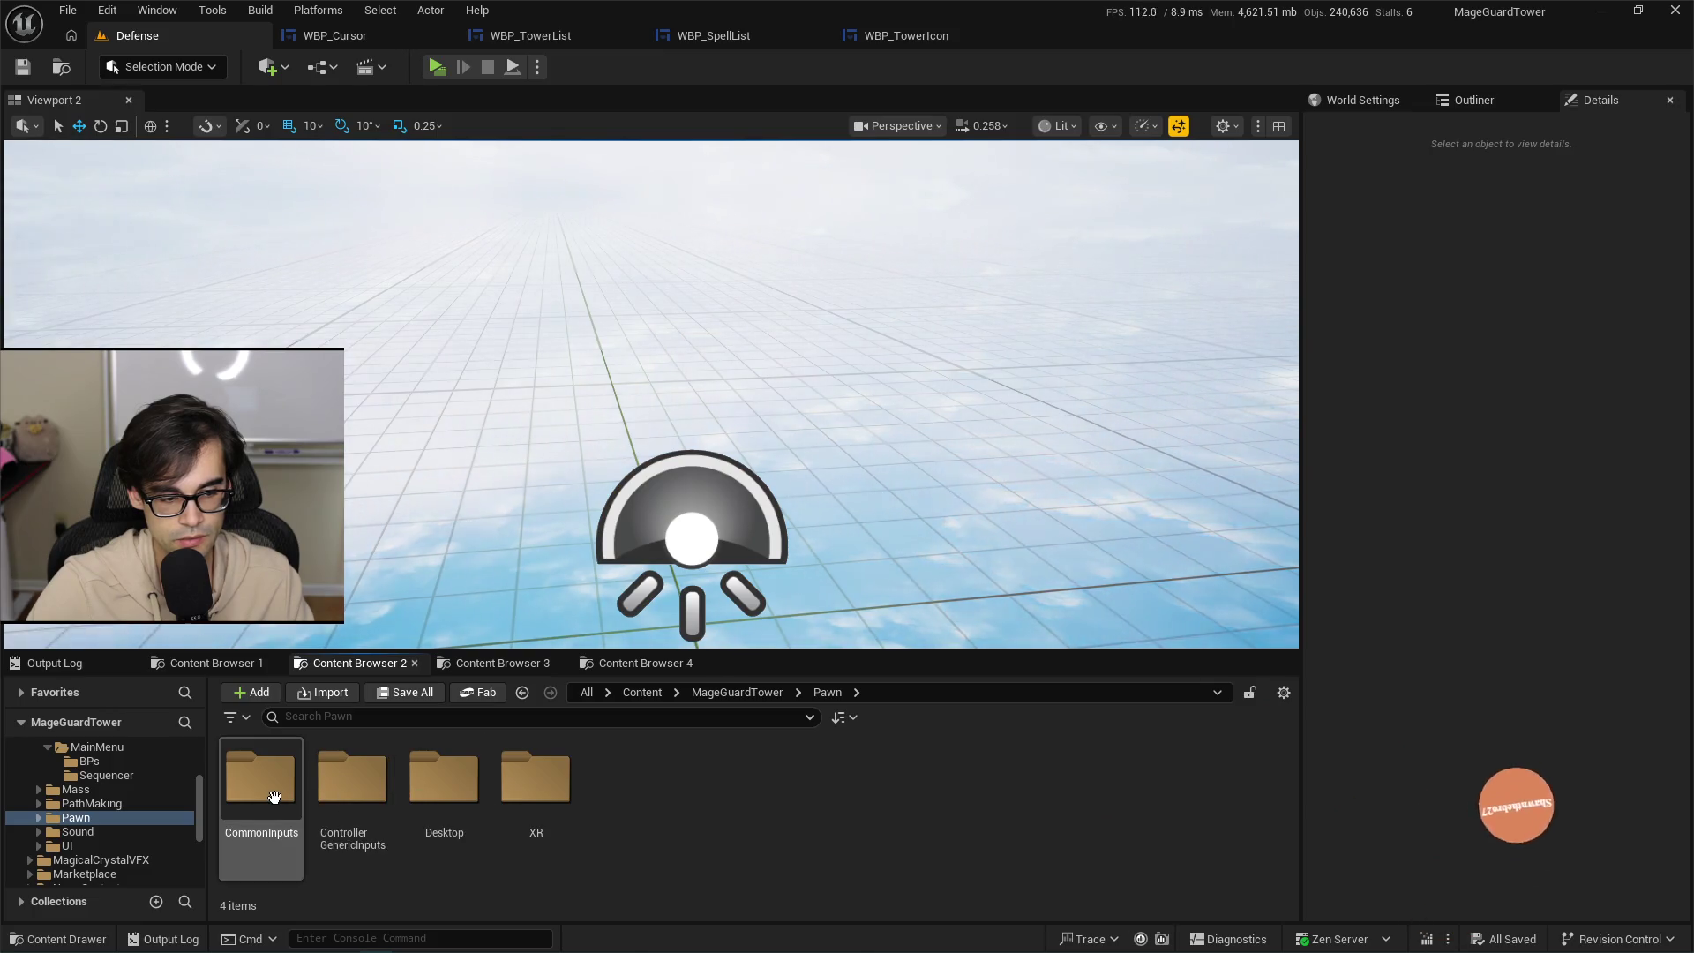
{"action": "double_click", "coordinate": [444, 780]}
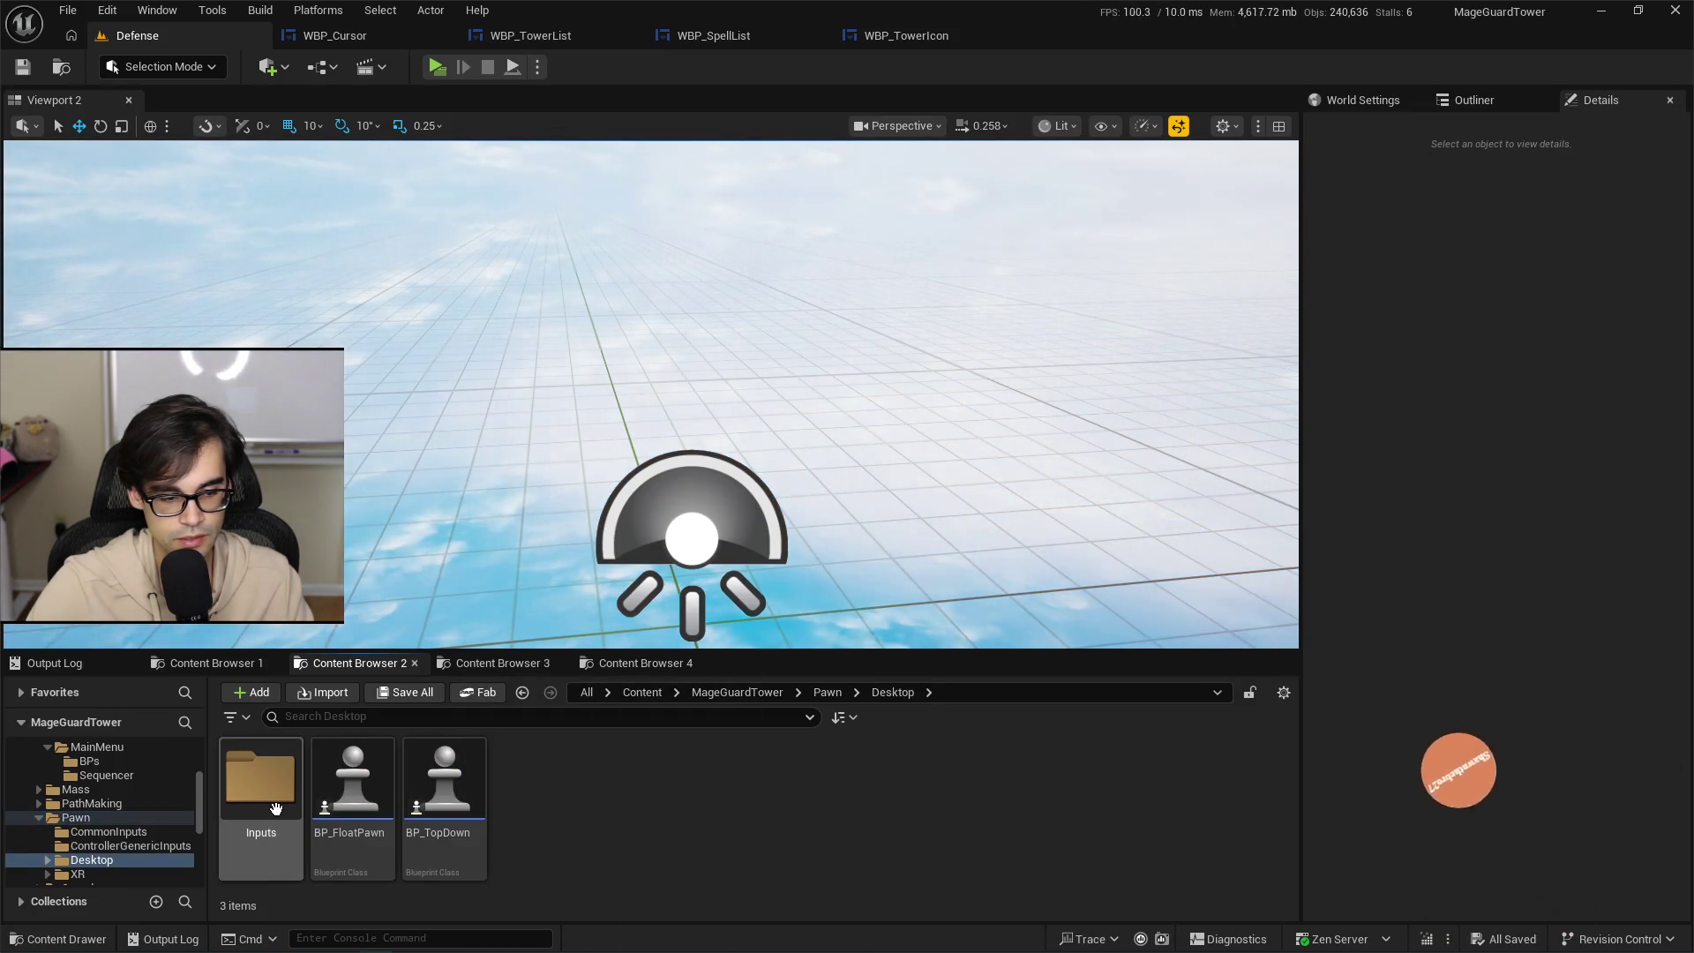
{"action": "double_click", "coordinate": [275, 808]}
{"action": "scroll", "coordinate": [611, 834], "scroll_direction": "down", "scroll_amount": 3}
Open IM_DesktopPawn, collapse its mappings, and add a new empty mapping entry.
{"action": "left_click", "coordinate": [538, 818]}
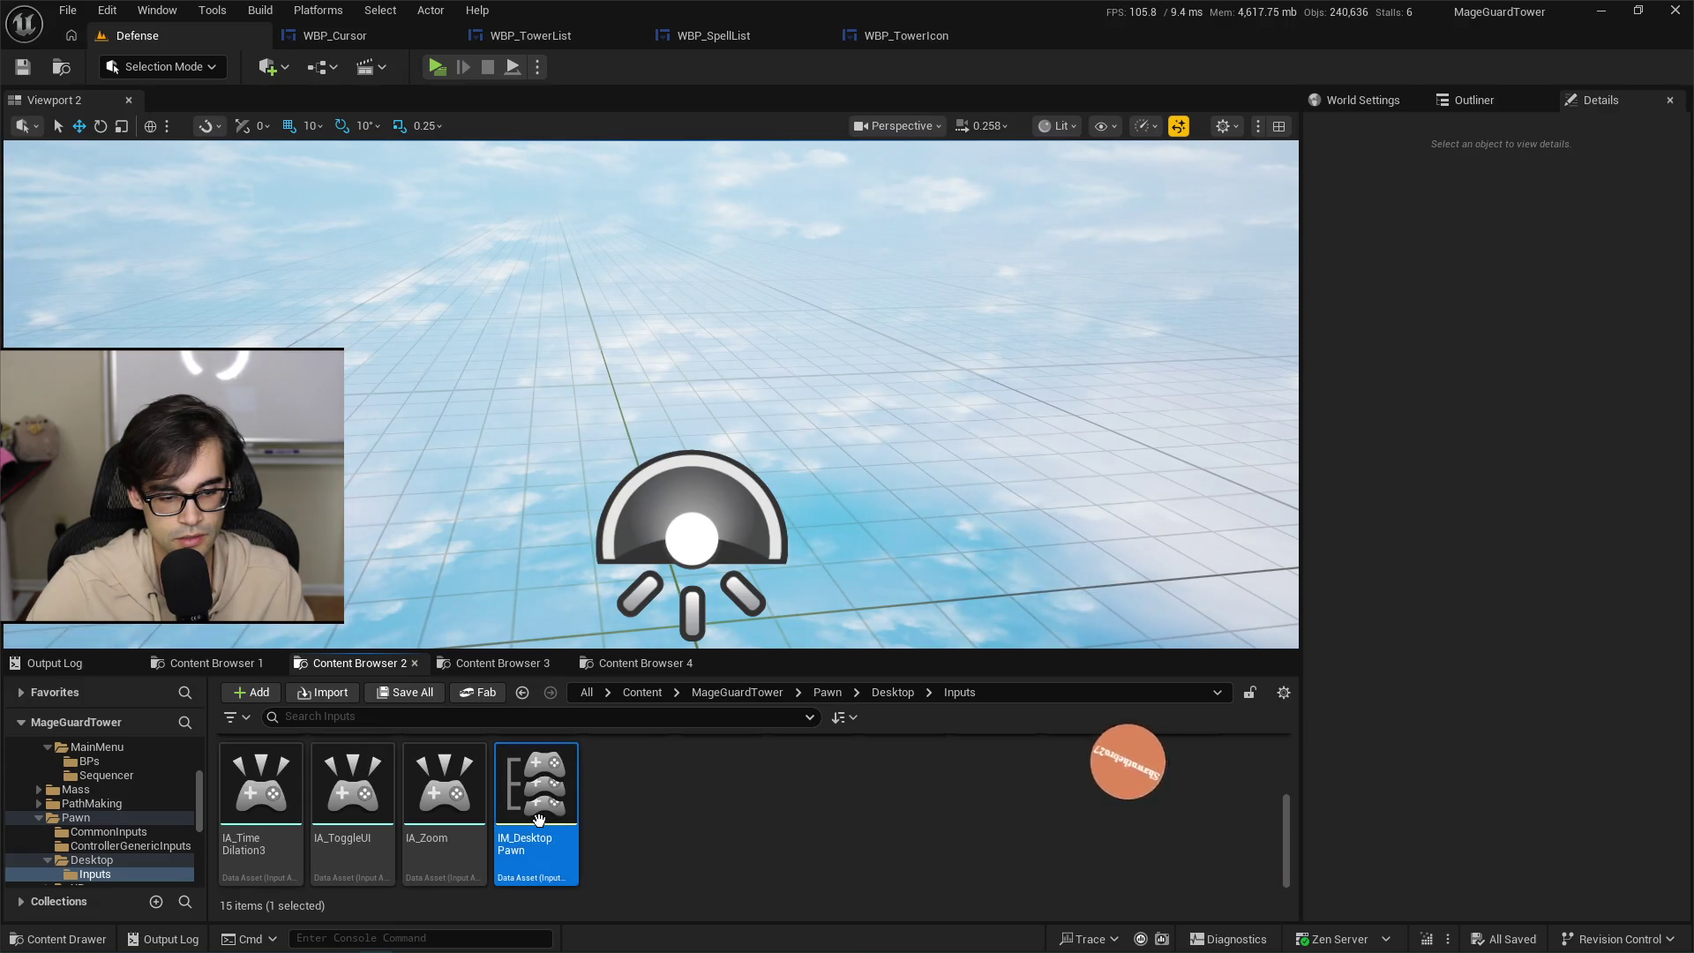
{"action": "double_click", "coordinate": [538, 819]}
{"action": "left_click", "coordinate": [42, 750]}
{"action": "left_click", "coordinate": [41, 632]}
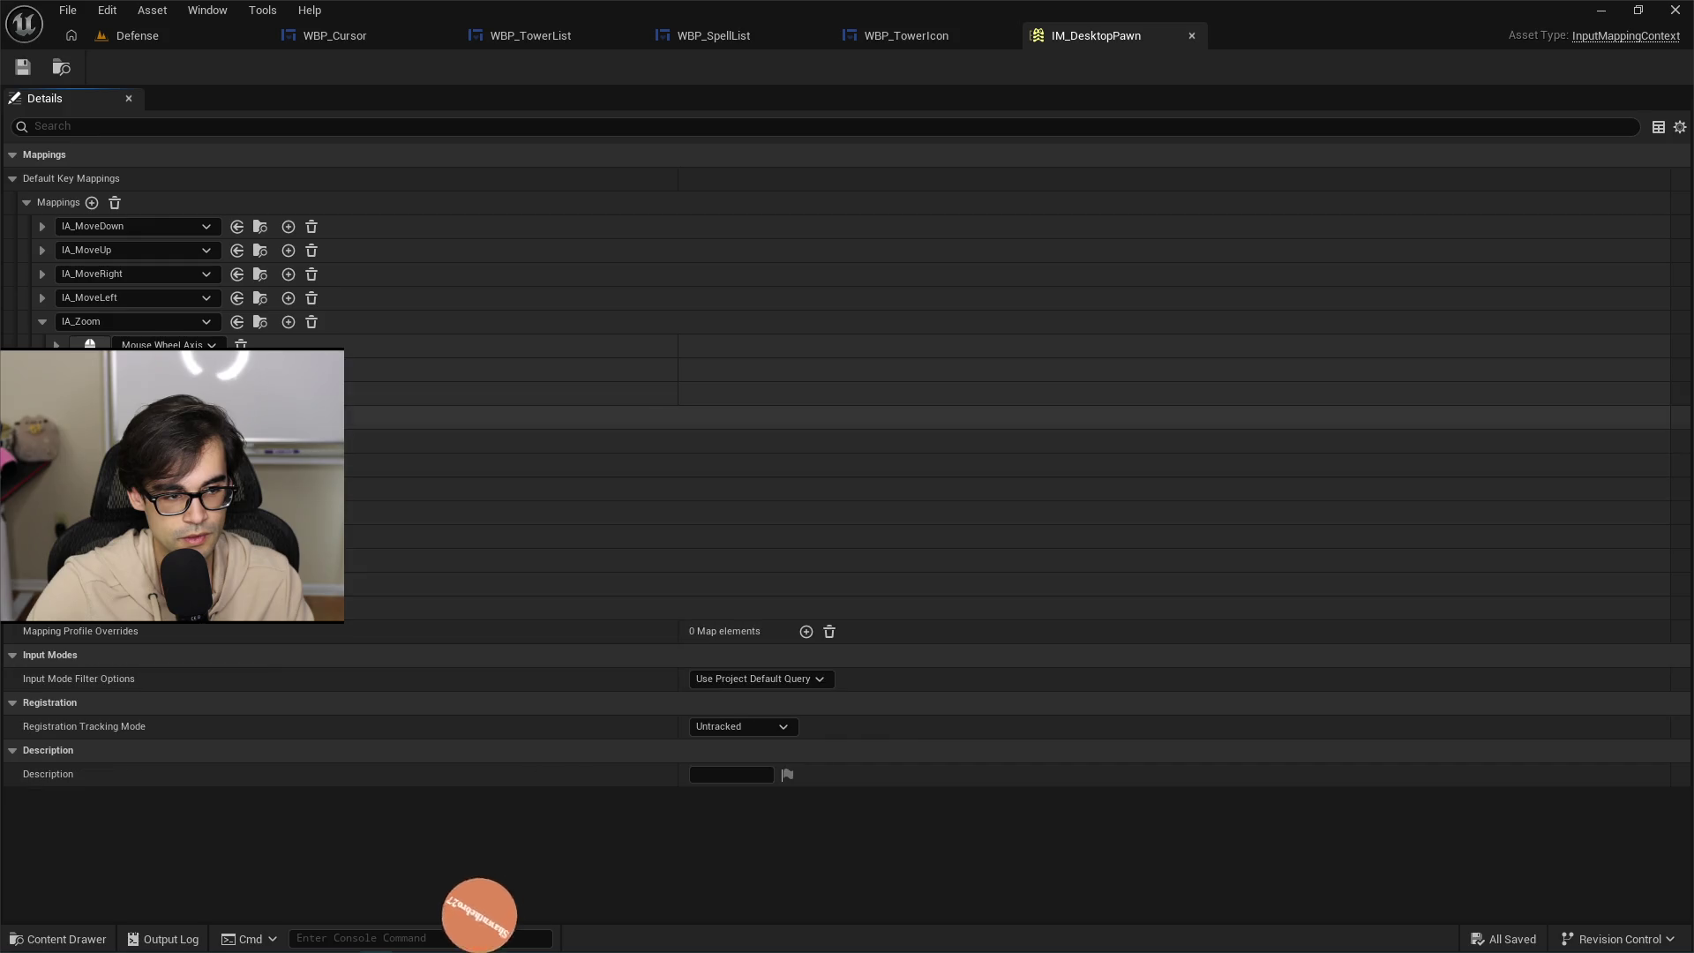
{"action": "left_click", "coordinate": [91, 202]}
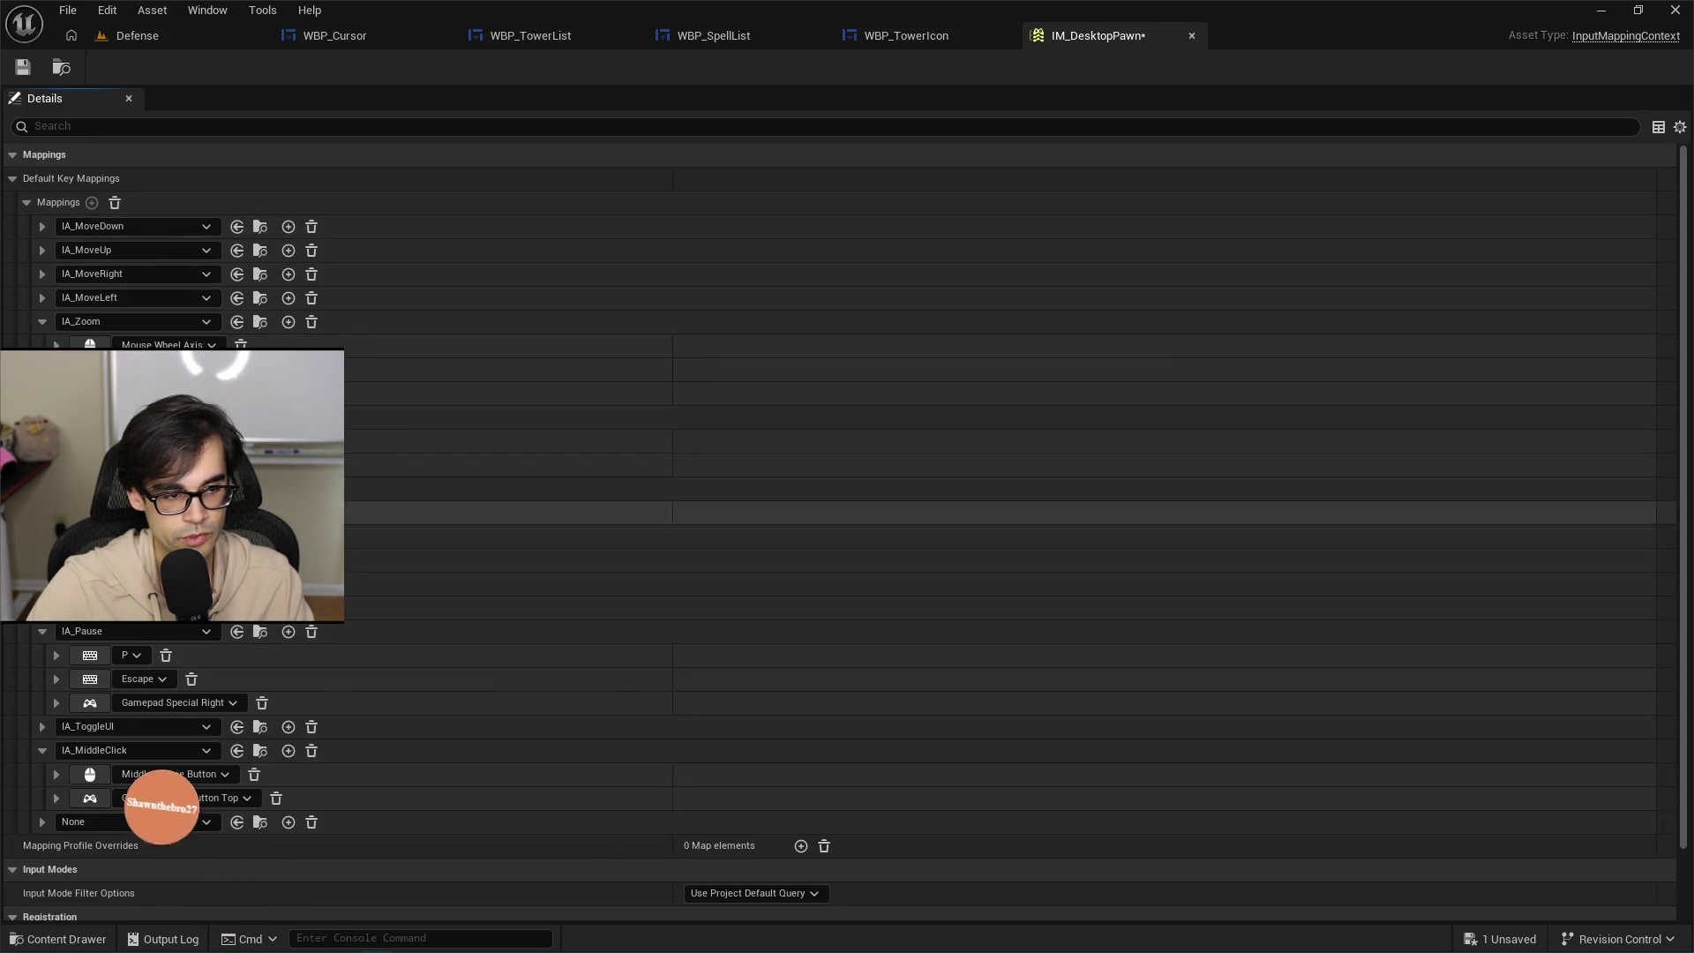
{"action": "left_click", "coordinate": [183, 816]}
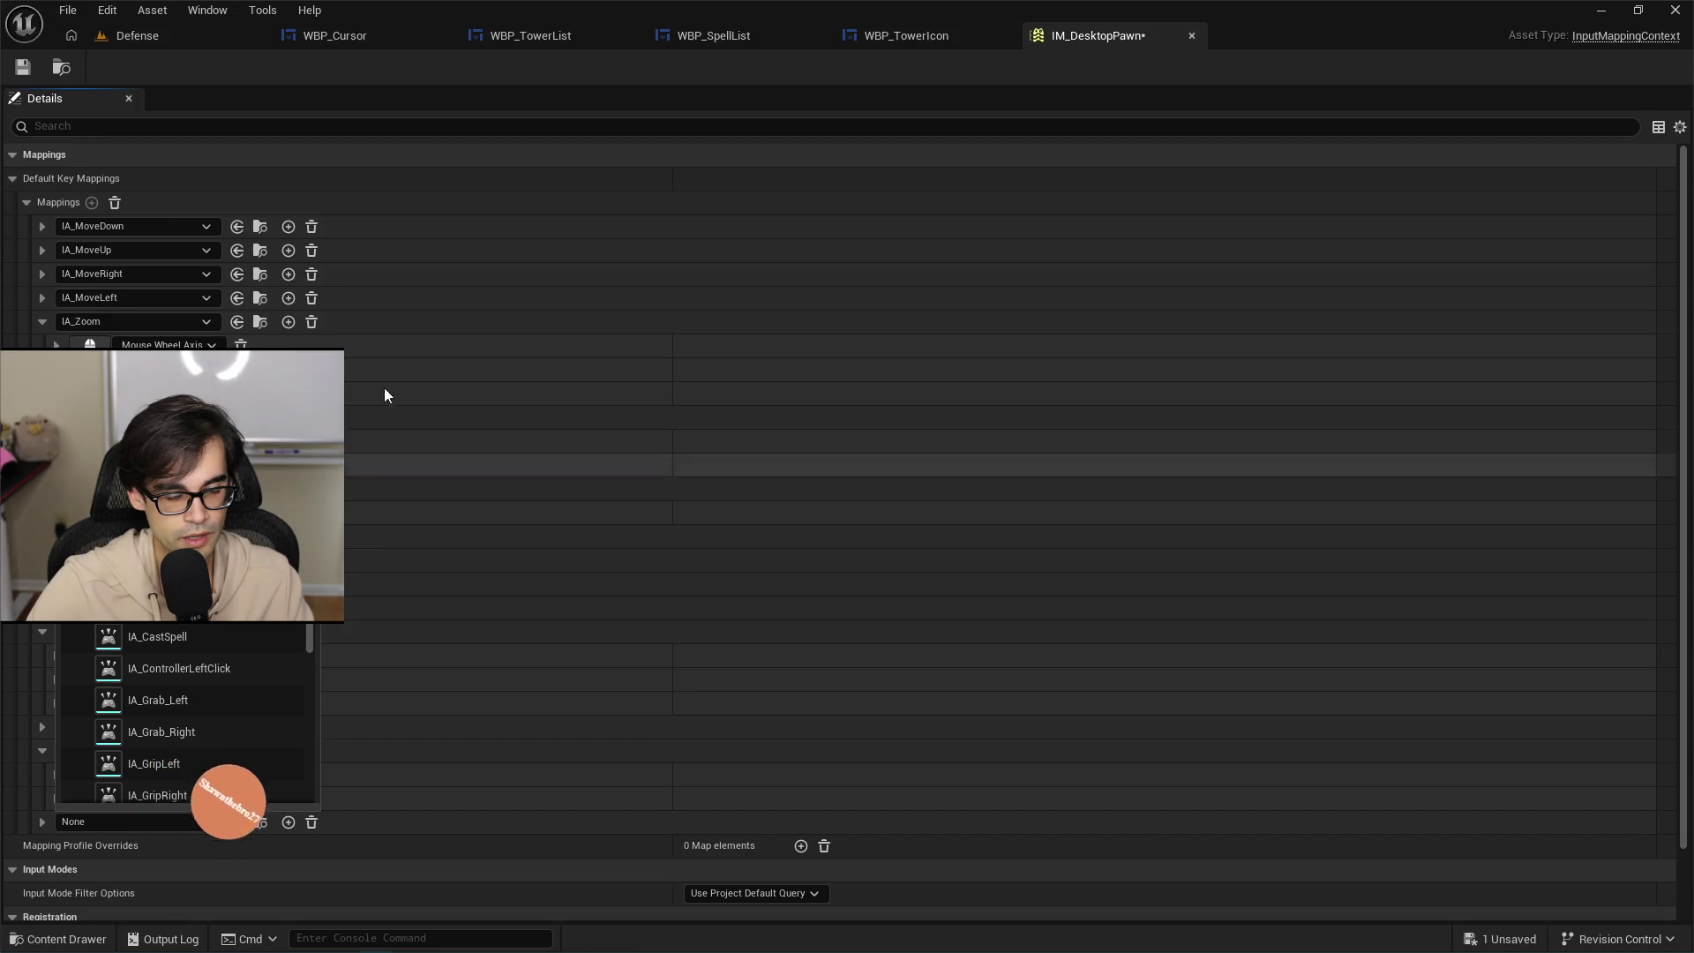
Go back to the Defense level editor and deselect IM_DesktopPawn.
{"action": "left_click", "coordinate": [177, 34]}
{"action": "scroll", "coordinate": [718, 808], "scroll_direction": "down", "scroll_amount": 2}
{"action": "scroll", "coordinate": [718, 808], "scroll_direction": "up", "scroll_amount": 2}
{"action": "scroll", "coordinate": [718, 808], "scroll_direction": "down", "scroll_amount": 2}
{"action": "left_click", "coordinate": [739, 805]}
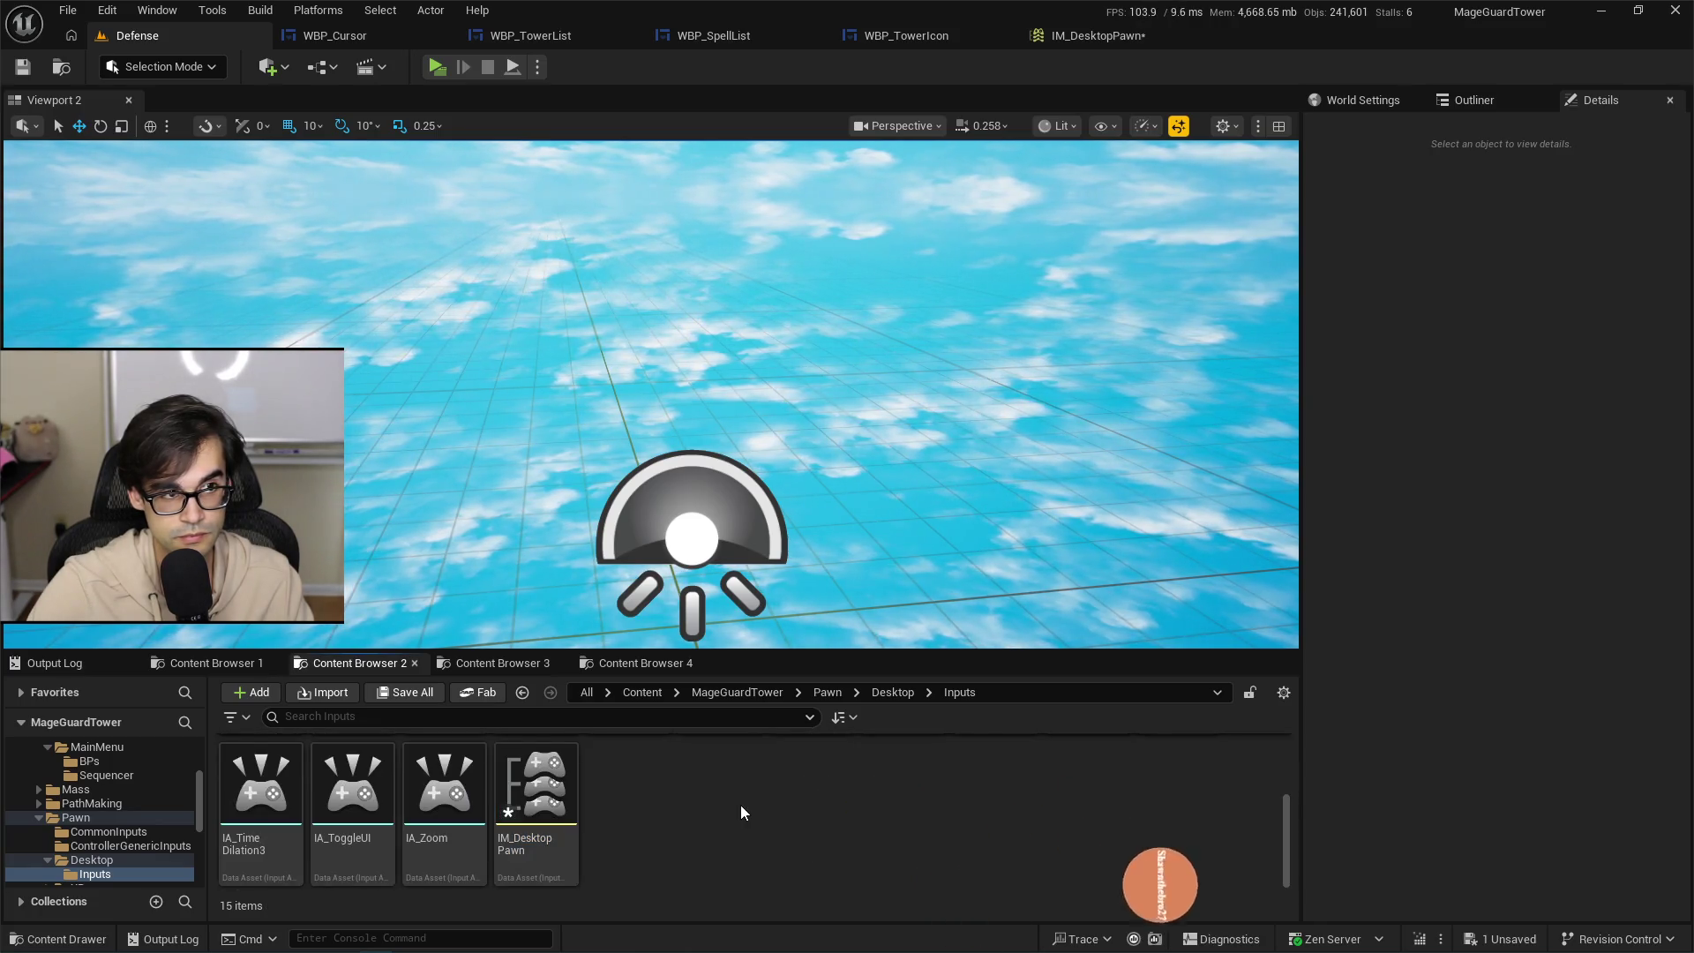
Create a new Input Action from the right-click menu, name it IA_ControllerDUp, and save it.
{"action": "right_click", "coordinate": [741, 808]}
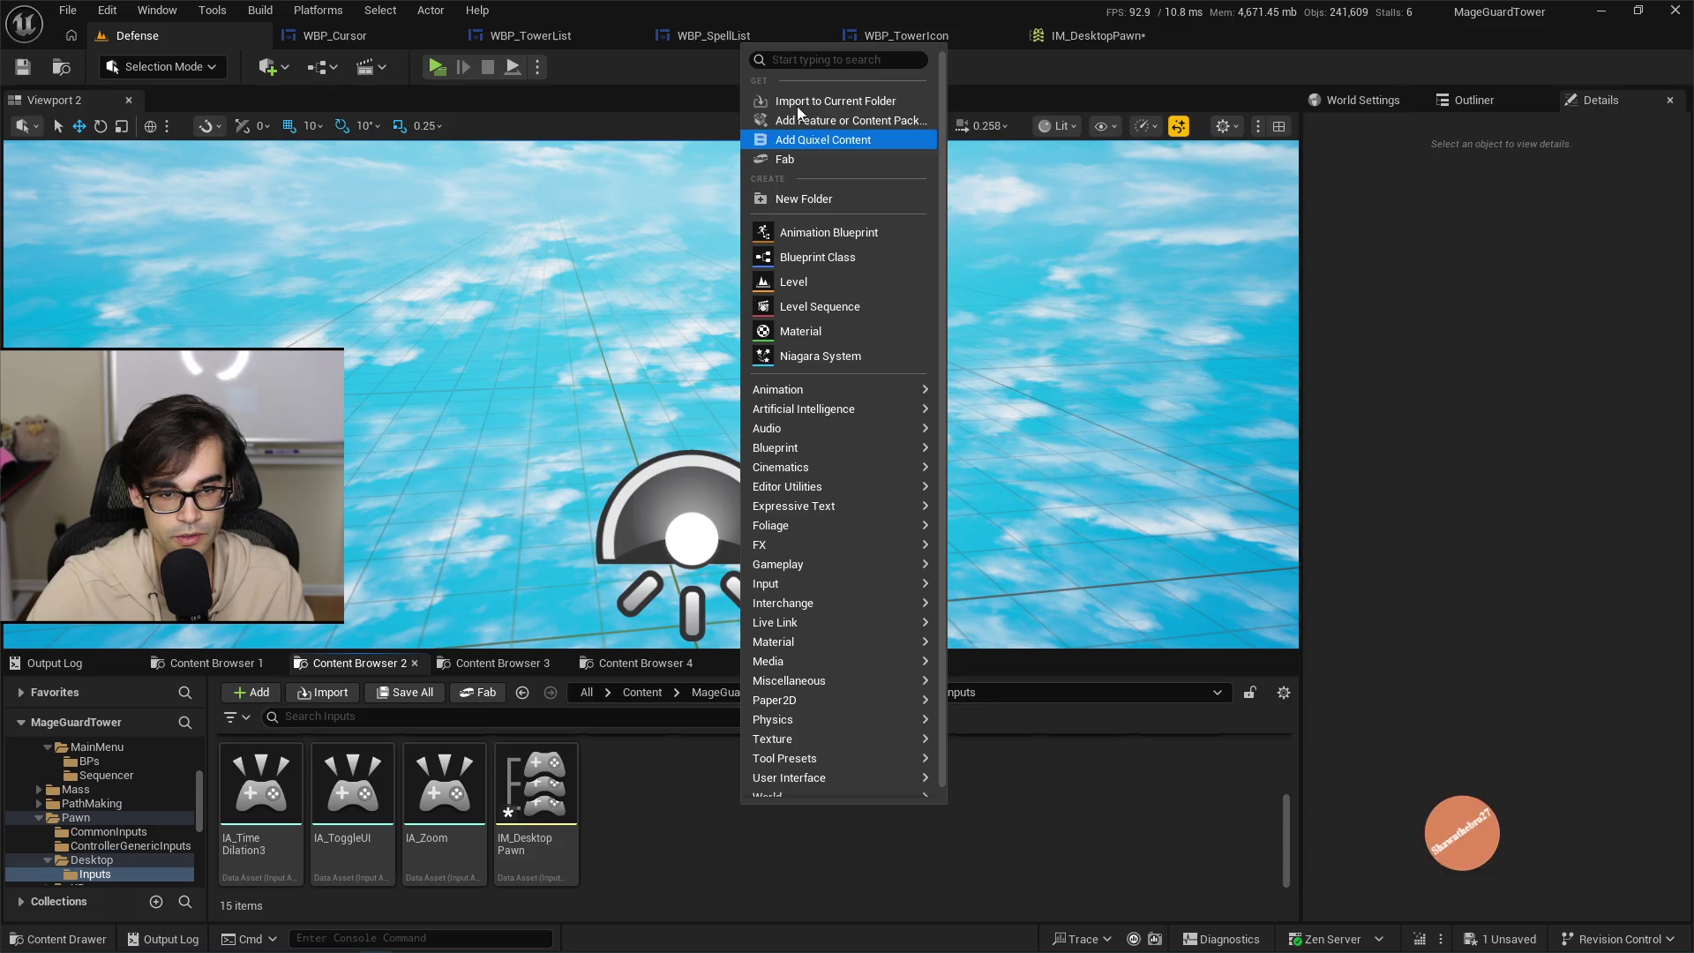
{"action": "type", "text": "ia"}
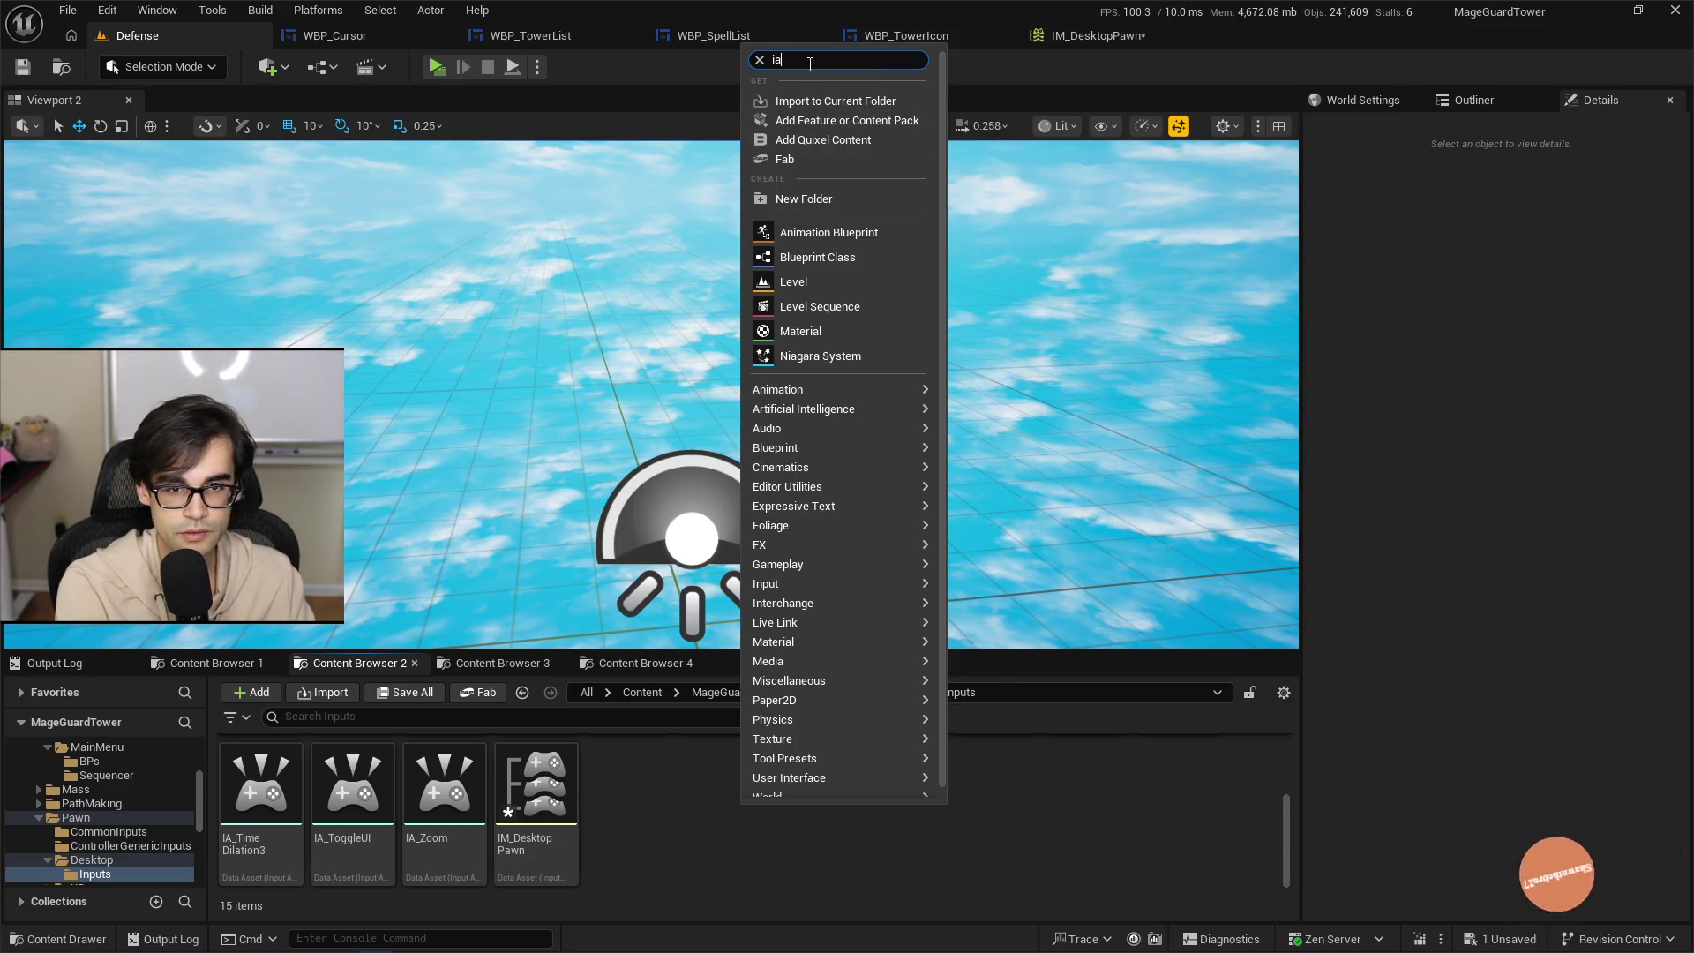
{"action": "key", "text": "BackSpace"}
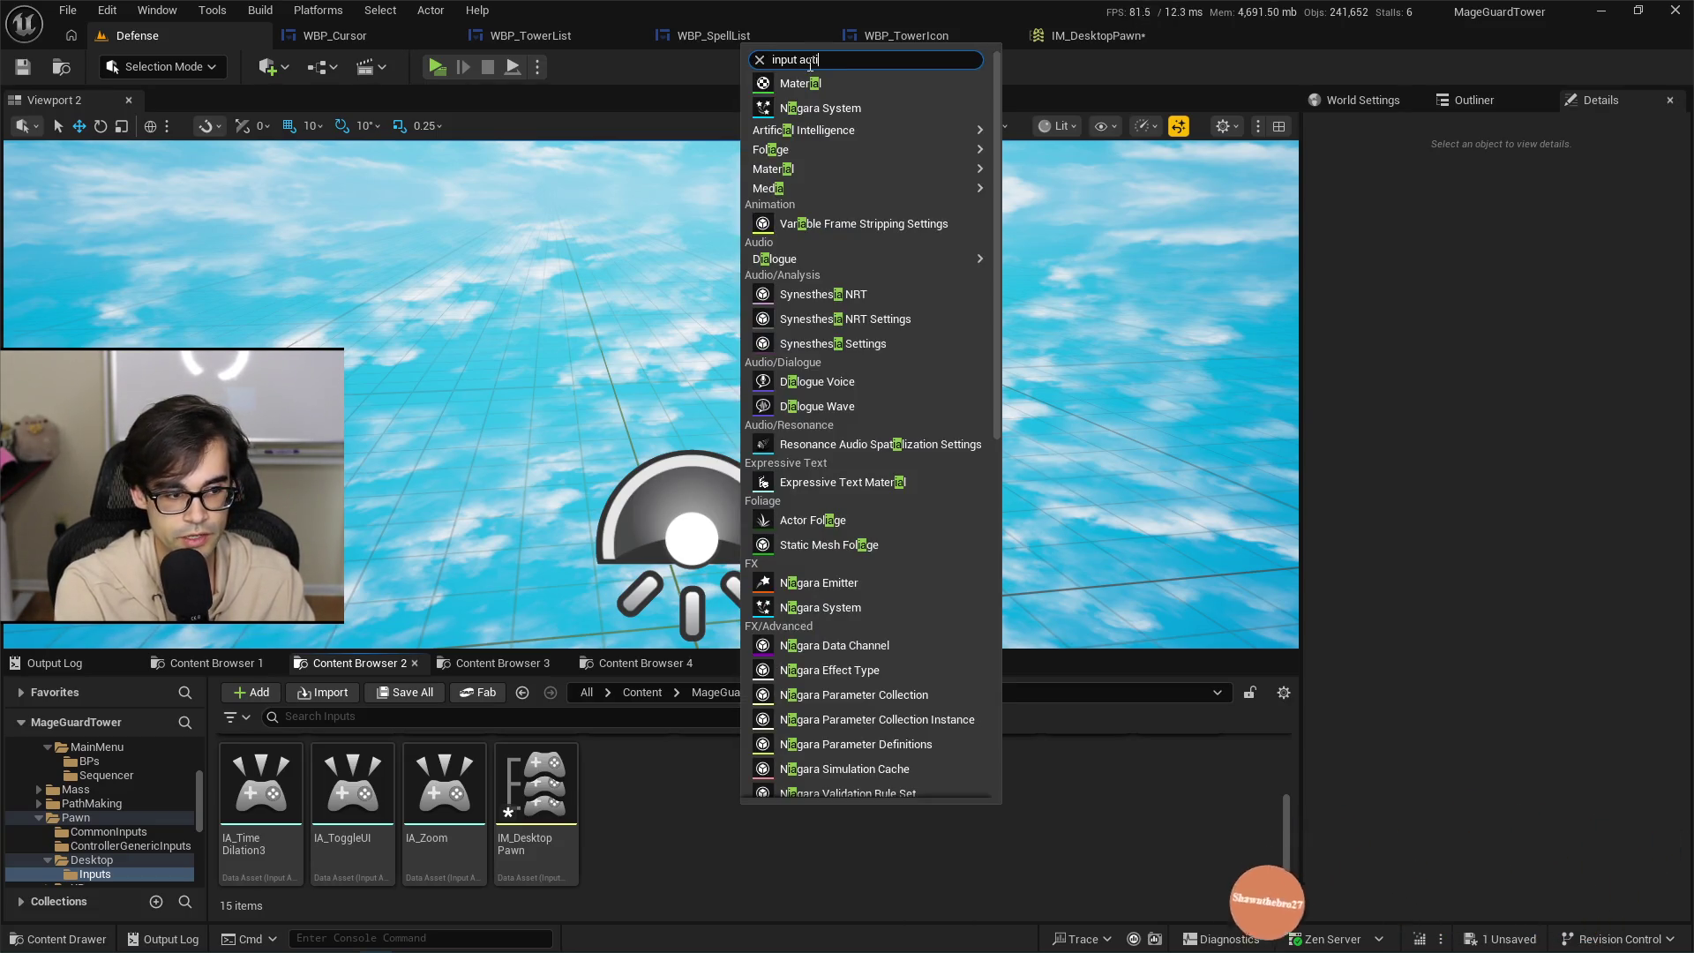
{"action": "type", "text": "on"}
{"action": "left_click", "coordinate": [803, 104]}
{"action": "type", "text": "IA_"}
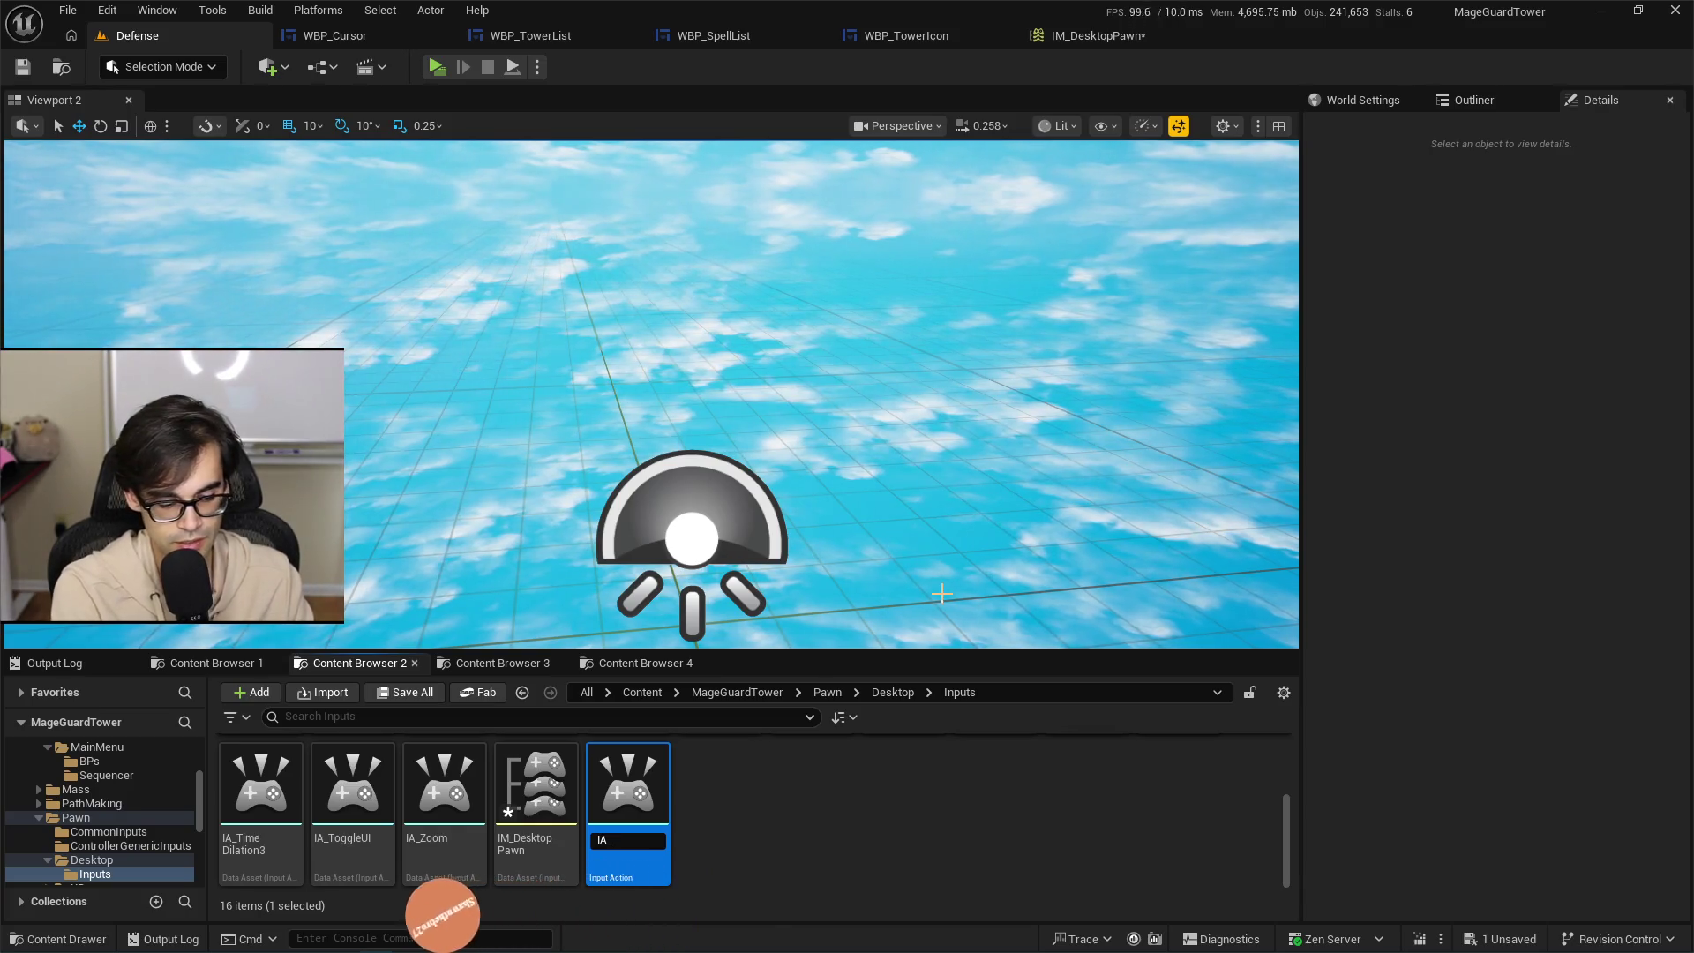
{"action": "type", "text": "Contro"}
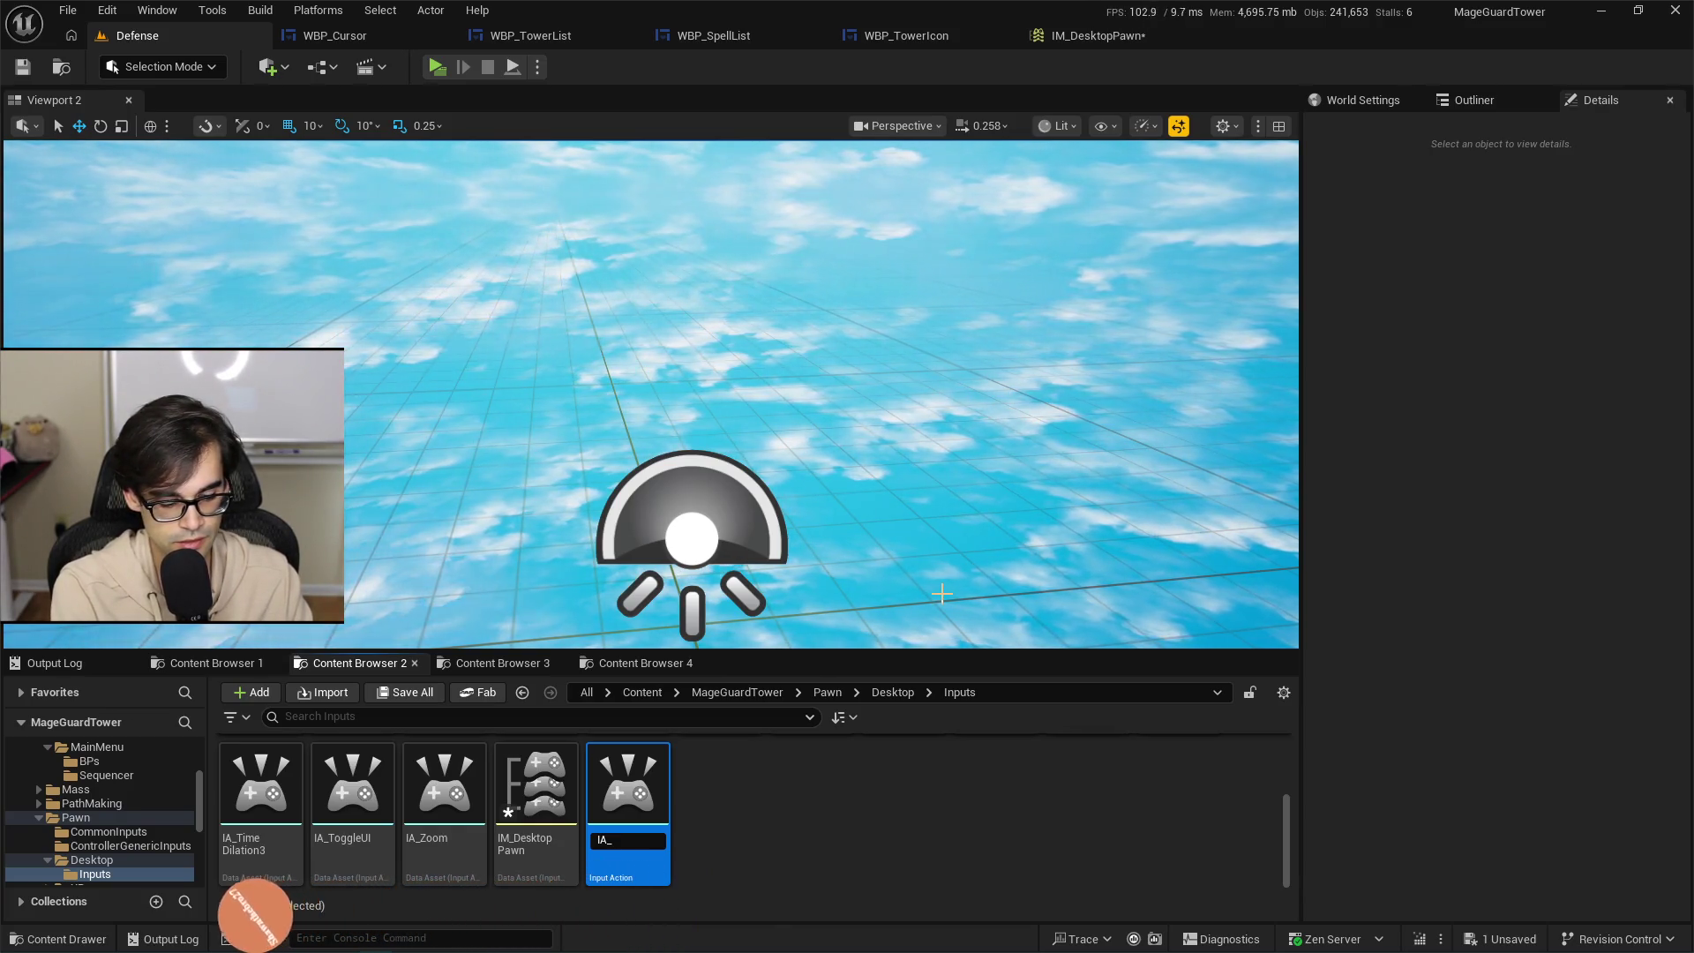
{"action": "type", "text": "llerDU"}
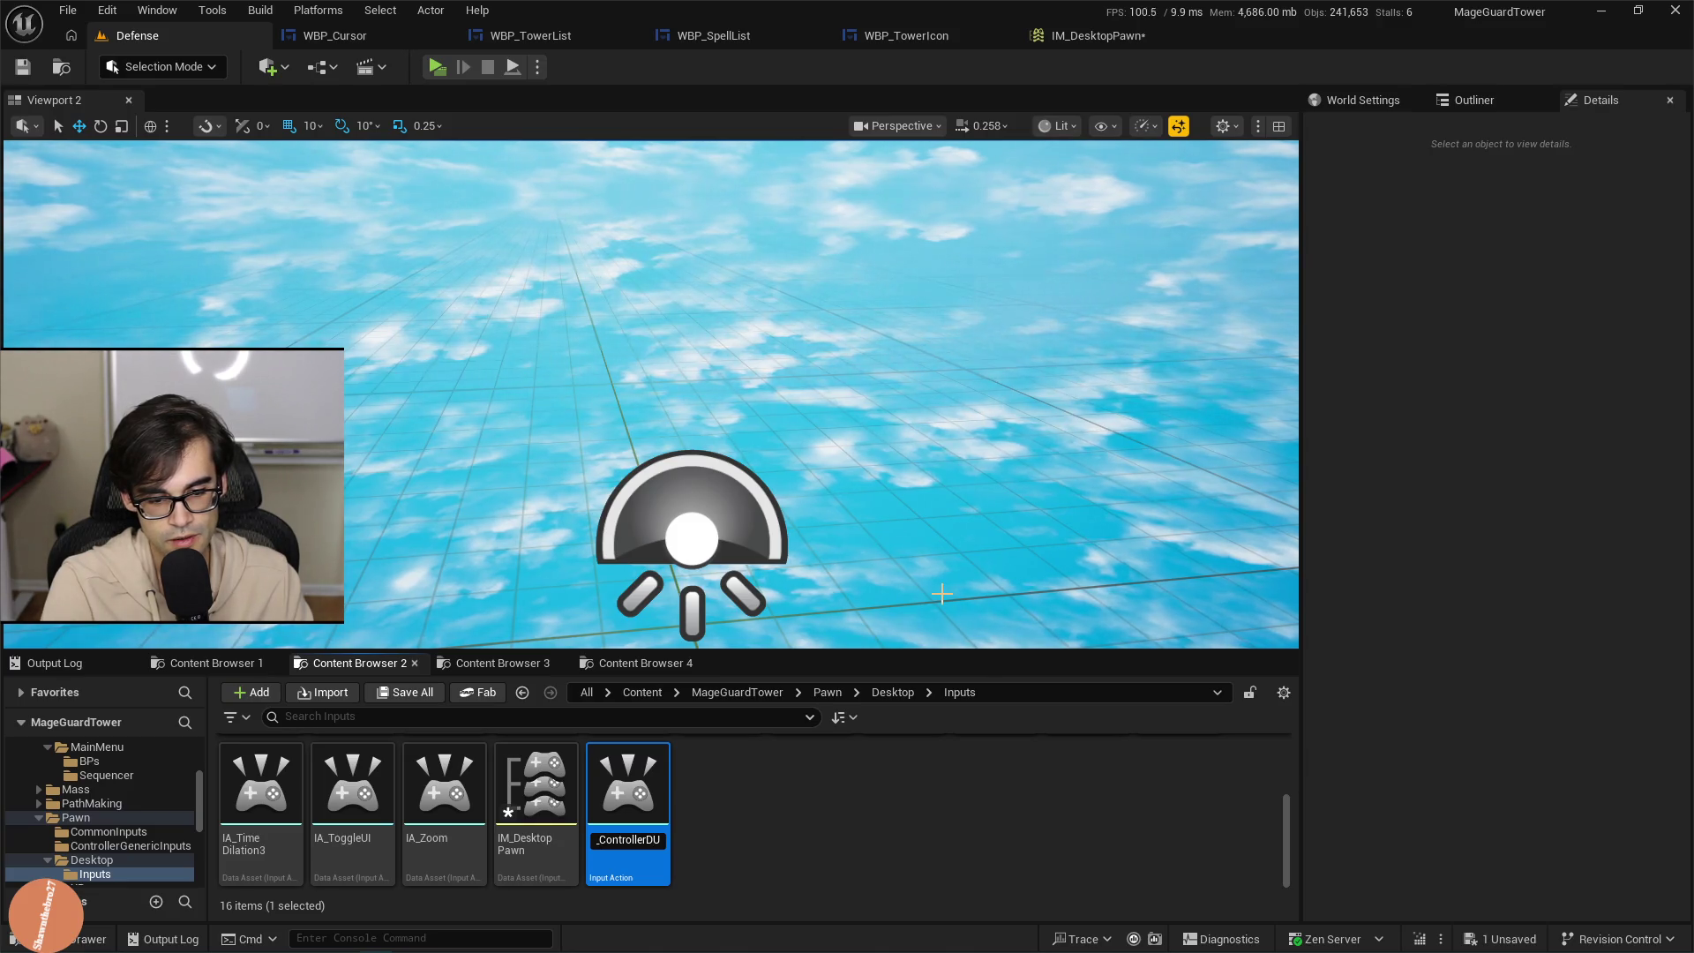
{"action": "type", "text": "p"}
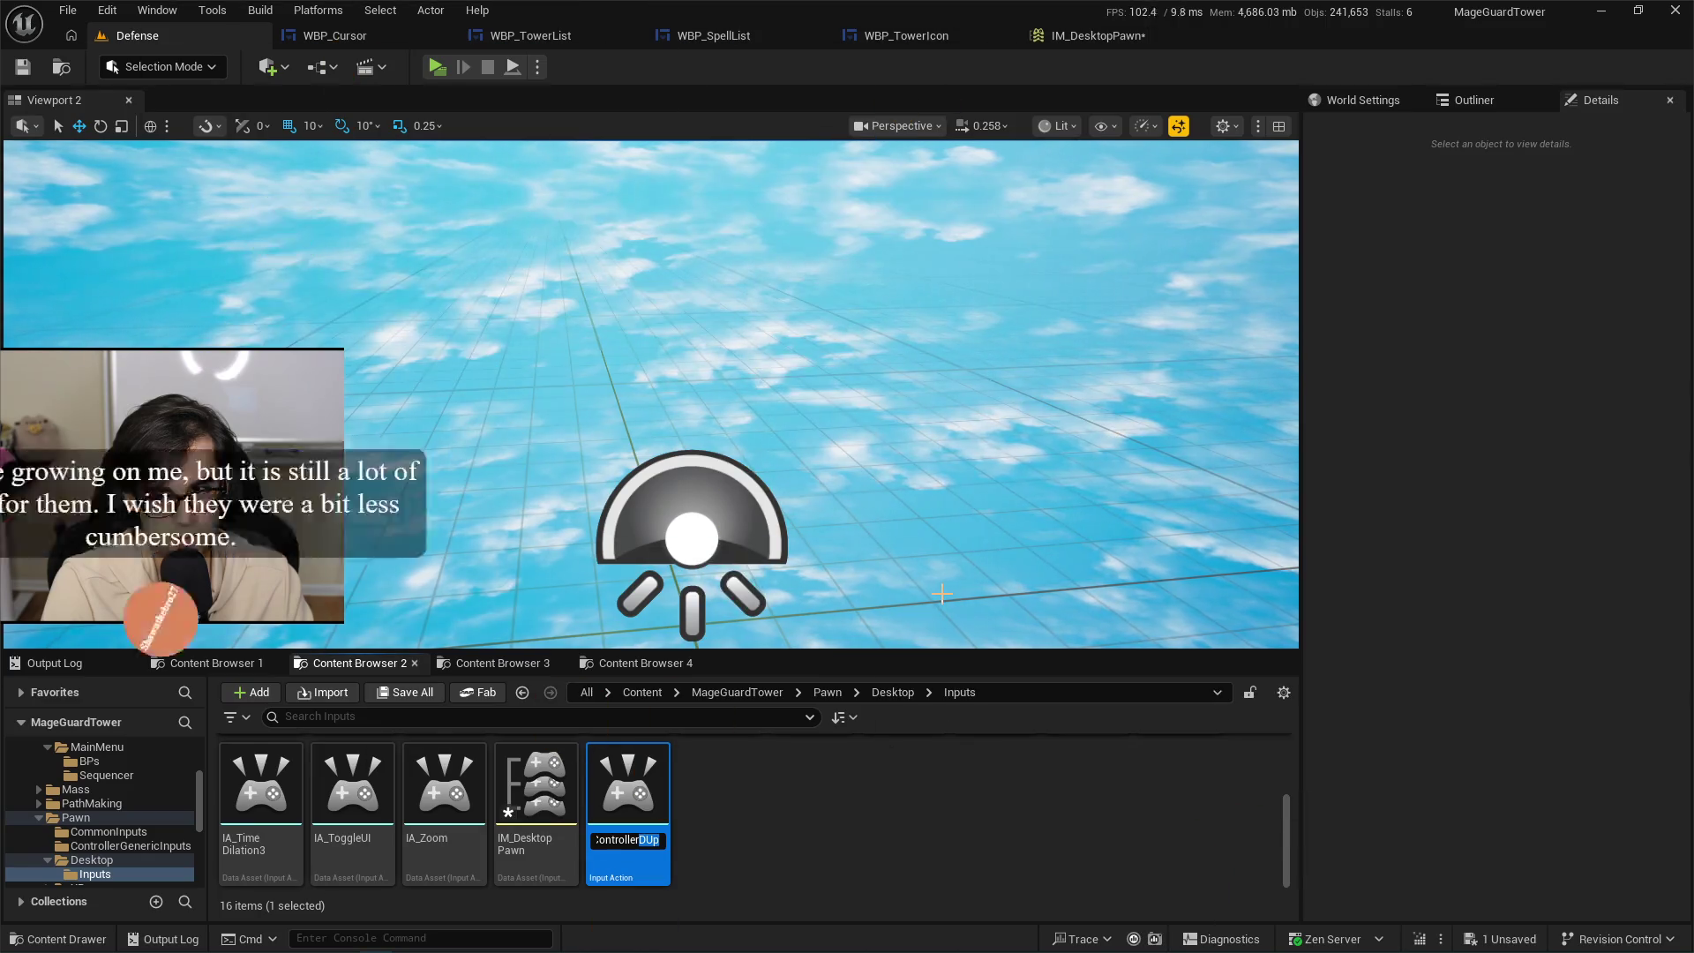
{"action": "key", "text": "End"}
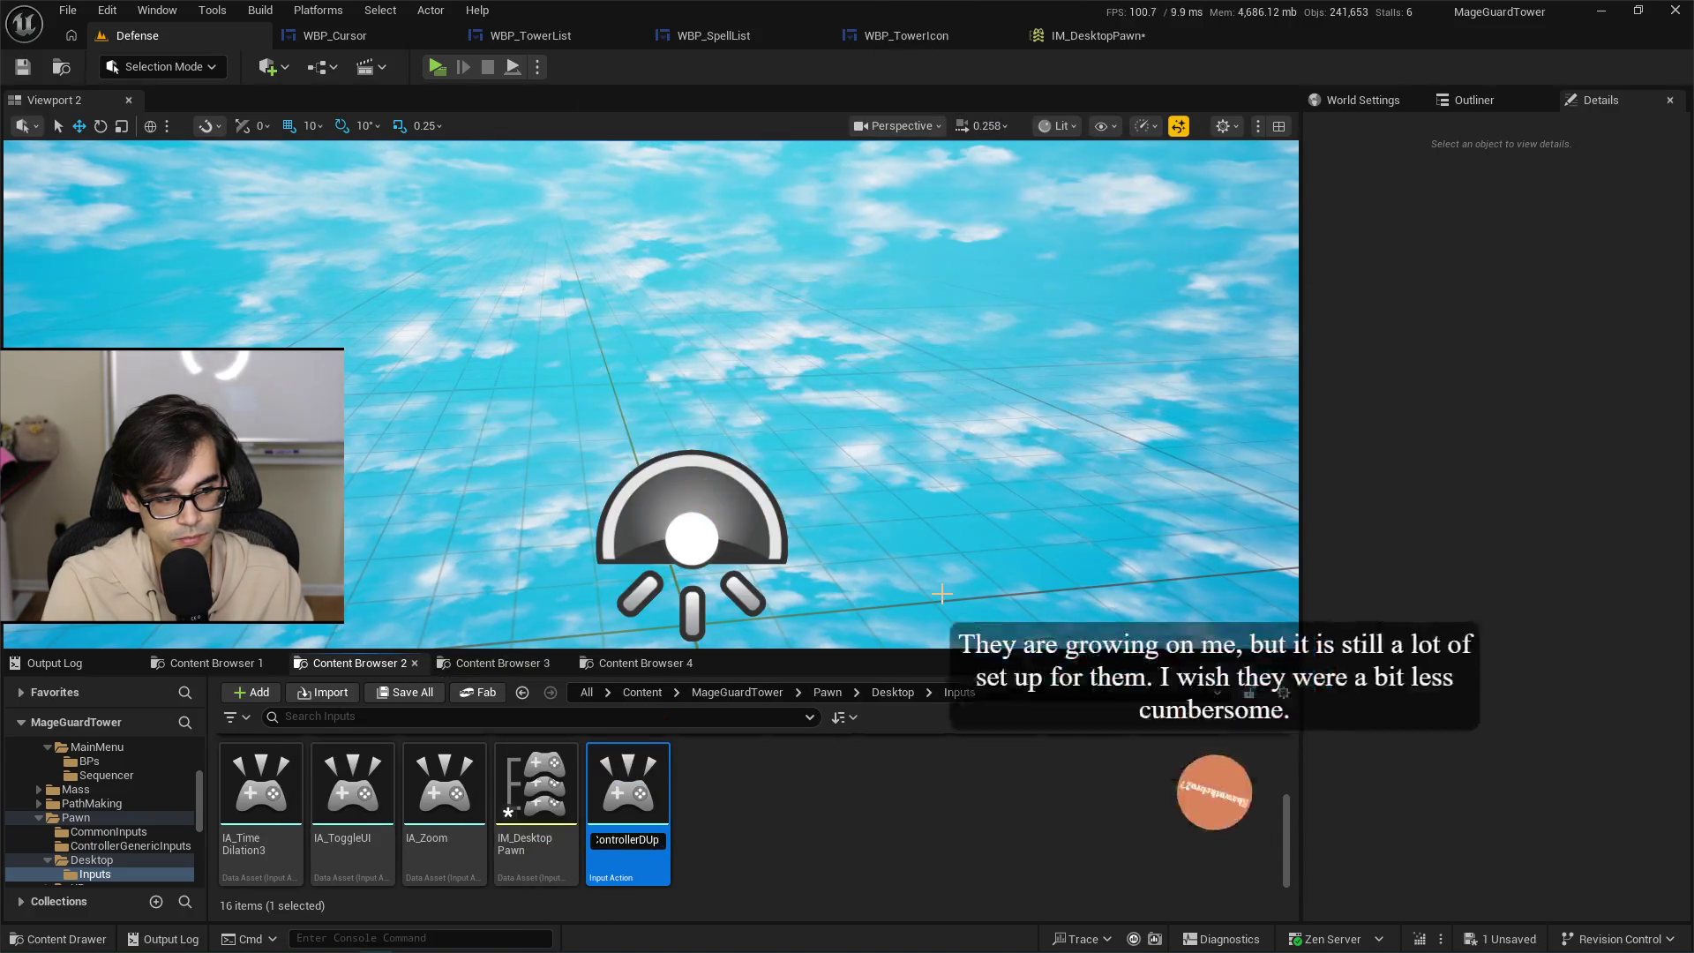
{"action": "key", "text": "Return"}
{"action": "key", "text": "ctrl+s"}
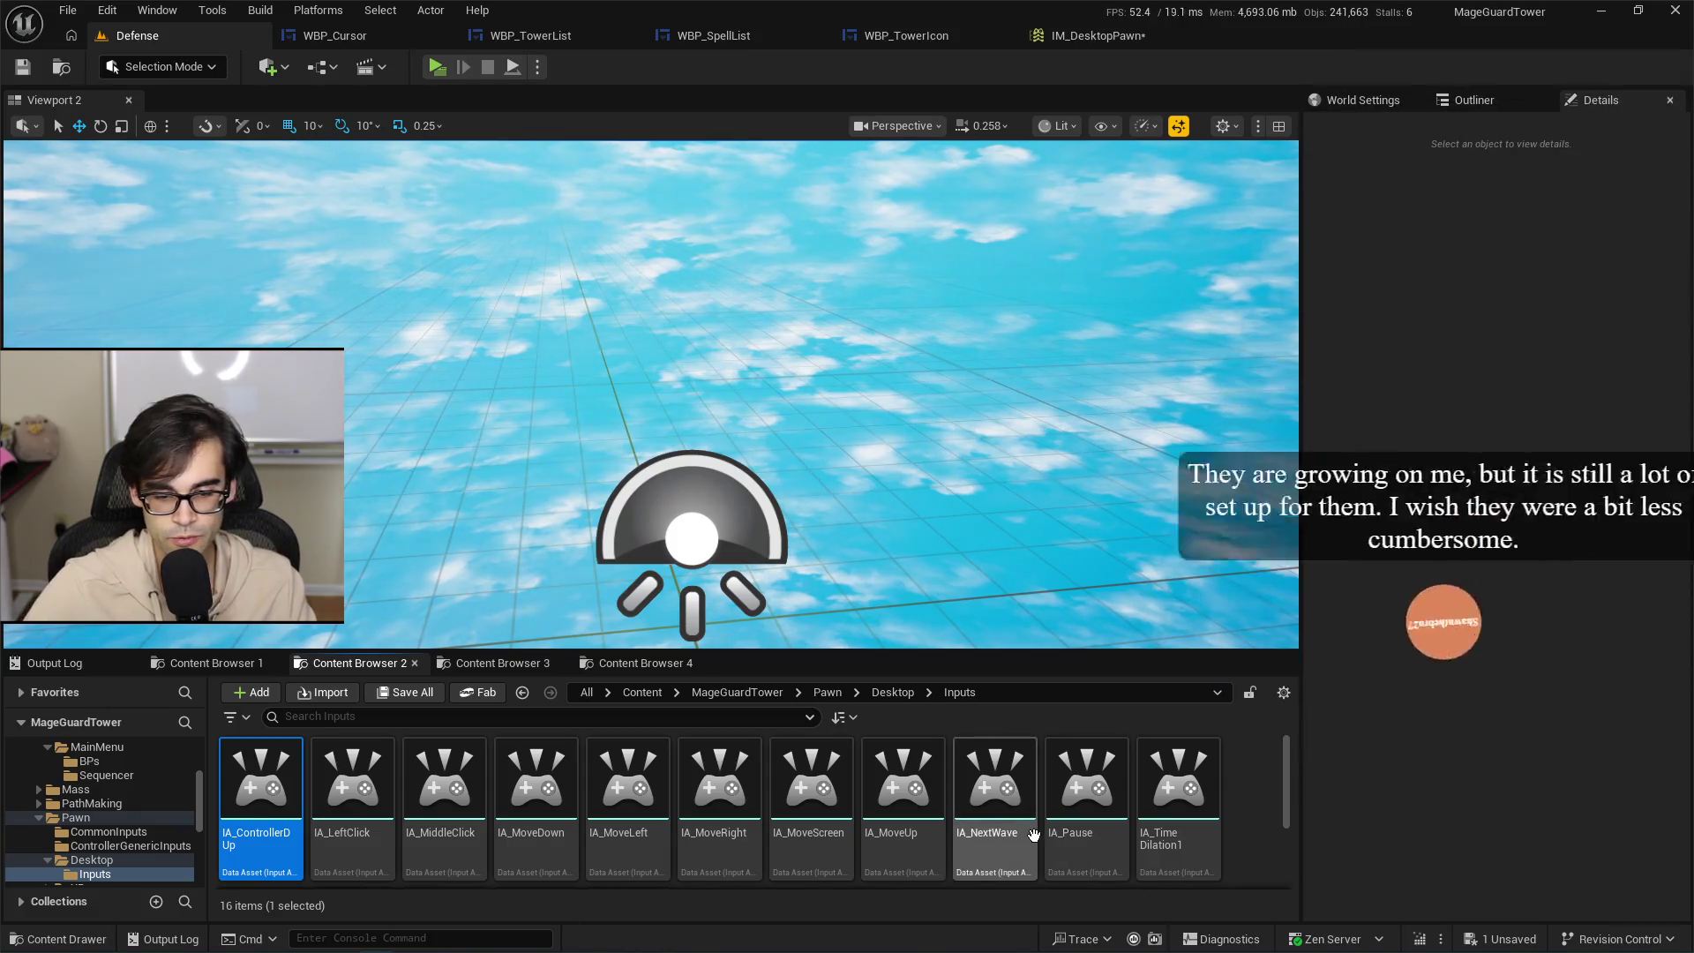
Enlarge the asset grid and browse the Pawn subfolders, checking XR Inputs and CommonInputs.
{"action": "scroll", "coordinate": [1028, 825], "scroll_direction": "down", "scroll_amount": 2}
{"action": "left_click_drag", "start_coordinate": [1015, 649], "coordinate": [1014, 540]}
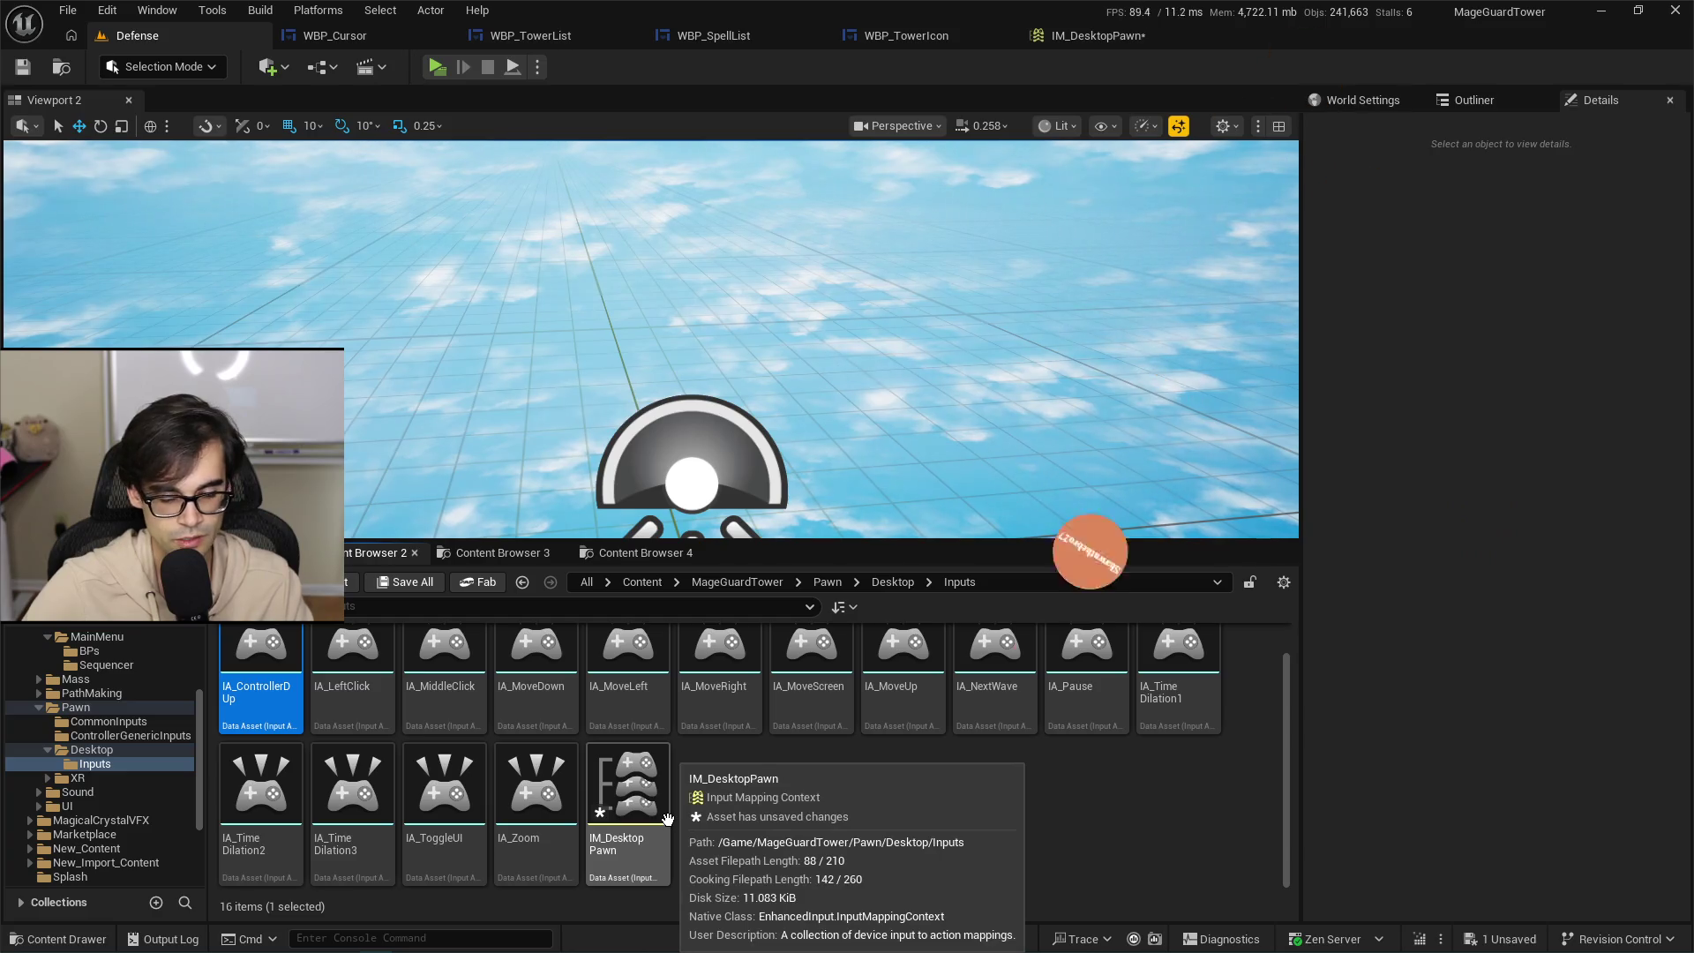
{"action": "left_click", "coordinate": [649, 785]}
{"action": "left_click", "coordinate": [893, 583]}
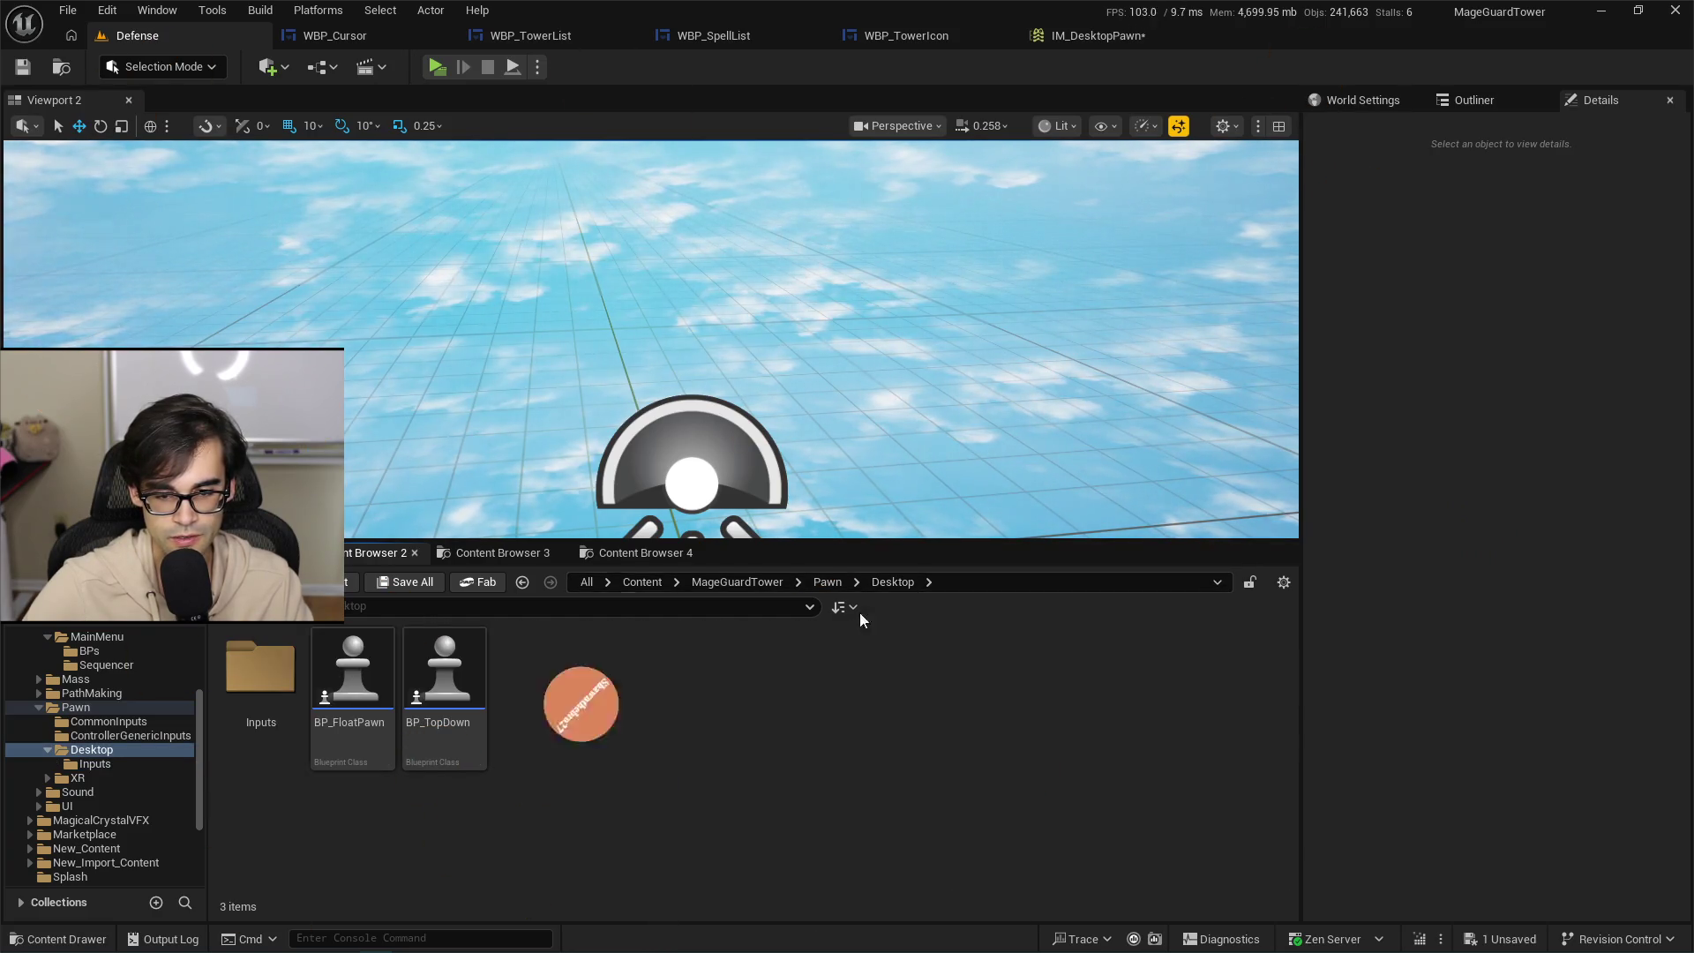
{"action": "left_click", "coordinate": [820, 582]}
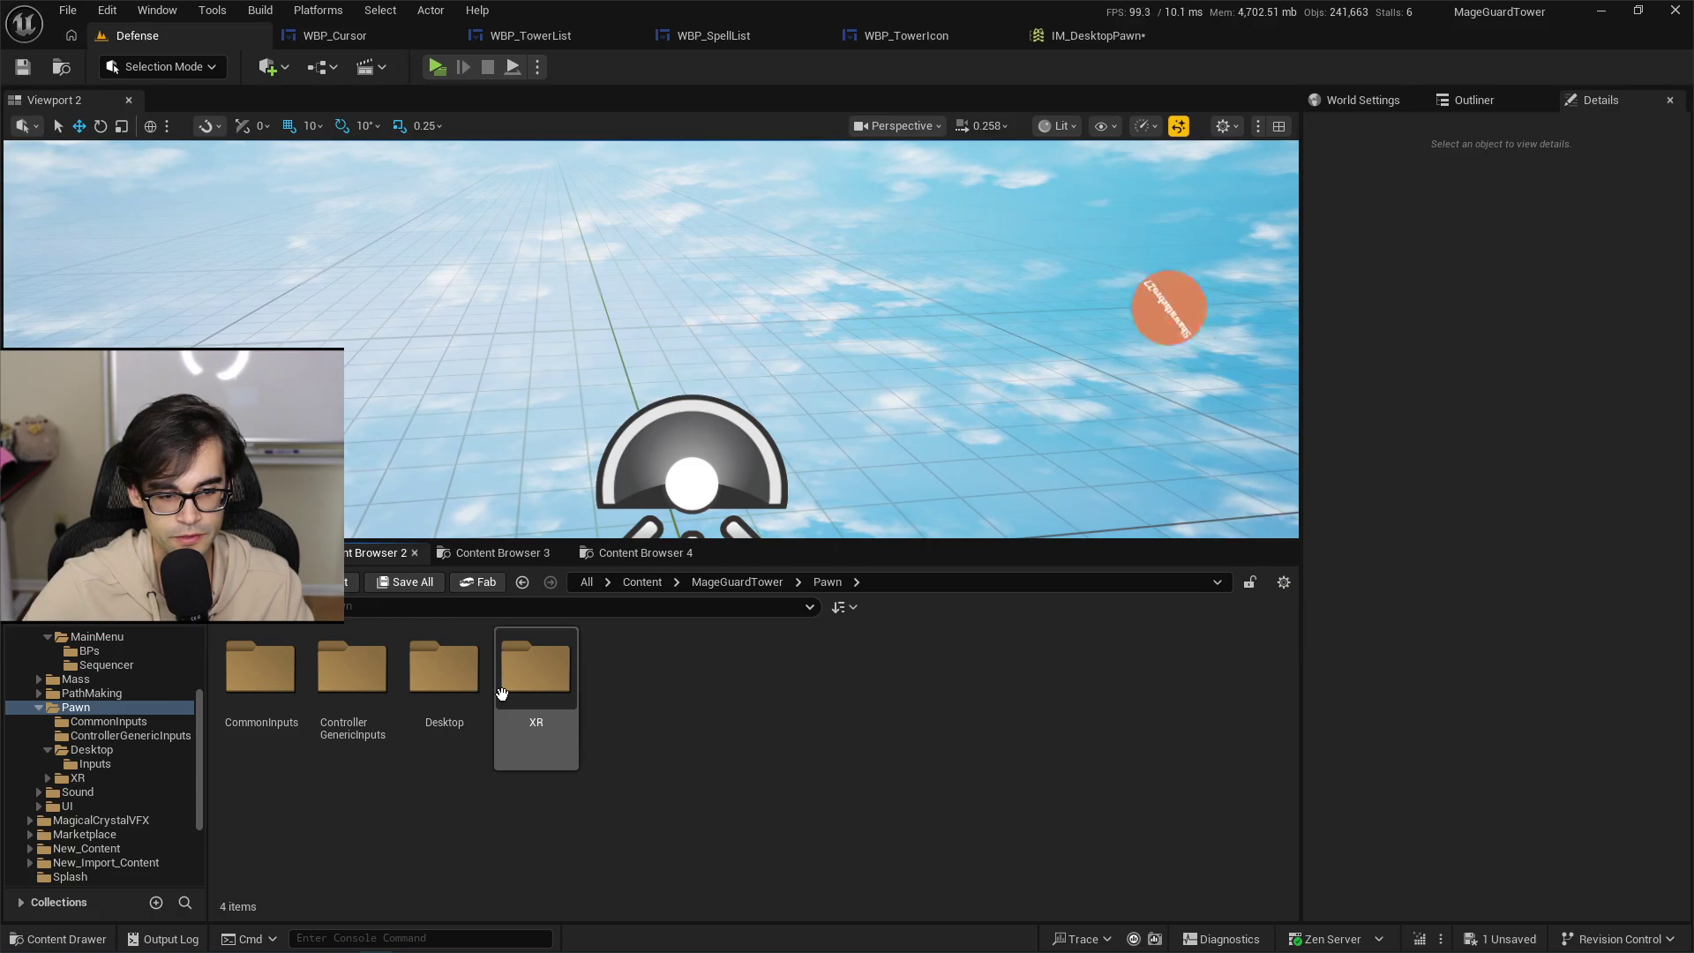
{"action": "double_click", "coordinate": [535, 670]}
{"action": "double_click", "coordinate": [269, 704]}
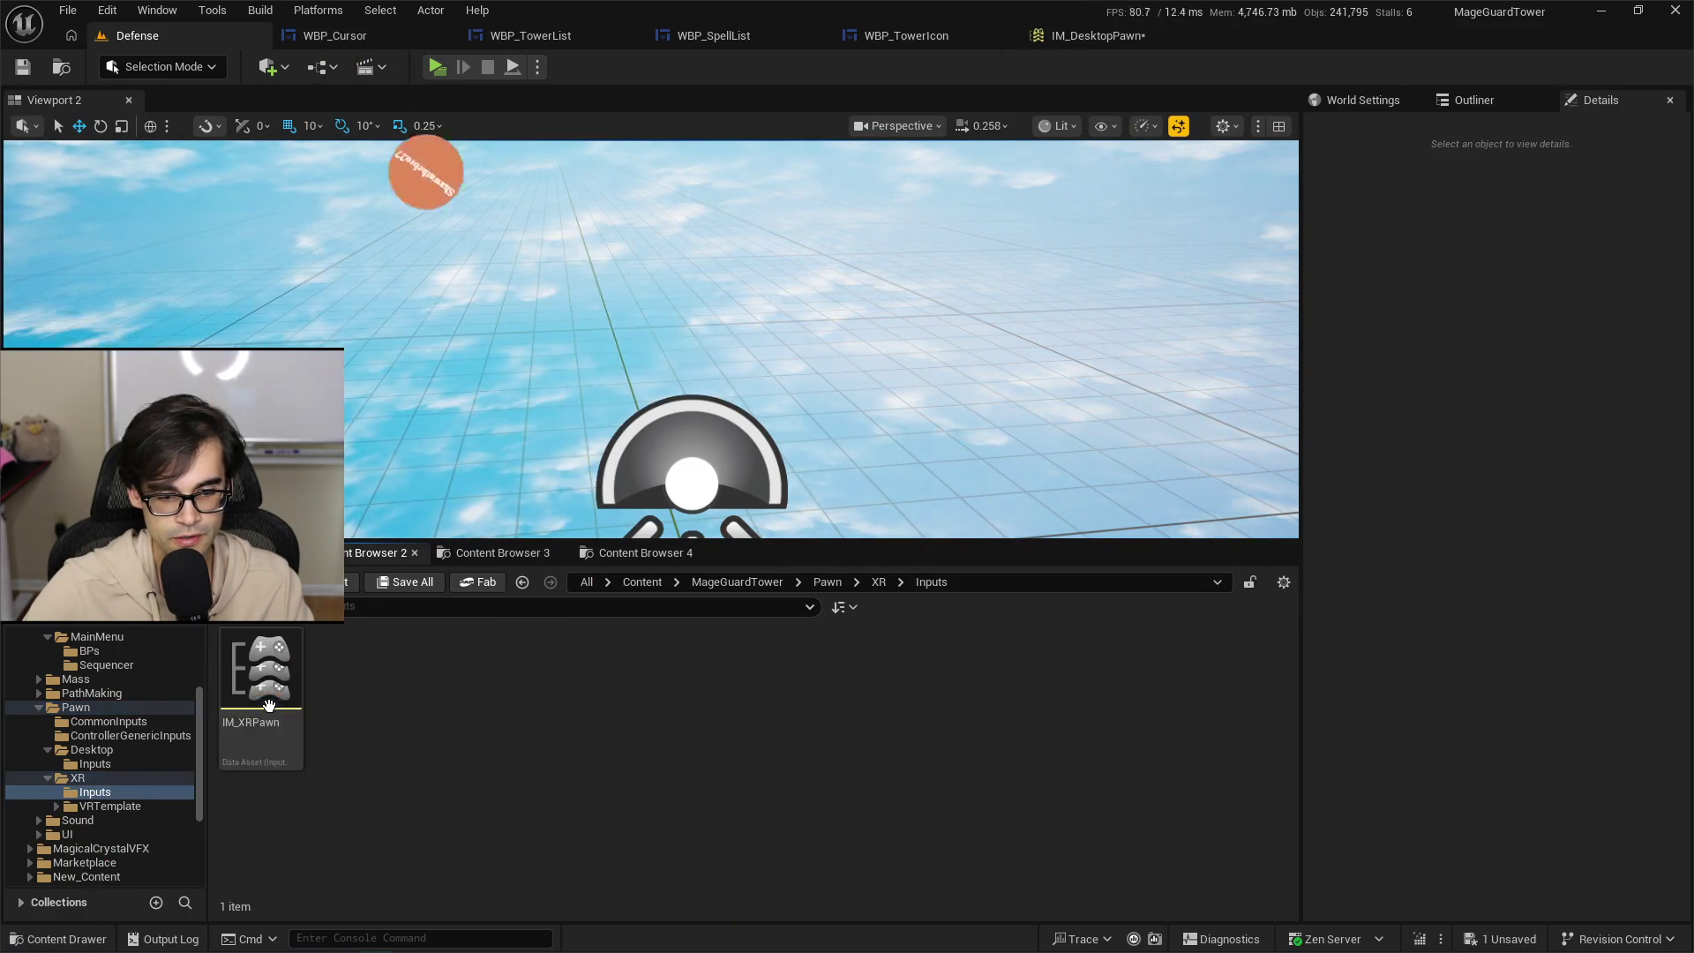
{"action": "left_click", "coordinate": [827, 582]}
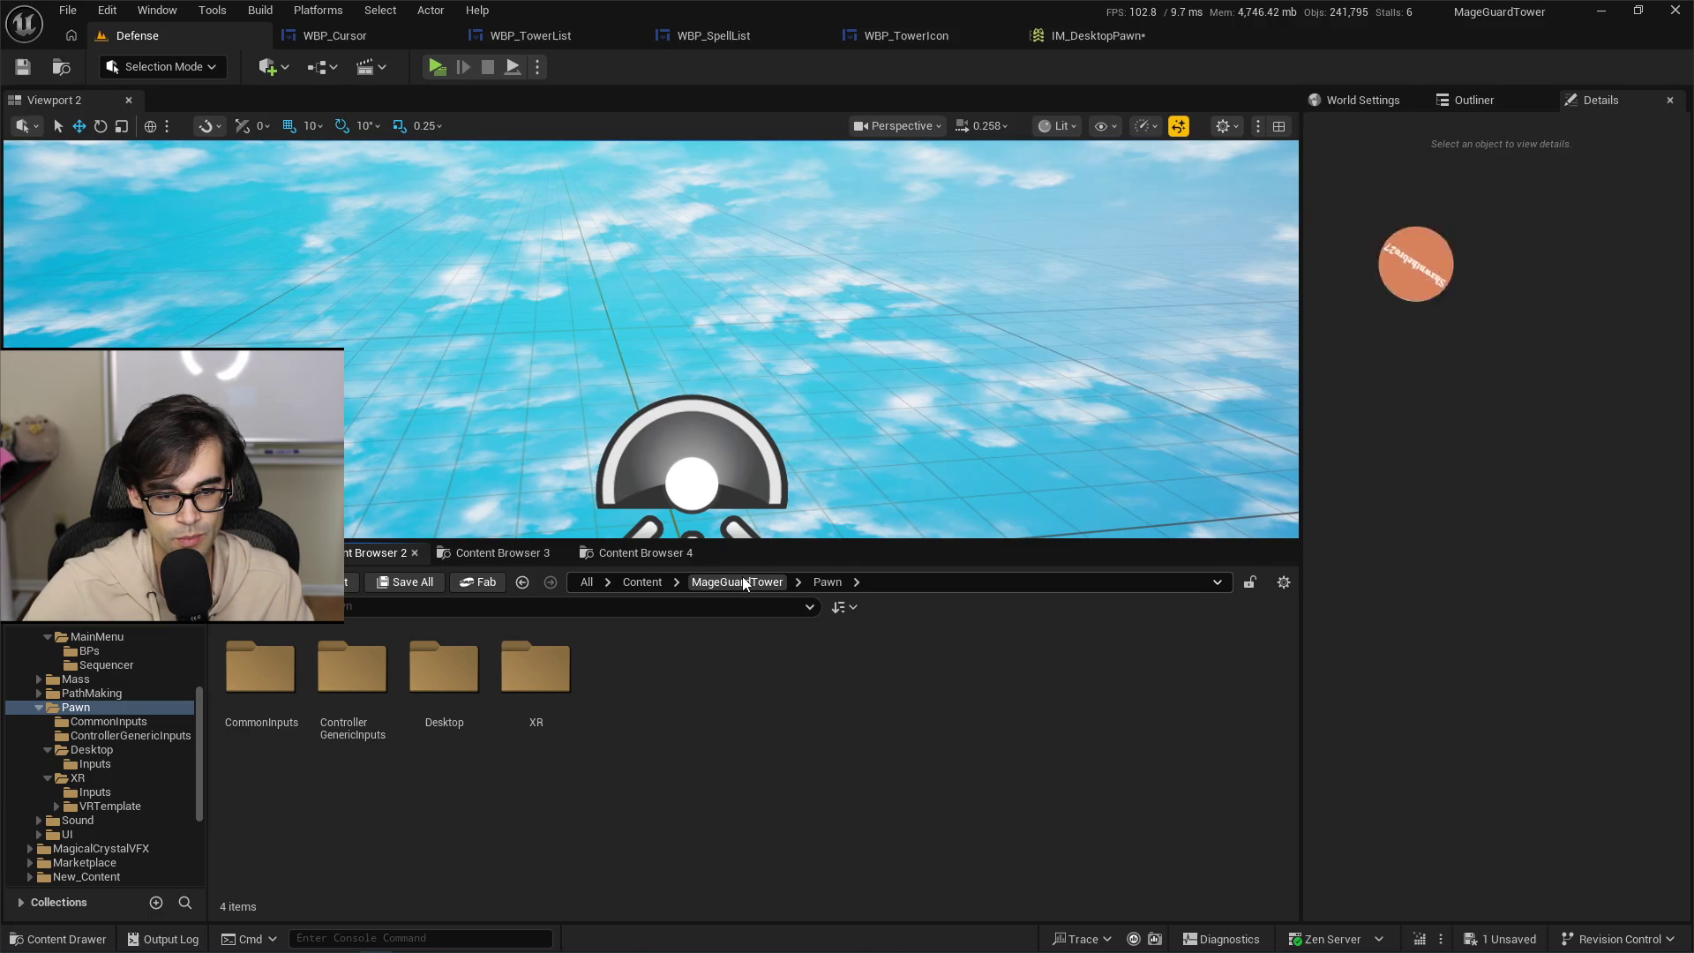
{"action": "left_click", "coordinate": [737, 582]}
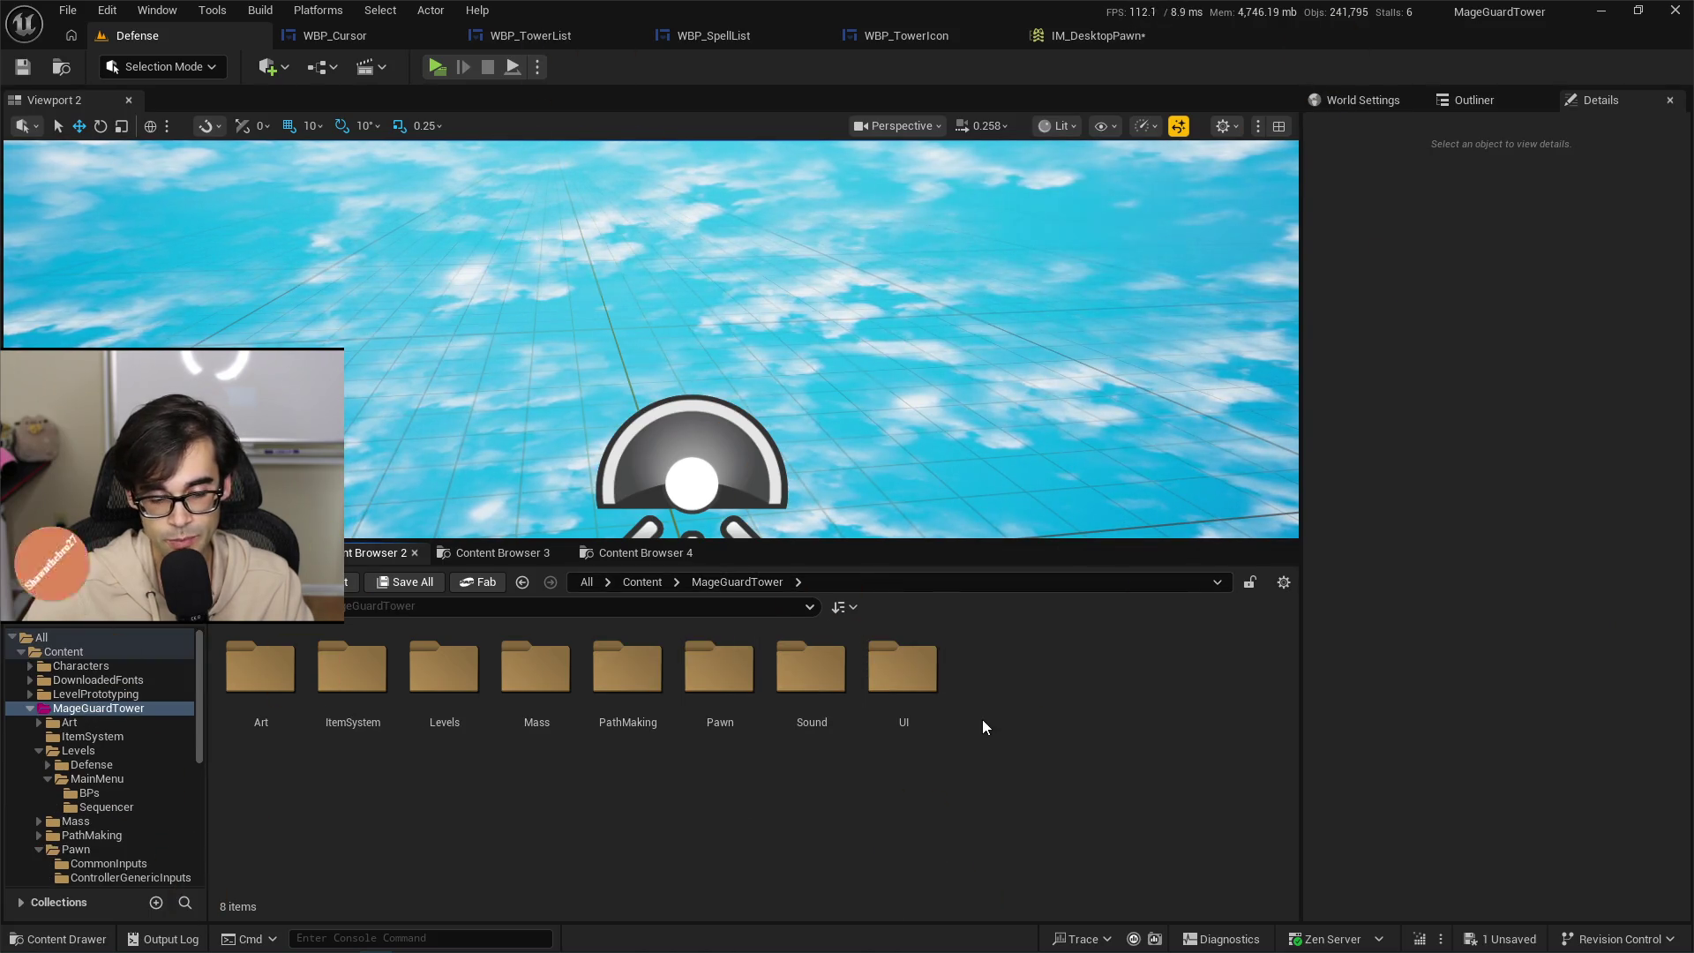
{"action": "double_click", "coordinate": [721, 677]}
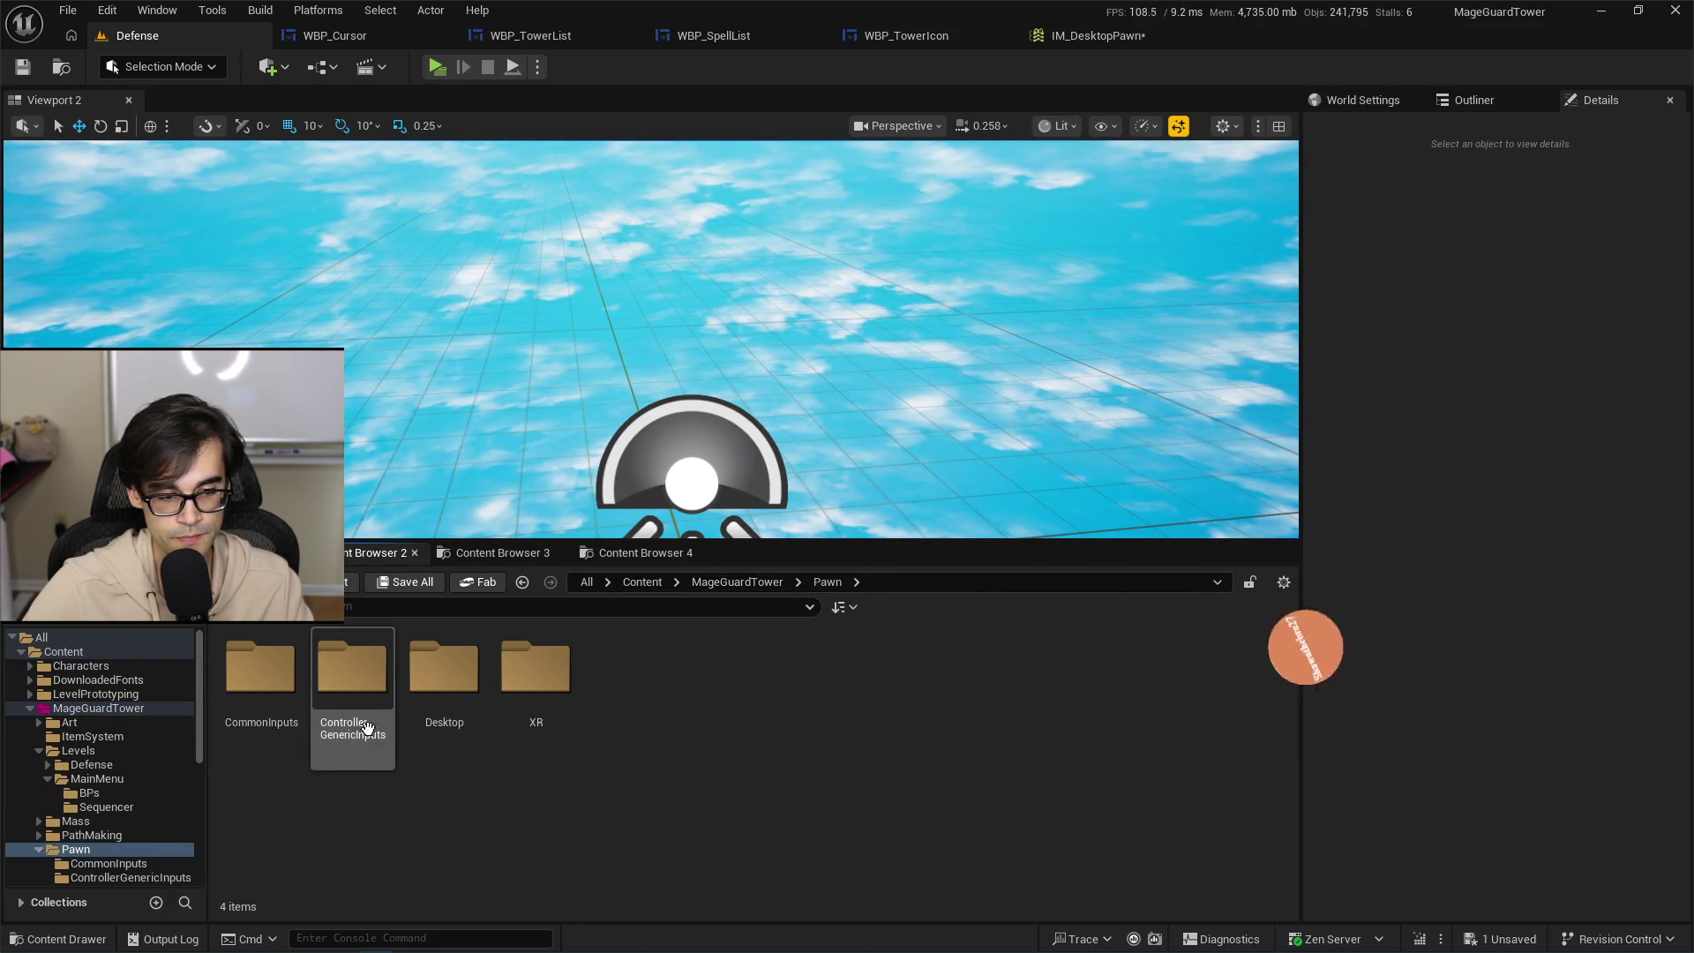
{"action": "double_click", "coordinate": [260, 675]}
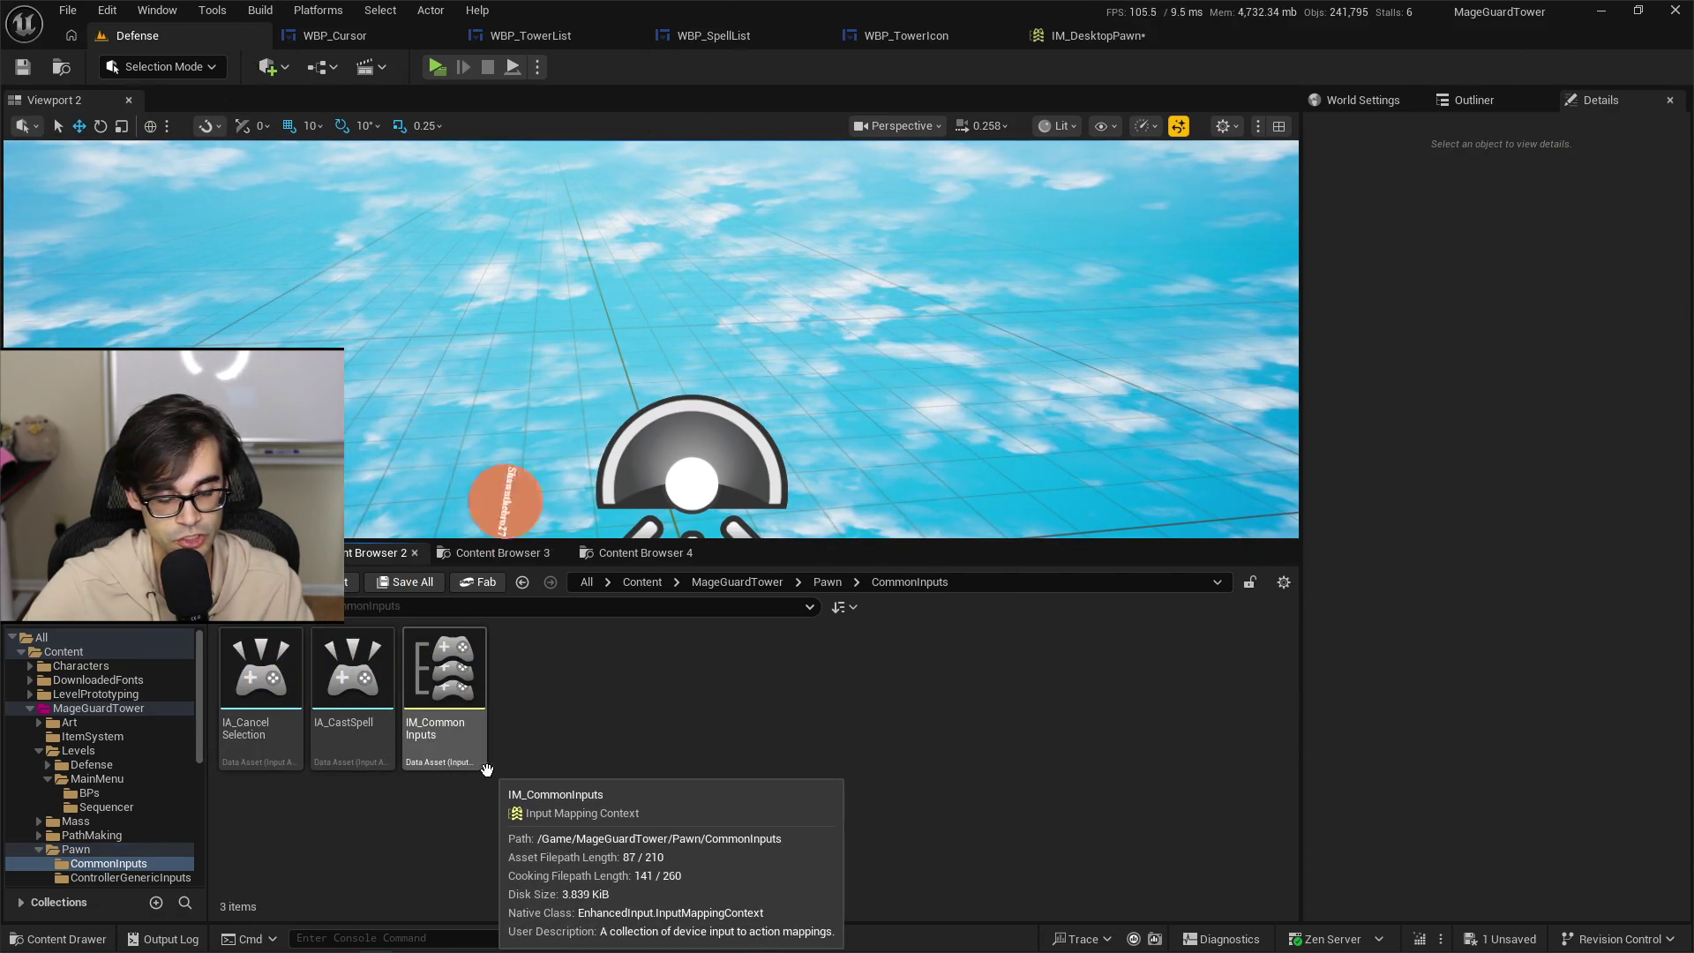
Open IM_GenericControllerMapping from the Pawn's ControllerGenericInputs folder.
{"action": "left_click", "coordinate": [831, 585]}
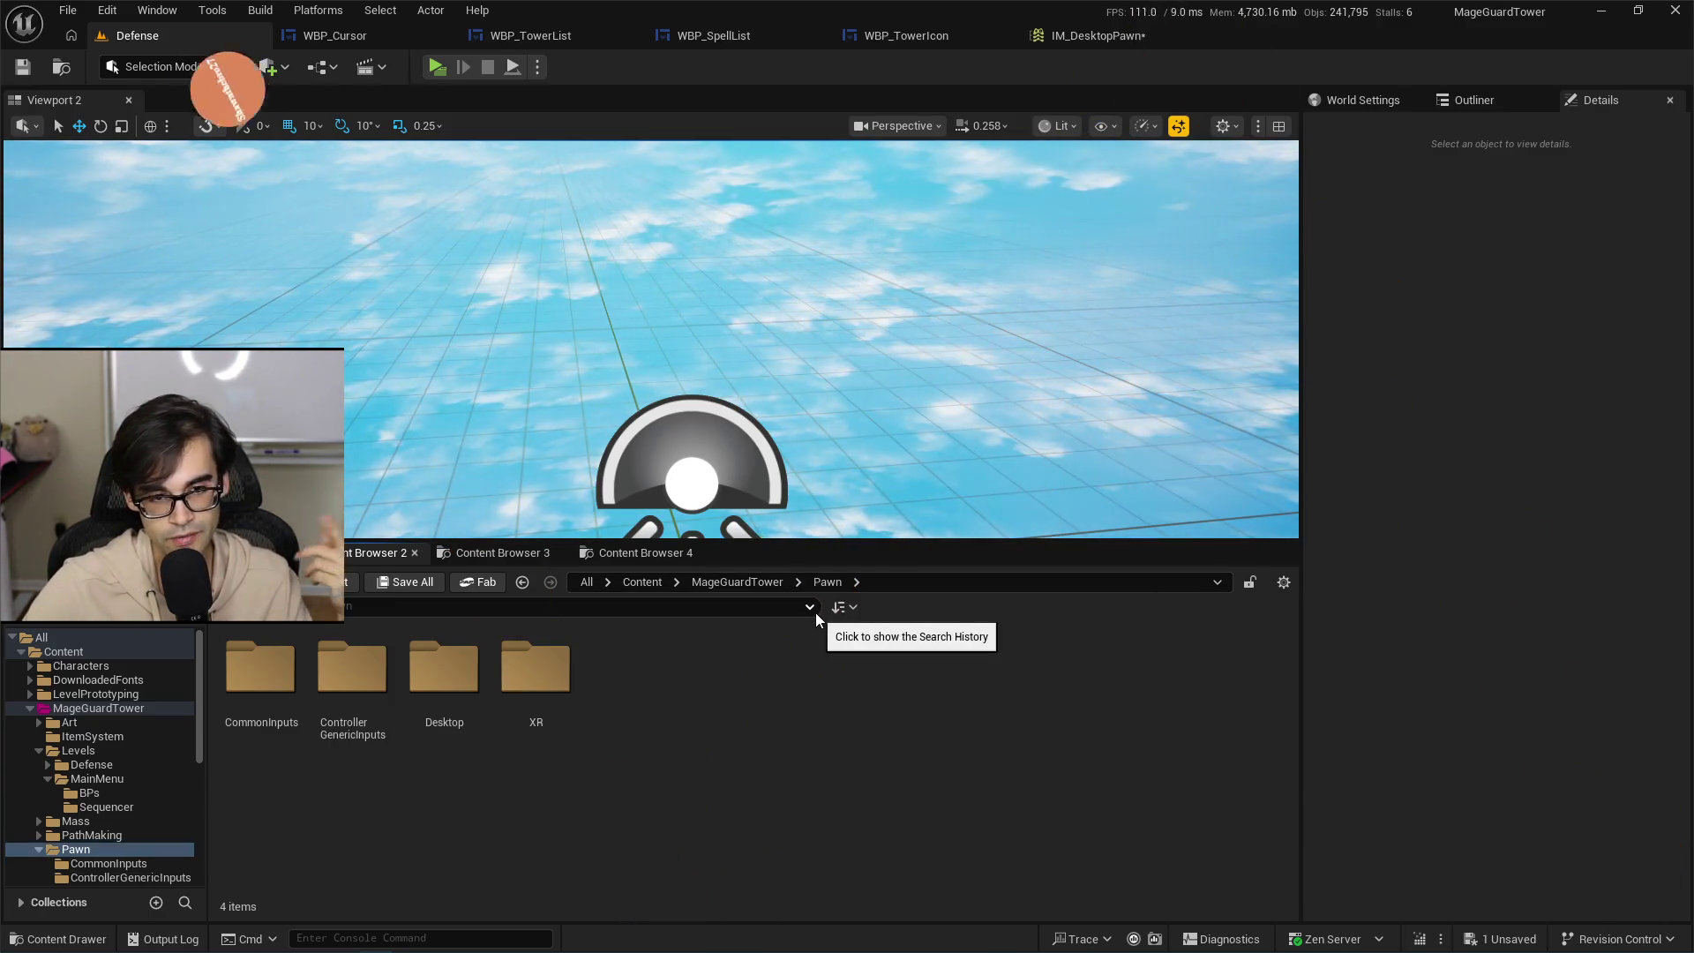
{"action": "double_click", "coordinate": [366, 681]}
{"action": "left_click", "coordinate": [363, 736]}
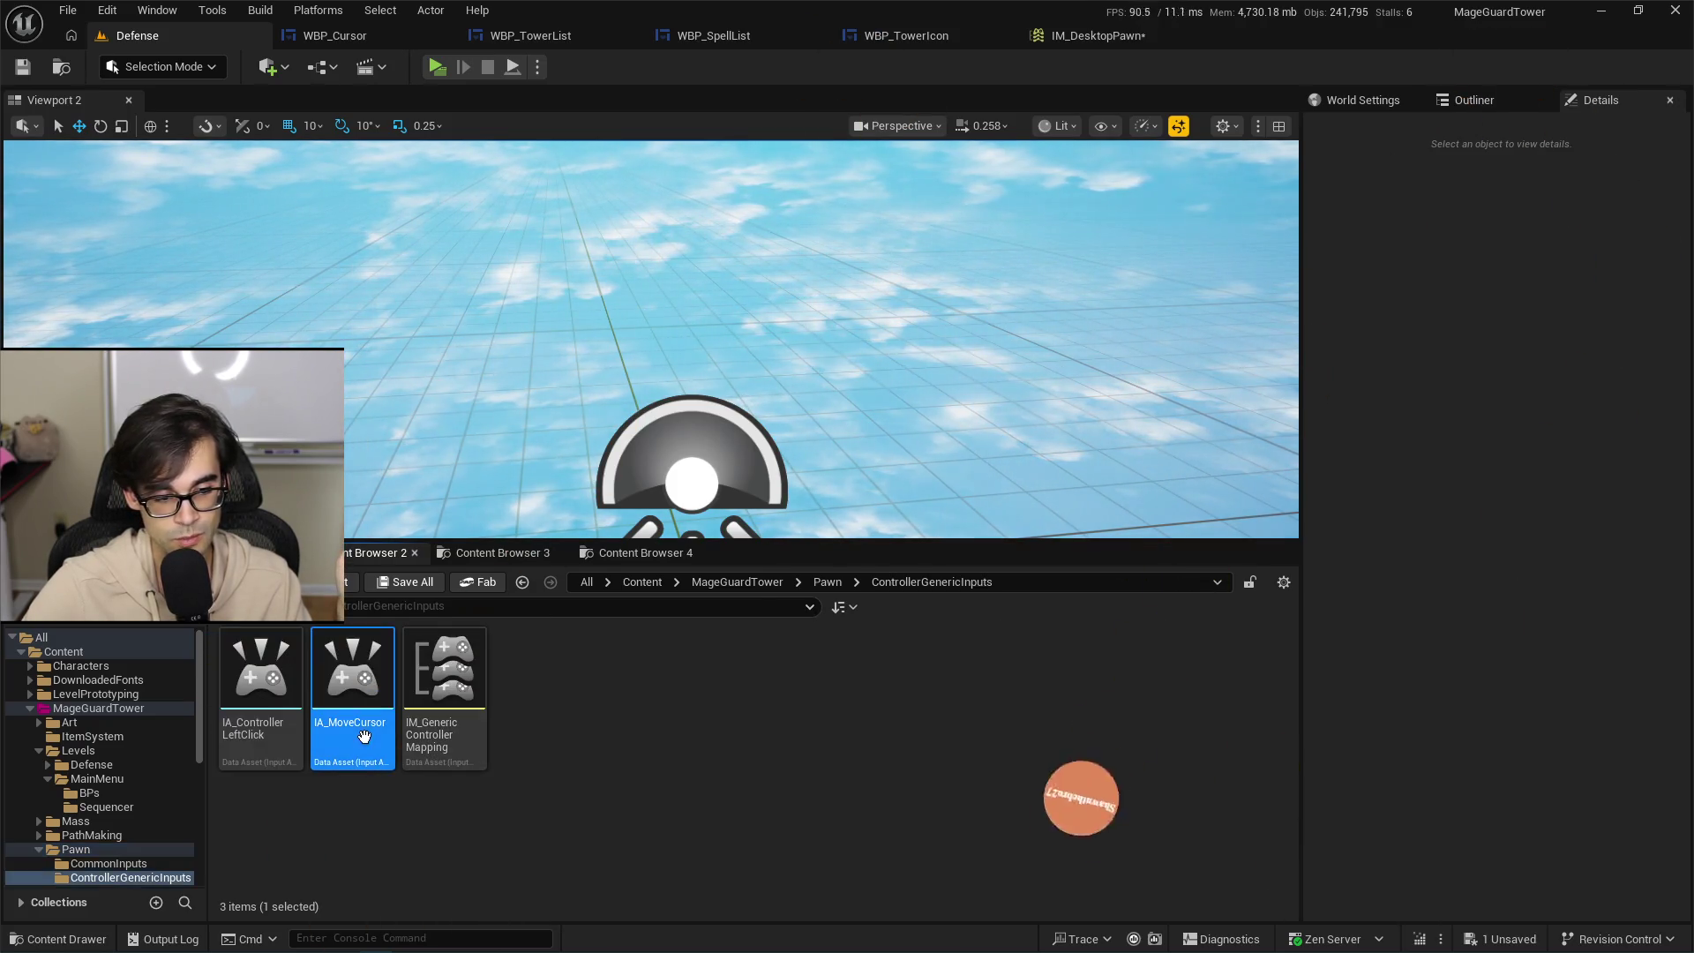
{"action": "left_click", "coordinate": [260, 697]}
{"action": "double_click", "coordinate": [456, 730]}
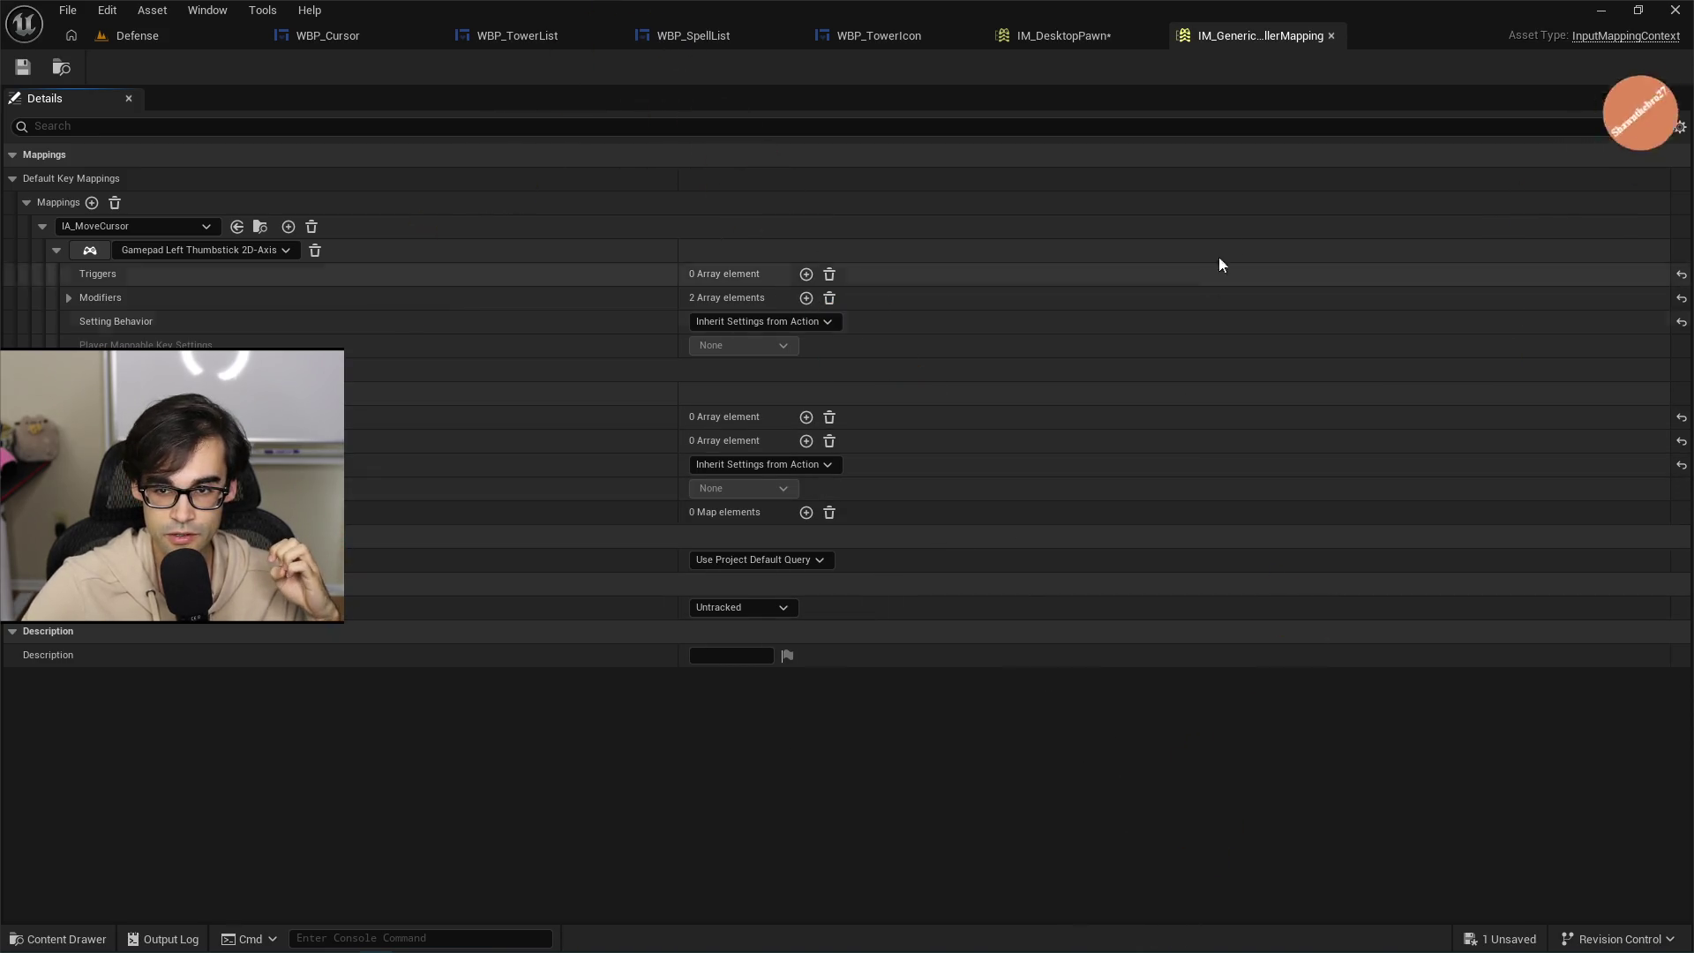
Close IM_GenericControllerMapping and save IM_DesktopPawn, which fails validation on the empty mapping.
{"action": "left_click", "coordinate": [1331, 35]}
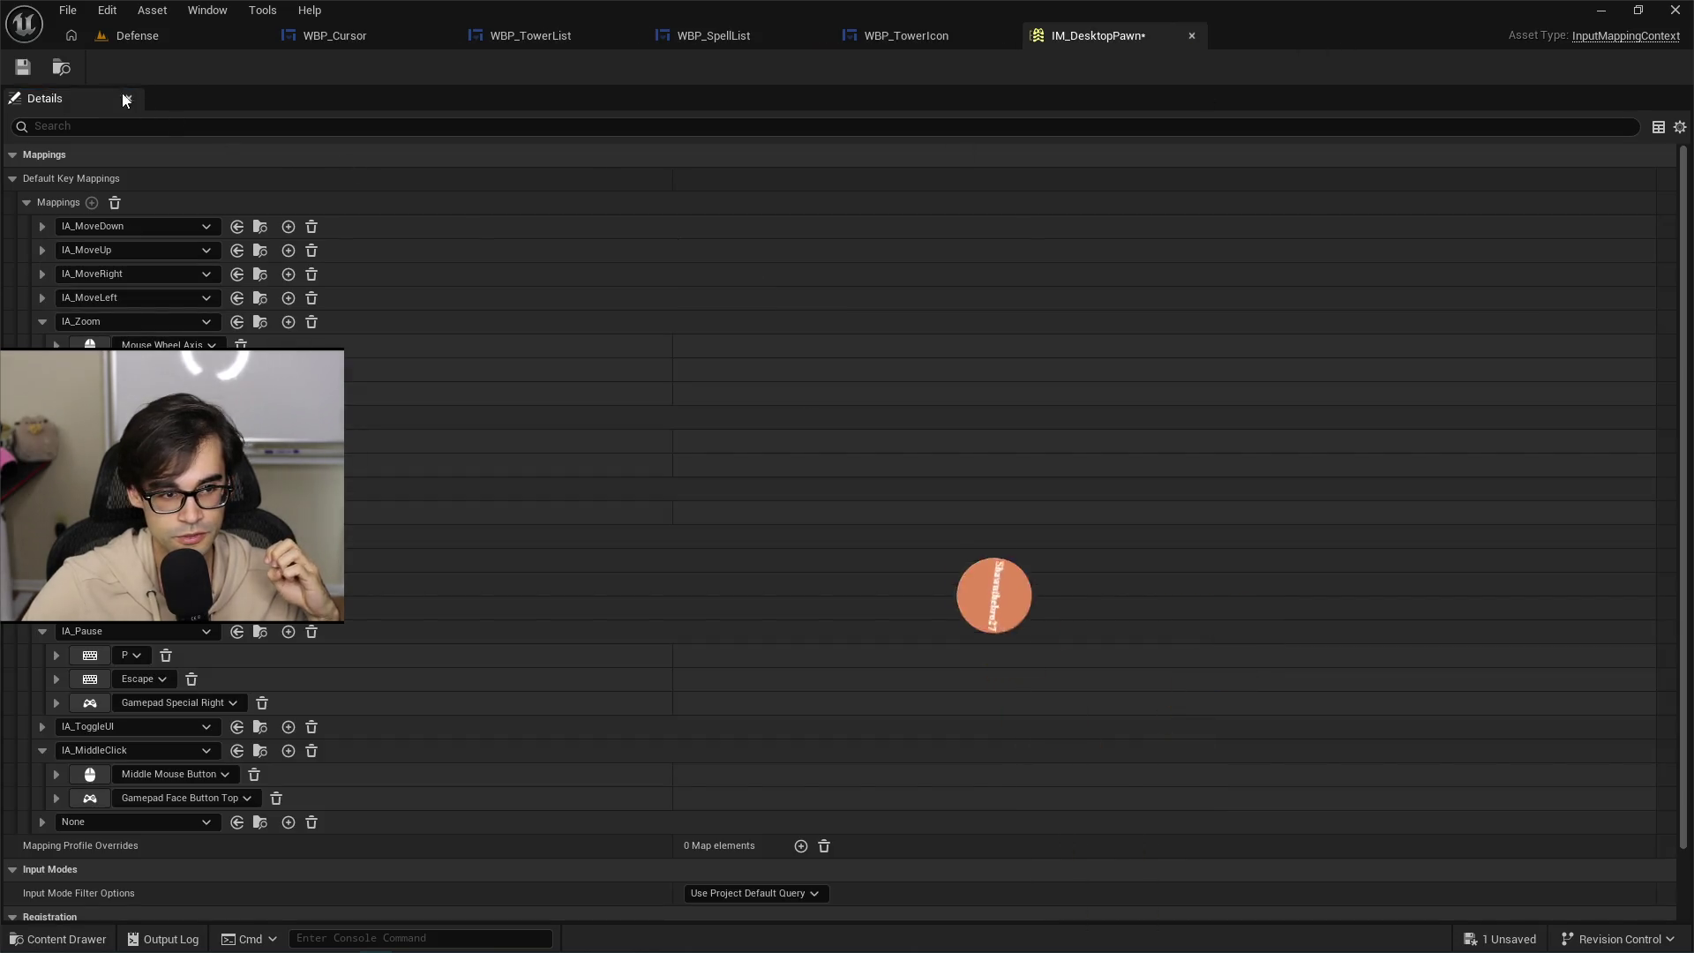
{"action": "left_click", "coordinate": [24, 69]}
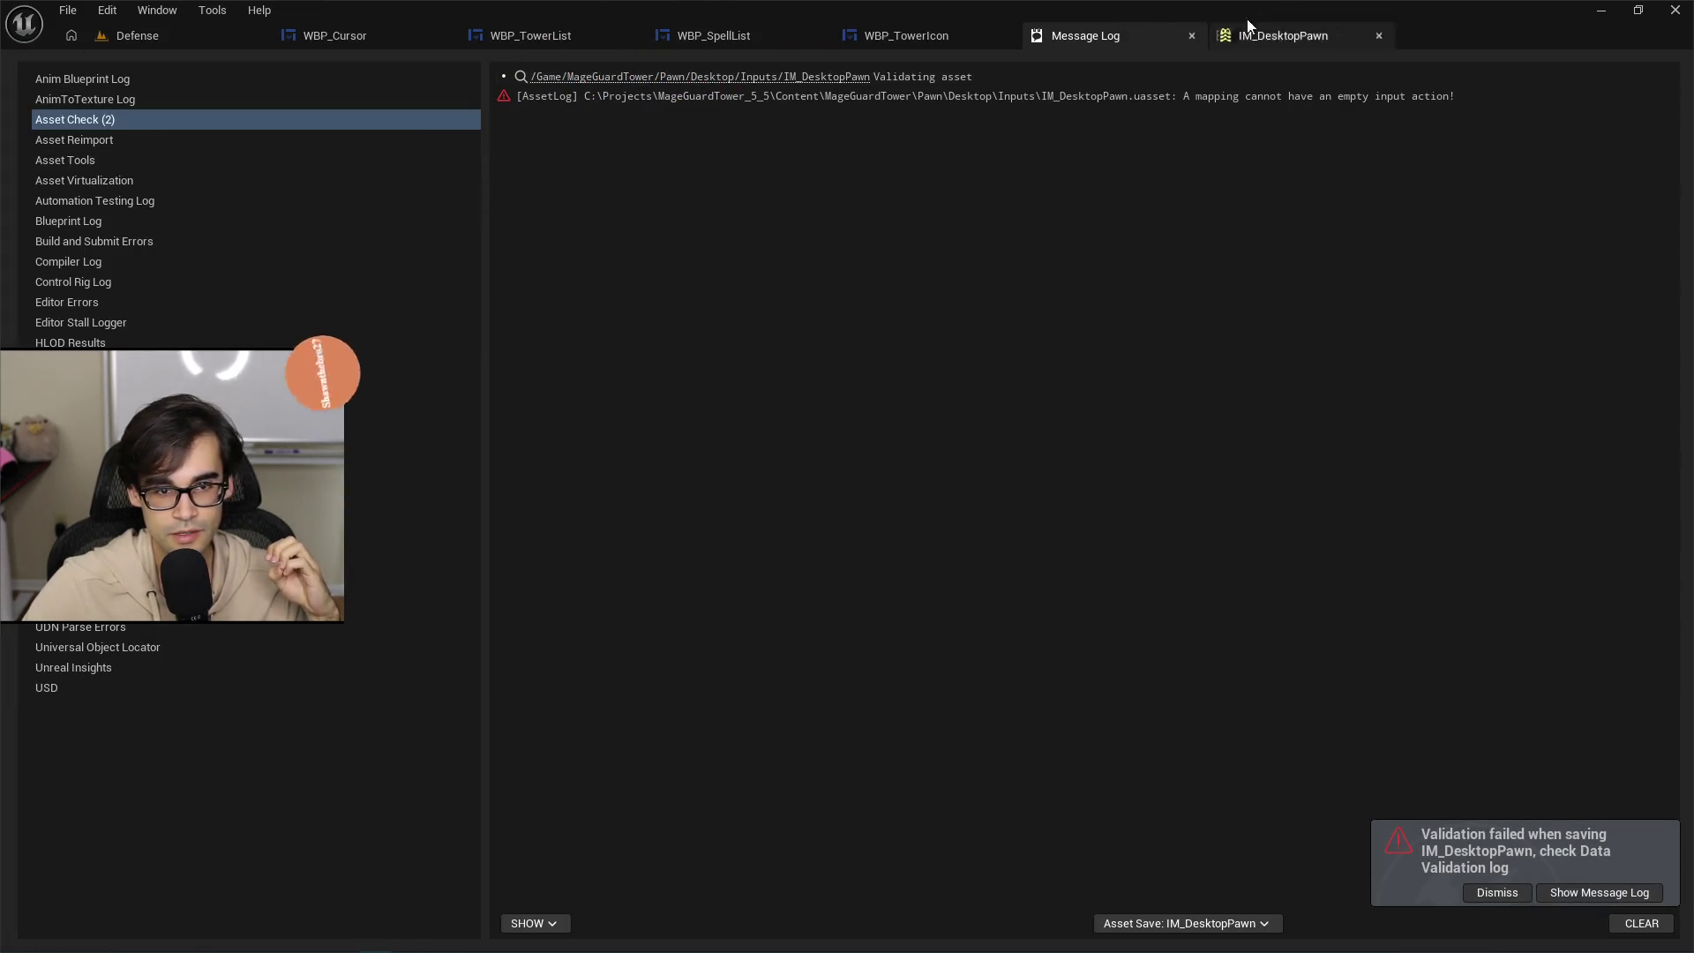
{"action": "left_click", "coordinate": [1292, 29]}
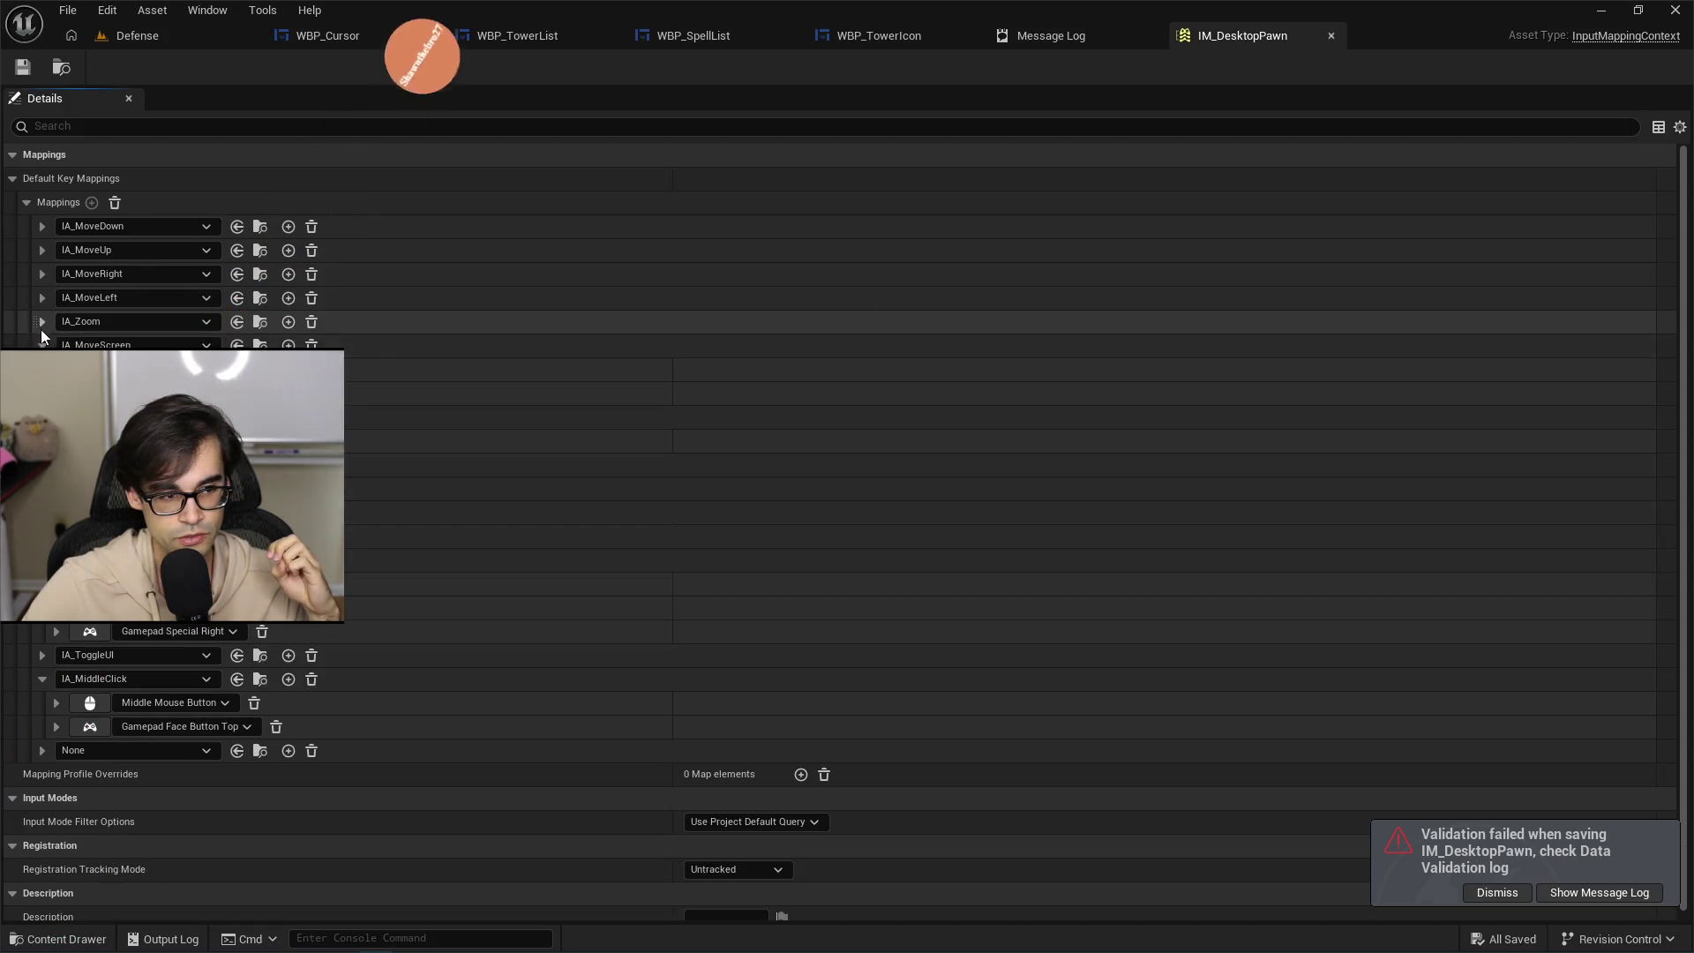
Collapse a mapping group and add a mapping row, then open the Defense editor's Pawn folder.
{"action": "left_click", "coordinate": [41, 392]}
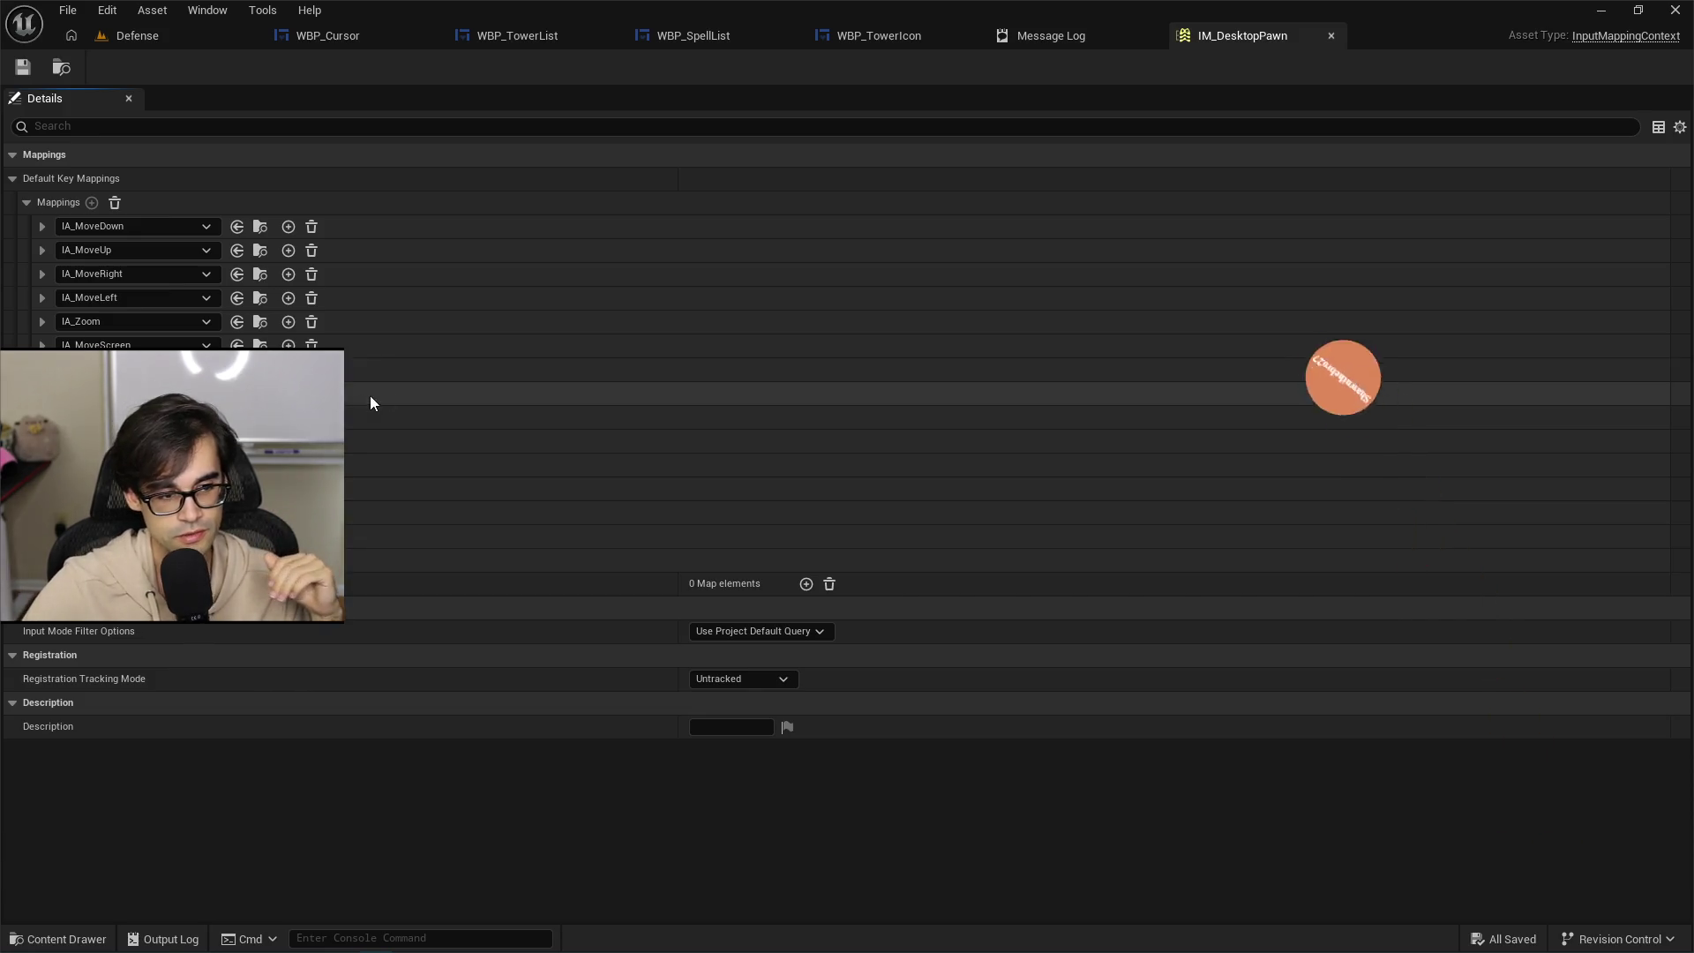
{"action": "left_click", "coordinate": [289, 561]}
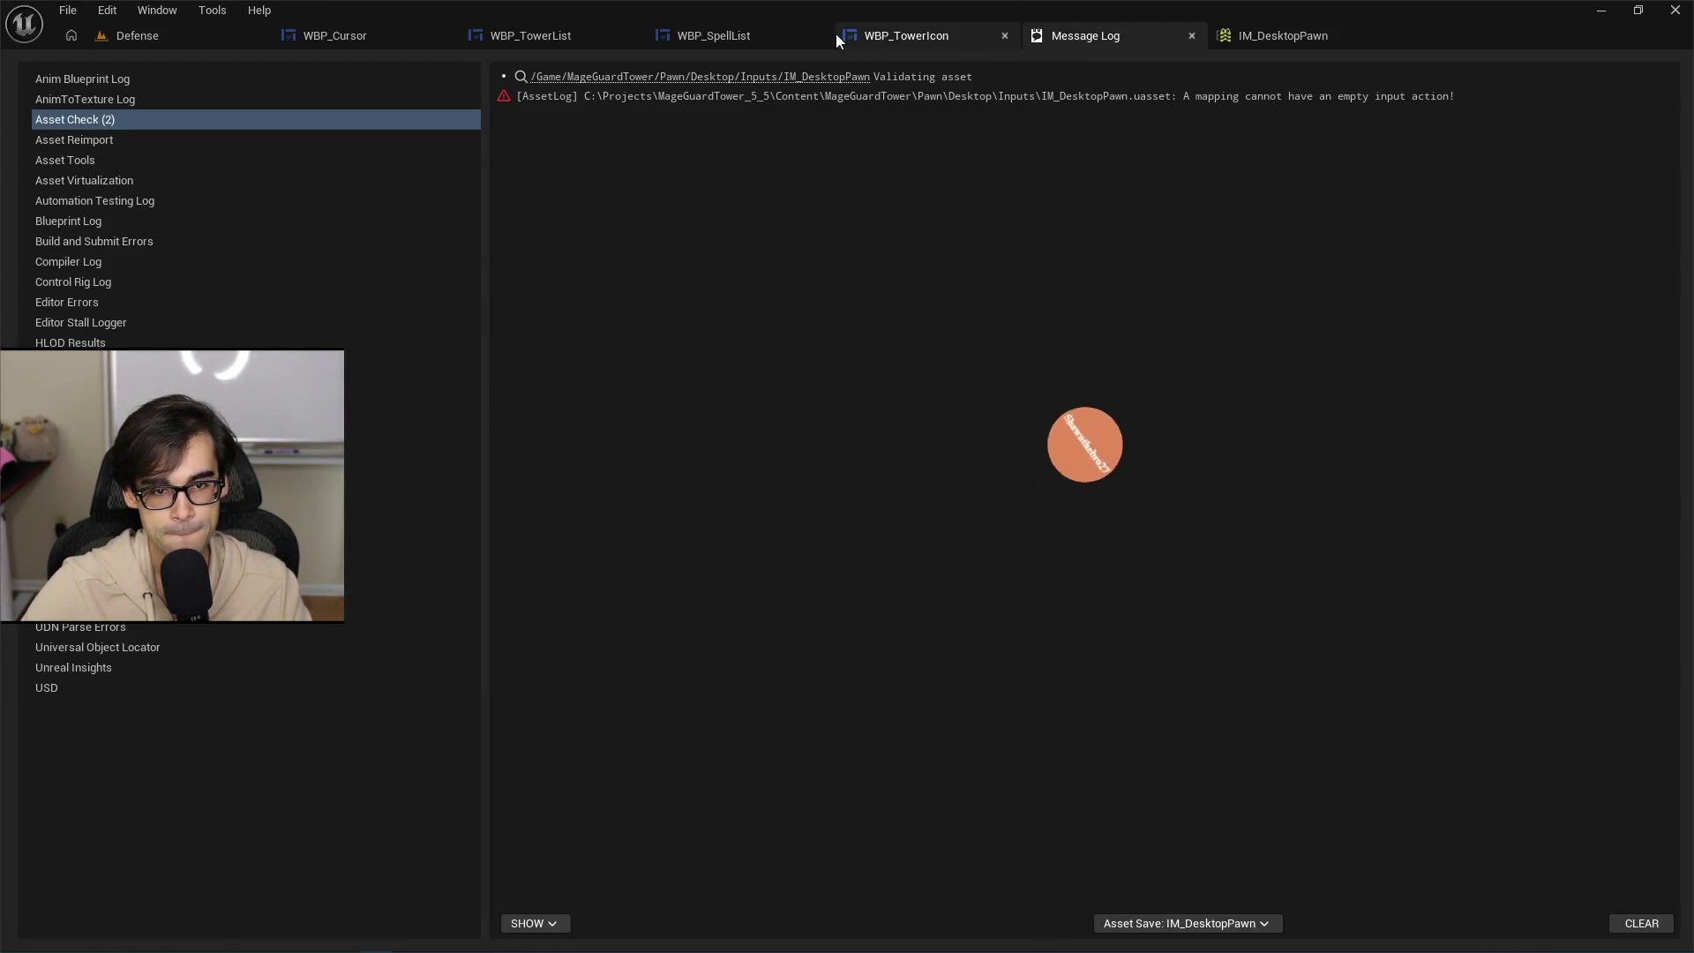
{"action": "left_click", "coordinate": [152, 42]}
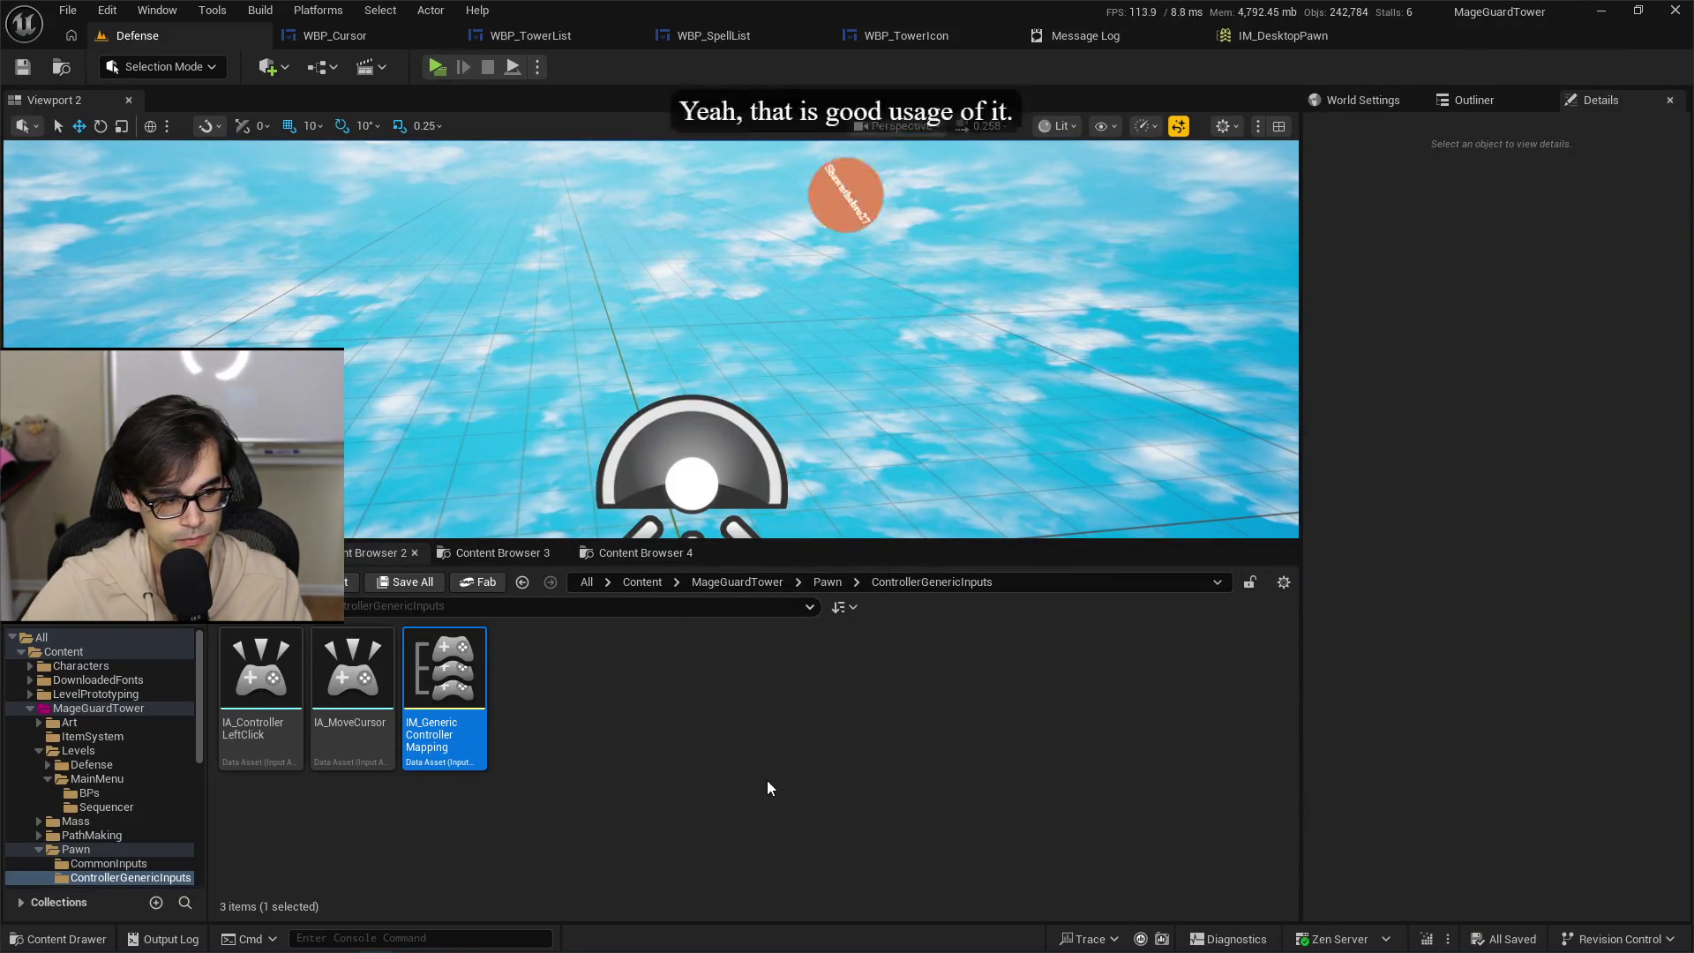
{"action": "left_click", "coordinate": [828, 581]}
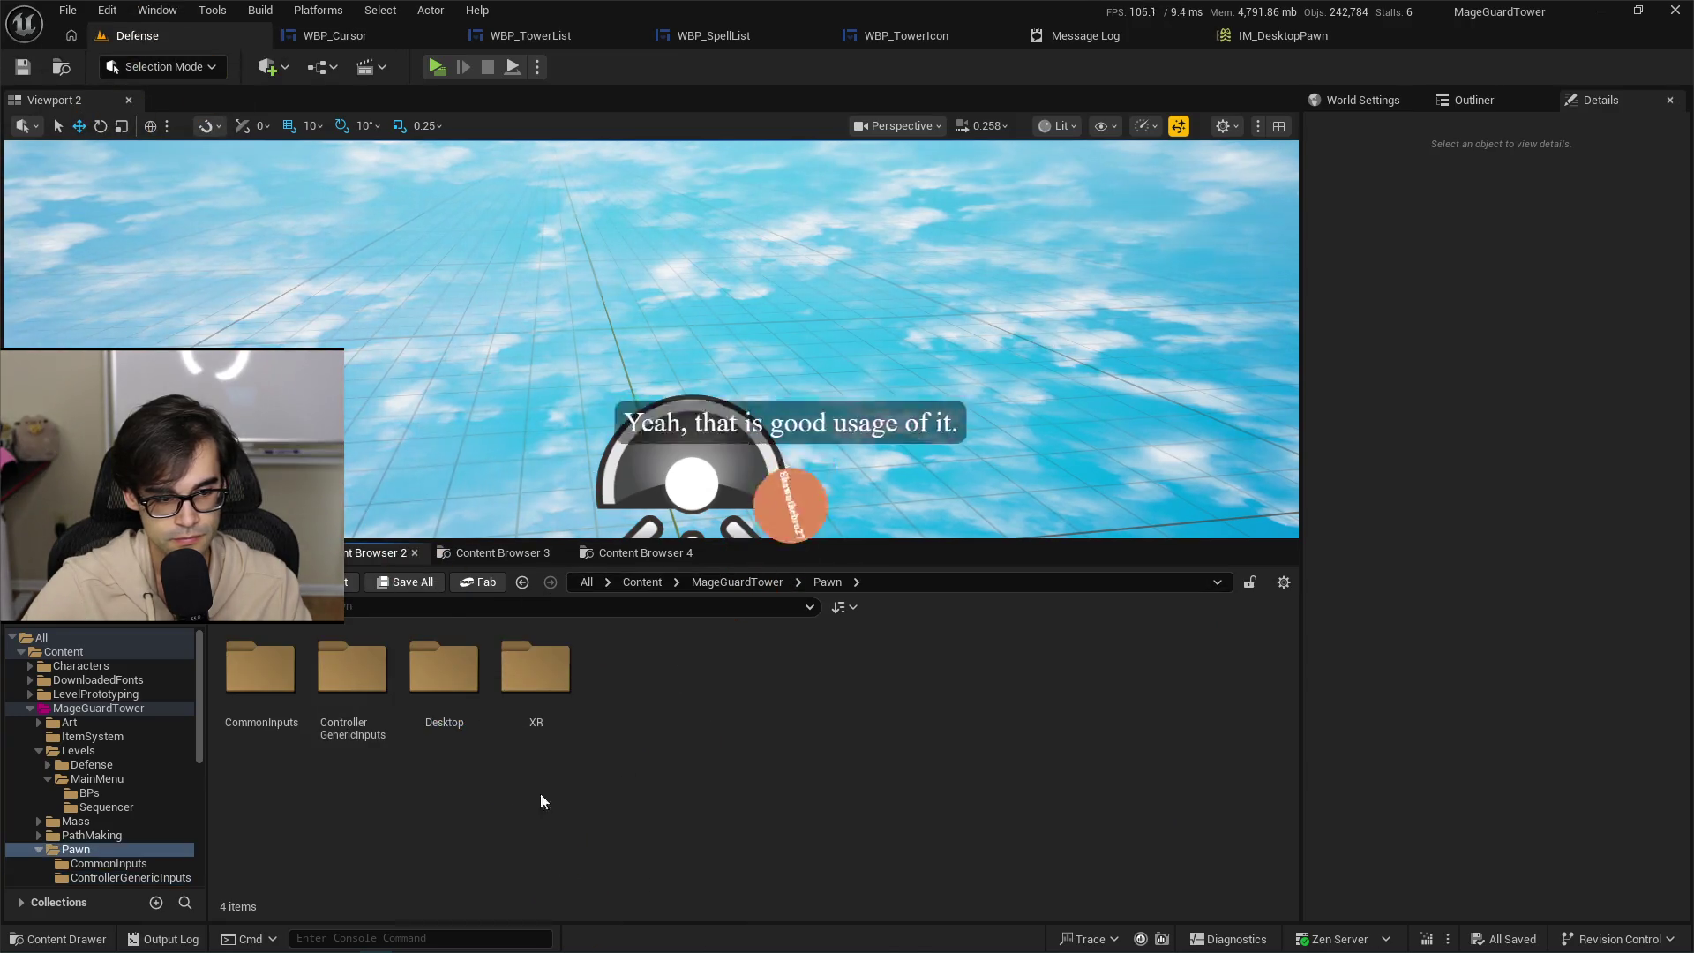
Open Project Settings from Edit, review the Engine > Input page, then close it.
{"action": "left_click", "coordinate": [107, 10]}
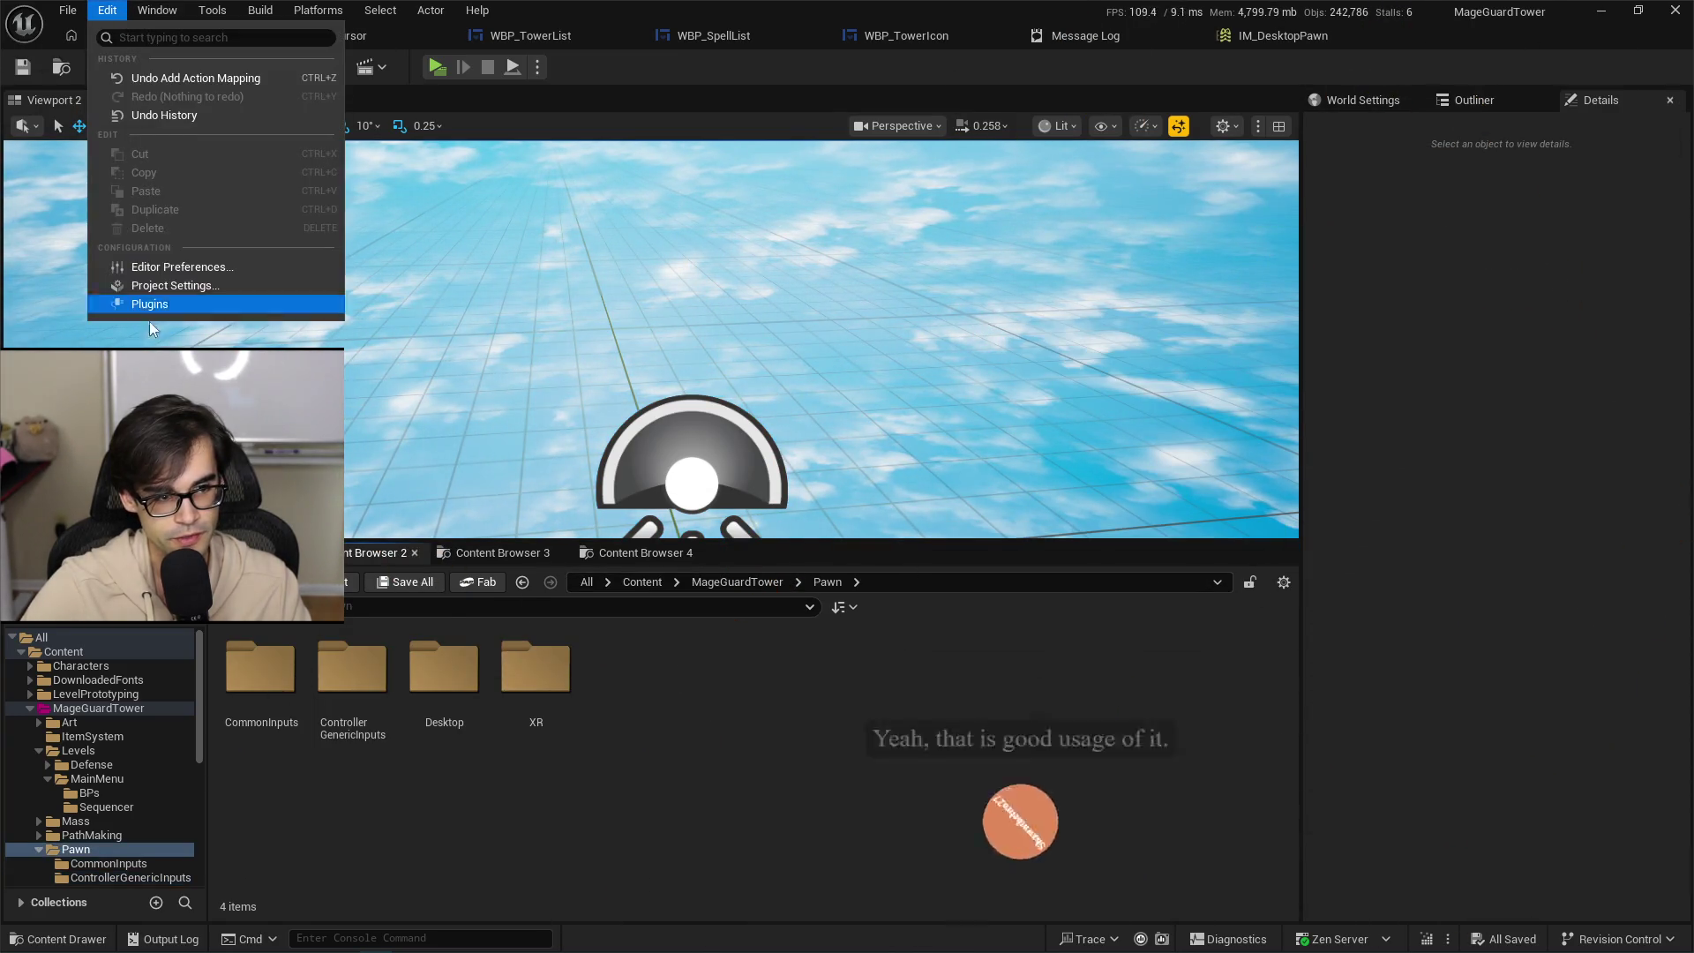
{"action": "left_click", "coordinate": [214, 288]}
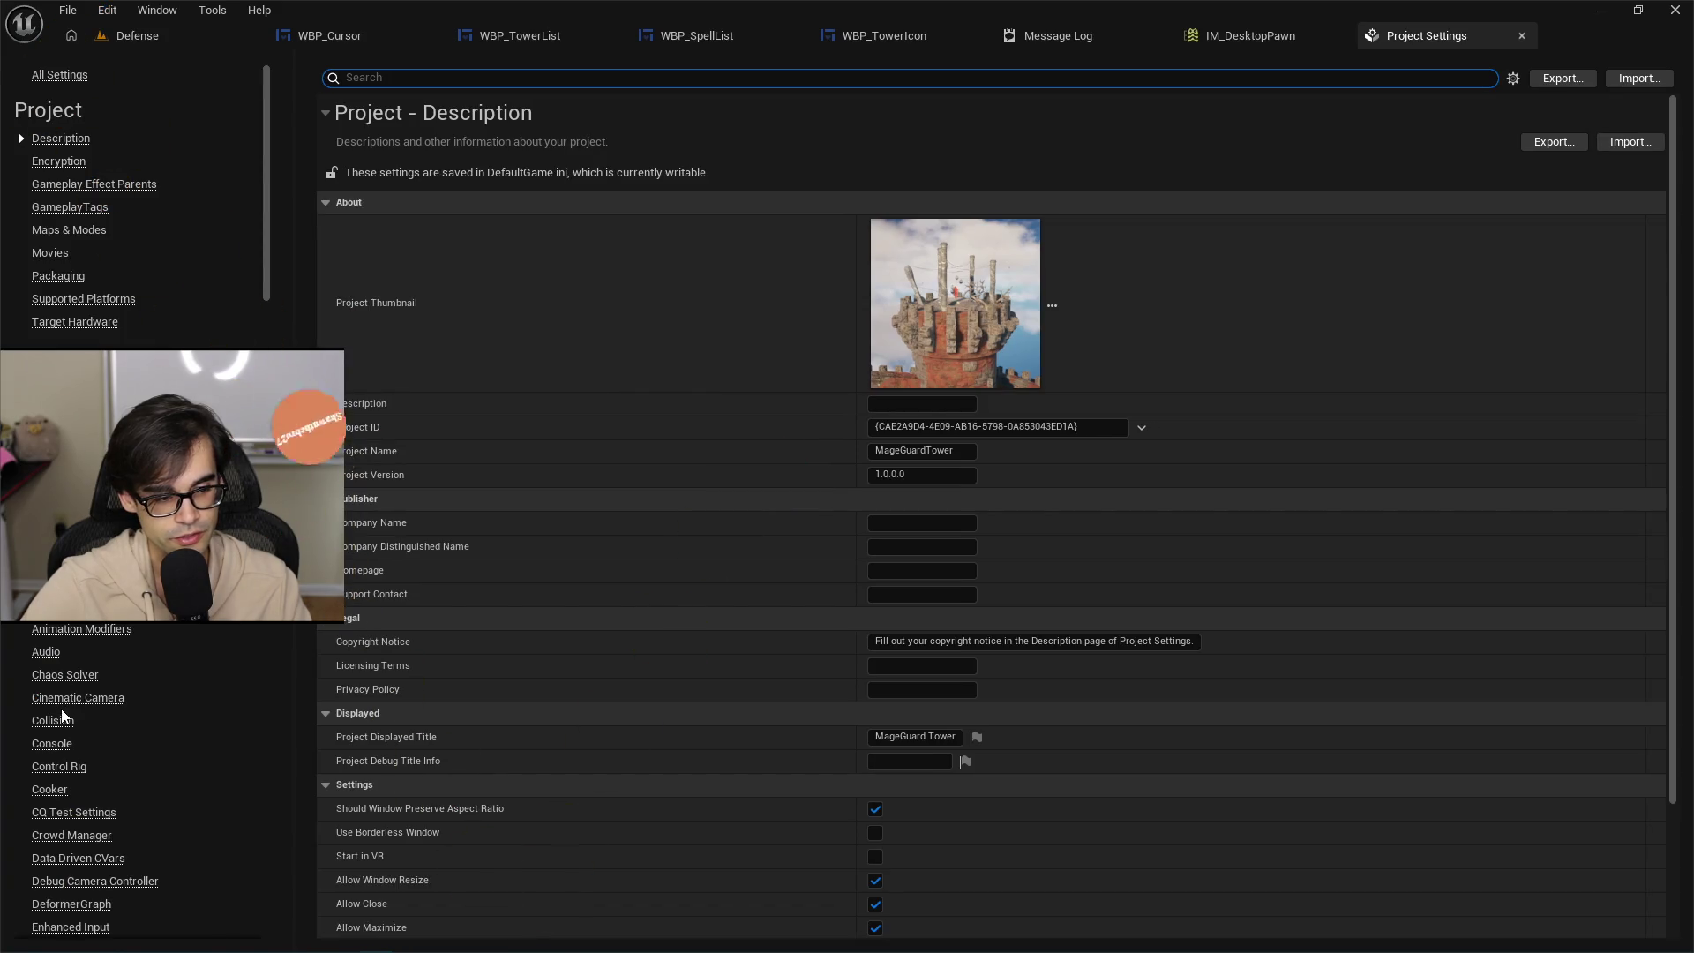
{"action": "scroll", "coordinate": [59, 797], "scroll_direction": "down", "scroll_amount": 8}
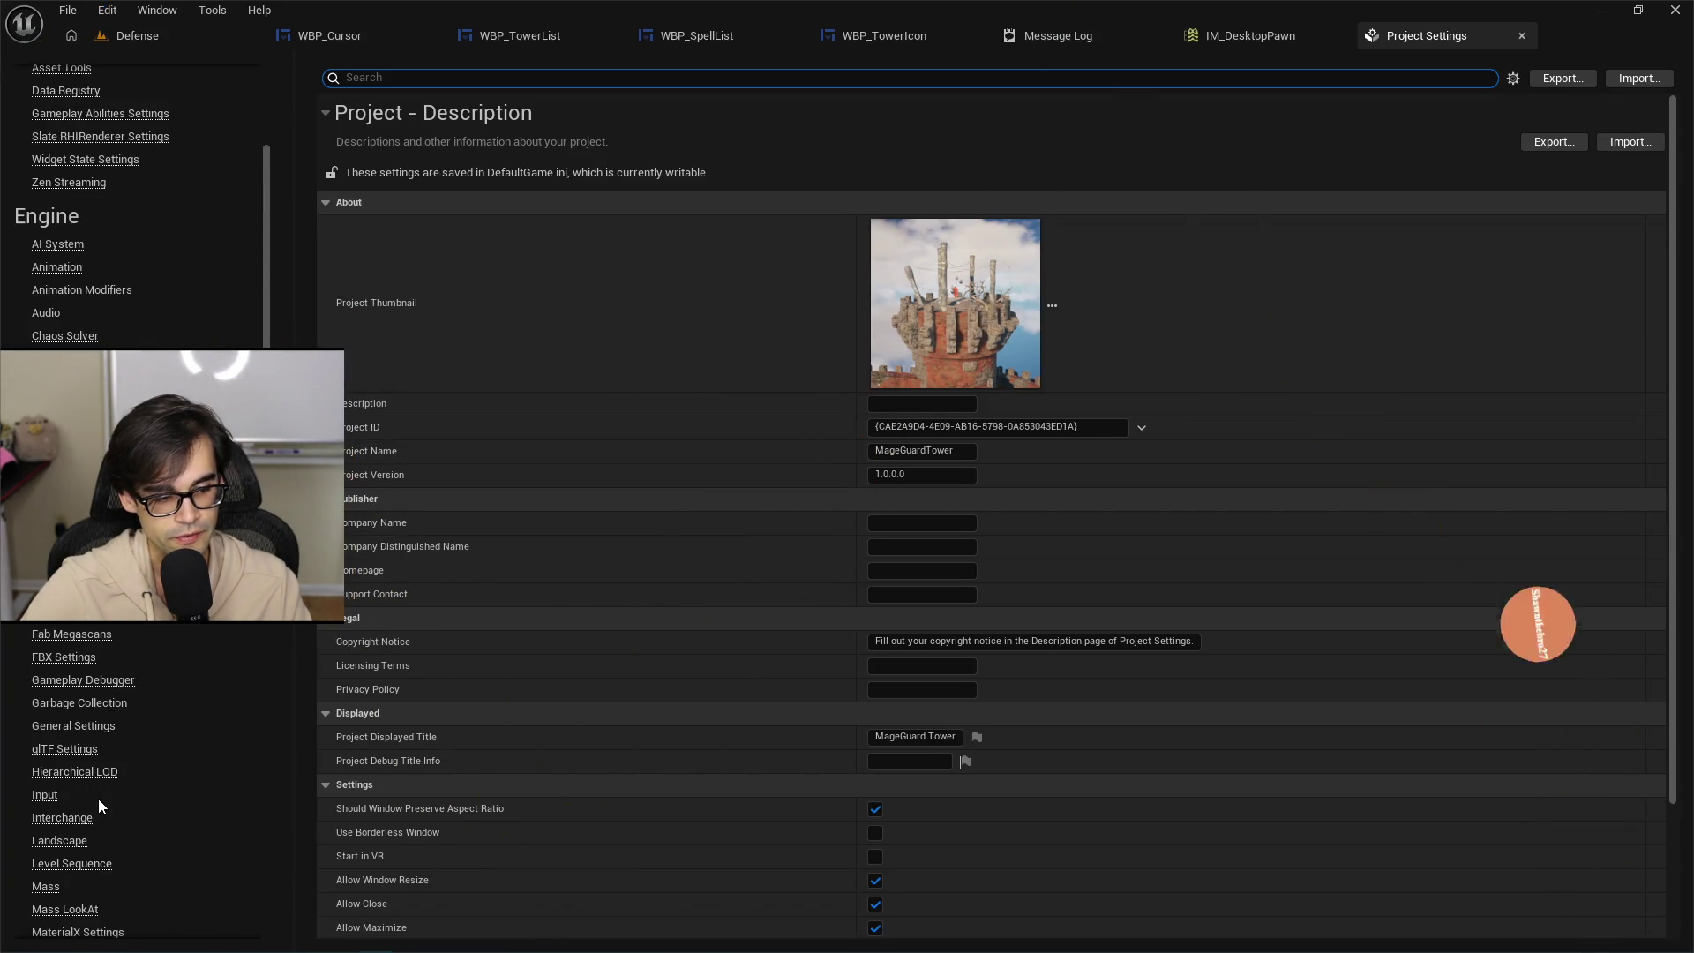
{"action": "left_click", "coordinate": [55, 794]}
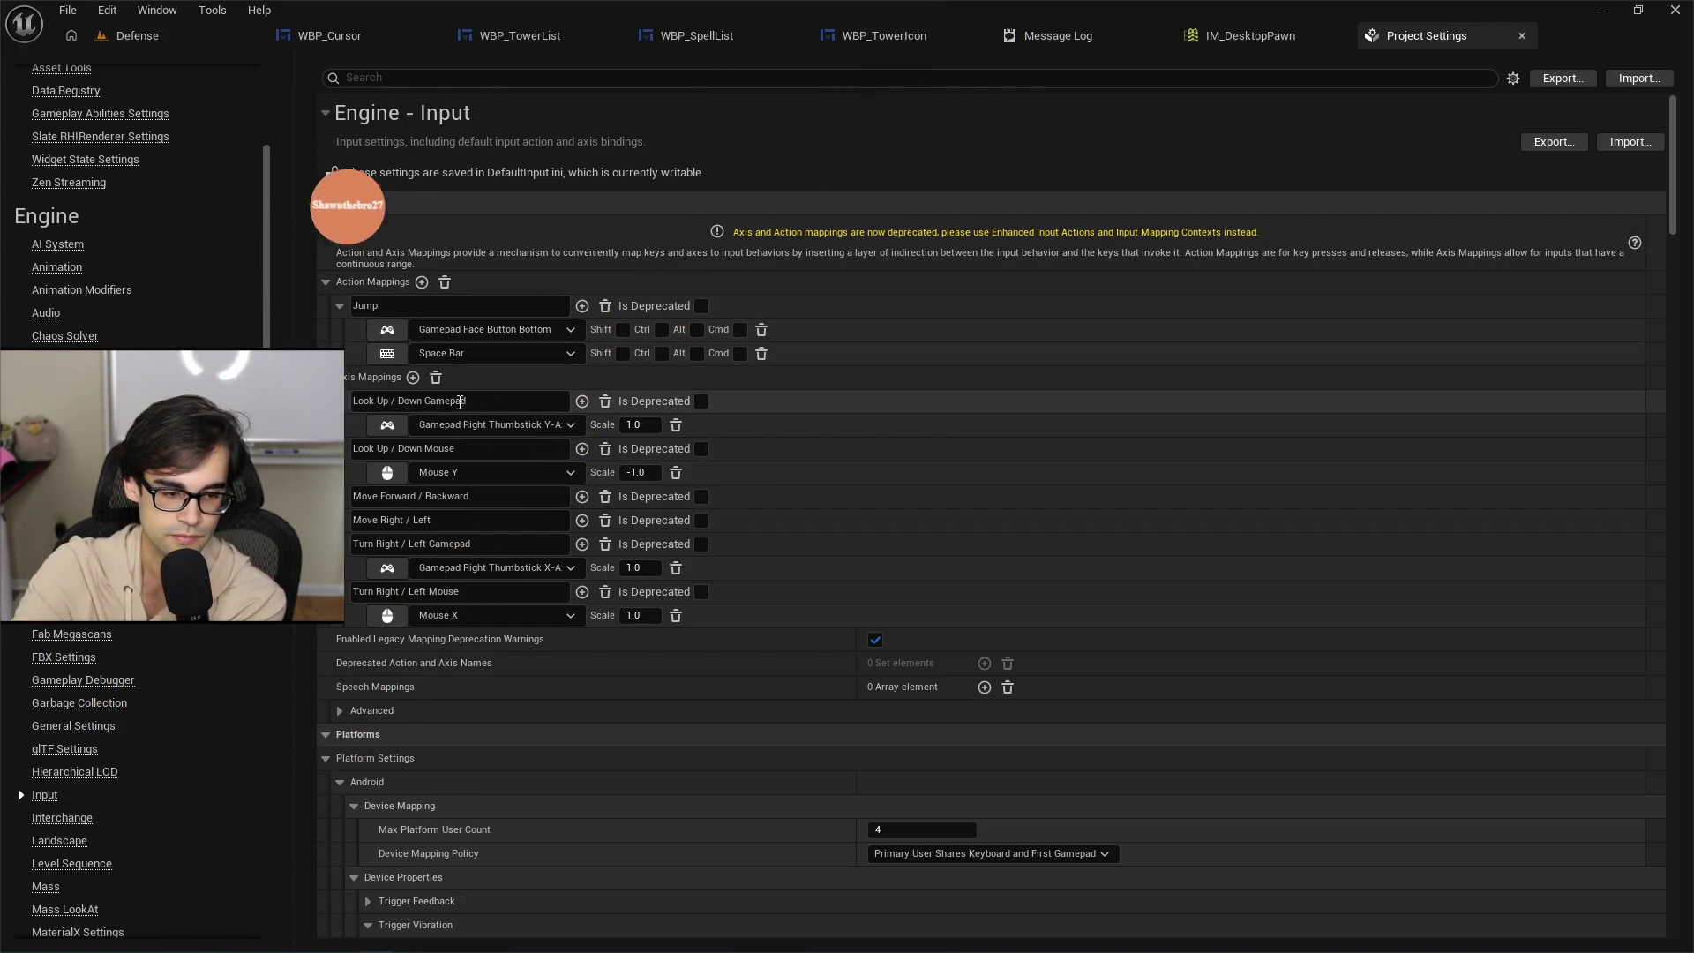
{"action": "left_click", "coordinate": [1520, 37]}
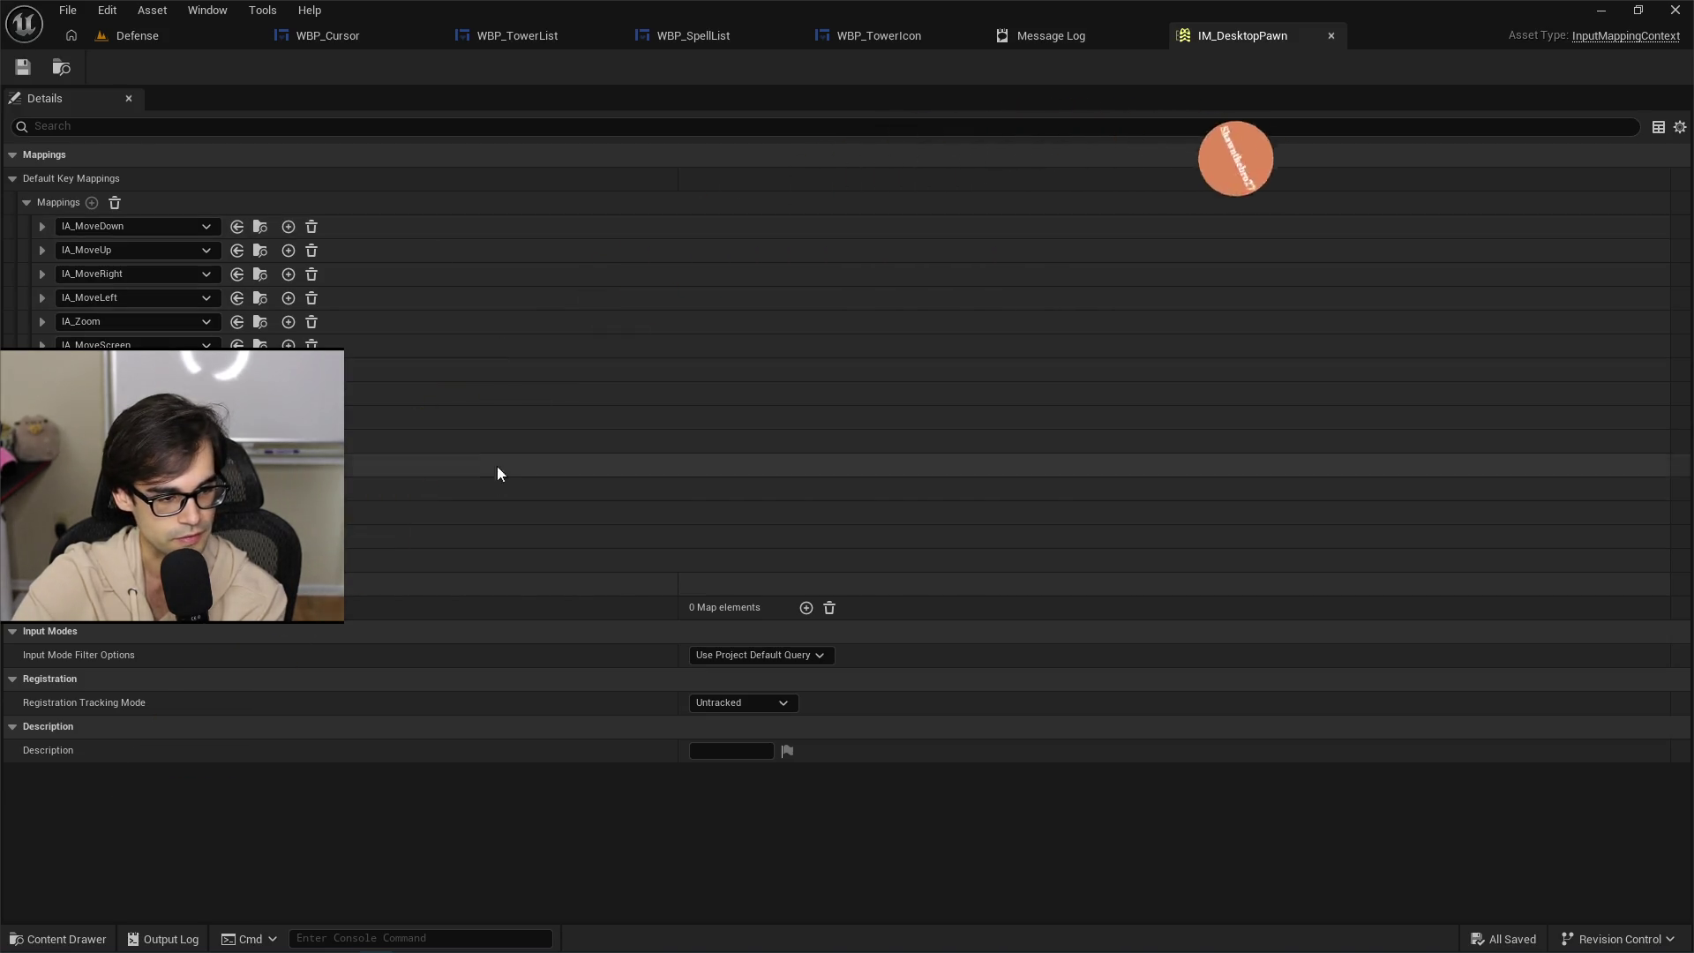
In the Defense editor's Content Browser, navigate from Pawn through Desktop into the Inputs folder.
{"action": "left_click", "coordinate": [162, 39]}
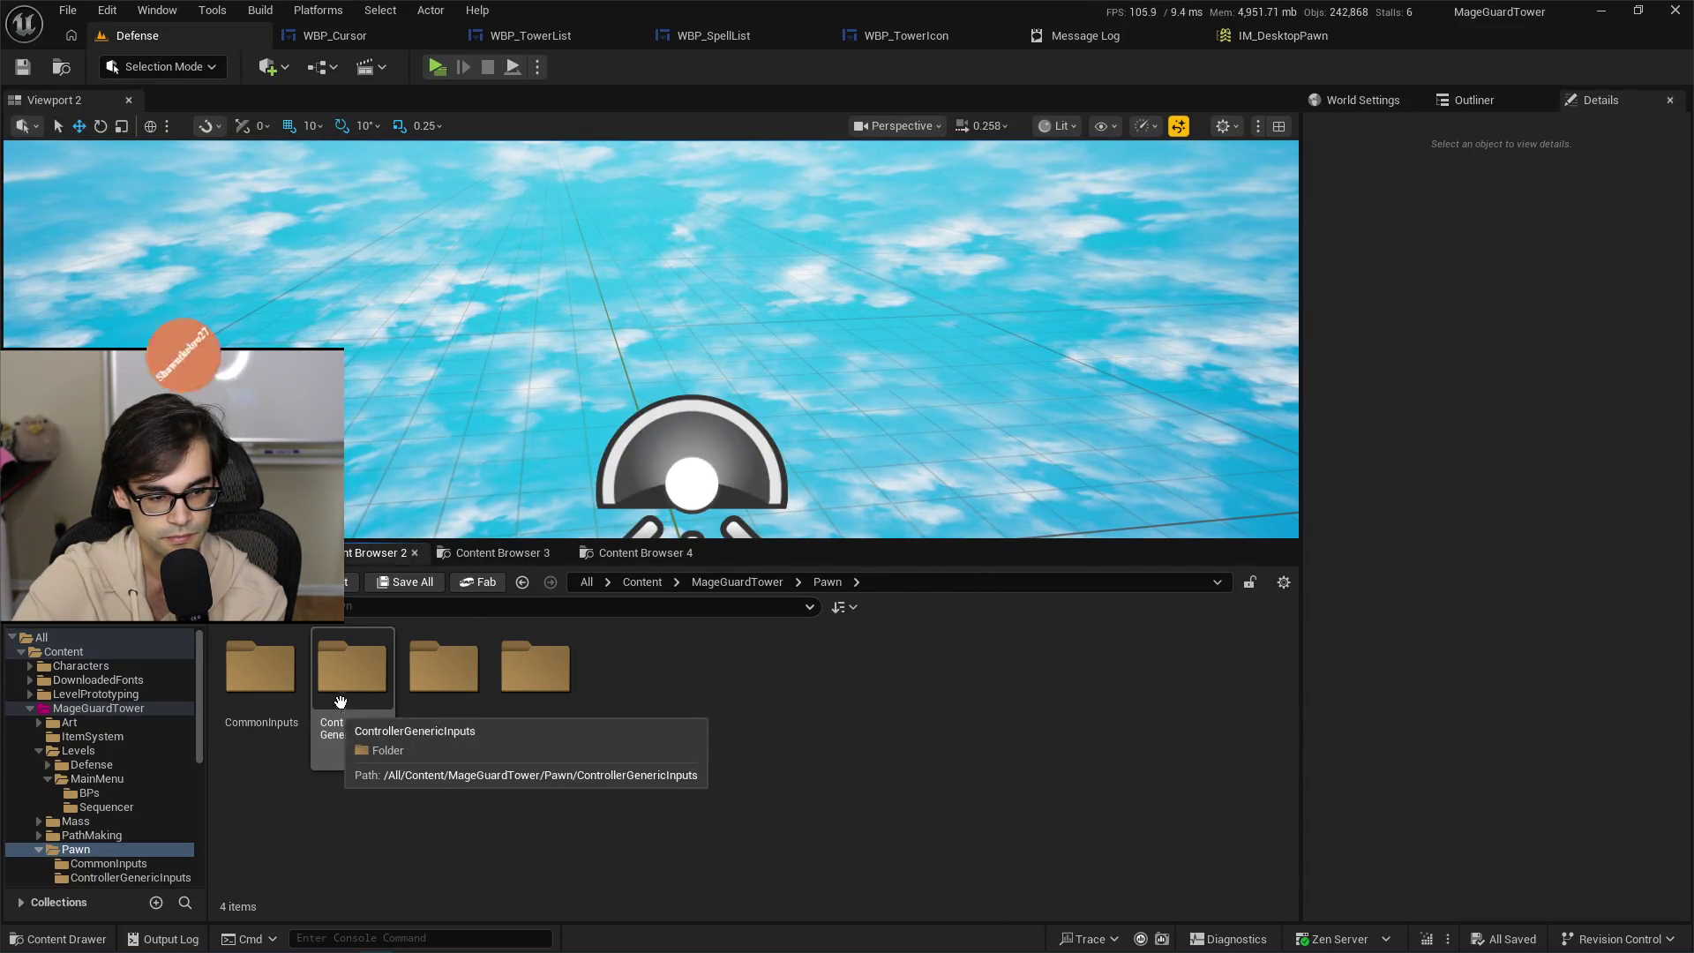
{"action": "double_click", "coordinate": [262, 668]}
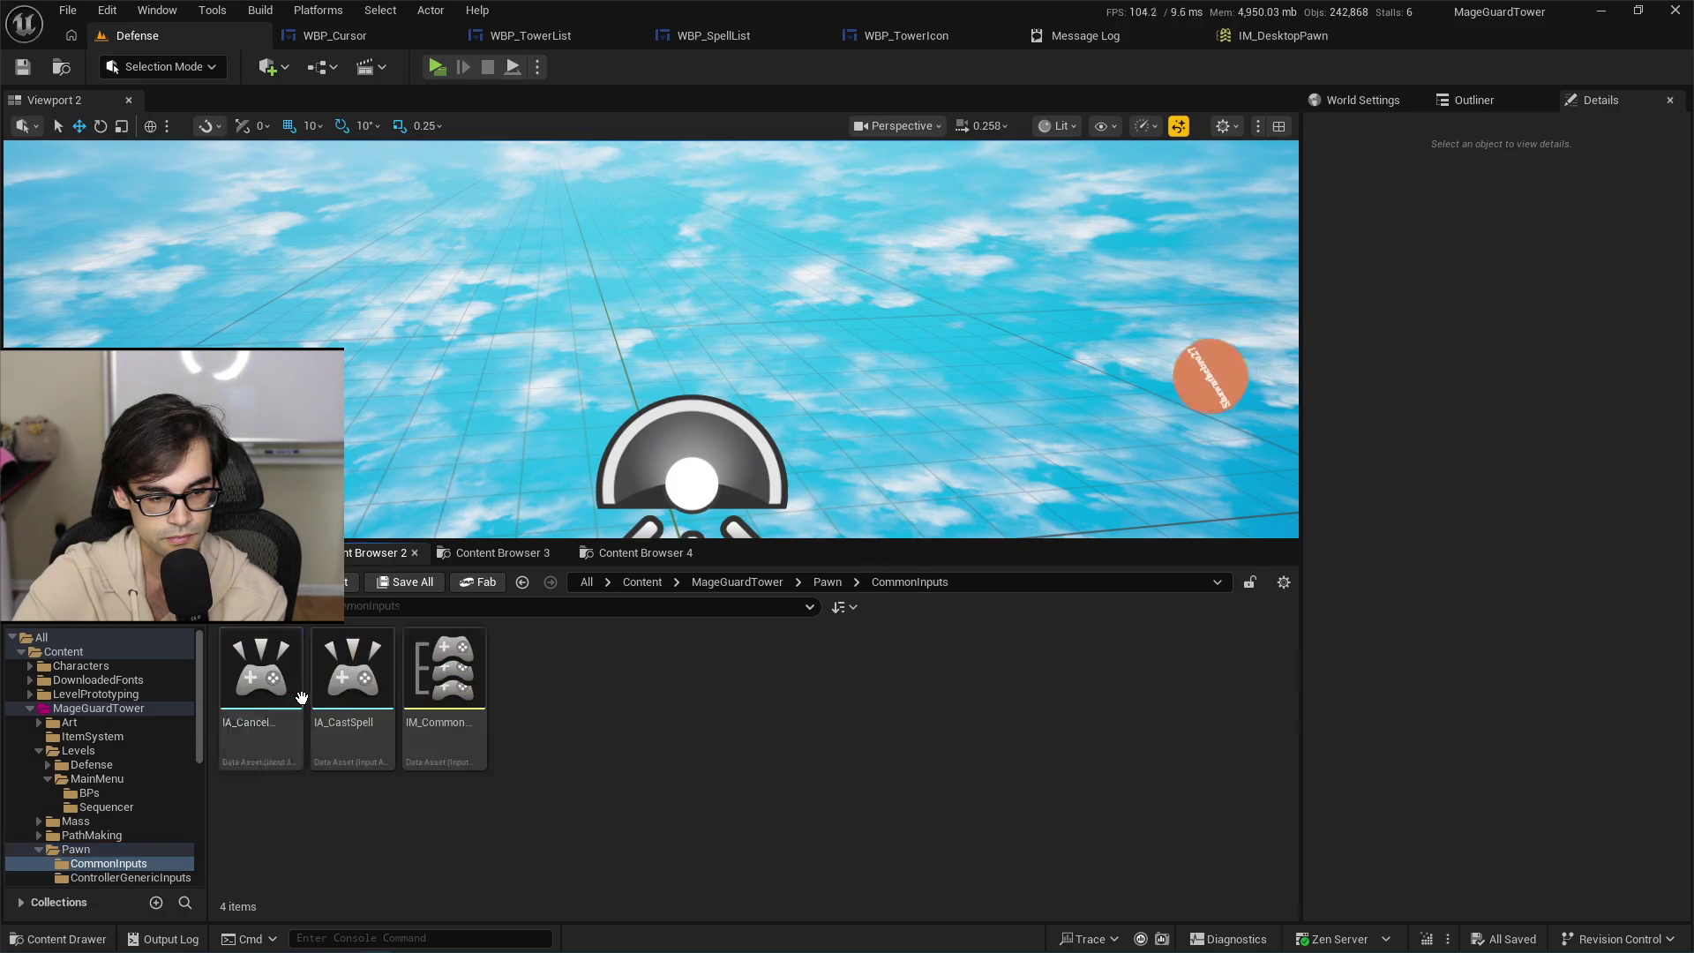
{"action": "left_click", "coordinate": [820, 582]}
{"action": "double_click", "coordinate": [444, 674]}
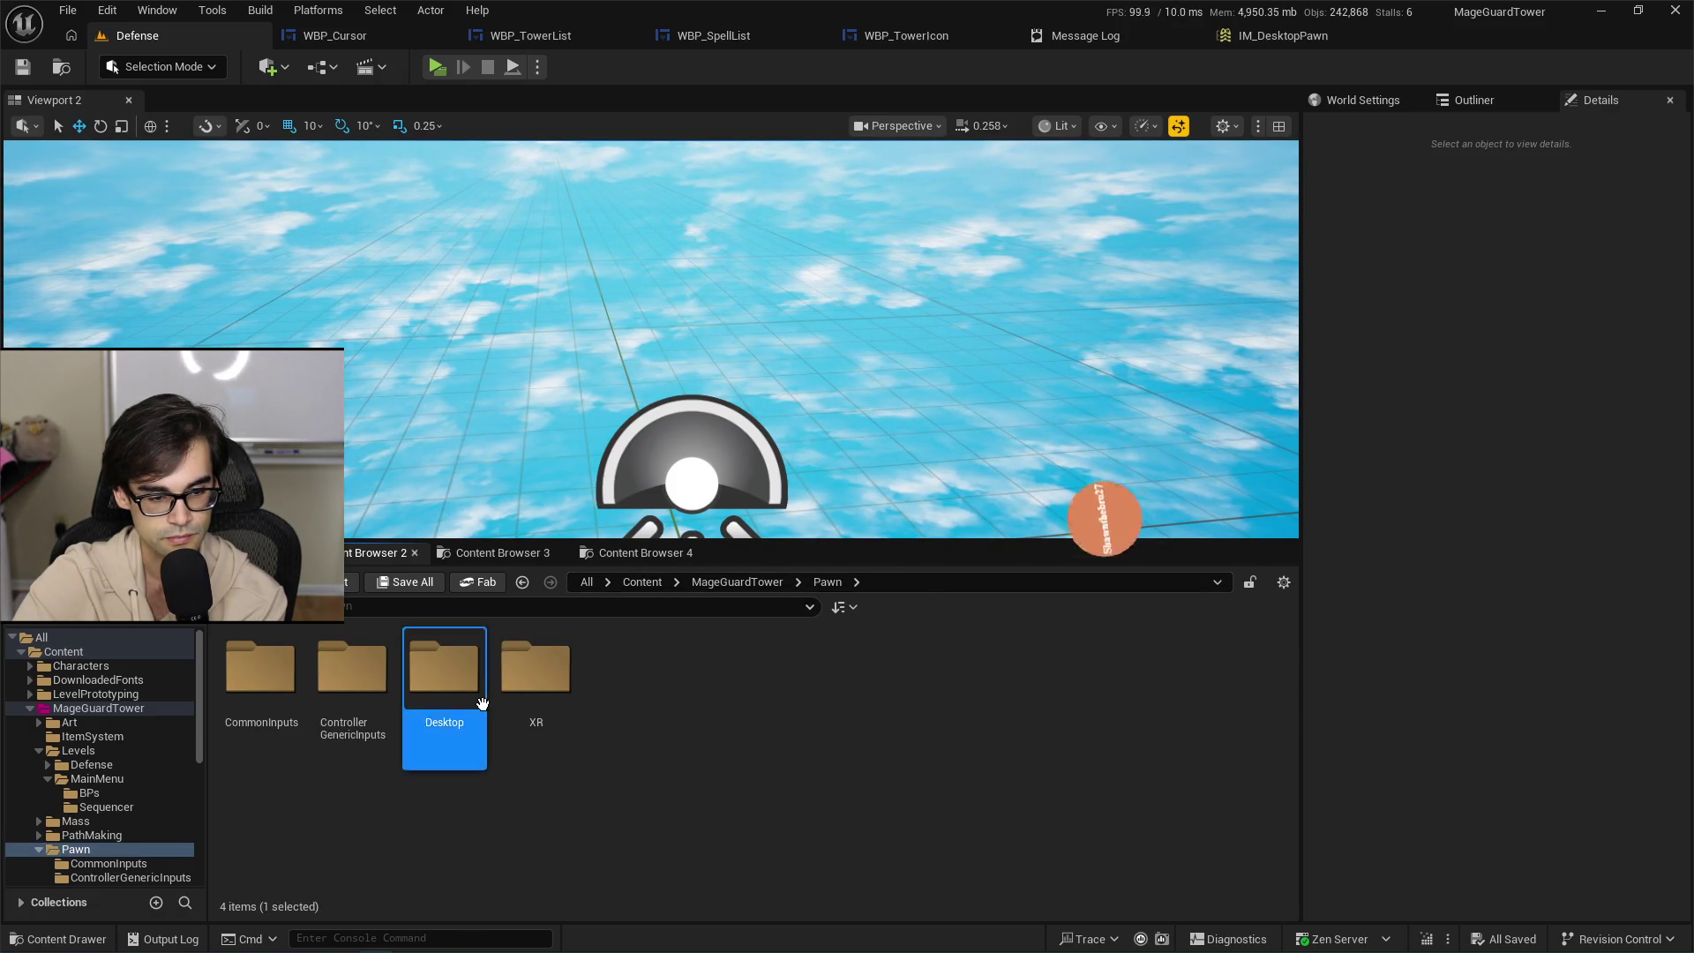
{"action": "left_click", "coordinate": [258, 696]}
{"action": "double_click", "coordinate": [258, 696]}
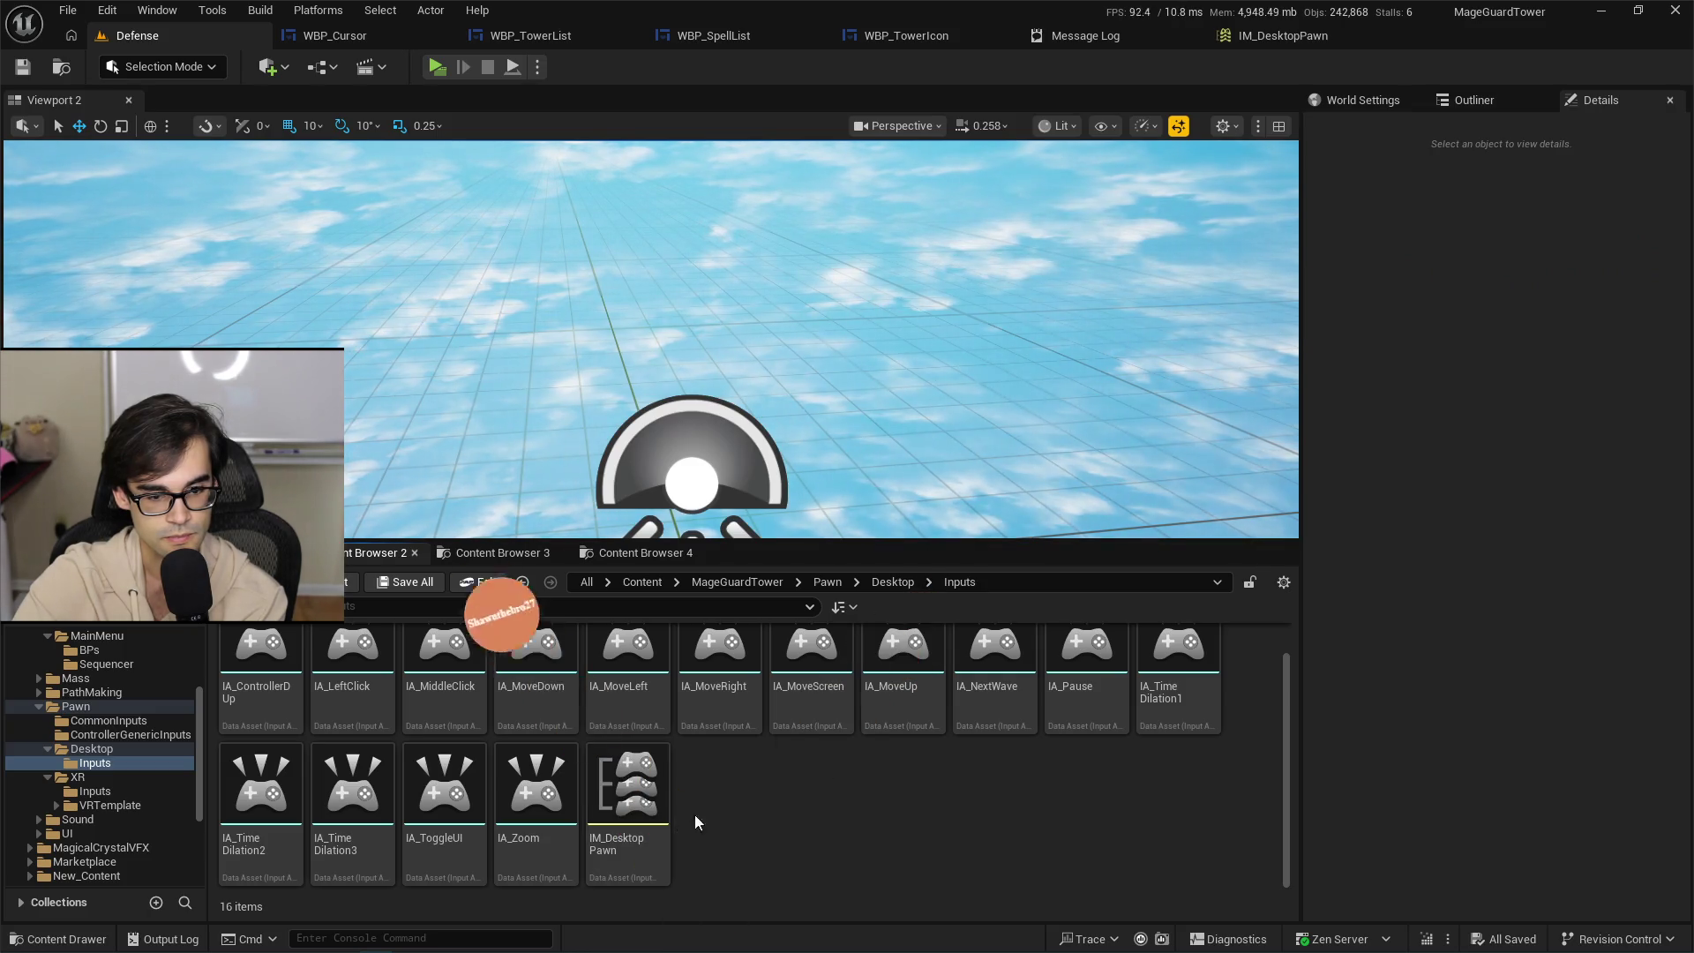
{"action": "scroll", "coordinate": [706, 812], "scroll_direction": "up", "scroll_amount": 1}
Open IA_ControllerDUp and assign it to IM_DesktopPawn's empty mapping row.
{"action": "double_click", "coordinate": [260, 675]}
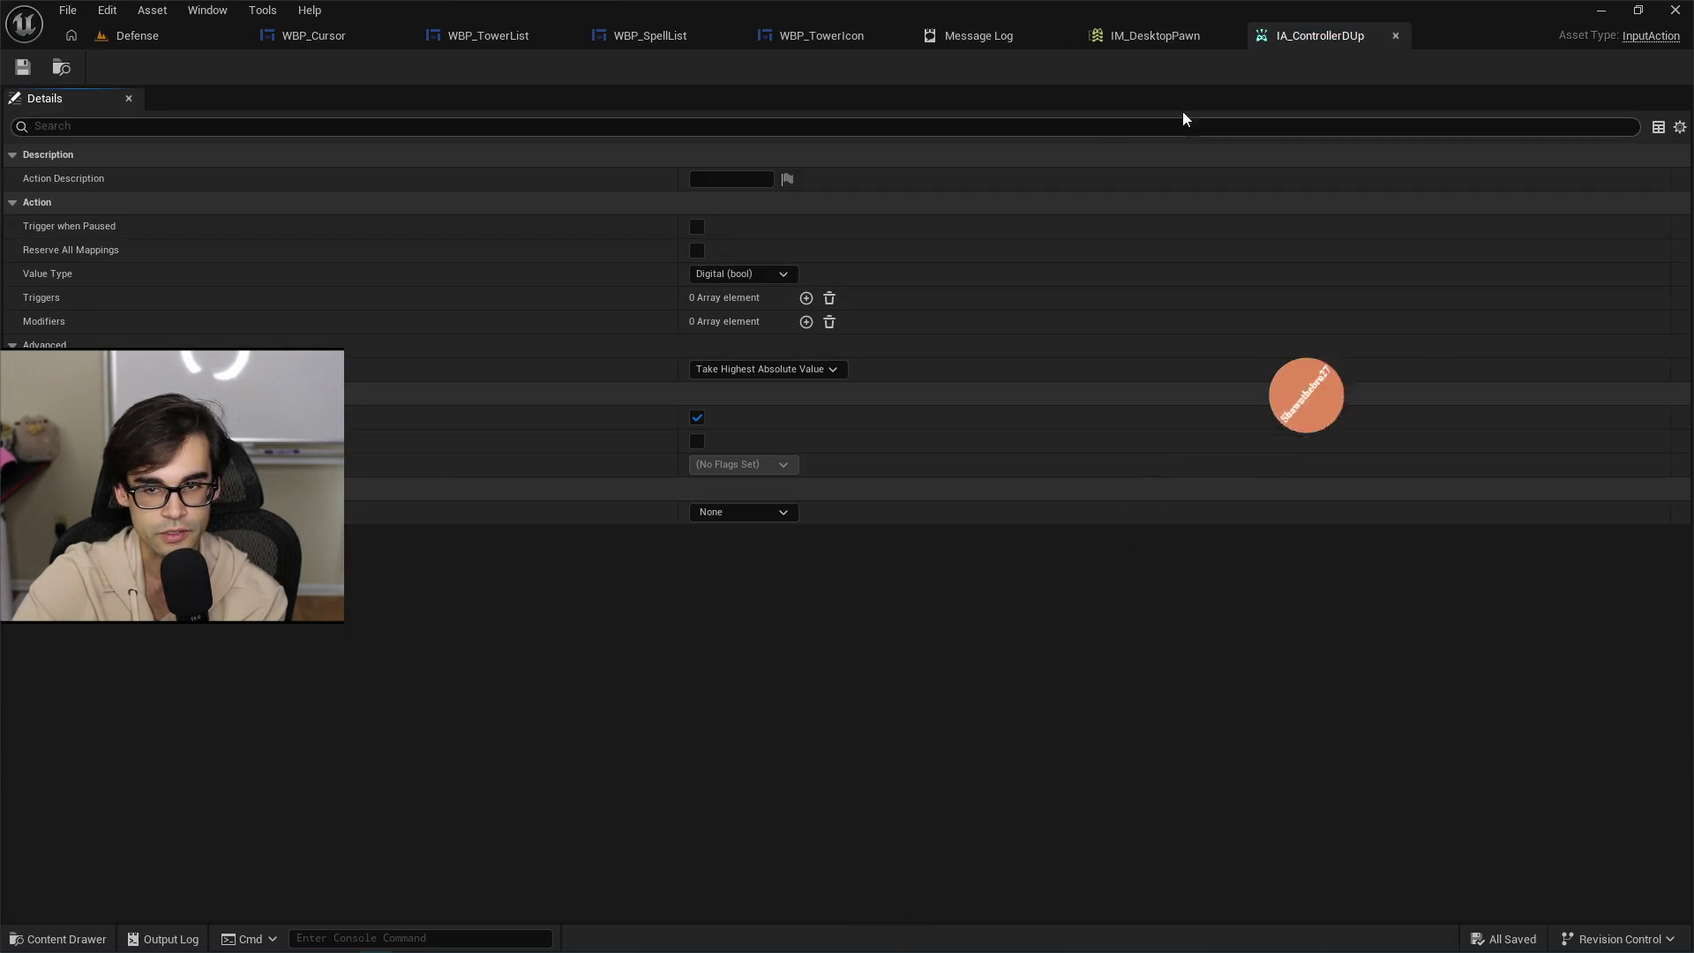
{"action": "left_click", "coordinate": [1155, 35]}
{"action": "type", "text": "IA_ControllerD"}
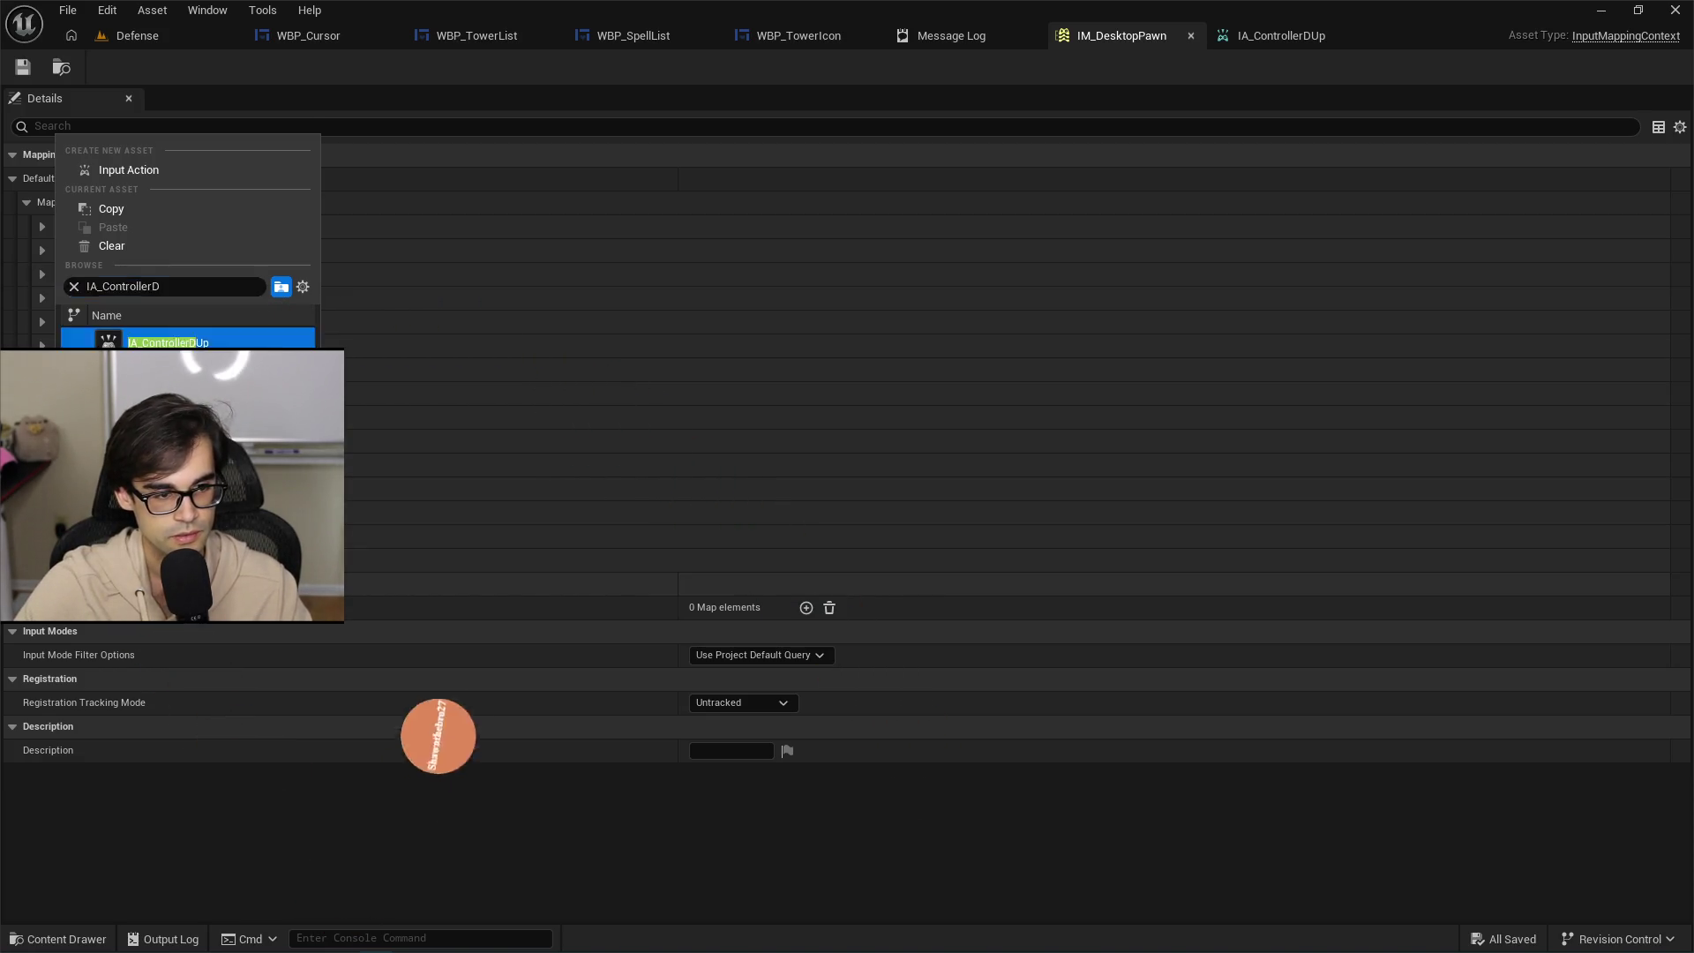
{"action": "left_click", "coordinate": [168, 343]}
Bind the IA_ControllerDUp mapping's key to Gamepad D-pad Up.
{"action": "left_click", "coordinate": [43, 822]}
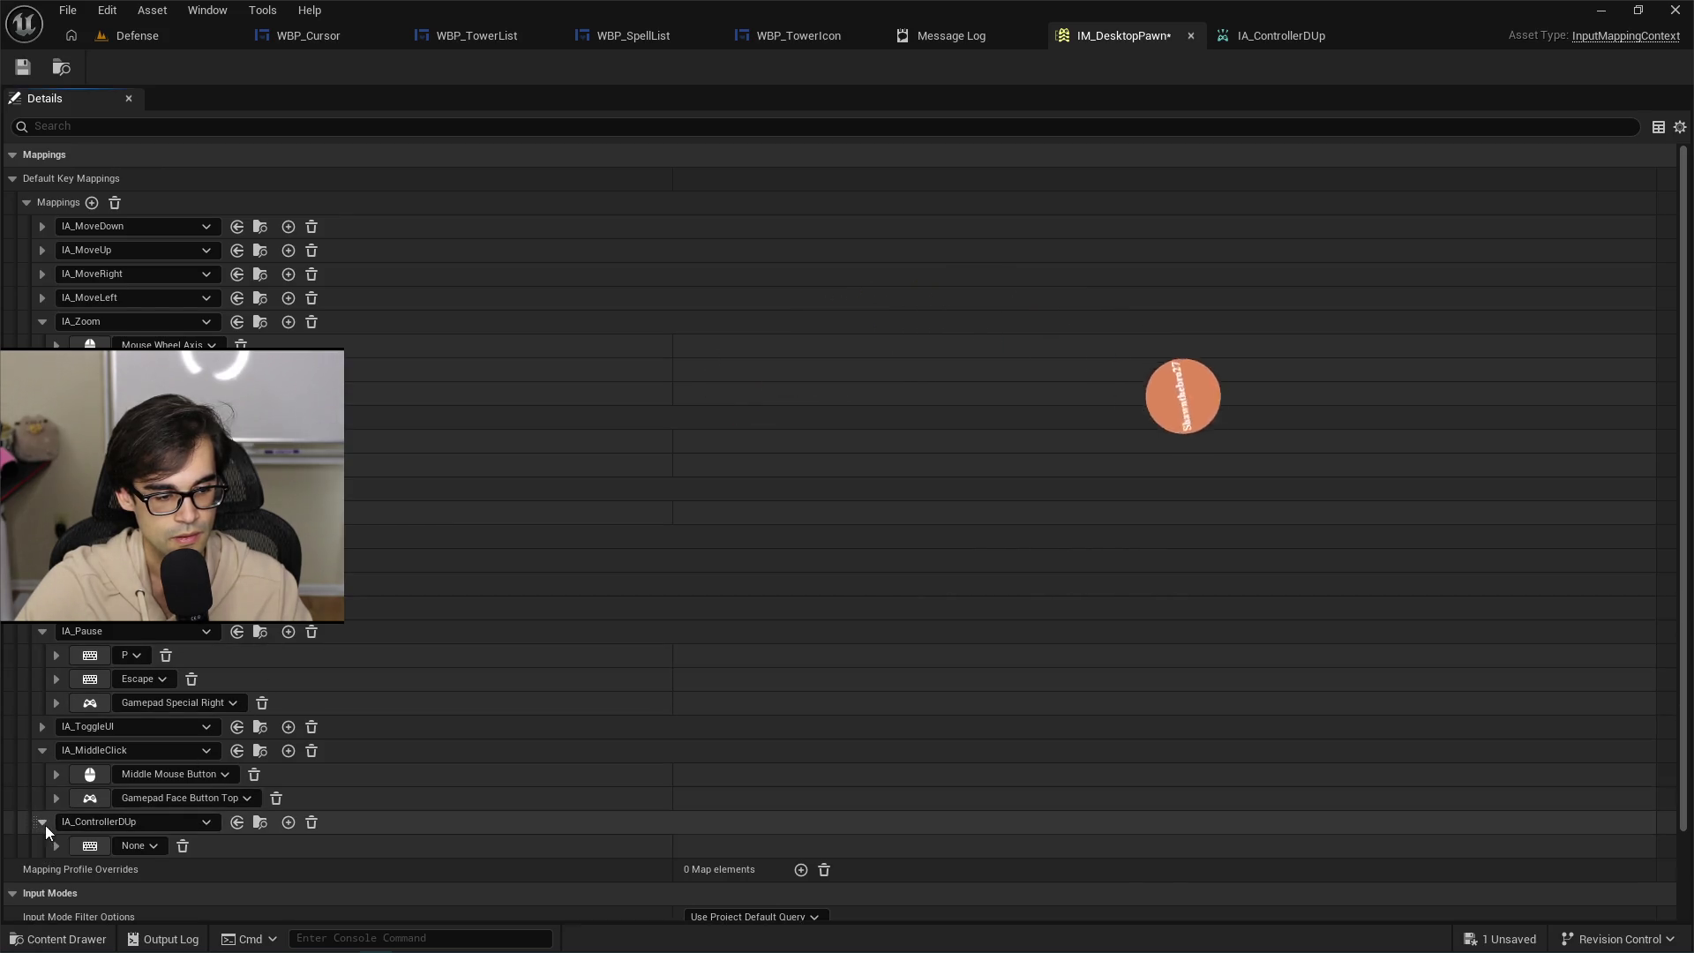
{"action": "scroll", "coordinate": [447, 861], "scroll_direction": "down", "scroll_amount": 3}
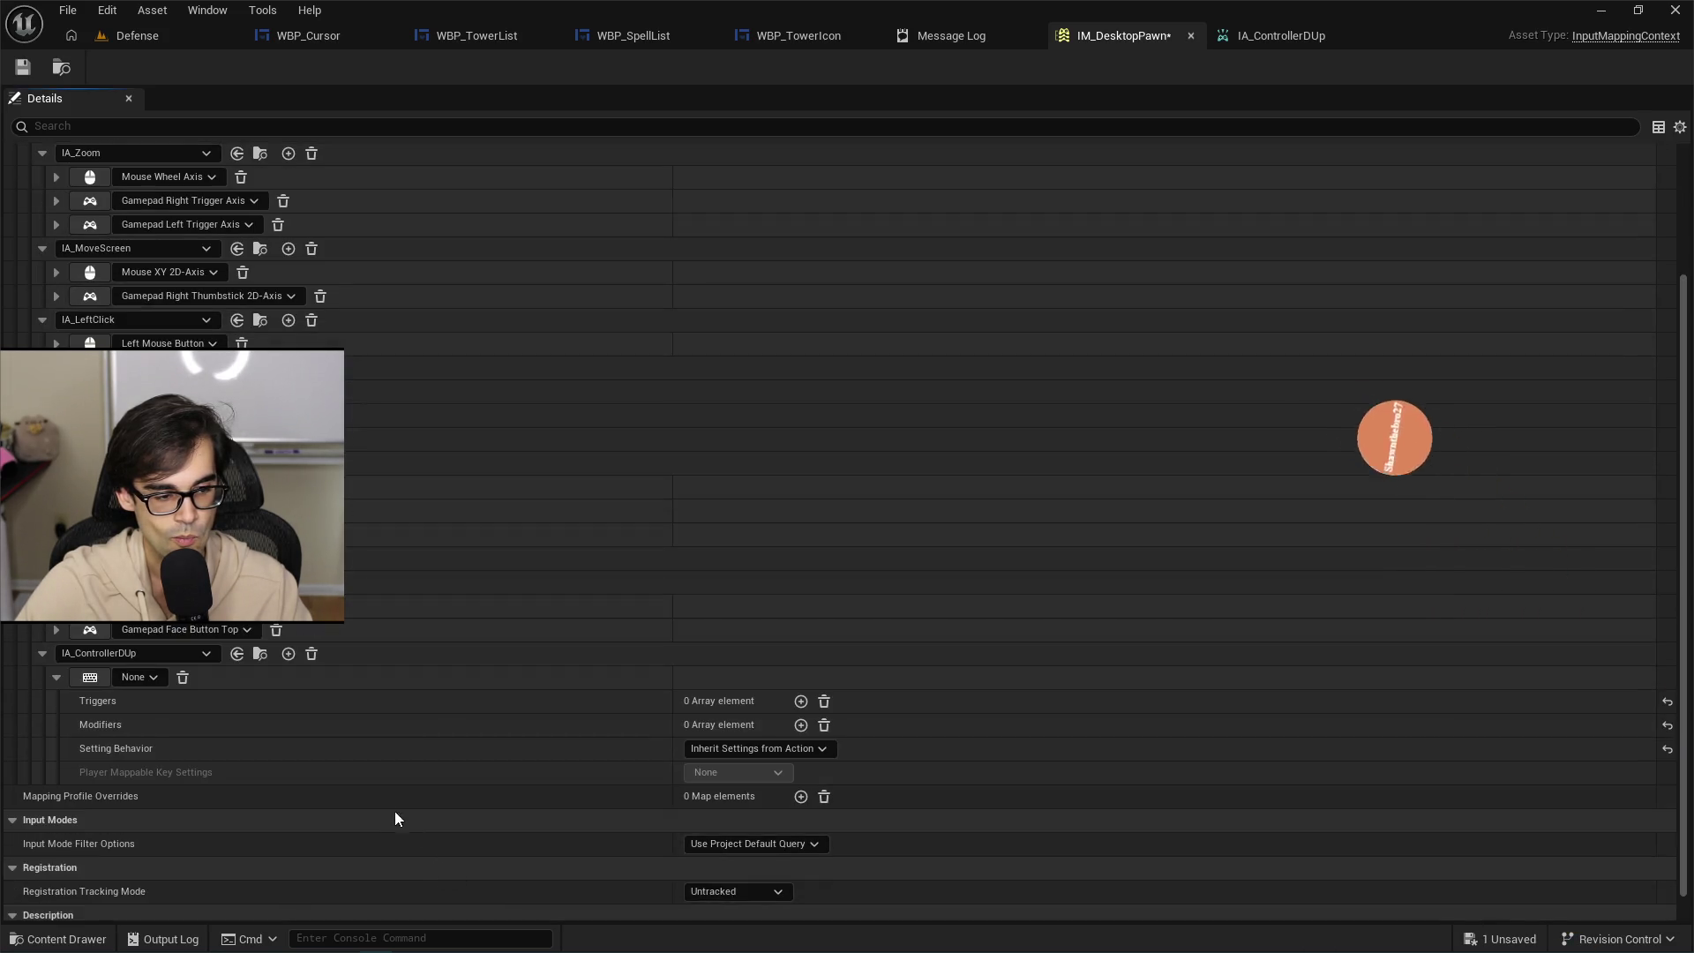
{"action": "left_click", "coordinate": [153, 676]}
{"action": "type", "text": "gamepa"}
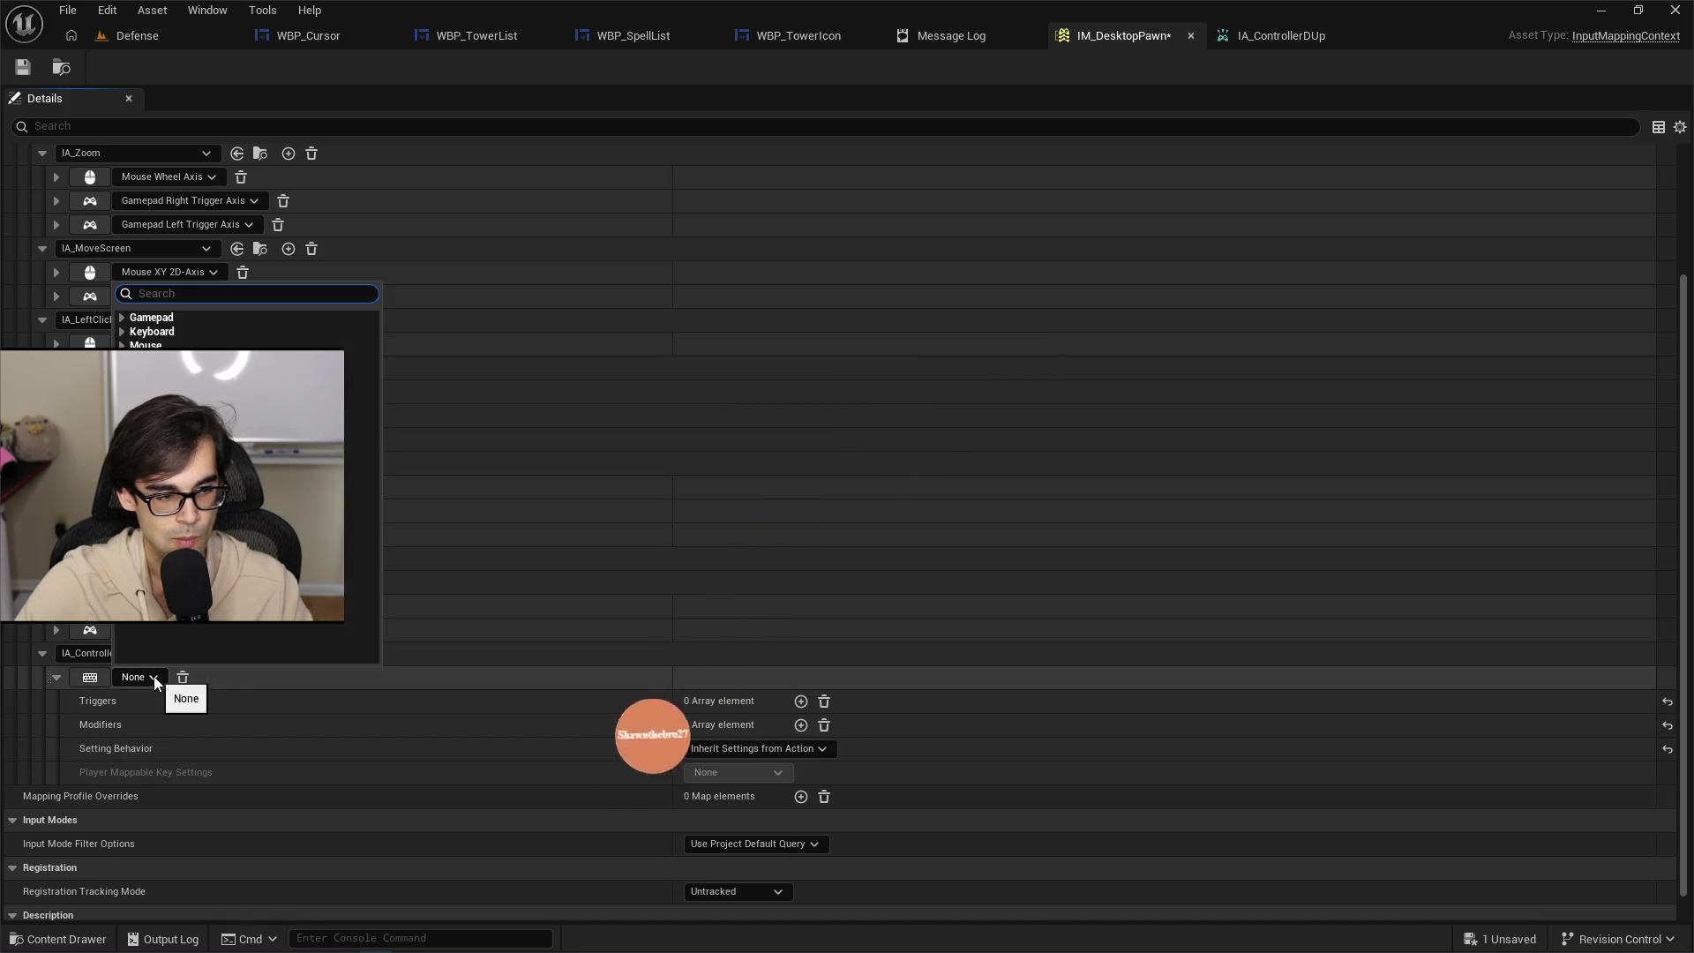
{"action": "type", "text": "d"}
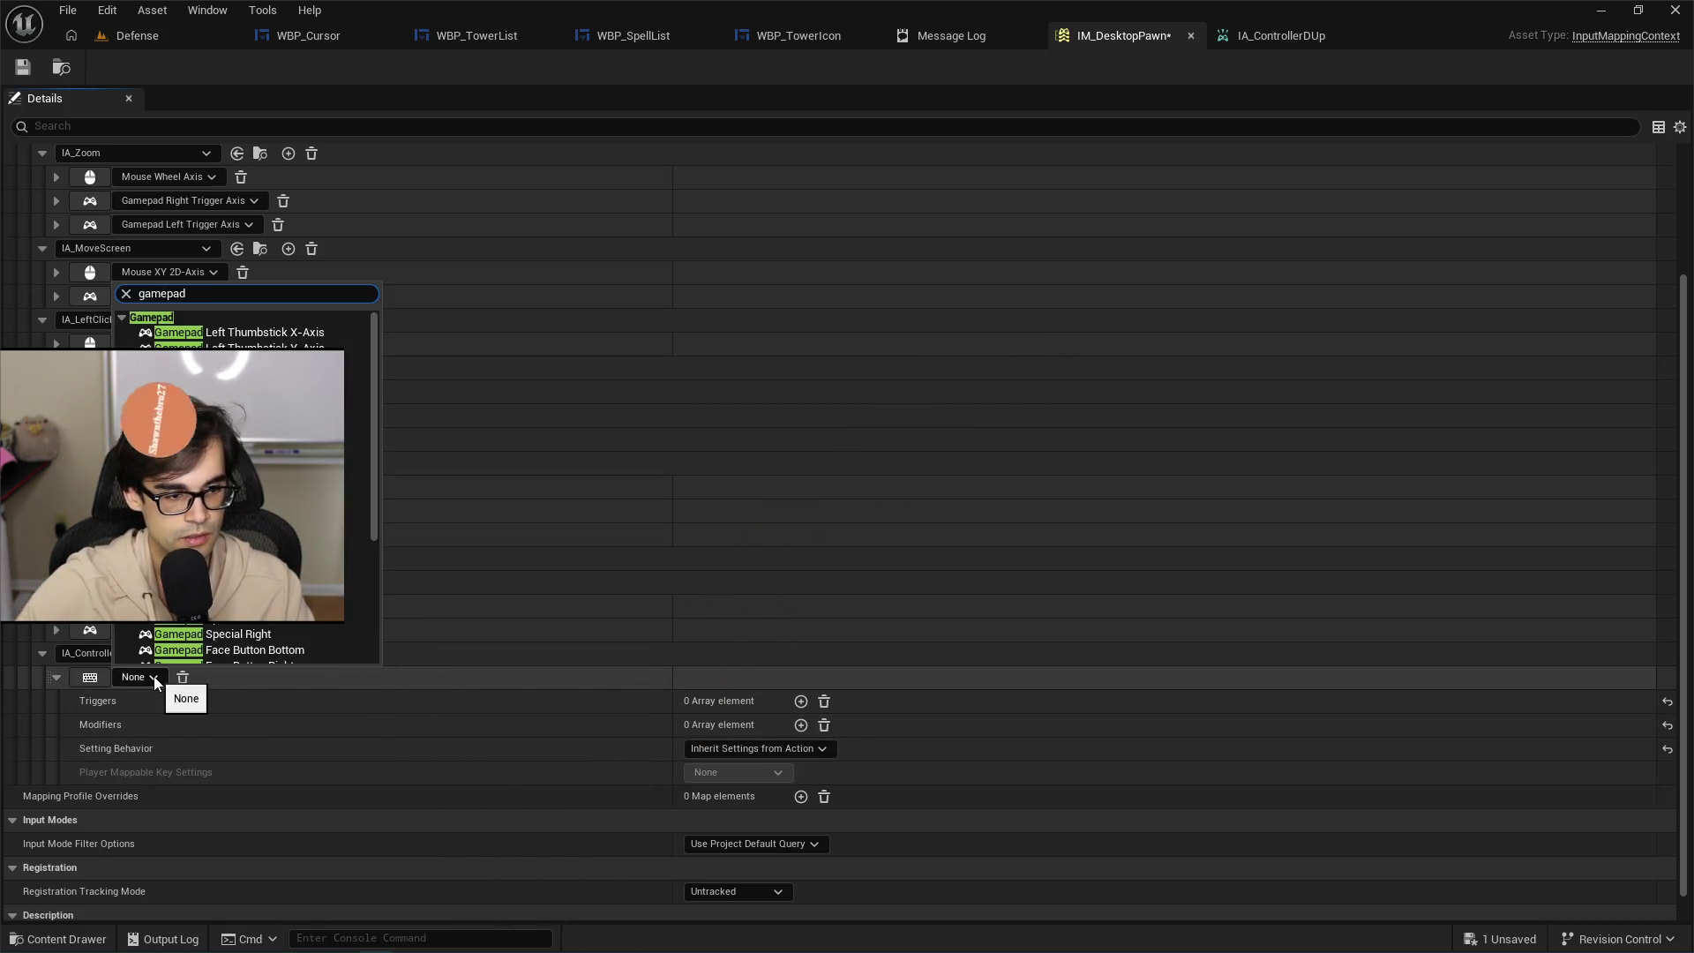
{"action": "left_click", "coordinate": [264, 428]}
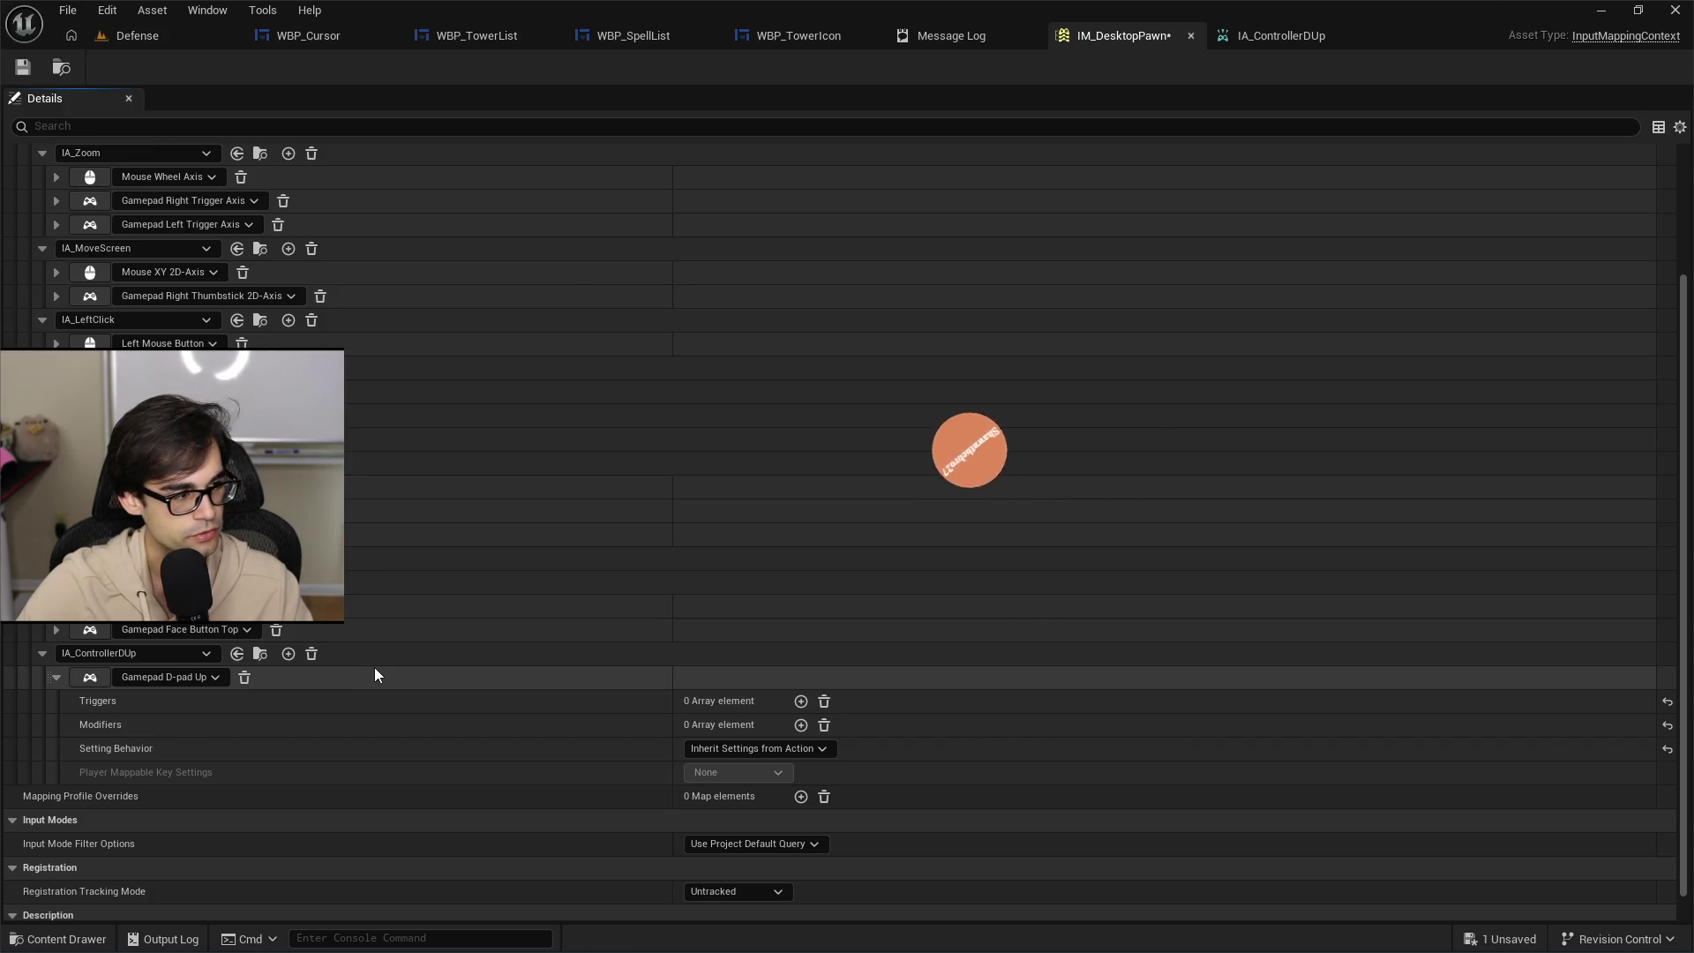
{"action": "key", "text": "alt+Tab"}
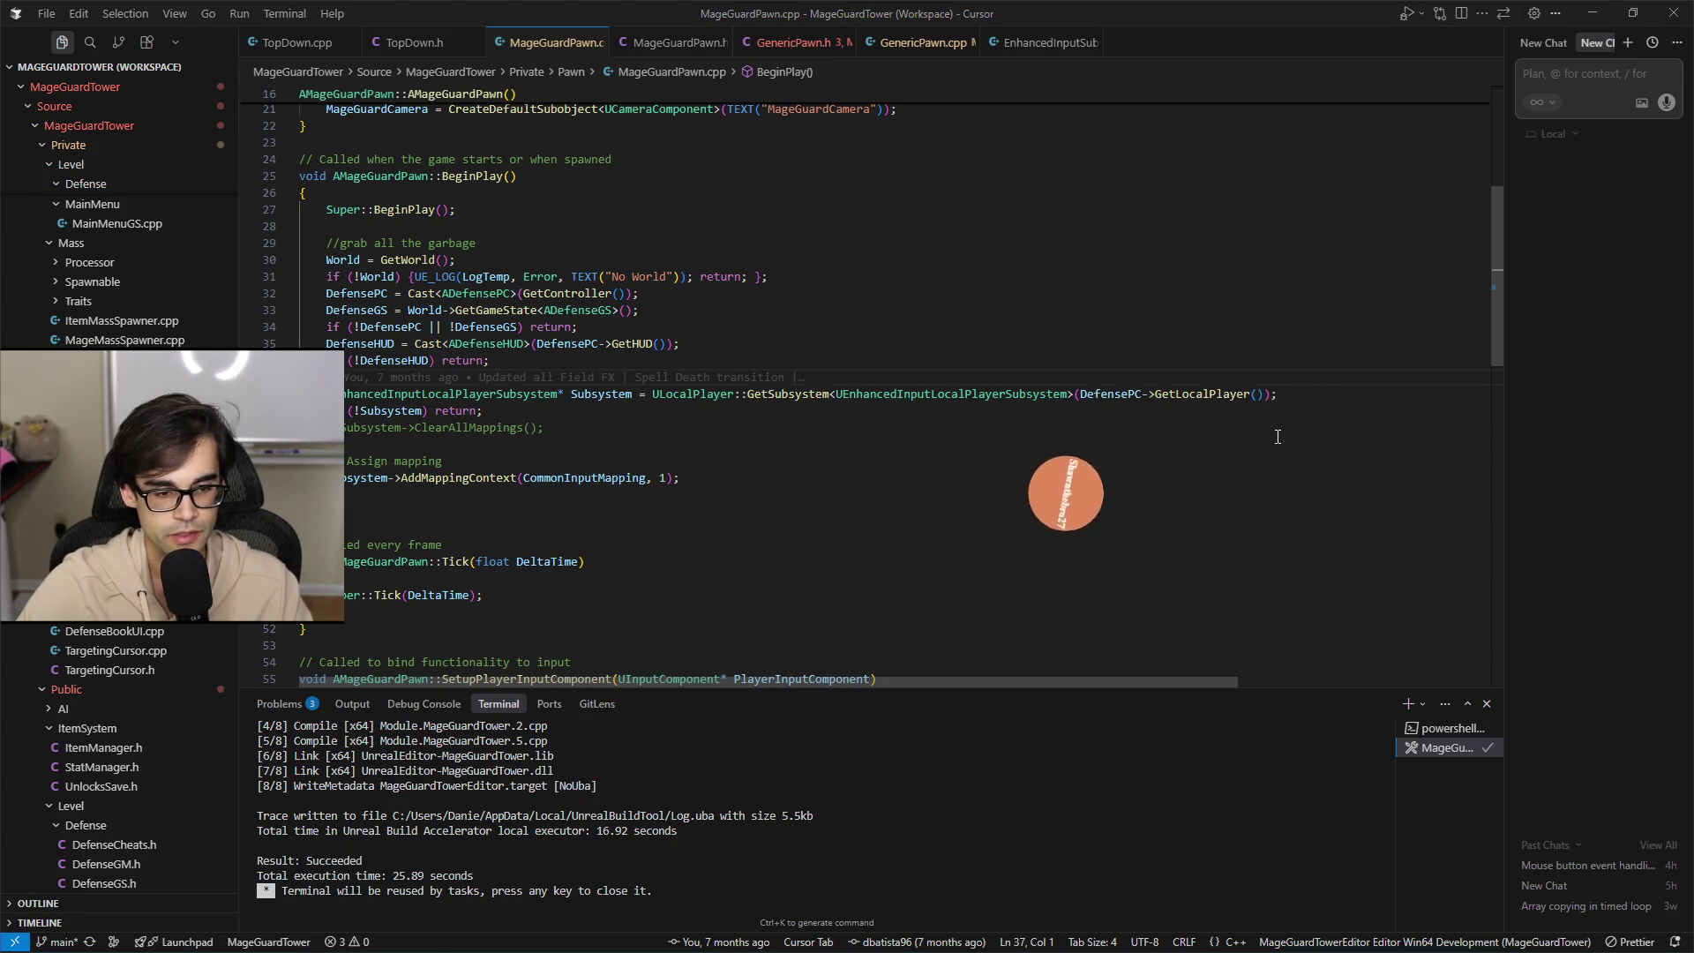
Switch from Cursor back to Unreal Engine's IM_DesktopPawn tab with Alt+Tab.
{"action": "key", "text": "alt+Tab"}
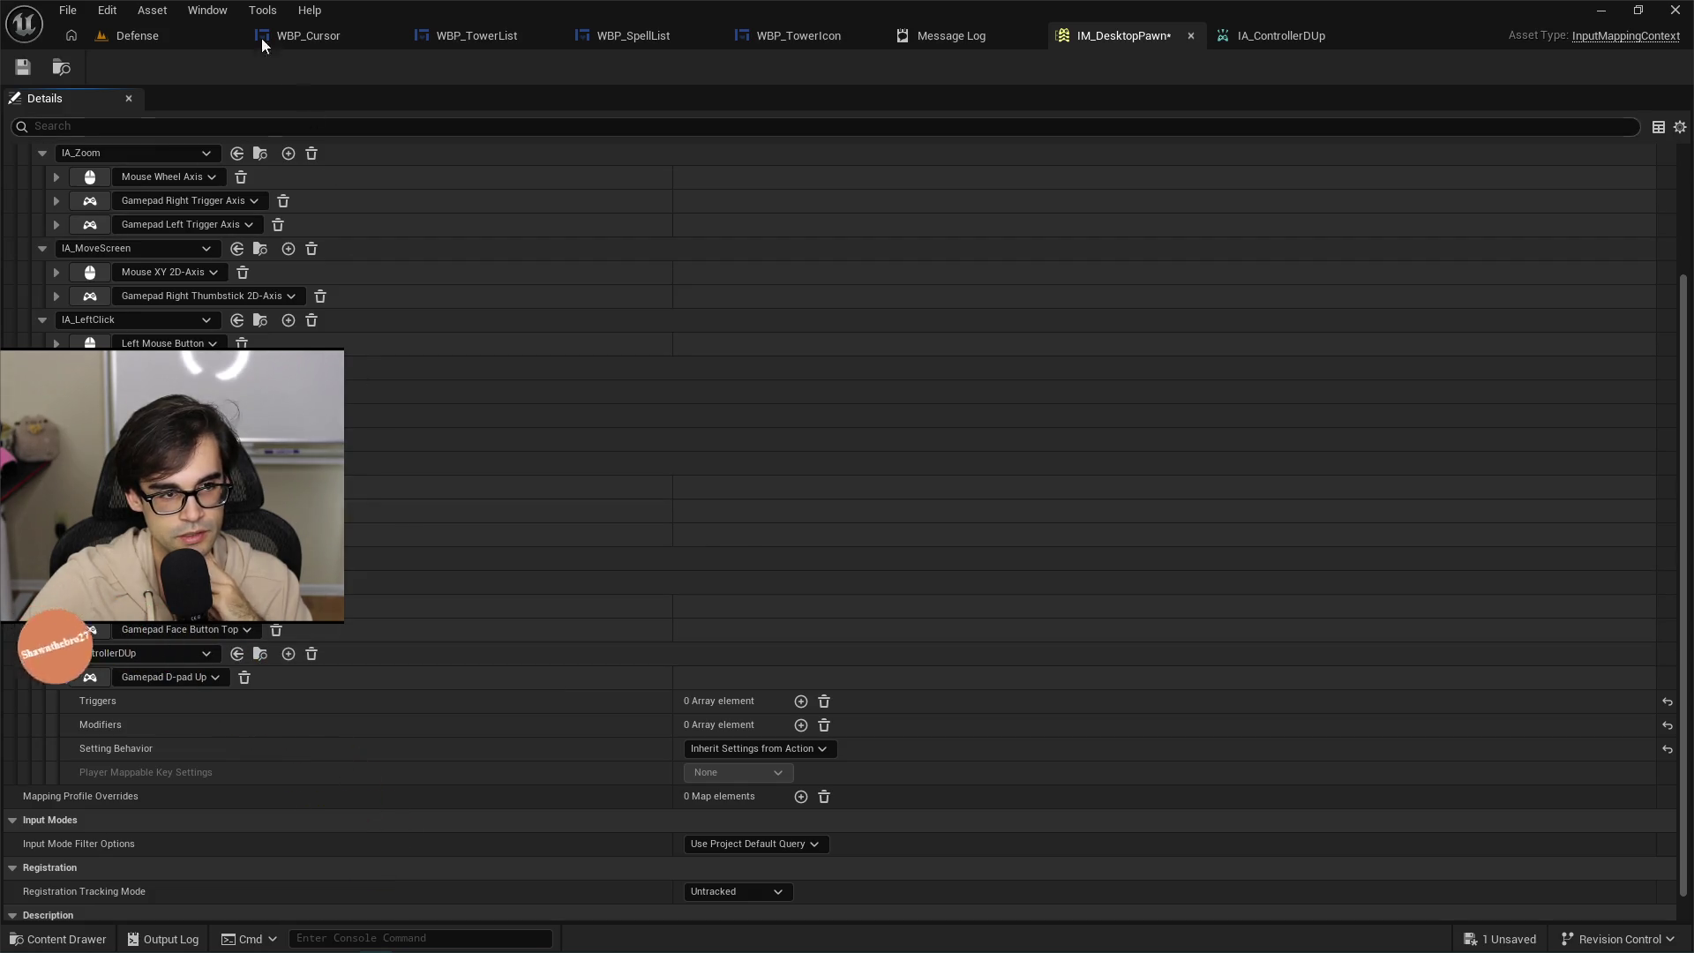
In the Defense level's Content Browser, rename IA_ControllerDUp to IA_ControllerDVertical.
{"action": "left_click", "coordinate": [137, 35]}
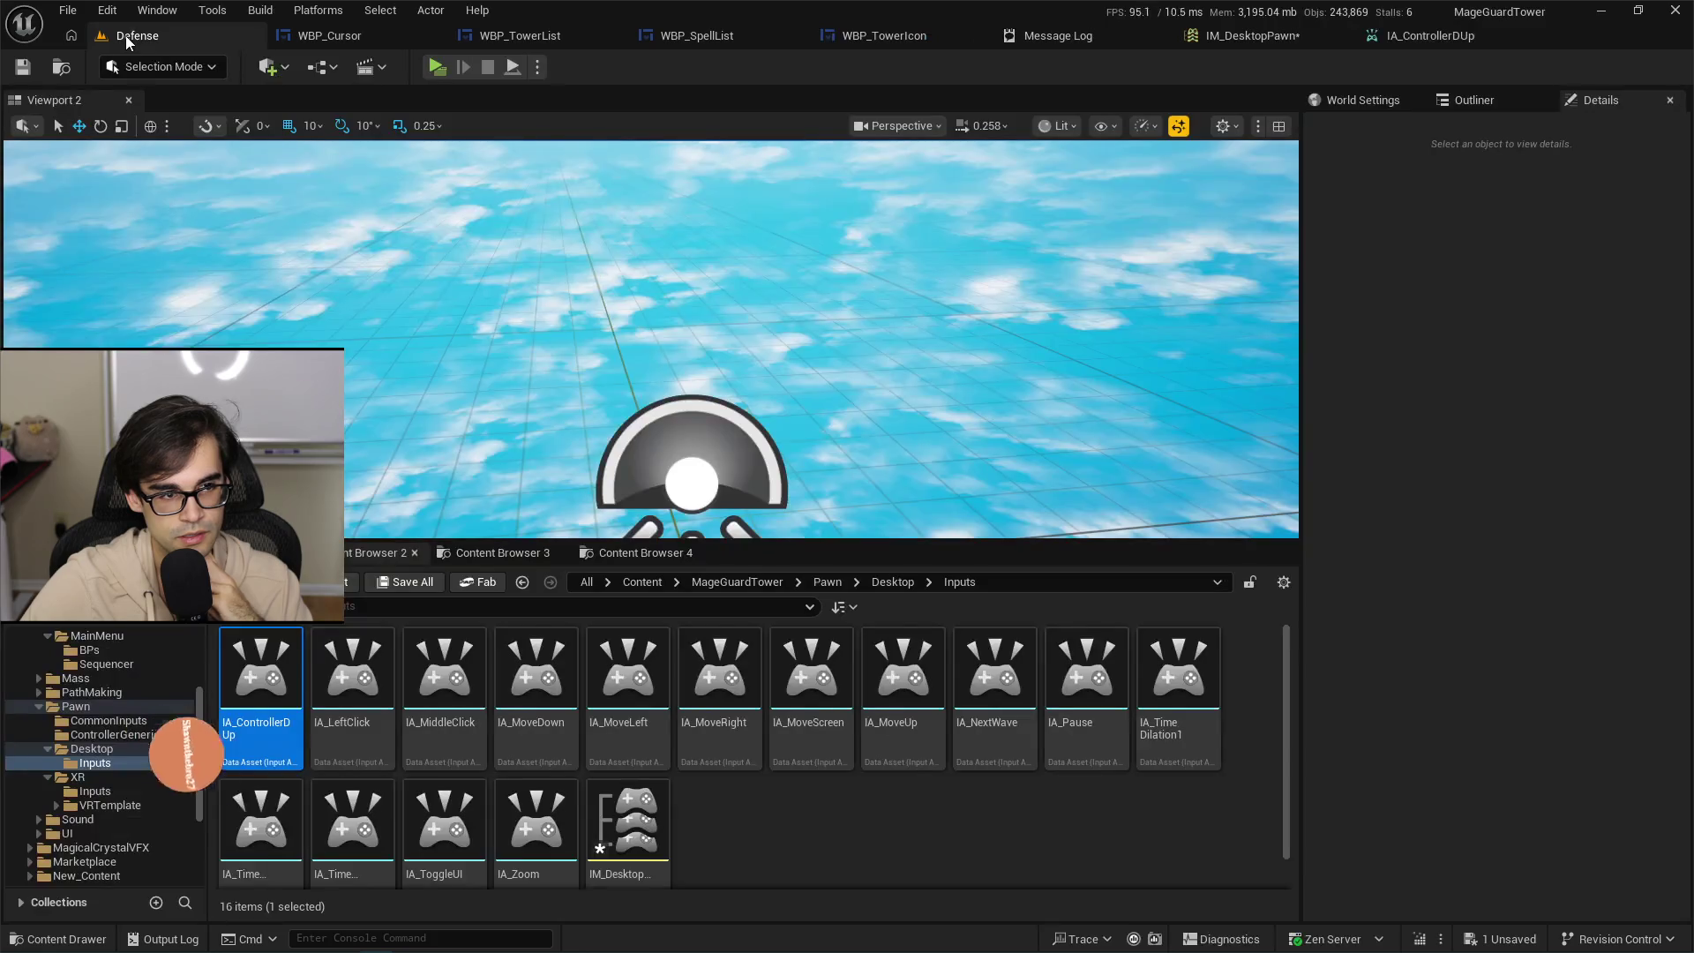
{"action": "left_click", "coordinate": [245, 734]}
{"action": "key", "text": "BackSpace"}
{"action": "key", "text": "BackSpace"}
{"action": "type", "text": "ical"}
{"action": "key", "text": "Return"}
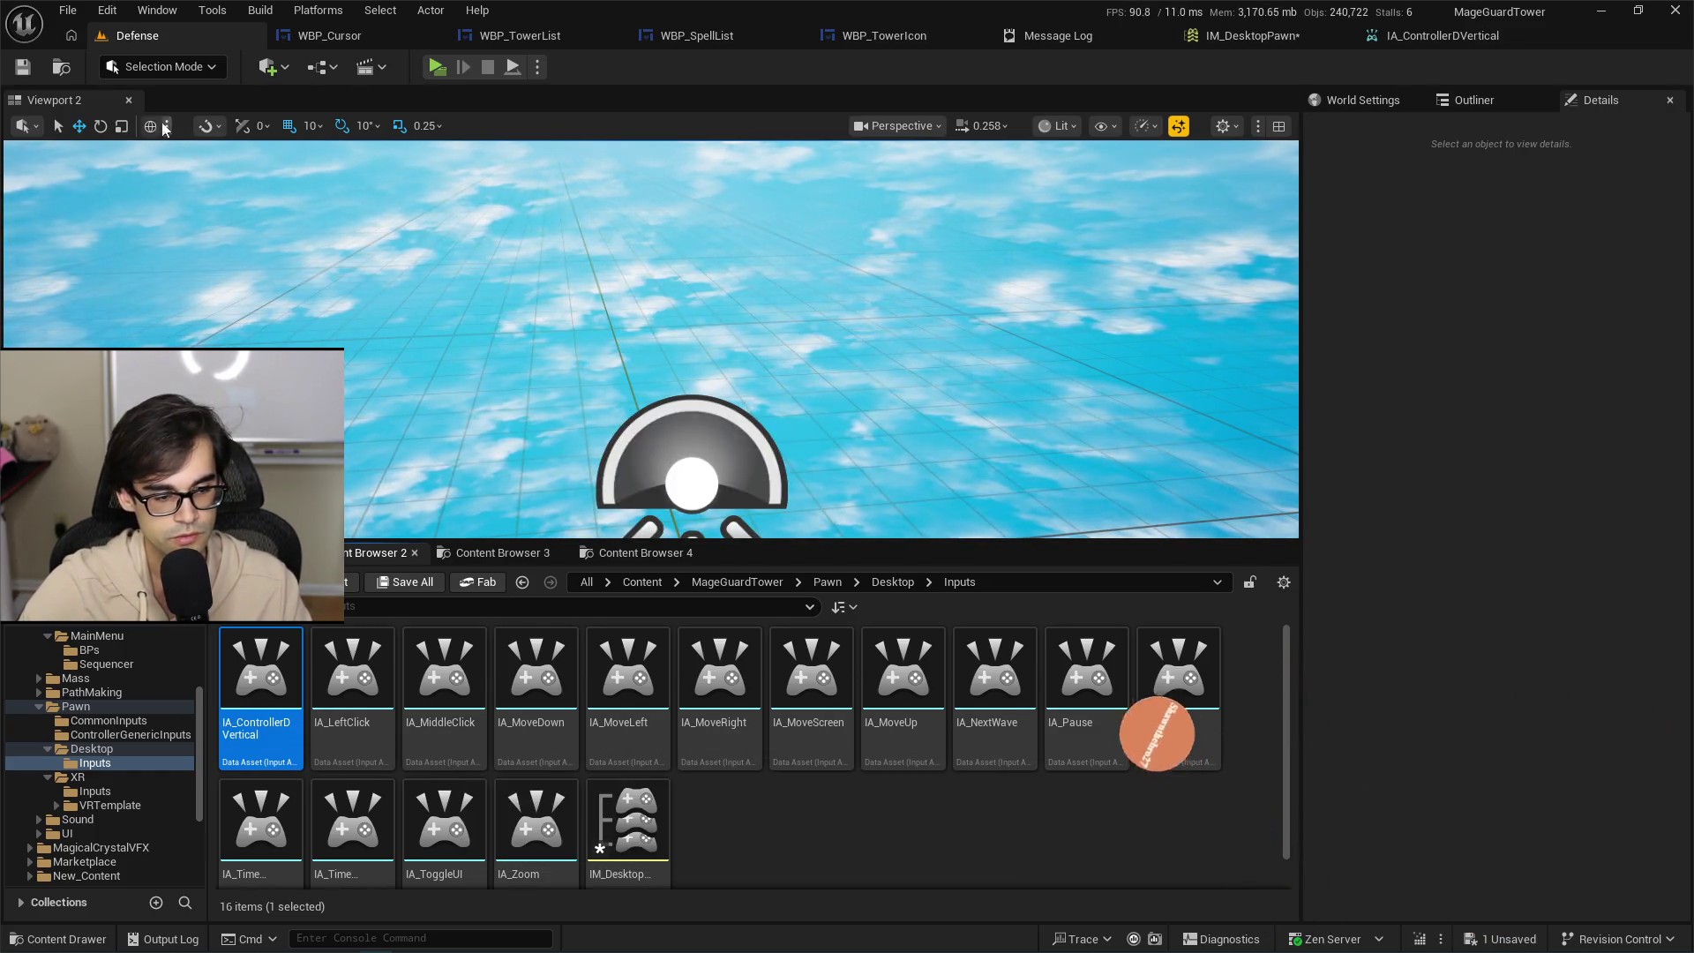
Open and save IM_DesktopPawn, then expand IA_ControllerDVertical's bindings.
{"action": "double_click", "coordinate": [634, 843]}
{"action": "key", "text": "ctrl+s"}
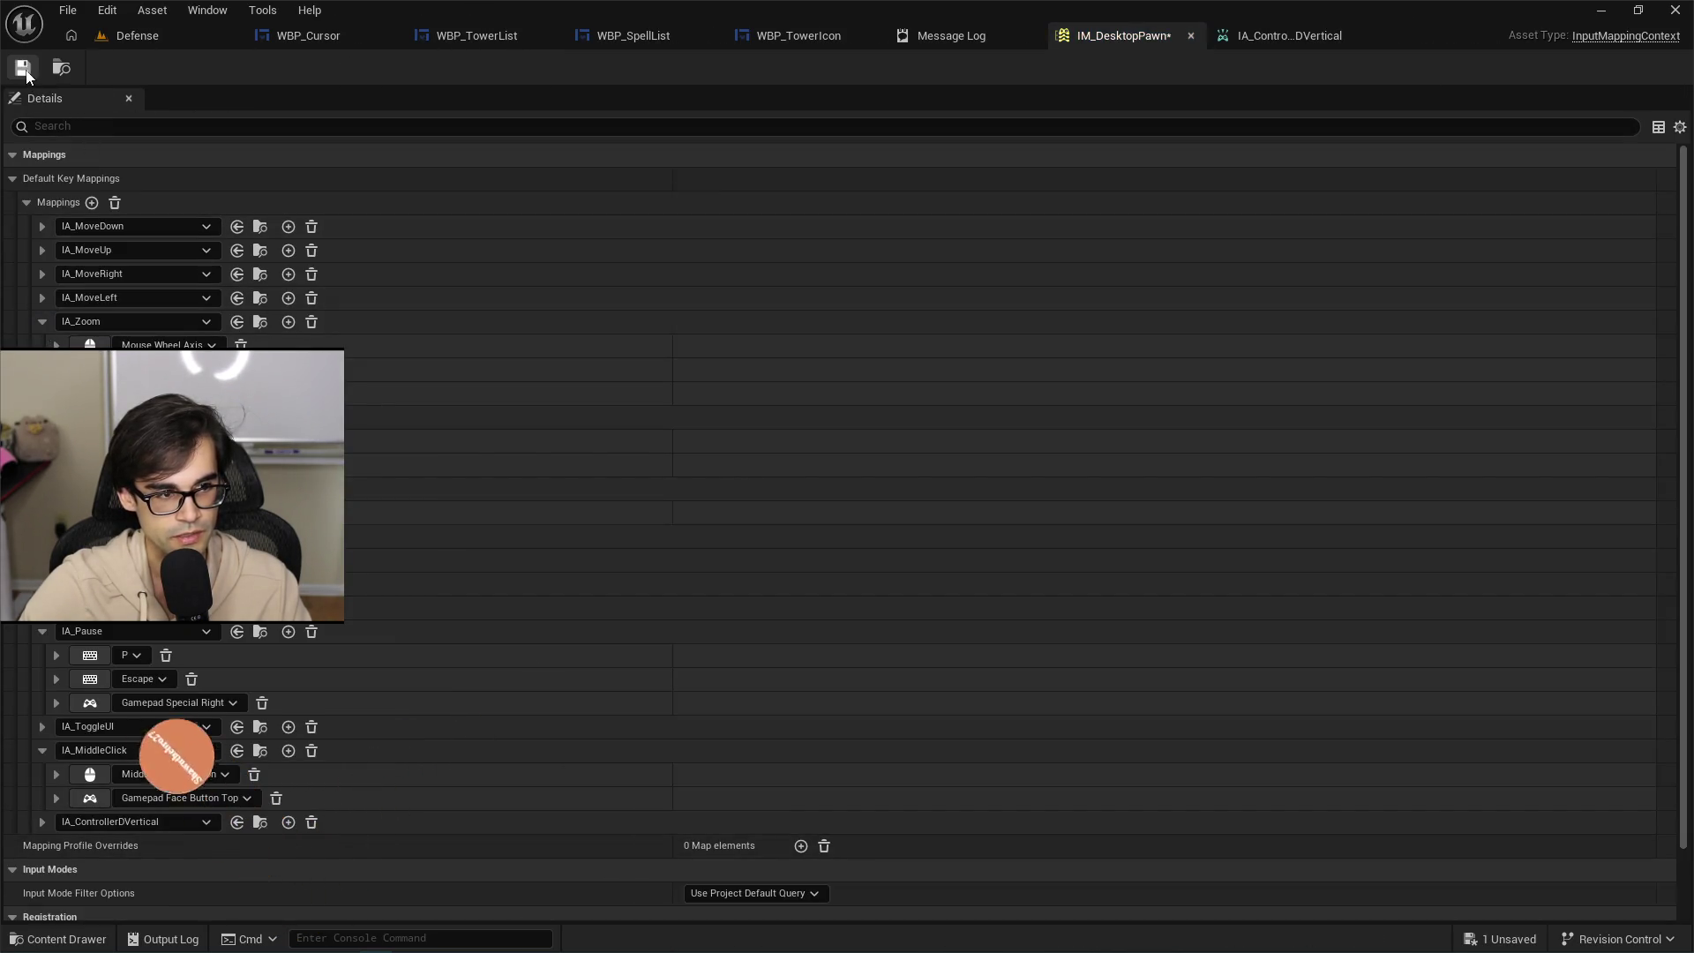
{"action": "scroll", "coordinate": [441, 728], "scroll_direction": "down", "scroll_amount": 3}
{"action": "left_click", "coordinate": [37, 740]}
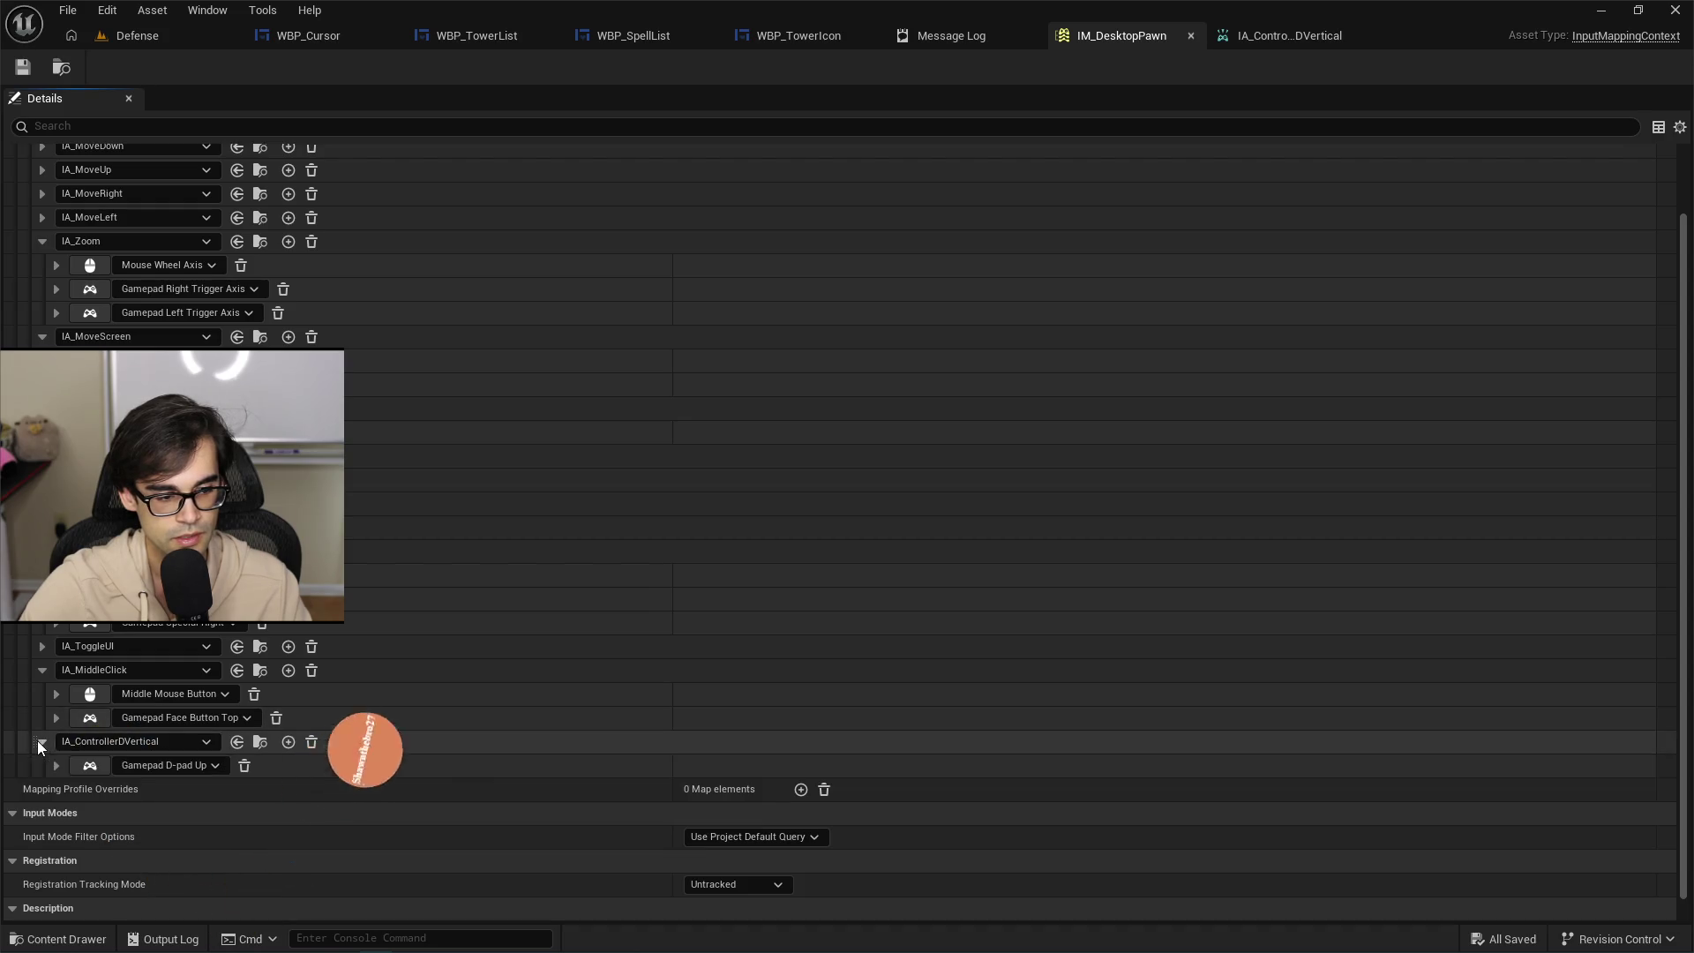
Add a new IA_ControllerDVertical binding set to Gamepad D-pad Down and expand its settings.
{"action": "left_click", "coordinate": [290, 745]}
{"action": "scroll", "coordinate": [121, 813], "scroll_direction": "down", "scroll_amount": 3}
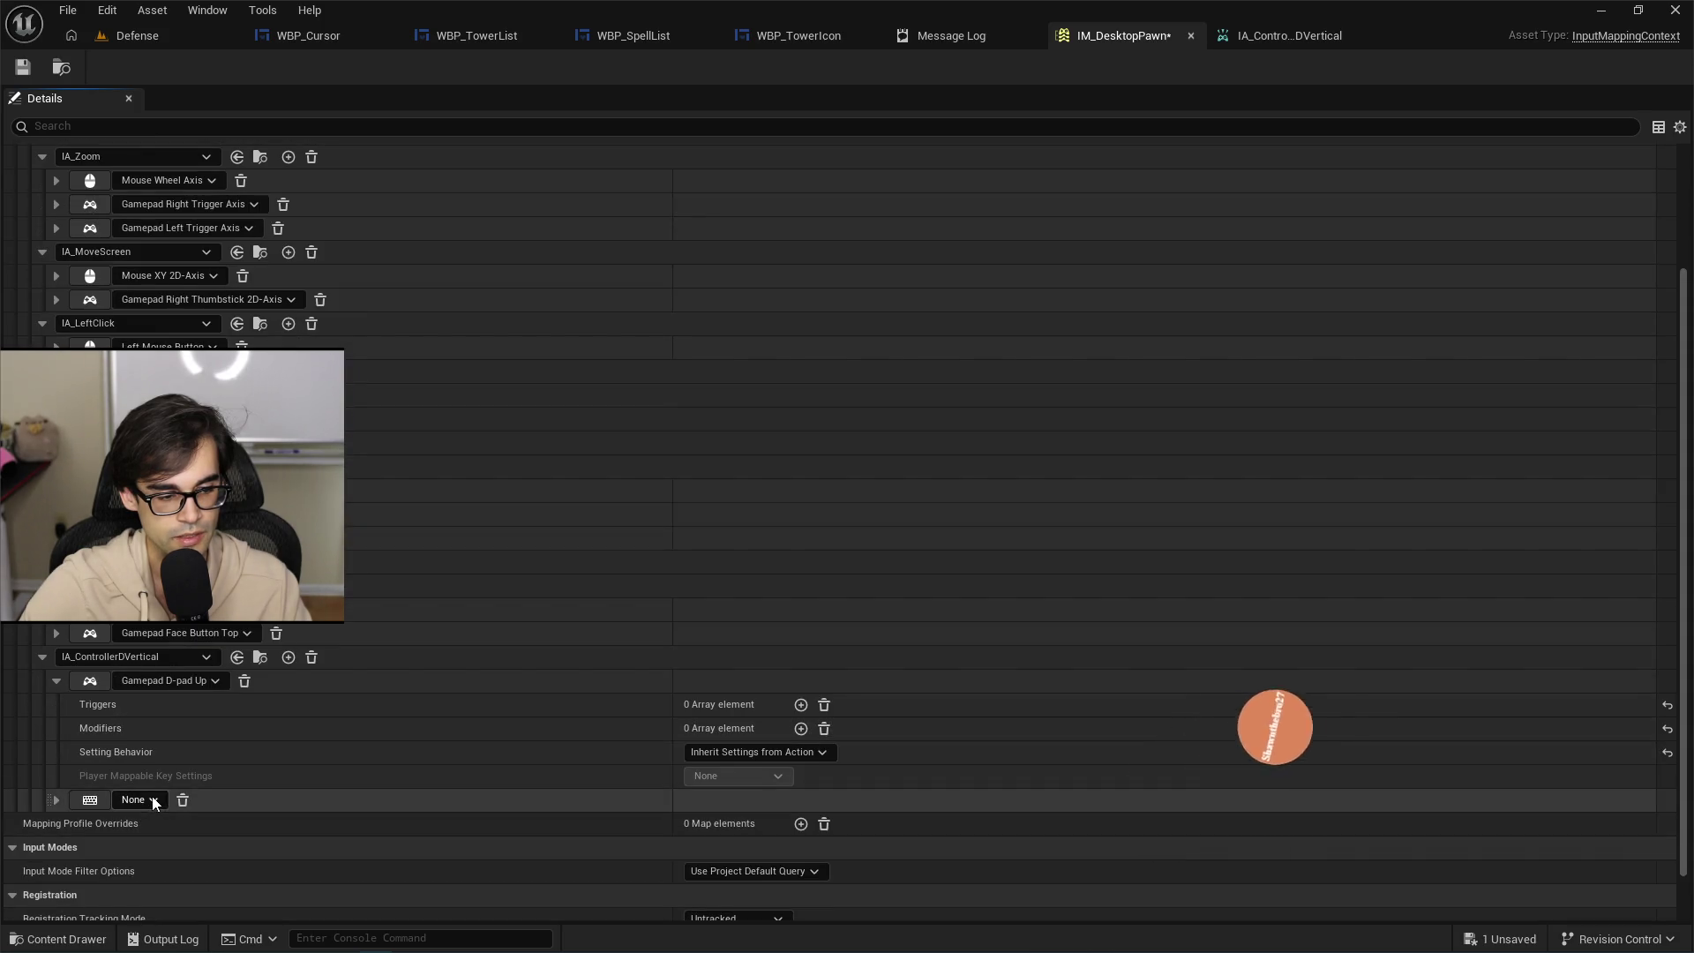
{"action": "left_click", "coordinate": [152, 800]}
{"action": "type", "text": "gamepad"}
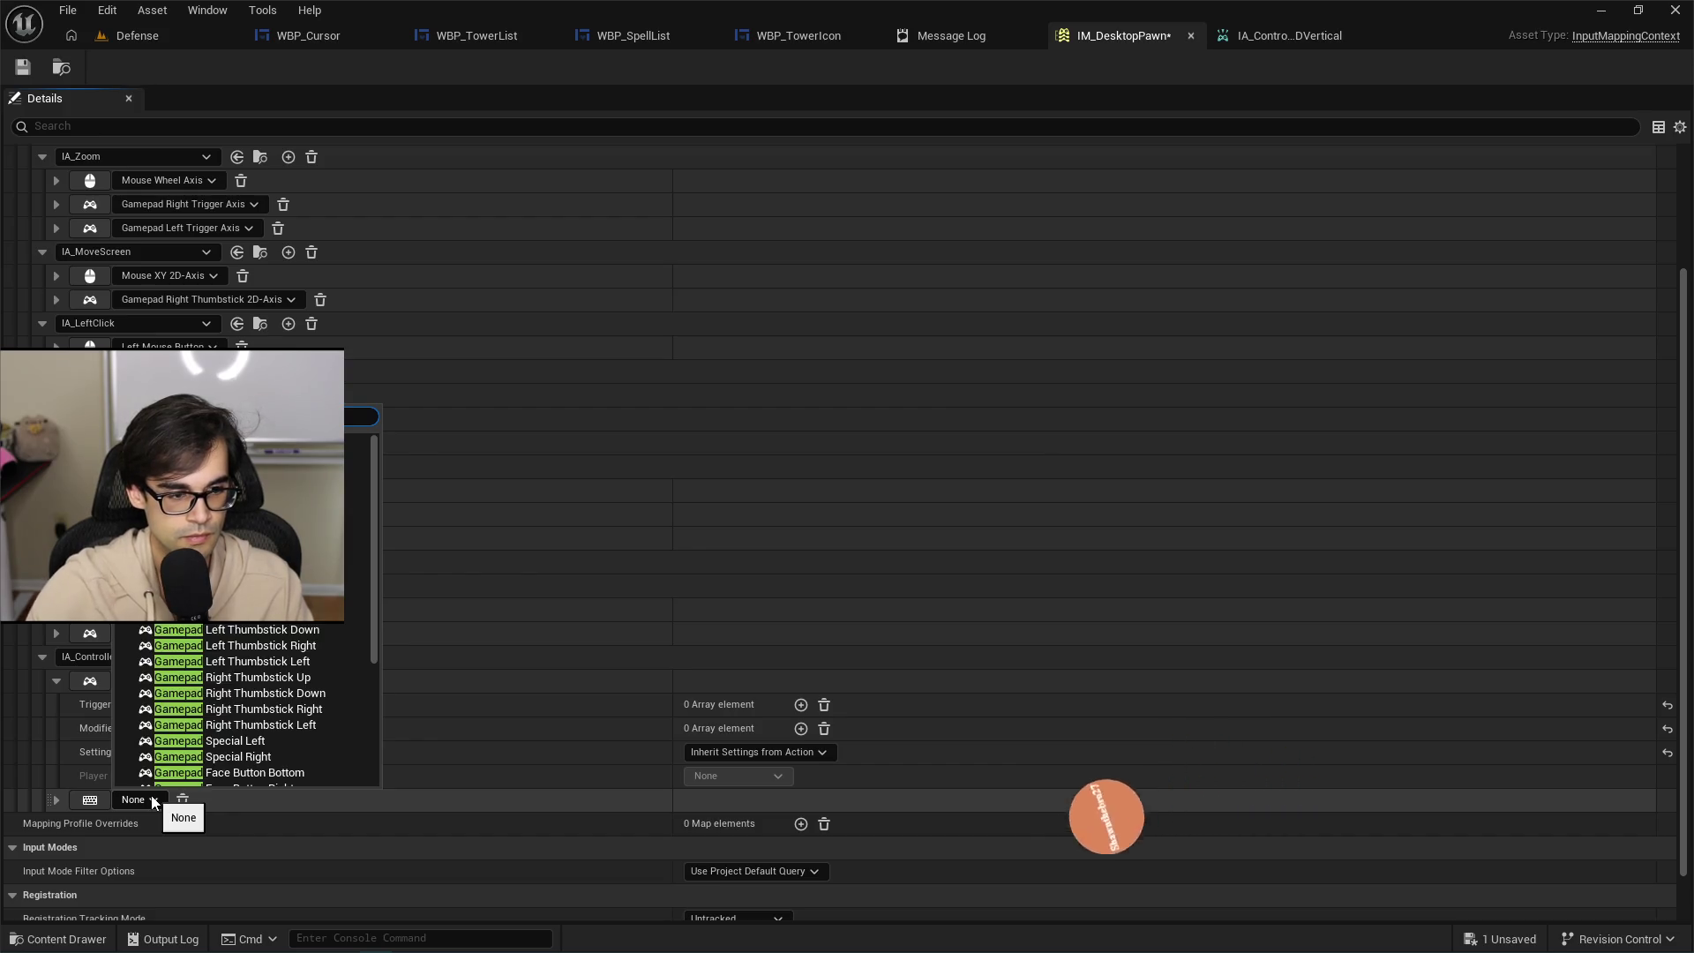
{"action": "key", "text": "BackSpace"}
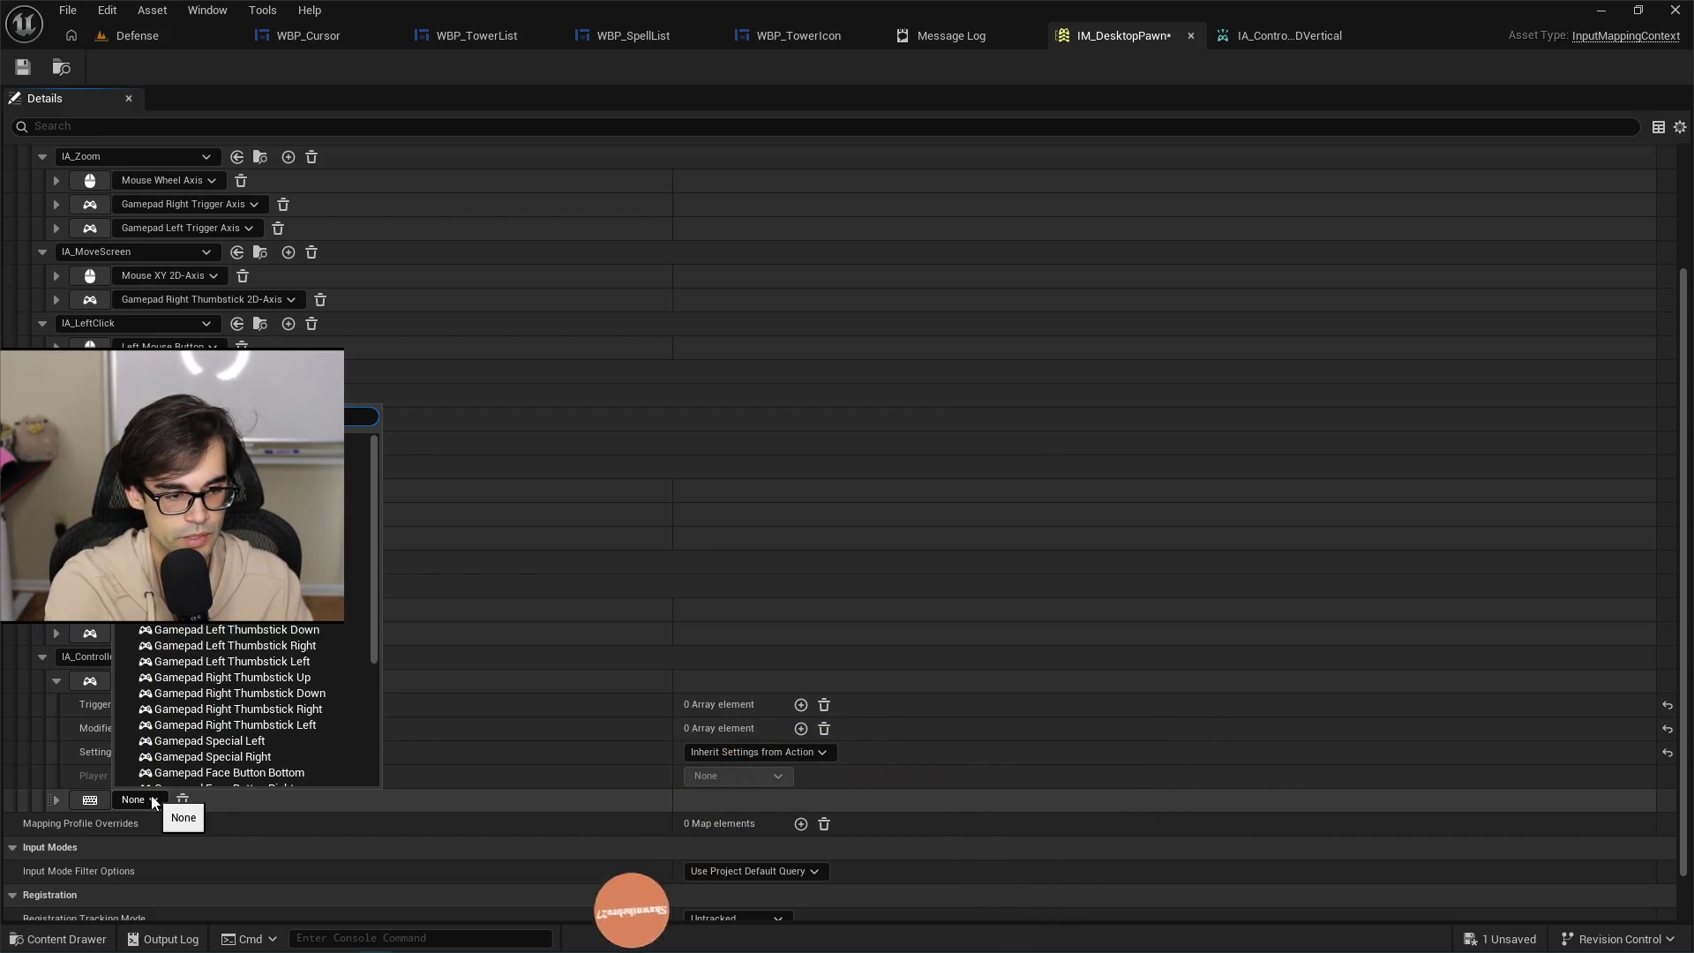
{"action": "left_click", "coordinate": [284, 567]}
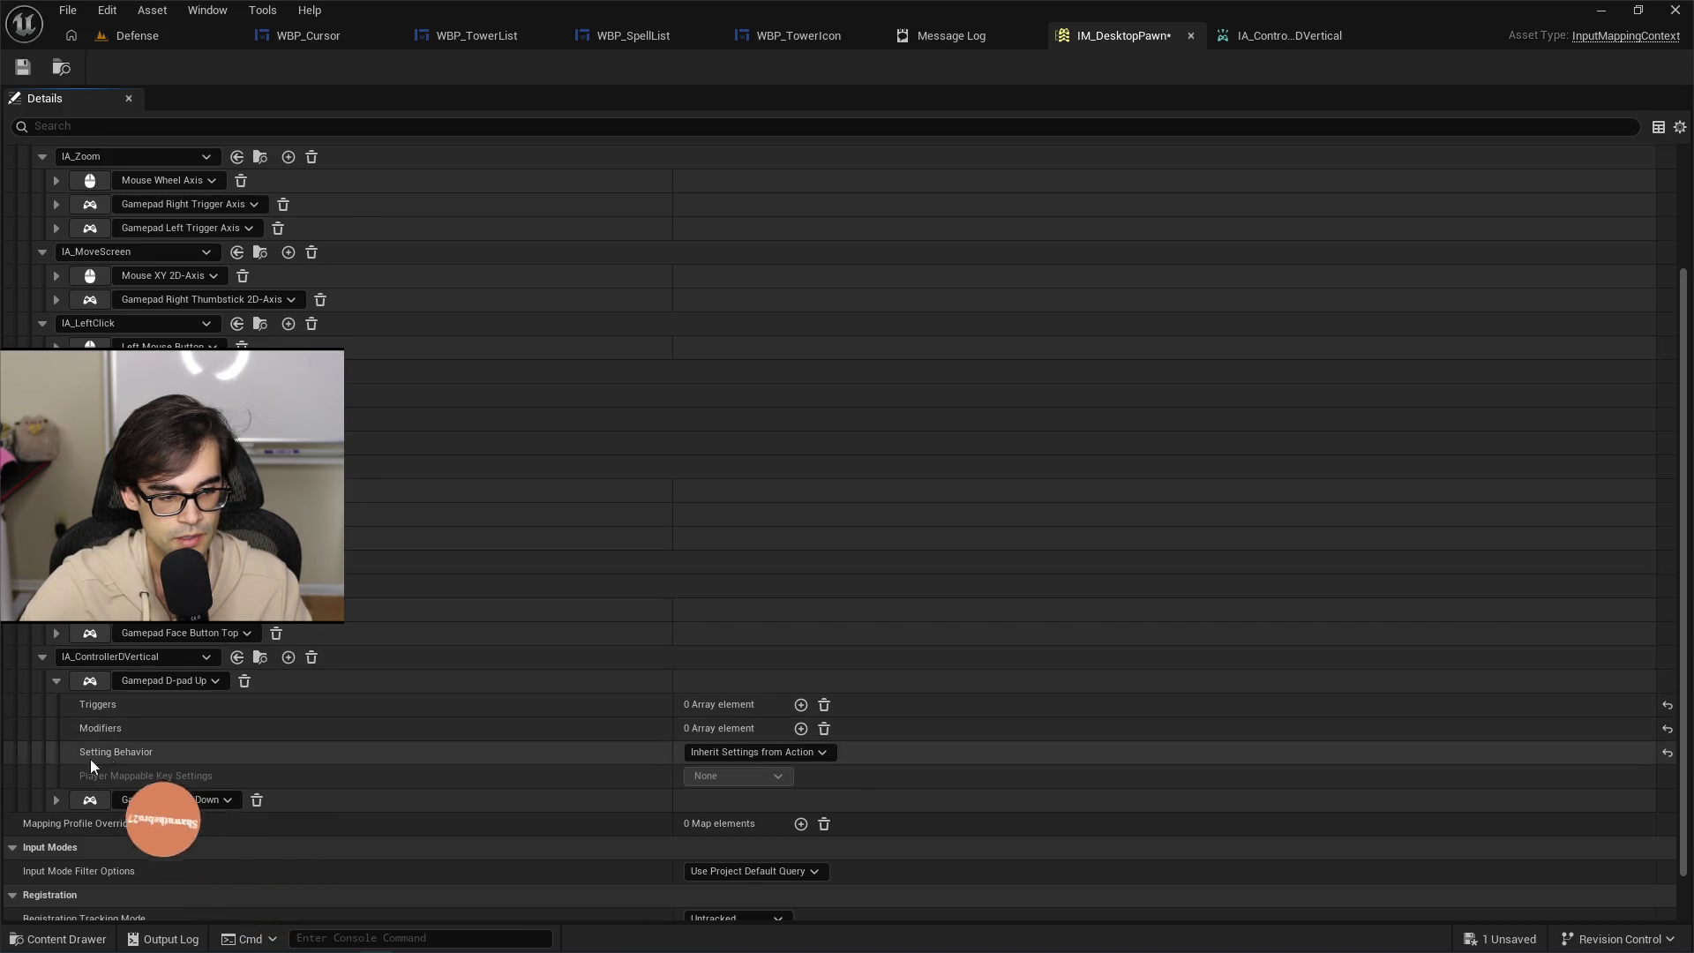
{"action": "left_click", "coordinate": [56, 799]}
{"action": "scroll", "coordinate": [501, 779], "scroll_direction": "down", "scroll_amount": 3}
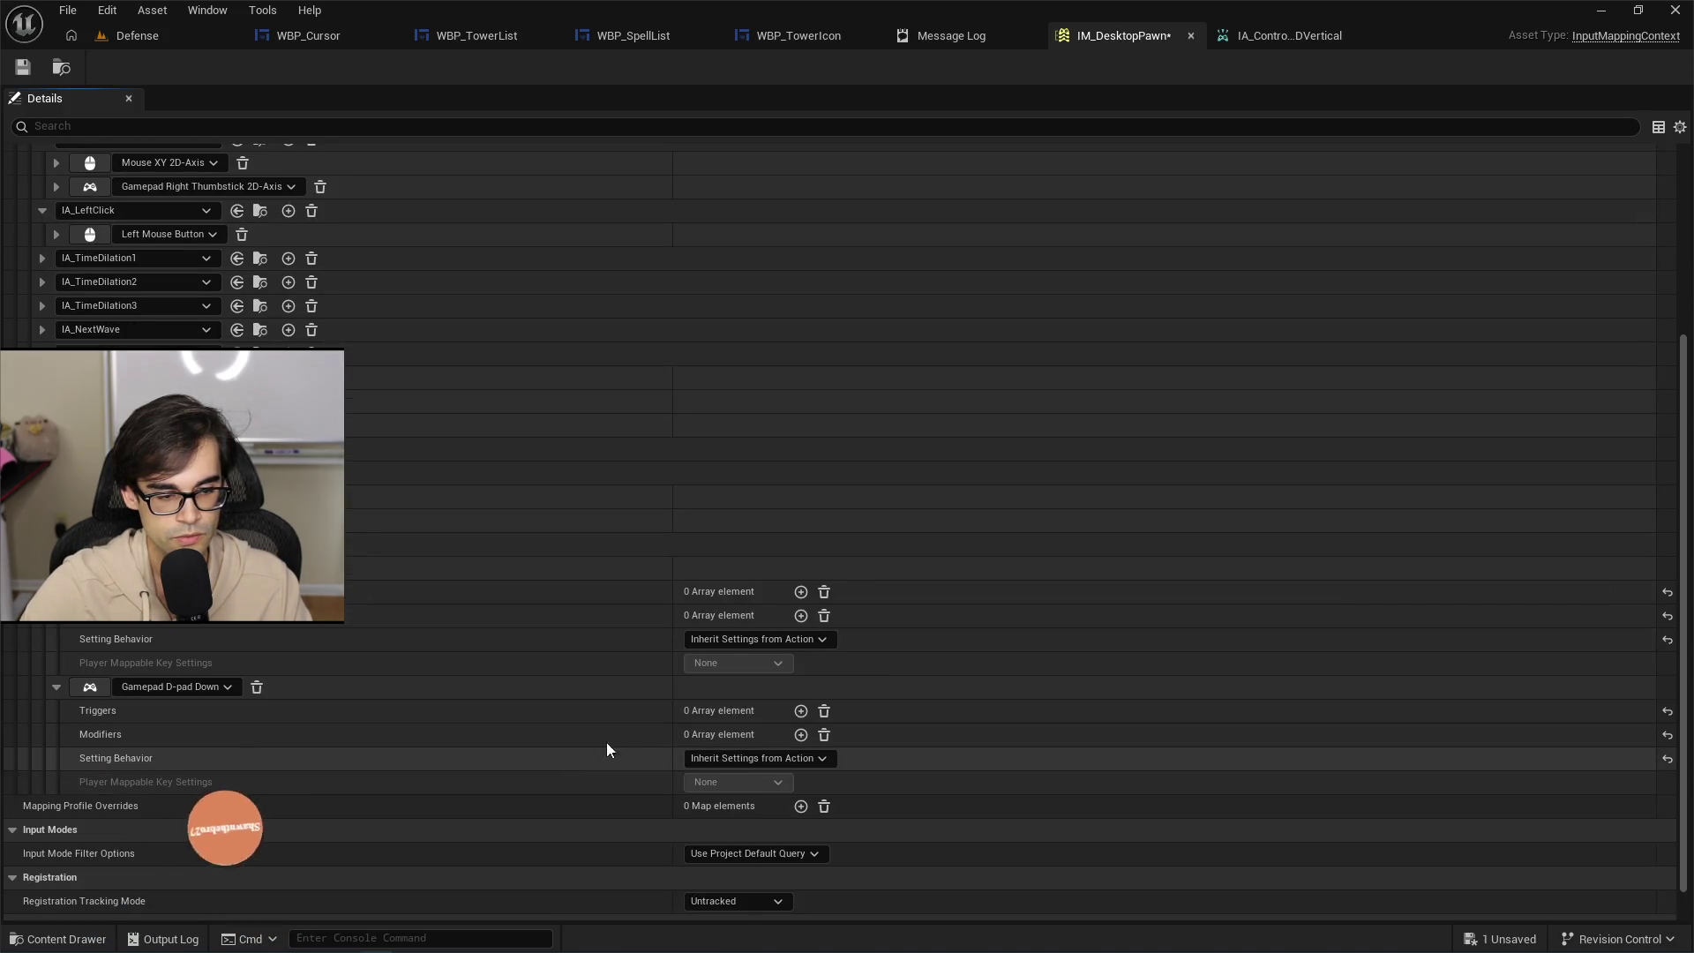
Give the D-pad Down binding a Negate modifier.
{"action": "left_click", "coordinate": [802, 734]}
{"action": "left_click", "coordinate": [801, 759]}
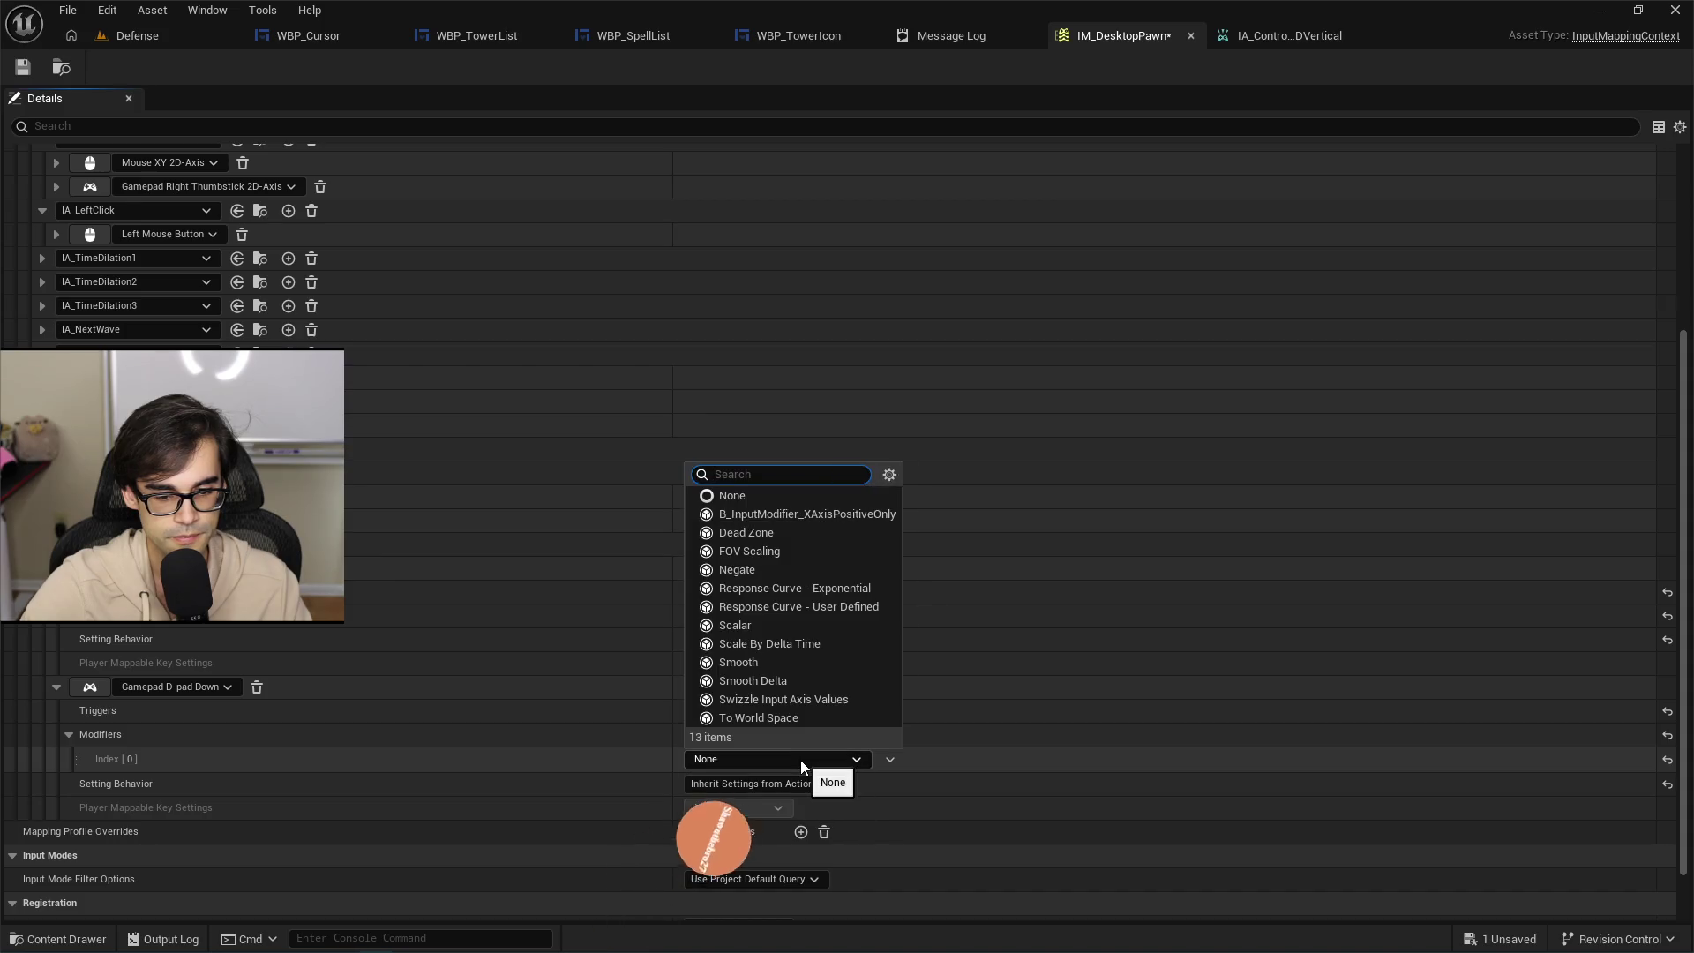
{"action": "left_click", "coordinate": [738, 570]}
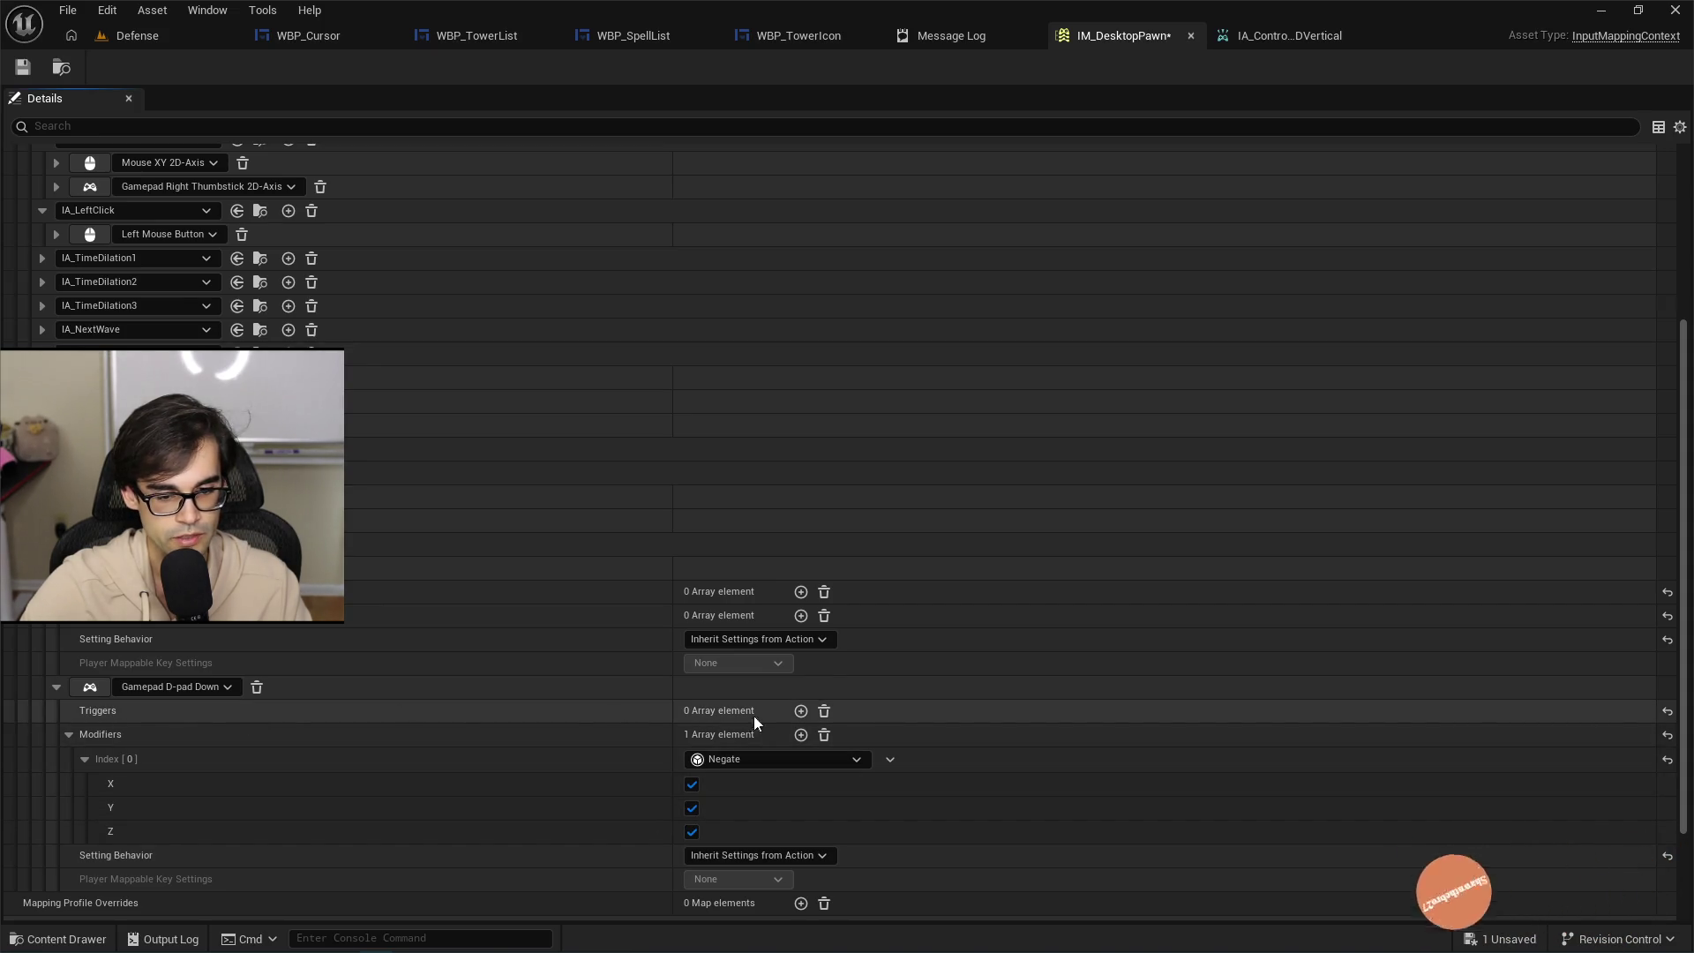
Add a second modifier slot left as None, then bring up IA_ControllerDVertical's value type choices.
{"action": "left_click", "coordinate": [801, 736]}
{"action": "left_click", "coordinate": [770, 858]}
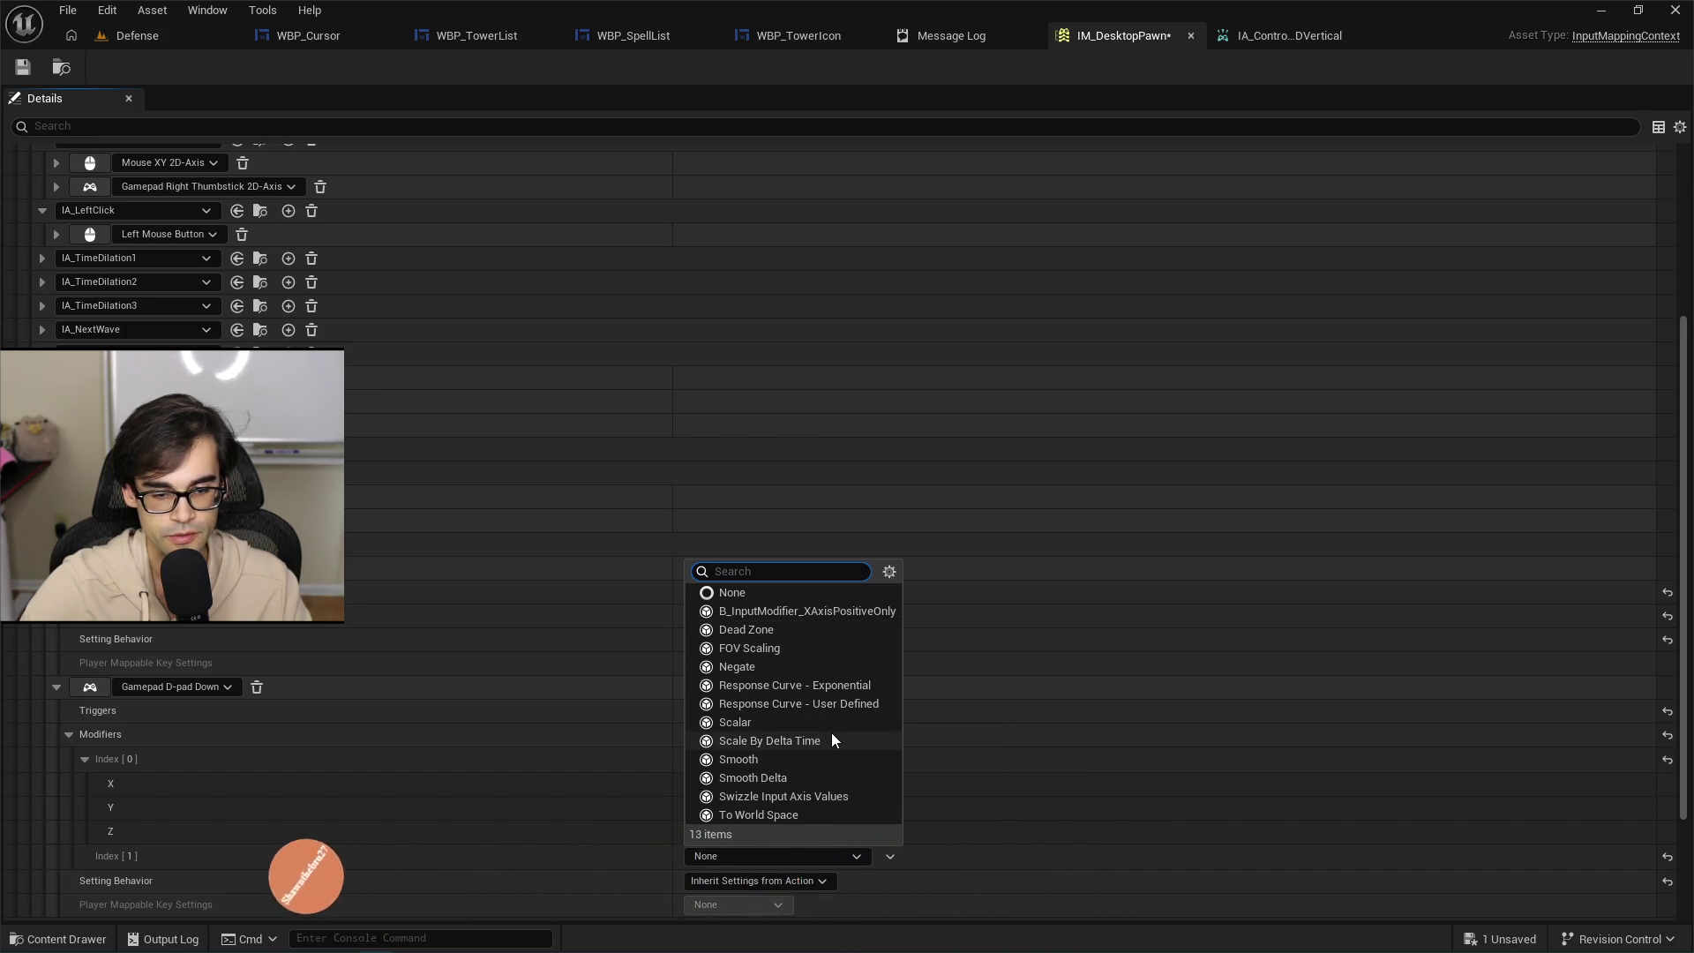
{"action": "left_click", "coordinate": [1017, 845]}
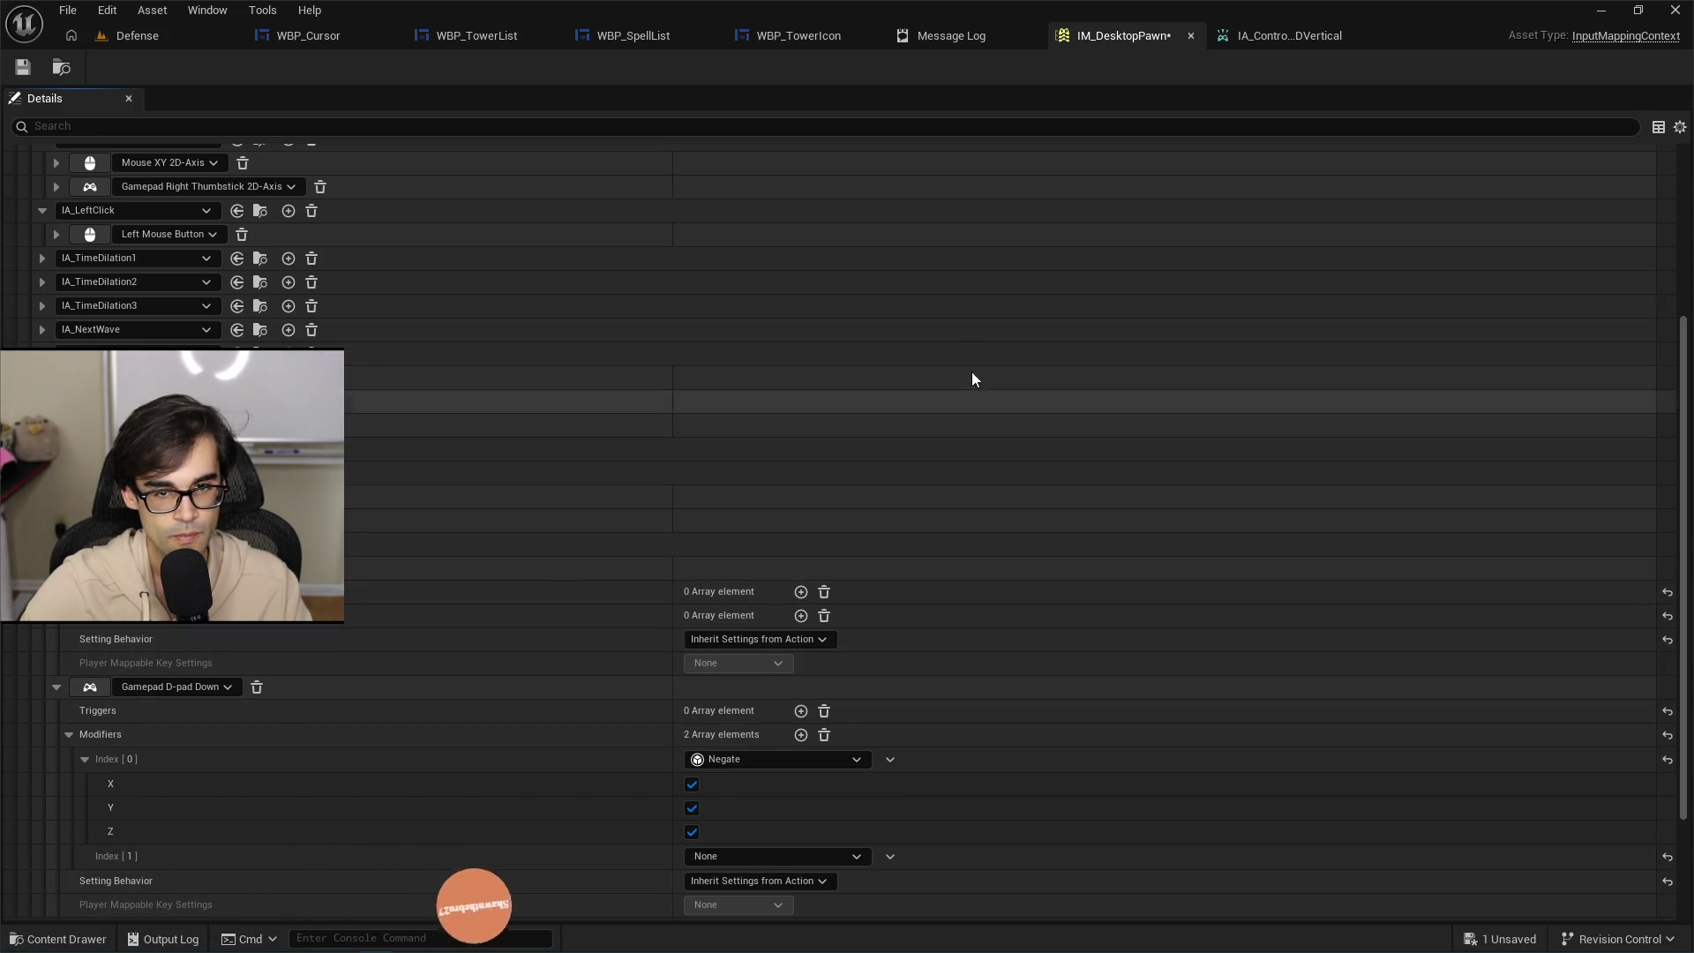
{"action": "left_click", "coordinate": [1235, 37]}
{"action": "left_click", "coordinate": [769, 275]}
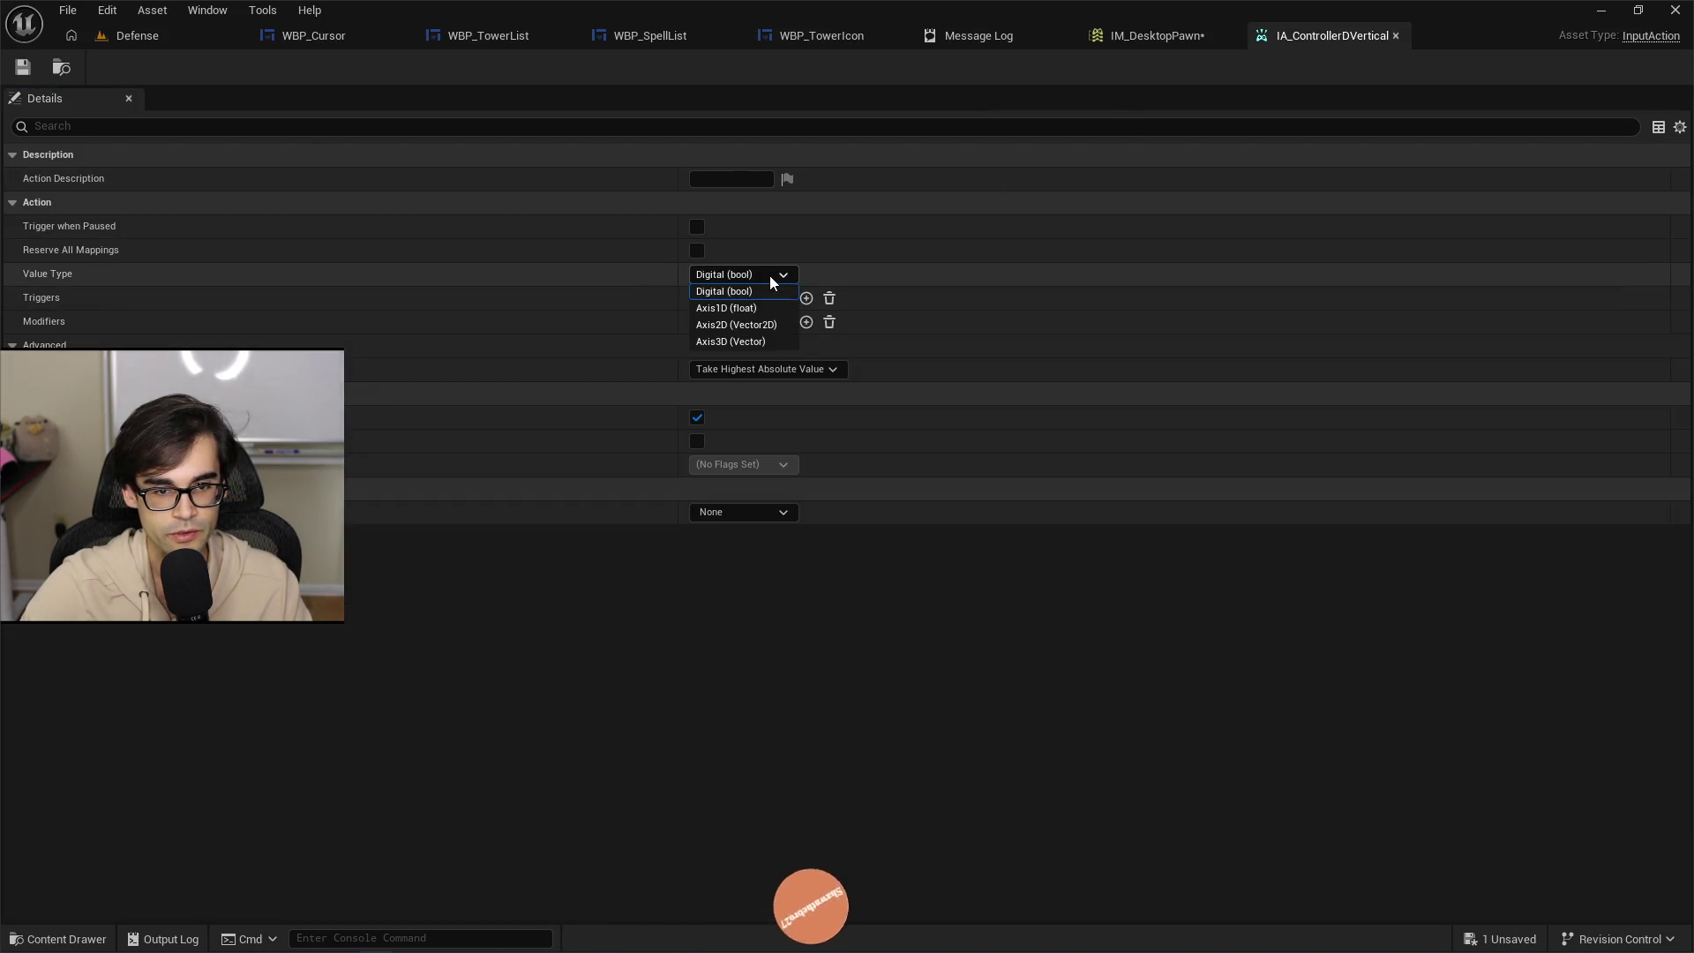
Set IA_ControllerDVertical's value type to Axis1D (float), save the action, and return to IM_DesktopPawn.
{"action": "left_click", "coordinate": [674, 570]}
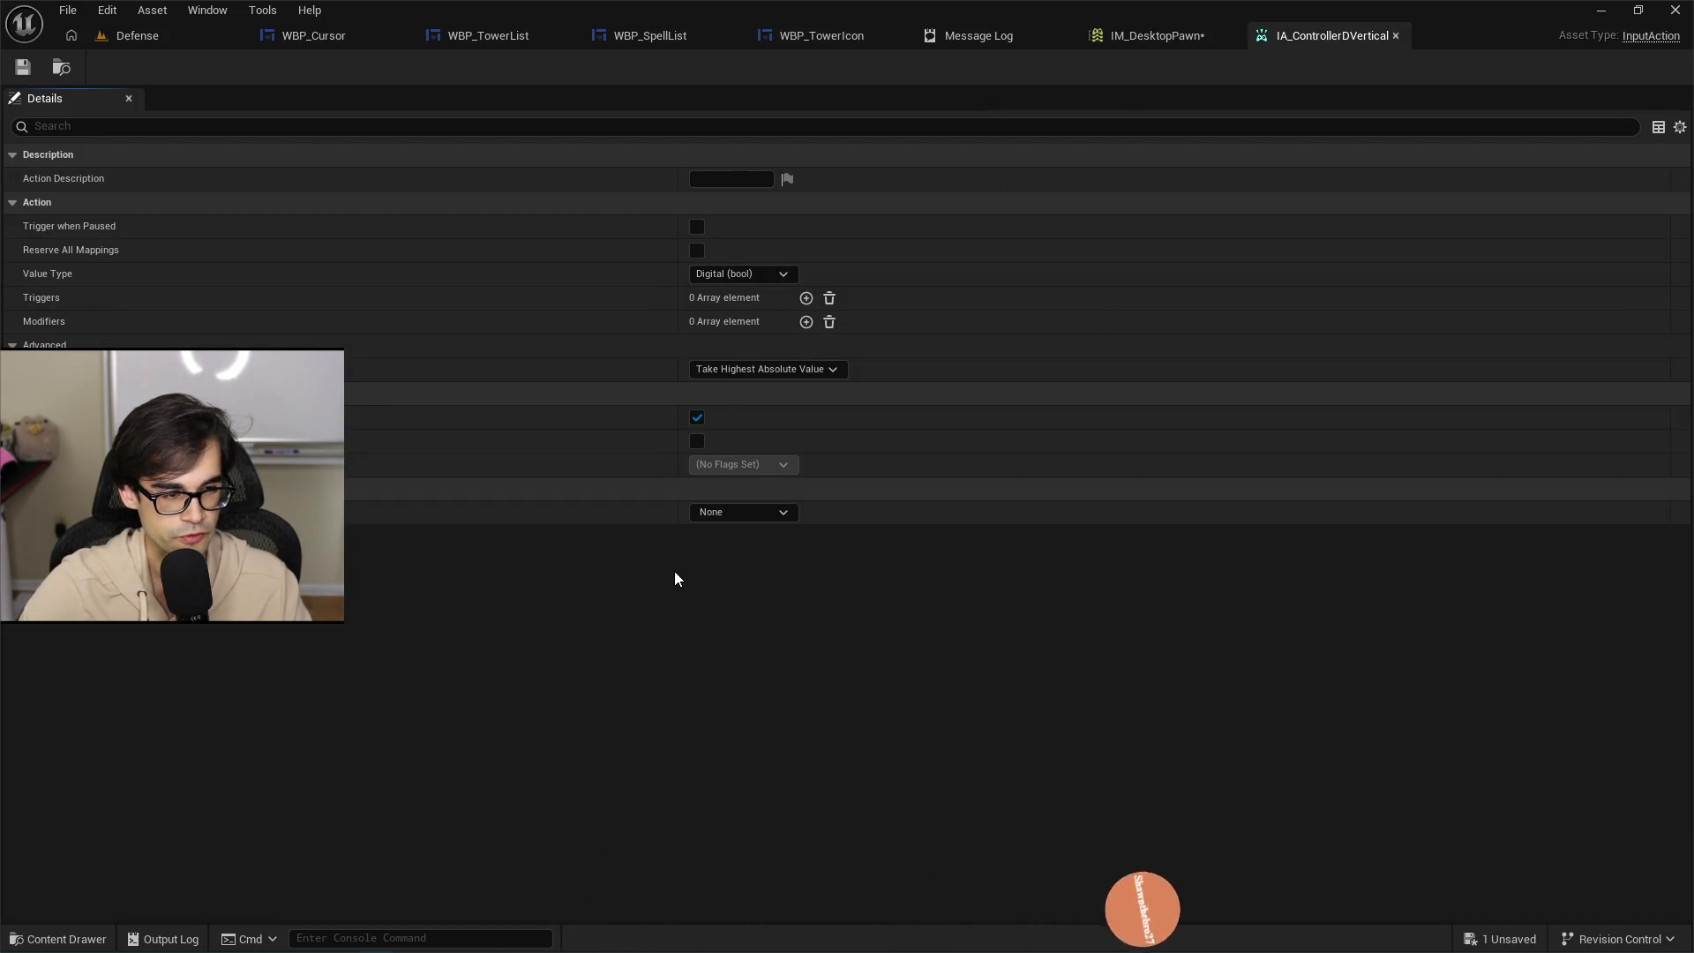
{"action": "left_click", "coordinate": [793, 274]}
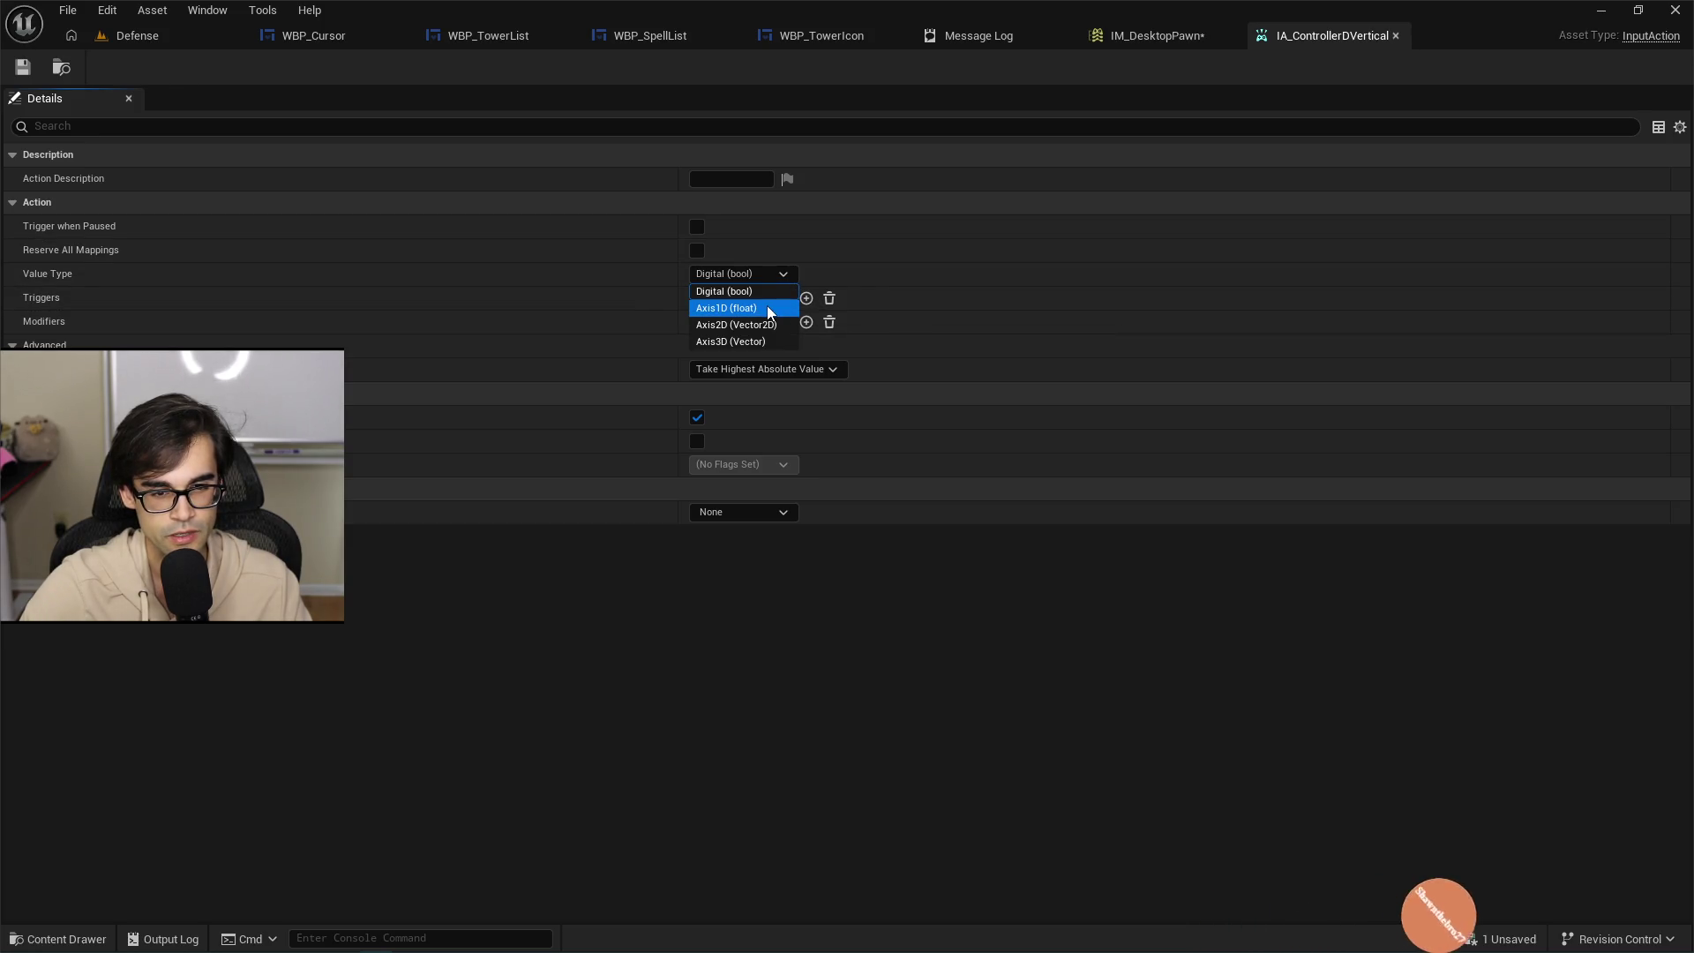
{"action": "left_click", "coordinate": [756, 308]}
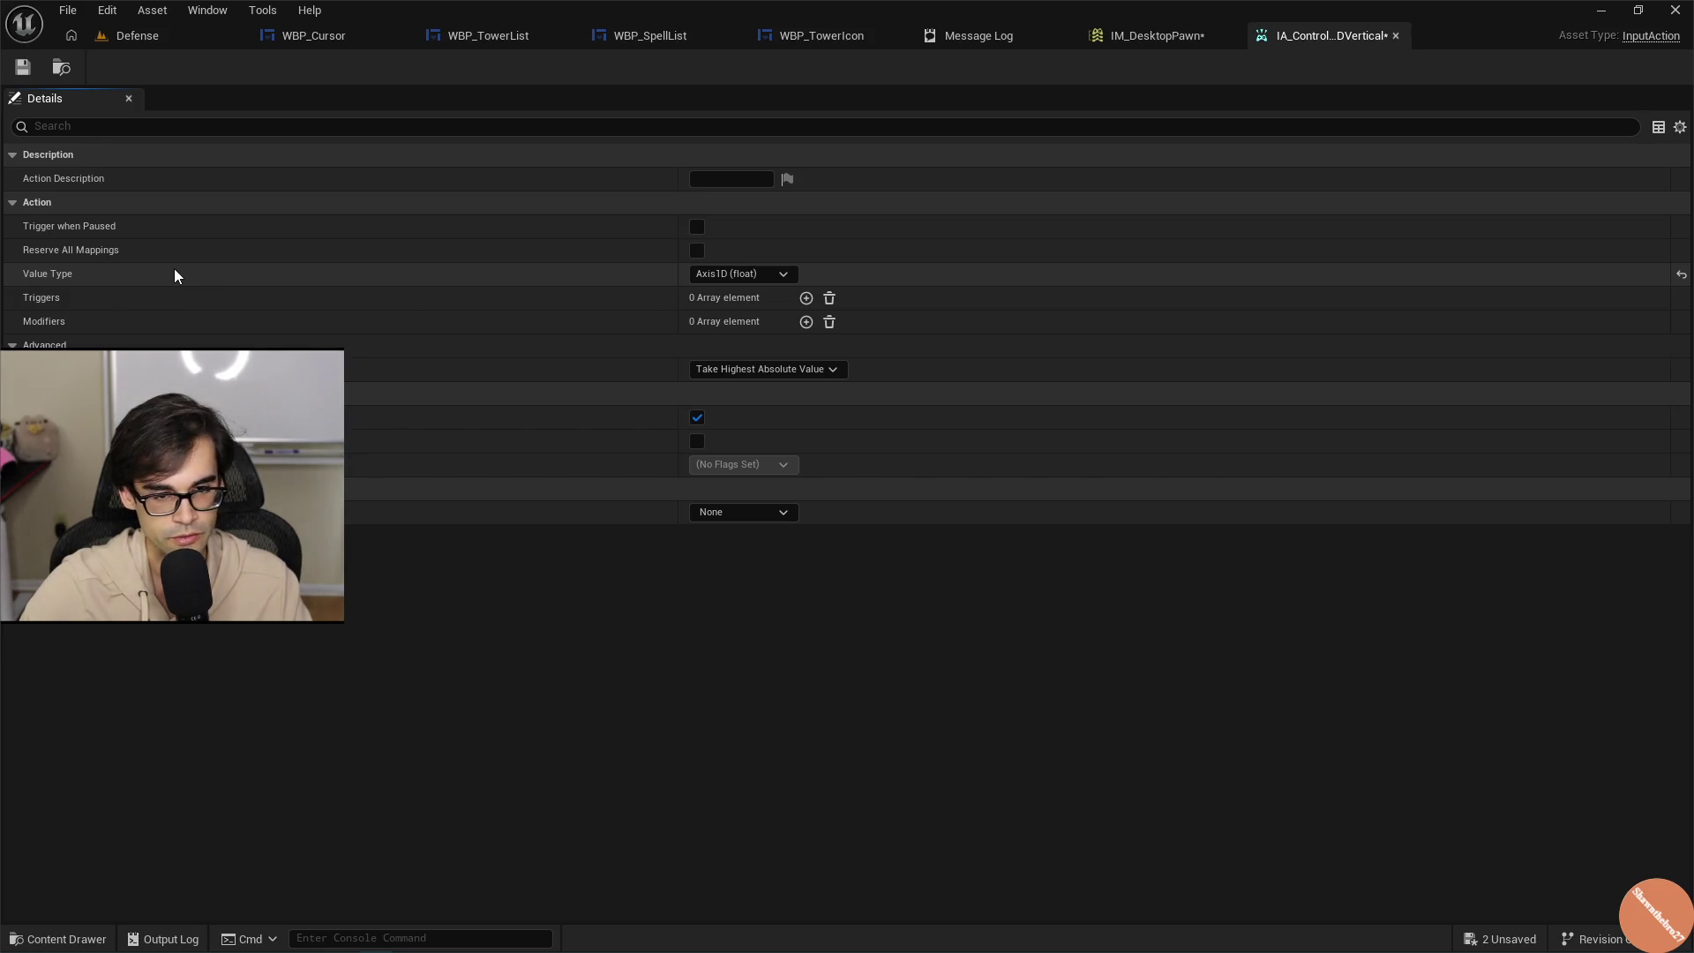
{"action": "left_click", "coordinate": [1136, 35]}
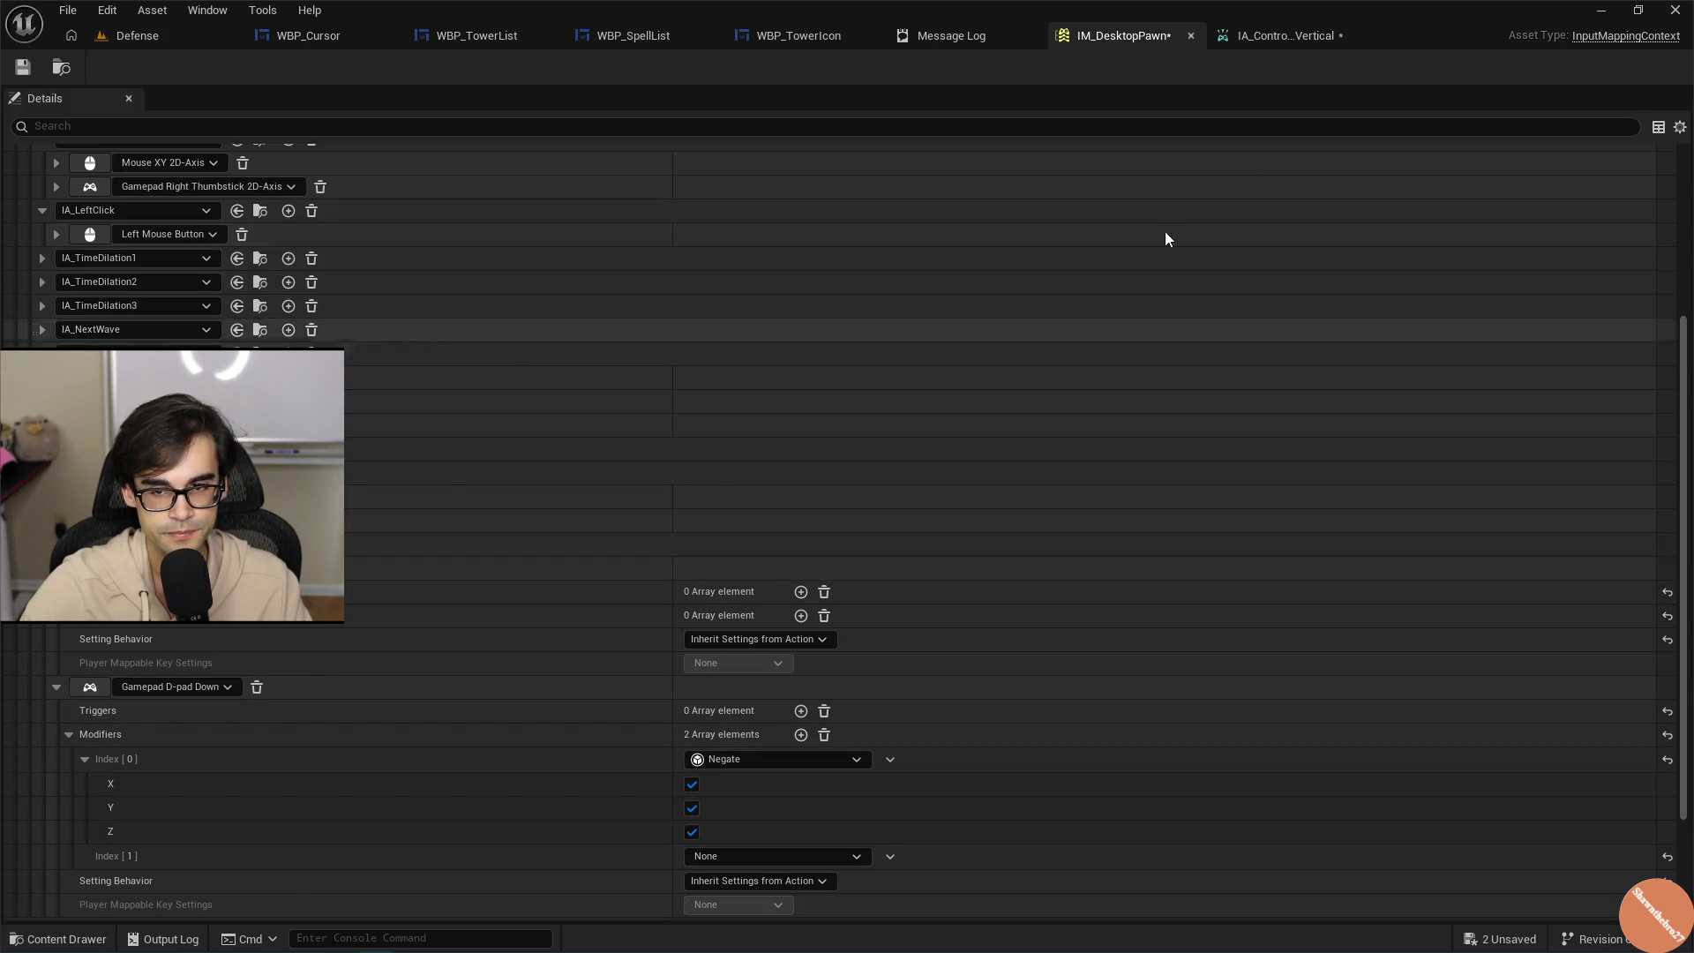
{"action": "left_click", "coordinate": [1321, 36]}
{"action": "left_click", "coordinate": [26, 73]}
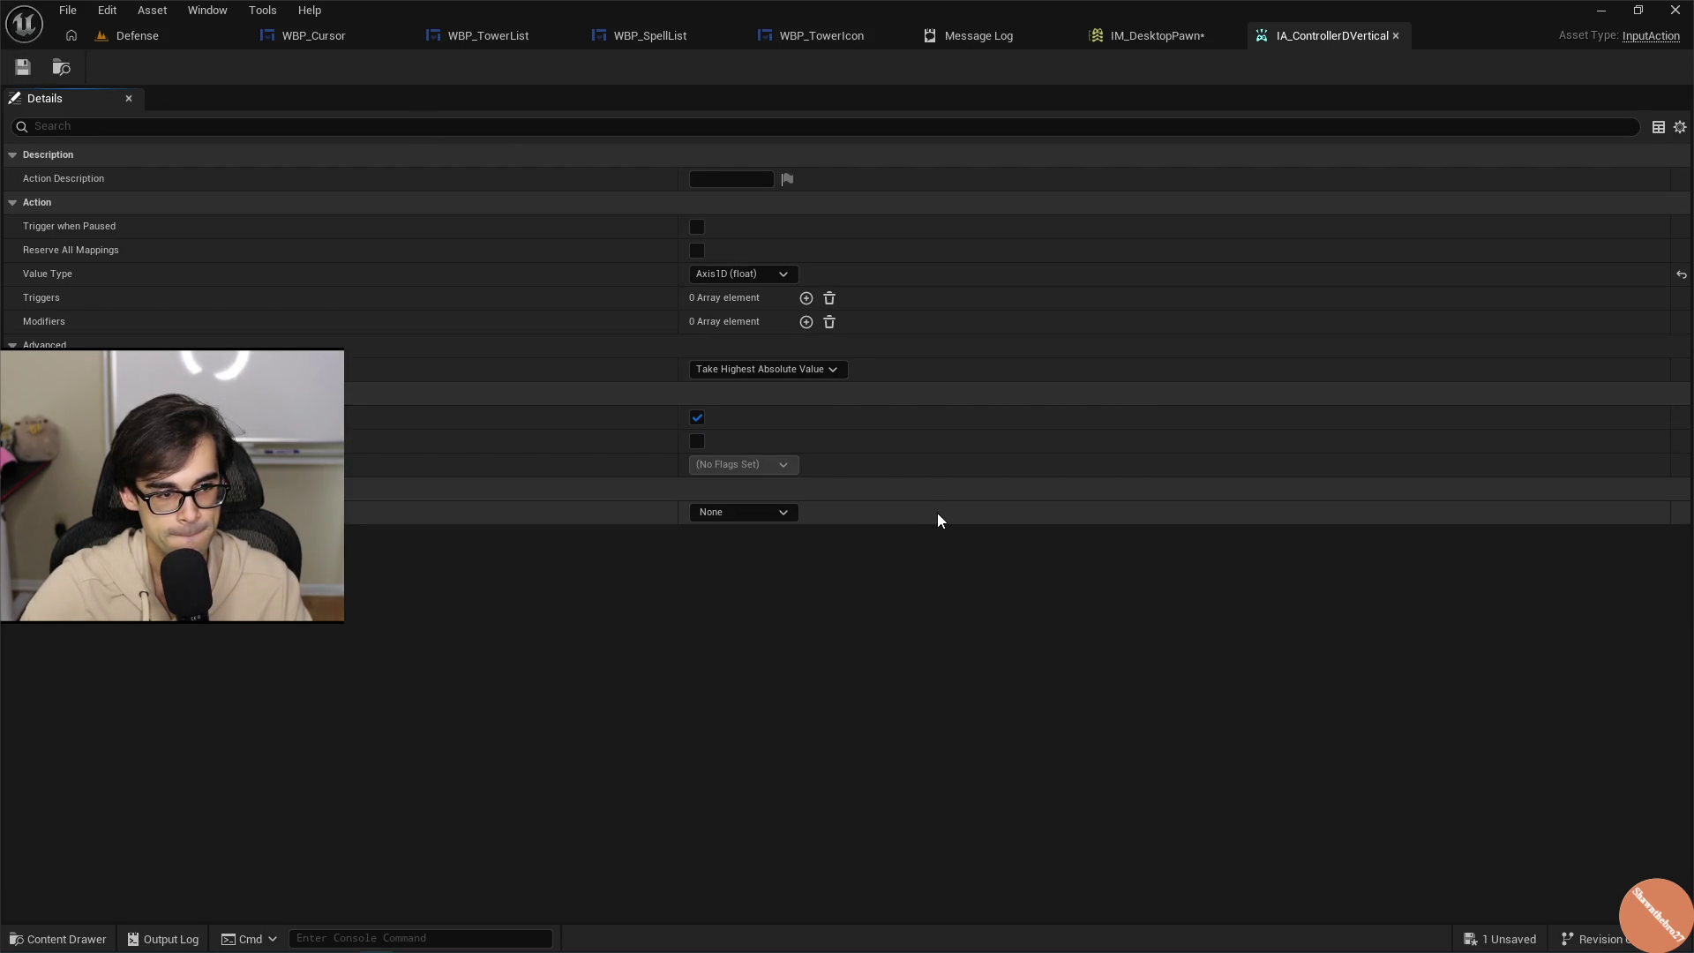
{"action": "left_click", "coordinate": [782, 275]}
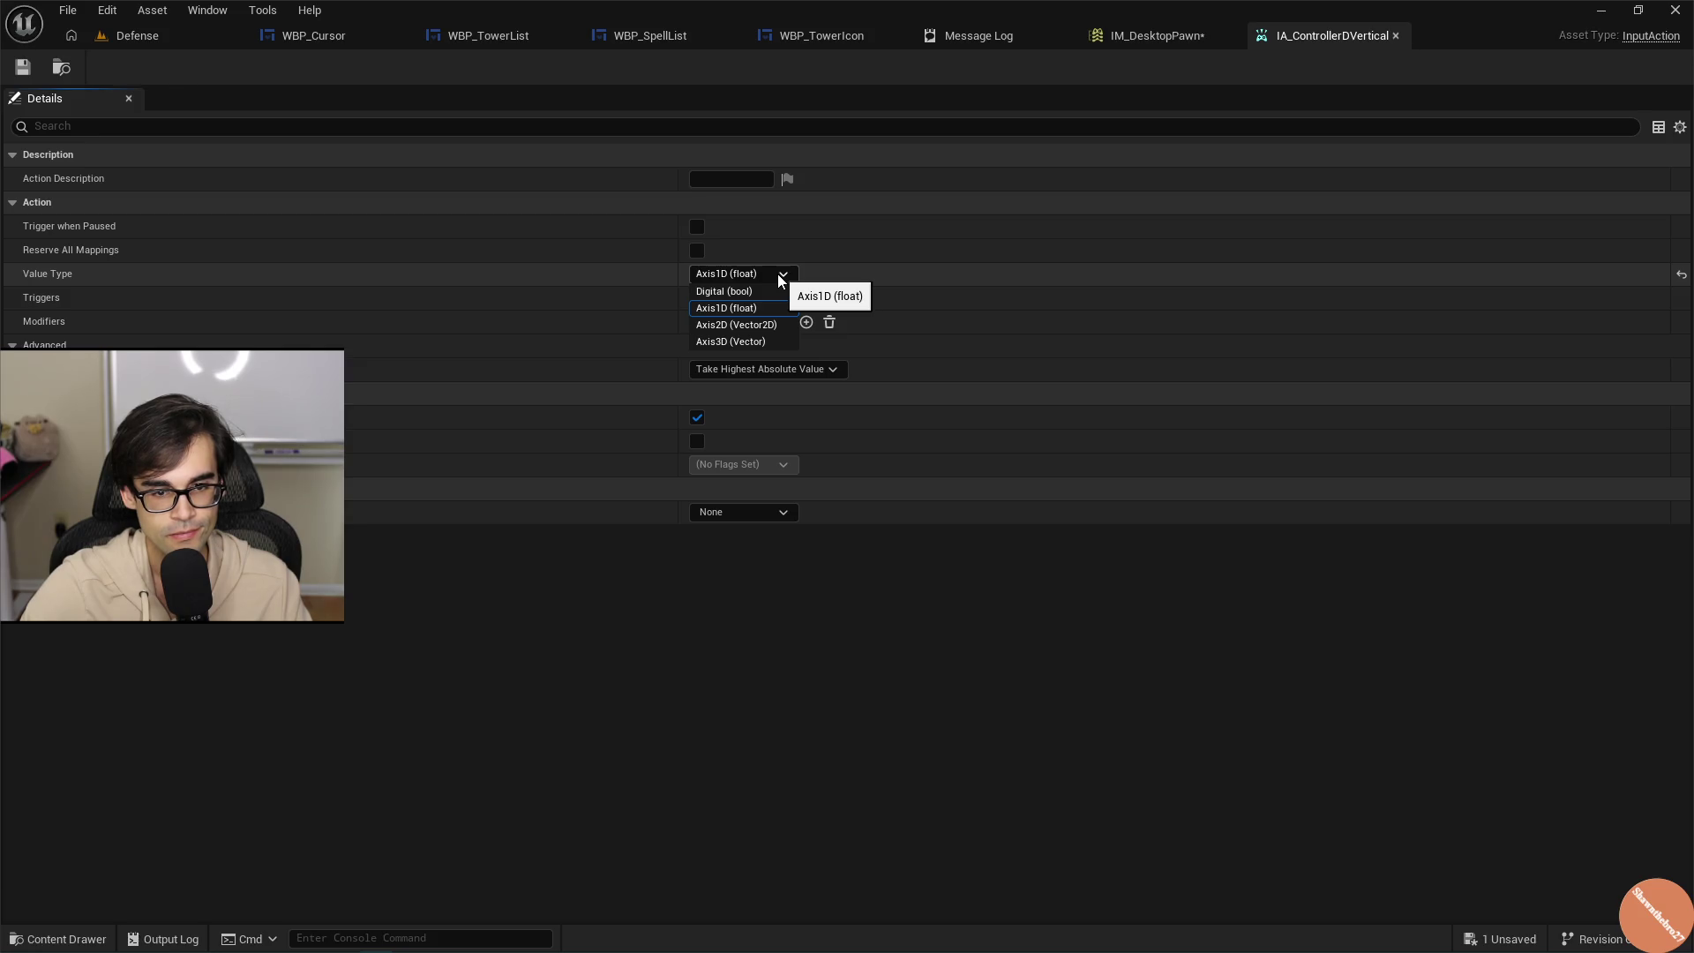
{"action": "left_click", "coordinate": [780, 276]}
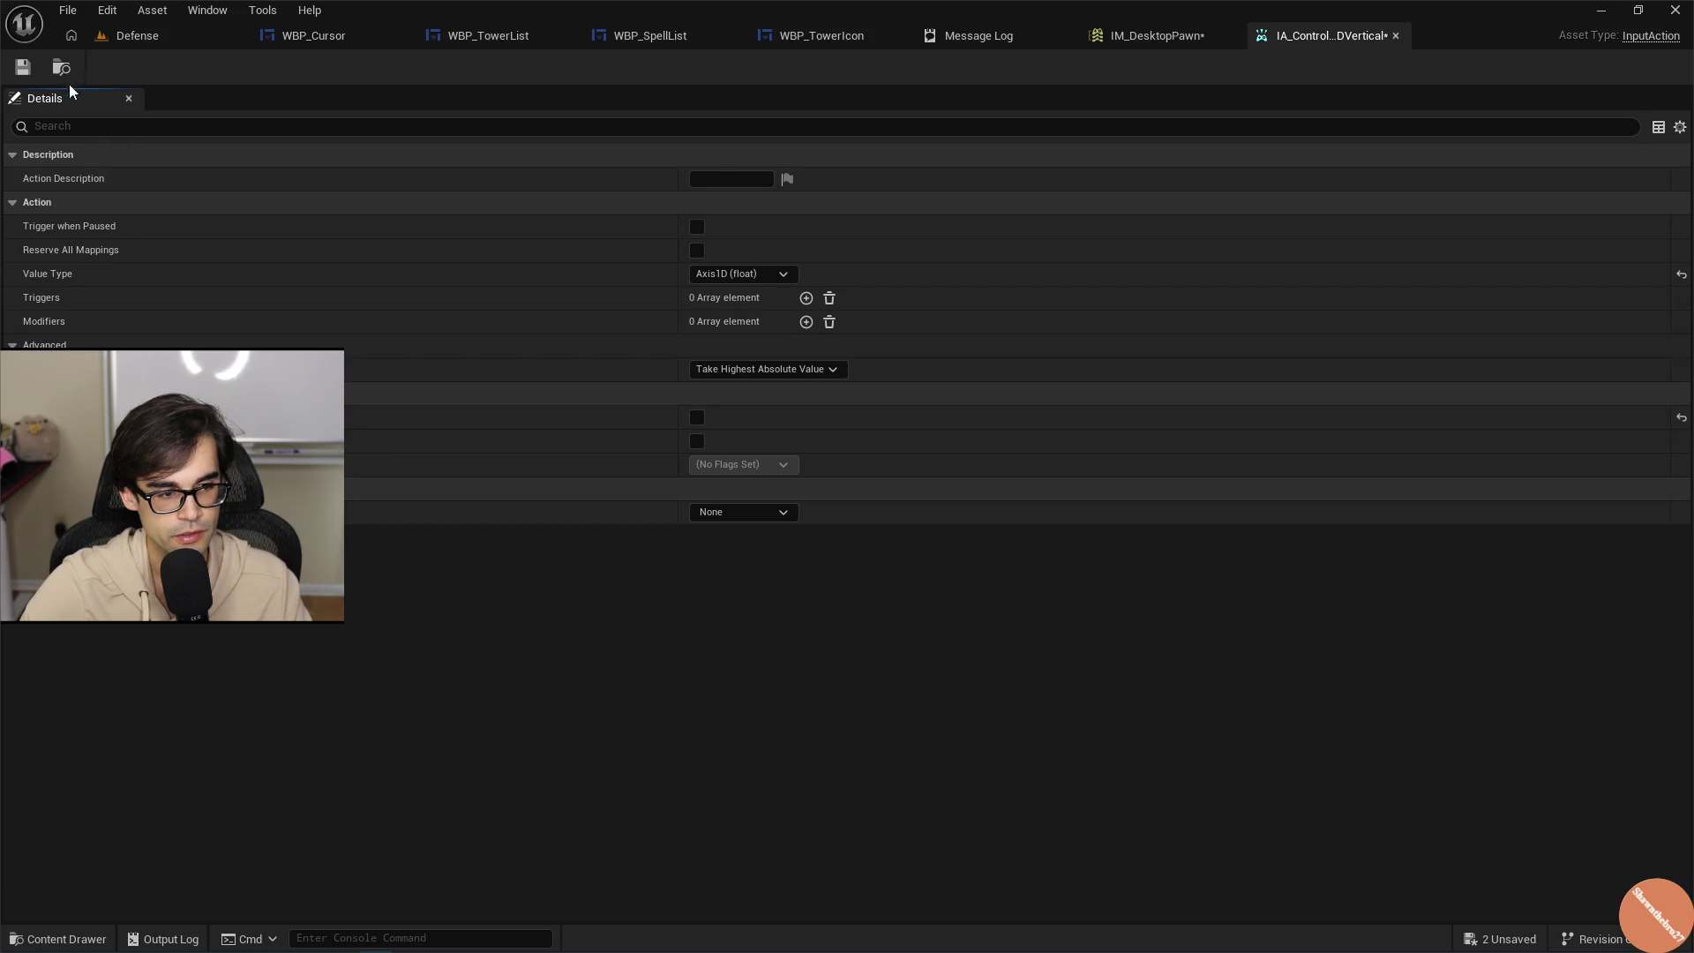
{"action": "left_click", "coordinate": [1179, 34]}
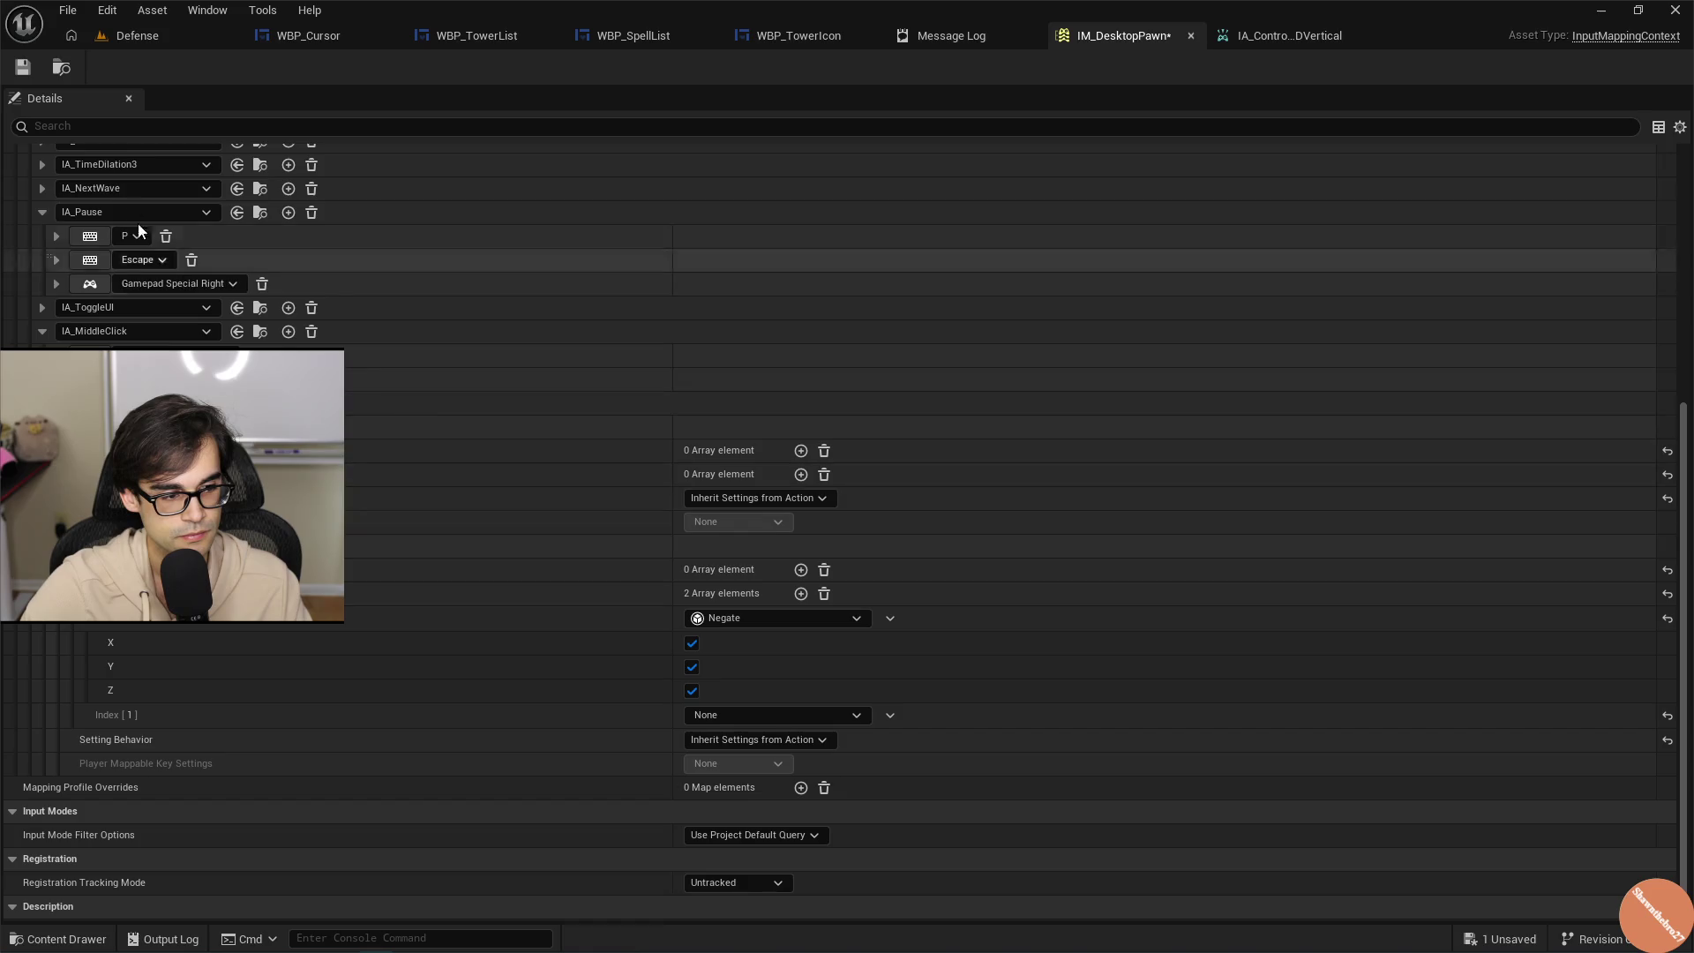
Delete D-pad Down's empty second modifier so IM_DesktopPawn saves without validation errors.
{"action": "left_click", "coordinate": [22, 71]}
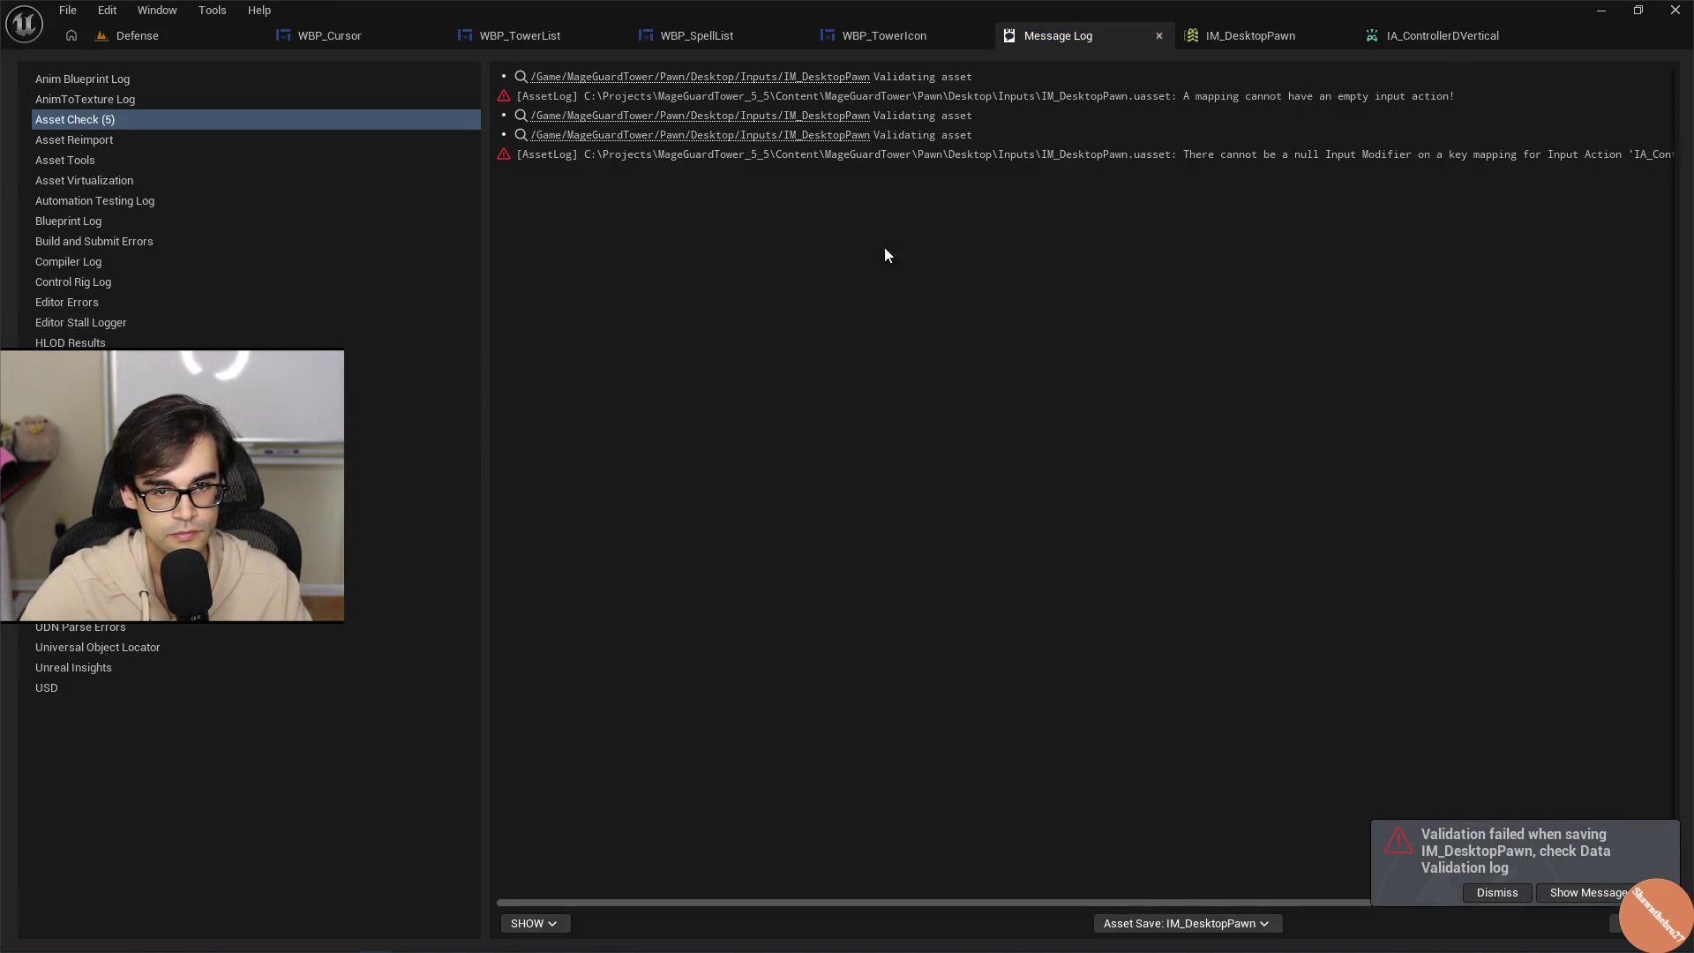
{"action": "left_click", "coordinate": [1314, 33]}
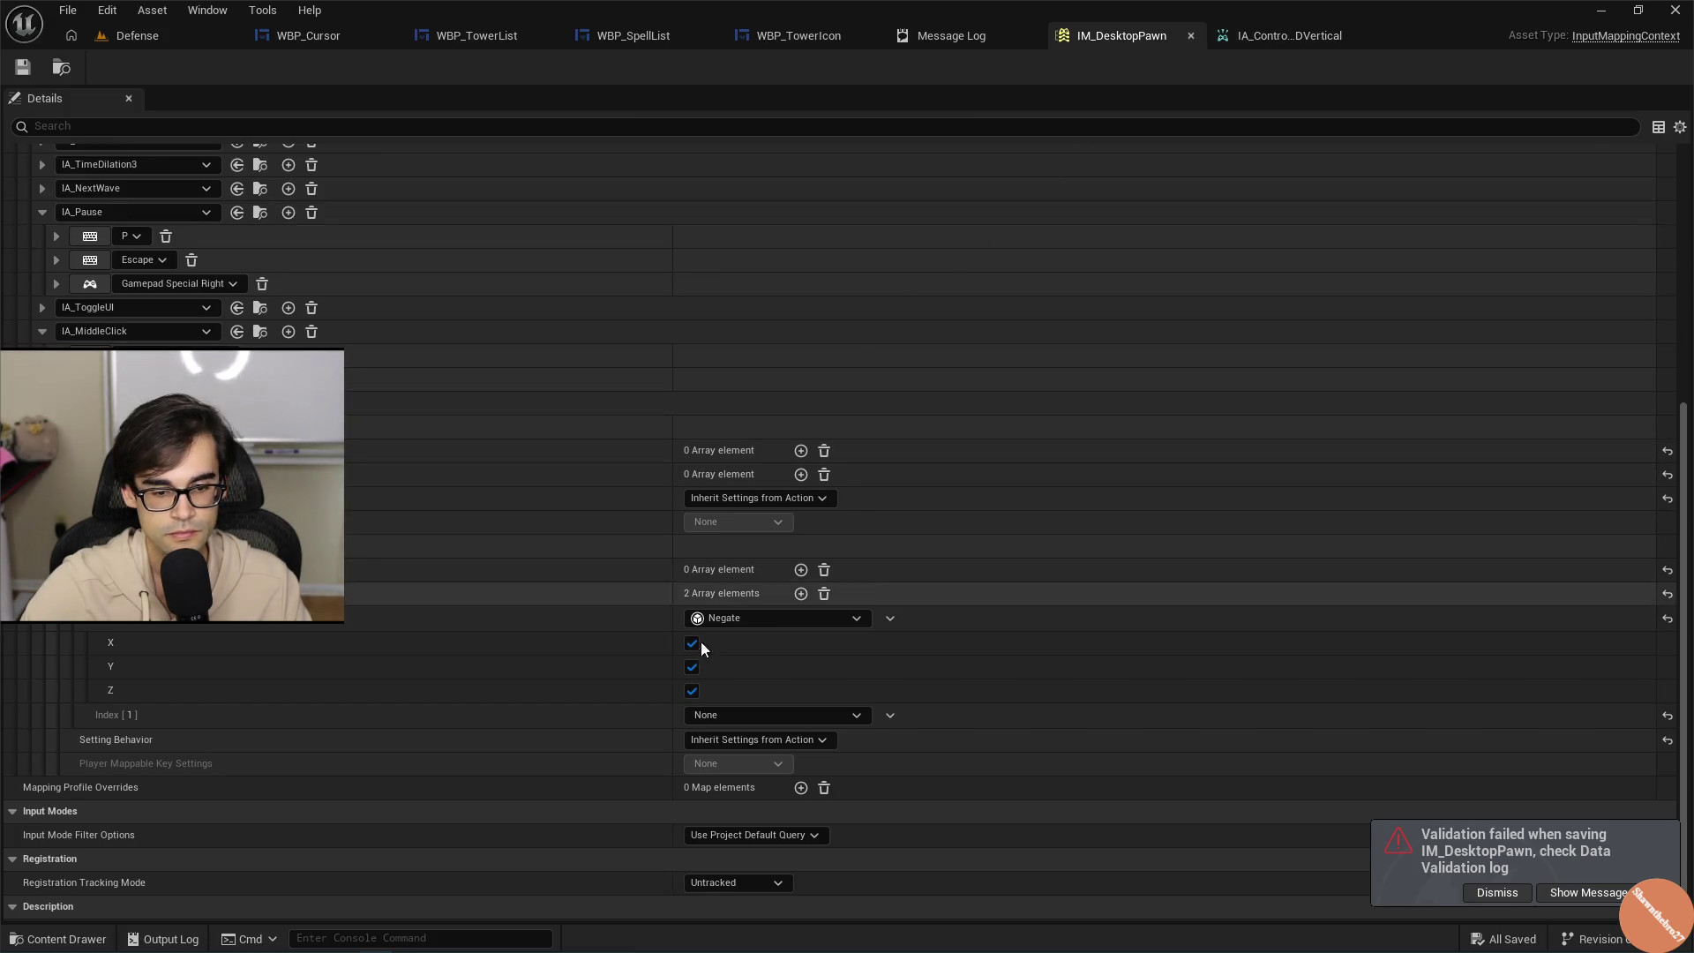
{"action": "left_click", "coordinate": [893, 714]}
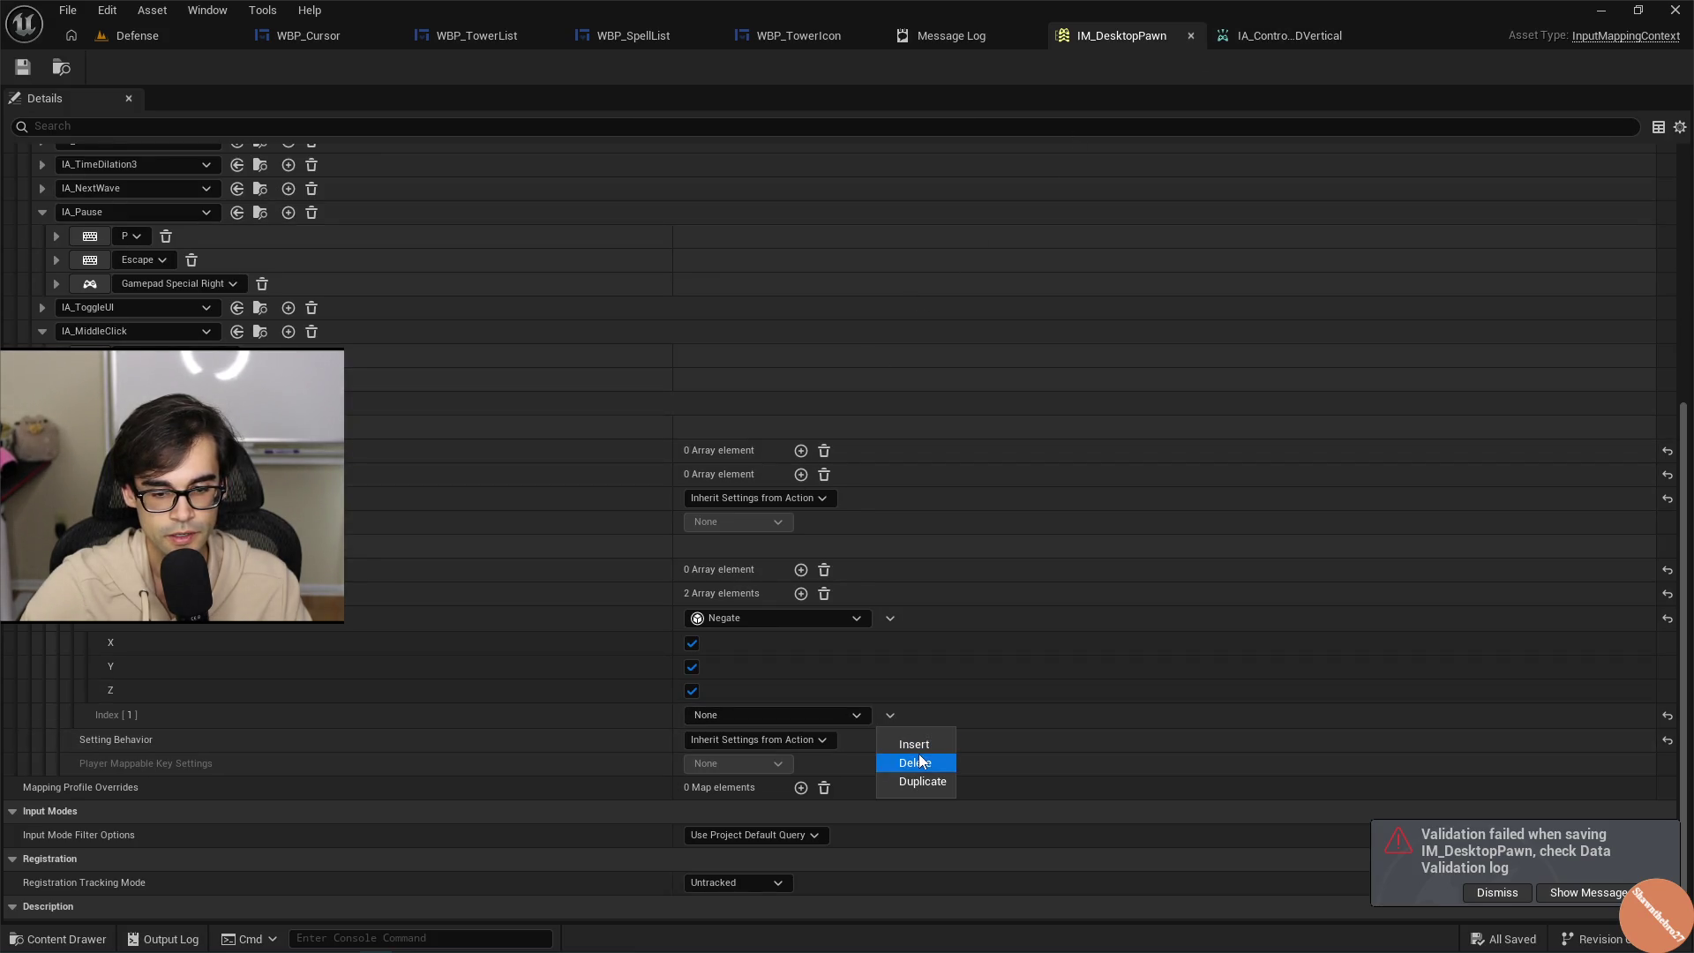
{"action": "left_click", "coordinate": [918, 756]}
{"action": "left_click", "coordinate": [32, 67]}
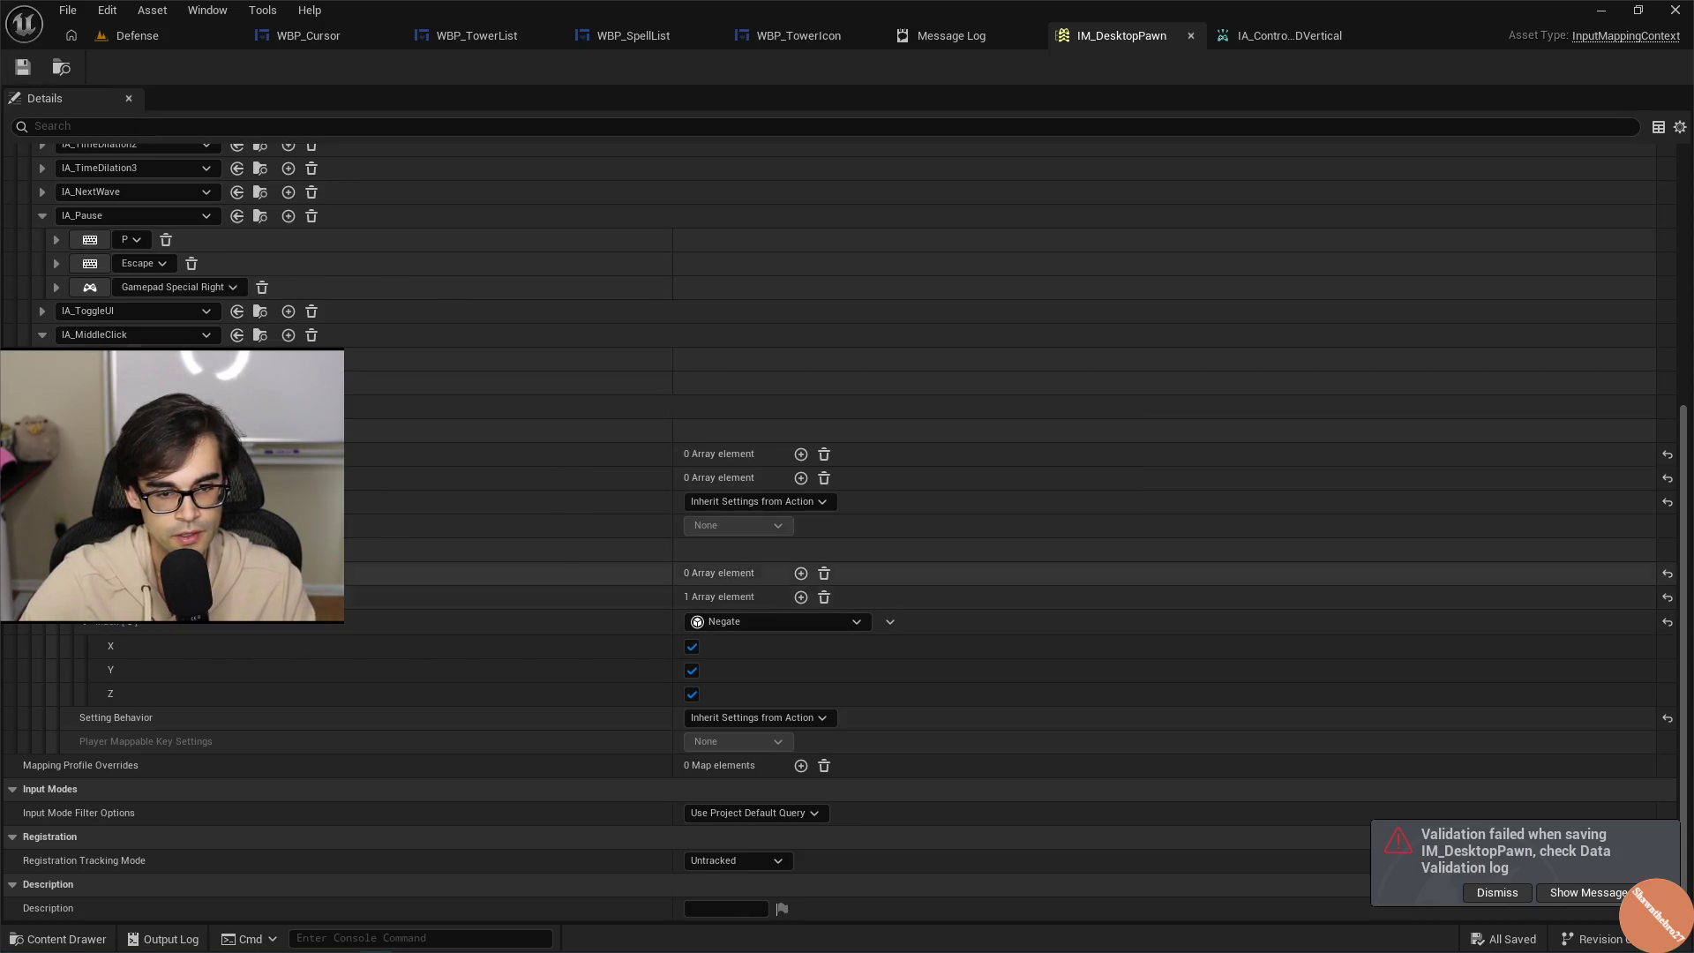
Collapse the D-pad Down modifier and binding rows, then return to the Defense level.
{"action": "left_click", "coordinate": [69, 597]}
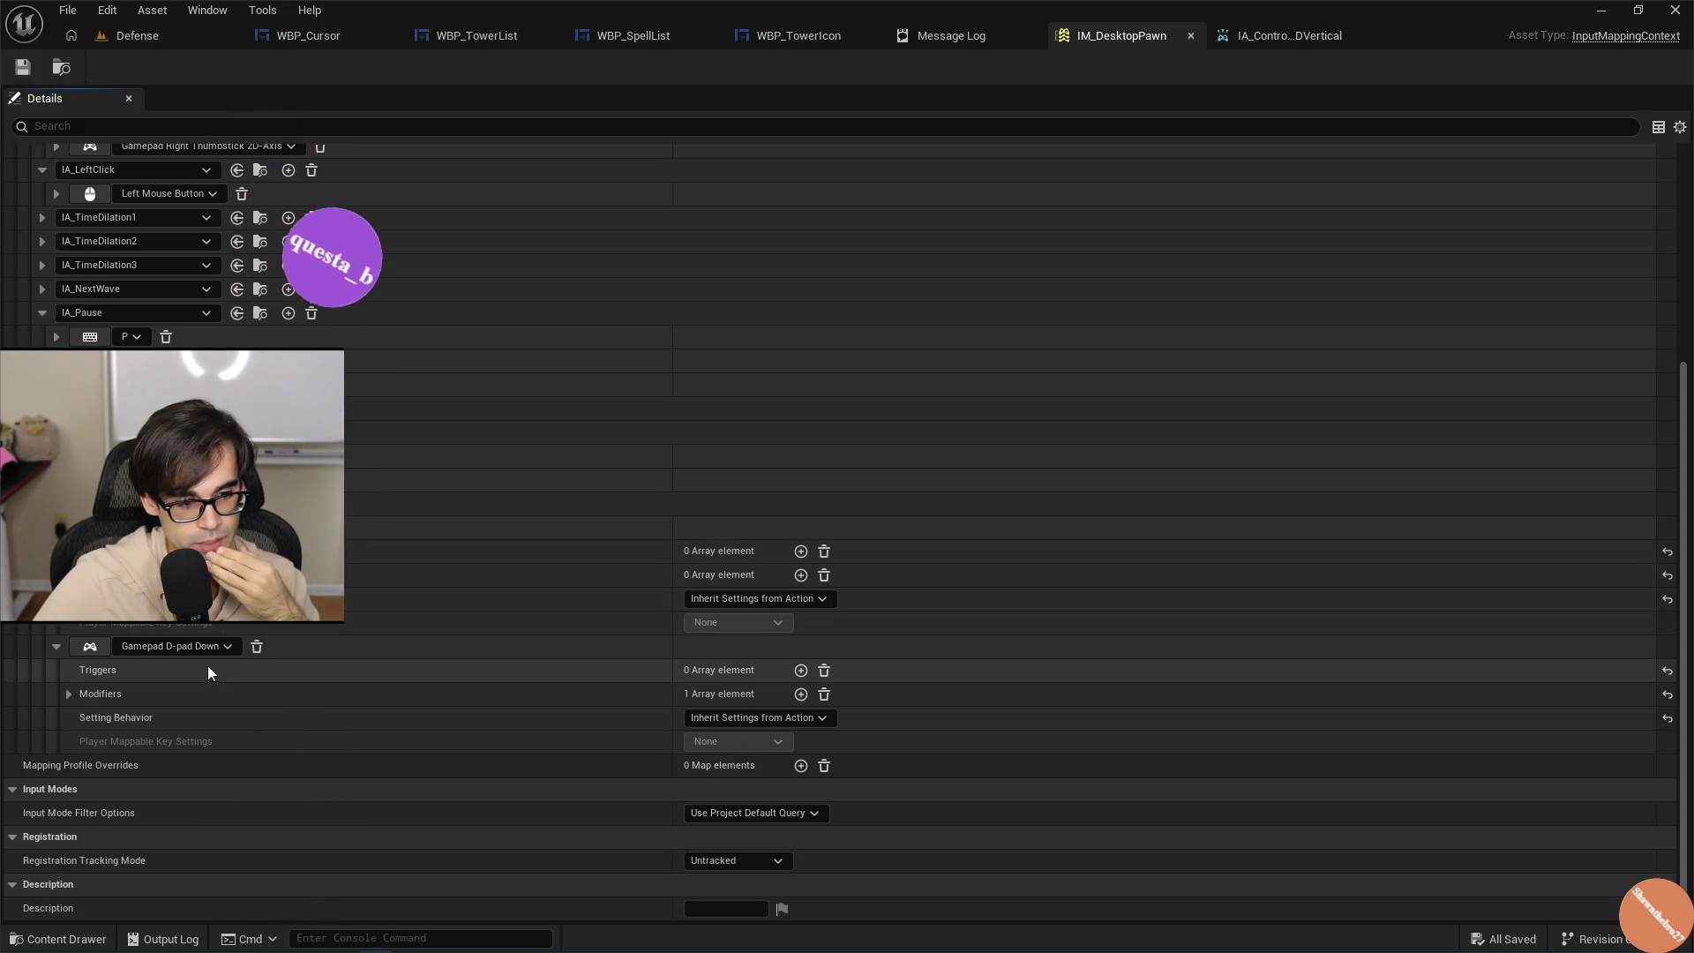
{"action": "scroll", "coordinate": [208, 653], "scroll_direction": "up", "scroll_amount": 3}
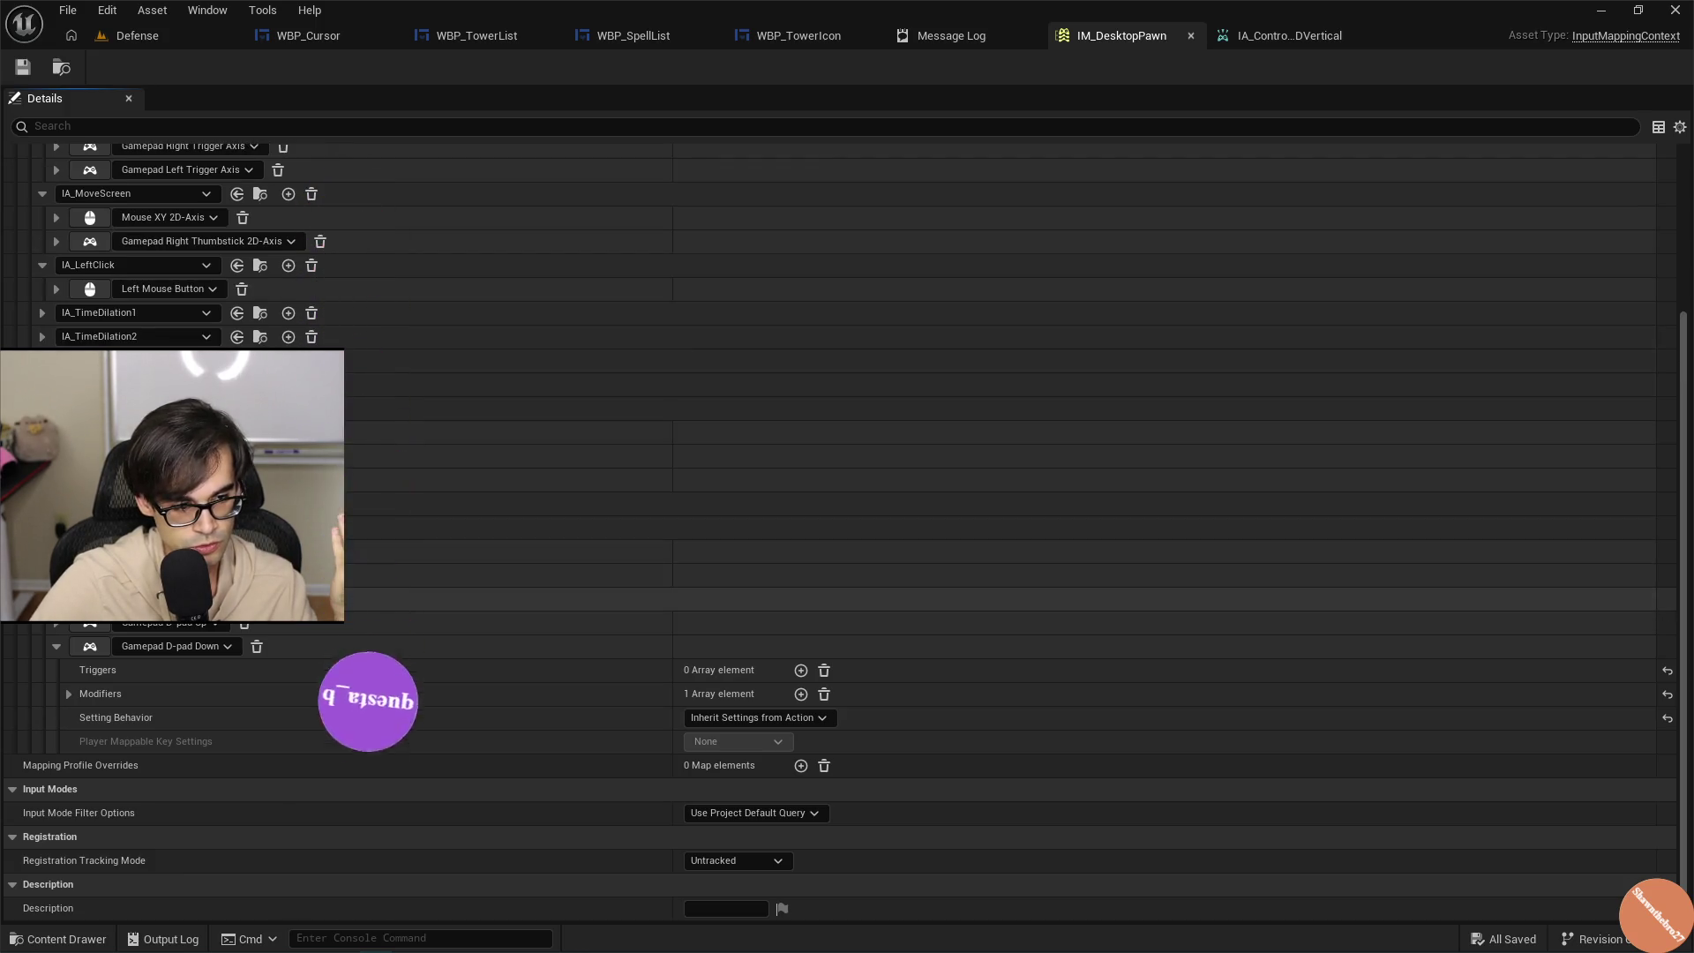
{"action": "left_click", "coordinate": [54, 640]}
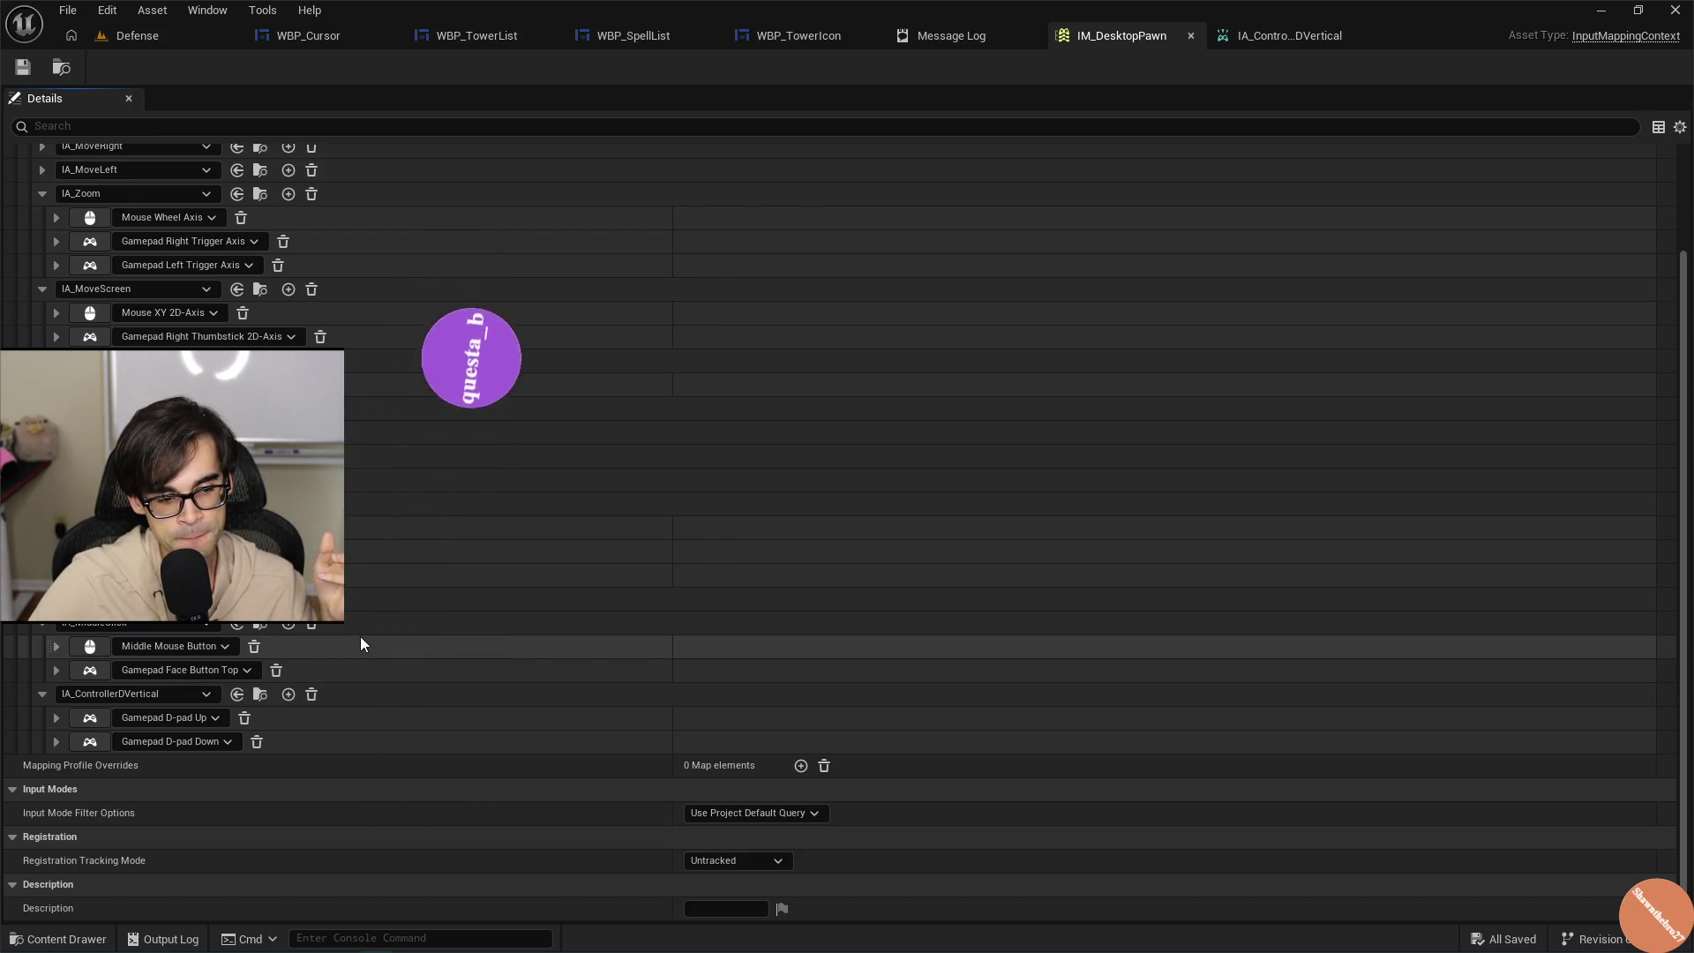
{"action": "left_click", "coordinate": [183, 31]}
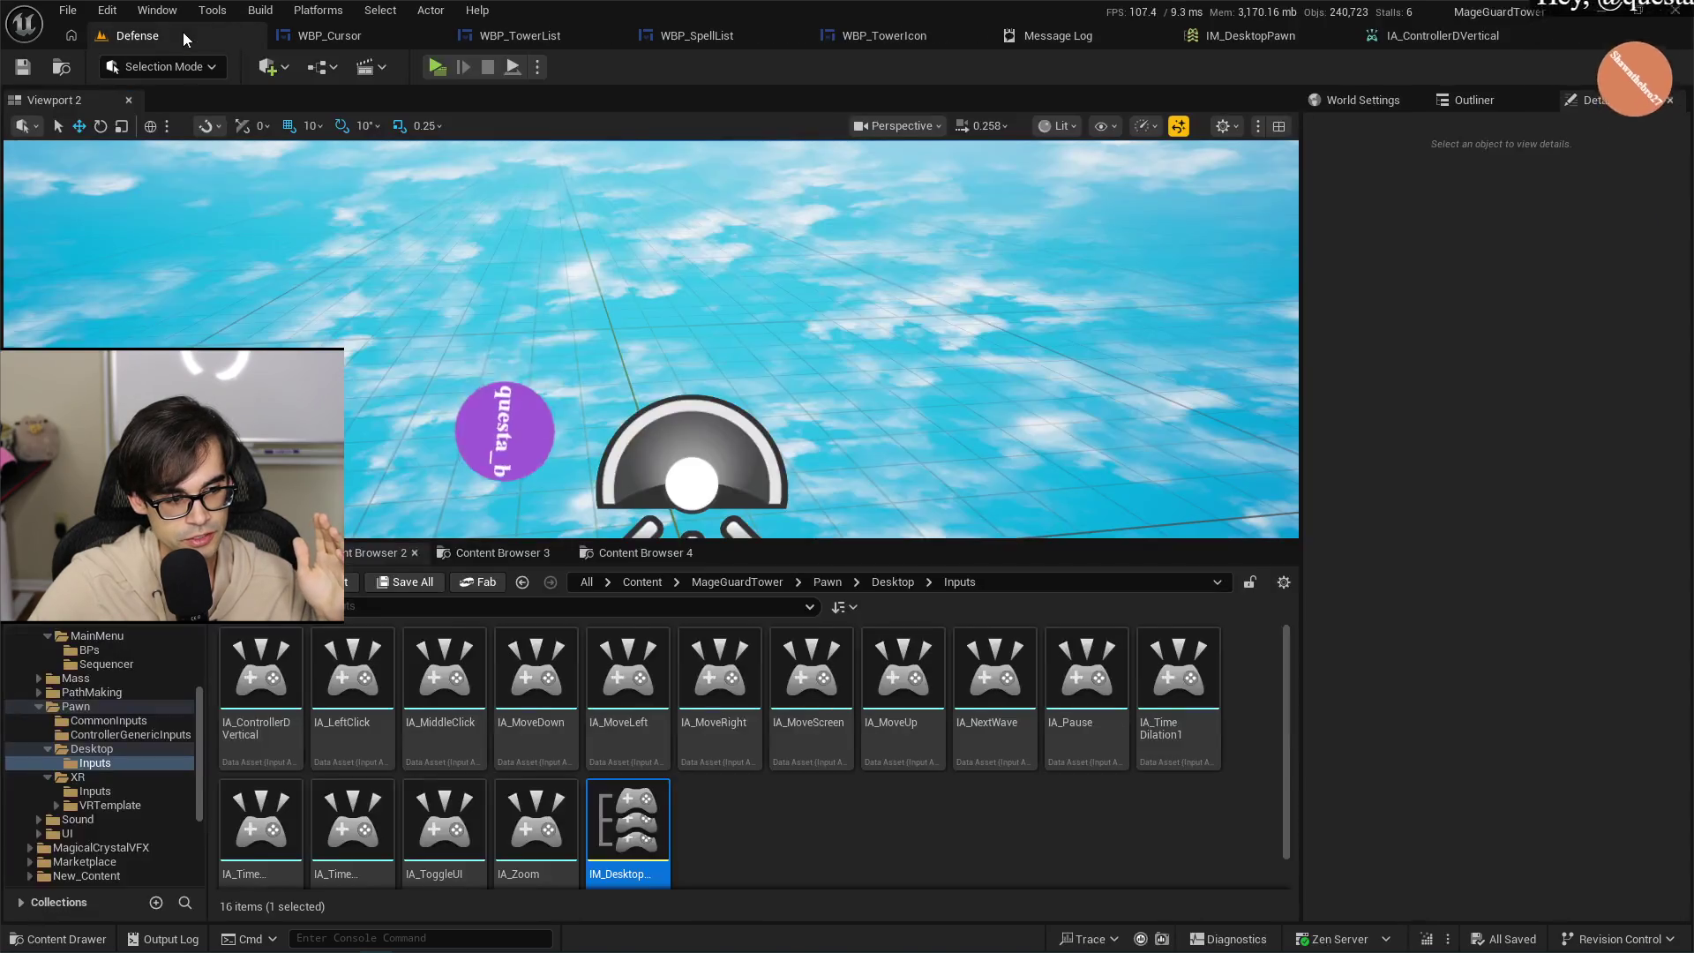
Run a standalone preview, cast the Explosion spell at the bottom-left, then stop it with Esc.
{"action": "left_click", "coordinate": [439, 72]}
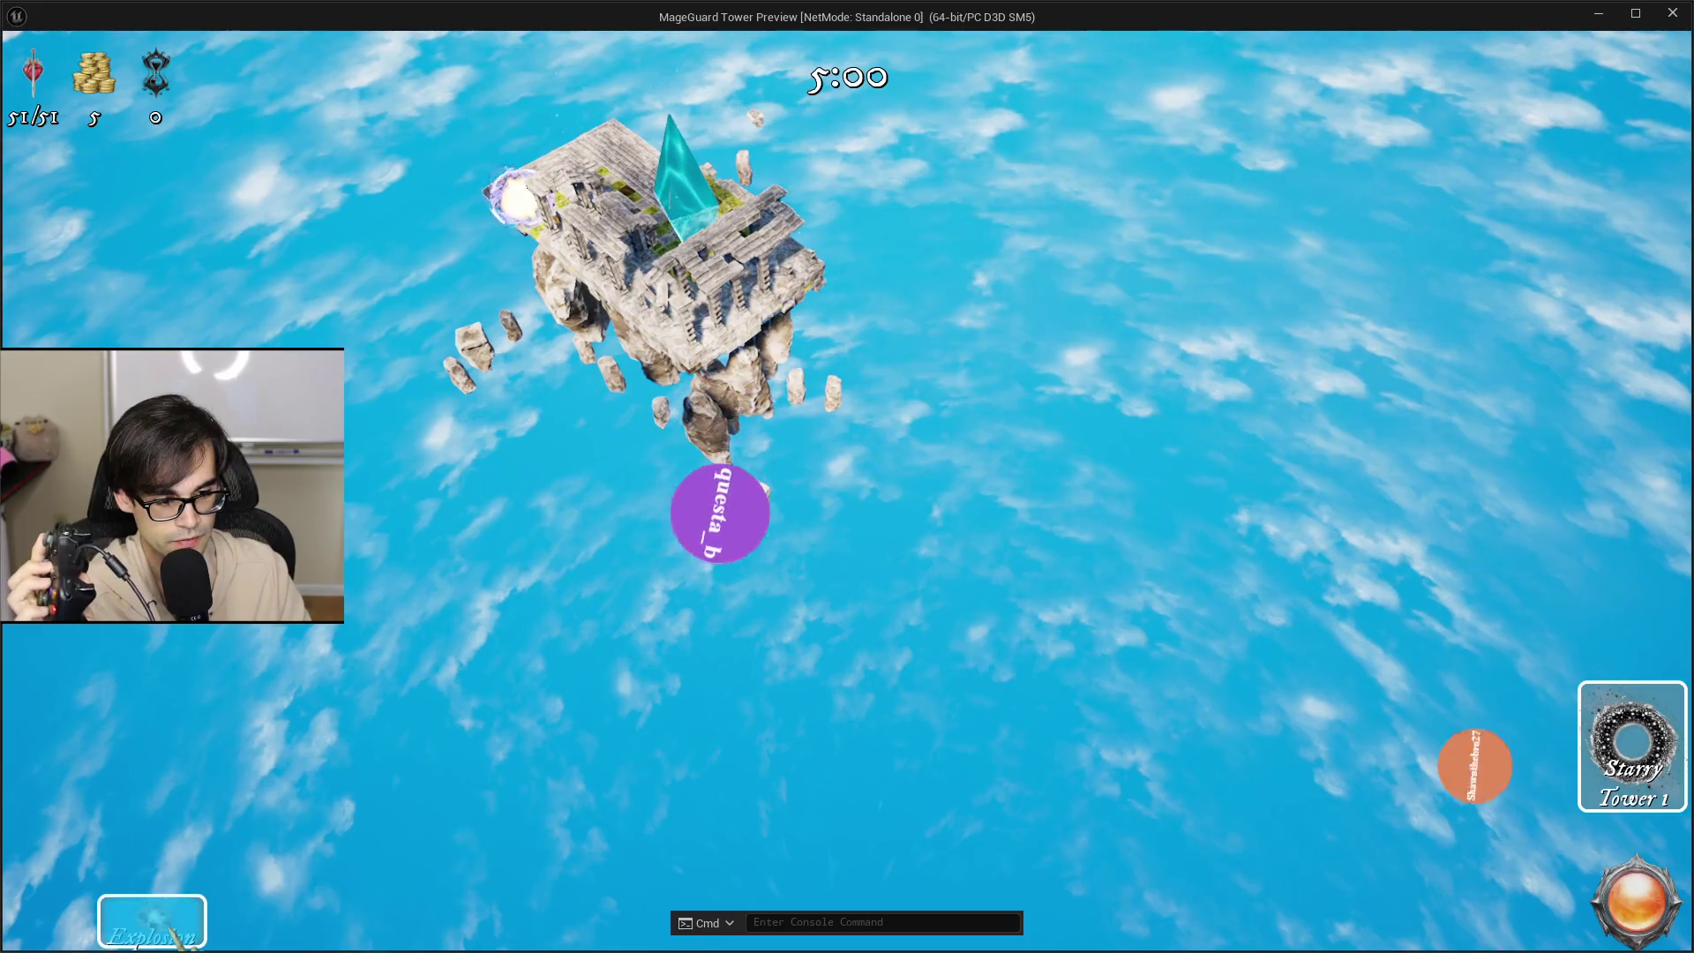
{"action": "left_click", "coordinate": [179, 937]}
{"action": "left_click", "coordinate": [181, 939]}
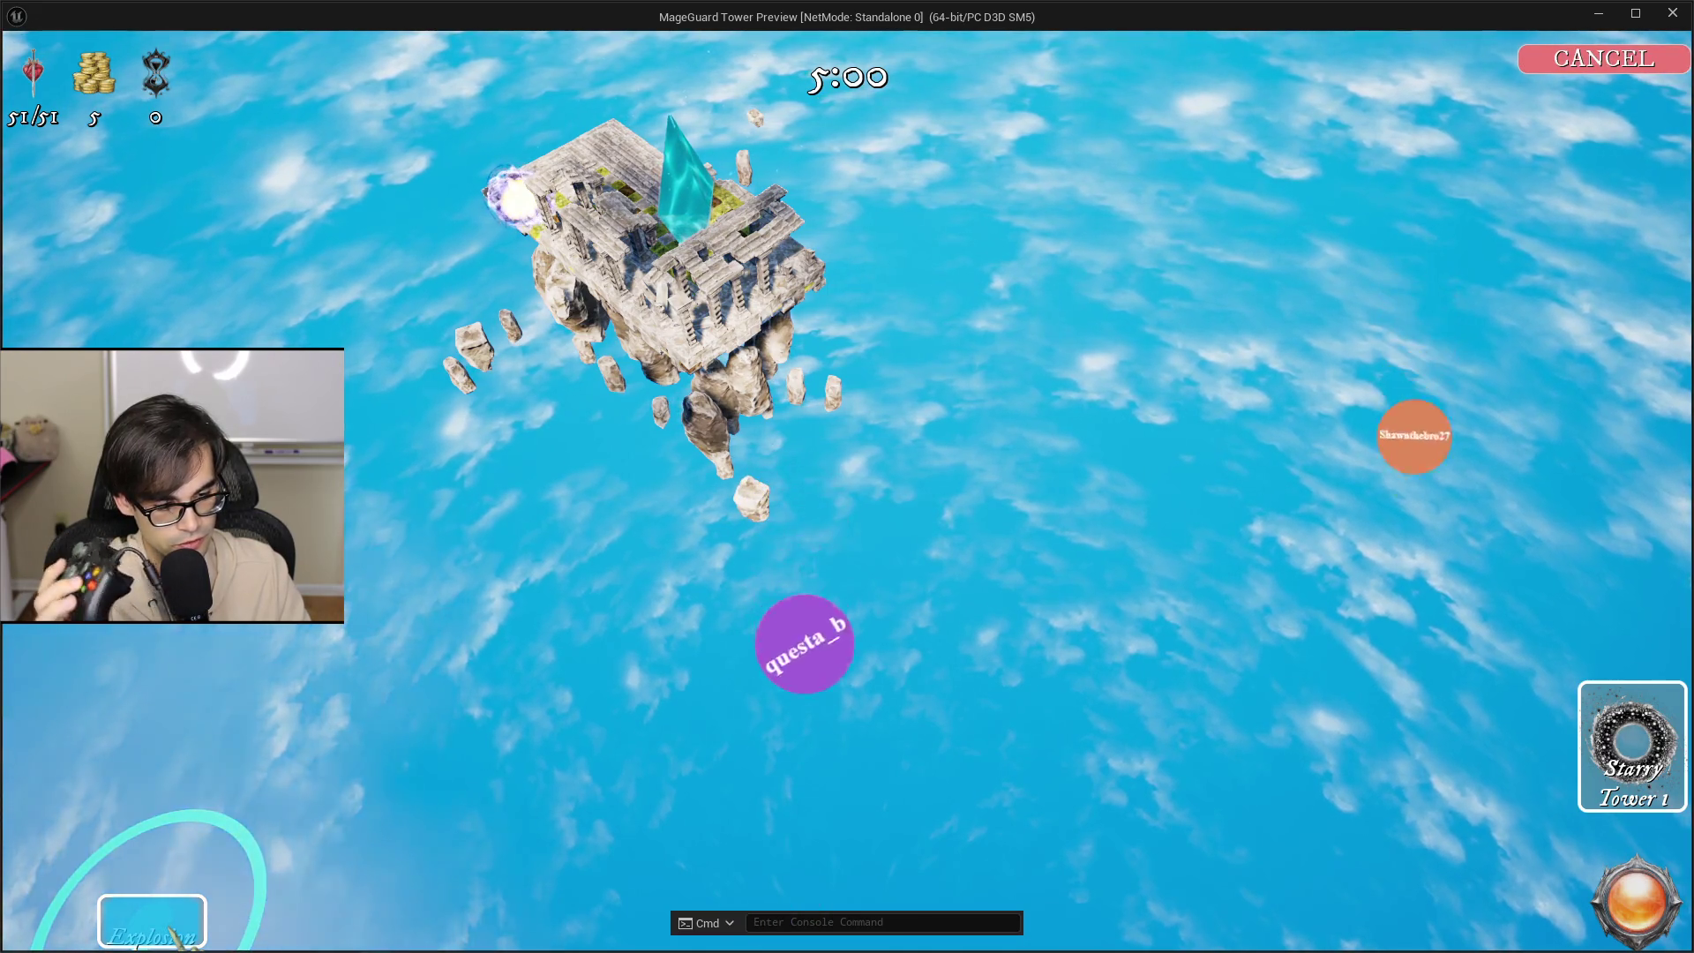
{"action": "left_click", "coordinate": [256, 928]}
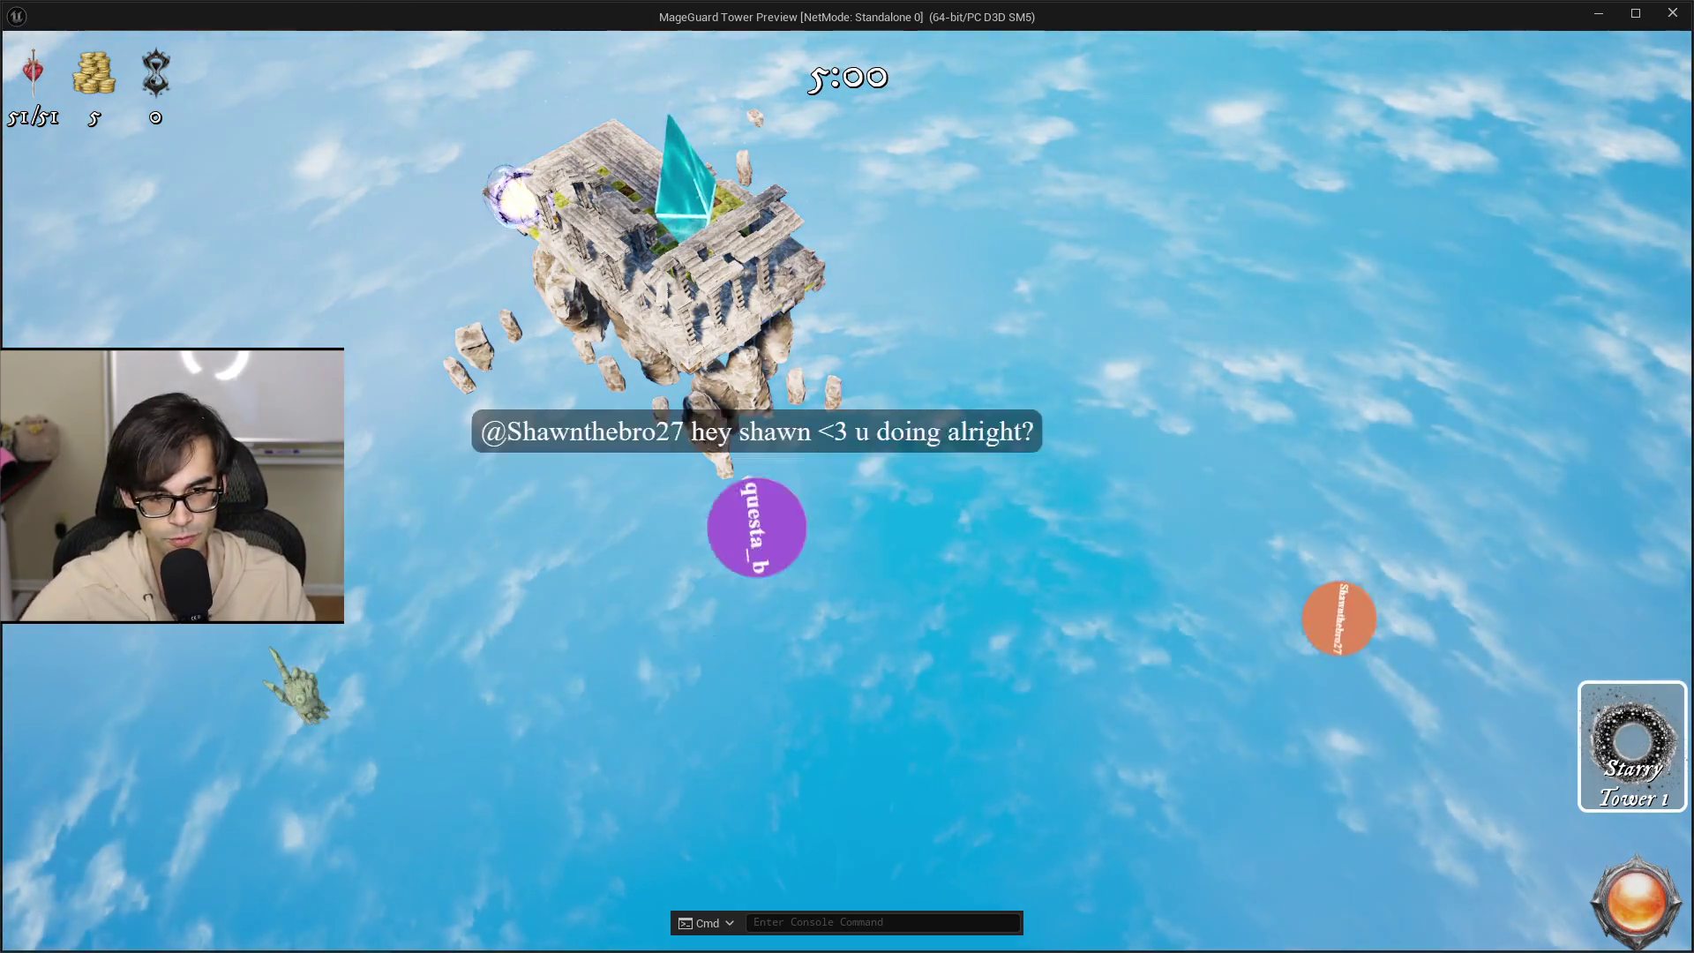
{"action": "key", "text": "Escape"}
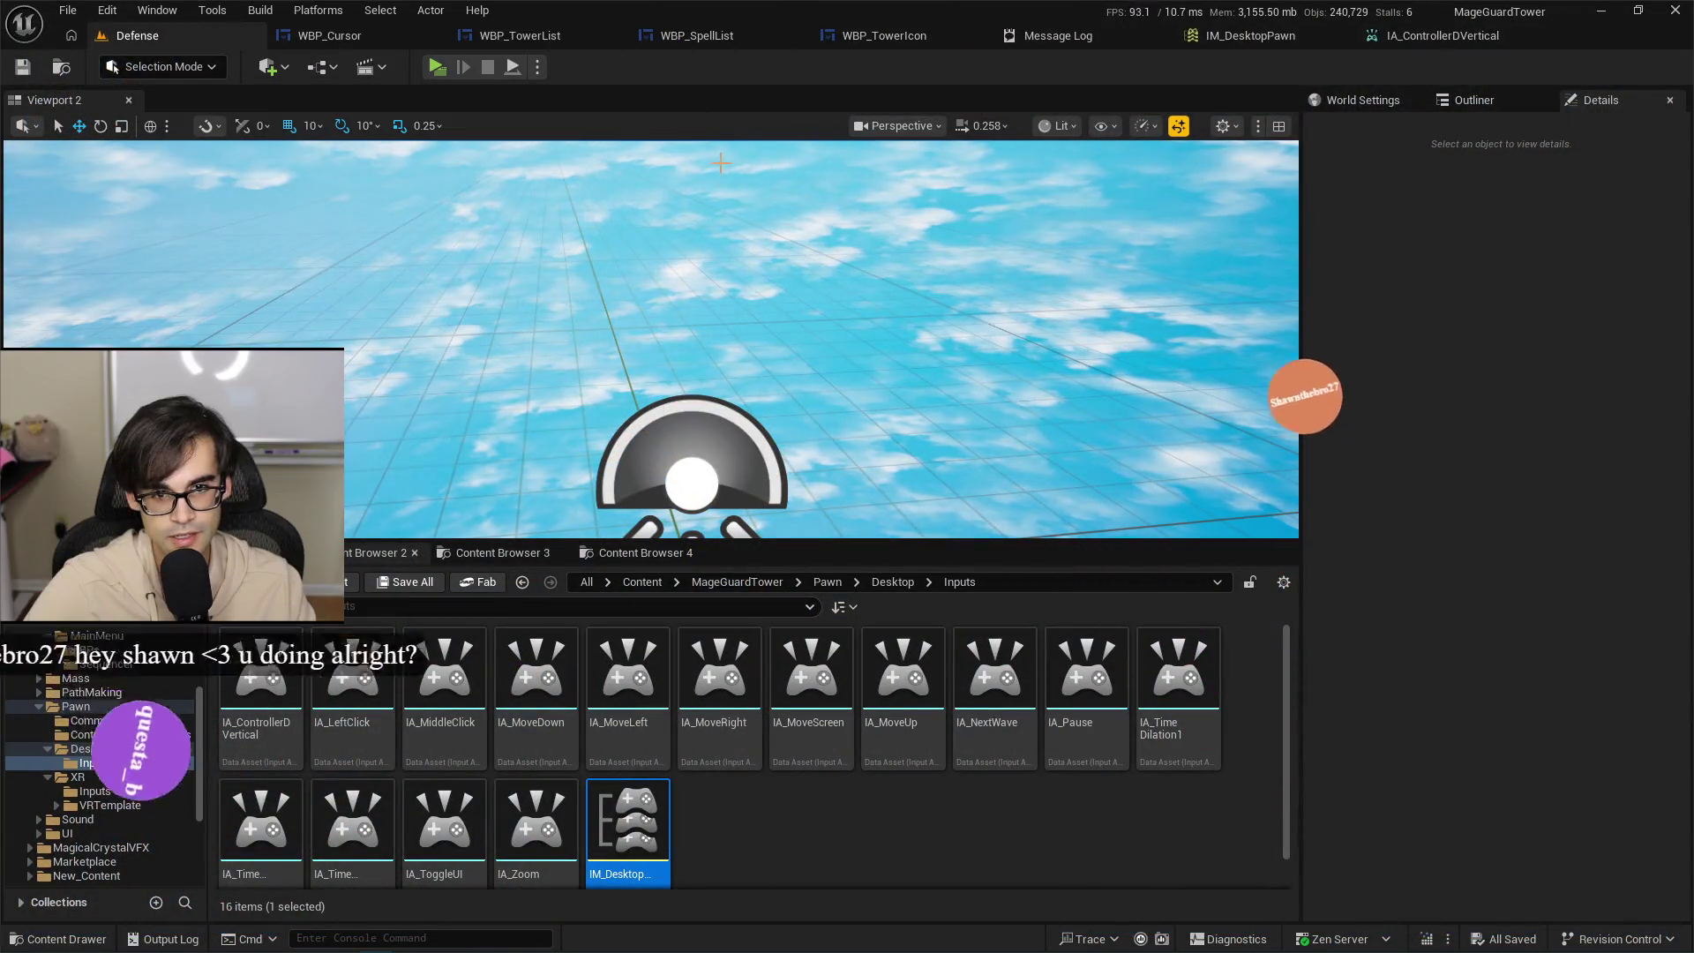
Review the Gamepad D-pad Up and D-pad Down mappings of IA_ControllerDVertical in IM_DesktopPawn.
{"action": "left_click", "coordinate": [1251, 35]}
{"action": "left_click", "coordinate": [1311, 35]}
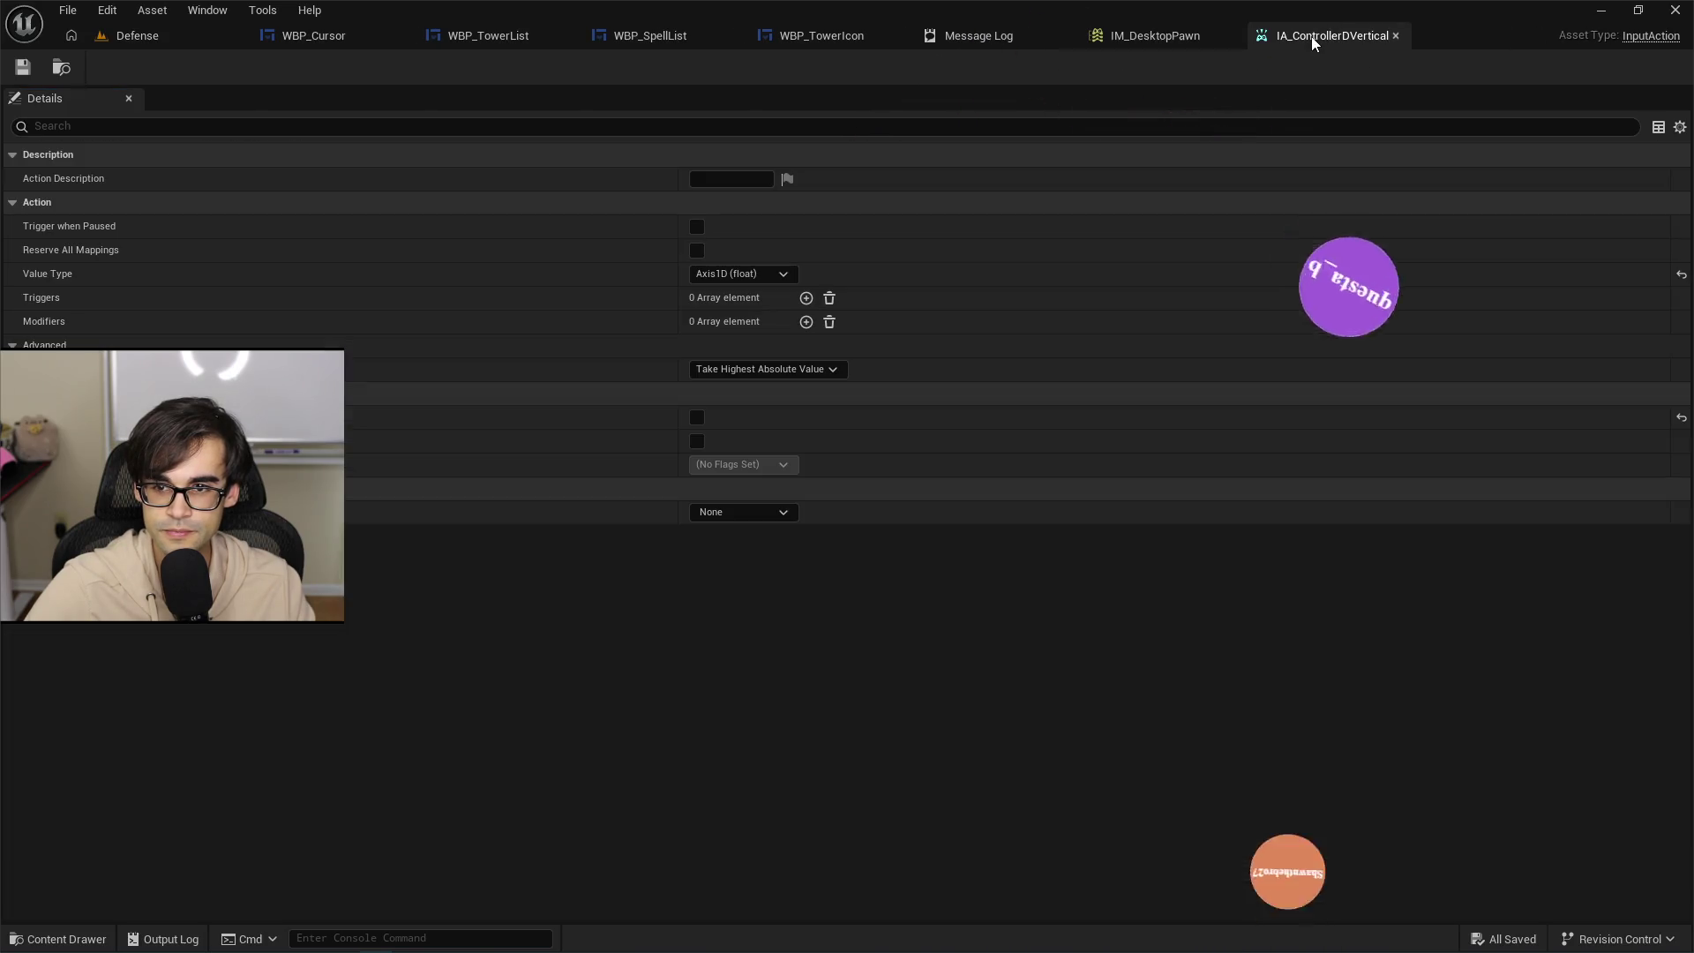
{"action": "left_click", "coordinate": [1152, 35]}
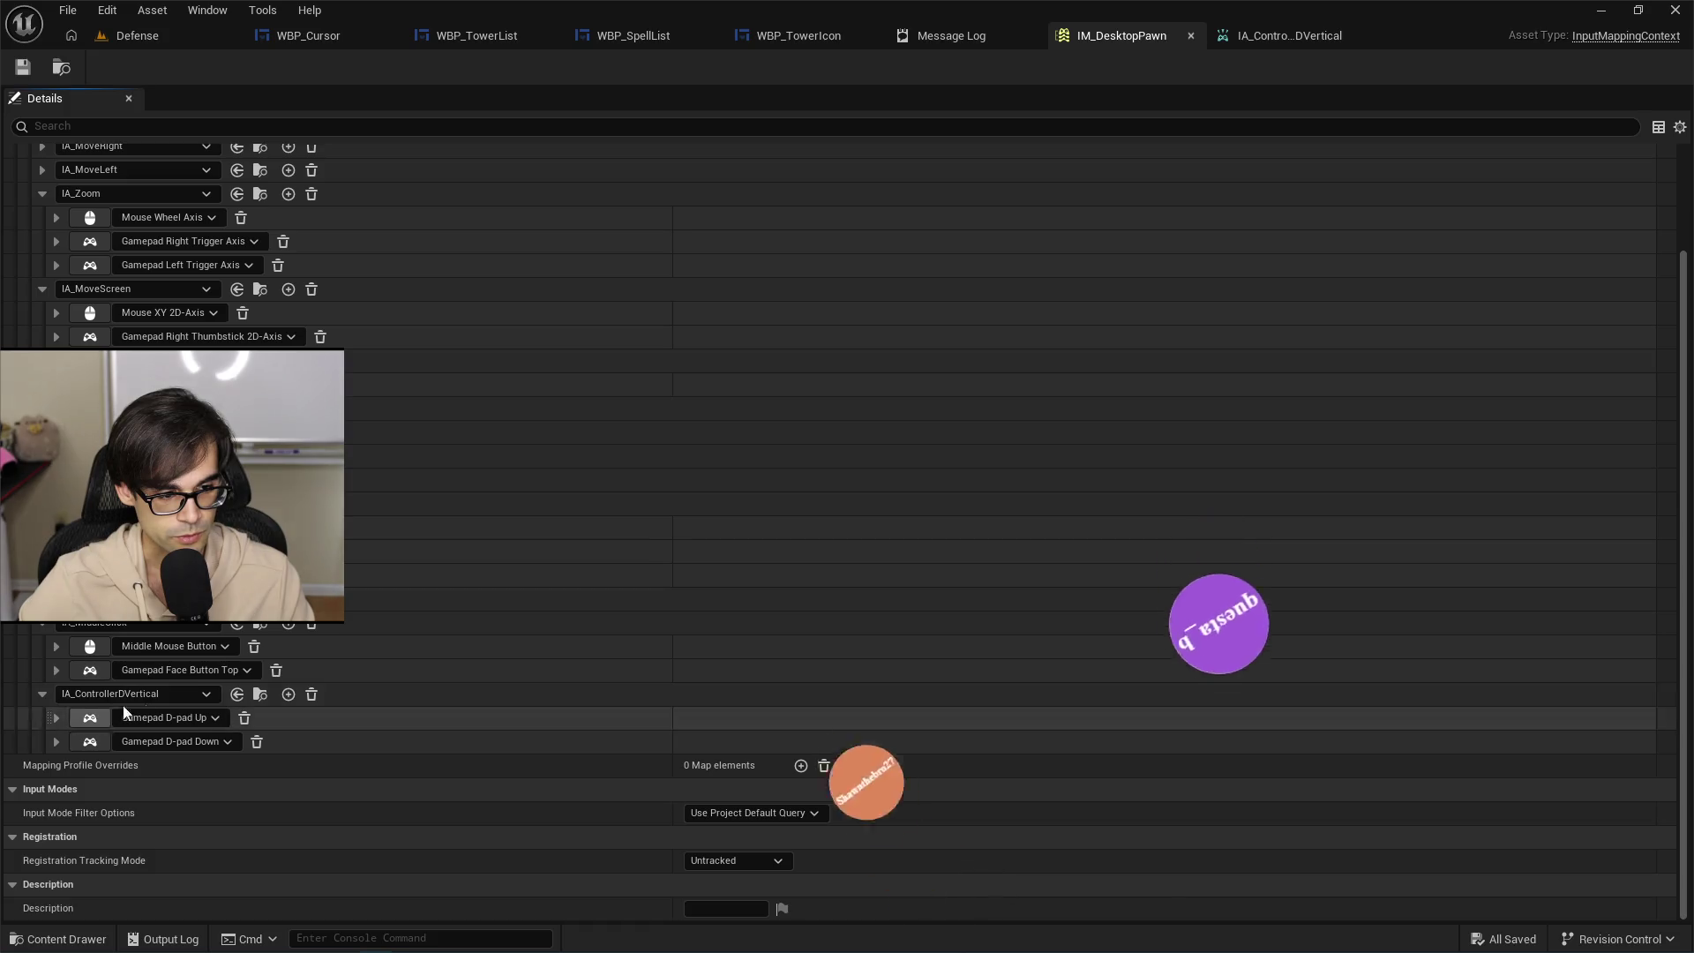
{"action": "left_click", "coordinate": [57, 720]}
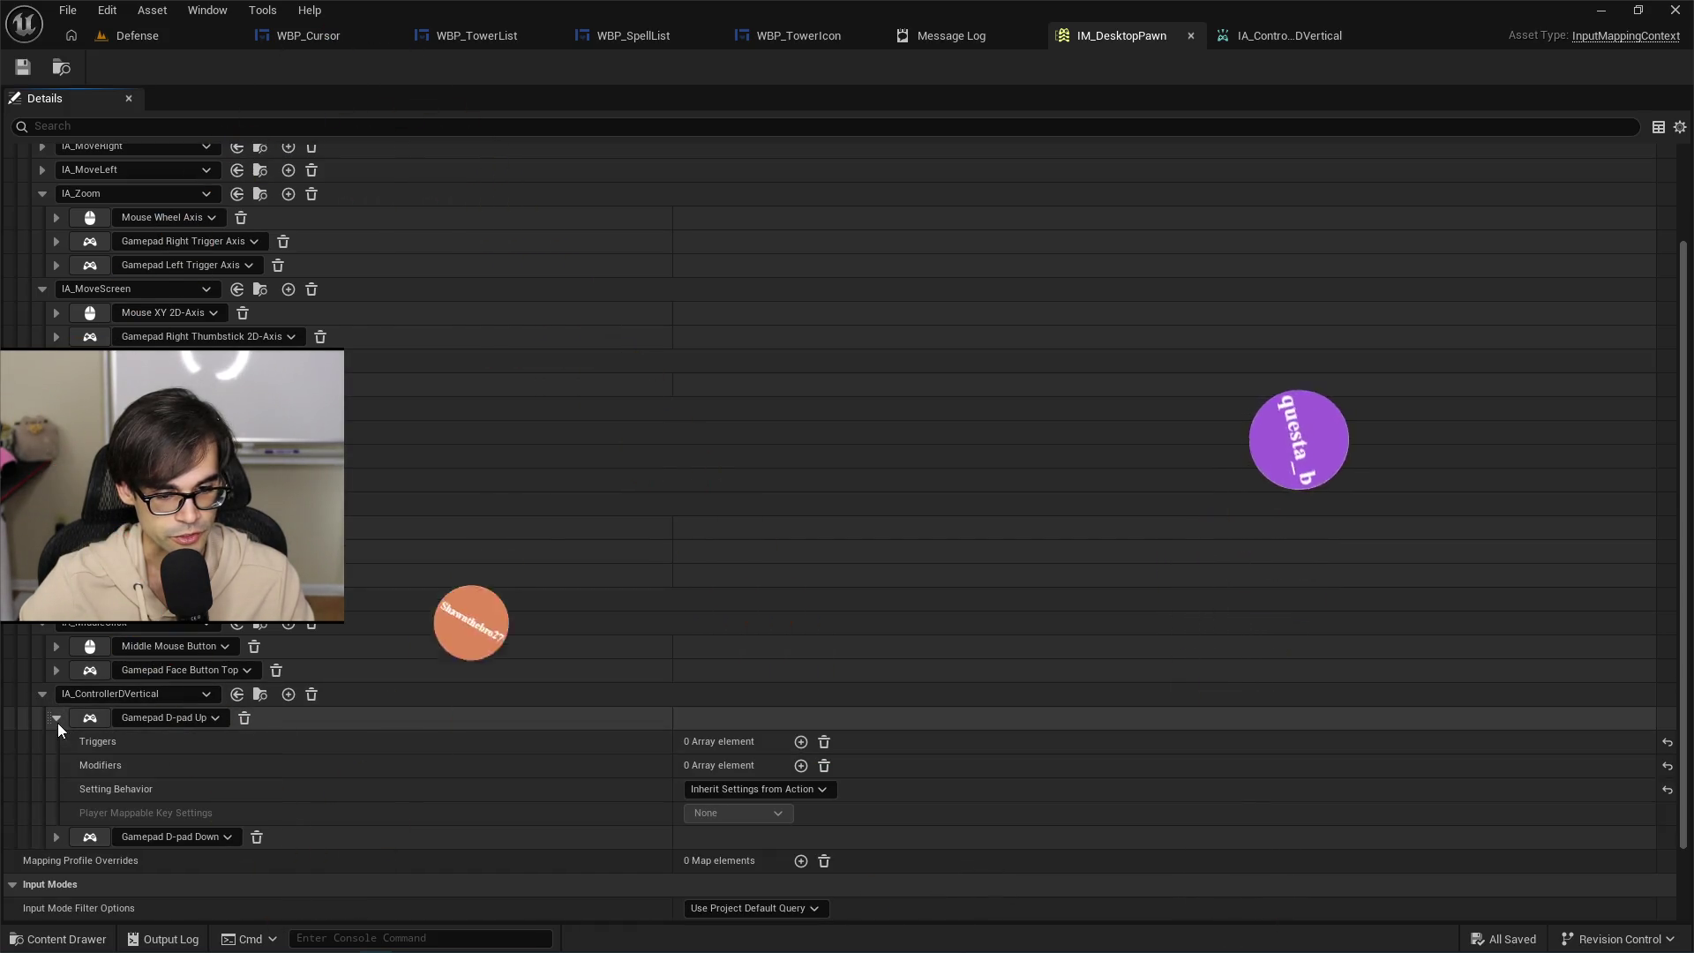
{"action": "left_click", "coordinate": [57, 720]}
{"action": "left_click", "coordinate": [50, 749]}
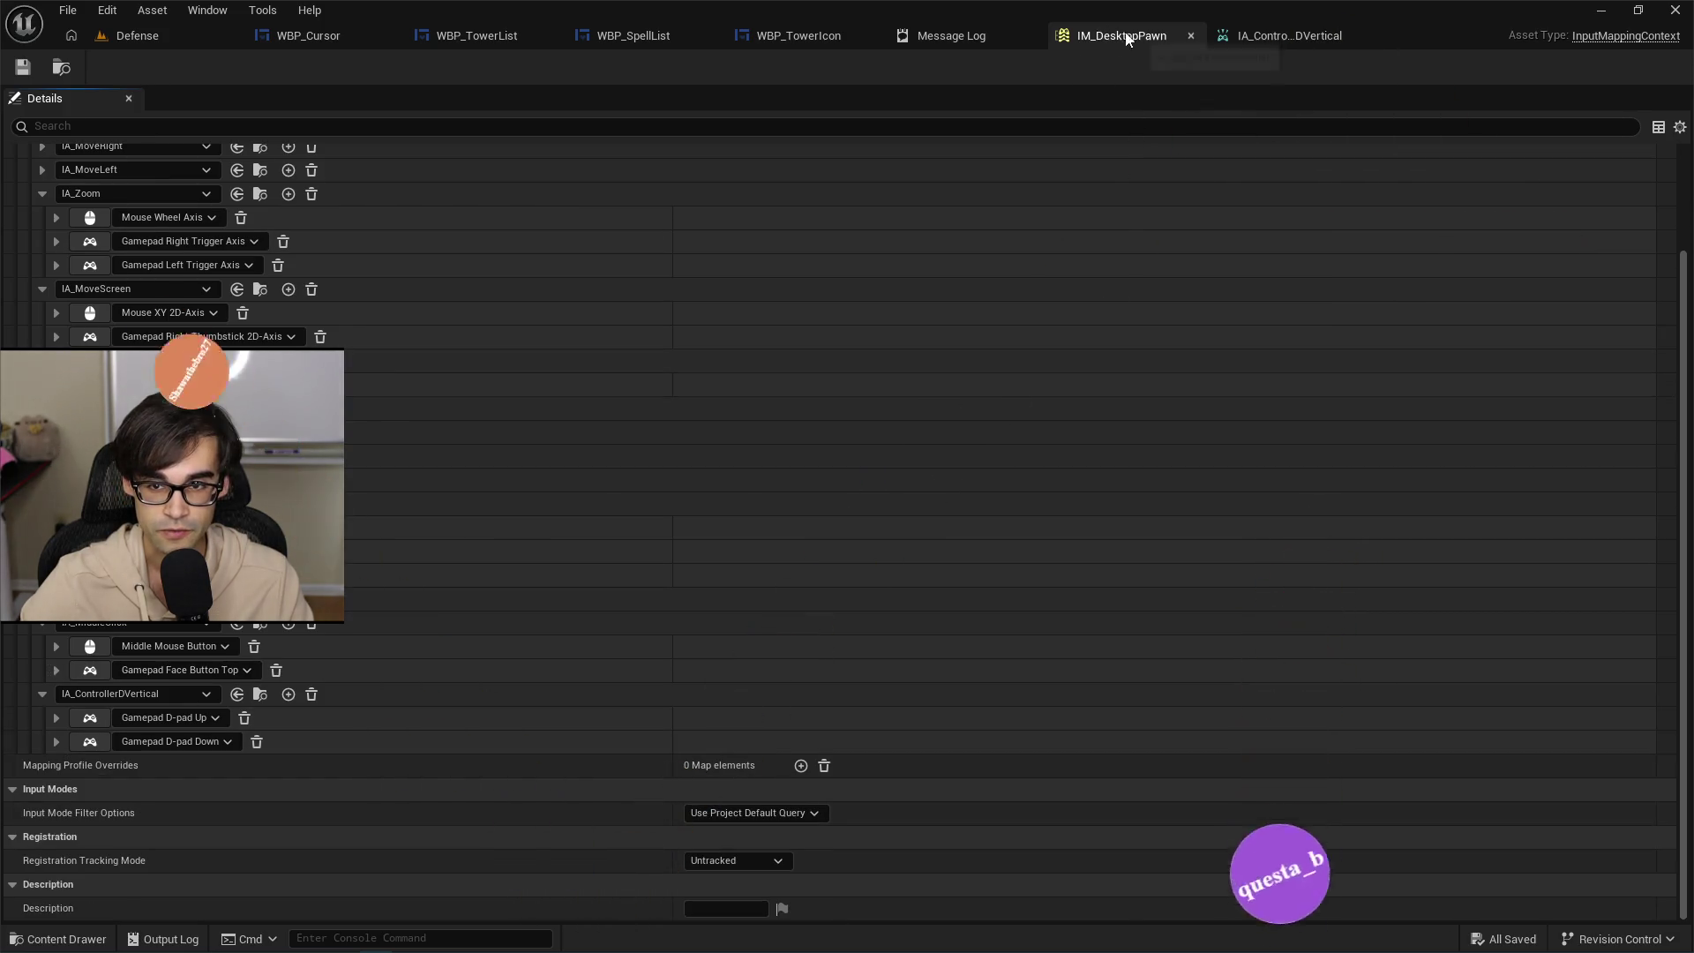
{"action": "left_click", "coordinate": [1314, 33]}
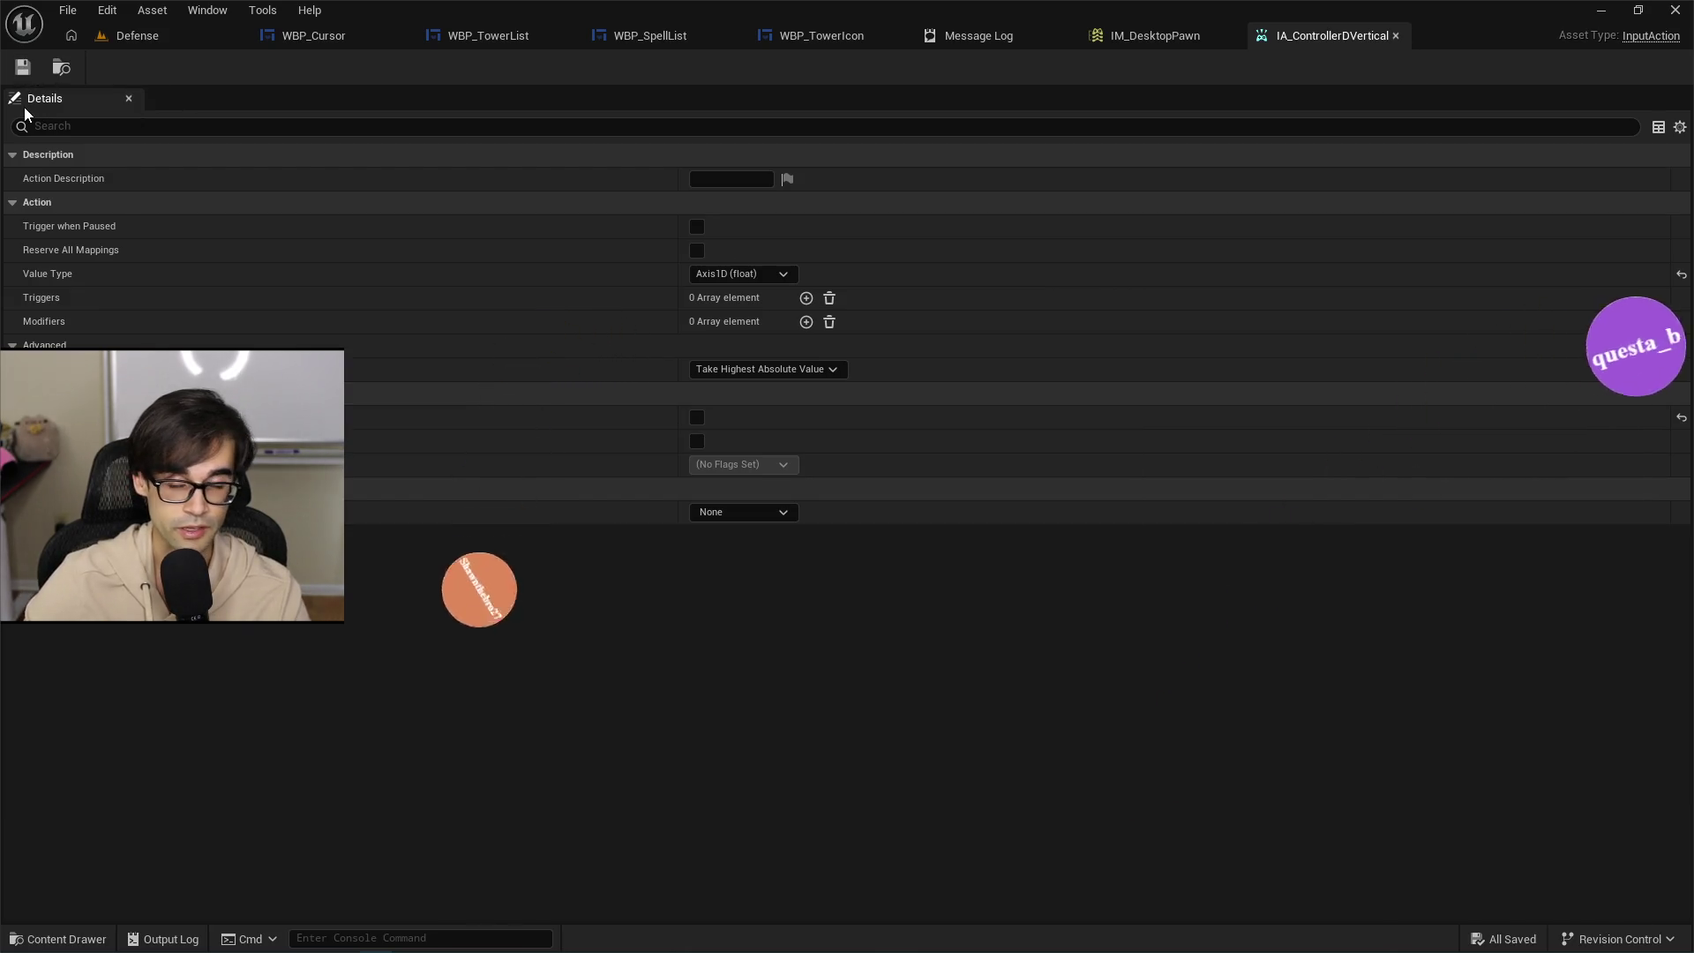
Check the Message Log, collapse the mapping groups including IA_Zoom, and switch to Cursor.
{"action": "left_click", "coordinate": [1087, 40]}
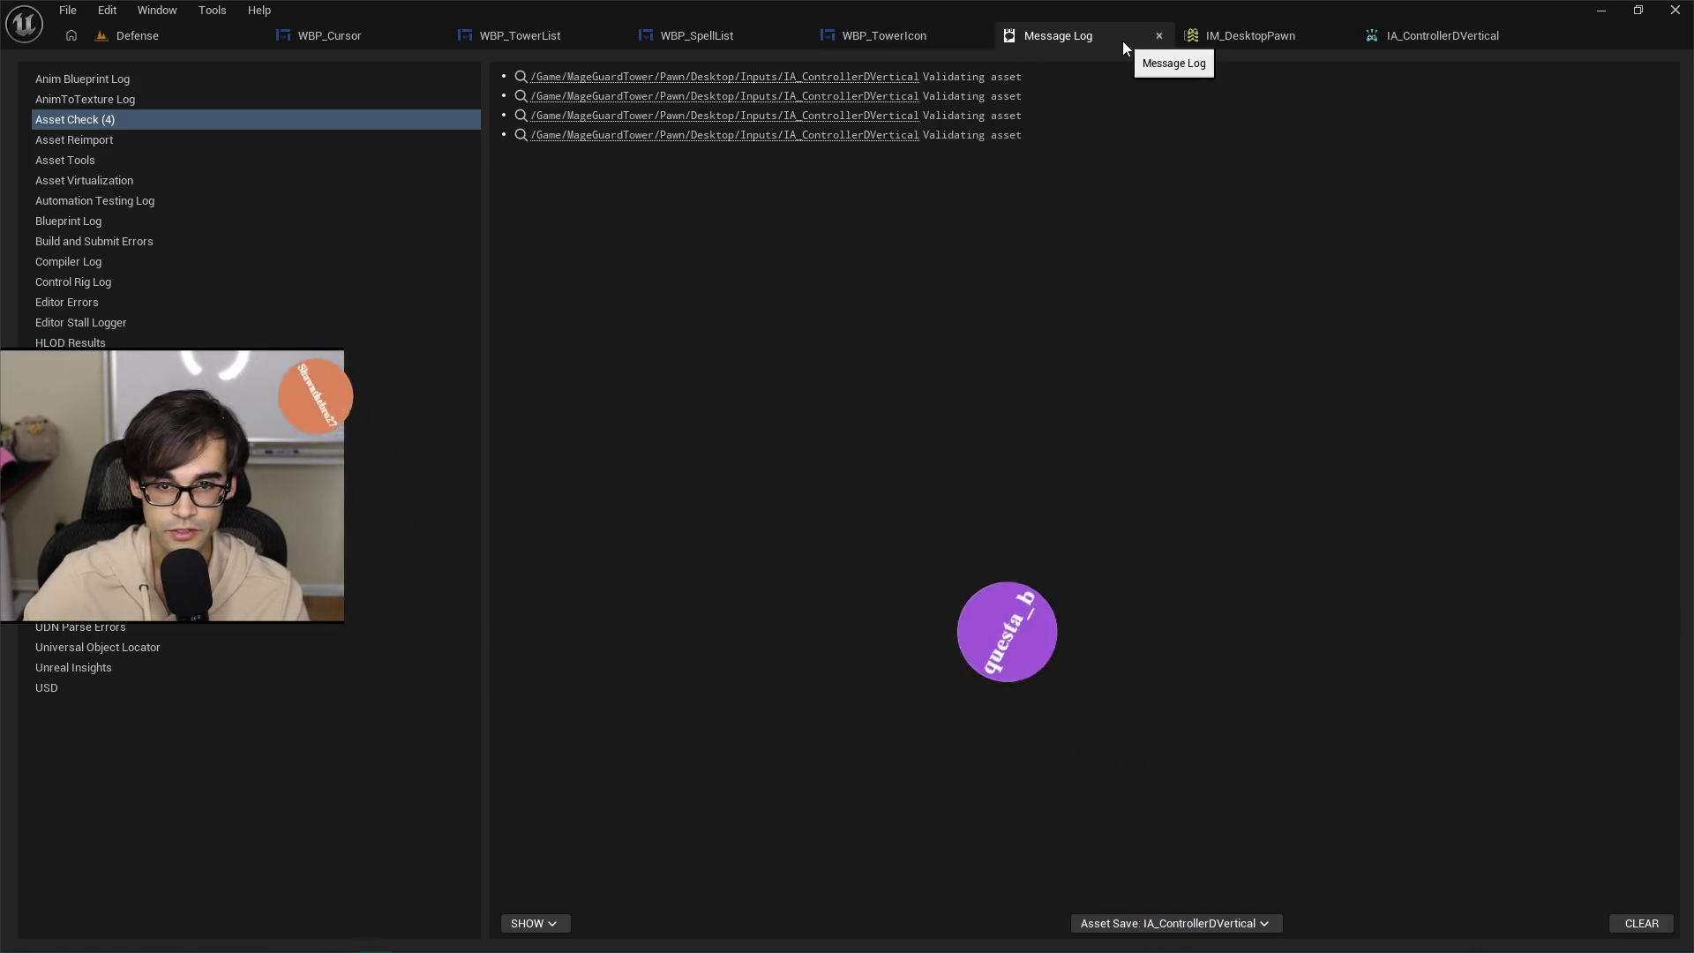
{"action": "left_click", "coordinate": [1158, 35]}
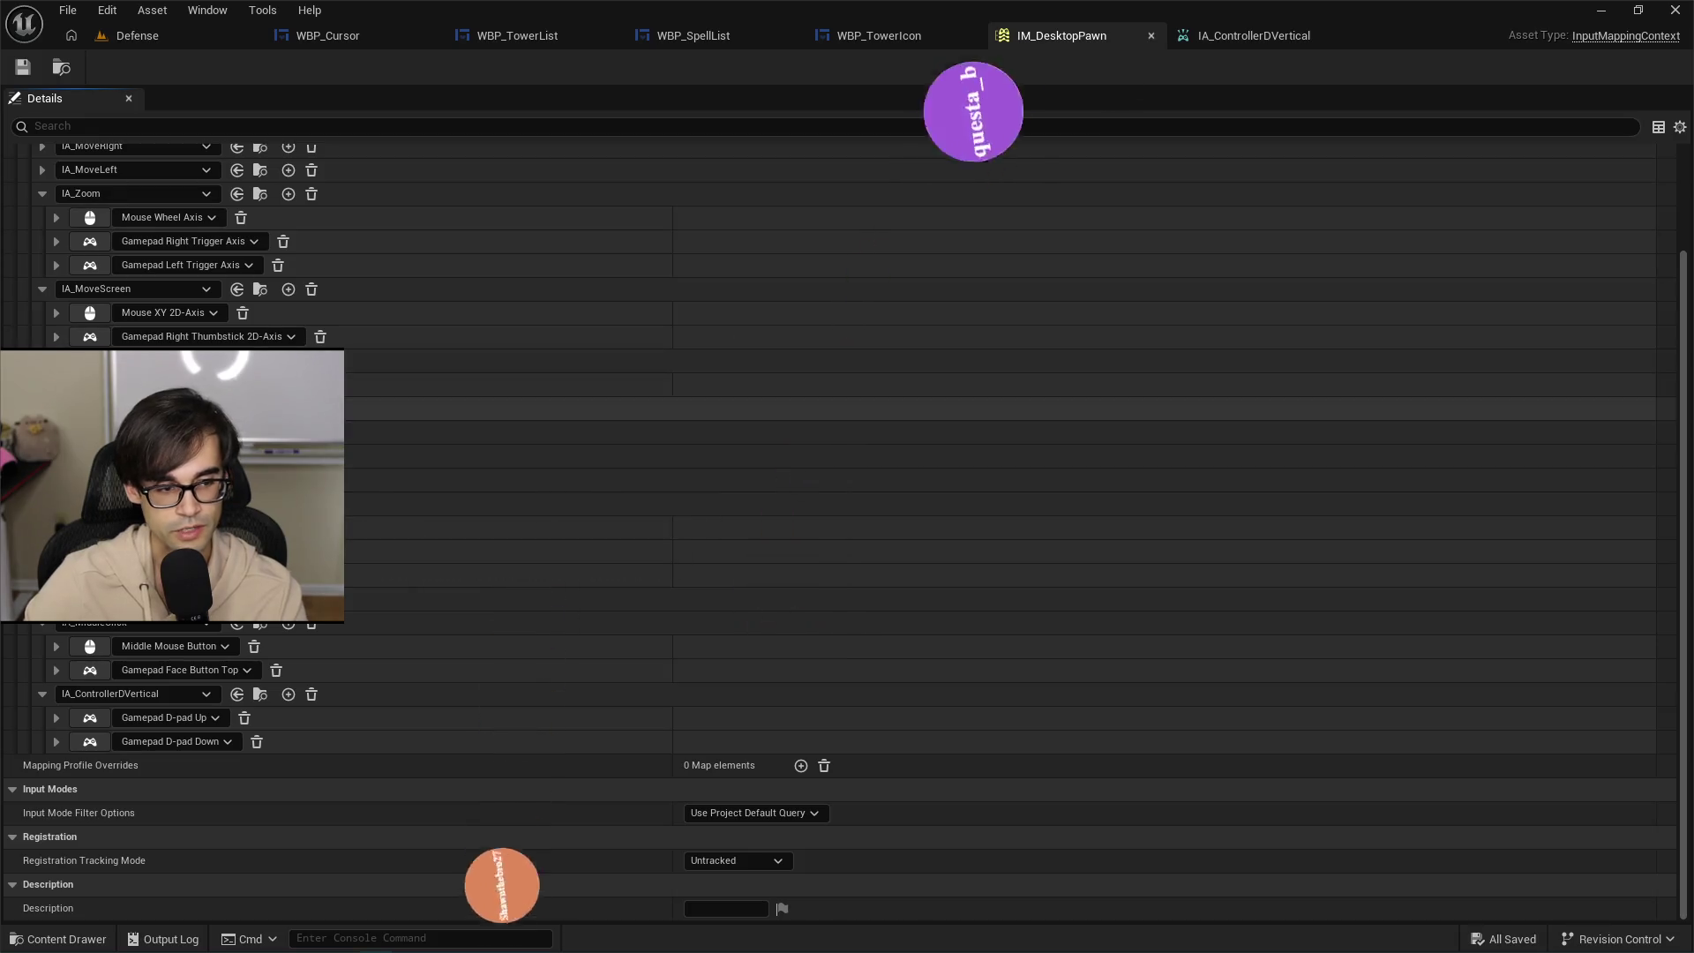
{"action": "left_click", "coordinate": [42, 386]}
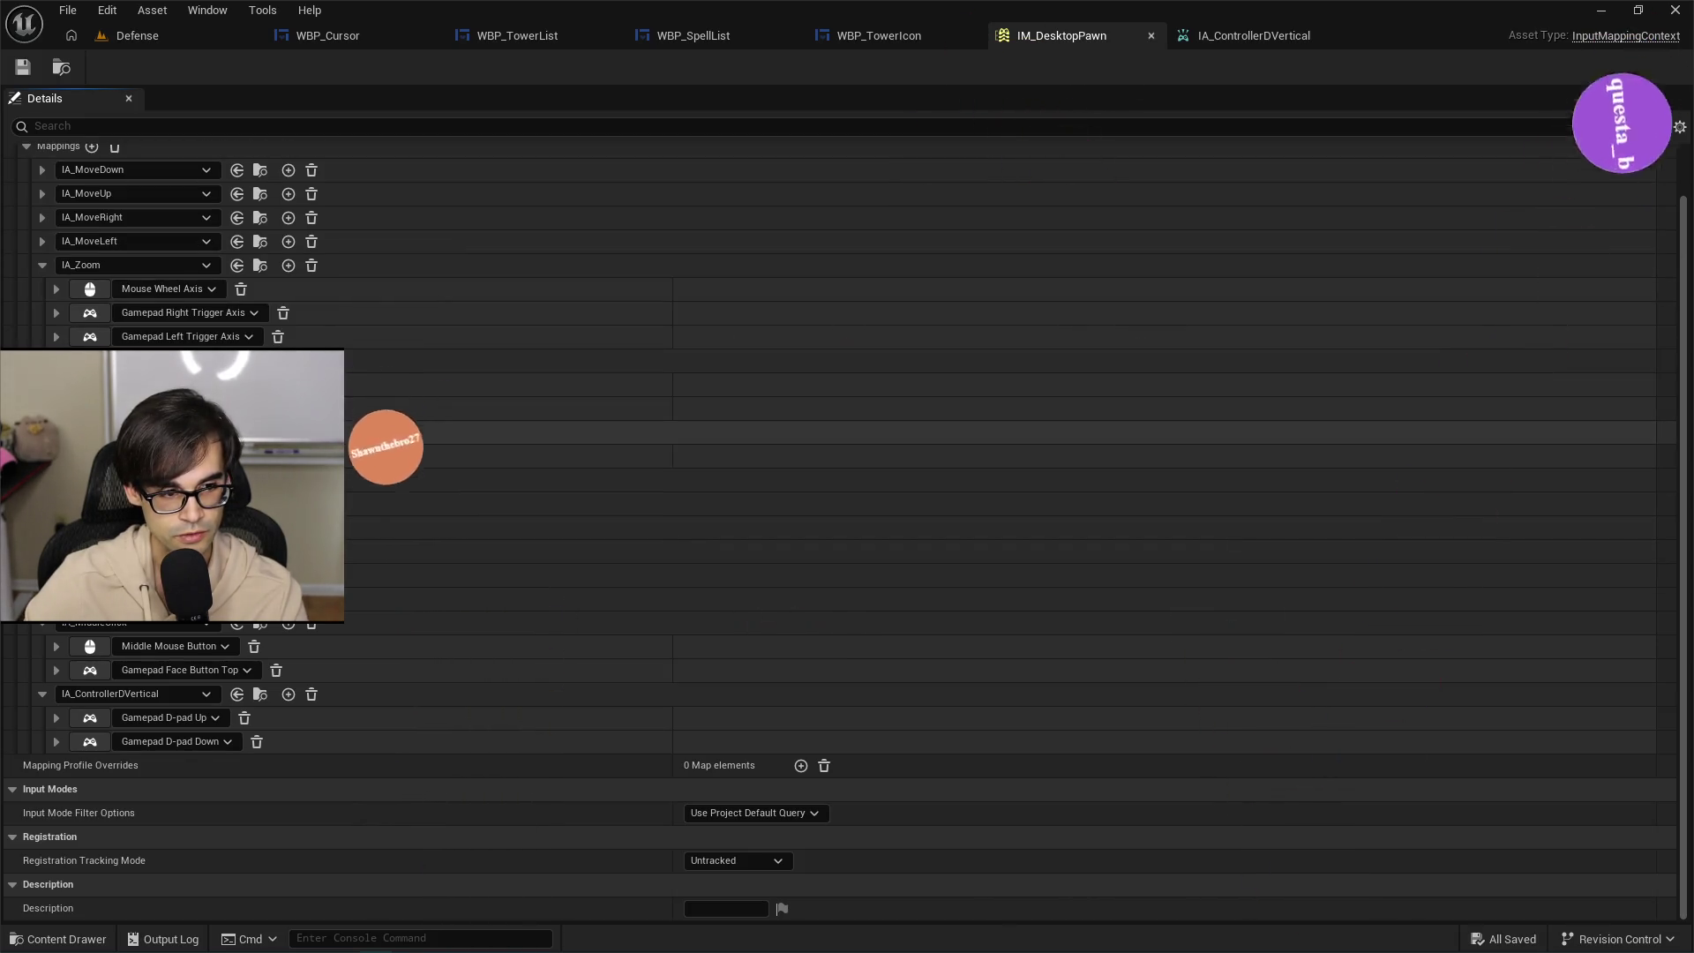
{"action": "left_click", "coordinate": [42, 360]}
{"action": "left_click", "coordinate": [42, 323]}
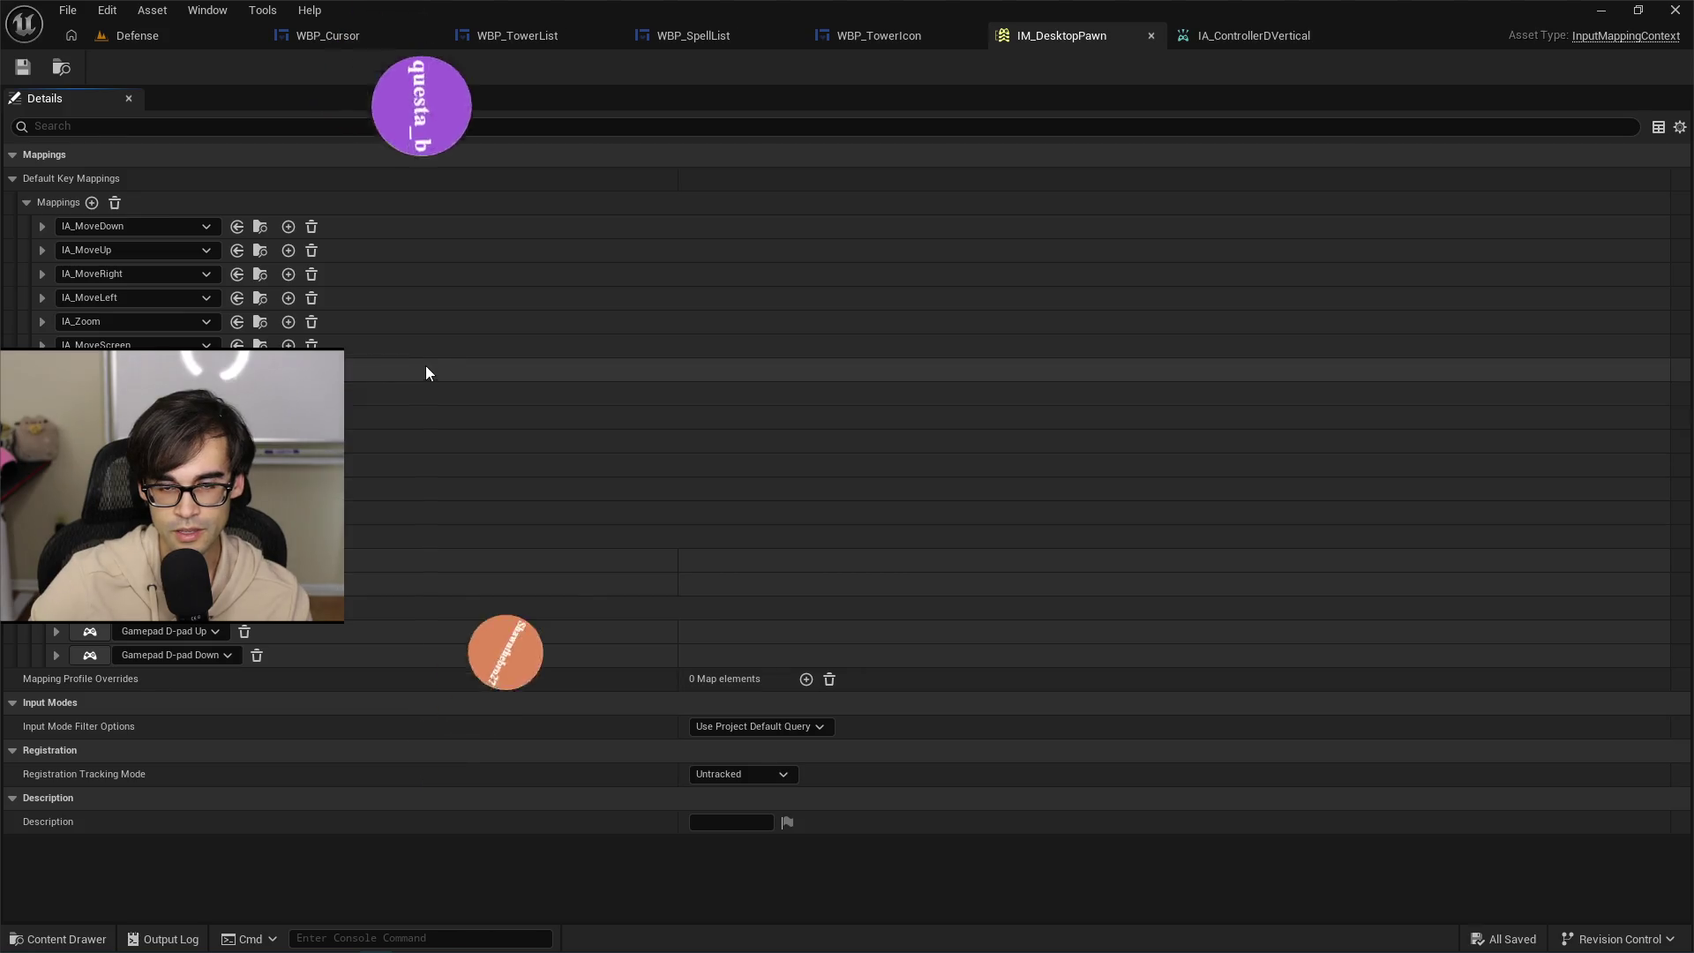
{"action": "left_click", "coordinate": [1260, 39]}
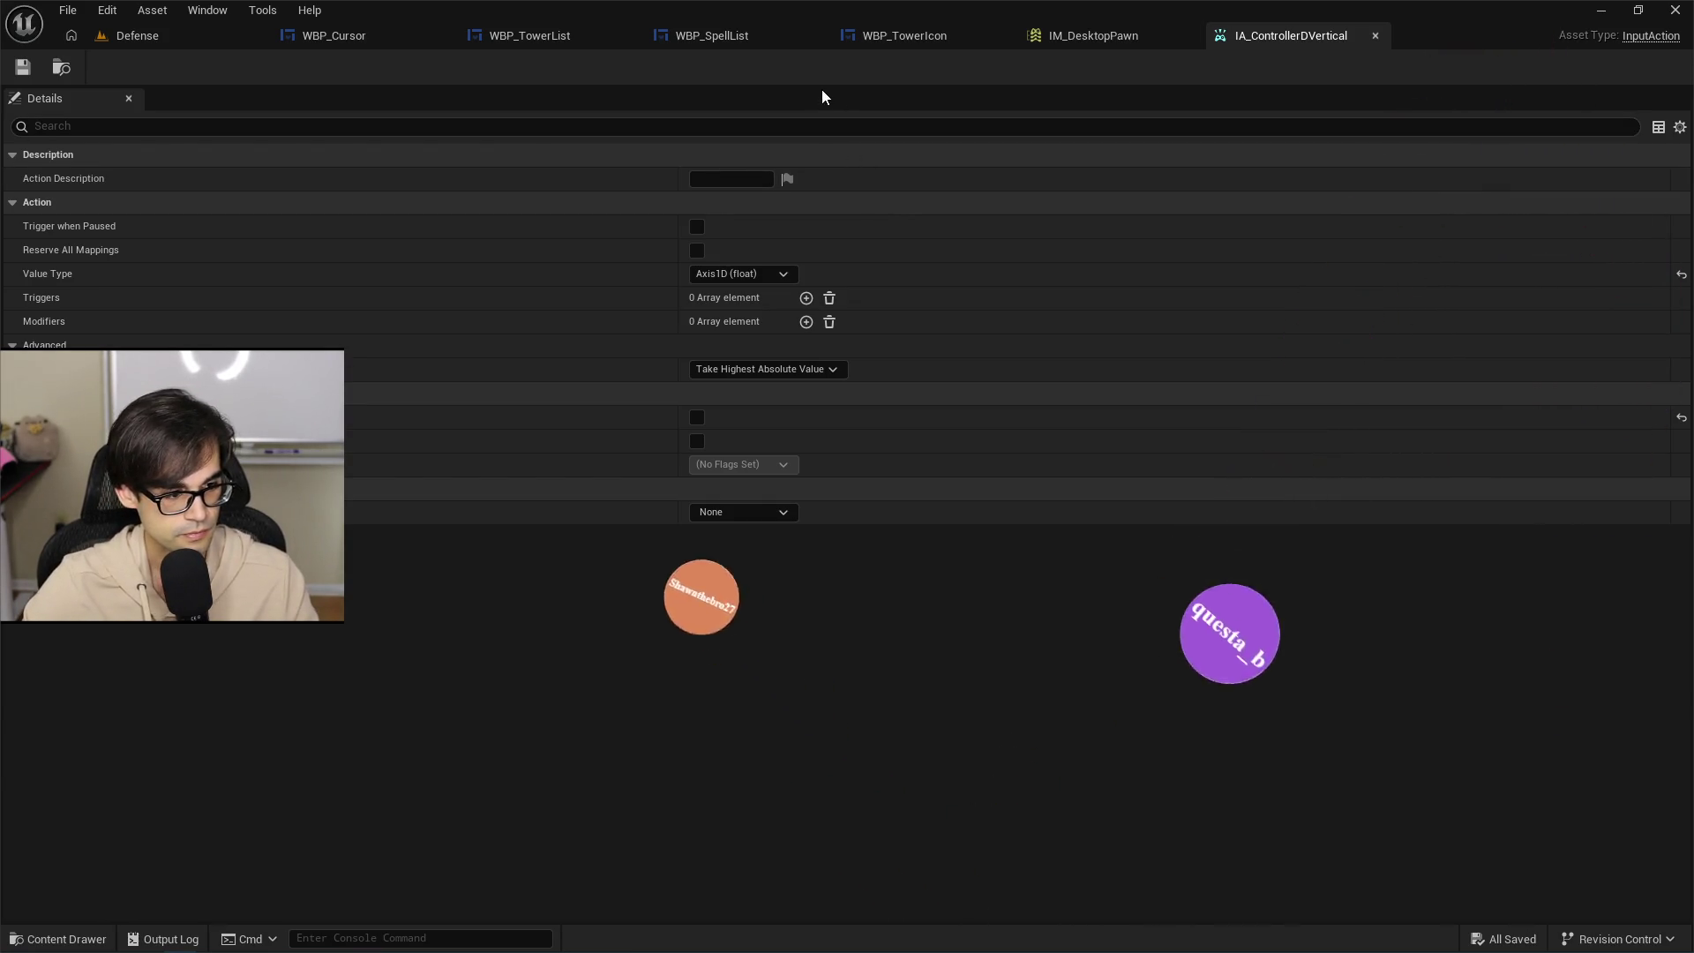
{"action": "key", "text": "alt+Tab"}
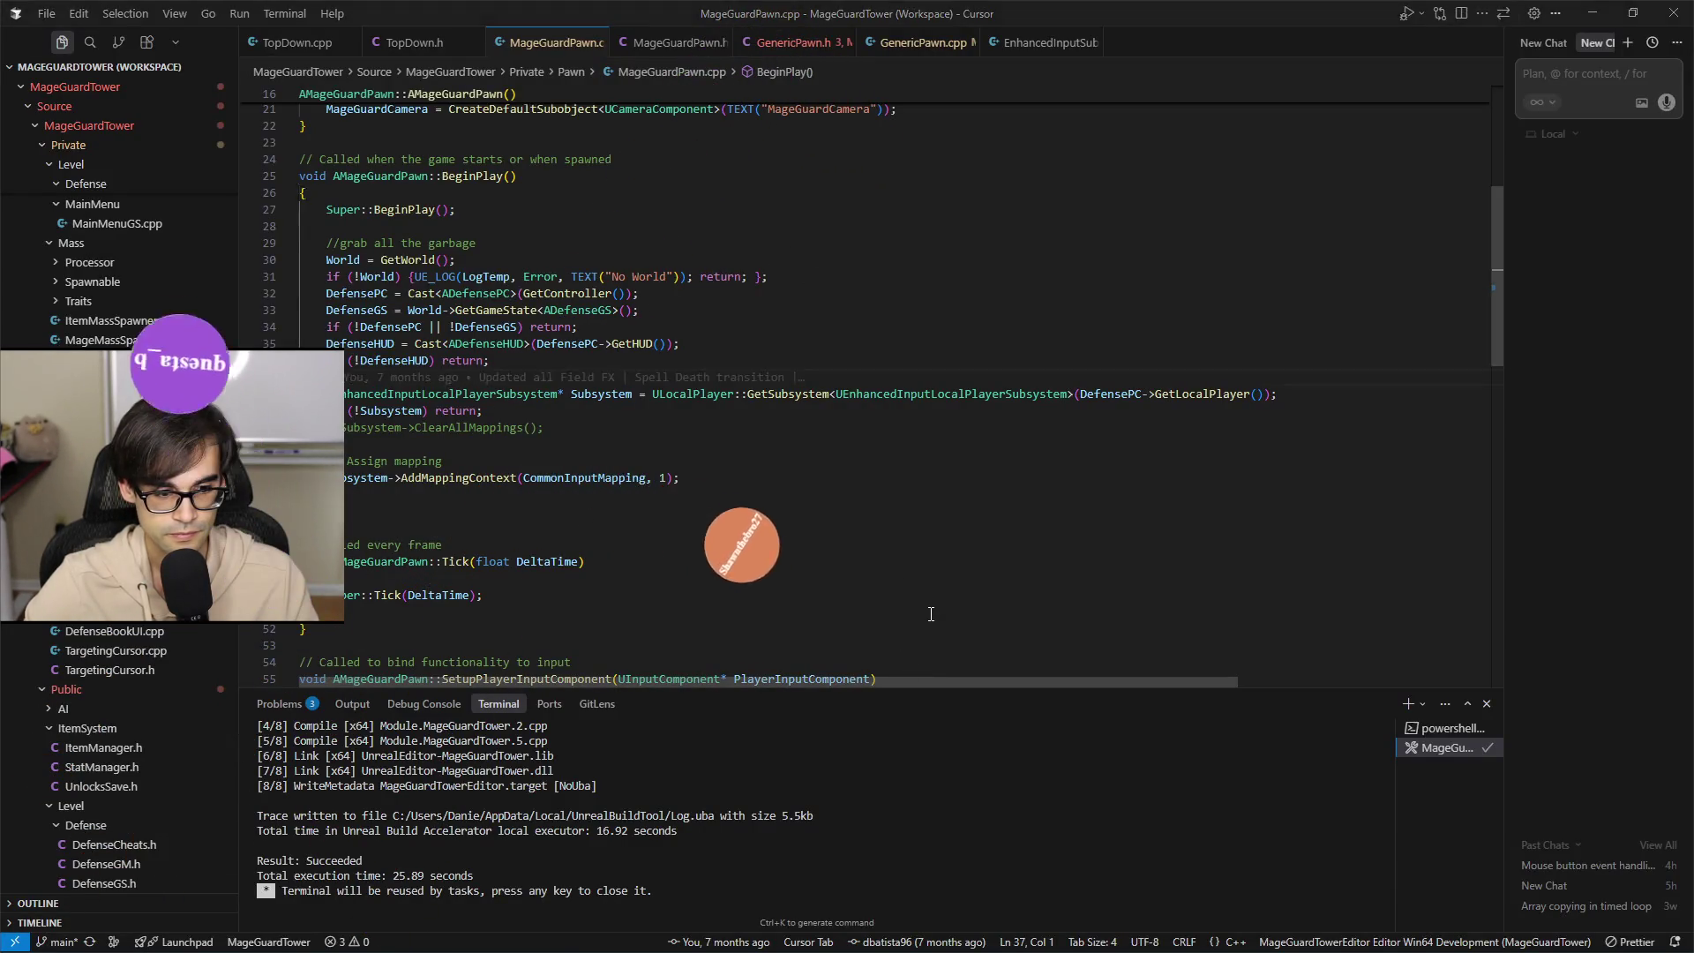
Glance at the WBP_TowerIcon event graph in Unreal, then return to IA_ControllerDVertical.
{"action": "key", "text": "alt+Tab"}
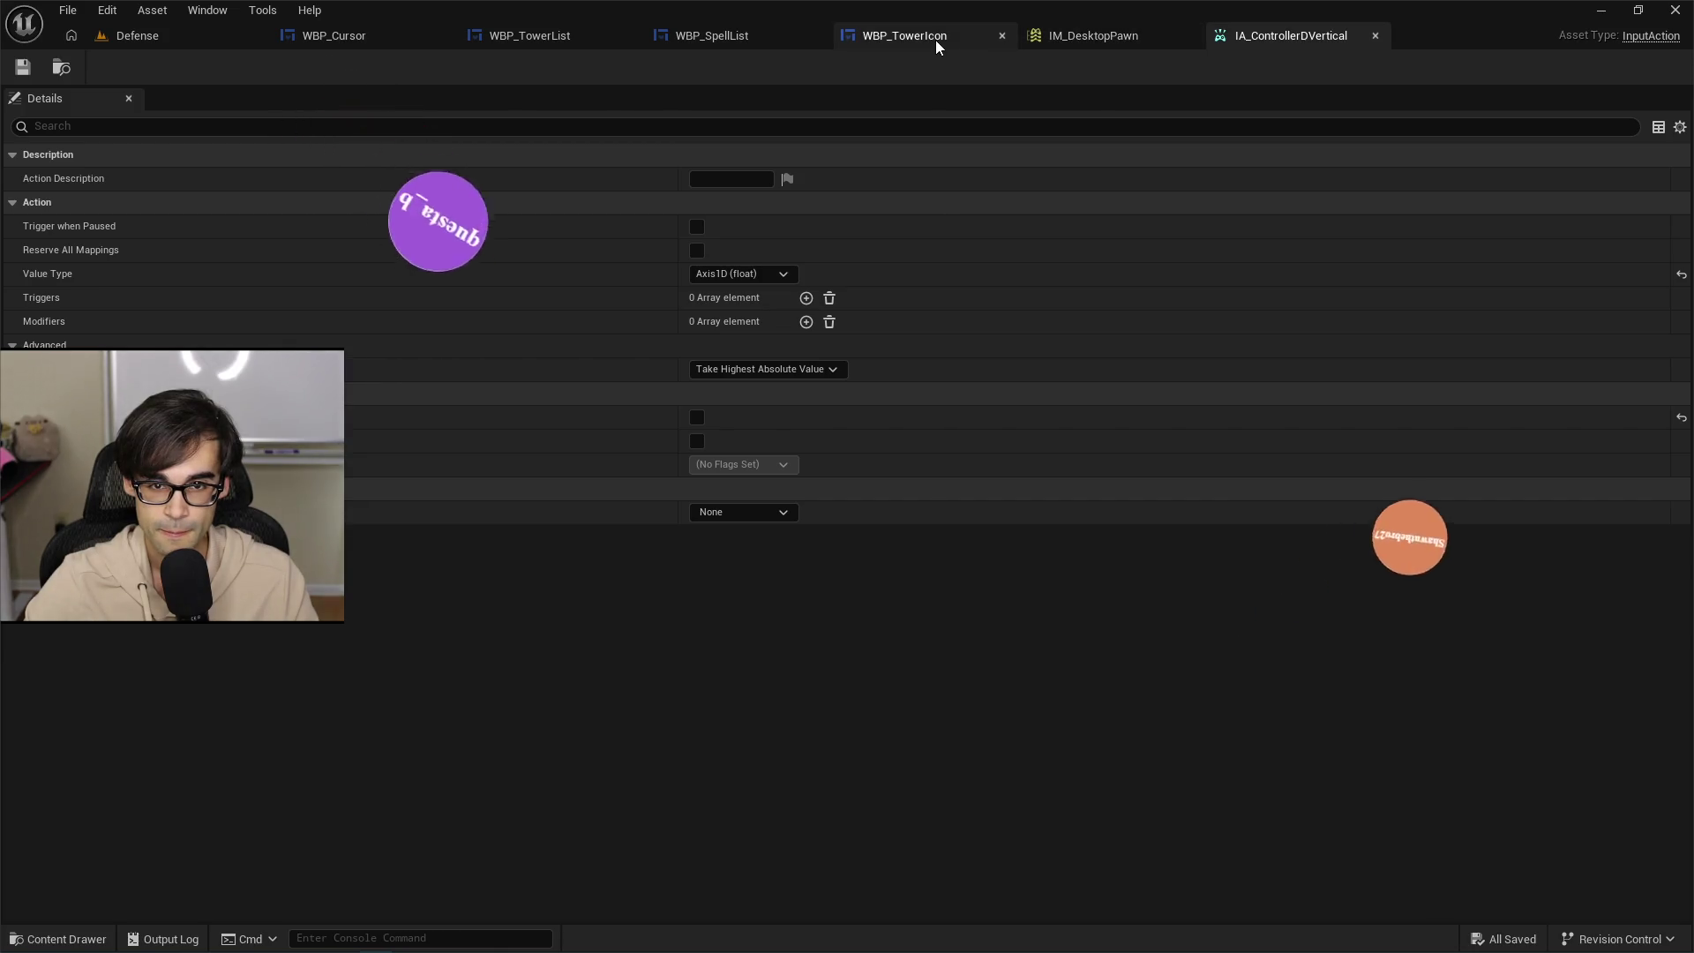
{"action": "left_click", "coordinate": [935, 40]}
{"action": "scroll", "coordinate": [1009, 610], "scroll_direction": "up", "scroll_amount": 4}
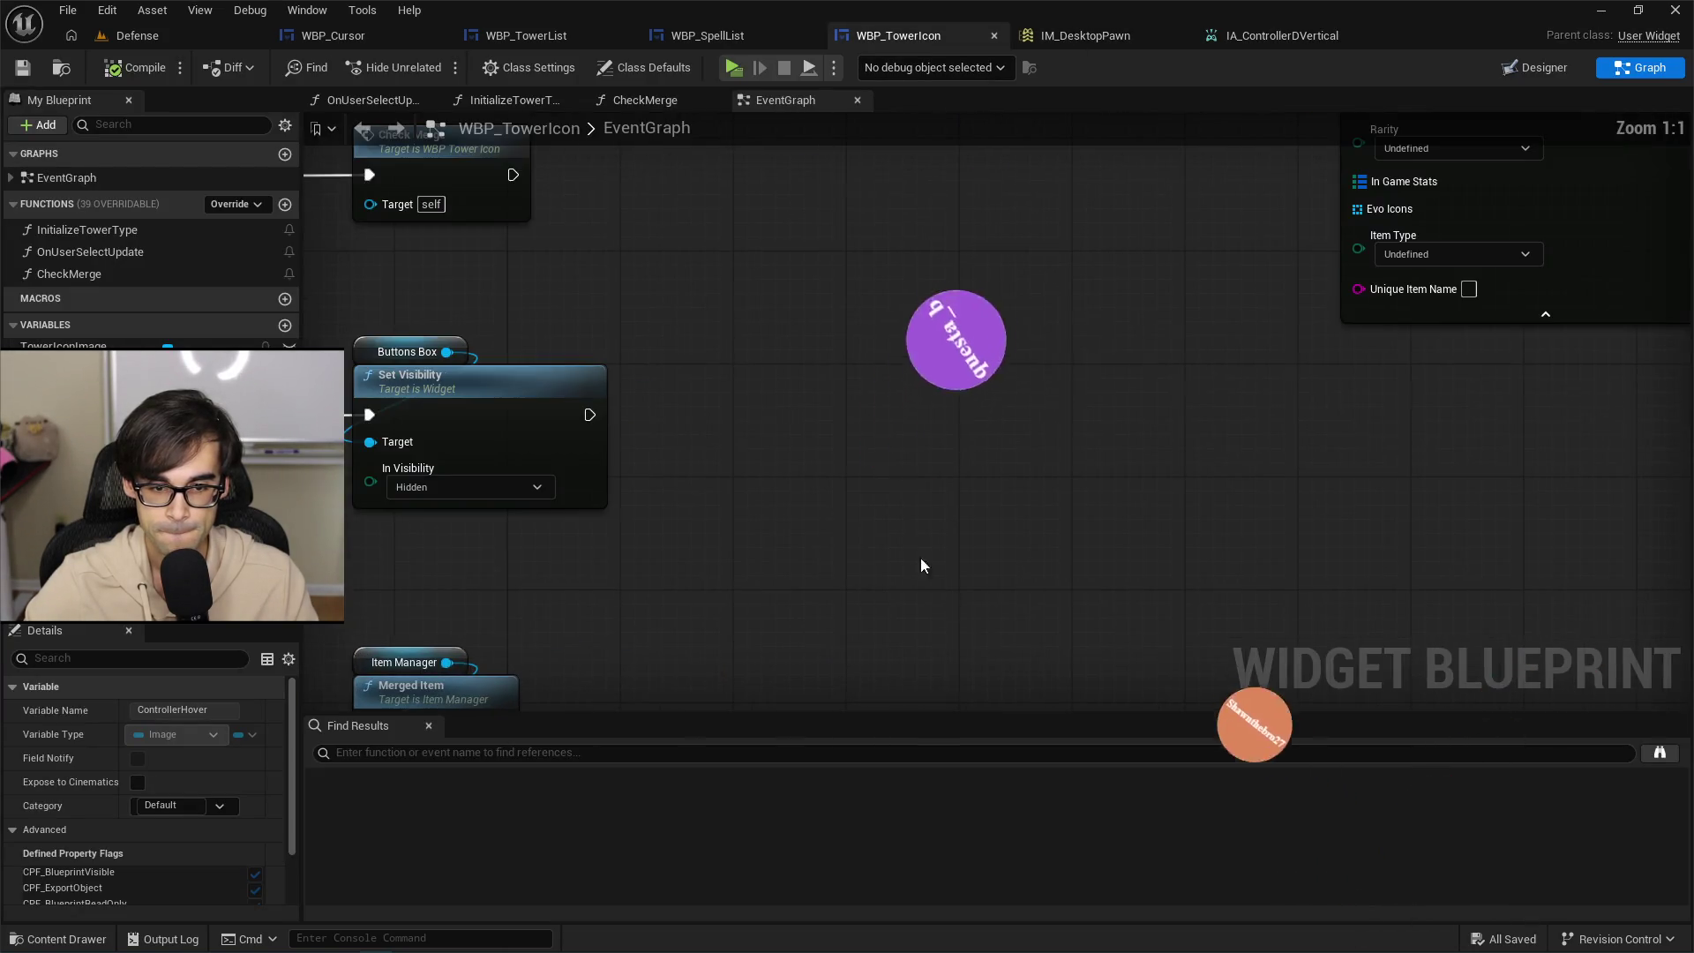
{"action": "scroll", "coordinate": [1072, 412], "scroll_direction": "down", "scroll_amount": 1}
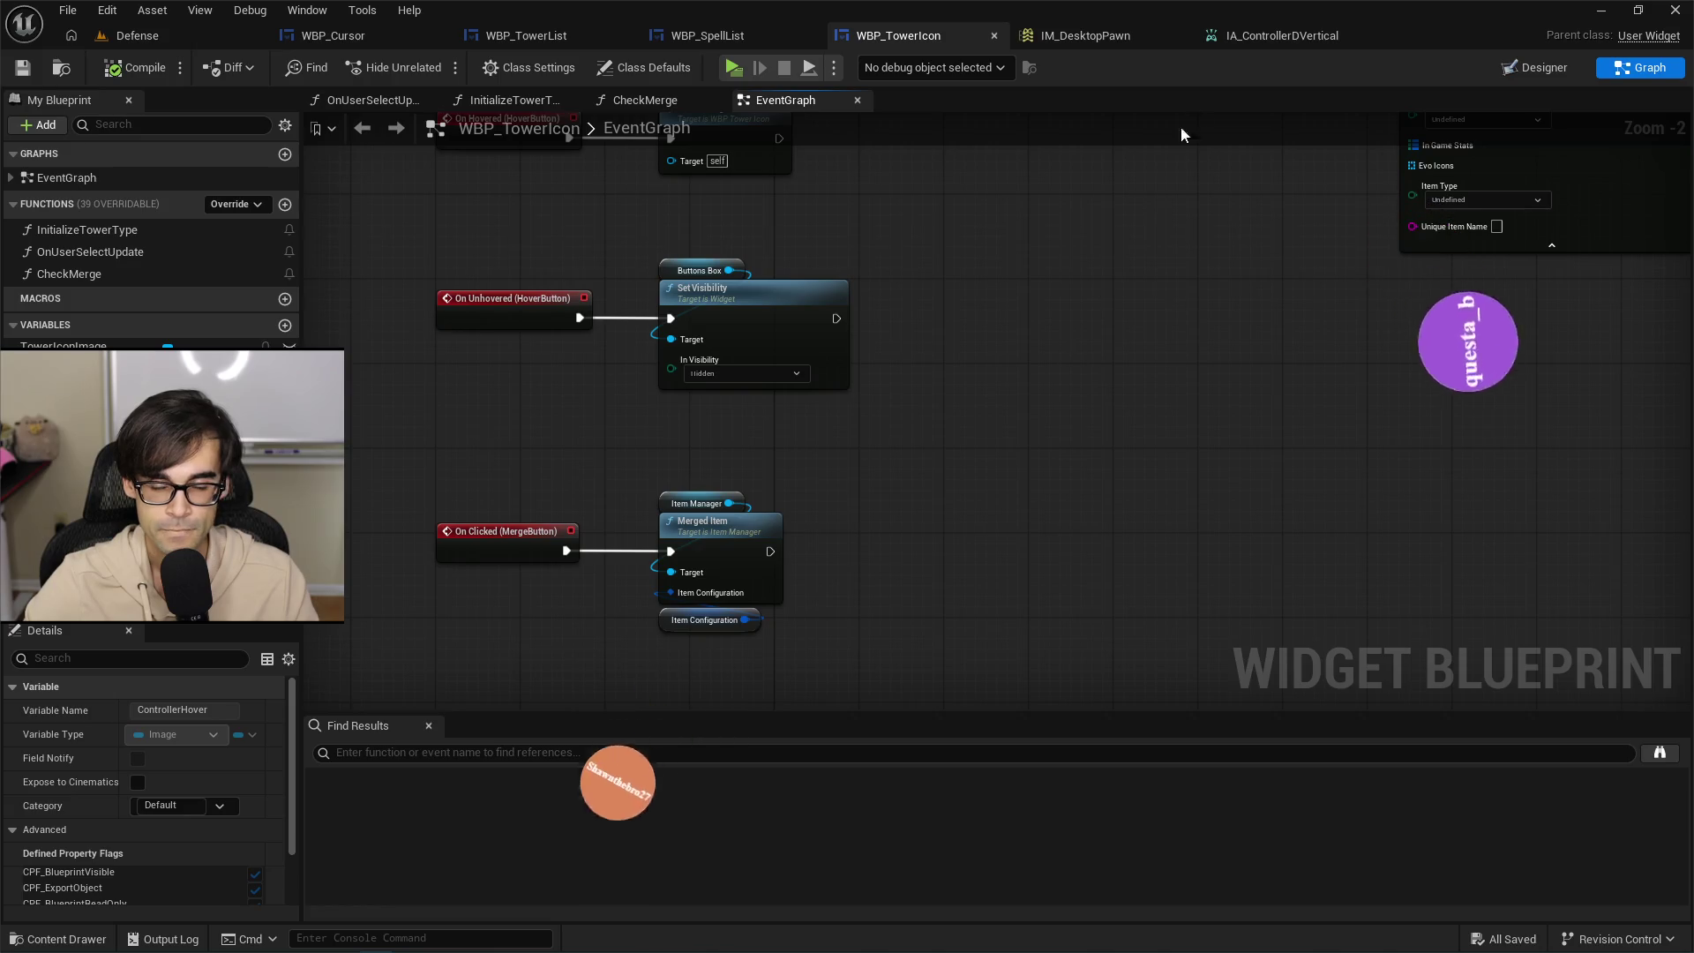
{"action": "left_click", "coordinate": [1288, 35]}
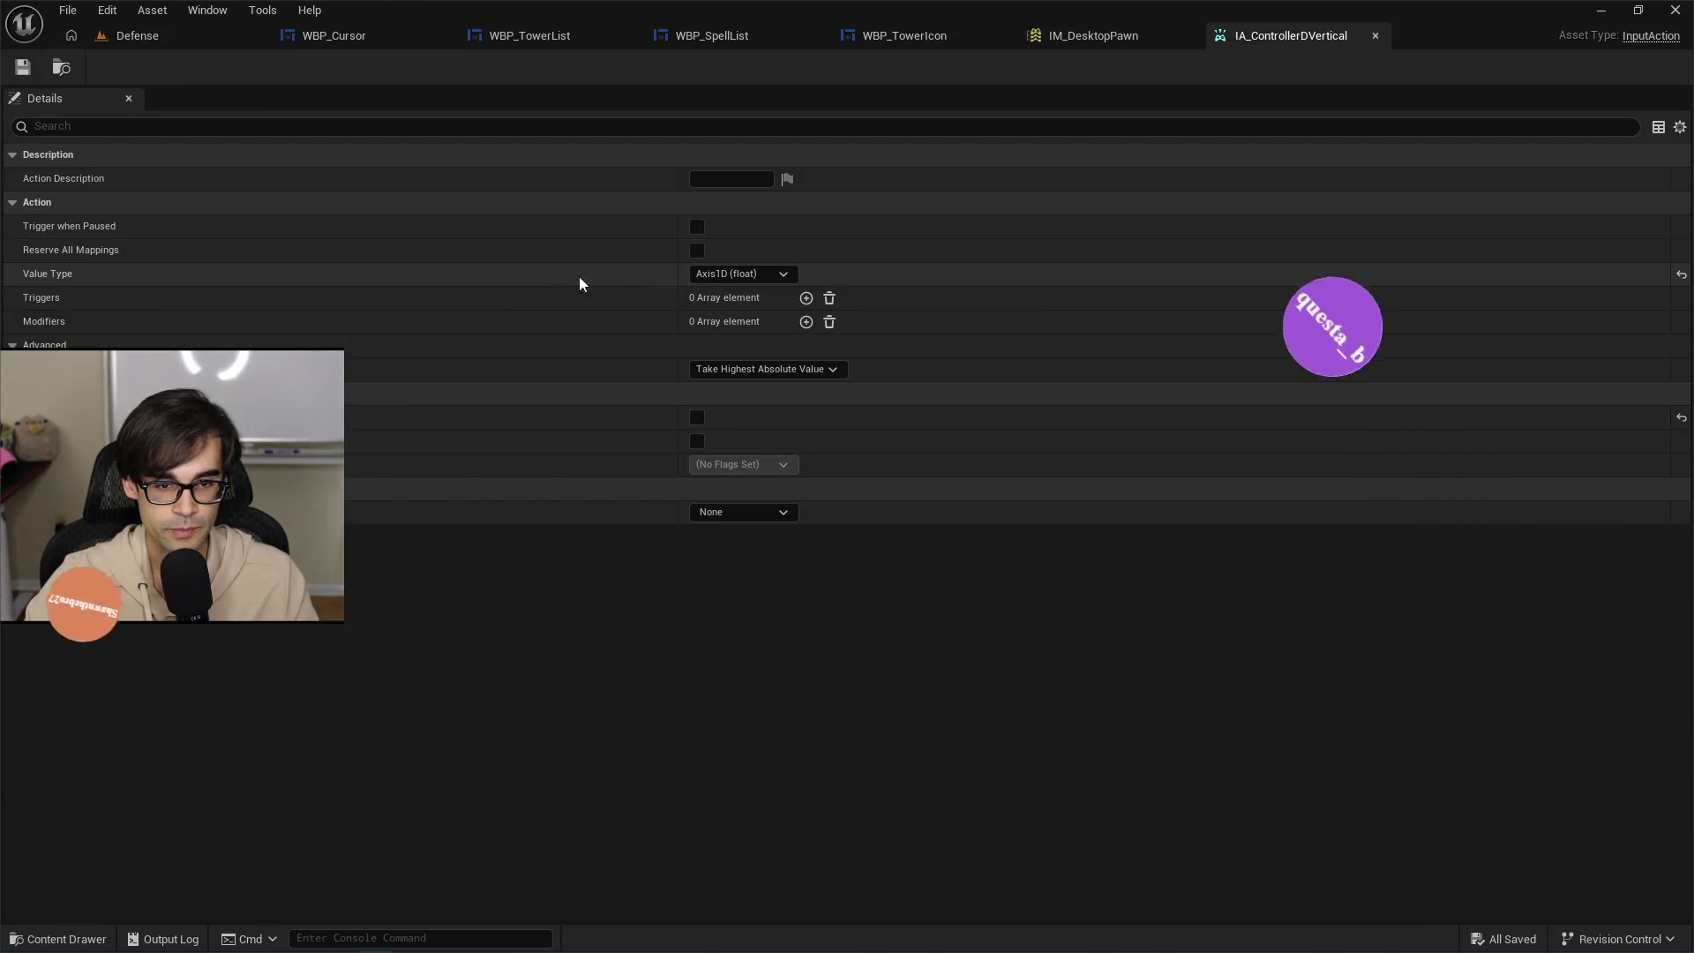
In Cursor, open TopDown.h from TopDown.cpp and scroll to the UInputAction property declarations.
{"action": "key", "text": "alt+Tab"}
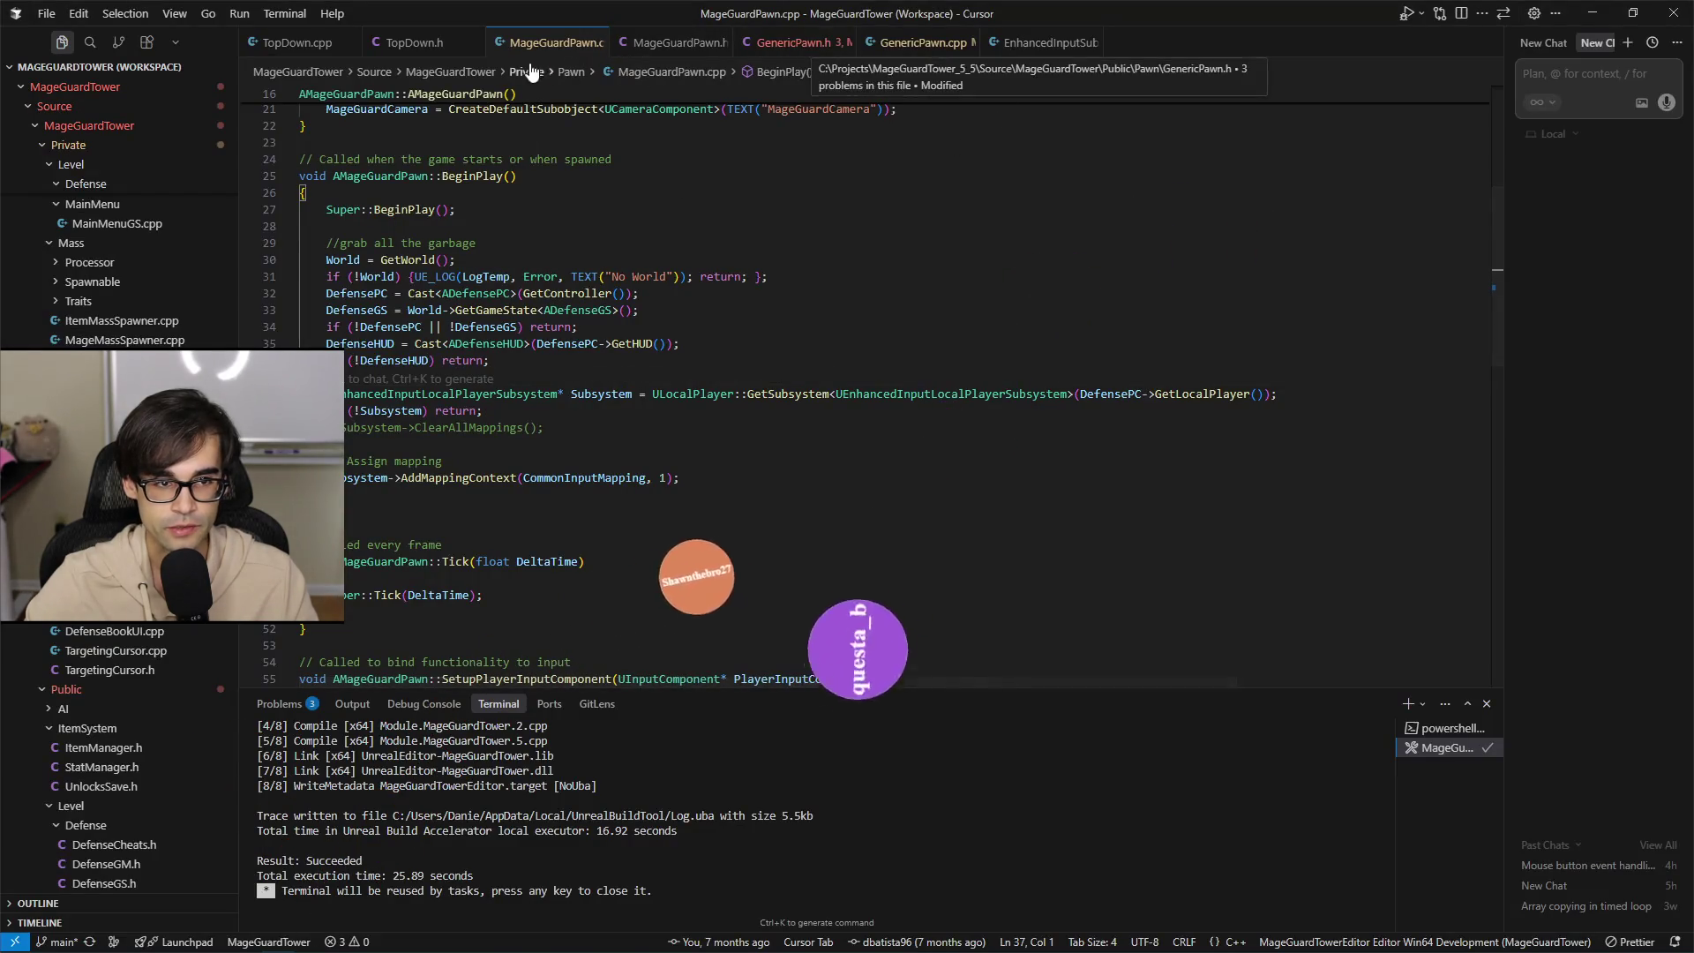
{"action": "left_click", "coordinate": [297, 43]}
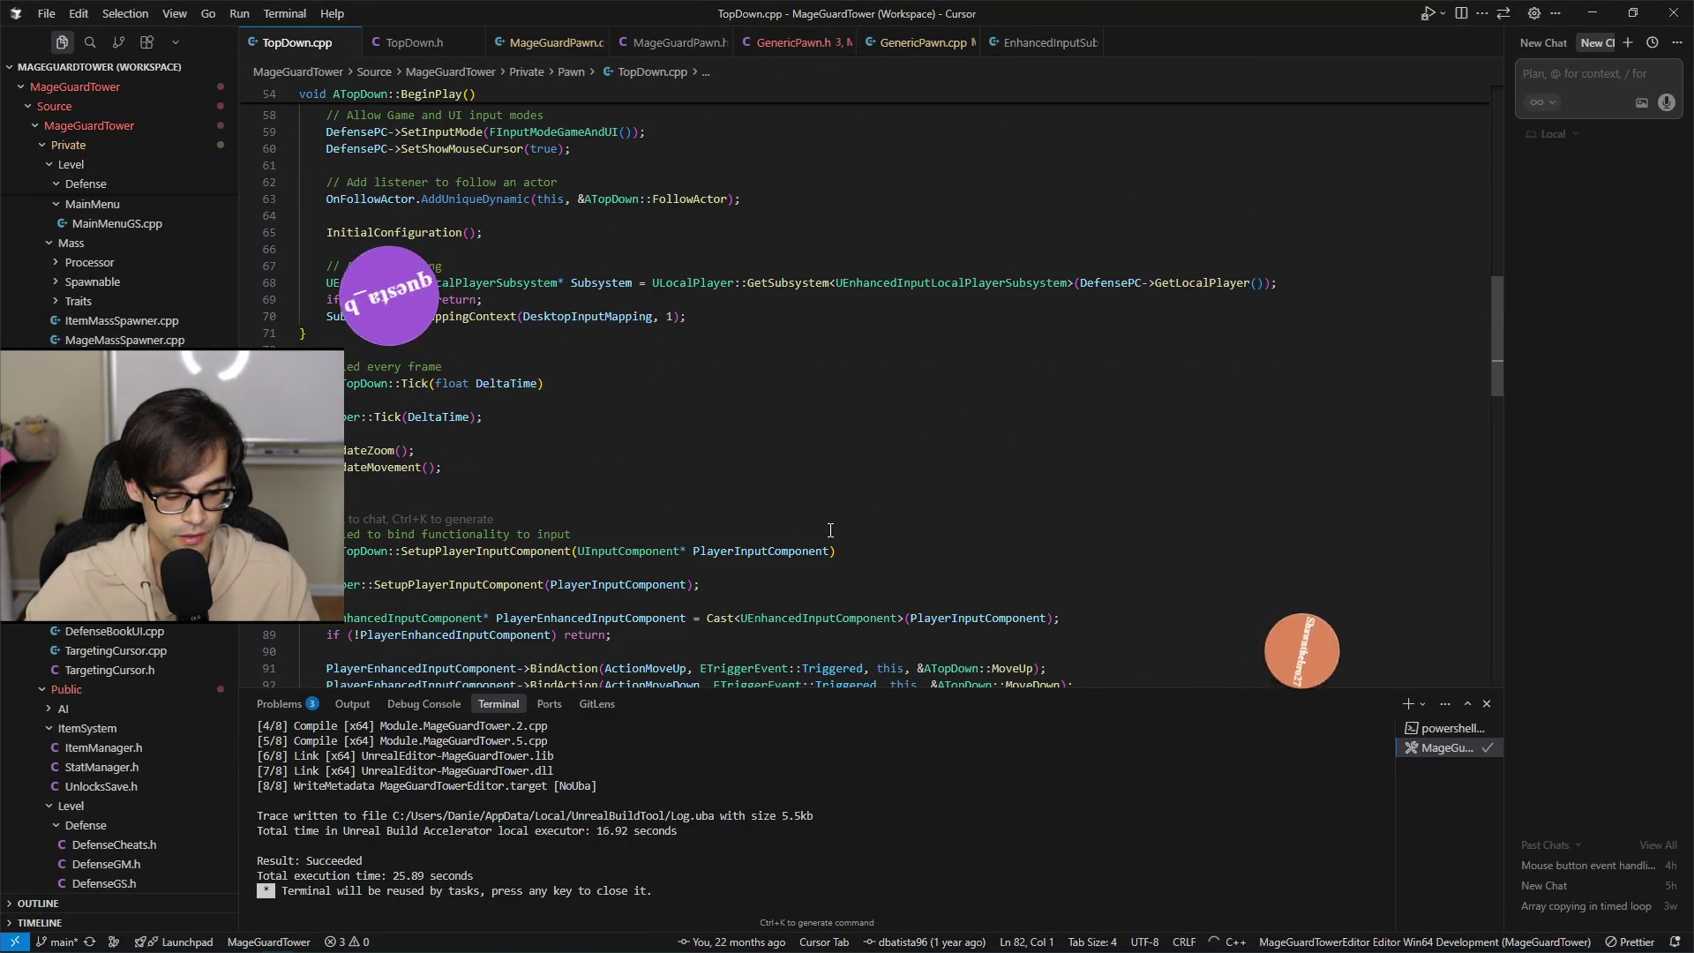
{"action": "key", "text": "alt+o"}
{"action": "scroll", "coordinate": [794, 529], "scroll_direction": "down", "scroll_amount": 20}
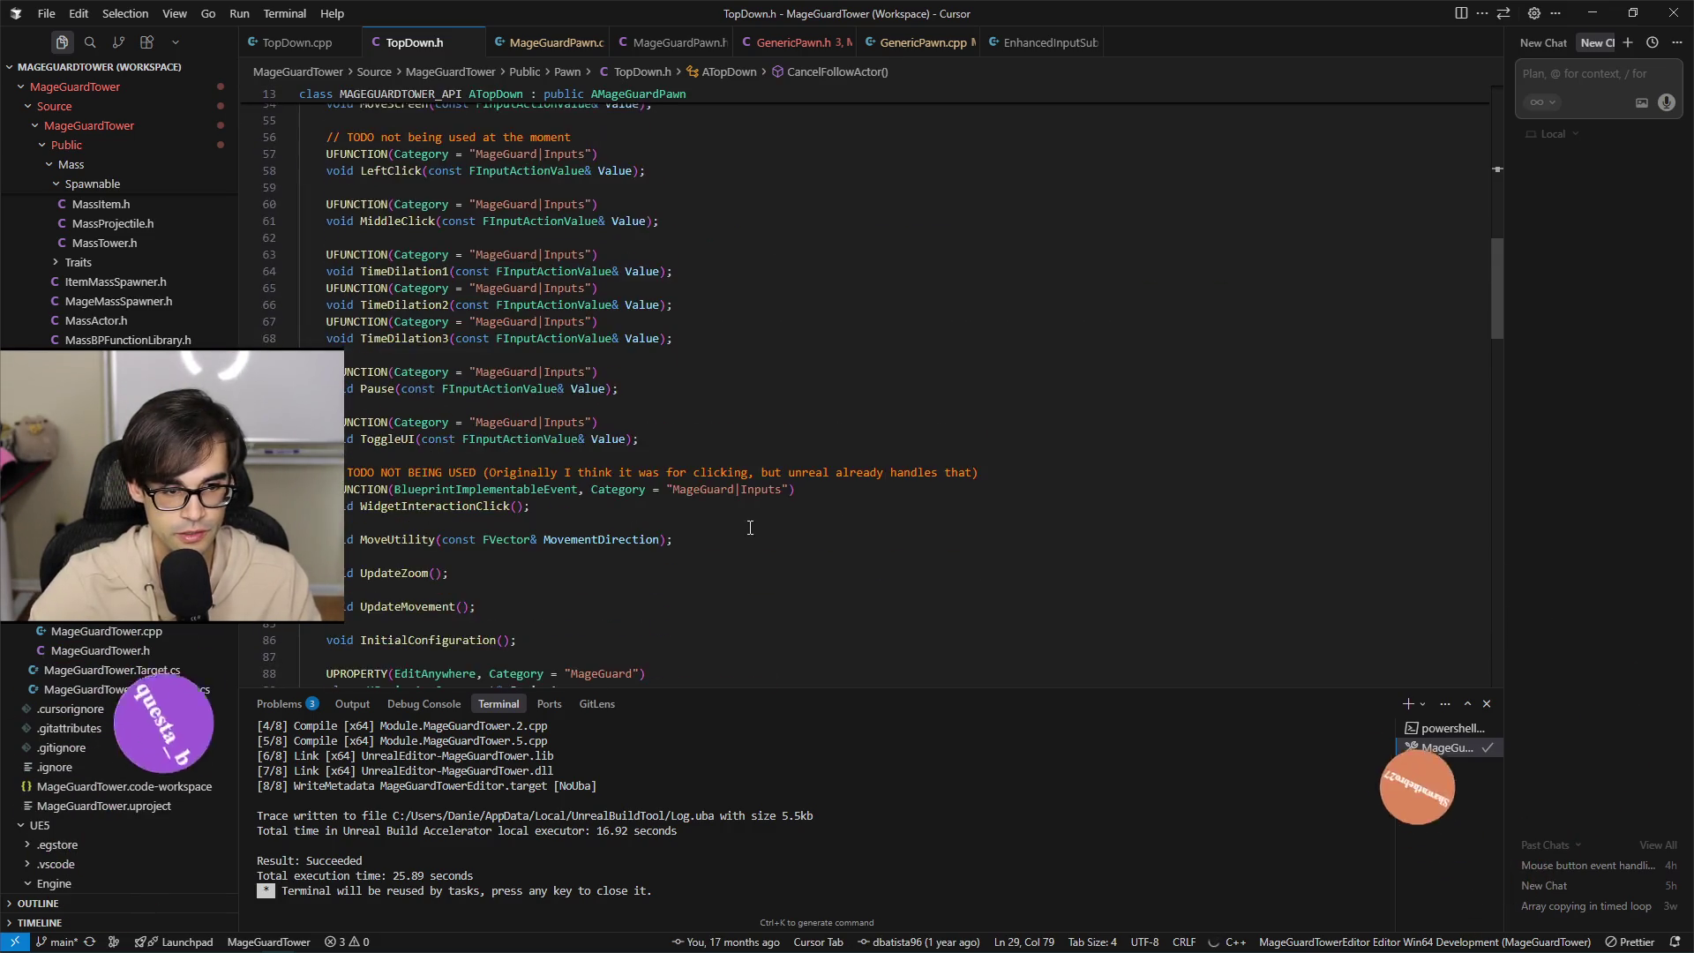
{"action": "scroll", "coordinate": [776, 528], "scroll_direction": "down", "scroll_amount": 7}
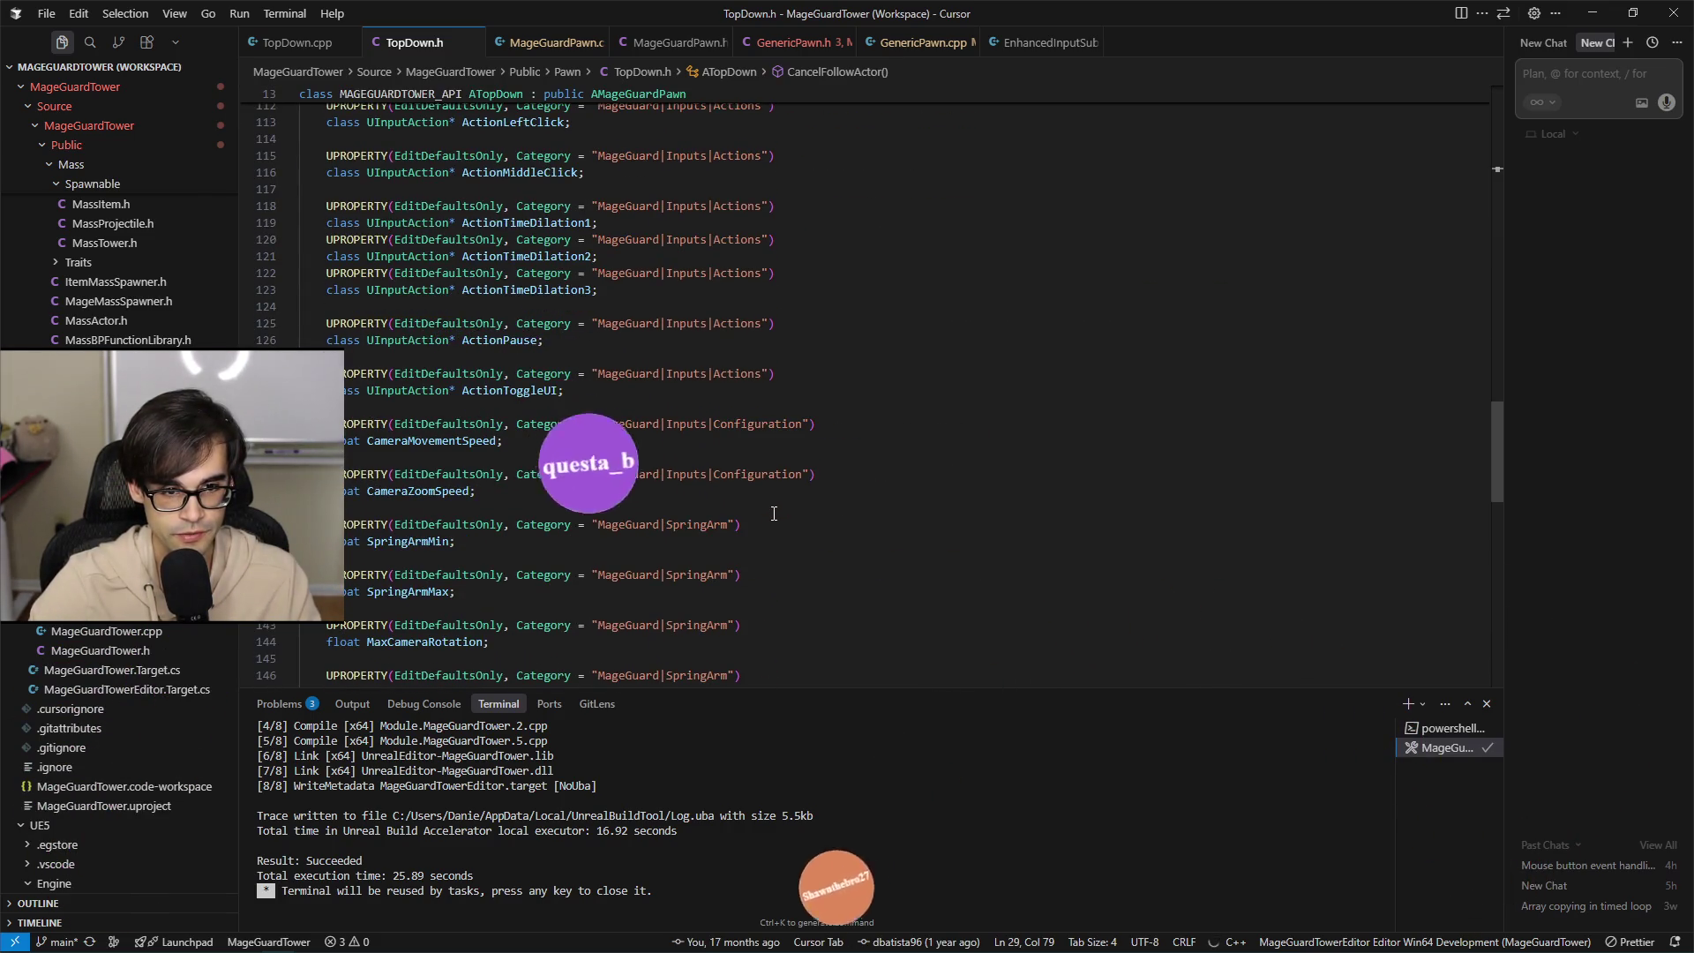
{"action": "scroll", "coordinate": [652, 424], "scroll_direction": "down", "scroll_amount": 5}
{"action": "scroll", "coordinate": [640, 438], "scroll_direction": "down", "scroll_amount": 3}
Select the ActionToggleUI property block just below ActionPause.
{"action": "left_click", "coordinate": [605, 444]}
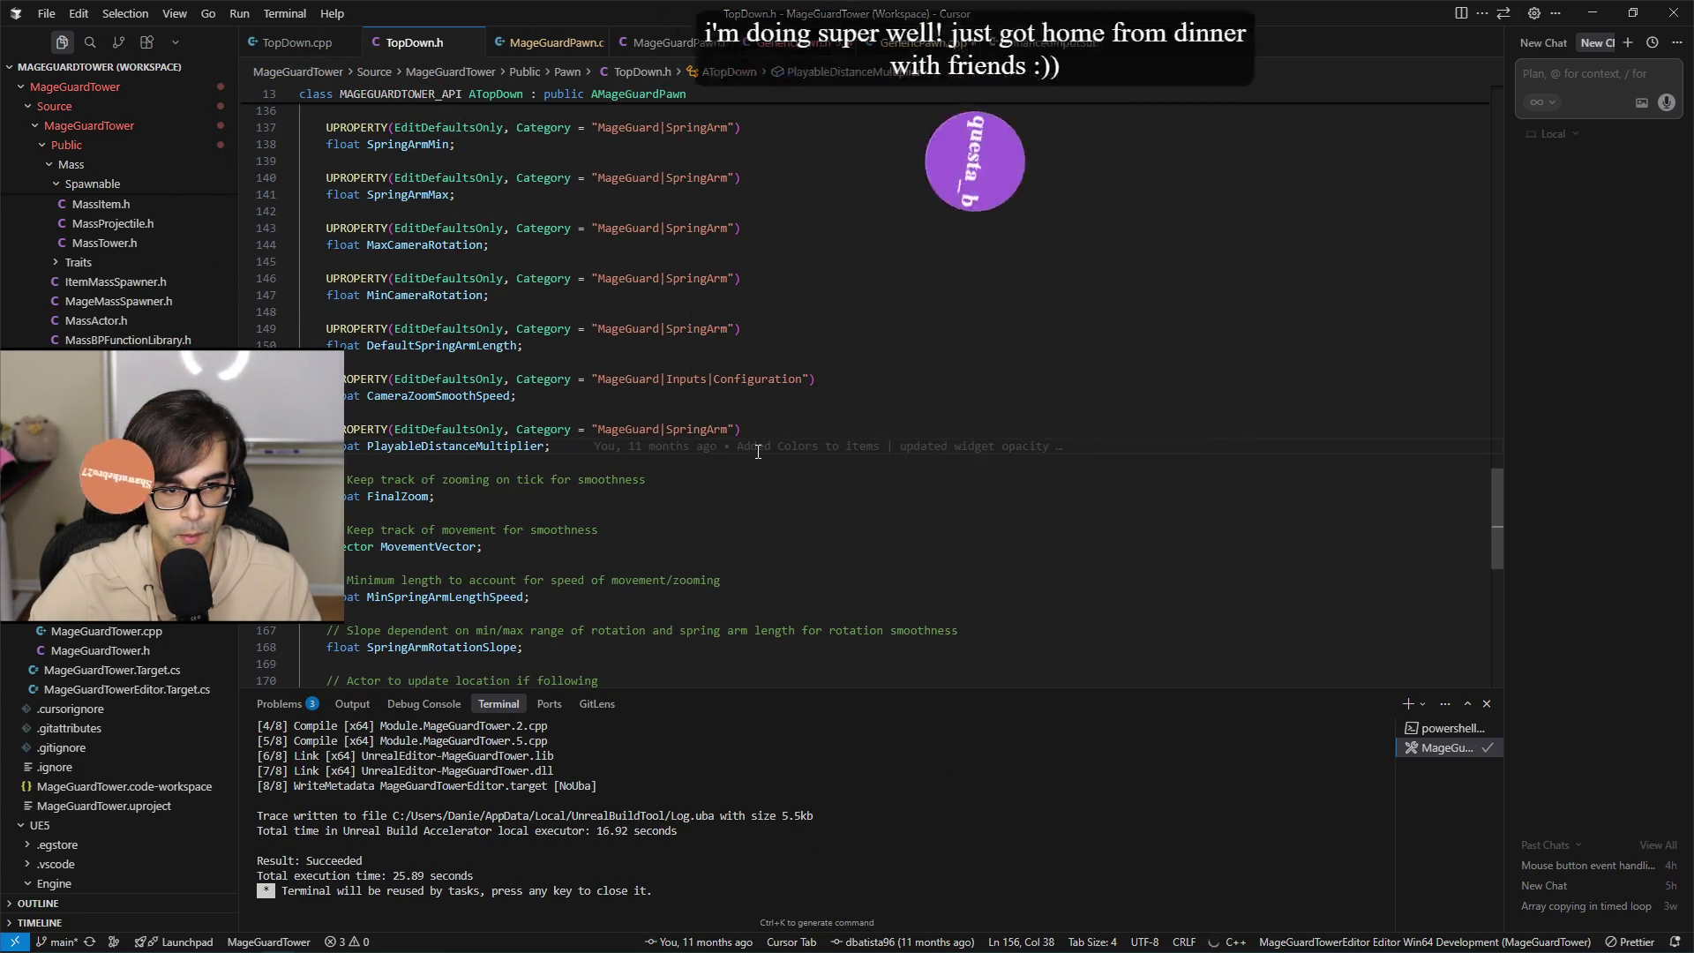
{"action": "scroll", "coordinate": [617, 446], "scroll_direction": "up", "scroll_amount": 11}
{"action": "left_click", "coordinate": [740, 472]}
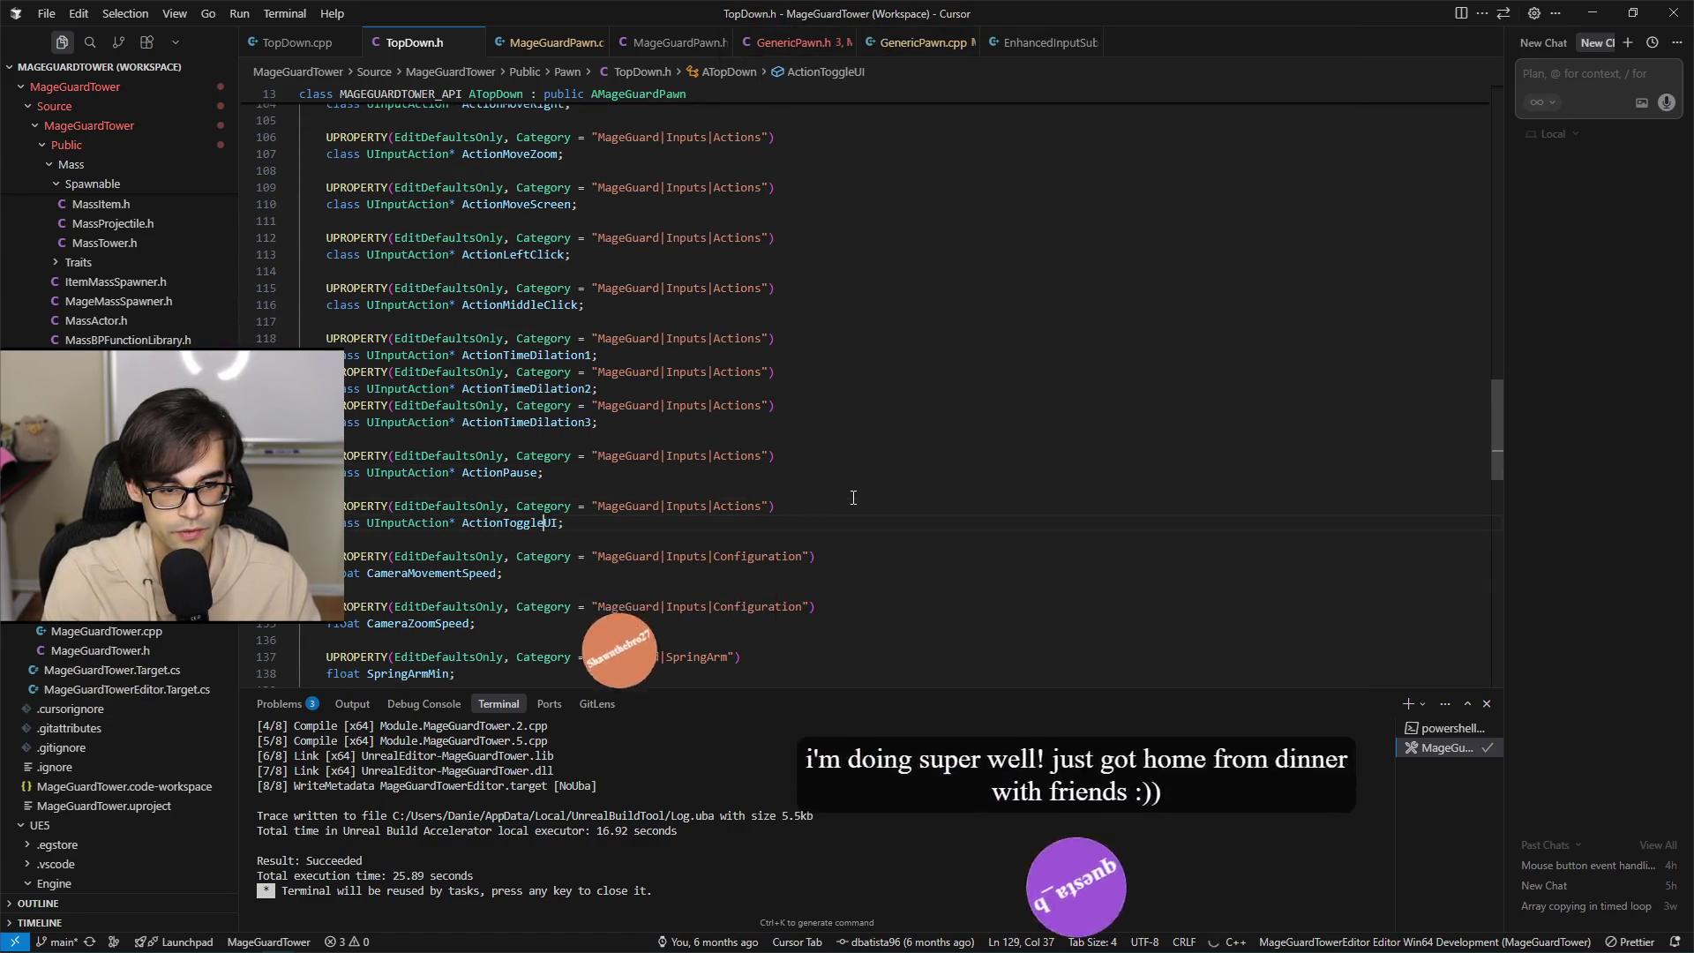
{"action": "left_click_drag", "start_coordinate": [565, 522], "coordinate": [851, 495]}
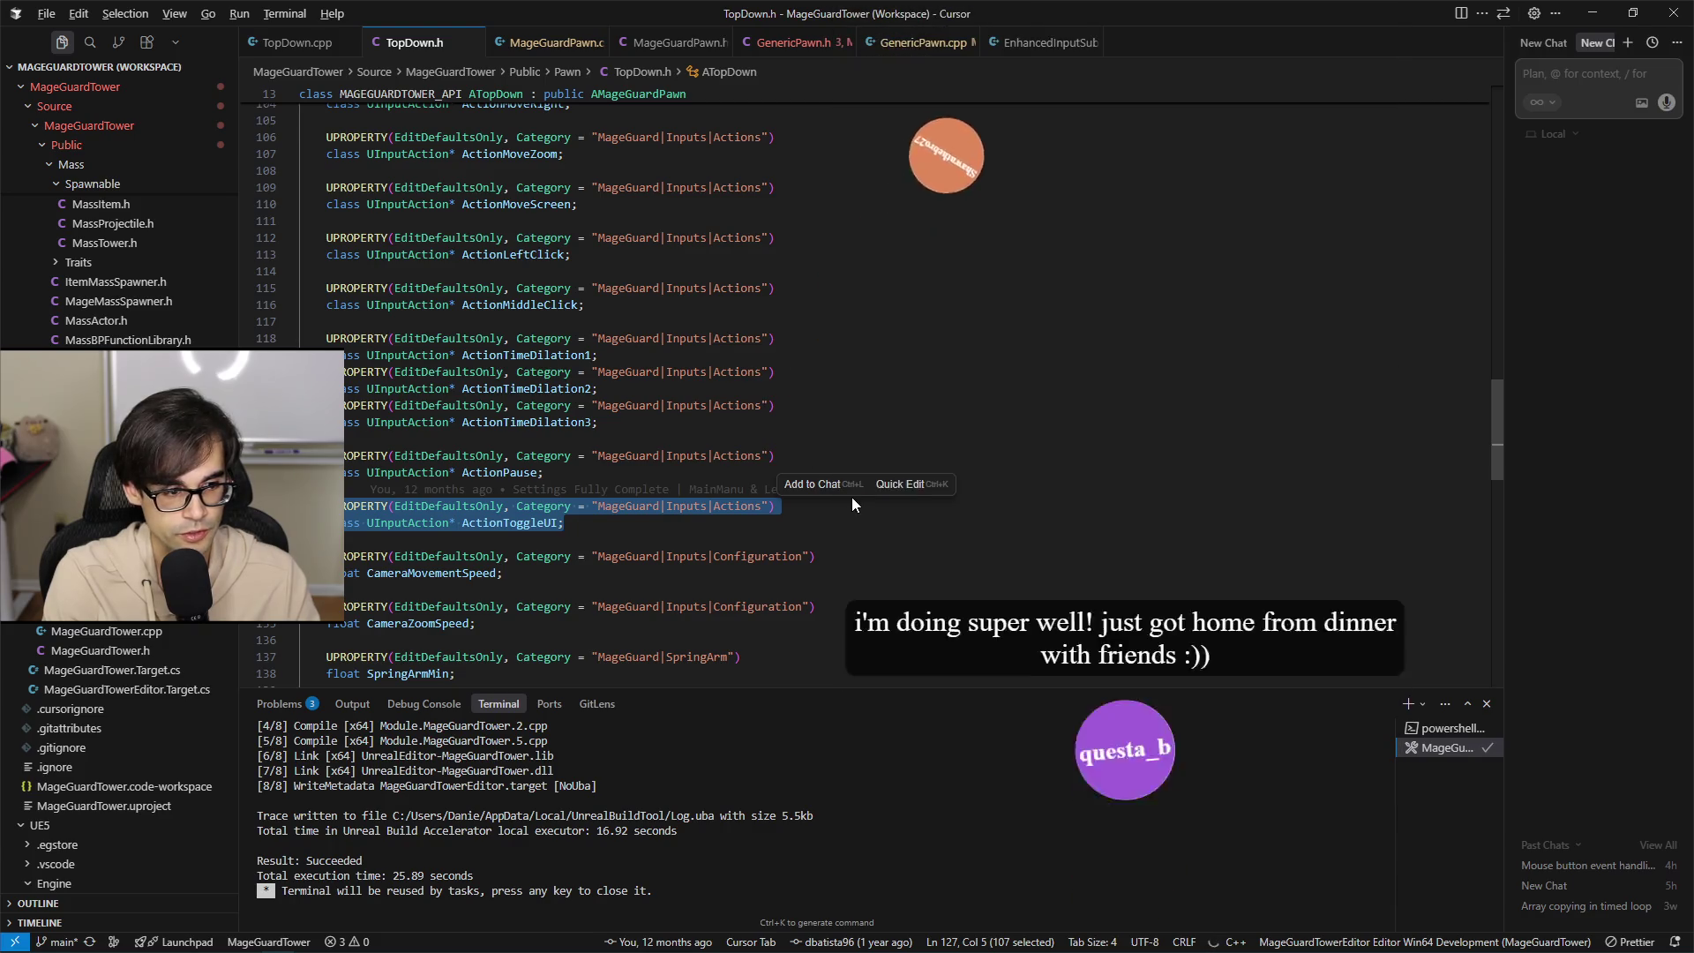
Duplicate the ActionToggleUI property block and rename the copy to ActionControllerDVertical.
{"action": "key", "text": "shift+alt+Down"}
{"action": "key", "text": "shift+alt+Down"}
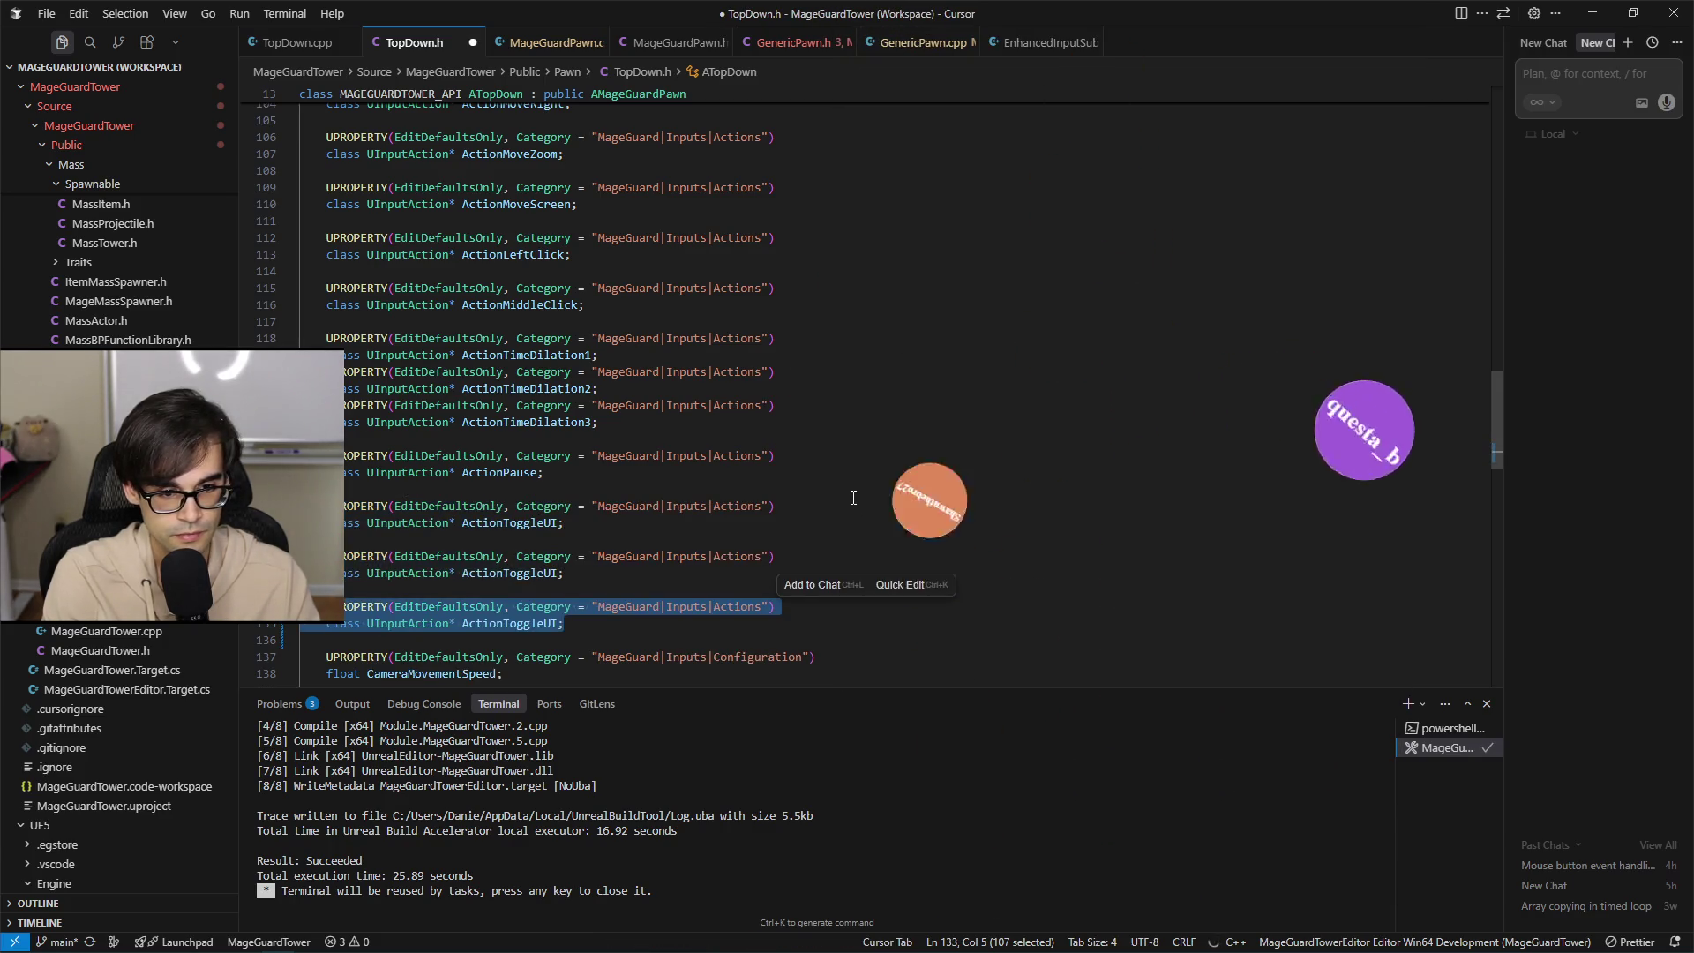
{"action": "key", "text": "ctrl+shift+Left"}
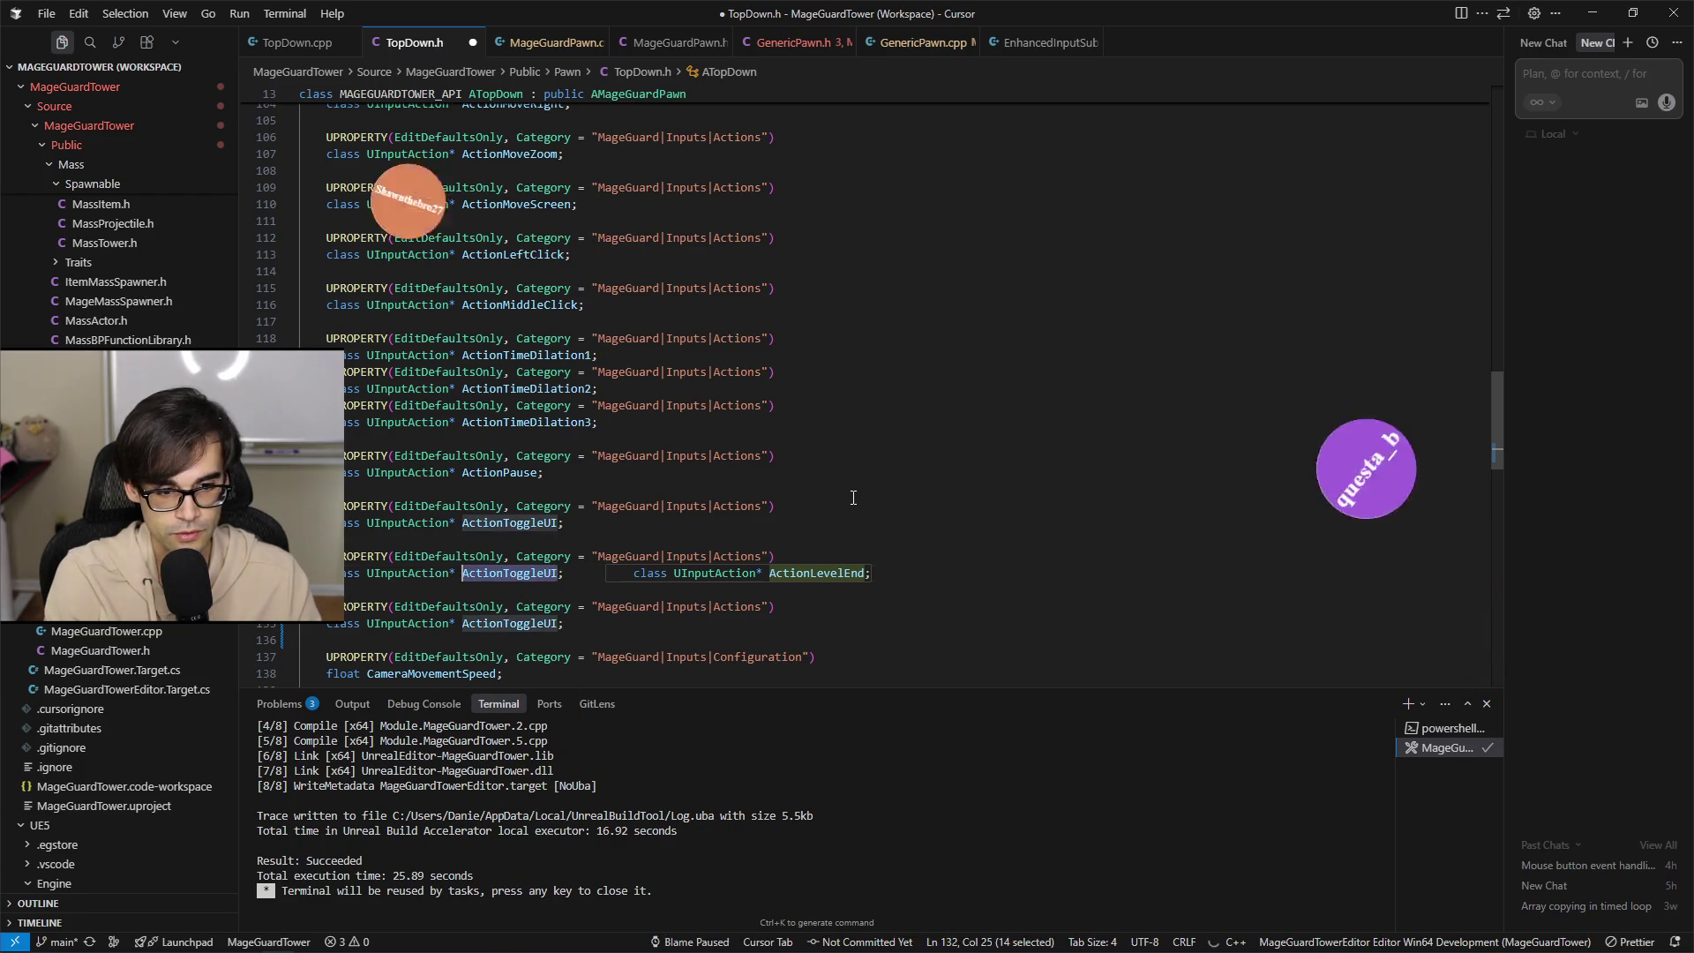
{"action": "type", "text": "Act"}
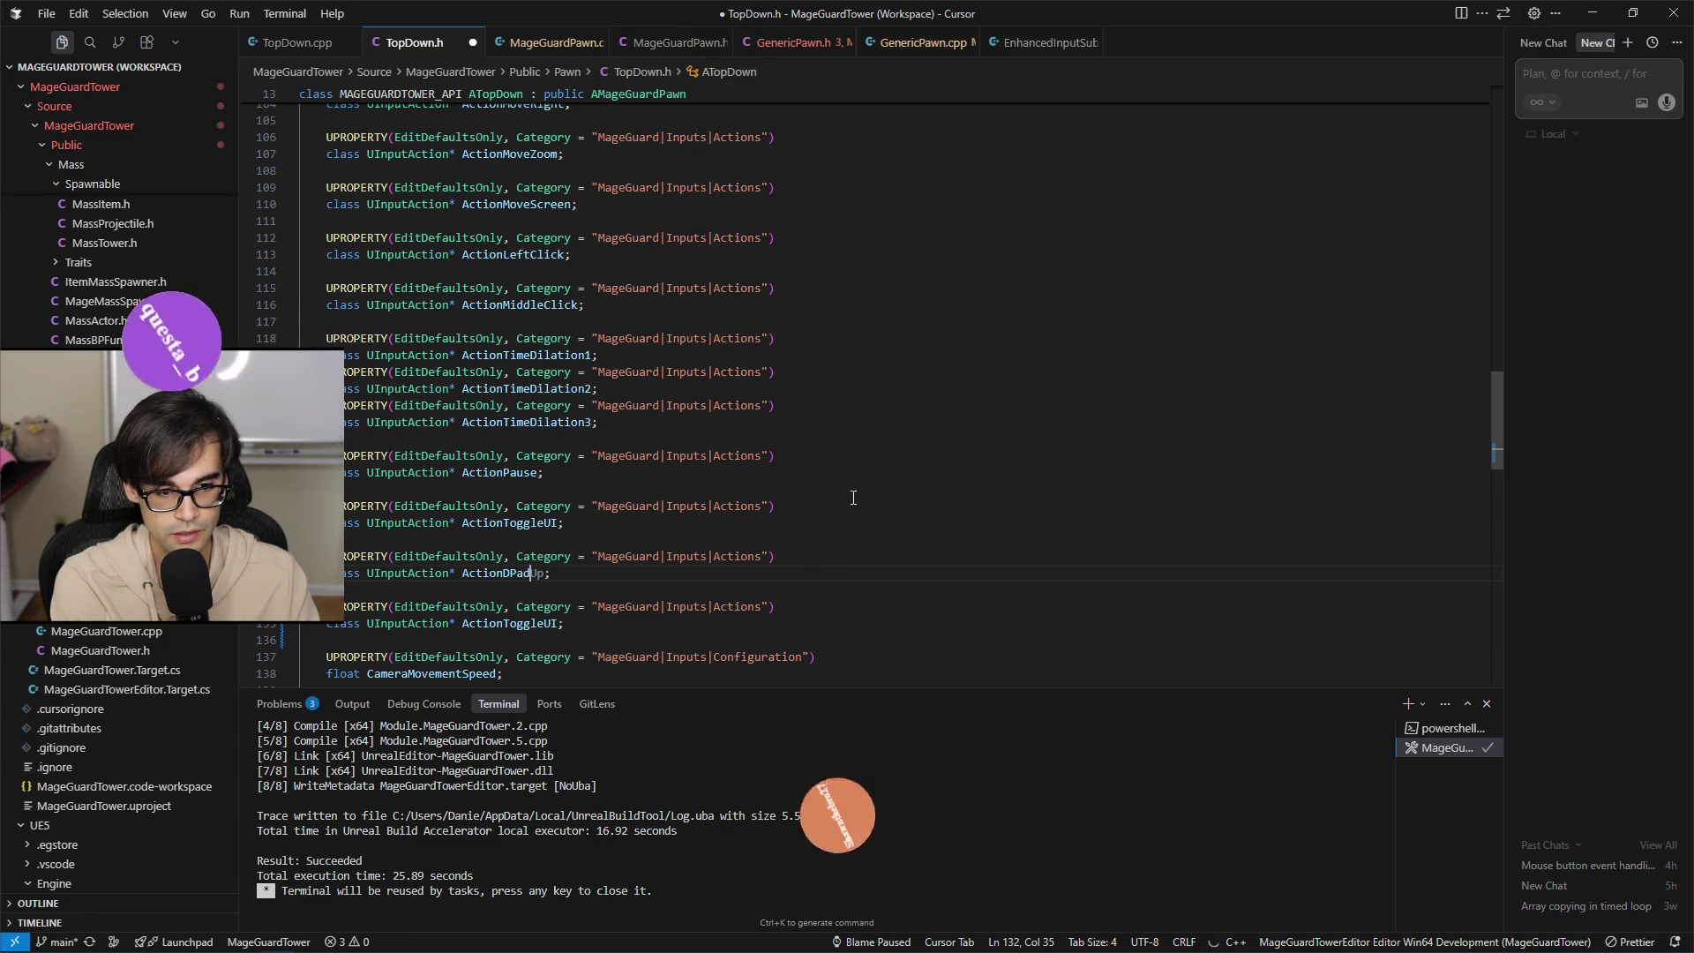
{"action": "key", "text": "BackSpace"}
{"action": "key", "text": "BackSpace"}
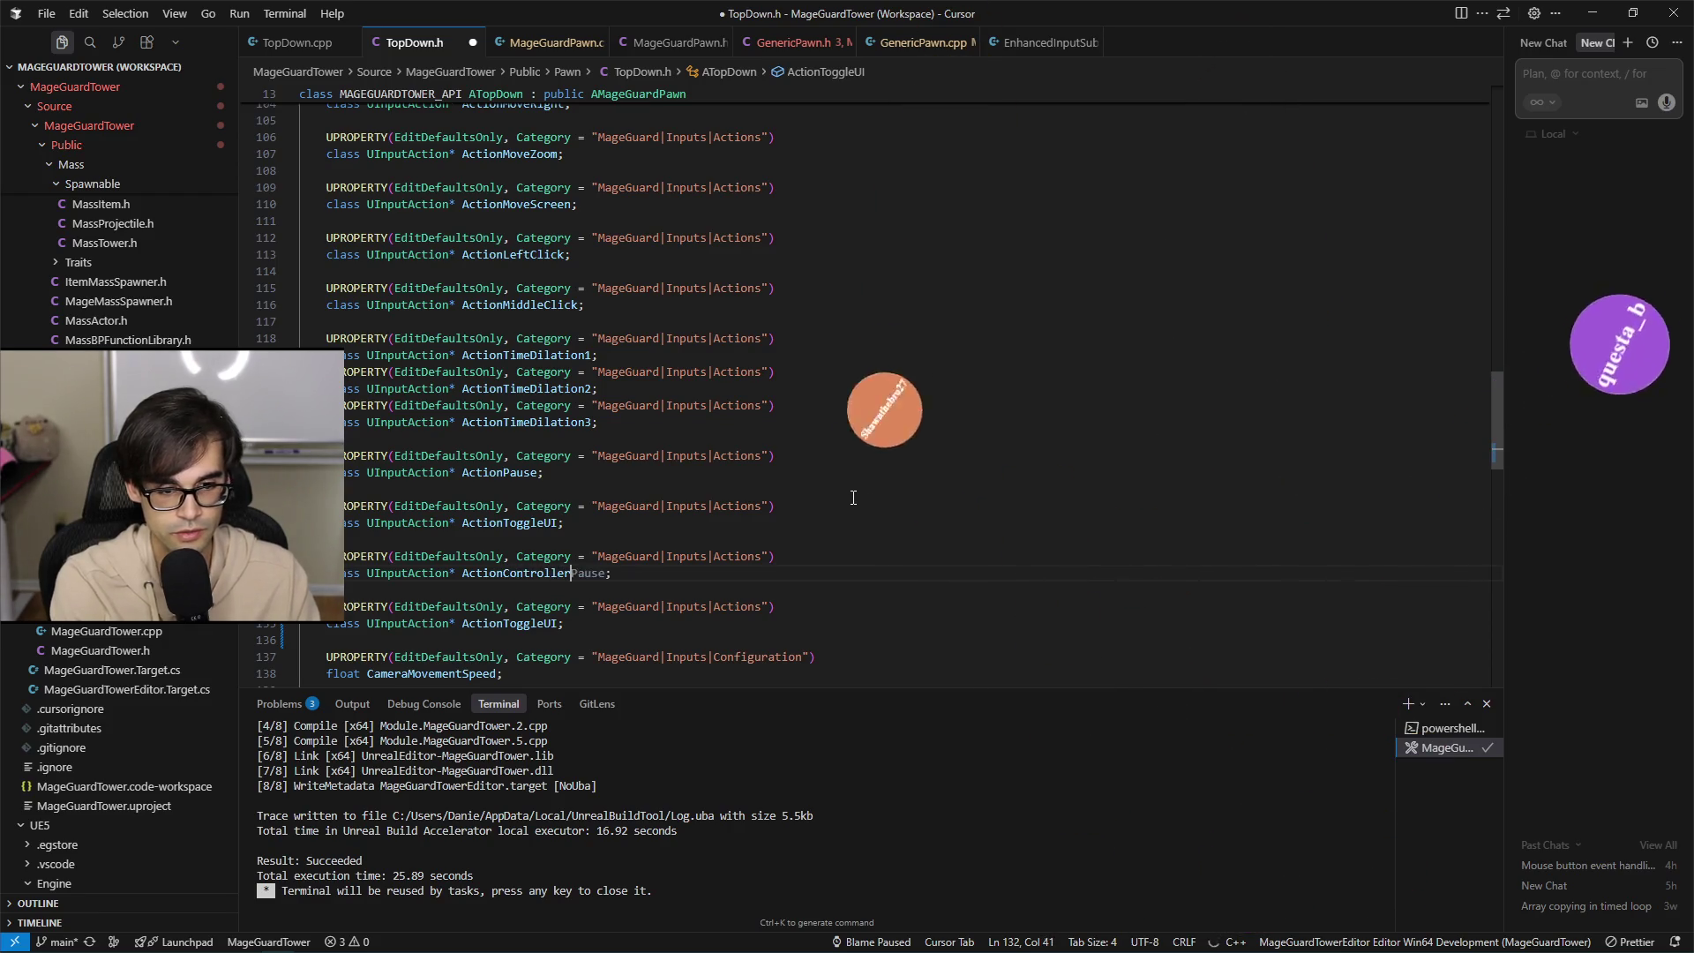
Check the Defense level in Unreal, then return to Cursor and switch to TopDown.cpp.
{"action": "key", "text": "alt+Tab"}
{"action": "left_click", "coordinate": [133, 37]}
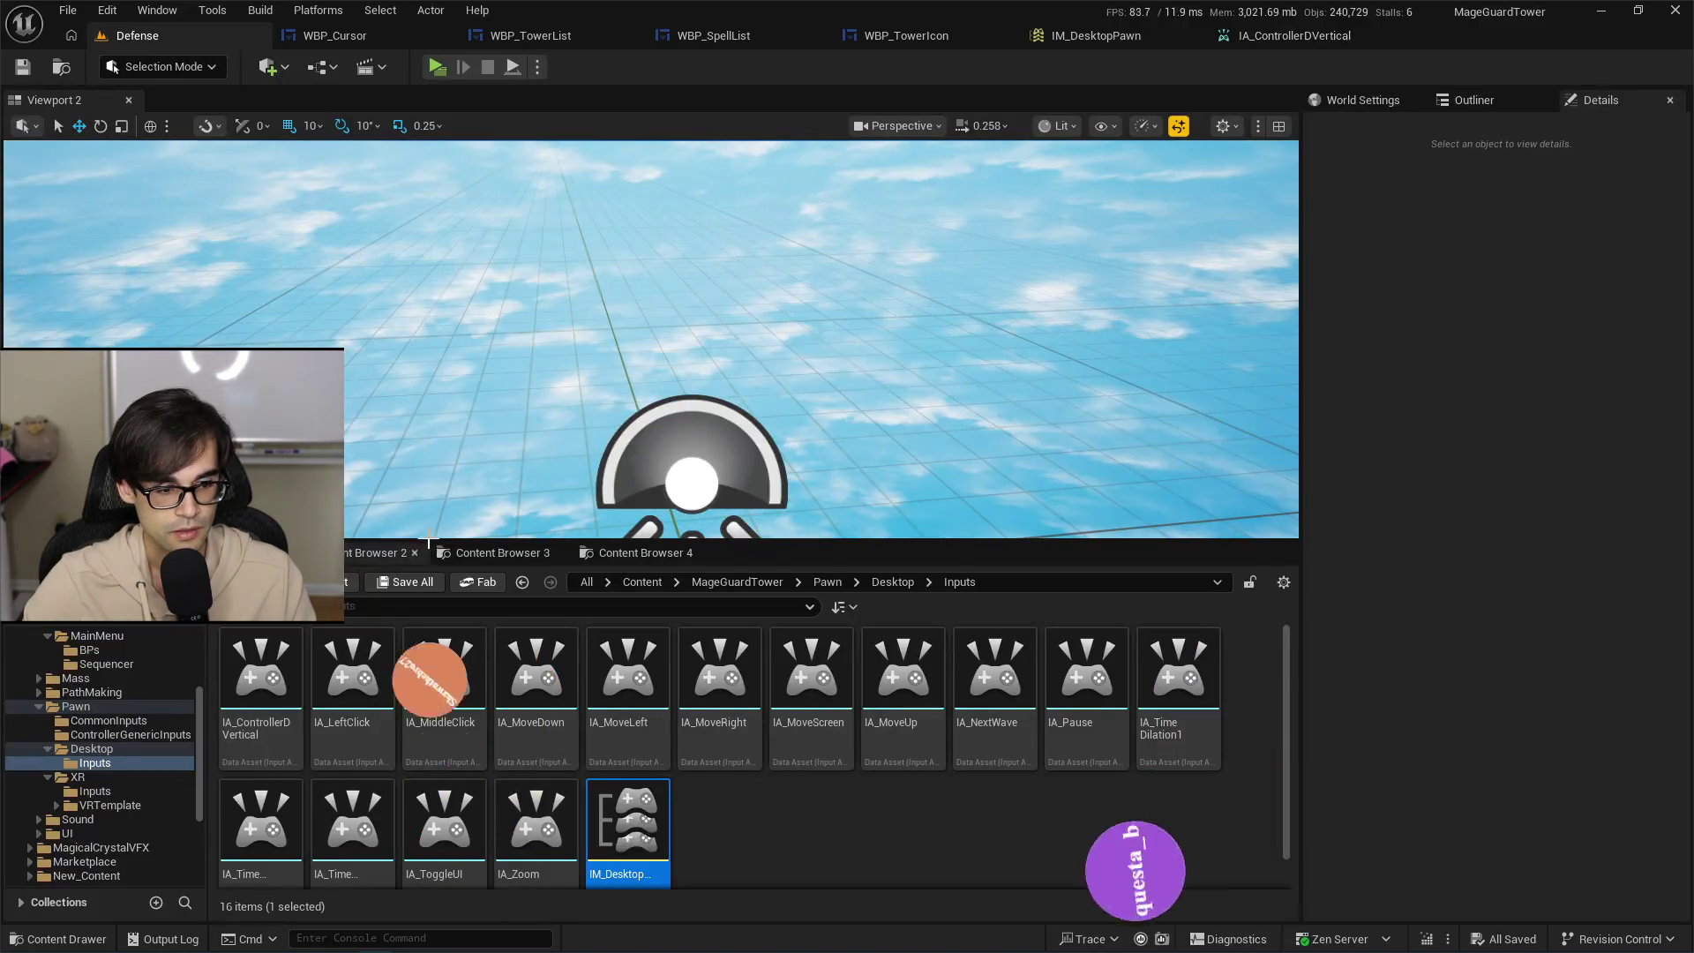
{"action": "scroll", "coordinate": [838, 825], "scroll_direction": "down", "scroll_amount": 1}
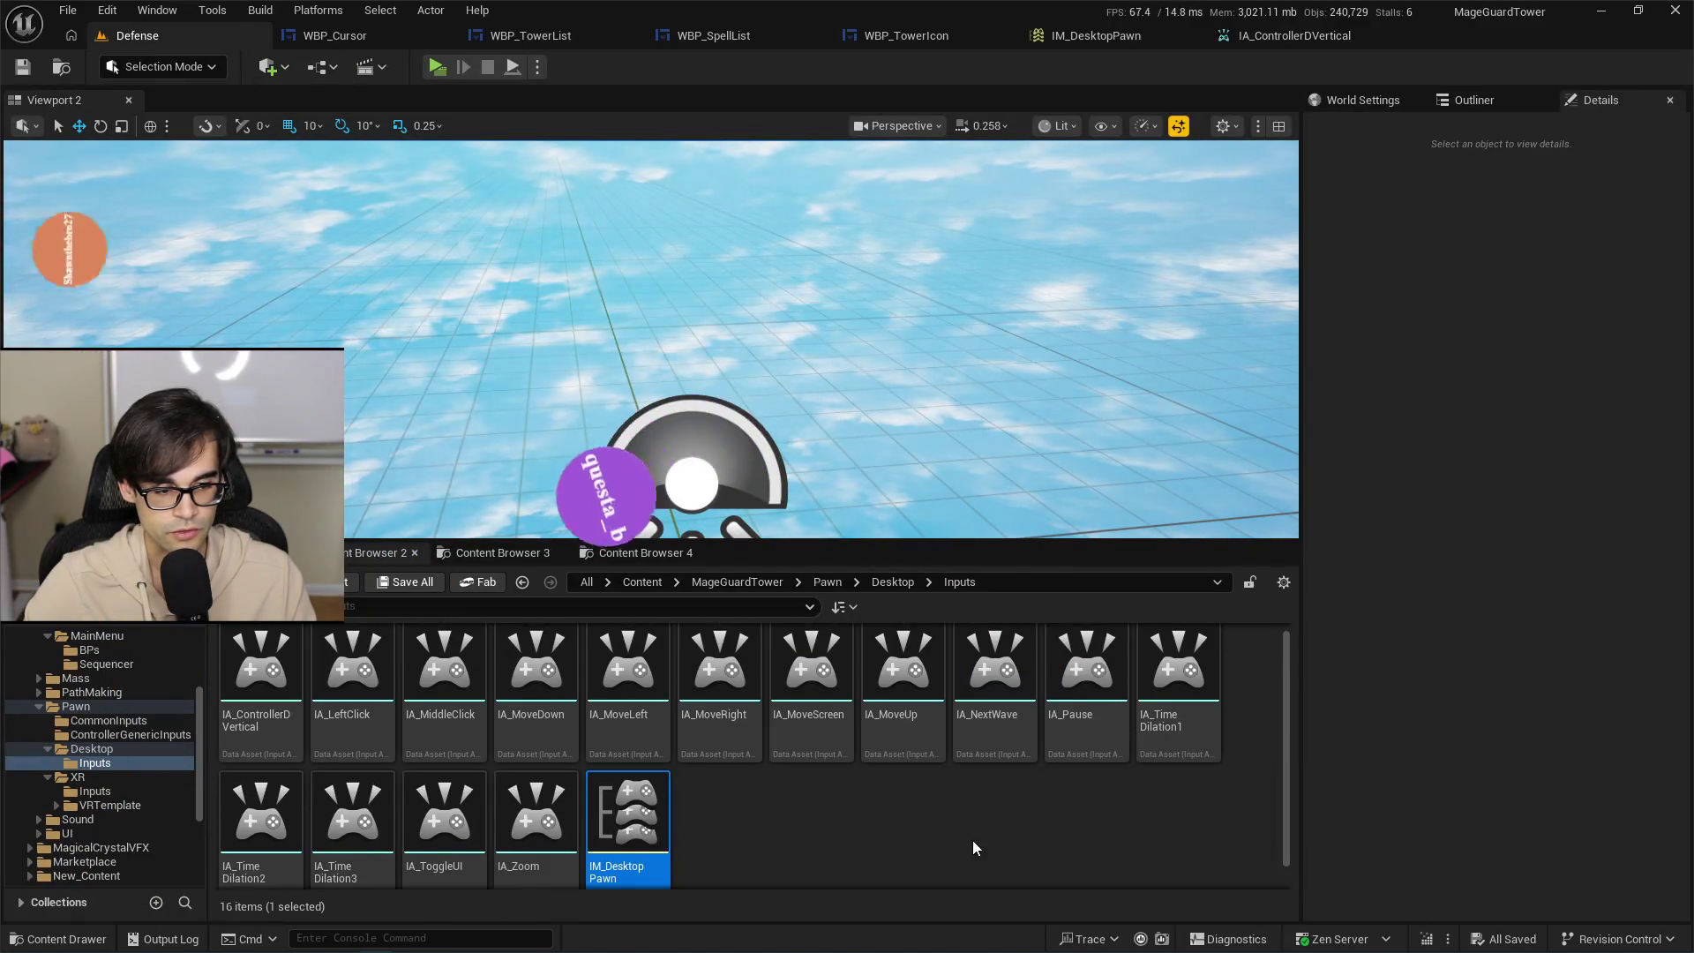
{"action": "key", "text": "alt+Tab"}
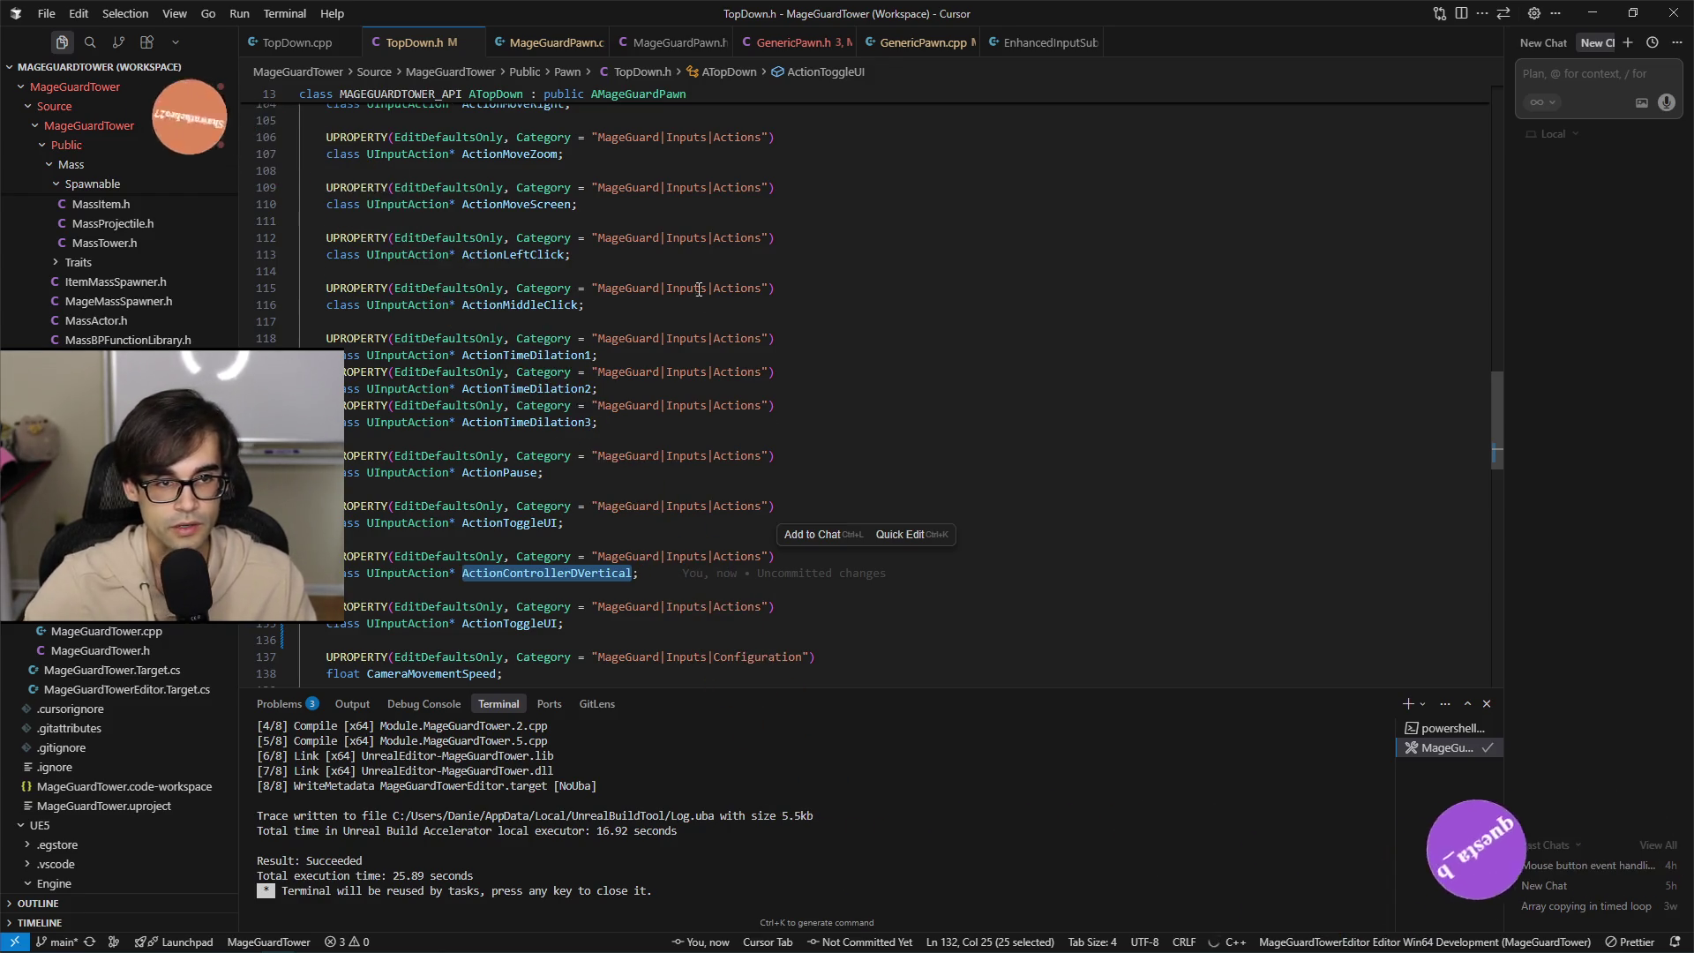
{"action": "key", "text": "alt+o"}
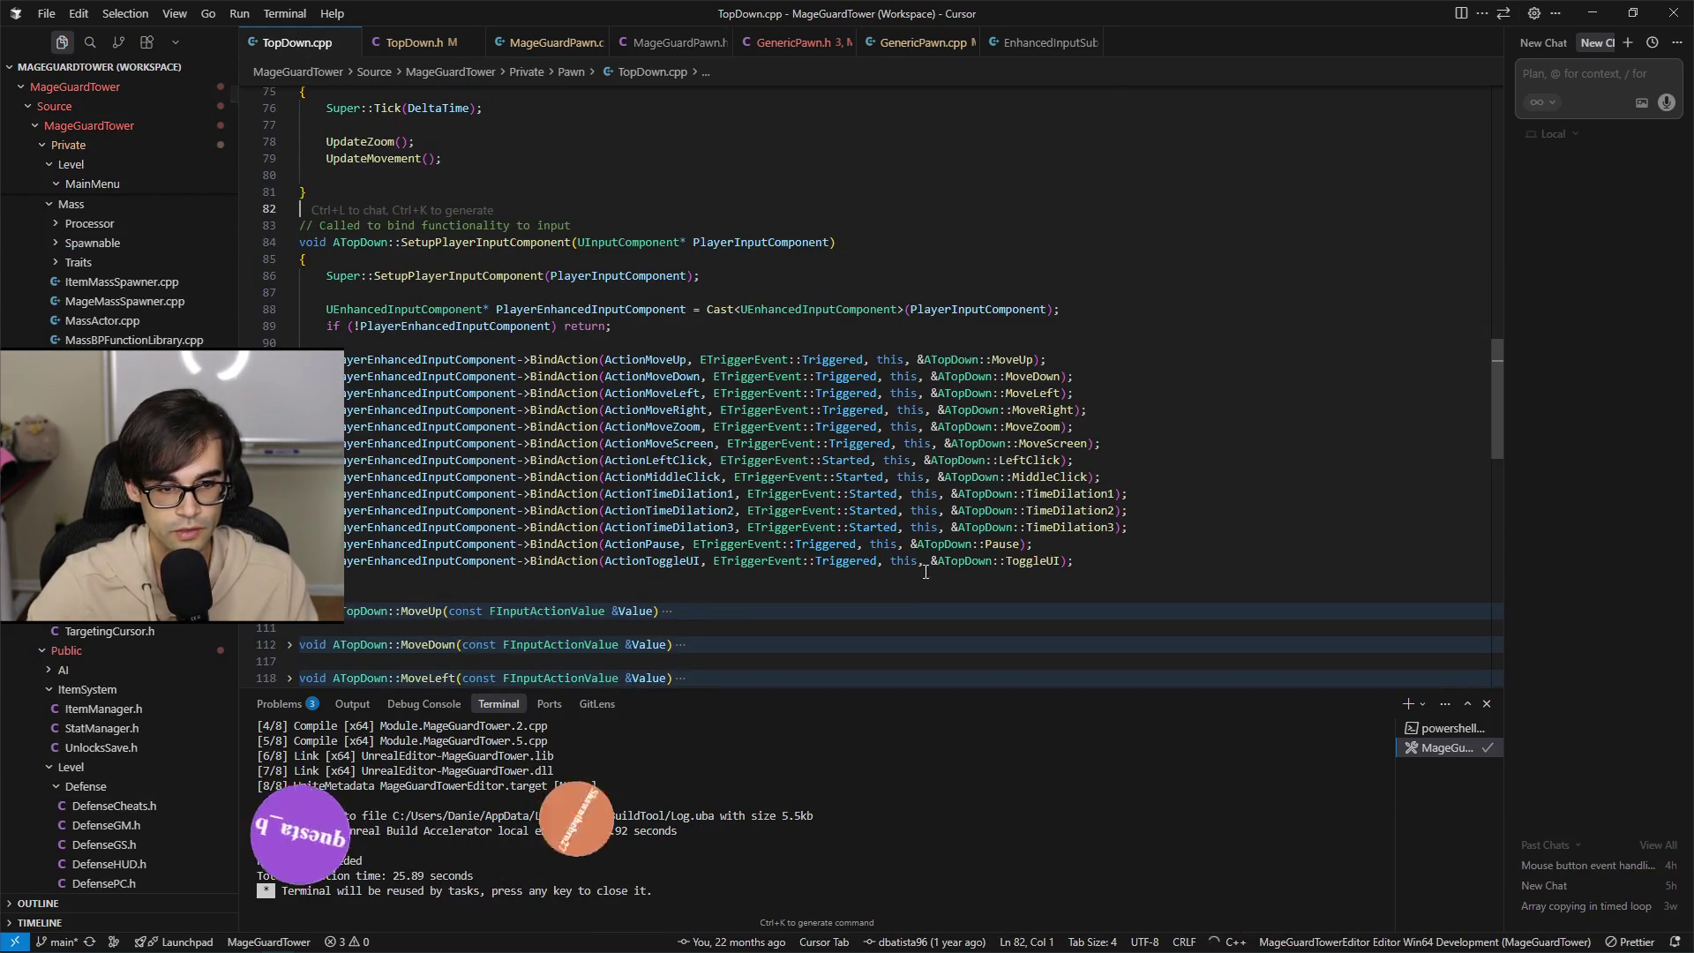
Bind ActionControllerDVertical on ETriggerEvent::Started to &ATopDown::ControllerDVertical and save TopDown.cpp.
{"action": "left_click", "coordinate": [1242, 570]}
{"action": "key", "text": "Tab"}
{"action": "key", "text": "Left"}
{"action": "key", "text": "Left"}
{"action": "key", "text": "Left"}
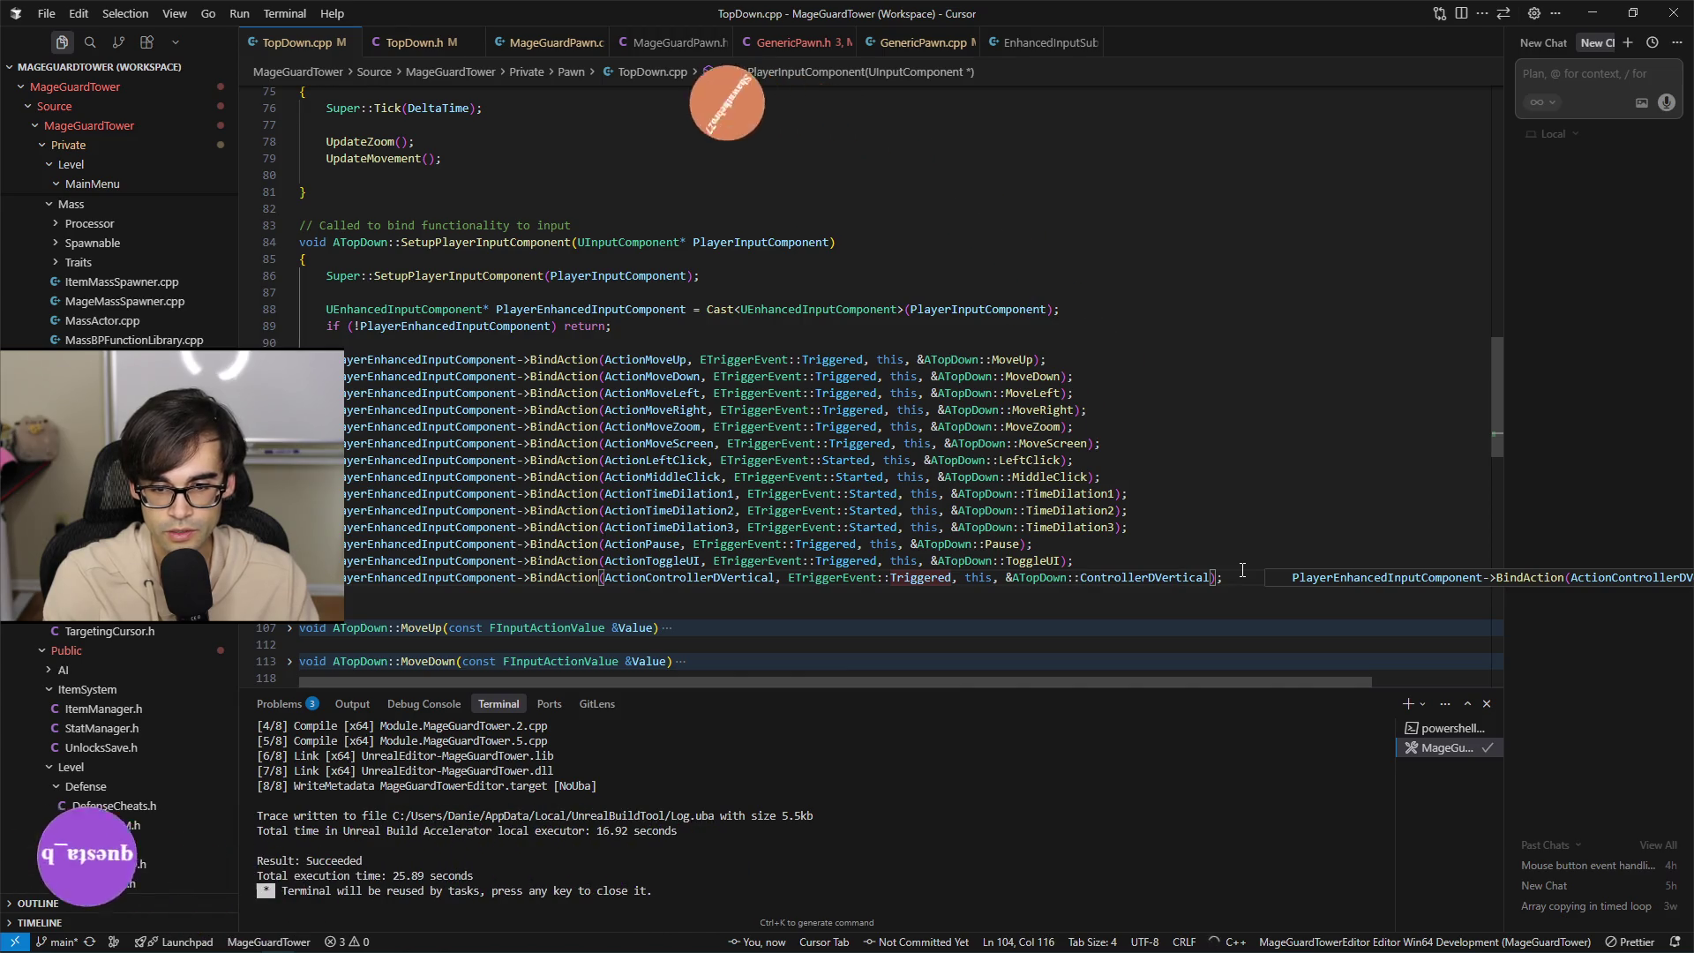
{"action": "key", "text": "ctrl+shift+Right"}
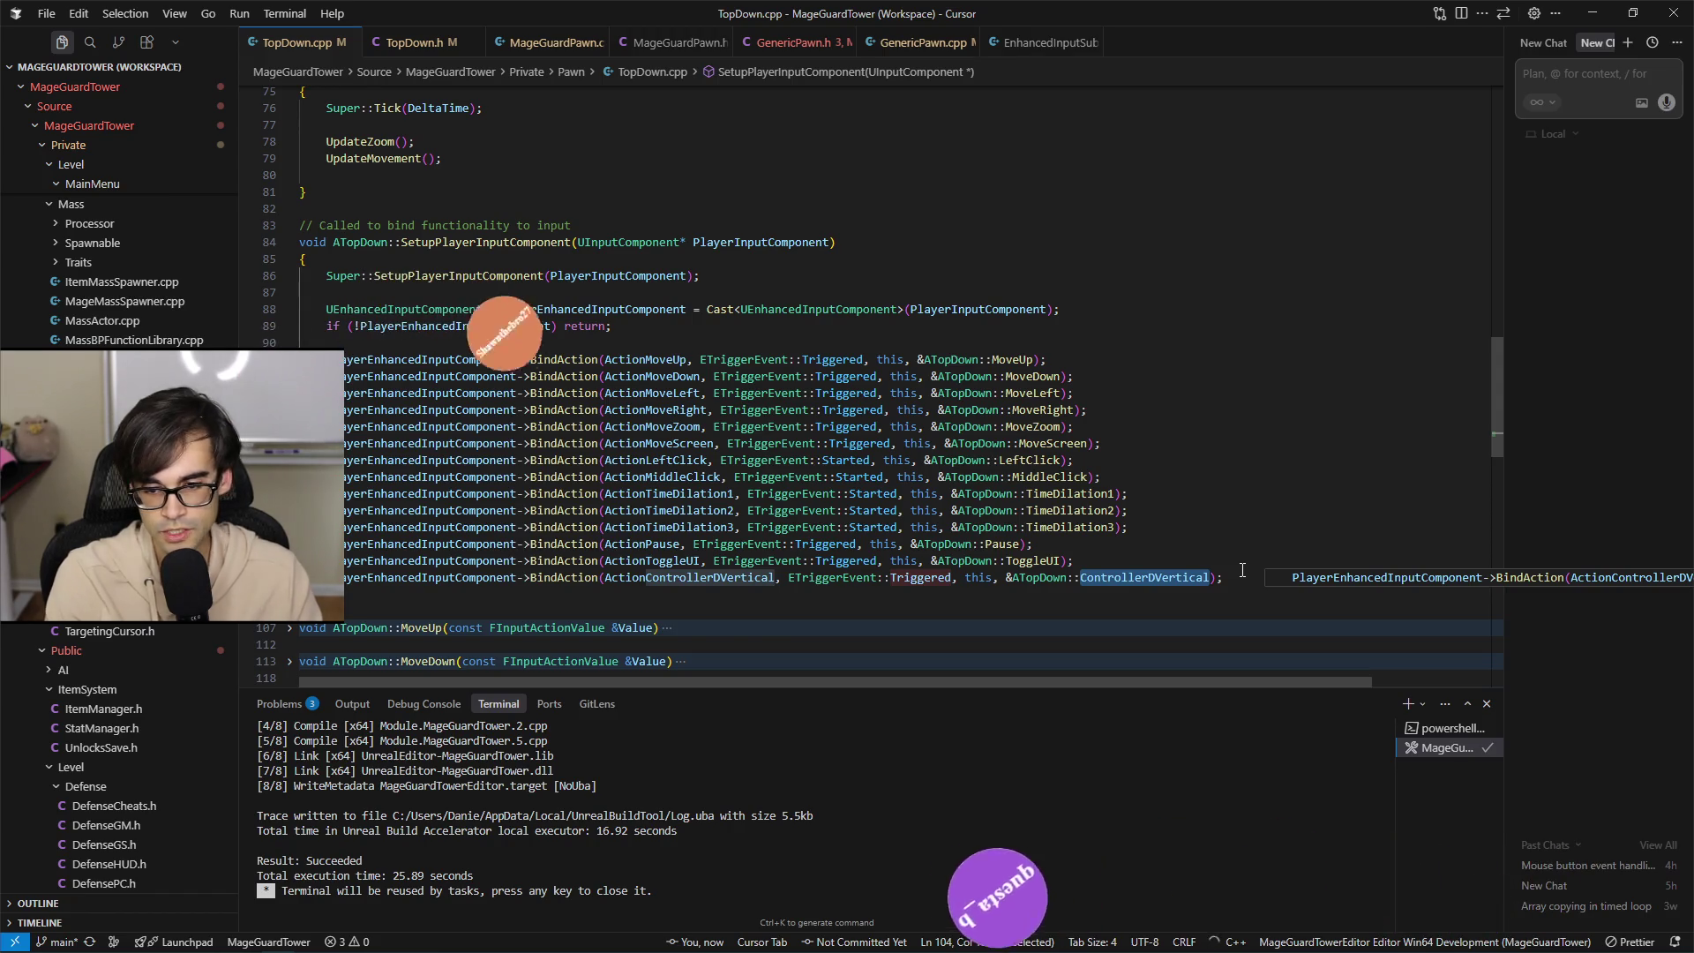
{"action": "key", "text": "Right"}
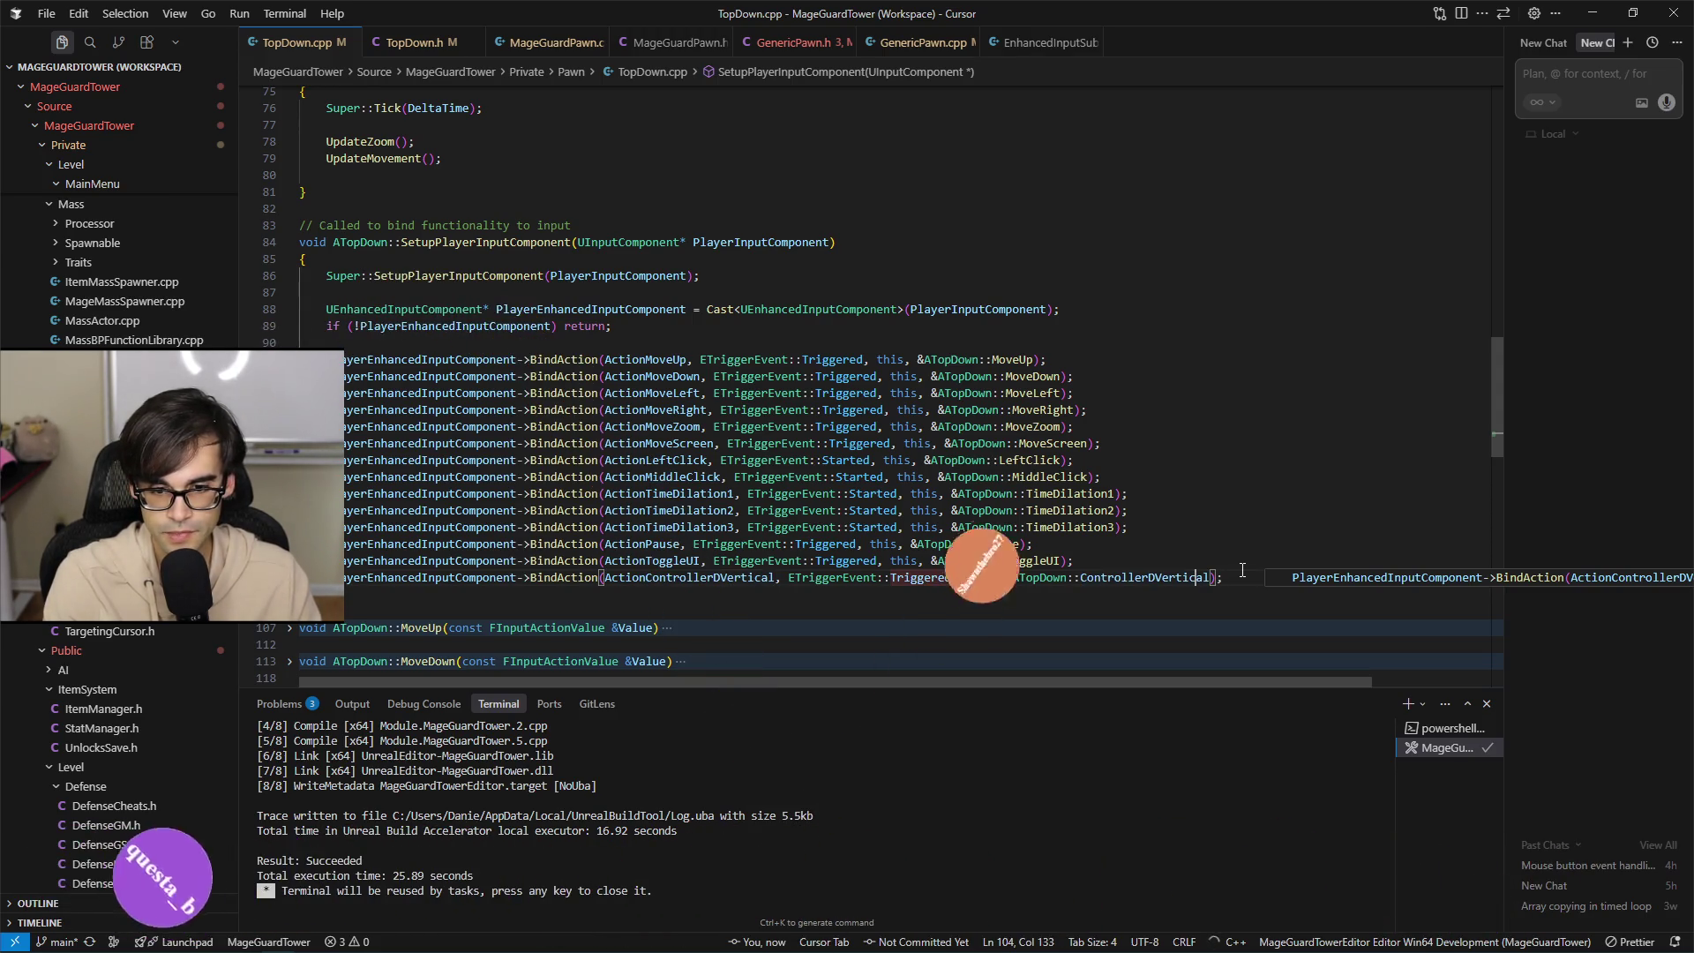
{"action": "key", "text": "Left"}
{"action": "key", "text": "Left"}
{"action": "key", "text": "Left"}
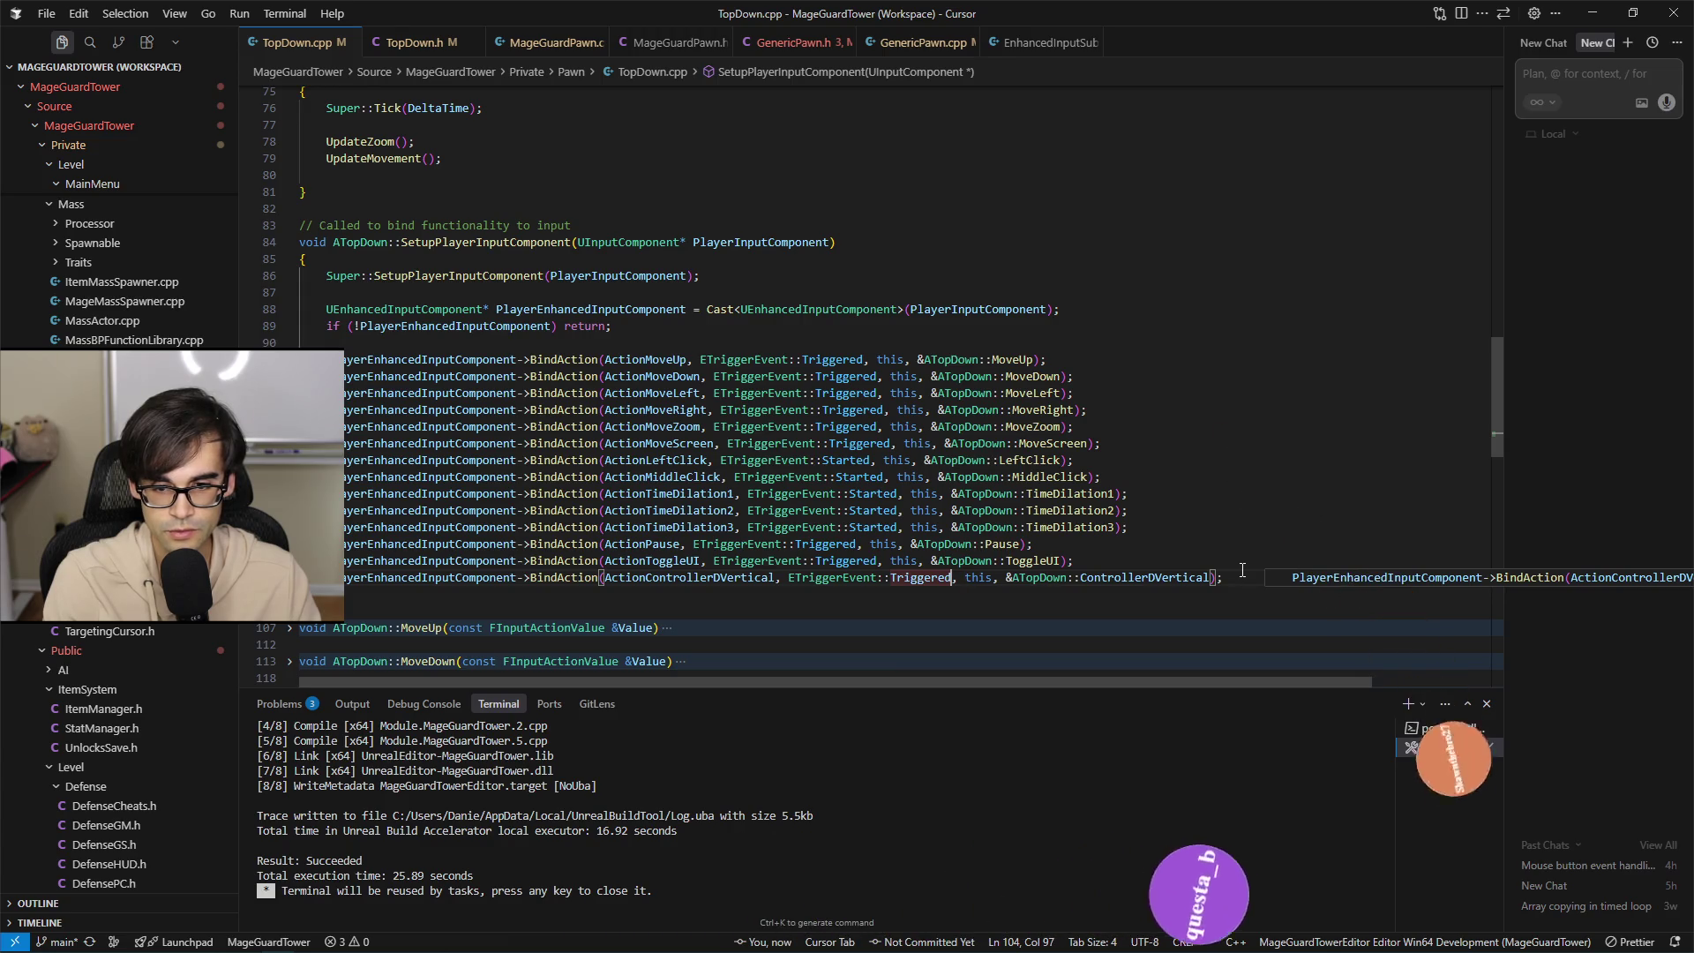
{"action": "key", "text": "BackSpace"}
{"action": "key", "text": "BackSpace"}
{"action": "key", "text": "BackSpace"}
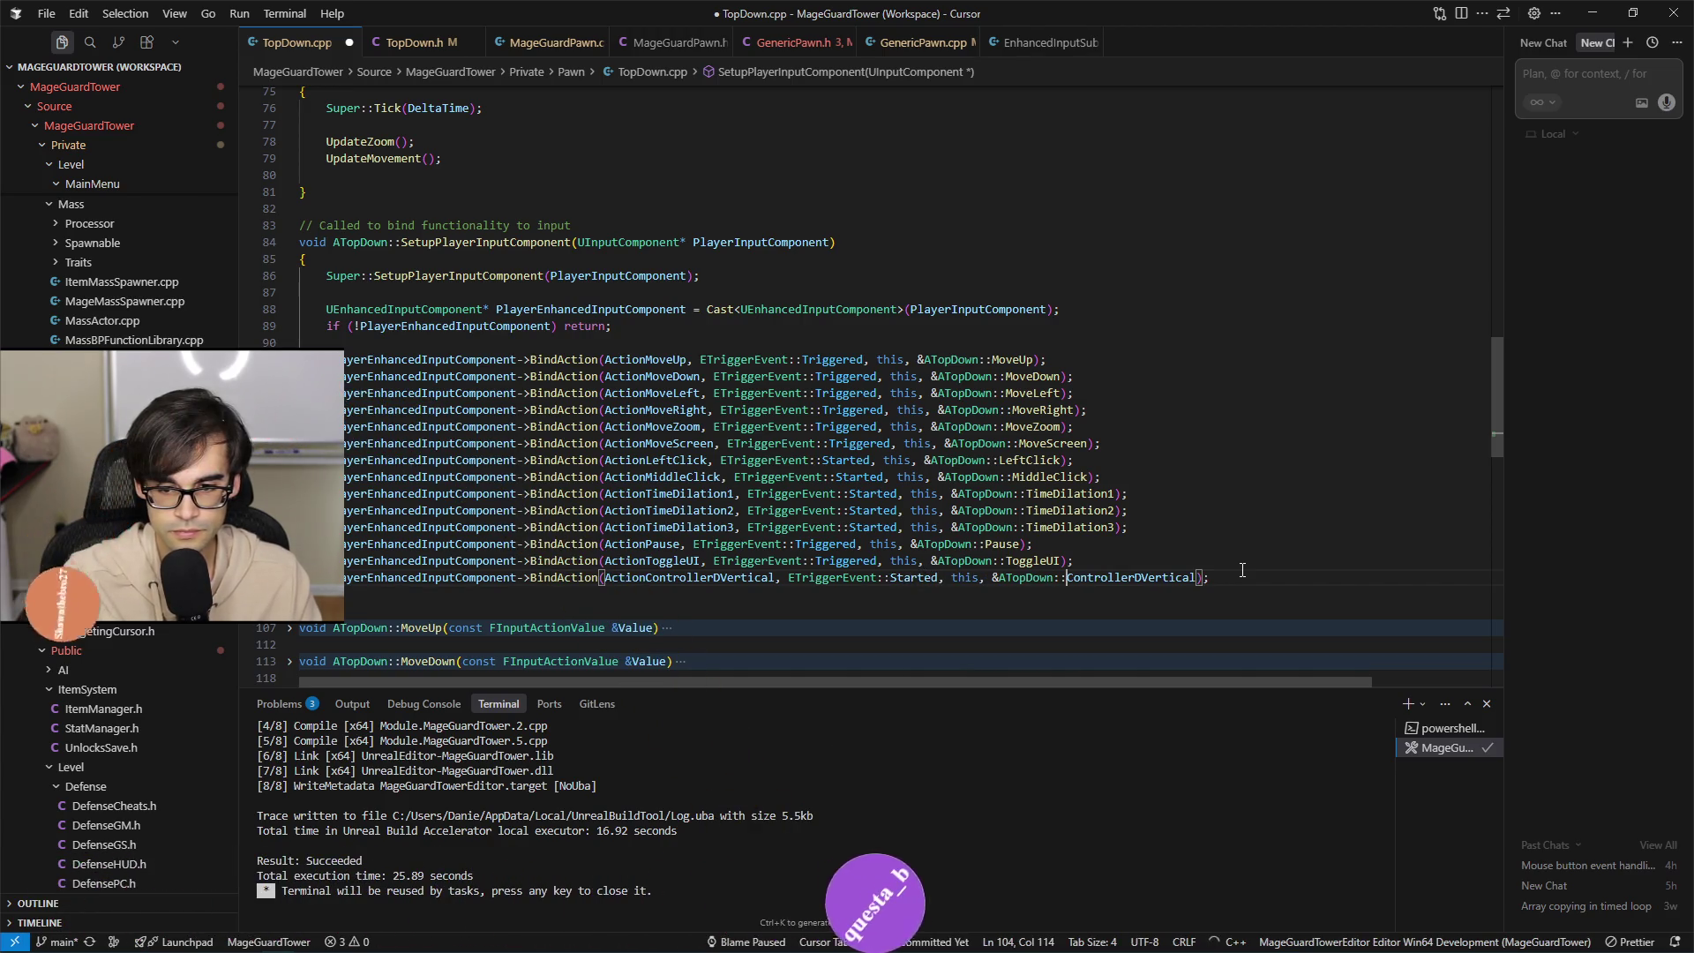
{"action": "key", "text": "ctrl+s"}
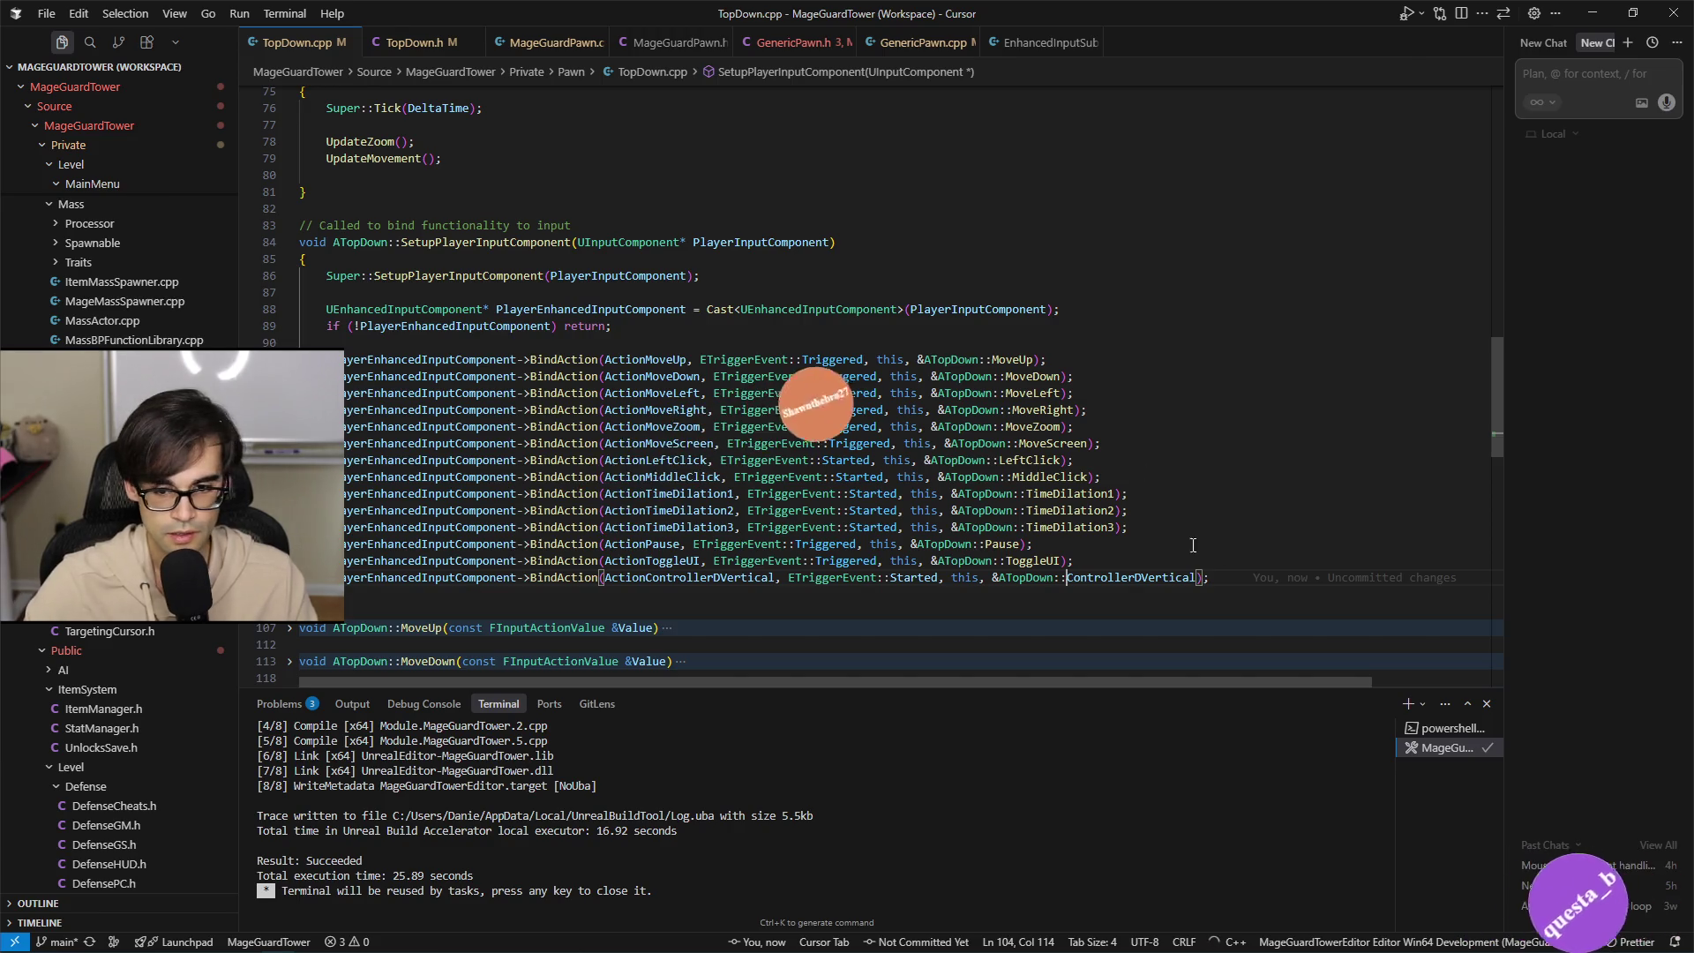
Select the ControllerDVertical handler name and jump to TopDown.h to declare it.
{"action": "scroll", "coordinate": [1277, 554], "scroll_direction": "down", "scroll_amount": 2}
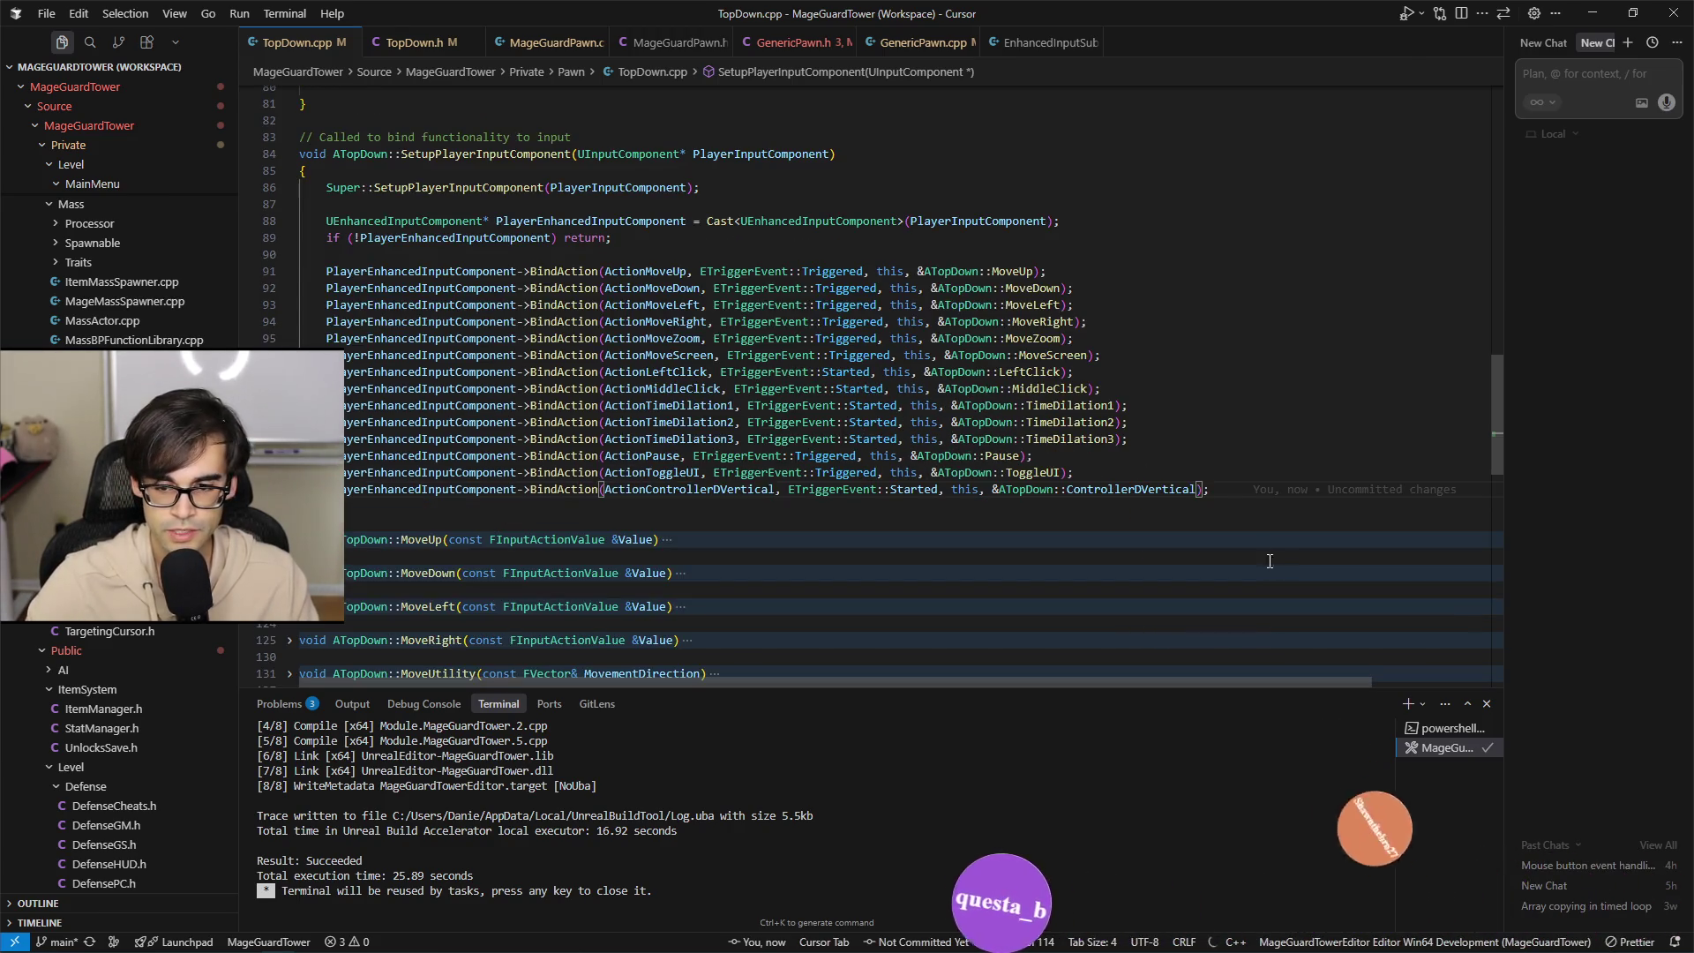
{"action": "double_click", "coordinate": [1199, 484]}
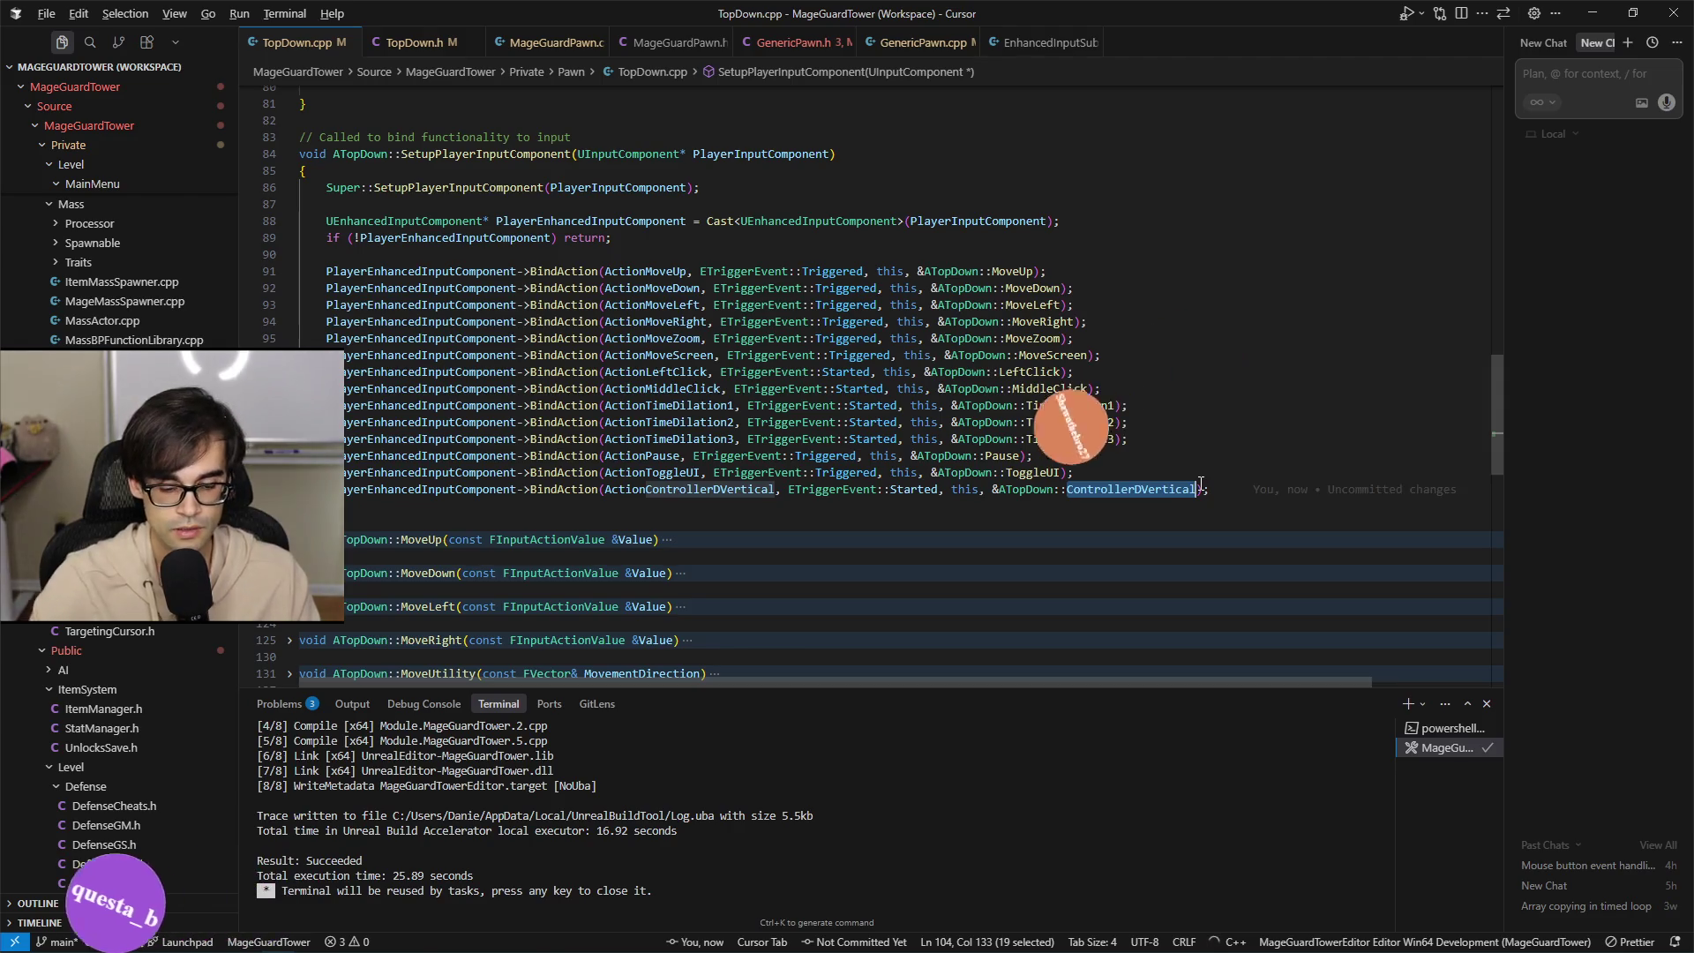
{"action": "key", "text": "ctrl+Tab"}
Below ToggleUI, declare UFUNCTION ControllerDVertical(const FInputActionValue& Value) in category MageGuard|Inputs.
{"action": "scroll", "coordinate": [990, 397], "scroll_direction": "down", "scroll_amount": 10}
{"action": "scroll", "coordinate": [1013, 404], "scroll_direction": "up", "scroll_amount": 15}
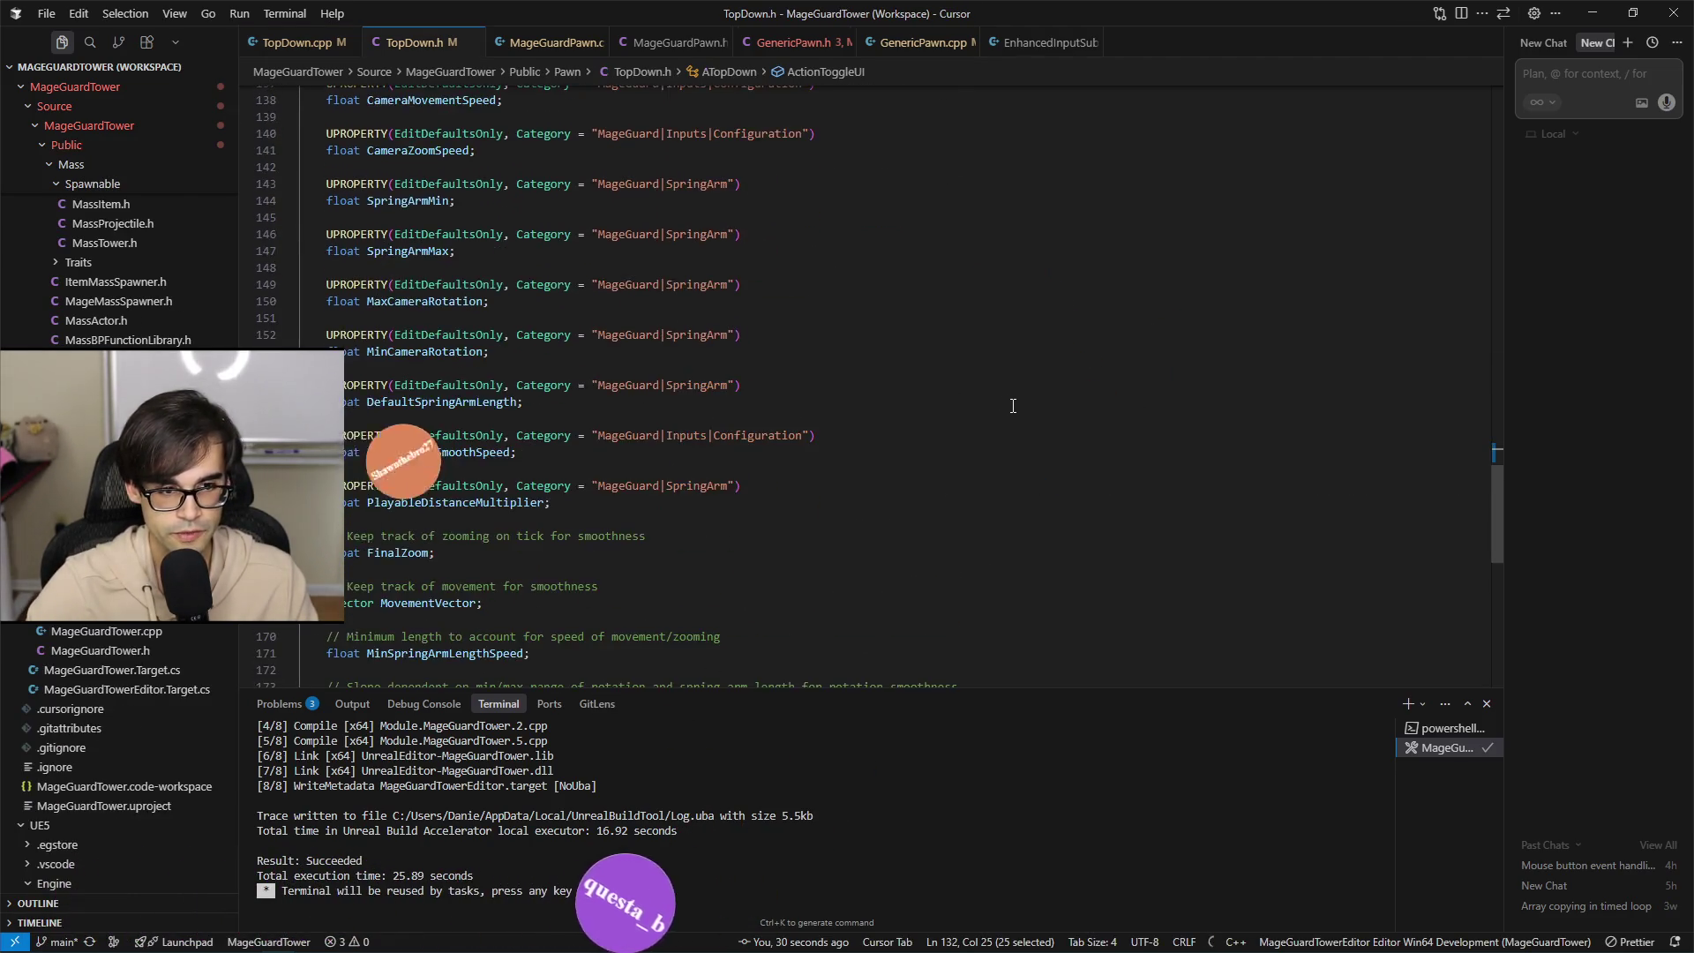
{"action": "scroll", "coordinate": [1009, 460], "scroll_direction": "up", "scroll_amount": 5}
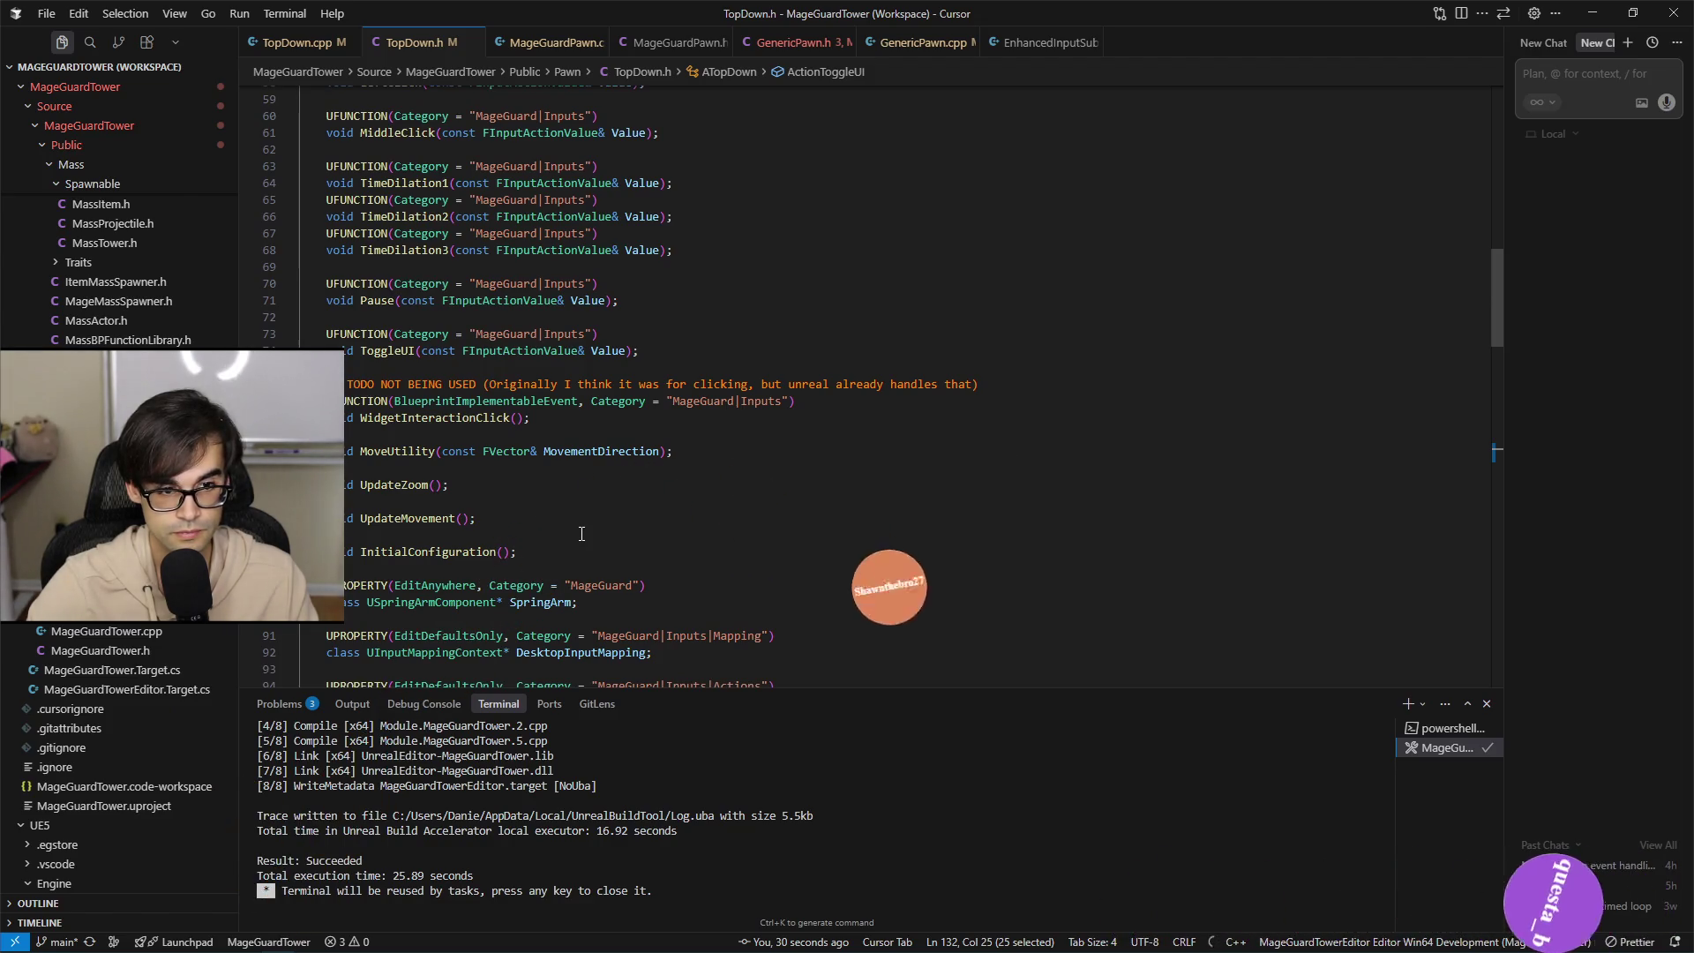
{"action": "scroll", "coordinate": [581, 532], "scroll_direction": "up", "scroll_amount": 3}
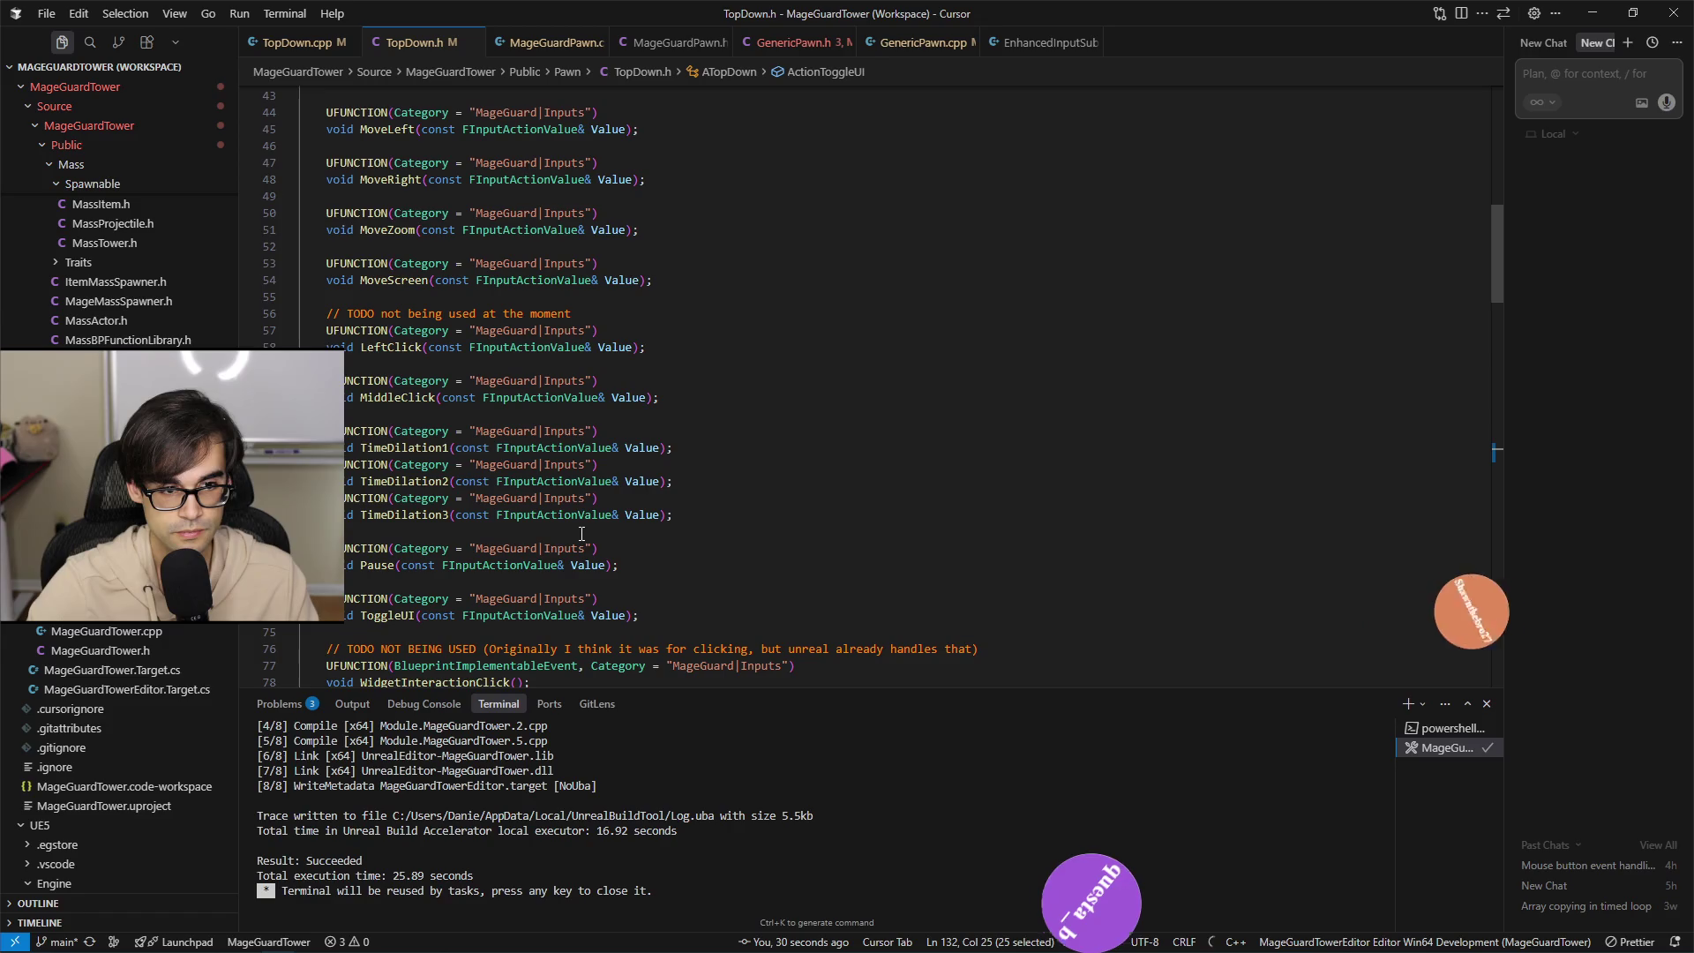
{"action": "left_click", "coordinate": [681, 615]}
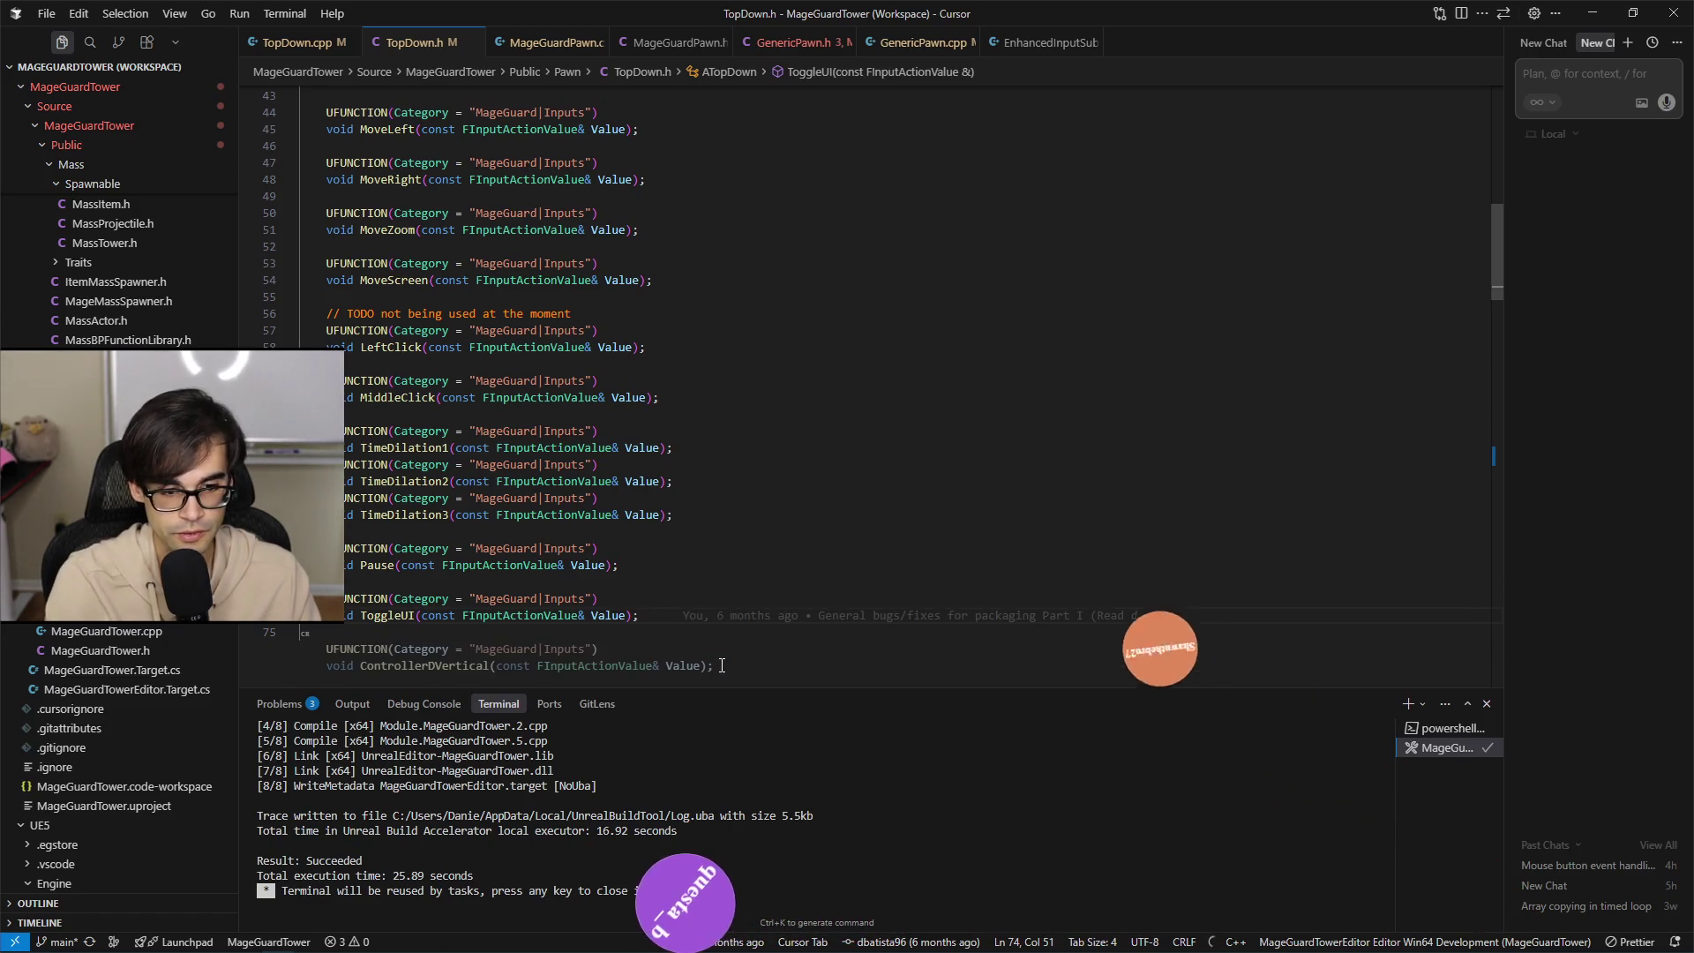
{"action": "key", "text": "Return"}
{"action": "key", "text": "Tab"}
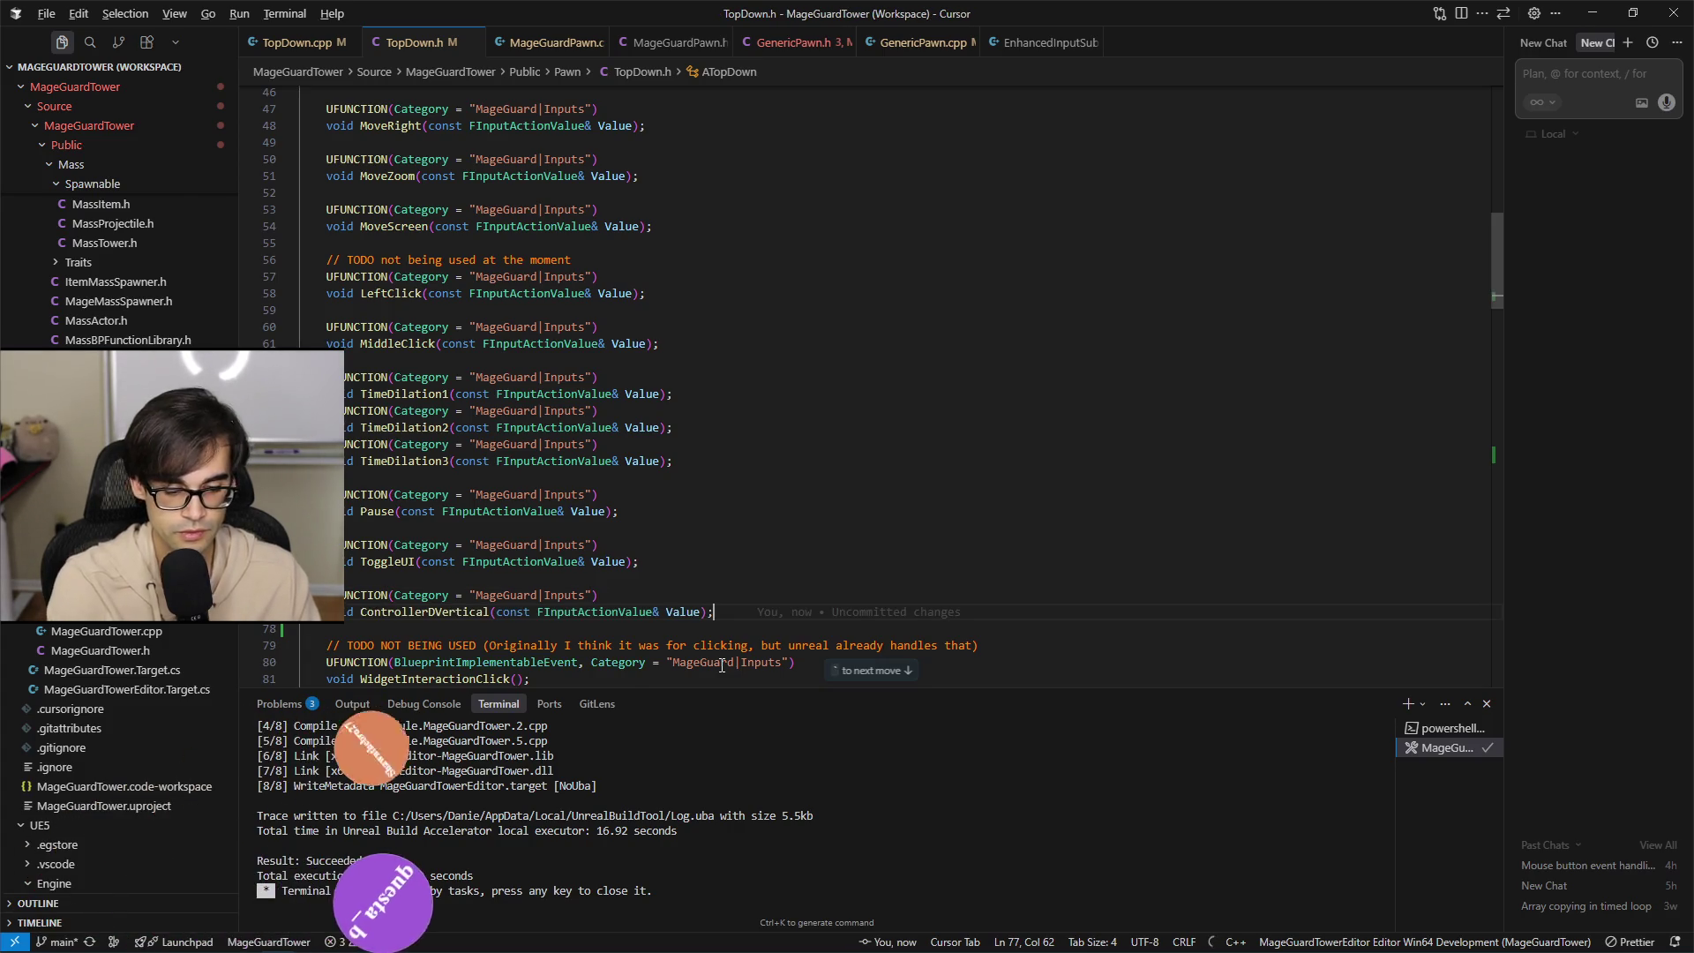
{"action": "left_click", "coordinate": [273, 44]}
{"action": "scroll", "coordinate": [843, 521], "scroll_direction": "down", "scroll_amount": 5}
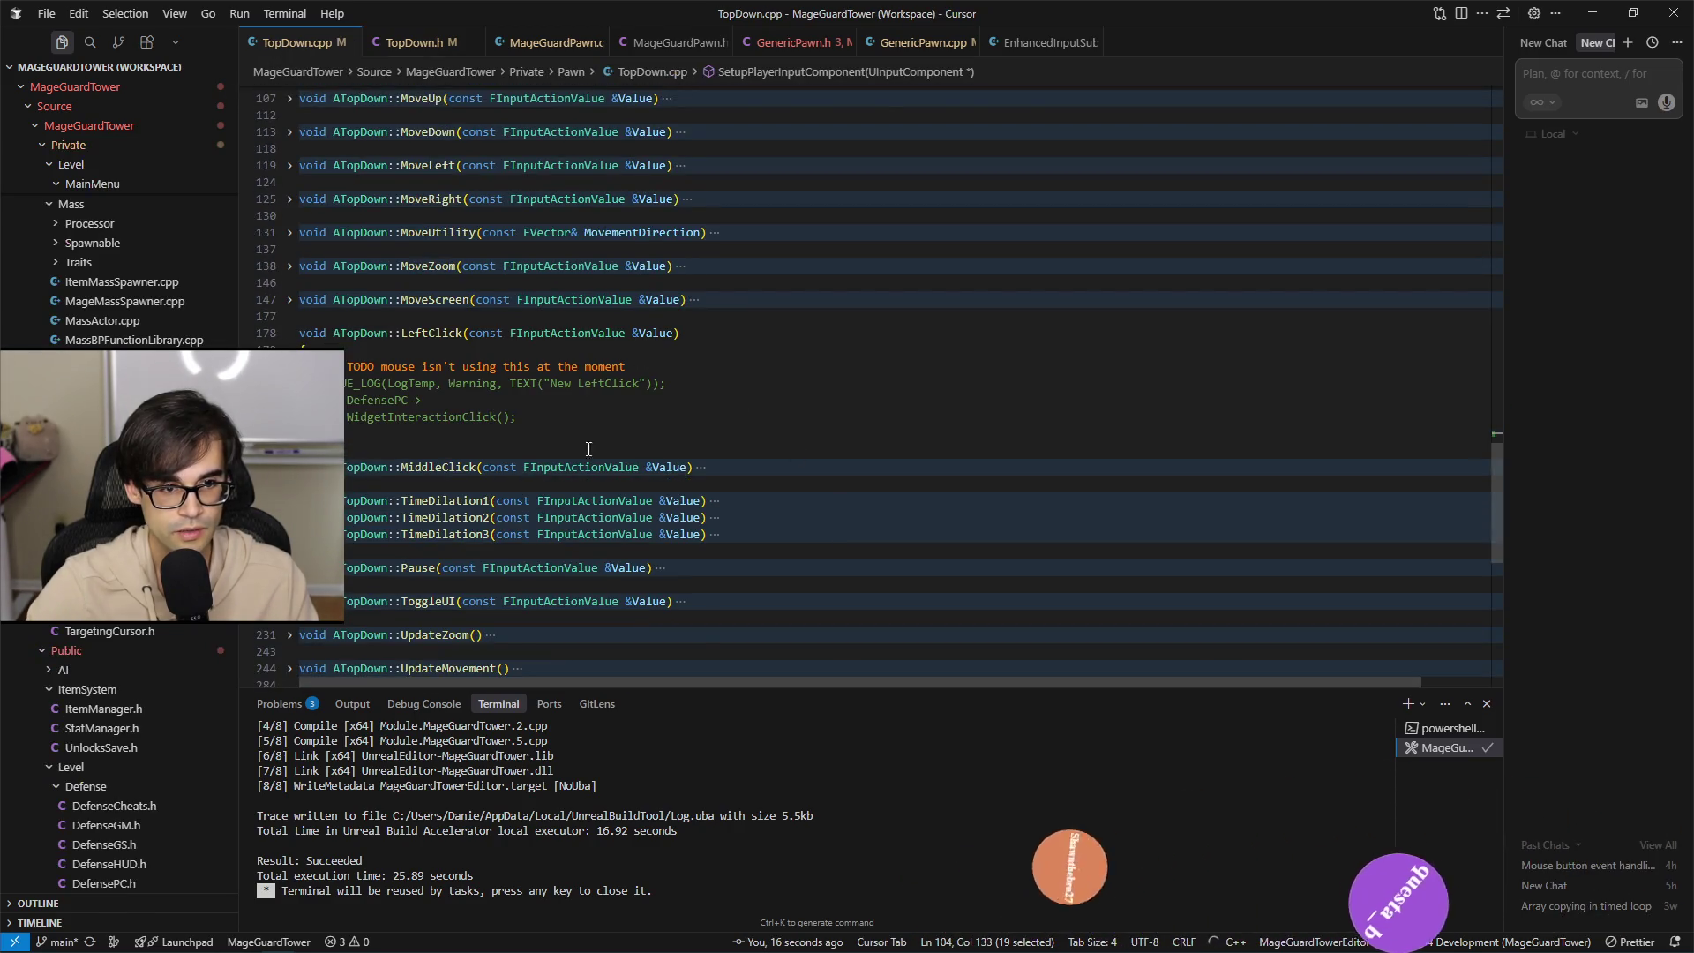
Add ATopDown::ControllerDVertical after ToggleUI, replacing the suggested DefenseHUD lines with float VerticalValue = Value.Get<float>().
{"action": "scroll", "coordinate": [589, 449], "scroll_direction": "up", "scroll_amount": 5}
{"action": "scroll", "coordinate": [618, 484], "scroll_direction": "down", "scroll_amount": 4}
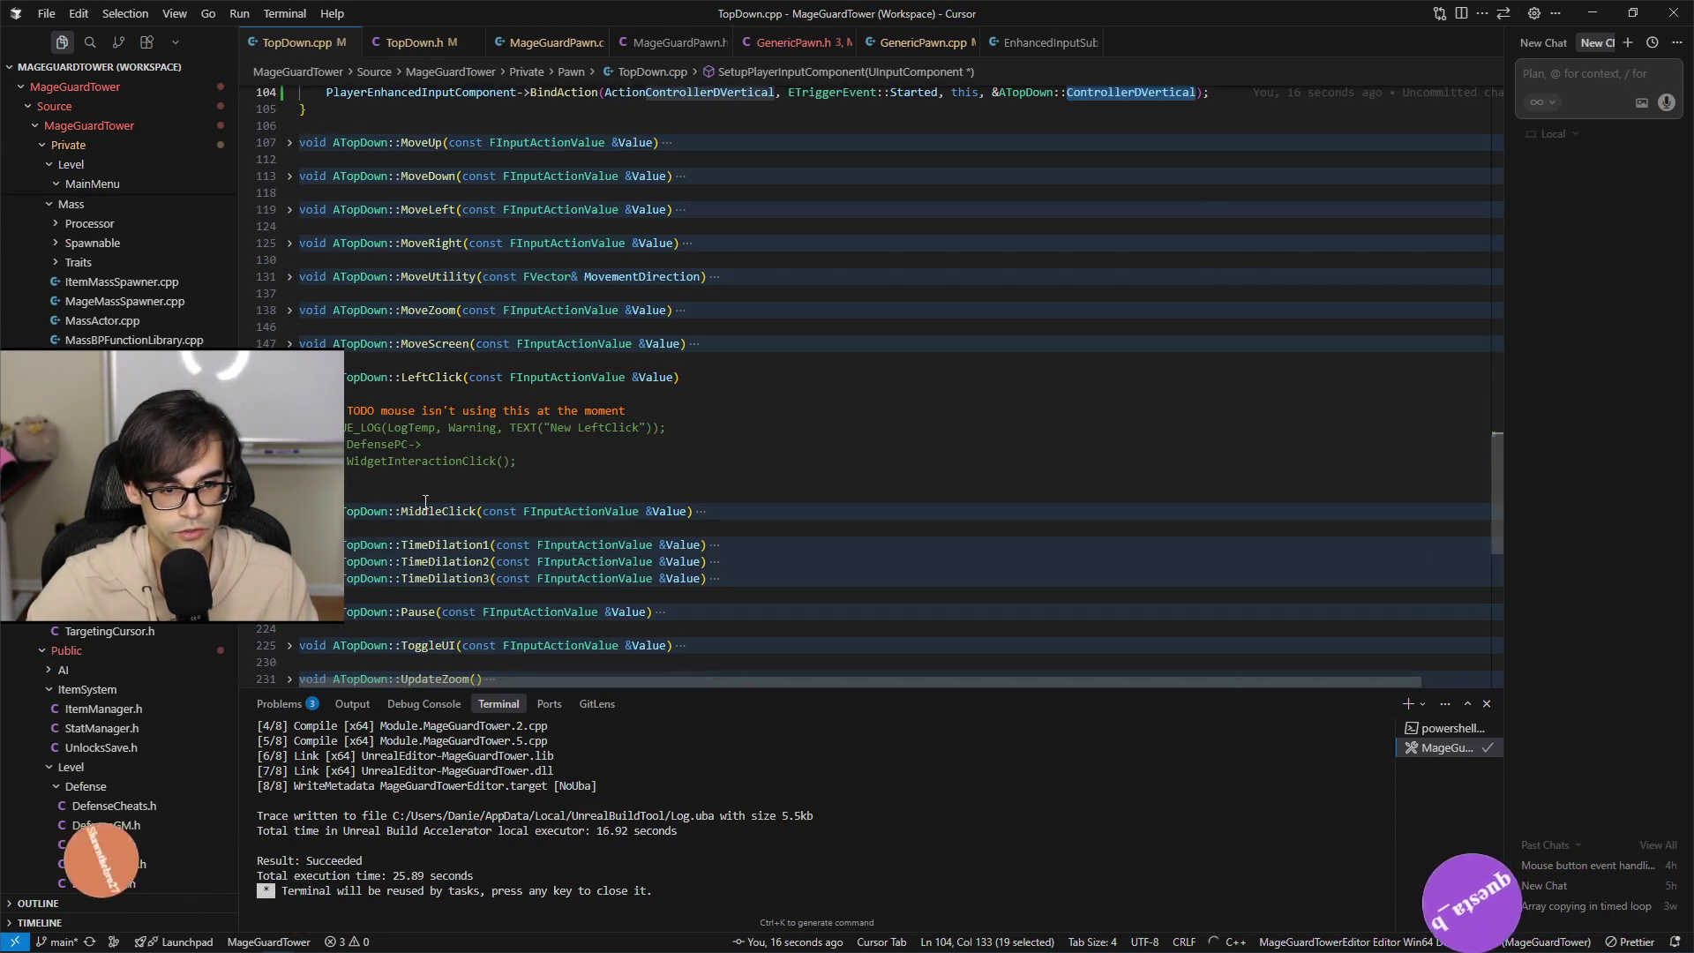
{"action": "scroll", "coordinate": [412, 498], "scroll_direction": "down", "scroll_amount": 4}
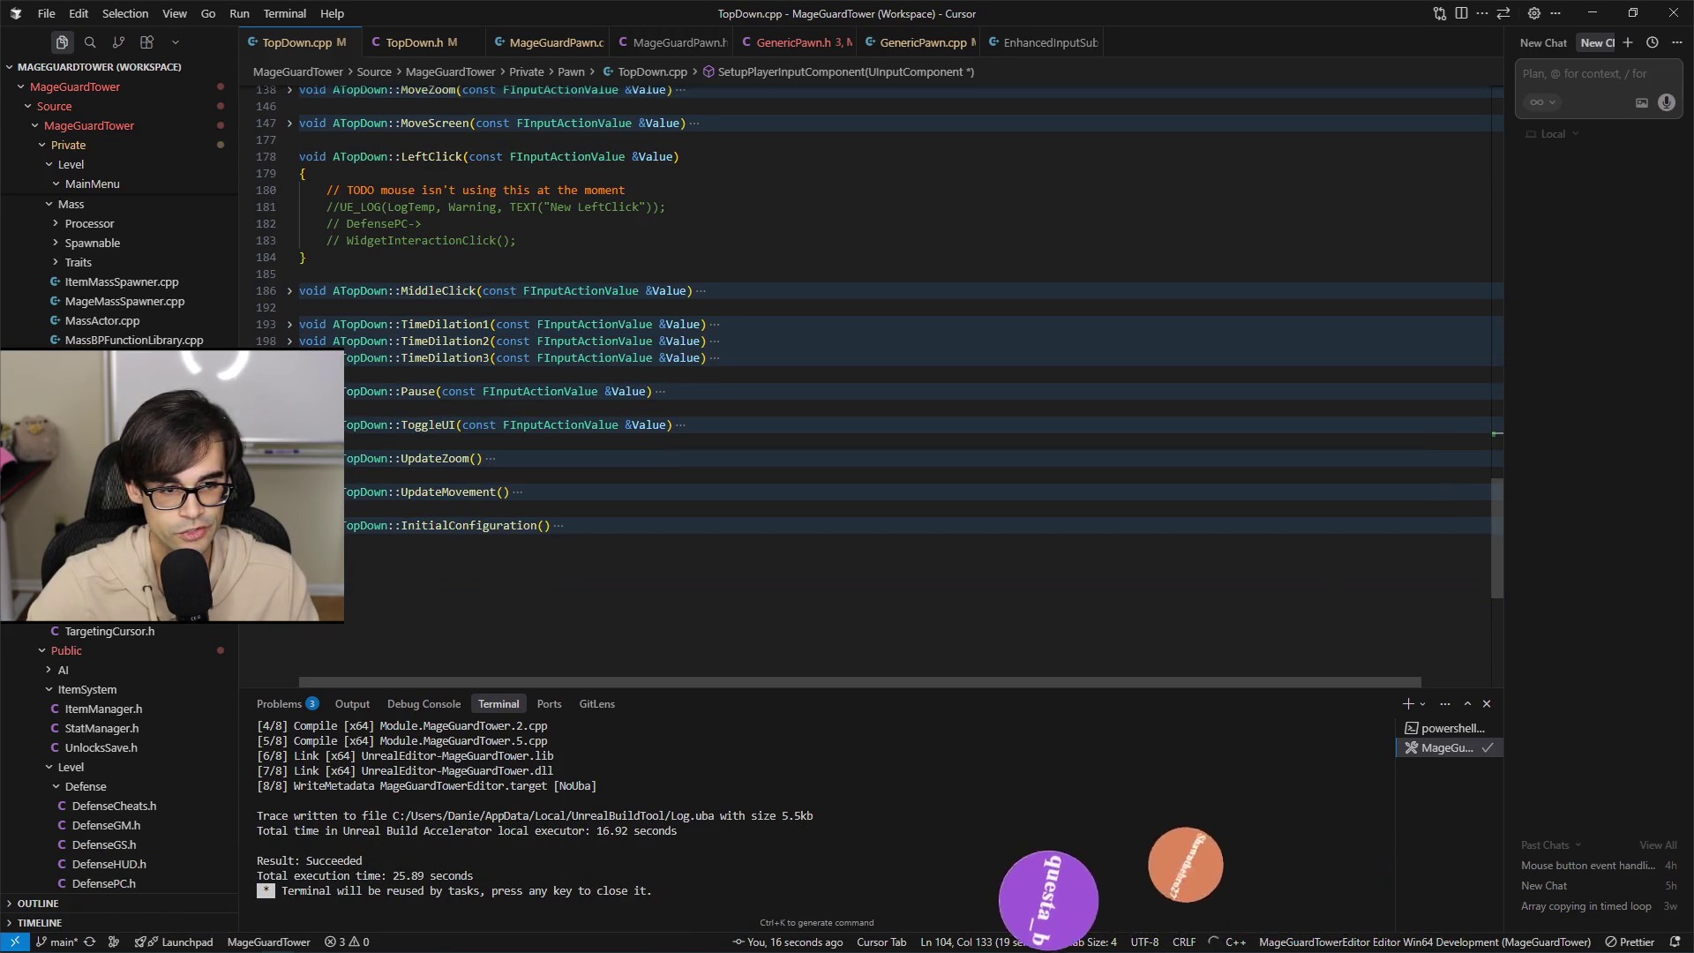
{"action": "left_click", "coordinate": [289, 424]}
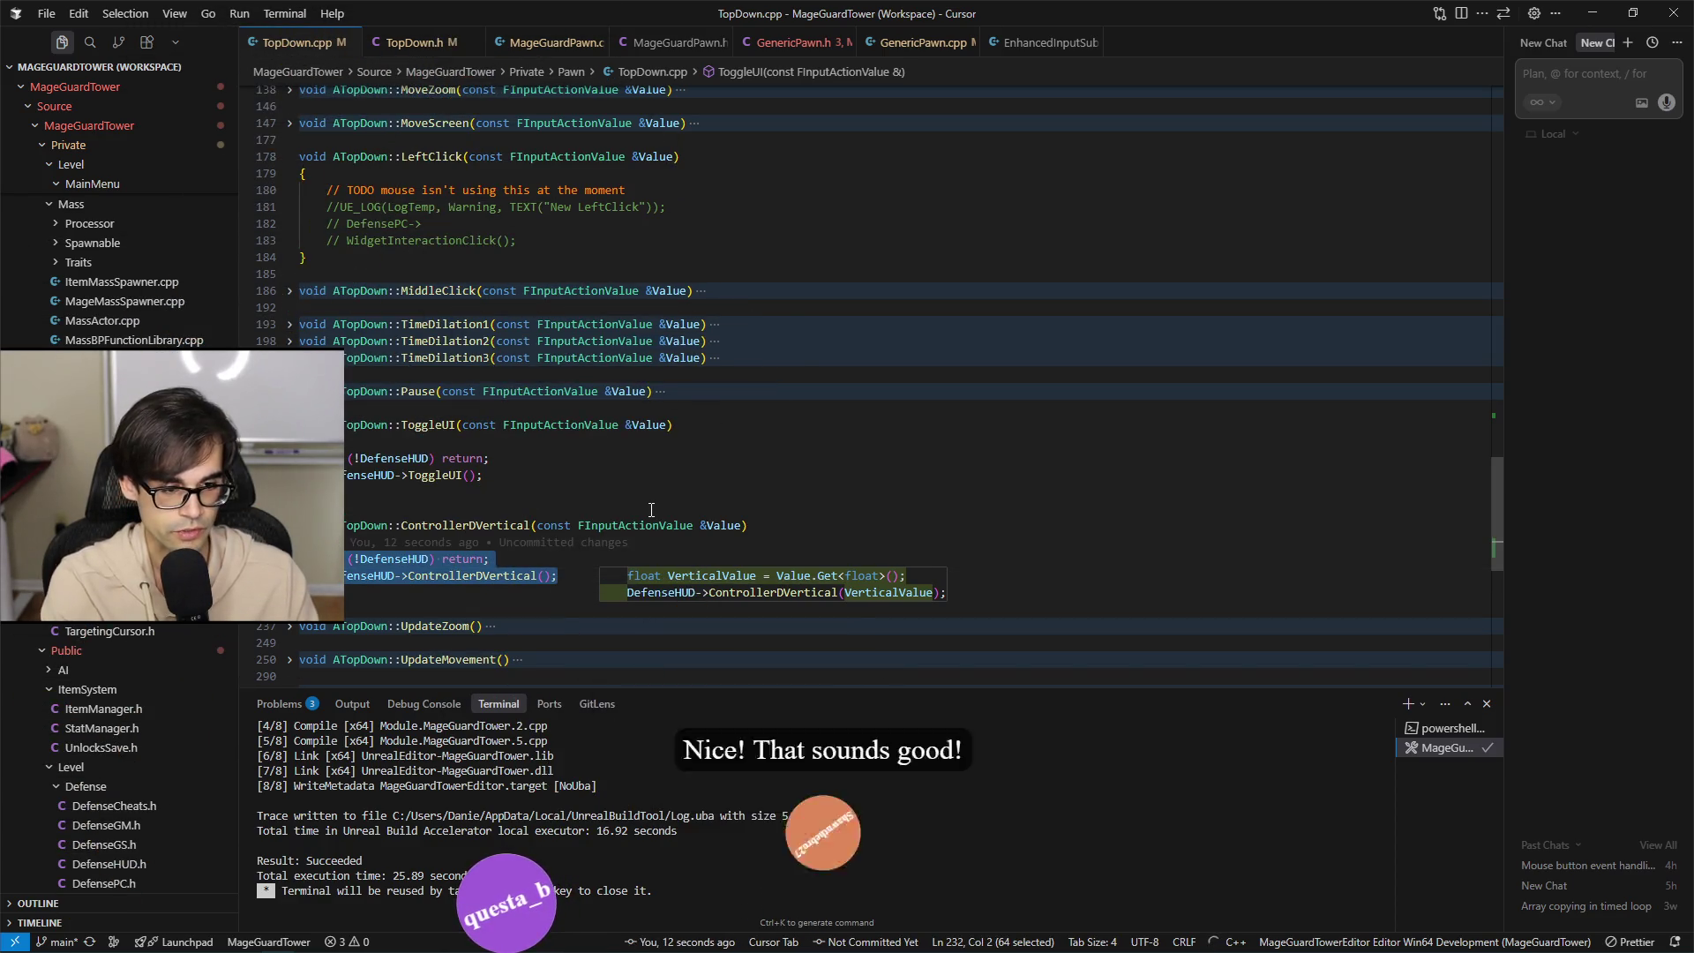
{"action": "key", "text": "shift+Up"}
{"action": "key", "text": "shift+Up"}
{"action": "key", "text": "BackSpace"}
{"action": "key", "text": "Return"}
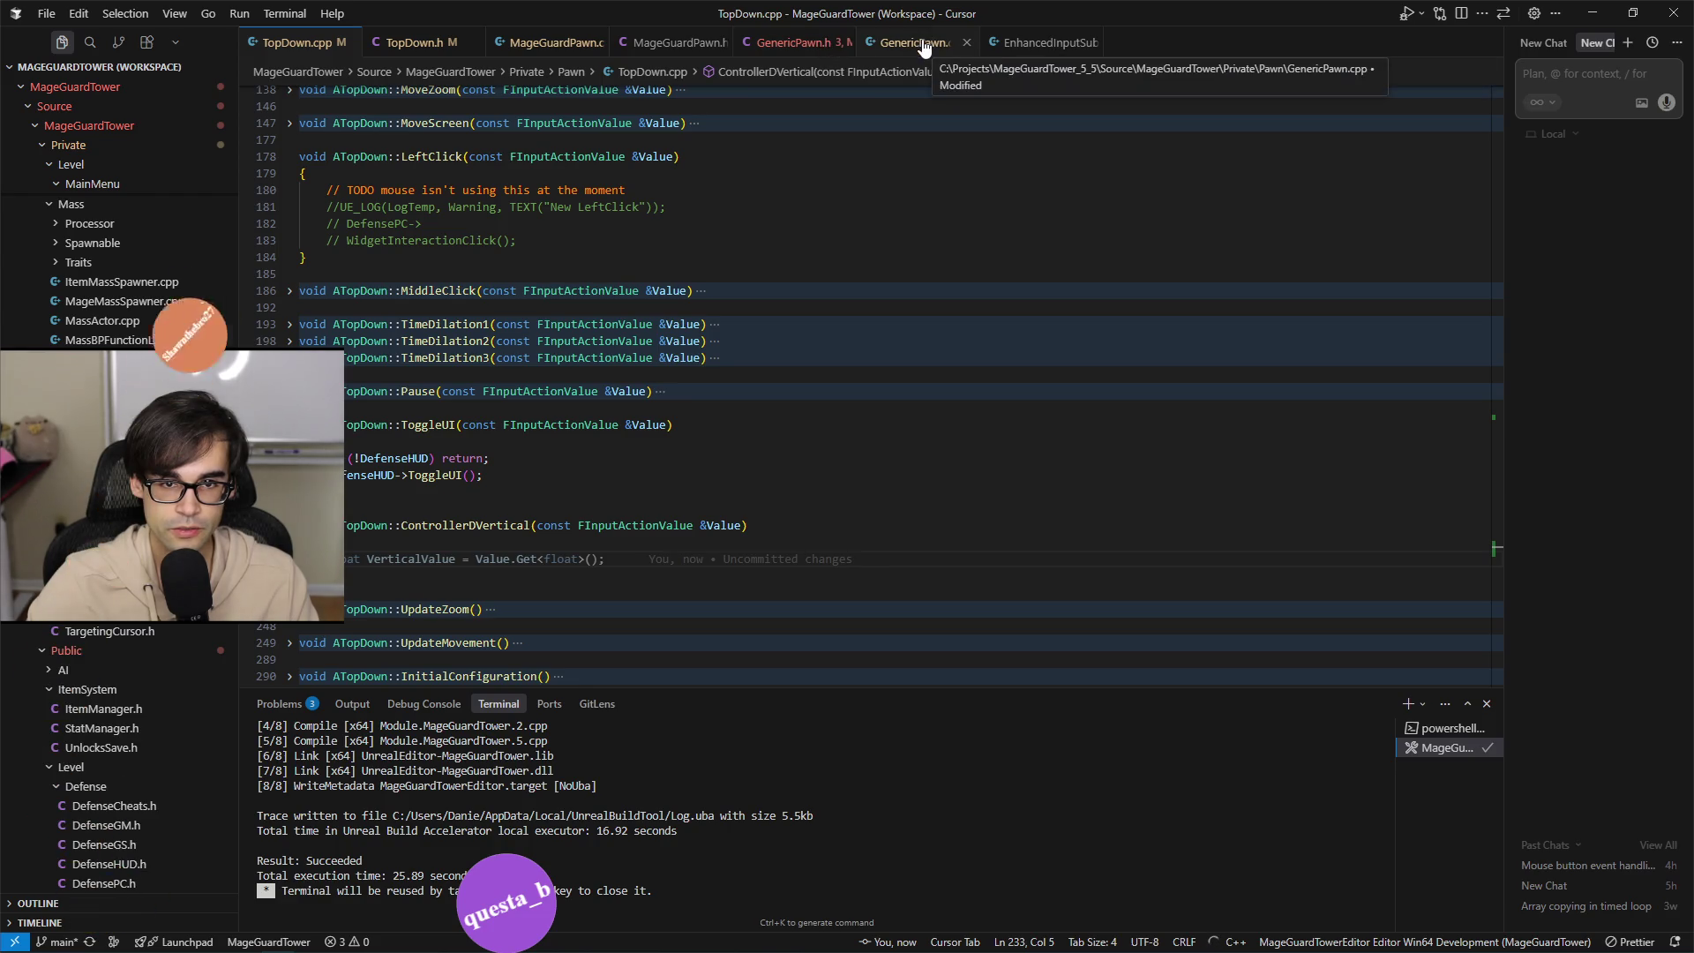
{"action": "left_click", "coordinate": [465, 46]}
Duplicate the FOnFollowActor declaration as FOnControllerDVertical with a const int InputValue parameter, and save TopDown.h.
{"action": "scroll", "coordinate": [807, 529], "scroll_direction": "up", "scroll_amount": 10}
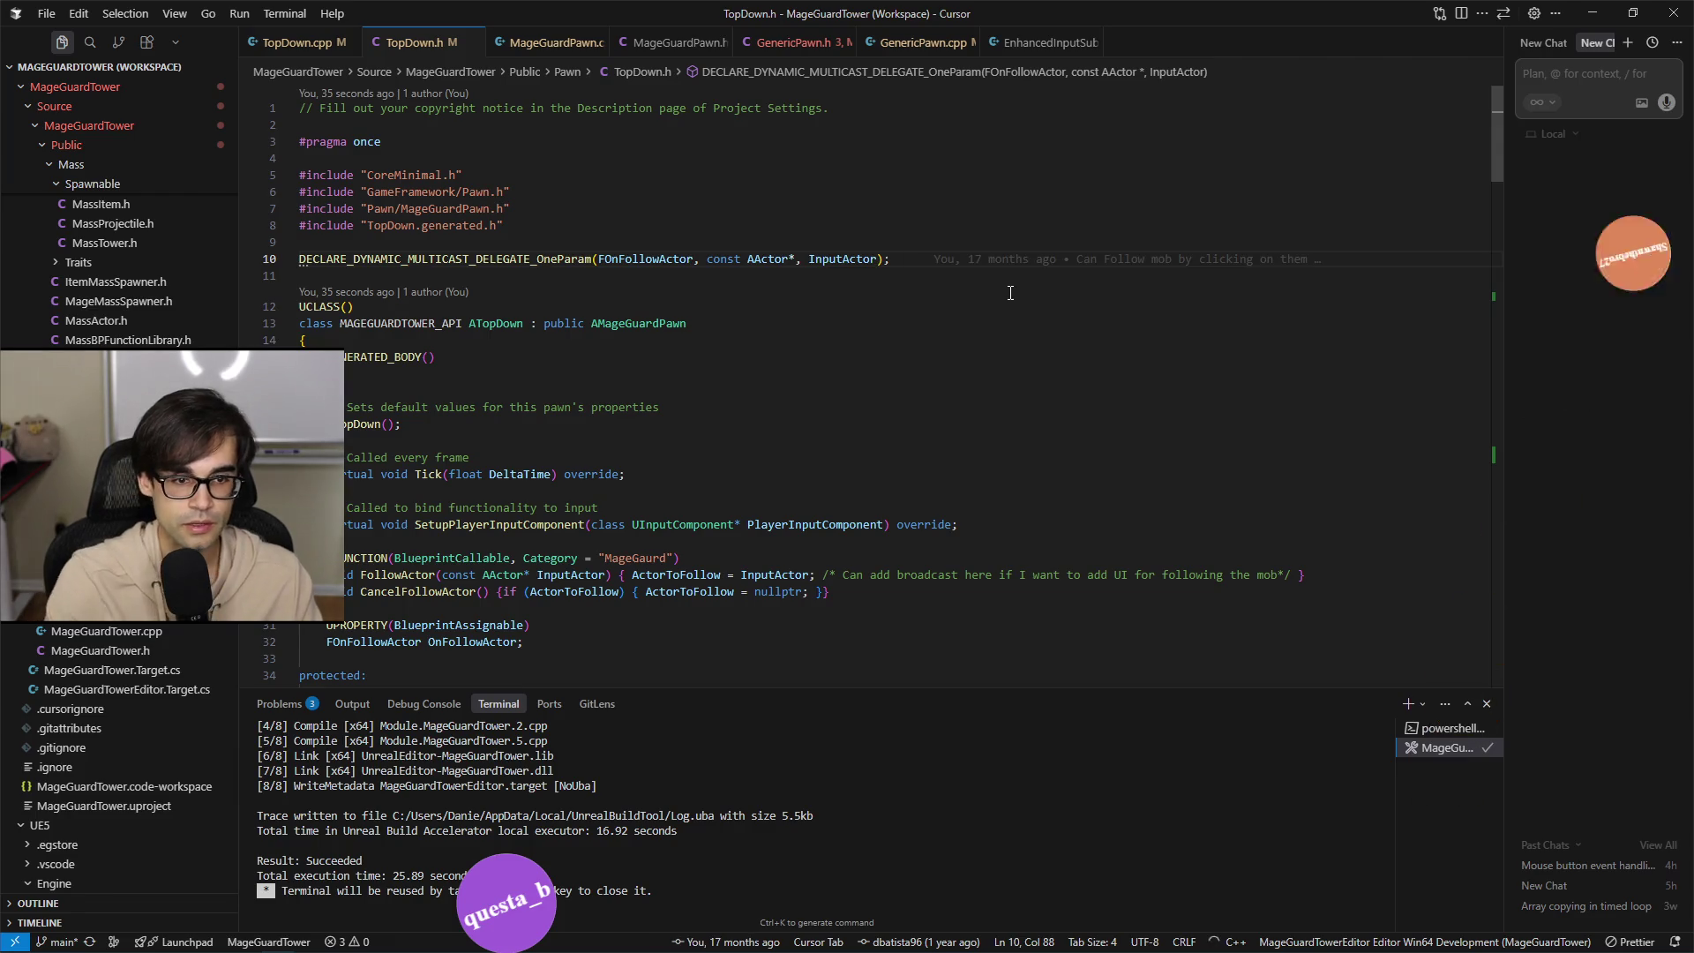
{"action": "key", "text": "shift+alt+Down"}
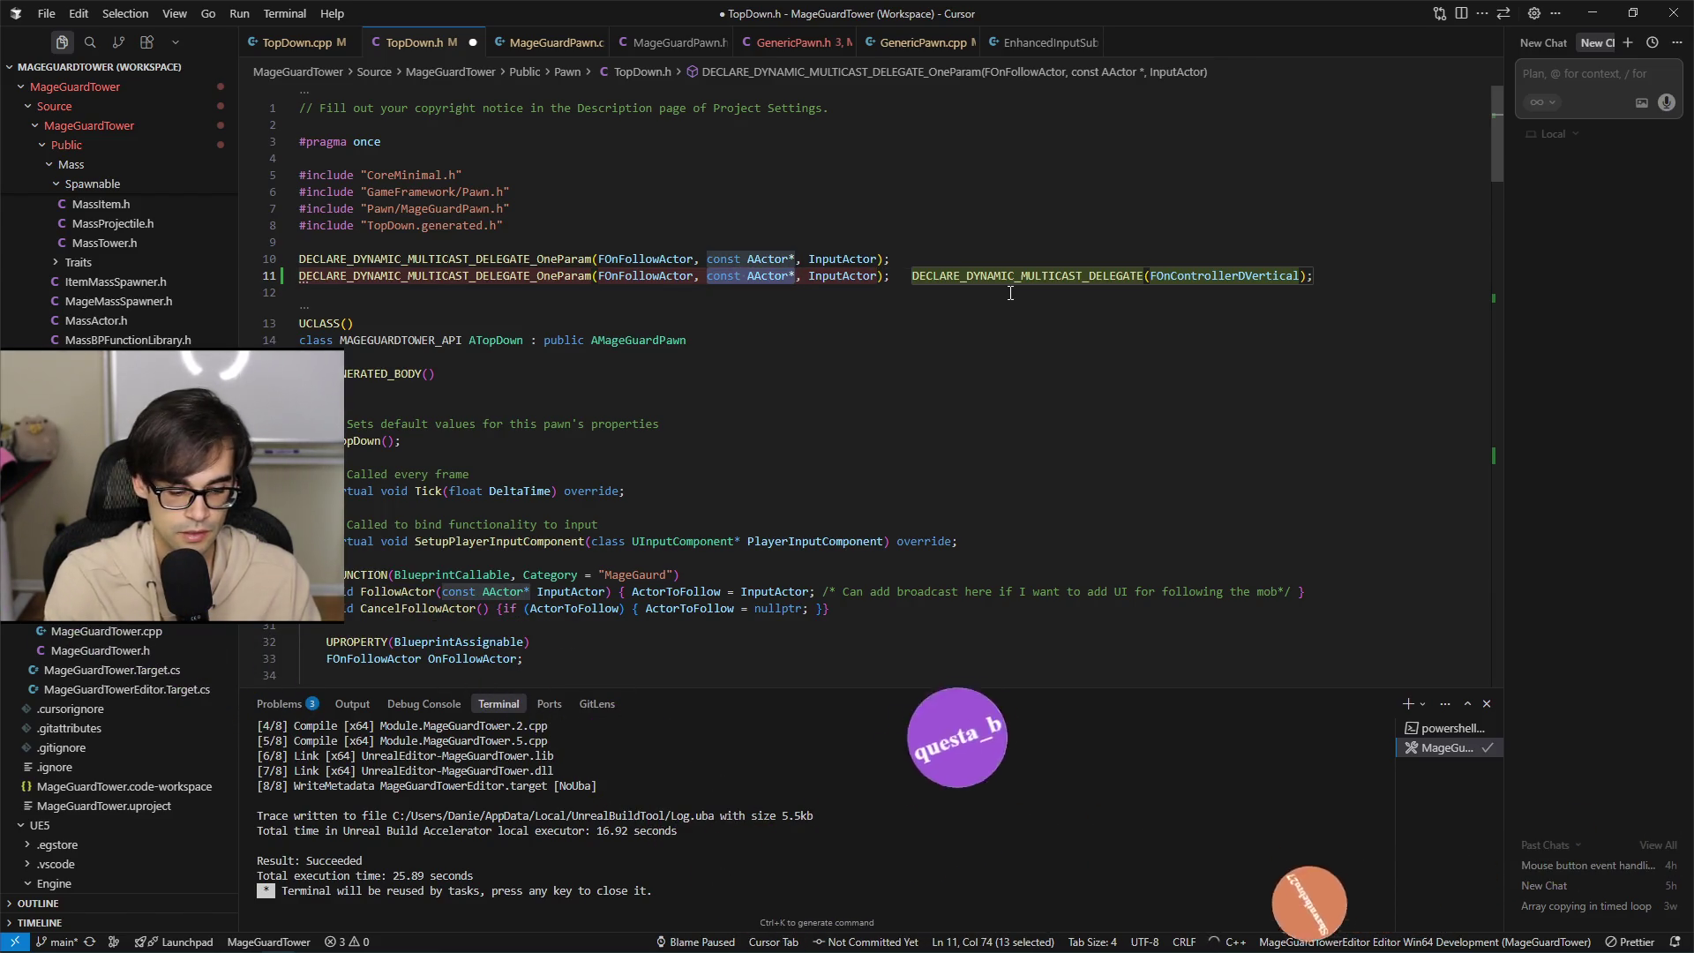
{"action": "type", "text": "const fl"}
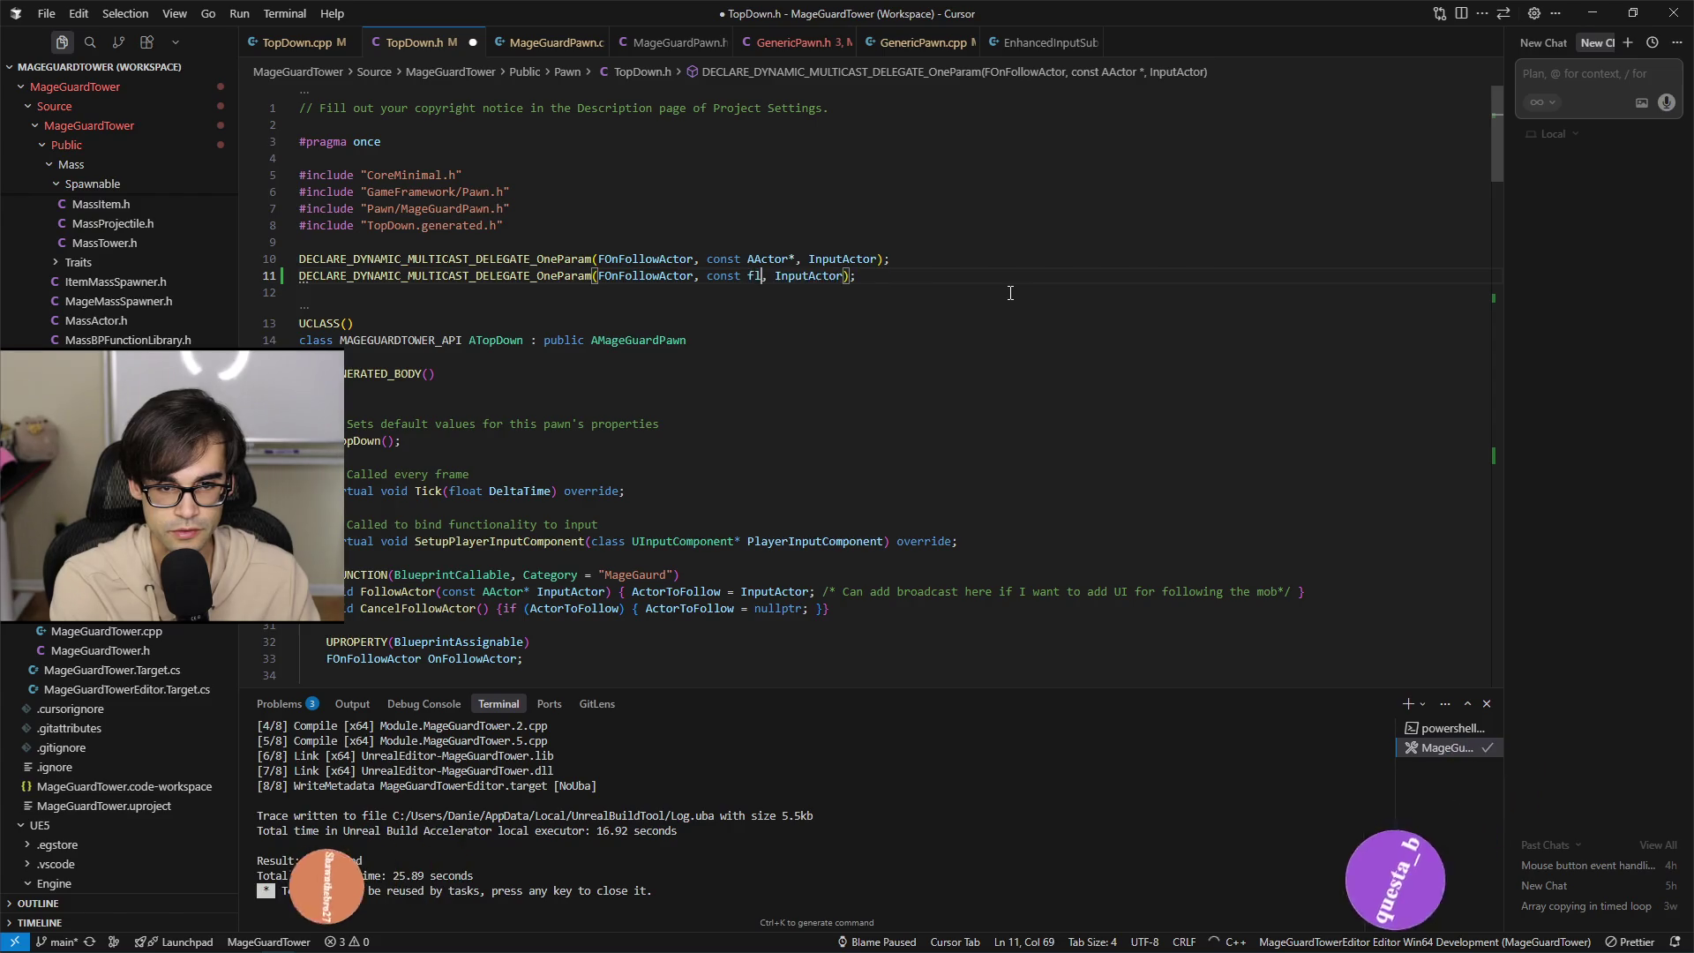
{"action": "type", "text": "oat"}
{"action": "key", "text": "Tab"}
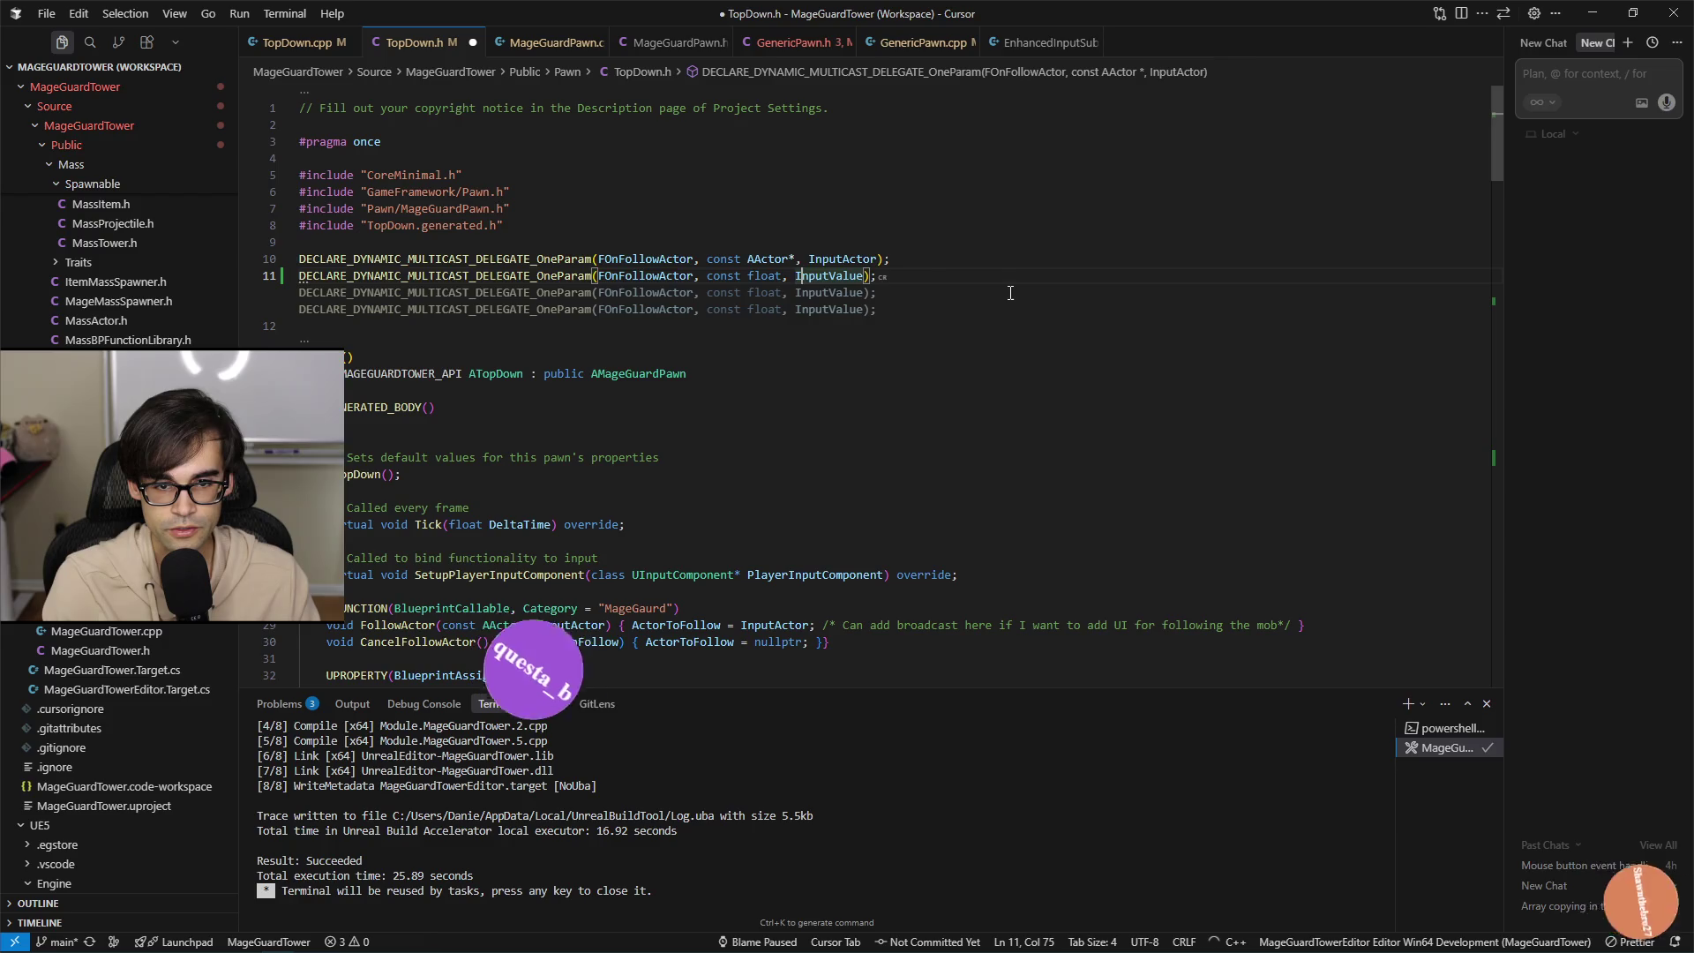
{"action": "key", "text": "ctrl+shift+Left"}
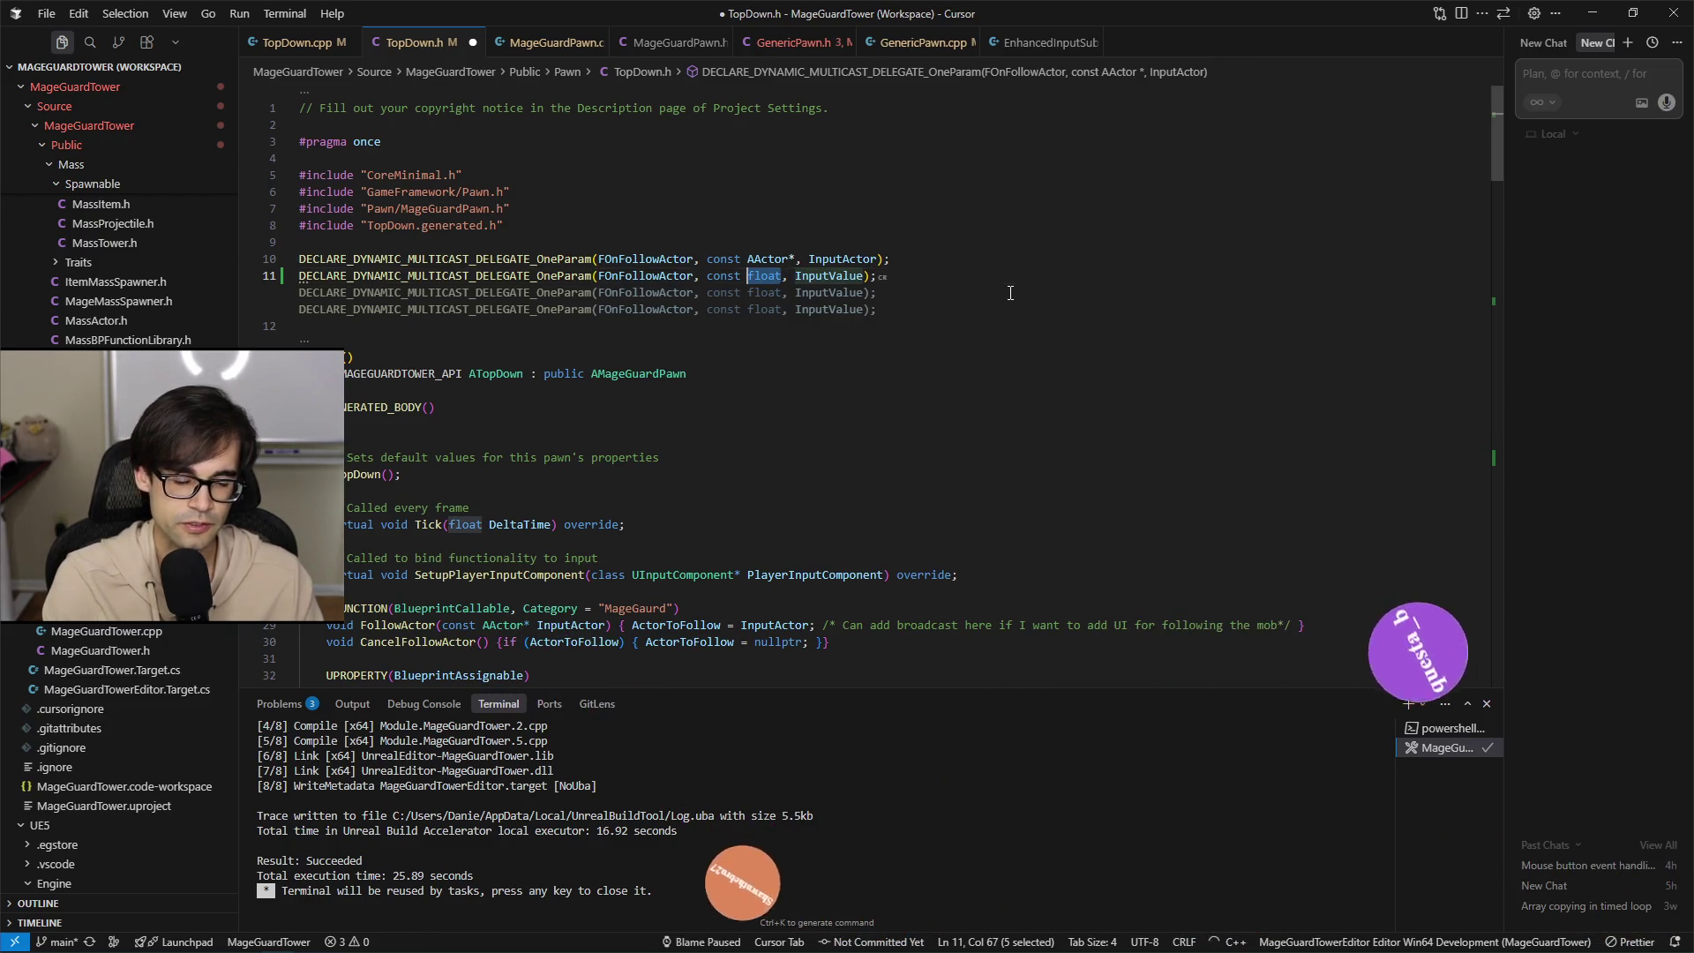
{"action": "type", "text": "int"}
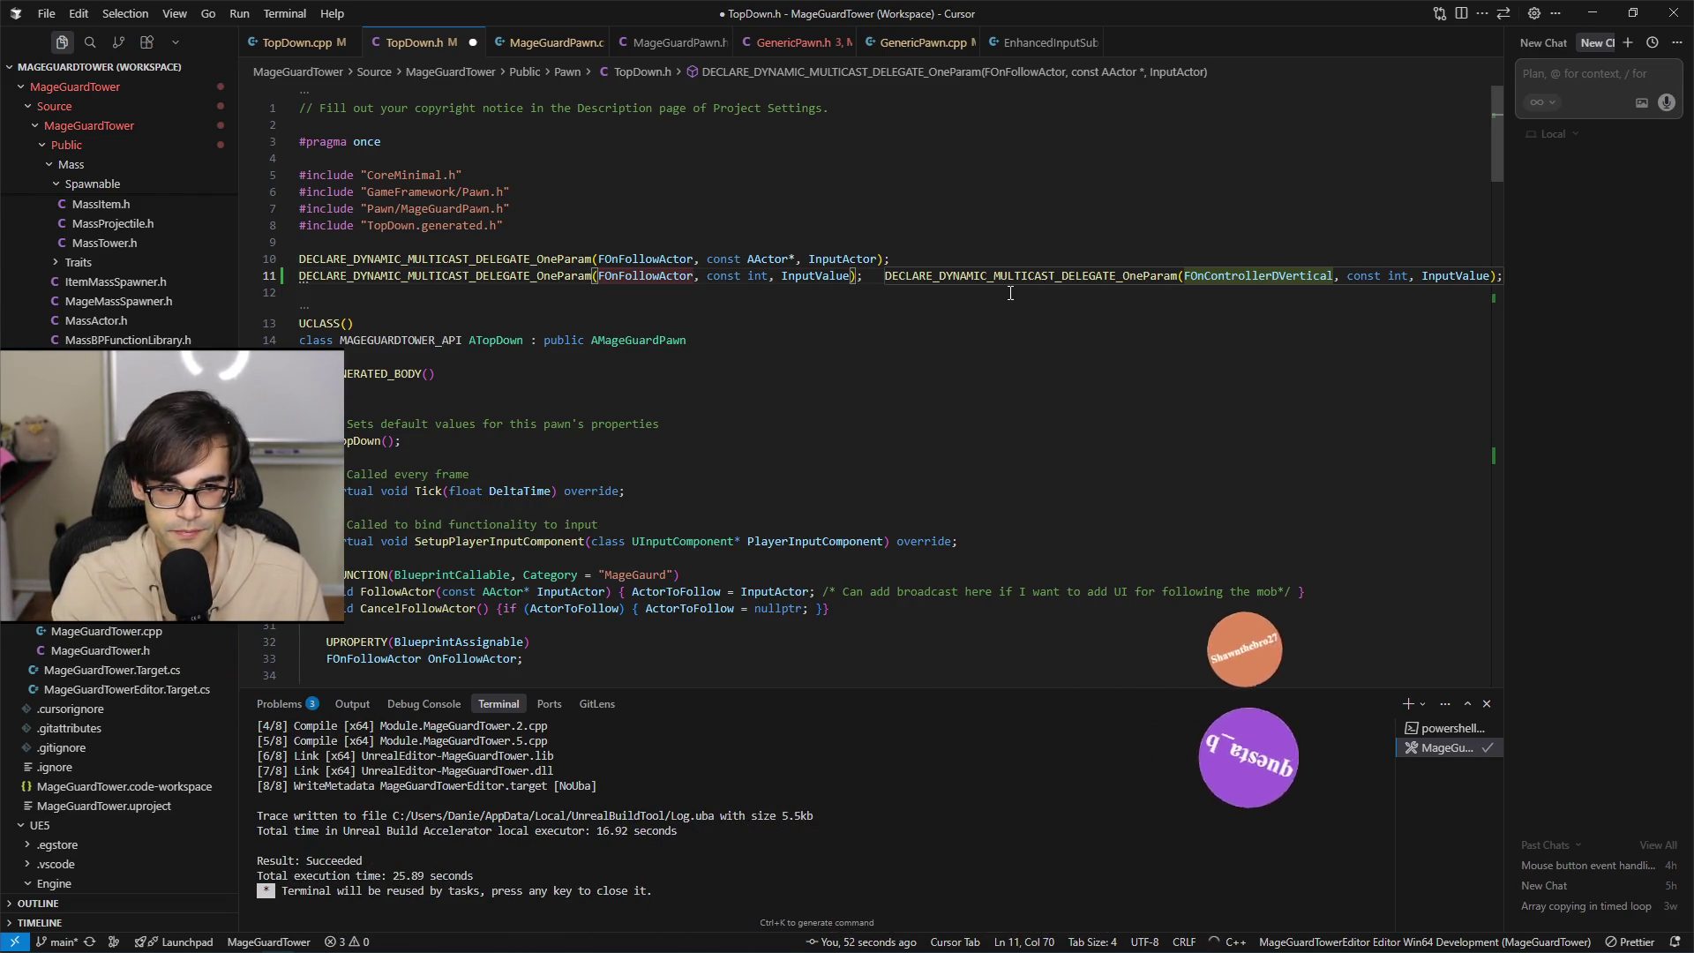
{"action": "key", "text": "Tab"}
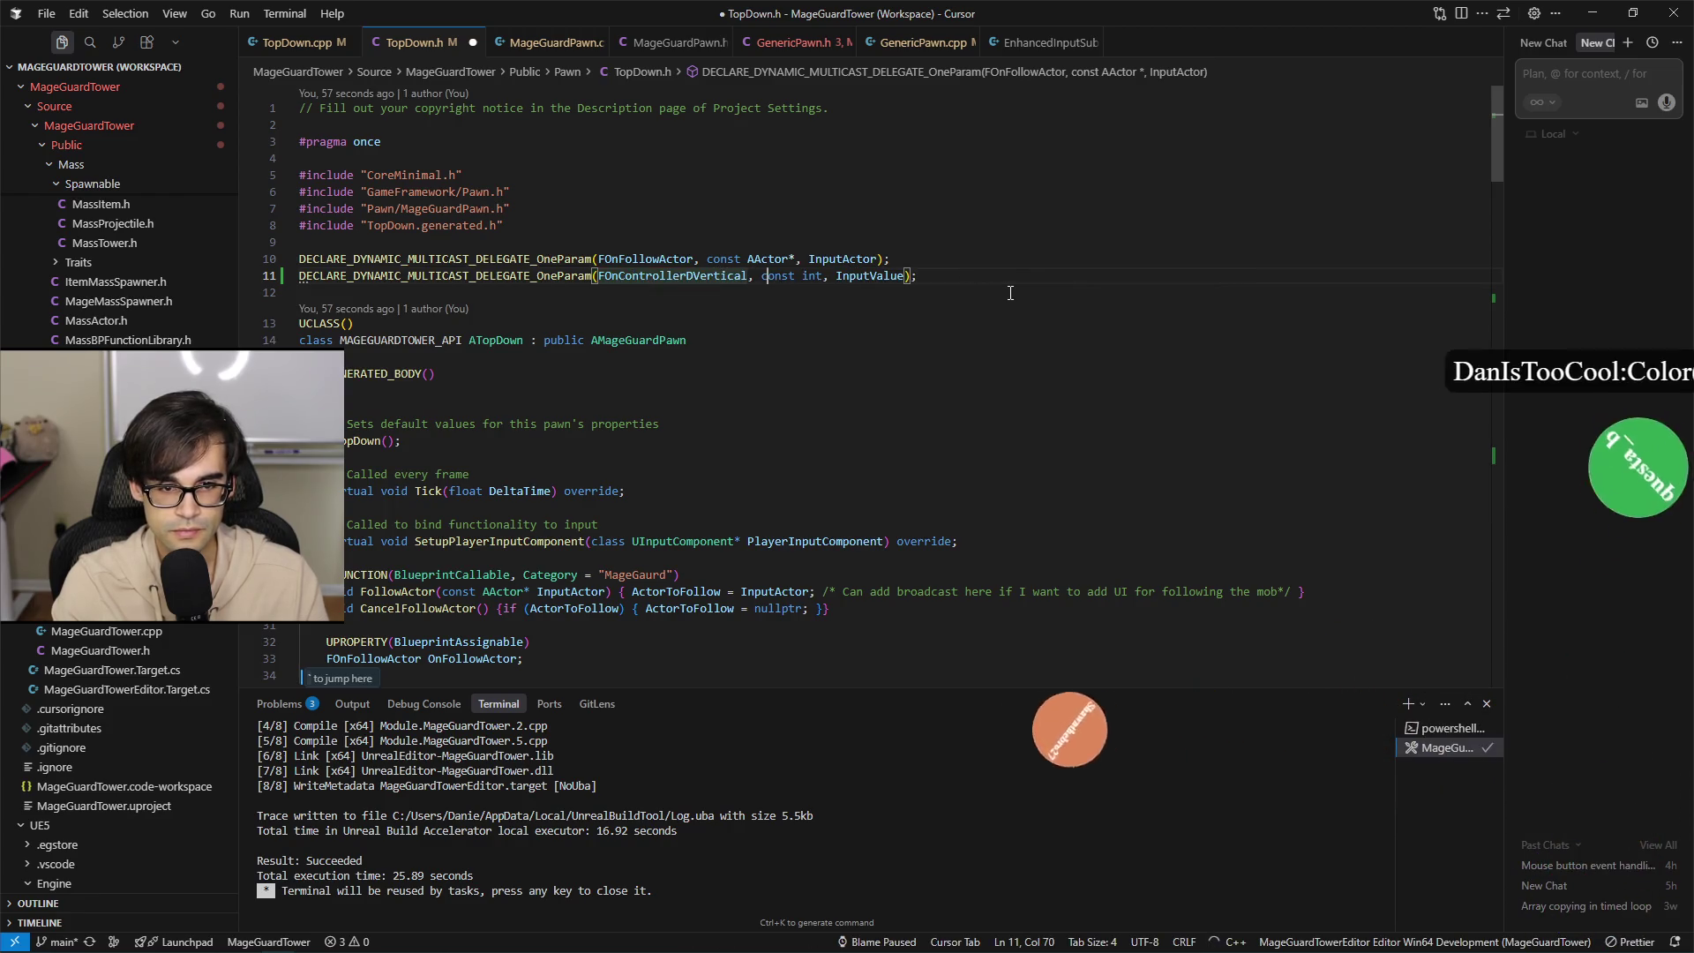
{"action": "key", "text": "ctrl+s"}
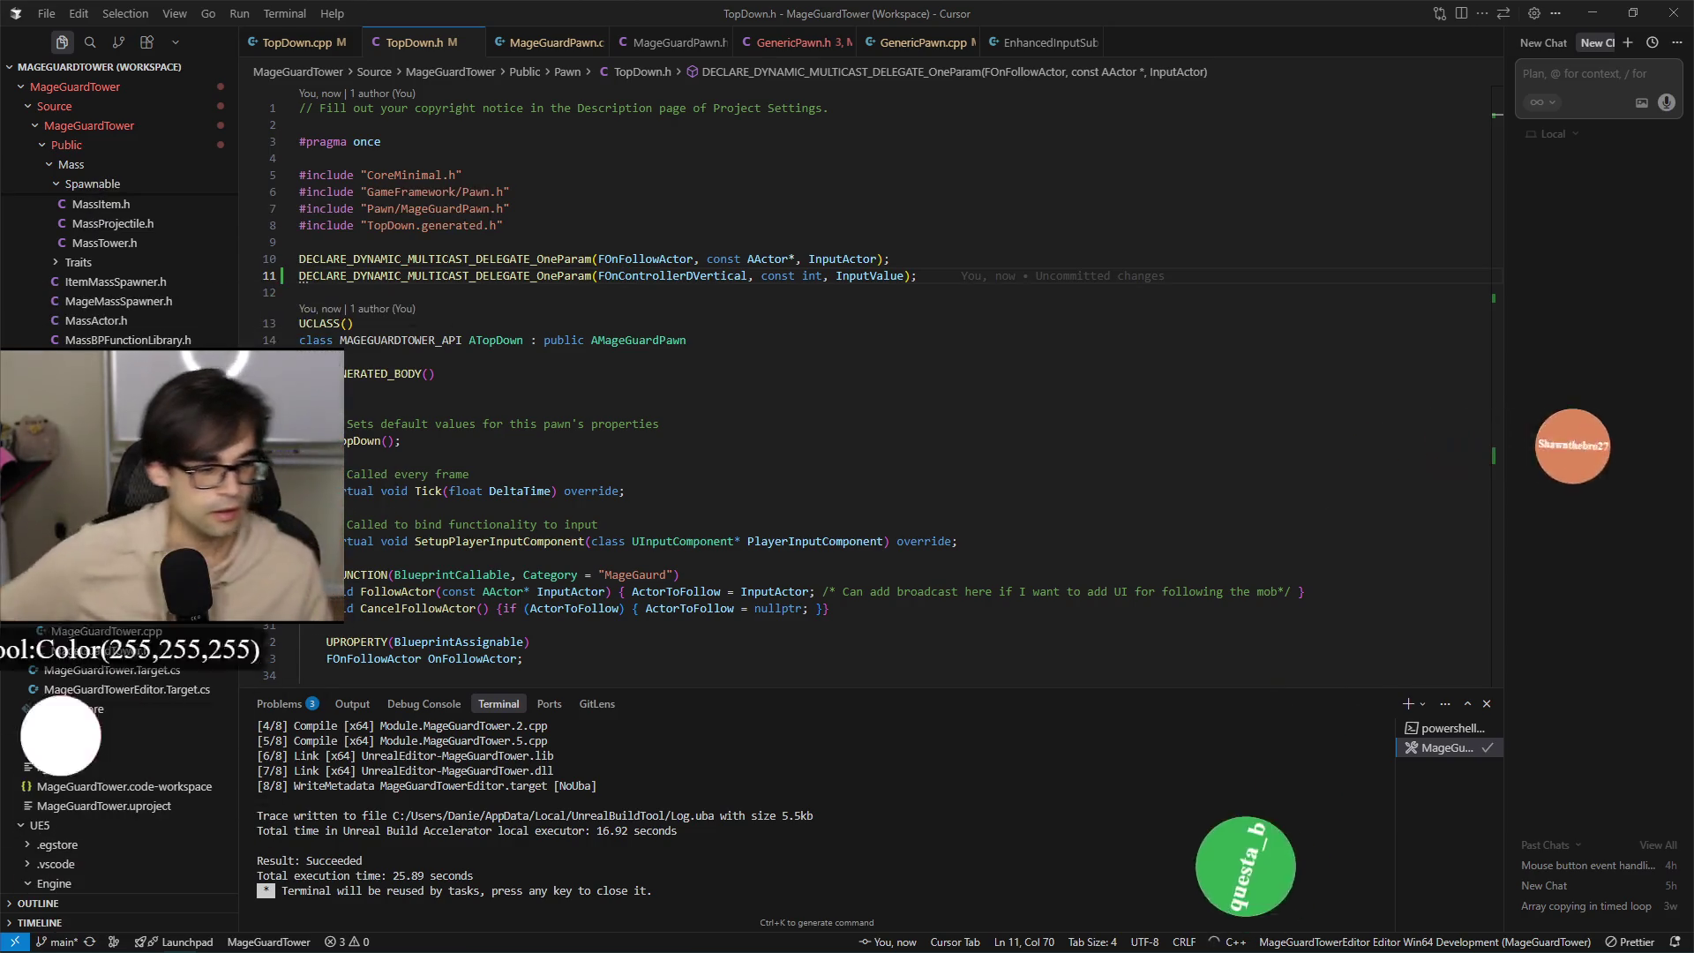
Append 32 to int on line 11, so FOnControllerDVertical takes const int32 InputValue.
{"action": "left_click", "coordinate": [612, 391]}
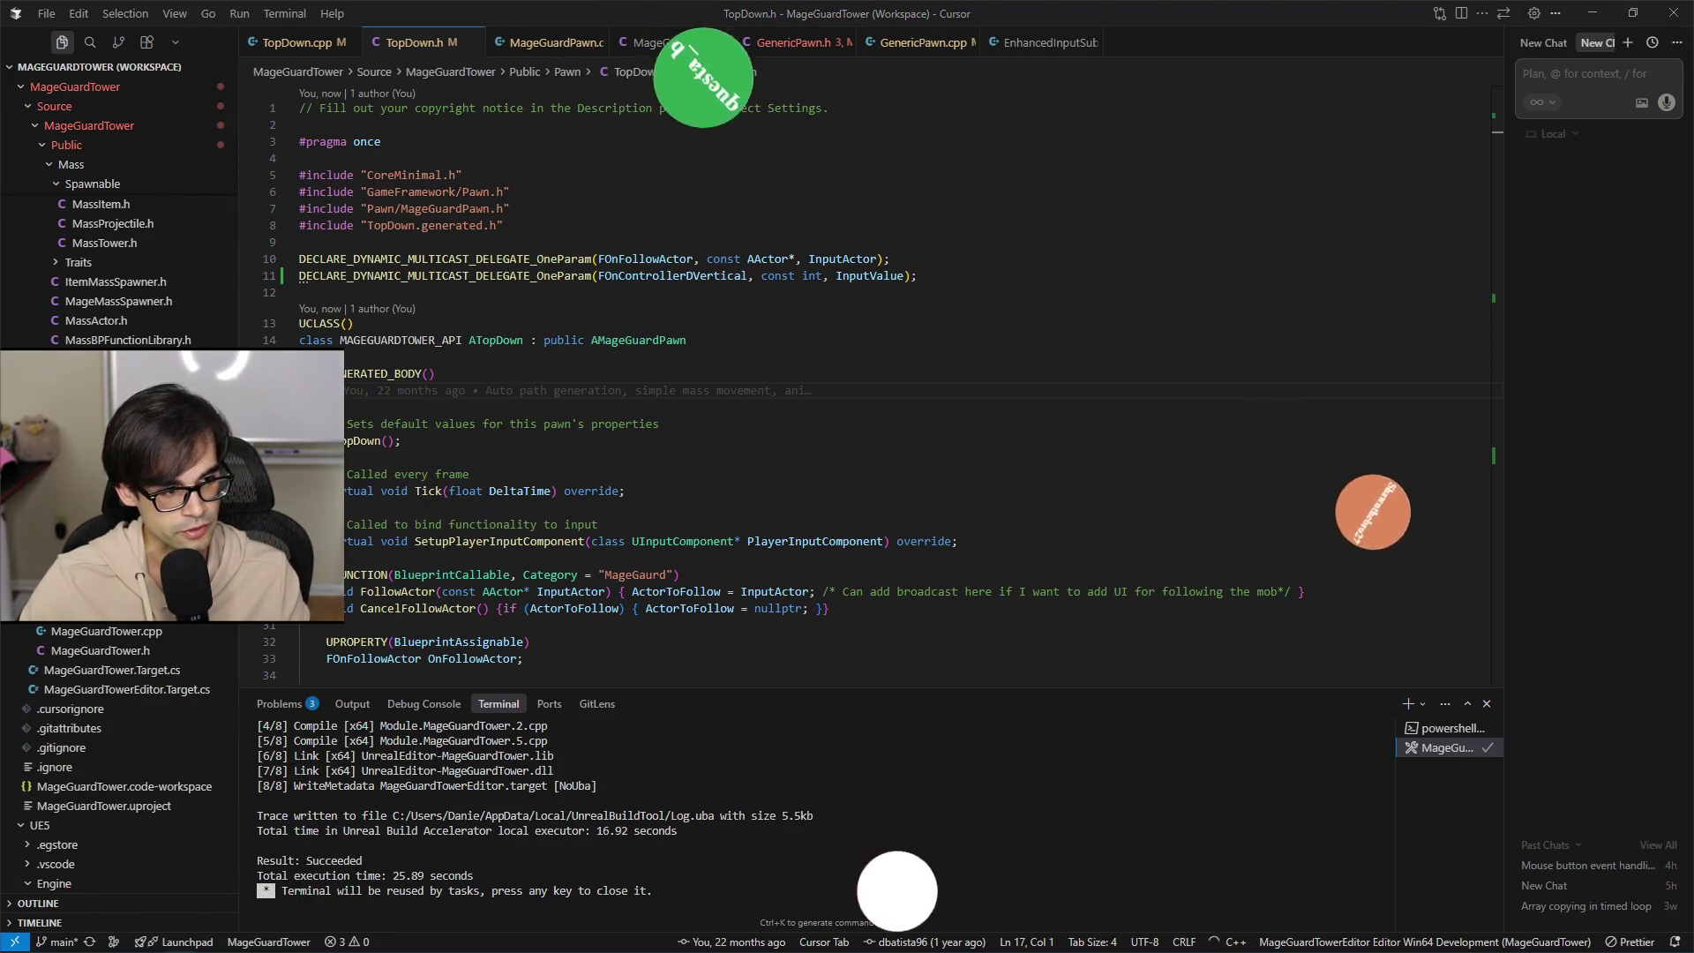
{"action": "key", "text": "Down"}
{"action": "key", "text": "Down"}
{"action": "key", "text": "Down"}
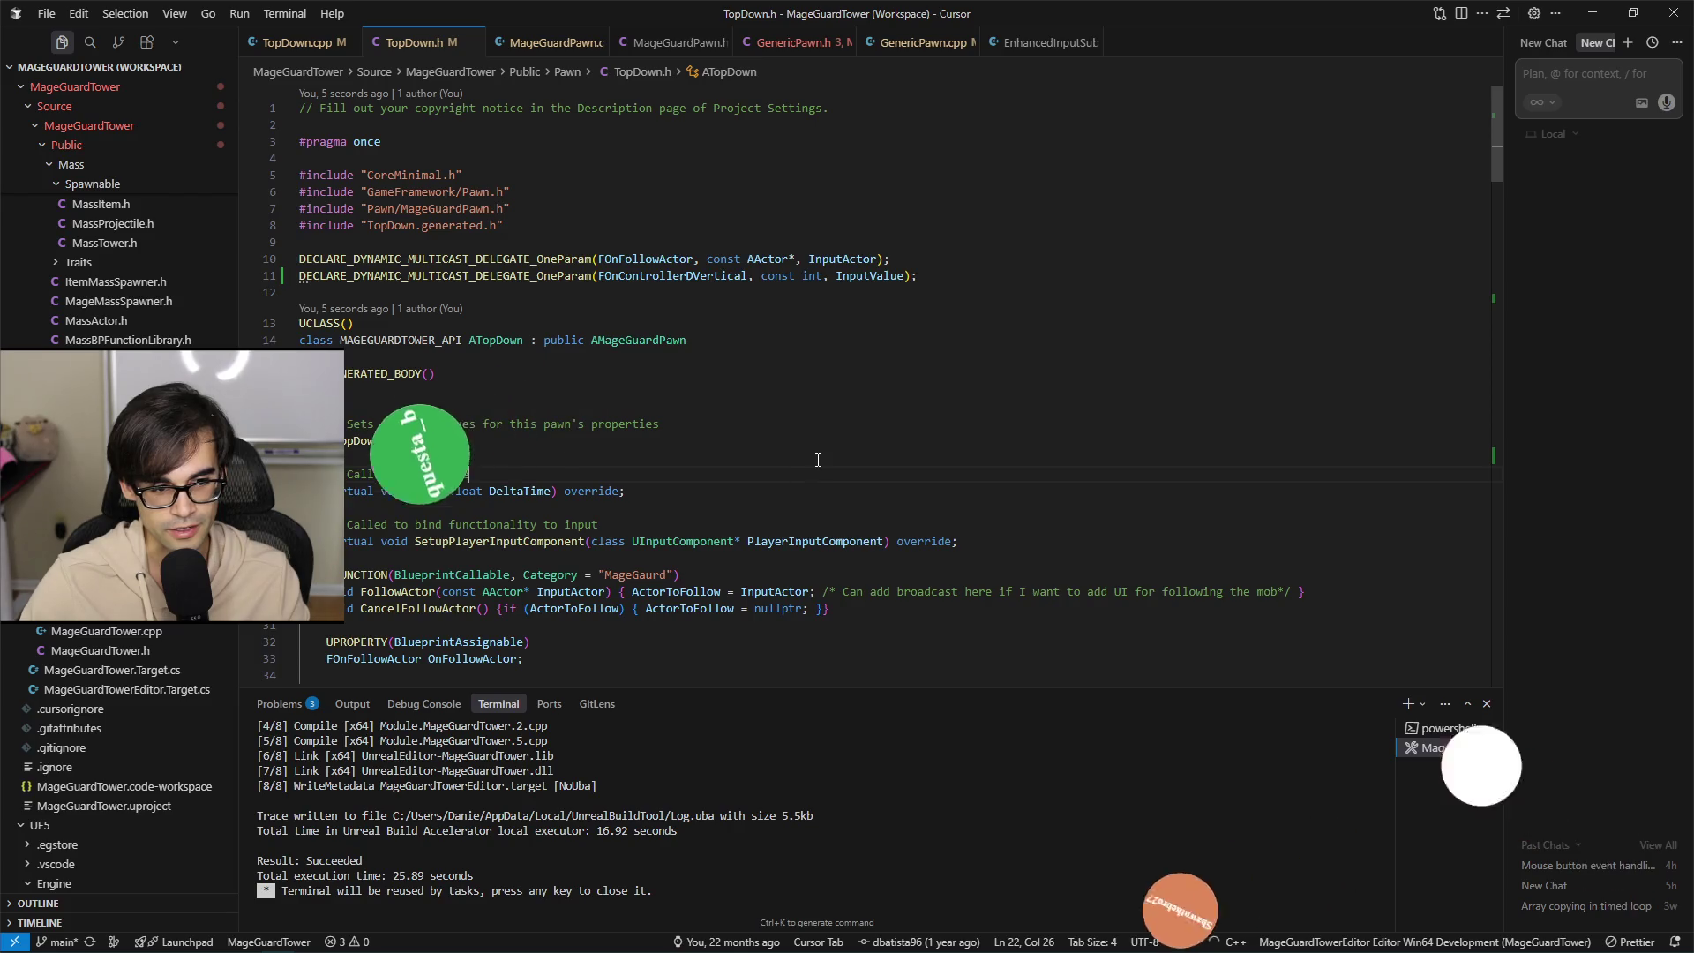
{"action": "left_click", "coordinate": [854, 400]}
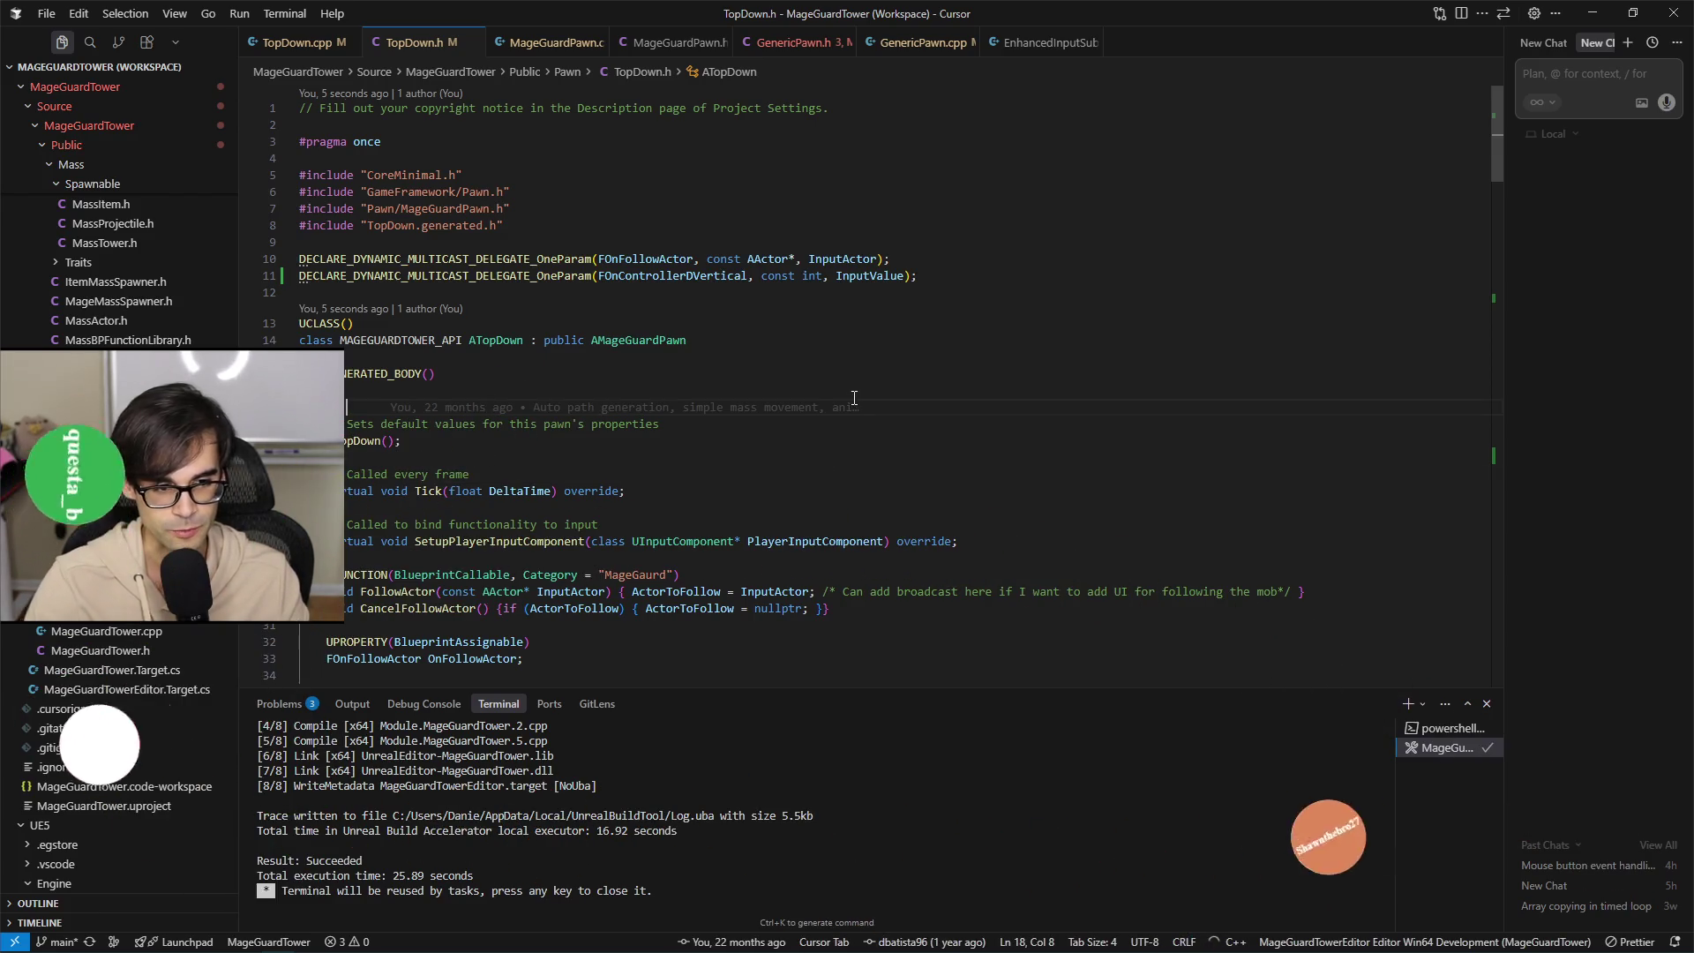
{"action": "key", "text": "Up"}
{"action": "key", "text": "Up"}
{"action": "key", "text": "Up"}
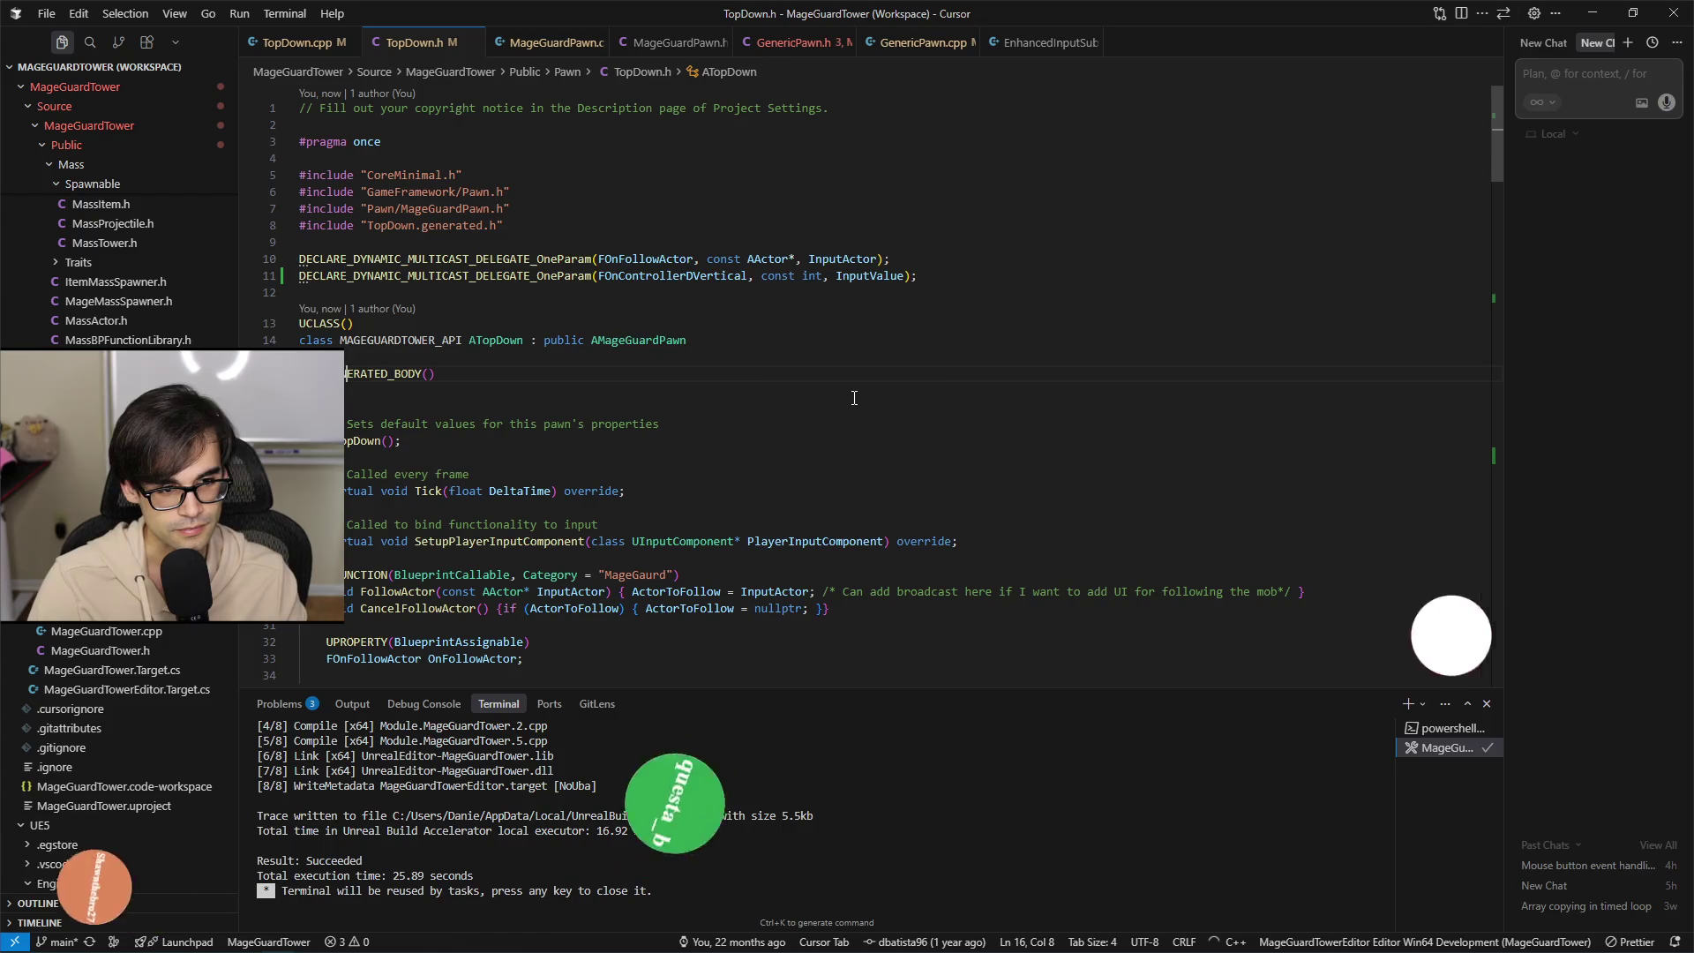
{"action": "key", "text": "Up"}
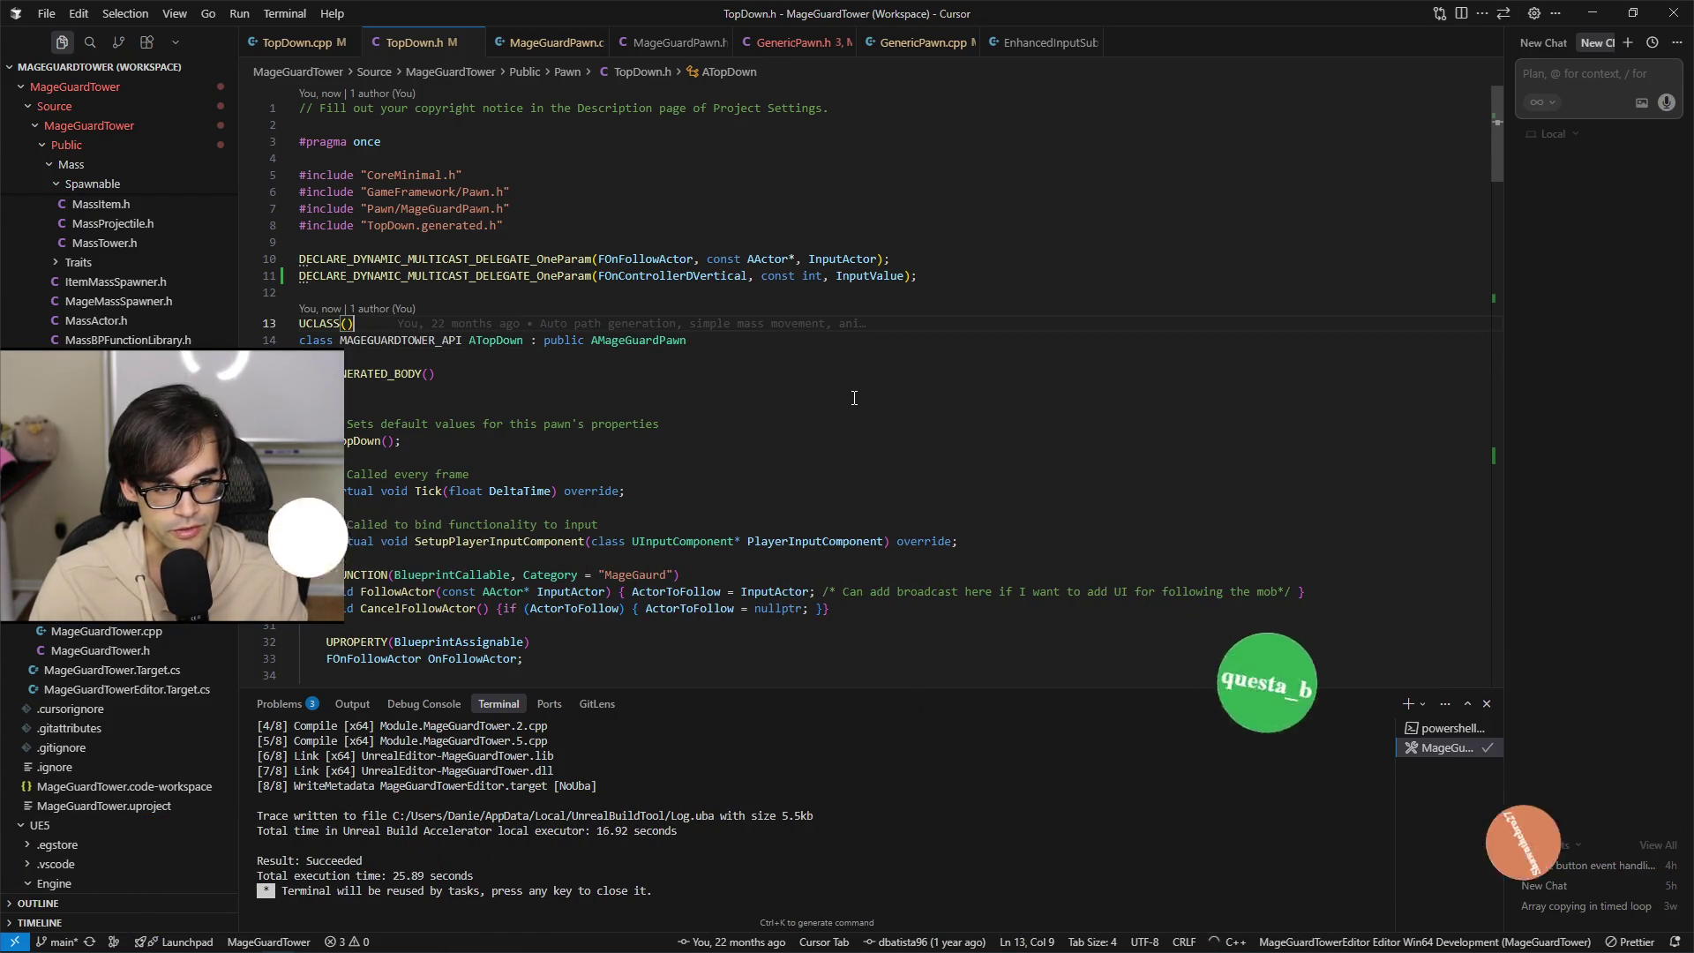
{"action": "key", "text": "Down"}
{"action": "key", "text": "Down"}
{"action": "key", "text": "Down"}
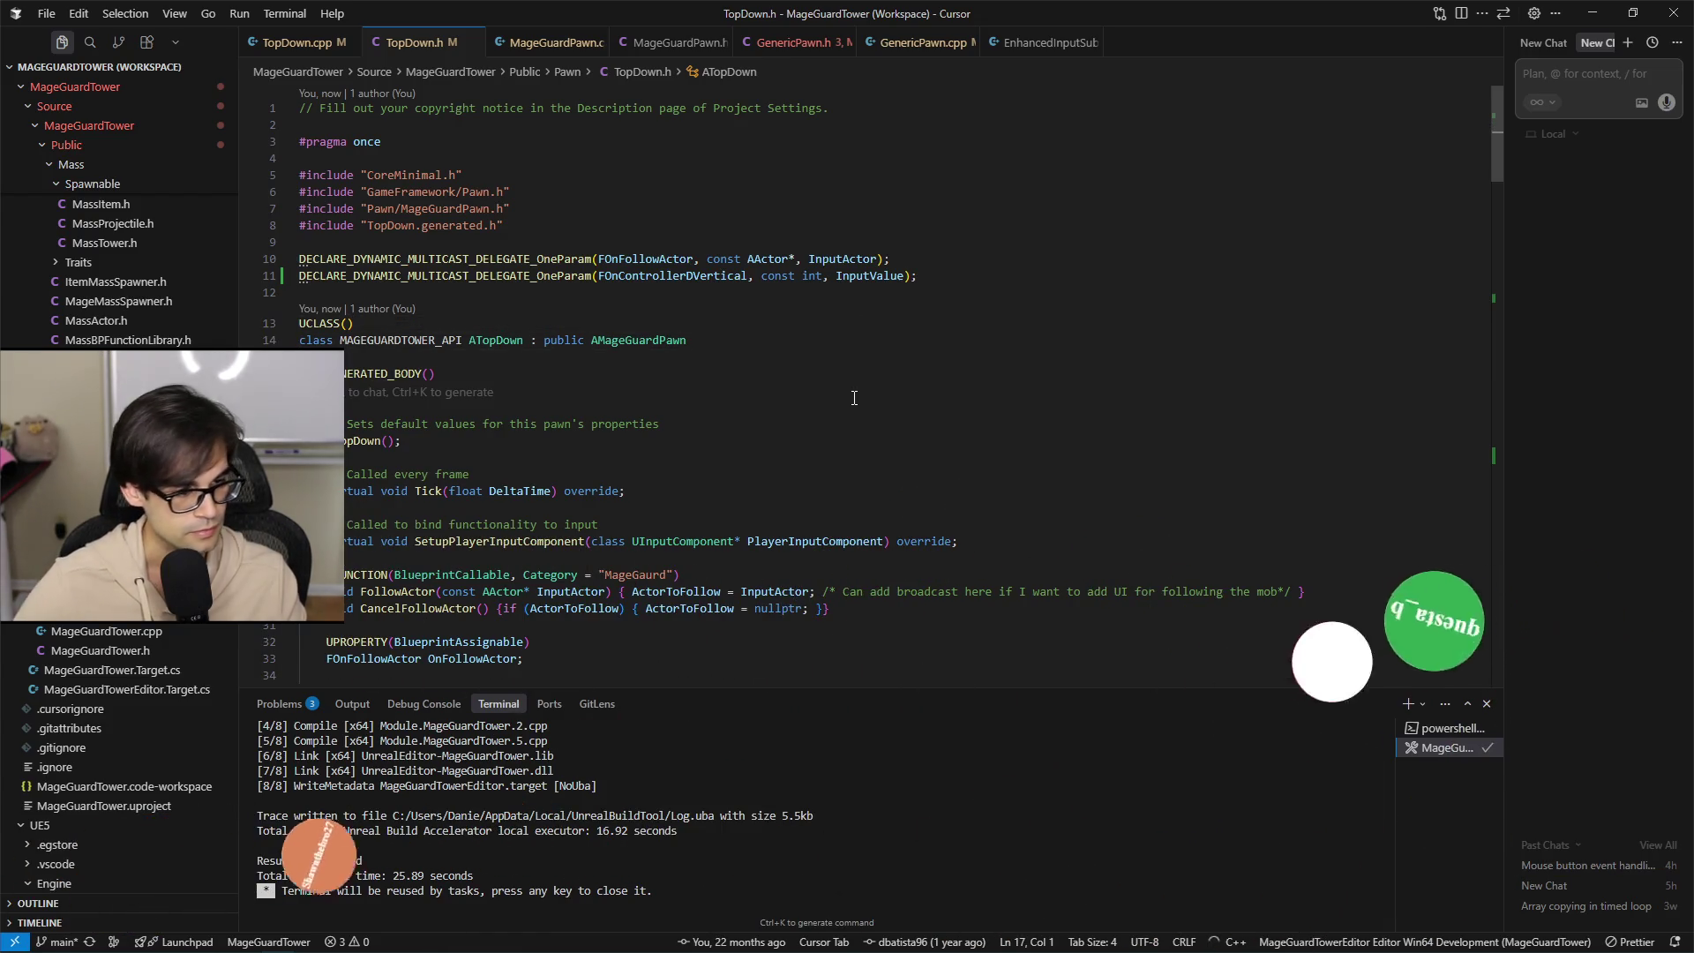
{"action": "scroll", "coordinate": [915, 331], "scroll_direction": "down", "scroll_amount": 2}
{"action": "scroll", "coordinate": [916, 331], "scroll_direction": "down", "scroll_amount": 3}
{"action": "scroll", "coordinate": [812, 291], "scroll_direction": "up", "scroll_amount": 5}
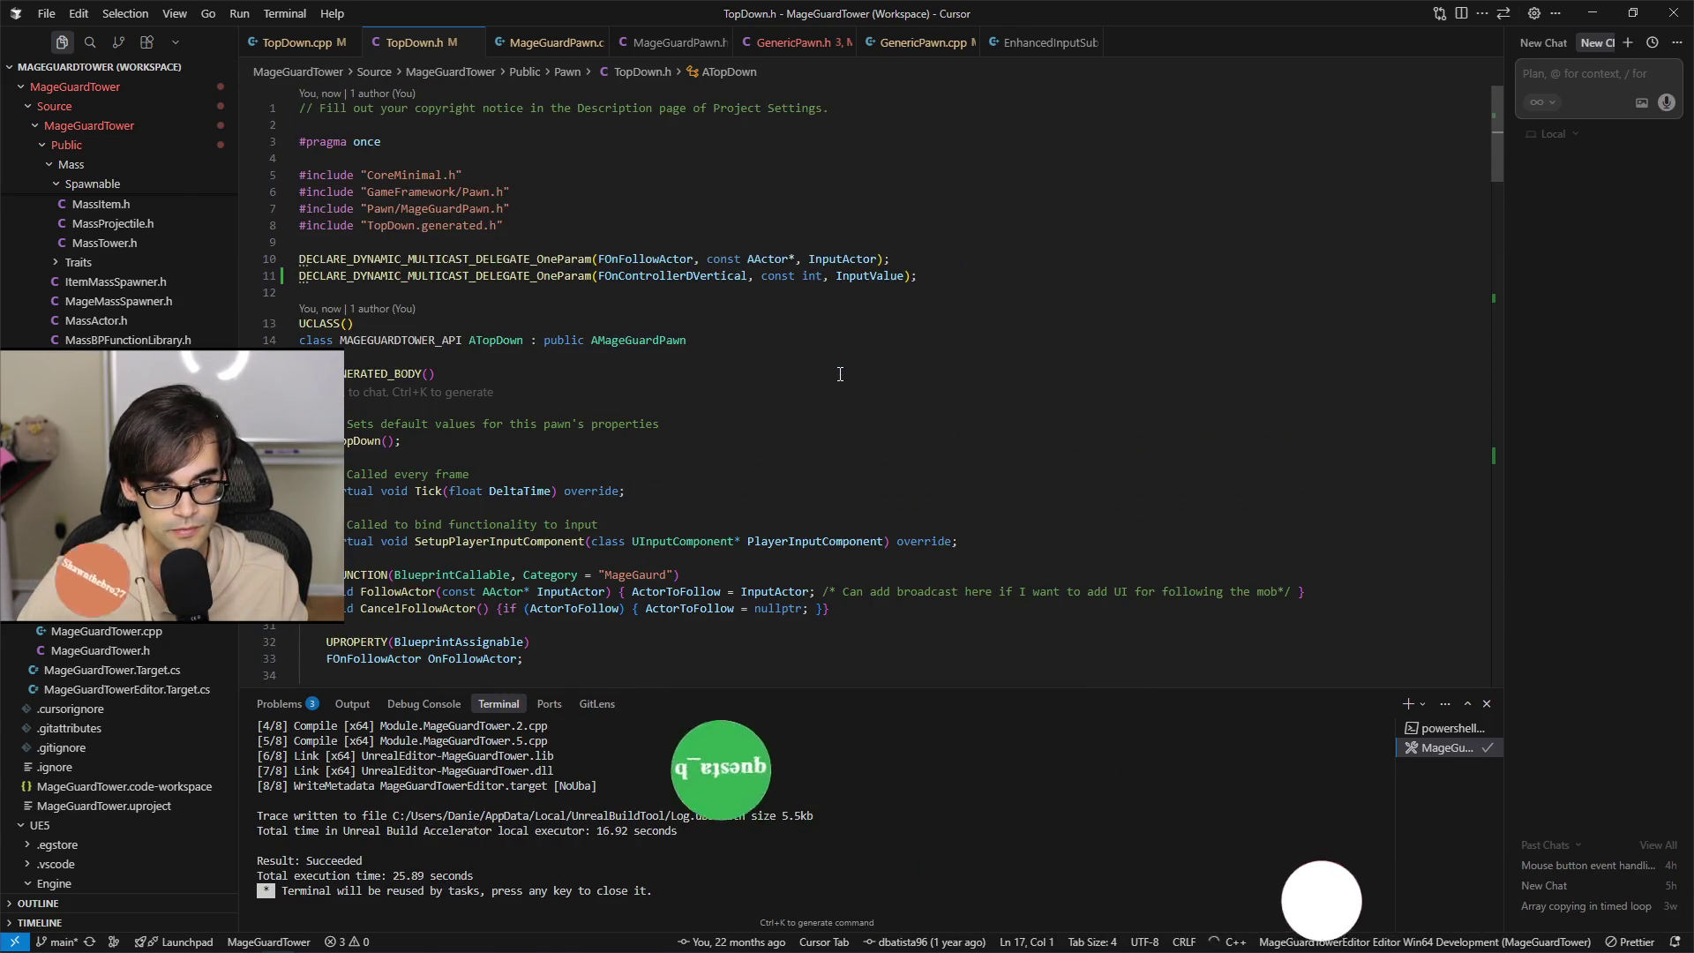
{"action": "left_click", "coordinate": [821, 276]}
{"action": "type", "text": "32"}
{"action": "left_click", "coordinate": [748, 275]}
{"action": "key", "text": "ctrl+shift+Left"}
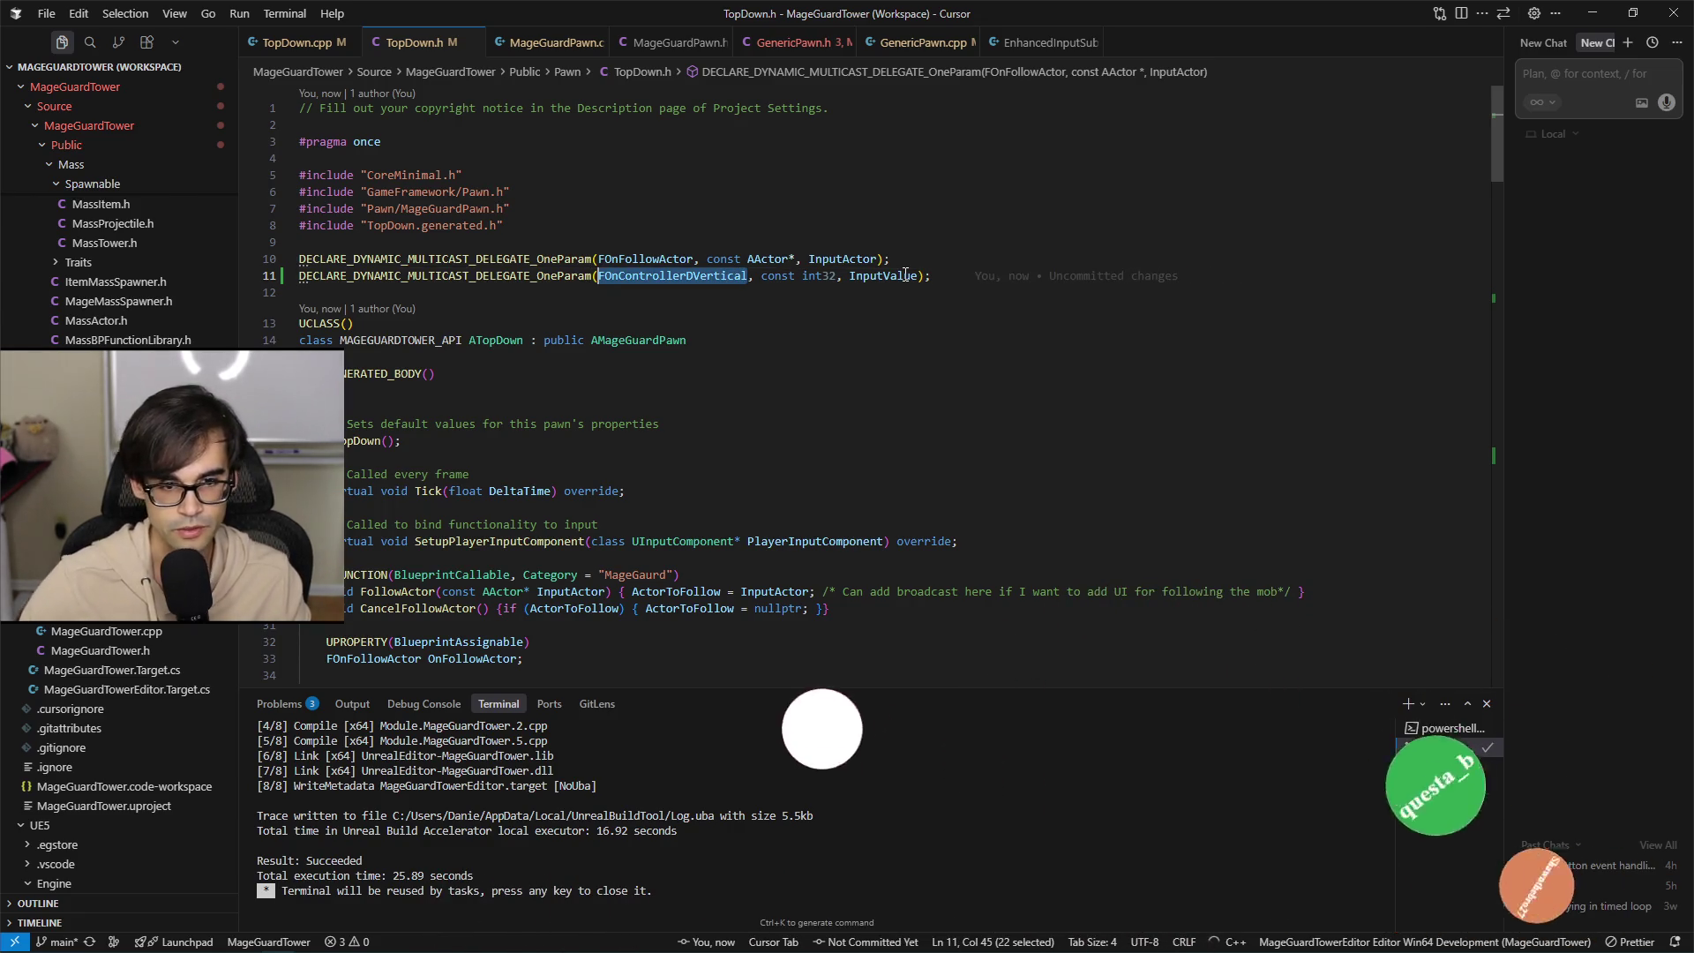
Scroll through TopDown.h to review the input declarations.
{"action": "scroll", "coordinate": [794, 441], "scroll_direction": "down", "scroll_amount": 20}
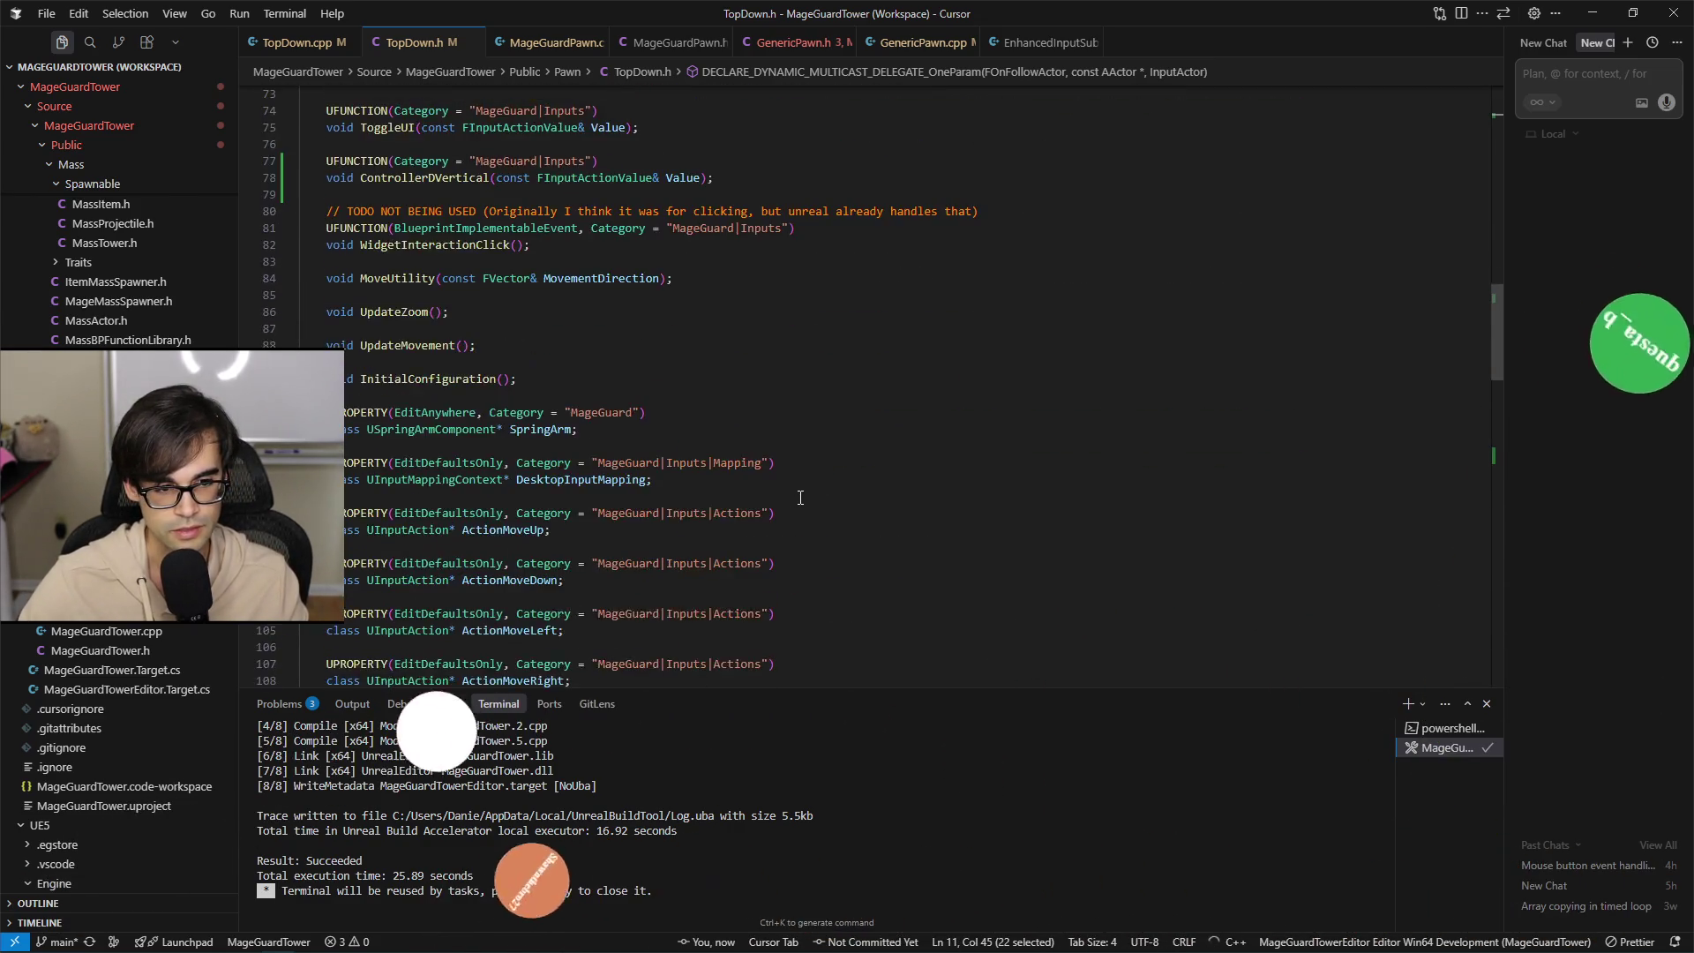
{"action": "scroll", "coordinate": [811, 486], "scroll_direction": "down", "scroll_amount": 15}
{"action": "scroll", "coordinate": [812, 481], "scroll_direction": "up", "scroll_amount": 12}
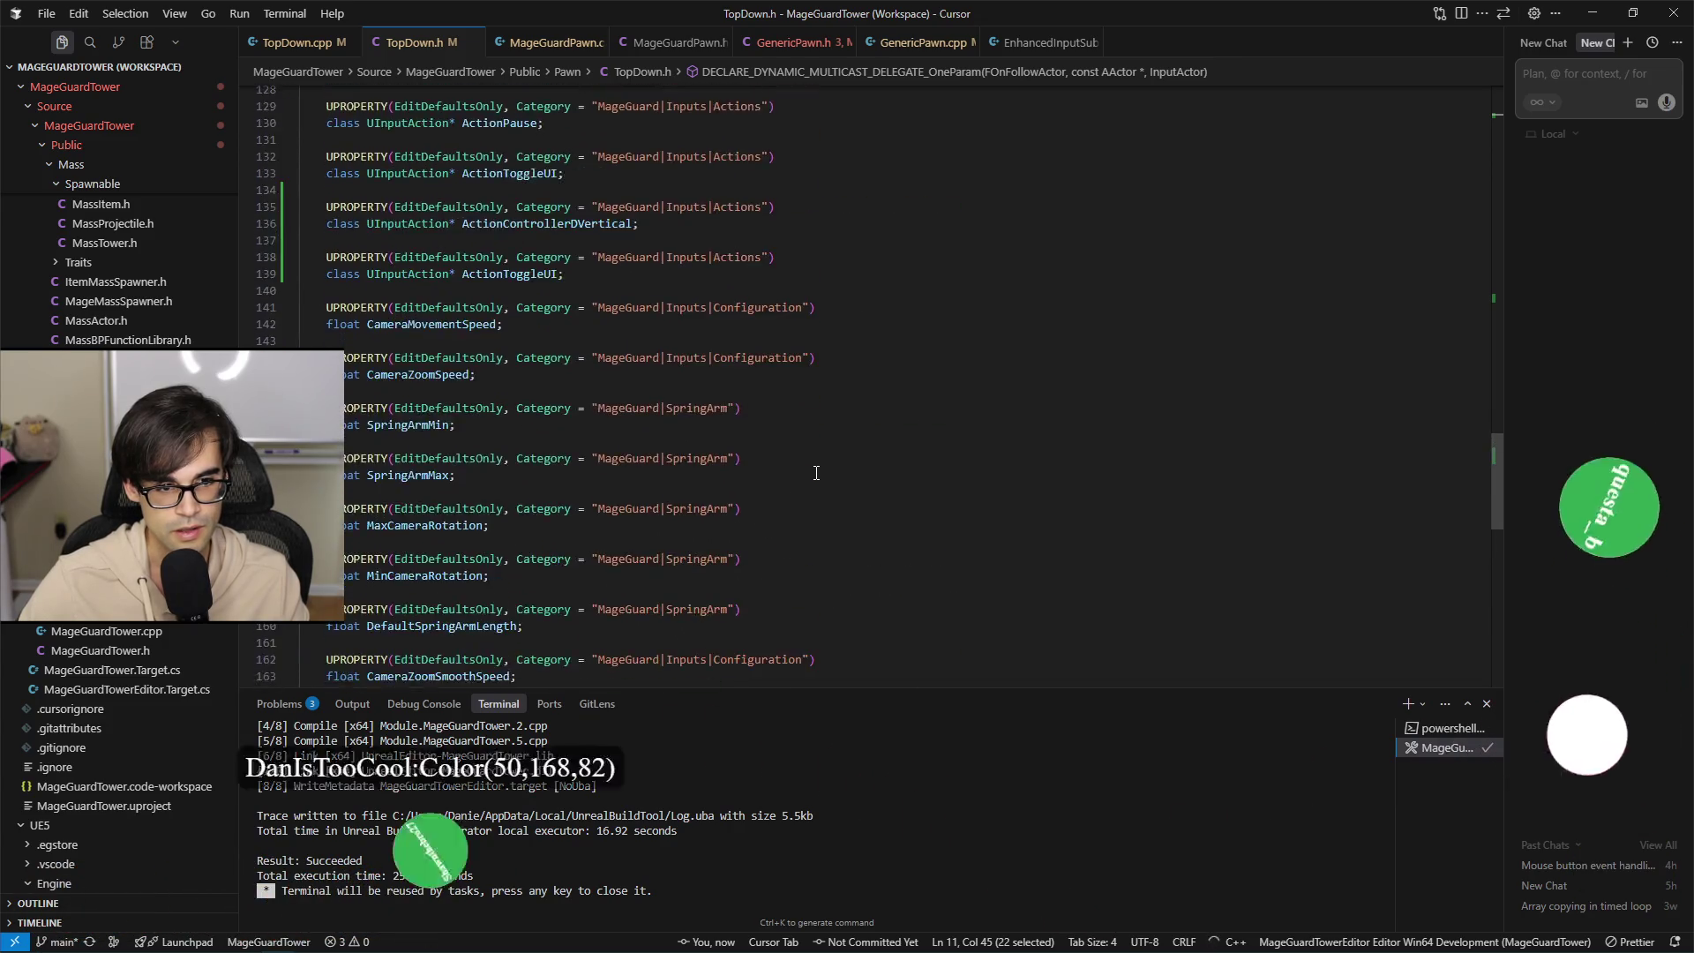
{"action": "scroll", "coordinate": [816, 473], "scroll_direction": "down", "scroll_amount": 3}
{"action": "scroll", "coordinate": [807, 494], "scroll_direction": "up", "scroll_amount": 12}
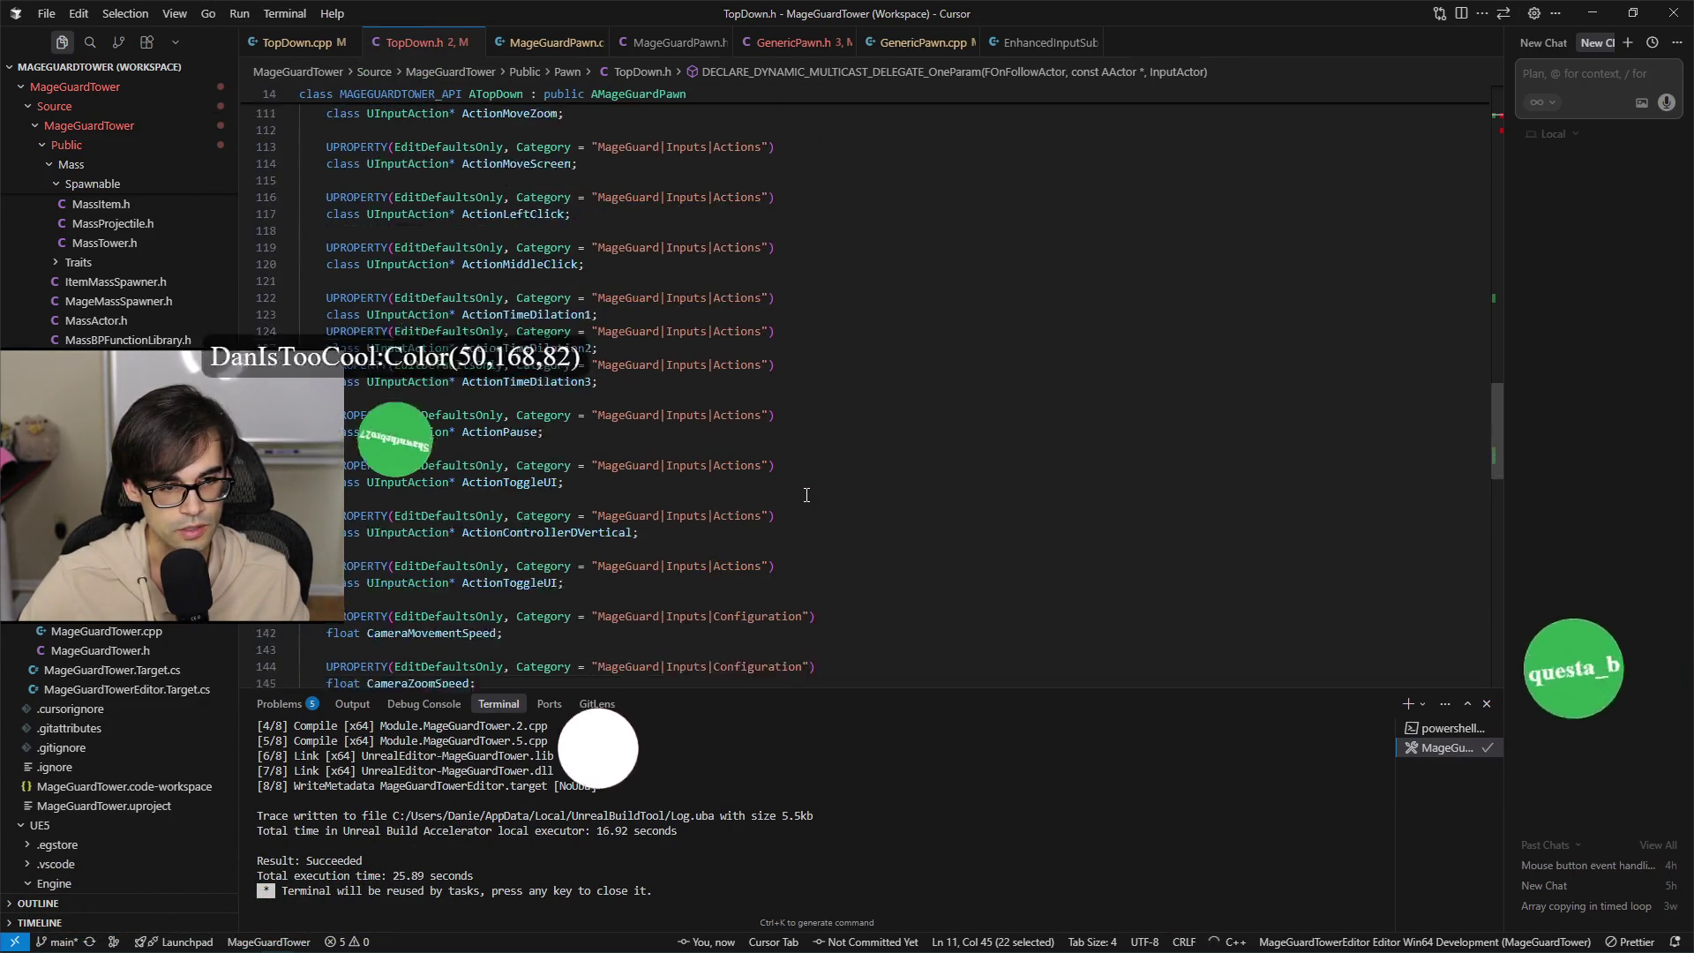
{"action": "scroll", "coordinate": [807, 497], "scroll_direction": "down", "scroll_amount": 15}
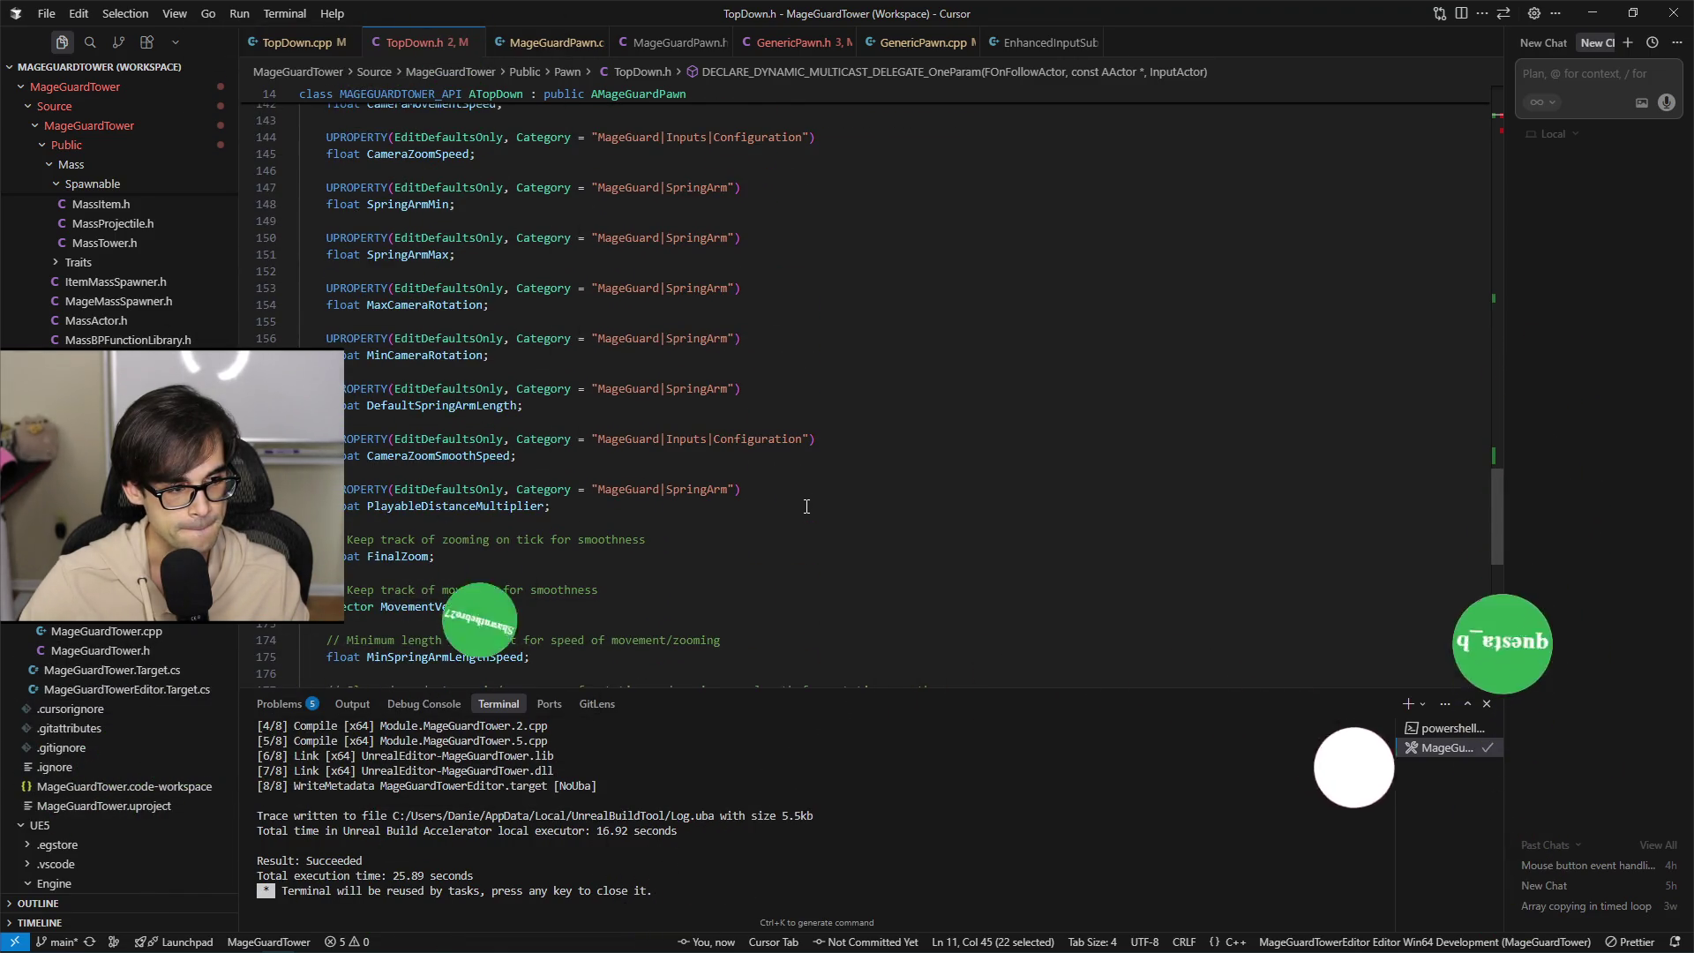
{"action": "scroll", "coordinate": [800, 510], "scroll_direction": "down", "scroll_amount": 3}
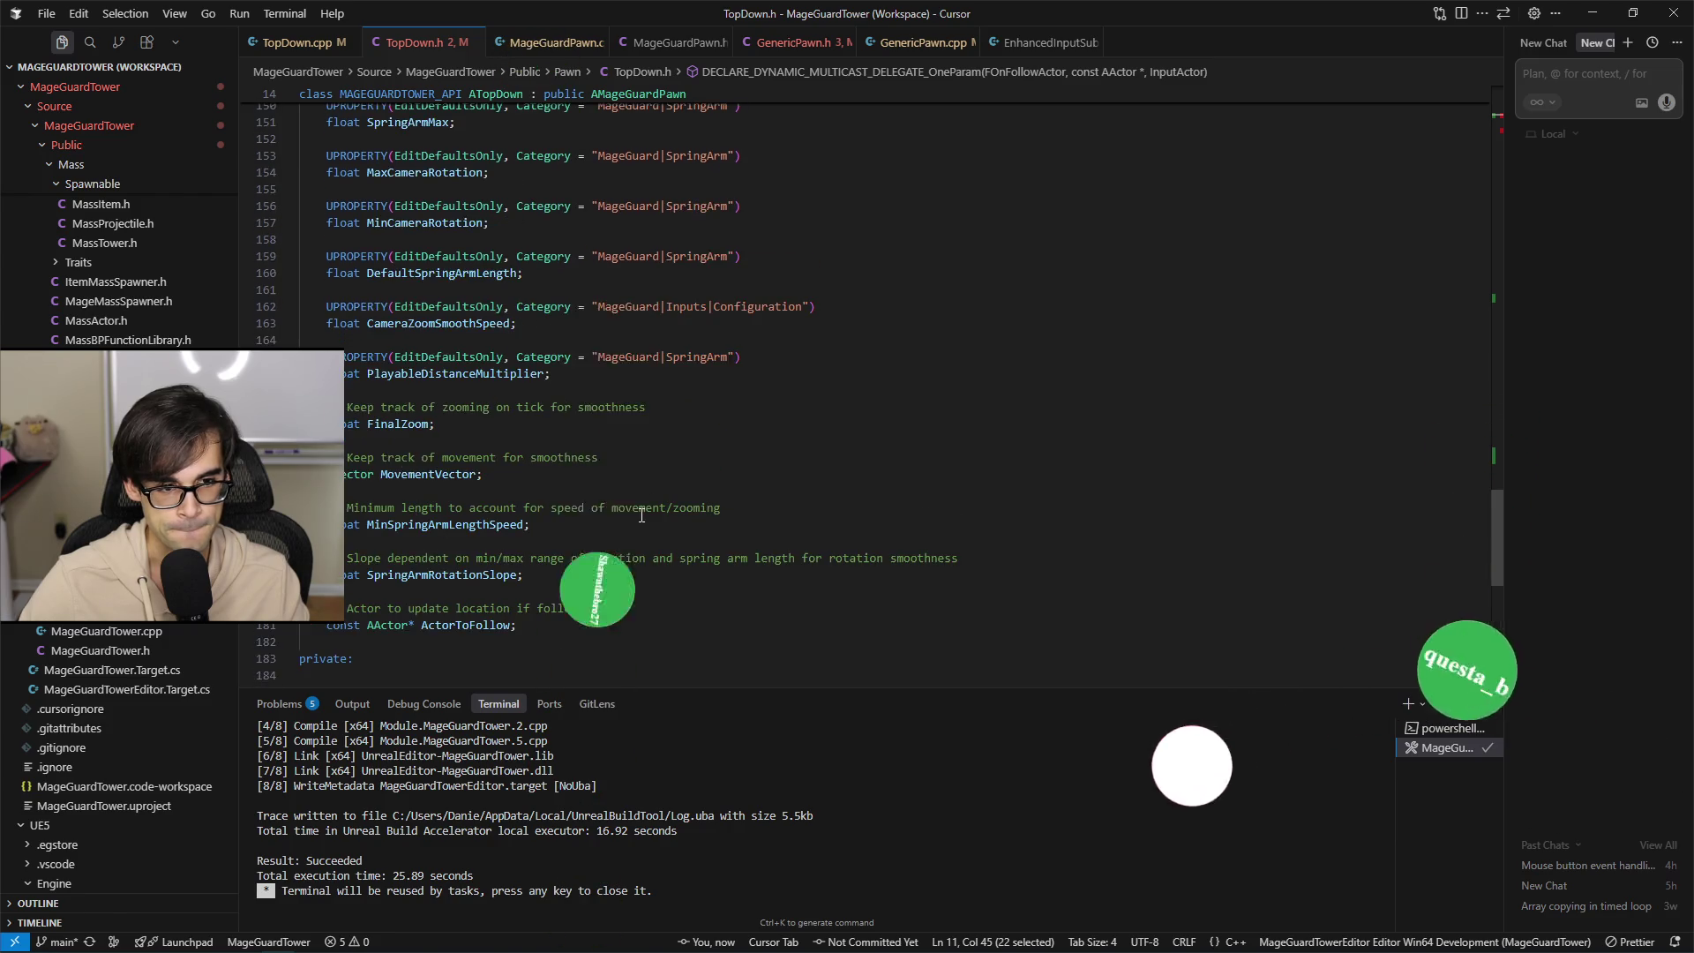
{"action": "scroll", "coordinate": [643, 515], "scroll_direction": "up", "scroll_amount": 10}
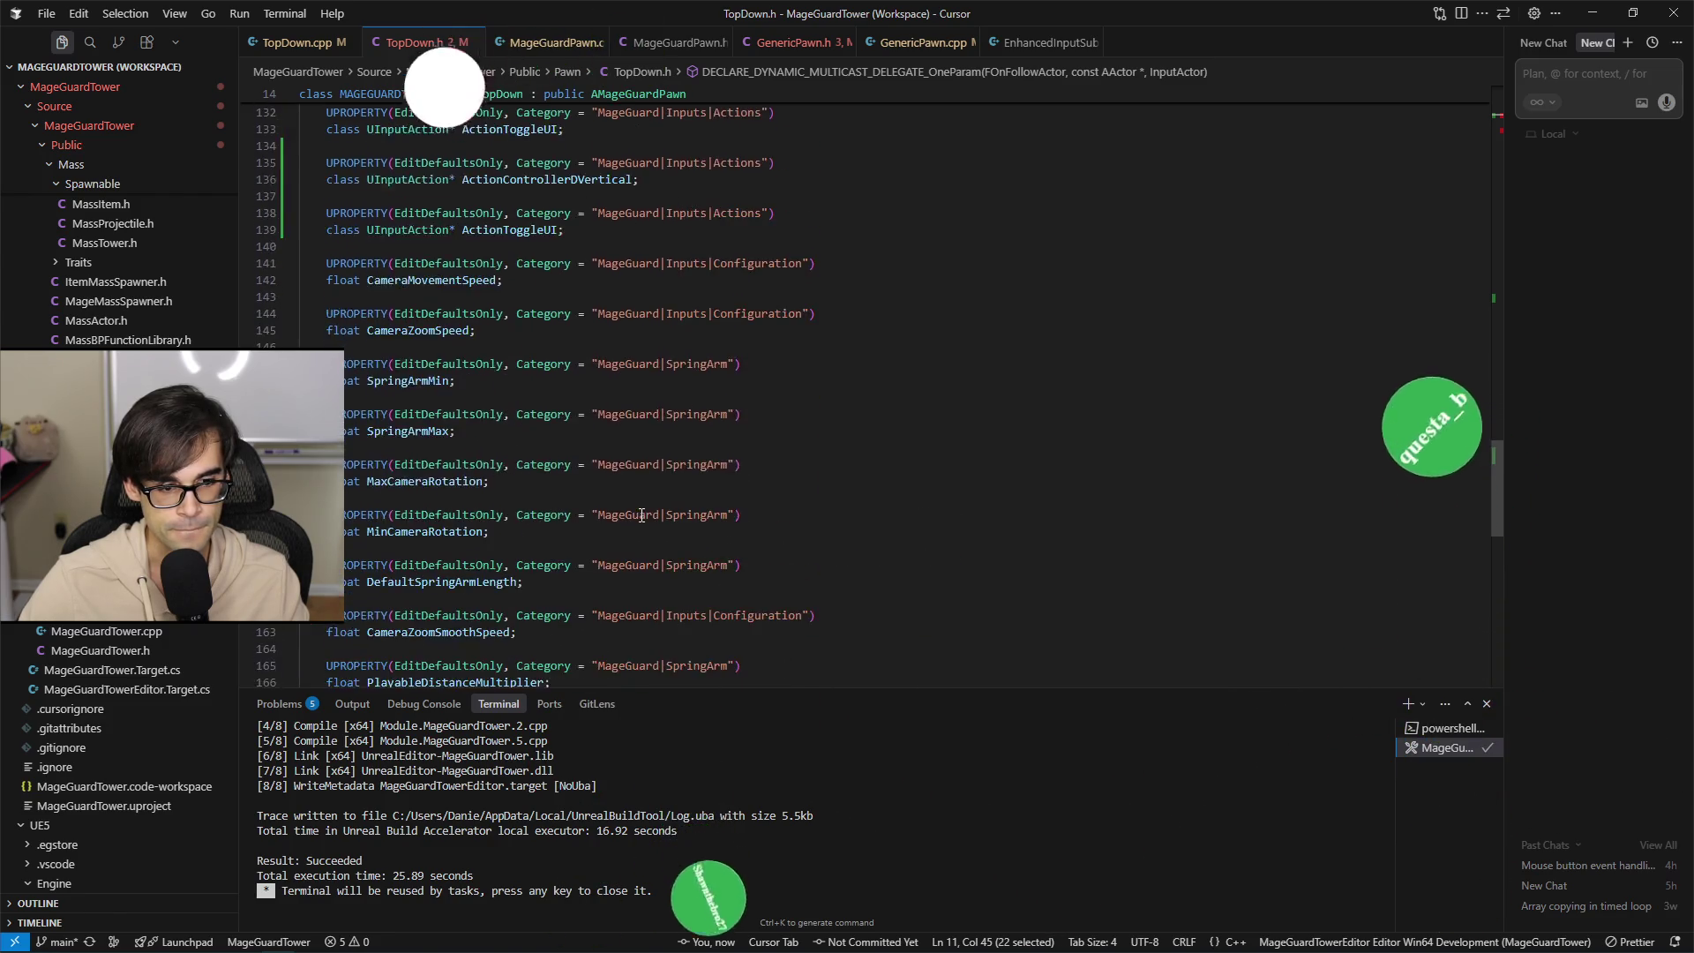
{"action": "scroll", "coordinate": [643, 515], "scroll_direction": "up", "scroll_amount": 20}
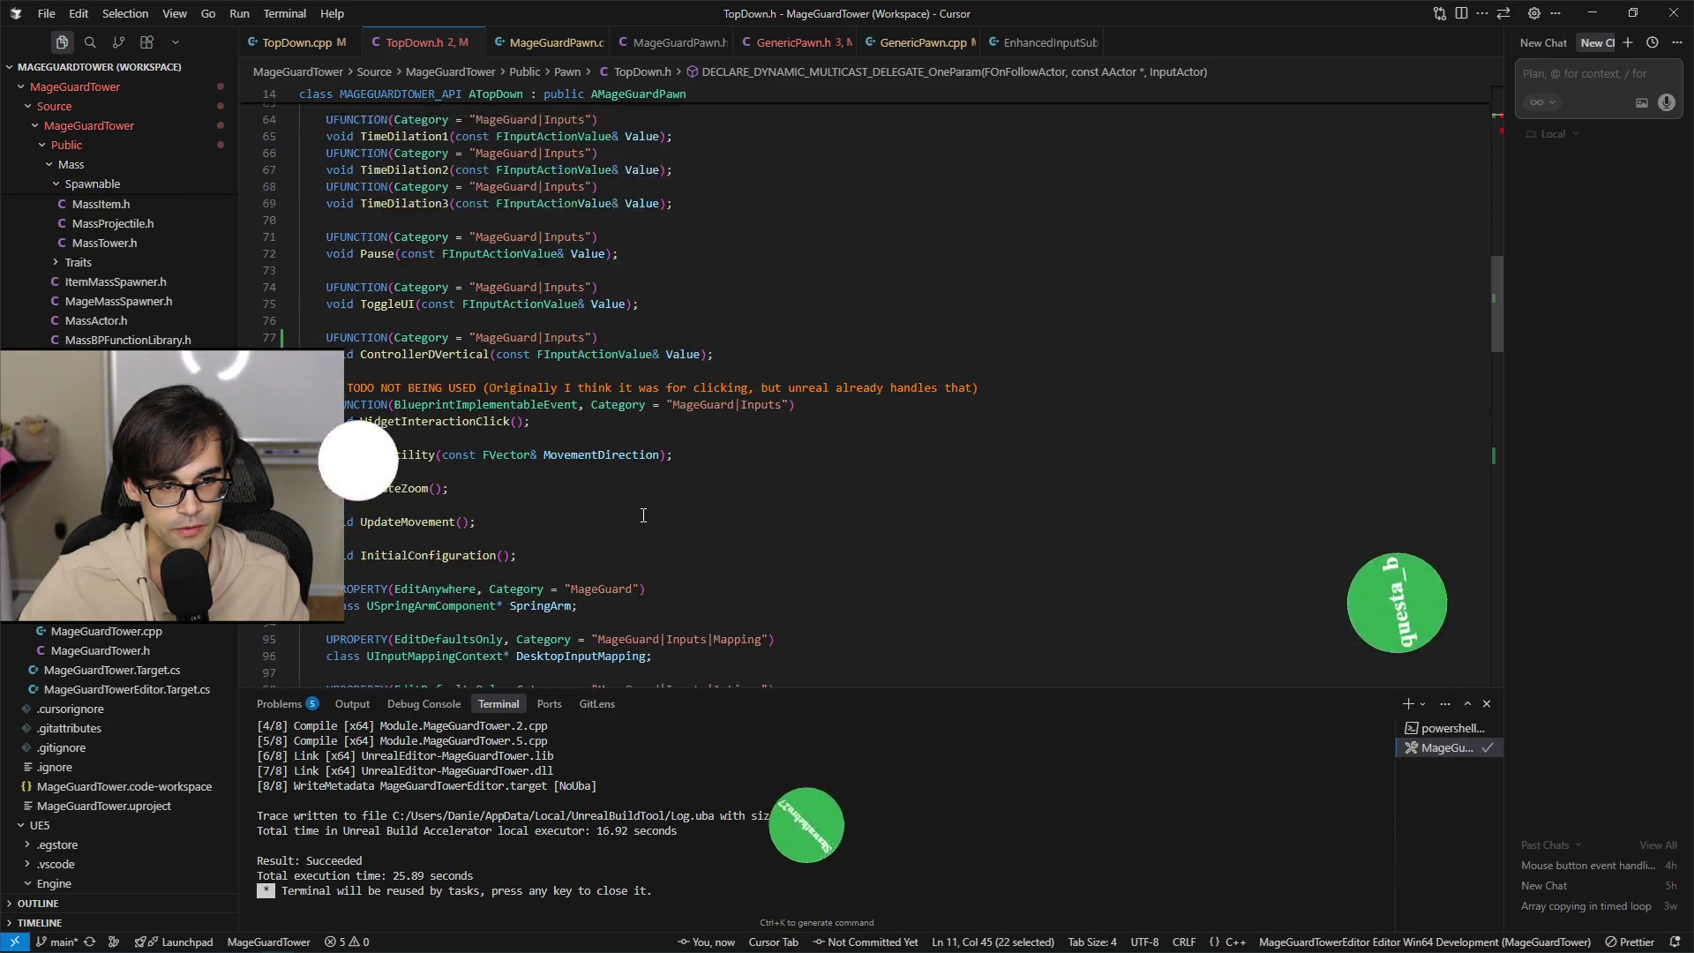
{"action": "scroll", "coordinate": [646, 515], "scroll_direction": "up", "scroll_amount": 8}
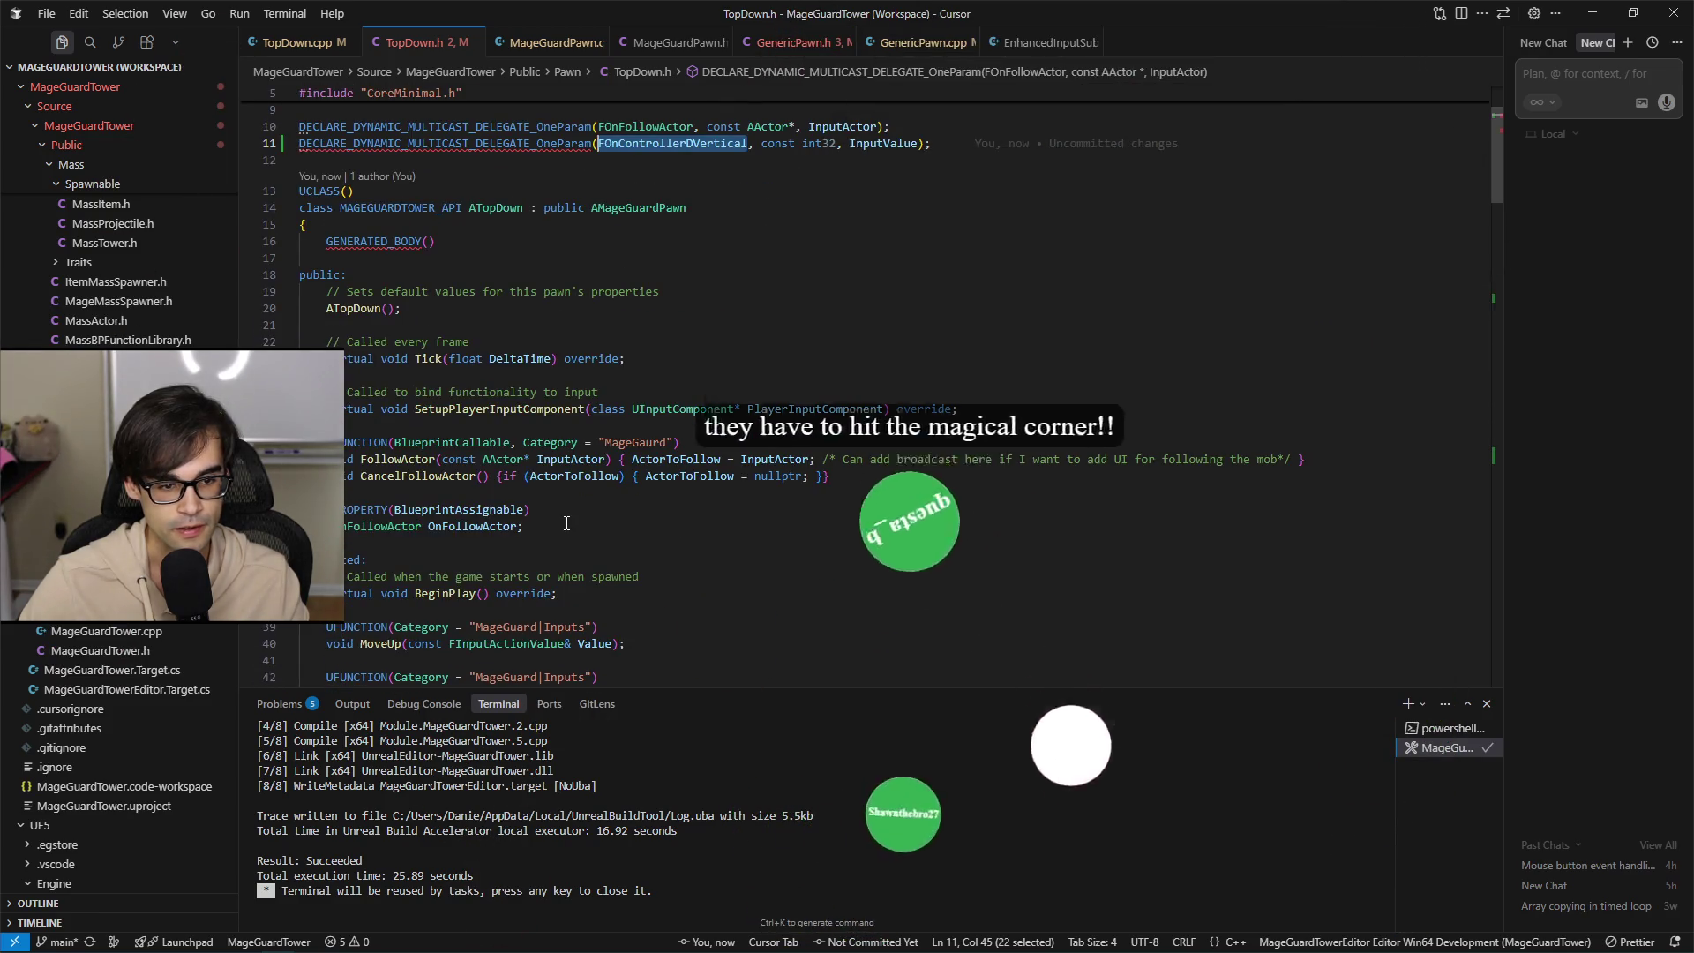
Duplicate the OnFollowActor UPROPERTY as BlueprintAssignable FOnControllerDVertical OnControllerDVertical and save TopDown.h.
{"action": "left_click", "coordinate": [570, 522]}
{"action": "key", "text": "shift+Up"}
{"action": "key", "text": "shift+Home"}
{"action": "key", "text": "ctrl+c"}
{"action": "key", "text": "End"}
{"action": "key", "text": "Return"}
{"action": "key", "text": "Return"}
{"action": "key", "text": "ctrl+v"}
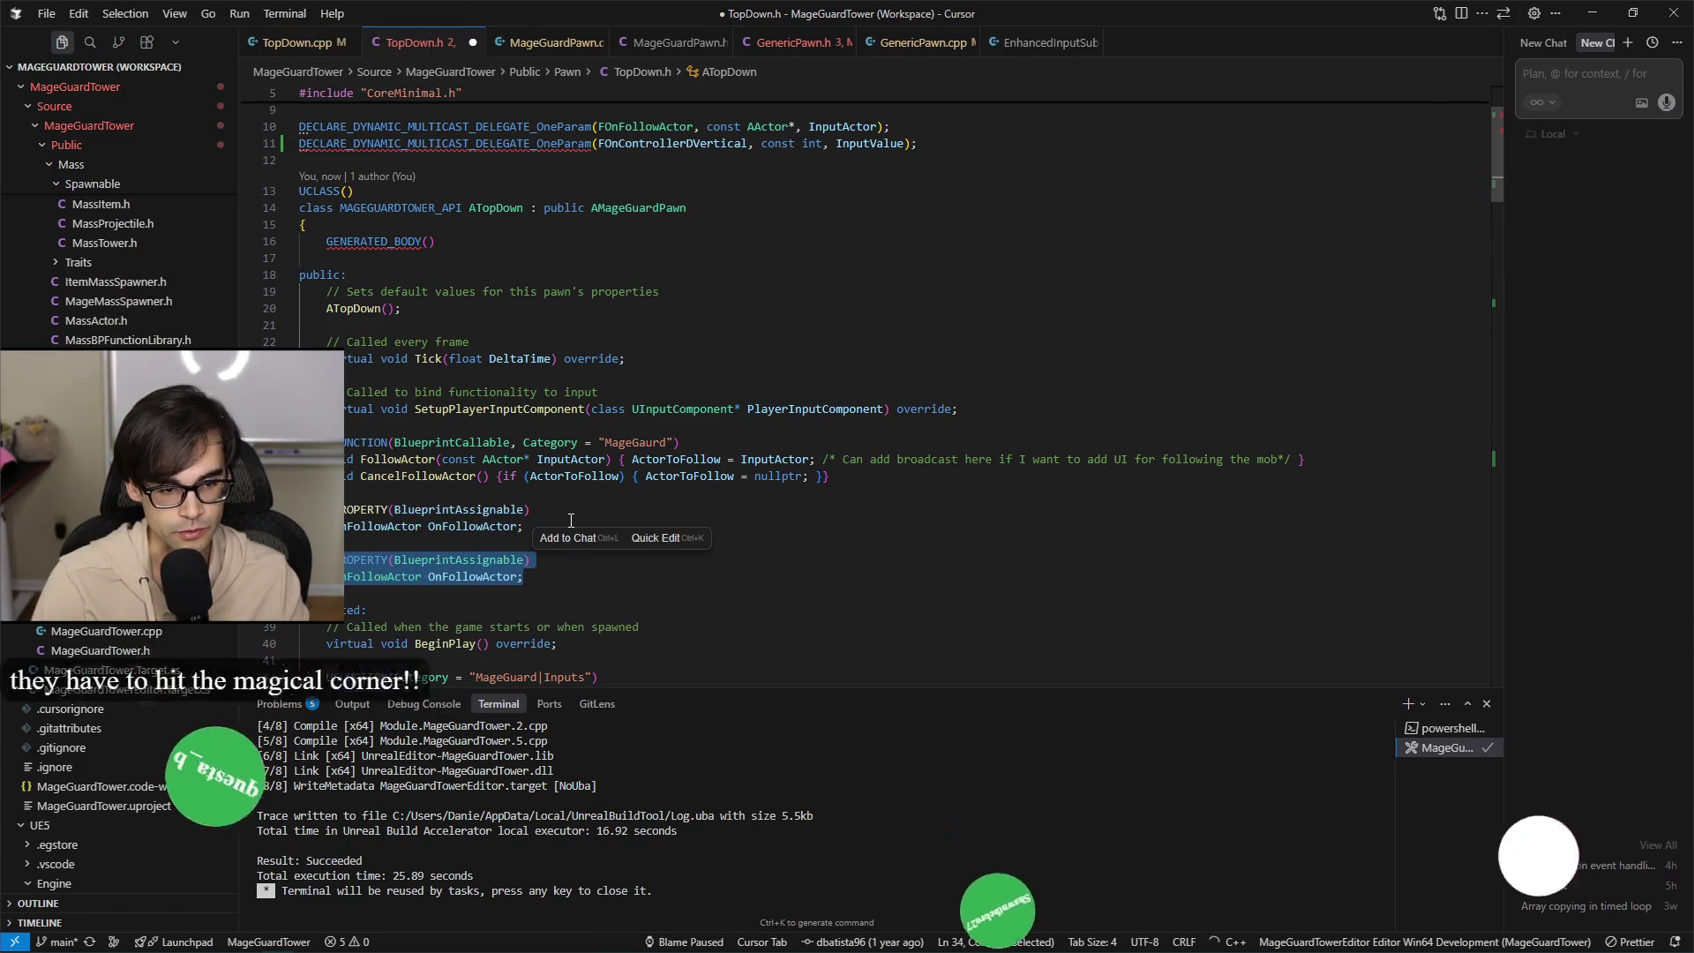
{"action": "key", "text": "Left"}
{"action": "key", "text": "Tab"}
{"action": "key", "text": "ctrl+s"}
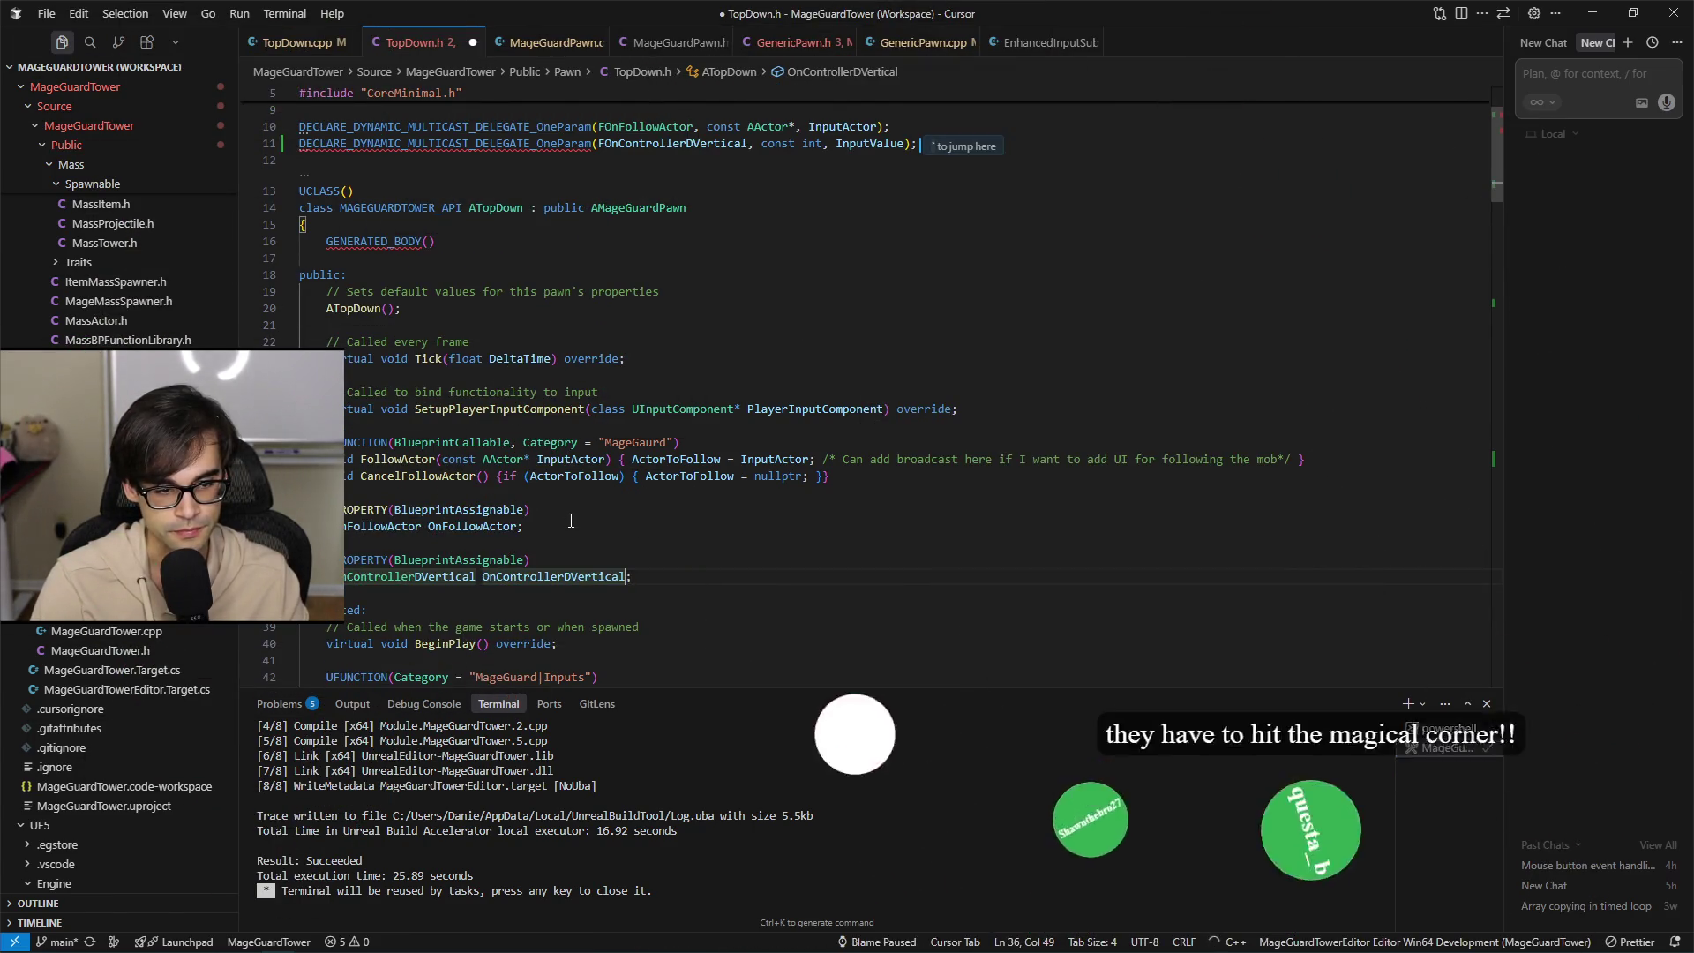
Add a comment above it about broadcasting to decouple vertical movement in the tower list, and save.
{"action": "key", "text": "Up"}
{"action": "key", "text": "Up"}
{"action": "key", "text": "End"}
{"action": "key", "text": "Return"}
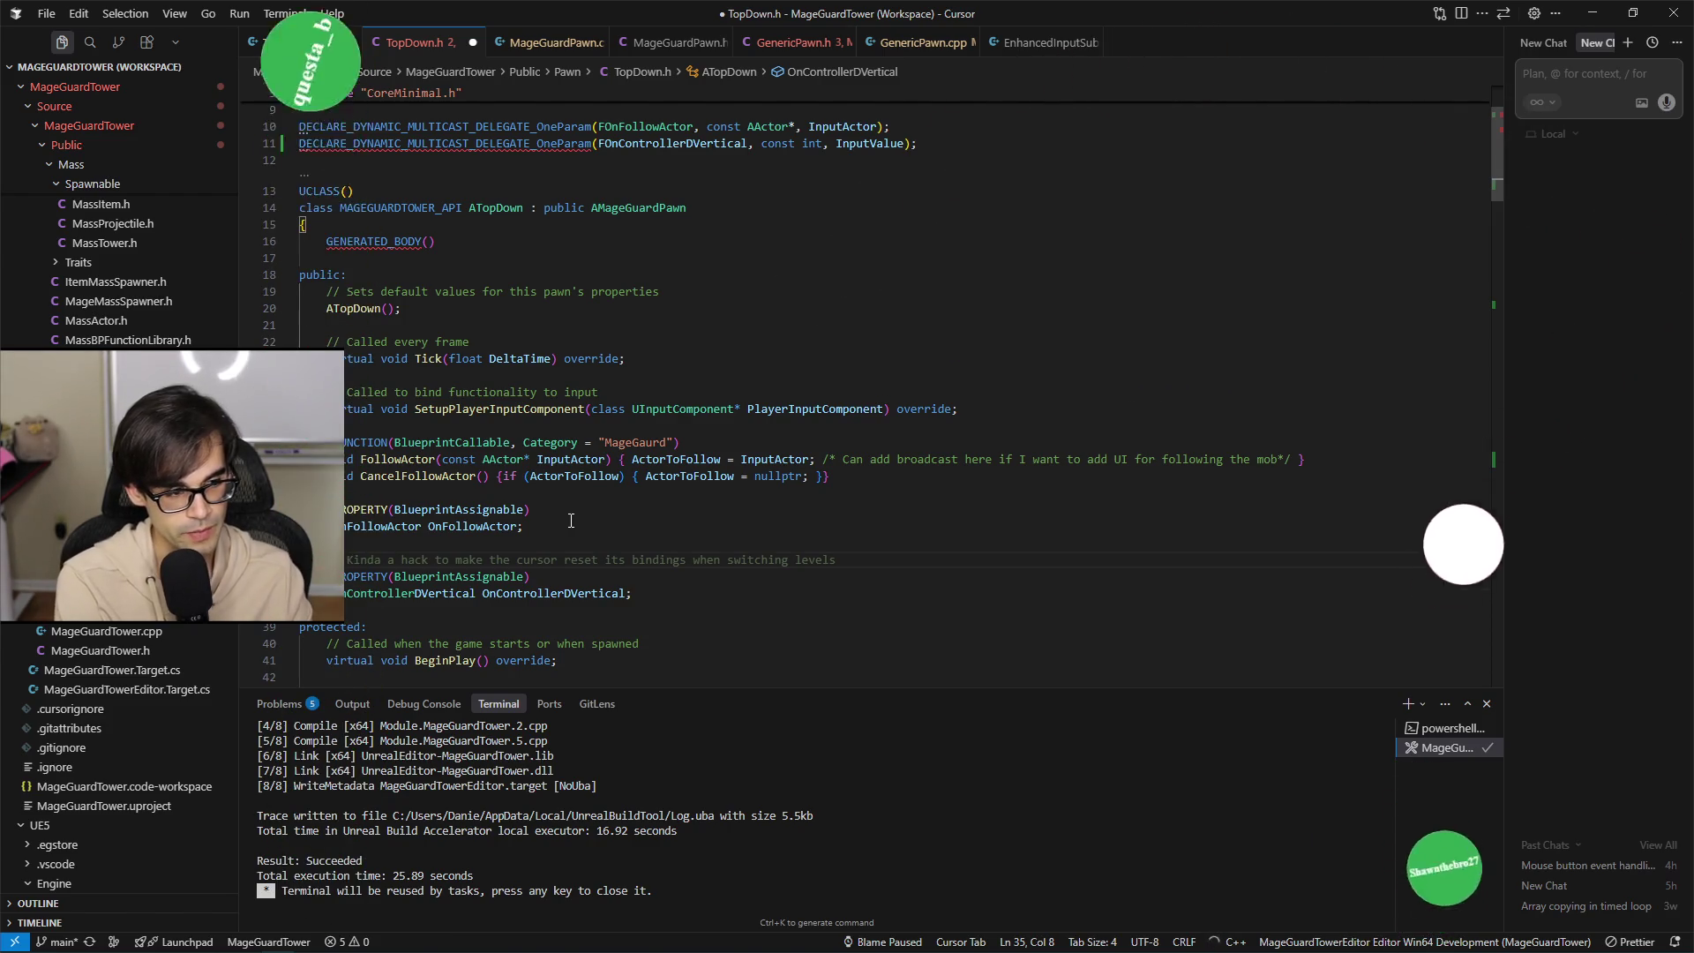
{"action": "key", "text": "BackSpace"}
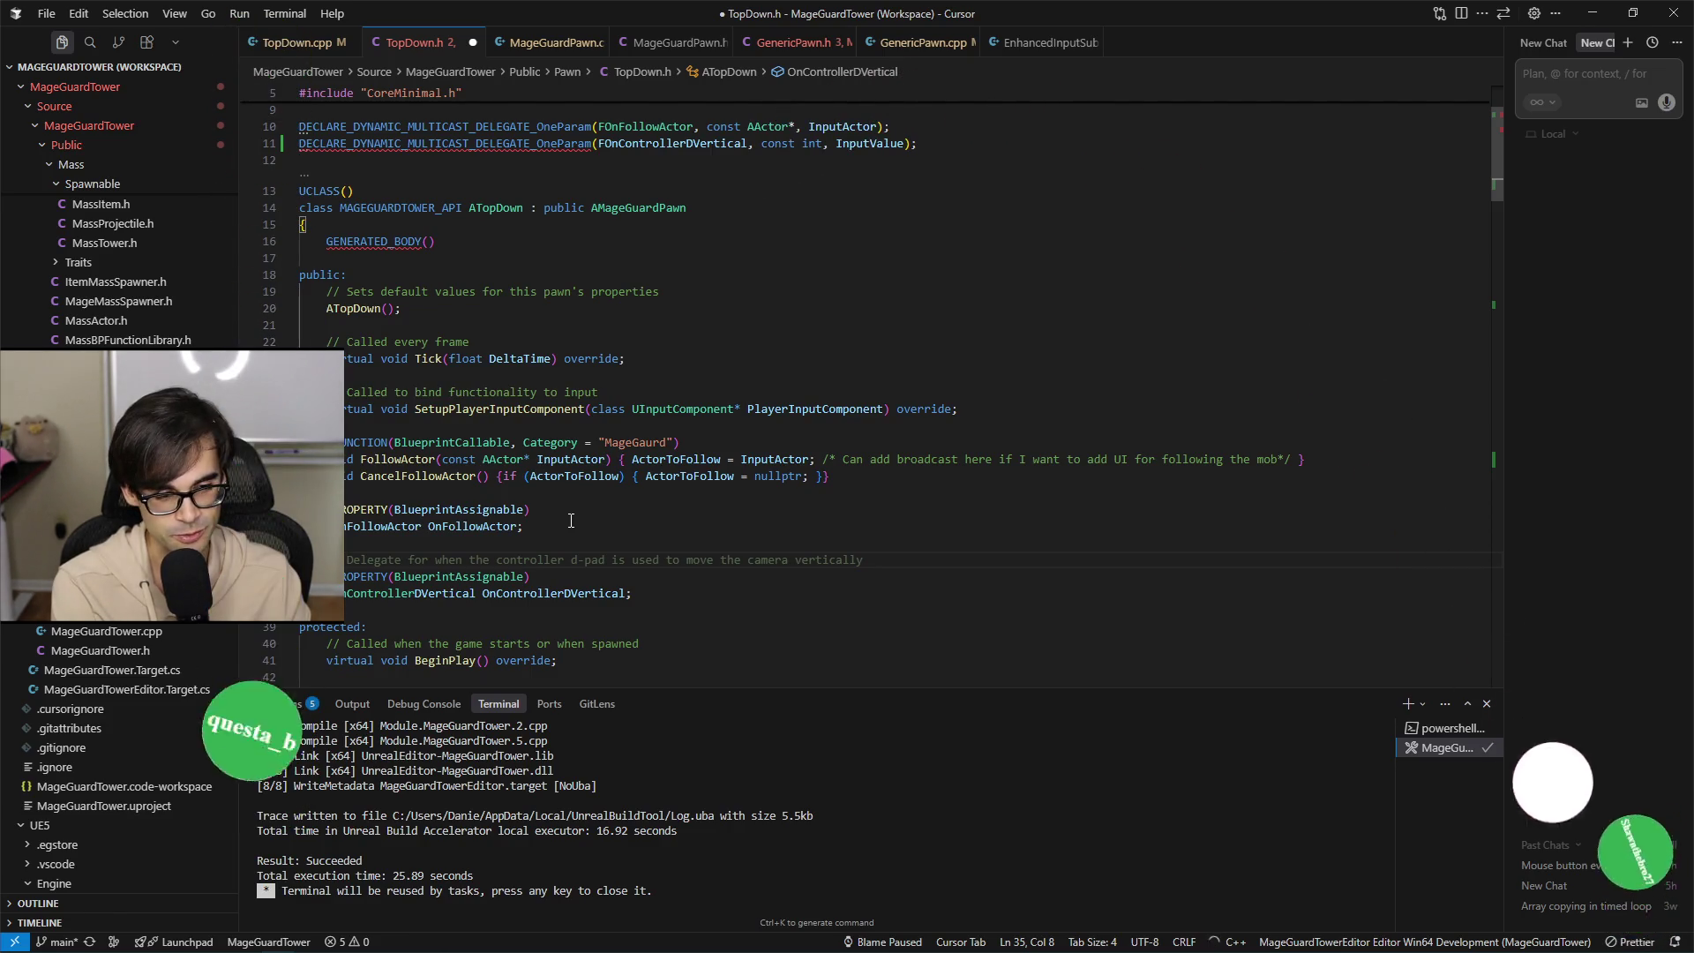
{"action": "type", "text": "a"}
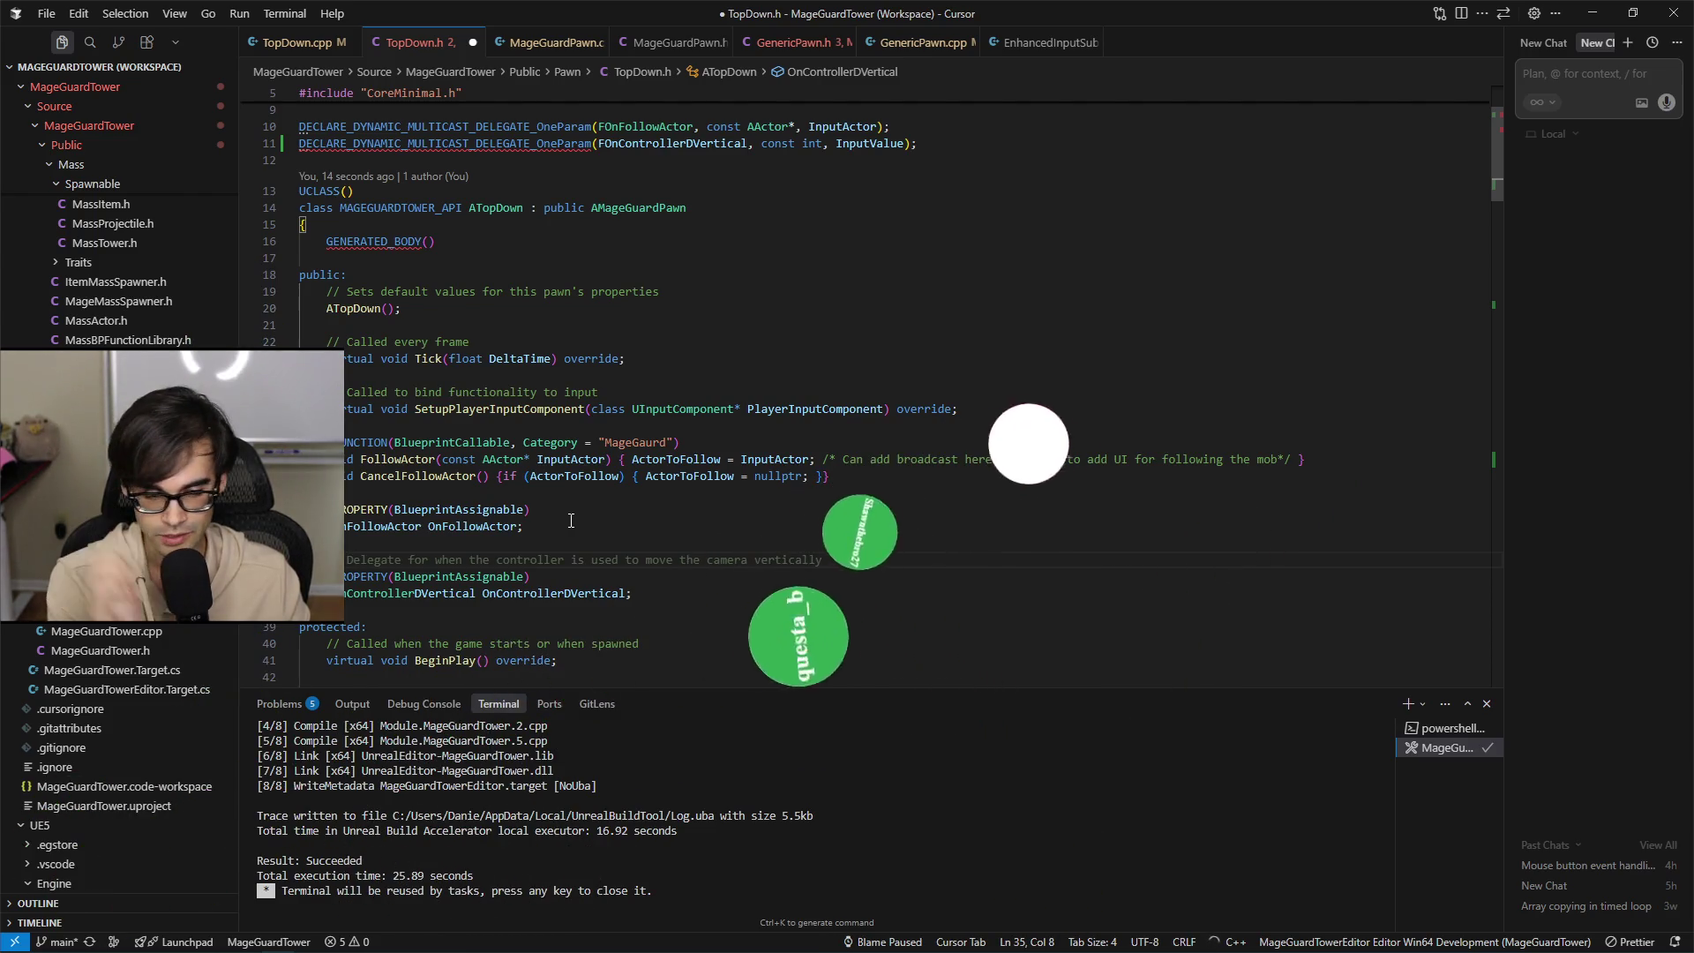
{"action": "type", "text": "Broadcast "}
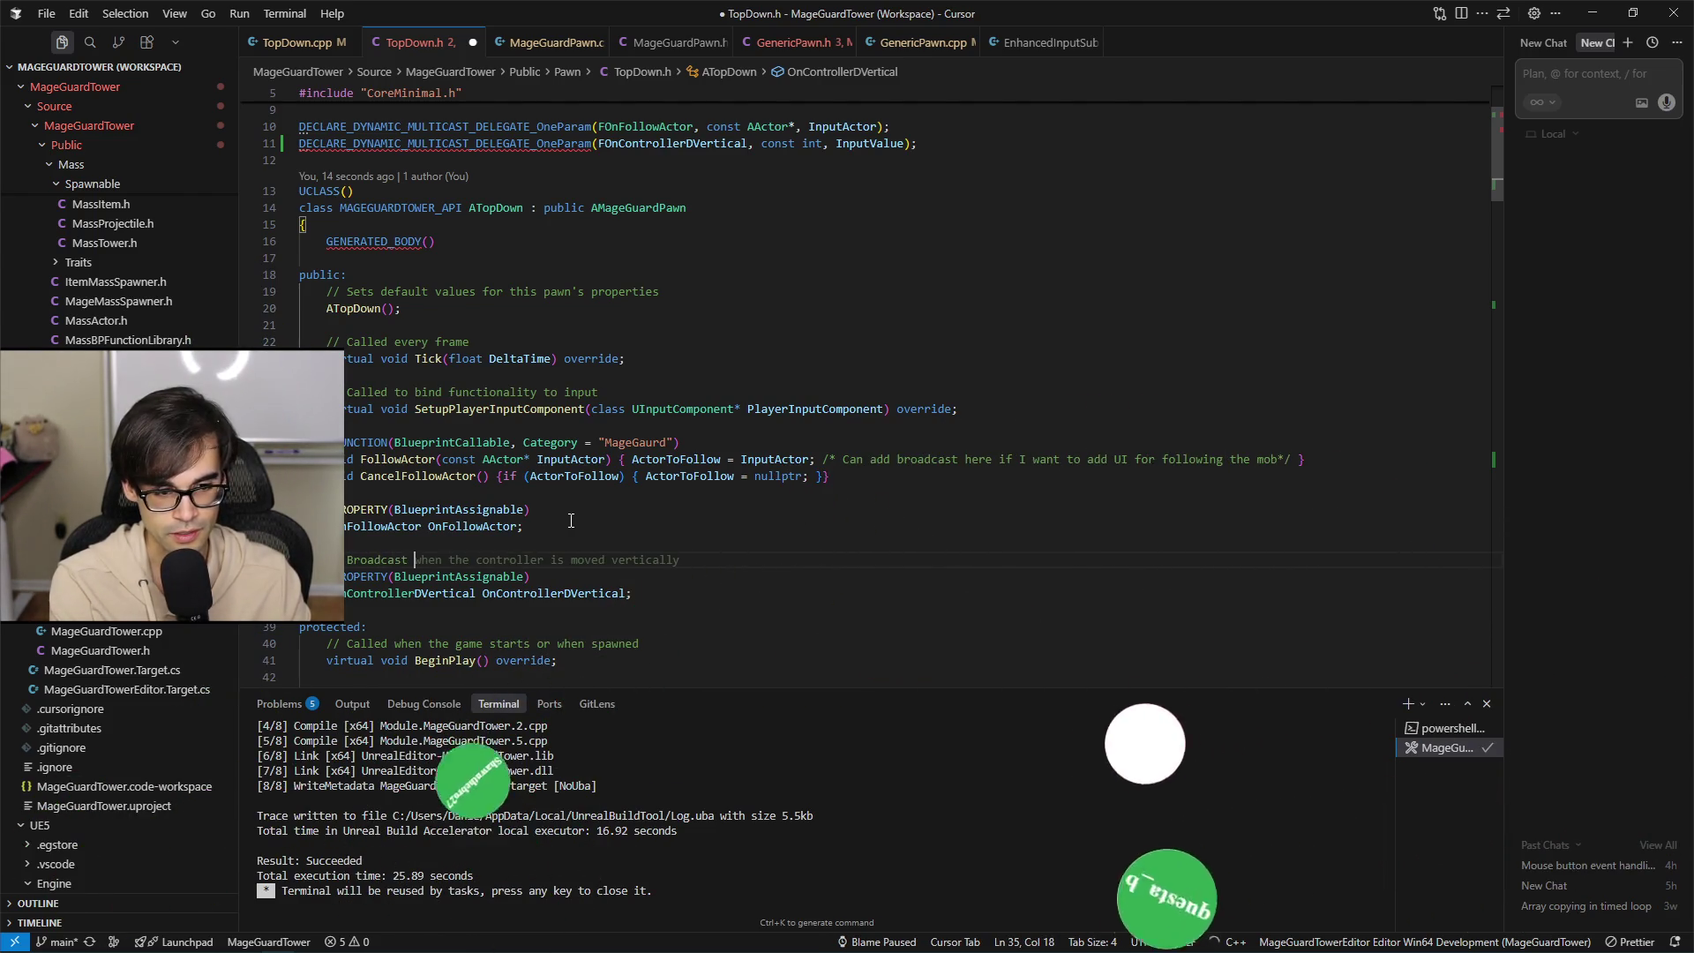
{"action": "type", "text": "to decouple "}
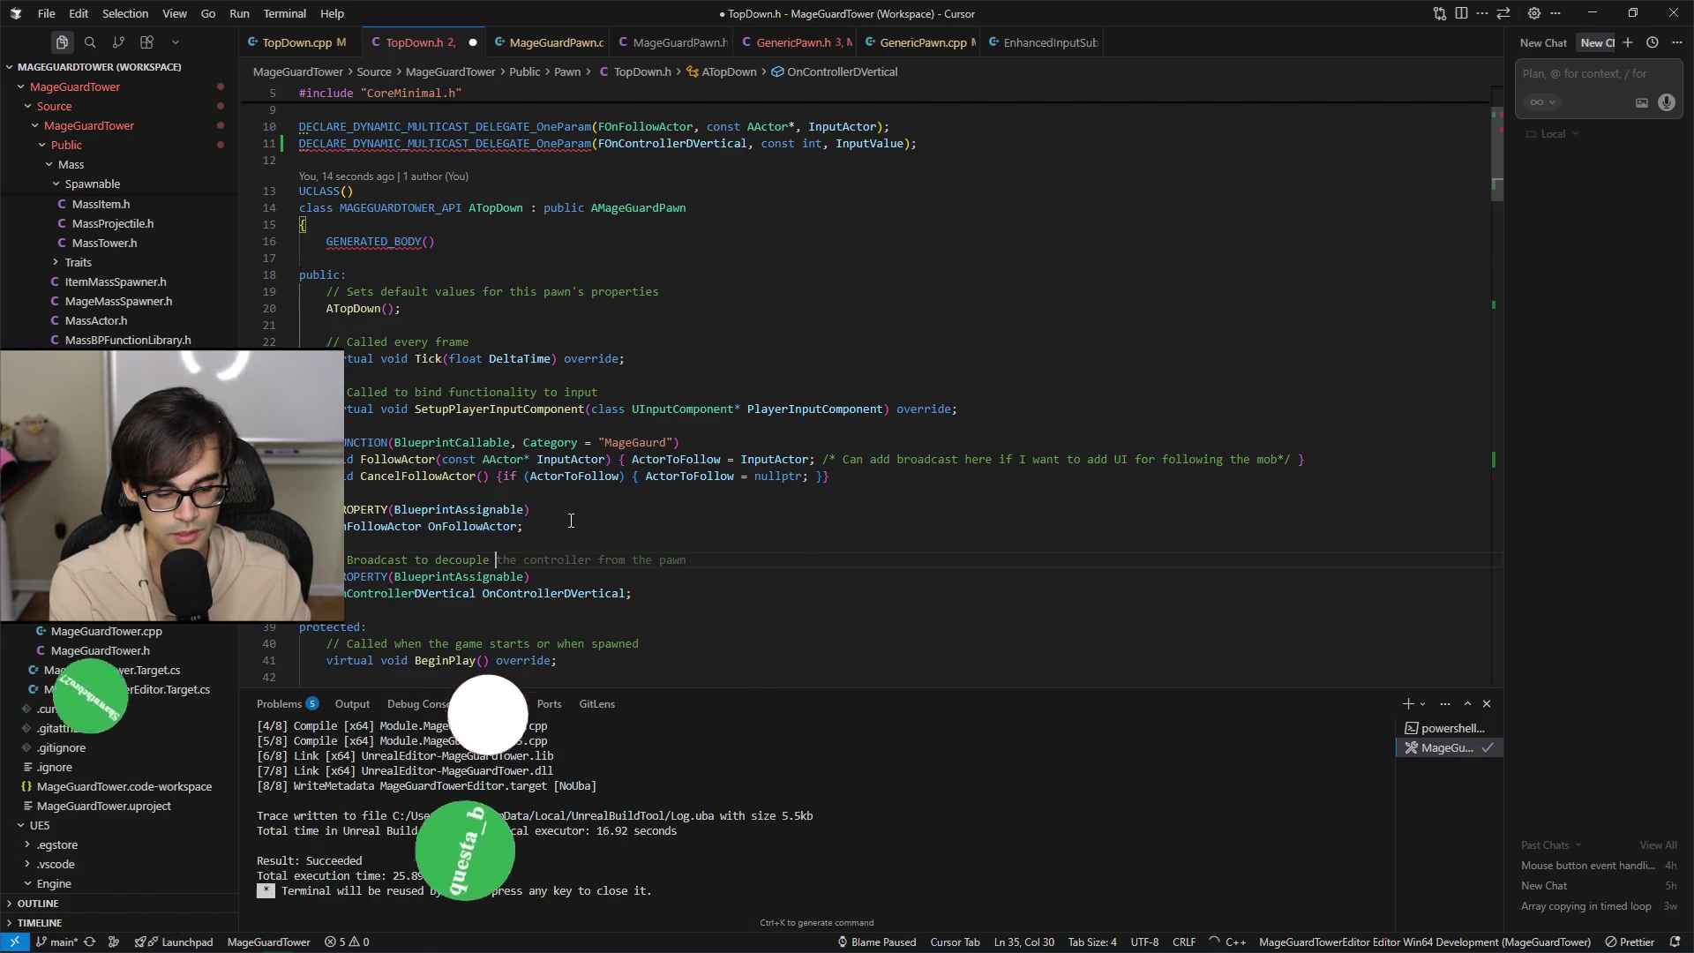
{"action": "type", "text": "Vertical movement in "}
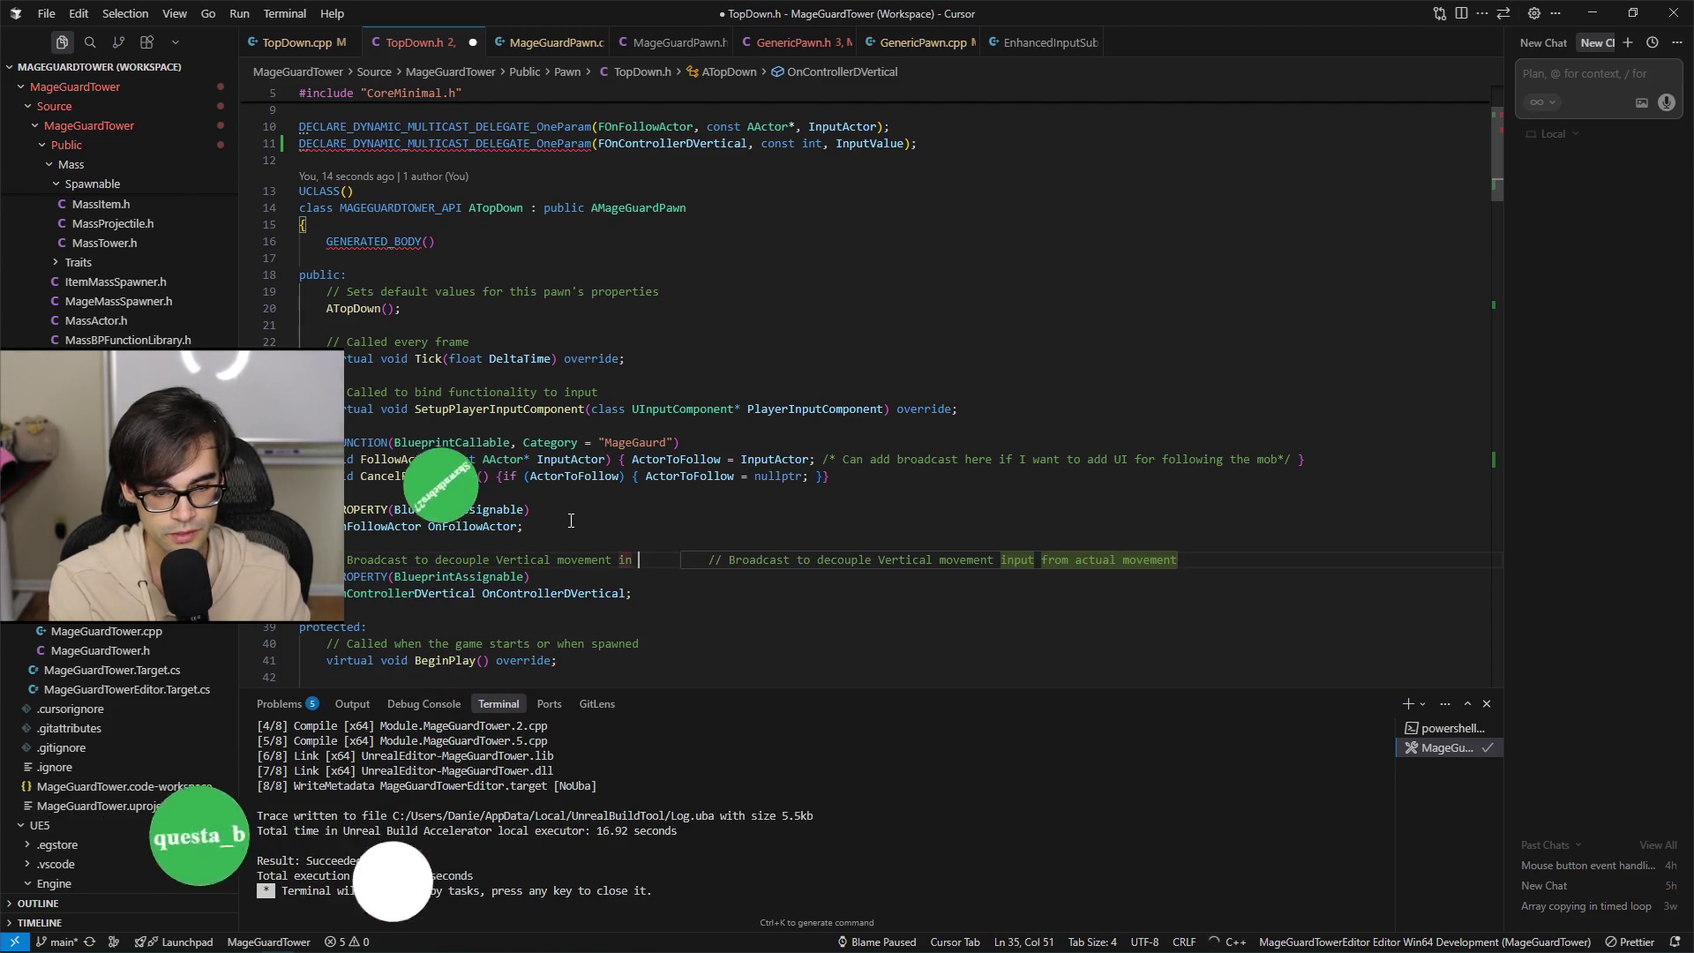
{"action": "type", "text": "tower list "}
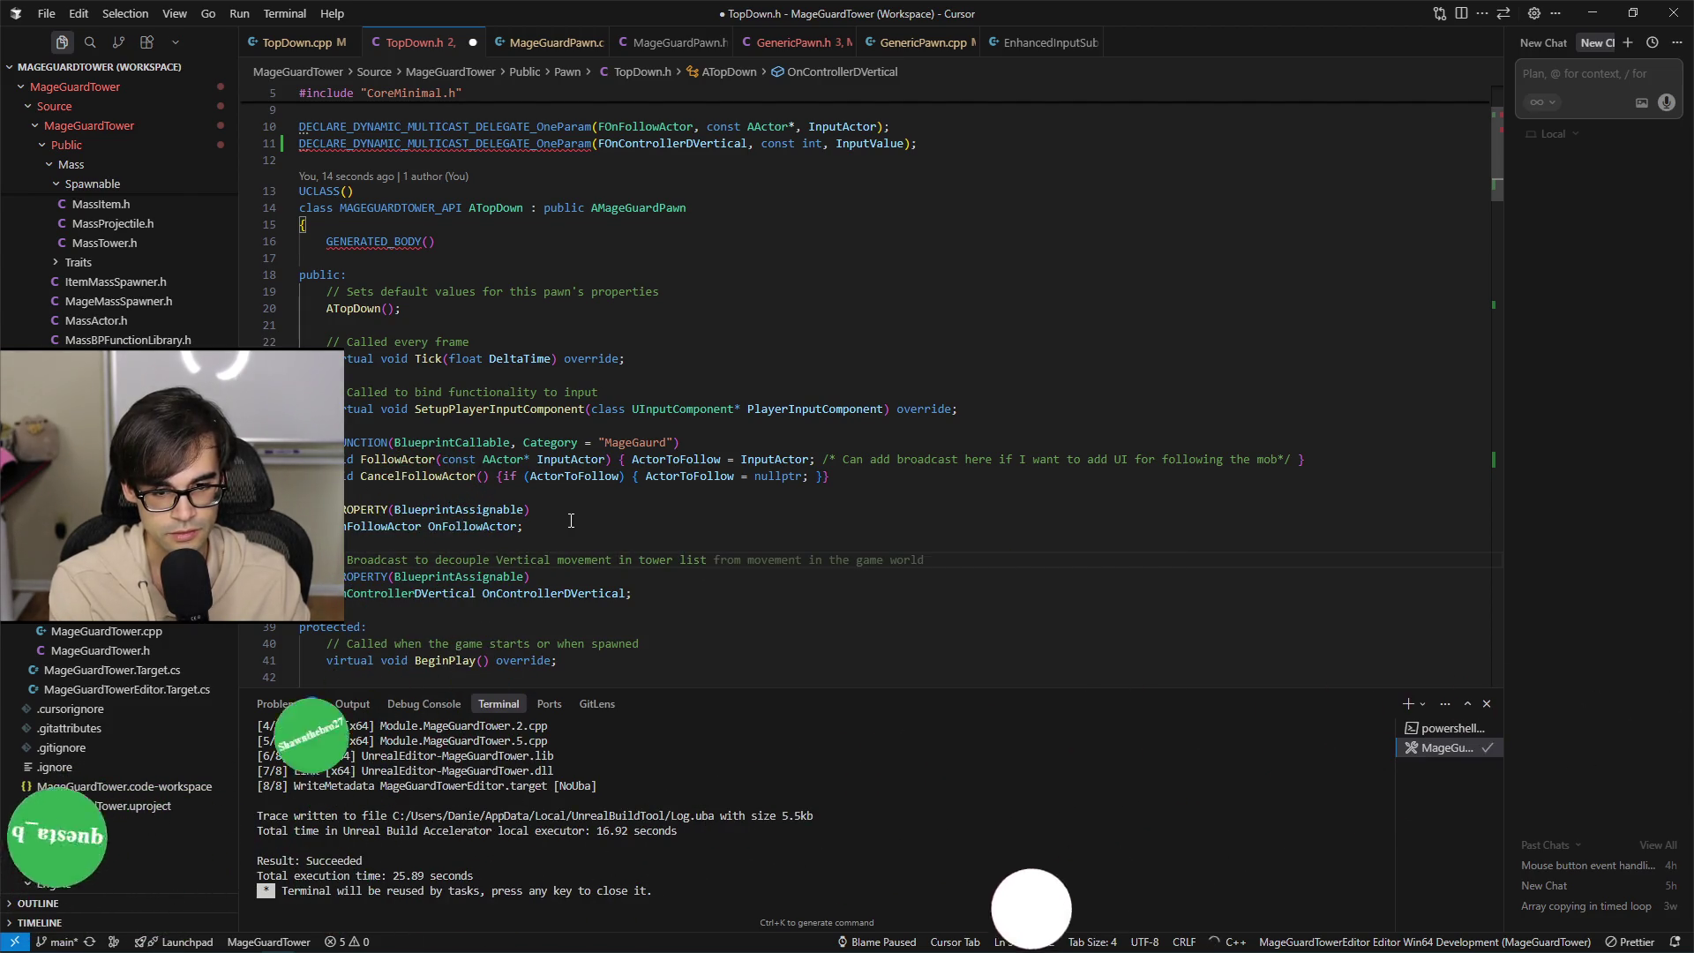
{"action": "type", "text": "and let tower list handle the "}
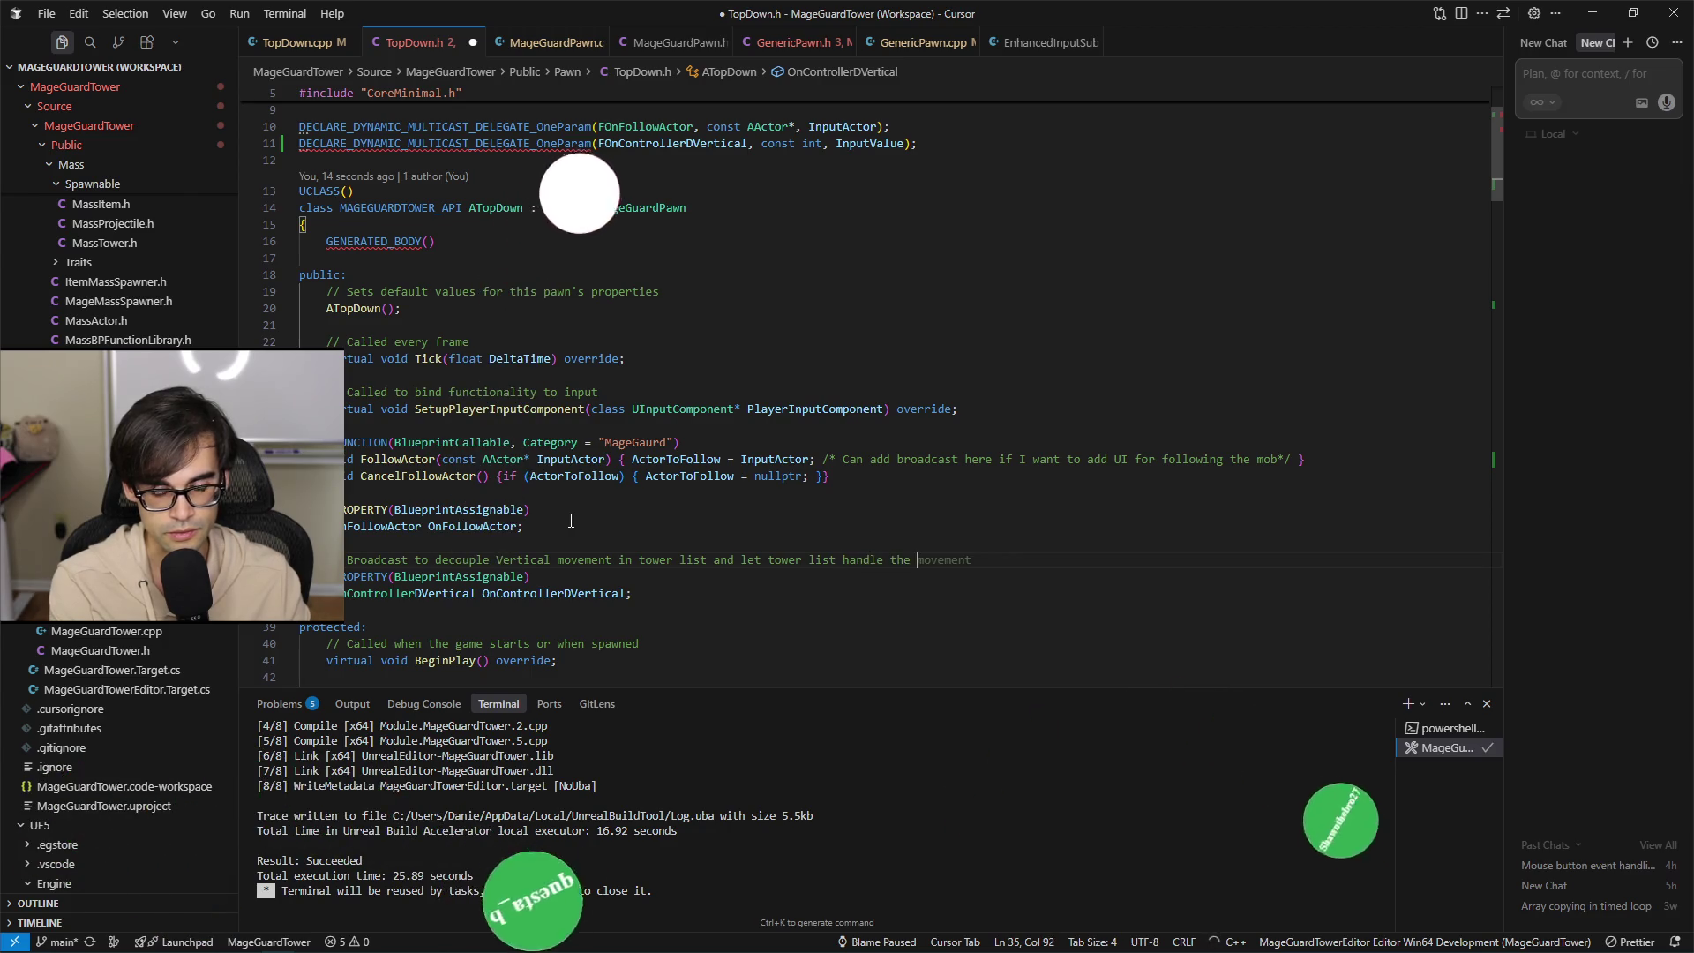
{"action": "type", "text": "selection"}
{"action": "key", "text": "ctrl+s"}
Select the OnControllerDVertical property name, then open GenericPawn.cpp.
{"action": "key", "text": "Down"}
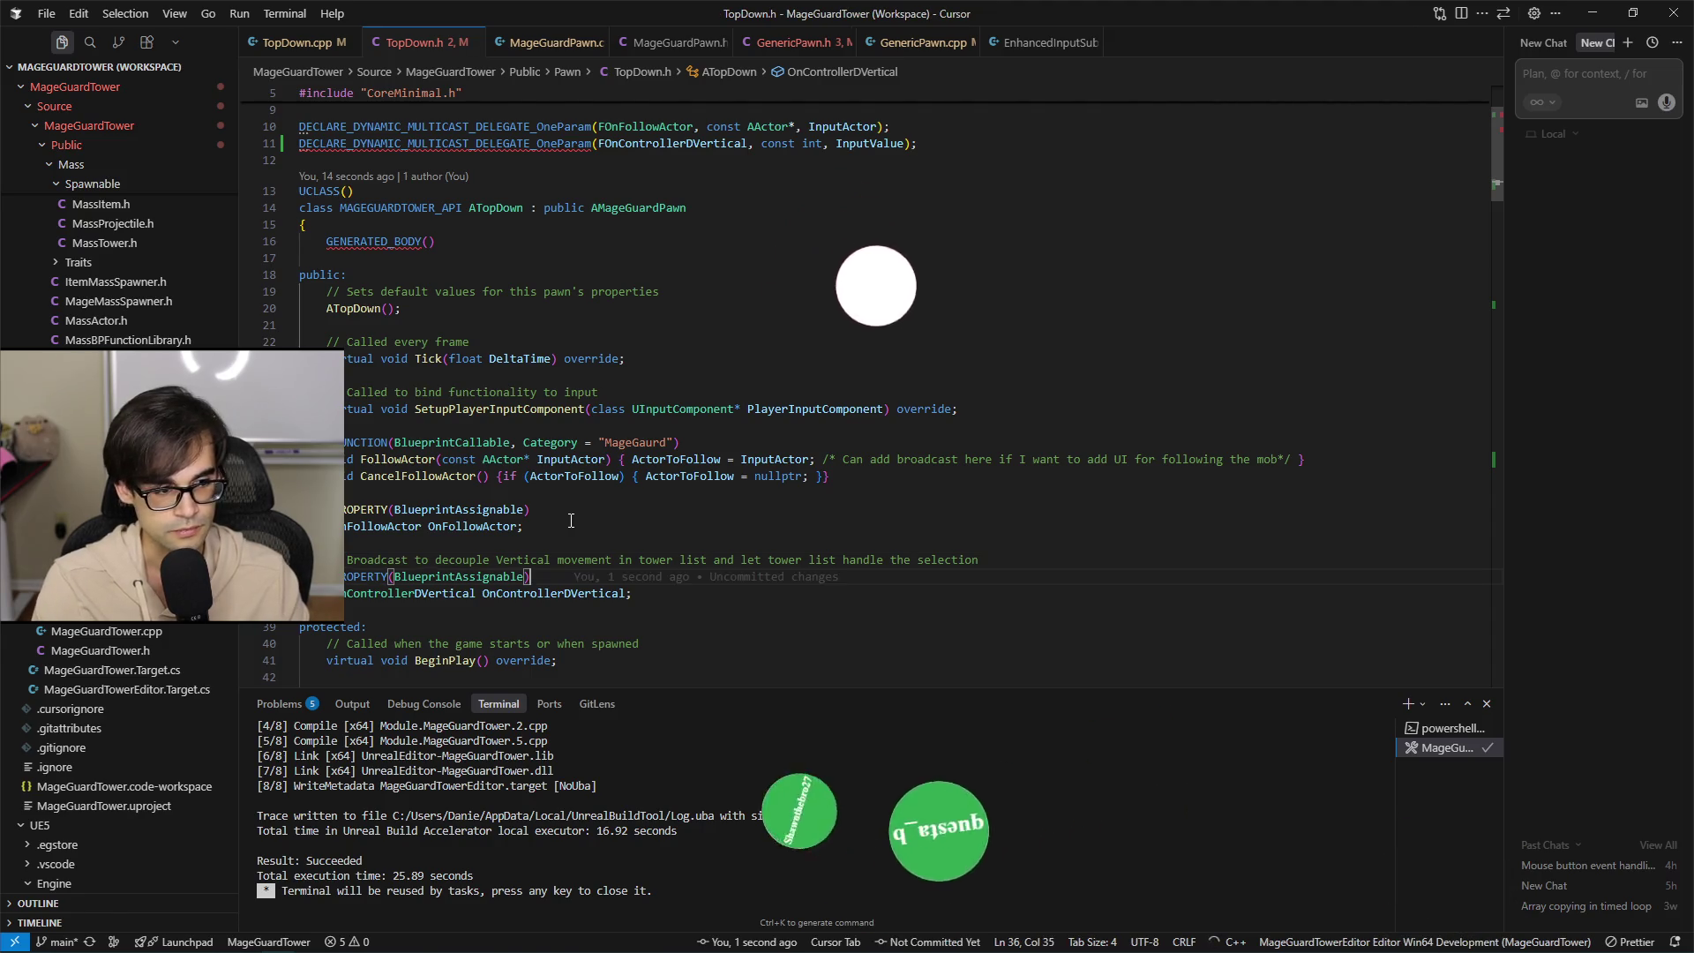
{"action": "key", "text": "Down"}
{"action": "key", "text": "ctrl+Right"}
{"action": "key", "text": "ctrl+shift+Left"}
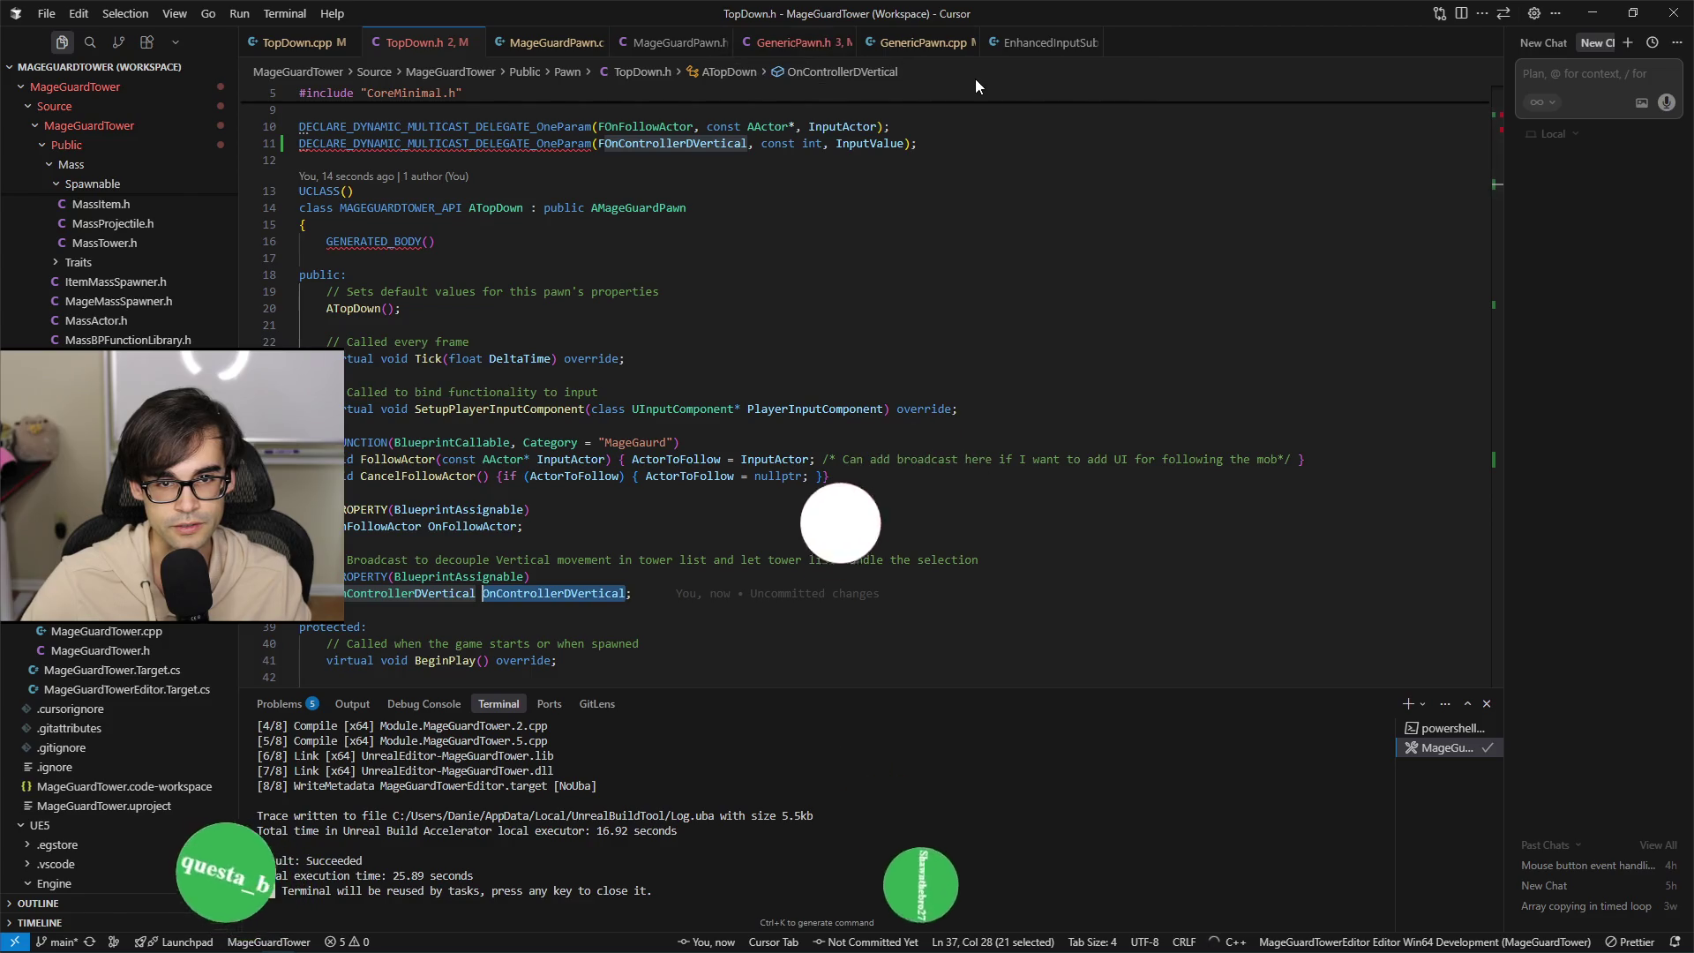
{"action": "left_click", "coordinate": [934, 57]}
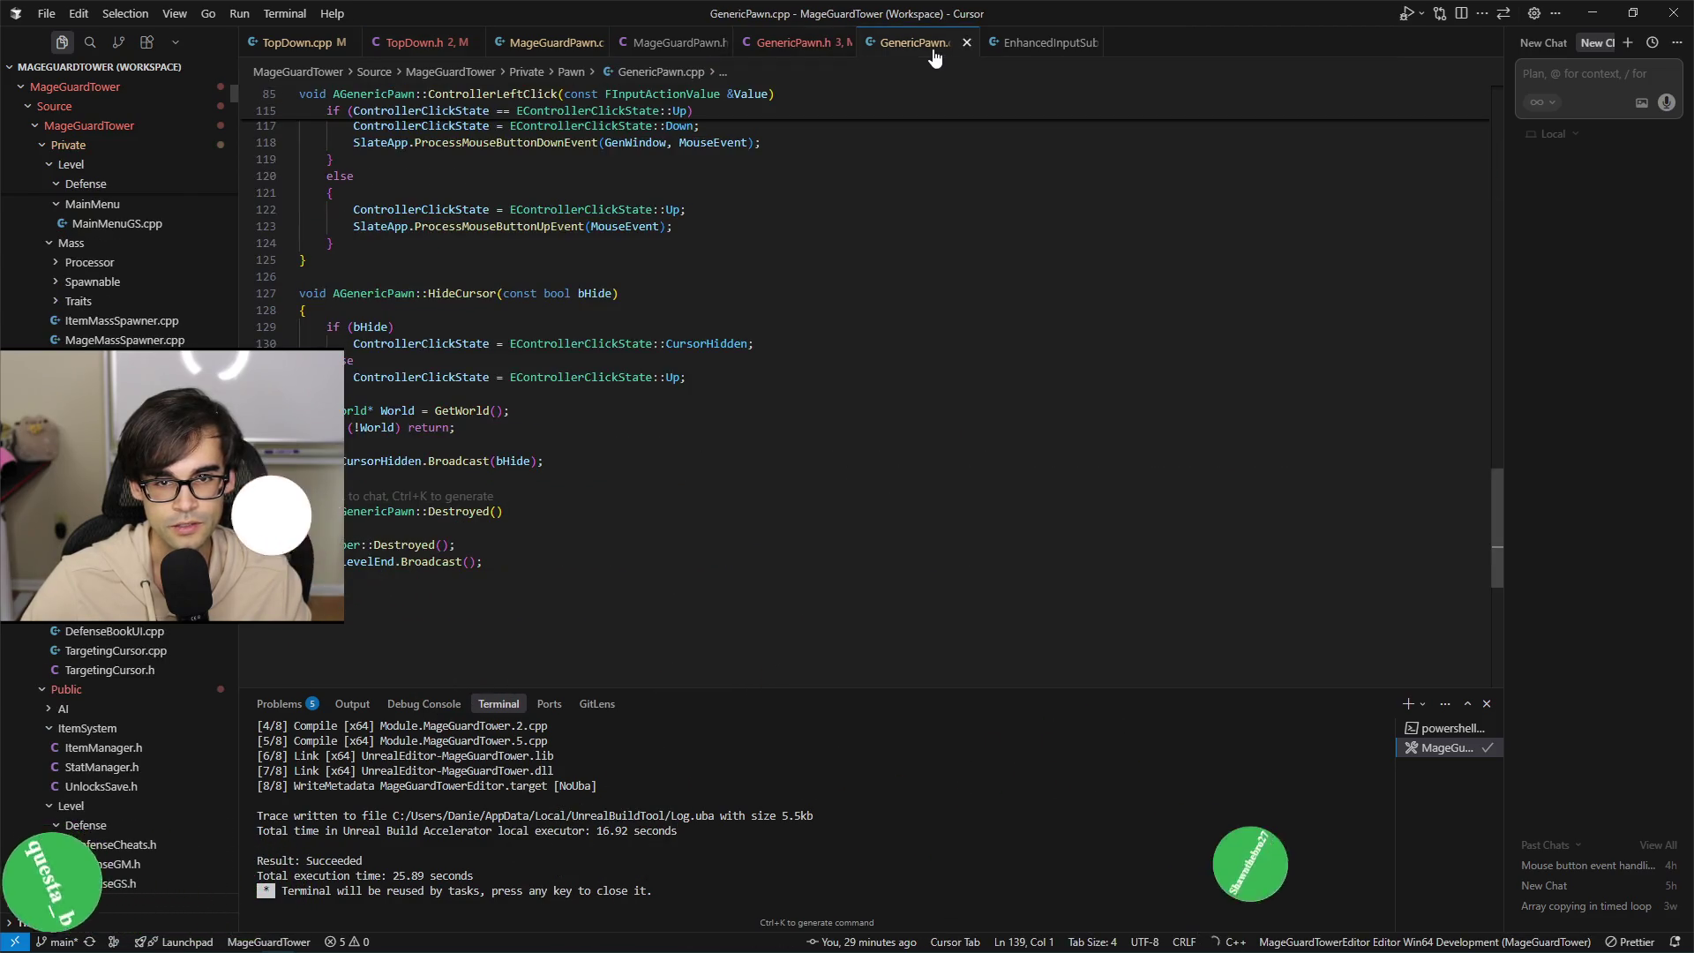
Look up HideCursor in GenericPawn.cpp and its header, then go back to TopDown.cpp's ControllerDVertical handler.
{"action": "scroll", "coordinate": [1129, 449], "scroll_direction": "up", "scroll_amount": 4}
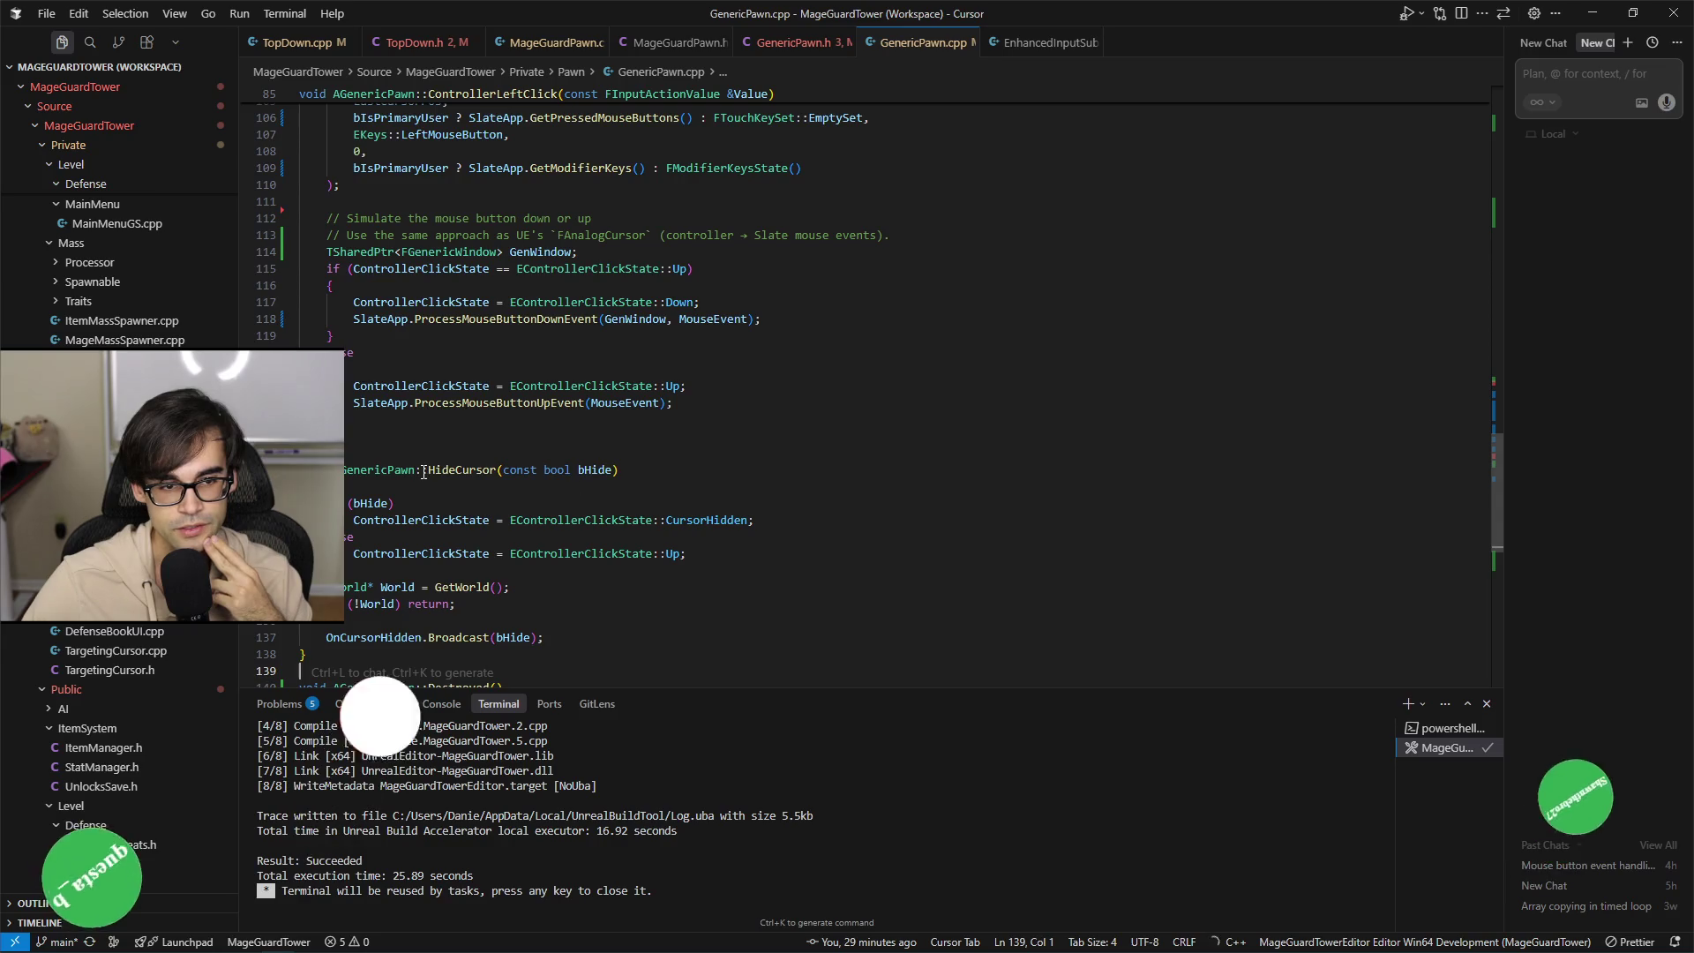
{"action": "scroll", "coordinate": [830, 482], "scroll_direction": "up", "scroll_amount": 10}
{"action": "scroll", "coordinate": [830, 481], "scroll_direction": "up", "scroll_amount": 3}
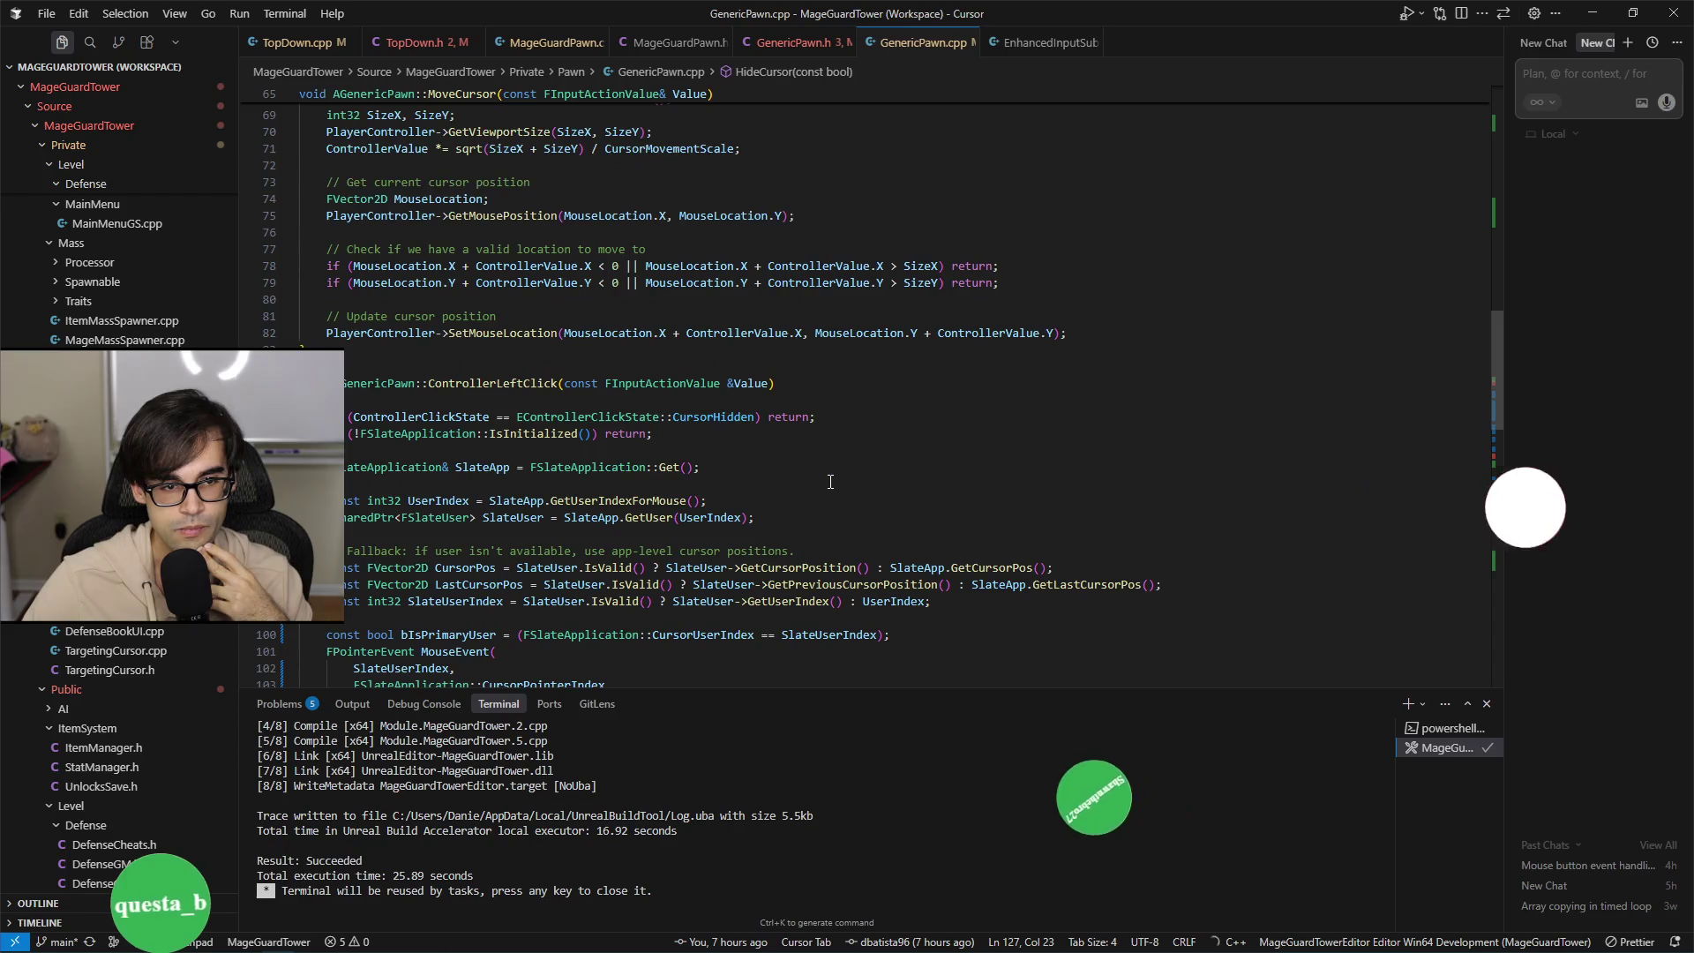
{"action": "scroll", "coordinate": [830, 481], "scroll_direction": "up", "scroll_amount": 4}
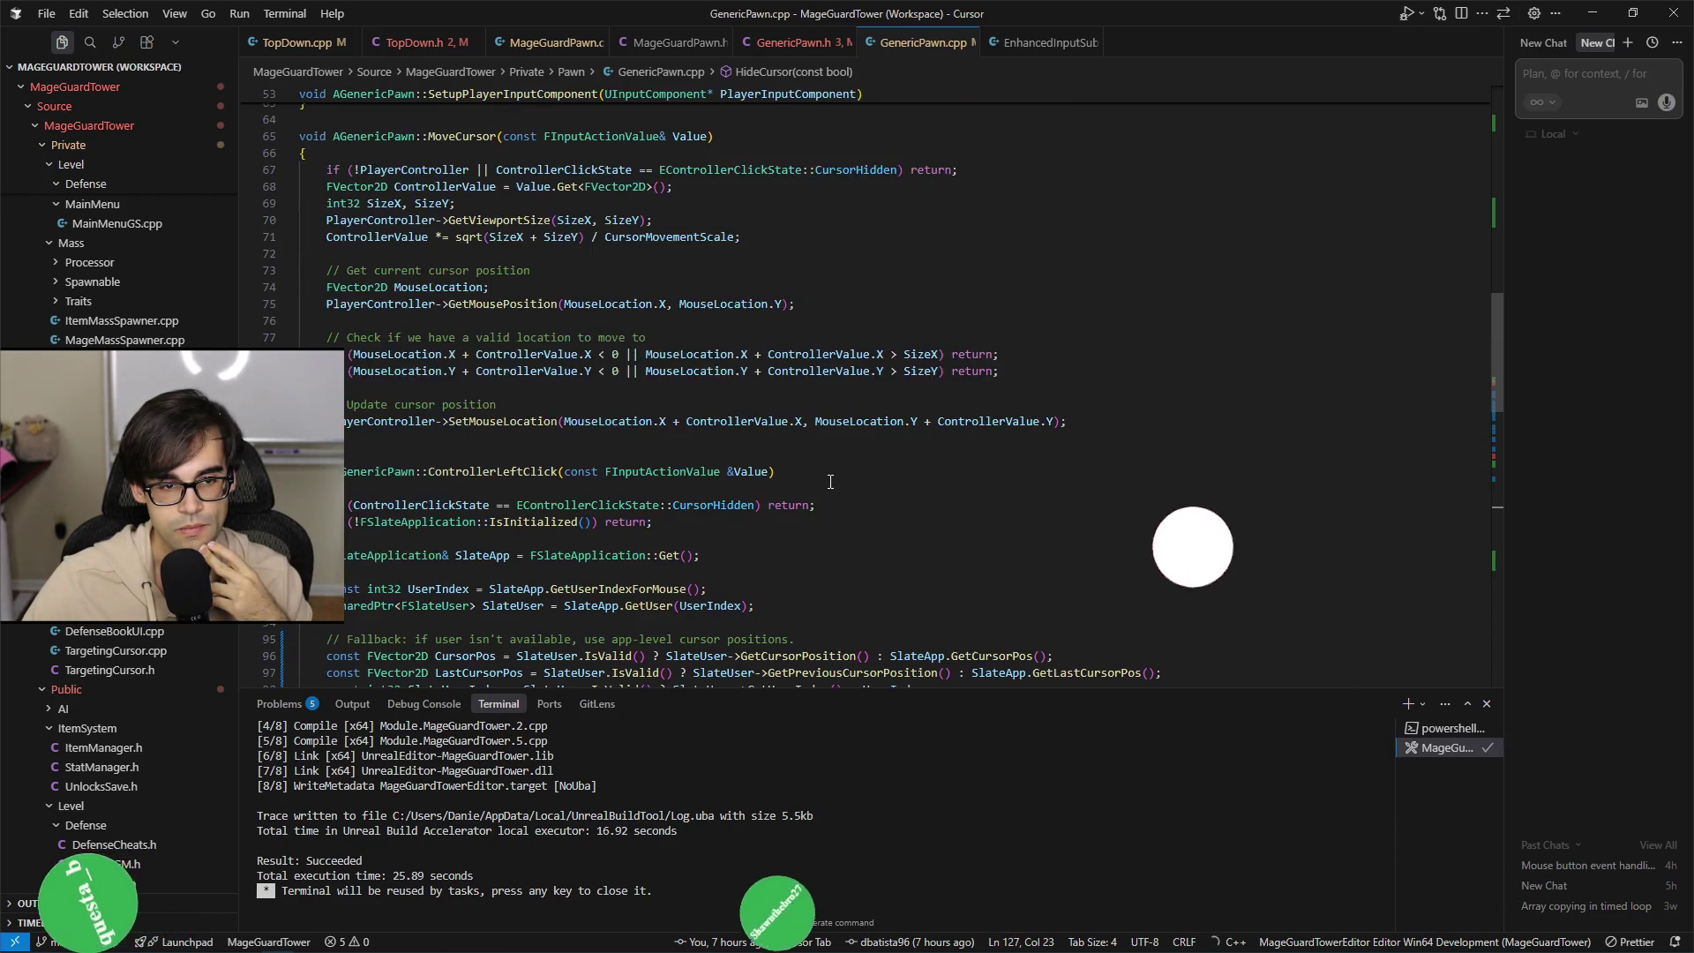
{"action": "scroll", "coordinate": [830, 482], "scroll_direction": "up", "scroll_amount": 2}
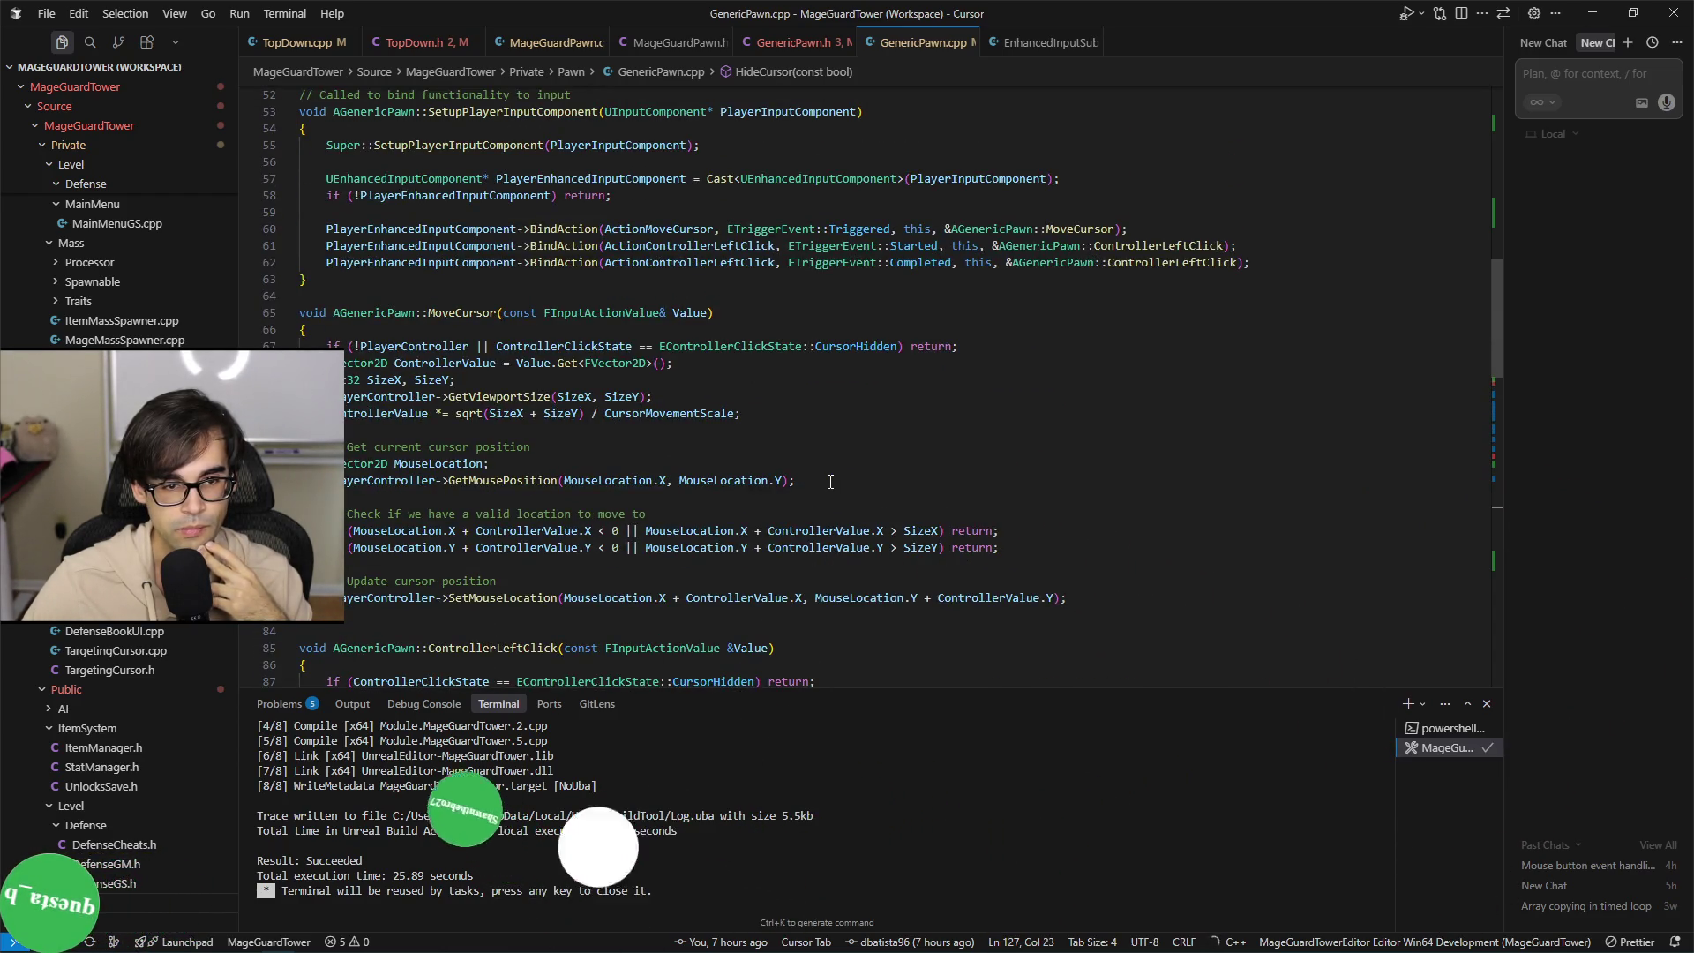
{"action": "scroll", "coordinate": [830, 482], "scroll_direction": "down", "scroll_amount": 20}
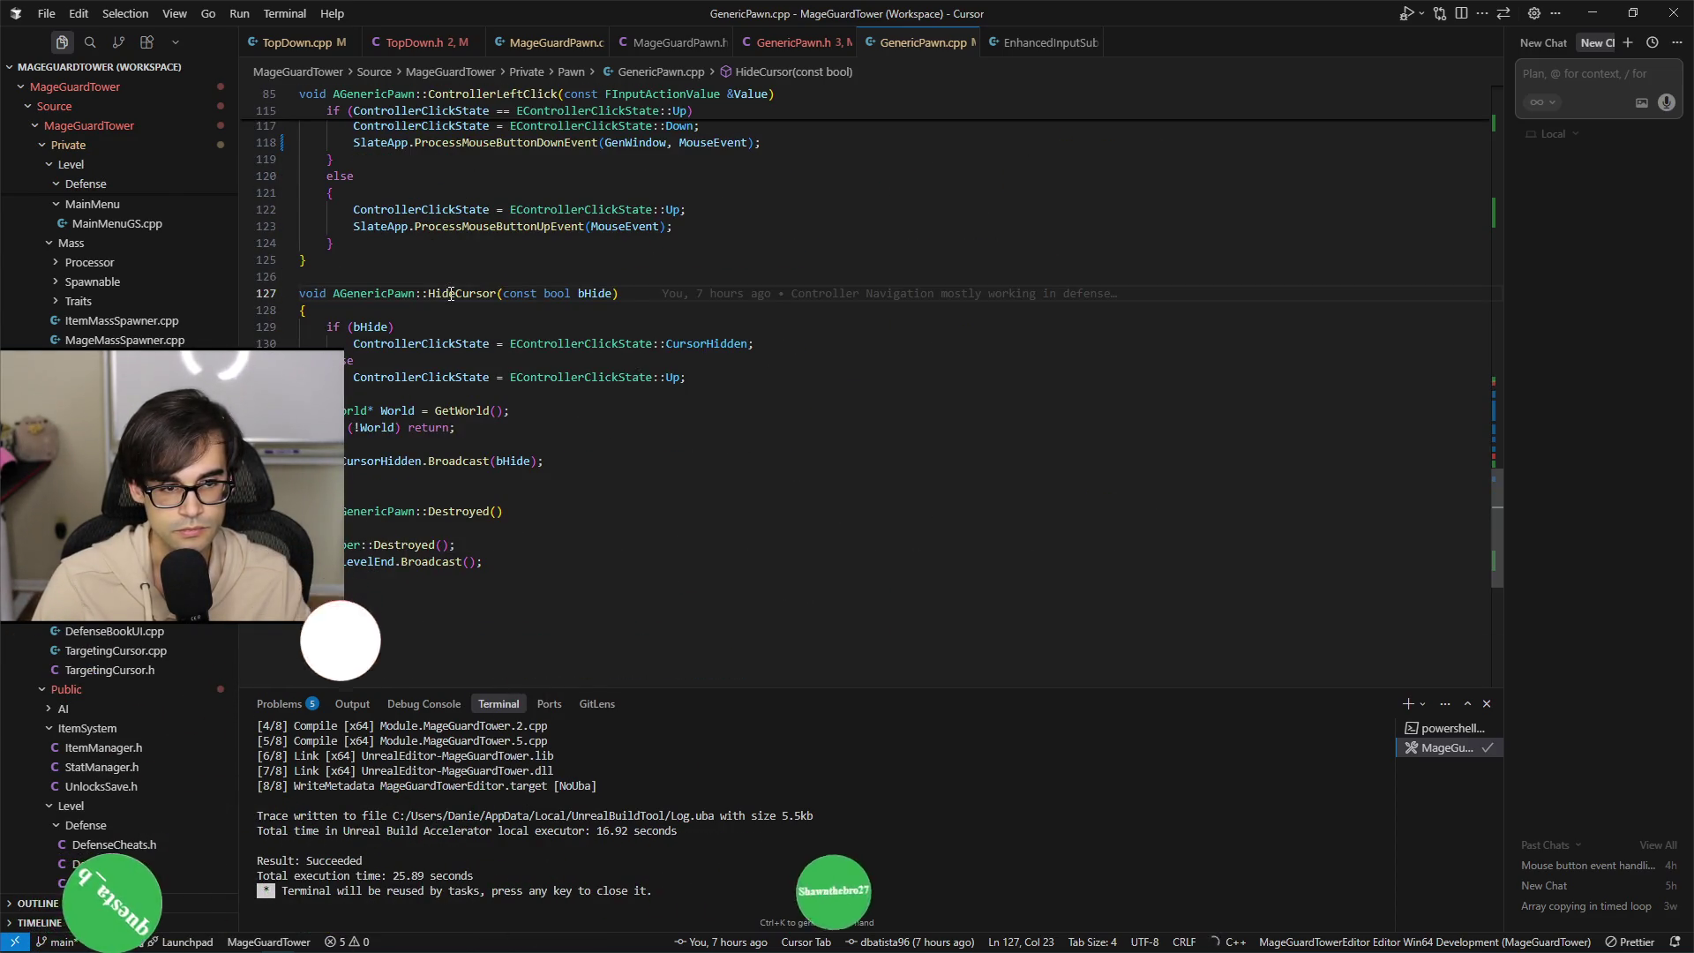
{"action": "key", "text": "ctrl+f"}
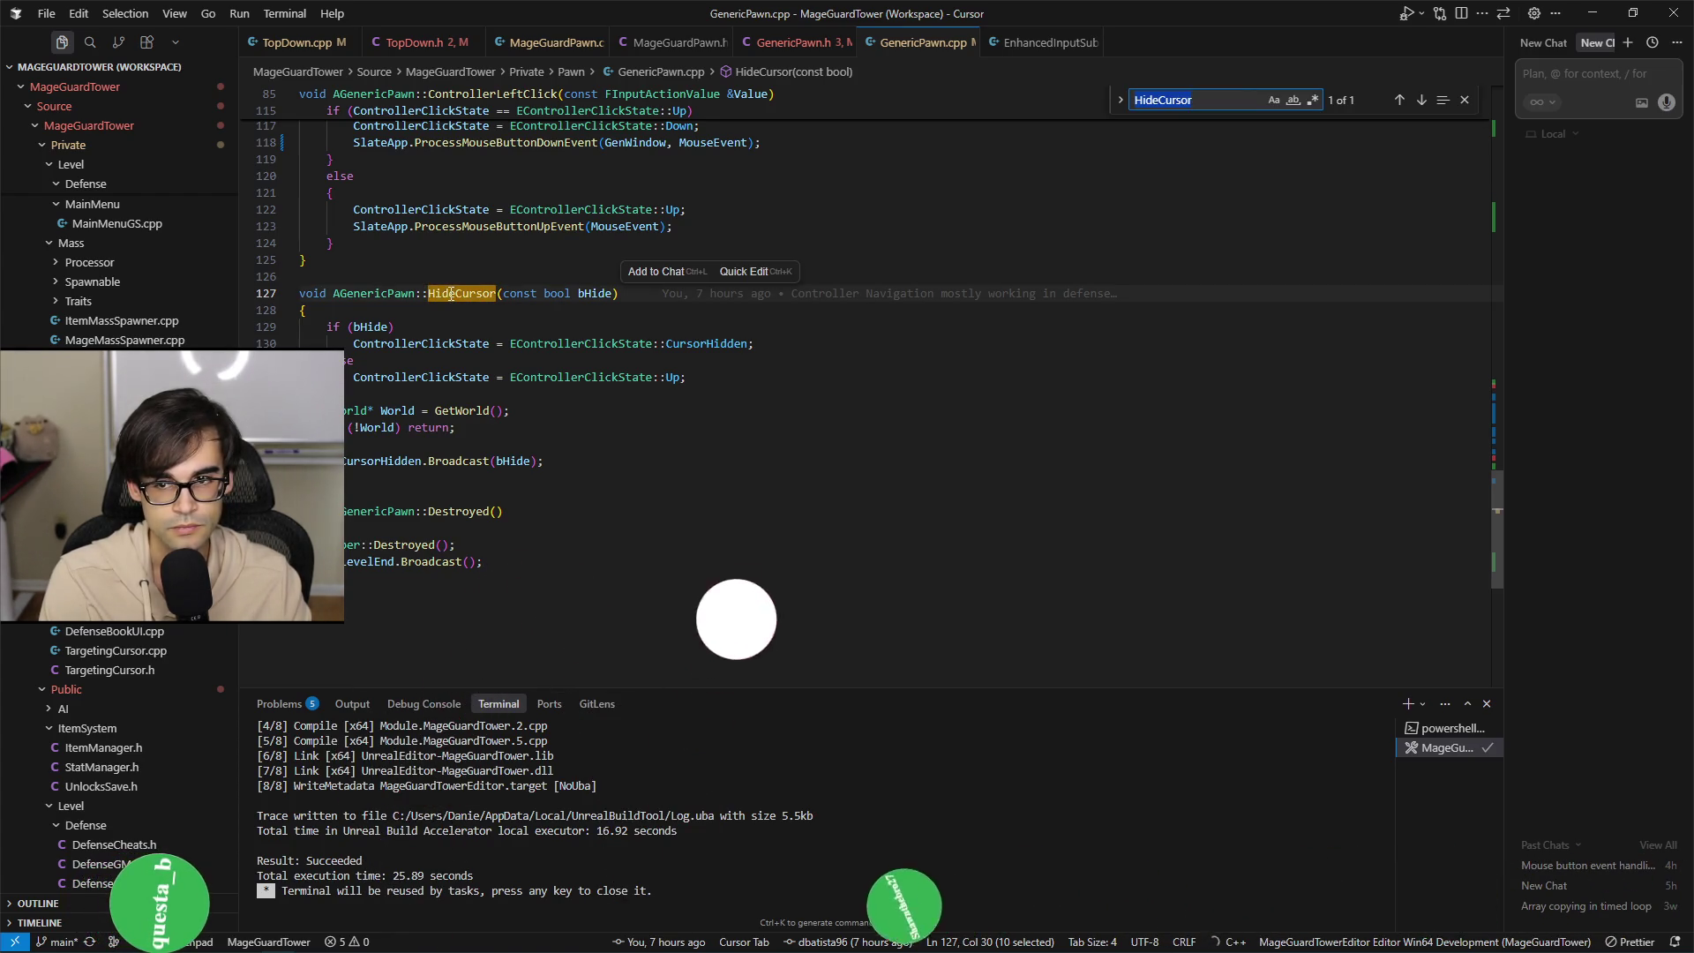
{"action": "left_click", "coordinate": [538, 361]}
{"action": "key", "text": "alt+o"}
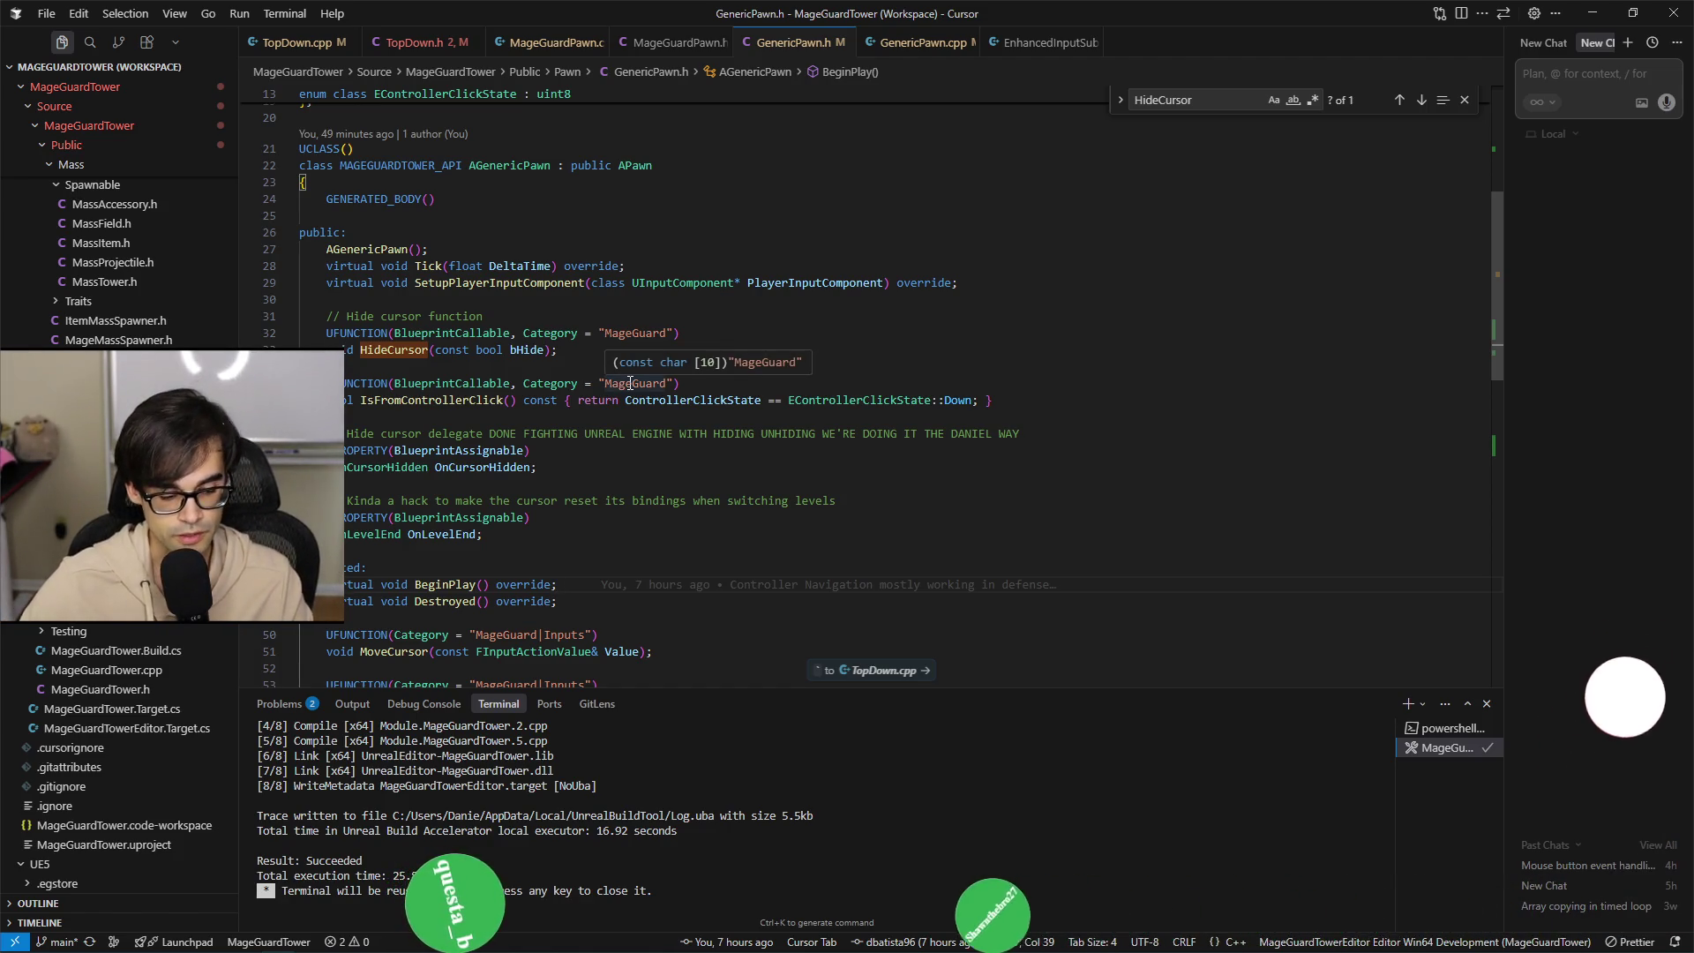
{"action": "left_click", "coordinate": [298, 51]}
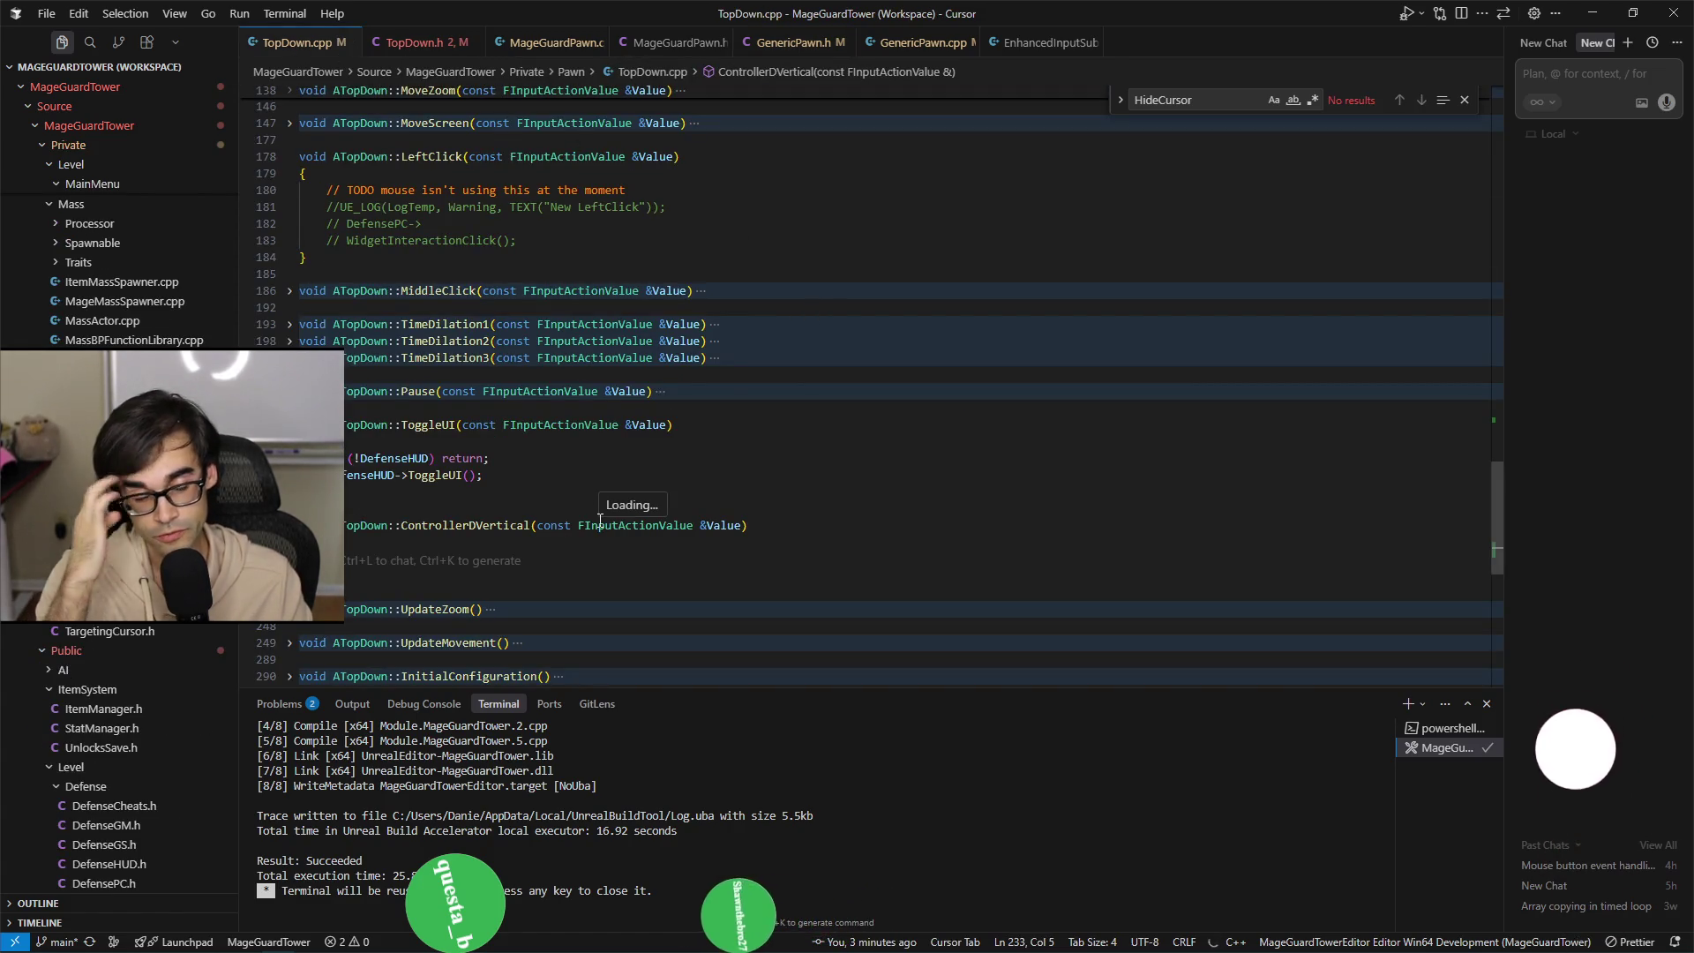
Check the OnControllerDVertical delegate in TopDown.h, then open a blank line above TopDown.cpp's Broadcast call.
{"action": "left_click", "coordinate": [529, 44]}
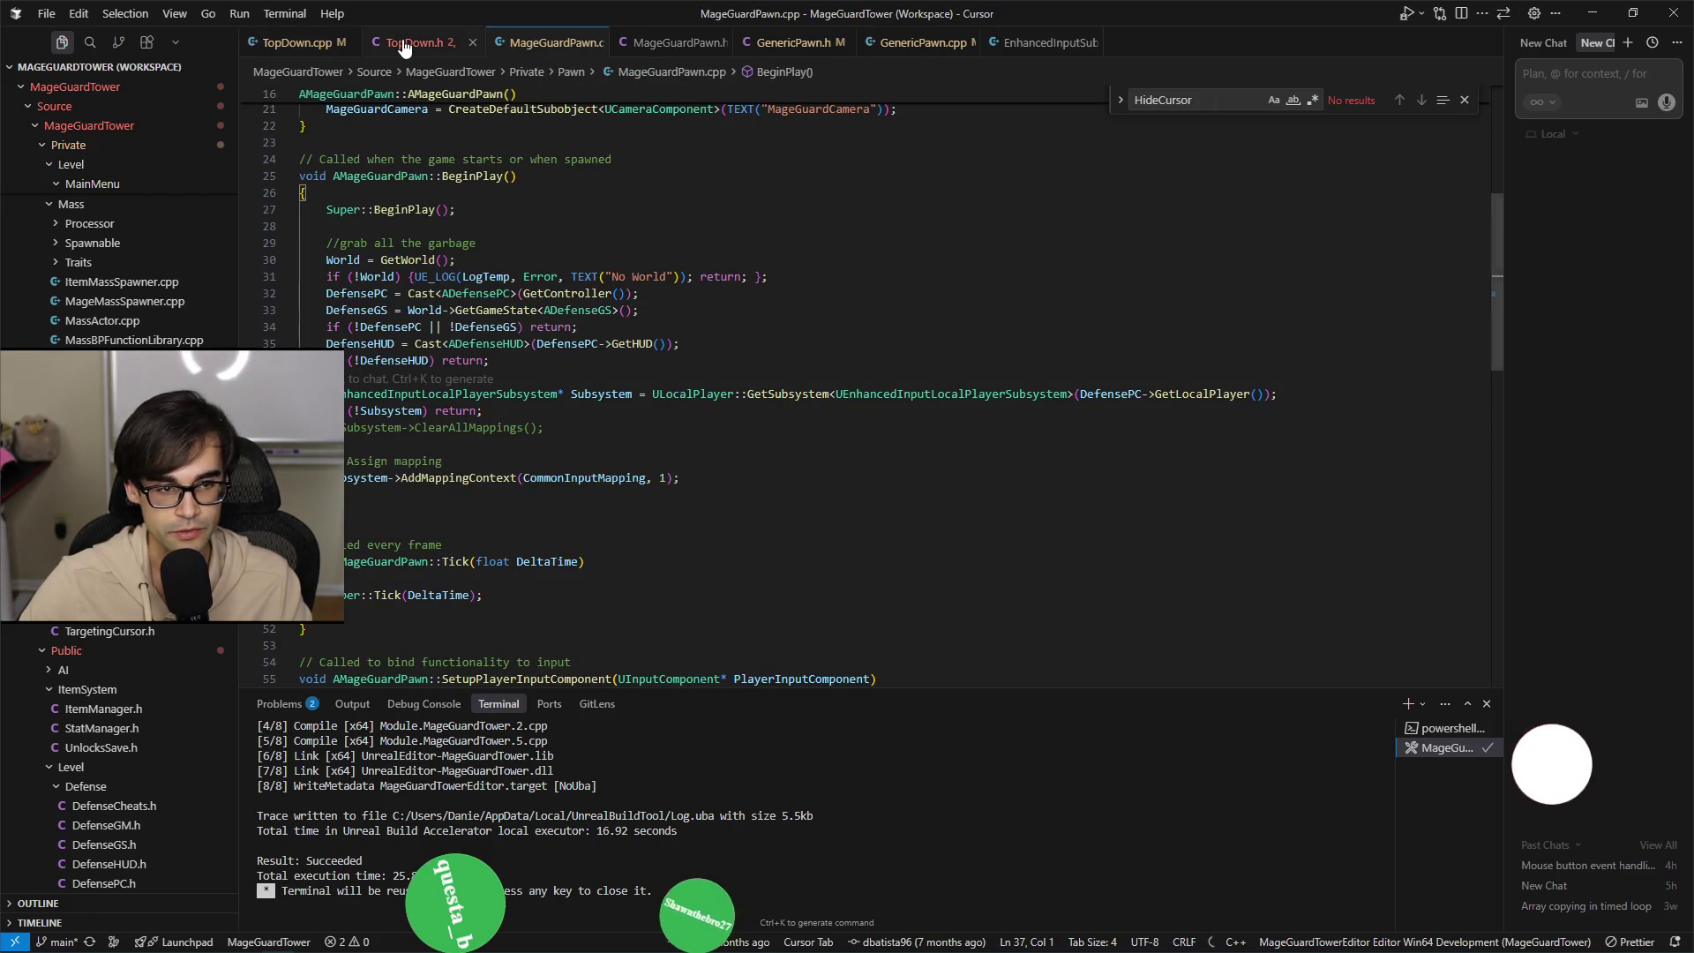
{"action": "left_click", "coordinate": [404, 47]}
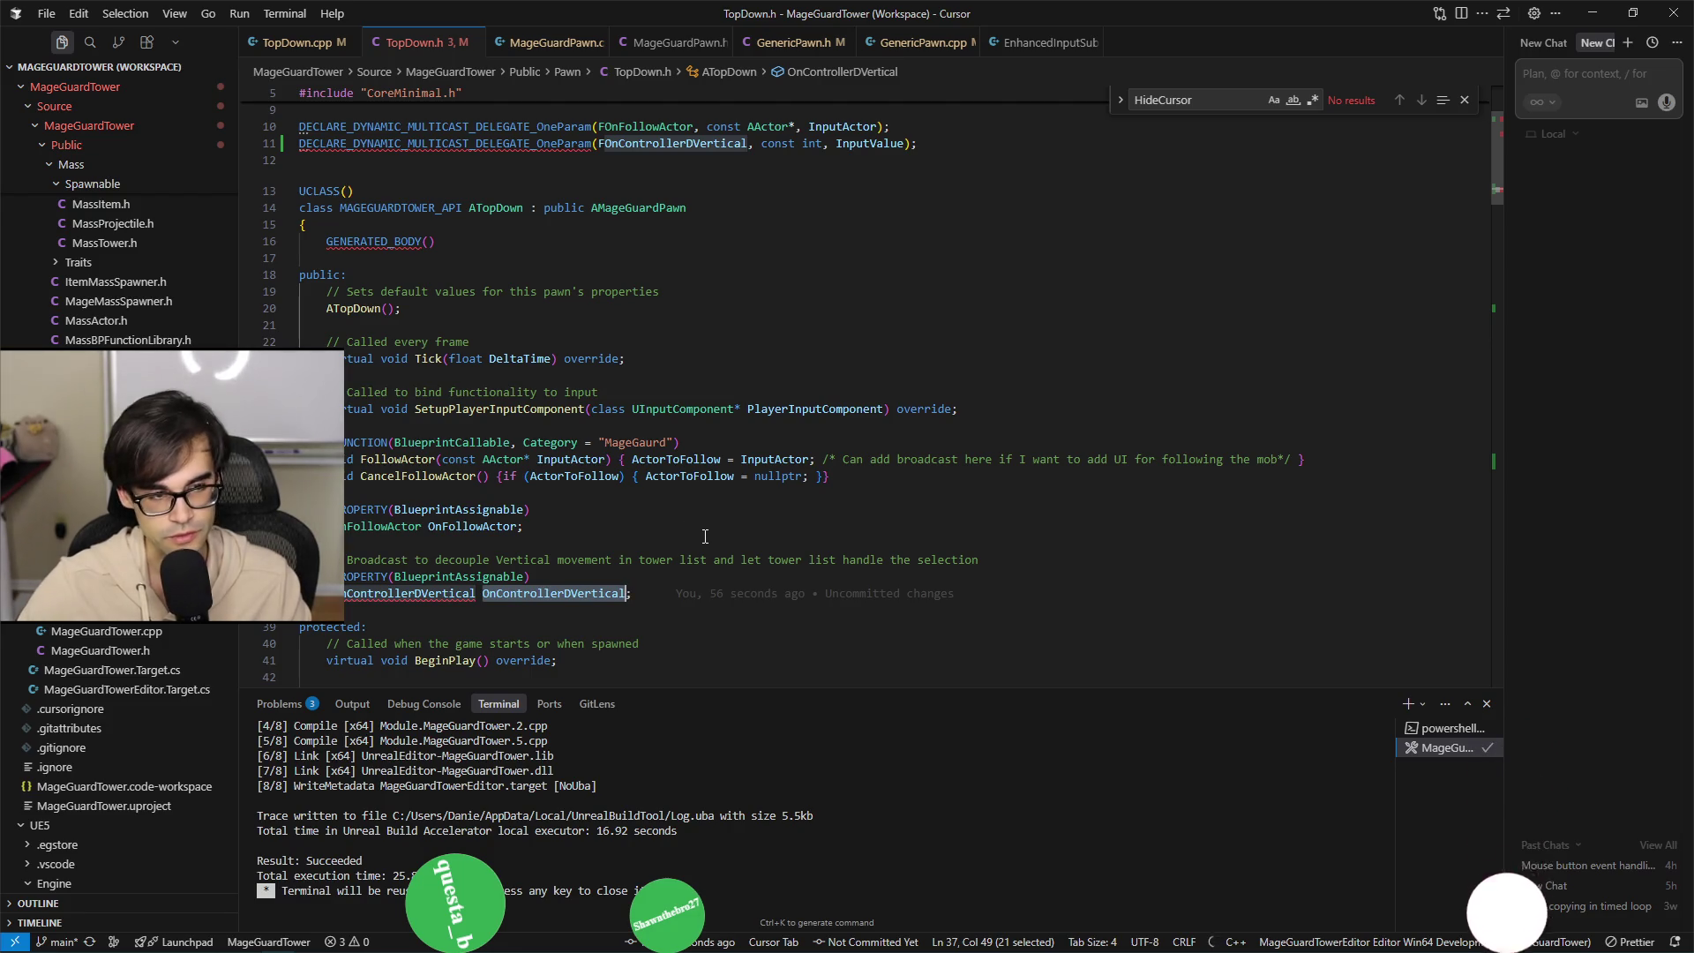
{"action": "left_click", "coordinate": [293, 46]}
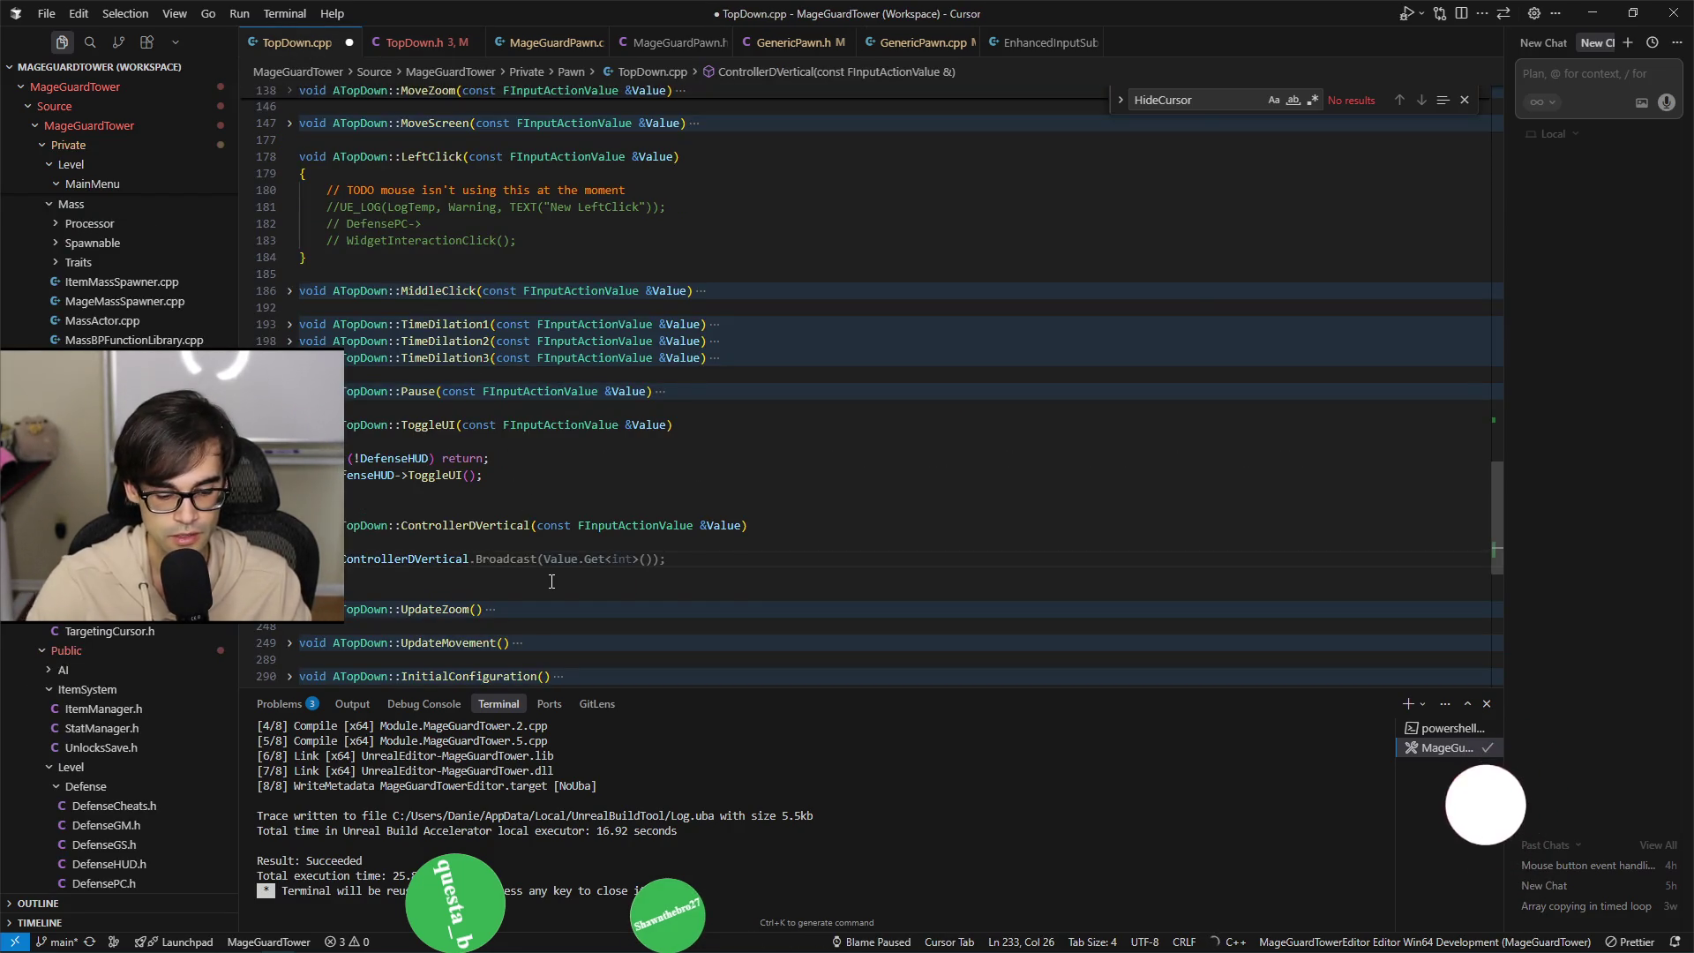
{"action": "key", "text": "End"}
{"action": "key", "text": "ctrl+s"}
{"action": "key", "text": "Up"}
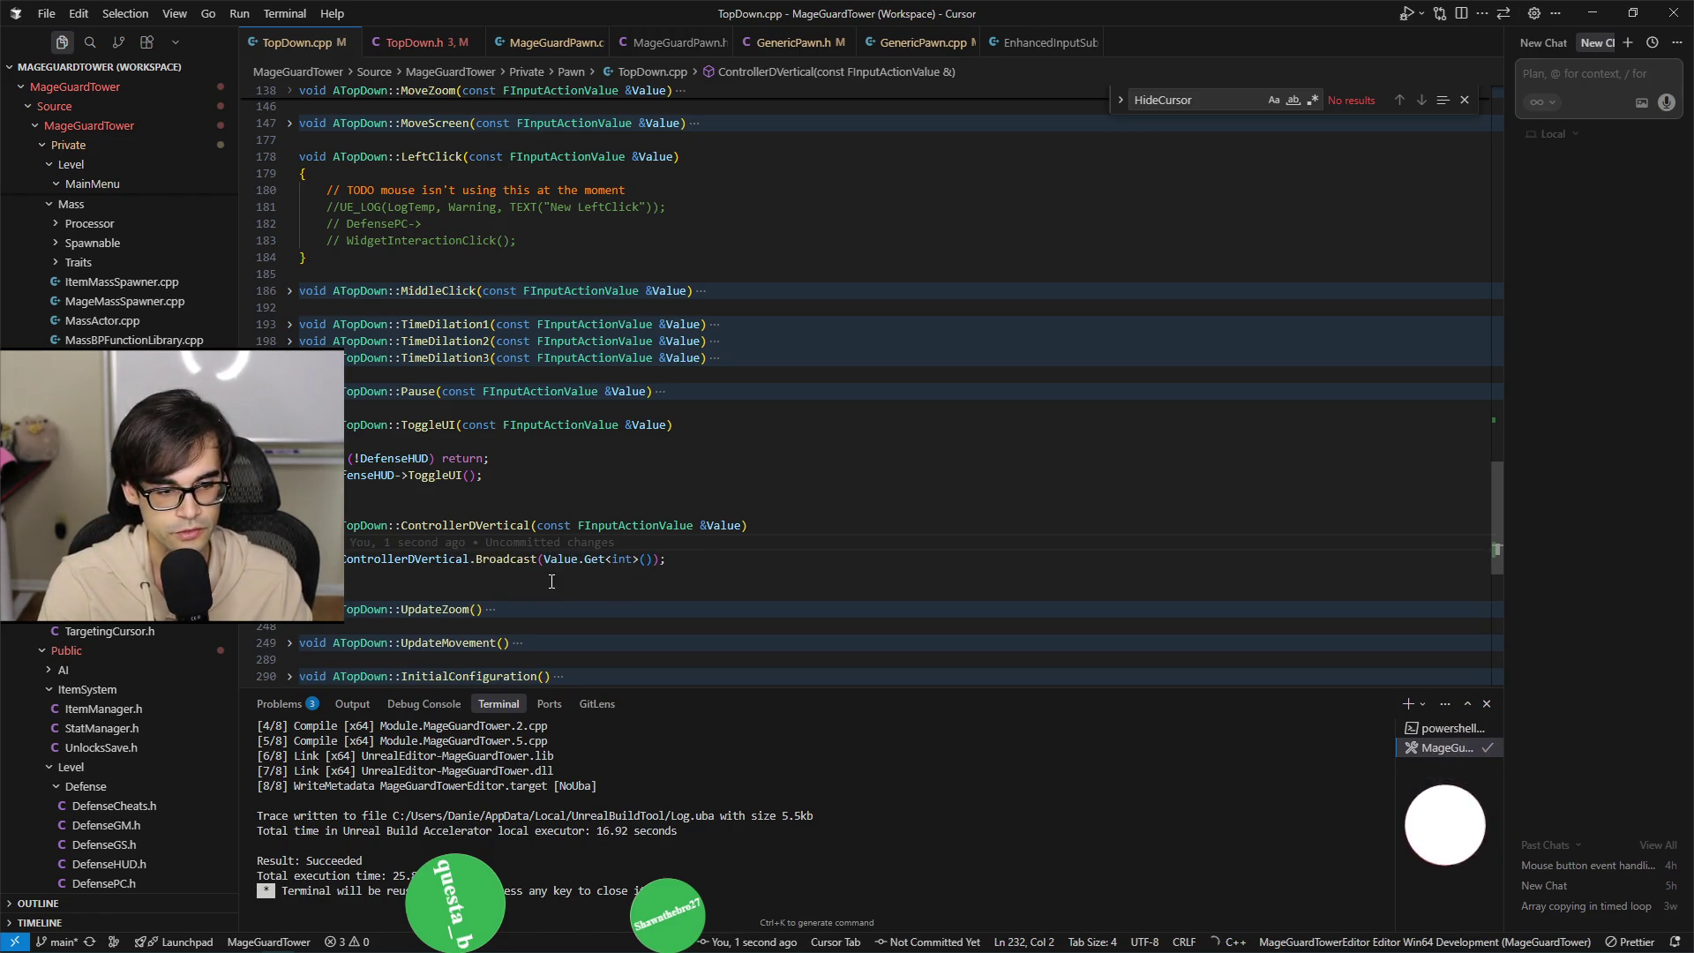
{"action": "key", "text": "Return"}
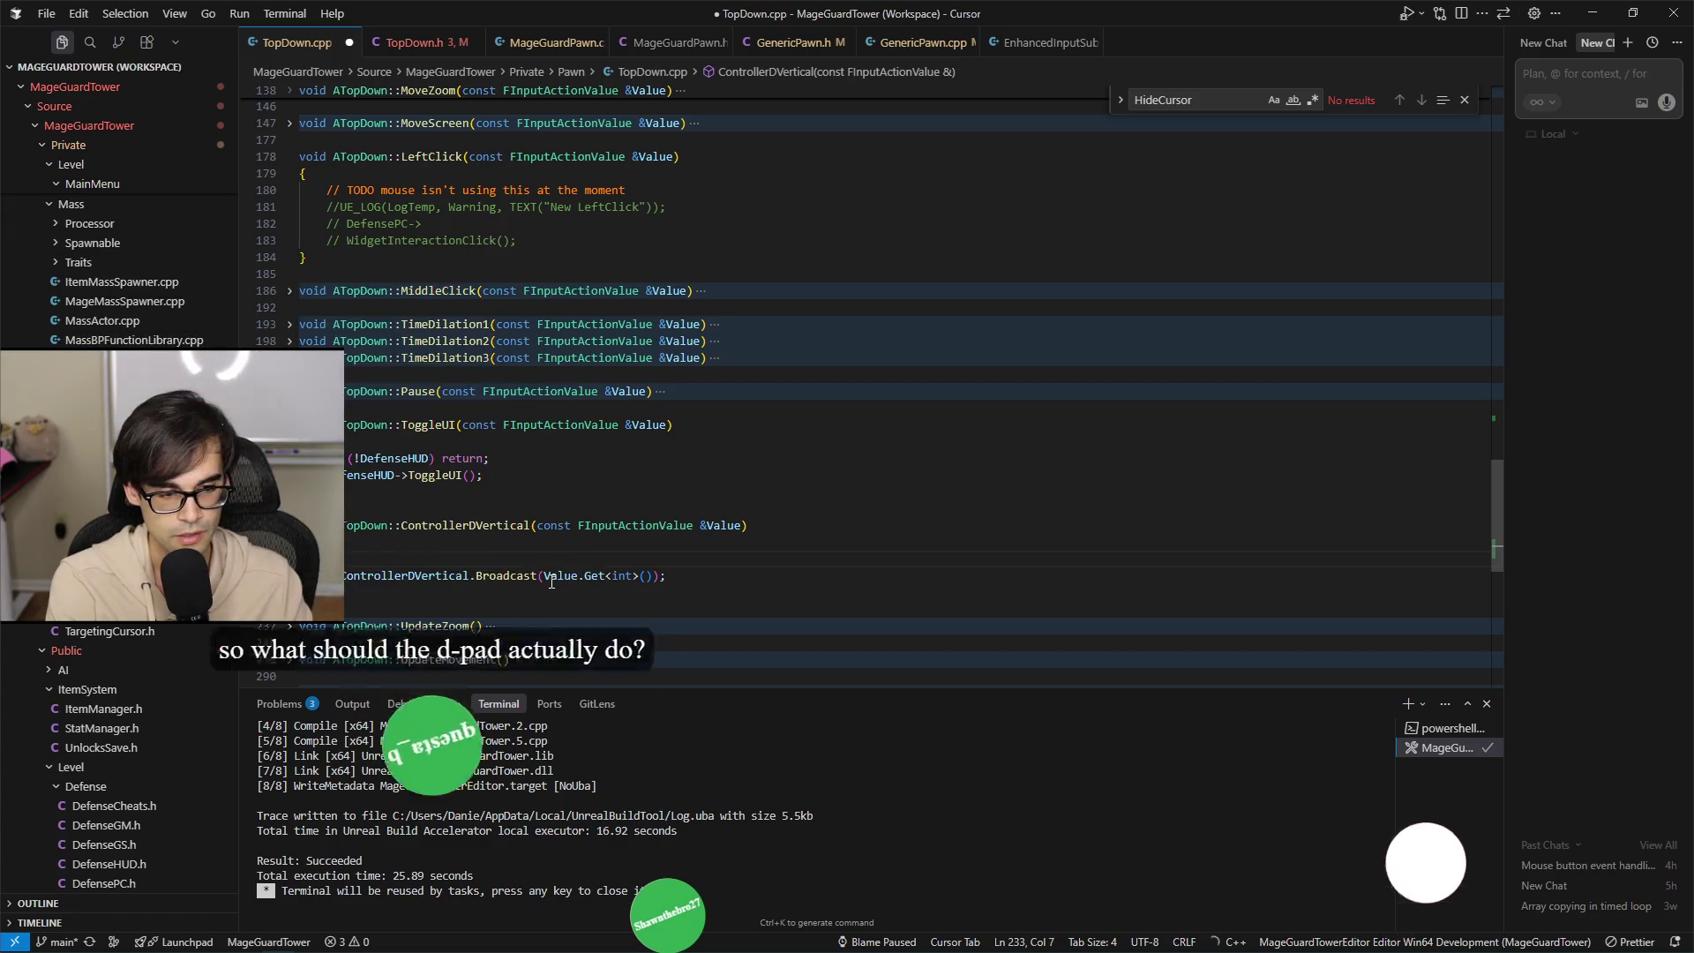
Add a GEngine->AddOnScreenDebugMessage line and int InputValue = Value.Get<int>() above it, and save.
{"action": "type", "text": "GE"}
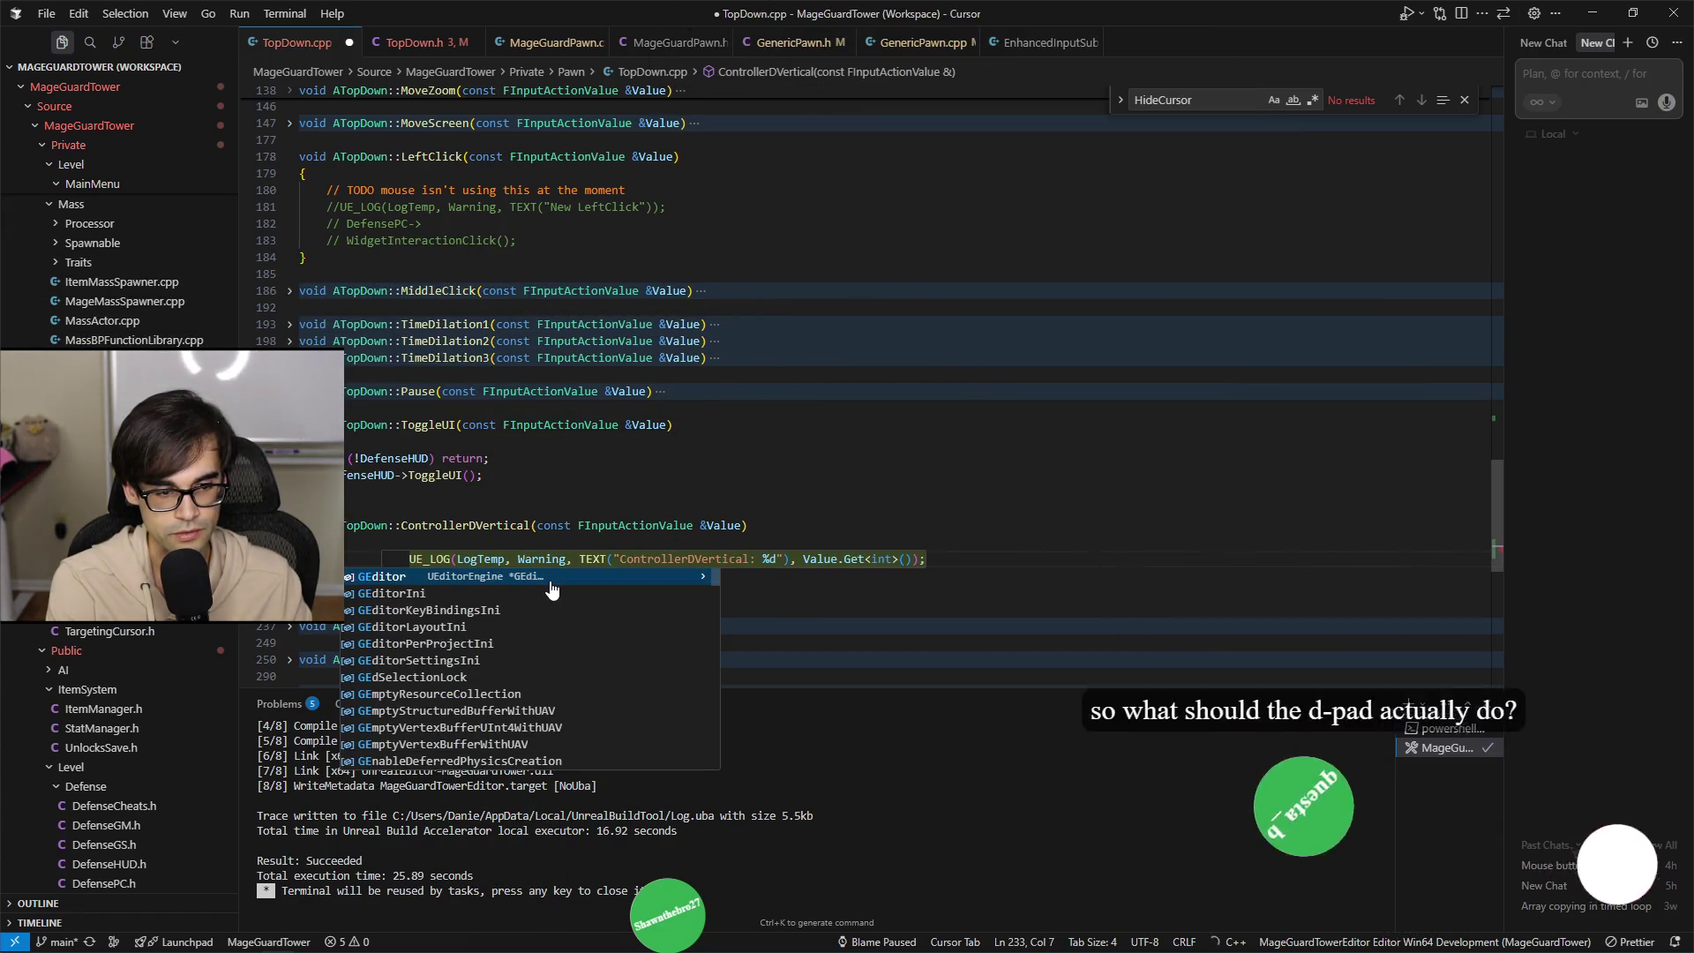
{"action": "type", "text": "ngine"}
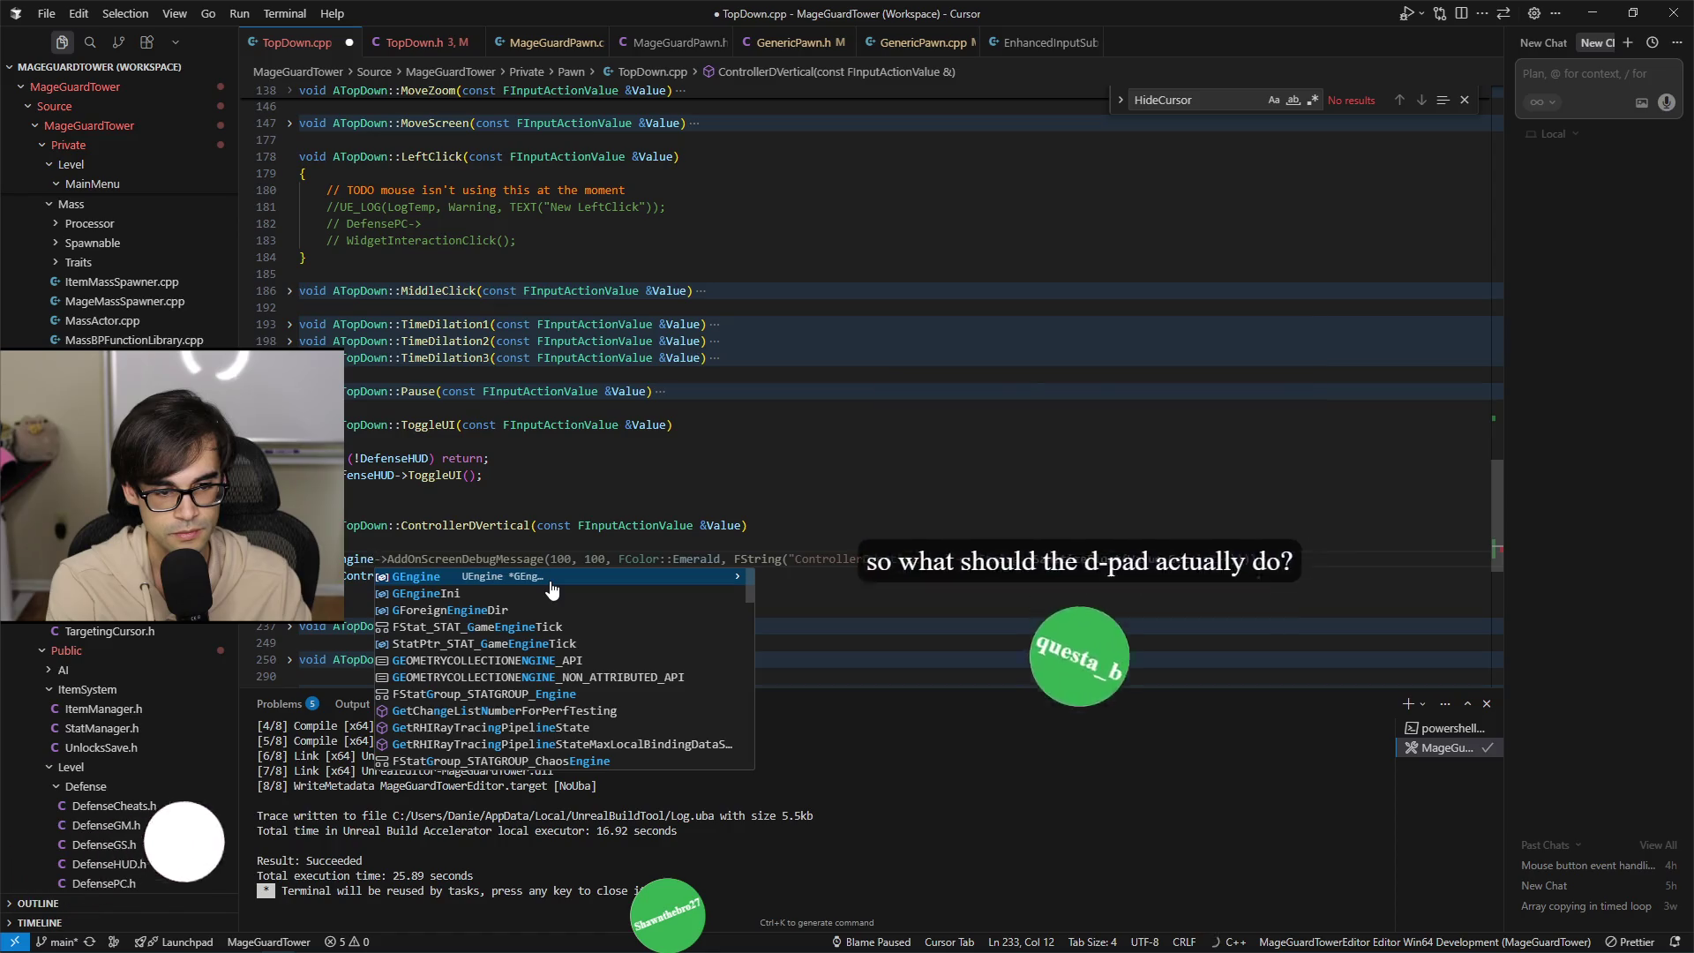
{"action": "key", "text": "Tab"}
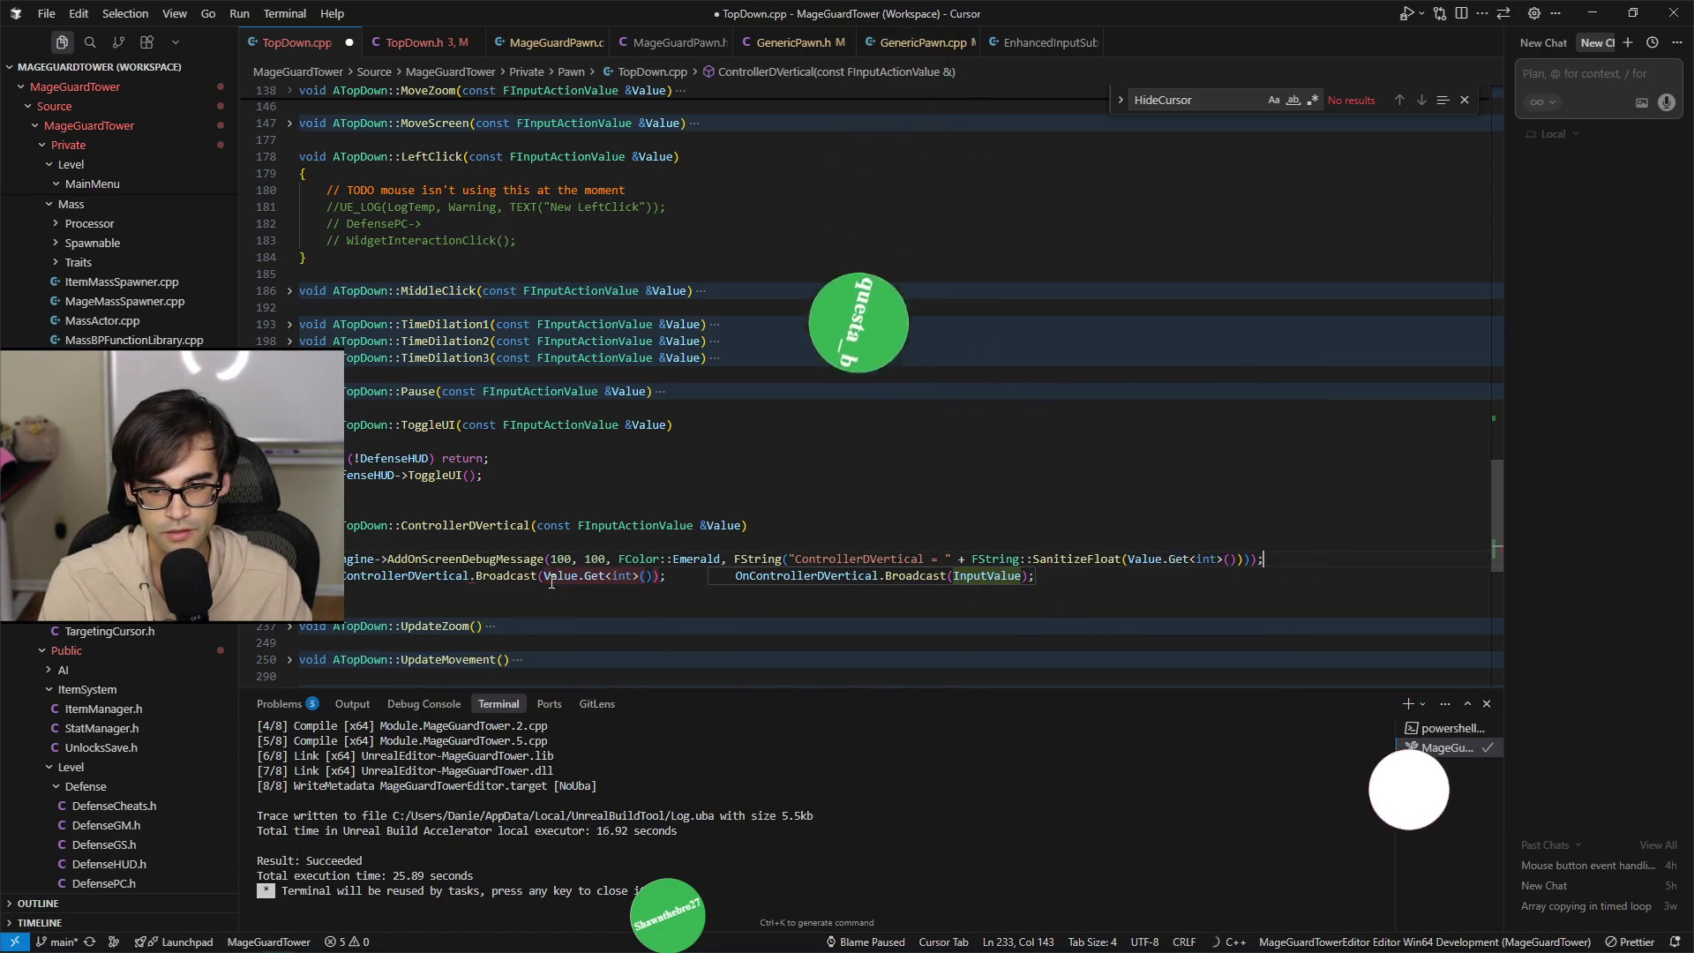
{"action": "key", "text": "ctrl+shift+Return"}
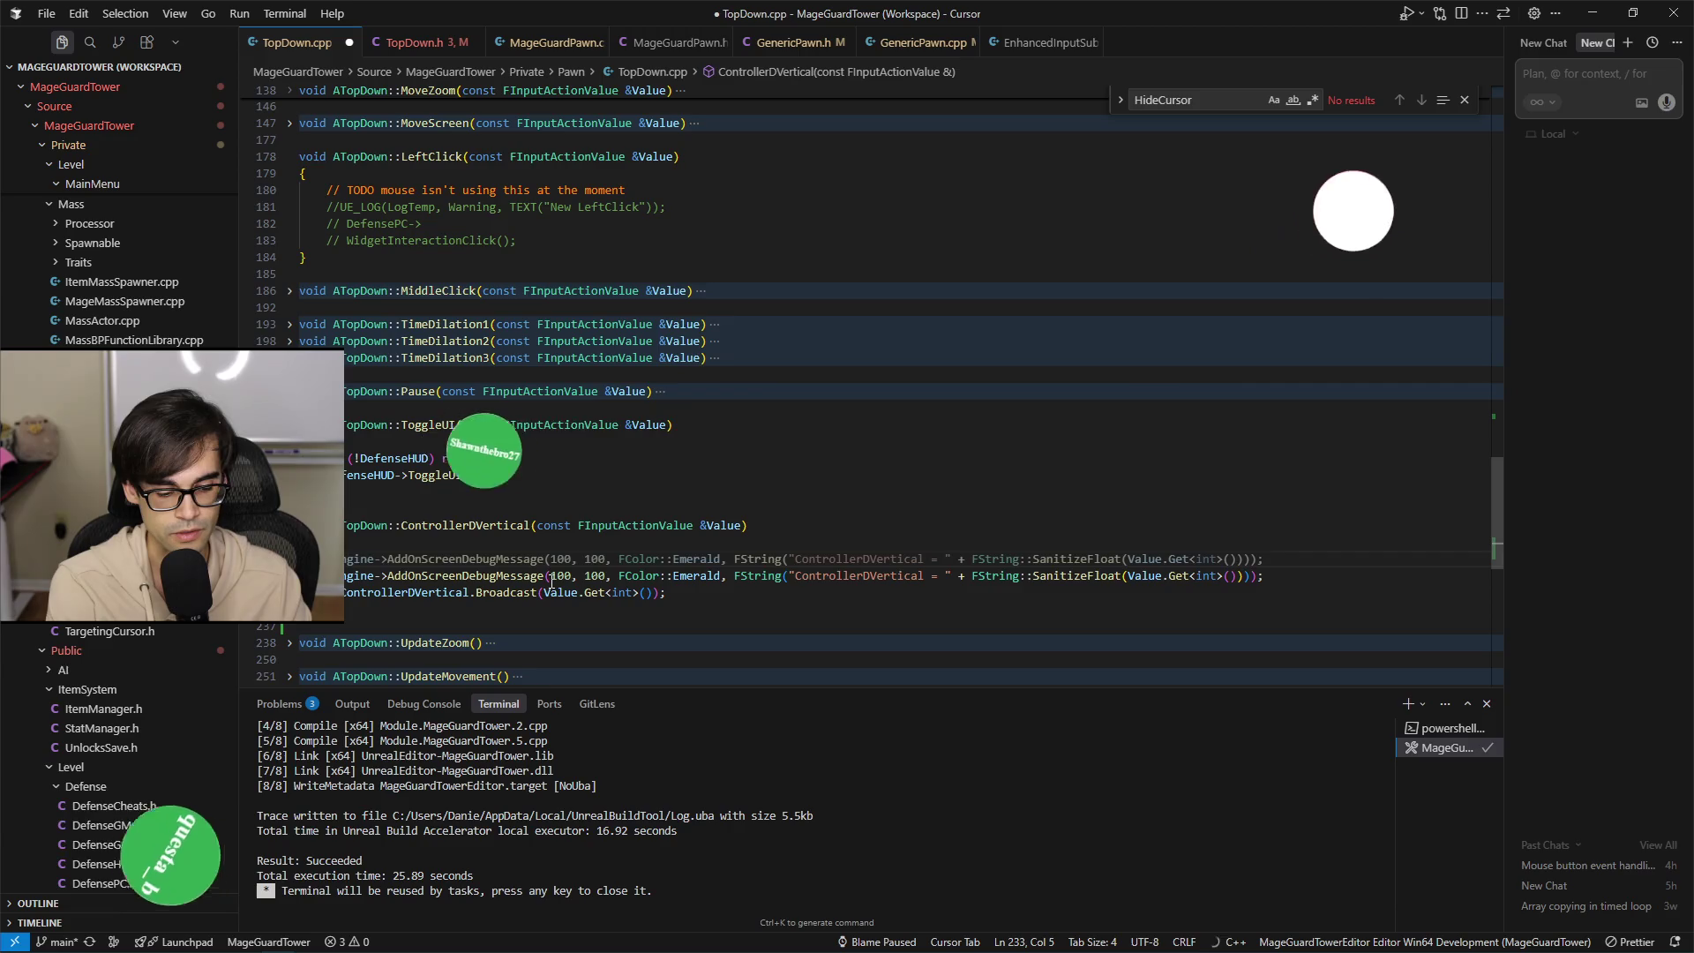
{"action": "type", "text": "int "}
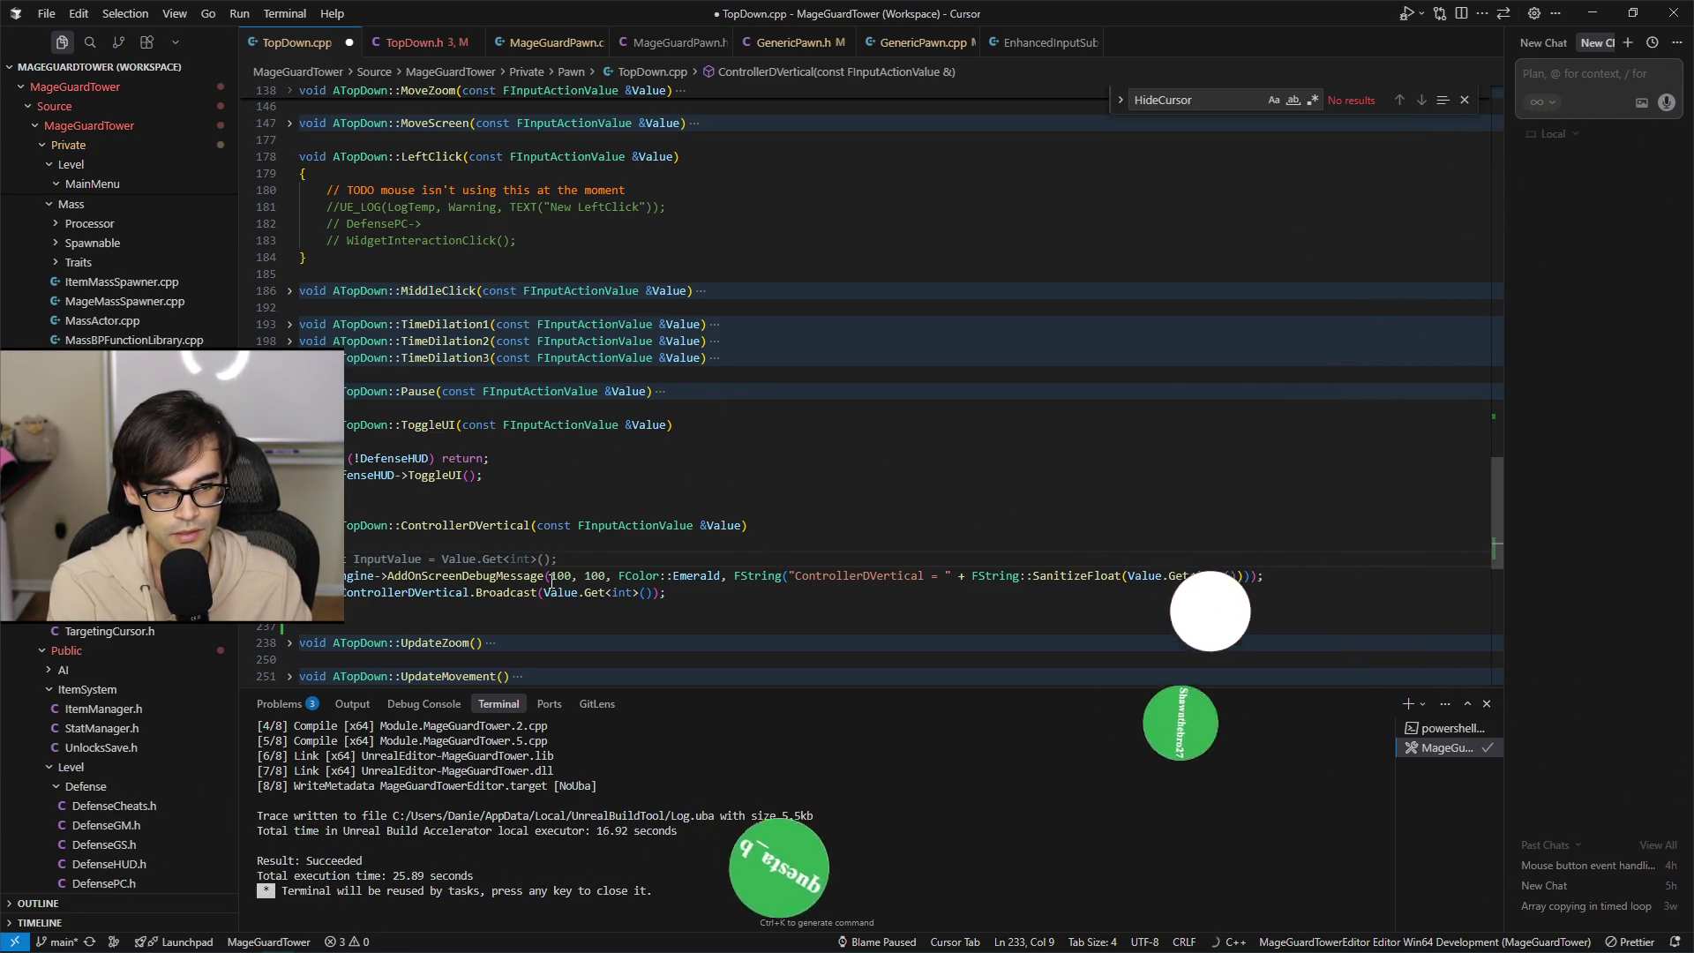
{"action": "type", "text": "InputValue"}
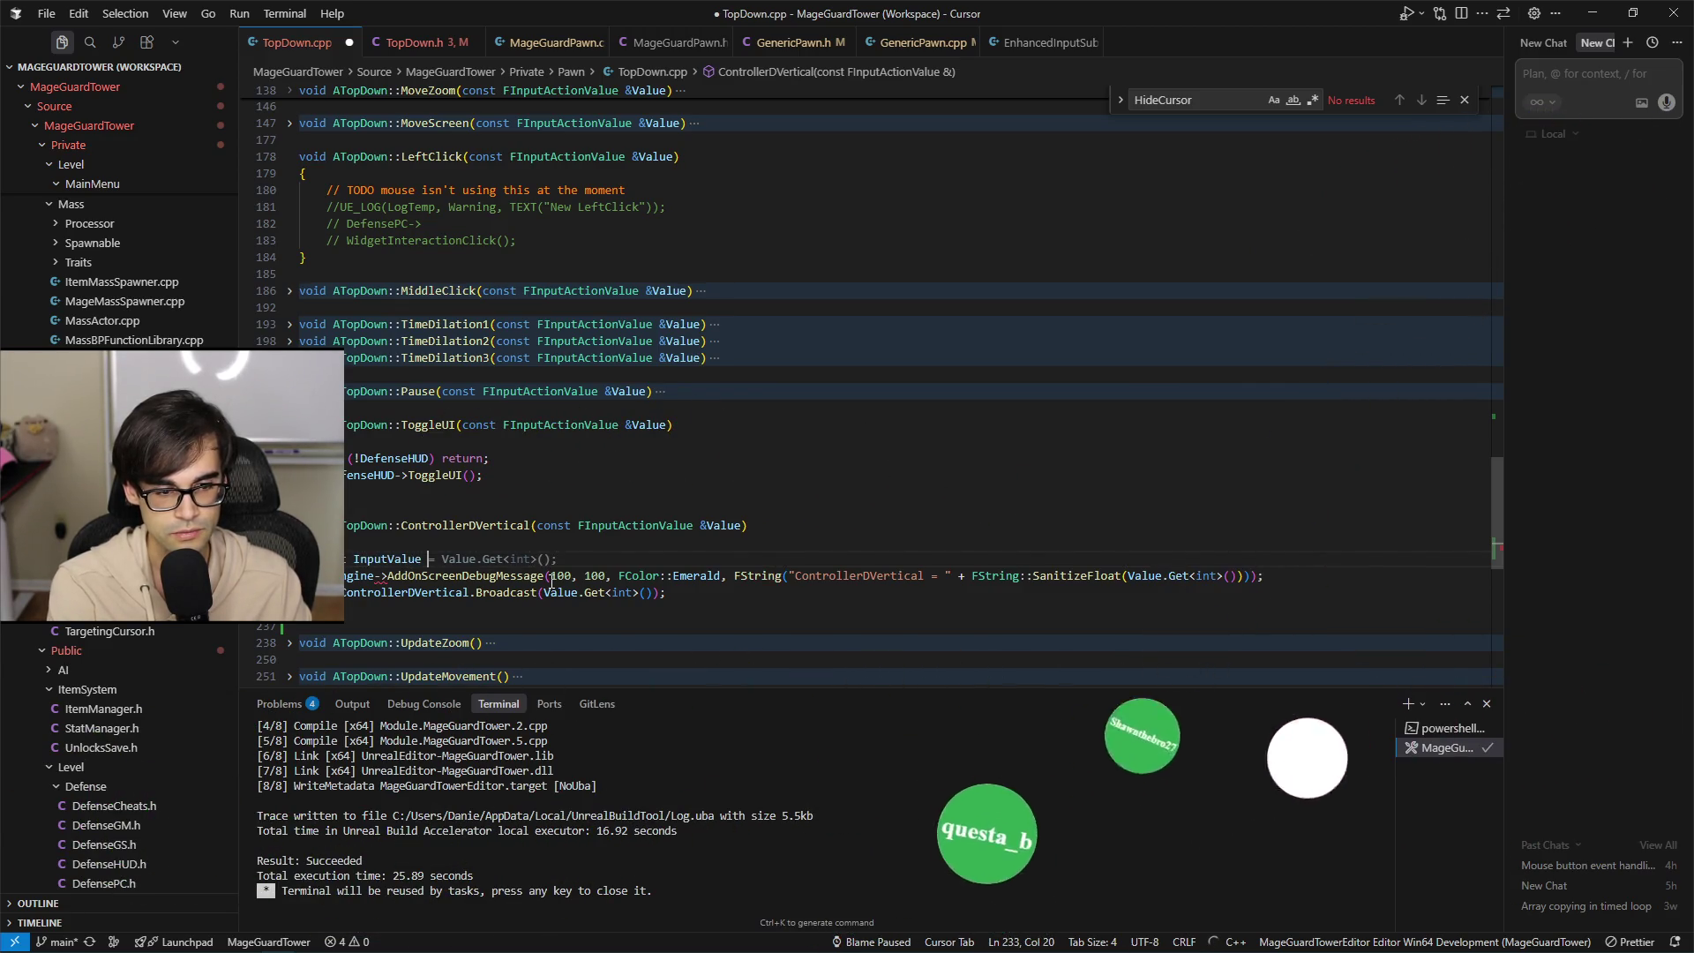
{"action": "key", "text": "Tab"}
{"action": "key", "text": "ctrl+s"}
{"action": "key", "text": "Left"}
{"action": "key", "text": "Left"}
{"action": "key", "text": "Left"}
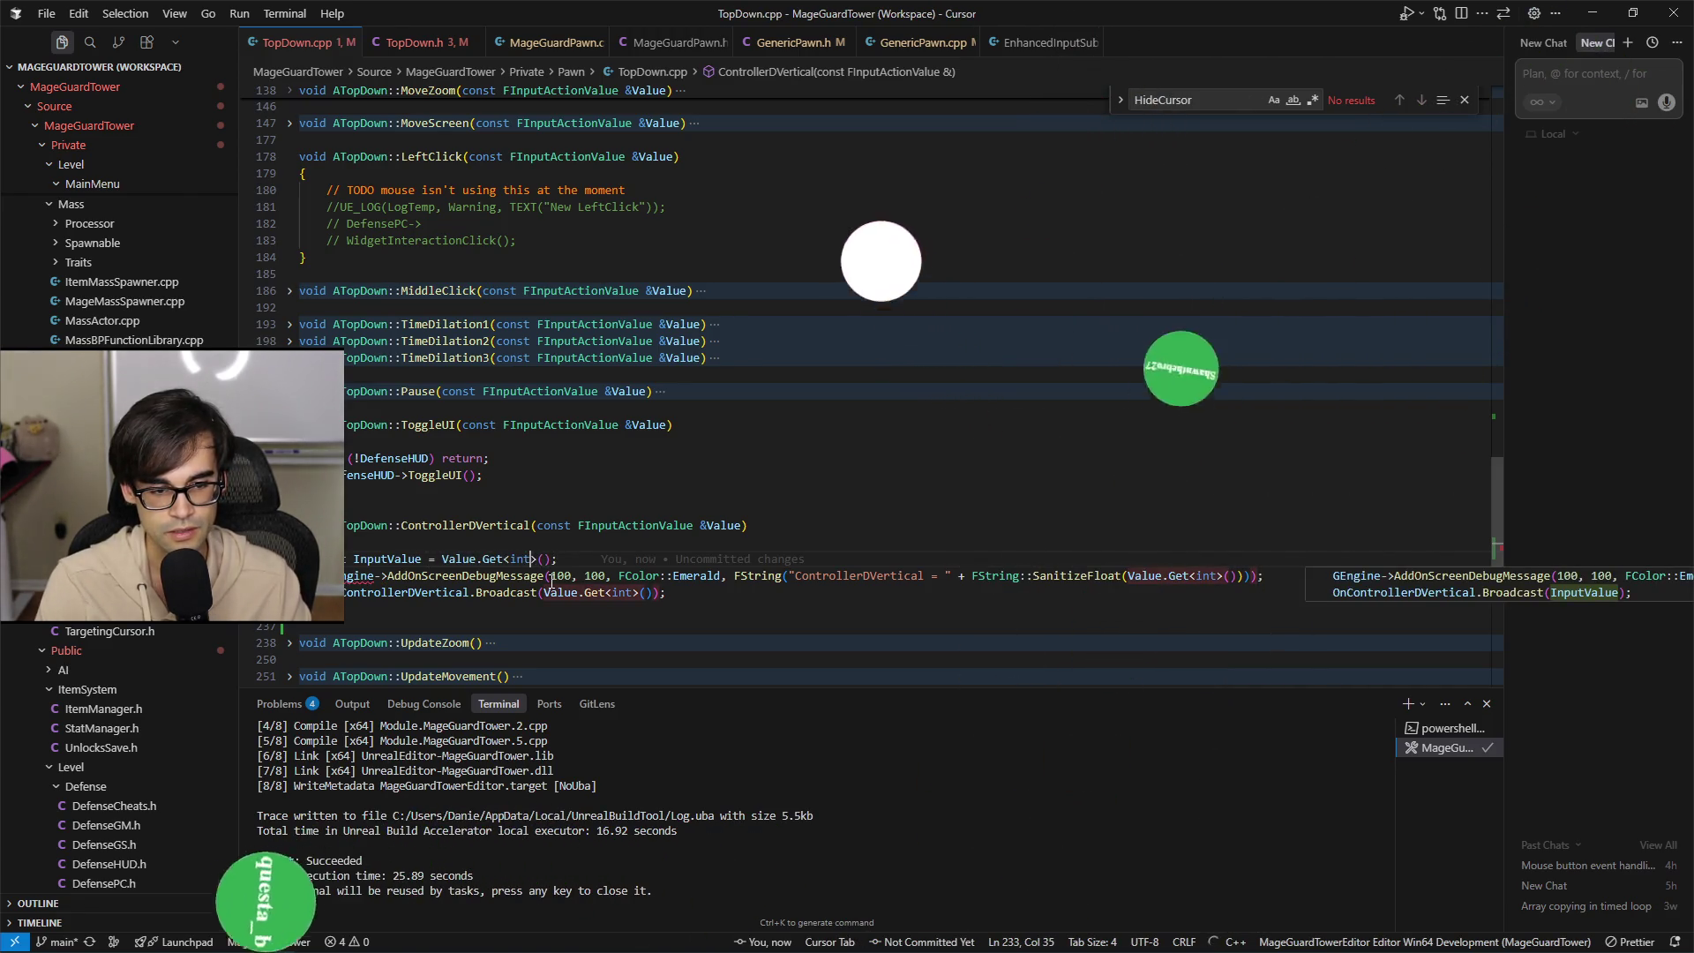
{"action": "key", "text": "End"}
{"action": "key", "text": "Left"}
{"action": "key", "text": "Left"}
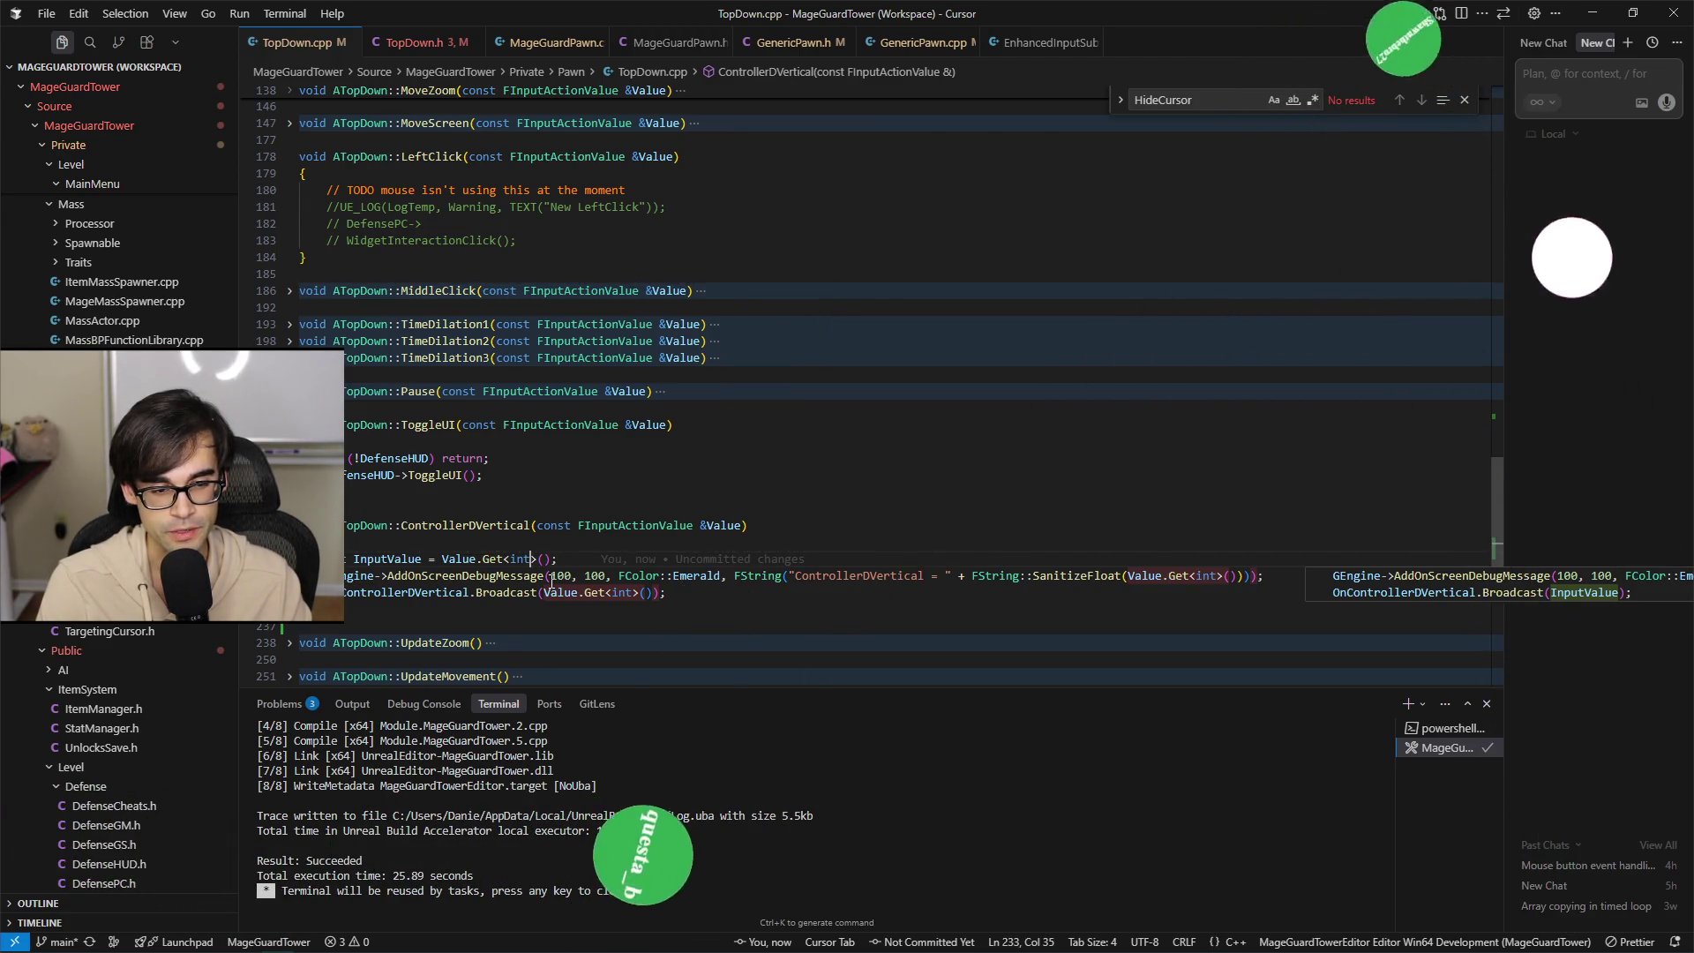
Read the input as Value.Get<float>() and add an int RoundedValue = FMath::RoundToInt line.
{"action": "key", "text": "BackSpace"}
{"action": "key", "text": "BackSpace"}
{"action": "key", "text": "BackSpace"}
{"action": "type", "text": "float"}
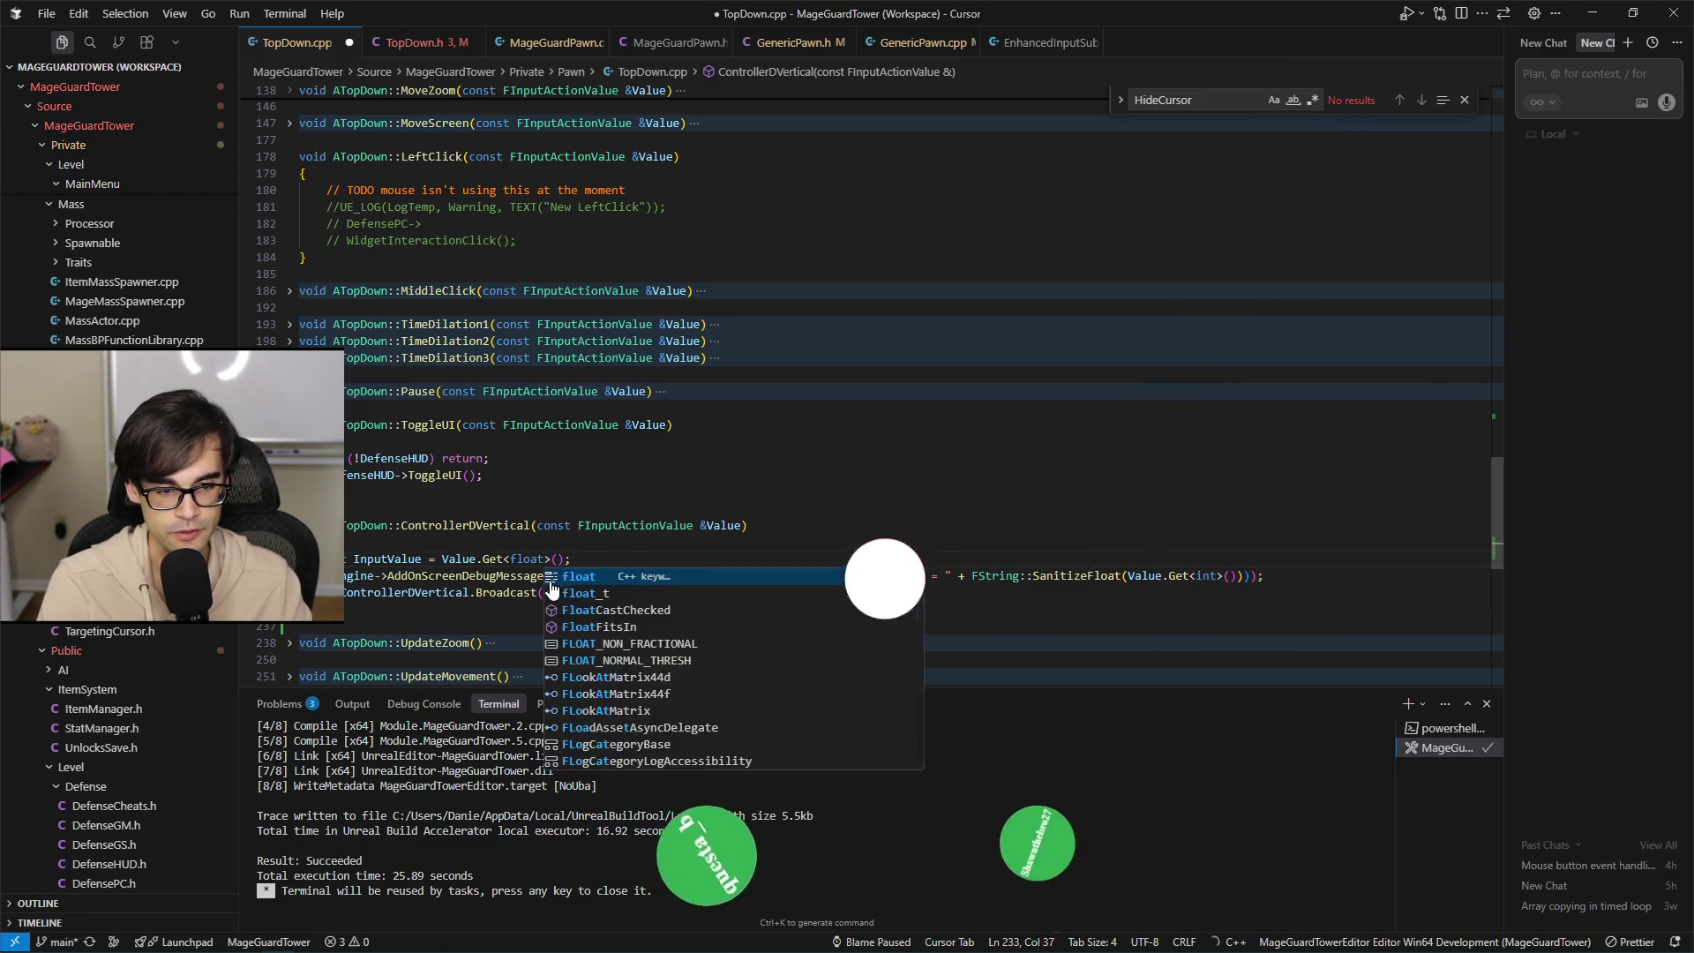
{"action": "key", "text": "End"}
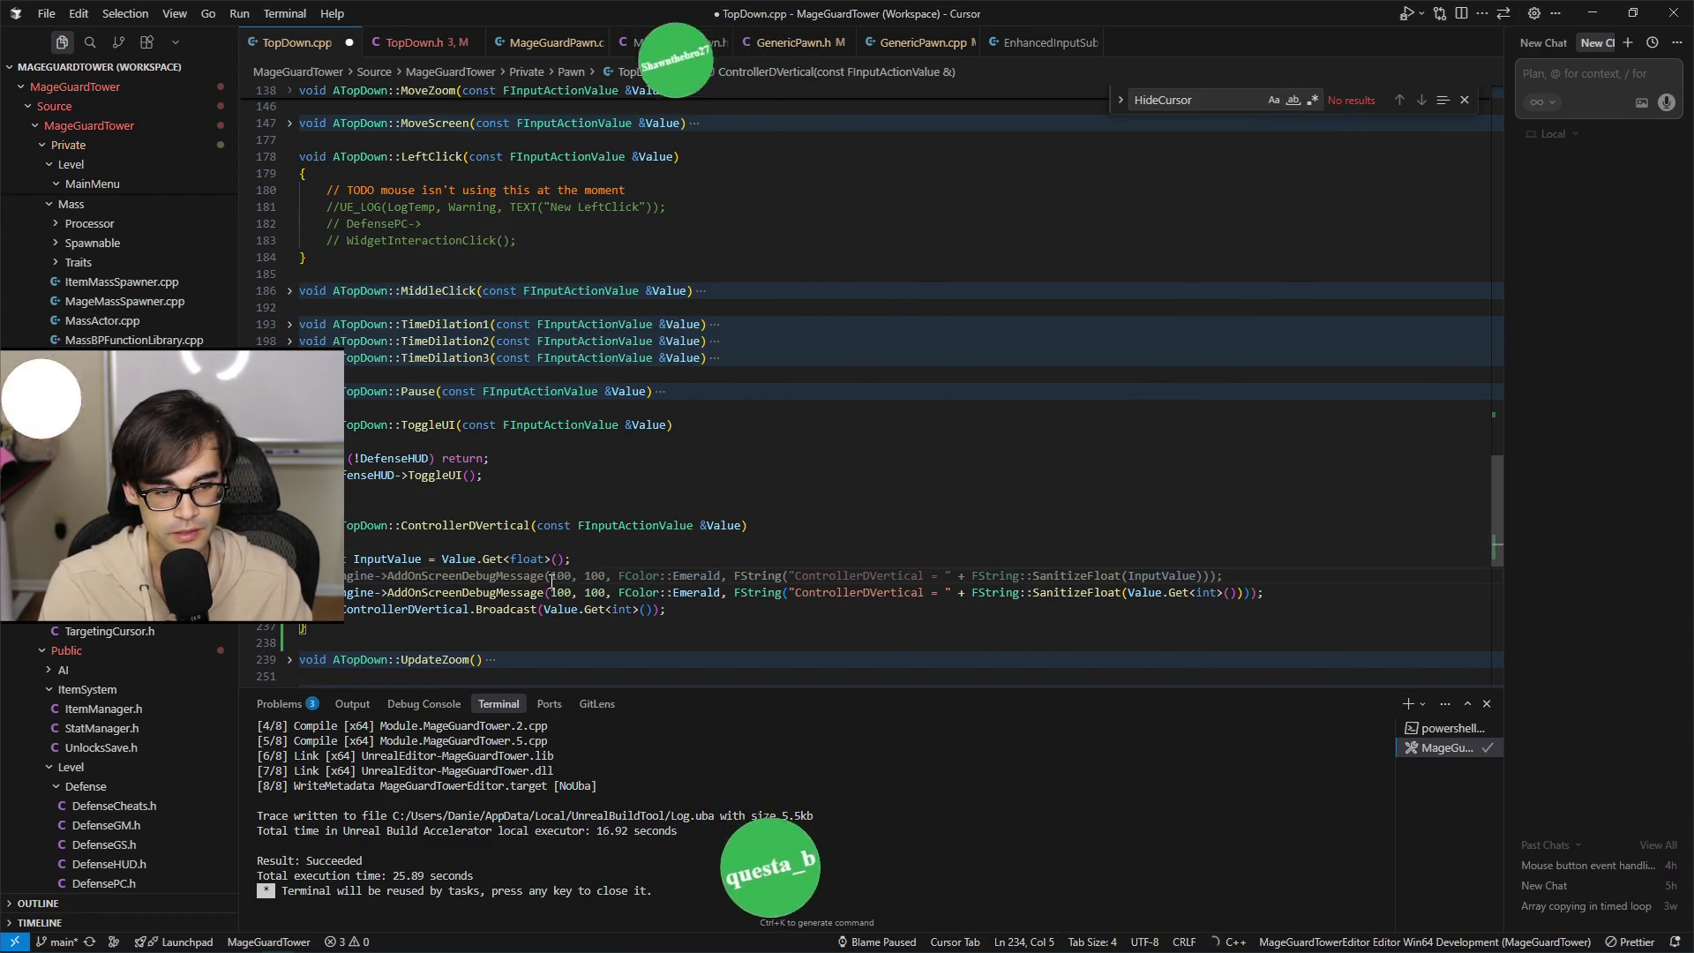
{"action": "type", "text": "FMath"}
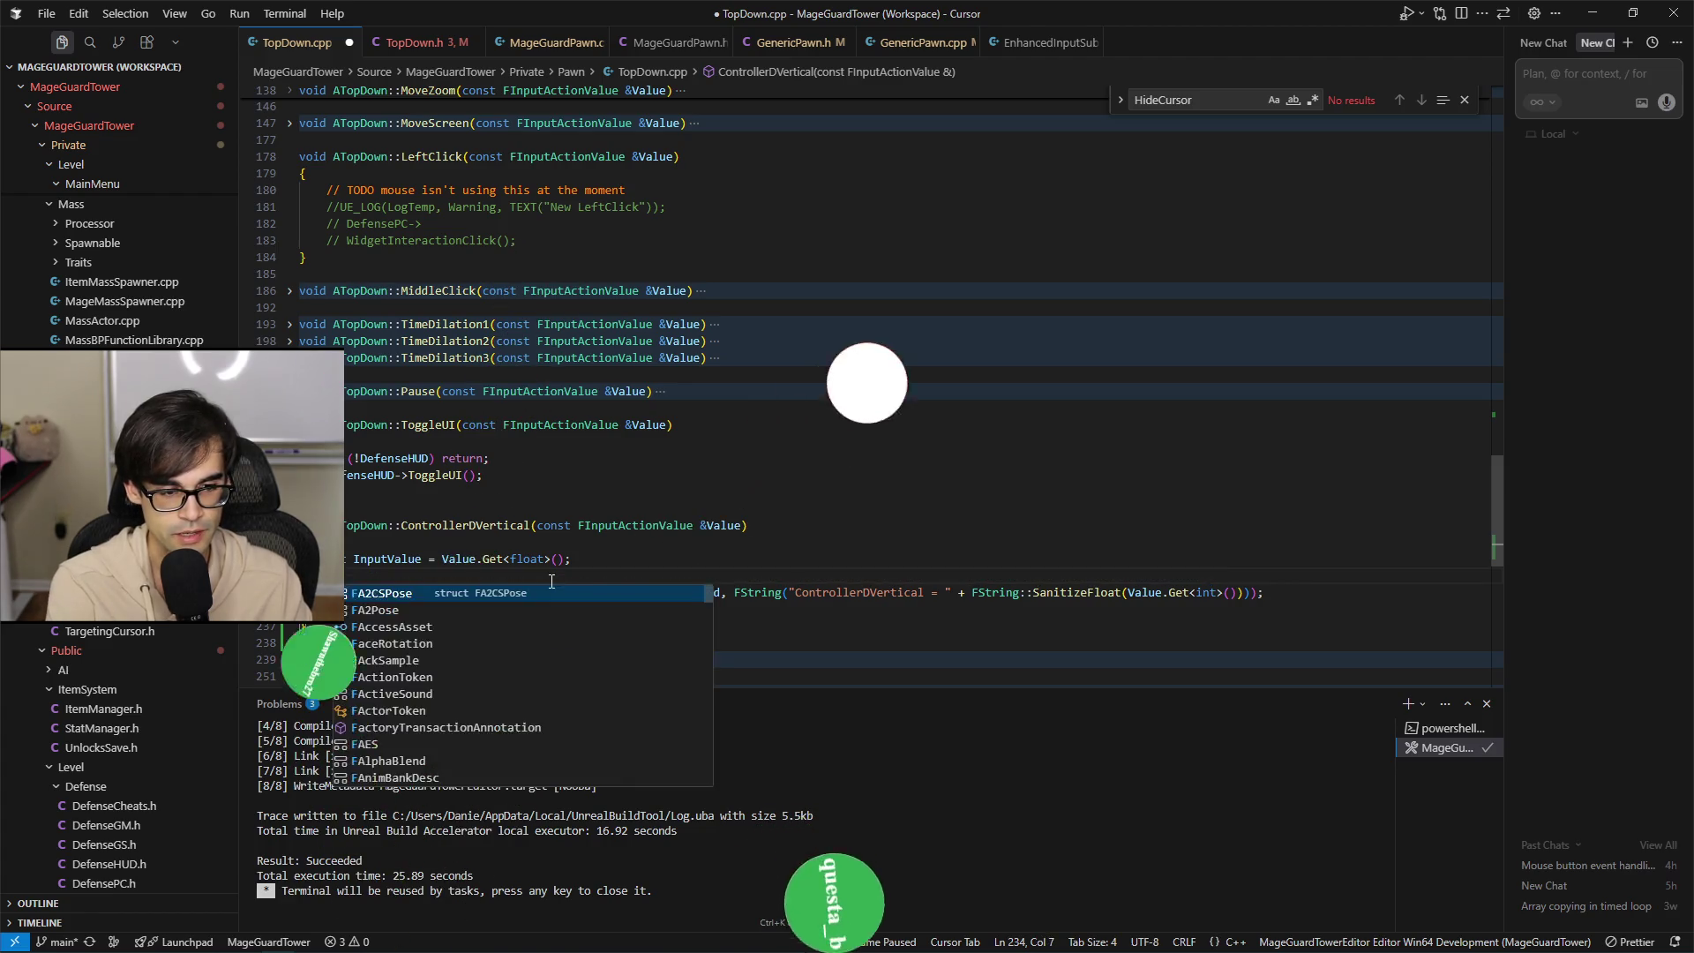
{"action": "type", "text": "::Round"}
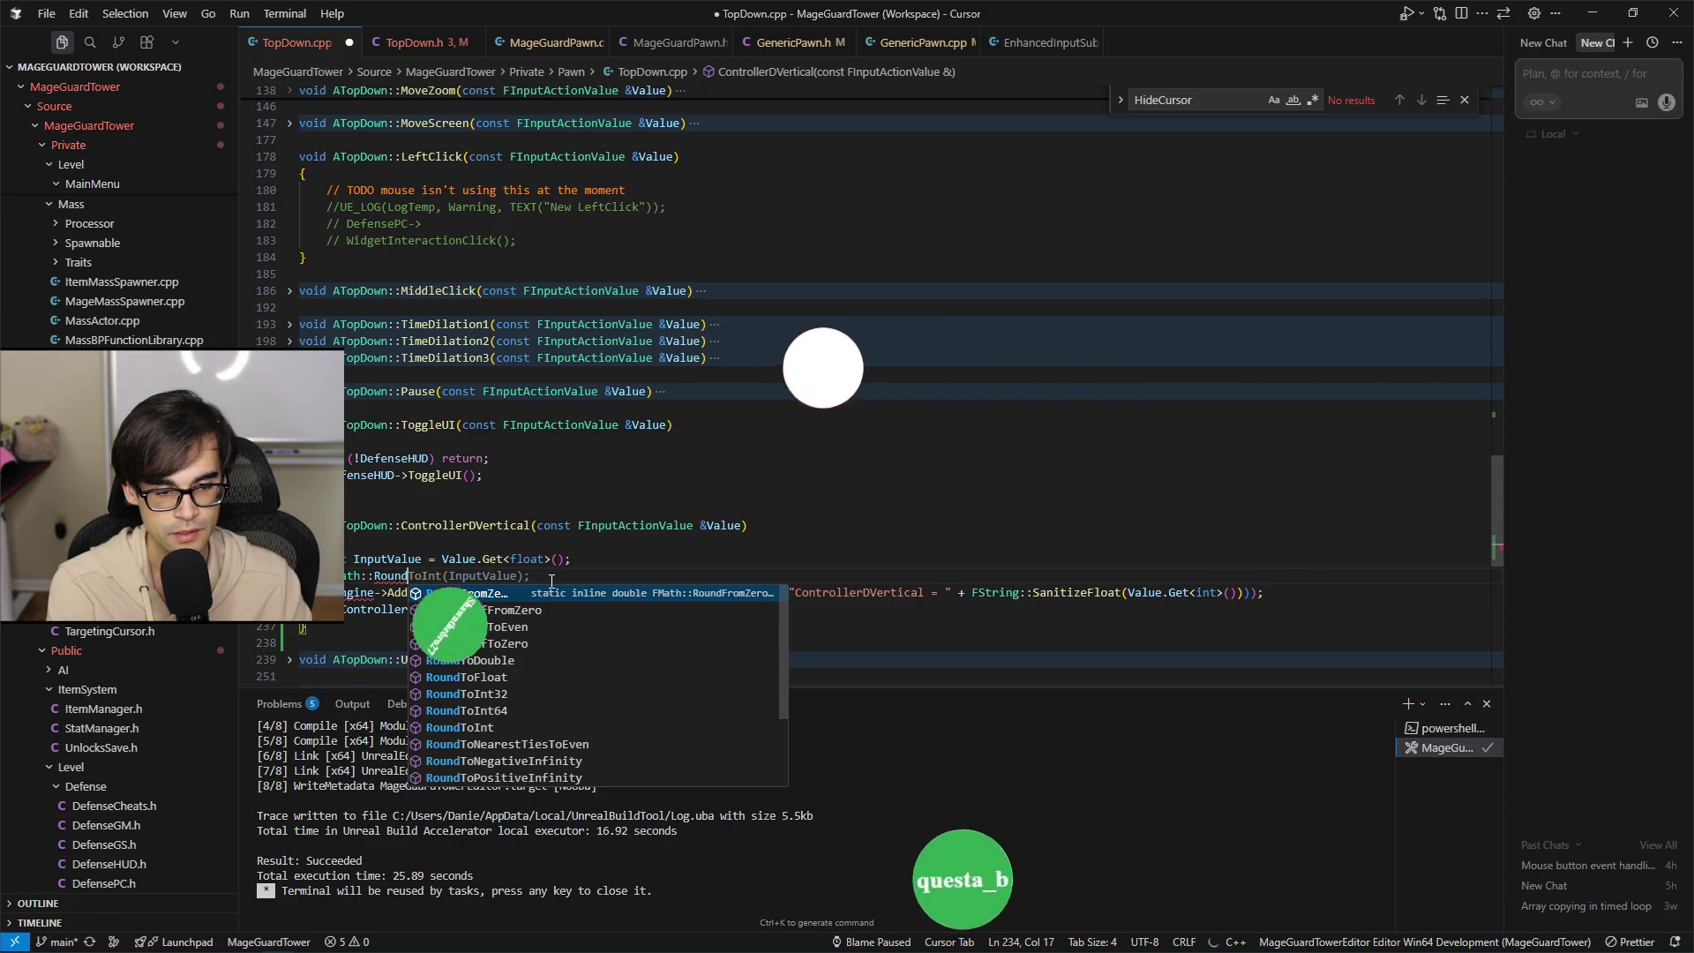
{"action": "key", "text": "Down"}
{"action": "key", "text": "Down"}
{"action": "key", "text": "Down"}
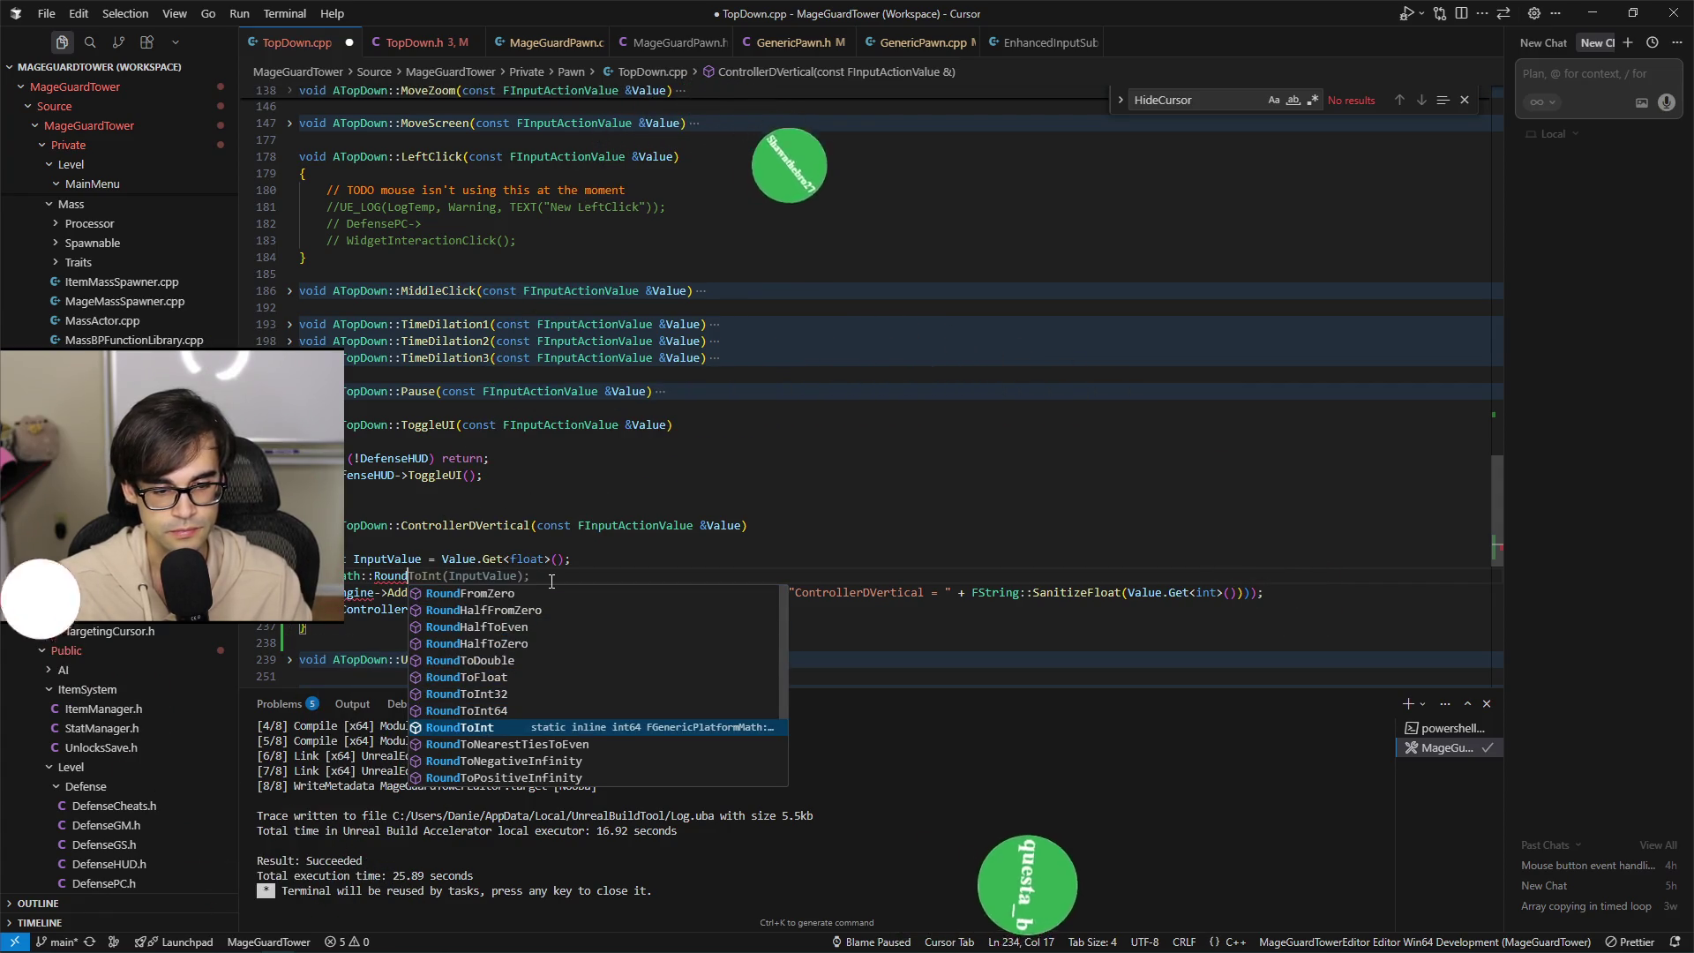
{"action": "key", "text": "Return"}
{"action": "key", "text": "Up"}
{"action": "key", "text": "Right"}
{"action": "key", "text": "Right"}
{"action": "key", "text": "Right"}
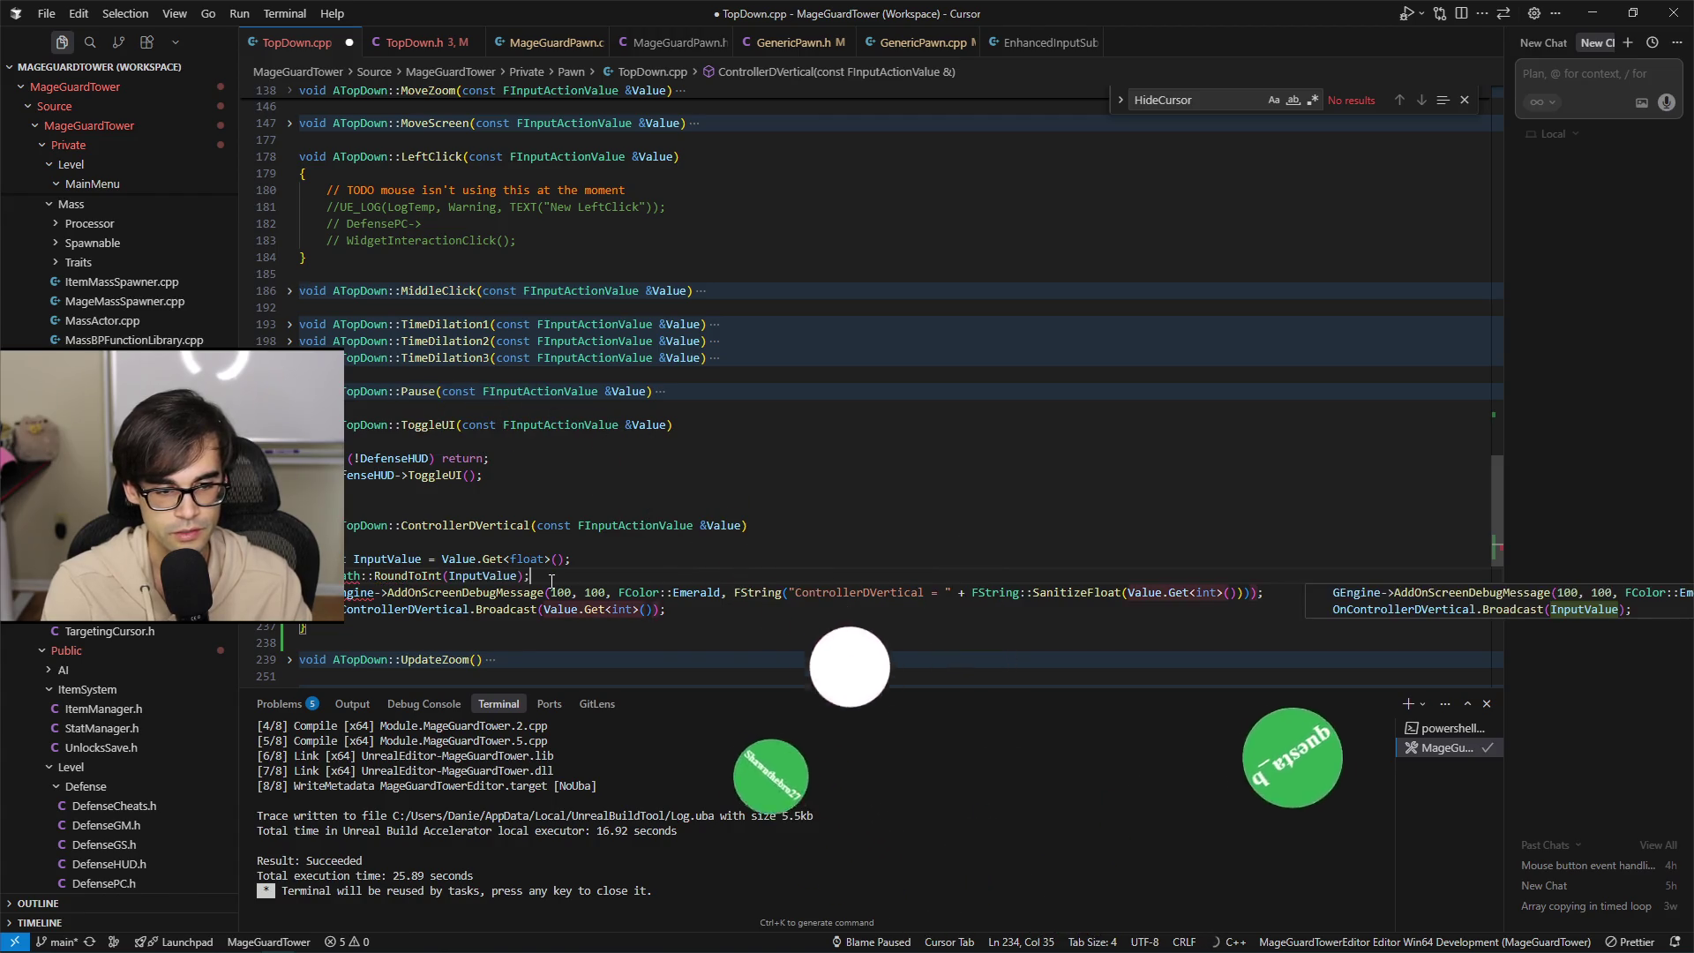
{"action": "key", "text": "Tab"}
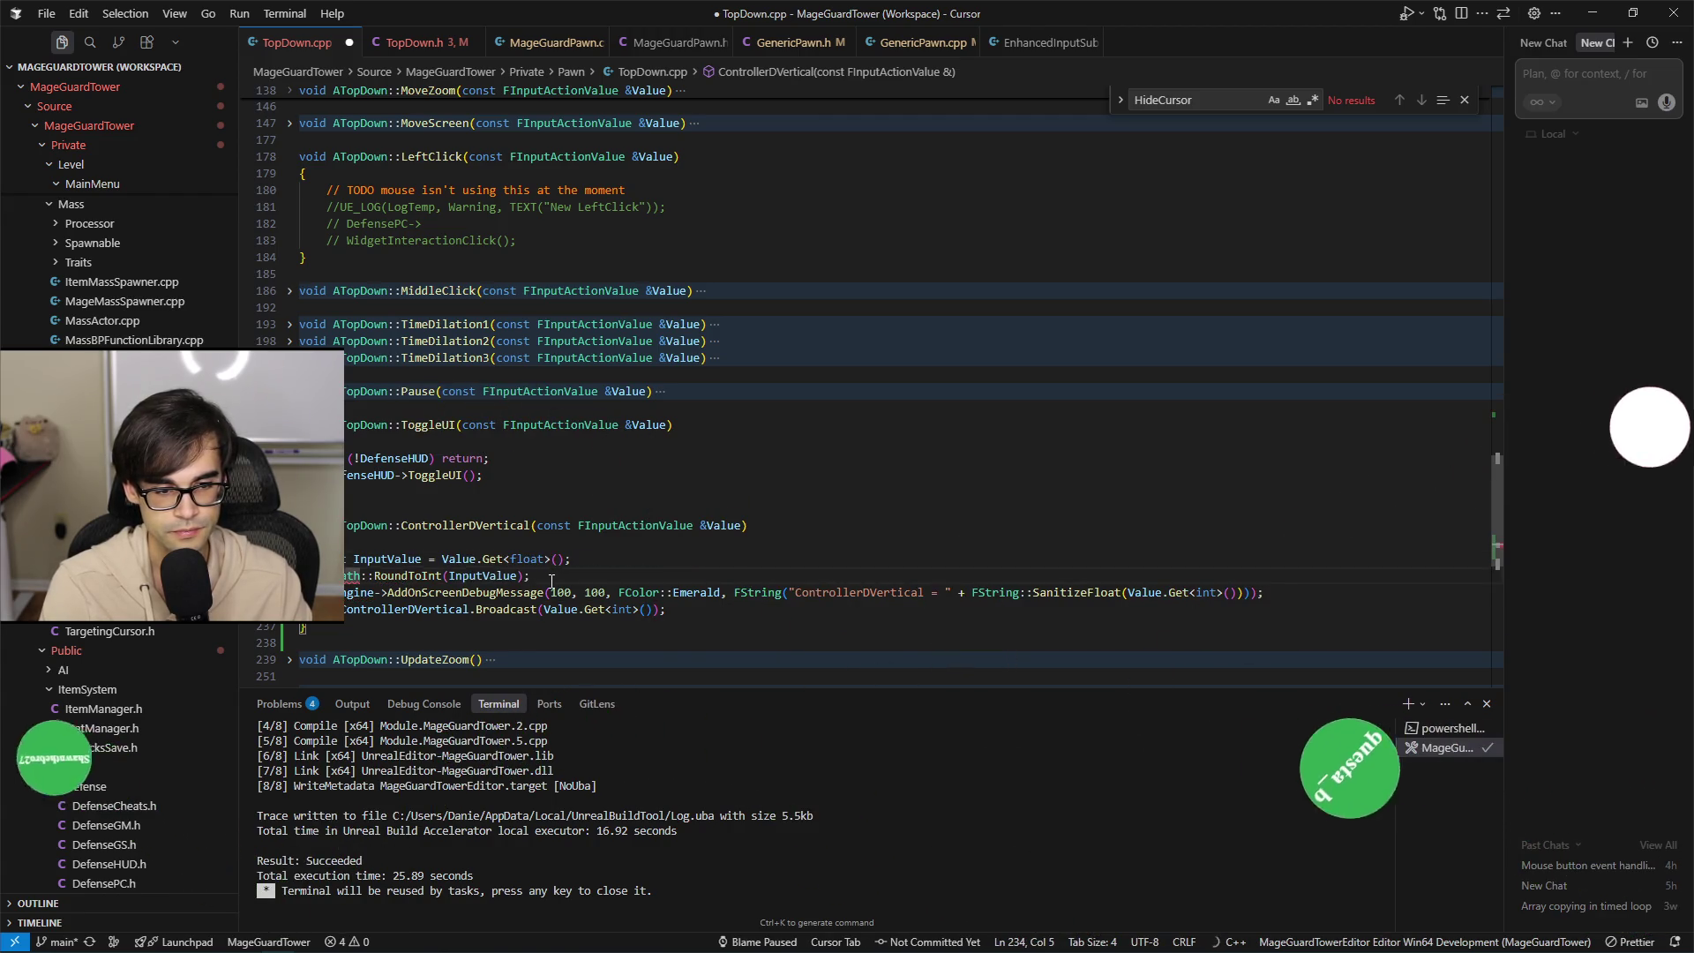
{"action": "key", "text": "ctrl+s"}
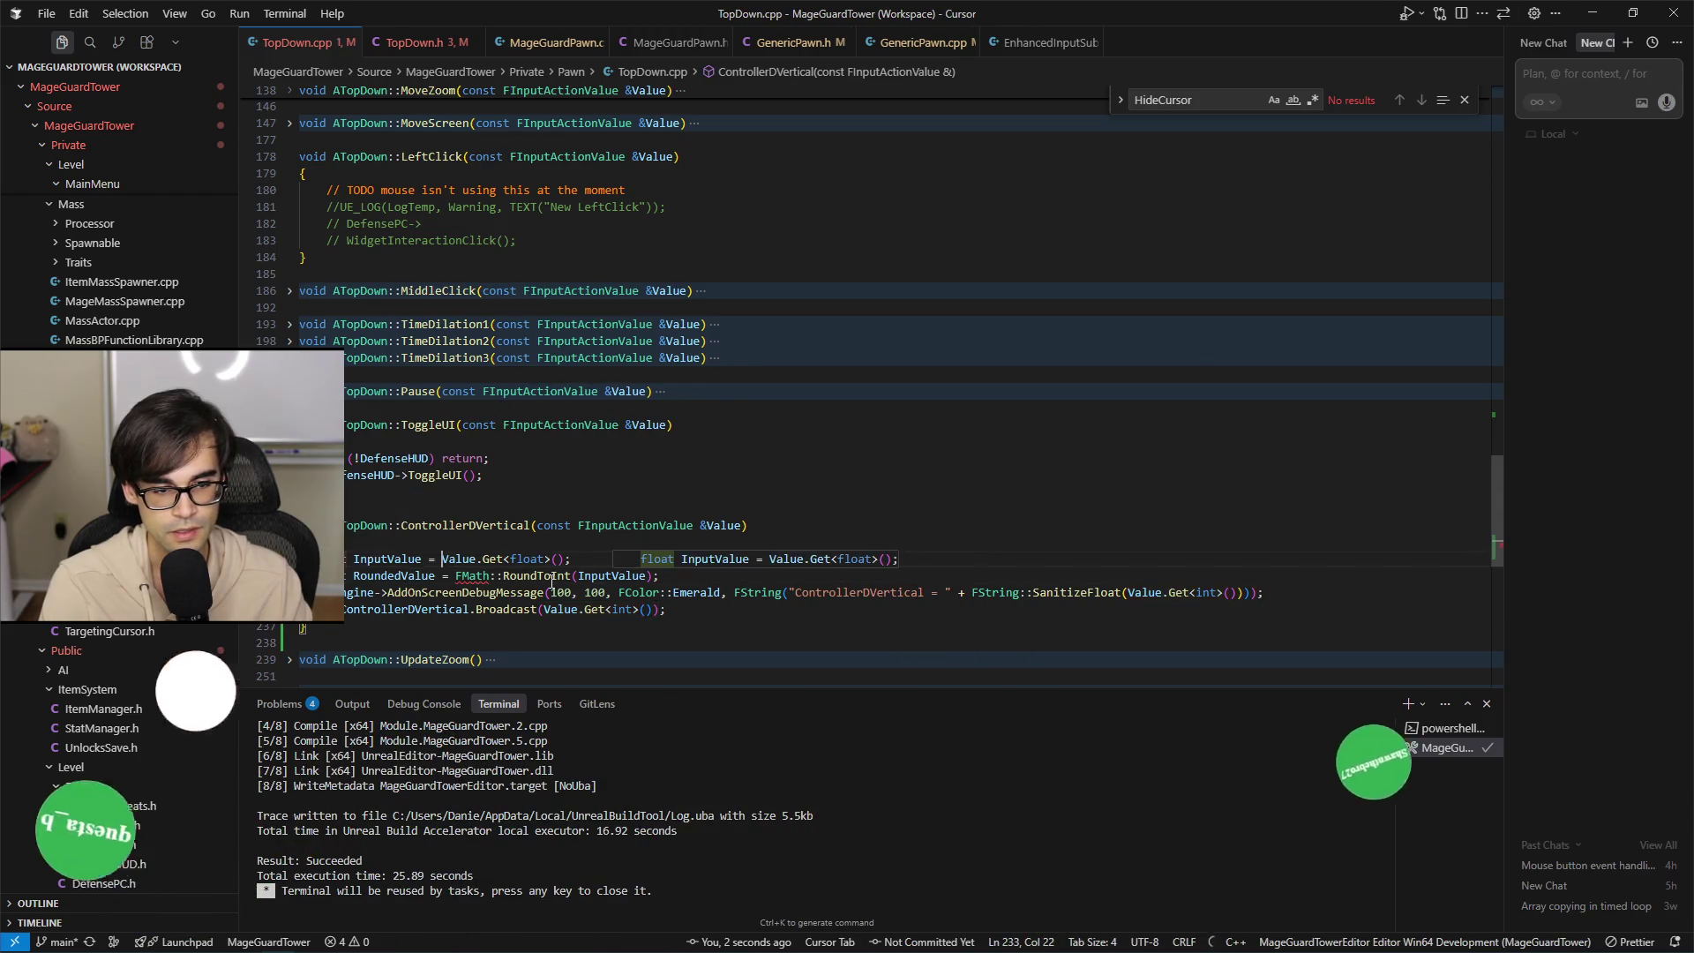
Move the float read inside RoundToInt, delete the leftover InputValue line, and save TopDown.cpp.
{"action": "key", "text": "shift+Down"}
{"action": "key", "text": "ctrl+x"}
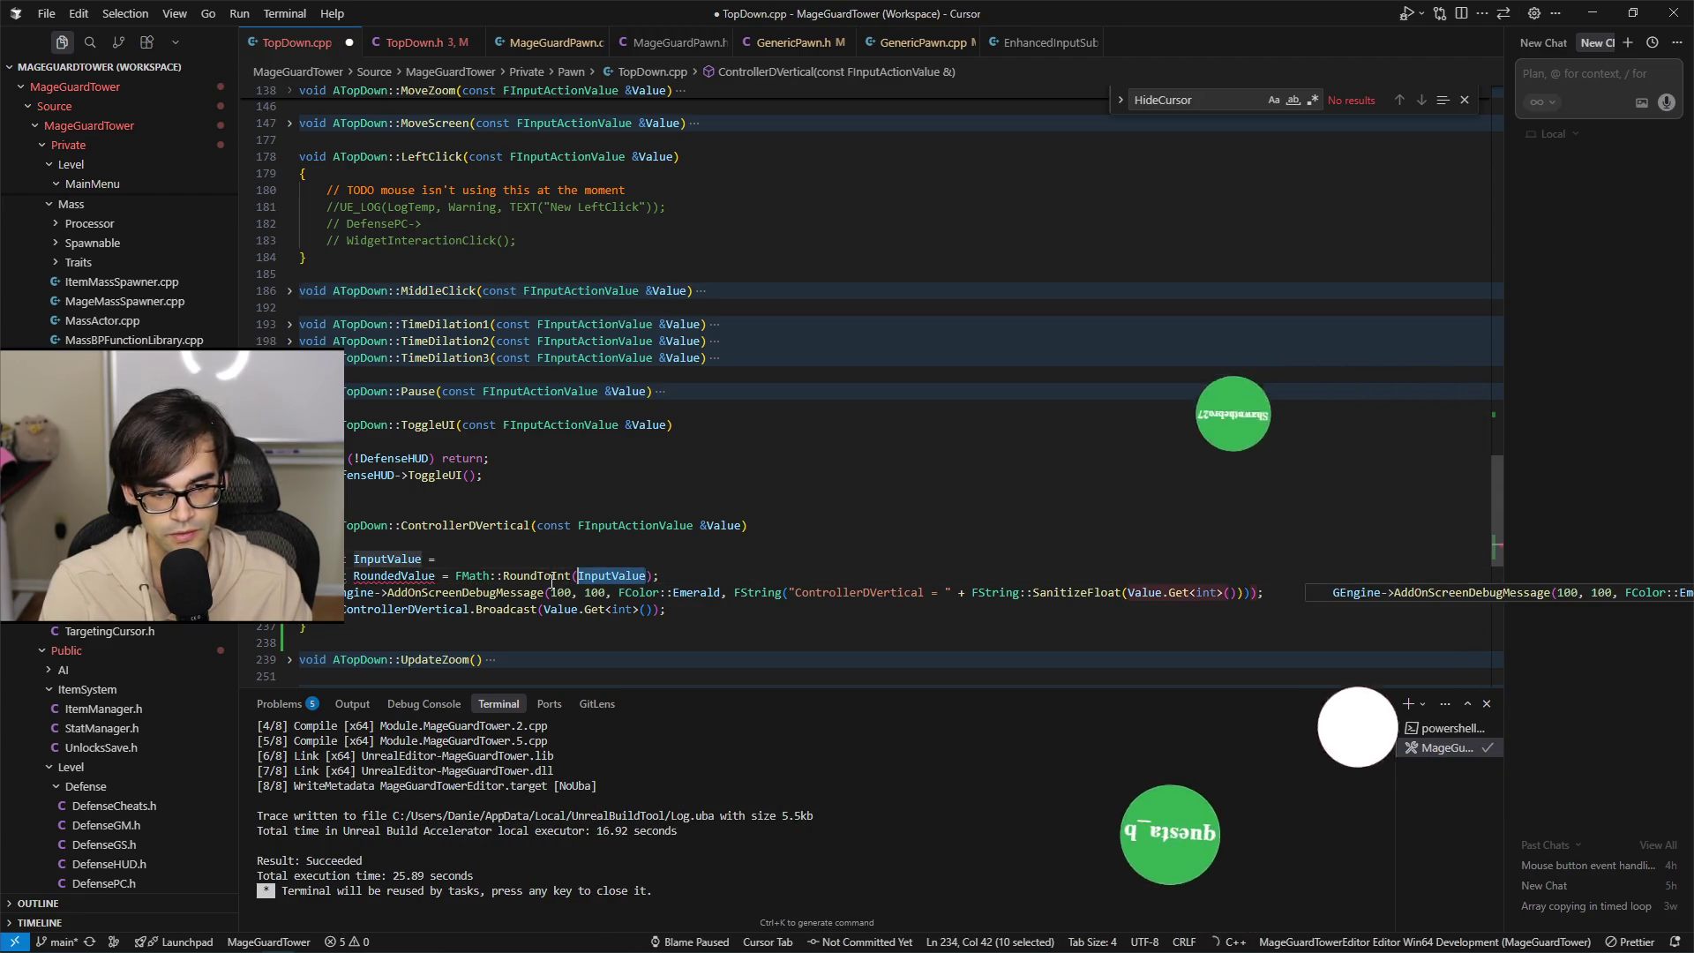
{"action": "key", "text": "Tab"}
{"action": "key", "text": "Up"}
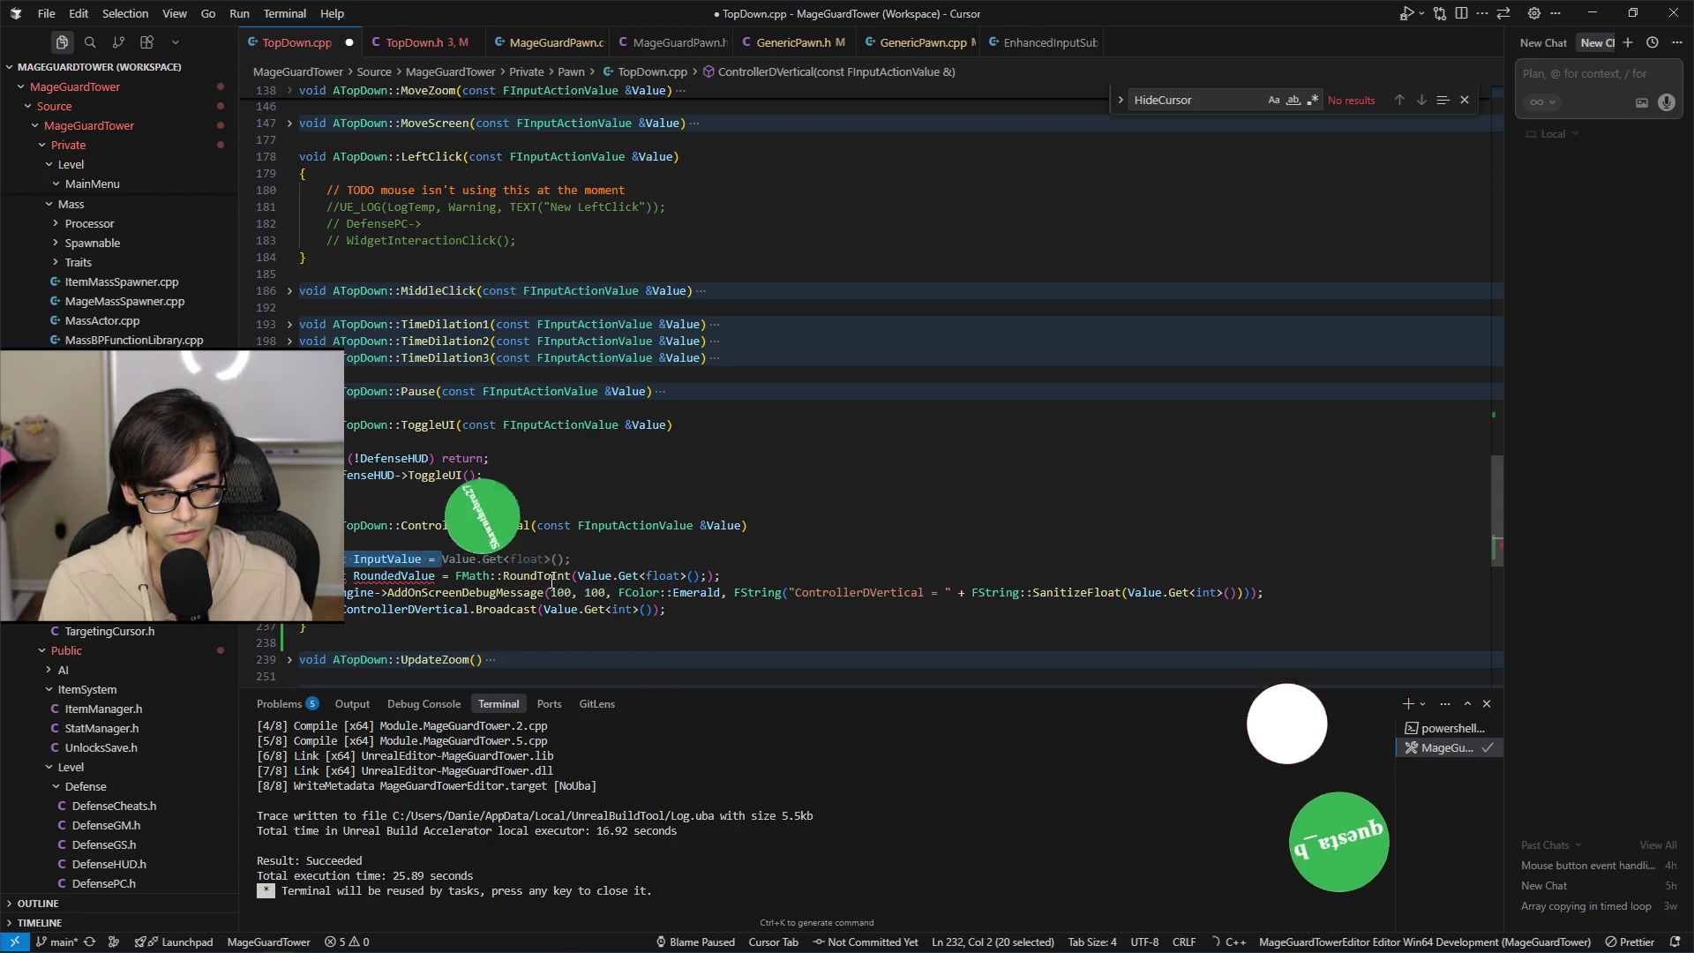
{"action": "key", "text": "ctrl+BackSpace"}
{"action": "key", "text": "ctrl+BackSpace"}
{"action": "key", "text": "ctrl+BackSpace"}
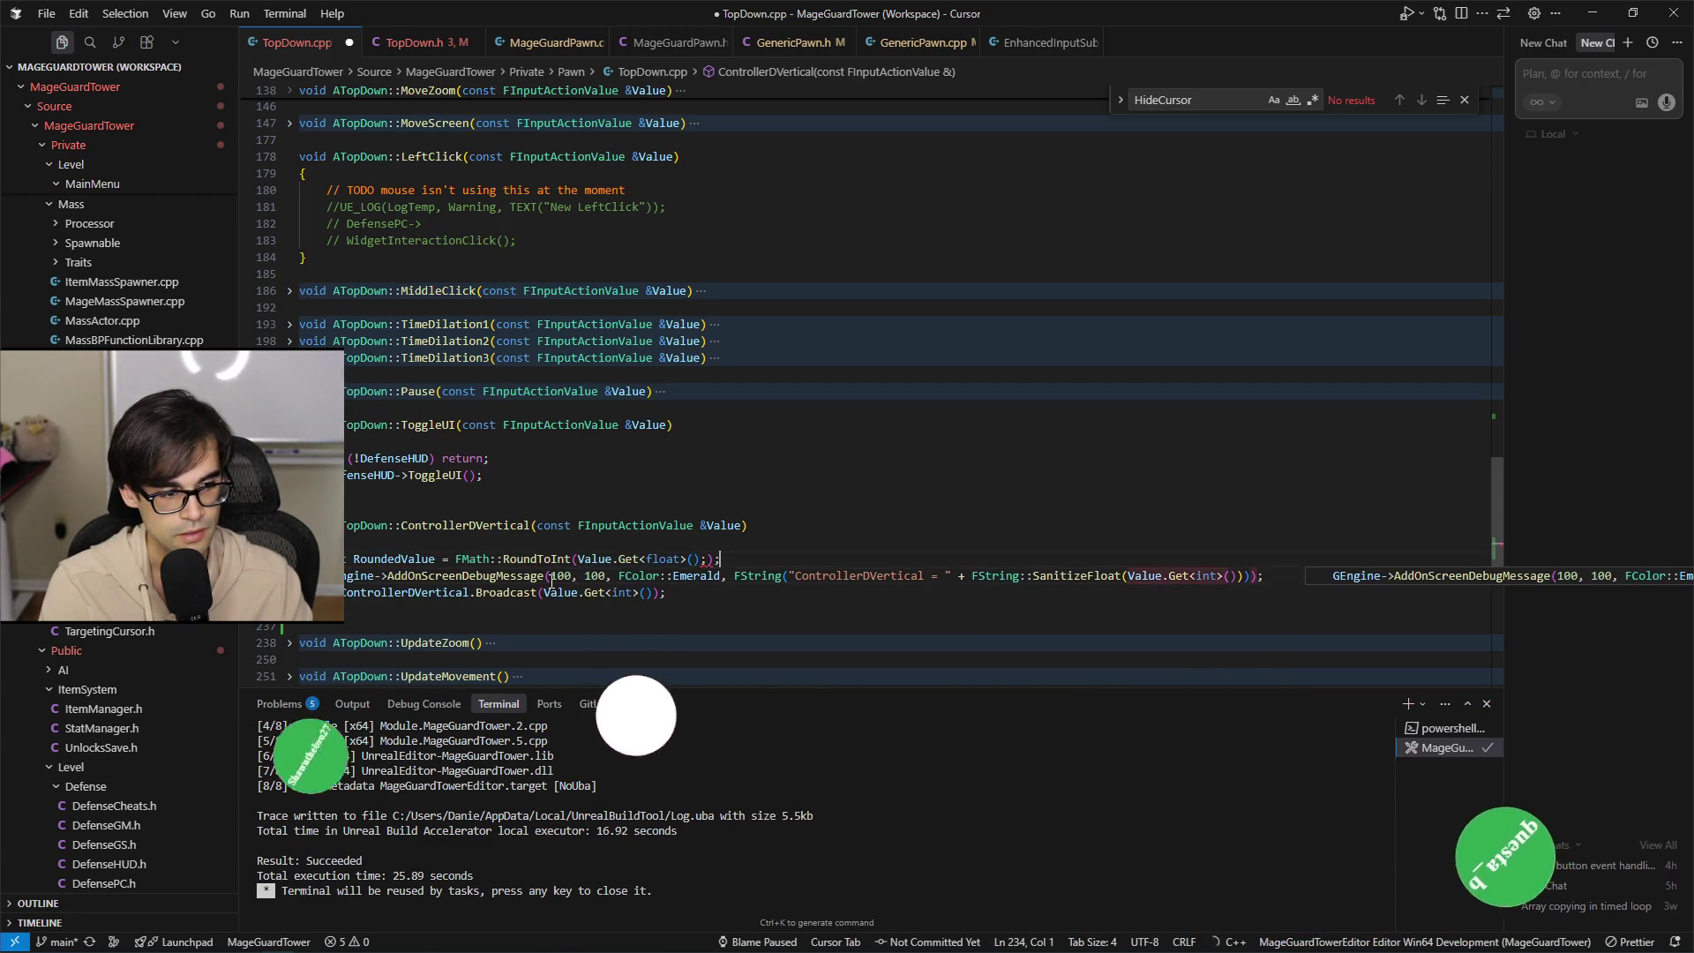
{"action": "key", "text": "End"}
{"action": "key", "text": "Left"}
{"action": "key", "text": "Left"}
{"action": "key", "text": "BackSpace"}
{"action": "key", "text": "ctrl+s"}
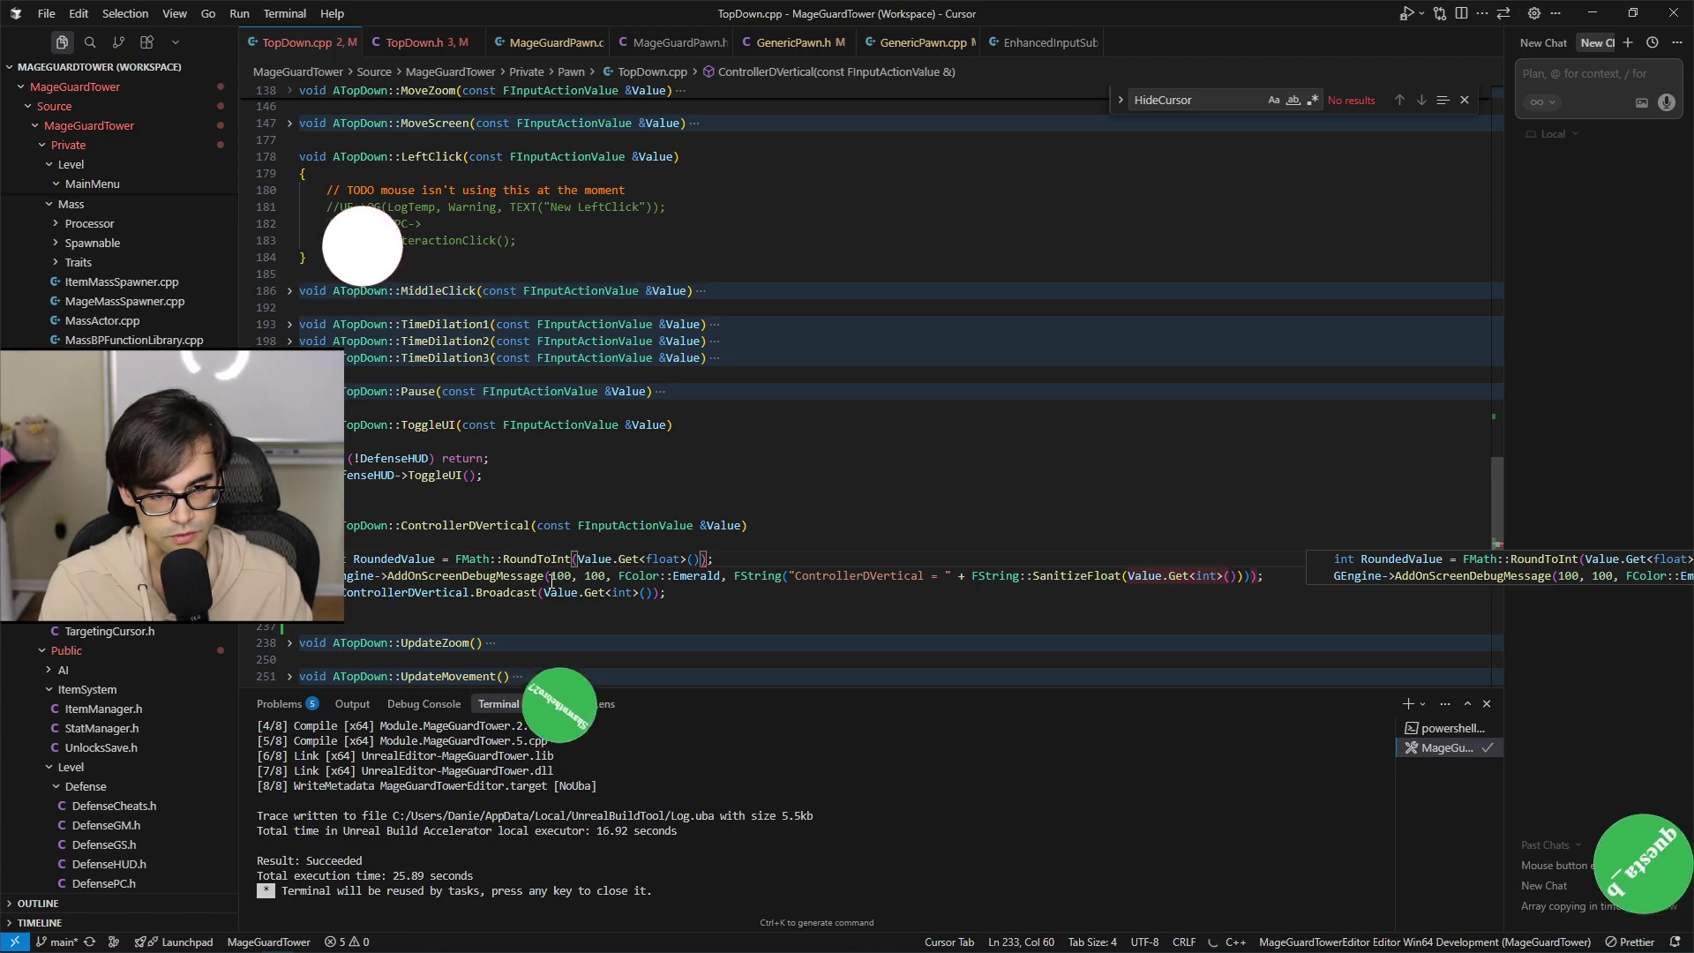
{"action": "key", "text": "alt+Tab"}
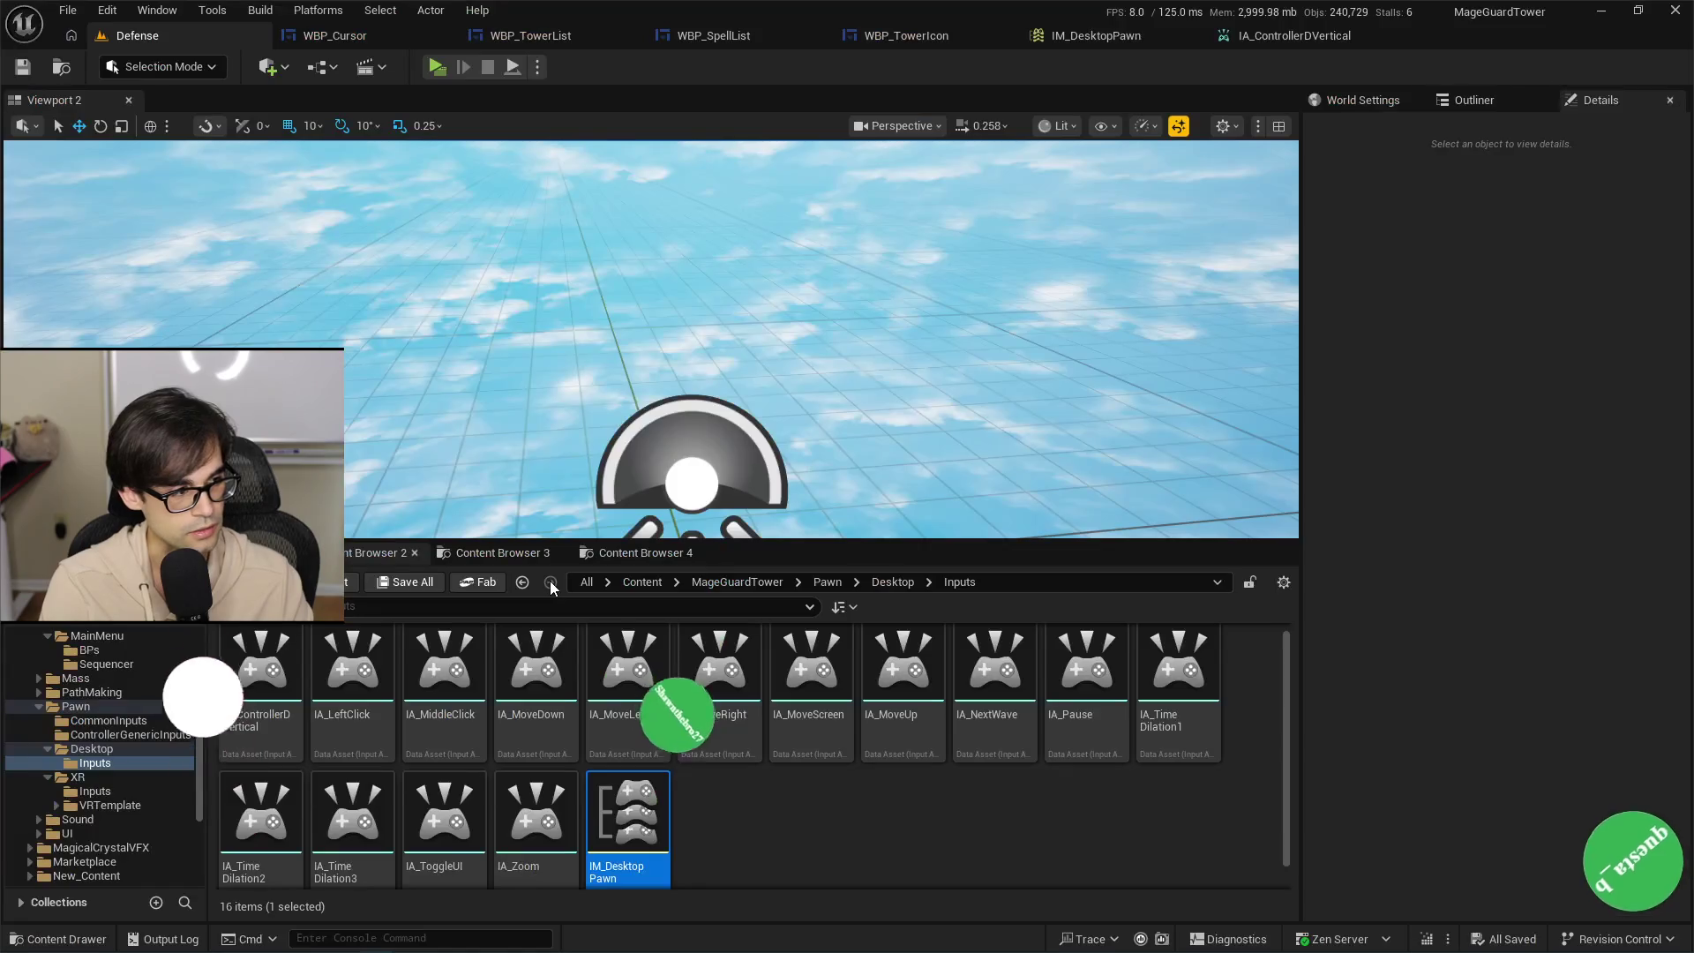
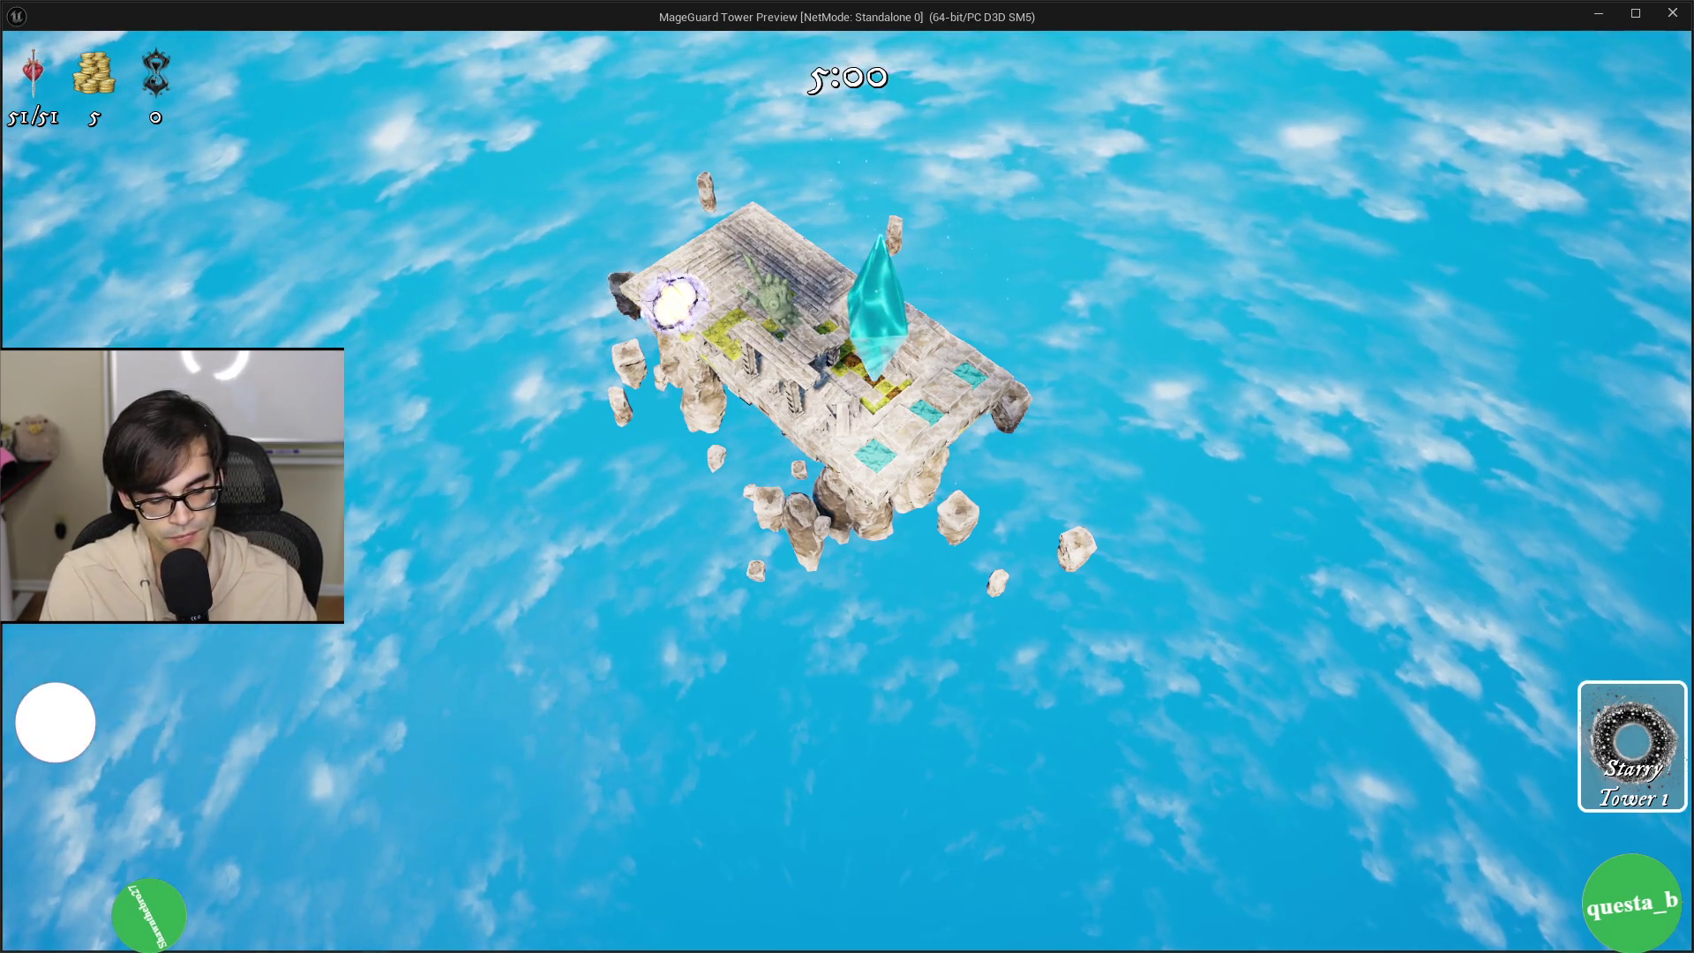
End the game preview, collapse IM_DesktopPawn's key mappings, and open IA_ControllerDVertical.
{"action": "key", "text": "Escape"}
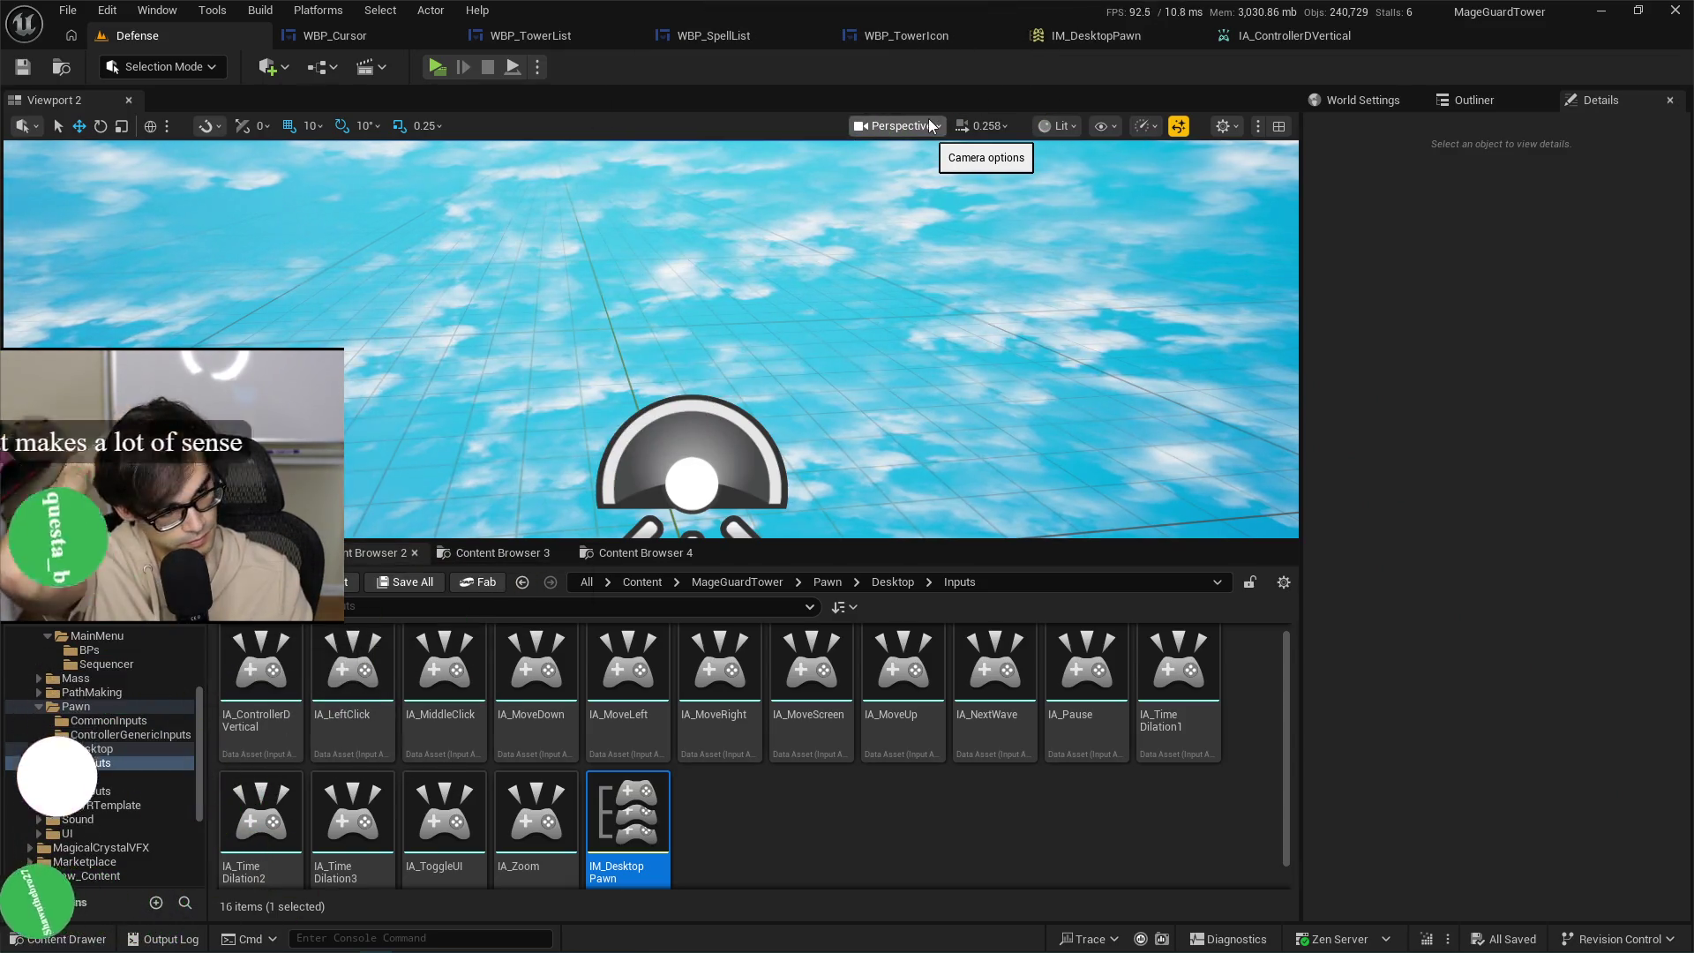
{"action": "left_click", "coordinate": [1133, 33]}
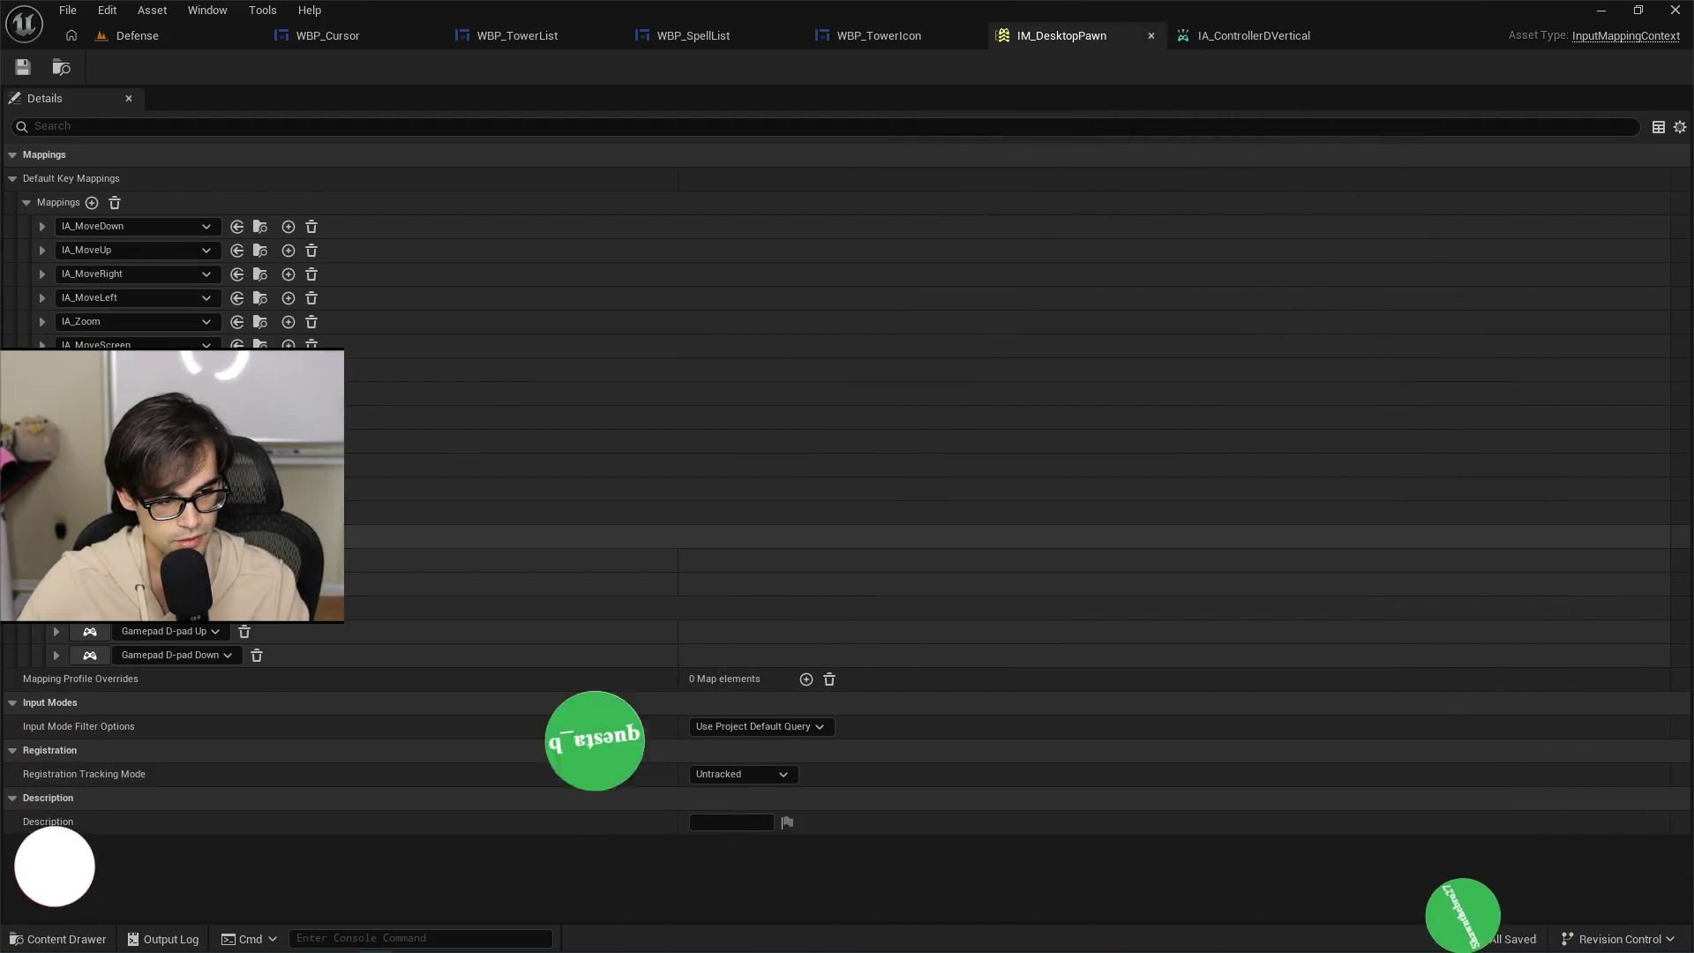
{"action": "left_click", "coordinate": [56, 458]}
{"action": "left_click", "coordinate": [56, 482]}
{"action": "left_click", "coordinate": [55, 507]}
{"action": "left_click", "coordinate": [56, 530]}
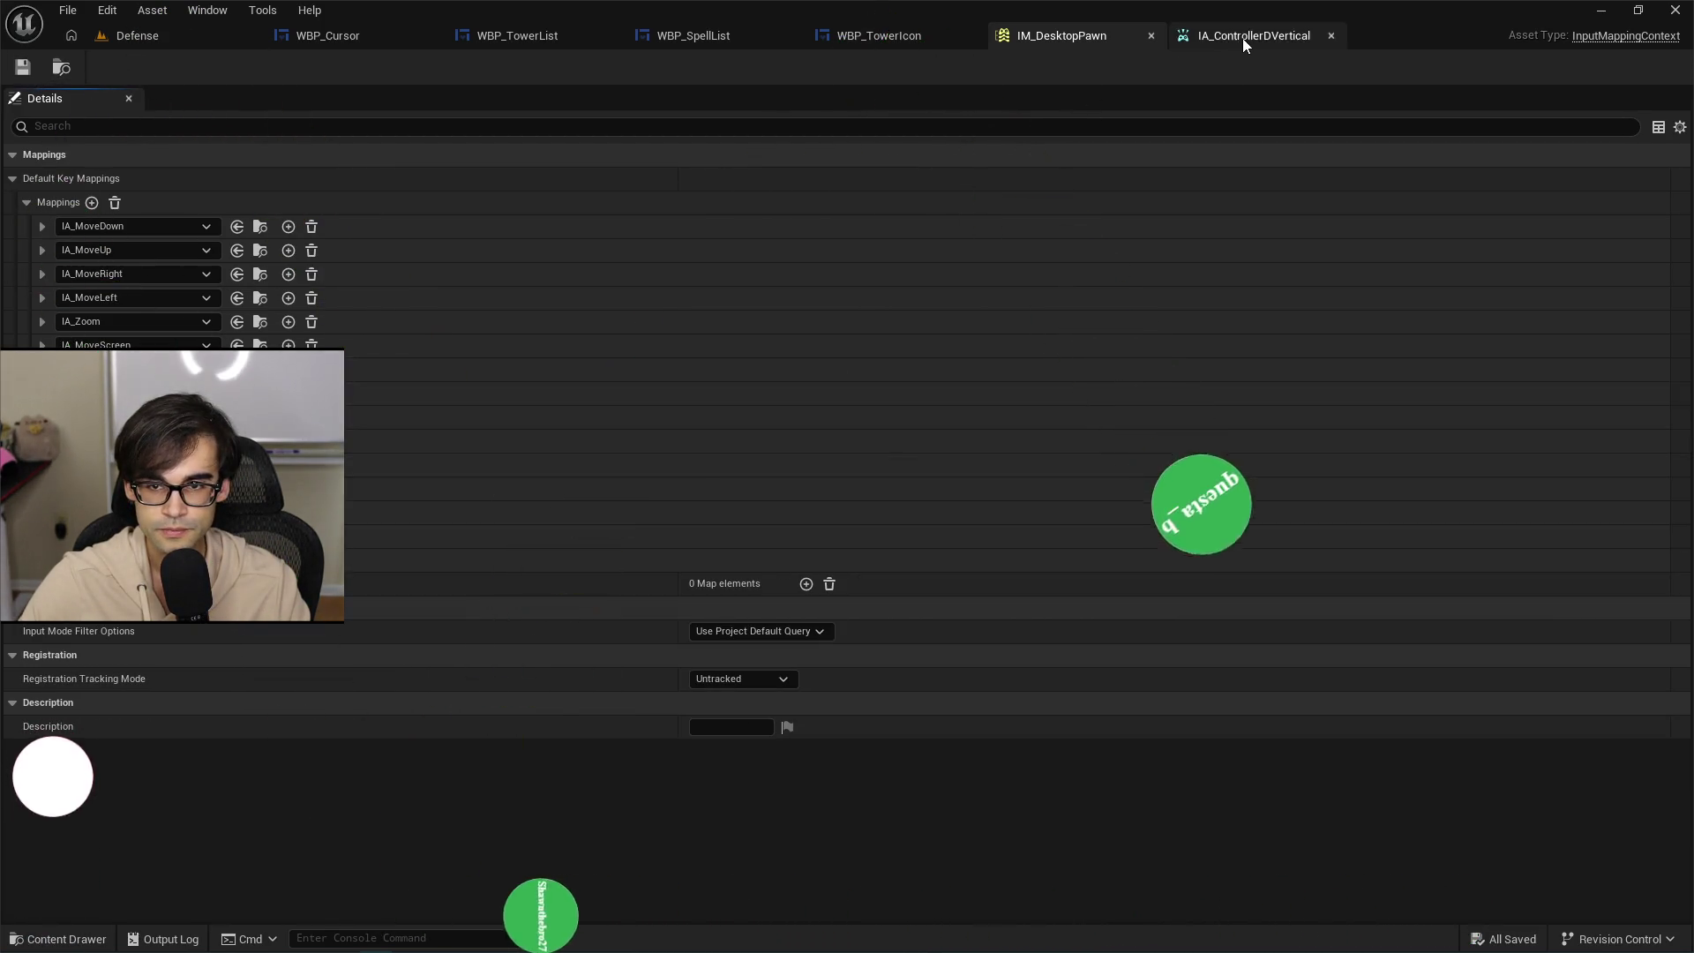
{"action": "left_click", "coordinate": [1242, 37]}
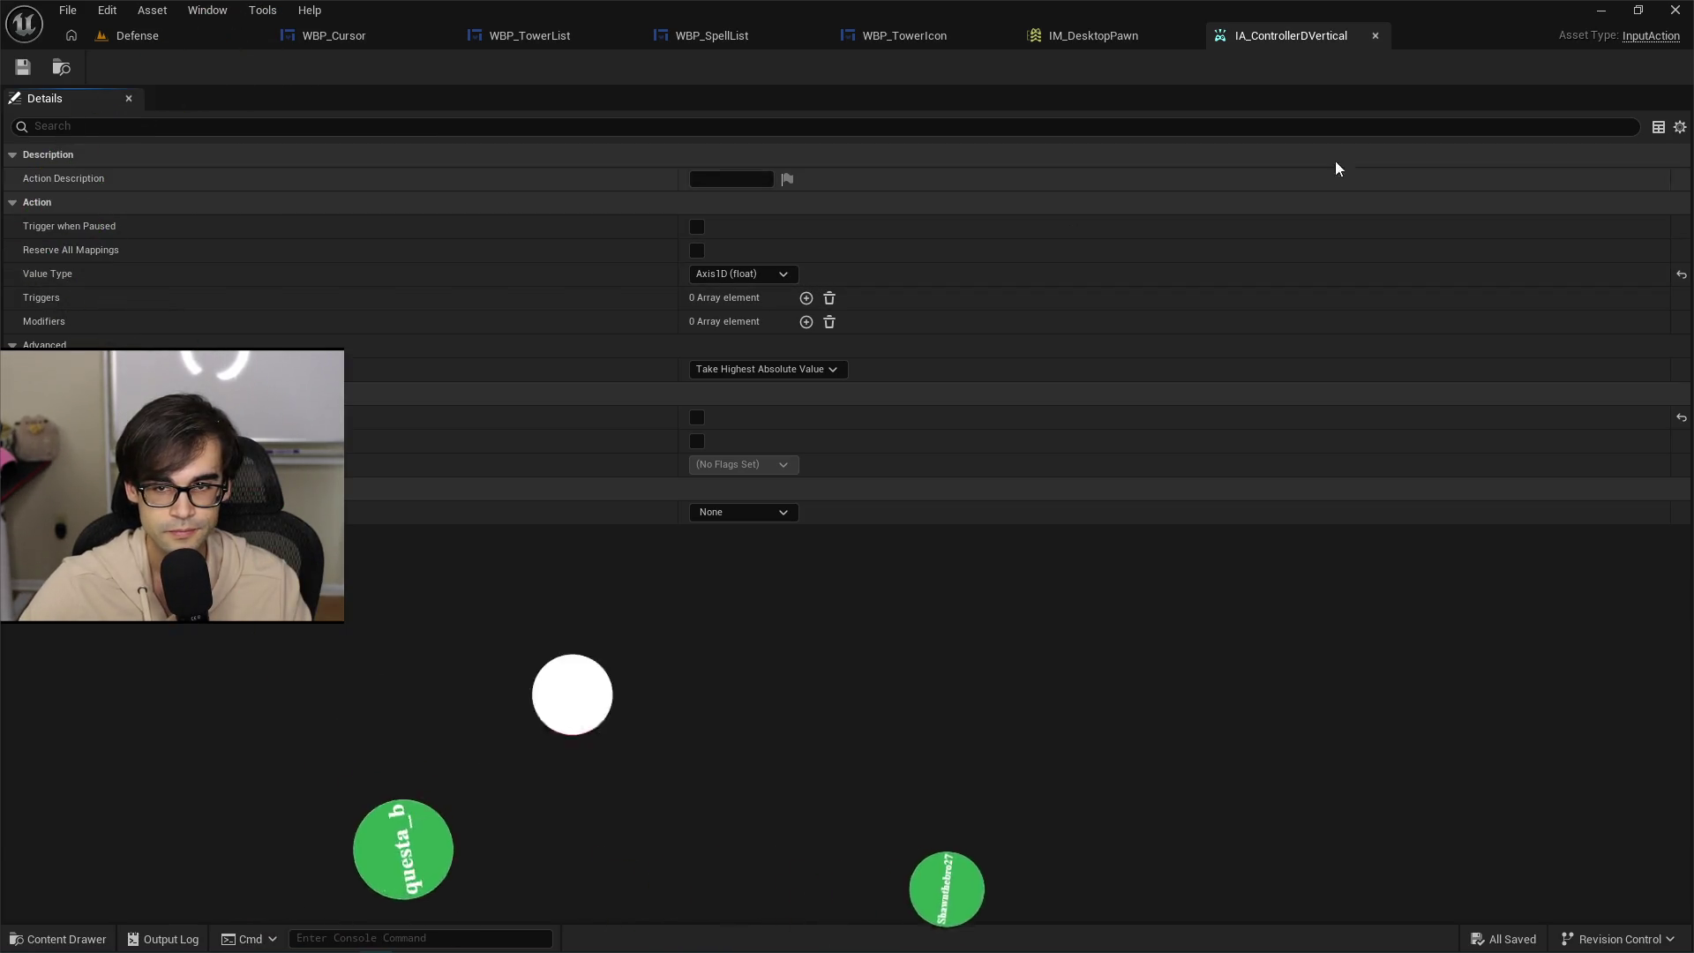
{"action": "key", "text": "alt+Tab"}
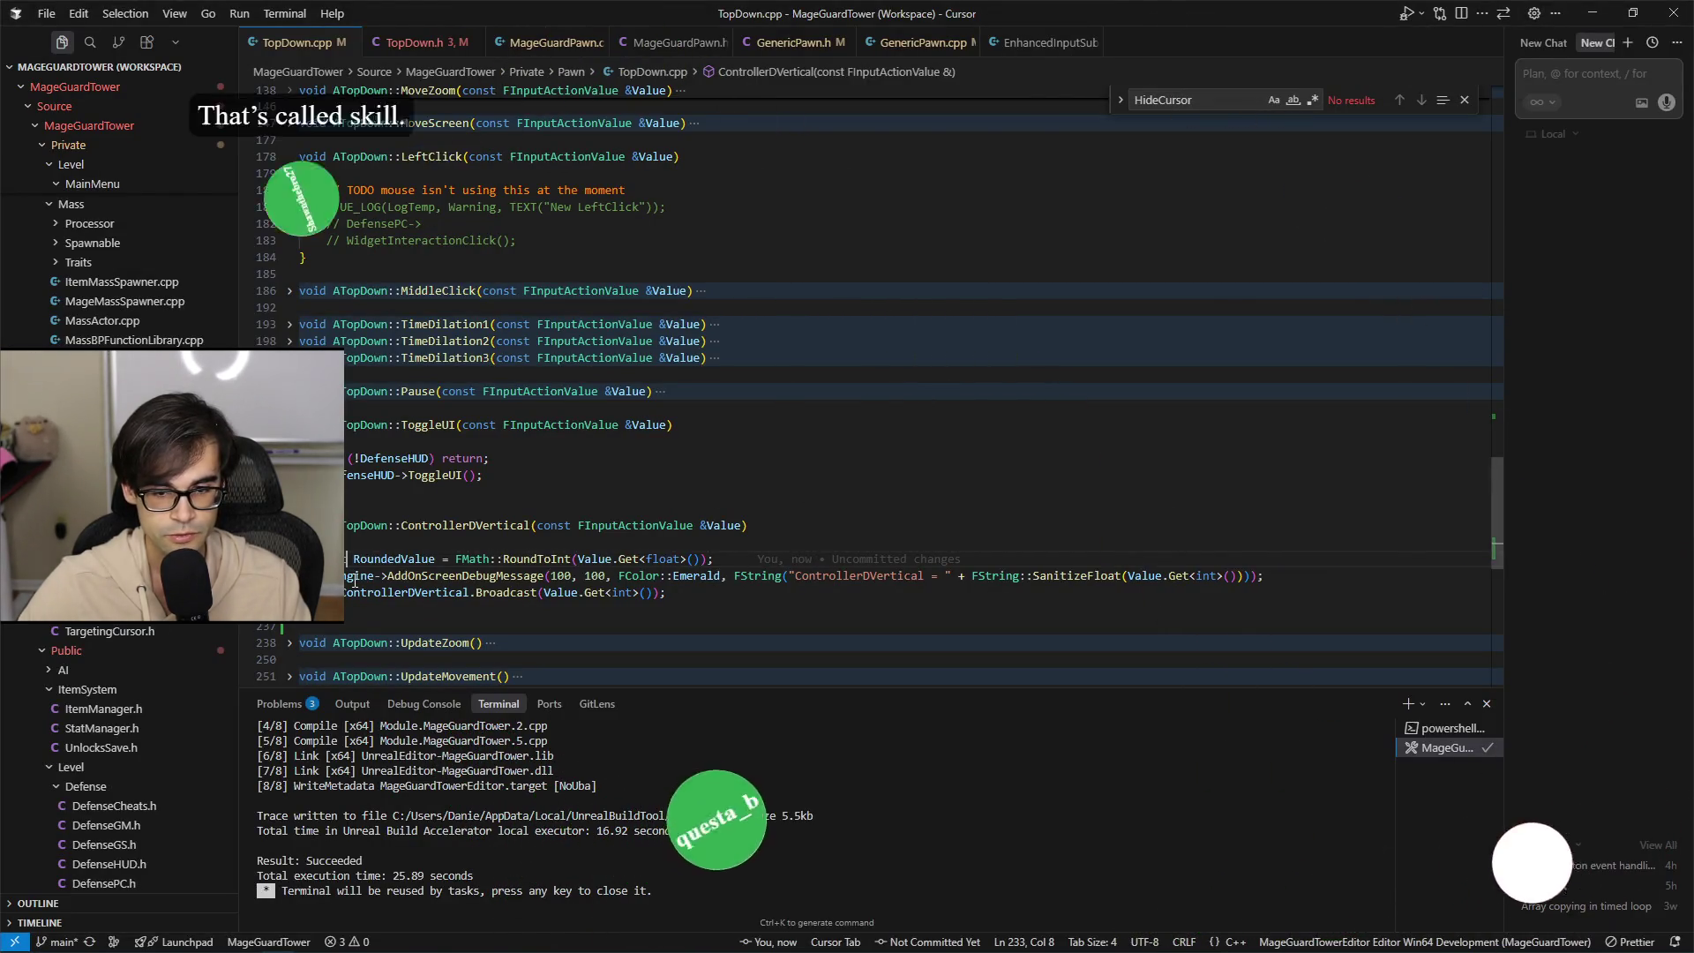
Make ControllerDVertical's Broadcast pass RoundedValue instead of Value.Get<int>() in TopDown.cpp.
{"action": "left_click", "coordinate": [787, 575]}
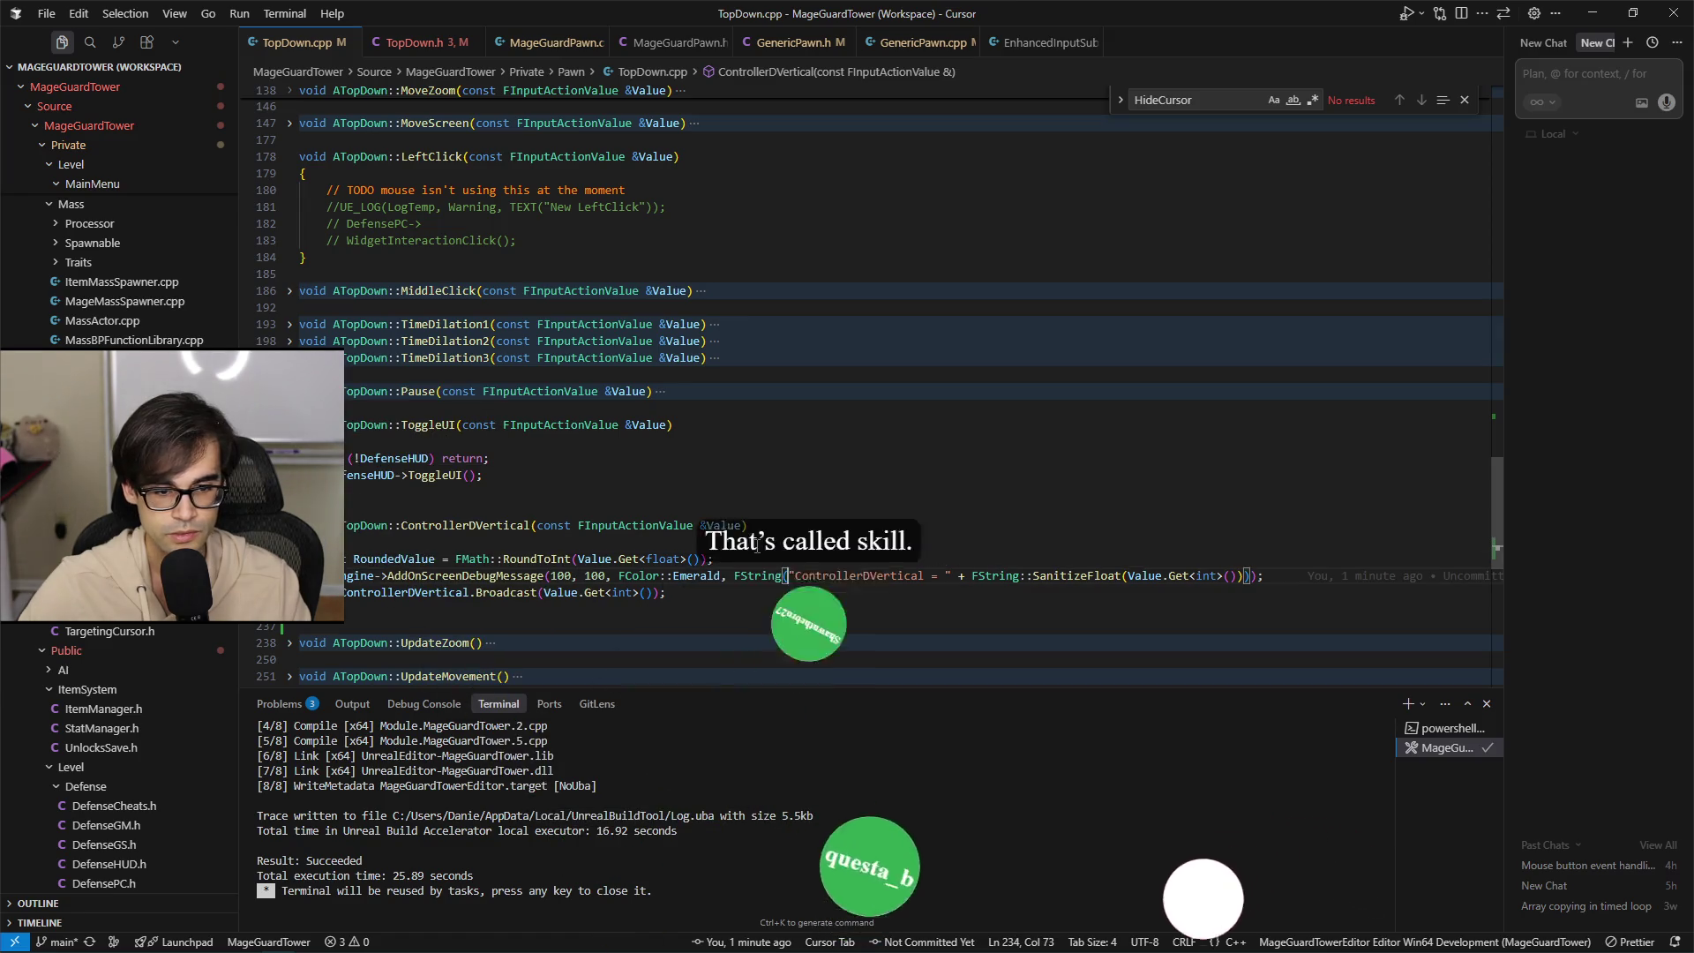
{"action": "double_click", "coordinate": [426, 559]}
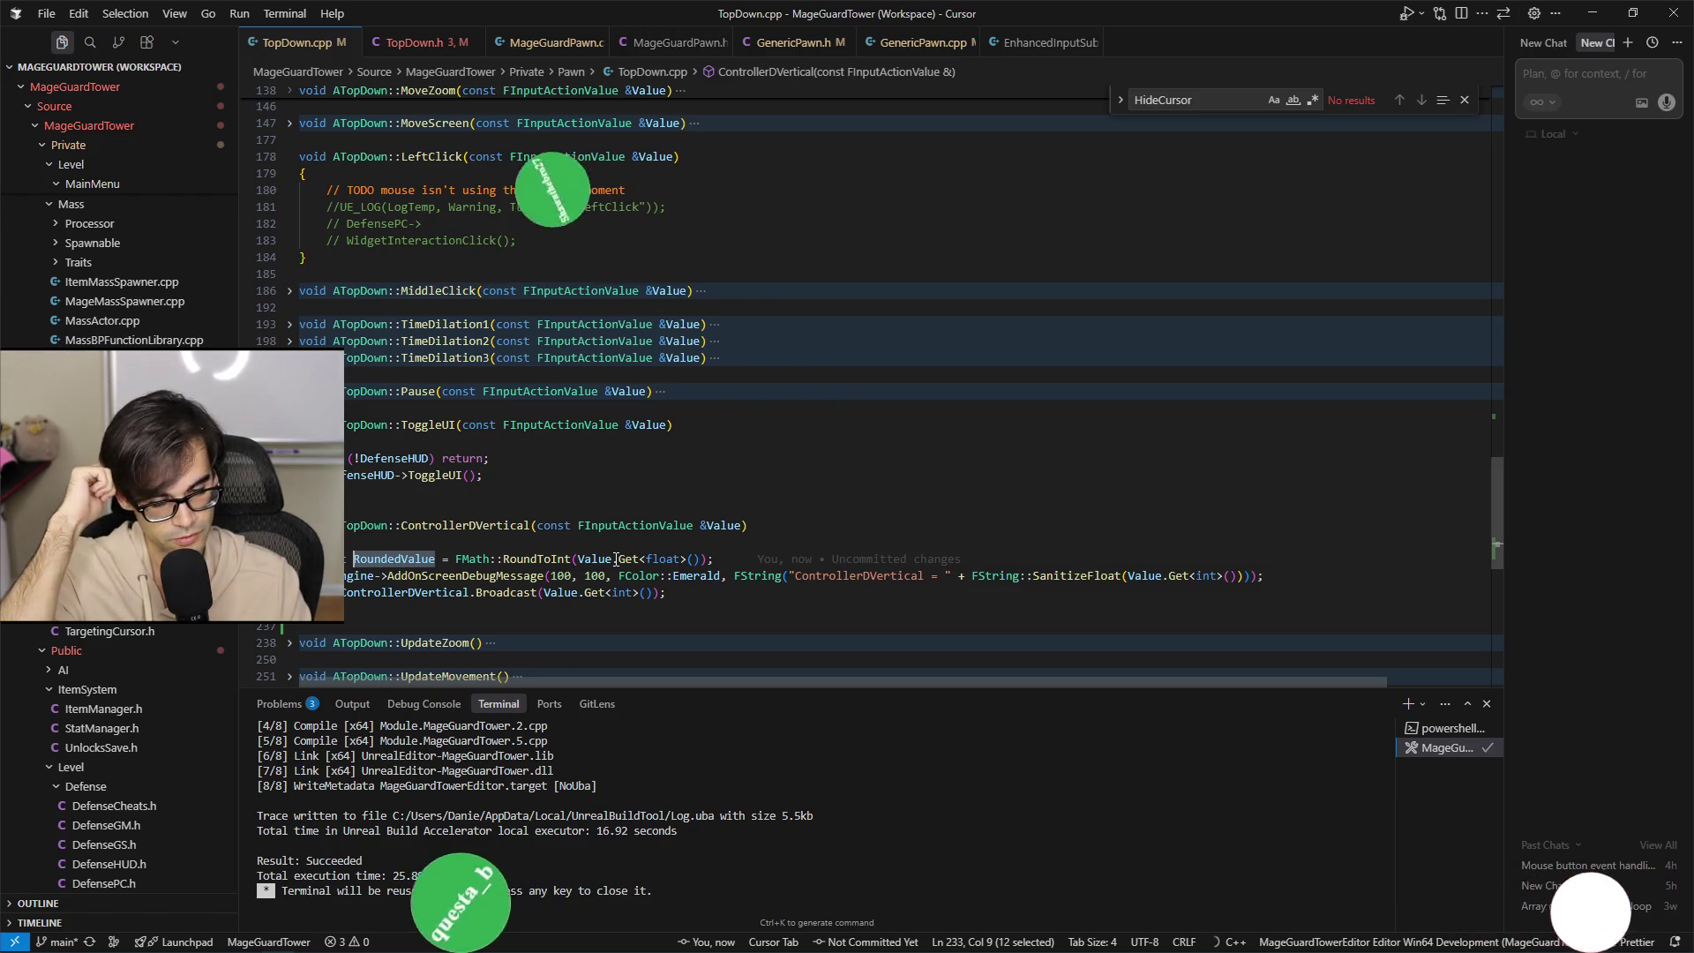
{"action": "scroll", "coordinate": [616, 558], "scroll_direction": "down", "scroll_amount": 1}
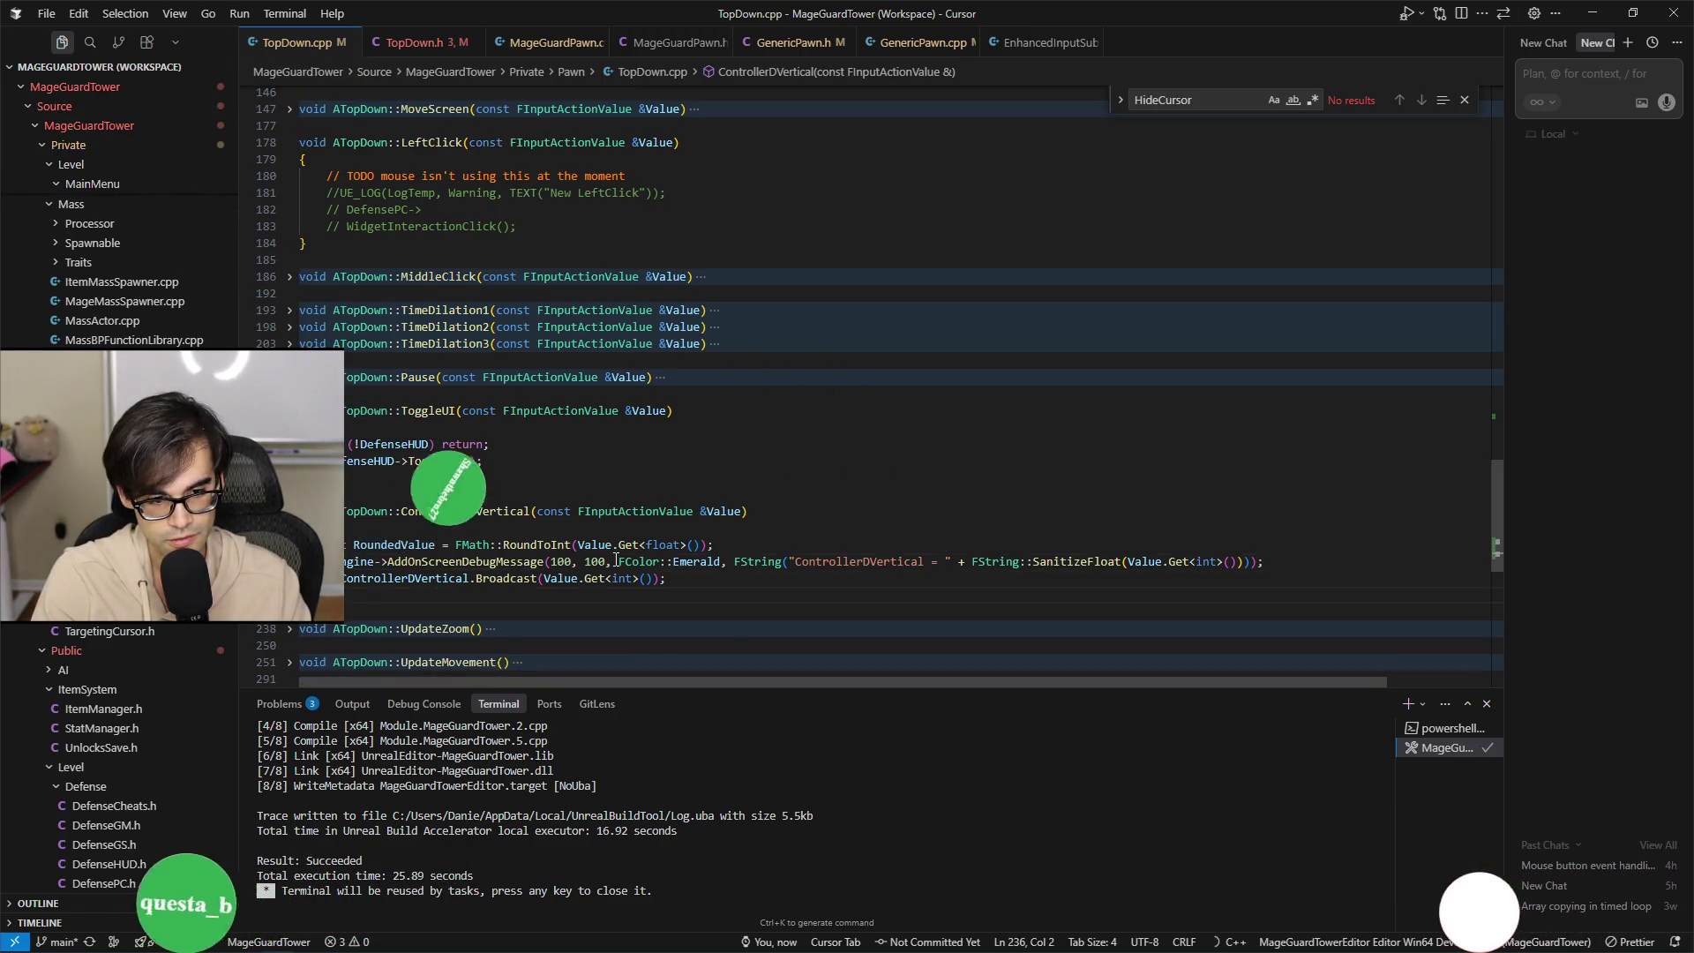
{"action": "key", "text": "Down"}
{"action": "key", "text": "Down"}
{"action": "key", "text": "Down"}
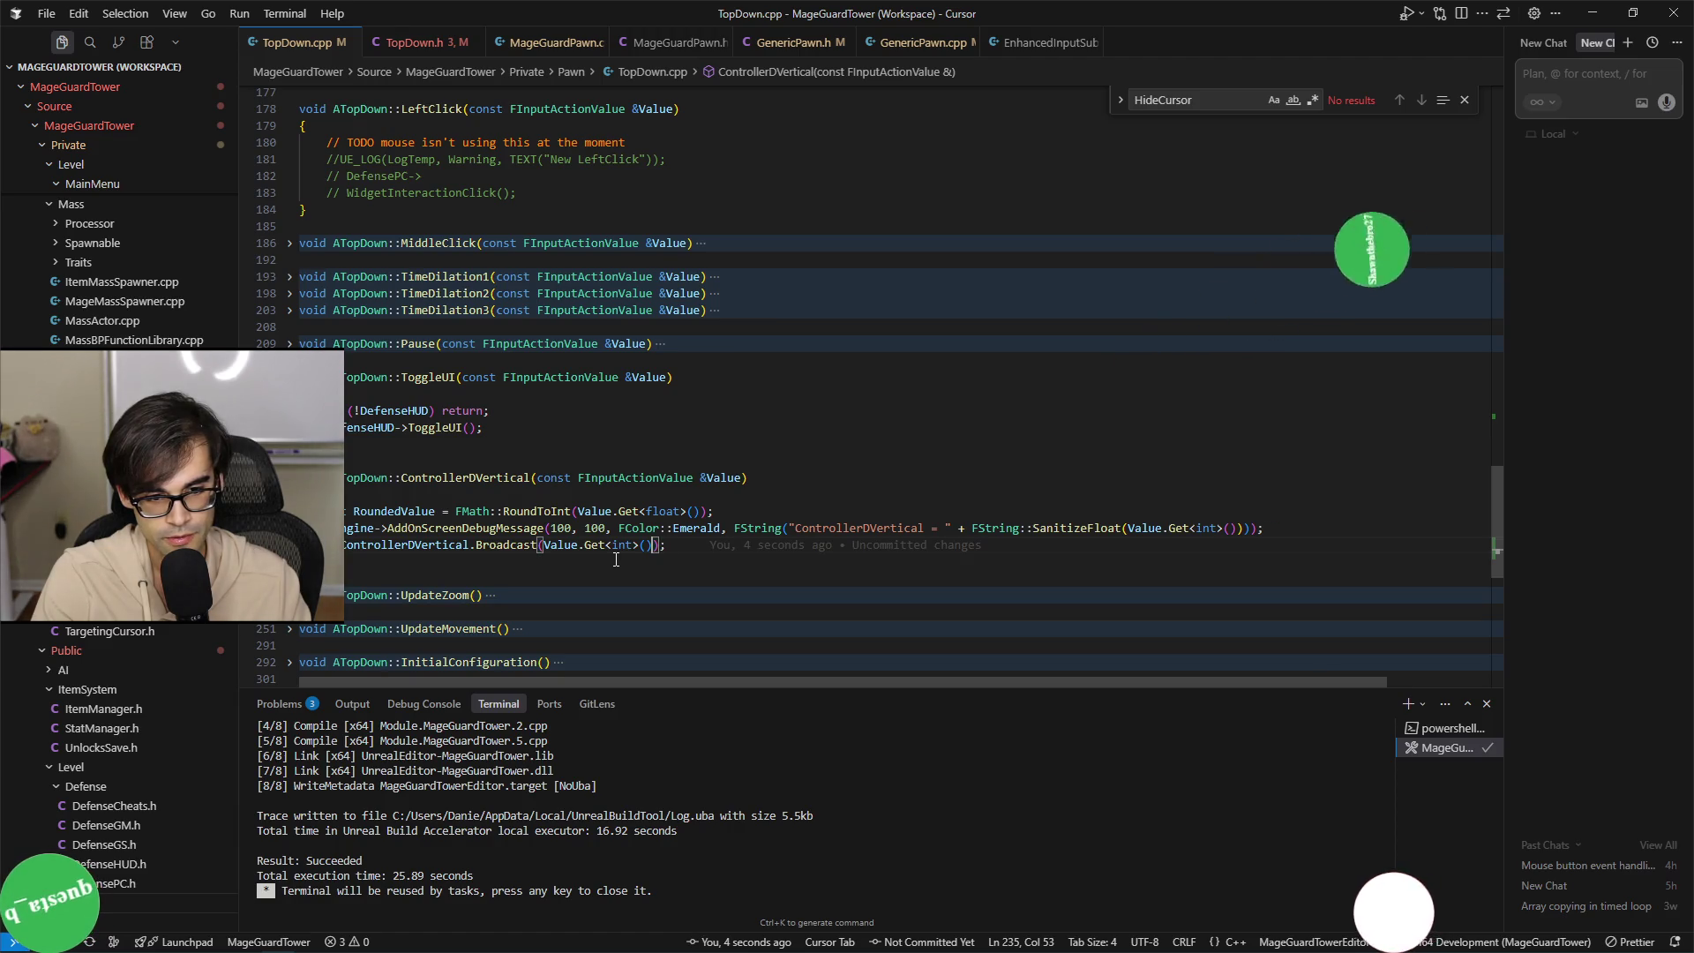
{"action": "key", "text": "ctrl+s"}
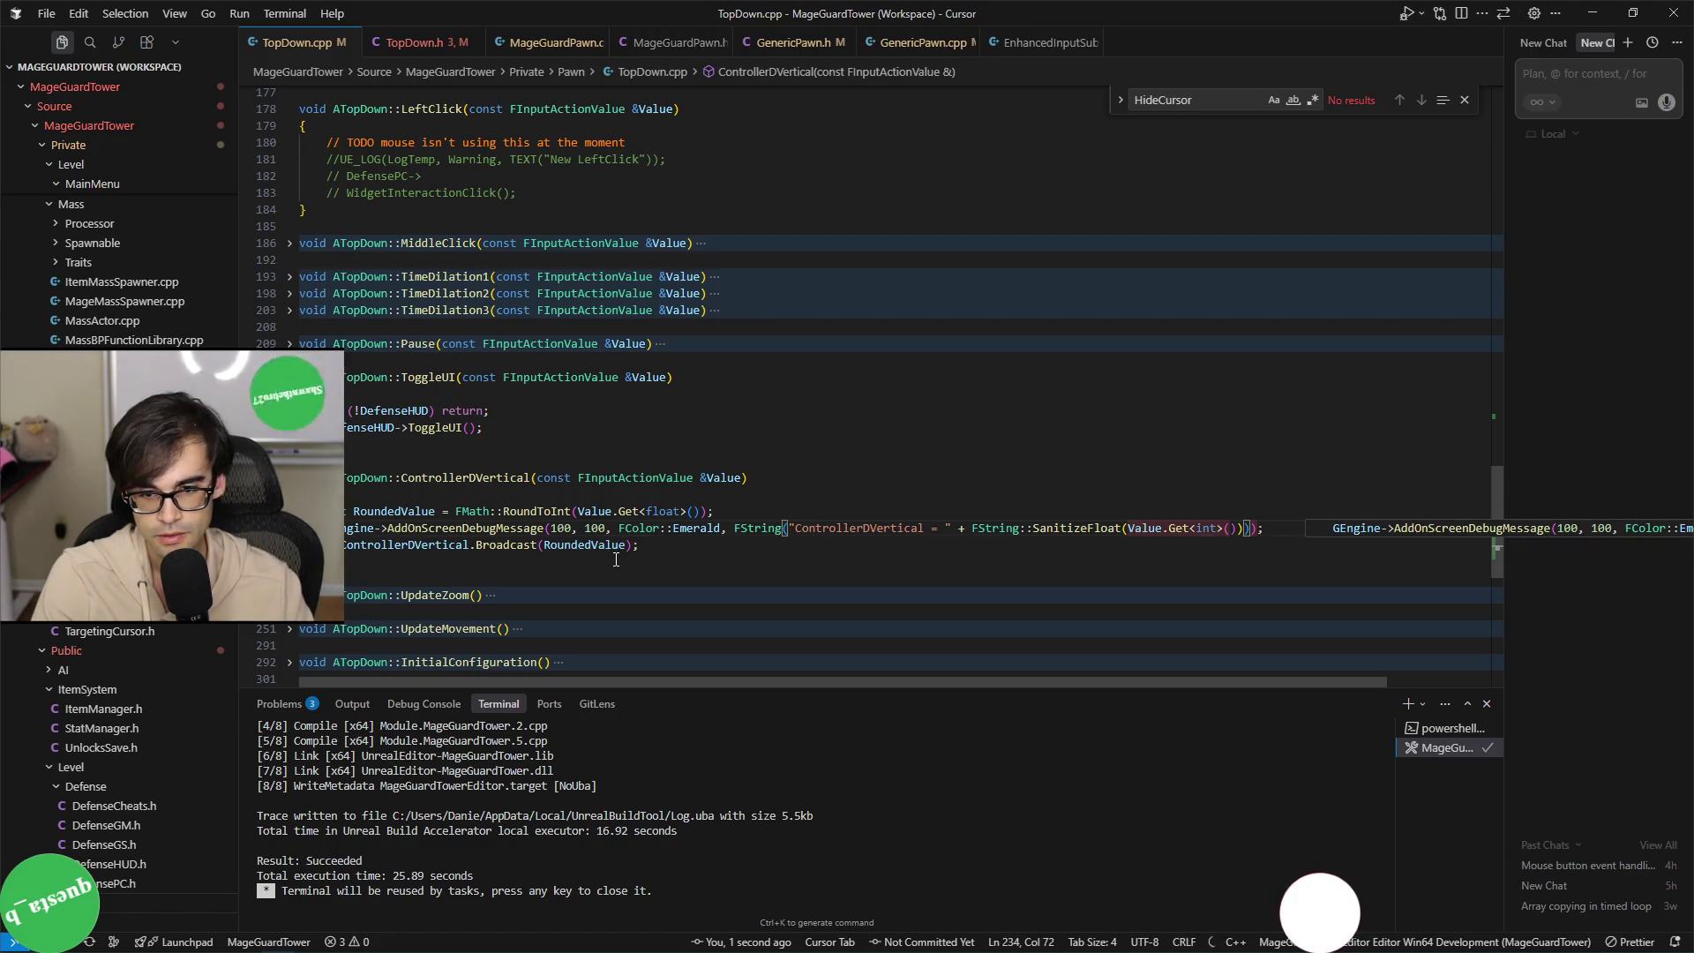
{"action": "key", "text": "Tab"}
{"action": "key", "text": "Tab"}
Replace SanitizeFloat with FString::FromInt(RoundedValue) in the debug message and save TopDown.cpp.
{"action": "key", "text": "ctrl+shift+Right"}
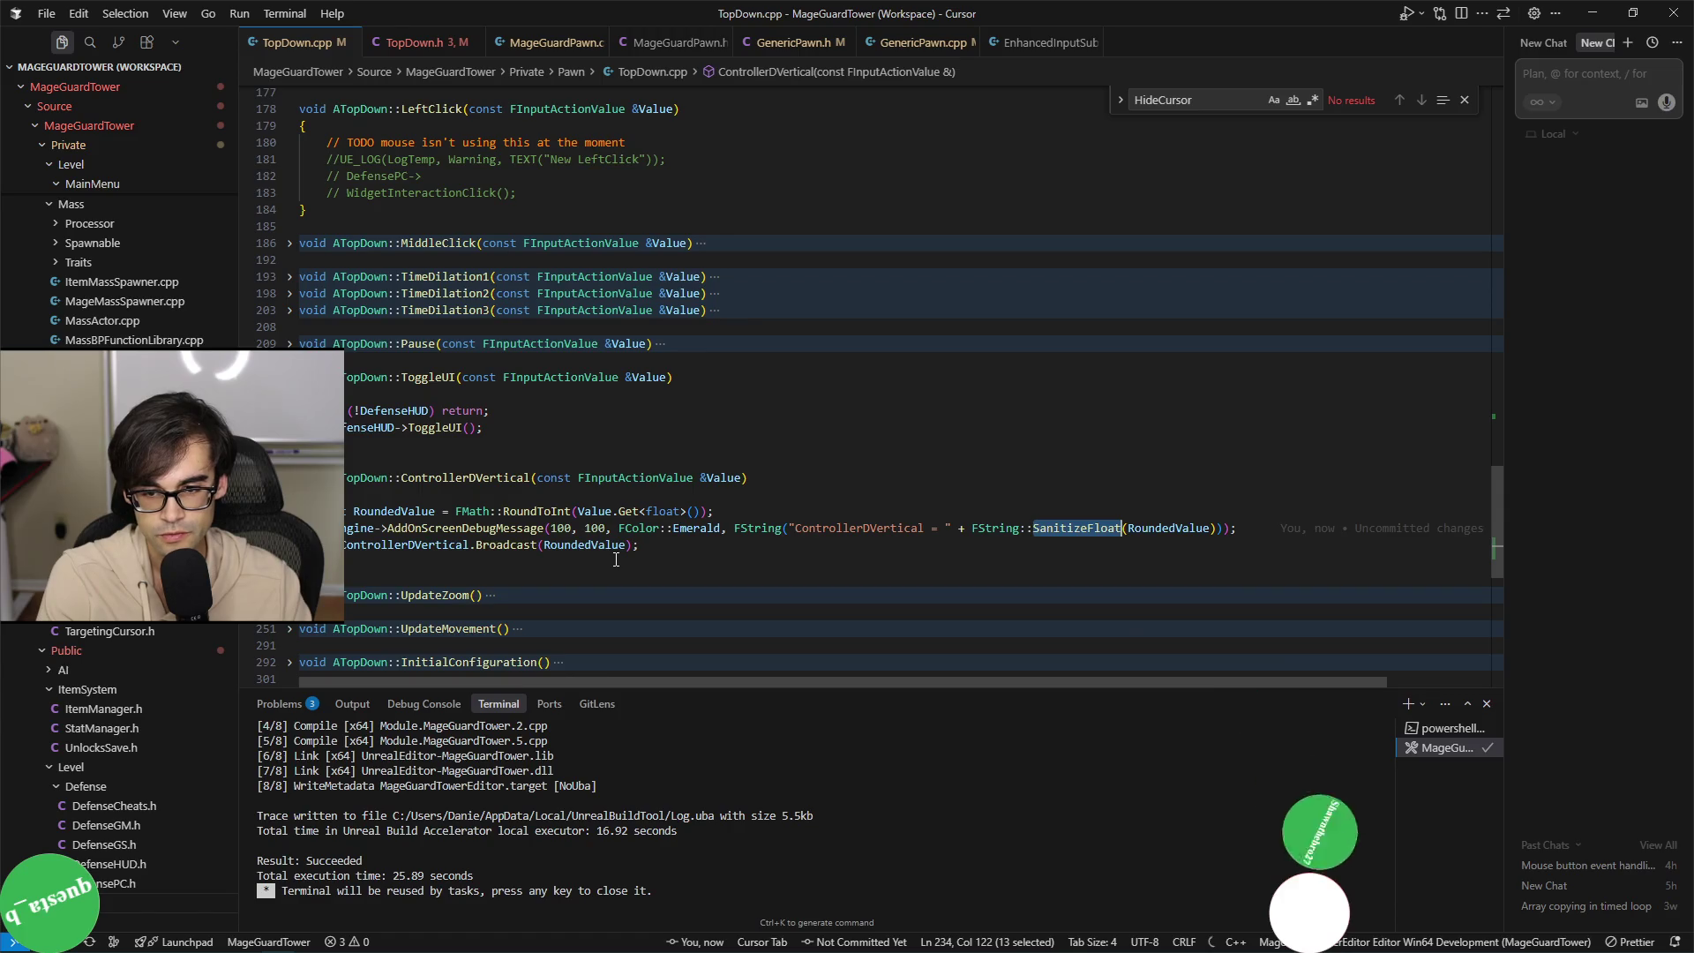
{"action": "key", "text": "BackSpace"}
{"action": "type", "text": "FromI"}
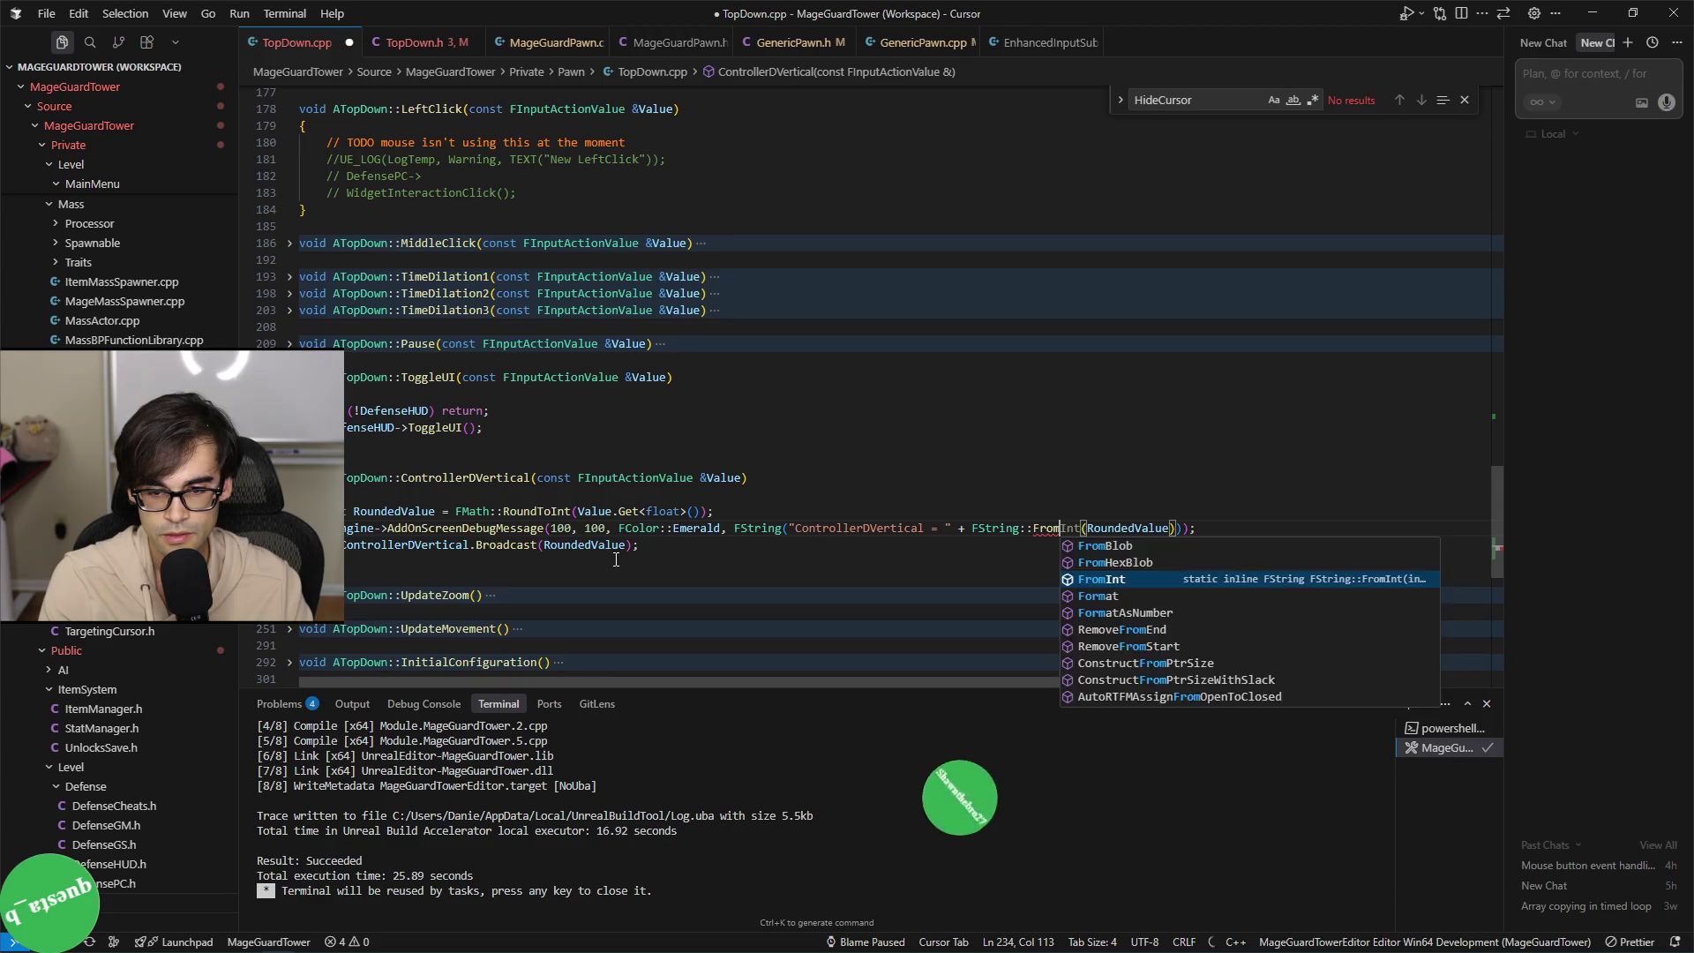
{"action": "key", "text": "Tab"}
{"action": "key", "text": "ctrl+s"}
{"action": "key", "text": "Down"}
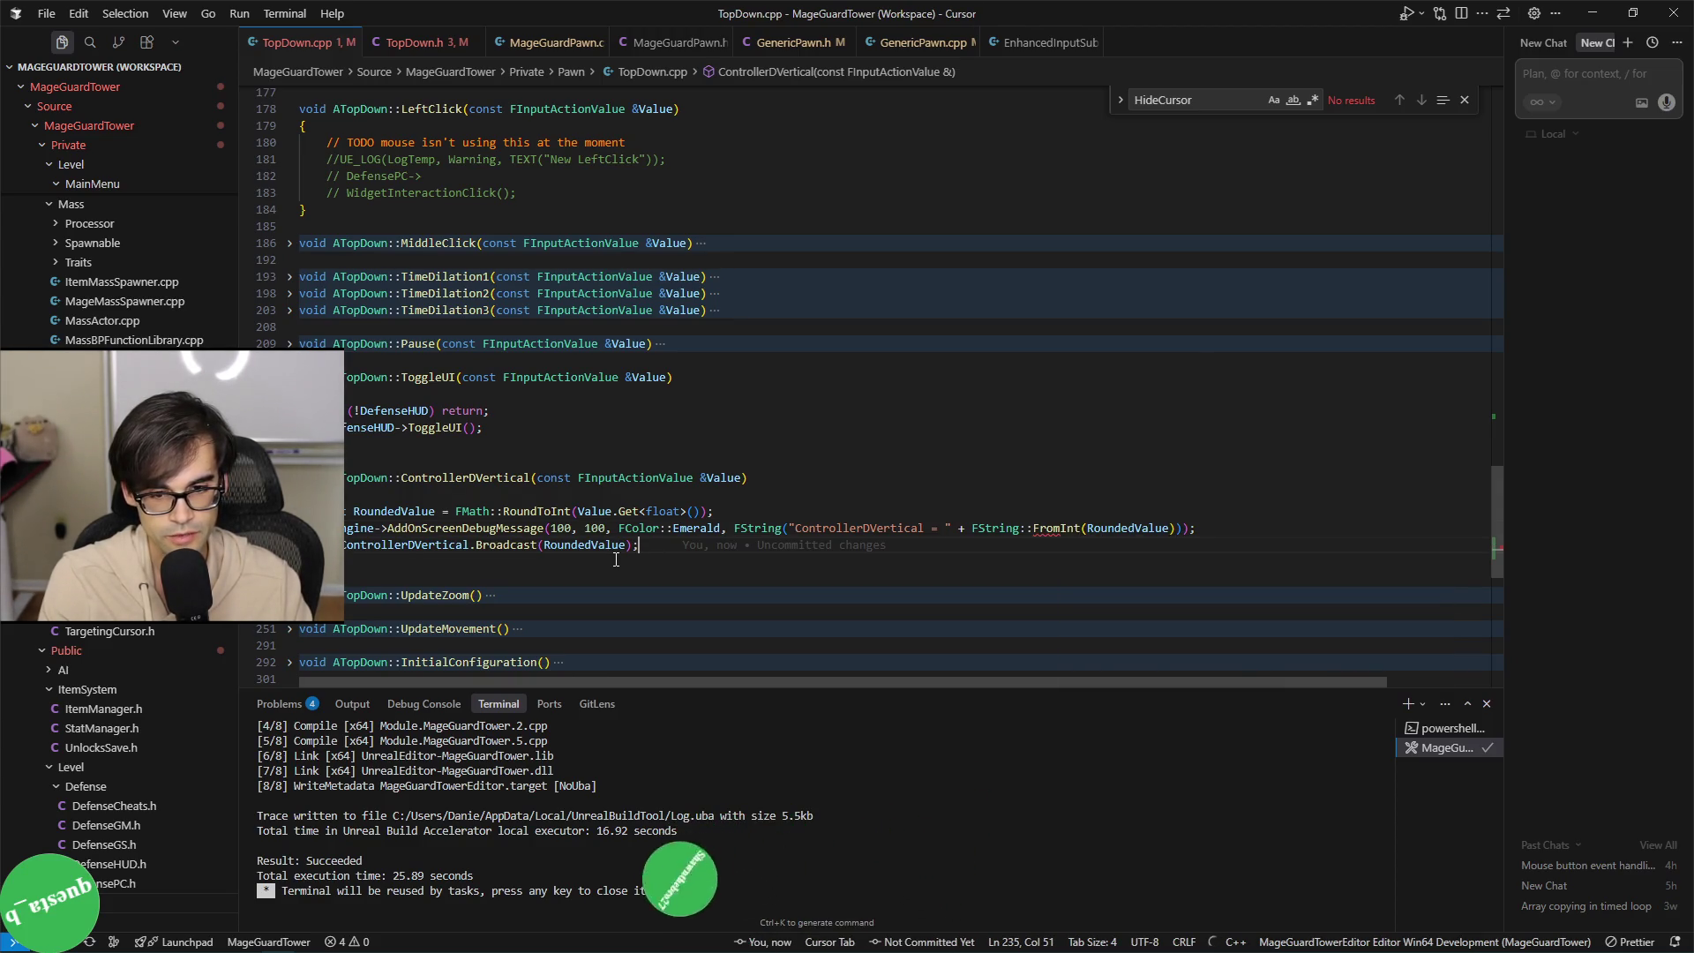
{"action": "key", "text": "alt+Tab"}
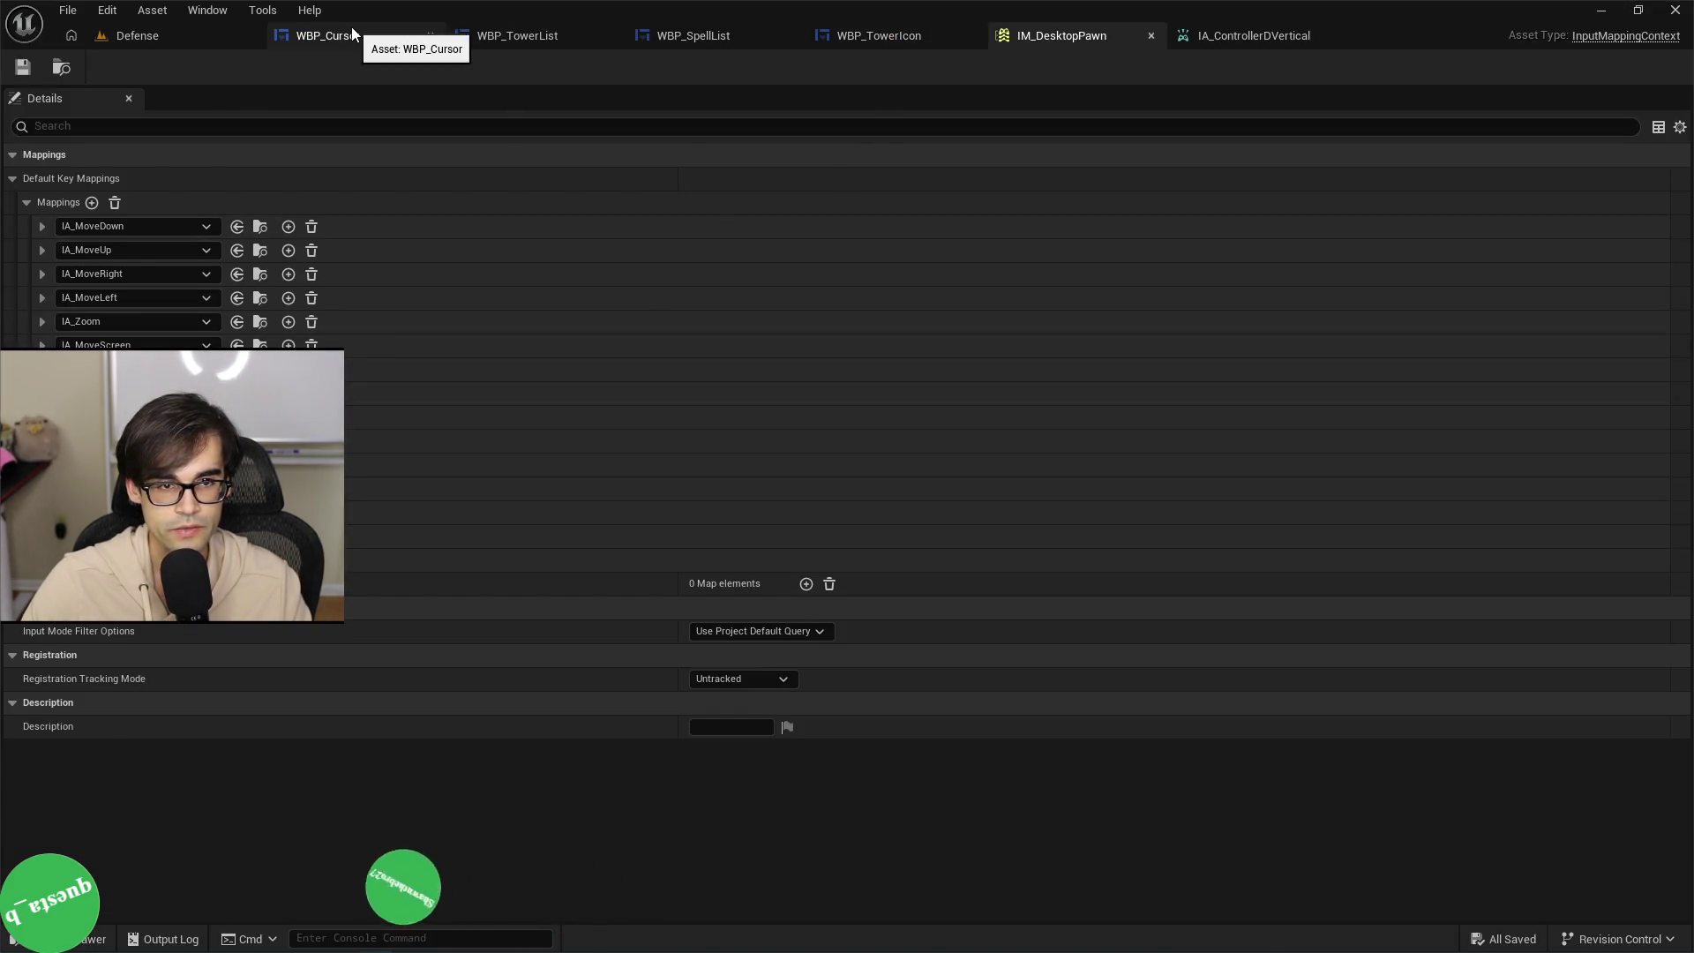
Pan WBP_TowerList's EventGraph across the Event Pre Construct nodes and item purchase bindings.
{"action": "key", "text": "alt+Tab"}
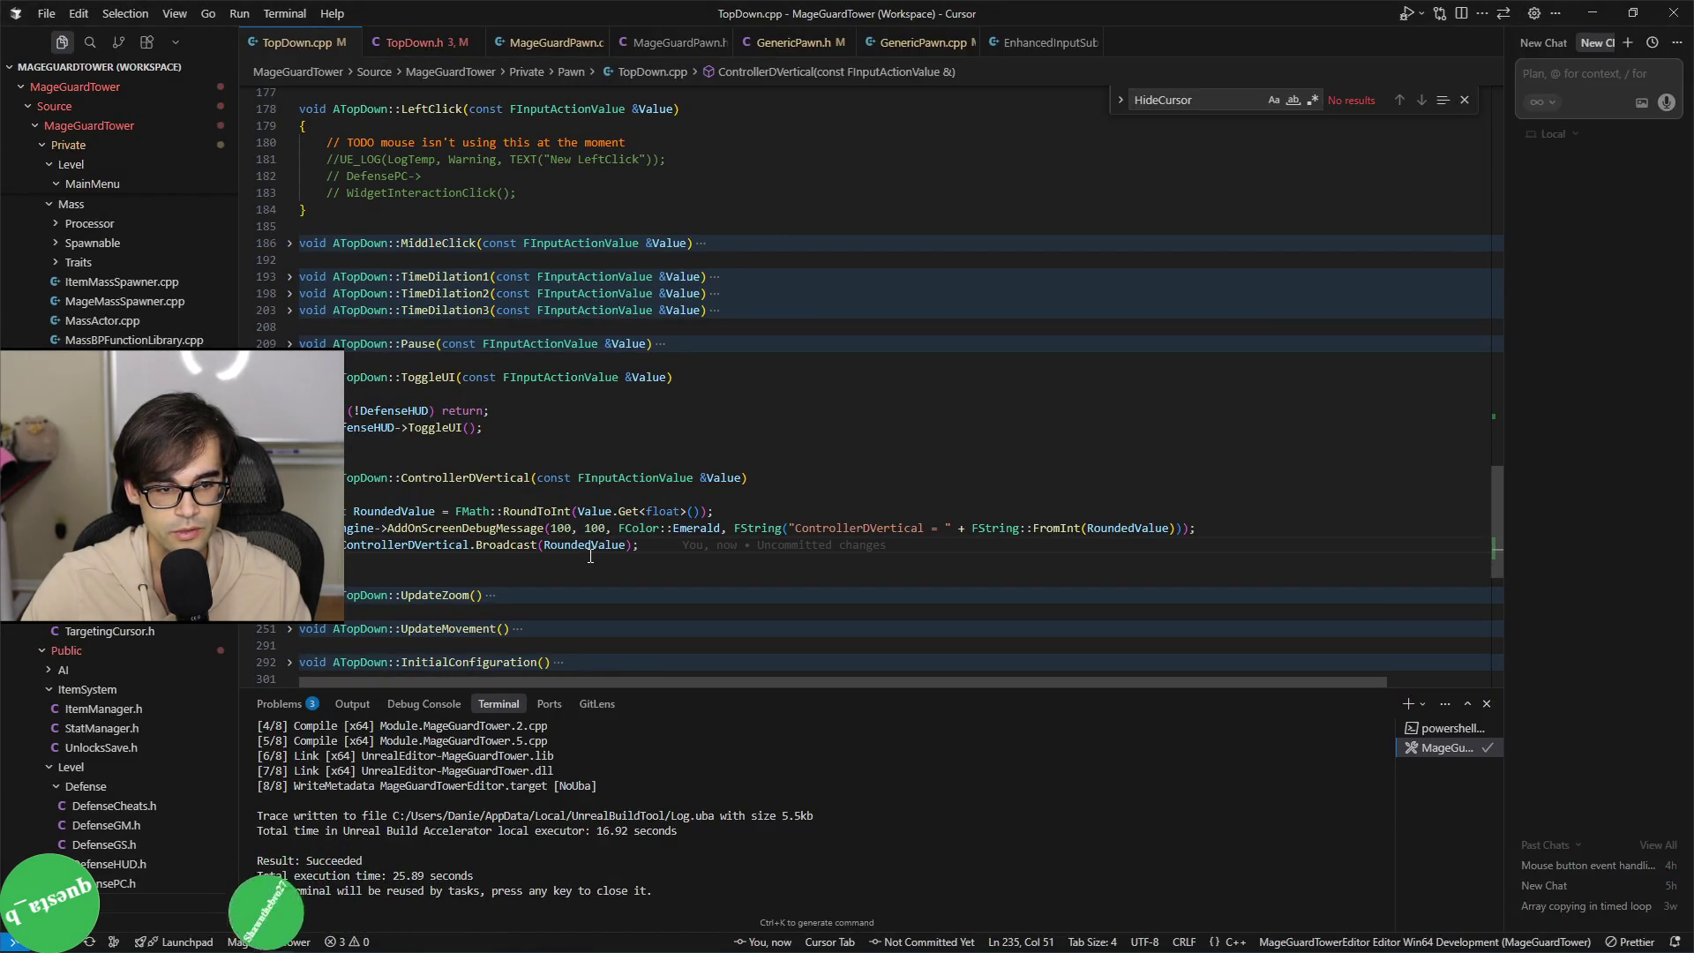
{"action": "key", "text": "alt+Tab"}
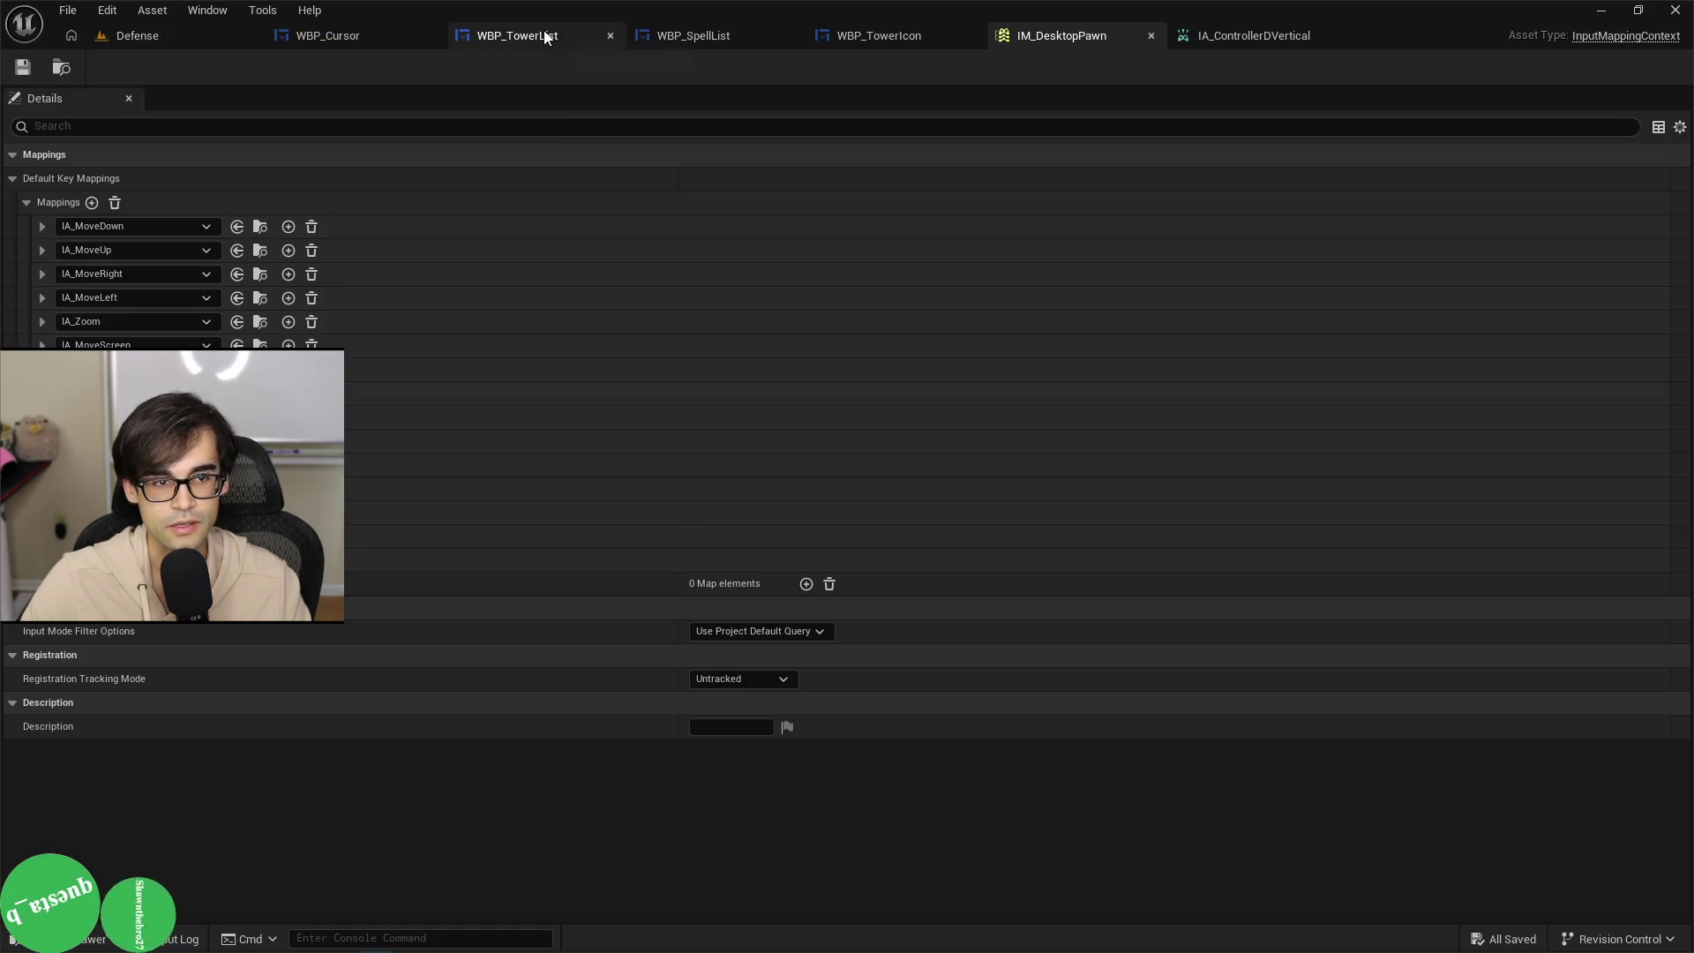
{"action": "left_click", "coordinate": [545, 36]}
{"action": "left_click_drag", "start_coordinate": [569, 220], "coordinate": [584, 446]}
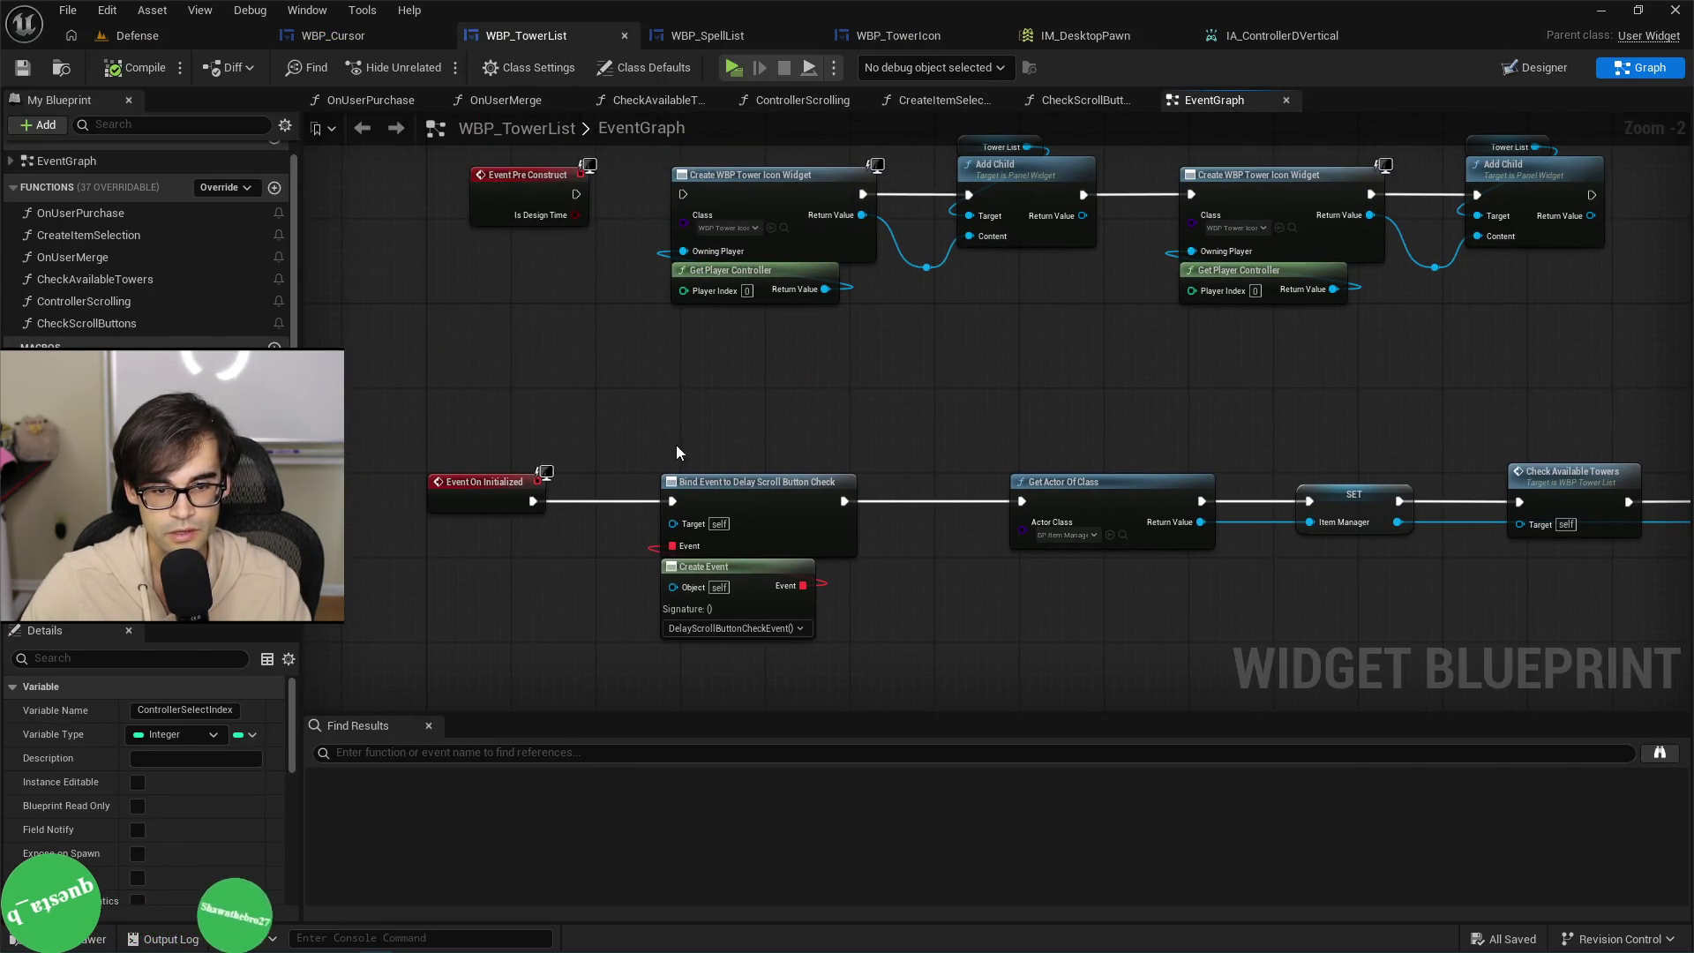
{"action": "left_click_drag", "start_coordinate": [1149, 460], "coordinate": [534, 478]}
{"action": "mouse_move", "coordinate": [941, 453]}
{"action": "left_mouse_down"}
{"action": "mouse_move", "coordinate": [585, 416]}
{"action": "mouse_move", "coordinate": [567, 345]}
{"action": "mouse_move", "coordinate": [1062, 337]}
{"action": "mouse_move", "coordinate": [1206, 367]}
{"action": "left_mouse_up"}
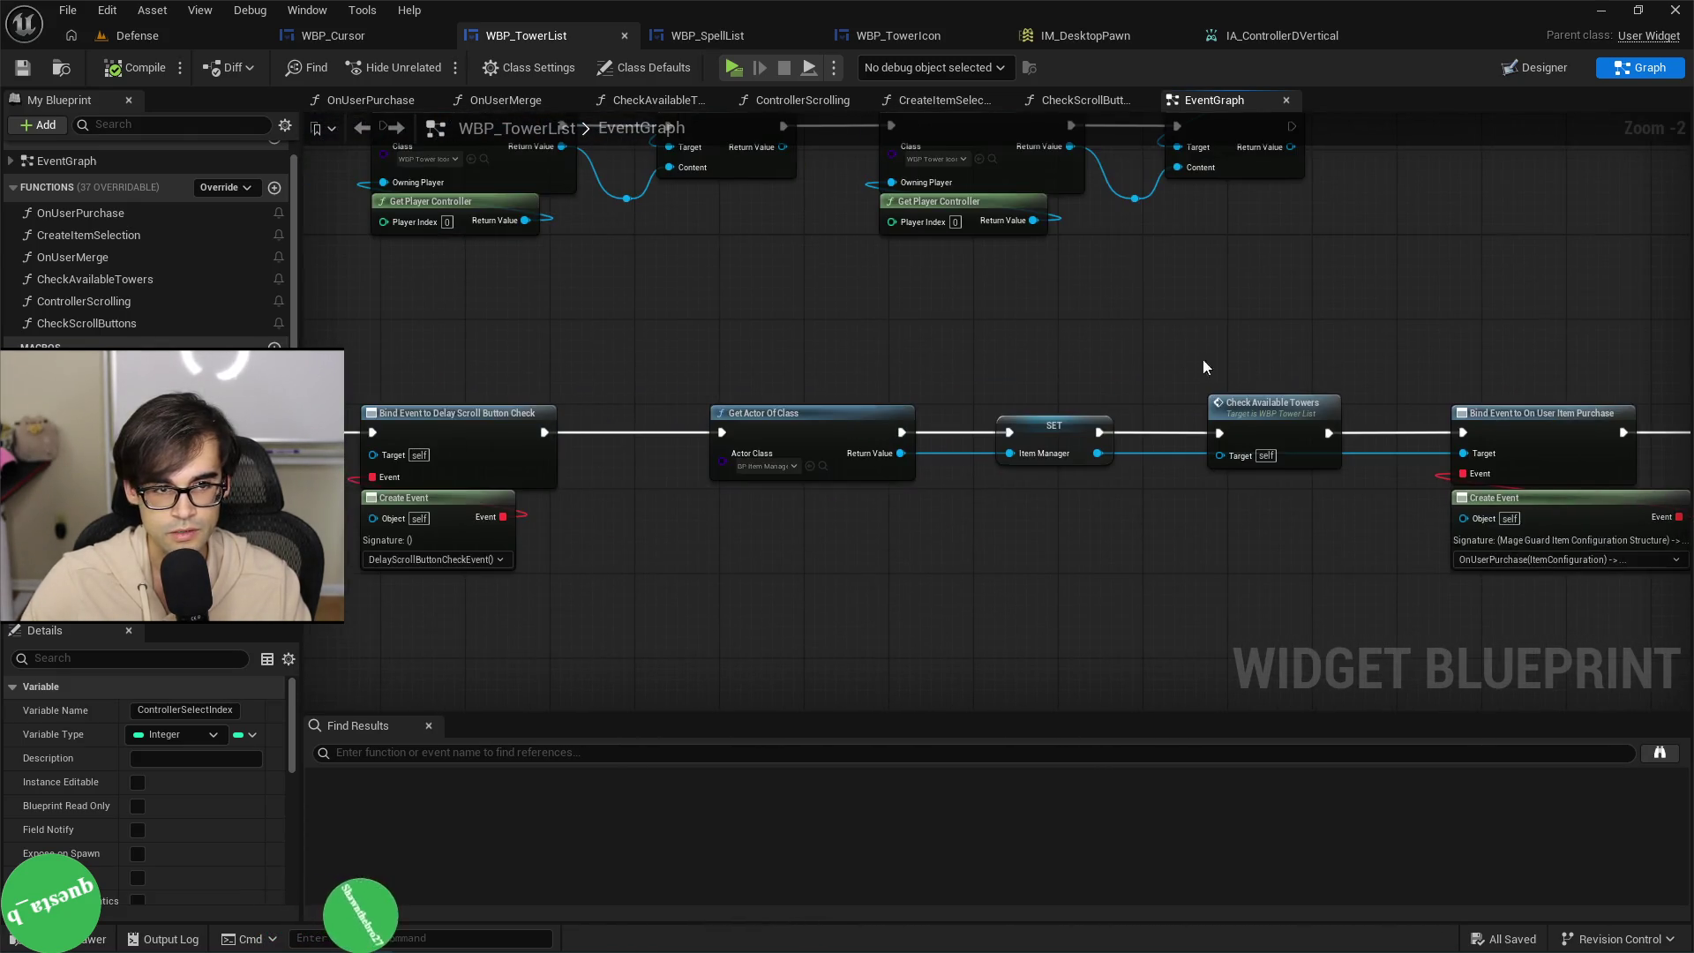
Return to Cursor and bring up the build task list.
{"action": "key", "text": "alt+Tab"}
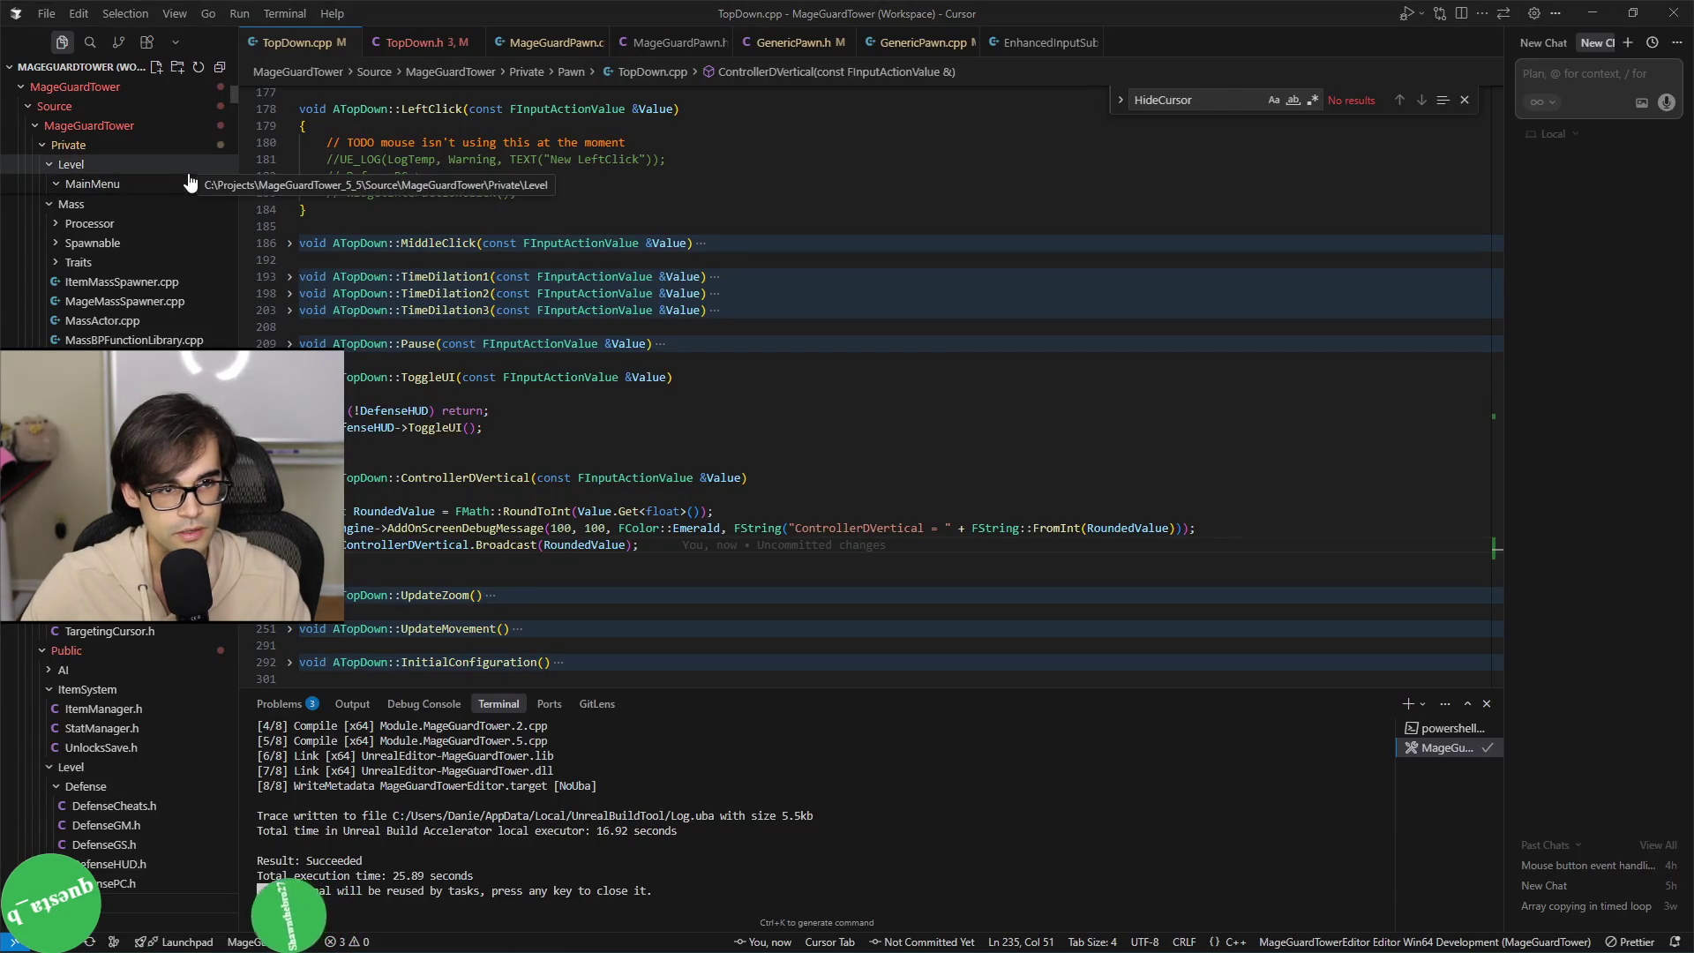
{"action": "key", "text": "alt+Tab"}
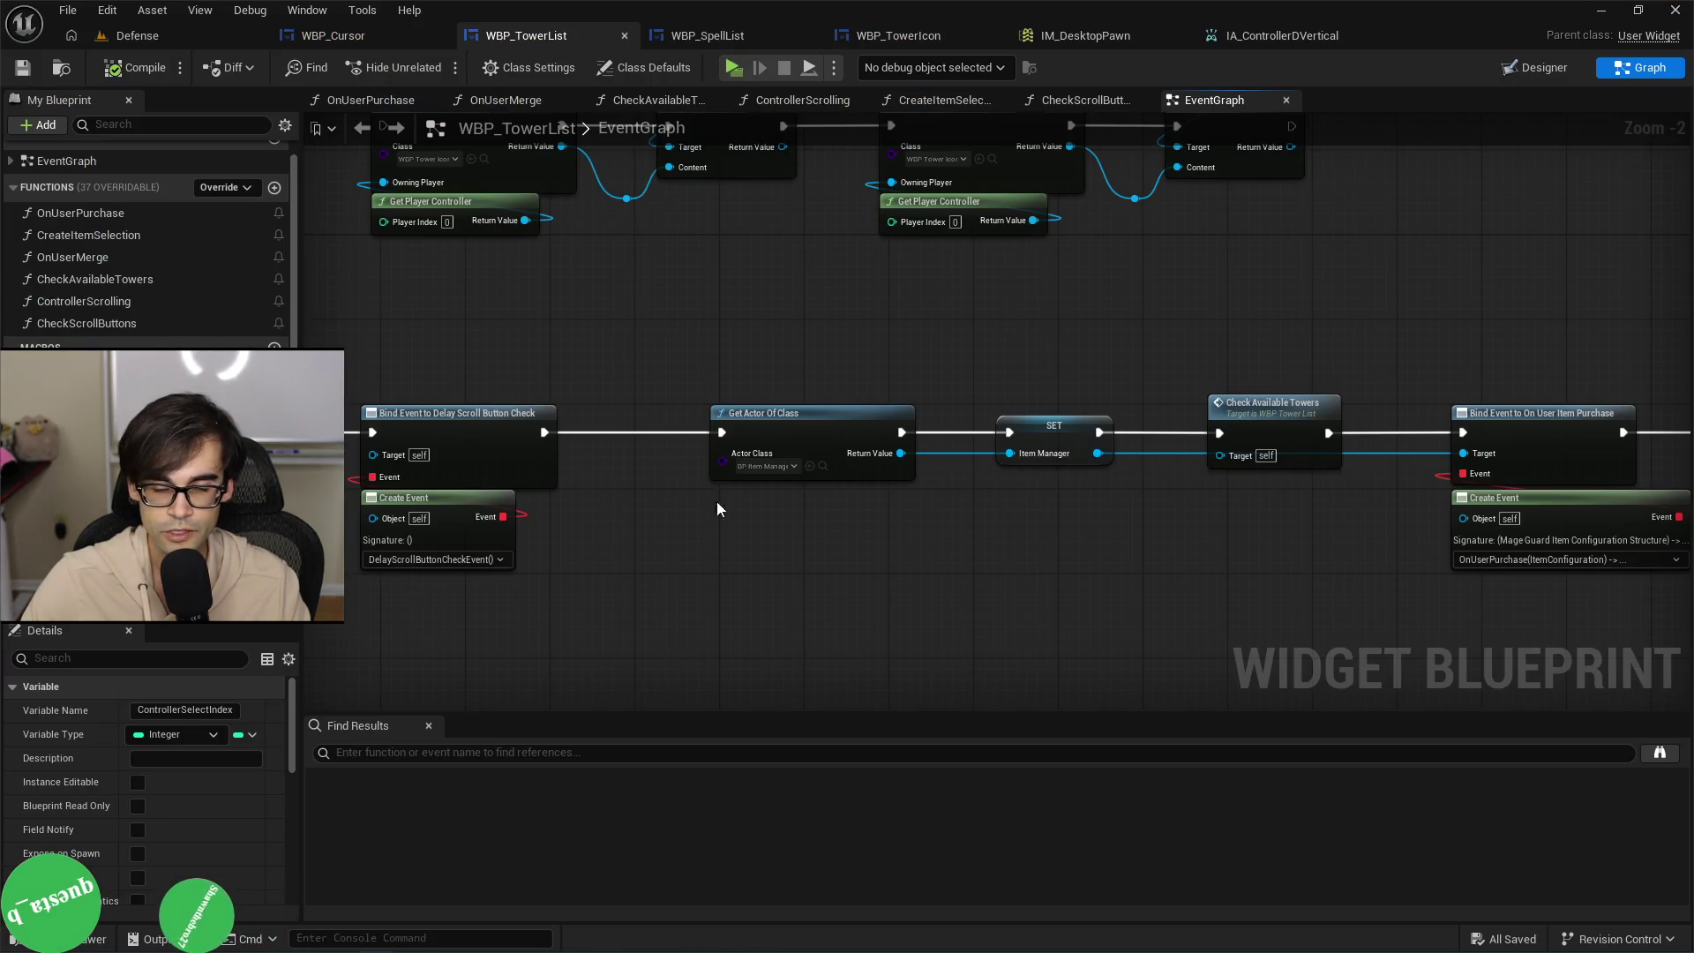
{"action": "key", "text": "alt+Tab"}
{"action": "key", "text": "ctrl+shift+b"}
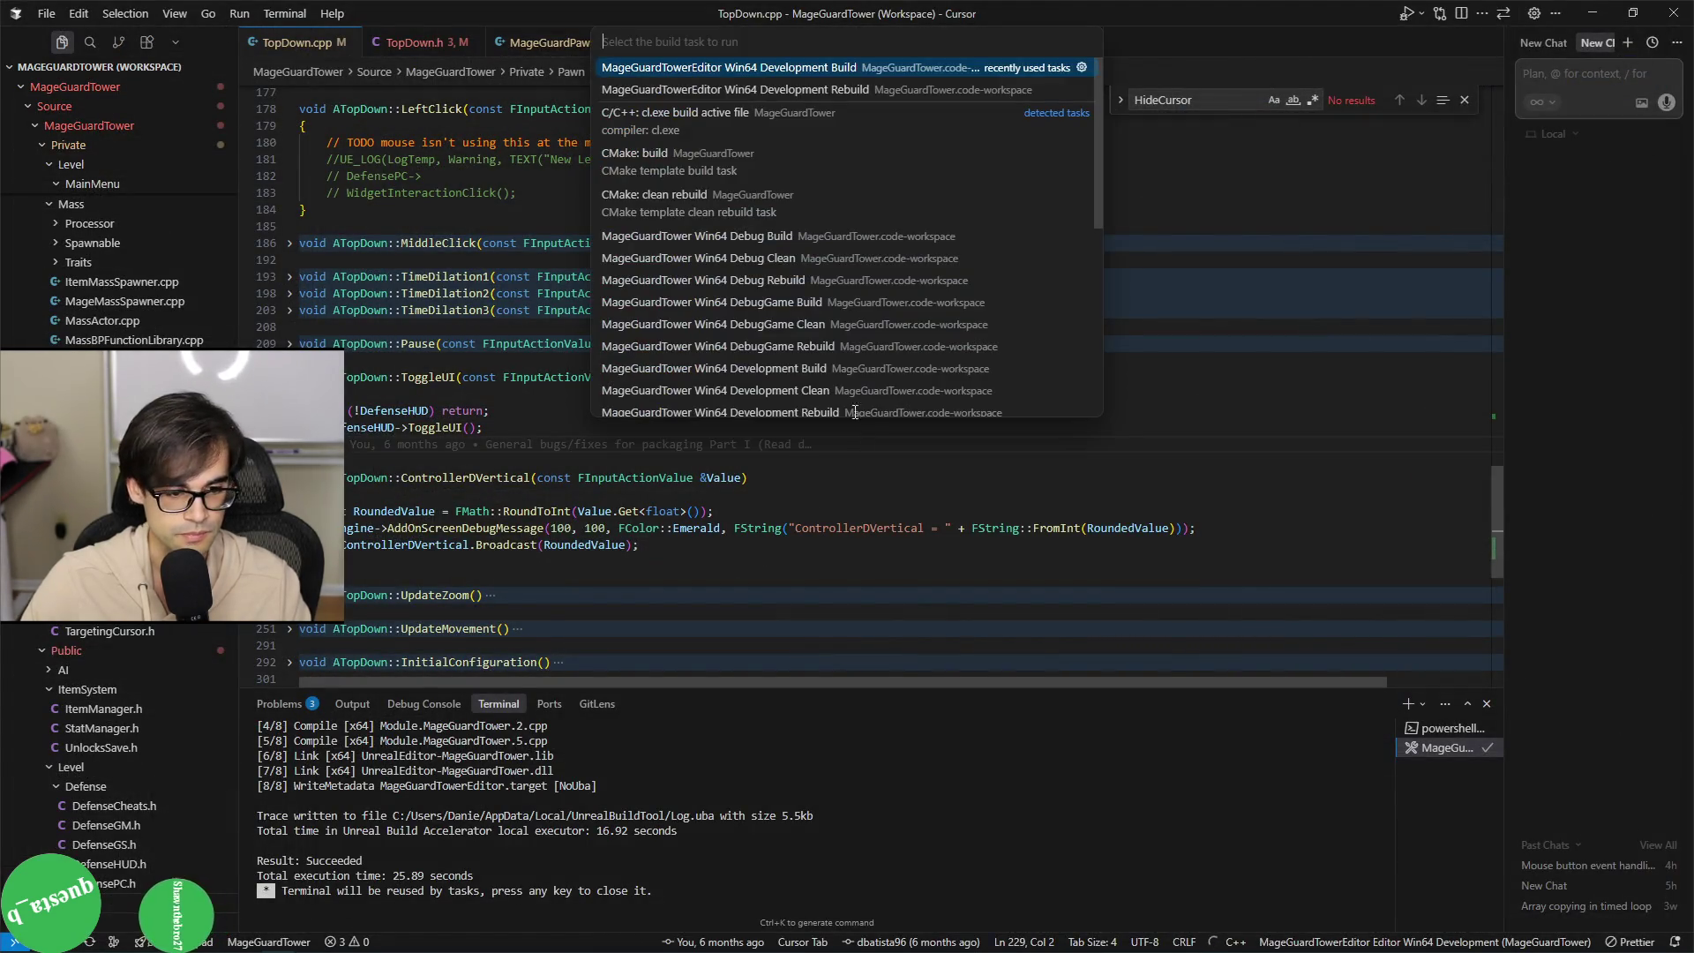
Build, jump to TopDown.h line 142, delete the duplicate ActionToggleUI property, and save.
{"action": "key", "text": "Return"}
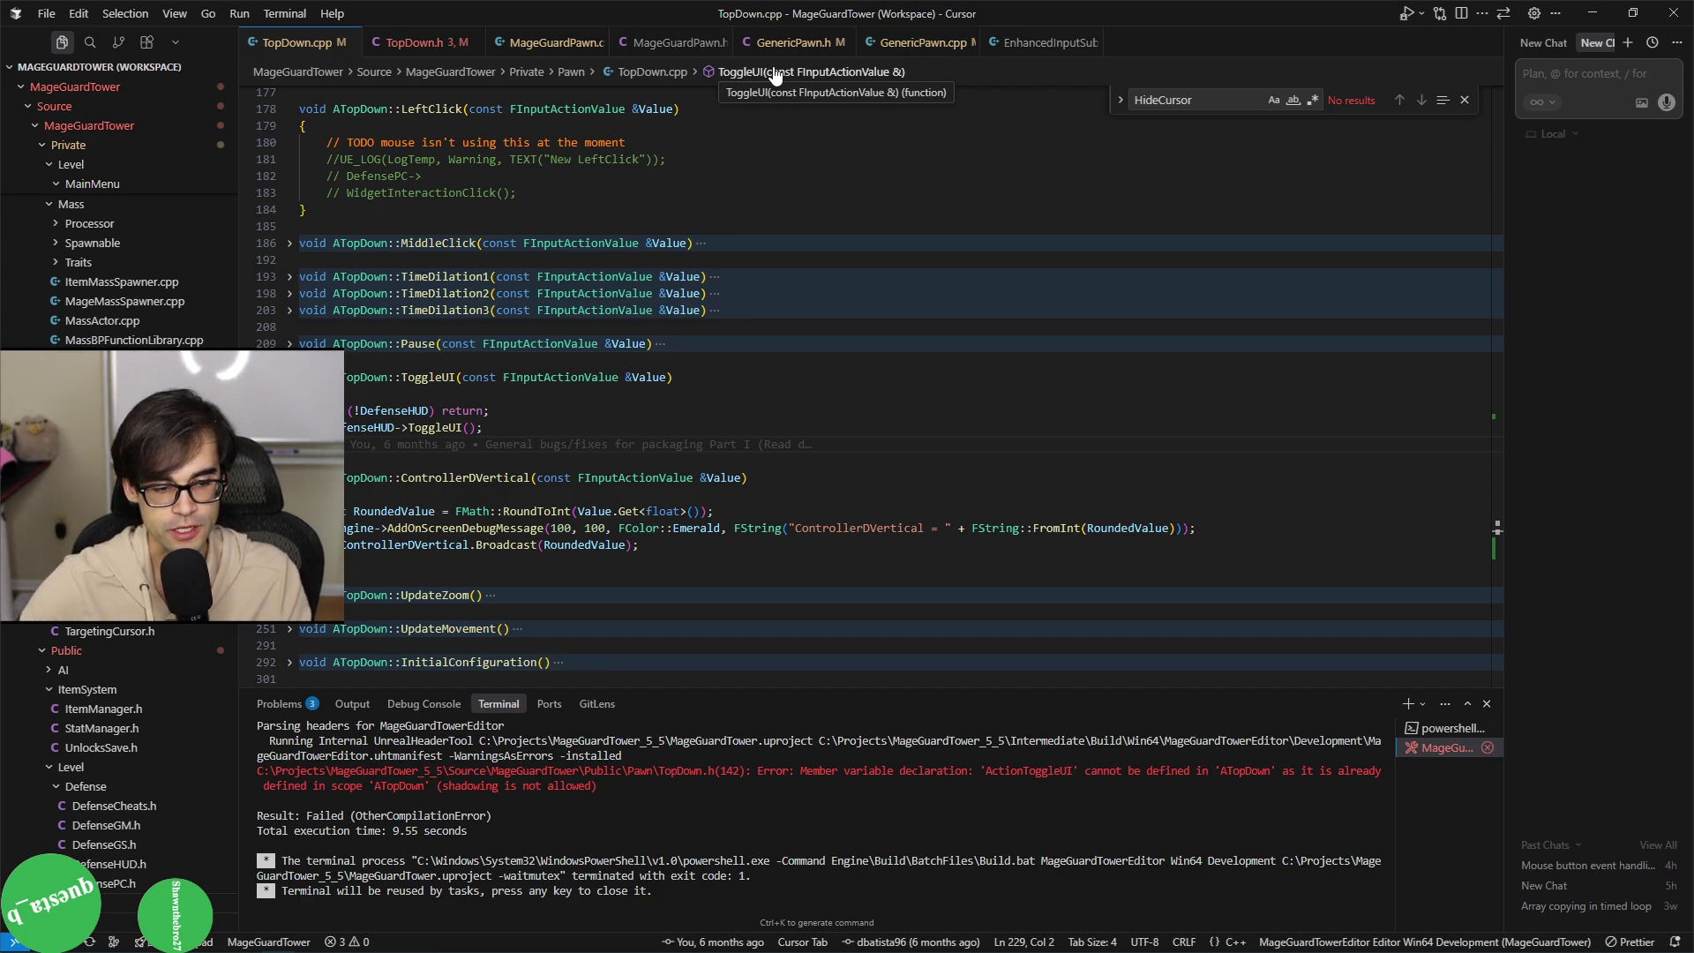
{"action": "left_click", "coordinate": [618, 770], "text": "ctrl"}
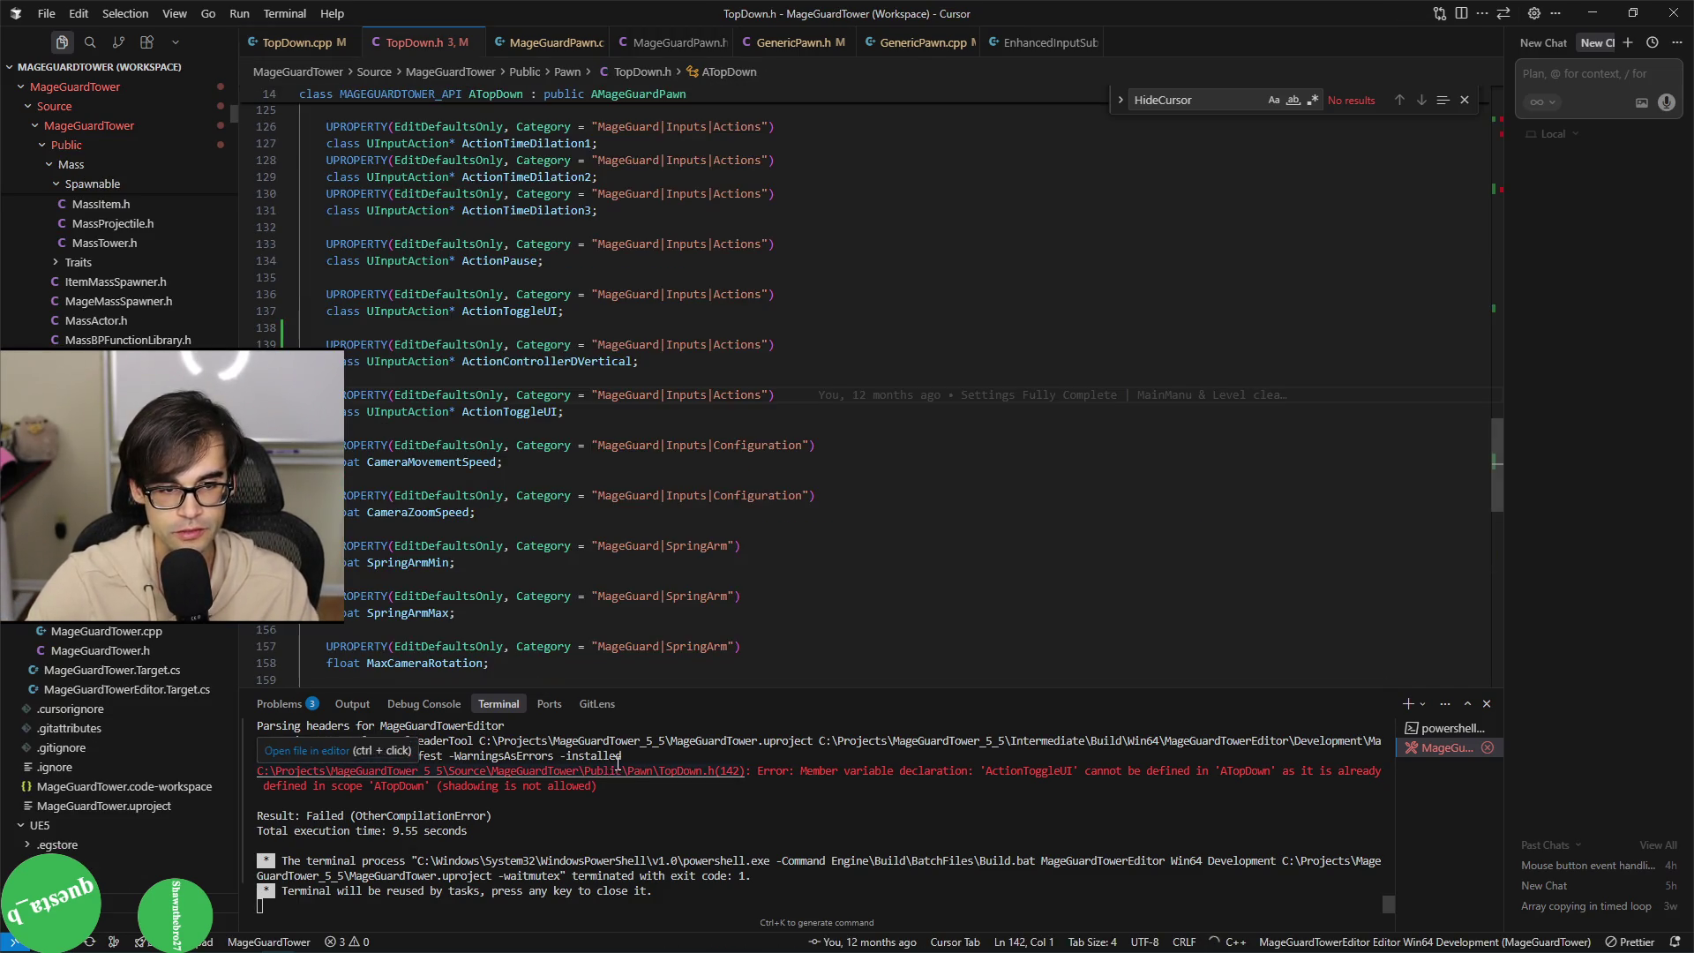
{"action": "left_click", "coordinate": [565, 394]}
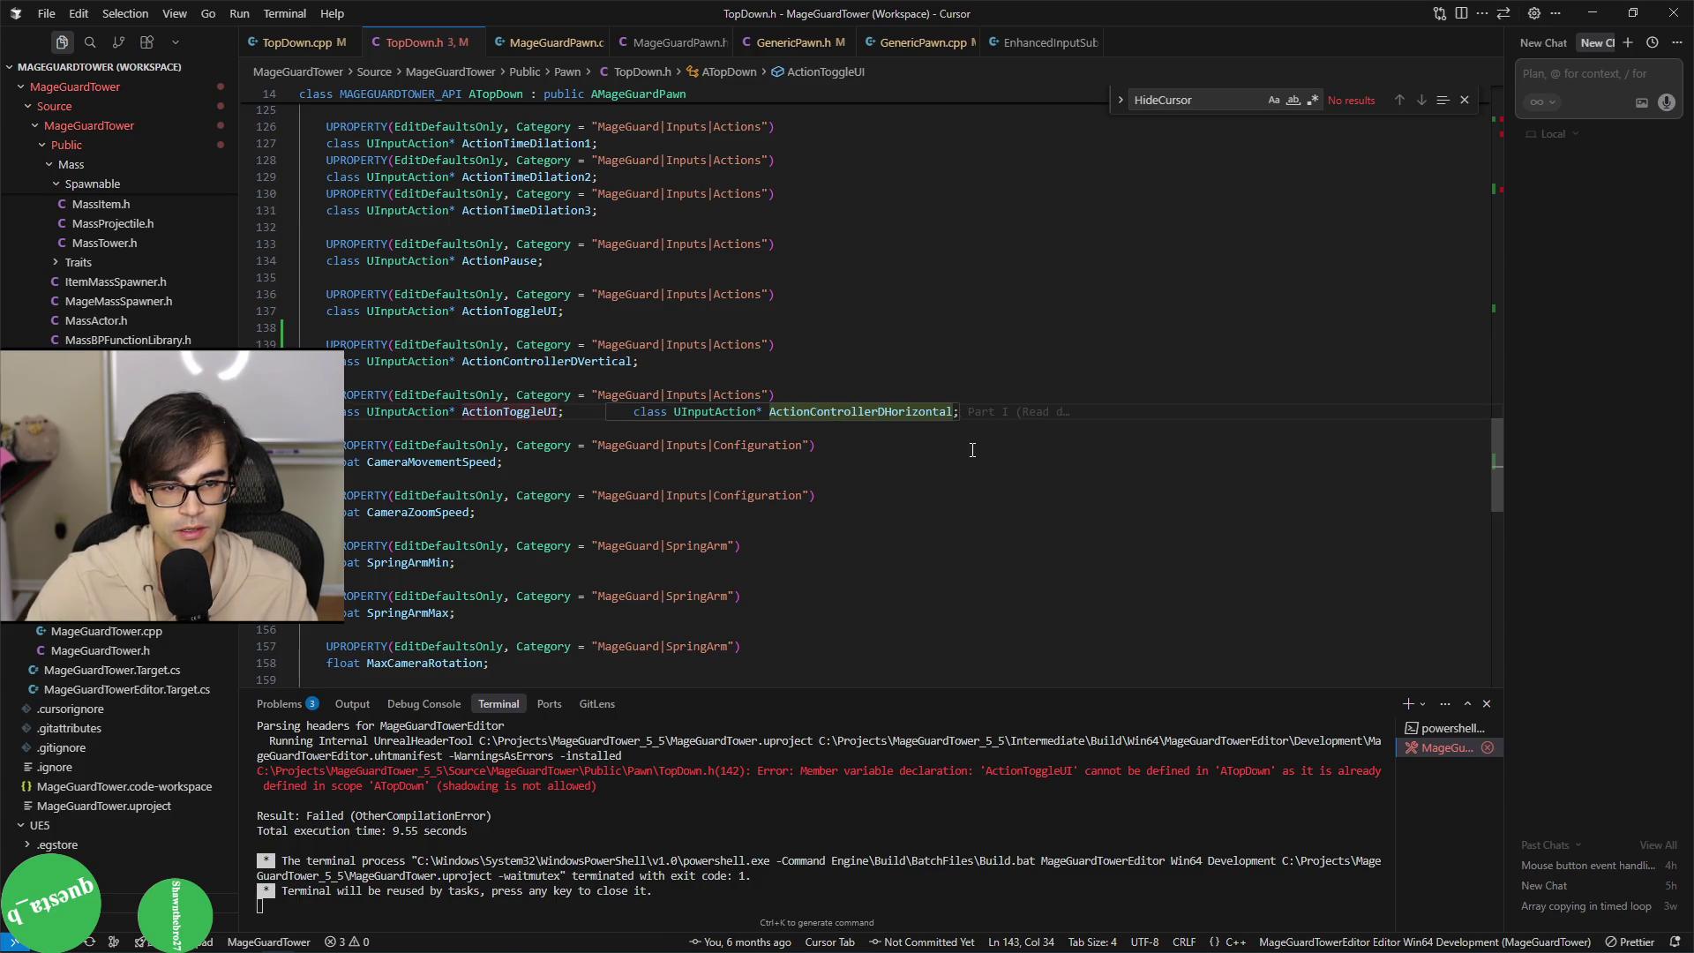
{"action": "key", "text": "shift+Down"}
{"action": "key", "text": "shift+Up"}
{"action": "key", "text": "shift+Left"}
{"action": "key", "text": "BackSpace"}
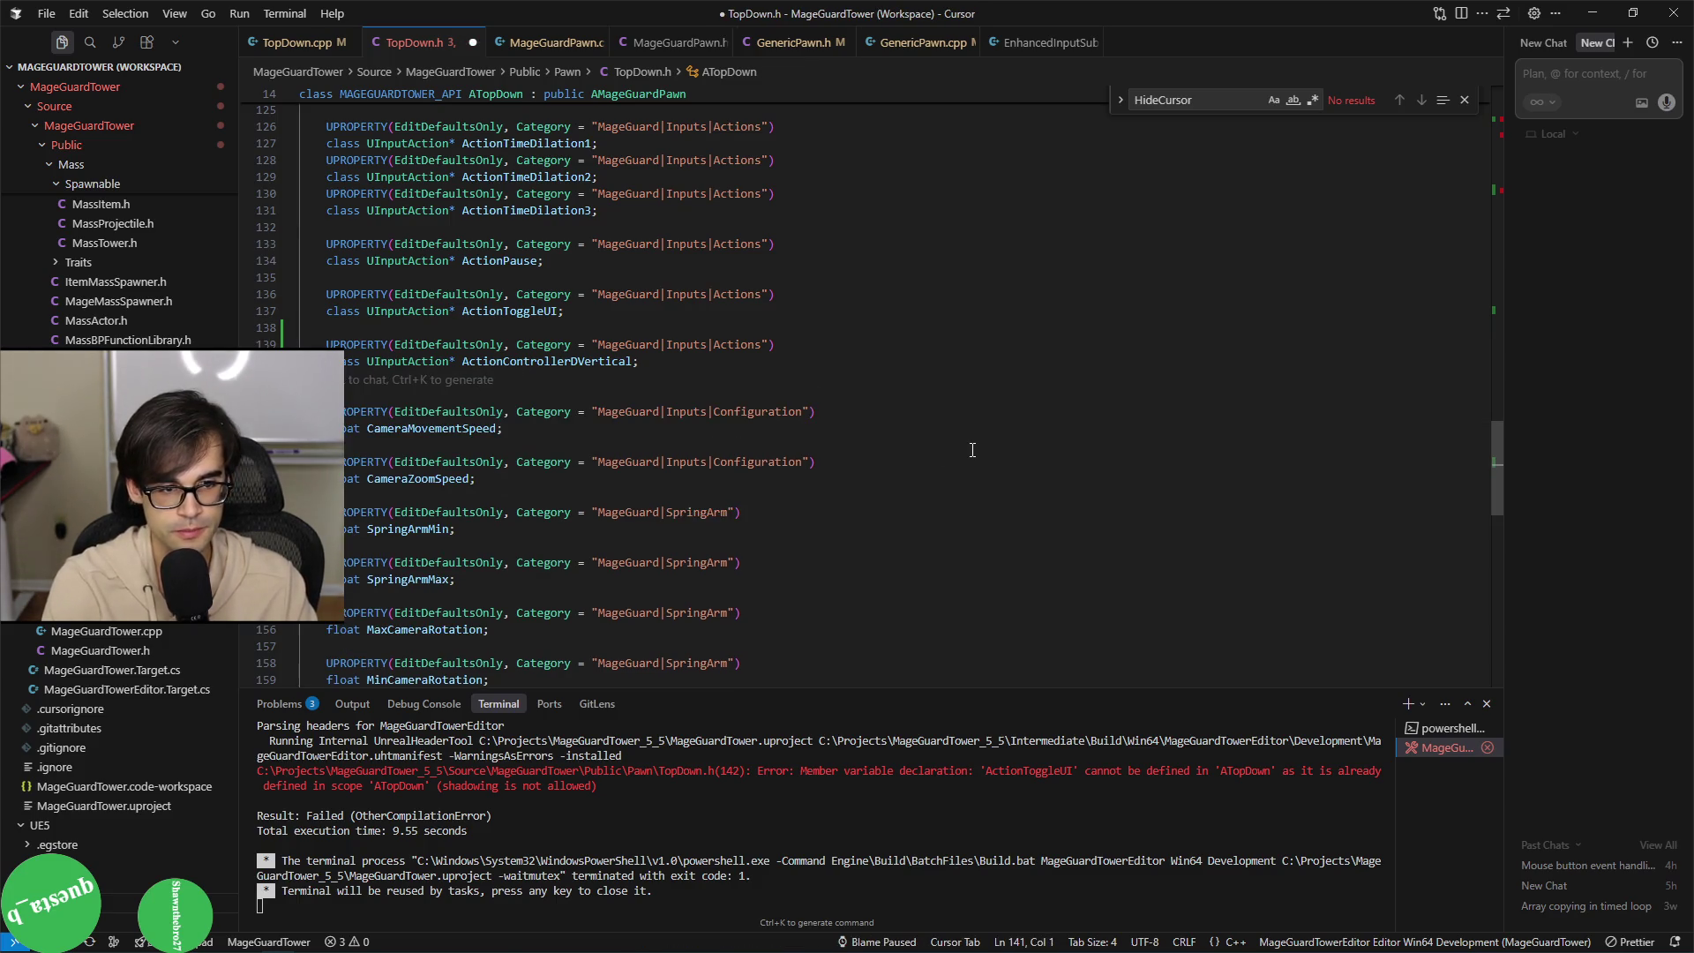
{"action": "key", "text": "ctrl+s"}
Rerun the Win64 Development editor build until it succeeds.
{"action": "key", "text": "ctrl+shift+b"}
{"action": "key", "text": "Return"}
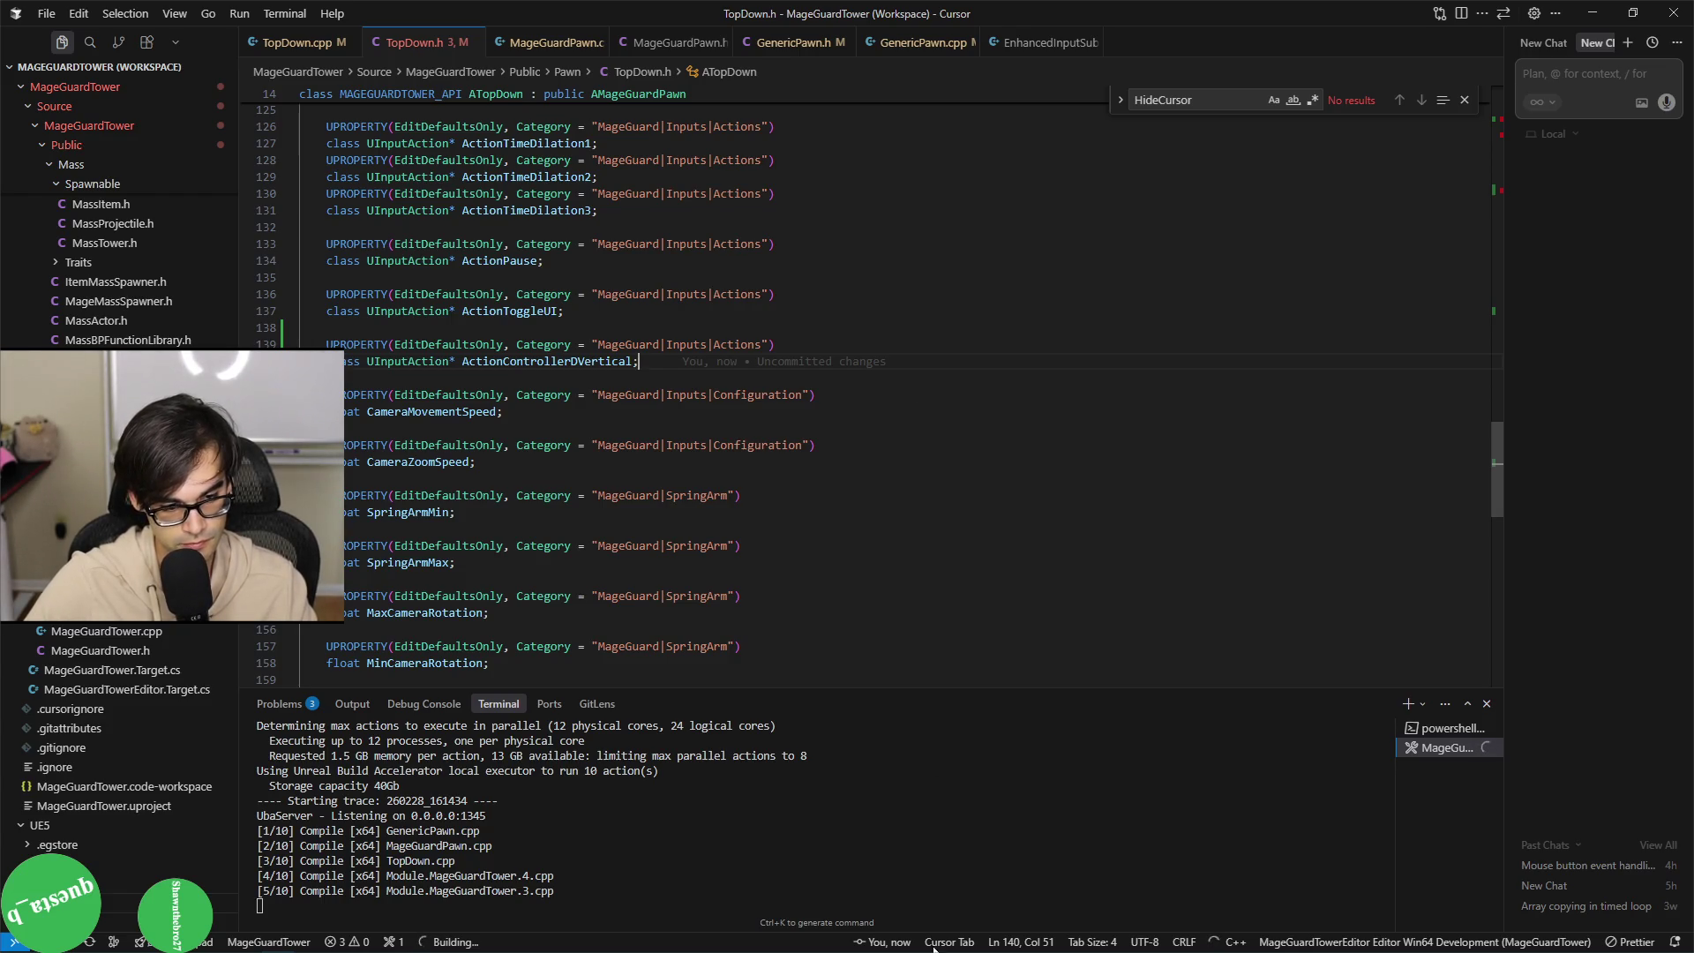
{"action": "mouse_move", "coordinate": [934, 951]}
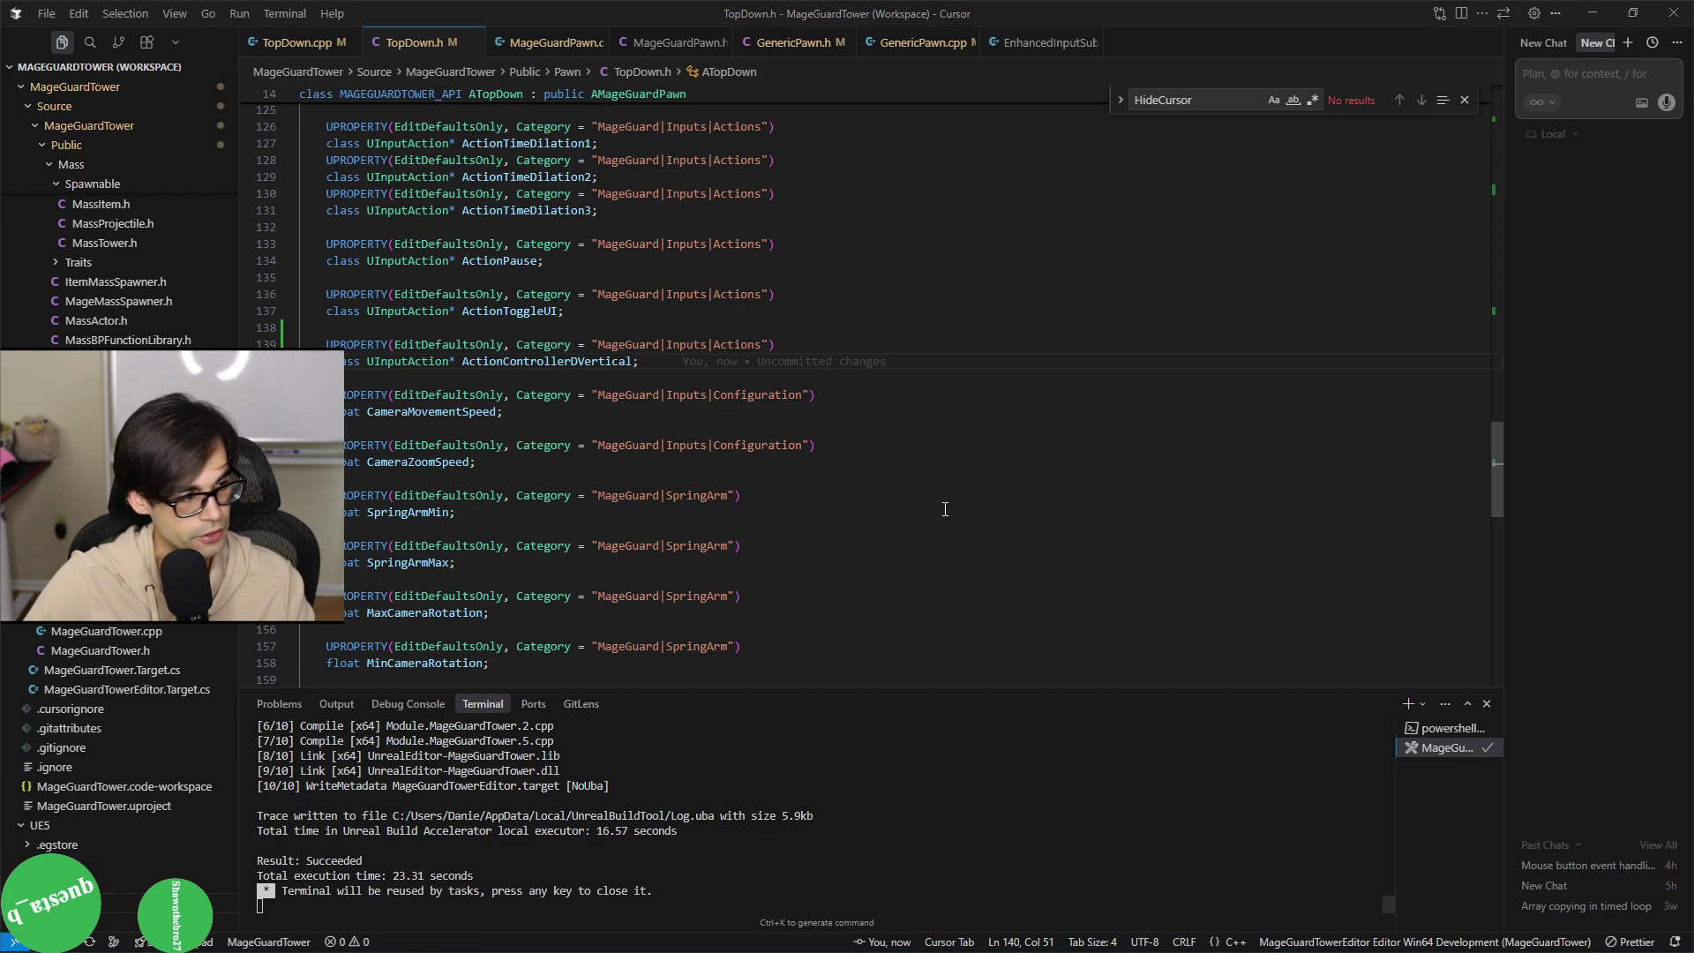
{"action": "key", "text": "alt+Tab"}
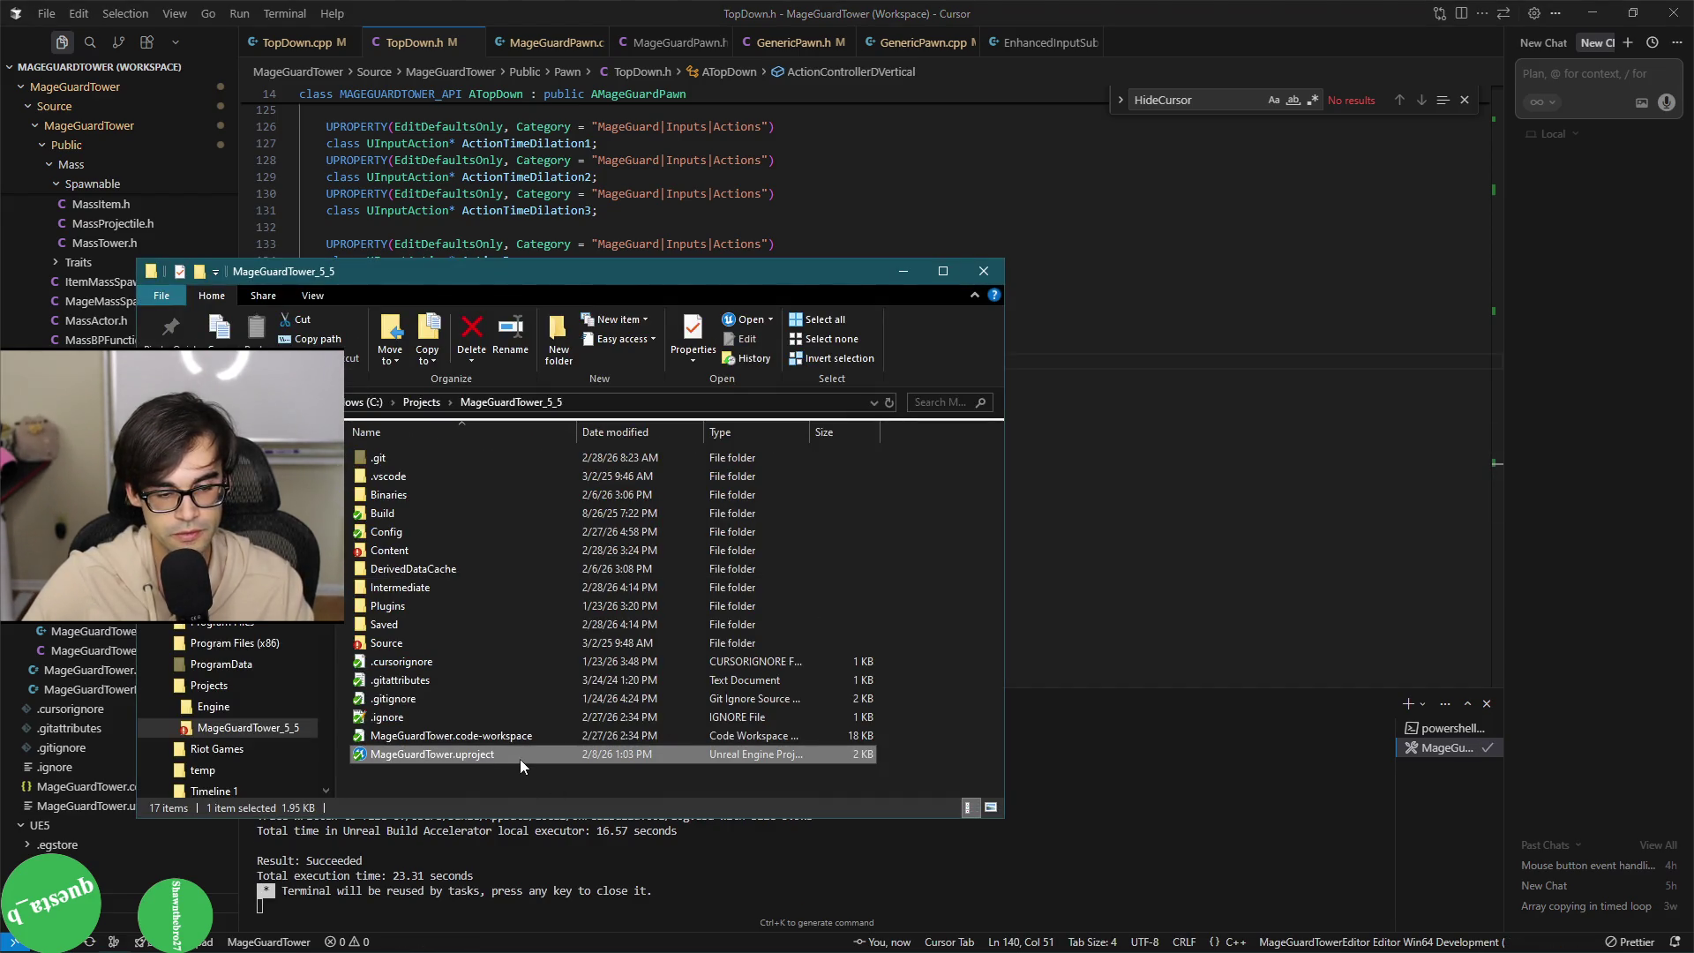
Minimize File Explorer and go to the debug message in TopDown.cpp's ControllerDVertical.
{"action": "left_click", "coordinate": [912, 268]}
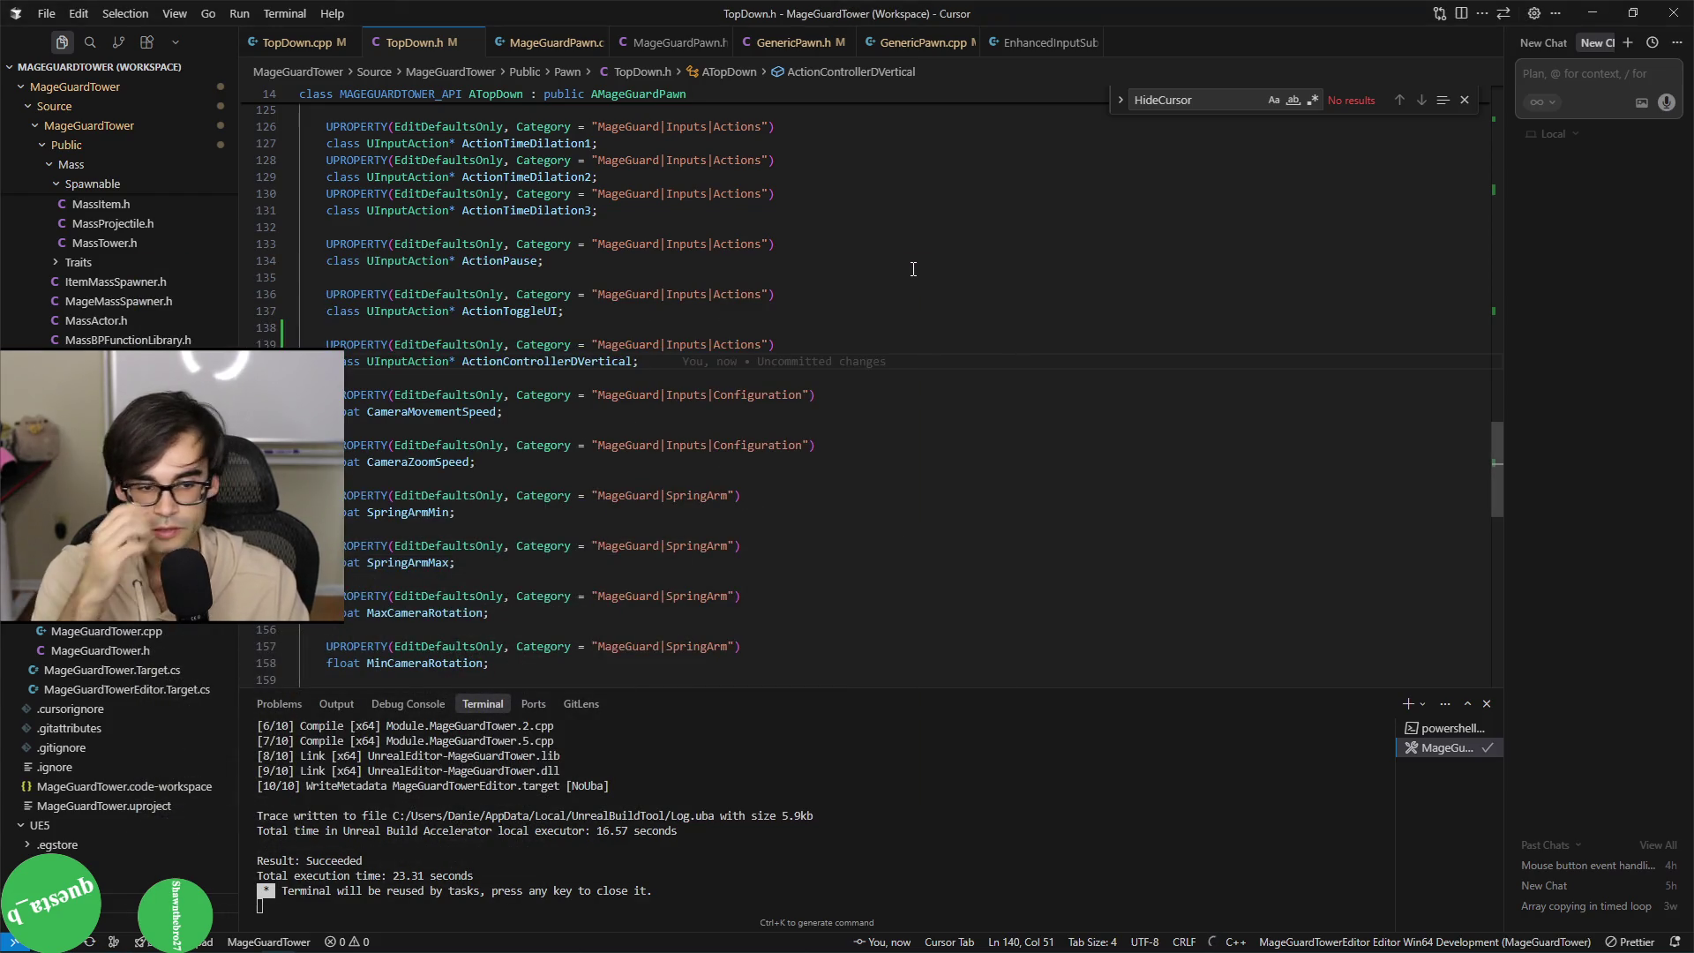
{"action": "key", "text": "ctrl+Tab"}
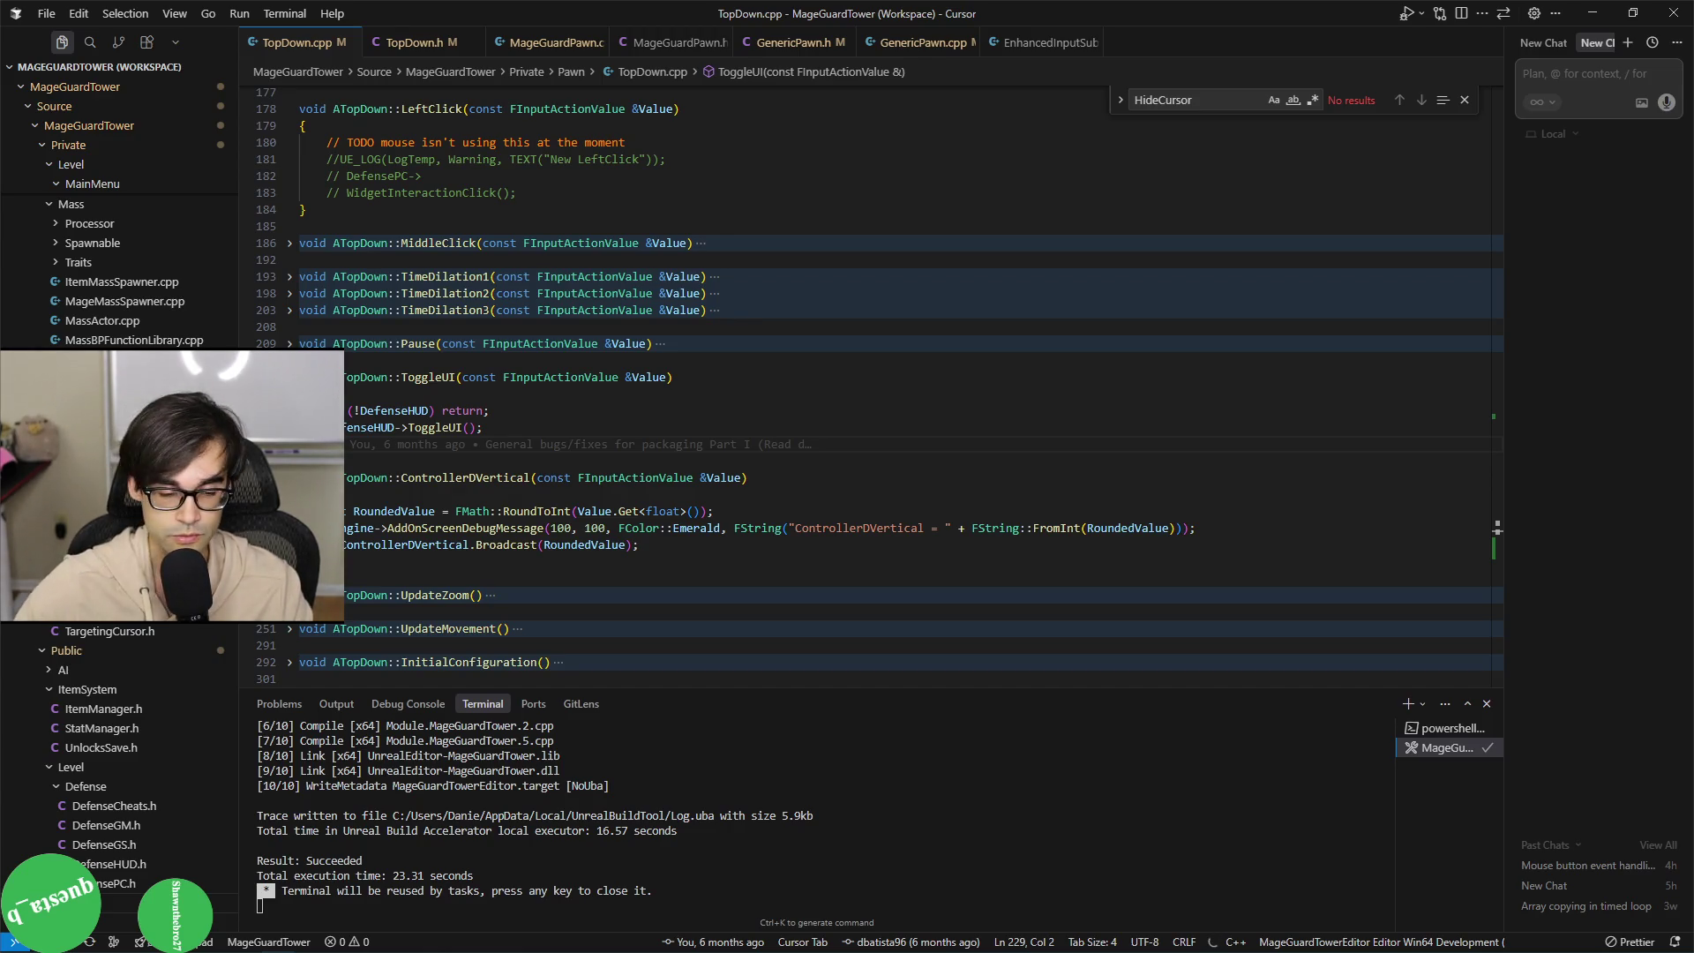
{"action": "left_click", "coordinate": [638, 528]}
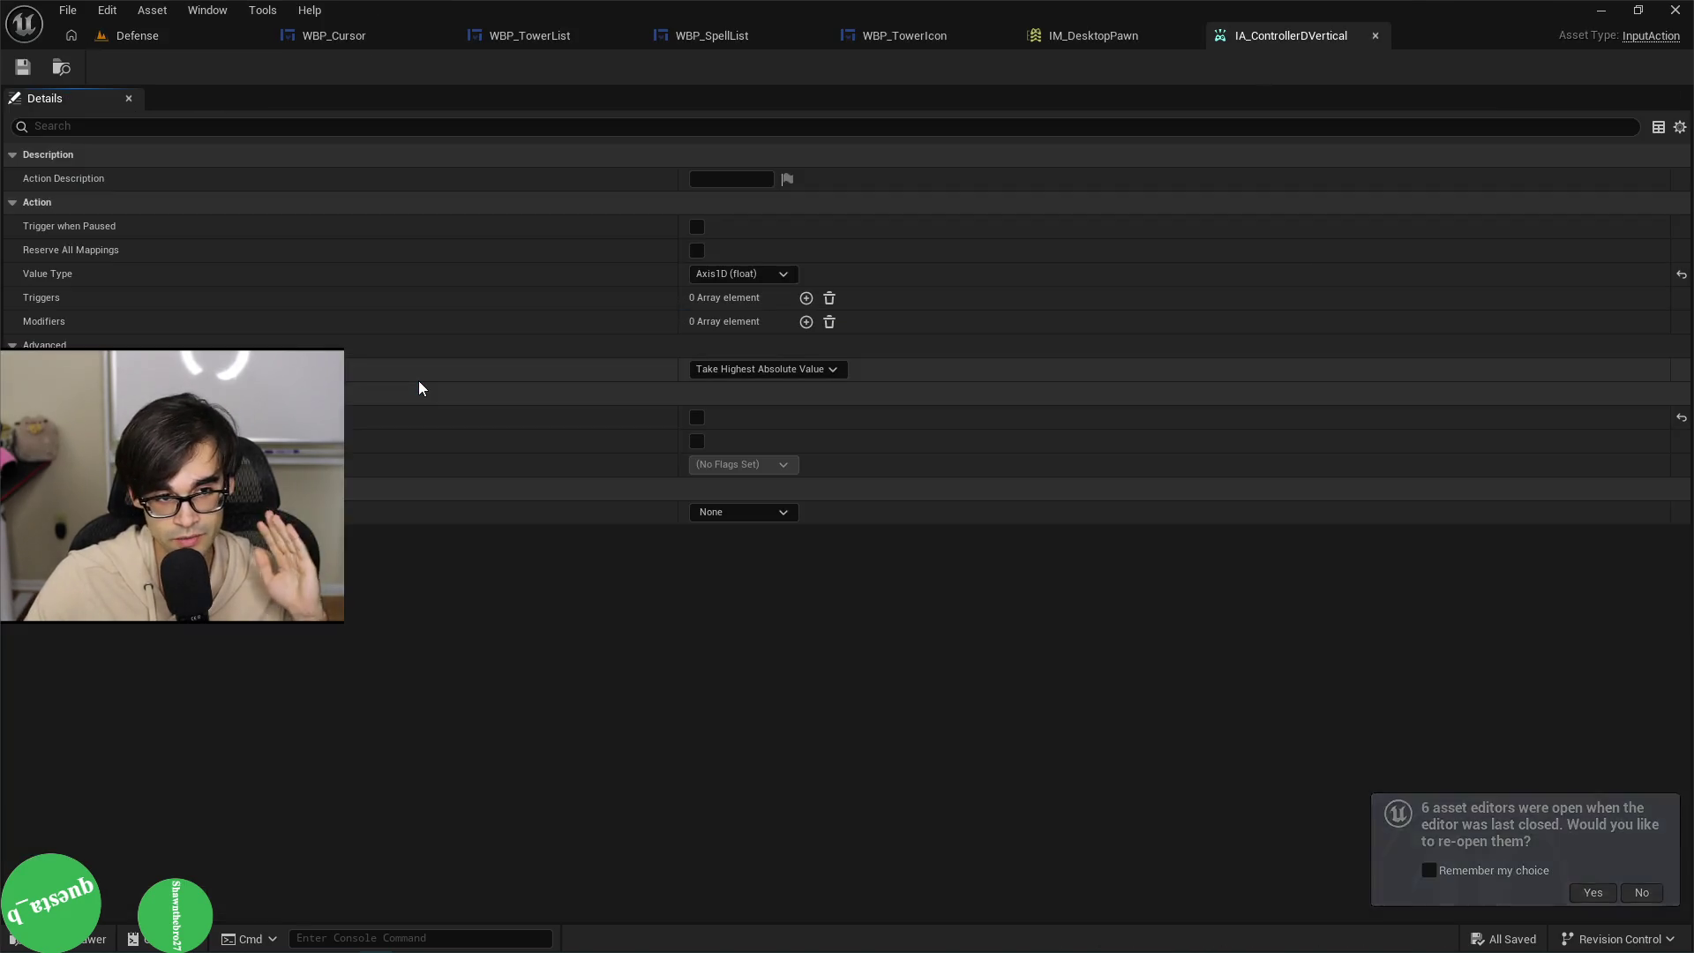
Return to the Defense level and clear the Output Log.
{"action": "left_click", "coordinate": [1124, 30]}
{"action": "left_click", "coordinate": [895, 37]}
{"action": "left_click", "coordinate": [710, 37]}
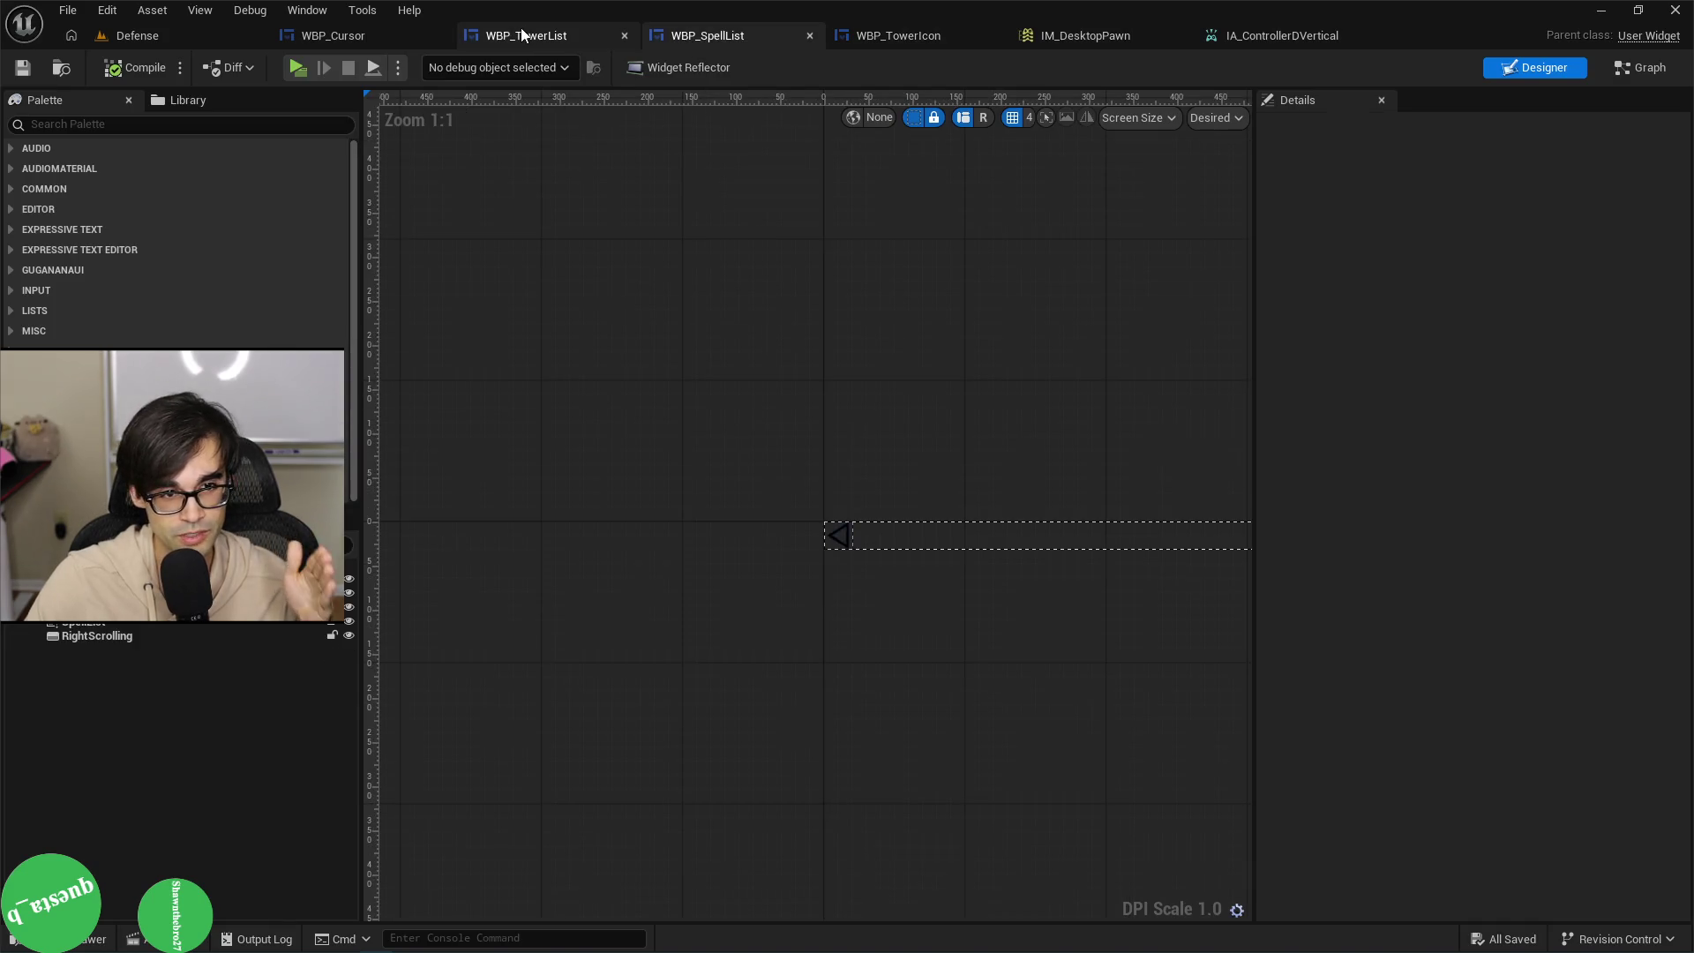
{"action": "left_click", "coordinate": [524, 35]}
{"action": "left_click", "coordinate": [395, 35]}
{"action": "left_click", "coordinate": [208, 34]}
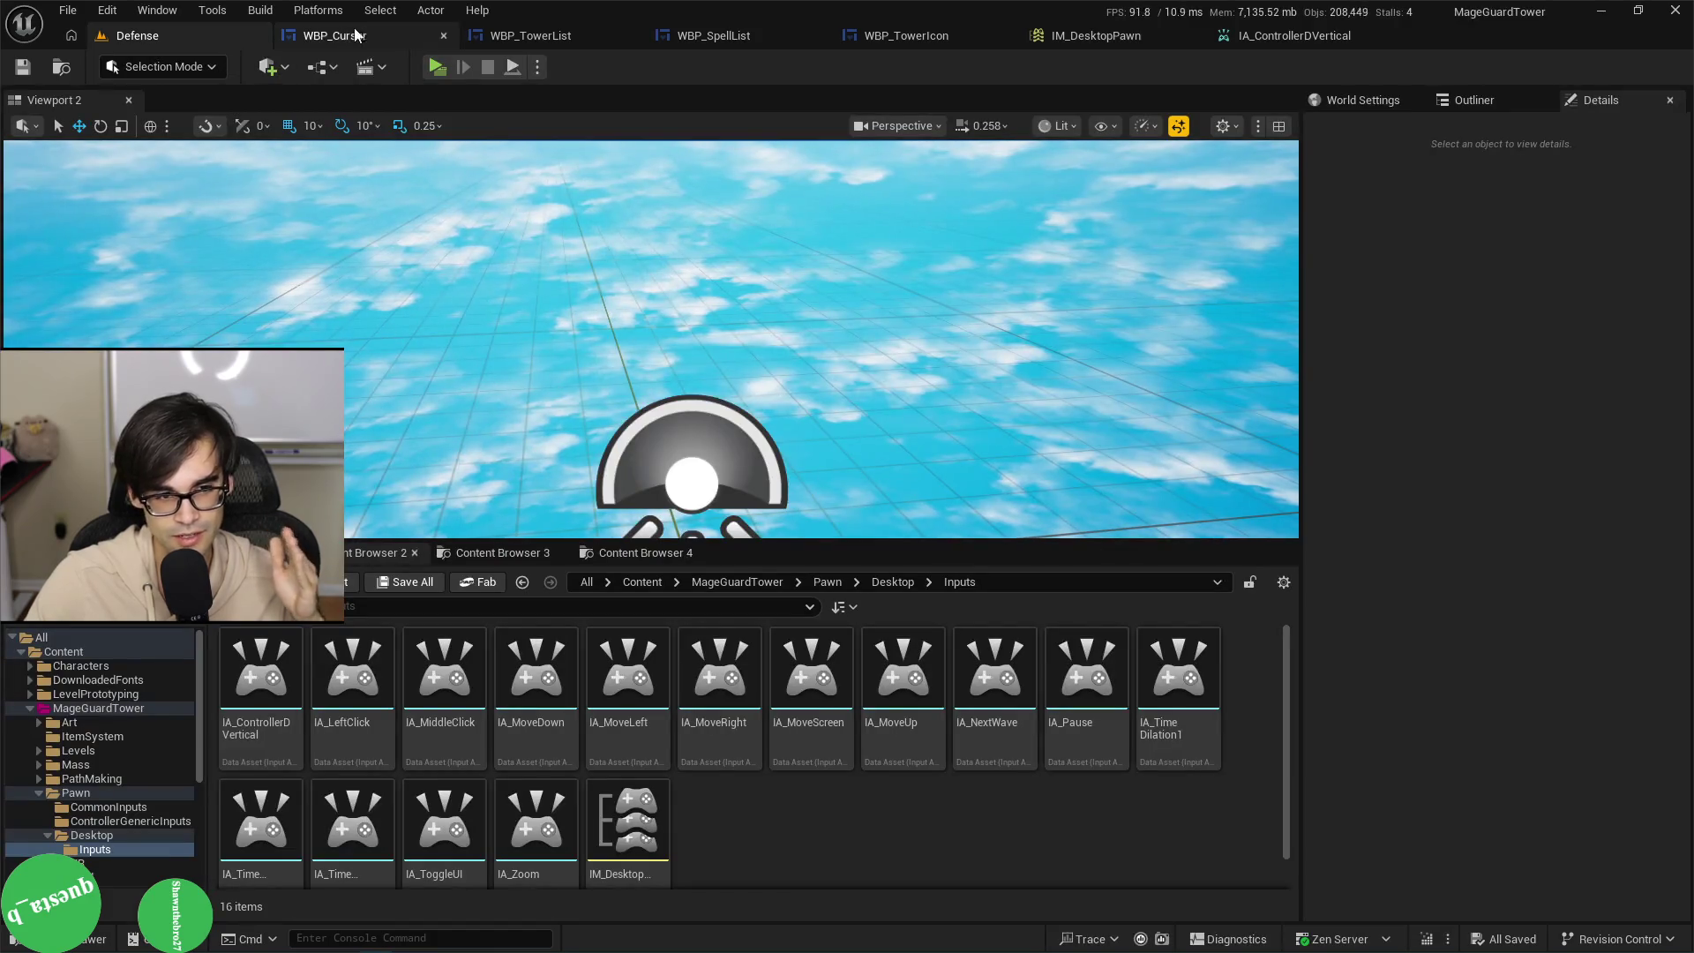
{"action": "key", "text": "ctrl+grave"}
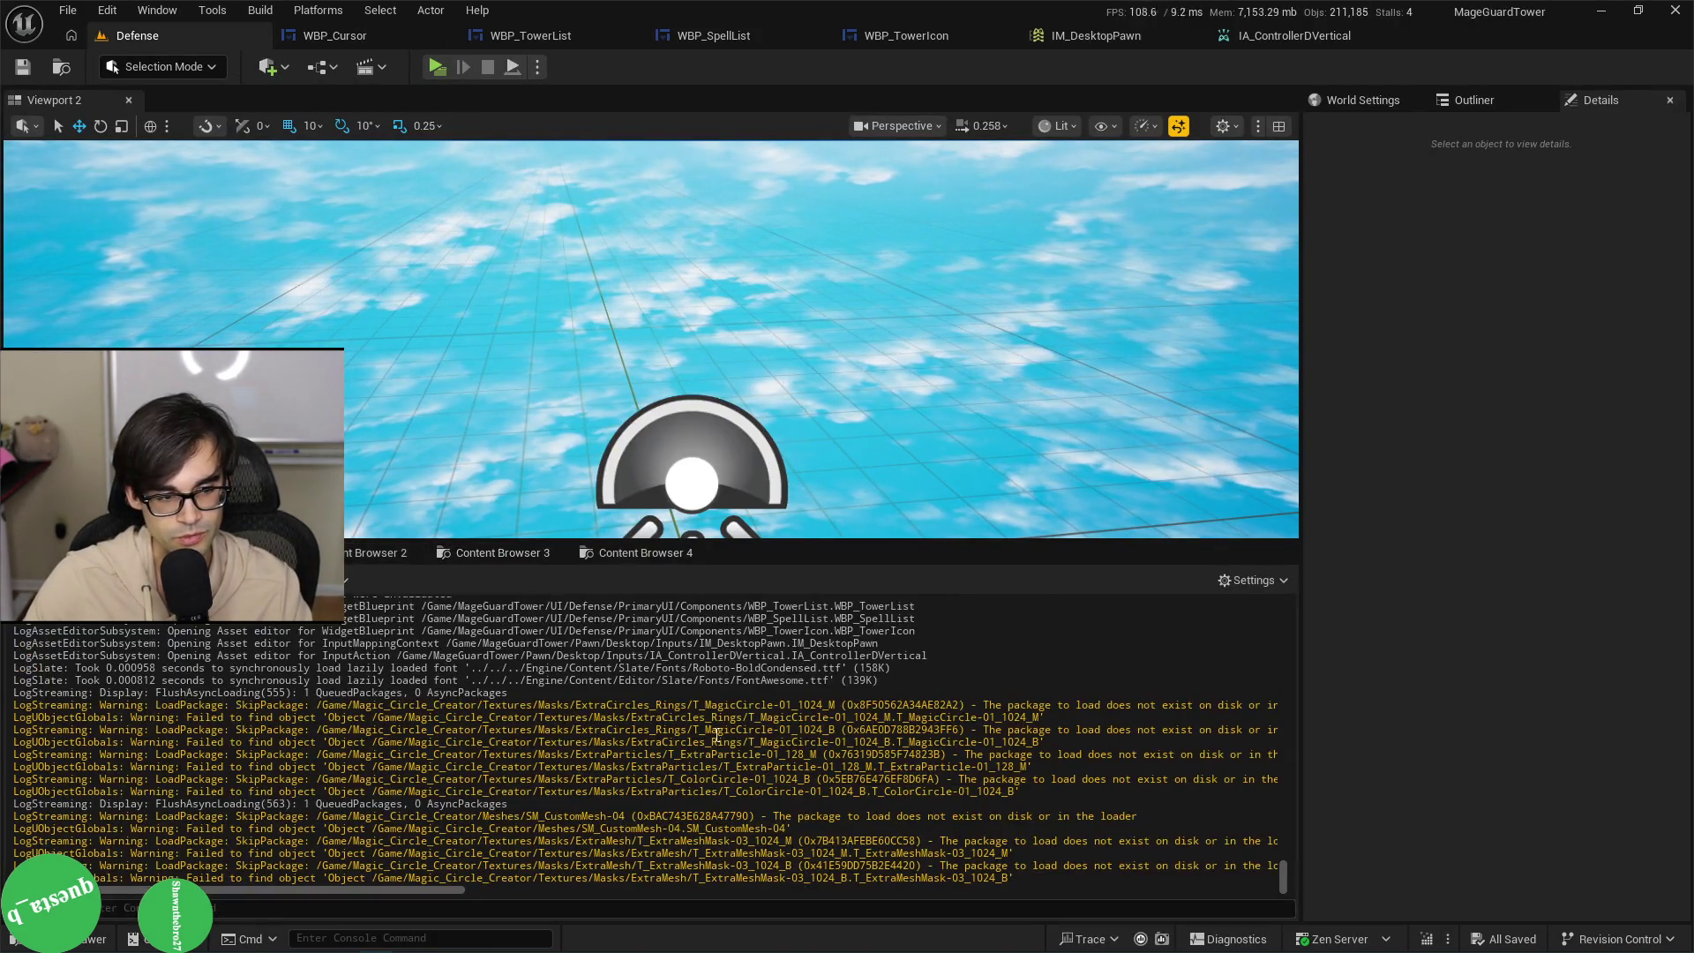
{"action": "right_click", "coordinate": [716, 734]}
{"action": "left_click", "coordinate": [767, 527]}
Play-test the level briefly, then stop the preview and return to the Defense level.
{"action": "left_click_drag", "start_coordinate": [529, 265], "coordinate": [472, 108]}
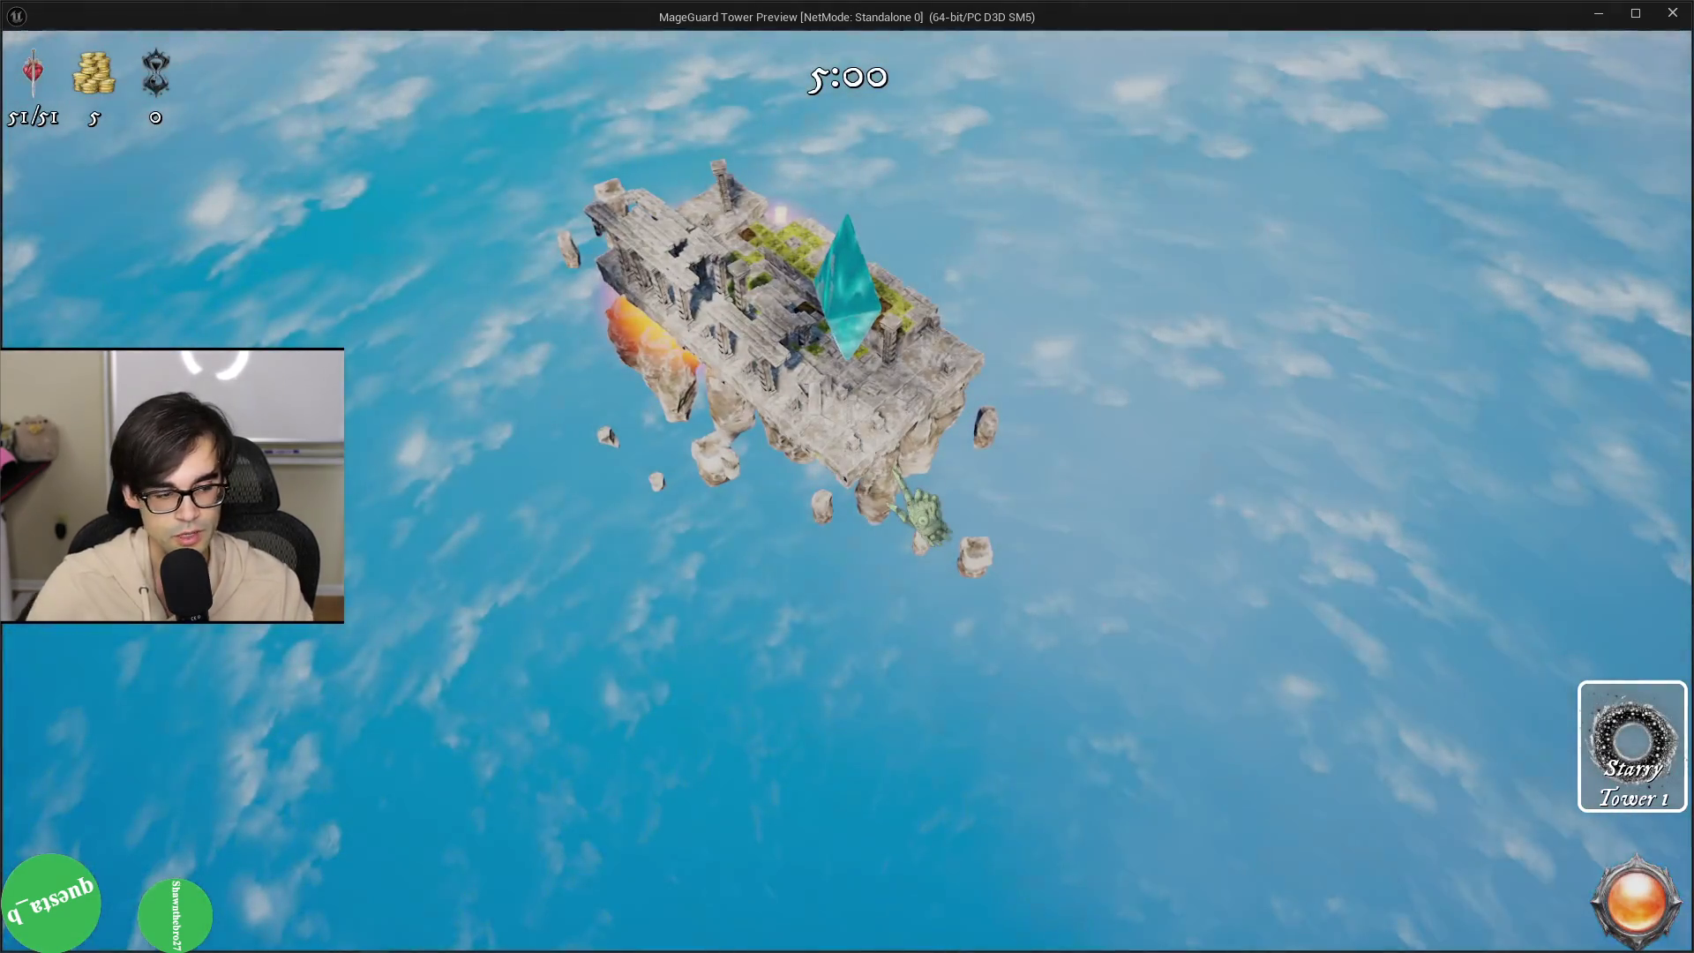
{"action": "key", "text": "Escape"}
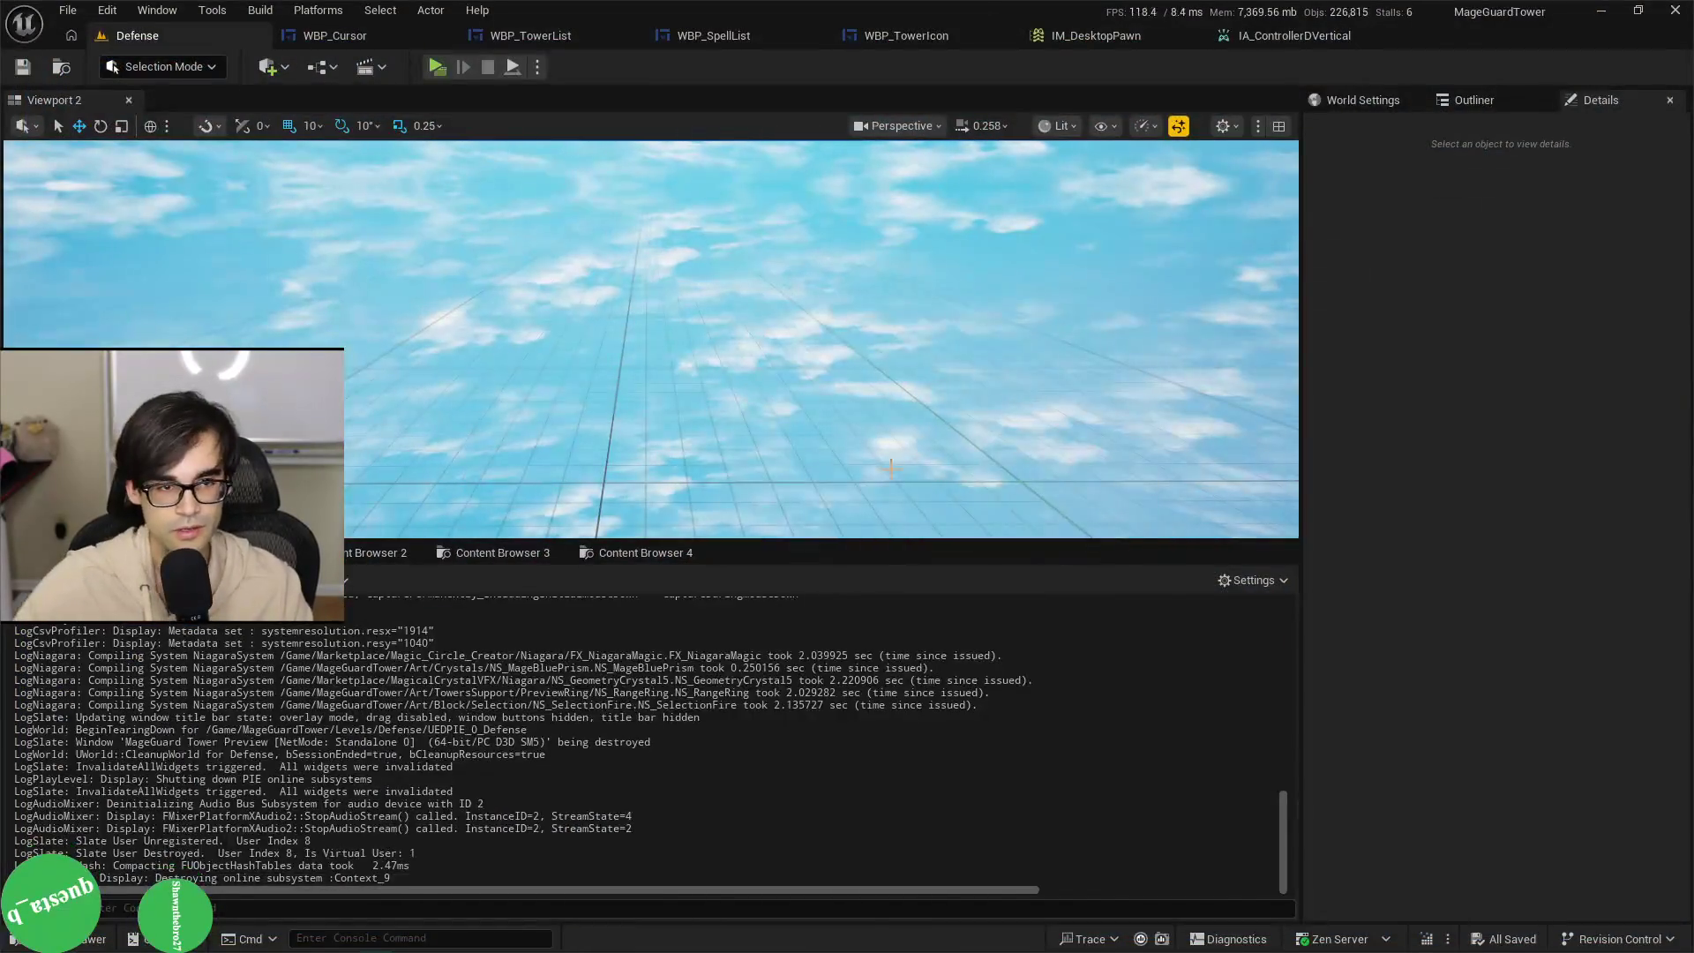
{"action": "left_click", "coordinate": [1085, 37]}
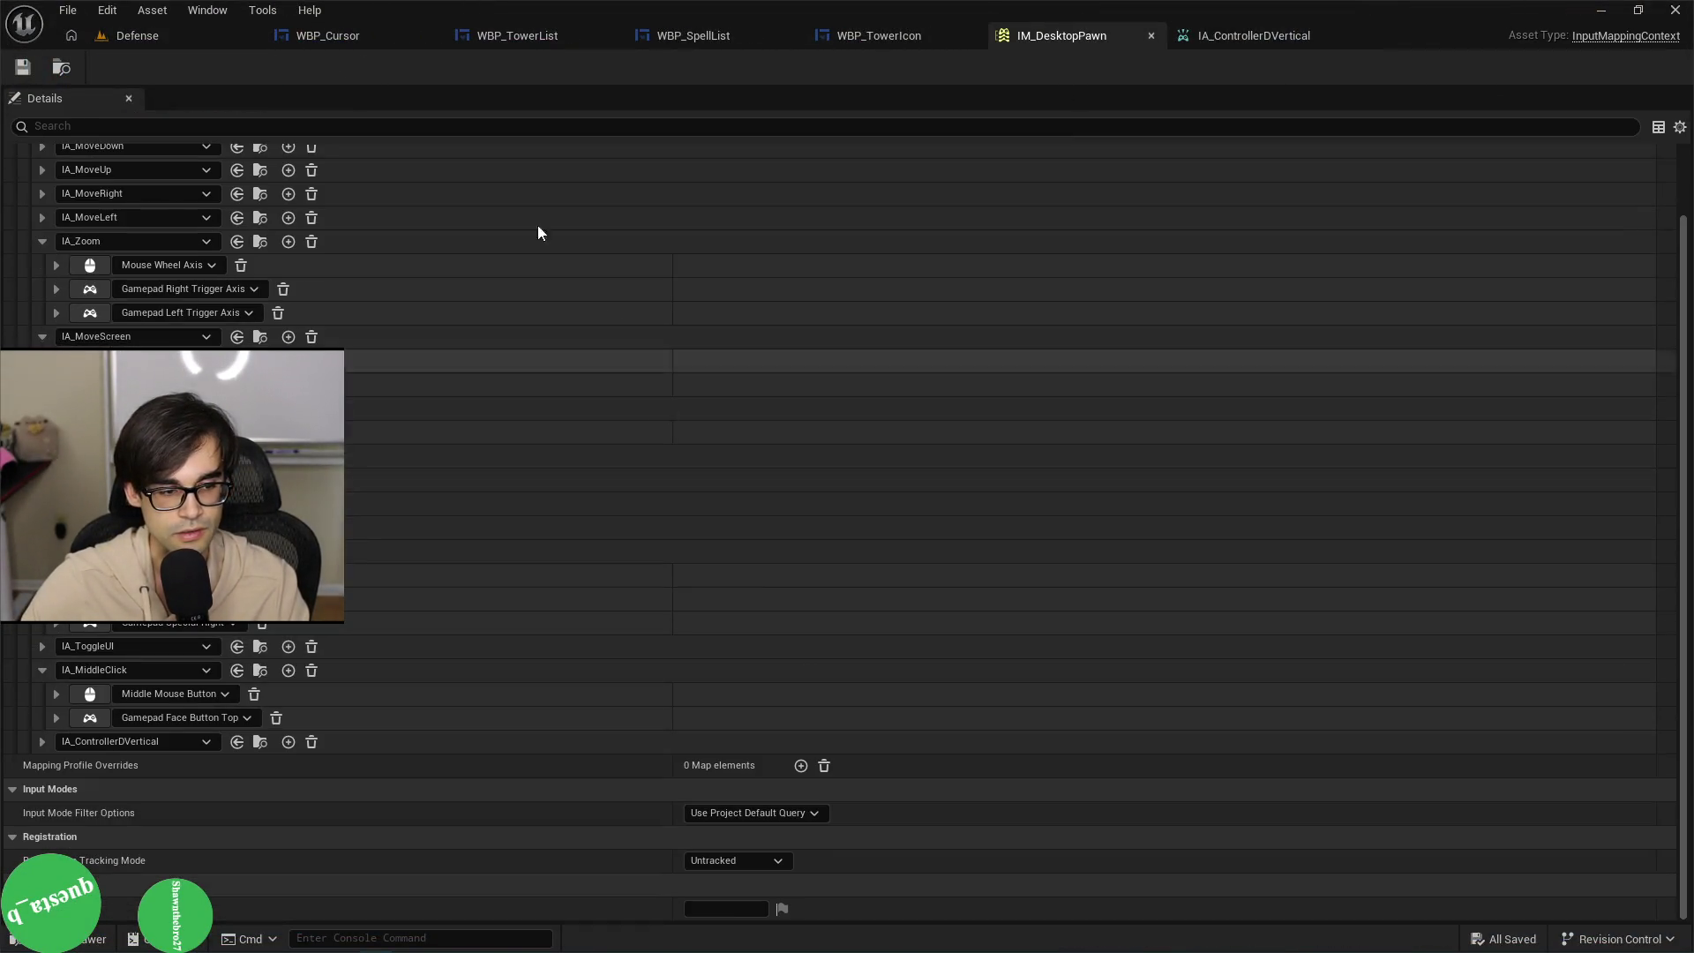
{"action": "left_click", "coordinate": [164, 35]}
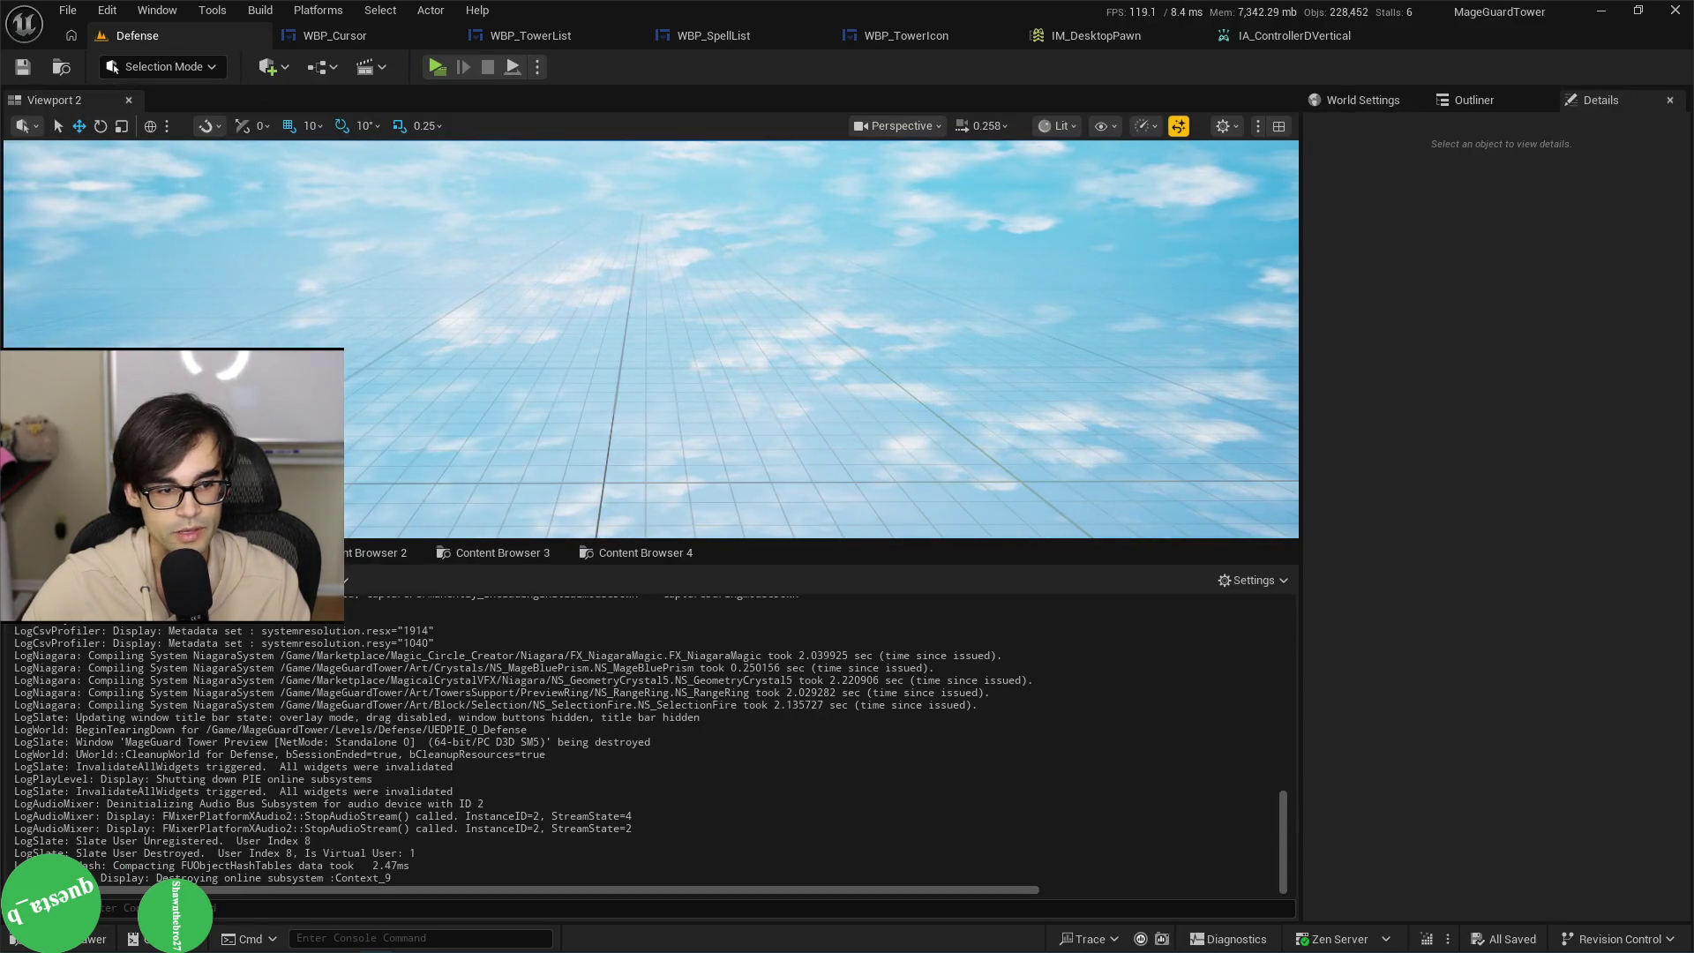
Search the MageGuardTower content folder for 'down' and select BP_TopDown.
{"action": "left_click", "coordinate": [177, 552]}
{"action": "left_click", "coordinate": [737, 582]}
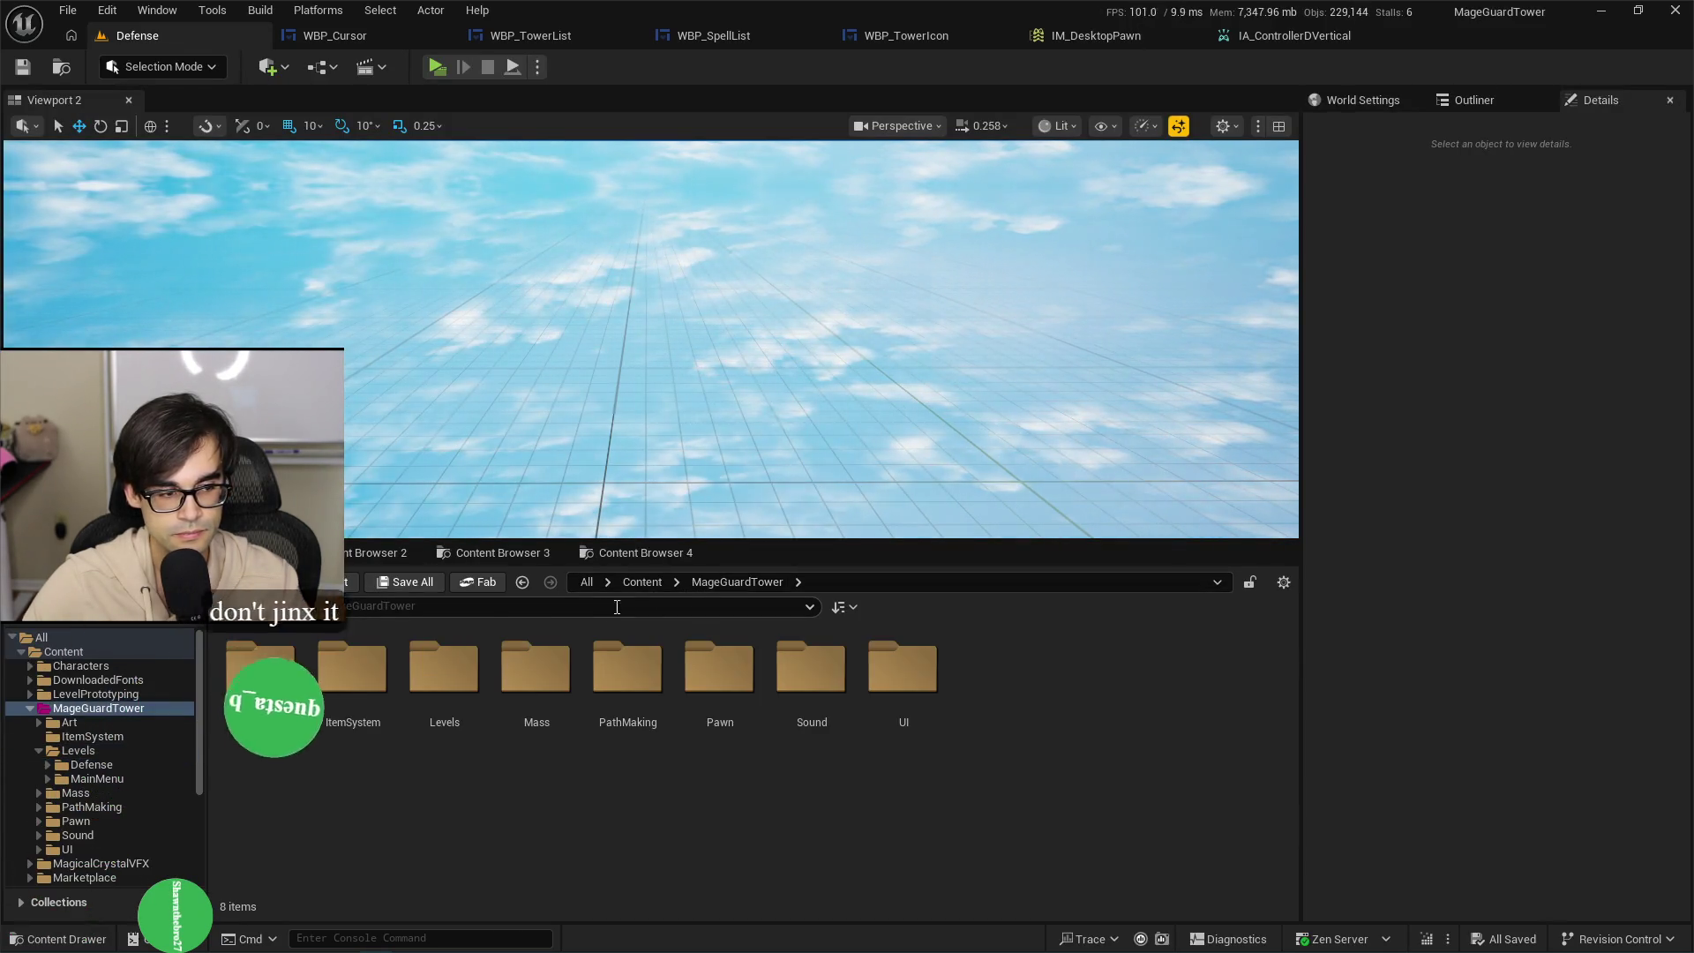
{"action": "left_click", "coordinate": [469, 606]}
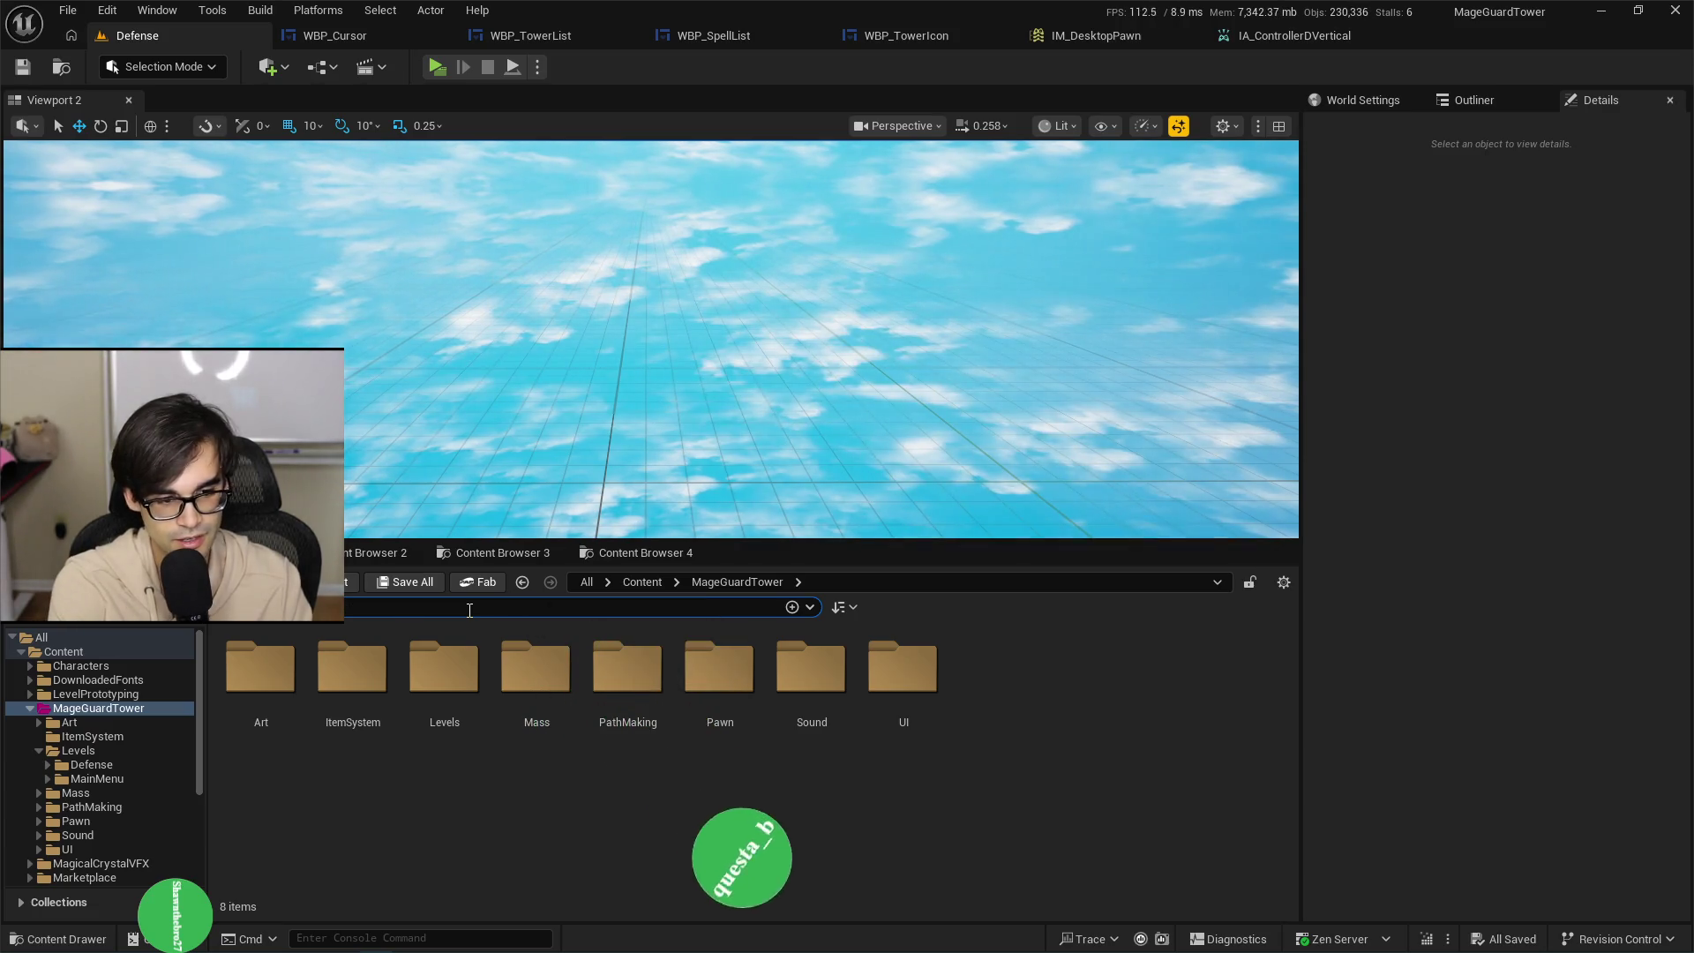
{"action": "type", "text": "down"}
{"action": "left_click", "coordinate": [251, 688]}
Set BP_TopDown's Action Controller DVertical to IA_ControllerDVertical, save, and close the Blueprint.
{"action": "double_click", "coordinate": [251, 688]}
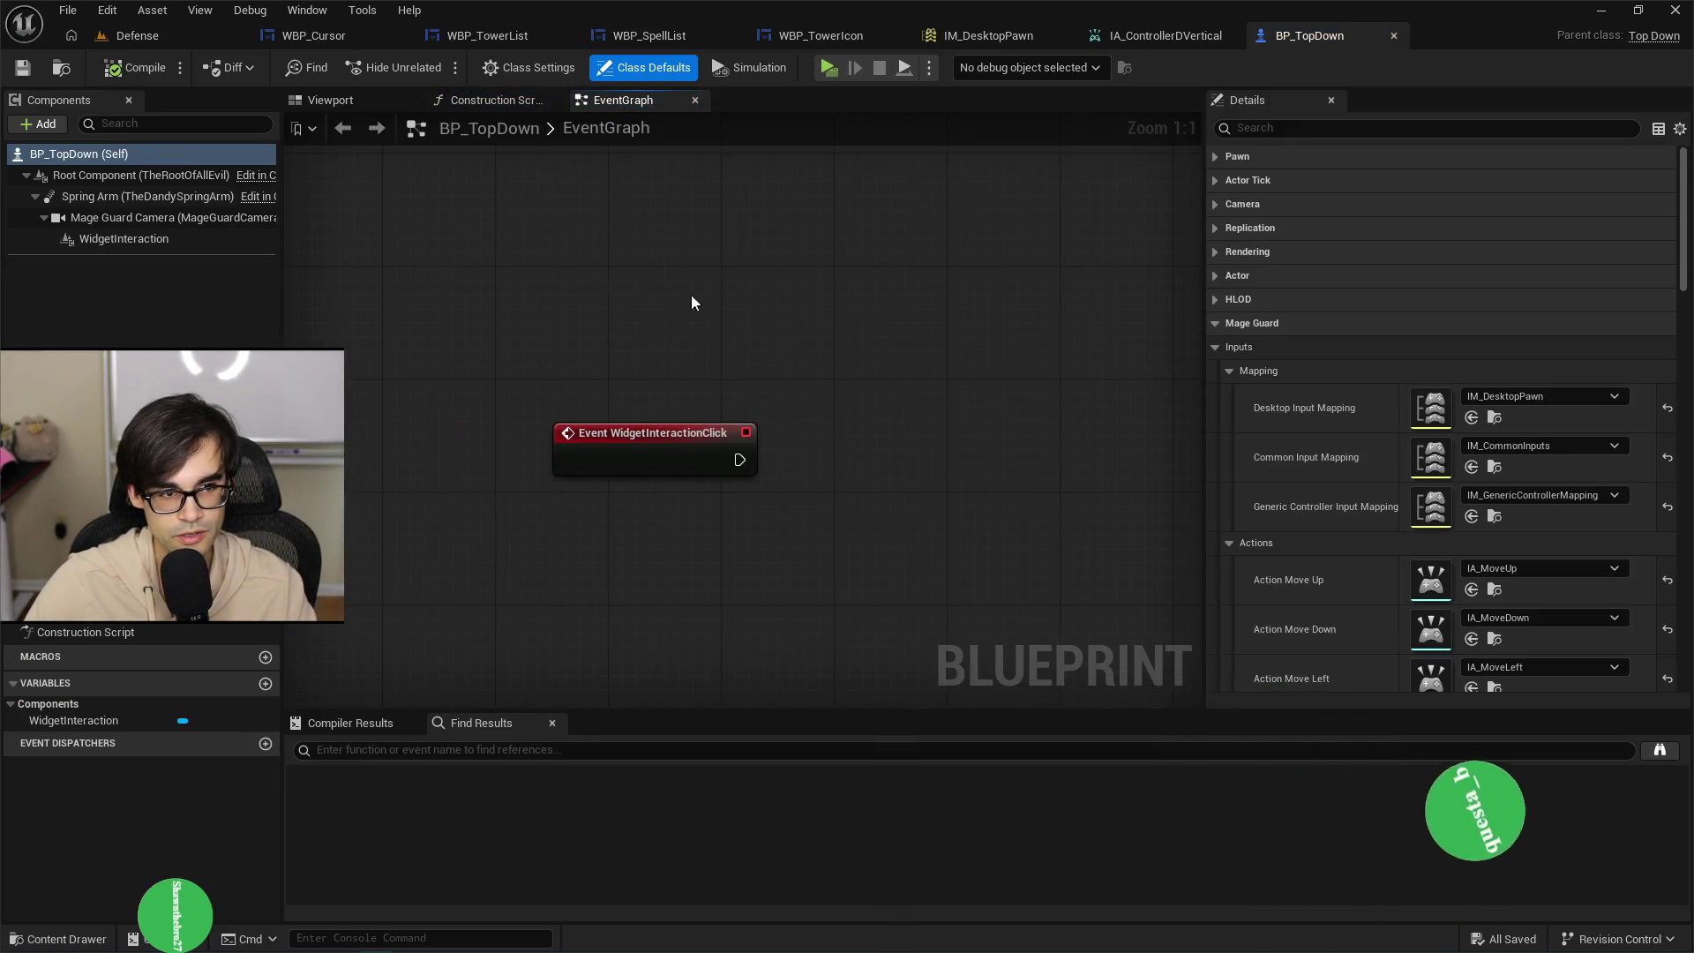
{"action": "scroll", "coordinate": [1394, 568], "scroll_direction": "down", "scroll_amount": 10}
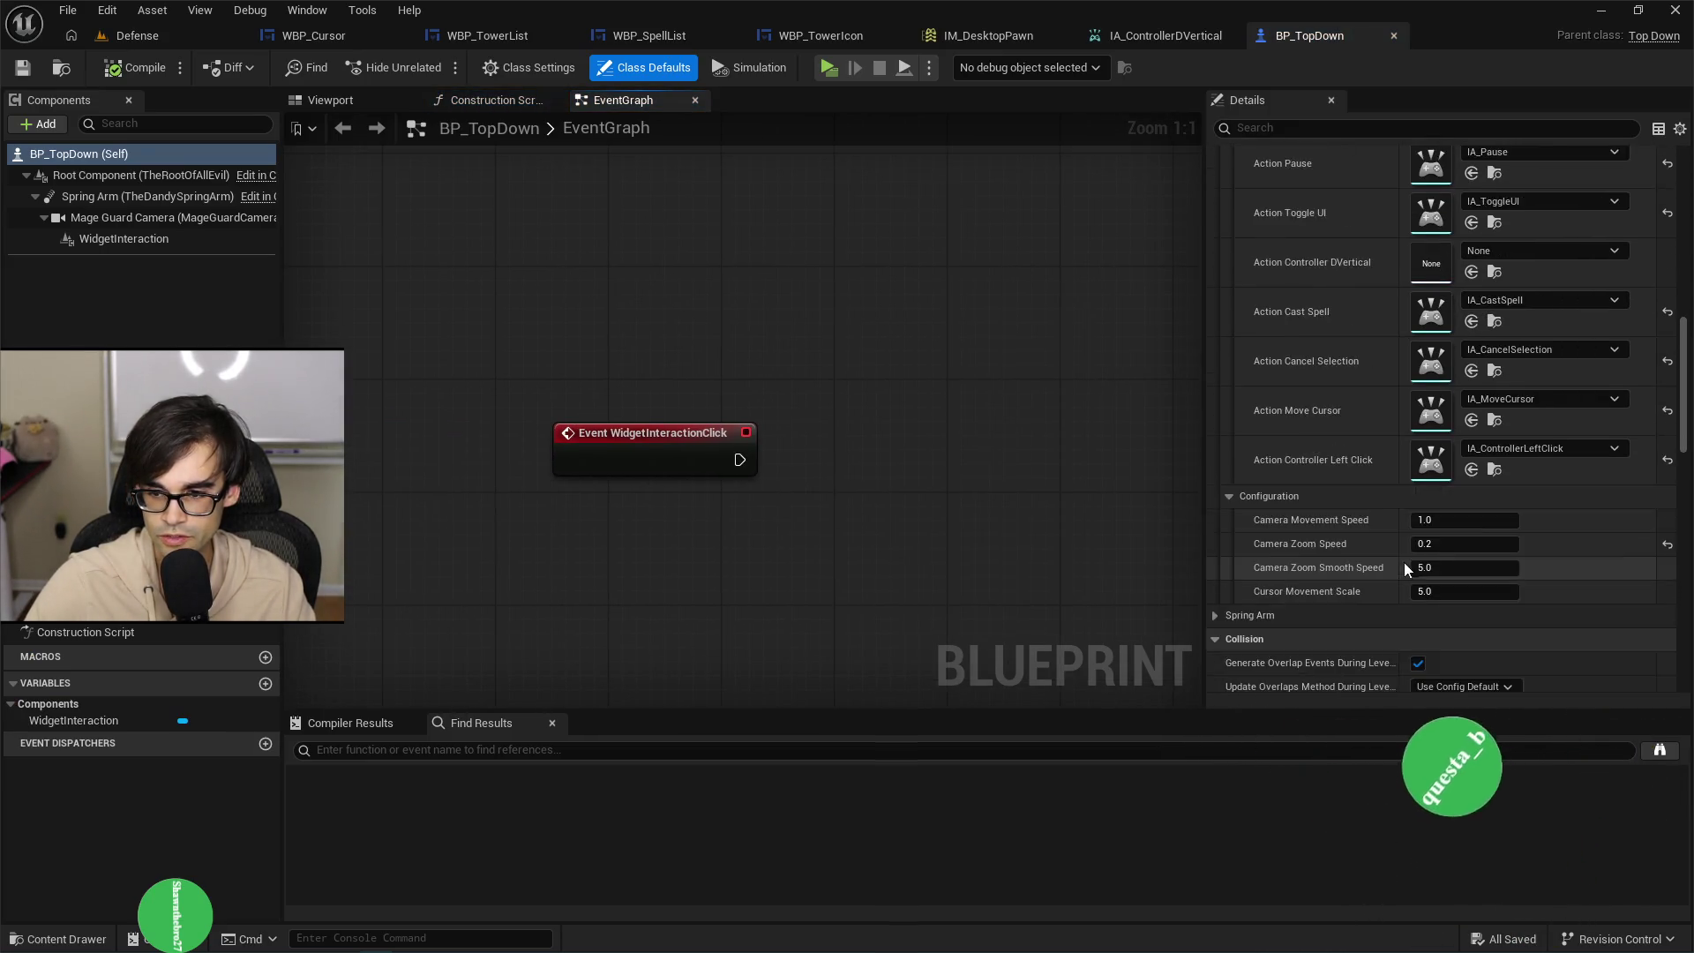
{"action": "scroll", "coordinate": [1404, 568], "scroll_direction": "up", "scroll_amount": 3}
{"action": "left_click", "coordinate": [1506, 421]}
{"action": "type", "text": "dvertical"}
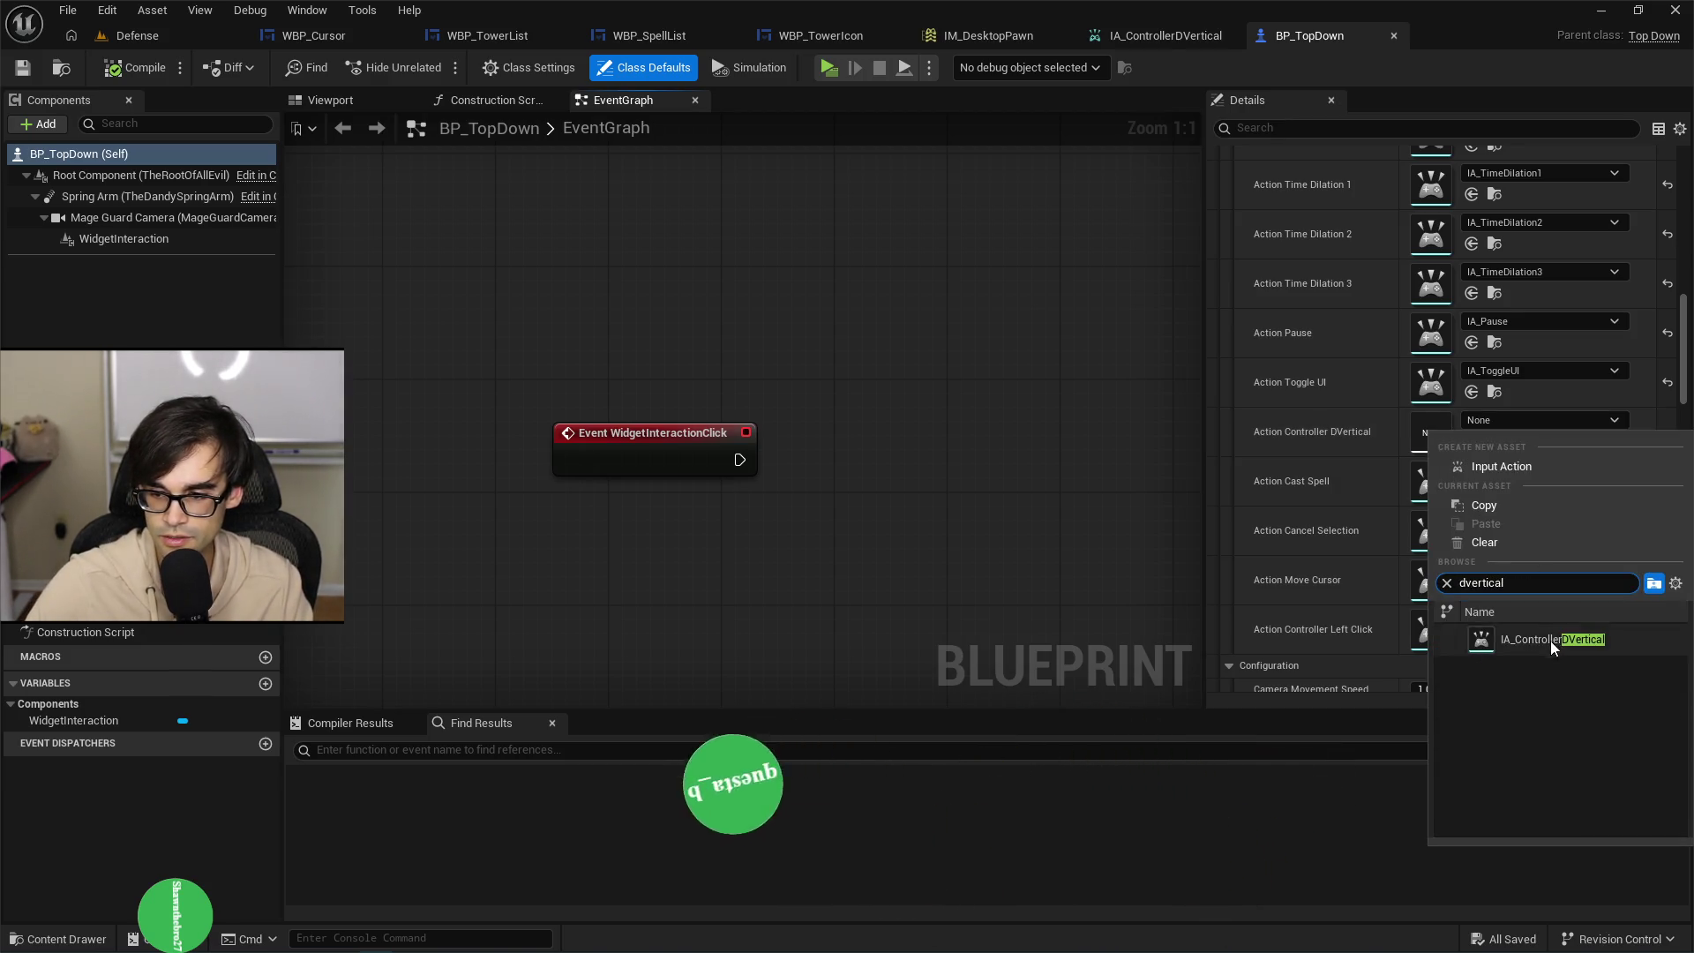
{"action": "left_click", "coordinate": [1550, 640]}
{"action": "left_click", "coordinate": [31, 74]}
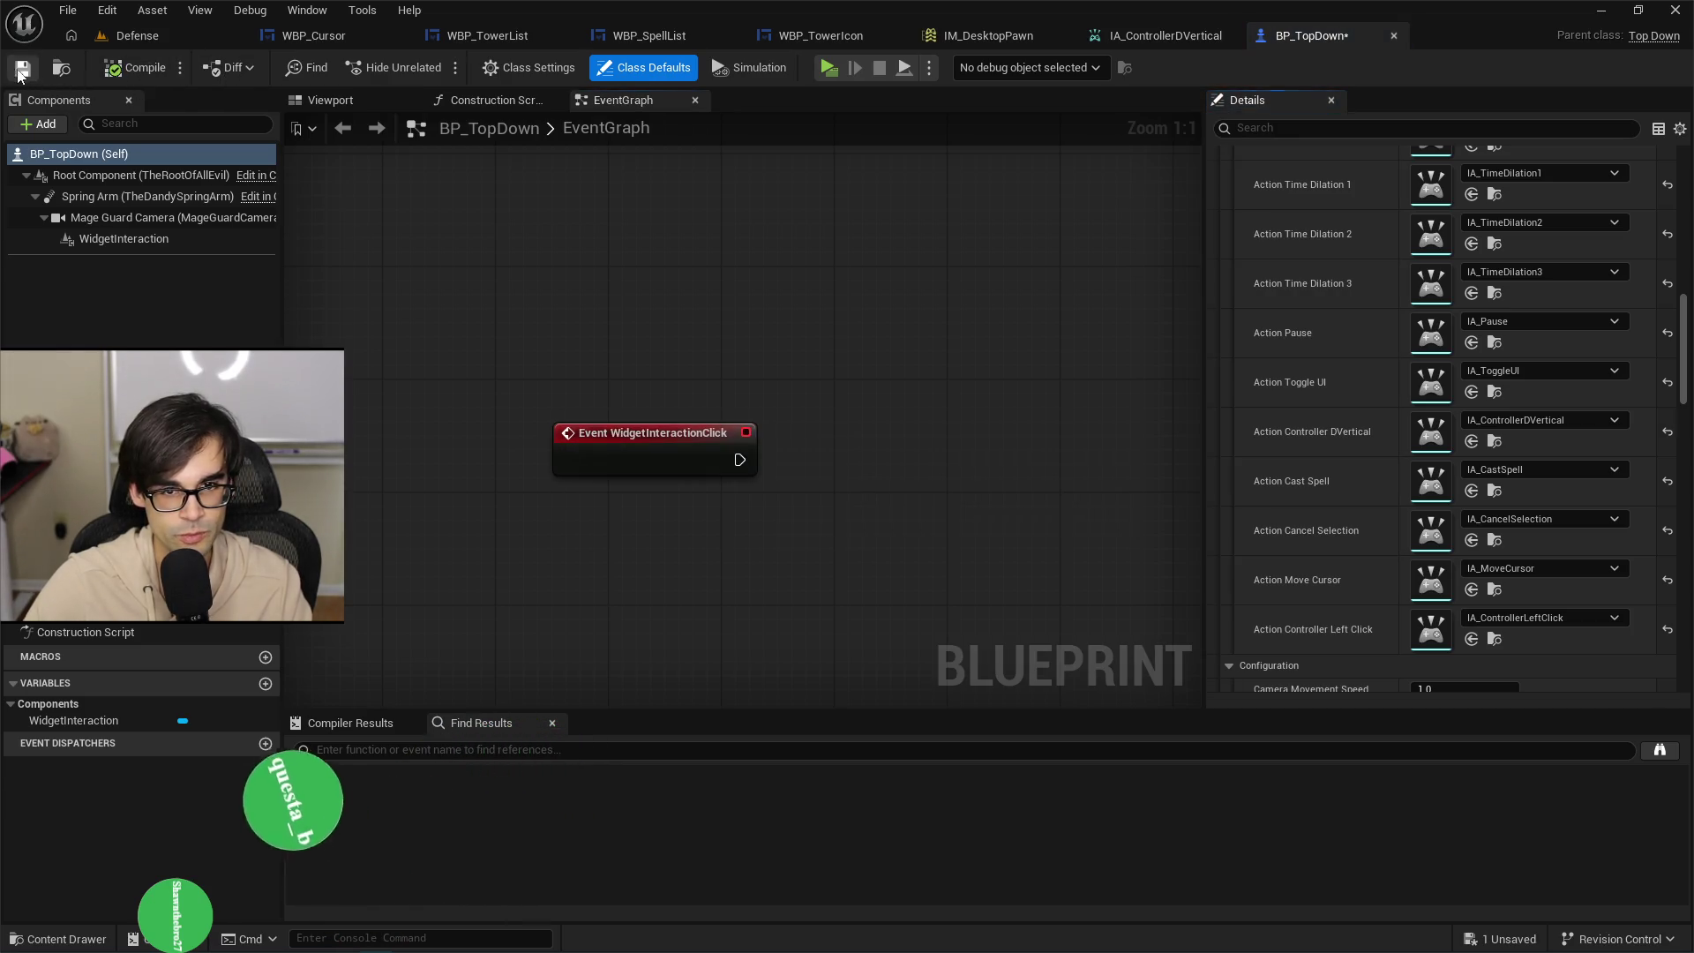
{"action": "left_click", "coordinate": [1394, 35]}
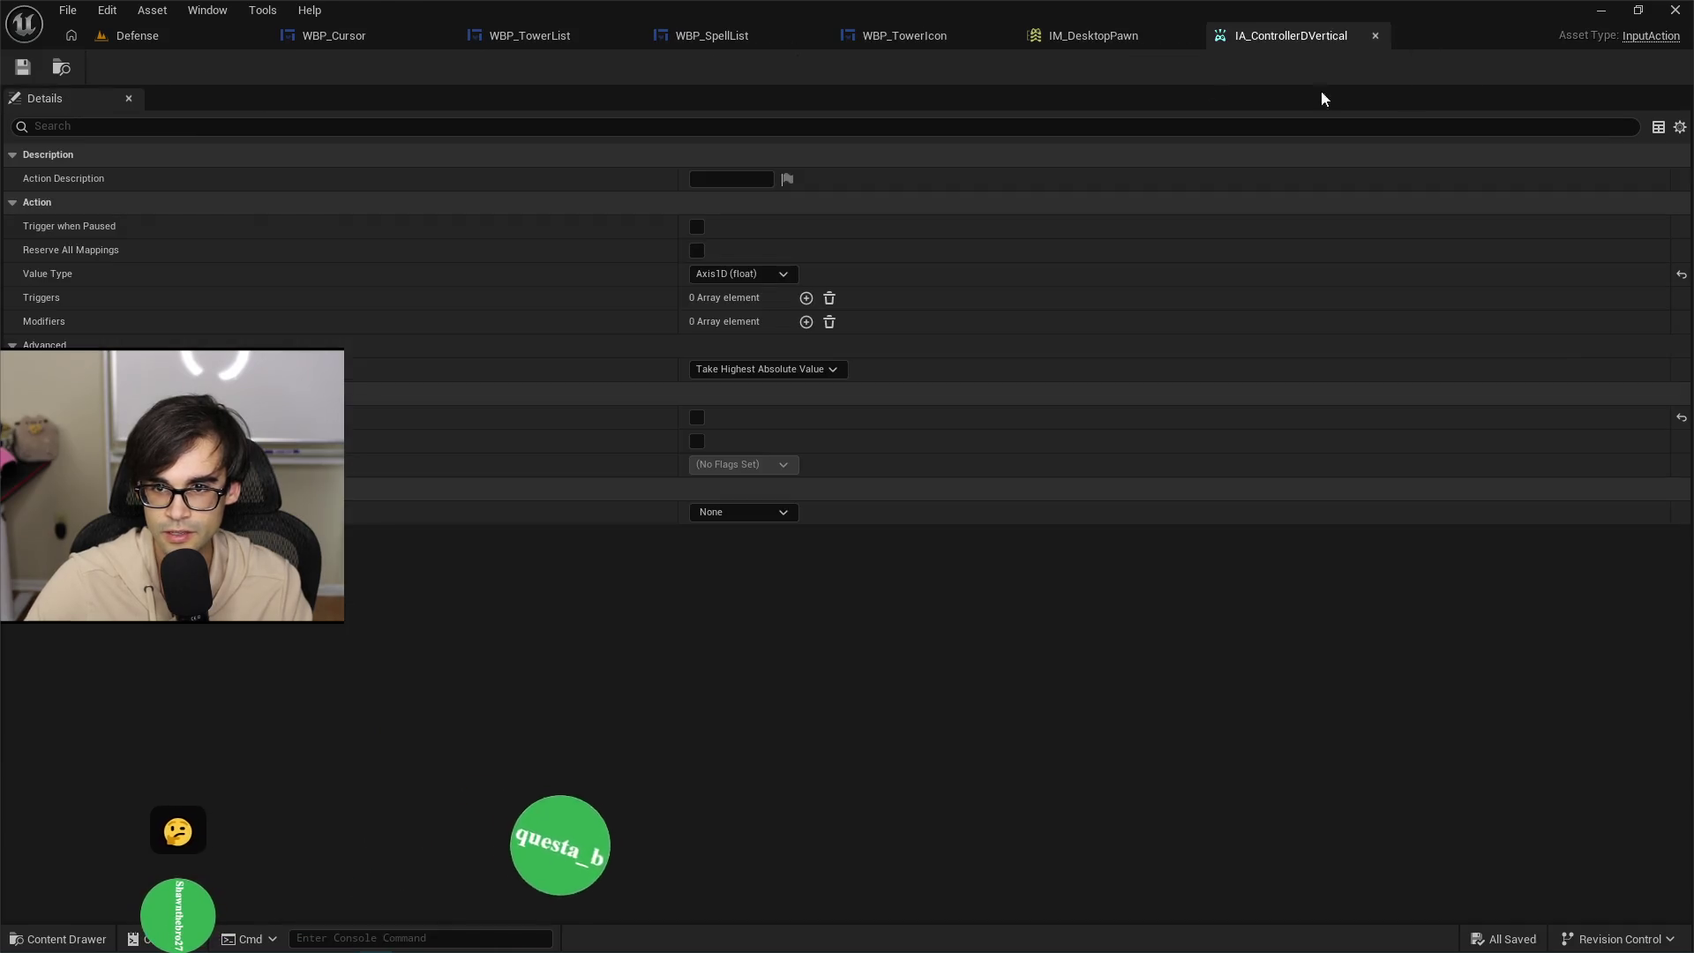
{"action": "left_click", "coordinate": [173, 40]}
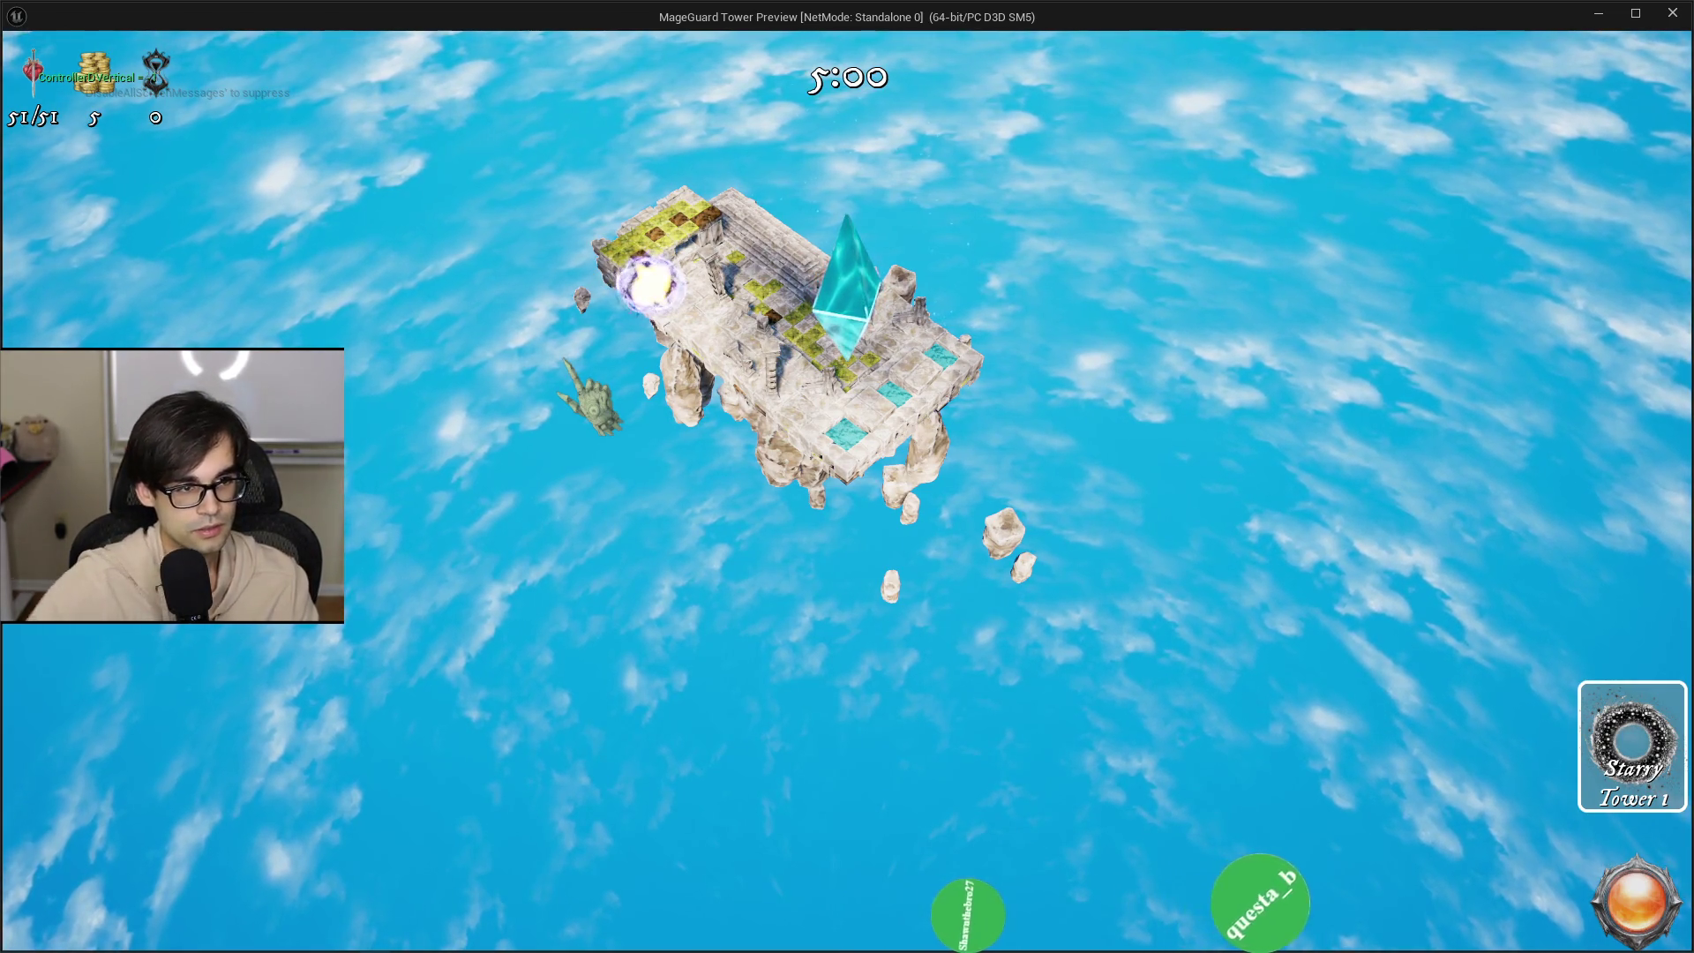
End the ControllerDVertical play-test and switch to TopDown.cpp in Cursor.
{"action": "key", "text": "Escape"}
{"action": "key", "text": "alt+Tab"}
{"action": "key", "text": "alt+Tab"}
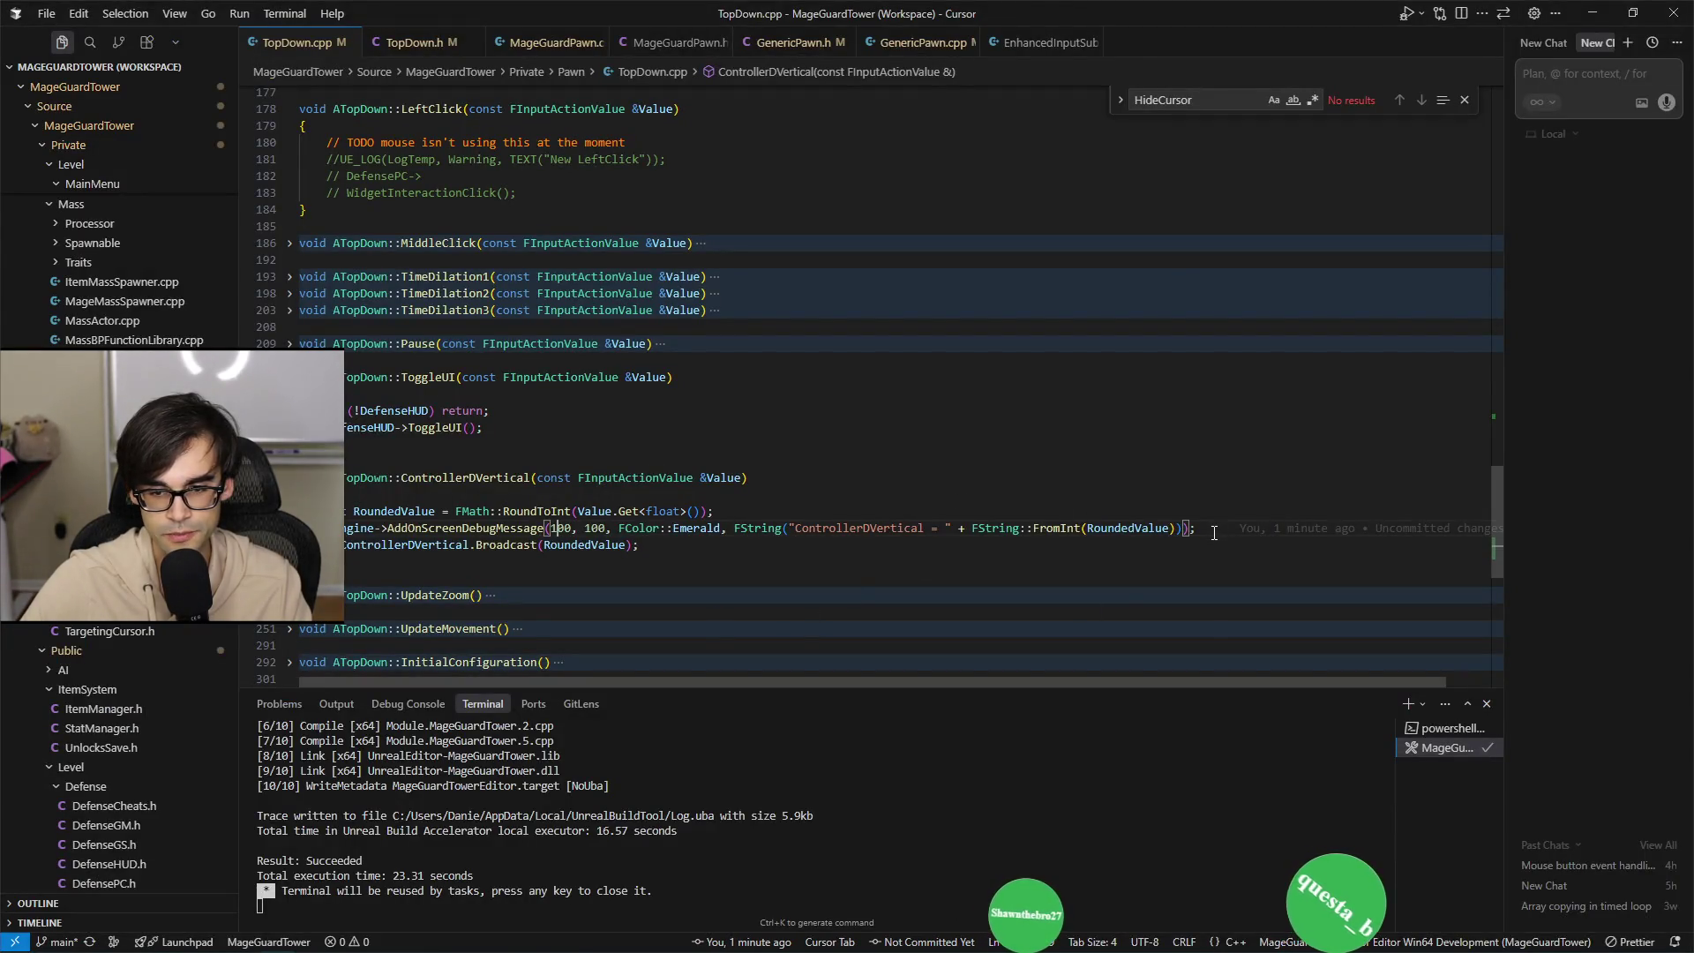
Delete ControllerDVertical's AddOnScreenDebugMessage line, save TopDown.cpp, and show WBP_TowerIcon in Unreal.
{"action": "left_click", "coordinate": [1214, 528]}
{"action": "key", "text": "shift+Up"}
{"action": "key", "text": "BackSpace"}
{"action": "key", "text": "ctrl+s"}
{"action": "key", "text": "alt+Tab"}
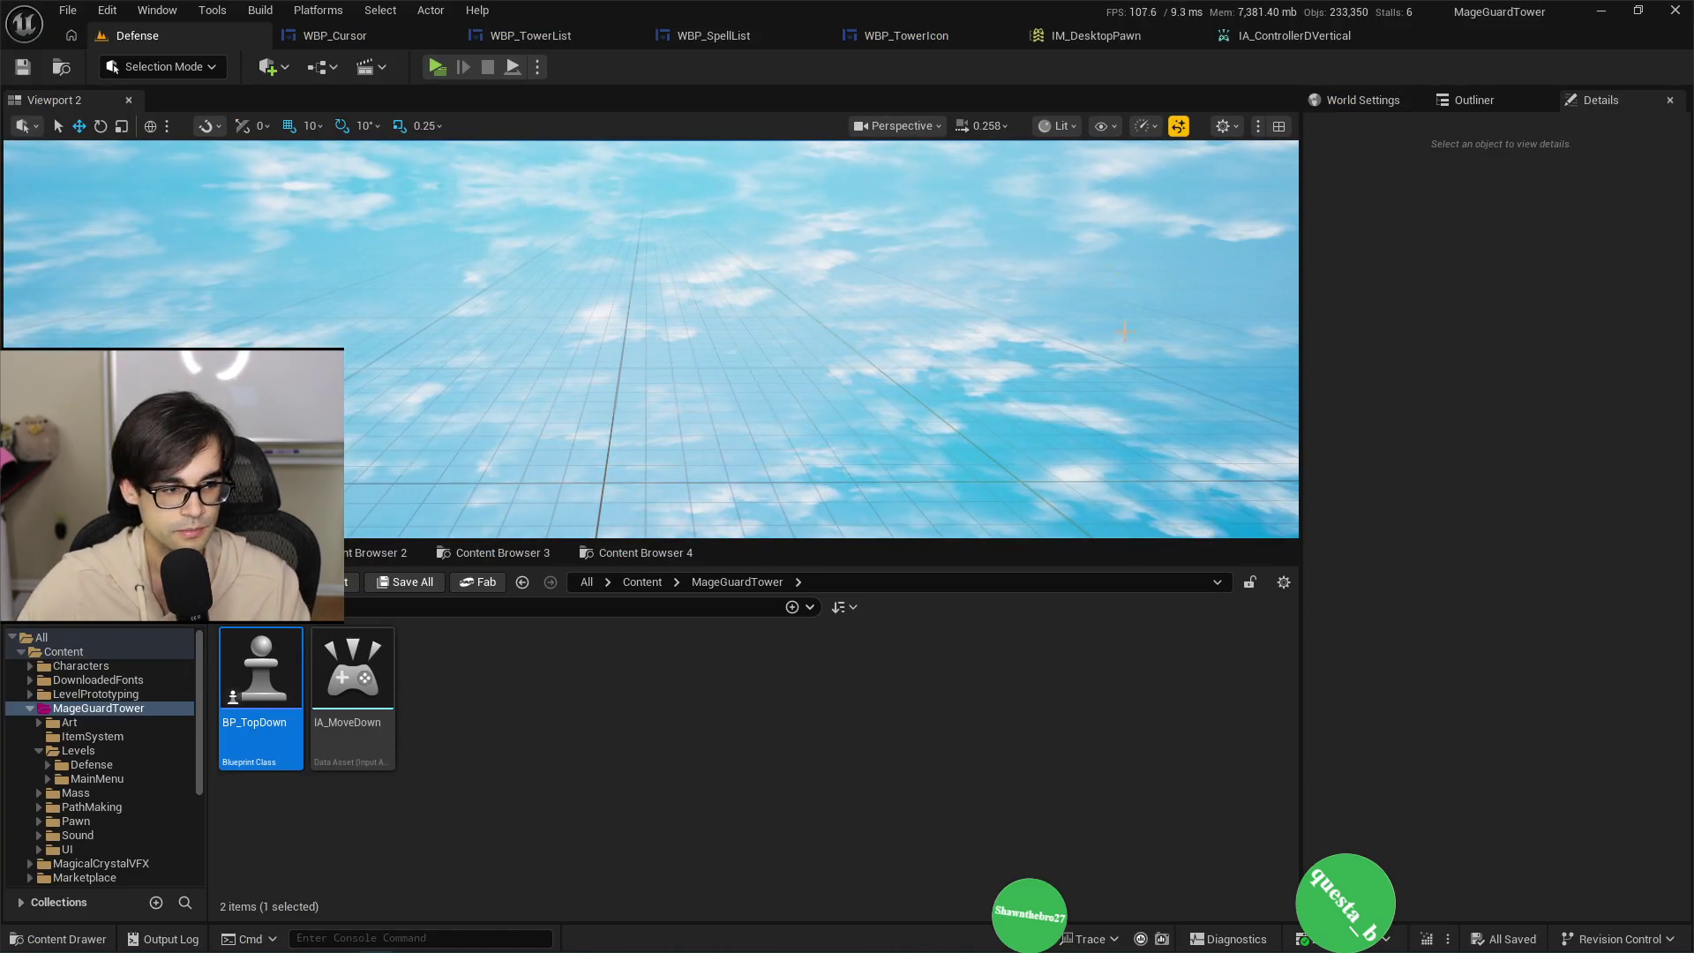
{"action": "left_click", "coordinate": [873, 35]}
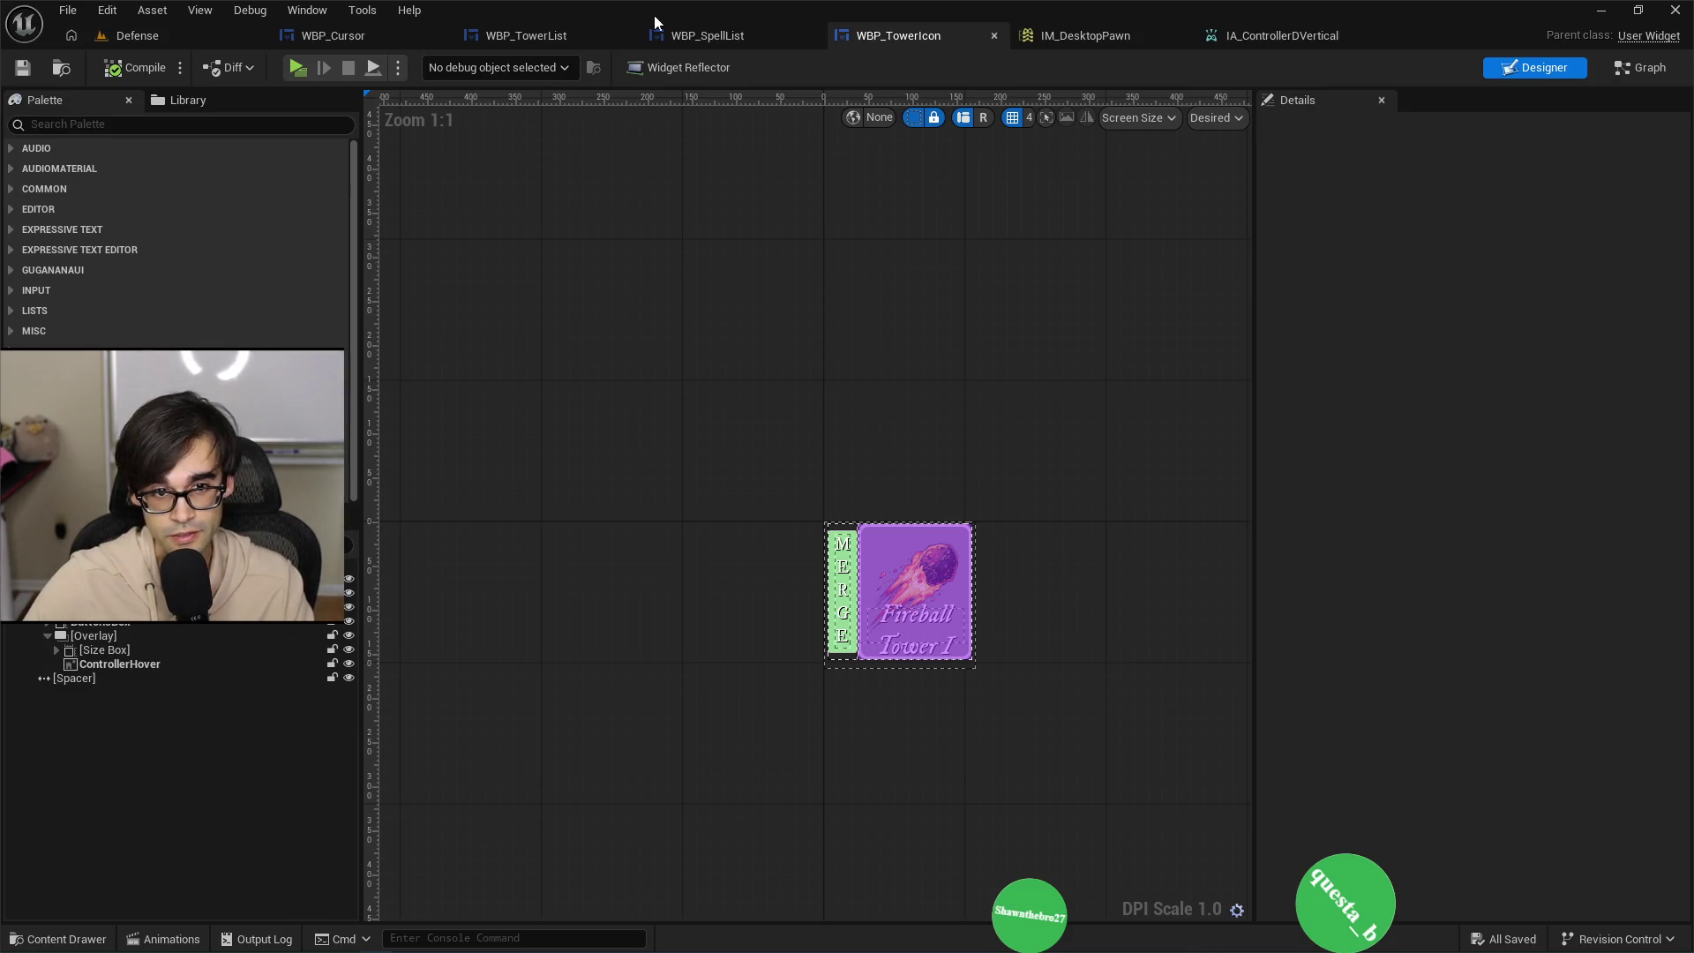
Open the WBP_TowerList widget's event graph.
{"action": "left_click", "coordinate": [706, 36]}
{"action": "left_click", "coordinate": [528, 36]}
{"action": "left_click", "coordinate": [330, 37]}
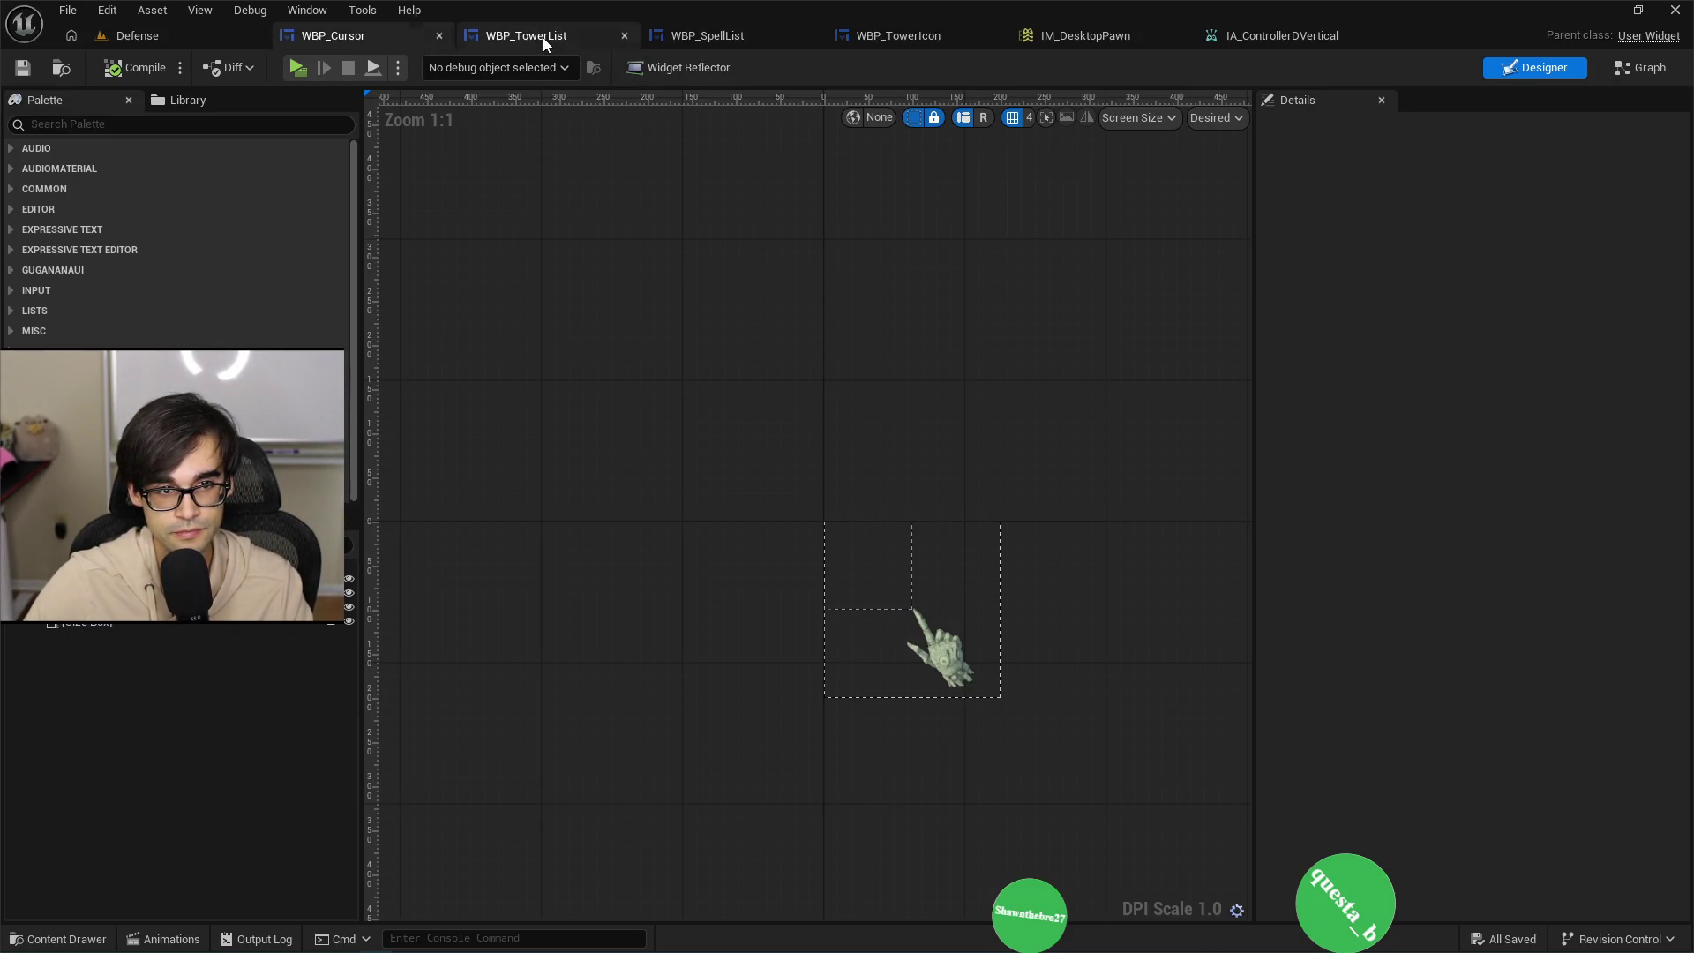
{"action": "left_click", "coordinate": [542, 37]}
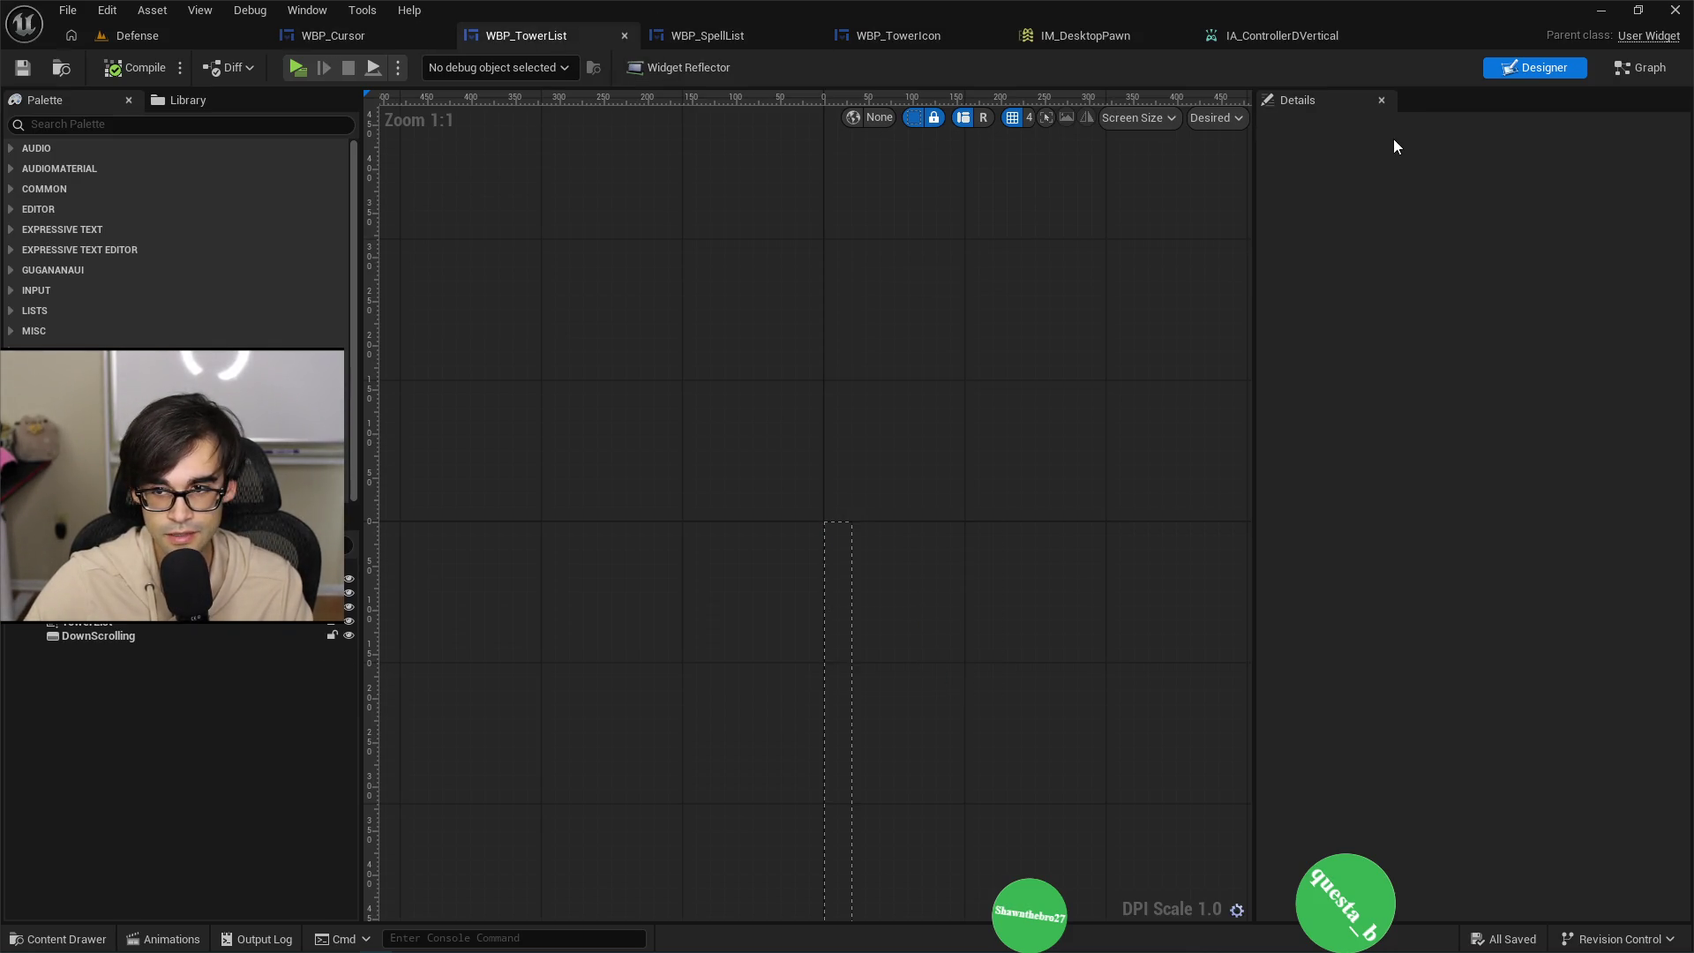
{"action": "left_click", "coordinate": [1627, 76]}
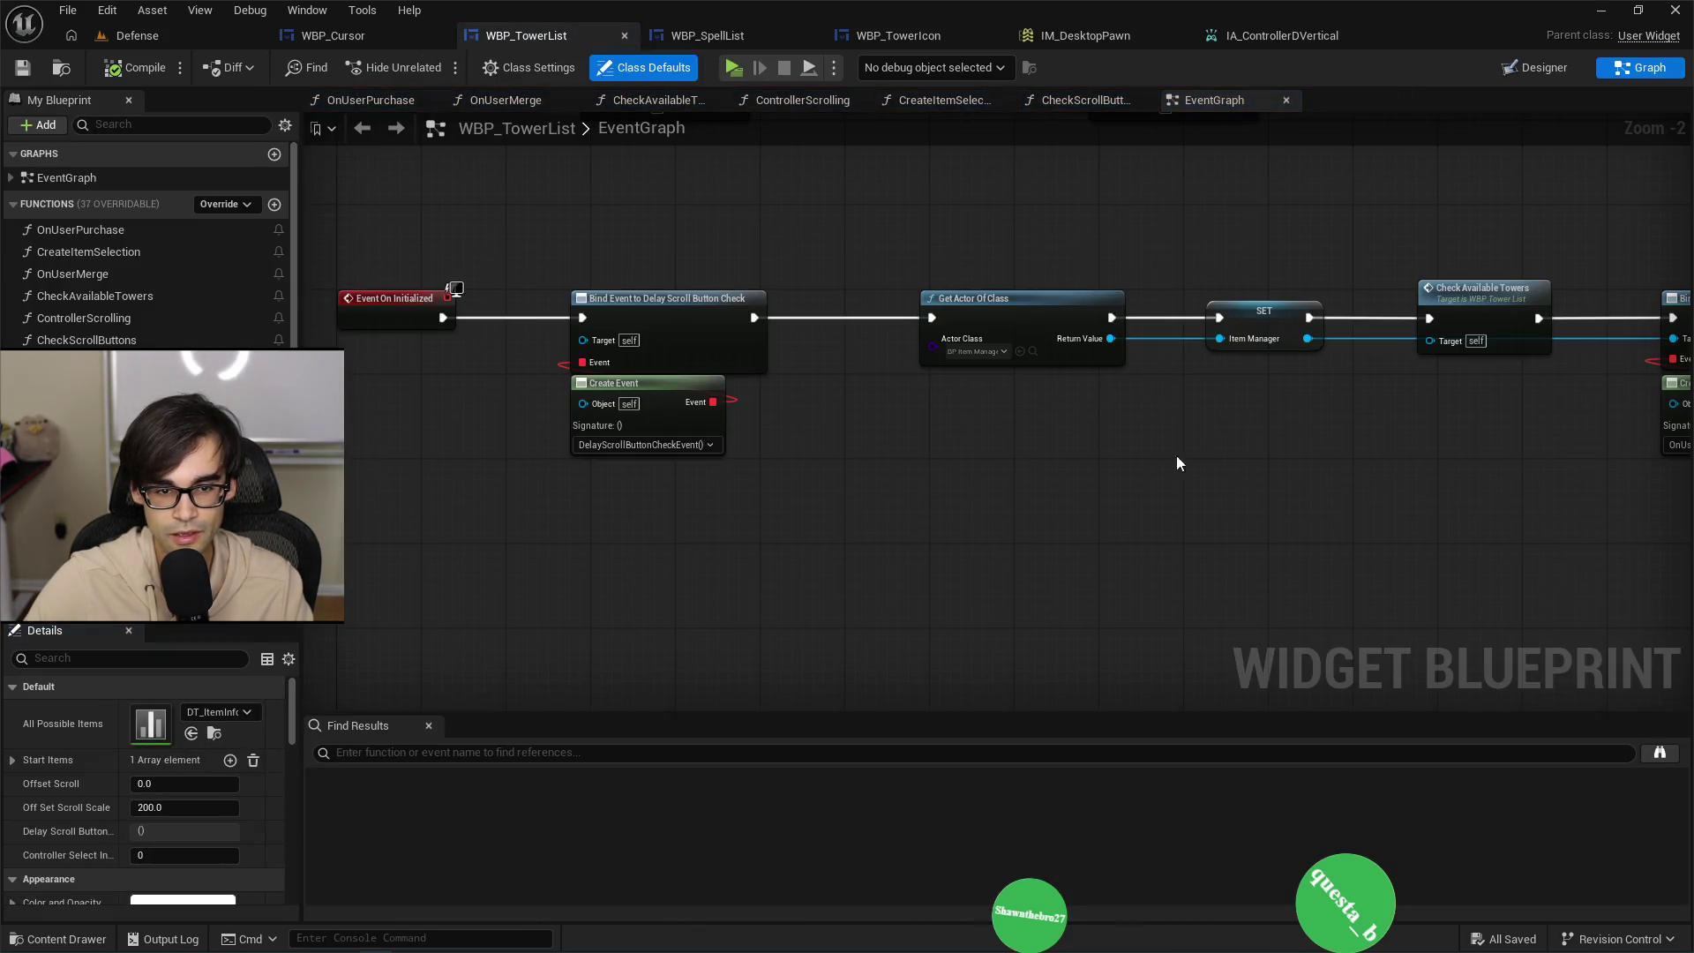
Pan along the Event On Initialized chain to the Bind Event nodes.
{"action": "left_click_drag", "start_coordinate": [1414, 440], "coordinate": [940, 564]}
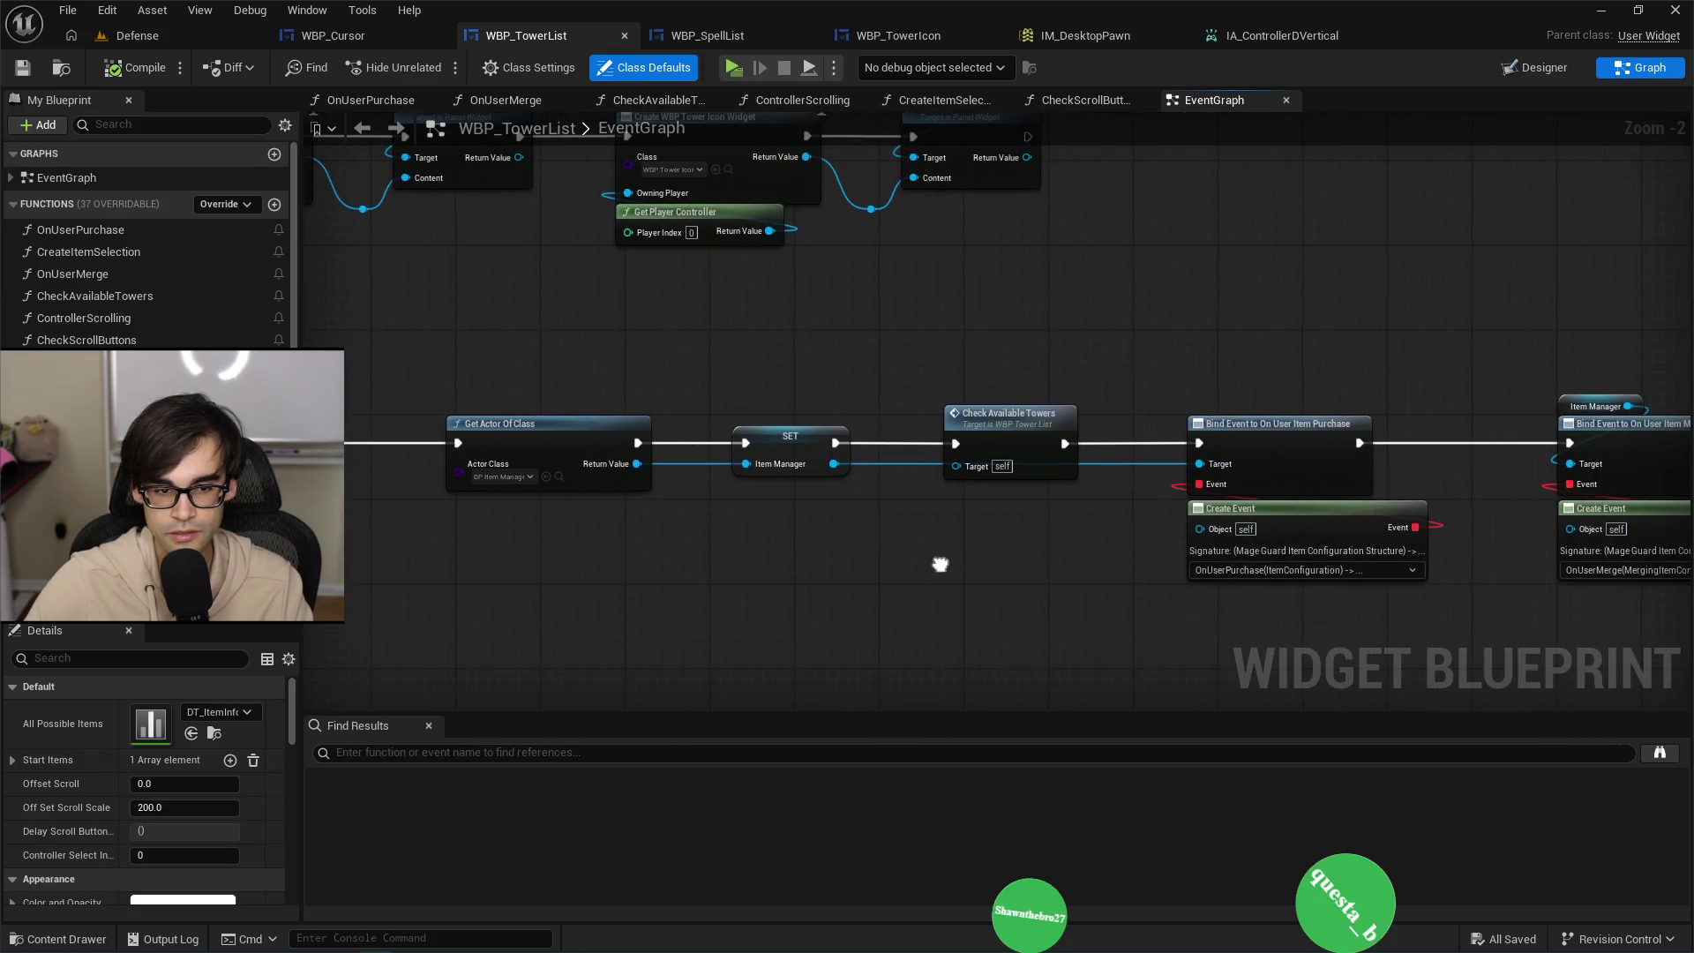
{"action": "left_click_drag", "start_coordinate": [1267, 367], "coordinate": [1014, 416]}
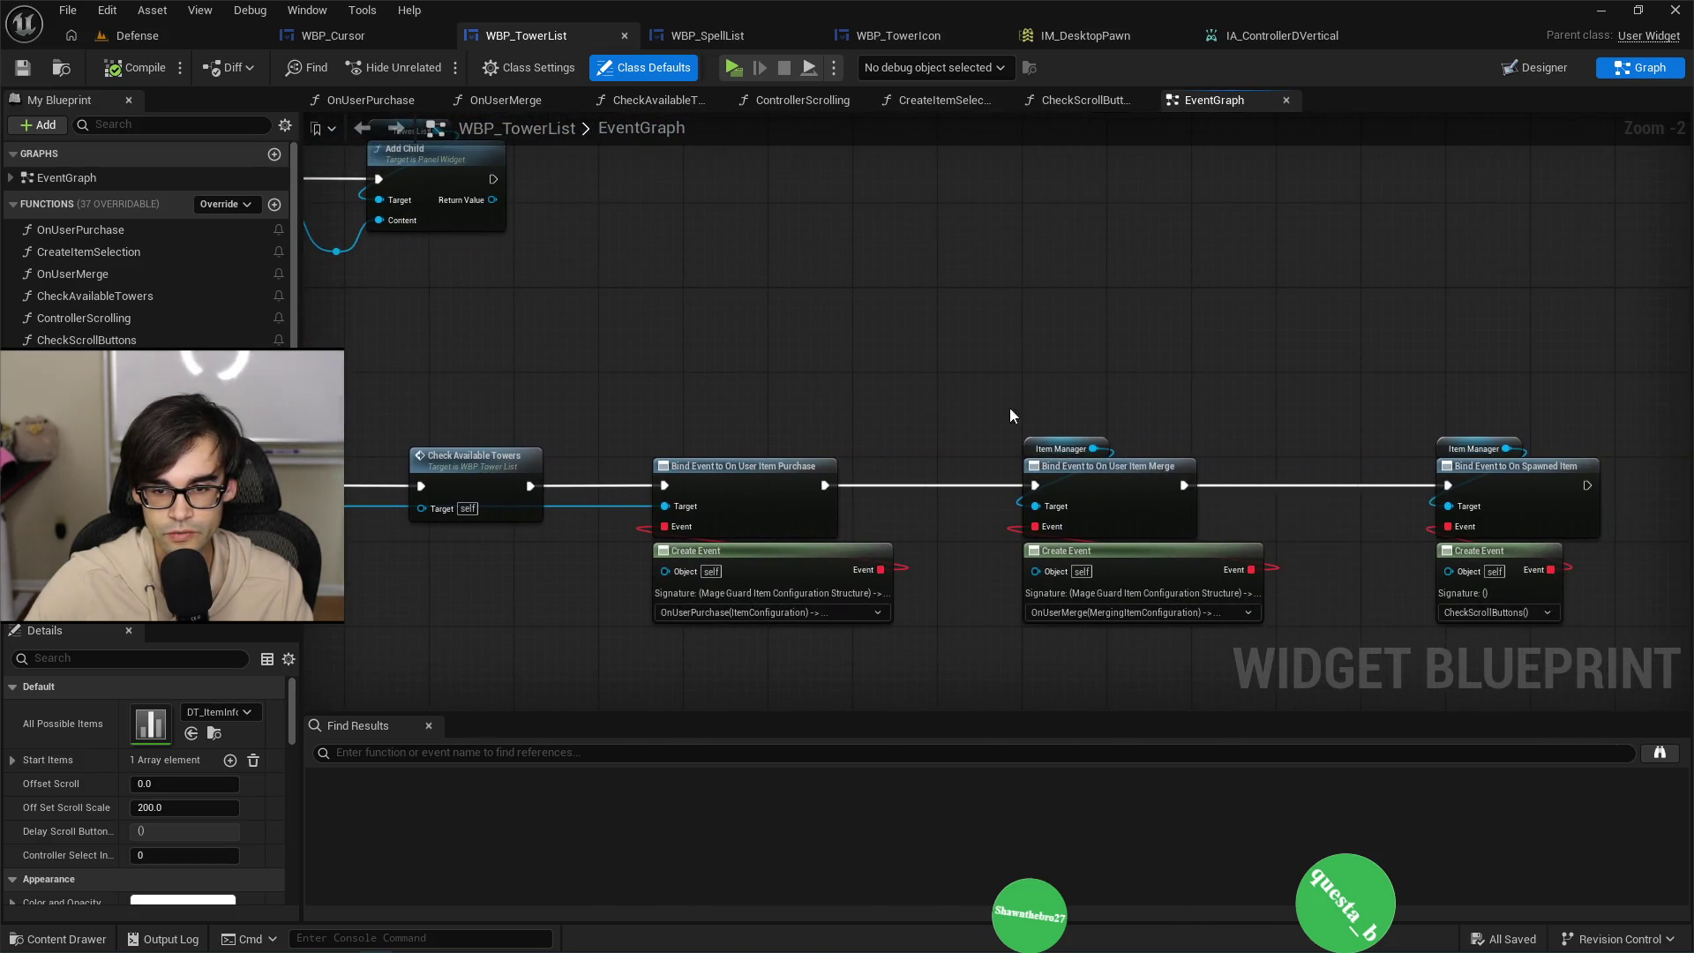
{"action": "left_click_drag", "start_coordinate": [1279, 417], "coordinate": [935, 392]}
{"action": "scroll", "coordinate": [760, 396], "scroll_direction": "down", "scroll_amount": 5}
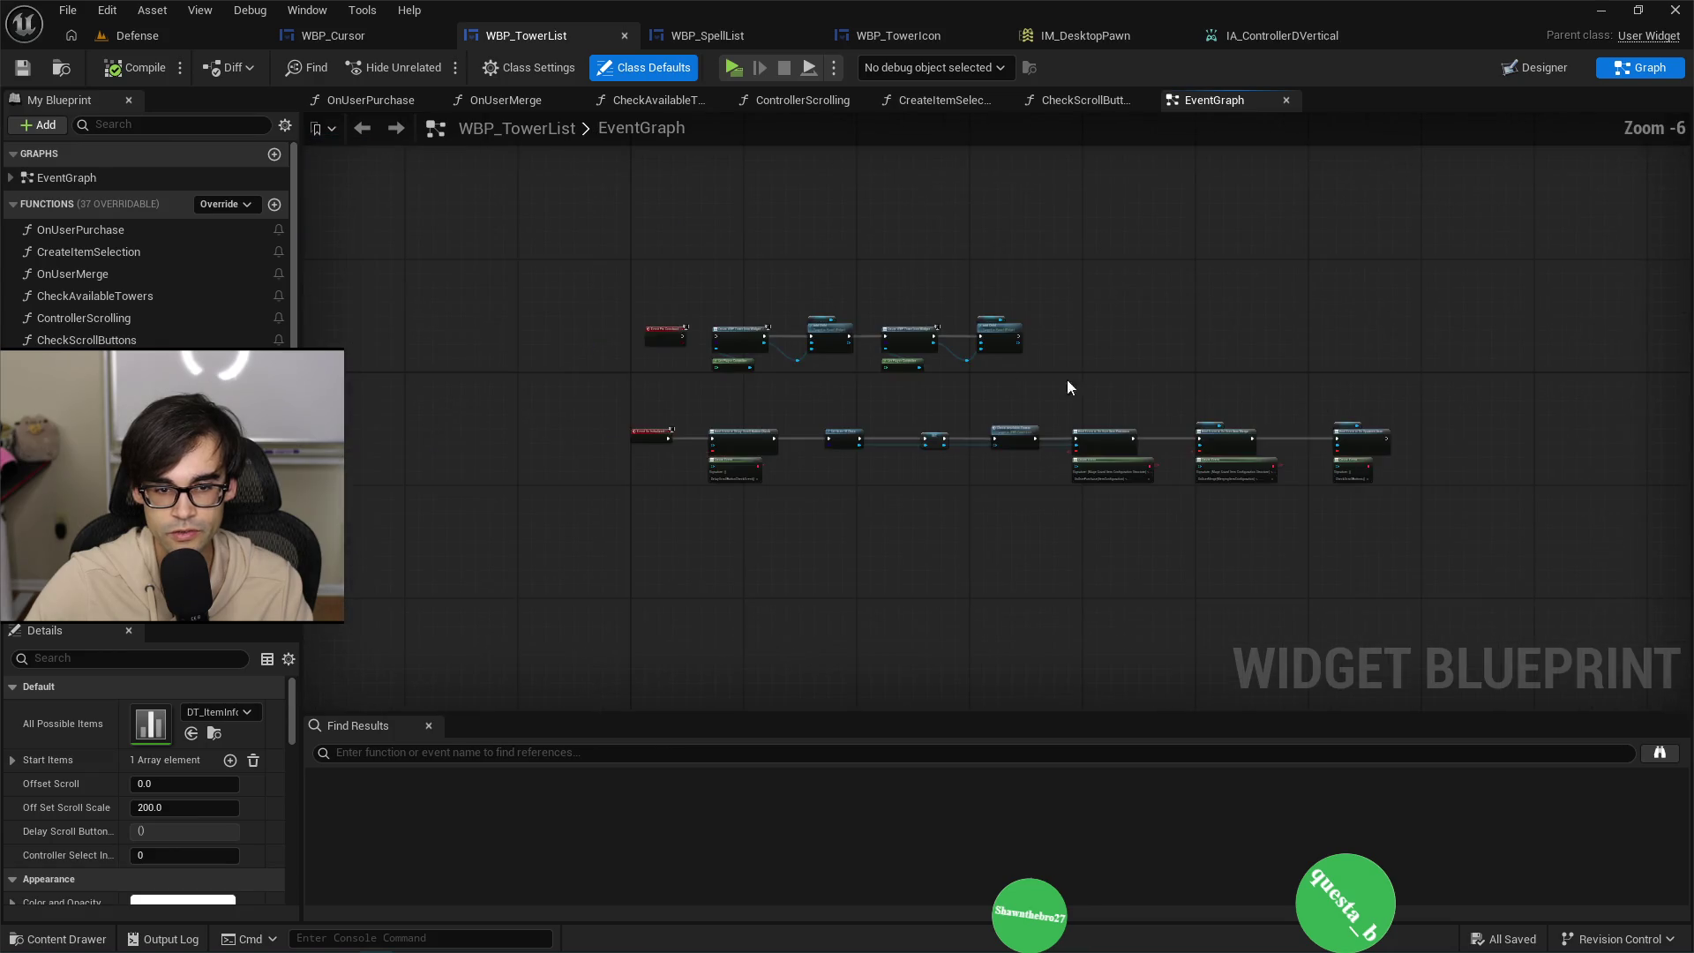
{"action": "scroll", "coordinate": [638, 374], "scroll_direction": "up", "scroll_amount": 5}
{"action": "mouse_move", "coordinate": [637, 374]}
{"action": "left_mouse_down"}
{"action": "mouse_move", "coordinate": [733, 359]}
{"action": "mouse_move", "coordinate": [541, 352]}
{"action": "mouse_move", "coordinate": [581, 386]}
{"action": "left_mouse_up"}
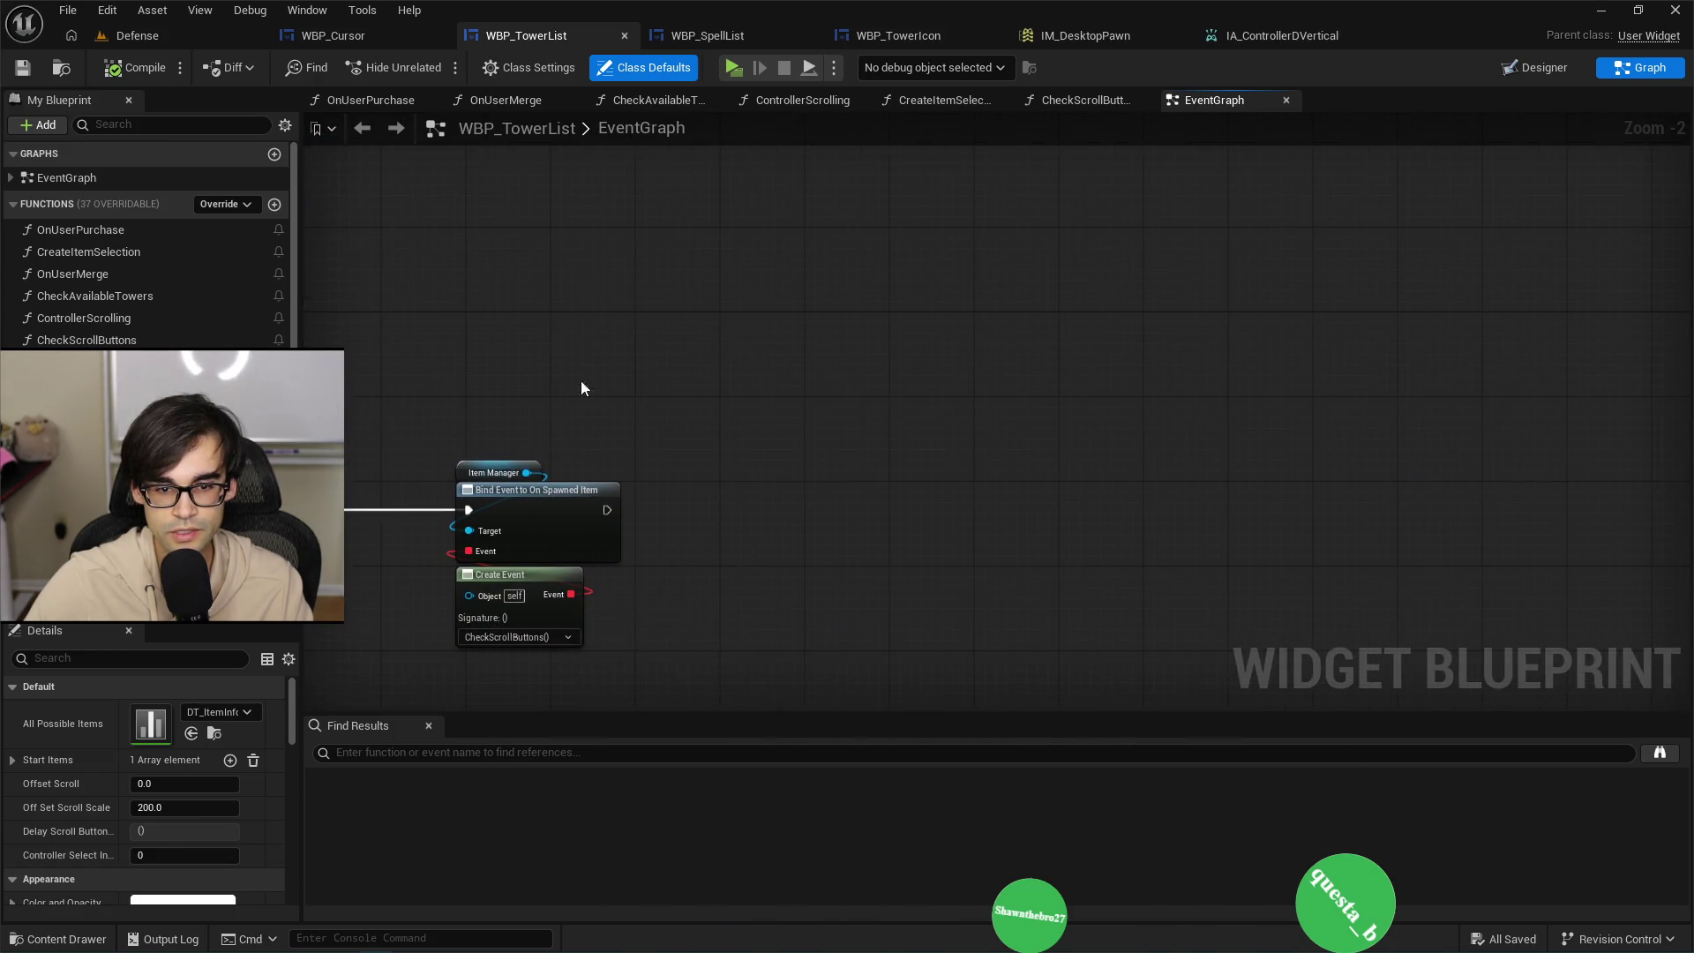
{"action": "key", "text": "alt+Tab"}
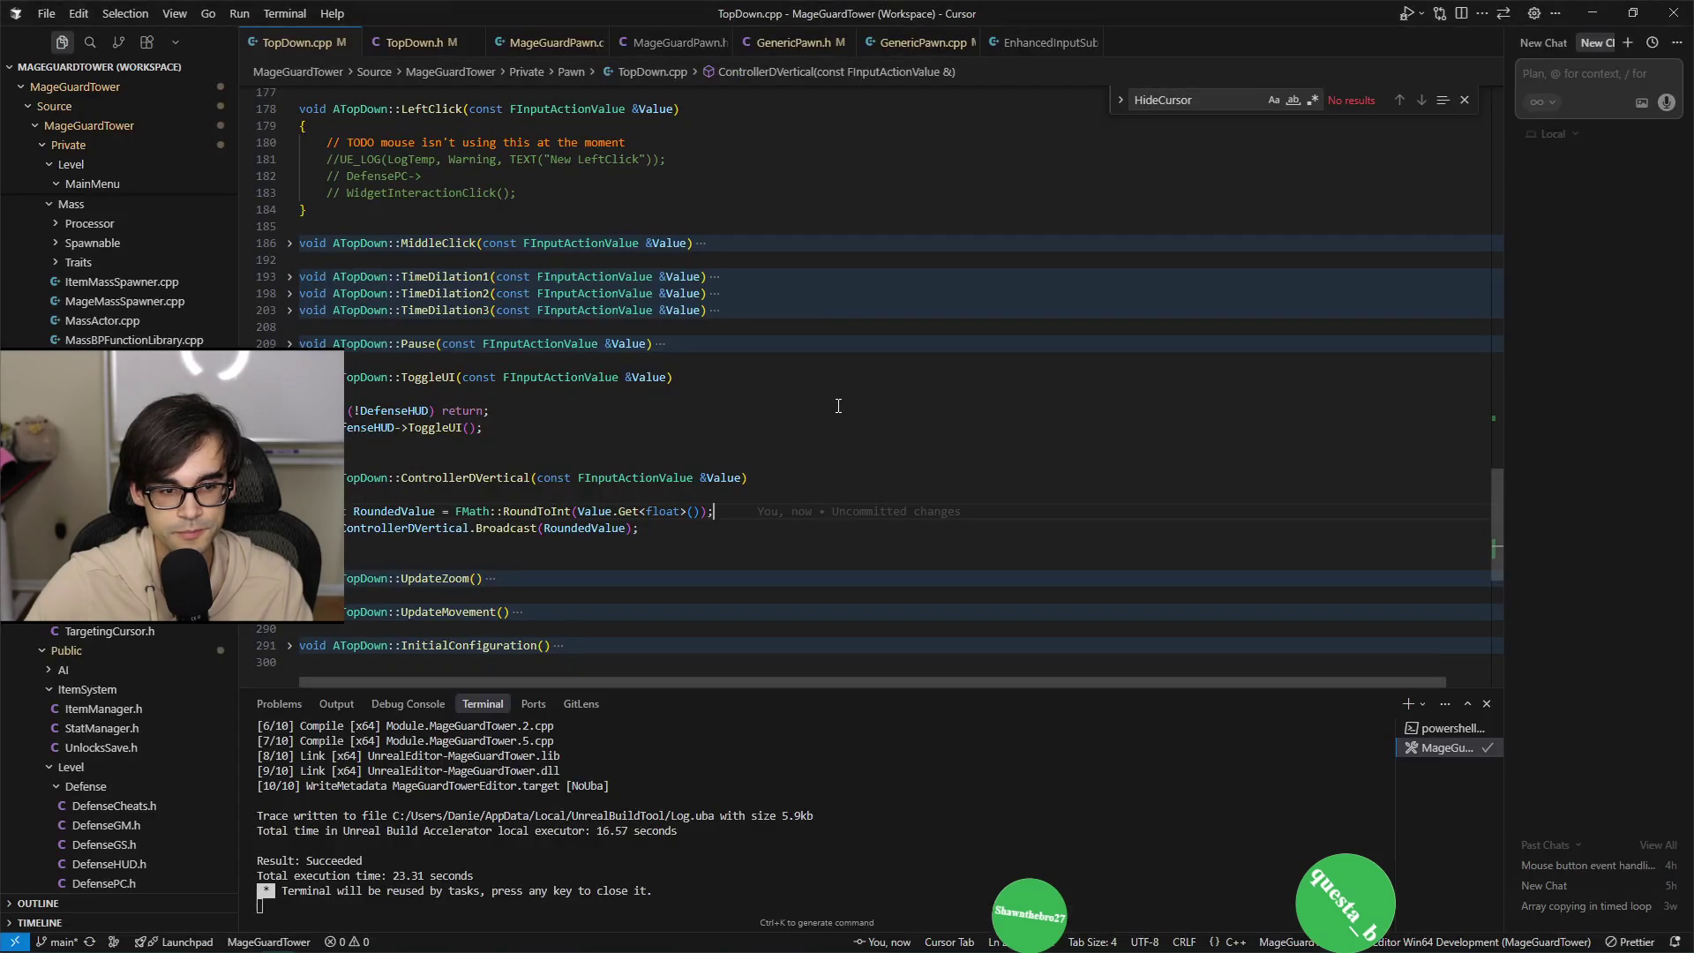
{"action": "key", "text": "alt+Tab"}
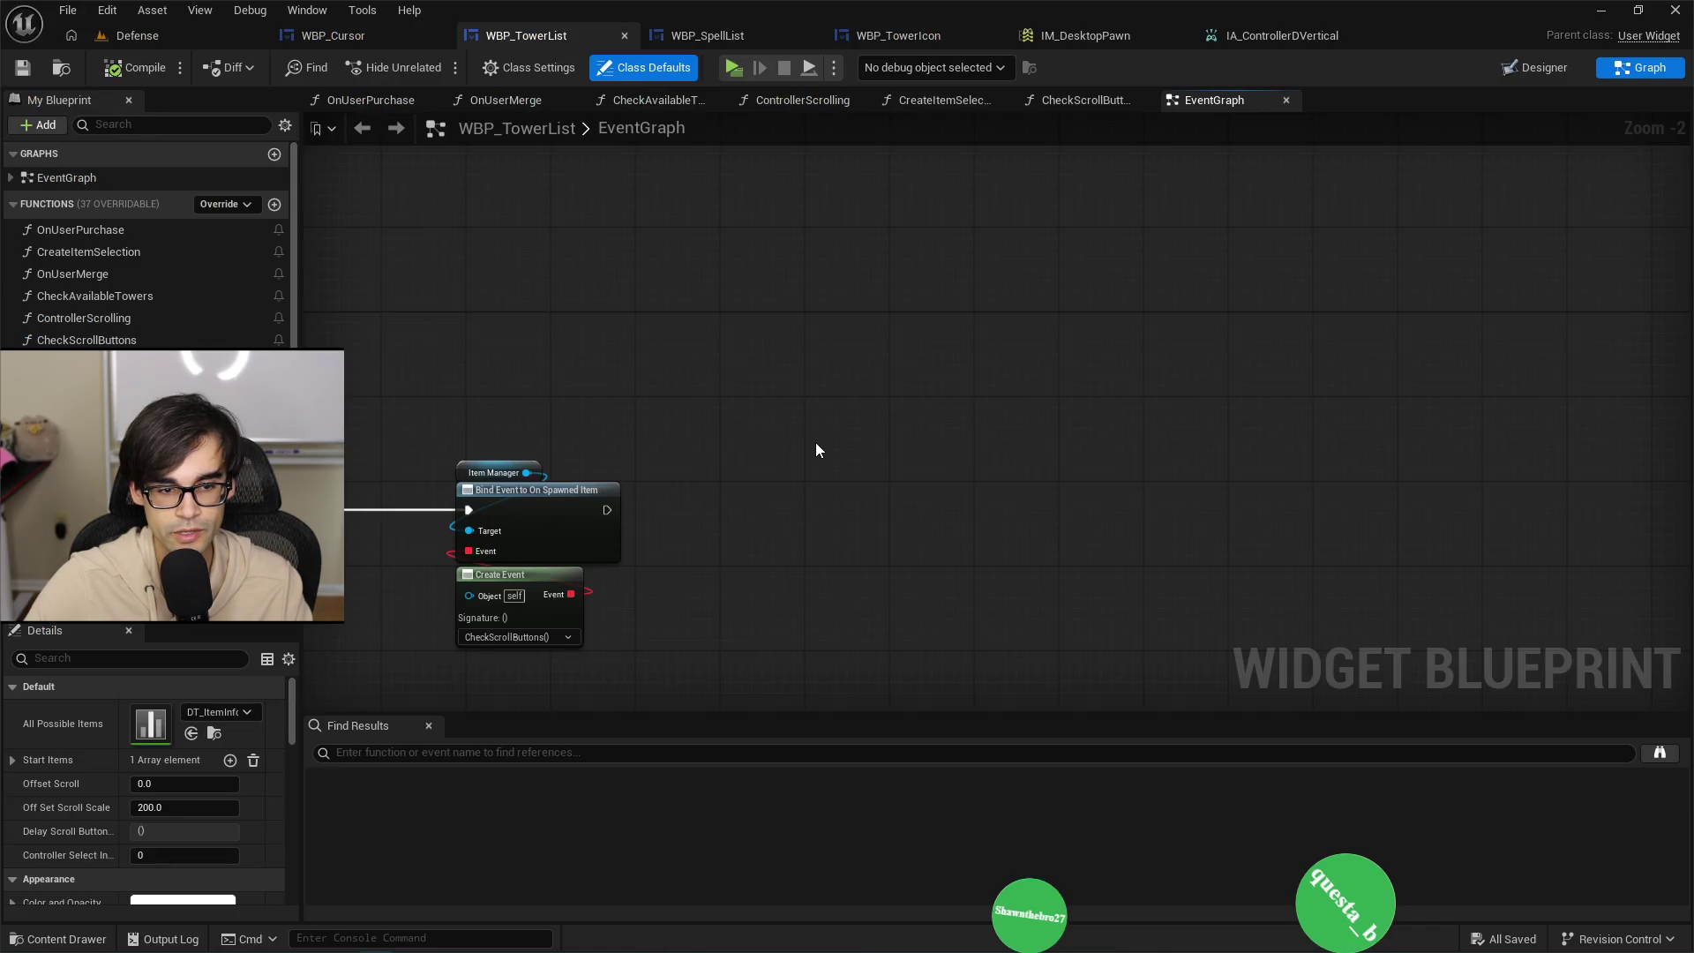
Add Get Player Pawn and a Cast To TopDown node, chaining the cast after the existing Bind Event.
{"action": "right_click", "coordinate": [815, 442]}
{"action": "type", "text": "get player pawn"}
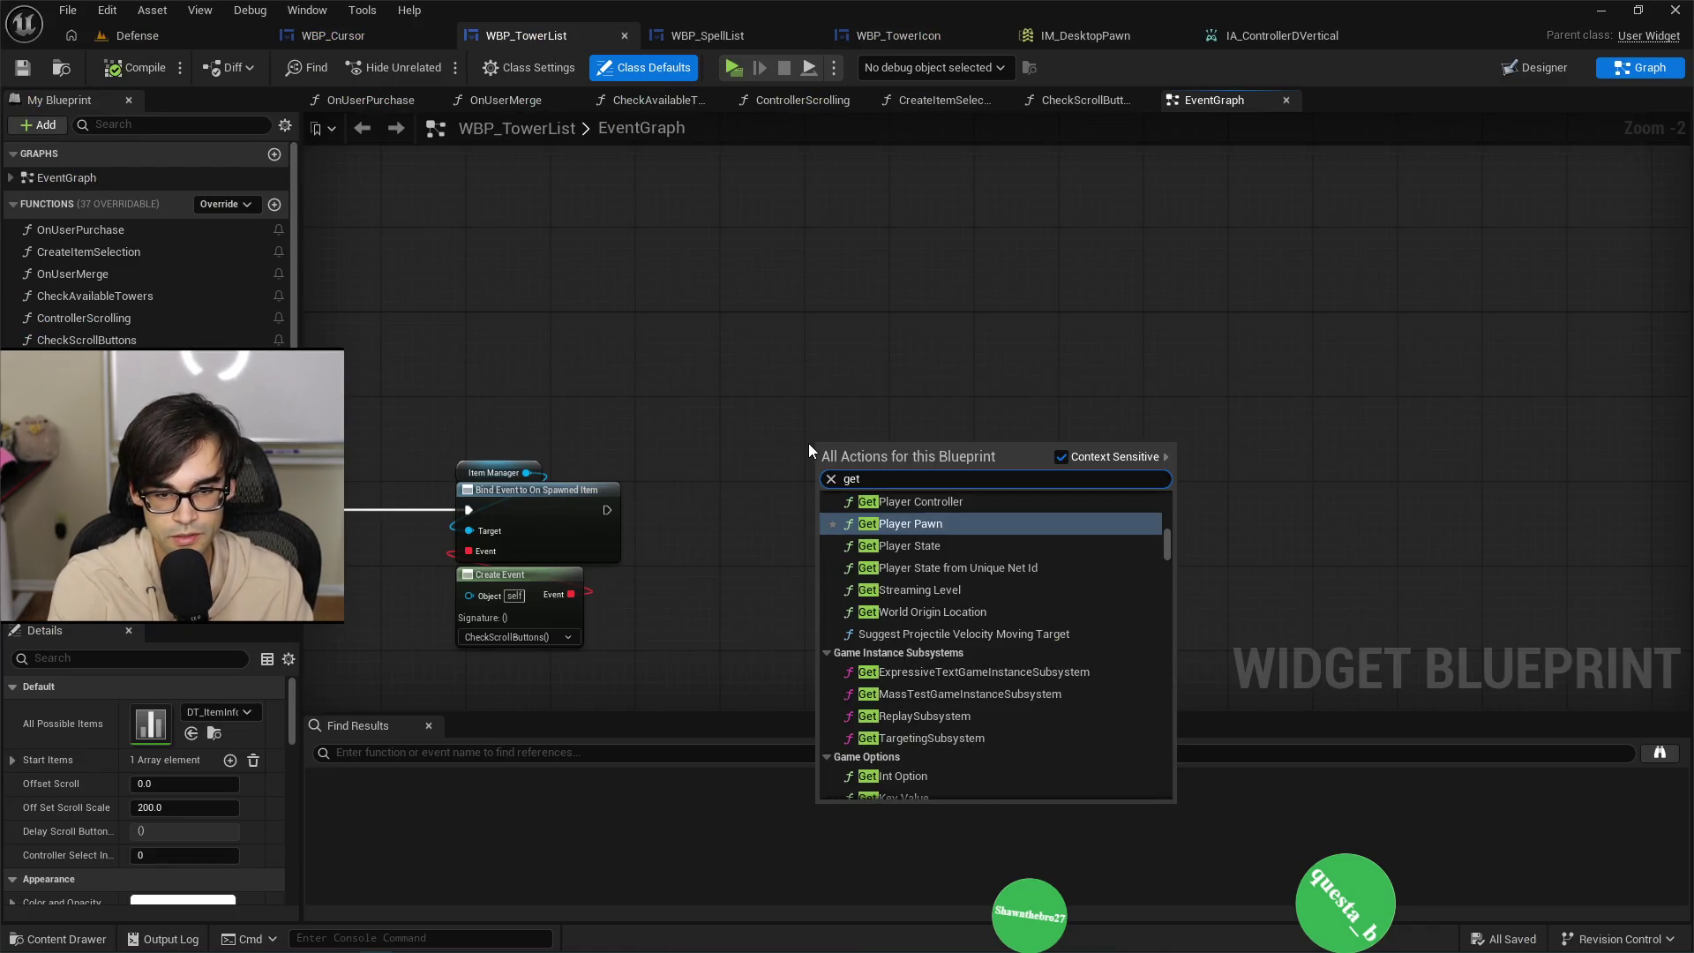
{"action": "key", "text": "Return"}
{"action": "left_click_drag", "start_coordinate": [809, 443], "coordinate": [694, 370]}
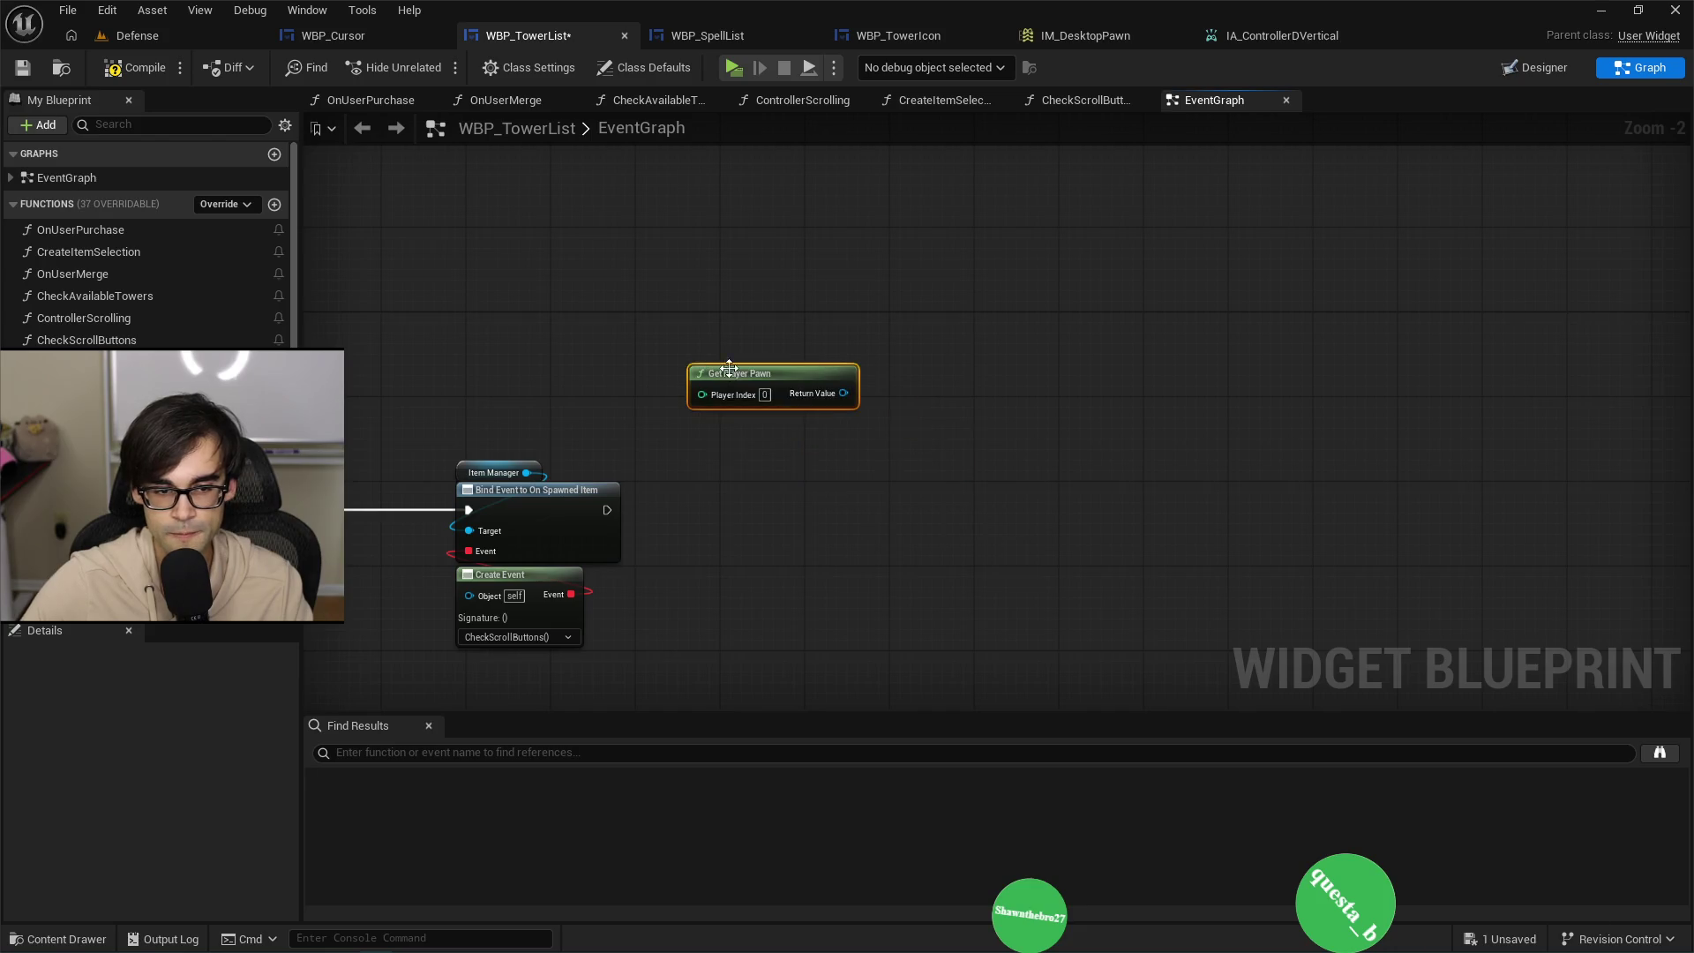
{"action": "left_click_drag", "start_coordinate": [843, 393], "coordinate": [828, 451]}
{"action": "type", "text": "cast to do"}
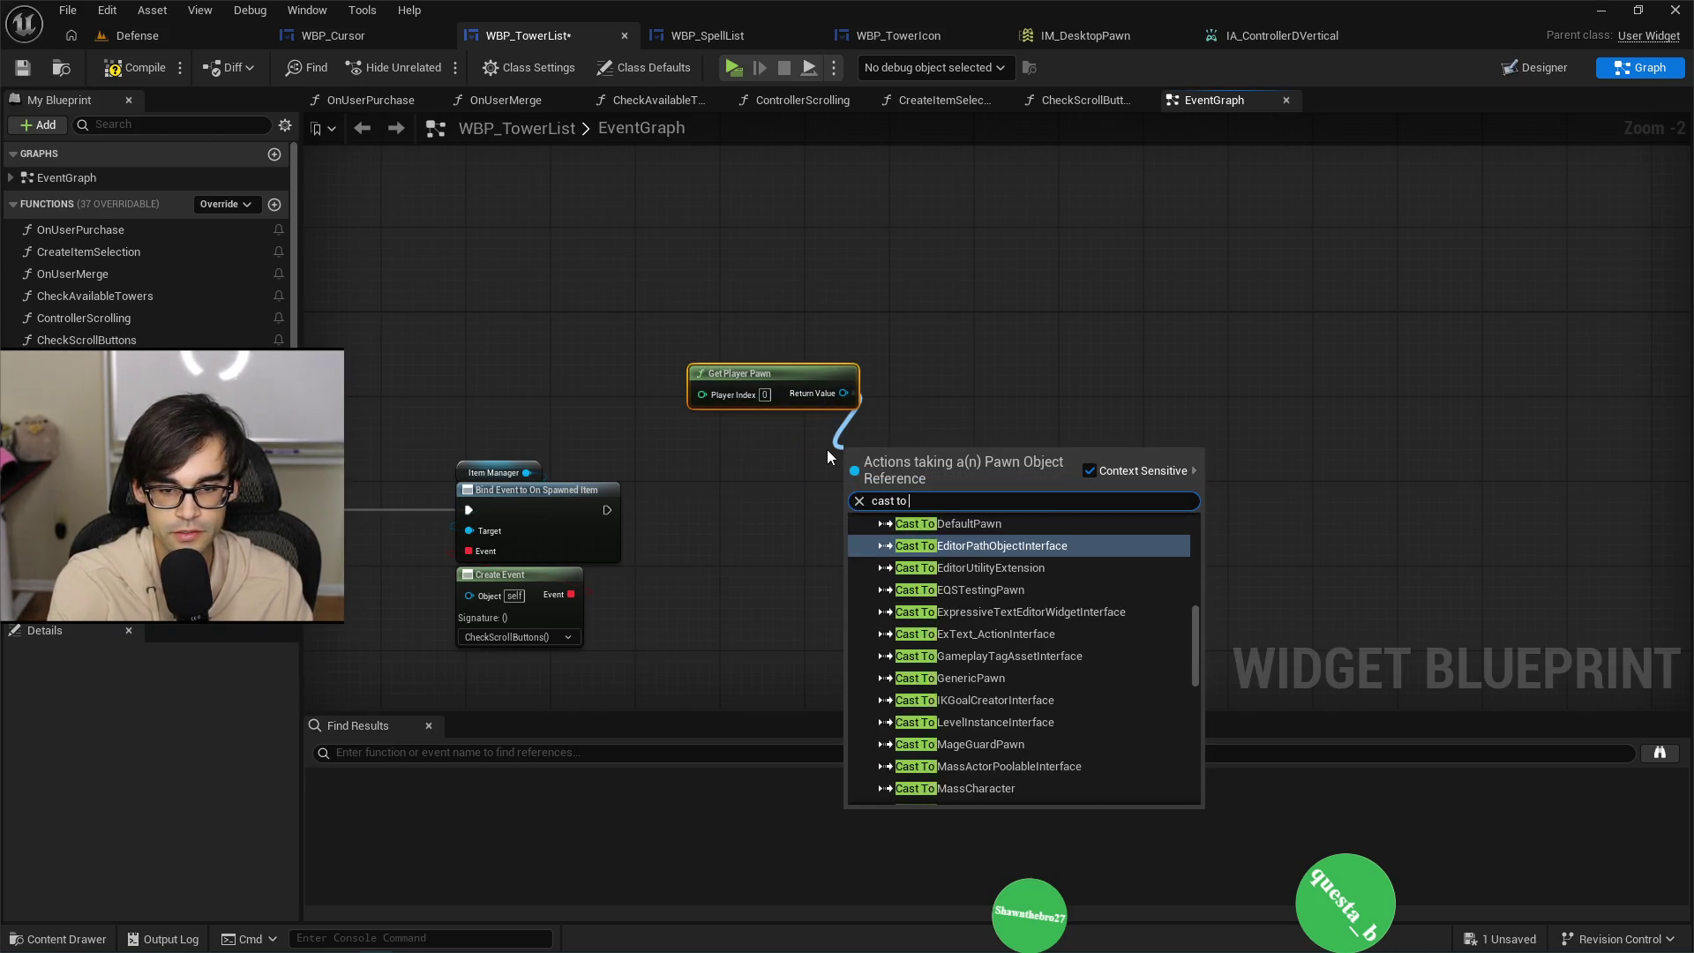
{"action": "key", "text": "Up"}
{"action": "key", "text": "Up"}
{"action": "key", "text": "Down"}
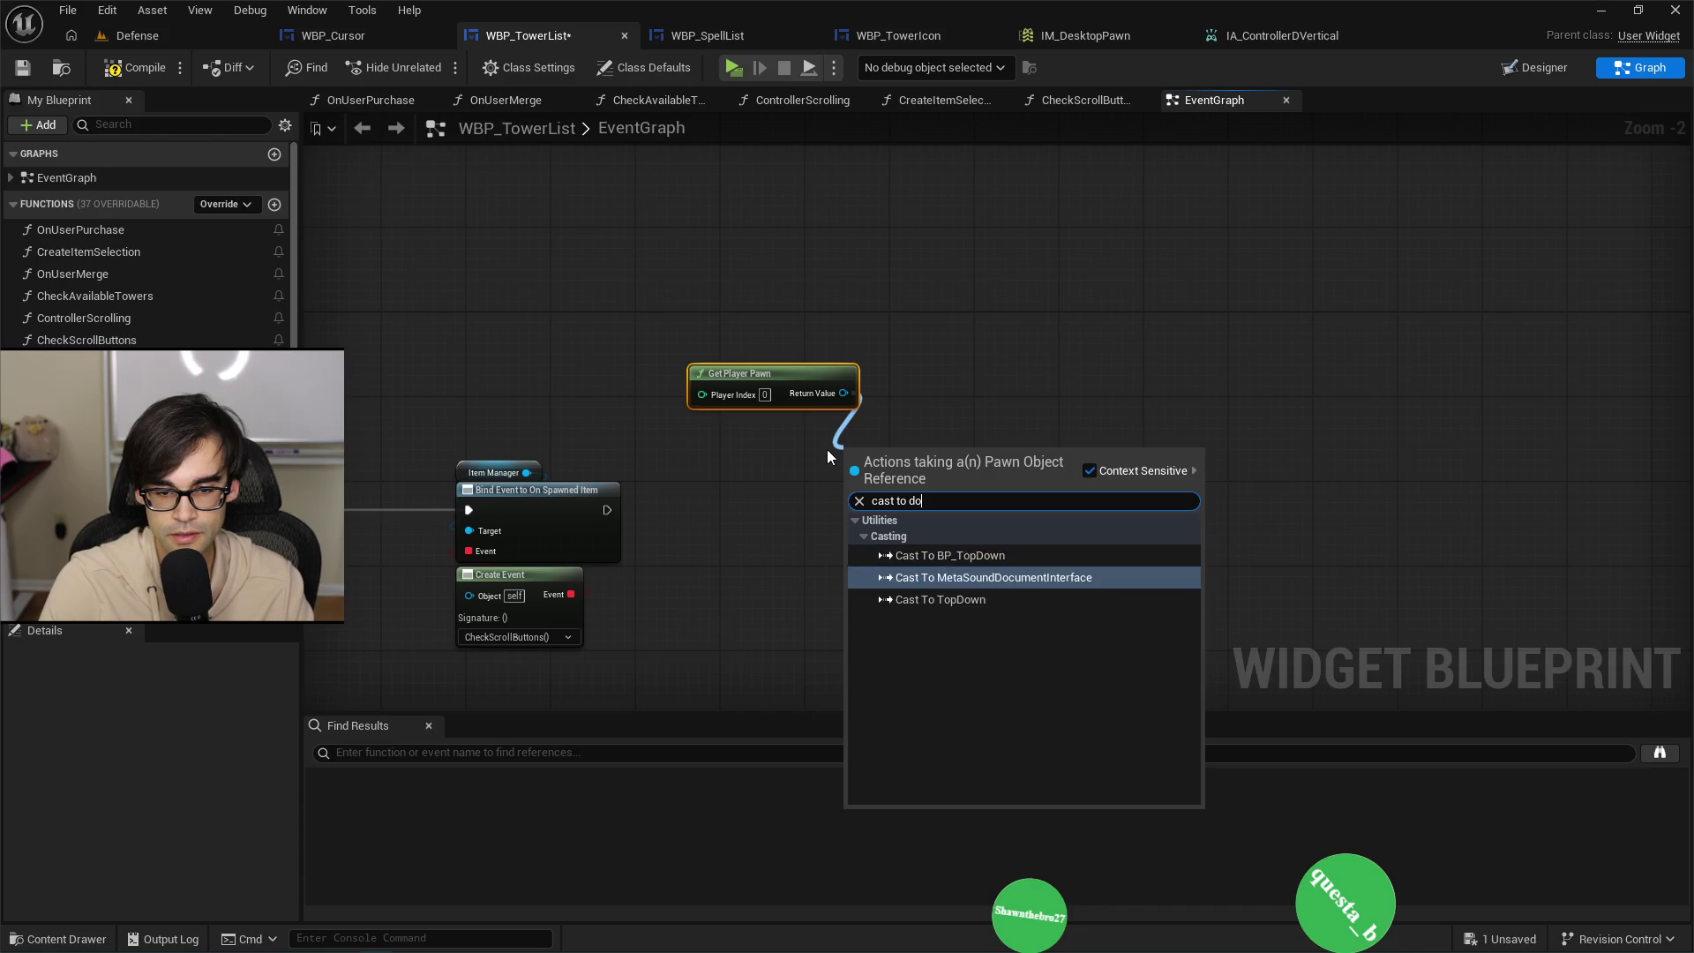
{"action": "key", "text": "Down"}
{"action": "key", "text": "Return"}
{"action": "mouse_move", "coordinate": [607, 510]}
{"action": "left_mouse_down"}
{"action": "mouse_move", "coordinate": [850, 468]}
{"action": "mouse_move", "coordinate": [747, 498]}
{"action": "mouse_move", "coordinate": [778, 496]}
{"action": "left_mouse_up"}
{"action": "mouse_move", "coordinate": [743, 373]}
{"action": "left_mouse_down"}
{"action": "mouse_move", "coordinate": [765, 375]}
{"action": "mouse_move", "coordinate": [797, 446]}
{"action": "mouse_move", "coordinate": [499, 458]}
{"action": "left_mouse_up"}
Bind On Controller DVertical on the cast pawn, removing the auto-created custom event.
{"action": "left_click_drag", "start_coordinate": [573, 564], "coordinate": [701, 475]}
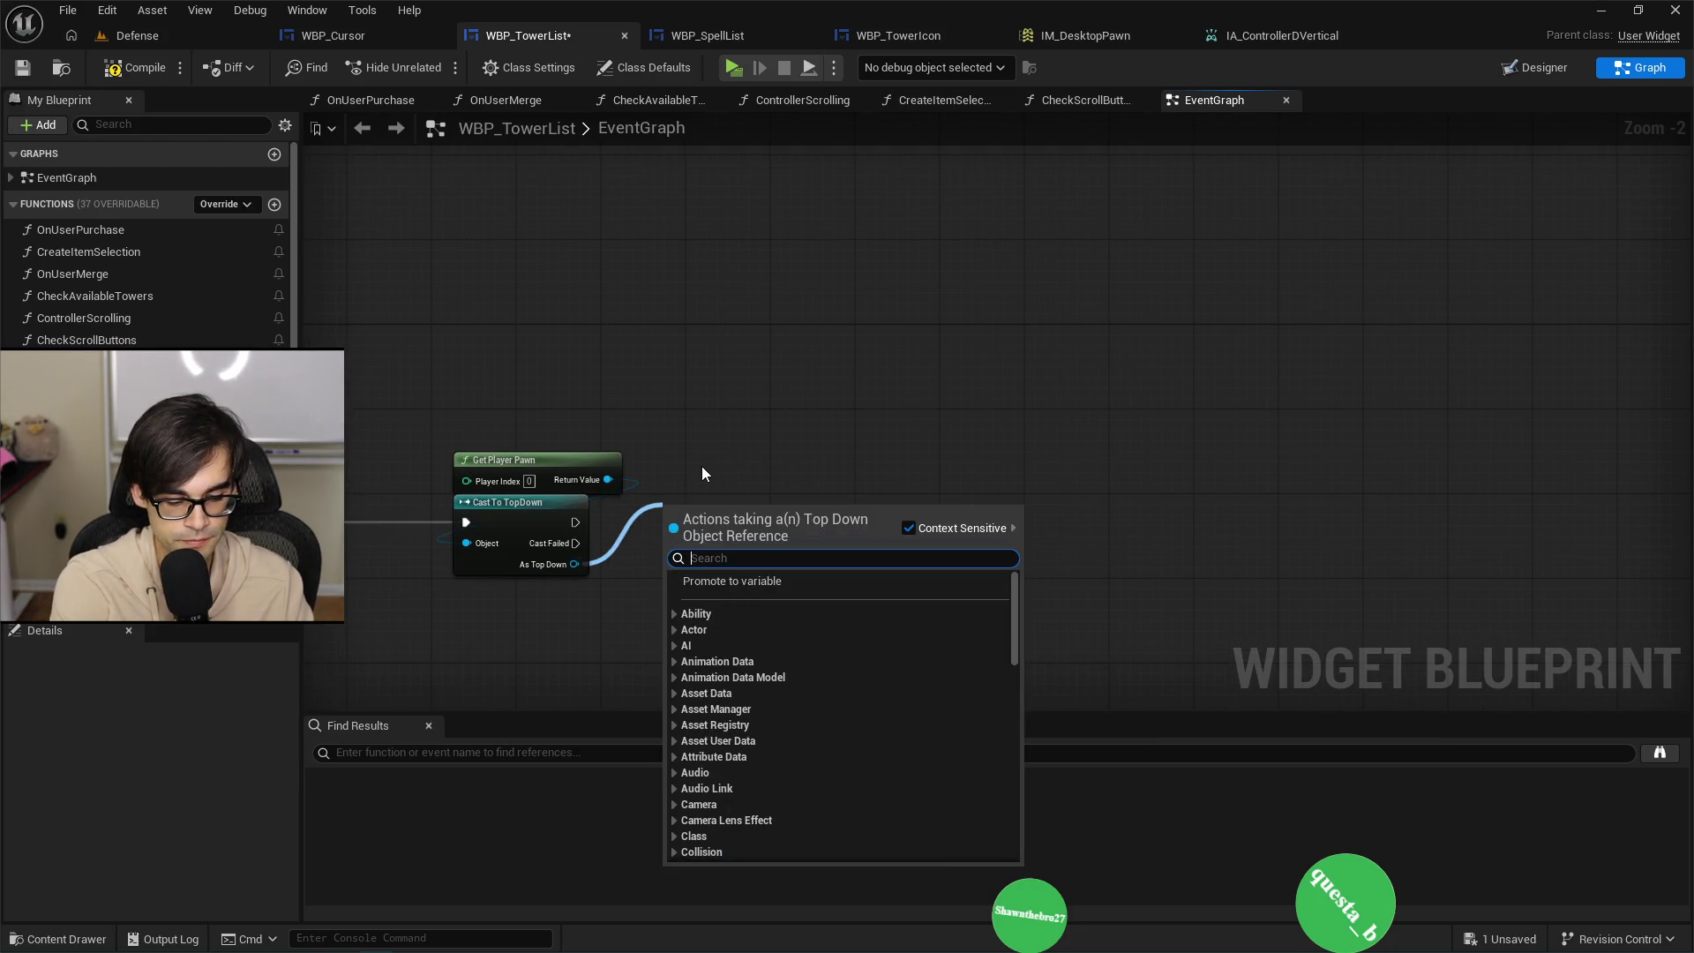
{"action": "type", "text": "assign event"}
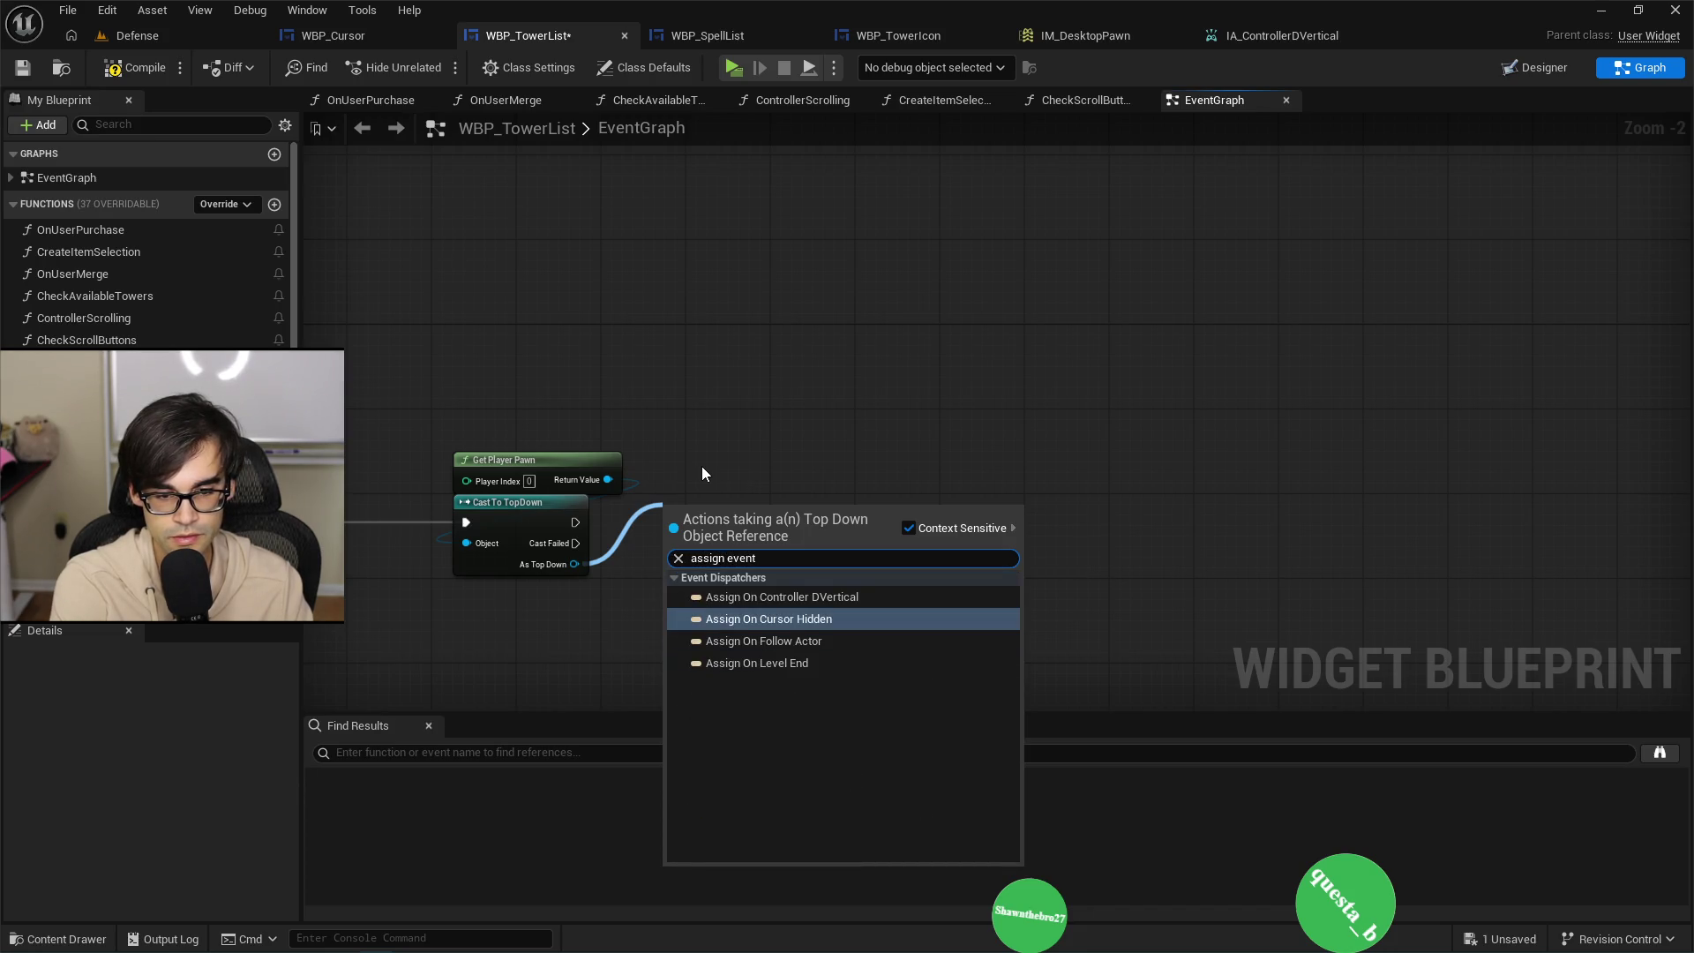
{"action": "type", "text": " on"}
{"action": "key", "text": "Return"}
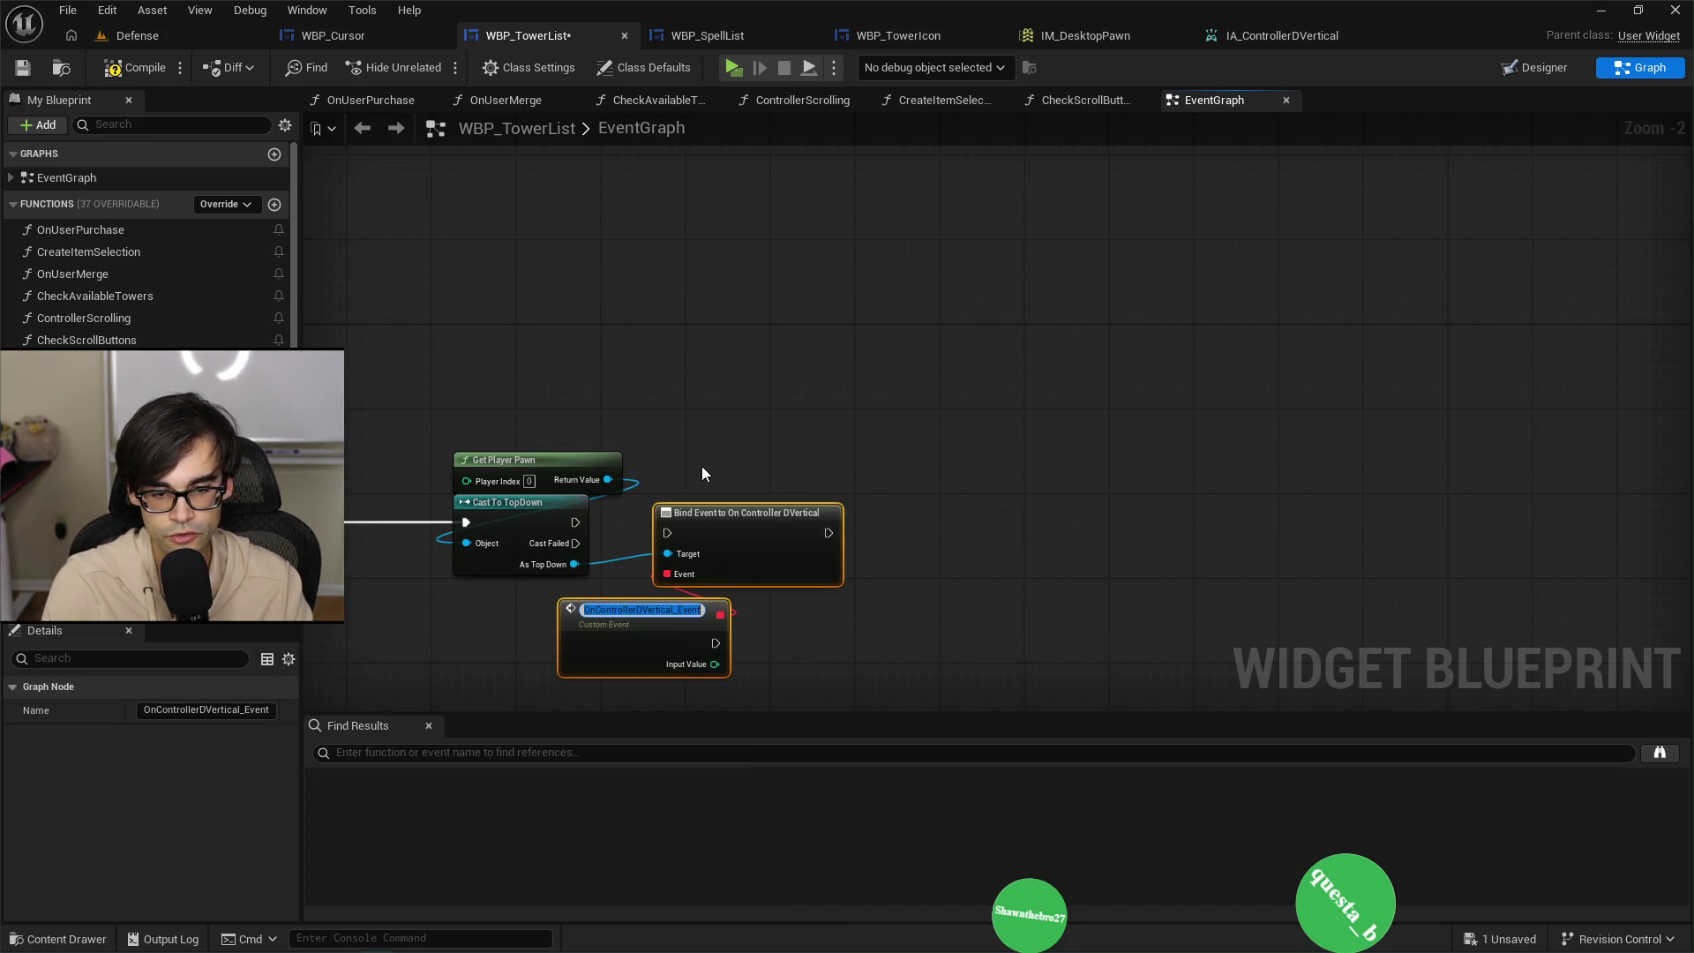
{"action": "left_click", "coordinate": [483, 647]}
{"action": "left_click", "coordinate": [636, 640]}
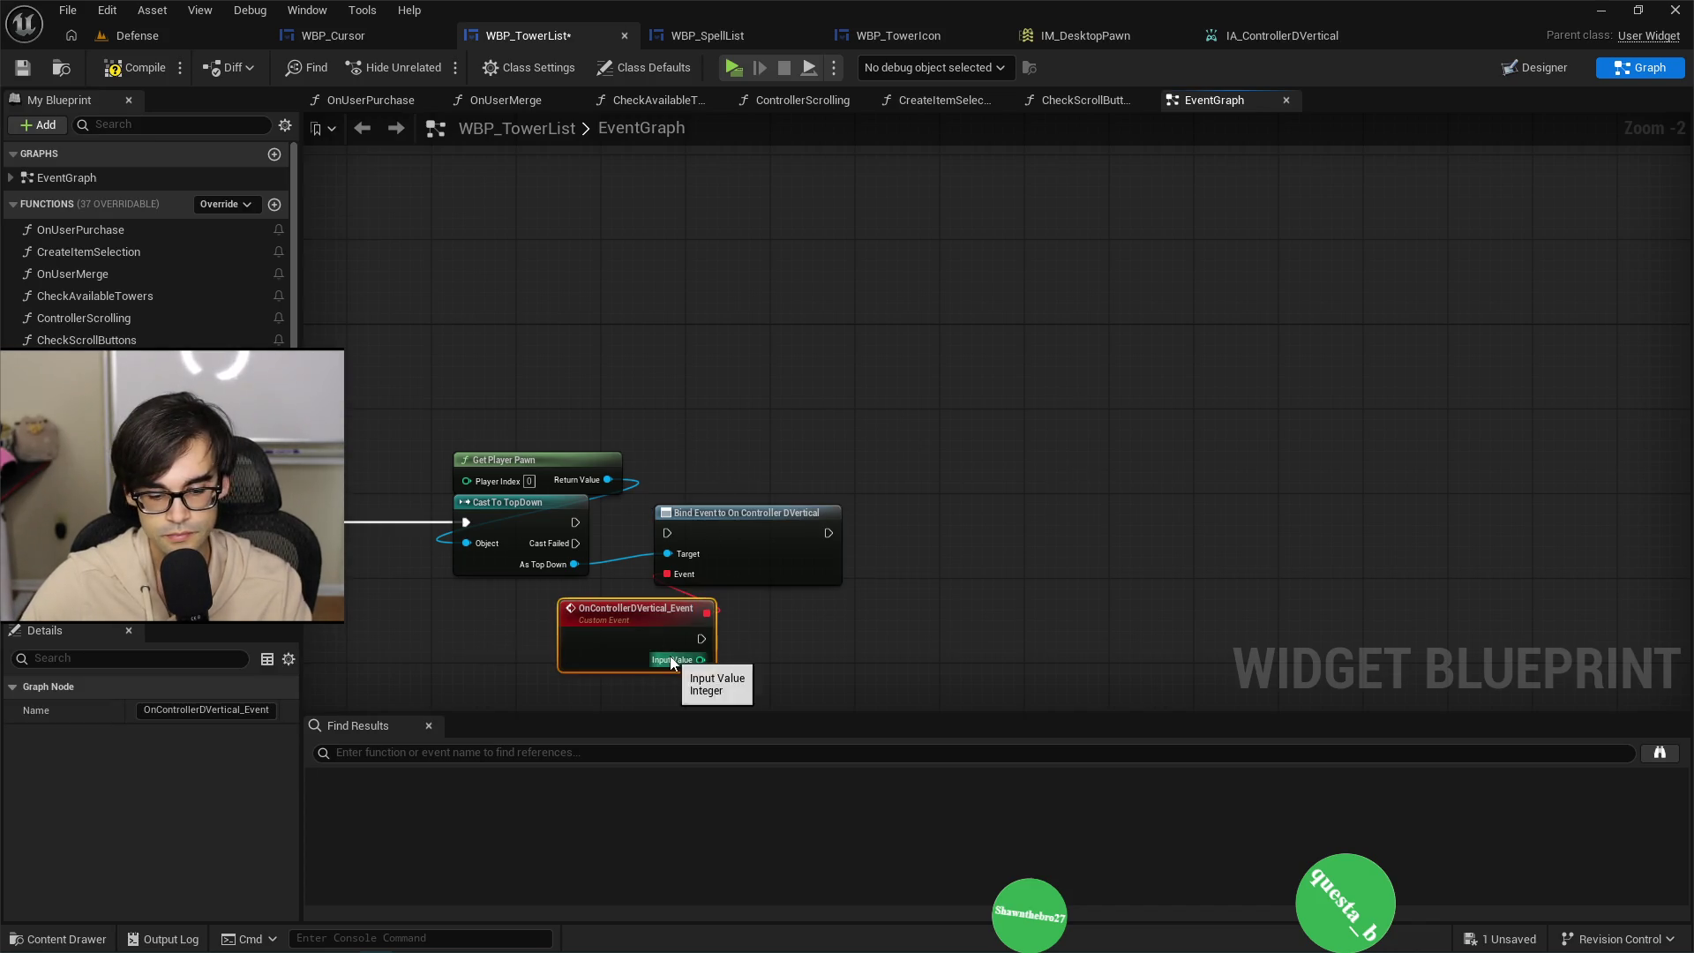
{"action": "key", "text": "Delete"}
{"action": "mouse_move", "coordinate": [575, 523]}
{"action": "left_mouse_down"}
{"action": "mouse_move", "coordinate": [674, 531]}
{"action": "mouse_move", "coordinate": [745, 499]}
{"action": "left_mouse_up"}
Feed a Create Event node with a matching OnControllerVertical function into the binding, then compile and save.
{"action": "left_click_drag", "start_coordinate": [689, 565], "coordinate": [741, 621]}
{"action": "type", "text": "c"}
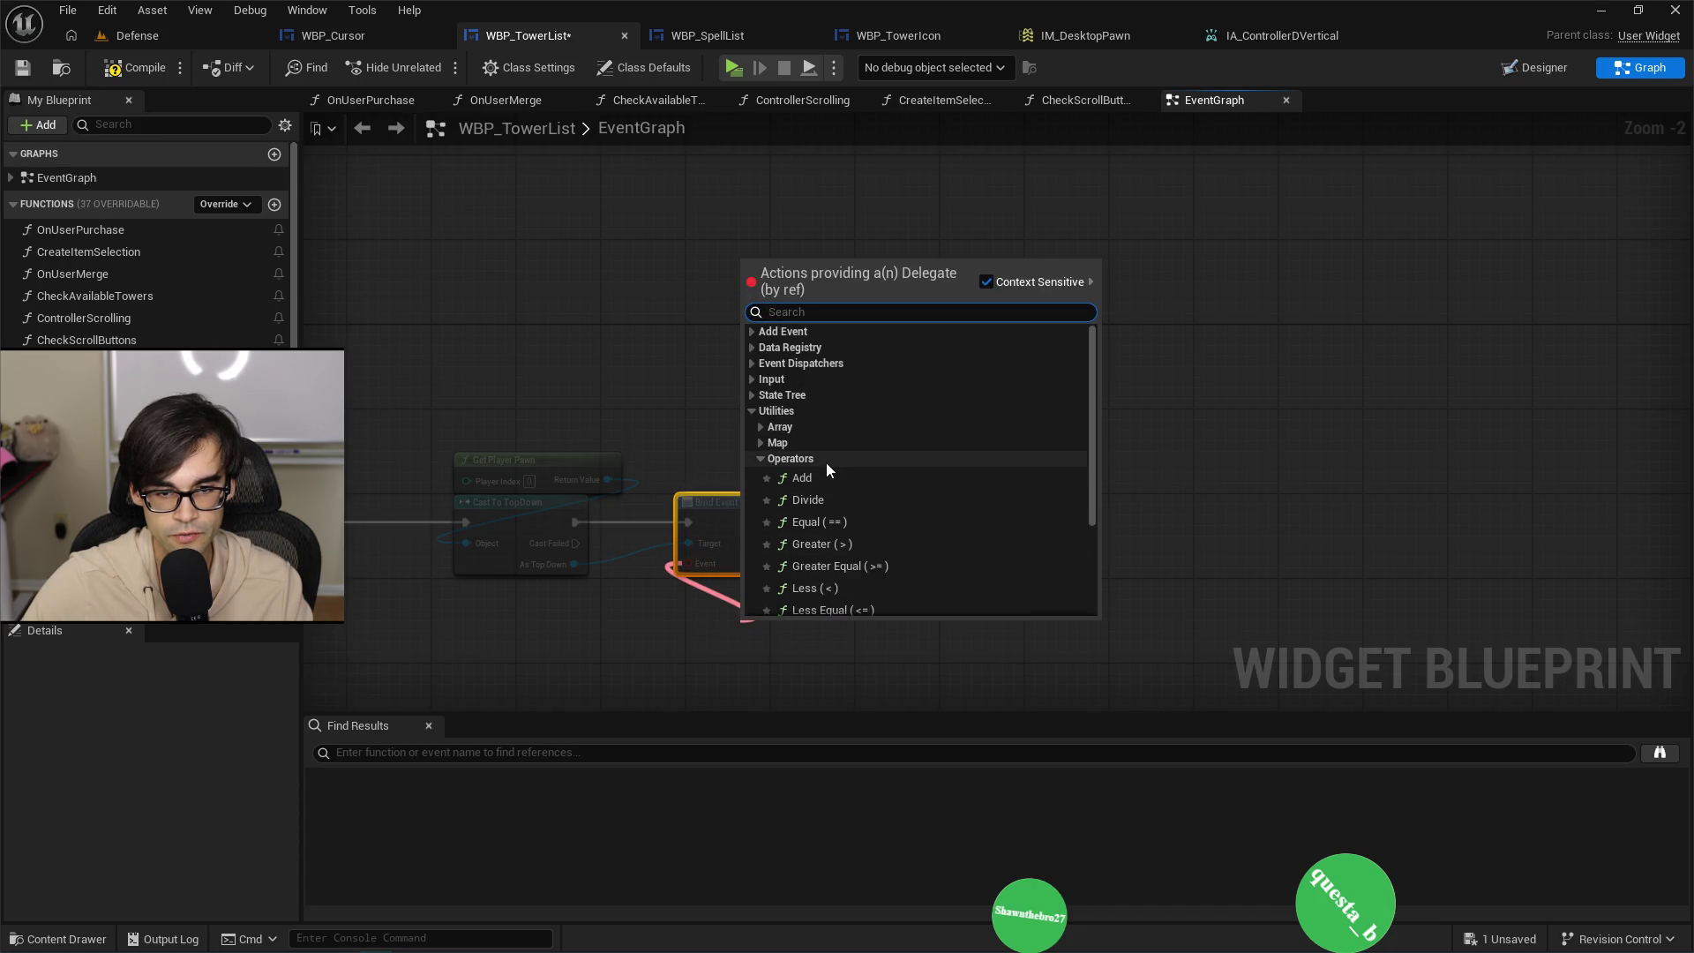
{"action": "type", "text": "reate"}
{"action": "key", "text": "Return"}
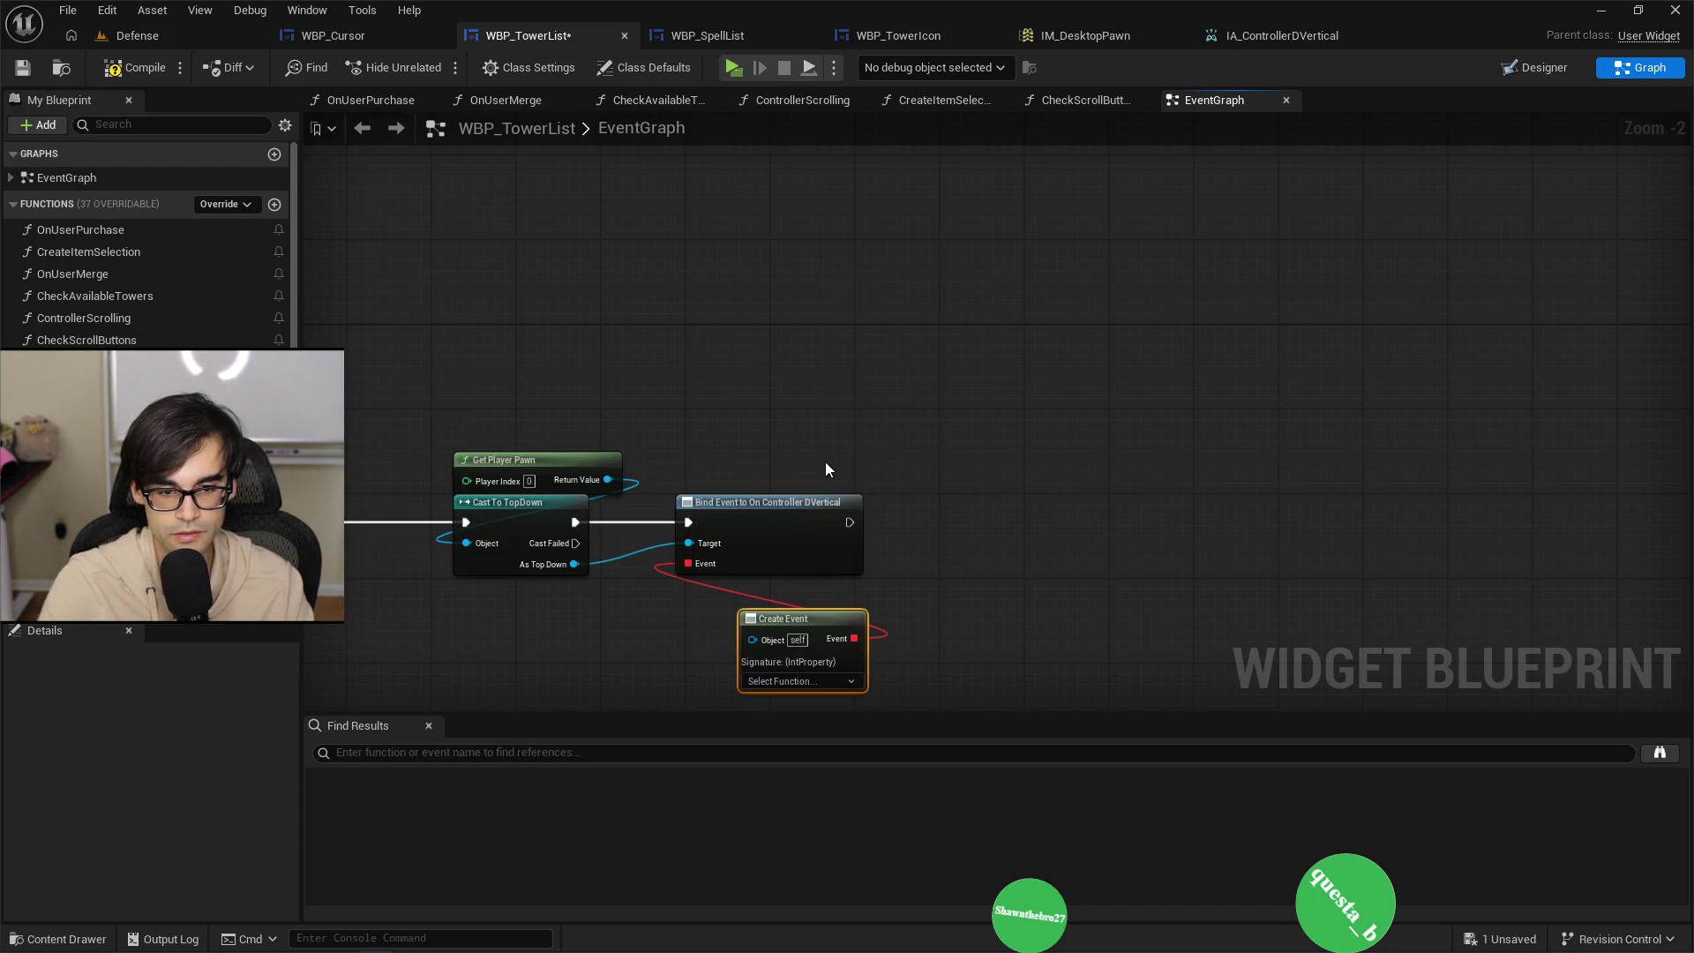
{"action": "left_click_drag", "start_coordinate": [812, 612], "coordinate": [749, 581]}
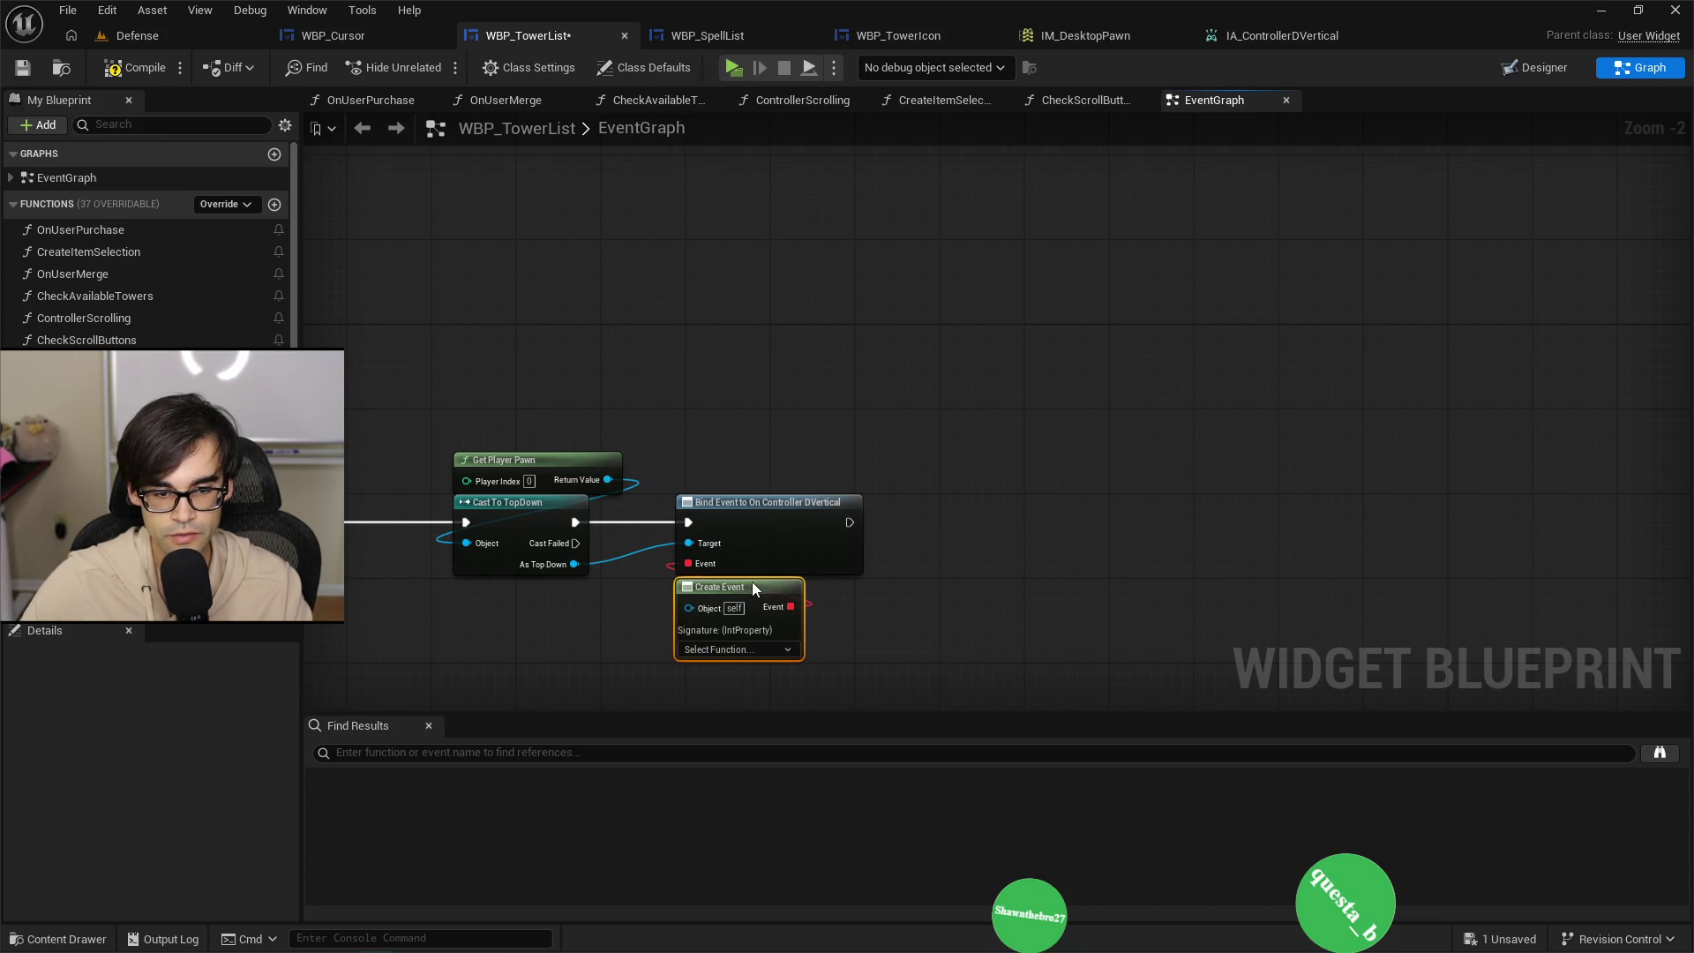
{"action": "left_click", "coordinate": [736, 649]}
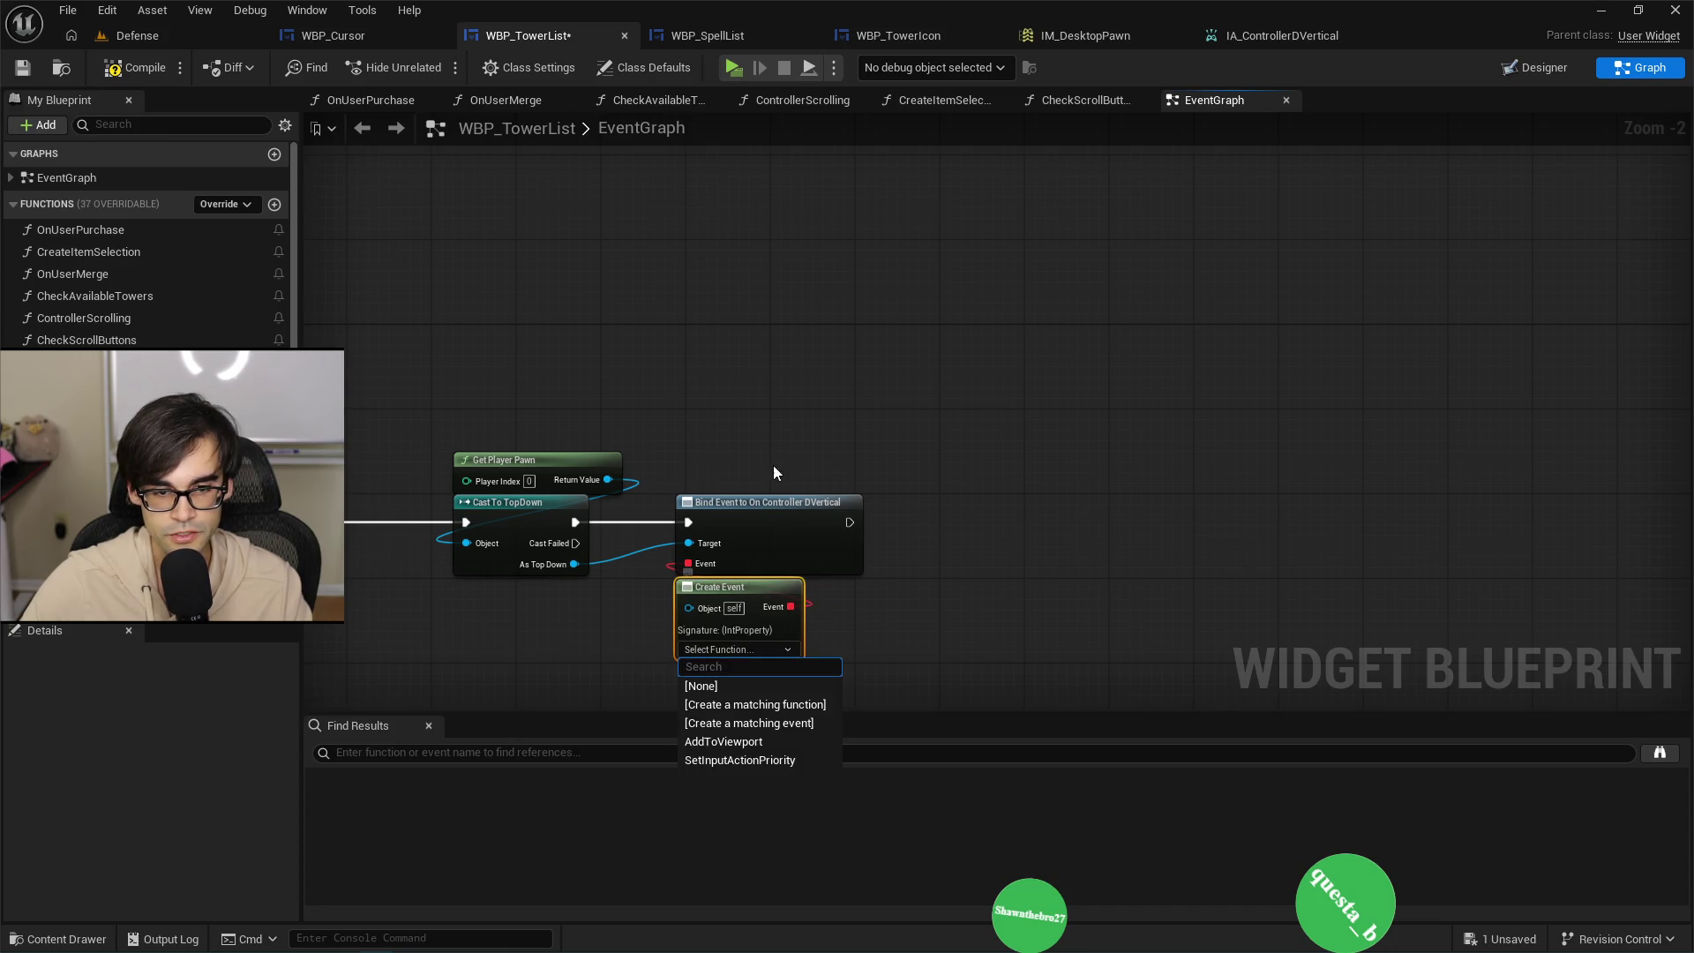
{"action": "left_click", "coordinate": [820, 704]}
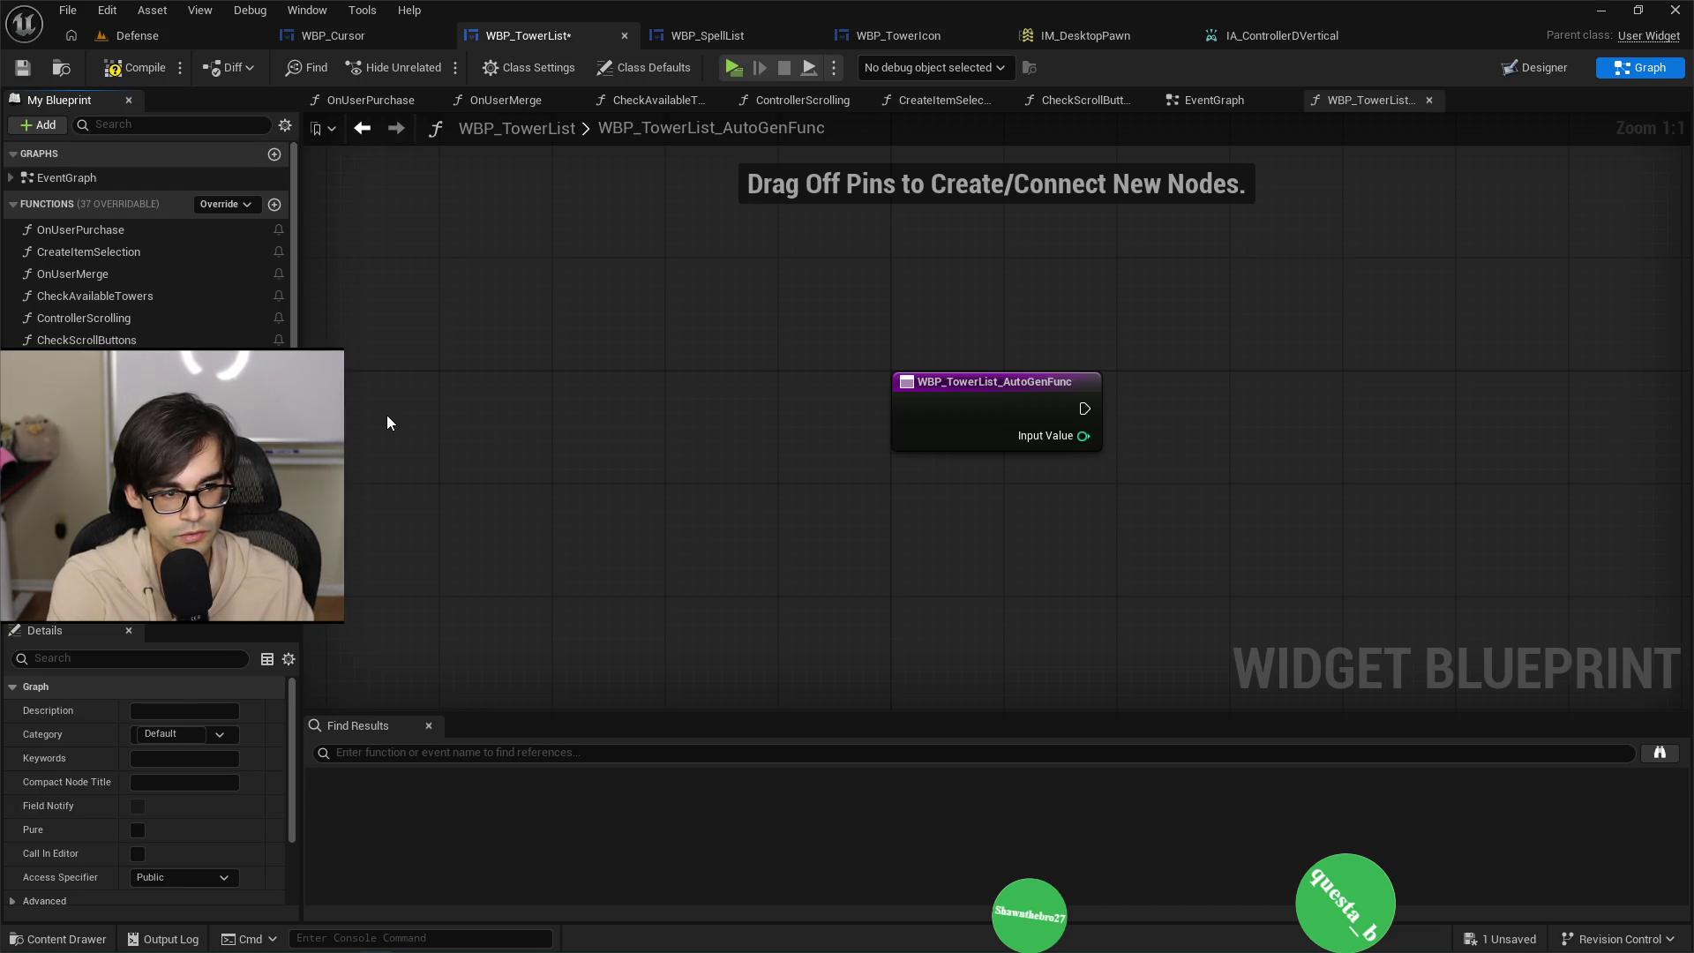
{"action": "left_click", "coordinate": [123, 69]}
{"action": "left_click", "coordinate": [25, 69]}
Add a Controller Select Index getter to the OnControllerVertical graph.
{"action": "left_click_drag", "start_coordinate": [1156, 370], "coordinate": [577, 314]}
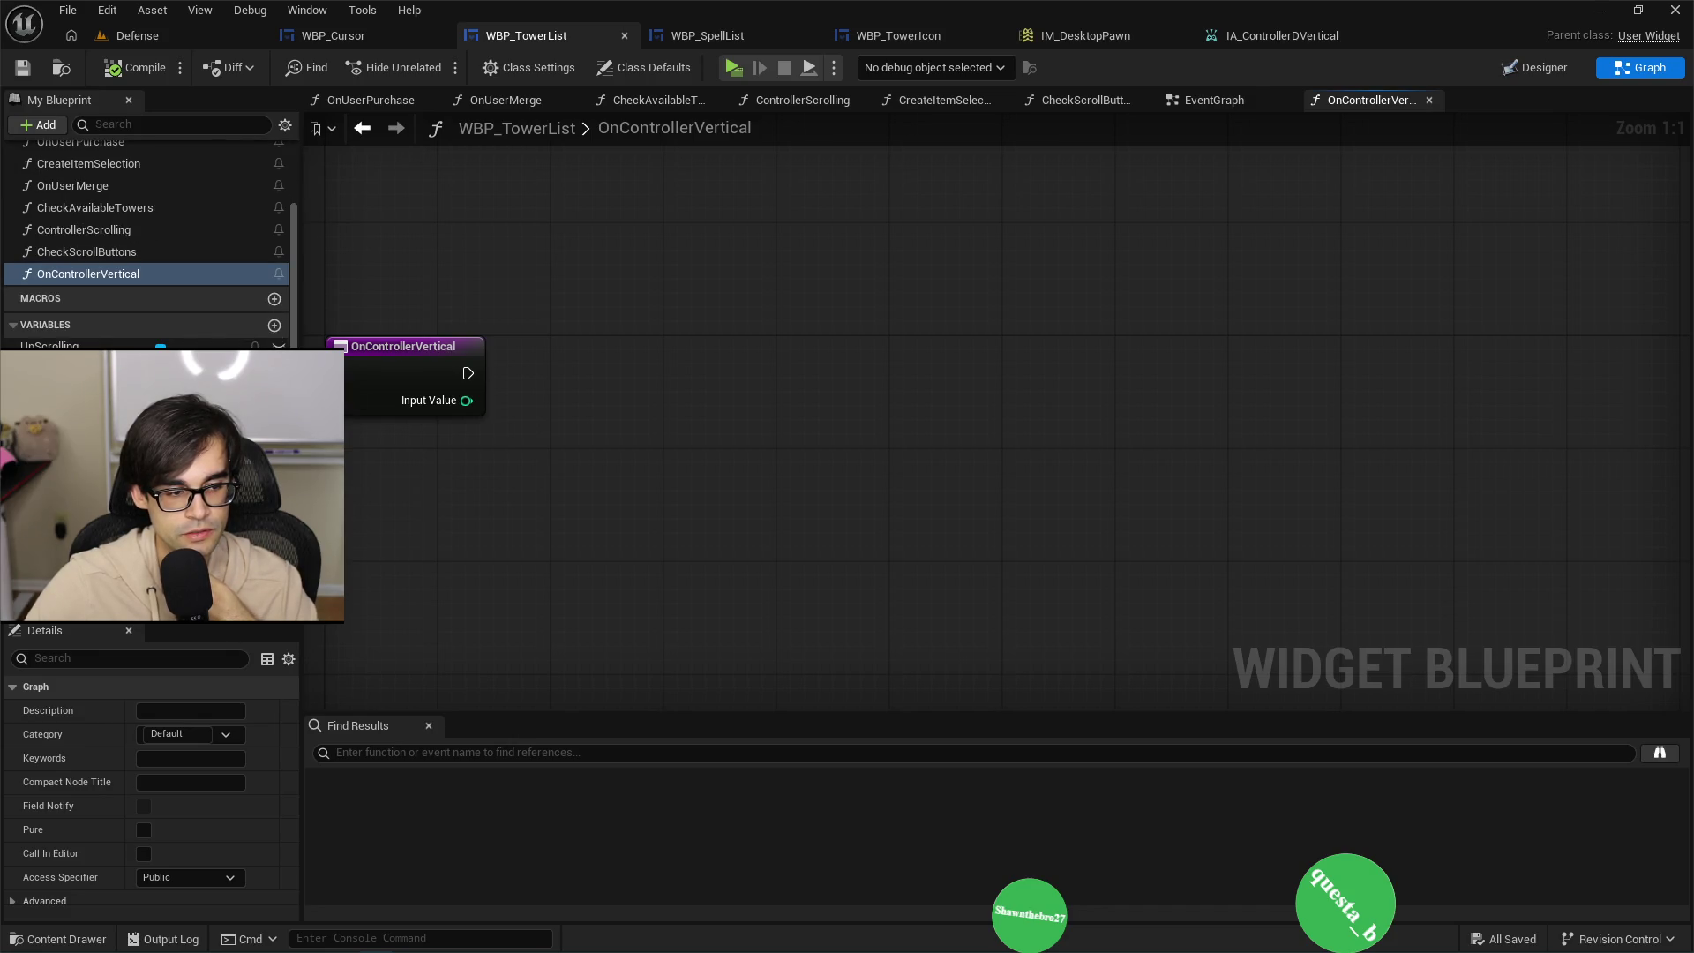
{"action": "mouse_move", "coordinate": [106, 534]}
{"action": "left_mouse_down"}
{"action": "mouse_move", "coordinate": [344, 534]}
{"action": "mouse_move", "coordinate": [589, 188]}
{"action": "left_mouse_up"}
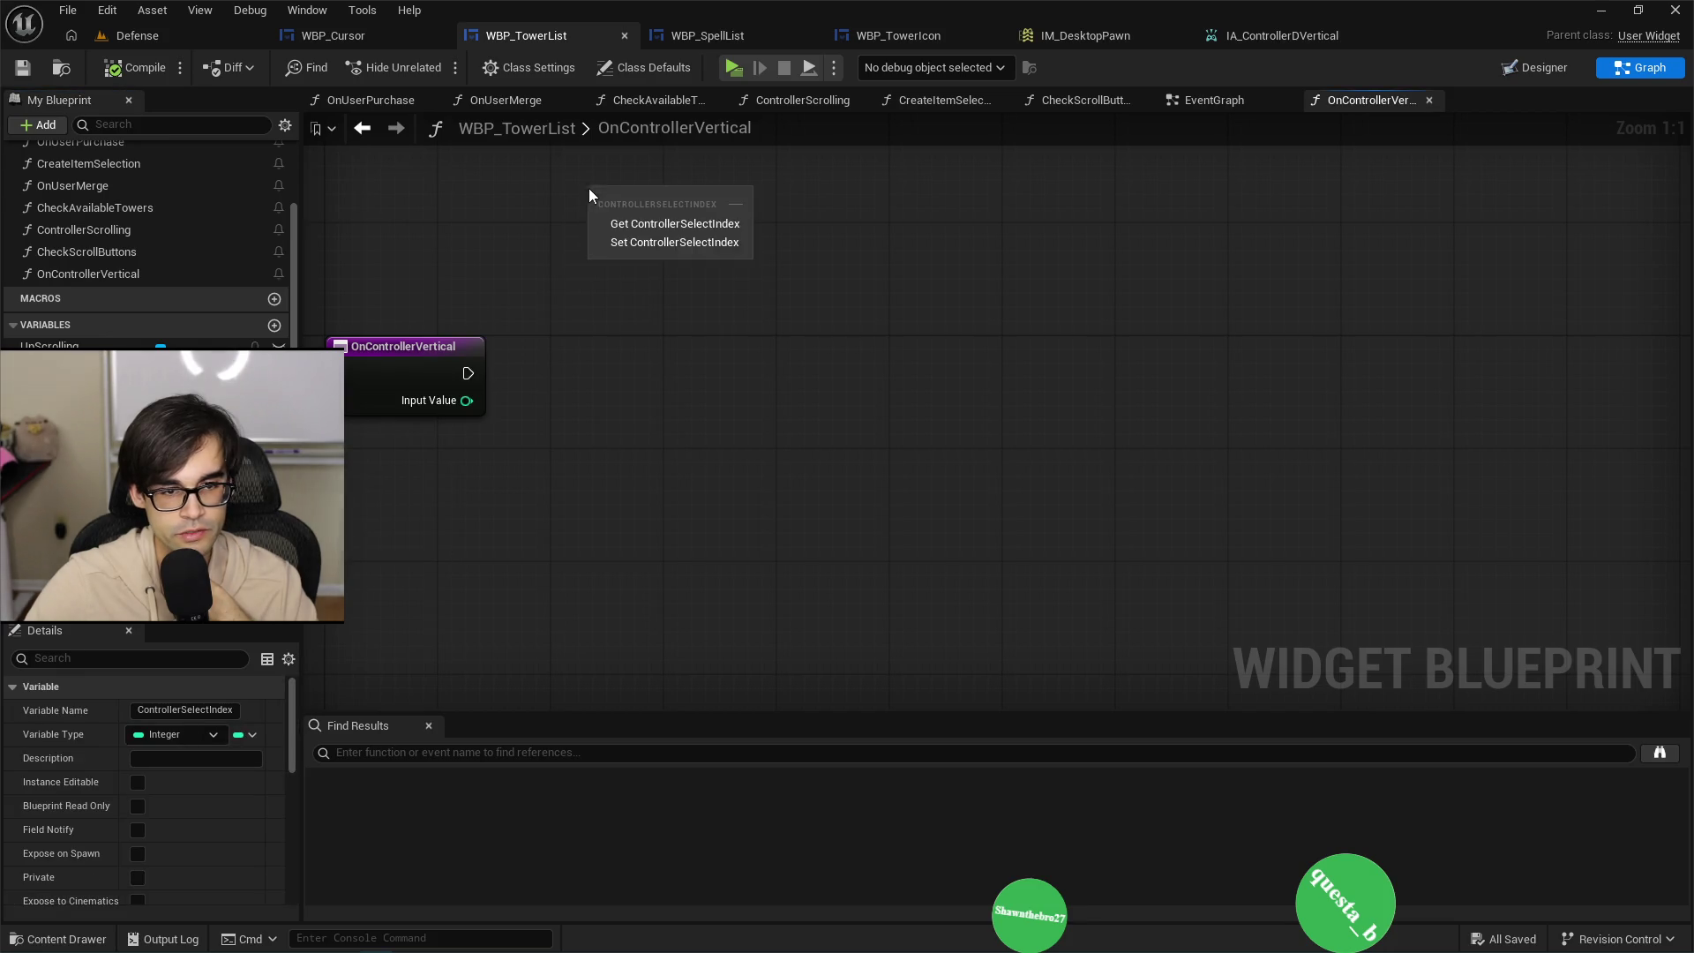
{"action": "left_click", "coordinate": [652, 220]}
{"action": "mouse_move", "coordinate": [660, 296]}
{"action": "left_mouse_down"}
{"action": "mouse_move", "coordinate": [630, 358]}
{"action": "mouse_move", "coordinate": [565, 342]}
{"action": "left_mouse_up"}
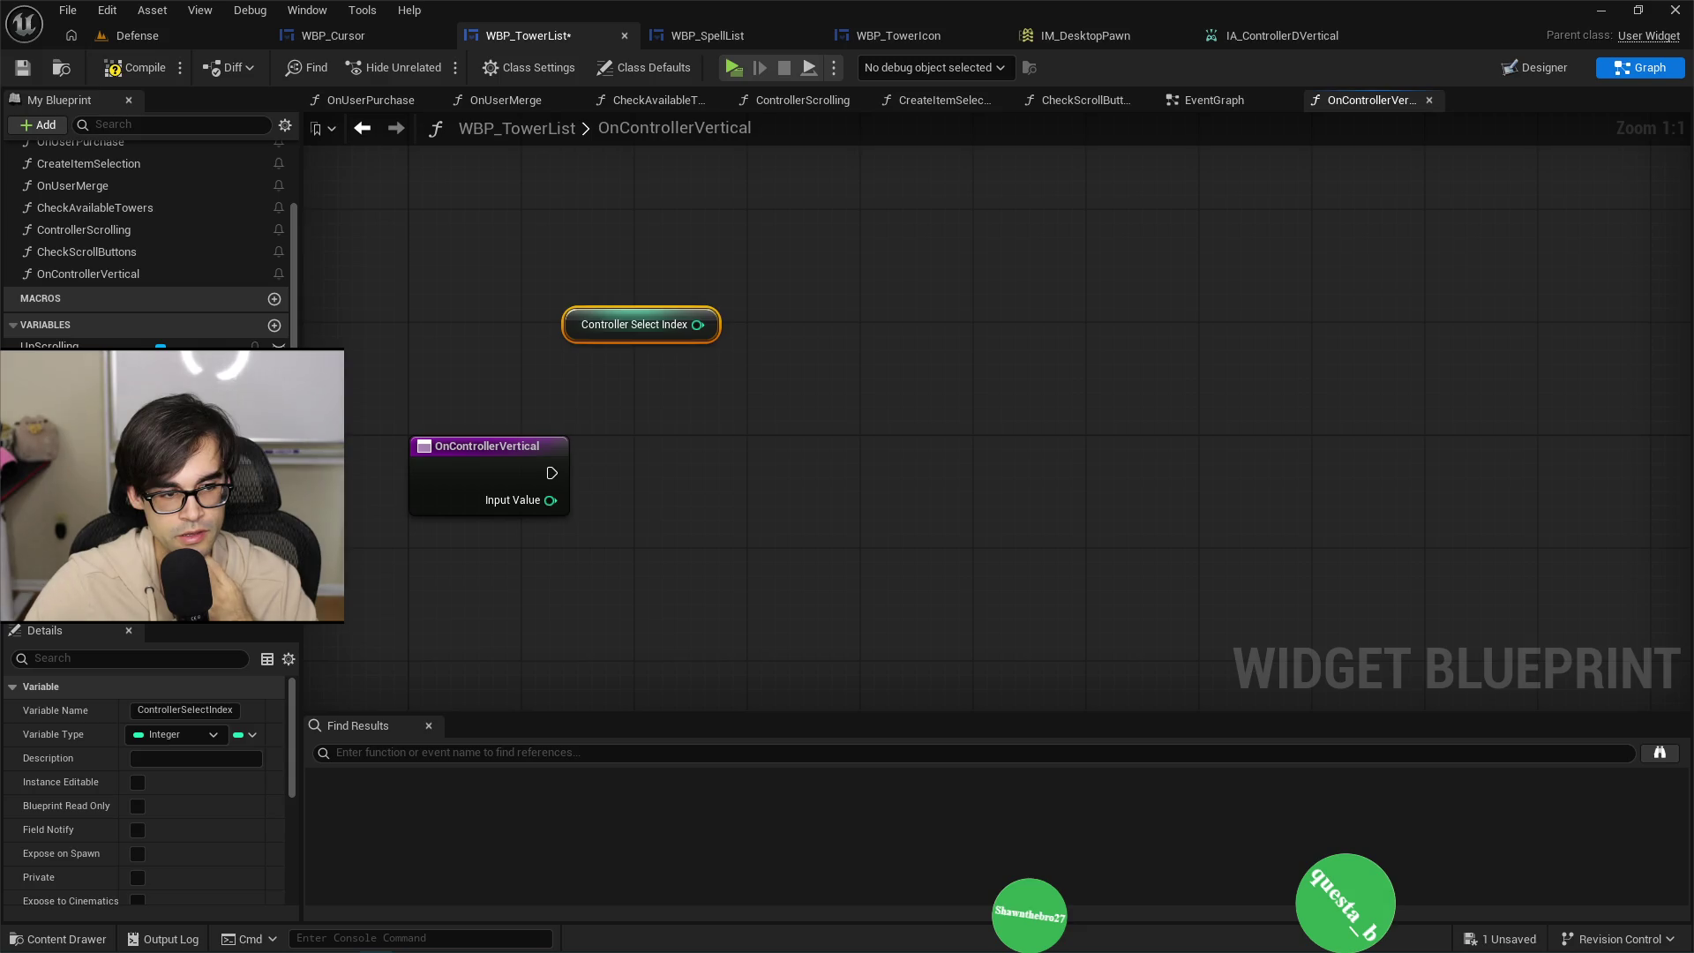
Add a Tower List getter and a Get Child At node from it.
{"action": "mouse_move", "coordinate": [80, 379]}
{"action": "left_mouse_down"}
{"action": "mouse_move", "coordinate": [775, 402]}
{"action": "mouse_move", "coordinate": [721, 381]}
{"action": "mouse_move", "coordinate": [802, 441]}
{"action": "left_mouse_up"}
{"action": "left_click", "coordinate": [807, 419]}
{"action": "type", "text": "g"}
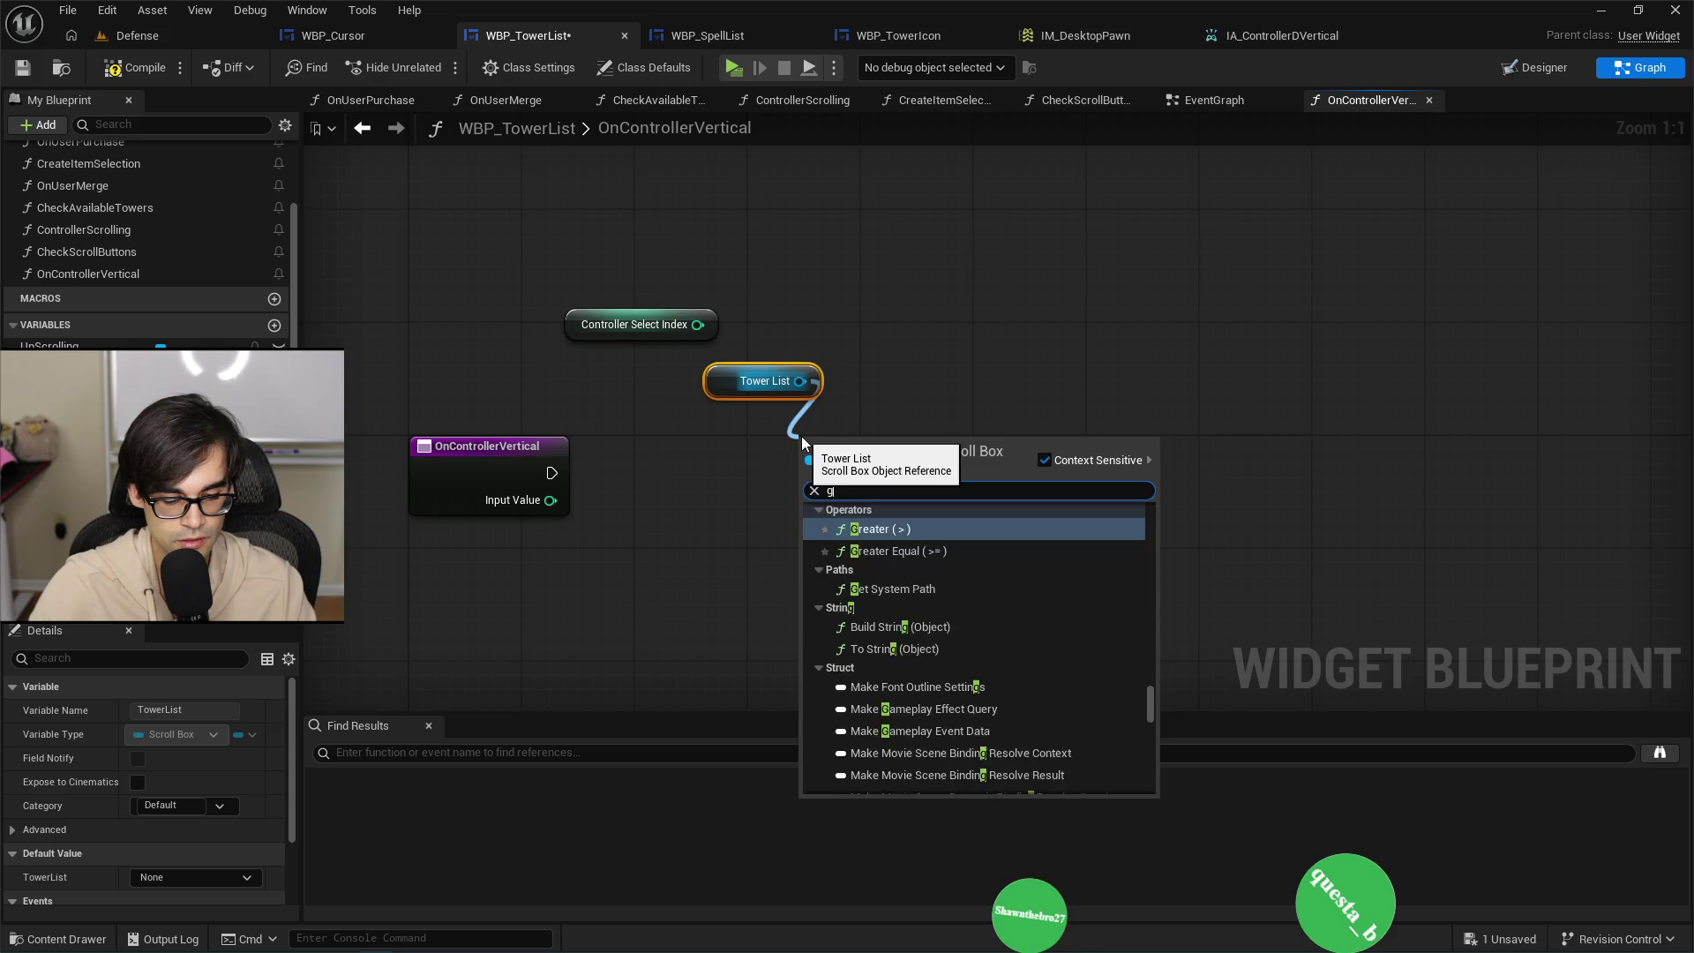
{"action": "type", "text": "et all"}
{"action": "key", "text": "BackSpace"}
{"action": "key", "text": "BackSpace"}
{"action": "key", "text": "BackSpace"}
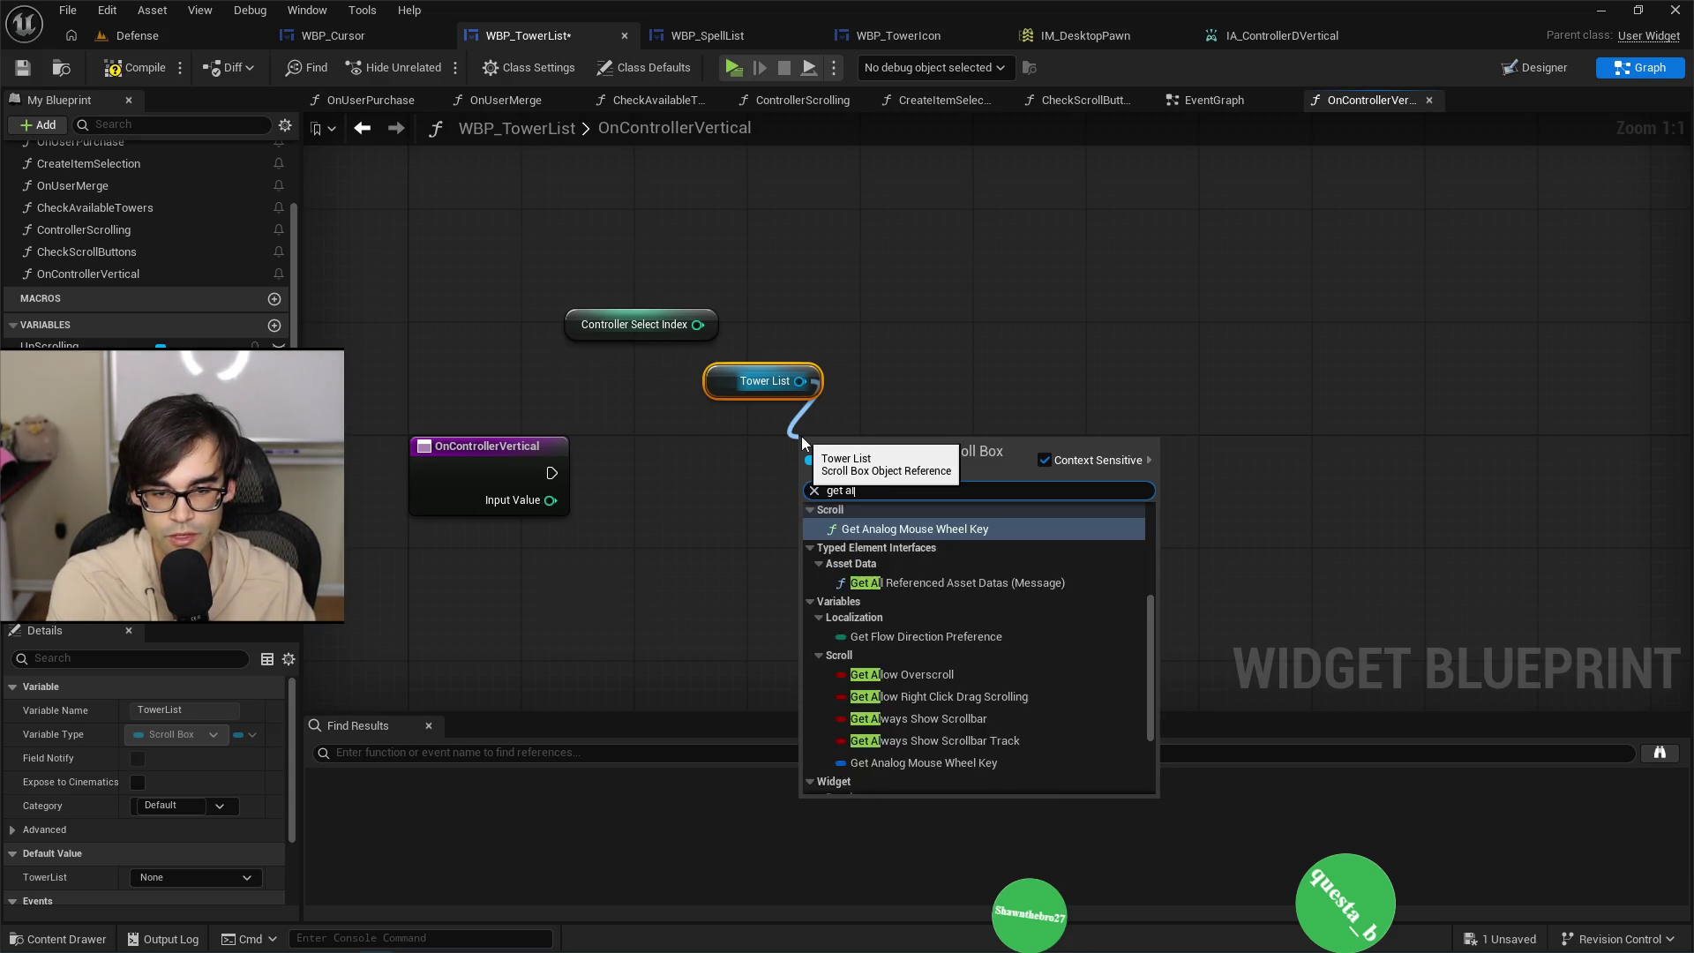
{"action": "type", "text": "et cho"}
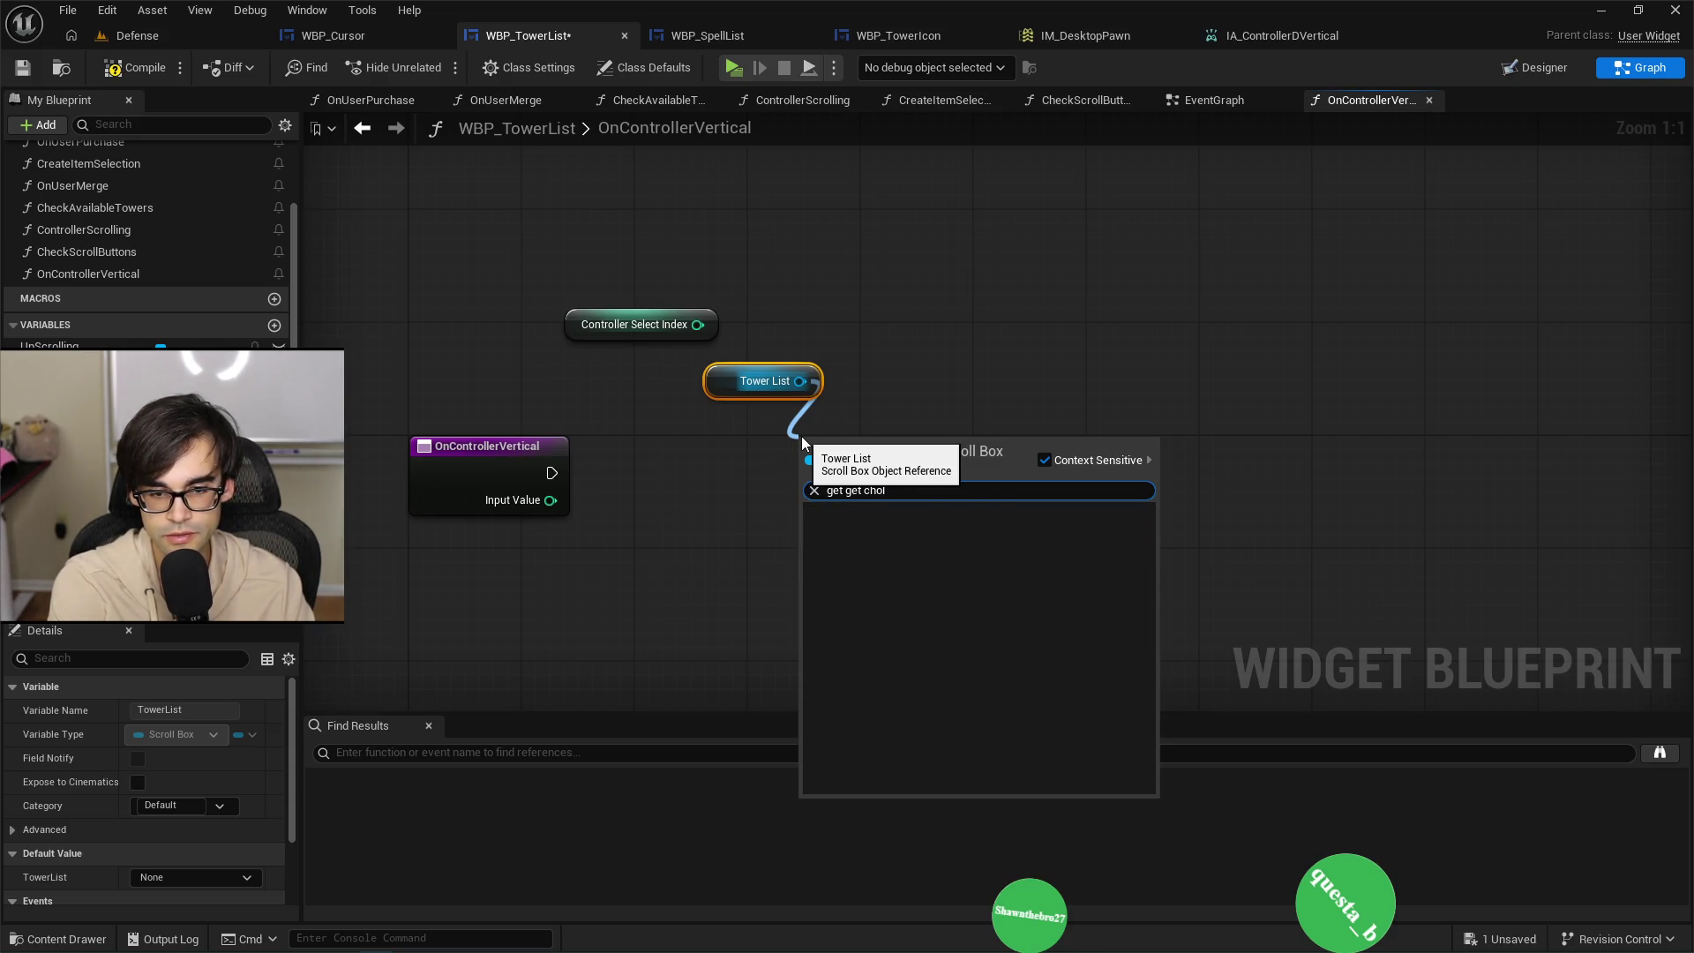
{"action": "key", "text": "BackSpace"}
{"action": "key", "text": "BackSpace"}
{"action": "type", "text": "hild"}
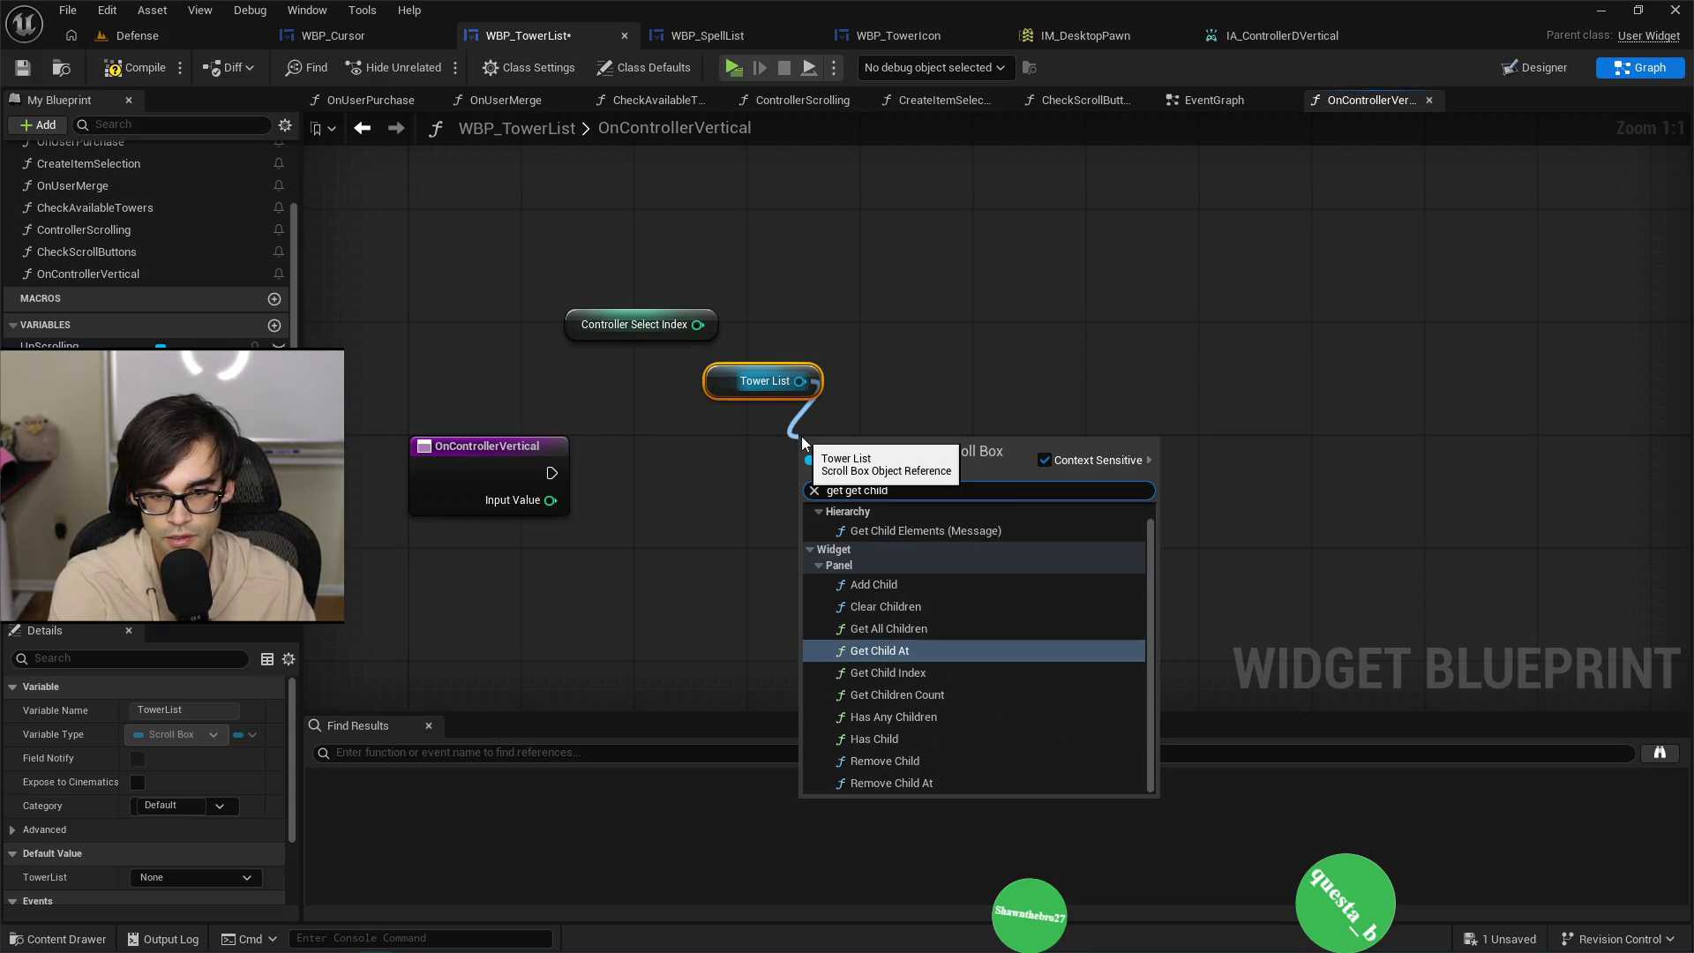
{"action": "key", "text": "Down"}
{"action": "key", "text": "Up"}
{"action": "key", "text": "Return"}
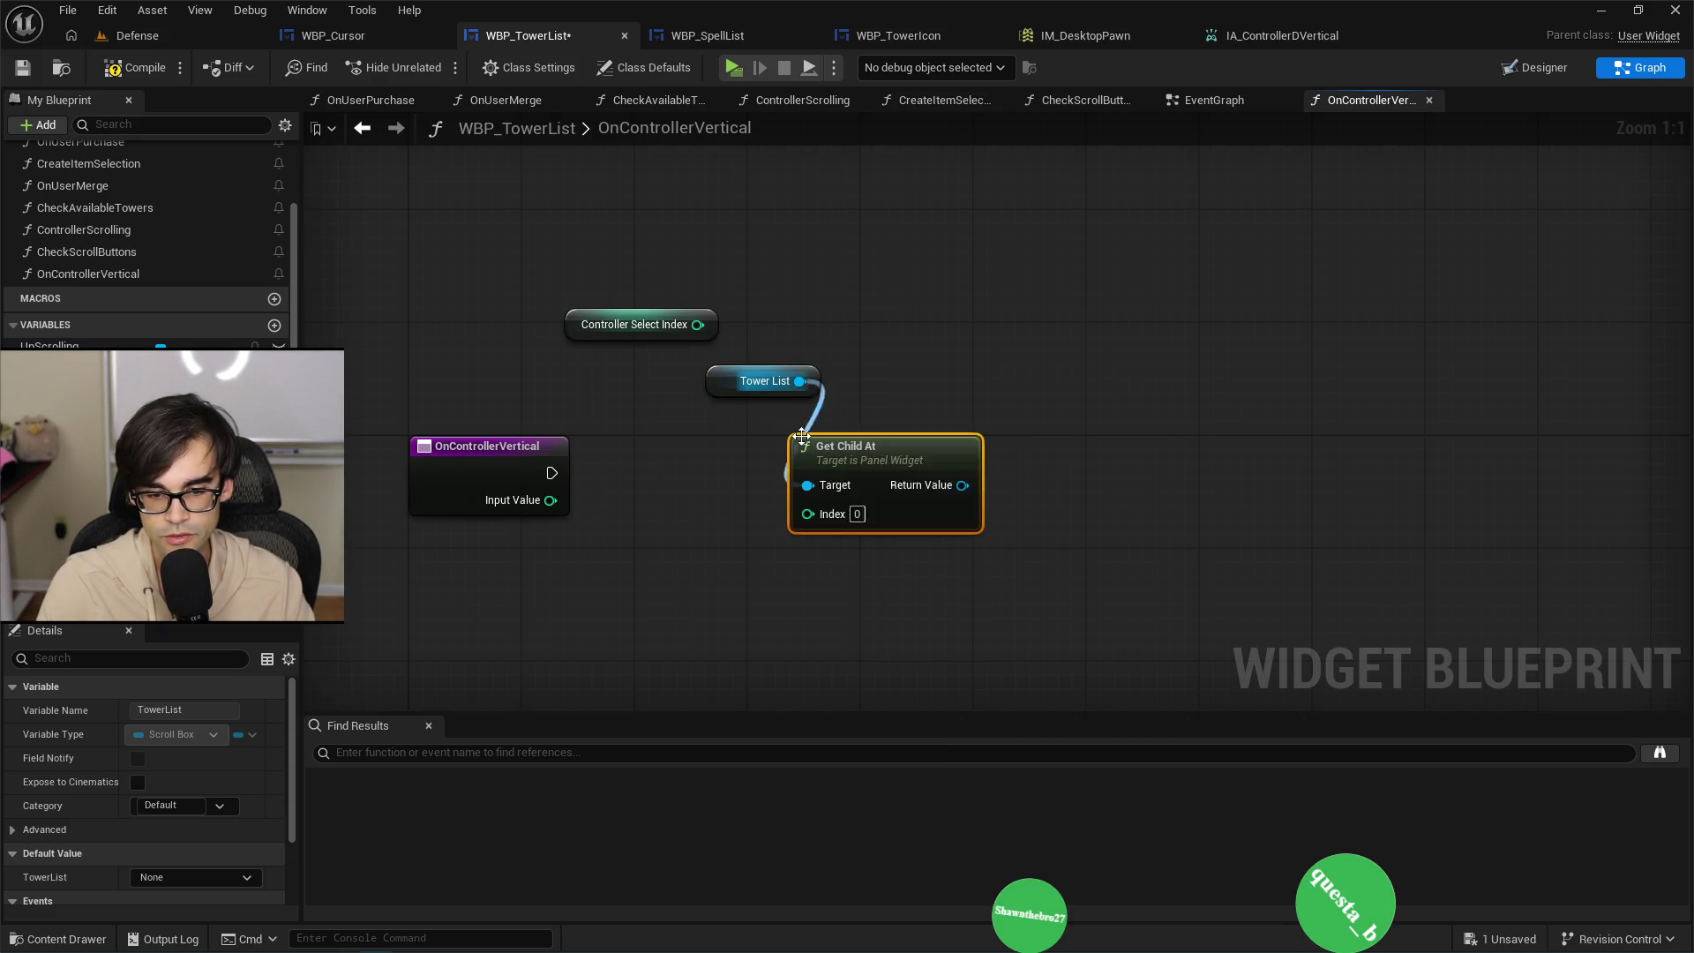
Wire Controller Select Index into Get Child At's Index and arrange the three nodes.
{"action": "mouse_move", "coordinate": [741, 381]}
{"action": "left_mouse_down"}
{"action": "mouse_move", "coordinate": [810, 406]}
{"action": "mouse_move", "coordinate": [815, 426]}
{"action": "left_mouse_up"}
{"action": "left_click_drag", "start_coordinate": [706, 326], "coordinate": [854, 521]}
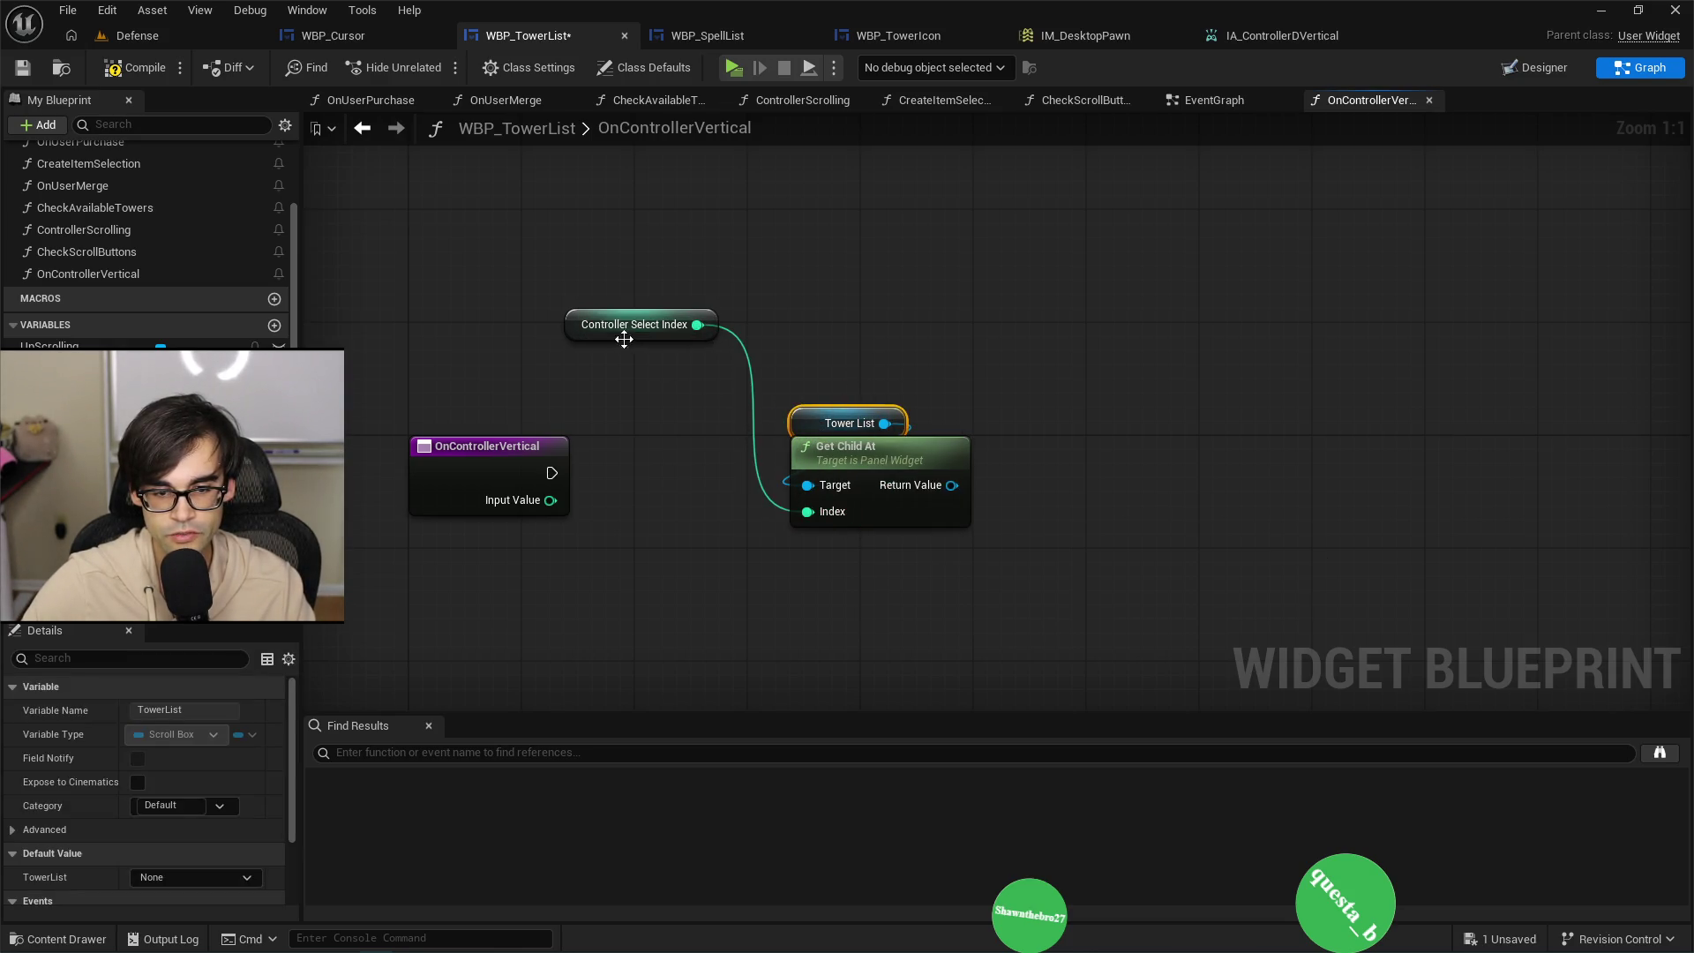
{"action": "mouse_move", "coordinate": [574, 321]}
{"action": "left_mouse_down"}
{"action": "mouse_move", "coordinate": [819, 566]}
{"action": "mouse_move", "coordinate": [805, 547]}
{"action": "left_mouse_up"}
{"action": "left_click_drag", "start_coordinate": [751, 362], "coordinate": [923, 725]}
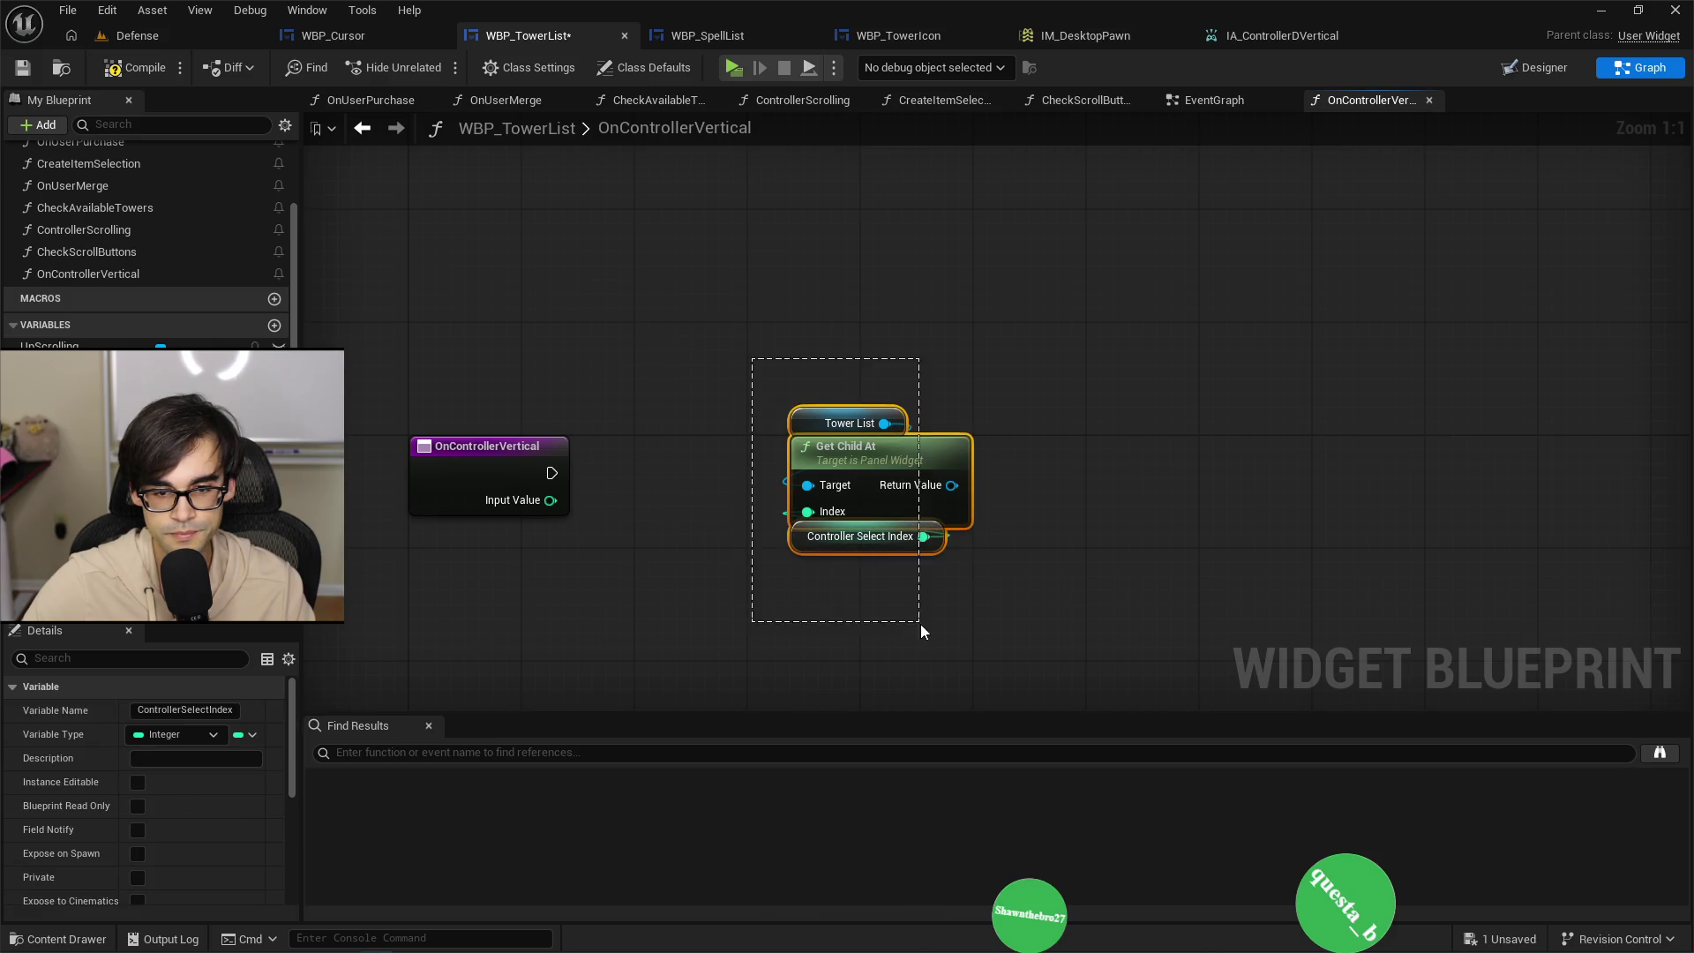
{"action": "mouse_move", "coordinate": [872, 473]}
{"action": "left_mouse_down"}
{"action": "mouse_move", "coordinate": [676, 568]}
{"action": "mouse_move", "coordinate": [645, 600]}
{"action": "mouse_move", "coordinate": [672, 621]}
{"action": "left_mouse_up"}
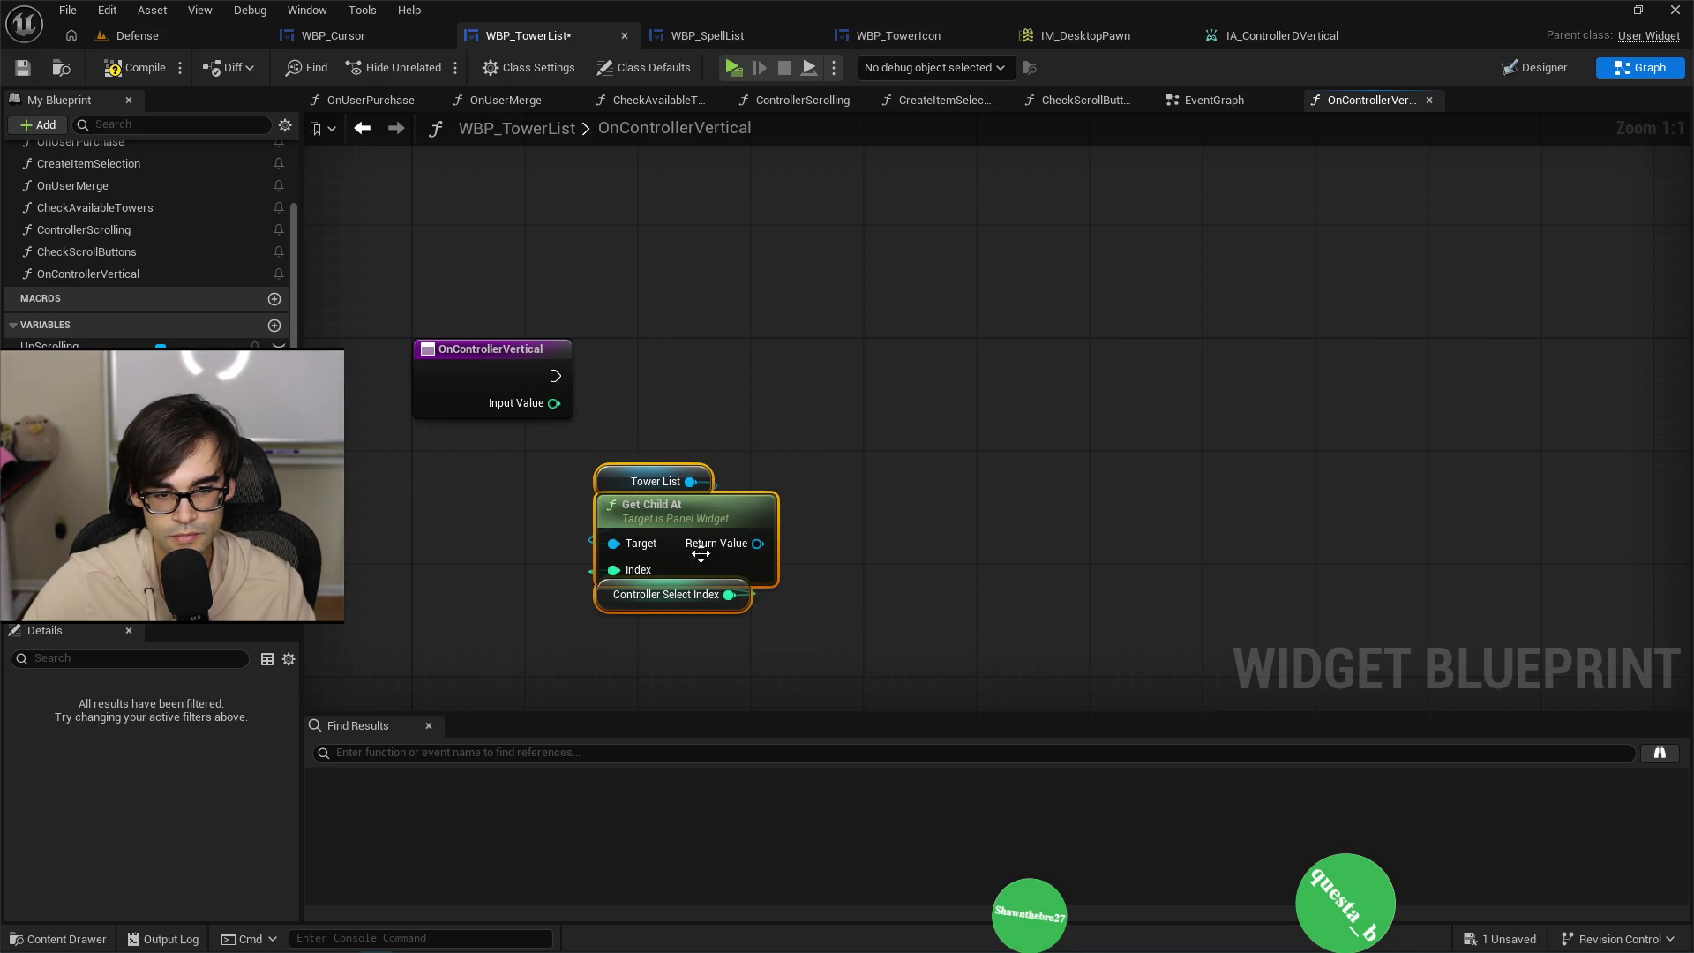
{"action": "left_click_drag", "start_coordinate": [700, 542], "coordinate": [741, 557]}
Inspect Controller Select Index's settings, then compile and save the blueprint.
{"action": "left_click", "coordinate": [53, 366]}
{"action": "scroll", "coordinate": [213, 753], "scroll_direction": "down", "scroll_amount": 3}
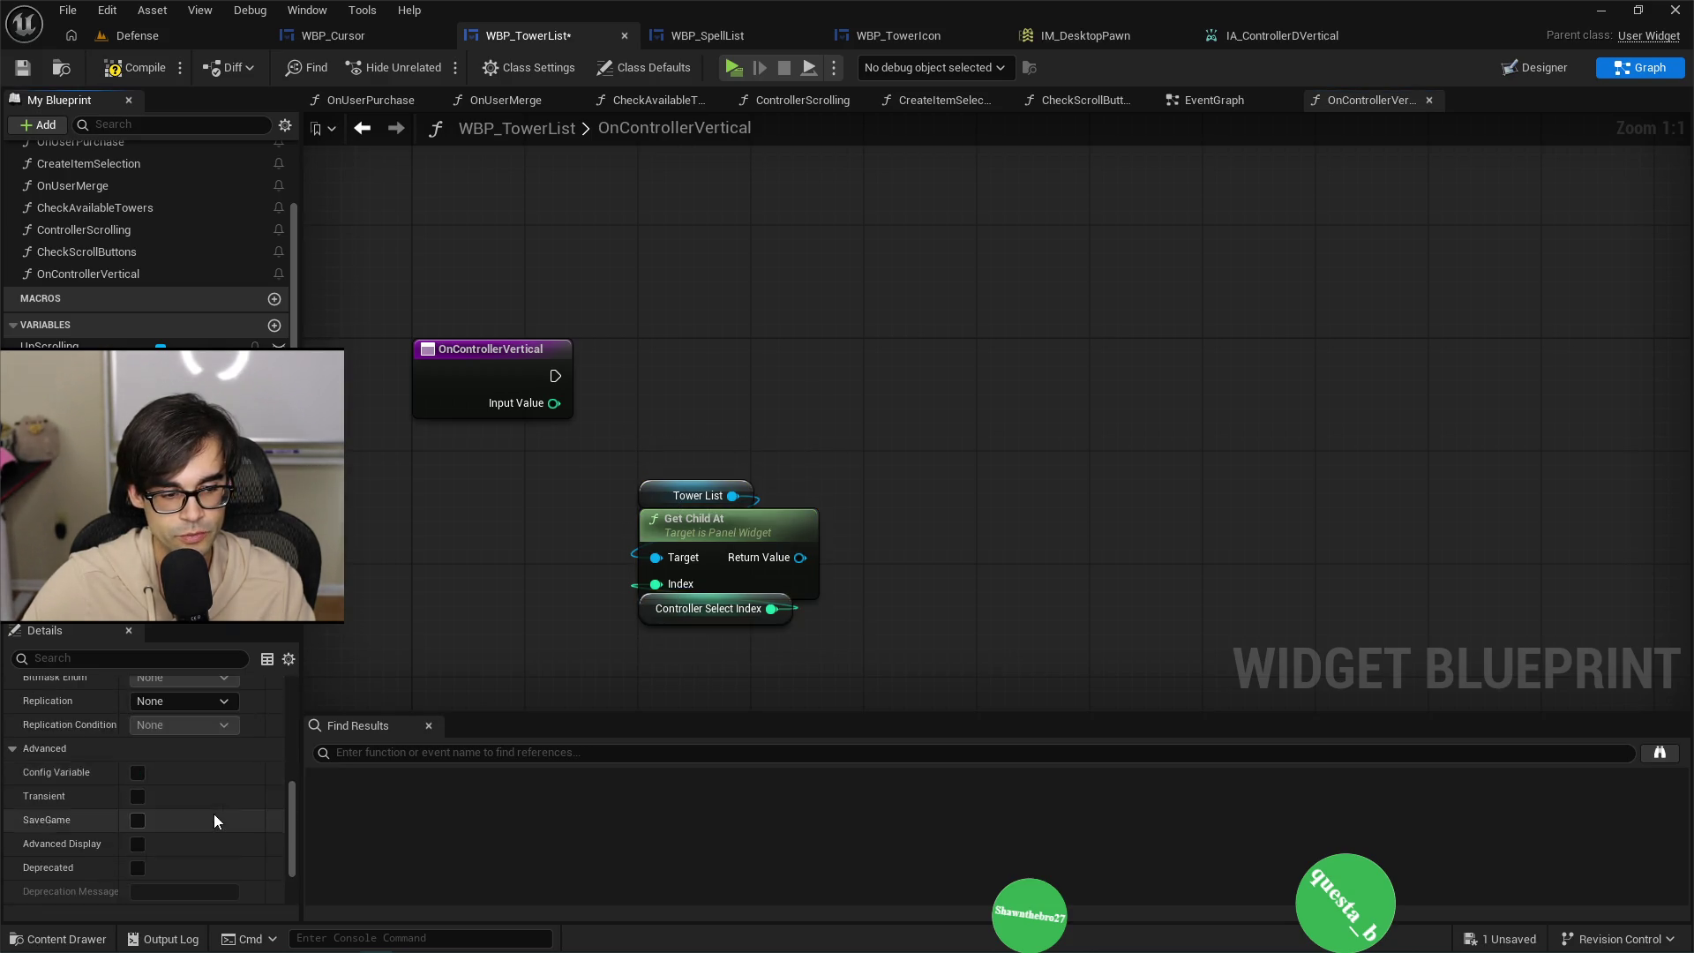
{"action": "left_click", "coordinate": [213, 813]}
{"action": "scroll", "coordinate": [182, 885], "scroll_direction": "down", "scroll_amount": 3}
{"action": "left_click", "coordinate": [132, 67]}
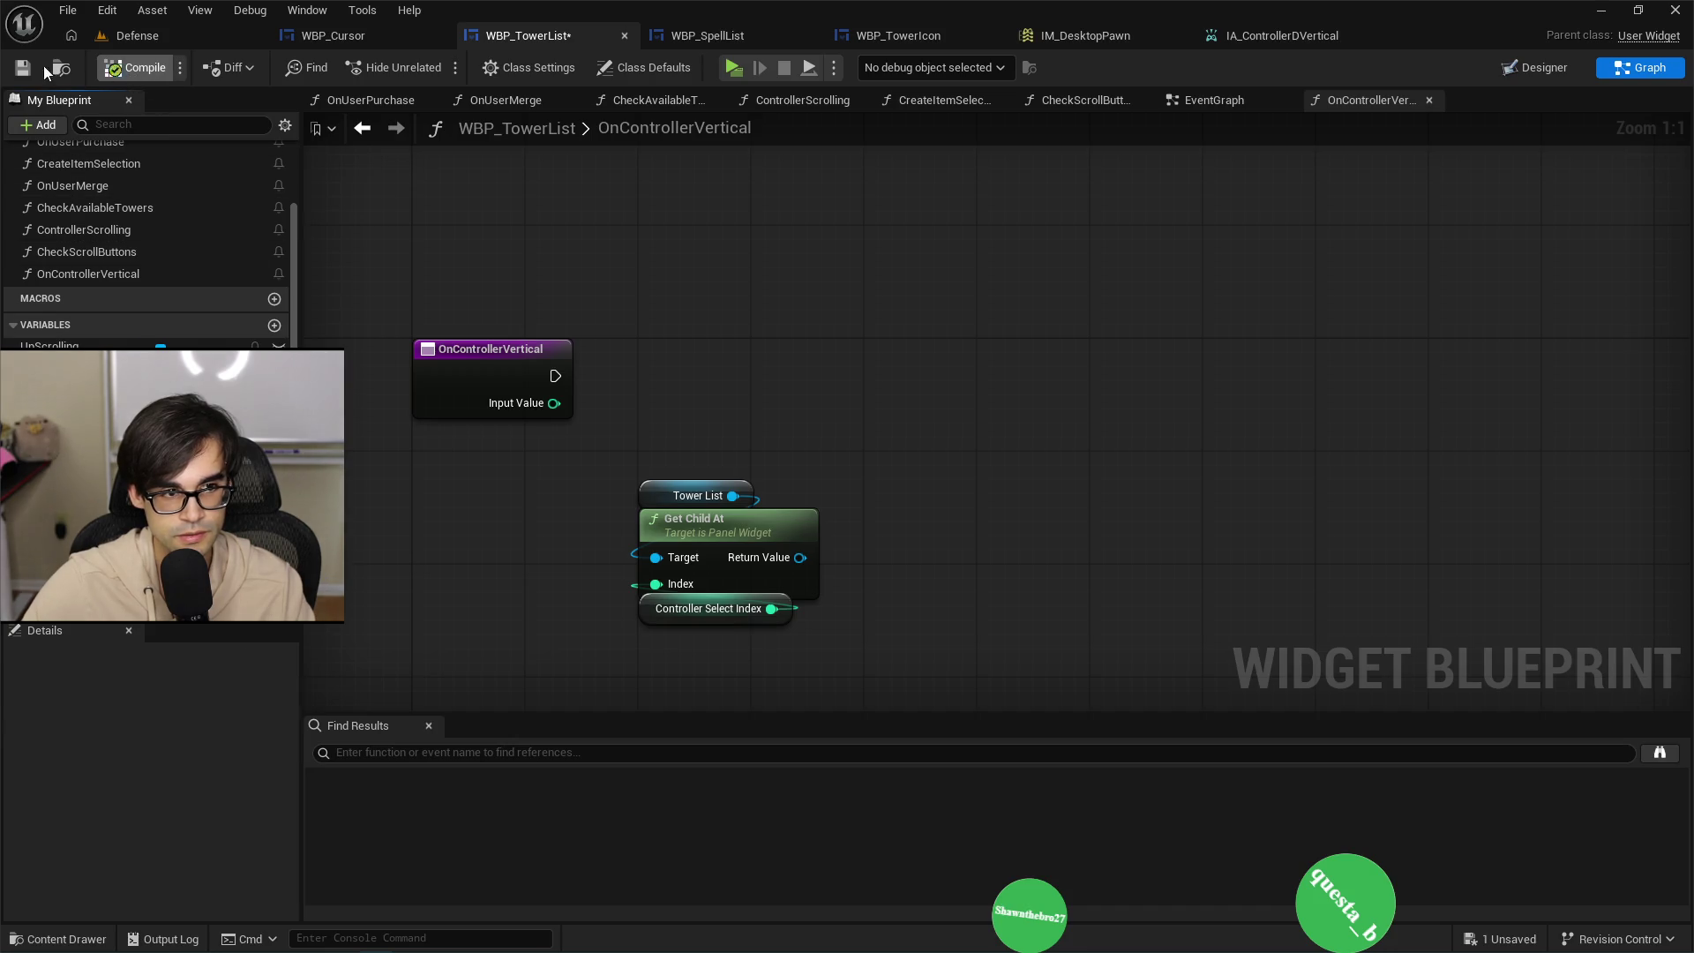
{"action": "left_click", "coordinate": [22, 67]}
Move the three index lookup nodes far to the right.
{"action": "left_click_drag", "start_coordinate": [711, 554], "coordinate": [825, 609]}
{"action": "left_click_drag", "start_coordinate": [697, 473], "coordinate": [725, 487]}
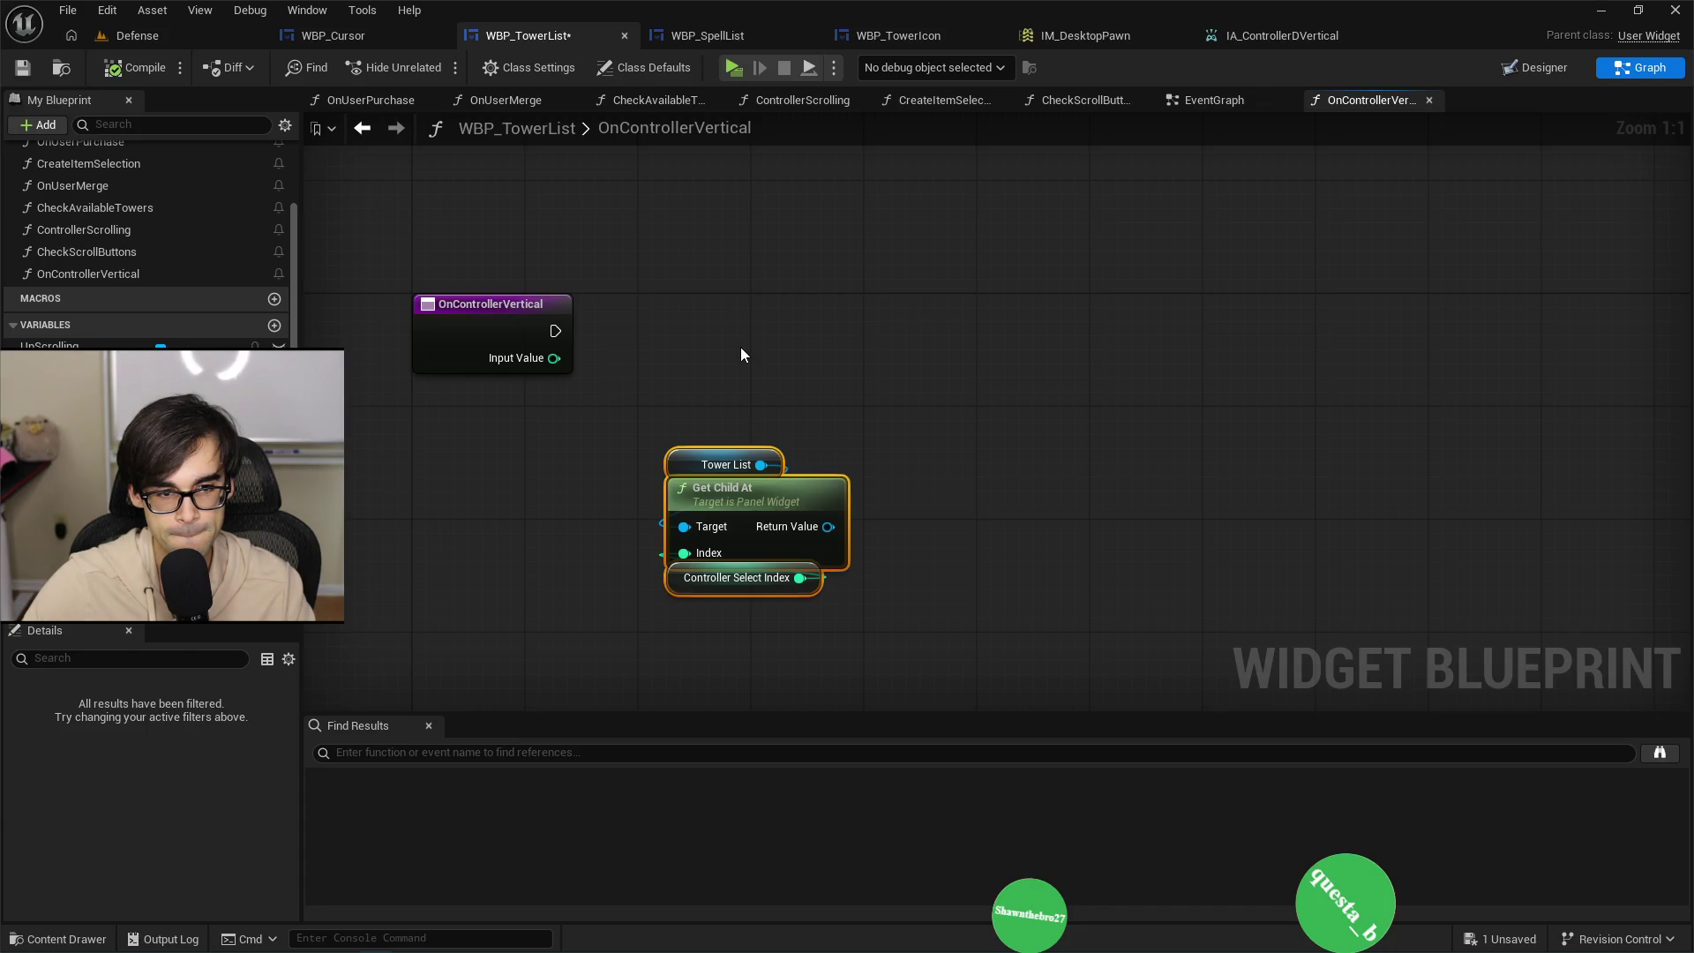
{"action": "left_click_drag", "start_coordinate": [712, 511], "coordinate": [1065, 497]}
{"action": "left_click", "coordinate": [945, 431]}
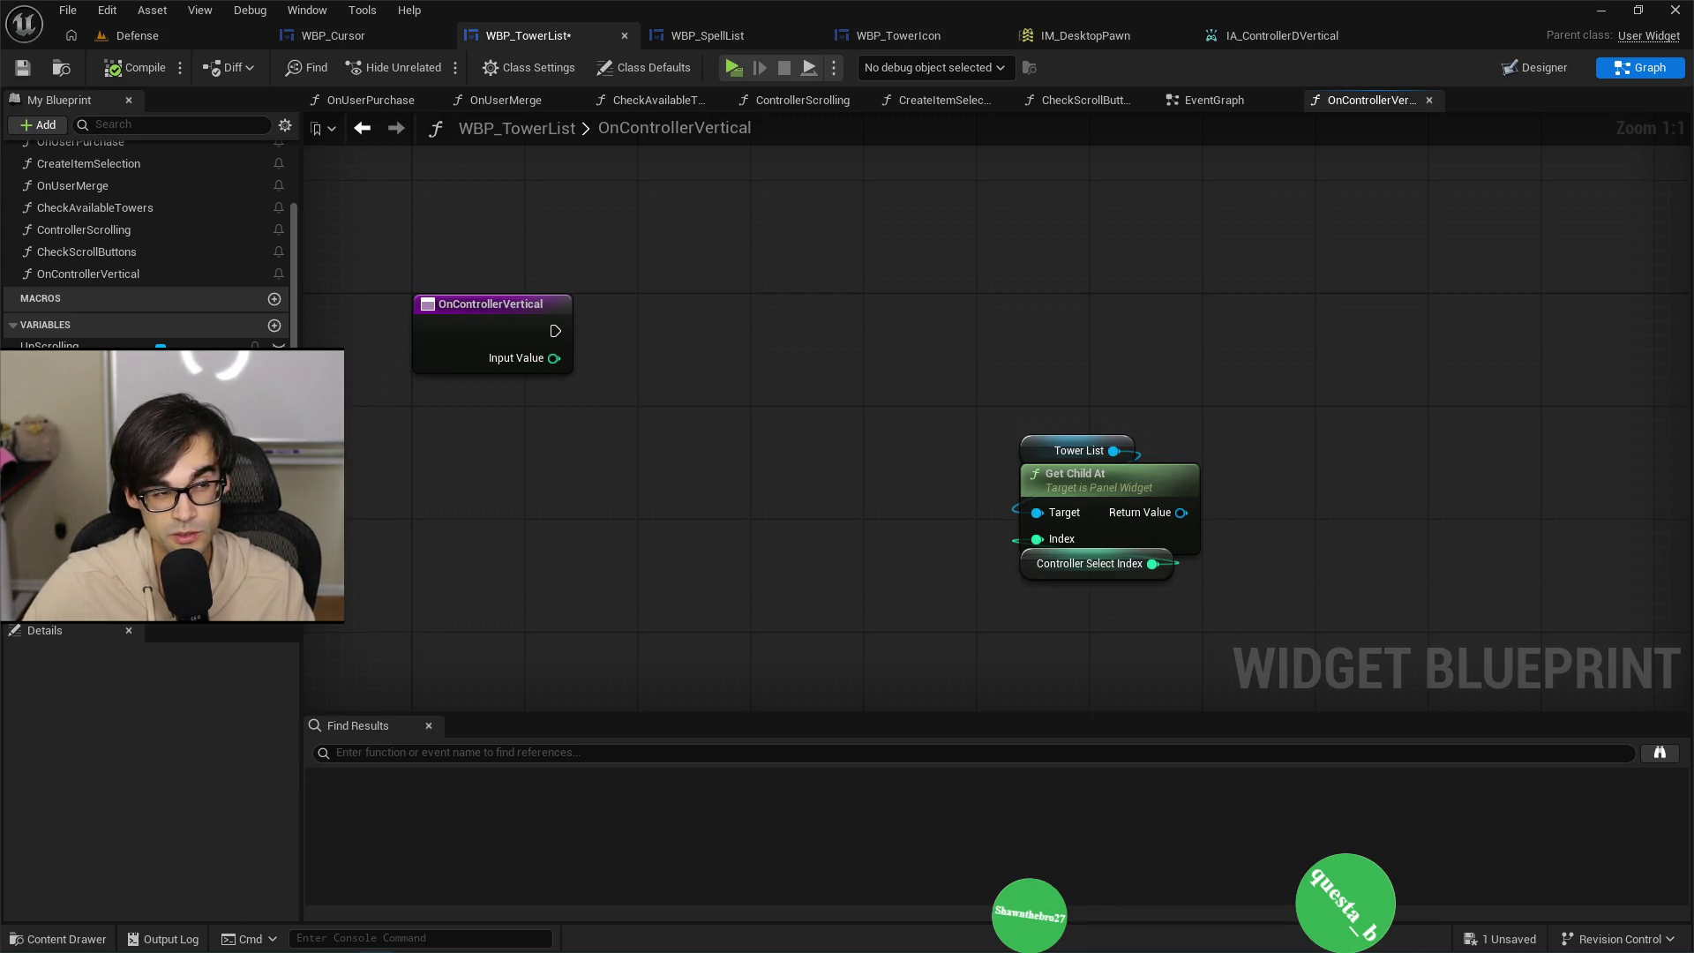
Set Controller Select Index's default value to -1.
{"action": "left_click", "coordinate": [88, 390]}
{"action": "scroll", "coordinate": [168, 786], "scroll_direction": "down", "scroll_amount": 5}
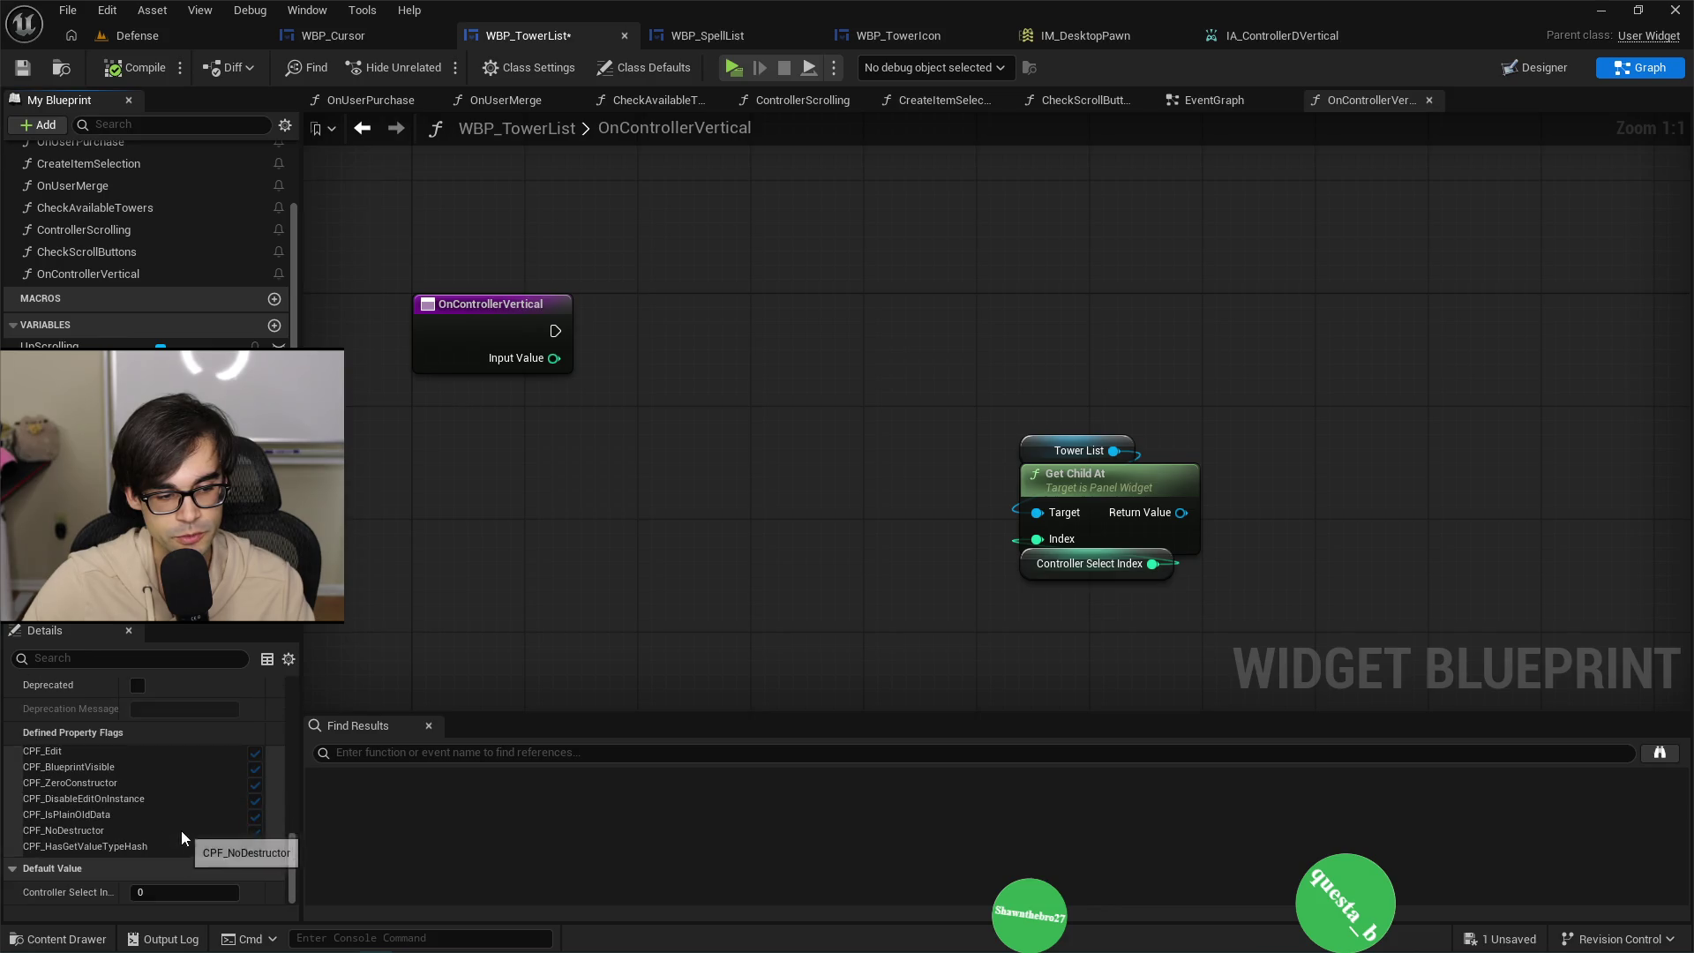
{"action": "left_click", "coordinate": [186, 888]}
{"action": "type", "text": "-1"}
{"action": "key", "text": "Return"}
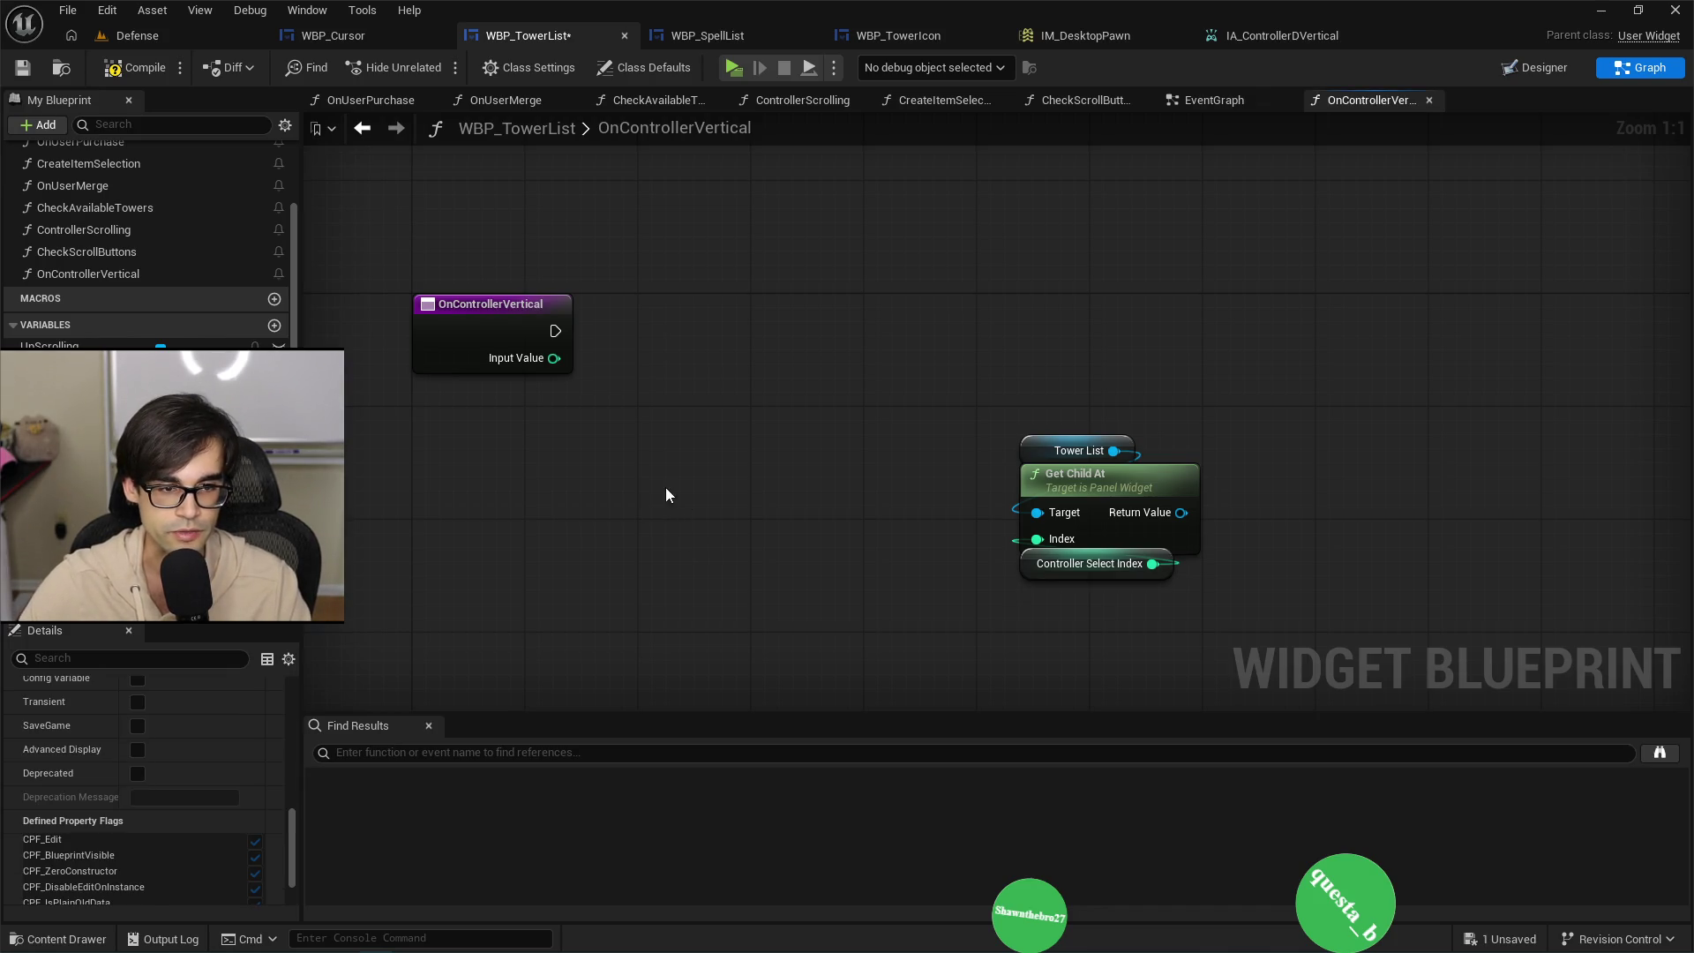
Add another Controller Select Index getter and shift Tower List and Get Child At right.
{"action": "left_click_drag", "start_coordinate": [133, 388], "coordinate": [549, 468]}
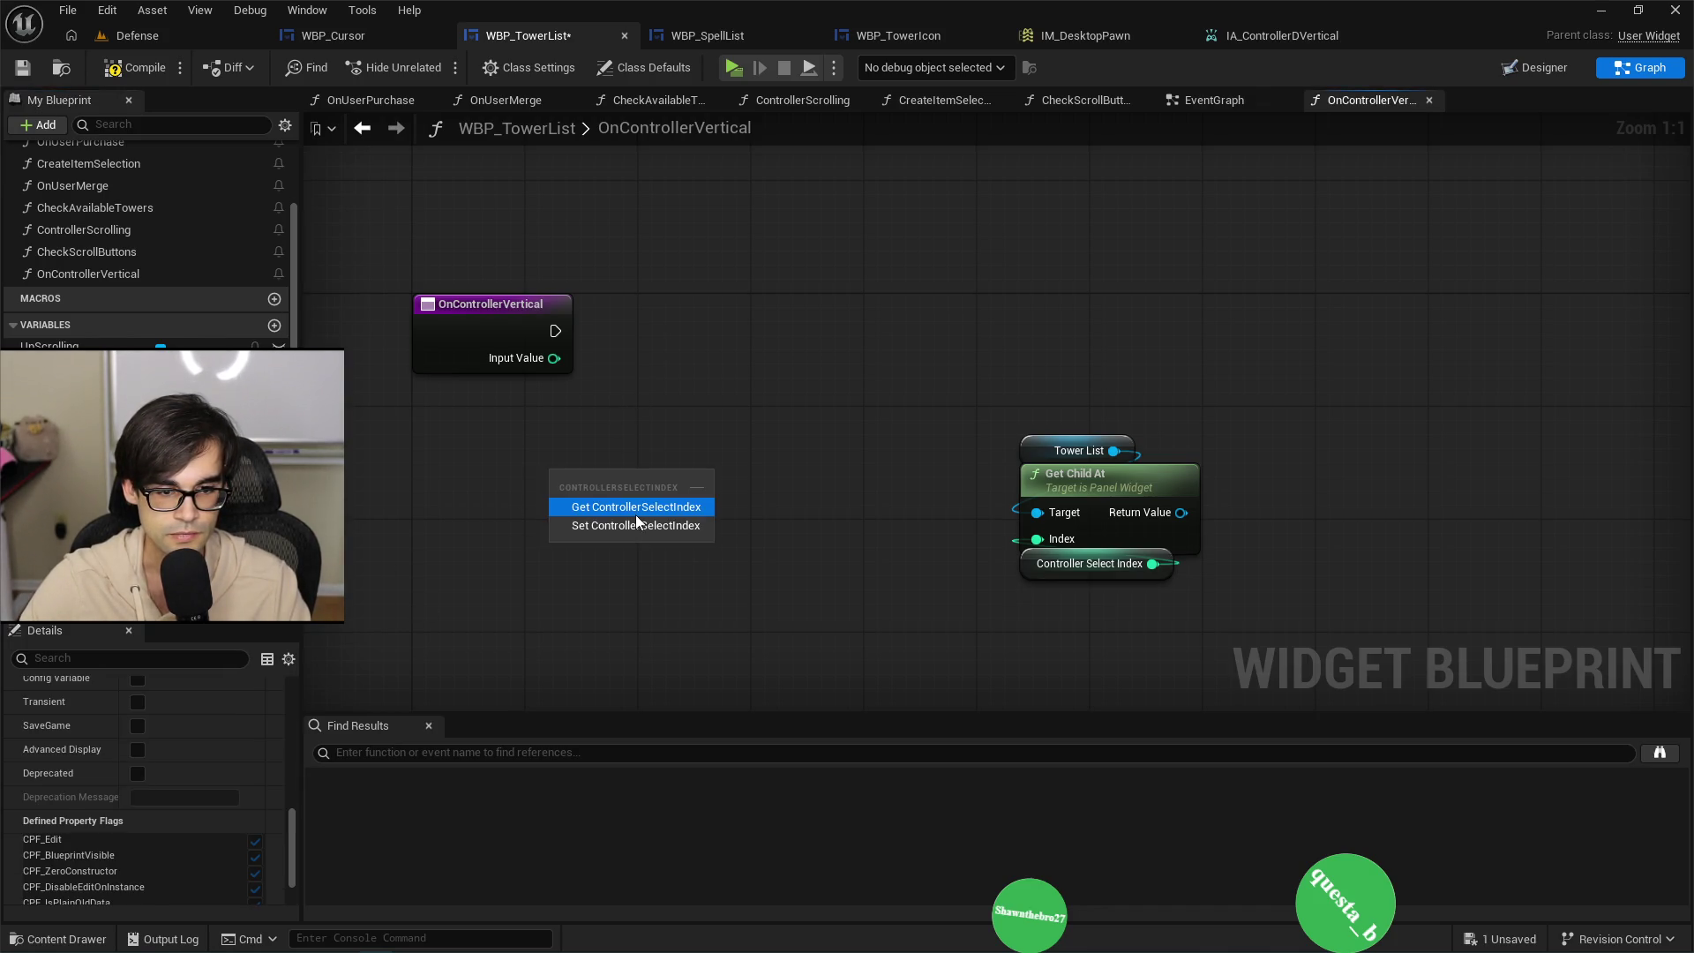
{"action": "left_click", "coordinate": [635, 509]}
{"action": "mouse_move", "coordinate": [958, 397]}
{"action": "left_mouse_down"}
{"action": "mouse_move", "coordinate": [1097, 504]}
{"action": "mouse_move", "coordinate": [1279, 489]}
{"action": "left_mouse_up"}
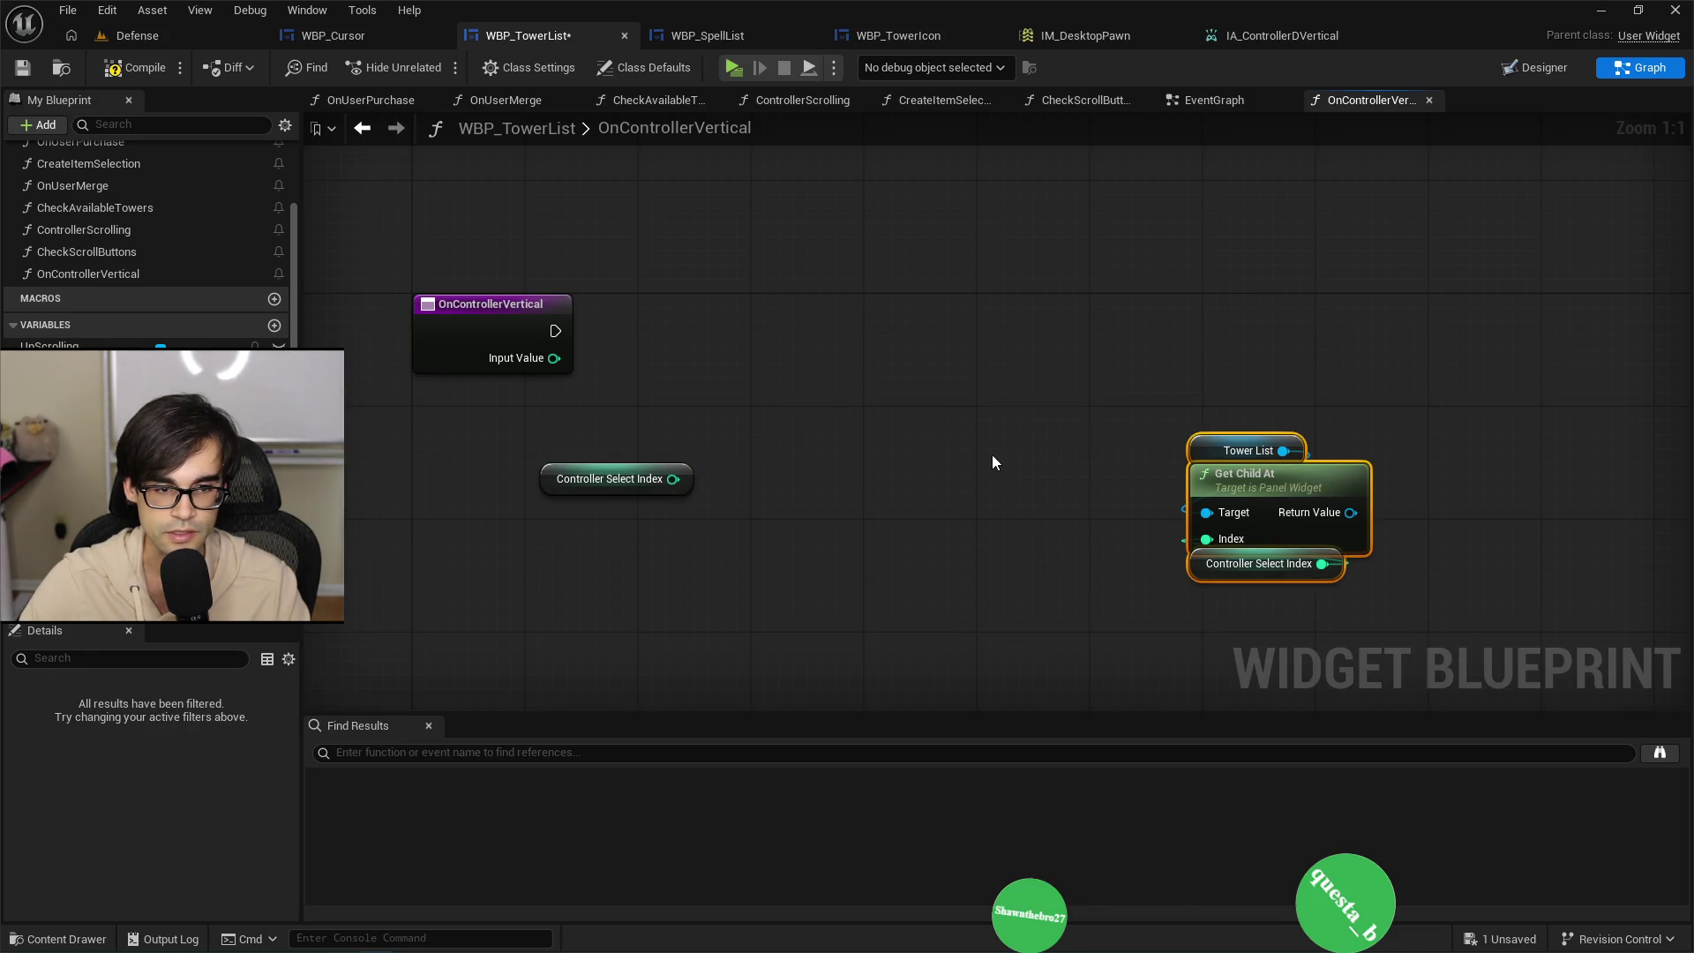
{"action": "left_click", "coordinate": [992, 453]}
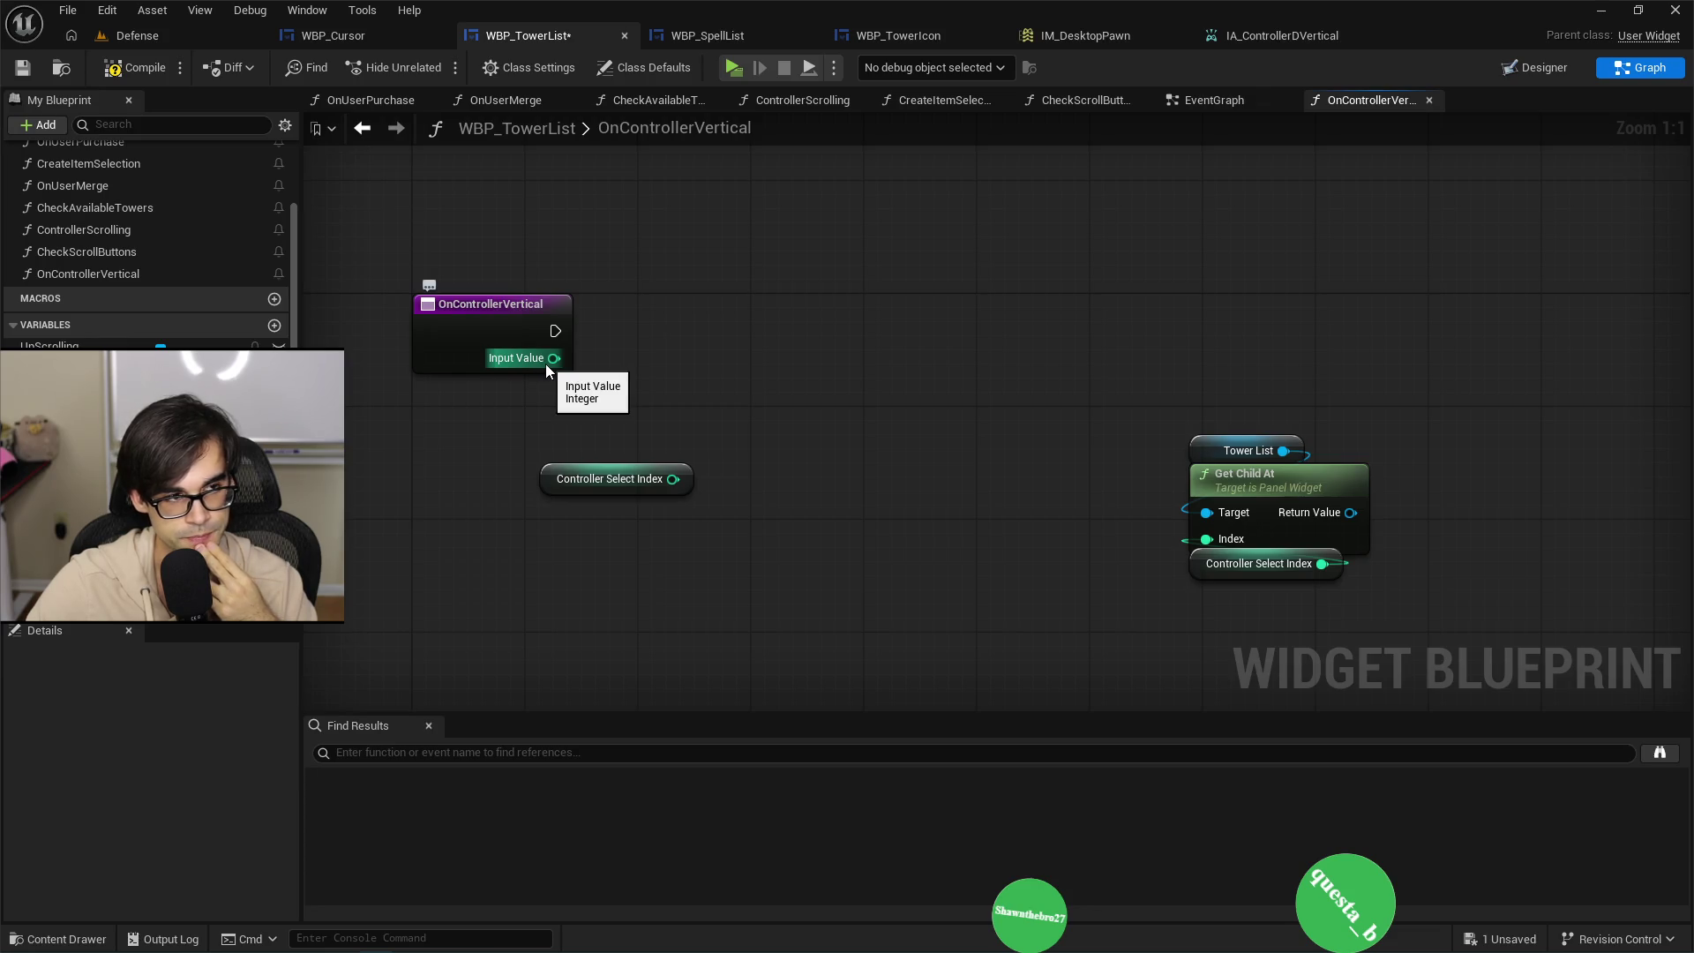
Add Input Value to Controller Select Index with an integer Add node.
{"action": "left_click_drag", "start_coordinate": [545, 363], "coordinate": [683, 366]}
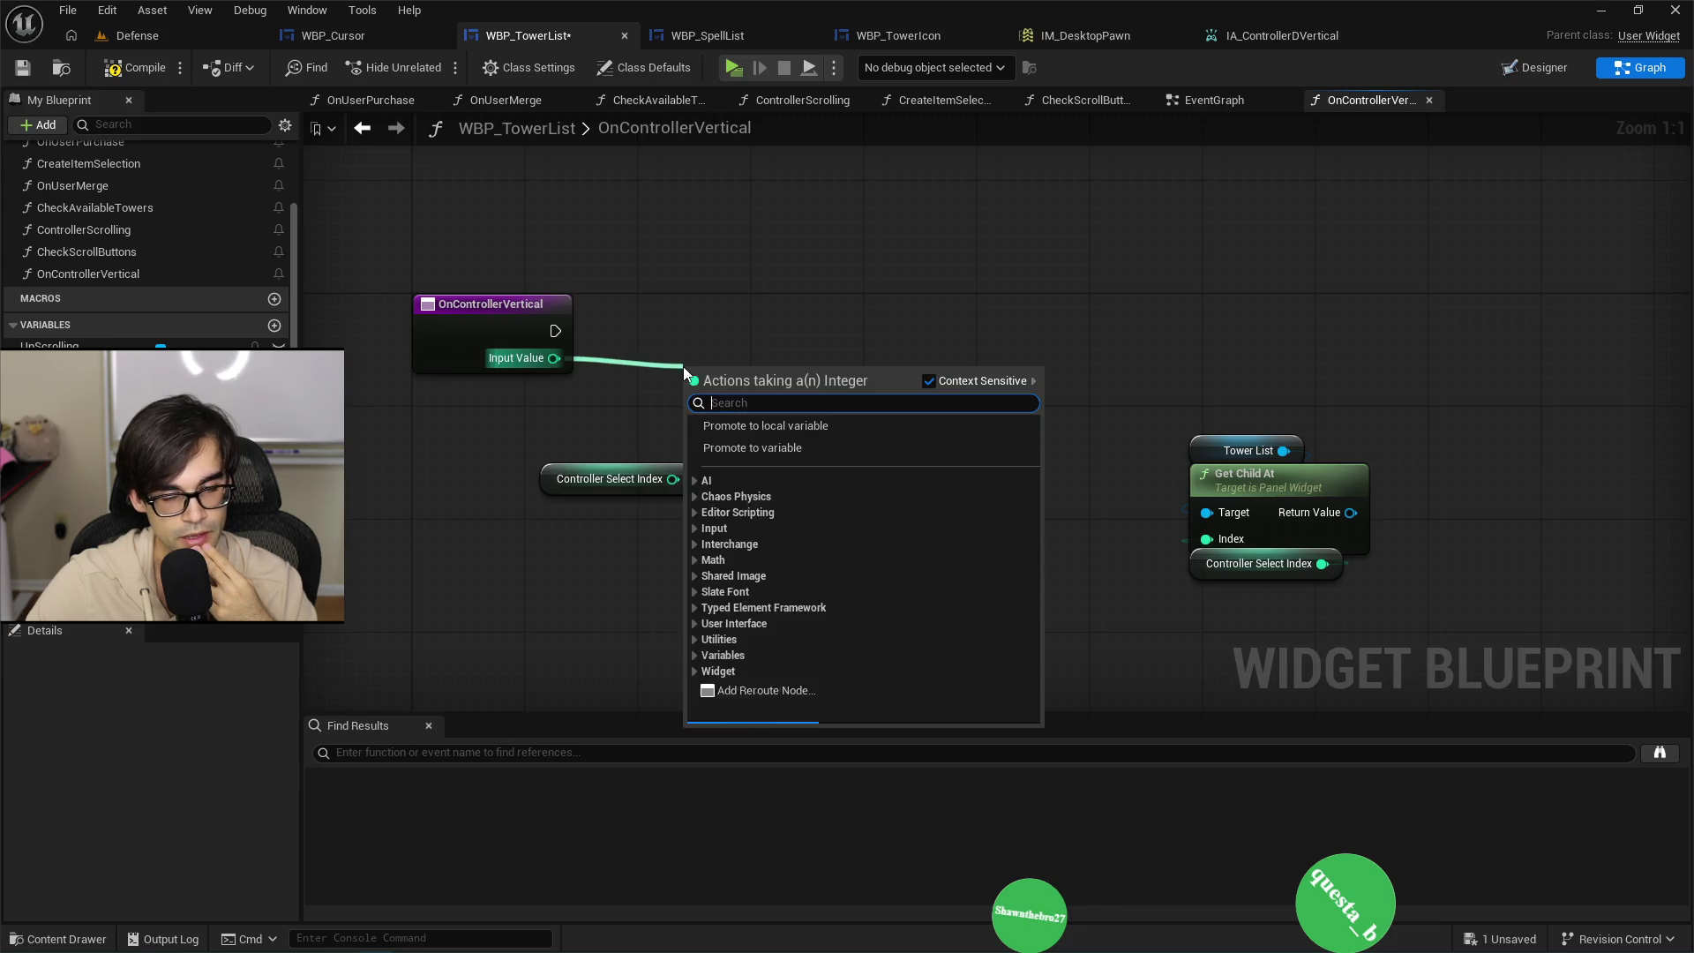
{"action": "type", "text": "add"}
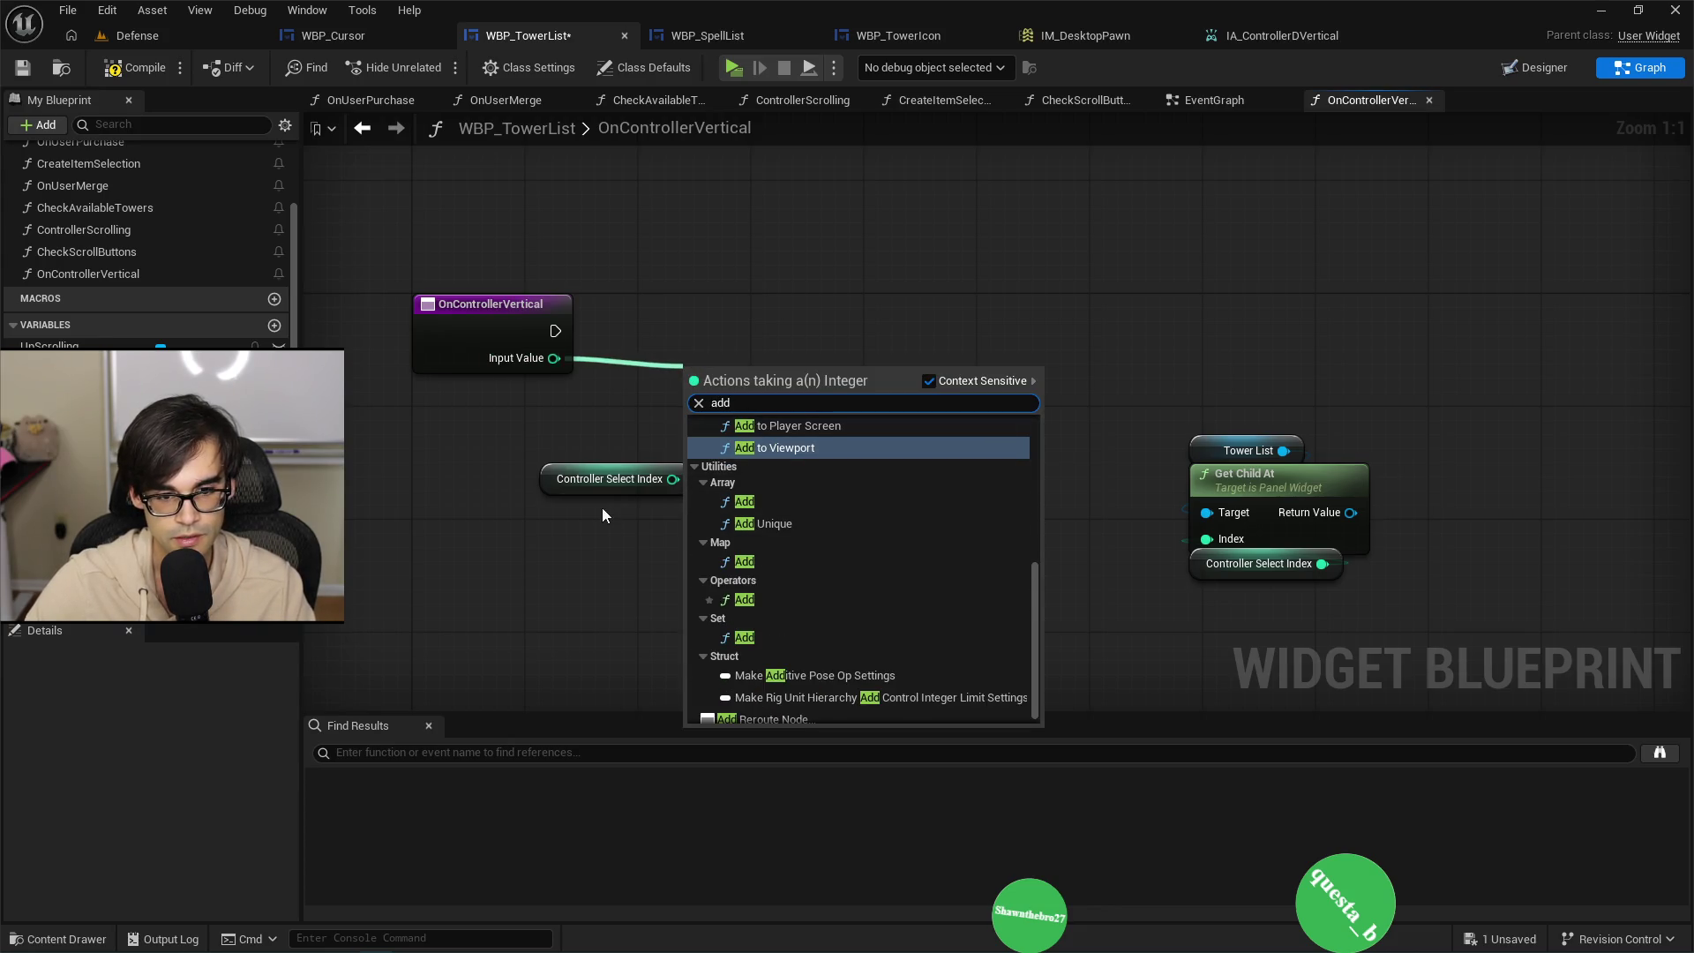
{"action": "left_click", "coordinate": [713, 346]}
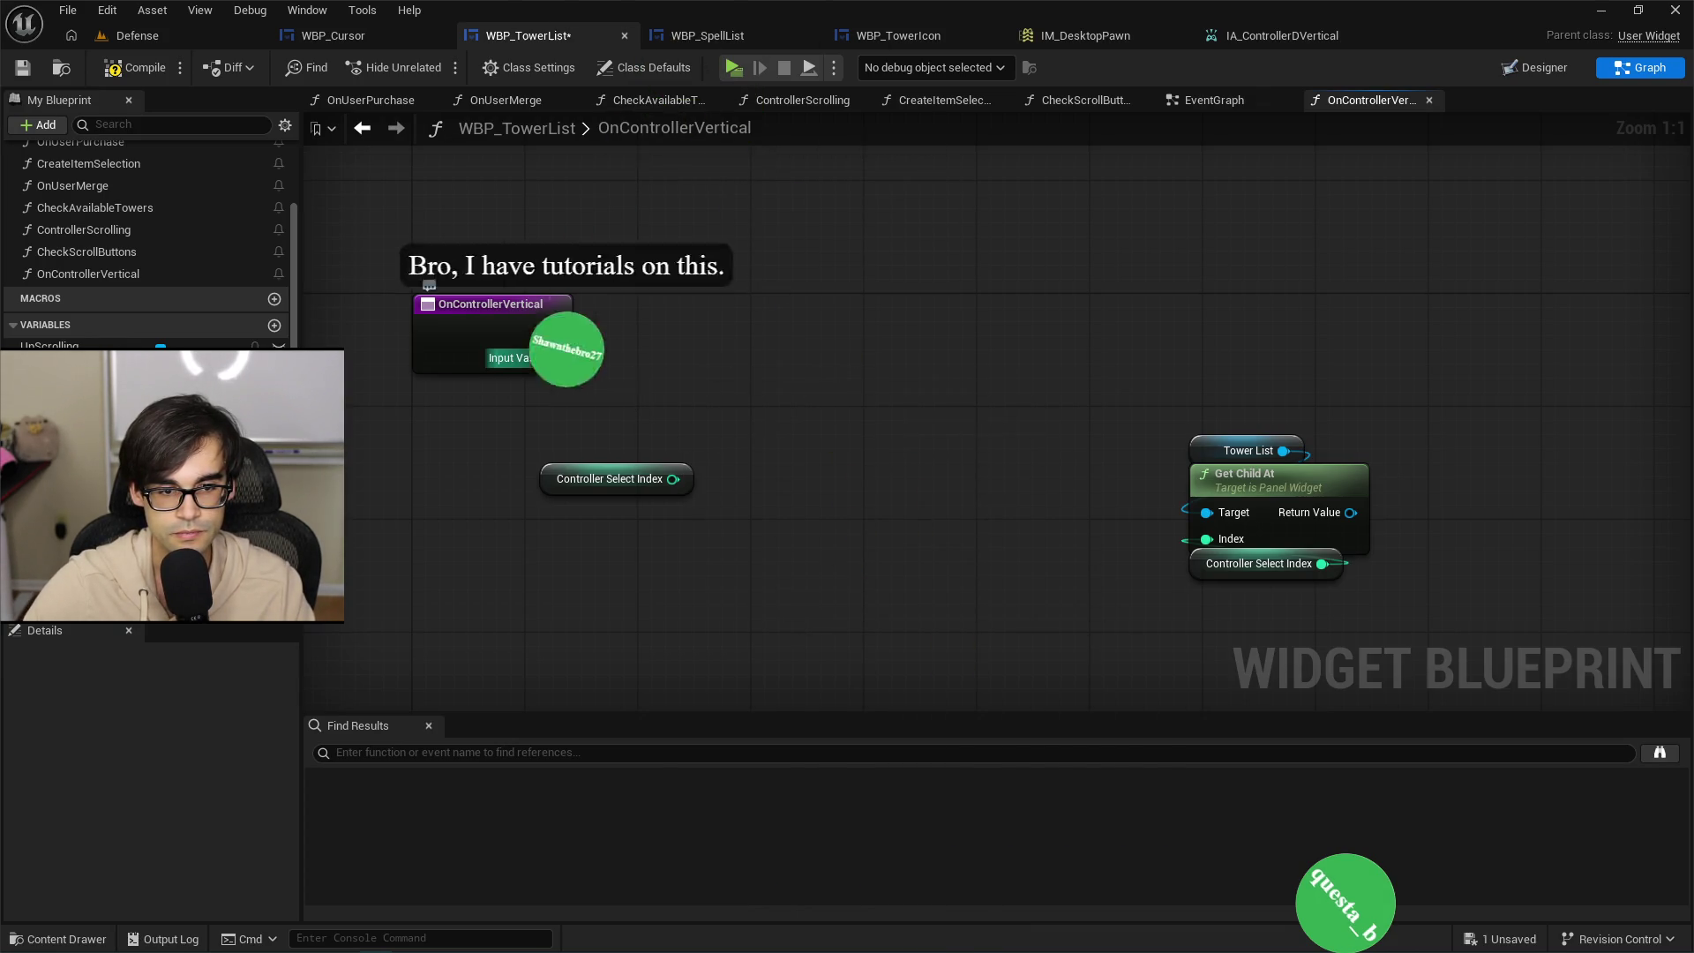
{"action": "left_click_drag", "start_coordinate": [554, 357], "coordinate": [729, 367]}
{"action": "type", "text": "add"}
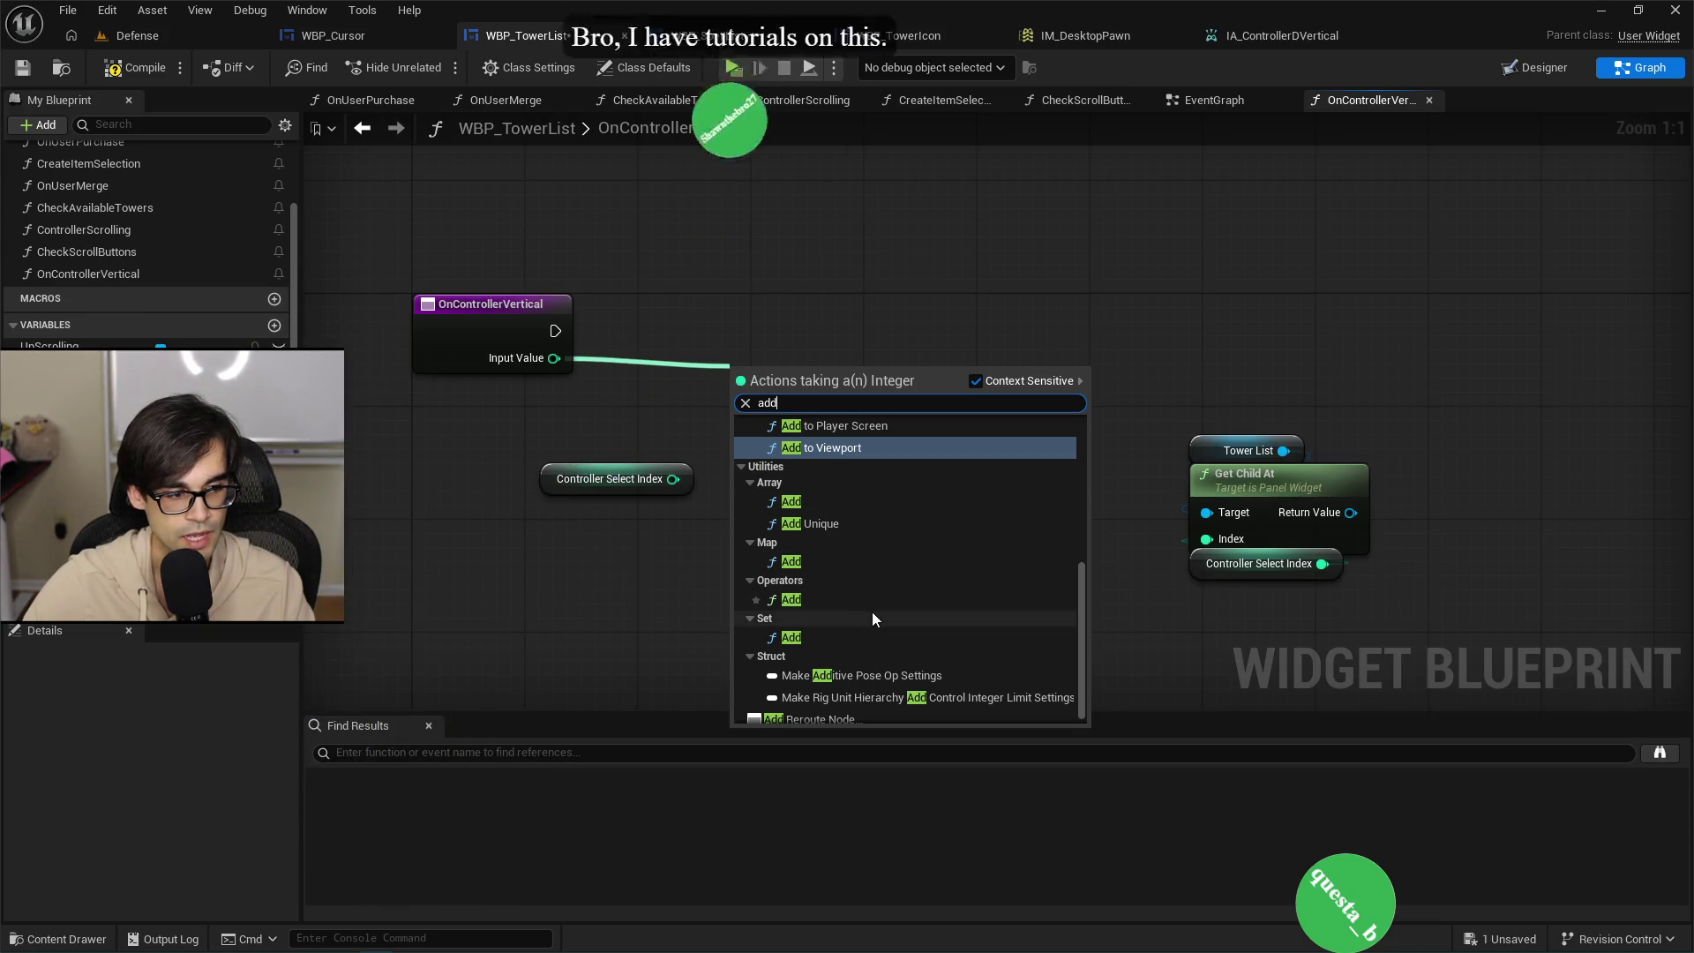
{"action": "left_click", "coordinate": [843, 602]}
{"action": "left_click_drag", "start_coordinate": [671, 479], "coordinate": [741, 408]}
{"action": "left_click_drag", "start_coordinate": [556, 481], "coordinate": [724, 438]}
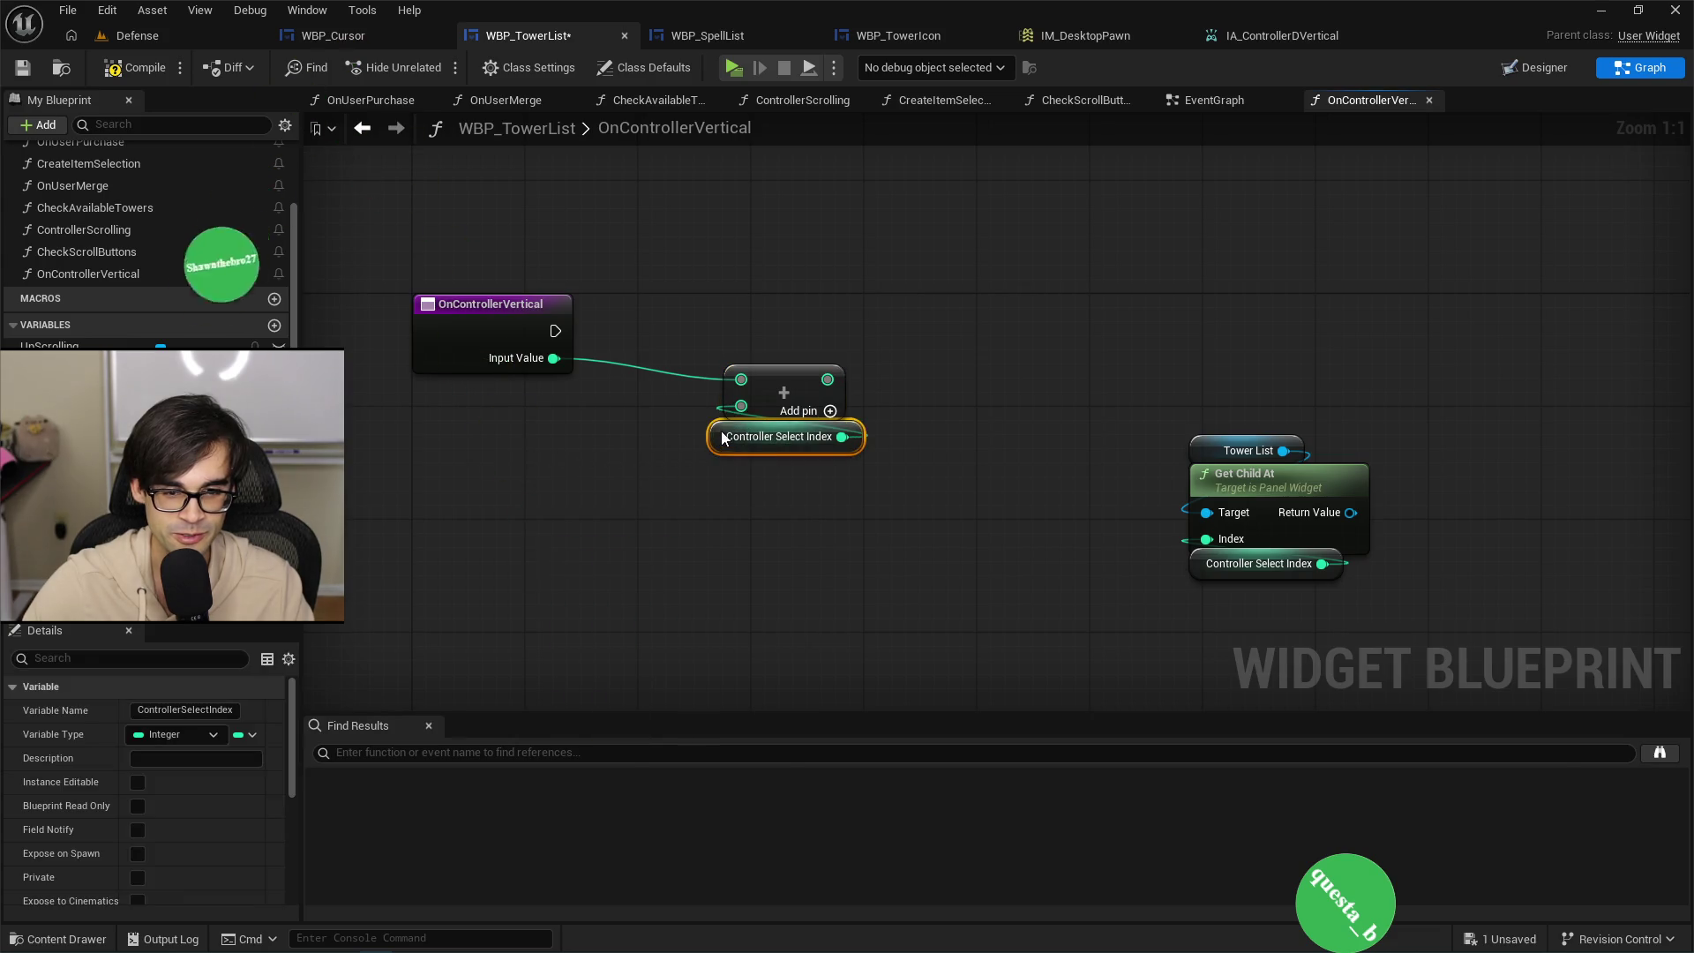
Rearrange the Add node, its getter, and the Tower List / Get Child At group.
{"action": "left_click", "coordinate": [784, 379], "text": "ctrl"}
{"action": "mouse_move", "coordinate": [784, 379]}
{"action": "left_mouse_down"}
{"action": "mouse_move", "coordinate": [642, 478]}
{"action": "mouse_move", "coordinate": [658, 430]}
{"action": "left_mouse_up"}
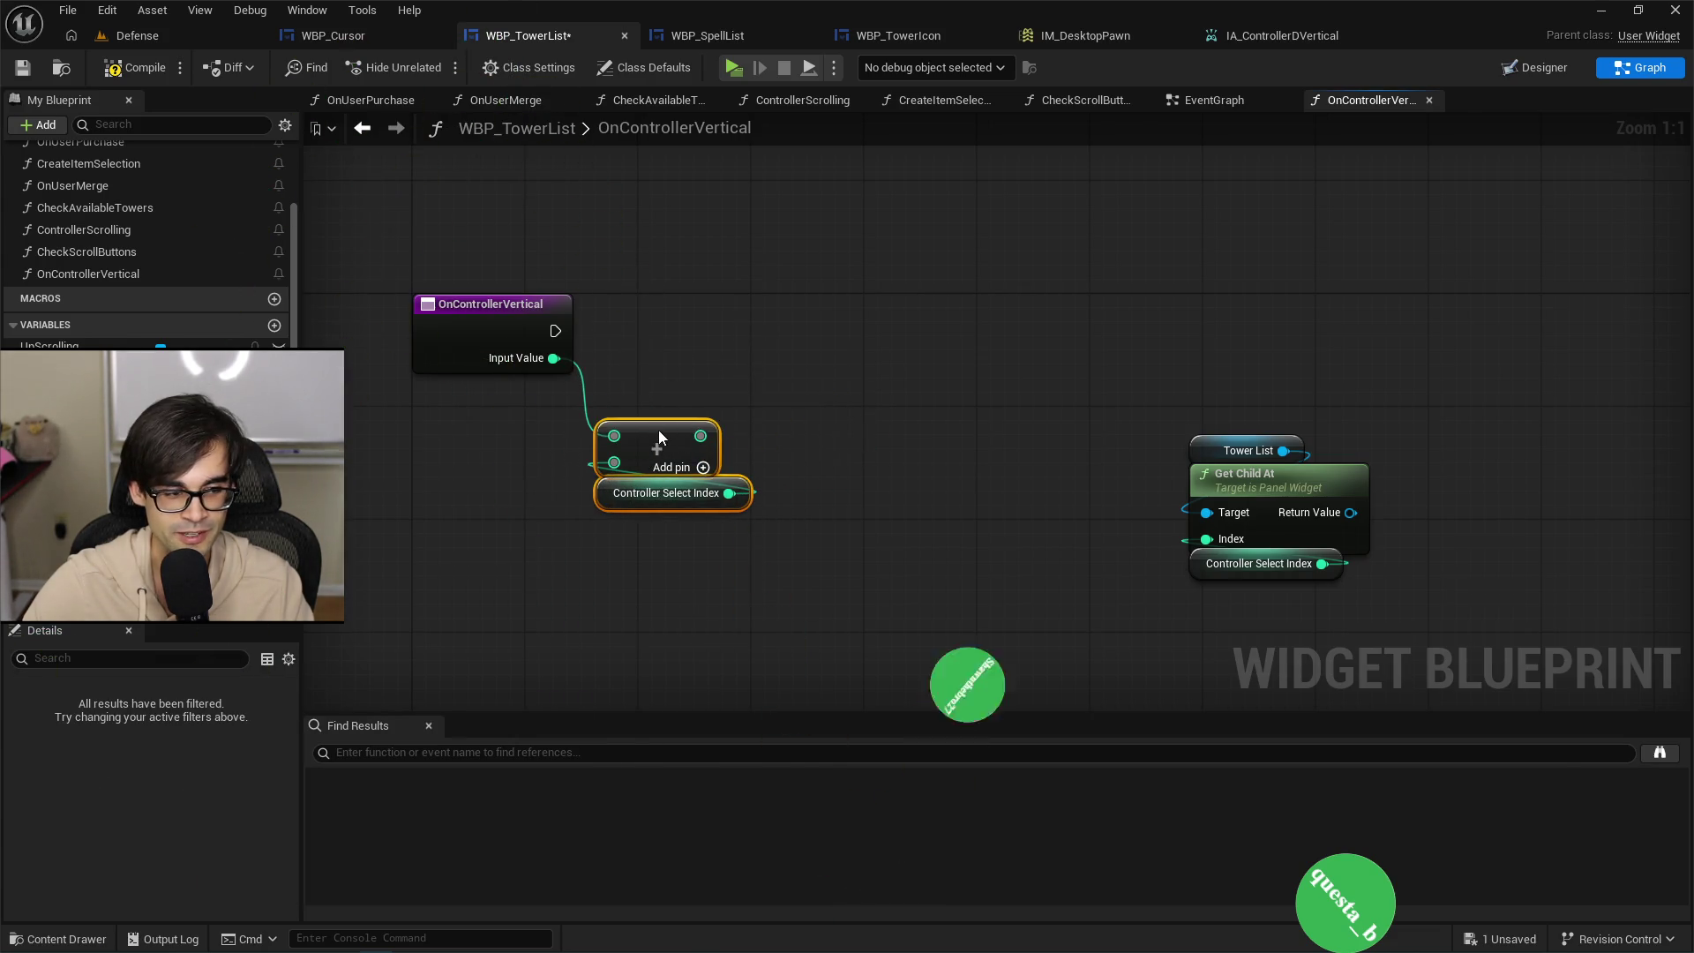
{"action": "left_click_drag", "start_coordinate": [1020, 427], "coordinate": [1278, 597]}
{"action": "left_click_drag", "start_coordinate": [1192, 490], "coordinate": [1179, 547]}
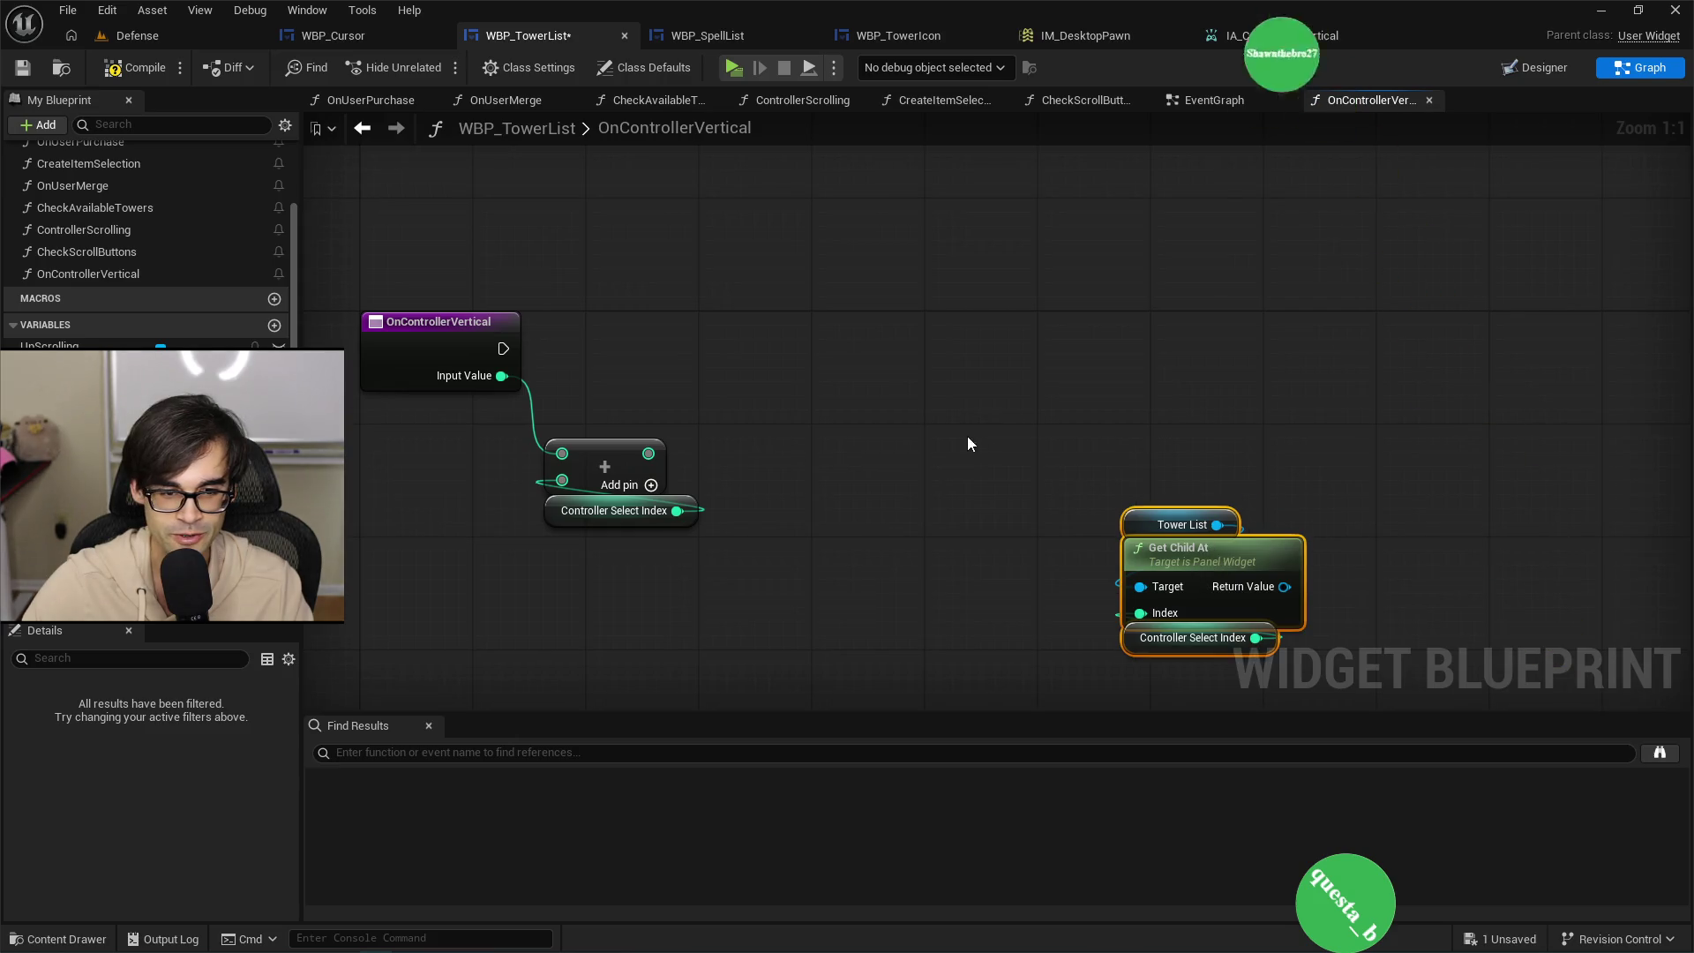
{"action": "left_click", "coordinate": [970, 443]}
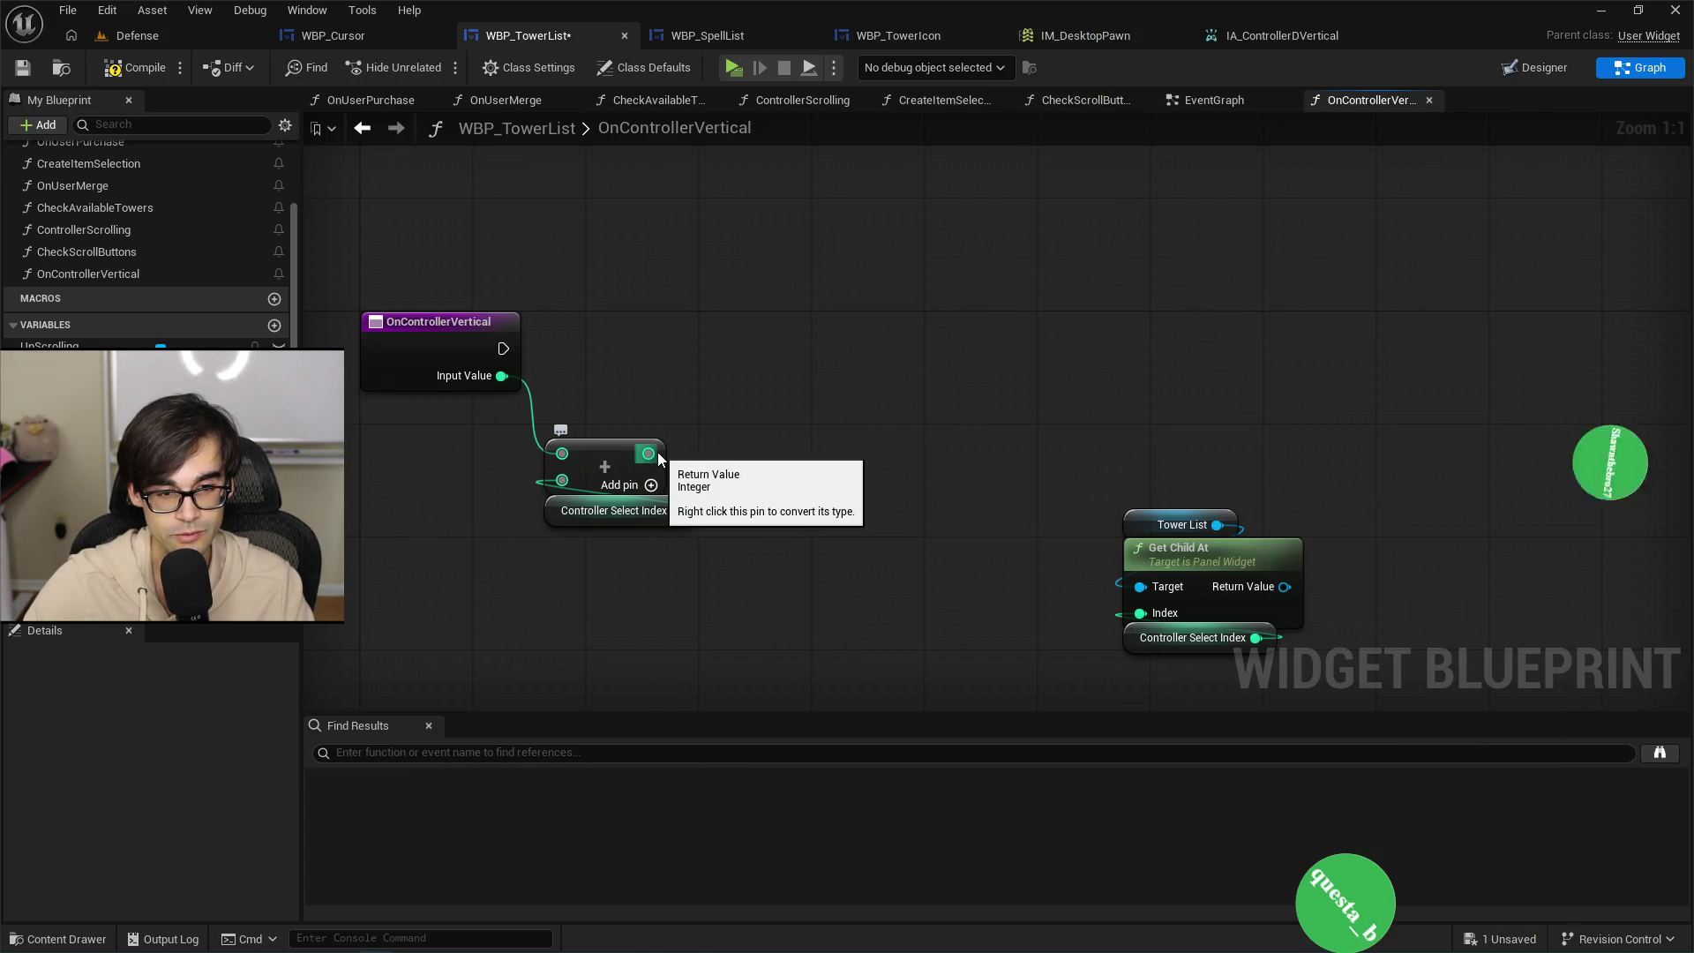
Test whether the sum is less than 0 and feed the result into a Branch.
{"action": "left_click_drag", "start_coordinate": [658, 451], "coordinate": [760, 395]}
{"action": "type", "text": "if"}
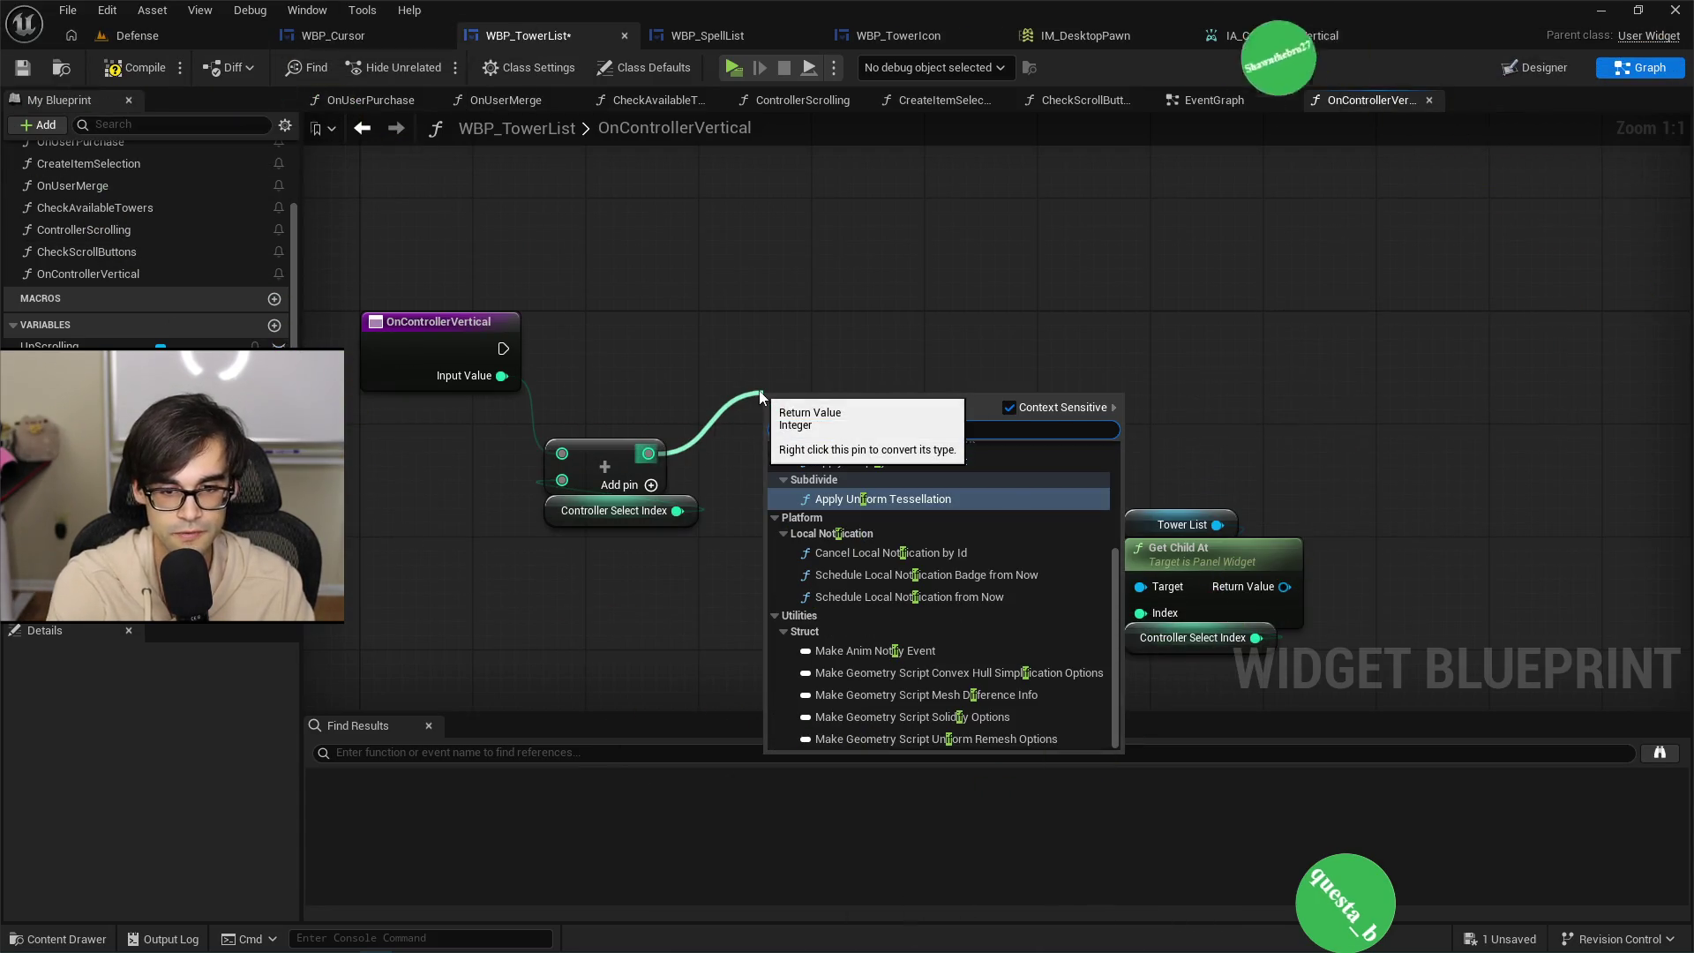
{"action": "key", "text": "BackSpace"}
{"action": "key", "text": "BackSpace"}
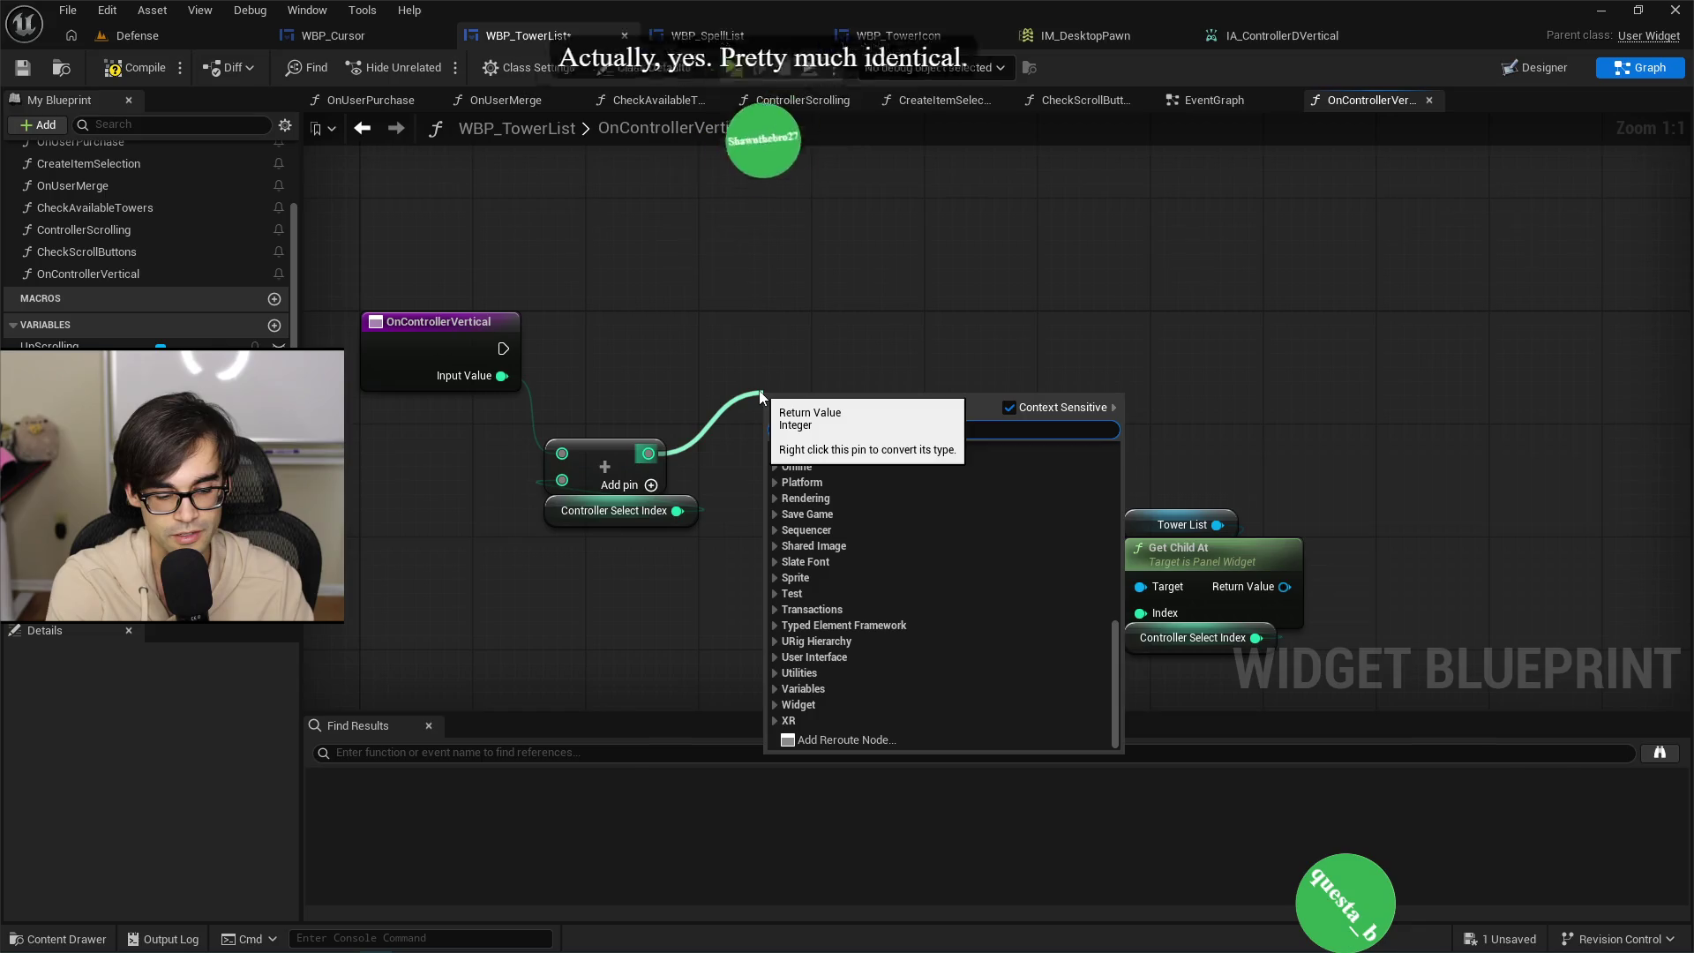
{"action": "type", "text": "less"}
{"action": "key", "text": "Return"}
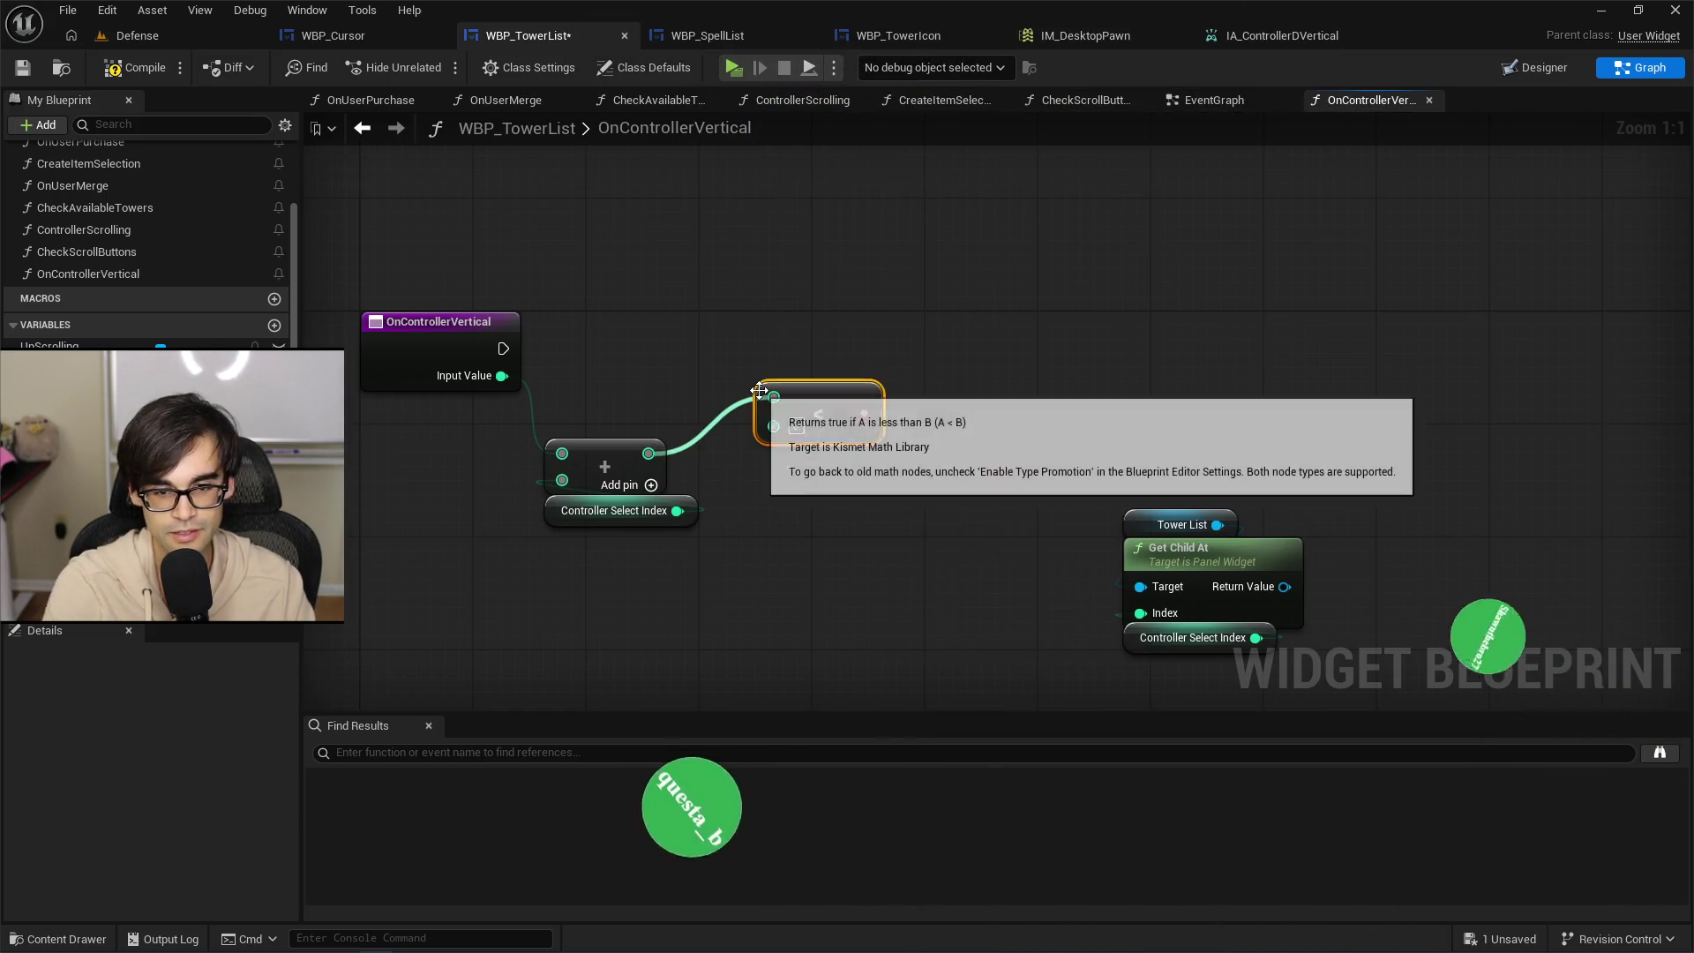
{"action": "mouse_move", "coordinate": [865, 424]}
{"action": "left_mouse_down"}
{"action": "mouse_move", "coordinate": [852, 438]}
{"action": "mouse_move", "coordinate": [914, 342]}
{"action": "left_mouse_up"}
{"action": "type", "text": "branch"}
{"action": "key", "text": "Return"}
Connect OnControllerVertical's execution to the Branch, tidy the nodes, and save.
{"action": "left_click_drag", "start_coordinate": [502, 349], "coordinate": [930, 399]}
{"action": "left_click_drag", "start_coordinate": [970, 363], "coordinate": [1083, 335]}
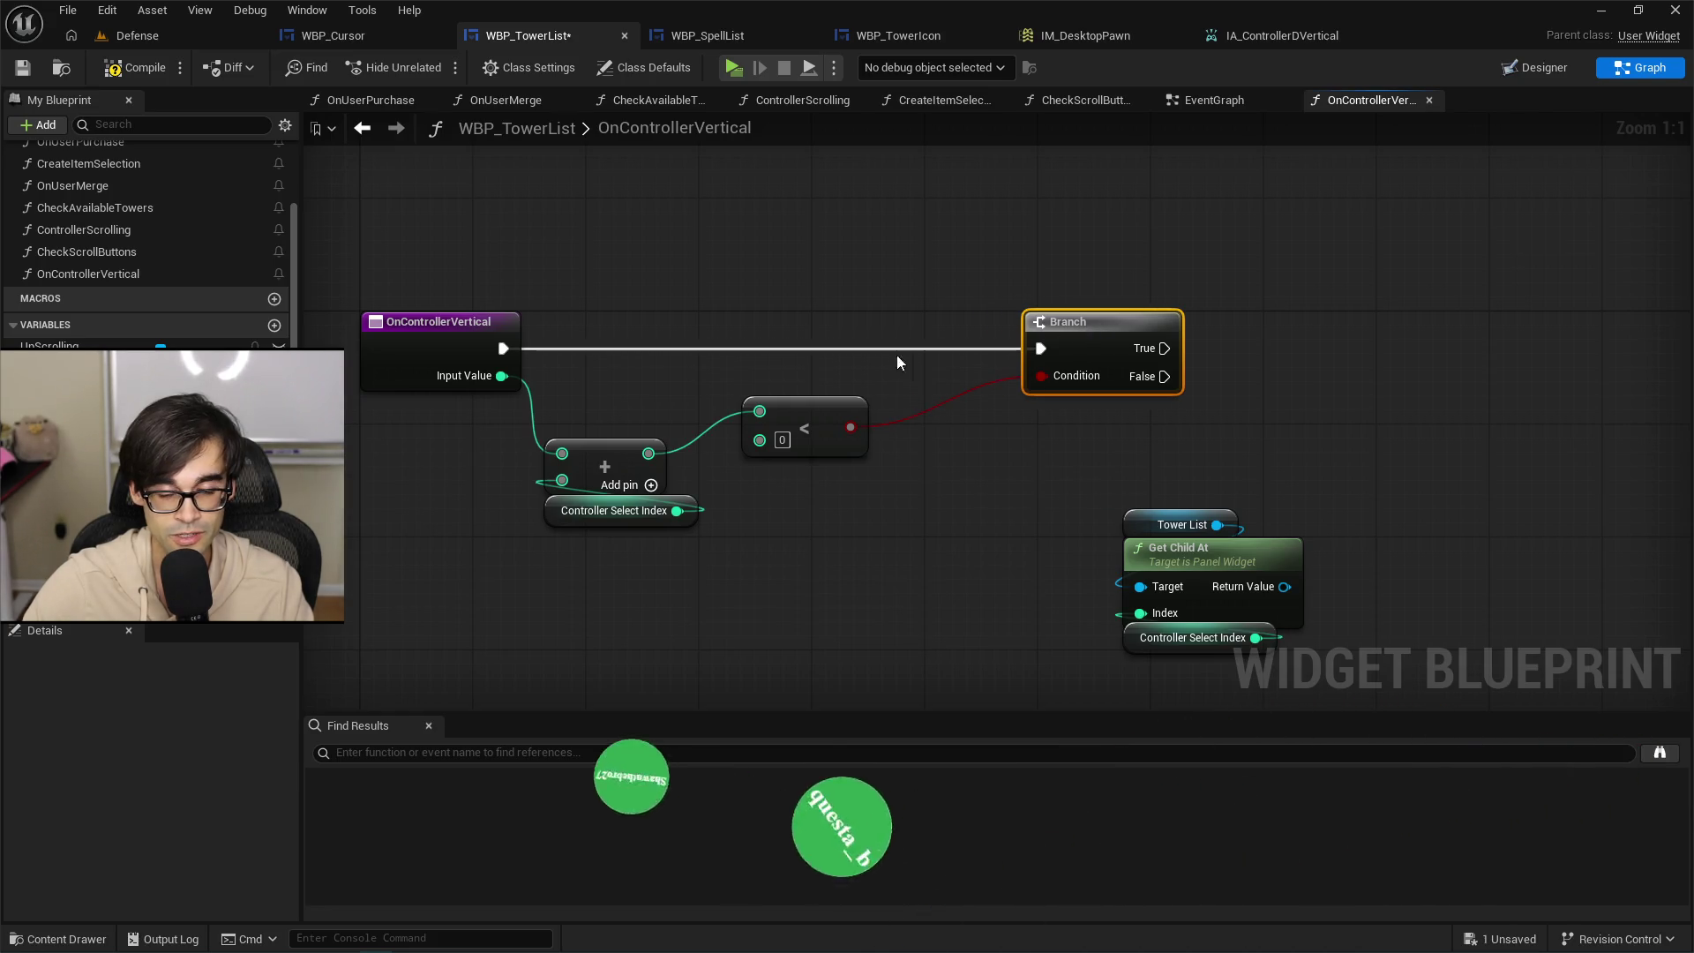
{"action": "mouse_move", "coordinate": [573, 384]}
{"action": "left_mouse_down"}
{"action": "mouse_move", "coordinate": [612, 415]}
{"action": "mouse_move", "coordinate": [619, 458]}
{"action": "mouse_move", "coordinate": [656, 416]}
{"action": "mouse_move", "coordinate": [887, 529]}
{"action": "left_mouse_up"}
{"action": "mouse_move", "coordinate": [820, 405]}
{"action": "left_mouse_down"}
{"action": "mouse_move", "coordinate": [848, 389]}
{"action": "mouse_move", "coordinate": [795, 418]}
{"action": "left_mouse_up"}
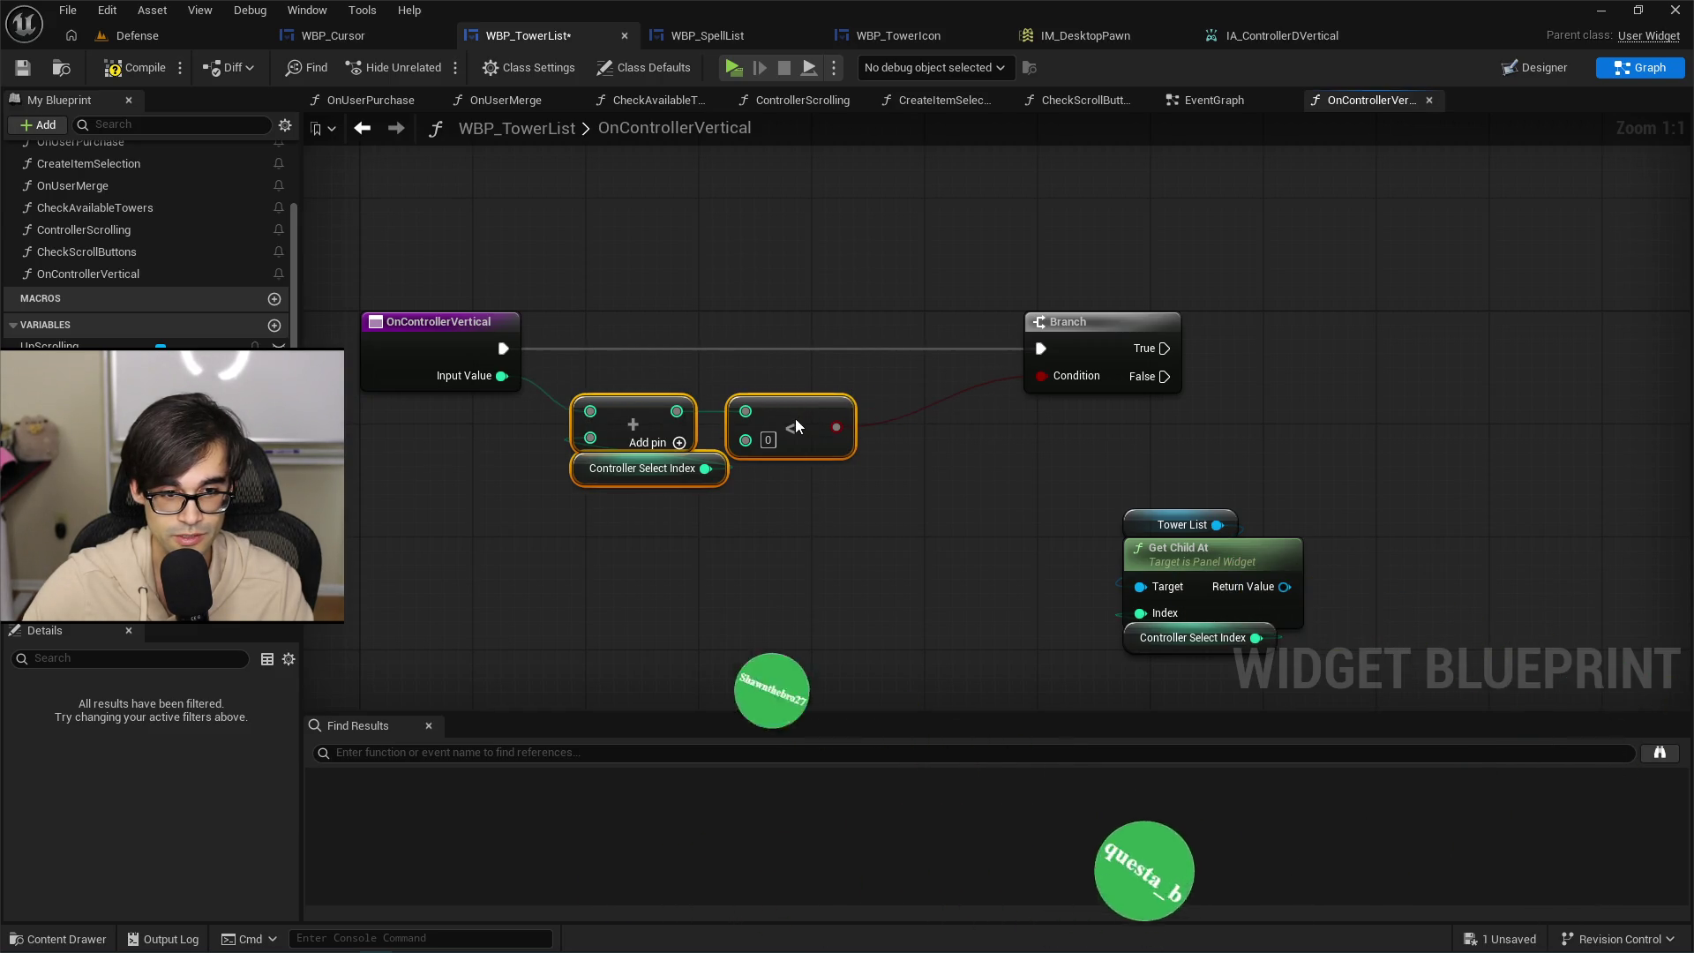
{"action": "left_click_drag", "start_coordinate": [1091, 319], "coordinate": [1004, 342]}
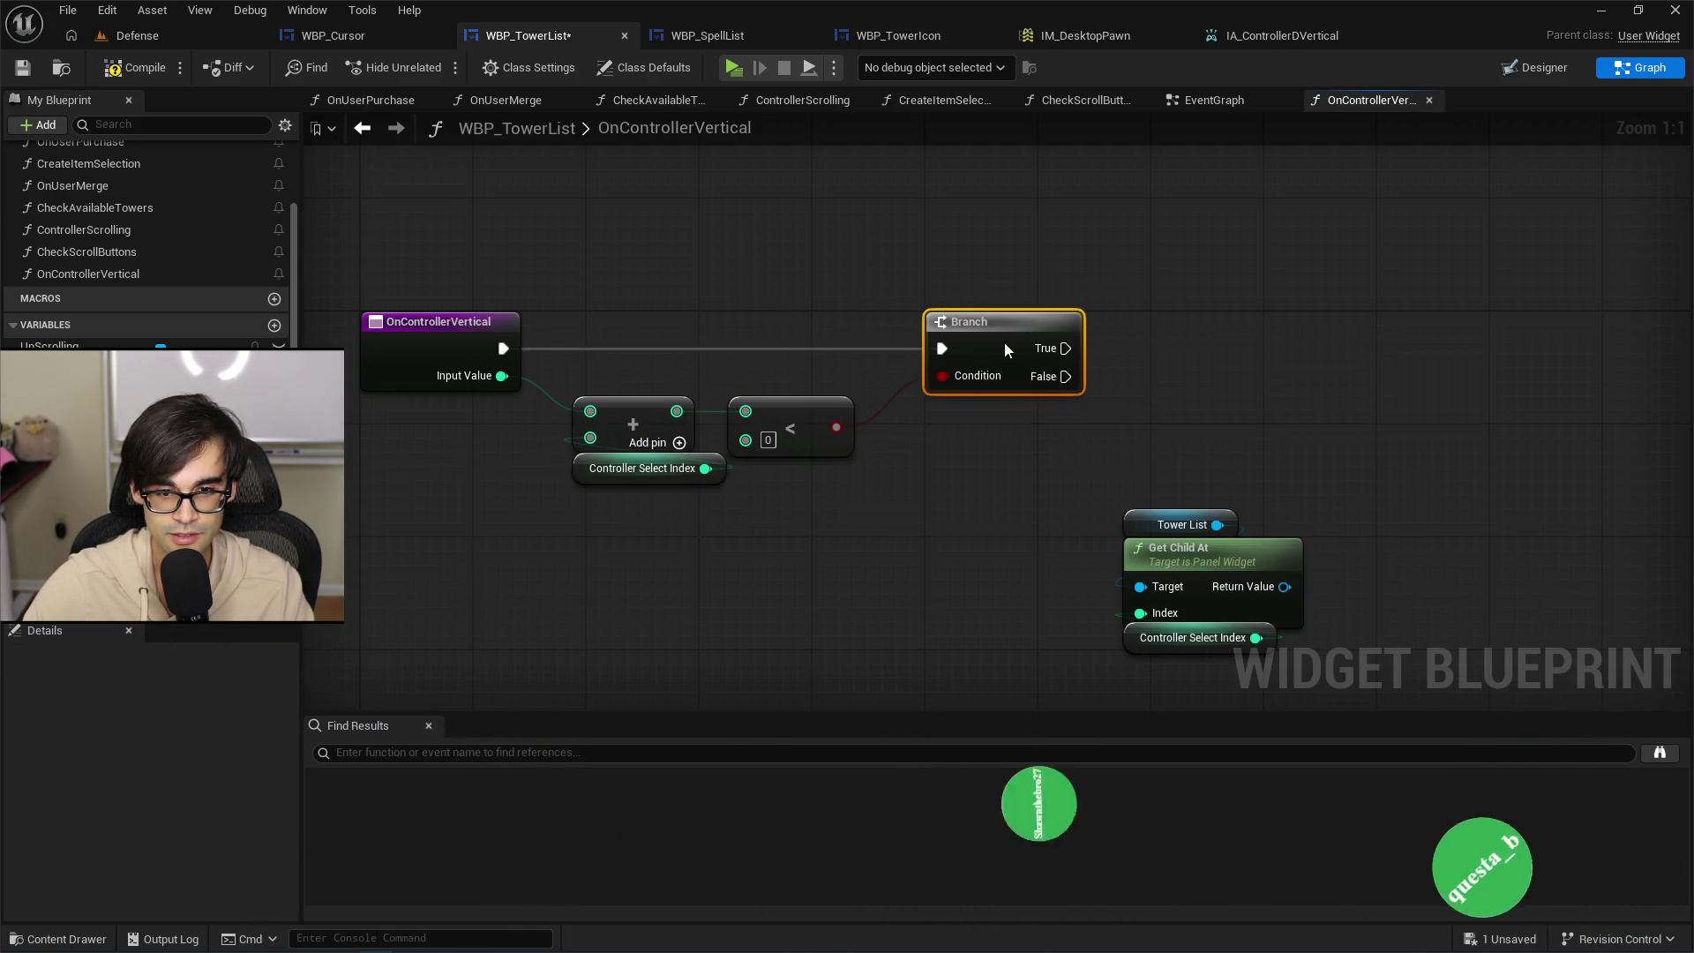
{"action": "left_click", "coordinate": [915, 309]}
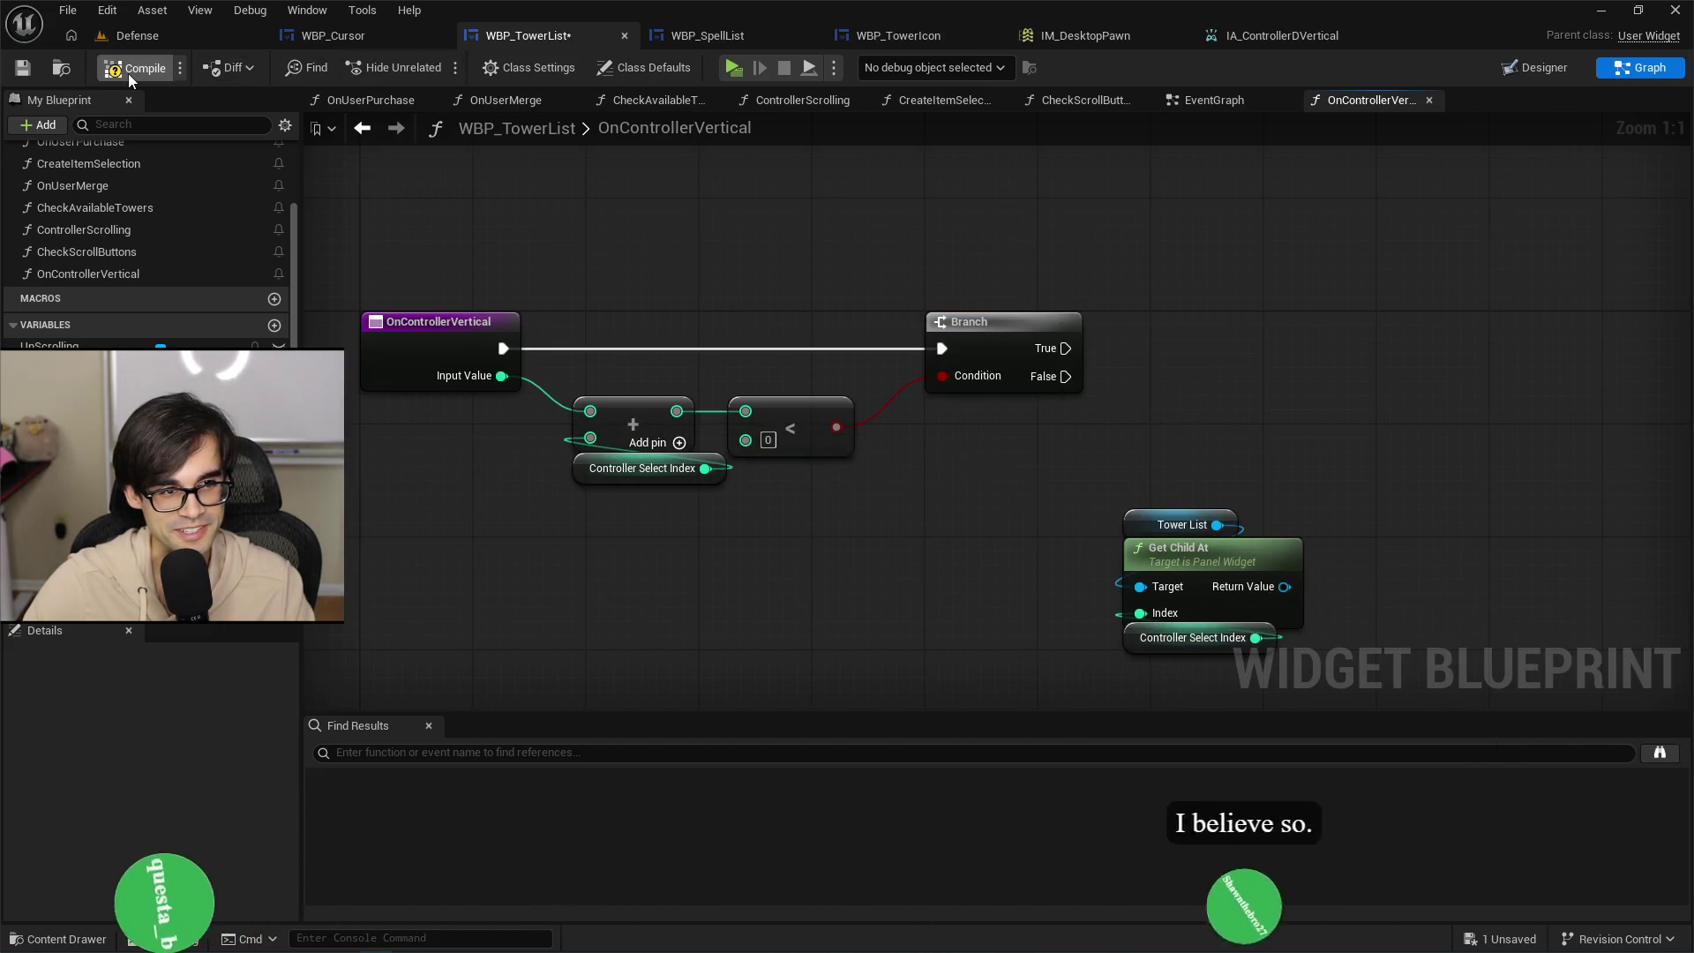
{"action": "left_click", "coordinate": [22, 68]}
Add a Get Children Count node on Tower List.
{"action": "mouse_move", "coordinate": [1059, 447]}
{"action": "left_mouse_down"}
{"action": "mouse_move", "coordinate": [843, 406]}
{"action": "mouse_move", "coordinate": [1045, 622]}
{"action": "left_mouse_up"}
{"action": "left_click_drag", "start_coordinate": [976, 513], "coordinate": [1118, 535]}
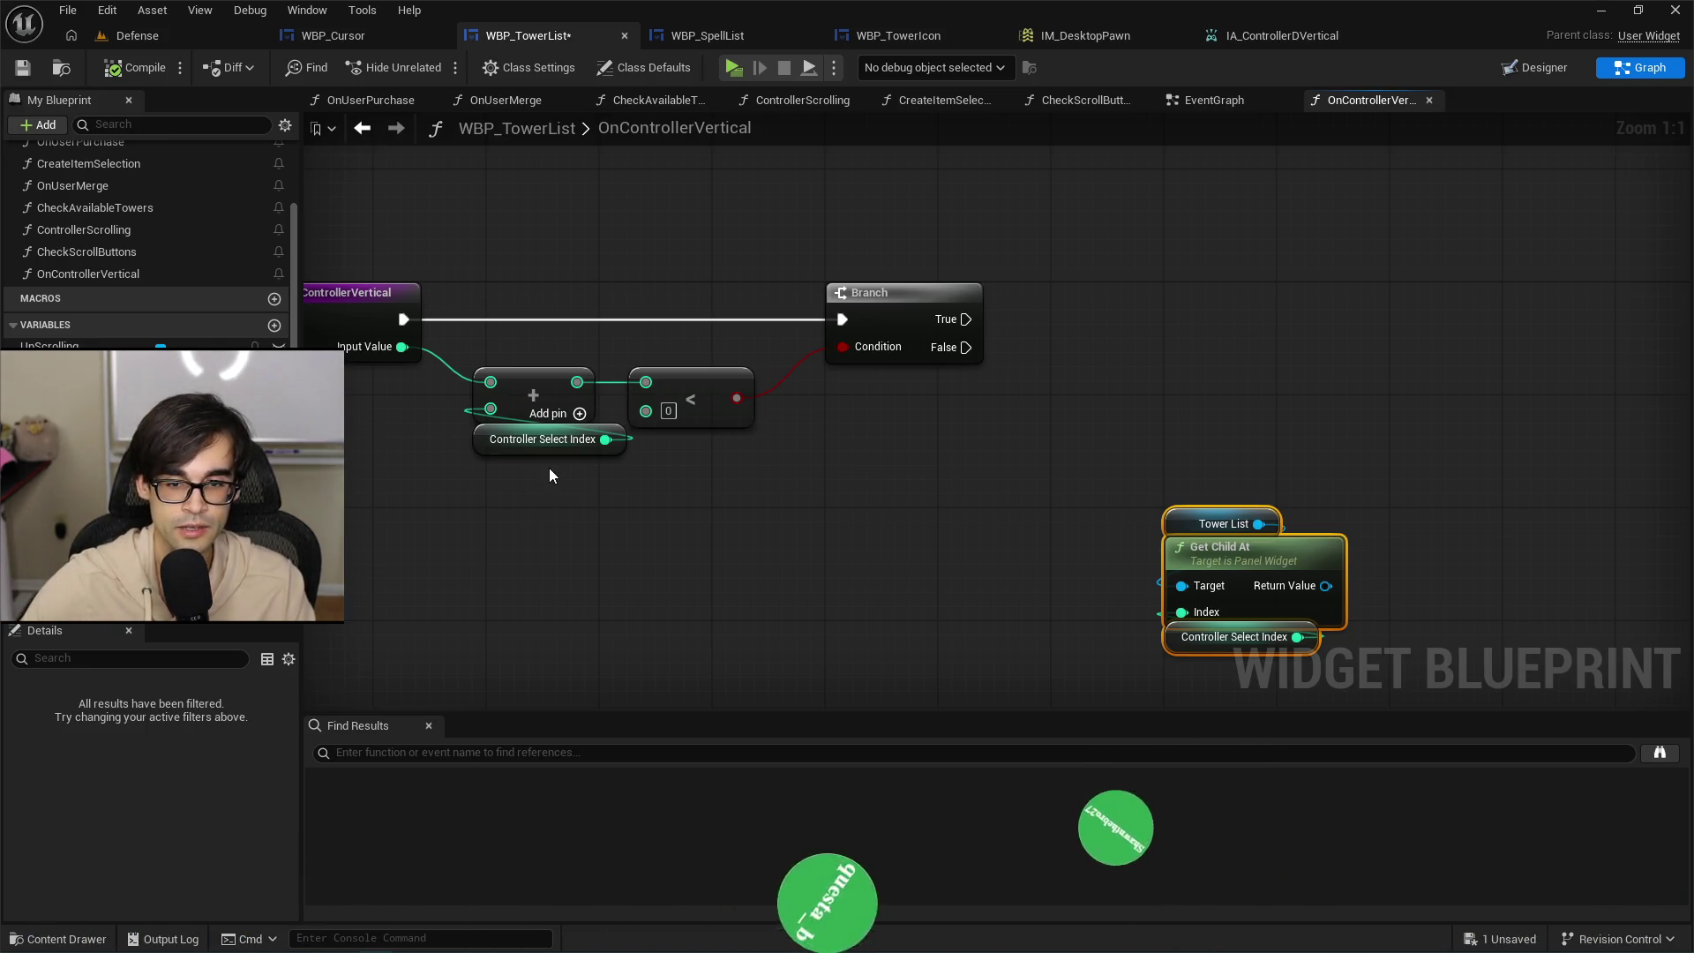
{"action": "left_click_drag", "start_coordinate": [1136, 481], "coordinate": [1004, 494]}
{"action": "left_click_drag", "start_coordinate": [976, 263], "coordinate": [1007, 325]}
{"action": "type", "text": "get numb"}
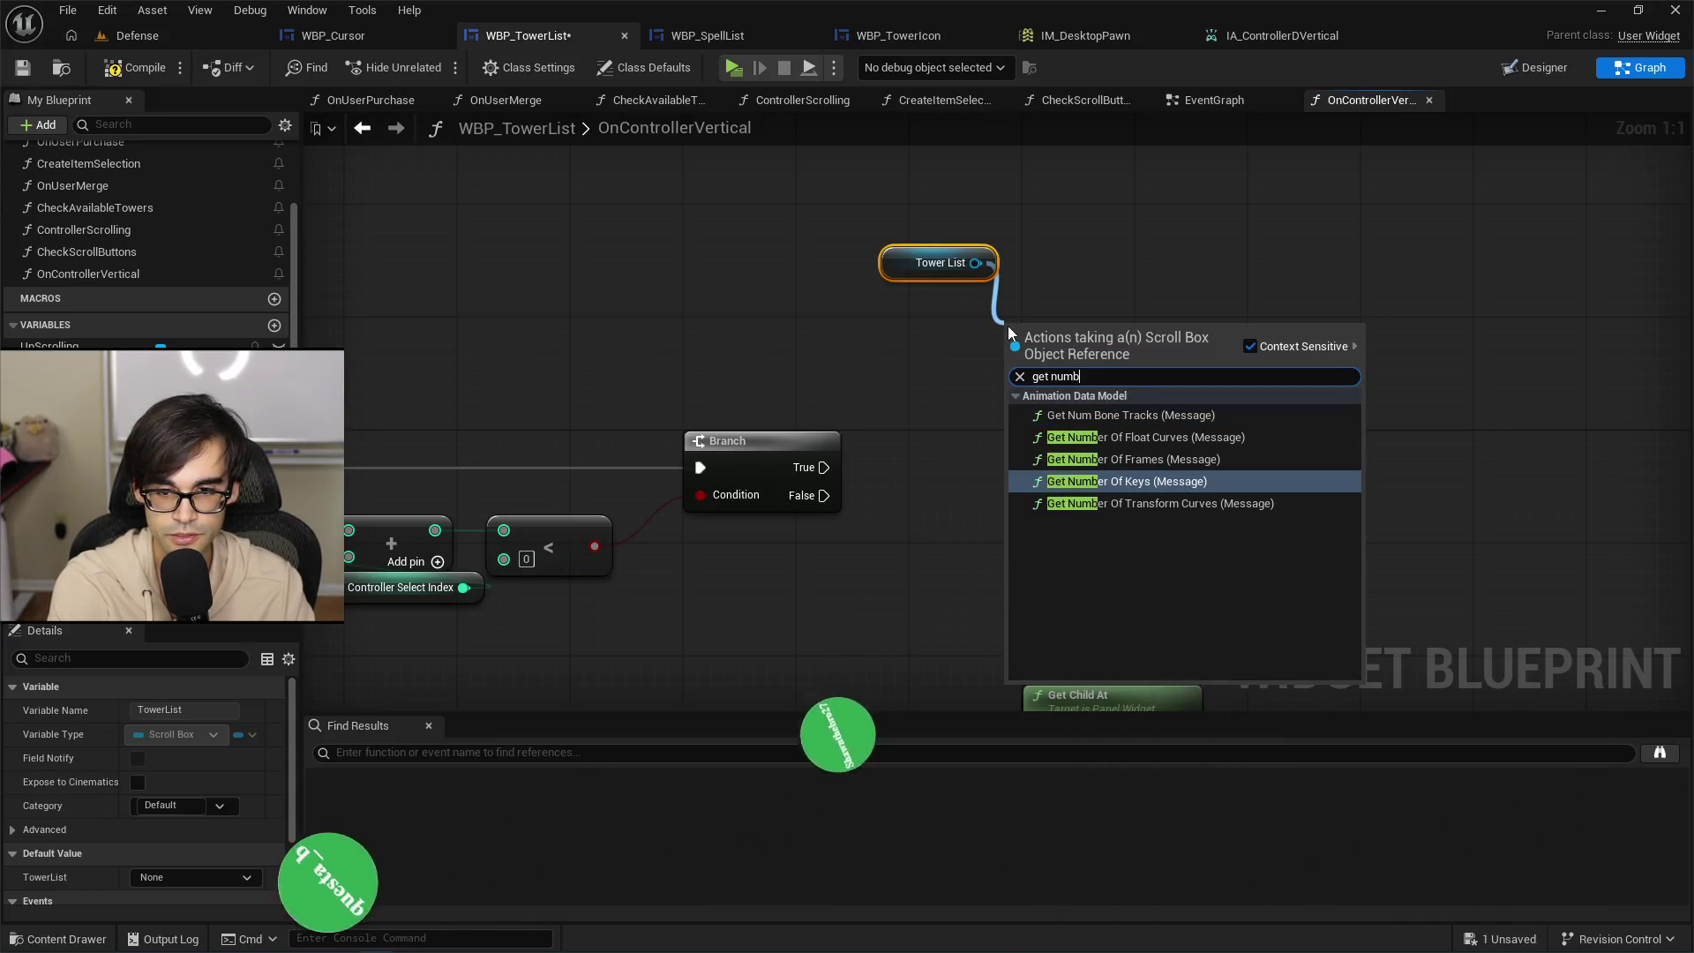
{"action": "key", "text": "BackSpace"}
{"action": "key", "text": "BackSpace"}
{"action": "key", "text": "BackSpace"}
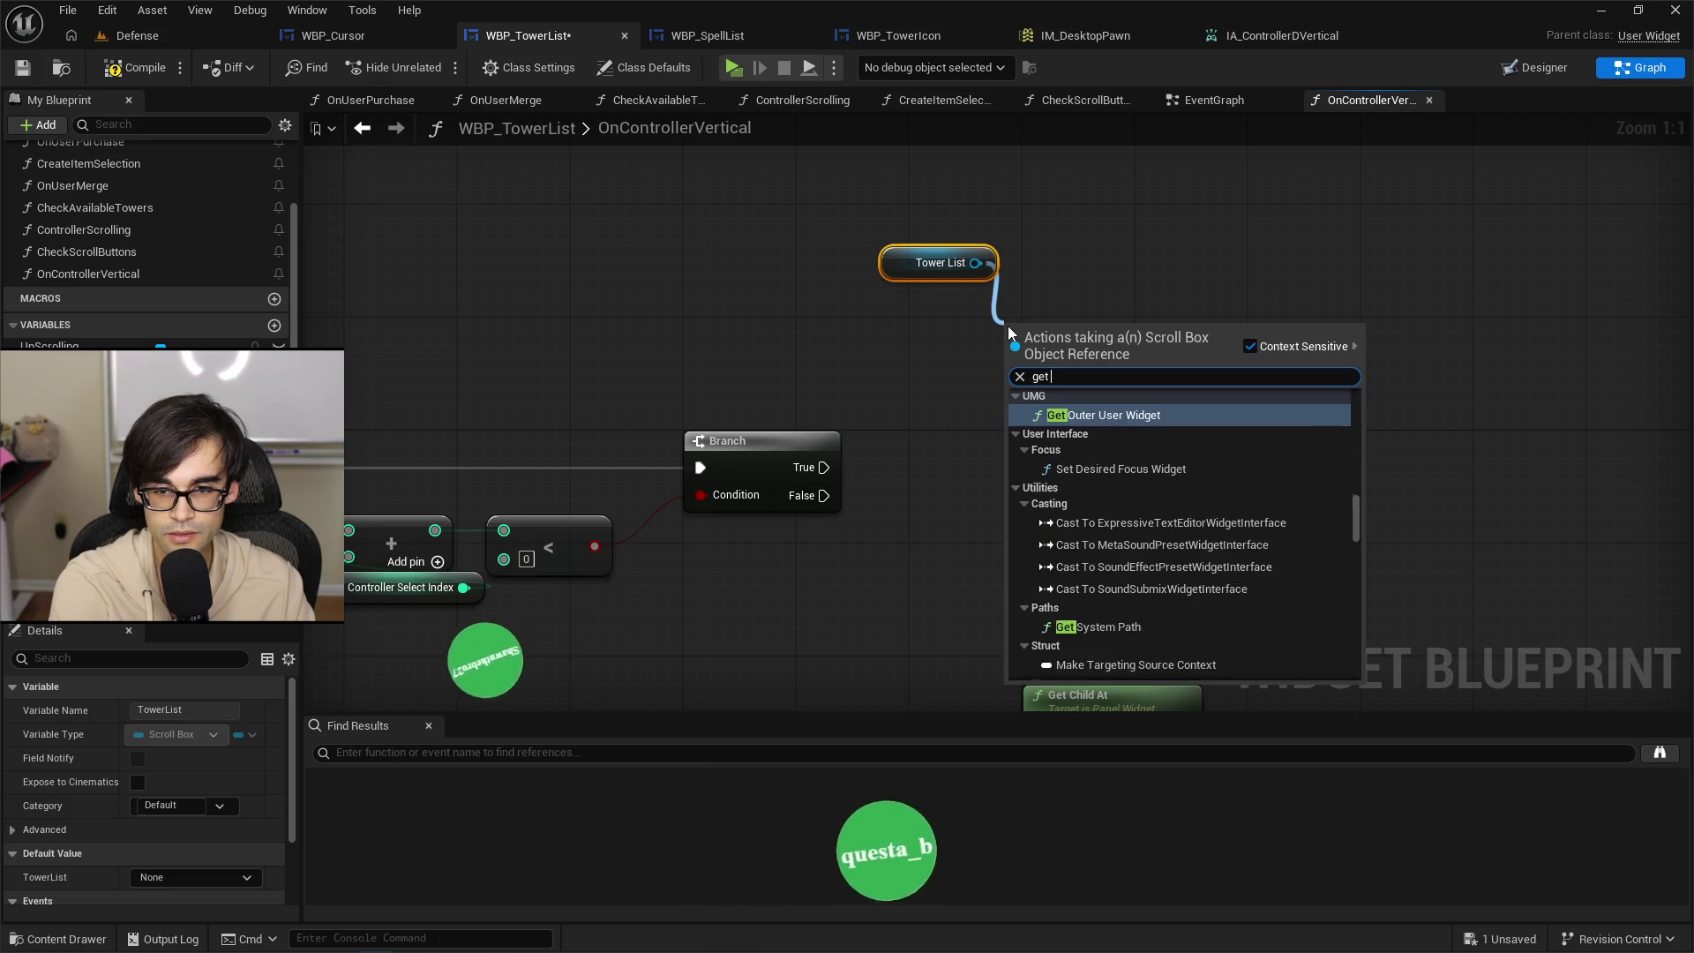
{"action": "type", "text": "child"}
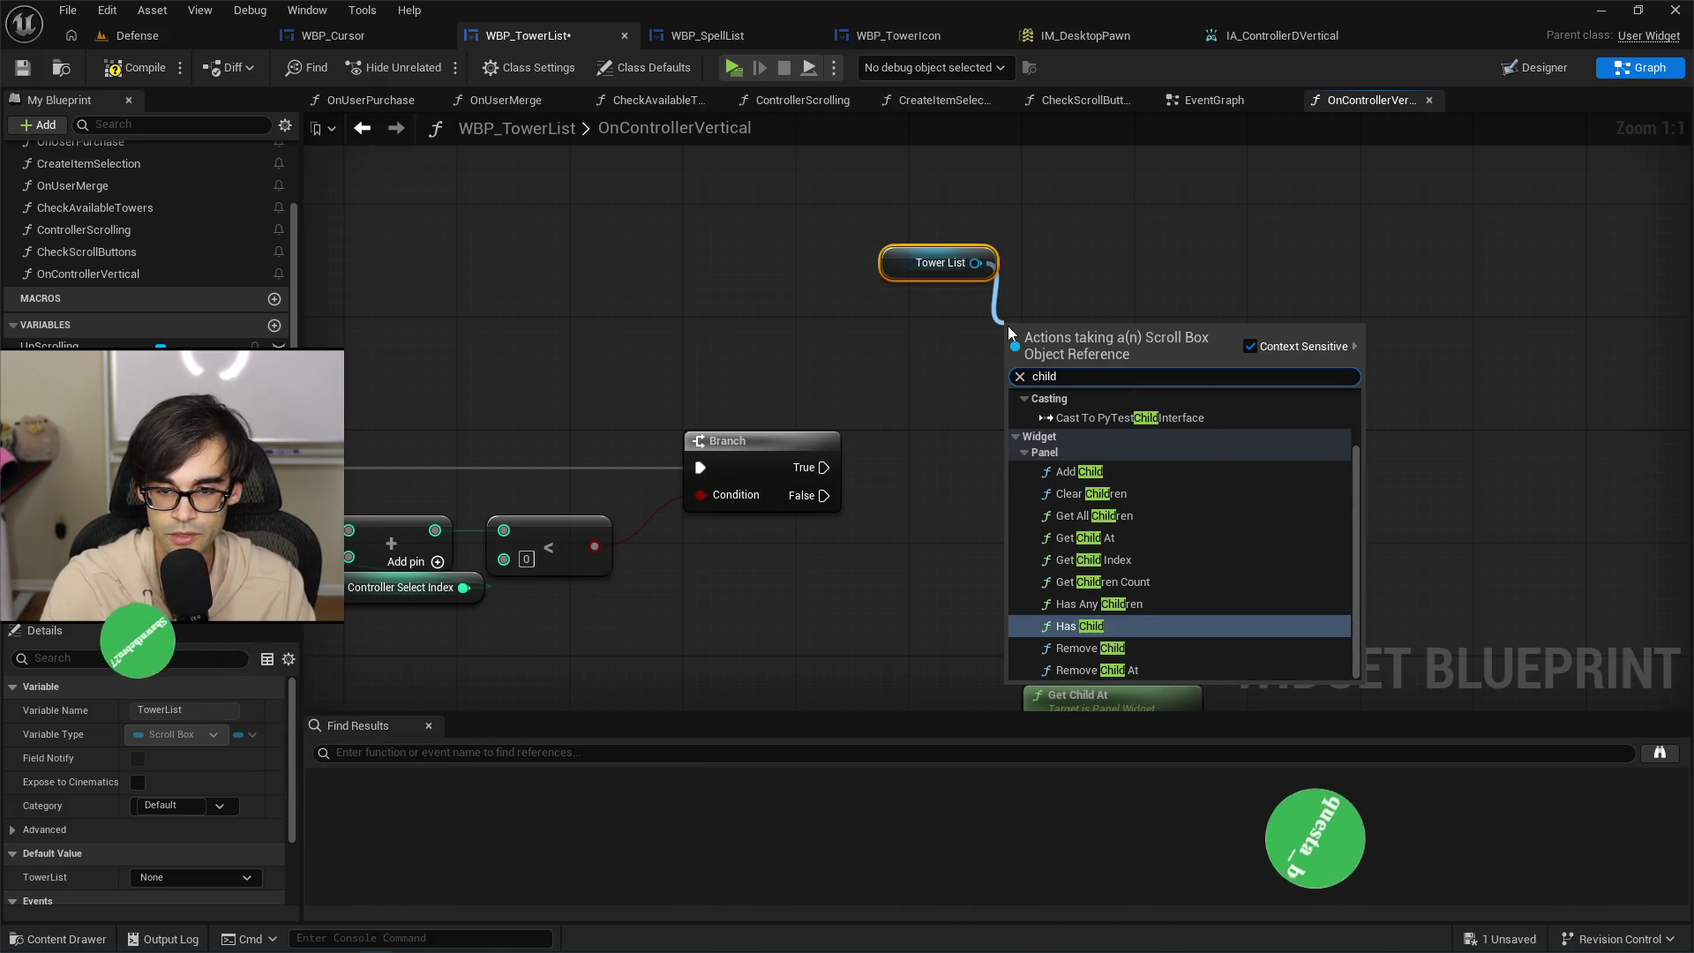
{"action": "key", "text": "Up"}
{"action": "key", "text": "Up"}
{"action": "key", "text": "Up"}
{"action": "key", "text": "Down"}
{"action": "key", "text": "Down"}
{"action": "key", "text": "Down"}
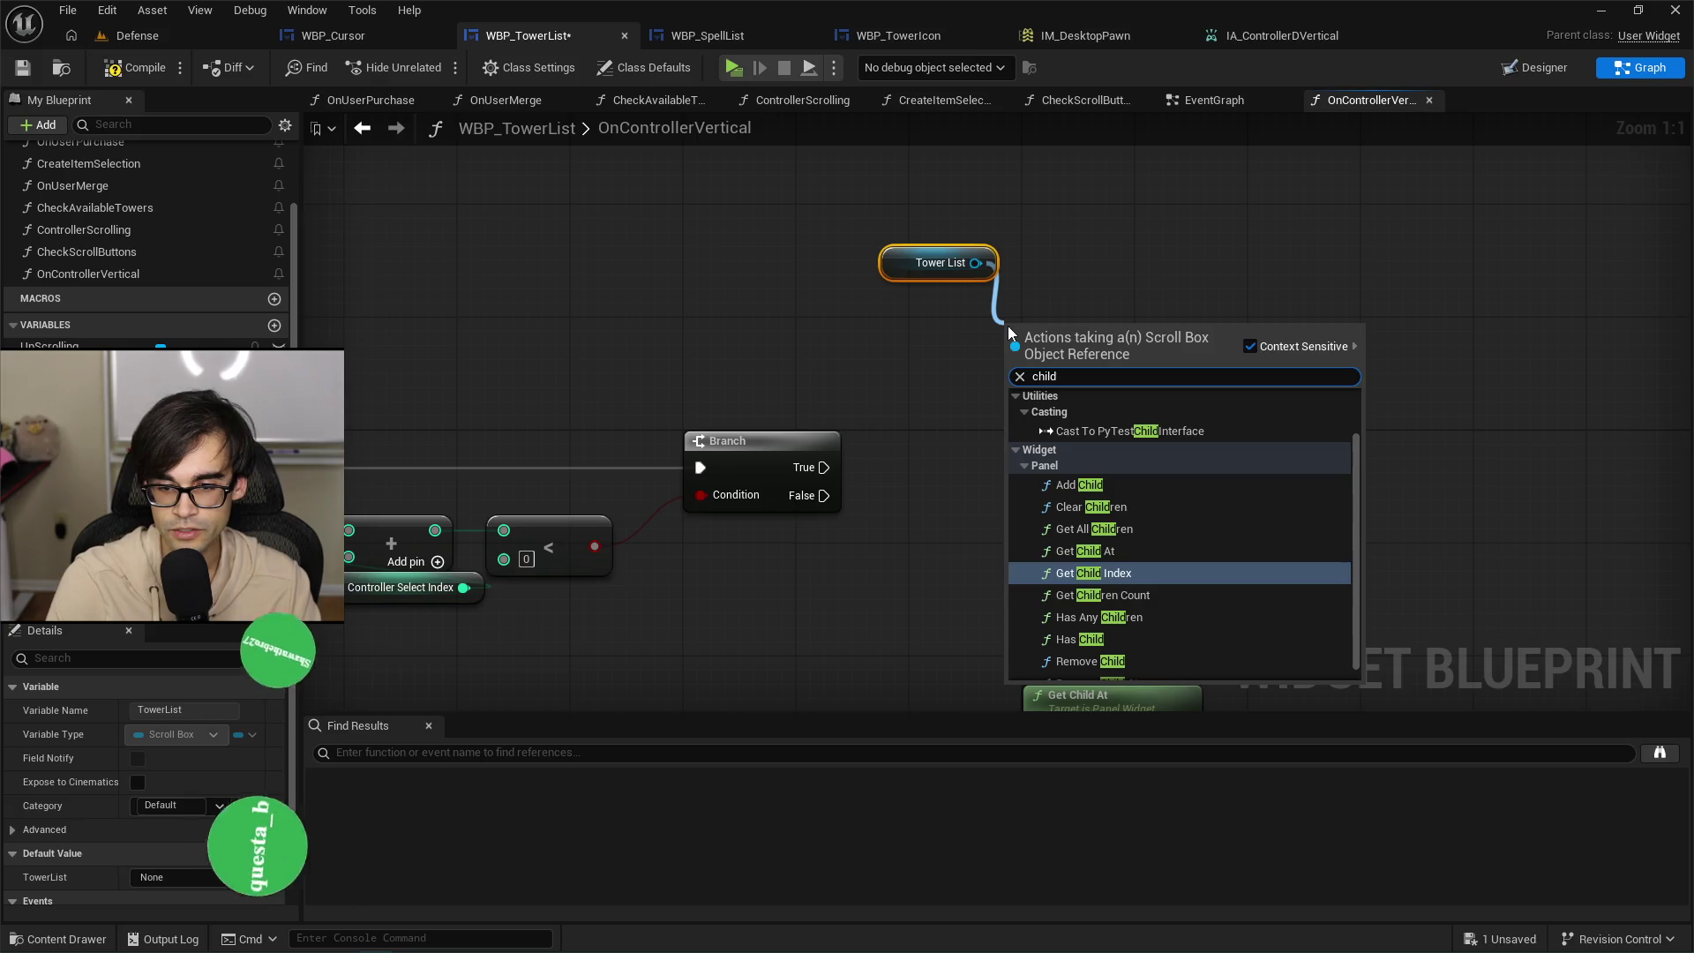
{"action": "key", "text": "Return"}
{"action": "left_click_drag", "start_coordinate": [1108, 339], "coordinate": [897, 267]}
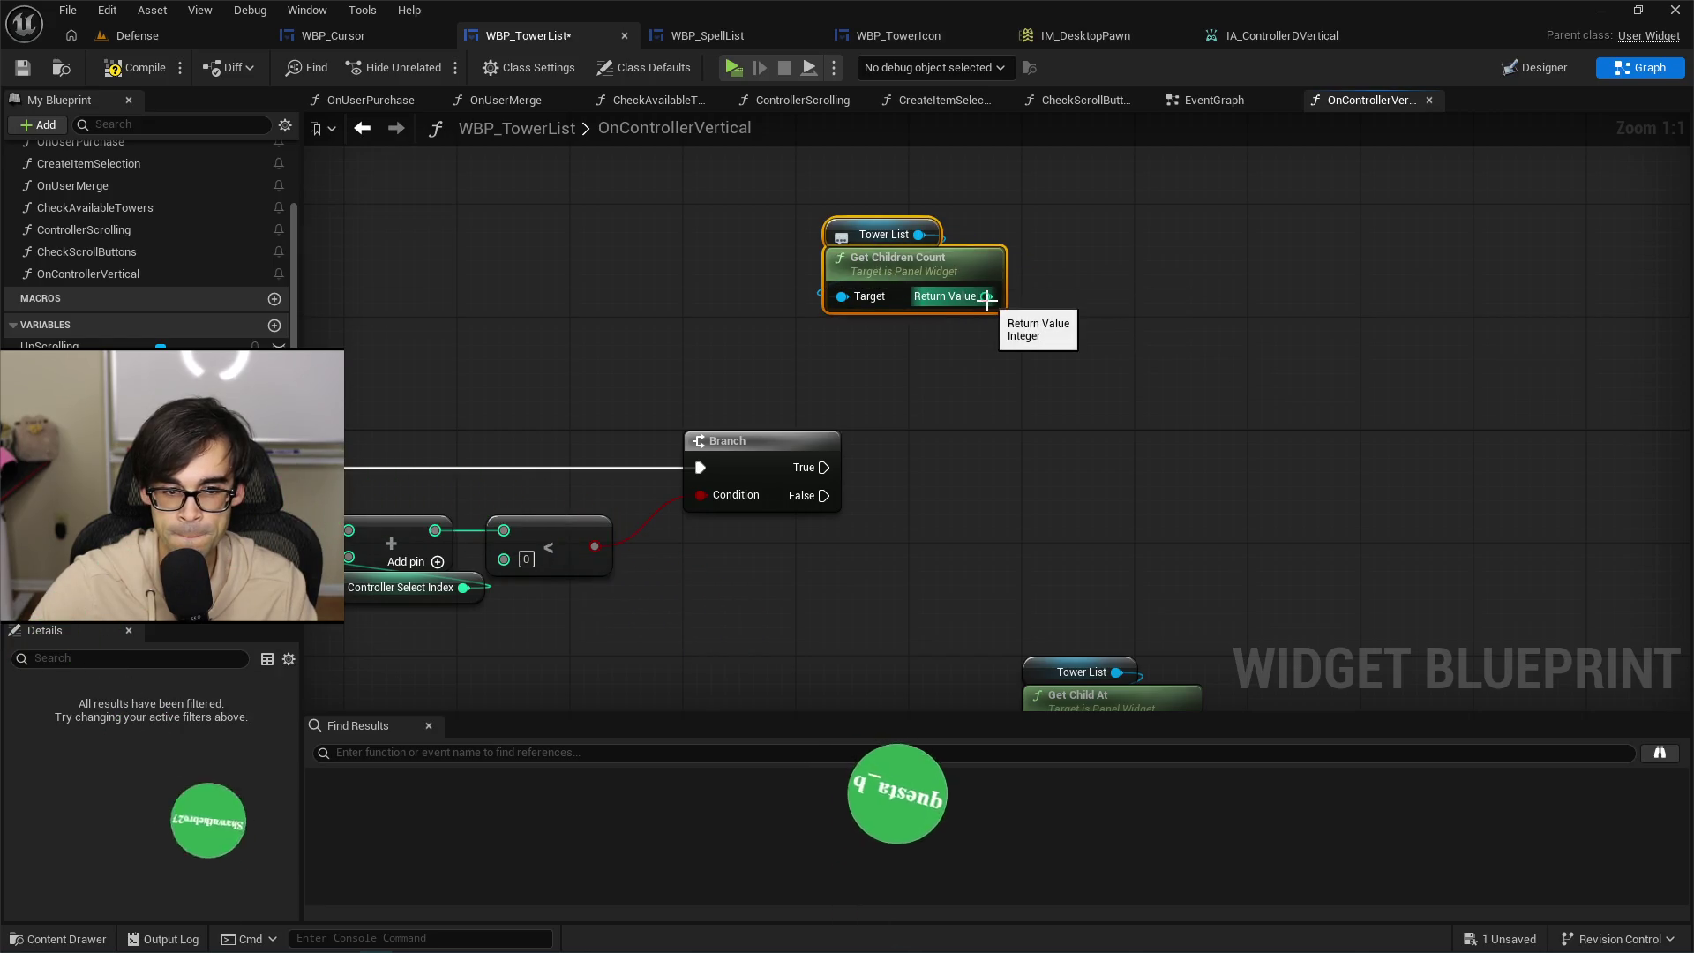
Add a SET Controller Select Index node on the Branch's True path.
{"action": "left_click", "coordinate": [353, 588]}
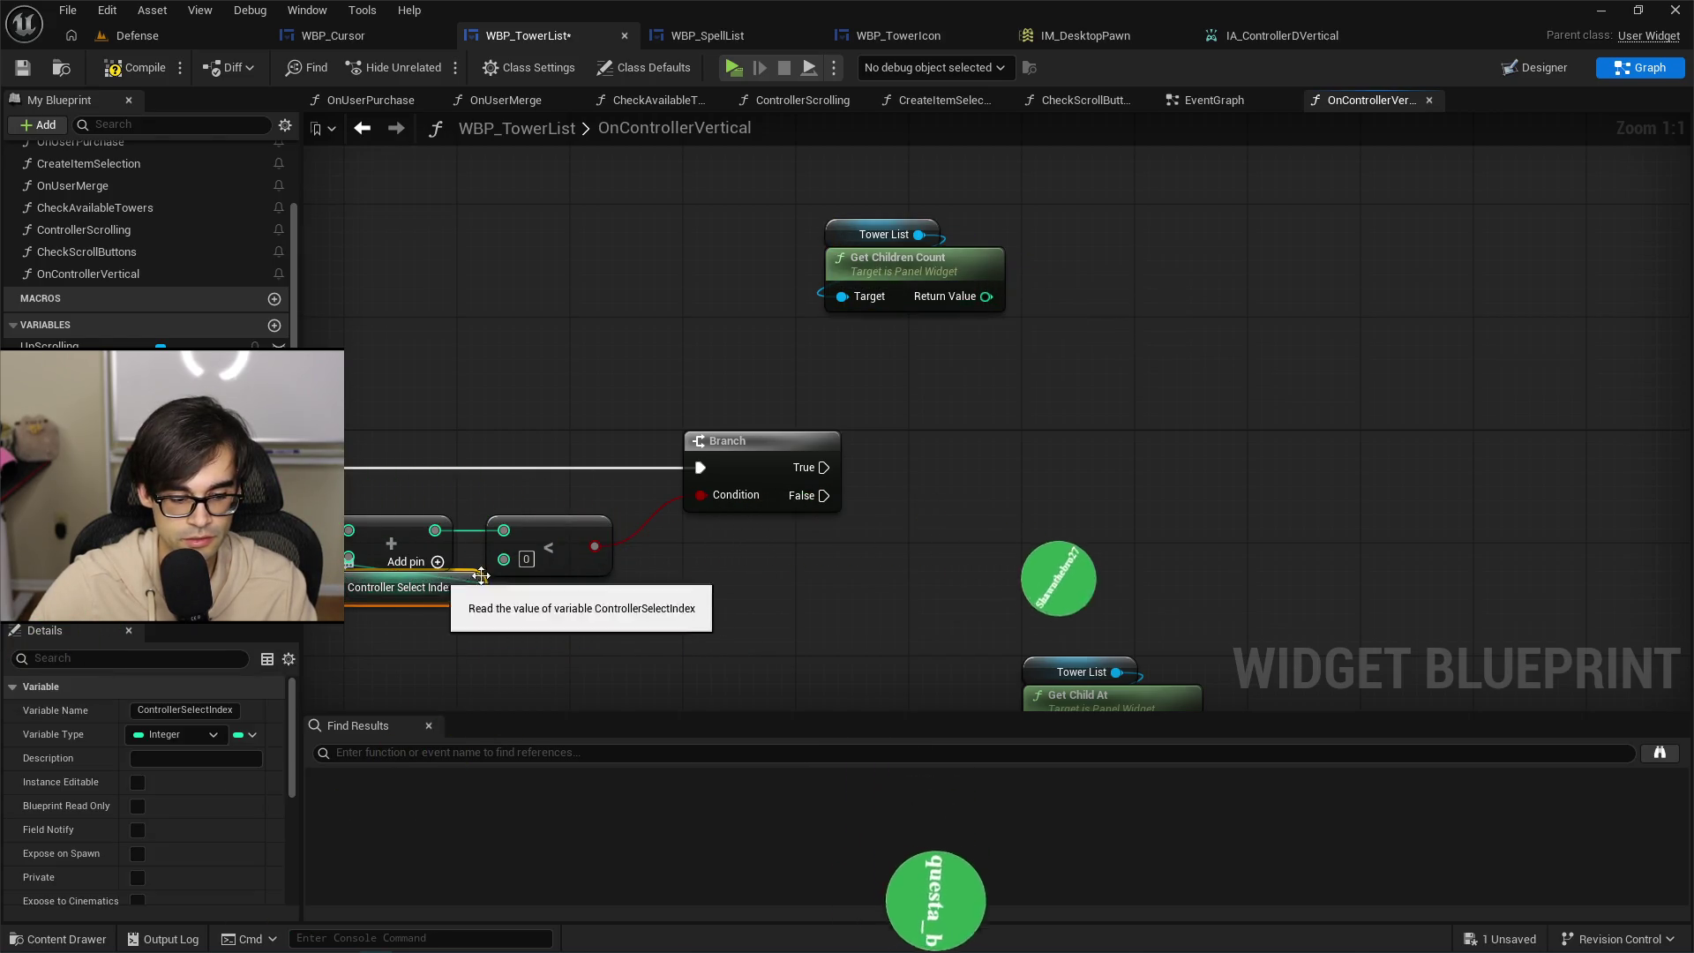
{"action": "left_click", "coordinate": [424, 503]}
{"action": "mouse_move", "coordinate": [70, 389]}
{"action": "left_mouse_down"}
{"action": "mouse_move", "coordinate": [965, 437]}
{"action": "mouse_move", "coordinate": [1060, 371]}
{"action": "left_mouse_up"}
{"action": "left_click", "coordinate": [1029, 505]}
{"action": "left_click_drag", "start_coordinate": [823, 468], "coordinate": [1109, 351]}
Subtract 1 from the children count and wire the result into the SET value.
{"action": "left_click_drag", "start_coordinate": [986, 297], "coordinate": [957, 351]}
{"action": "type", "text": "sub"}
{"action": "key", "text": "Return"}
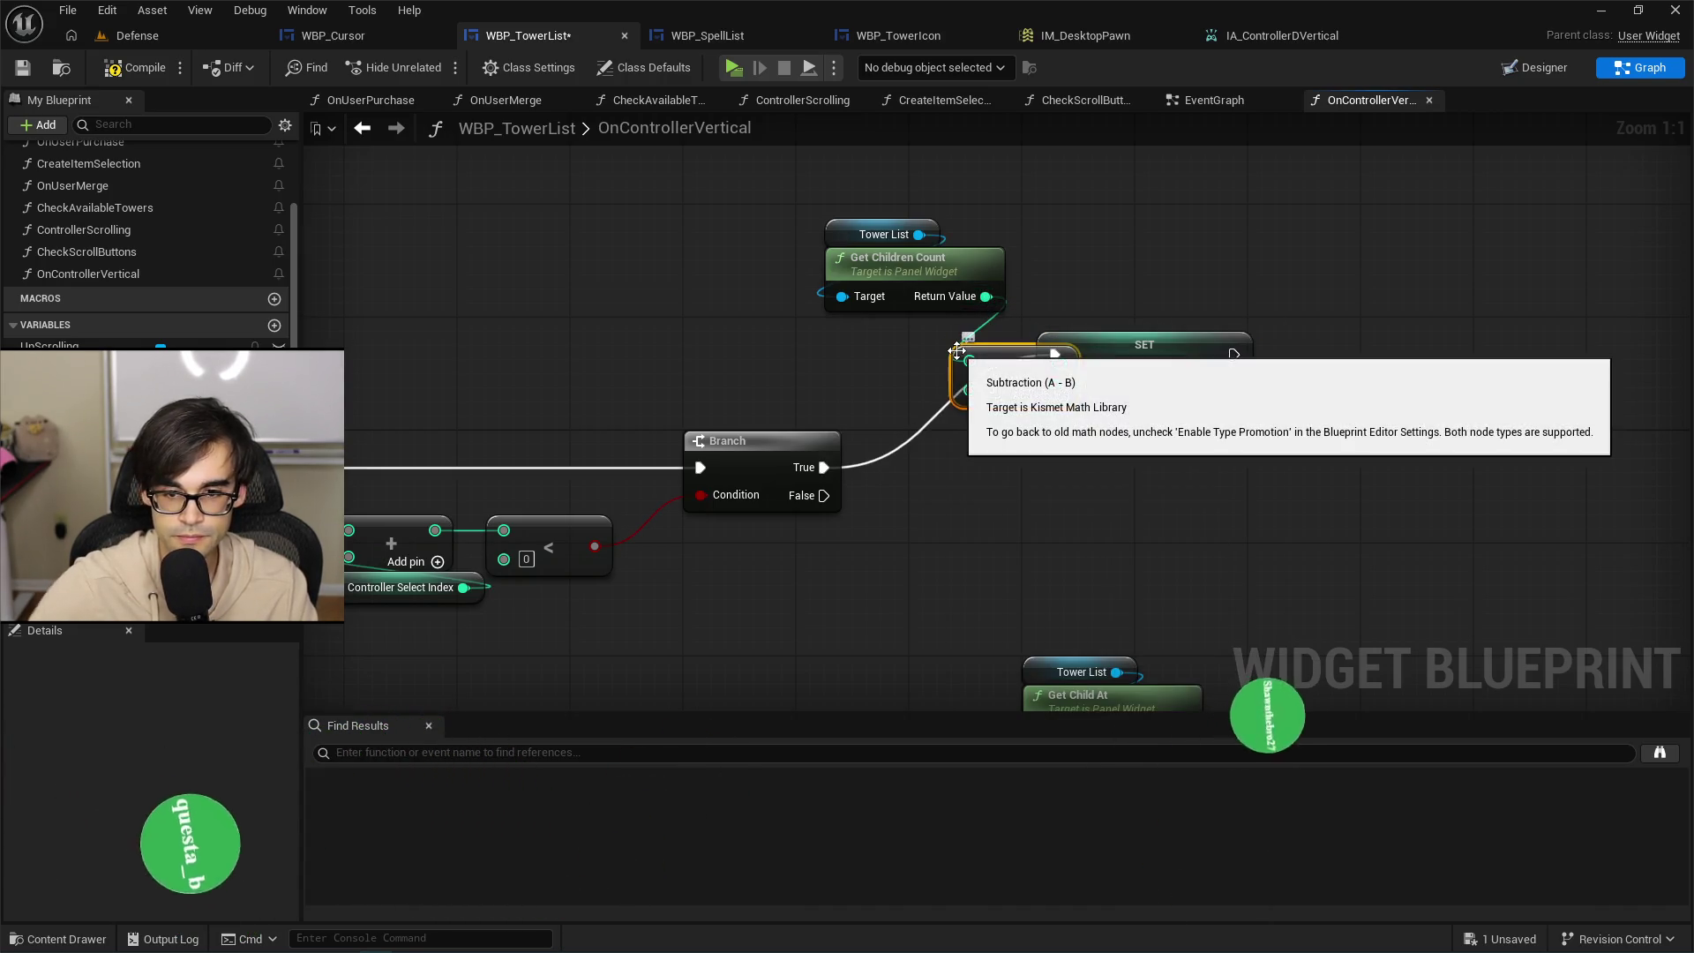
{"action": "type", "text": "1"}
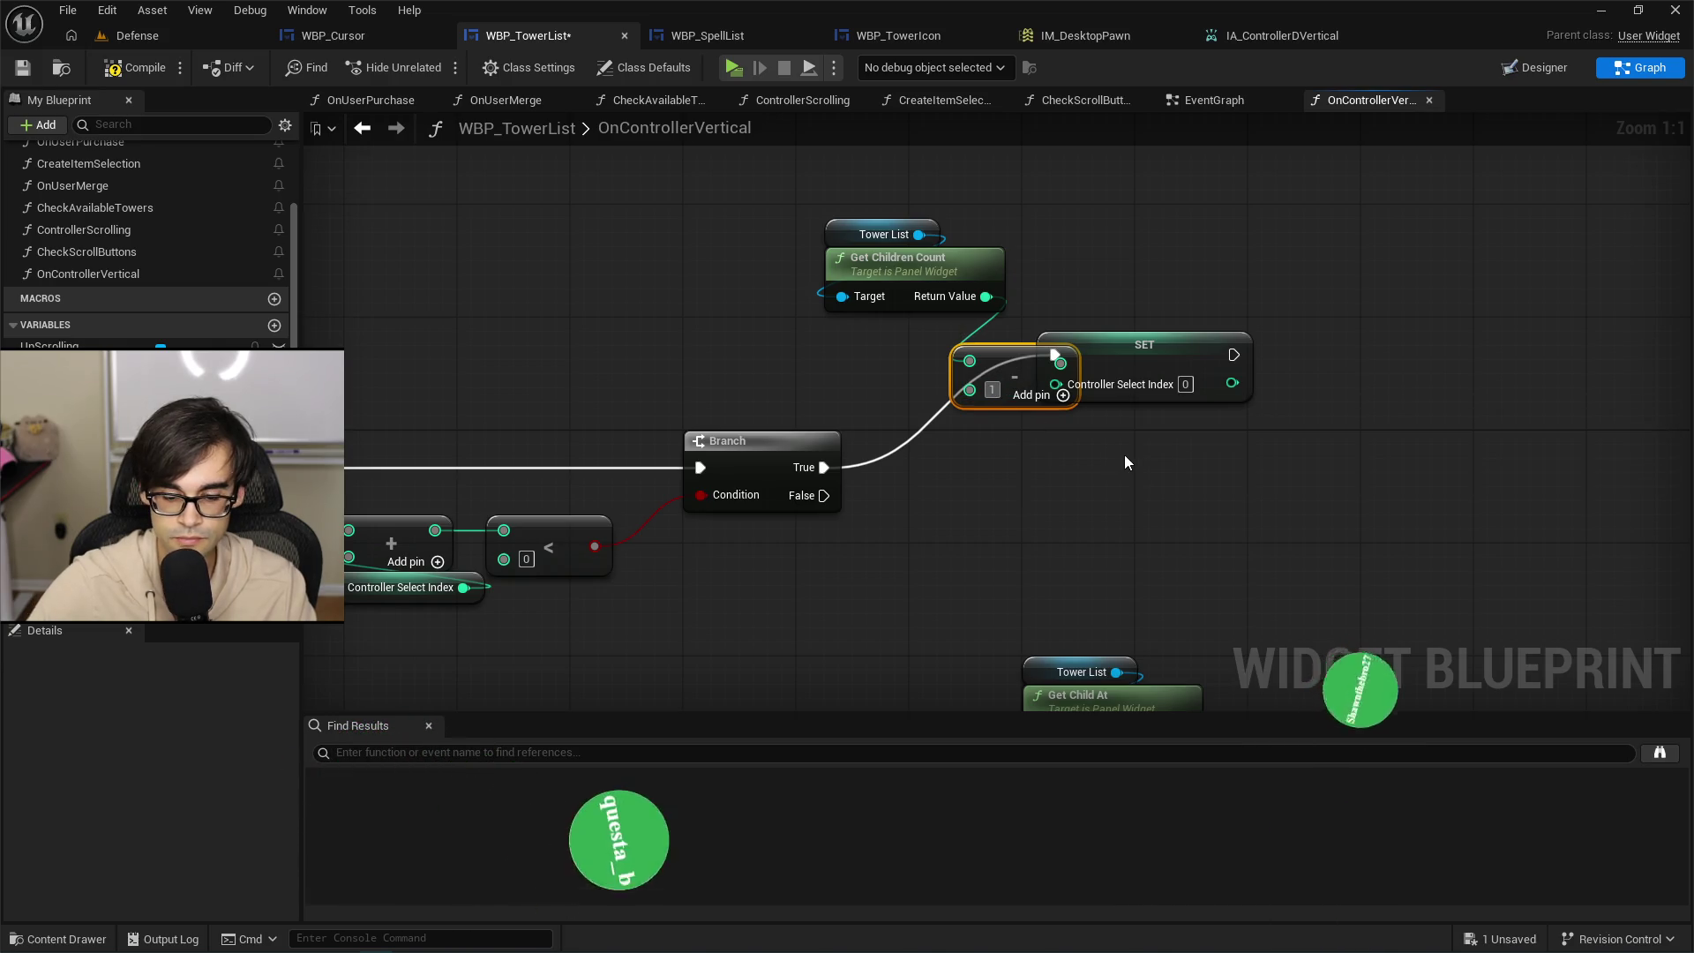
{"action": "left_click", "coordinate": [1124, 453]}
{"action": "mouse_move", "coordinate": [985, 362]}
{"action": "left_mouse_down"}
{"action": "mouse_move", "coordinate": [954, 324]}
{"action": "mouse_move", "coordinate": [858, 321]}
{"action": "mouse_move", "coordinate": [1062, 383]}
{"action": "left_mouse_up"}
{"action": "mouse_move", "coordinate": [891, 198]}
{"action": "left_mouse_down"}
{"action": "mouse_move", "coordinate": [898, 351]}
{"action": "mouse_move", "coordinate": [926, 308]}
{"action": "left_mouse_up"}
{"action": "left_click", "coordinate": [1118, 371]}
{"action": "mouse_move", "coordinate": [1119, 371]}
{"action": "left_mouse_down"}
{"action": "mouse_move", "coordinate": [1090, 356]}
{"action": "mouse_move", "coordinate": [1293, 461]}
{"action": "mouse_move", "coordinate": [1154, 447]}
{"action": "left_mouse_up"}
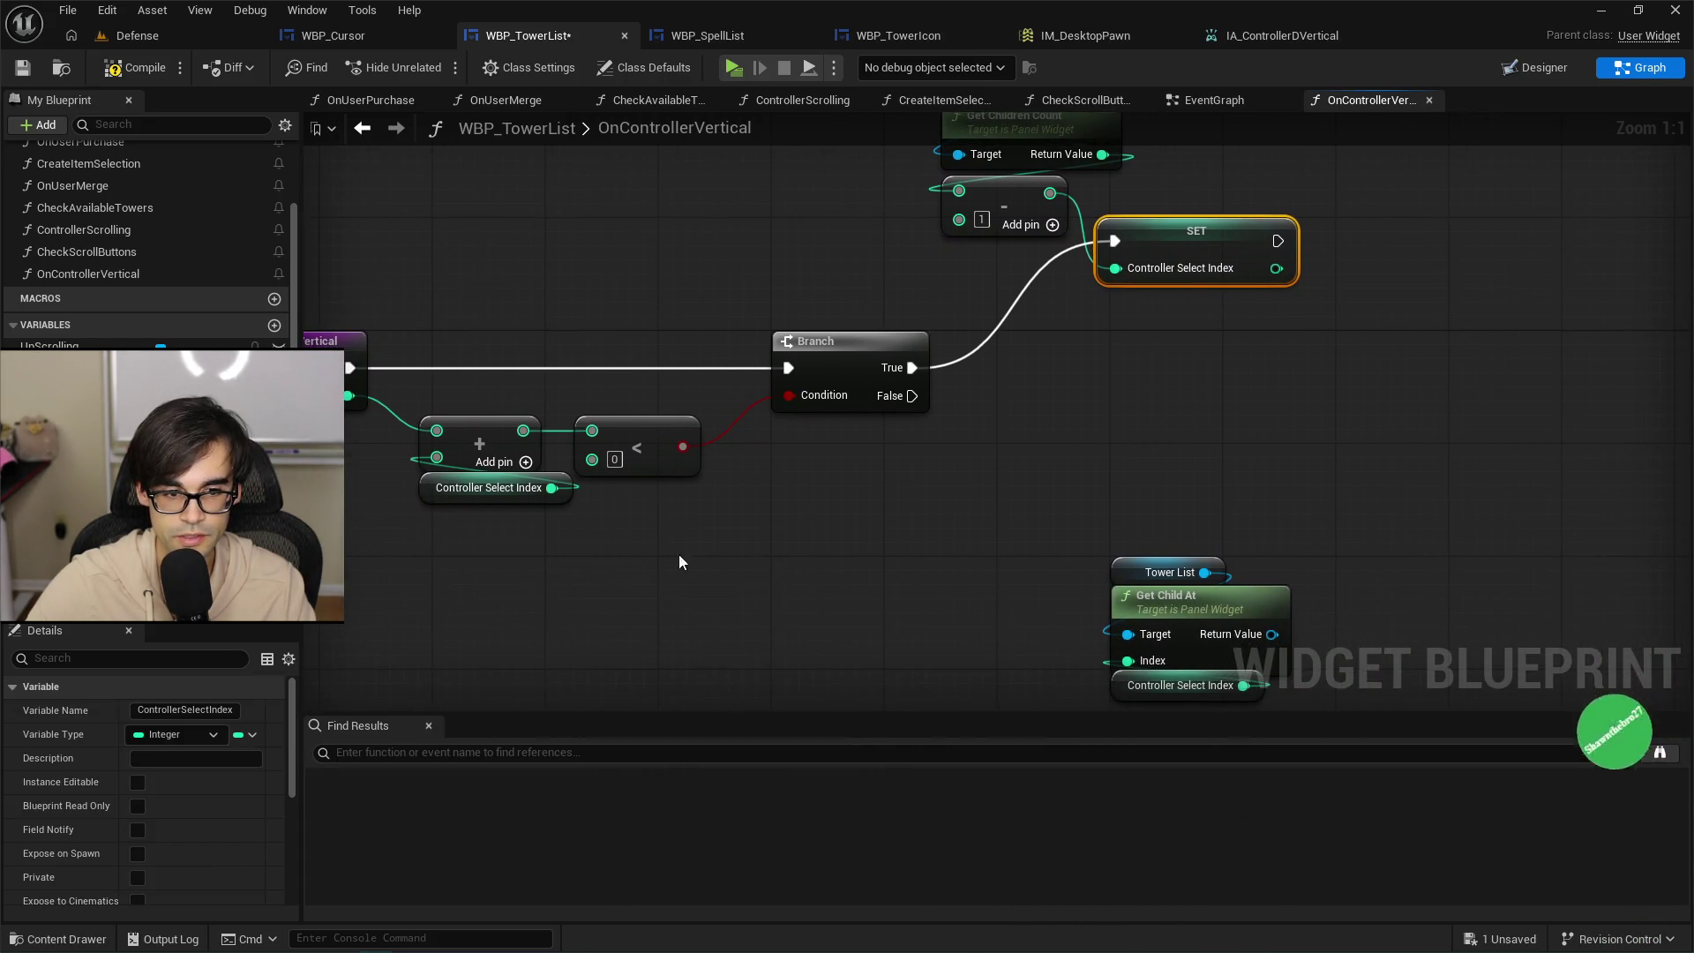
{"action": "left_click", "coordinate": [437, 490]}
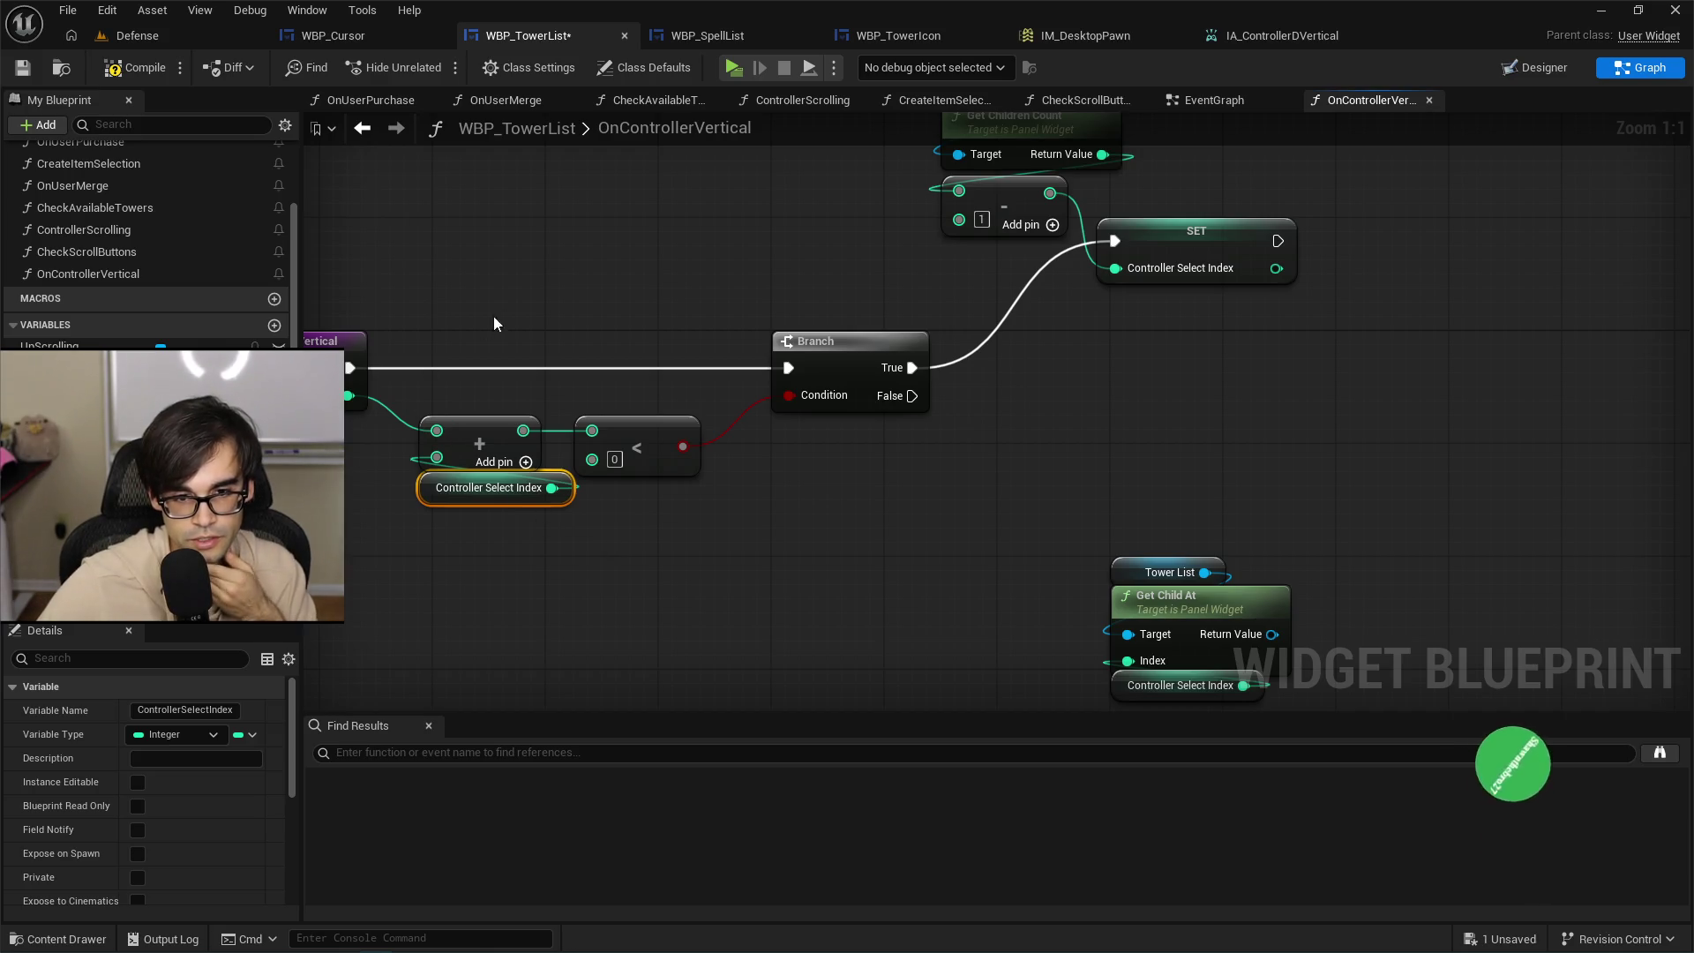
Spread the Add, compare, Branch and tower-count reset nodes apart to free space before the Branch.
{"action": "left_click_drag", "start_coordinate": [516, 301], "coordinate": [776, 500]}
{"action": "left_click_drag", "start_coordinate": [632, 423], "coordinate": [716, 424]}
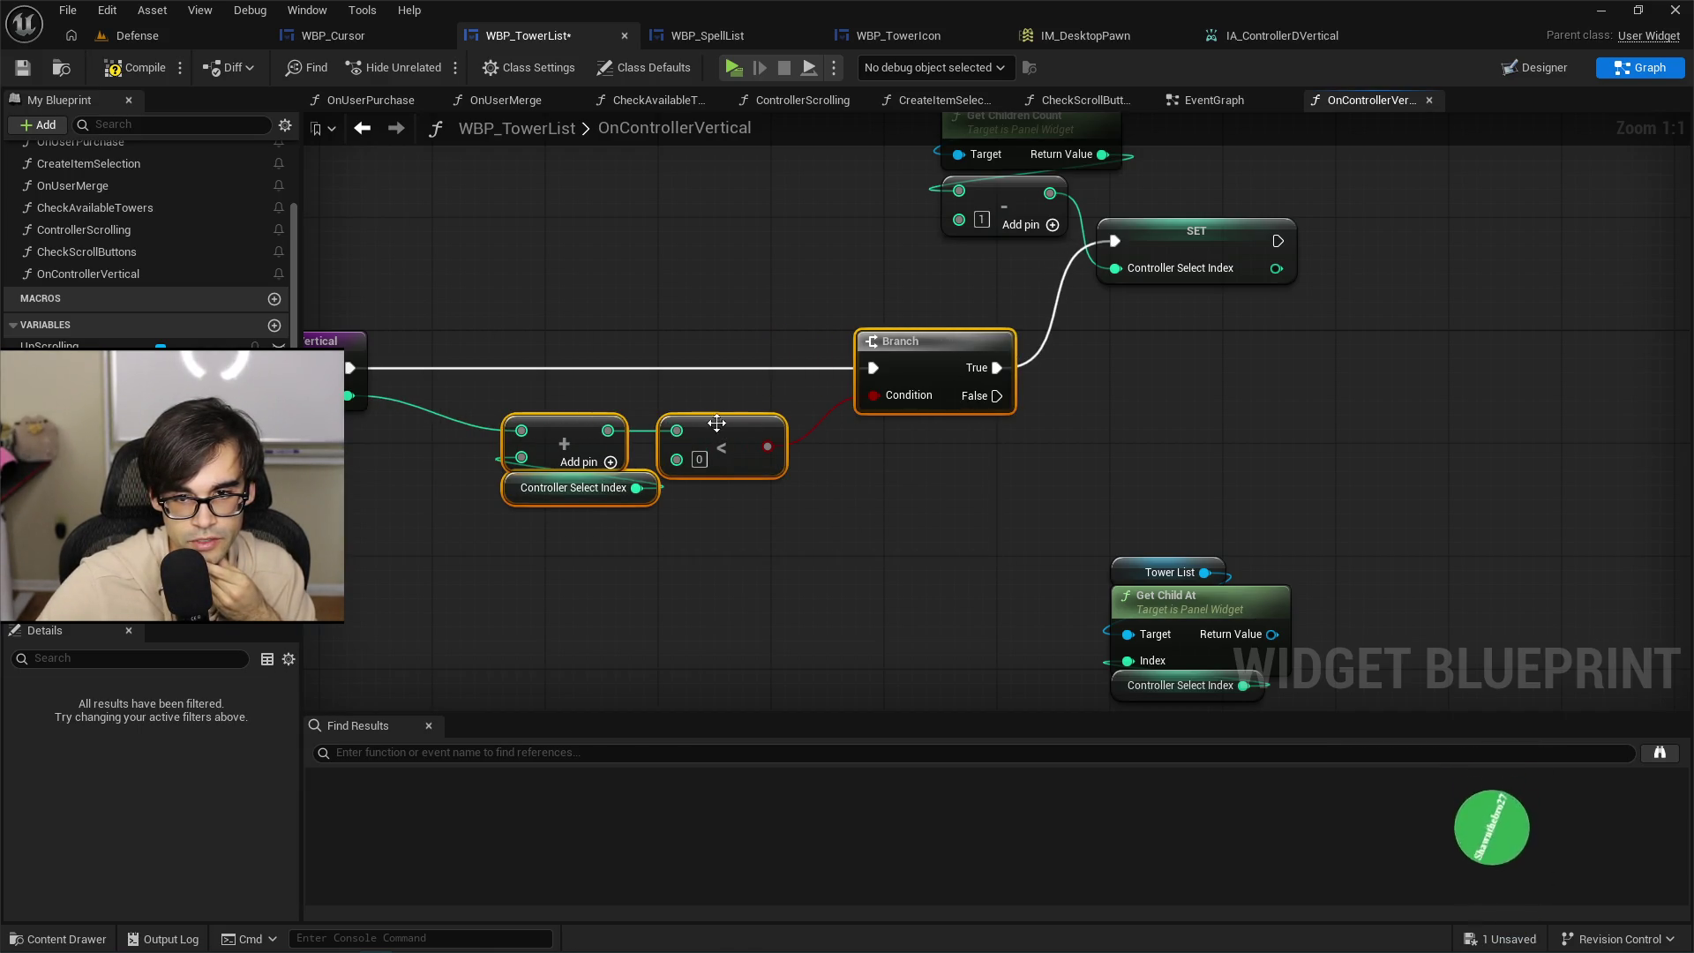
{"action": "left_click_drag", "start_coordinate": [1048, 269], "coordinate": [1056, 357]}
{"action": "mouse_move", "coordinate": [917, 388]}
{"action": "left_mouse_down"}
{"action": "mouse_move", "coordinate": [1008, 210]}
{"action": "mouse_move", "coordinate": [1138, 163]}
{"action": "left_mouse_up"}
{"action": "left_click_drag", "start_coordinate": [1214, 328], "coordinate": [1484, 337]}
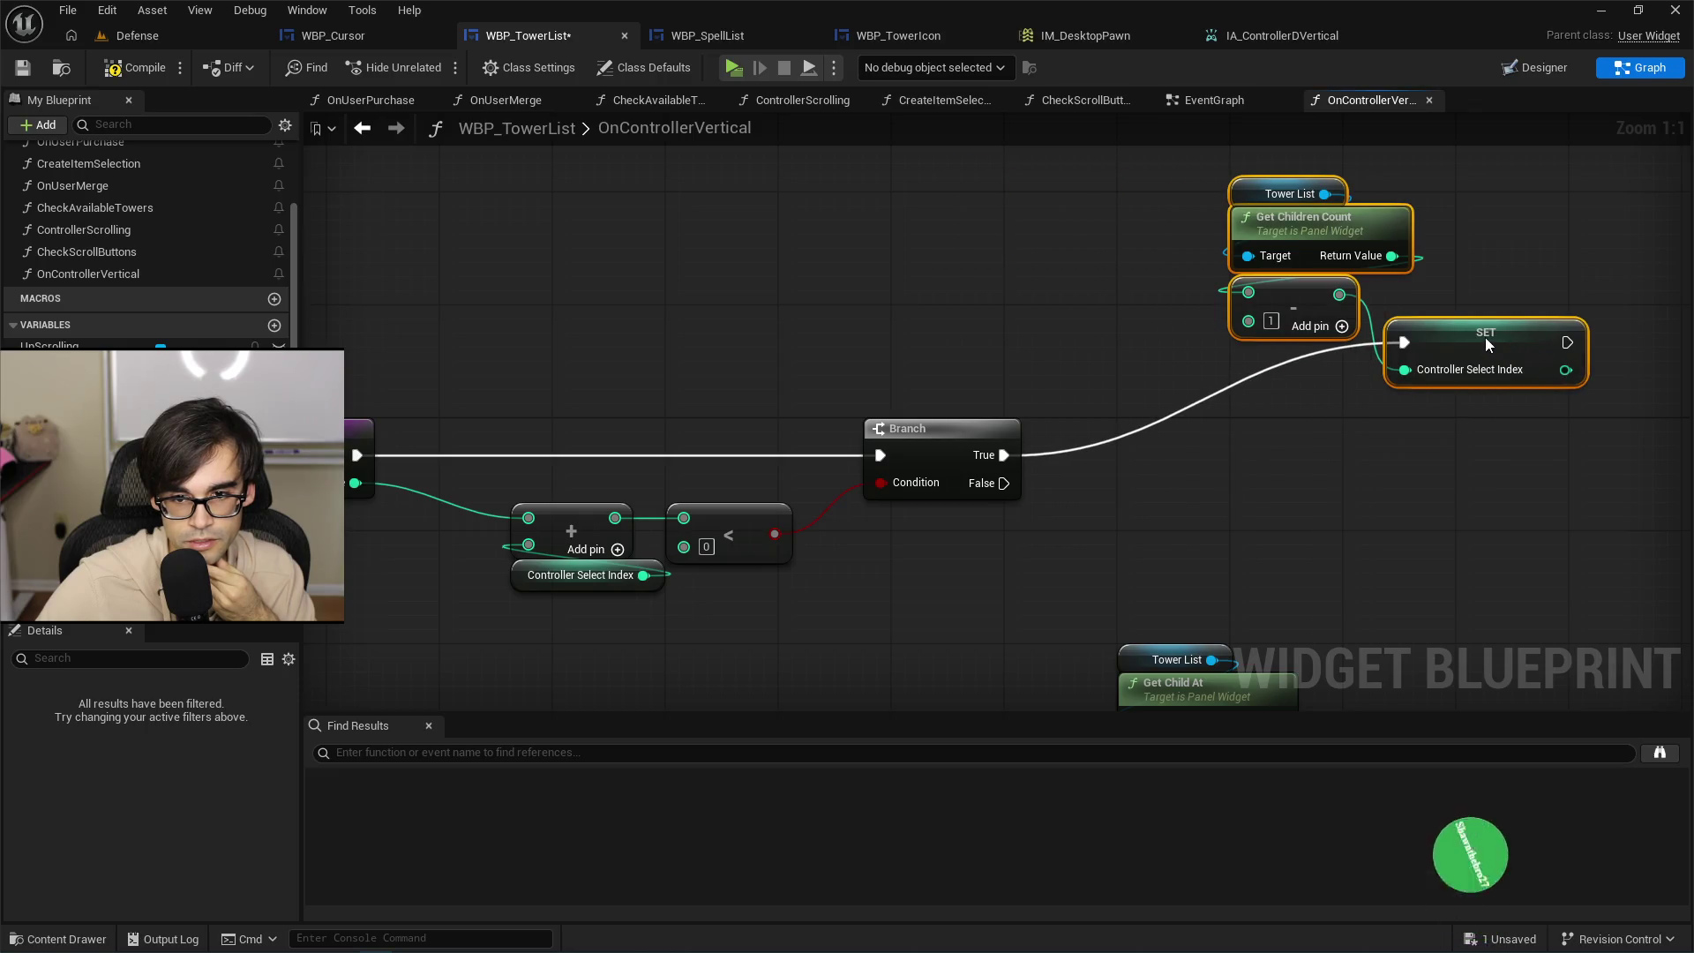
{"action": "left_click_drag", "start_coordinate": [791, 310], "coordinate": [1053, 261]}
{"action": "left_click_drag", "start_coordinate": [816, 426], "coordinate": [820, 556]}
{"action": "left_click_drag", "start_coordinate": [827, 491], "coordinate": [741, 491]}
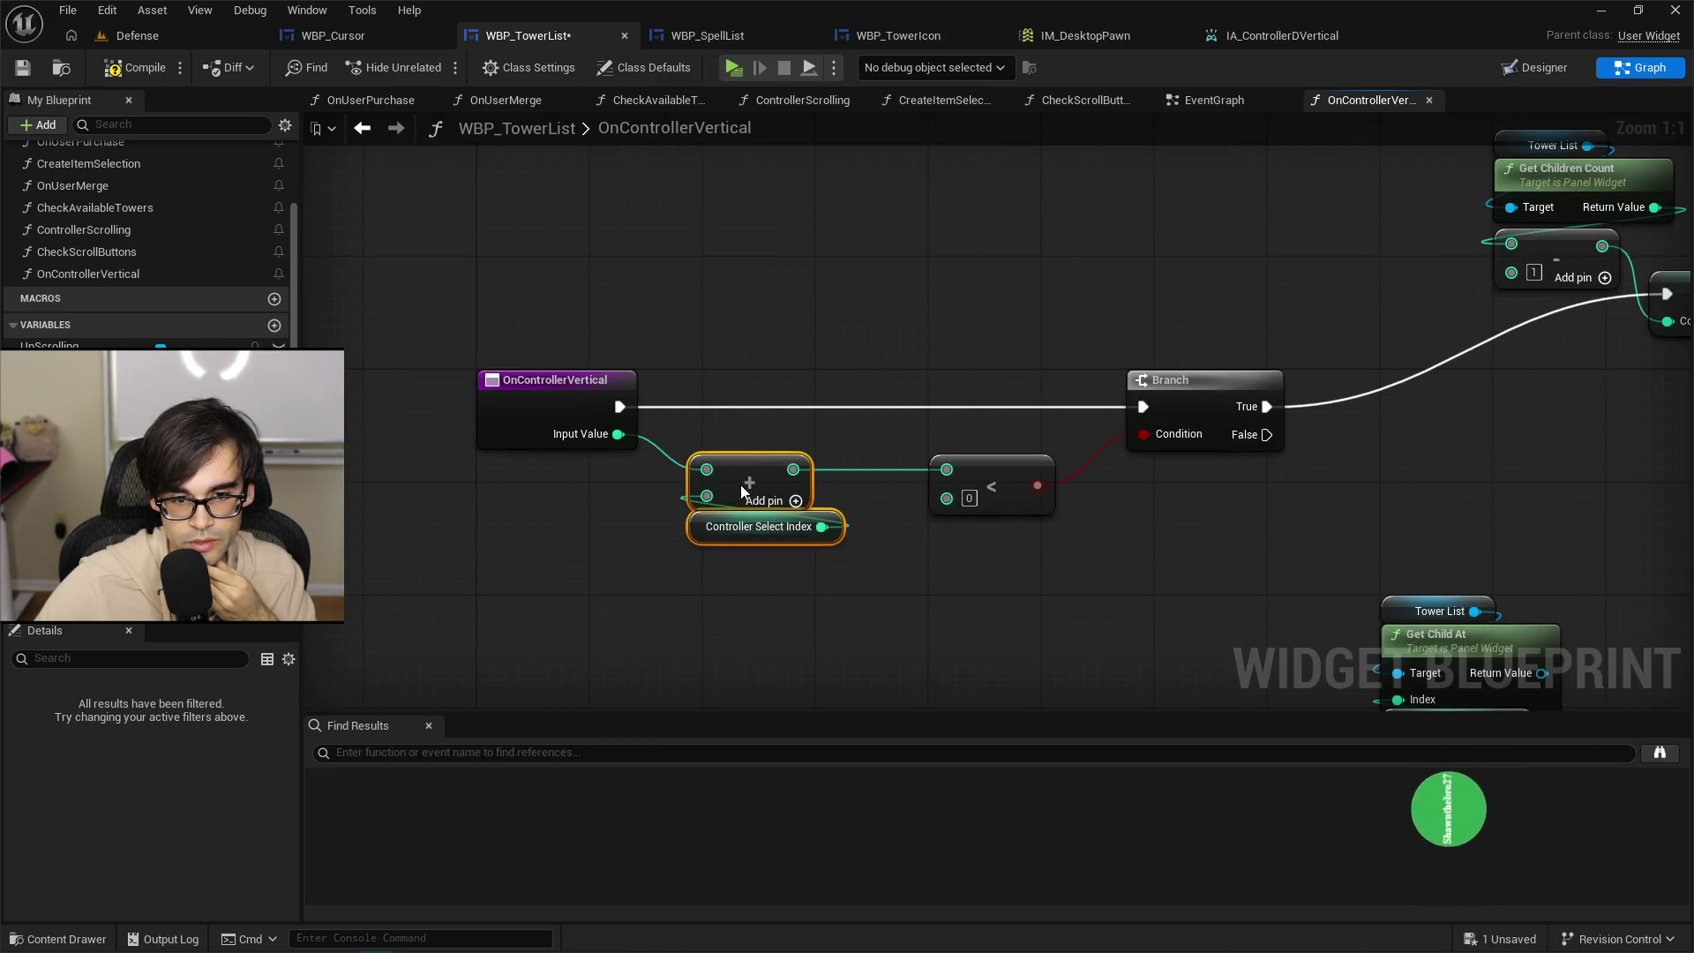
Insert a SET Controller Select Index between OnControllerVertical and Branch, storing the Add sum.
{"action": "left_click_drag", "start_coordinate": [79, 389], "coordinate": [864, 342]}
{"action": "left_click", "coordinate": [891, 401]}
{"action": "mouse_move", "coordinate": [617, 407]}
{"action": "left_mouse_down"}
{"action": "mouse_move", "coordinate": [881, 365]}
{"action": "mouse_move", "coordinate": [850, 397]}
{"action": "left_mouse_up"}
{"action": "left_click_drag", "start_coordinate": [1014, 406], "coordinate": [1142, 406]}
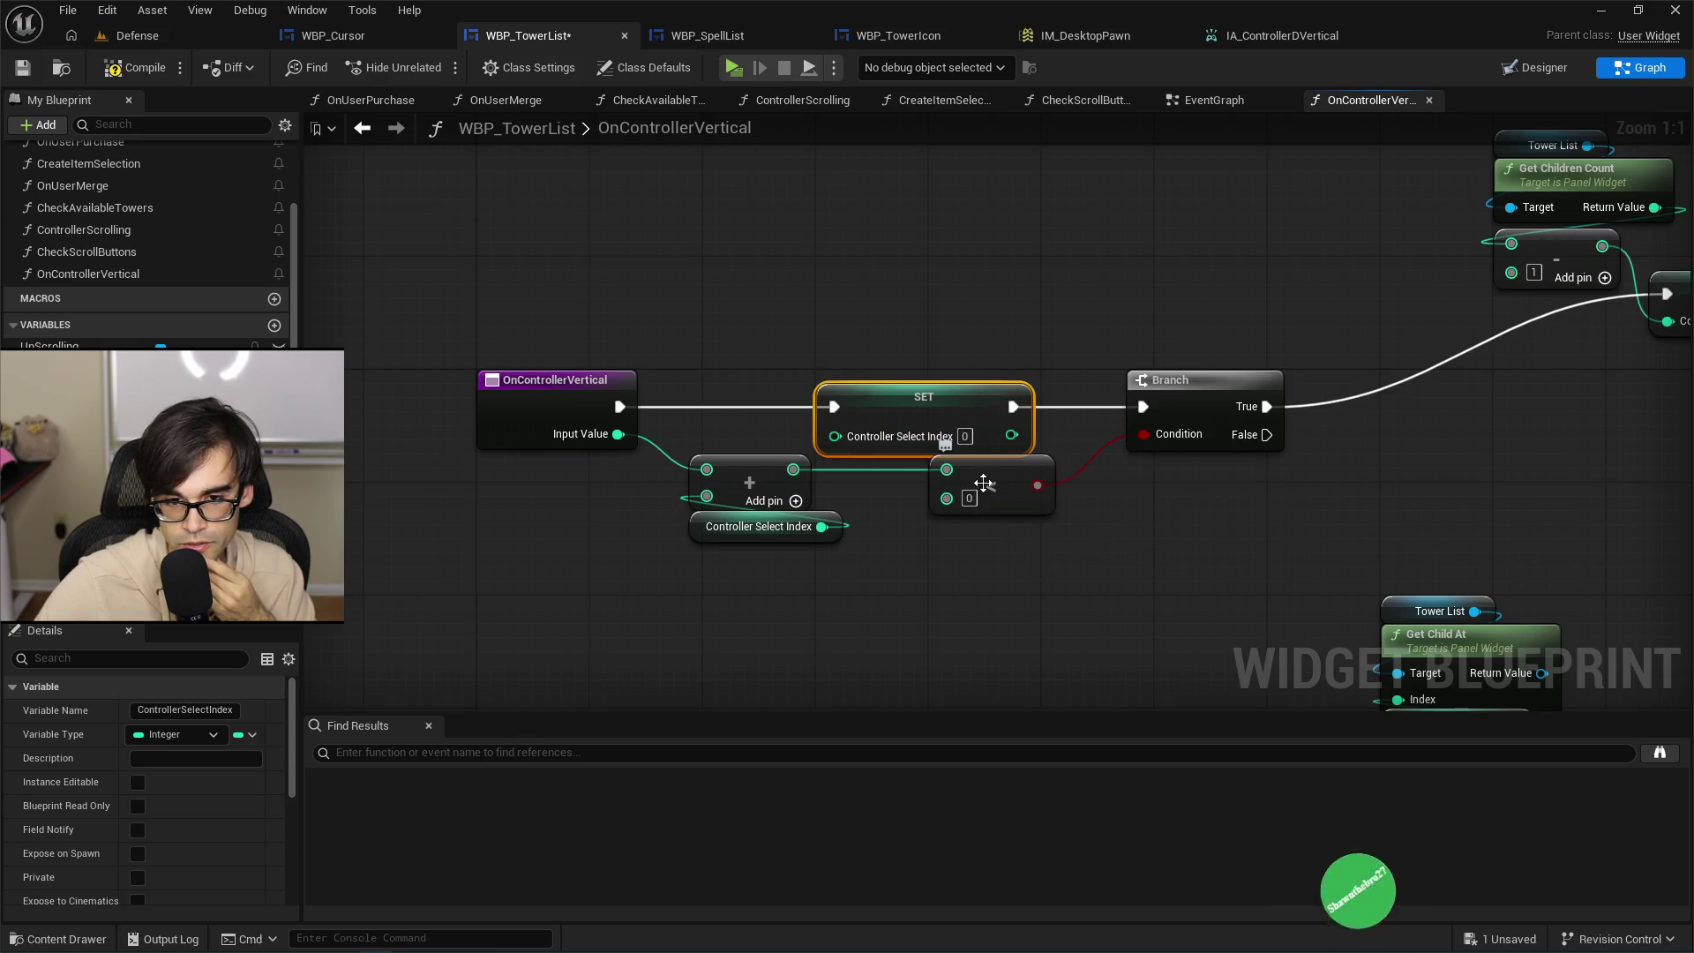
{"action": "left_click_drag", "start_coordinate": [992, 469], "coordinate": [1074, 470]}
{"action": "left_click_drag", "start_coordinate": [793, 468], "coordinate": [831, 446]}
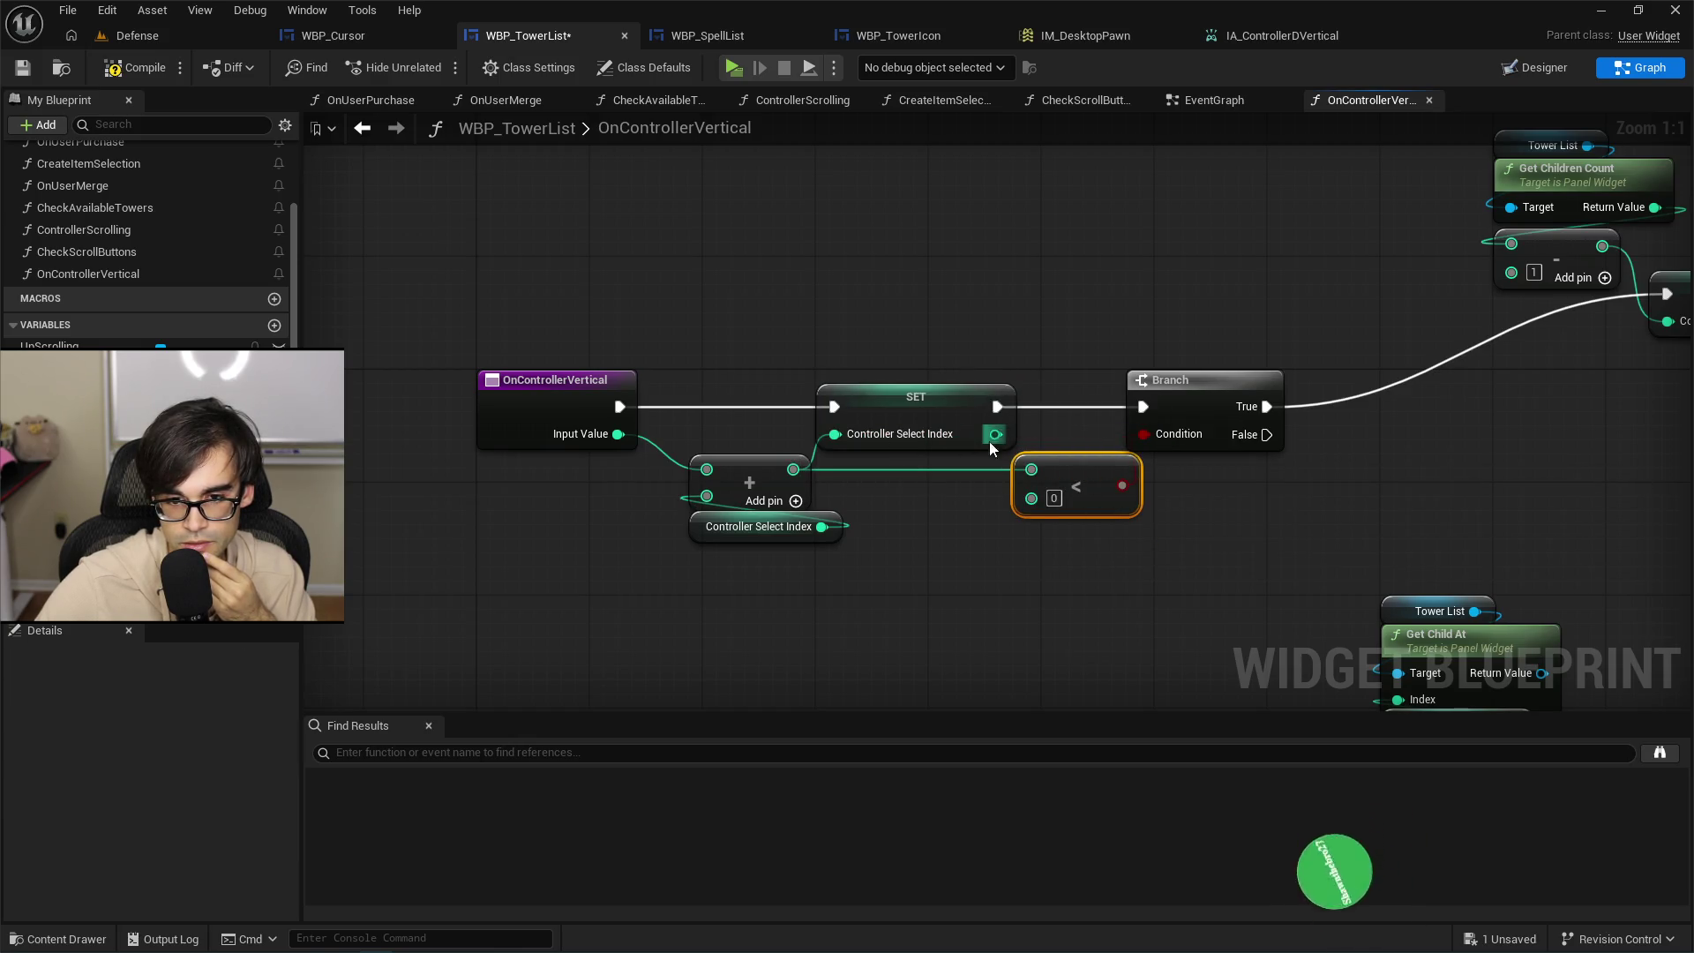
{"action": "left_click_drag", "start_coordinate": [996, 434], "coordinate": [1031, 472]}
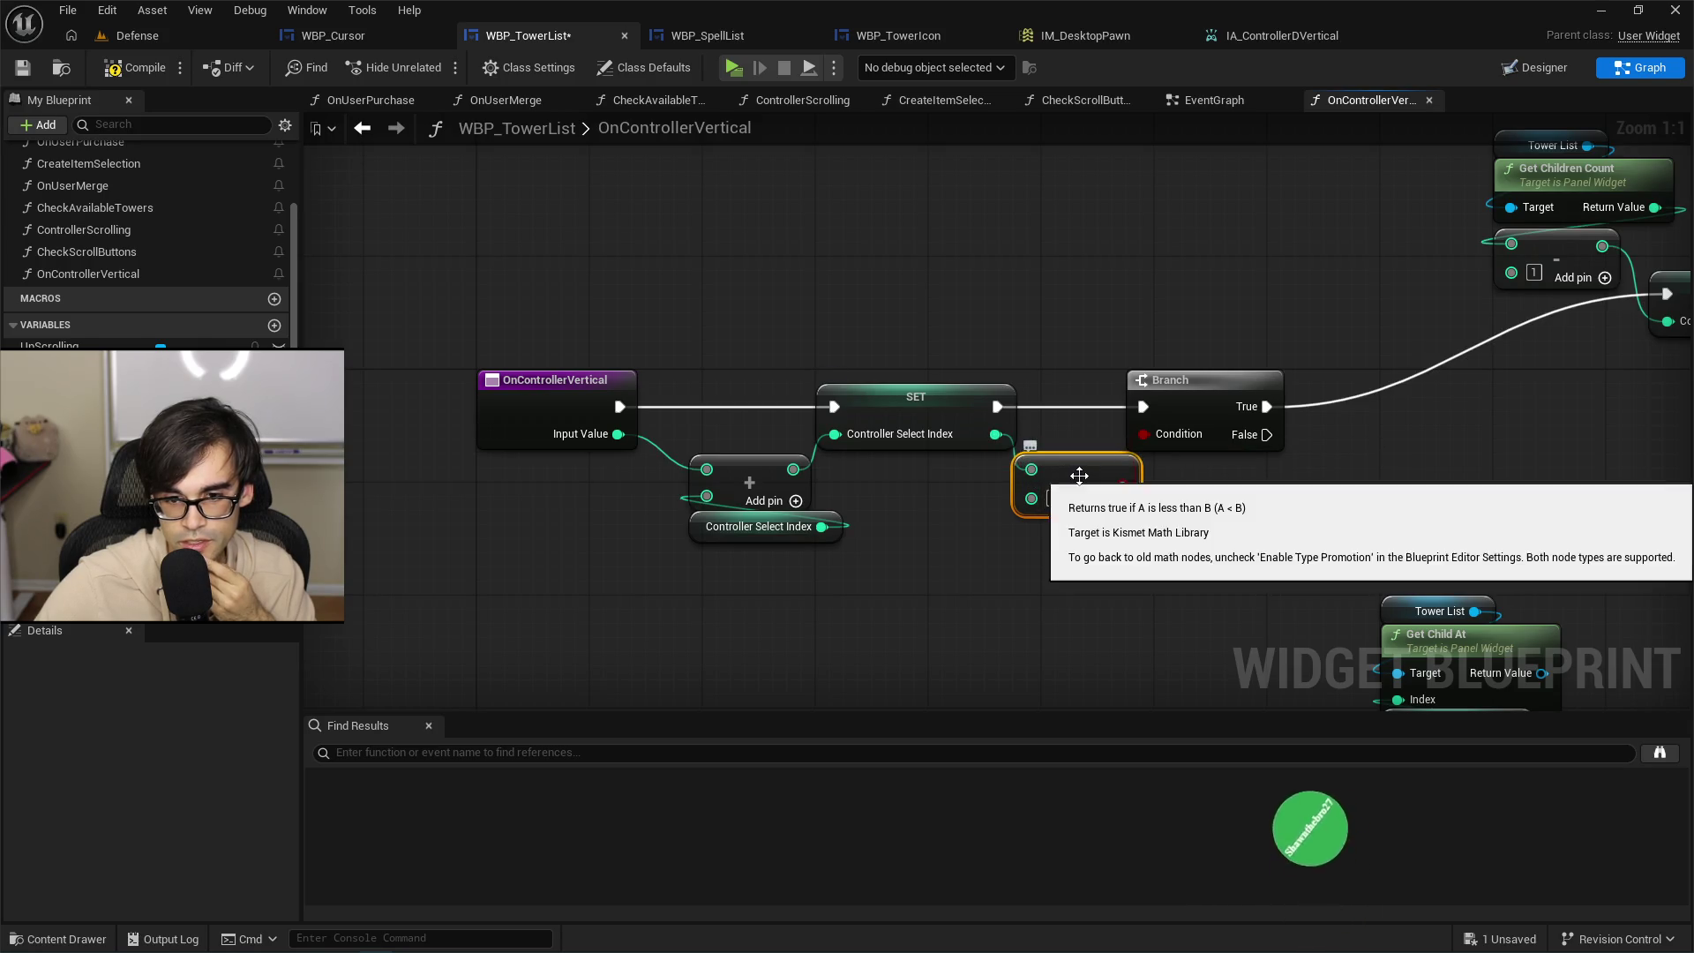
Compare the stored index against 0 and line up the SET, comparison and Branch nodes.
{"action": "left_click", "coordinate": [1201, 379], "text": "ctrl"}
{"action": "left_click_drag", "start_coordinate": [1202, 379], "coordinate": [1258, 379]}
{"action": "mouse_move", "coordinate": [1178, 485]}
{"action": "left_mouse_down"}
{"action": "mouse_move", "coordinate": [1199, 434]}
{"action": "mouse_move", "coordinate": [1259, 390]}
{"action": "left_mouse_up"}
{"action": "mouse_move", "coordinate": [1151, 457]}
{"action": "left_mouse_down"}
{"action": "mouse_move", "coordinate": [1140, 425]}
{"action": "mouse_move", "coordinate": [1123, 429]}
{"action": "left_mouse_up"}
{"action": "left_click_drag", "start_coordinate": [1281, 379], "coordinate": [1252, 379]}
{"action": "left_click_drag", "start_coordinate": [901, 404], "coordinate": [915, 404]}
{"action": "left_click_drag", "start_coordinate": [1076, 373], "coordinate": [1326, 438]}
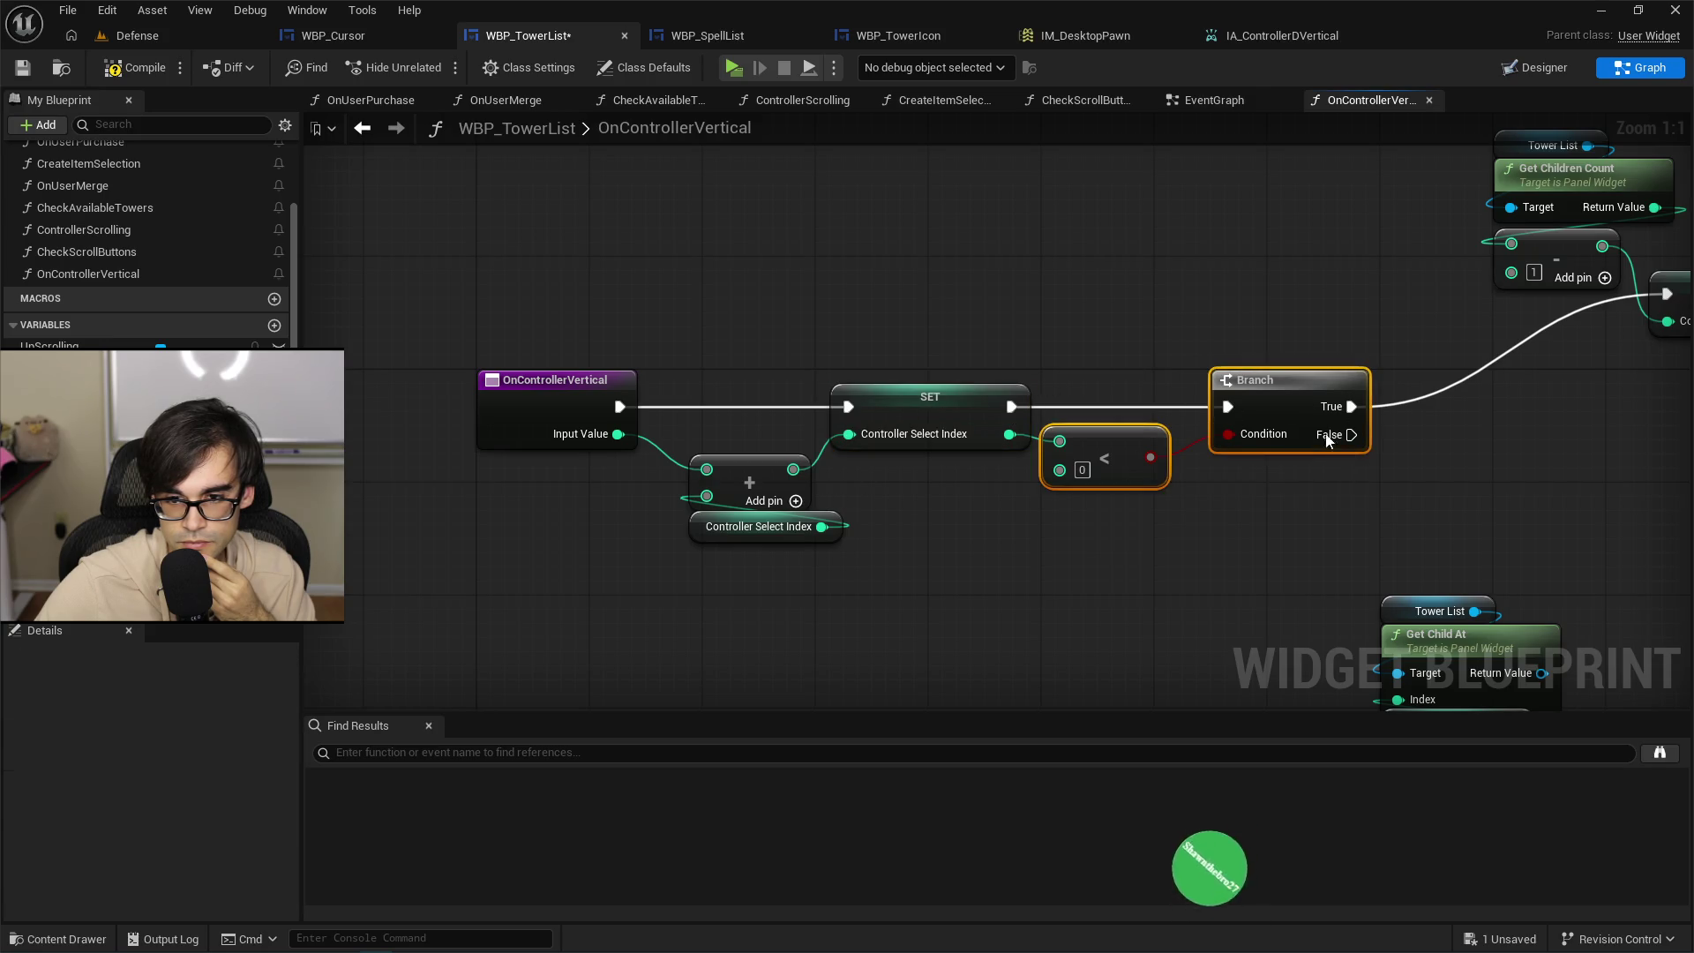
Select the child count, subtract and reset SET nodes and open their context menu without choosing.
{"action": "left_click", "coordinate": [1170, 317]}
{"action": "mouse_move", "coordinate": [1170, 317]}
{"action": "left_mouse_down"}
{"action": "mouse_move", "coordinate": [826, 300]}
{"action": "mouse_move", "coordinate": [612, 392]}
{"action": "left_mouse_up"}
{"action": "mouse_move", "coordinate": [928, 193]}
{"action": "left_mouse_down"}
{"action": "mouse_move", "coordinate": [1304, 371]}
{"action": "mouse_move", "coordinate": [1110, 378]}
{"action": "mouse_move", "coordinate": [1153, 373]}
{"action": "left_mouse_up"}
{"action": "right_click", "coordinate": [1141, 305]}
{"action": "left_click", "coordinate": [1172, 263]}
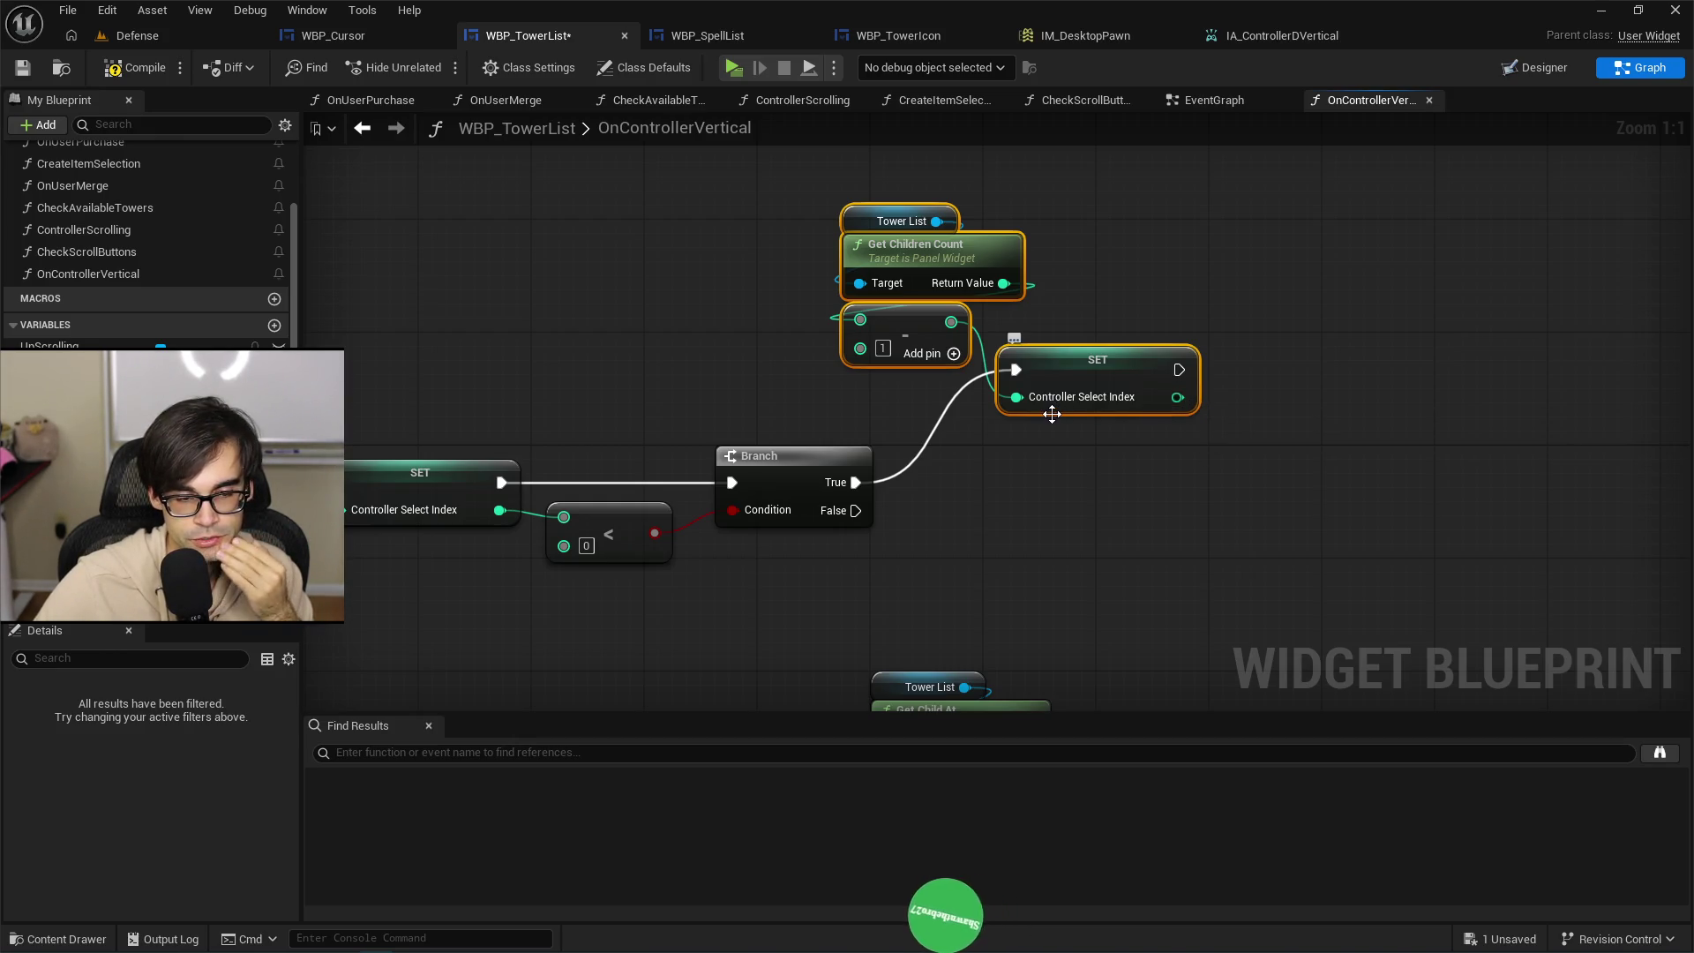
Move the Get Child At node group out of the way.
{"action": "mouse_move", "coordinate": [1050, 414]}
{"action": "left_mouse_down"}
{"action": "mouse_move", "coordinate": [1073, 458]}
{"action": "mouse_move", "coordinate": [1146, 386]}
{"action": "mouse_move", "coordinate": [1055, 361]}
{"action": "mouse_move", "coordinate": [964, 477]}
{"action": "mouse_move", "coordinate": [991, 489]}
{"action": "left_mouse_up"}
{"action": "left_click", "coordinate": [991, 489]}
{"action": "left_click", "coordinate": [965, 332]}
{"action": "left_click_drag", "start_coordinate": [961, 379], "coordinate": [1034, 652]}
{"action": "left_click_drag", "start_coordinate": [1002, 531], "coordinate": [1101, 662]}
{"action": "mouse_move", "coordinate": [1047, 383]}
{"action": "left_mouse_down"}
{"action": "mouse_move", "coordinate": [1004, 489]}
{"action": "mouse_move", "coordinate": [1195, 447]}
{"action": "mouse_move", "coordinate": [918, 520]}
{"action": "mouse_move", "coordinate": [918, 548]}
{"action": "left_mouse_up"}
Try deleting the Tower List child-count nodes and shifting the rest right, then undo it.
{"action": "mouse_move", "coordinate": [764, 328]}
{"action": "left_mouse_down"}
{"action": "mouse_move", "coordinate": [720, 402]}
{"action": "mouse_move", "coordinate": [810, 420]}
{"action": "left_mouse_up"}
{"action": "mouse_move", "coordinate": [754, 216]}
{"action": "left_mouse_down"}
{"action": "mouse_move", "coordinate": [901, 408]}
{"action": "mouse_move", "coordinate": [907, 293]}
{"action": "mouse_move", "coordinate": [926, 300]}
{"action": "left_mouse_up"}
{"action": "key", "text": "Delete"}
{"action": "left_click_drag", "start_coordinate": [664, 286], "coordinate": [984, 494]}
{"action": "left_click_drag", "start_coordinate": [784, 486], "coordinate": [1164, 485]}
{"action": "left_click", "coordinate": [907, 431]}
{"action": "left_click_drag", "start_coordinate": [909, 436], "coordinate": [926, 438]}
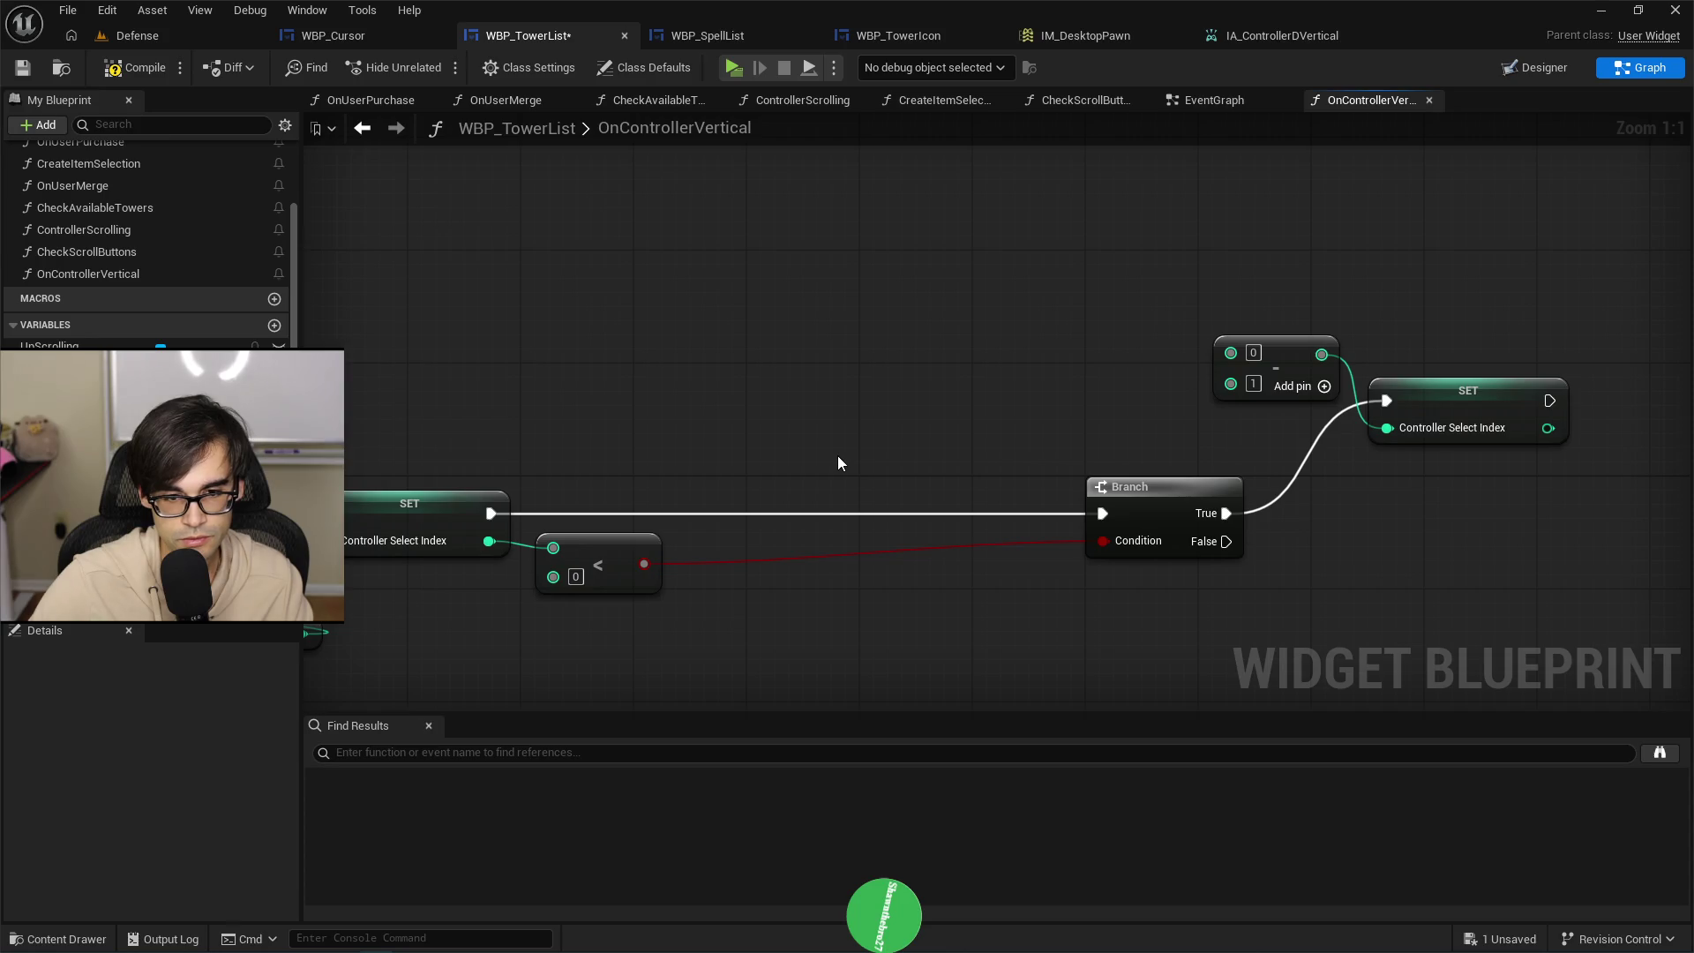
{"action": "key", "text": "ctrl+z"}
{"action": "key", "text": "ctrl+z"}
Cut Tower List and Get Children Count, shift the subtract, SET and Branch right, and paste them back.
{"action": "left_click_drag", "start_coordinate": [811, 199], "coordinate": [933, 327]}
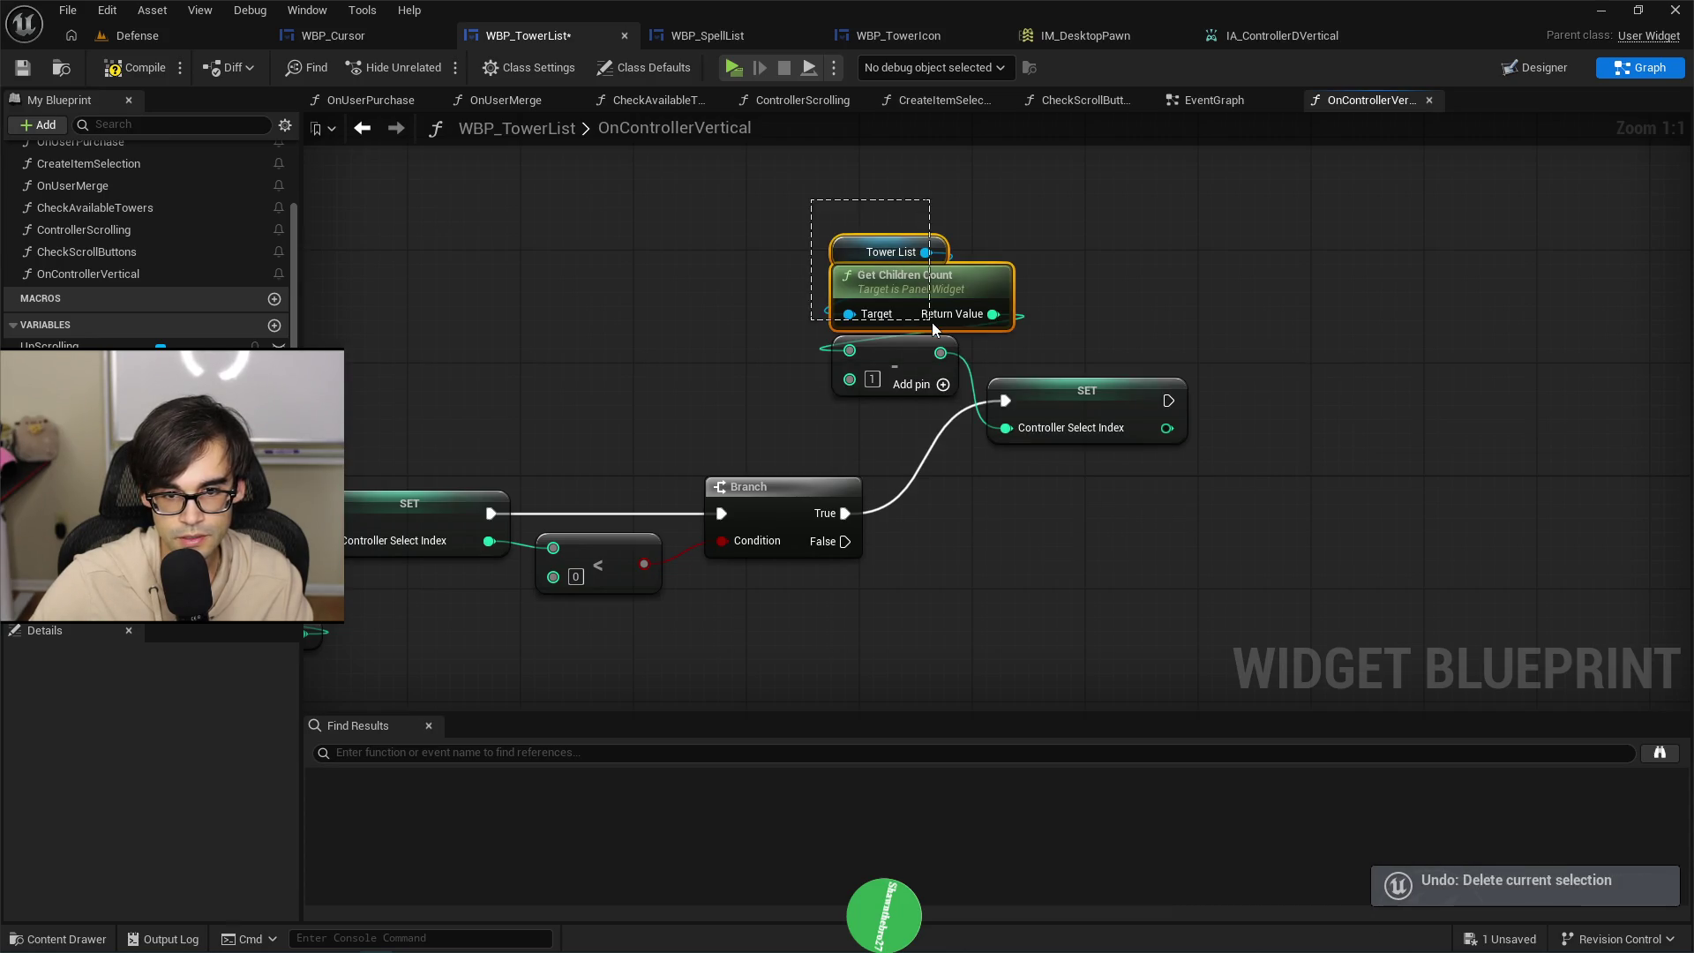
{"action": "key", "text": "Delete"}
{"action": "left_click_drag", "start_coordinate": [693, 250], "coordinate": [1185, 533]}
{"action": "left_click_drag", "start_coordinate": [814, 485], "coordinate": [1210, 485]}
{"action": "left_click", "coordinate": [759, 449]}
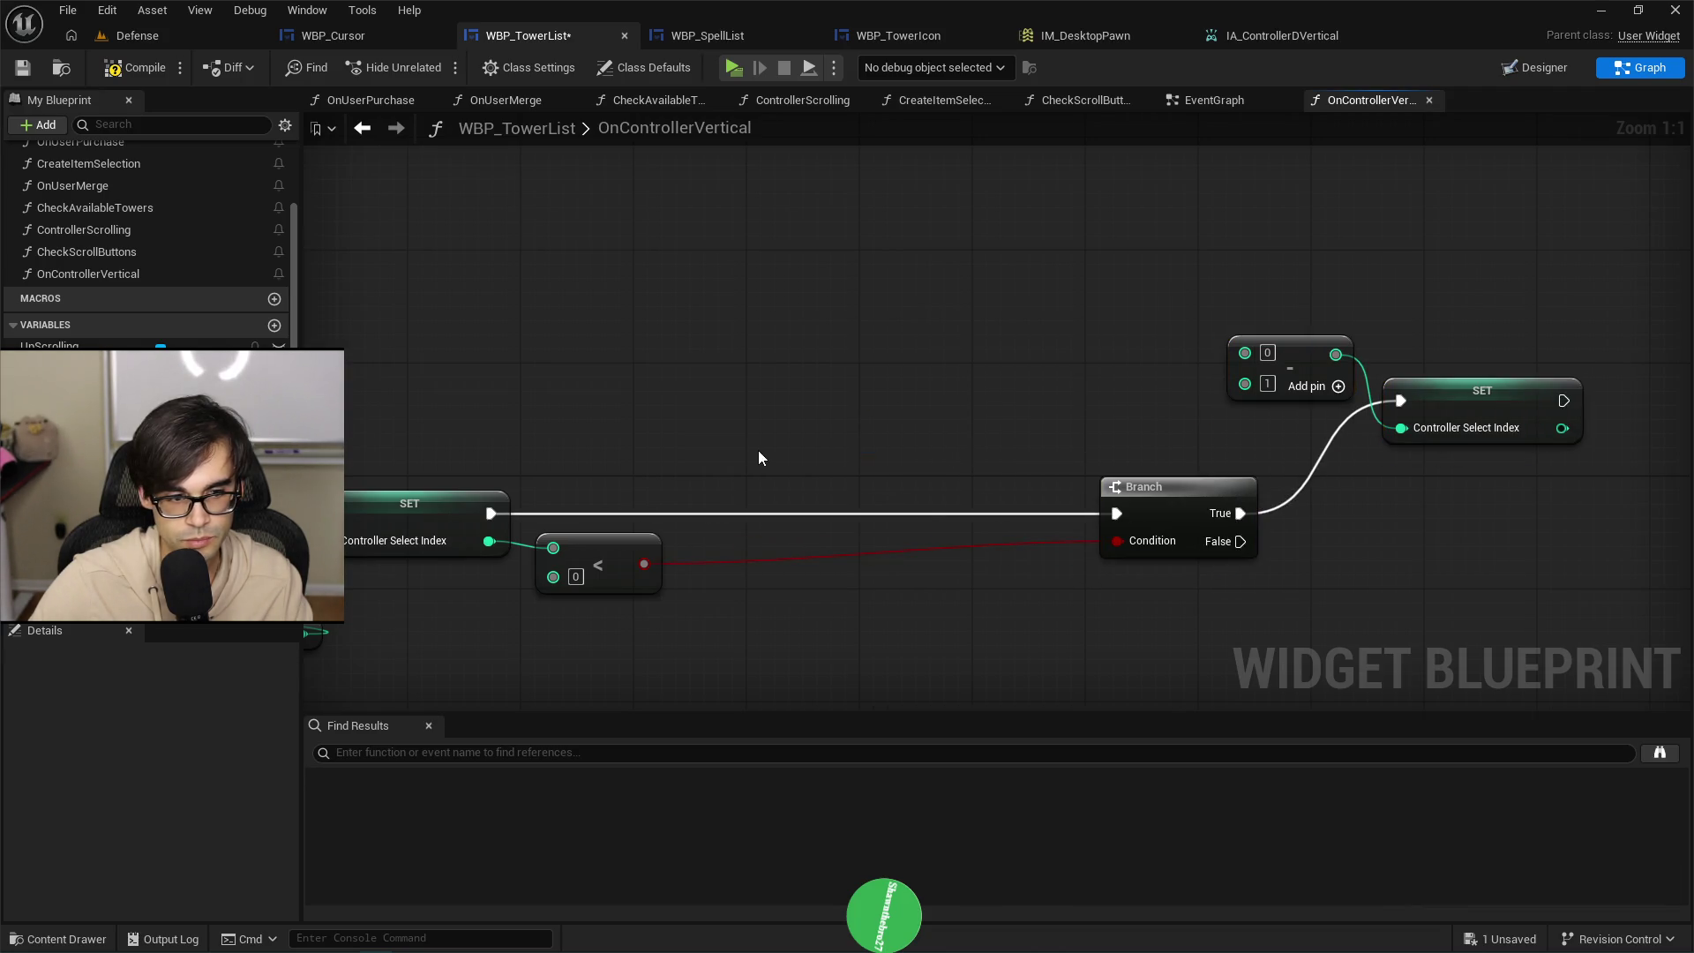
{"action": "key", "text": "ctrl+v"}
Promote the child count's Return Value to a local variable named Local_NumberOfChildren.
{"action": "mouse_move", "coordinate": [852, 491]}
{"action": "left_mouse_down"}
{"action": "mouse_move", "coordinate": [768, 448]}
{"action": "mouse_move", "coordinate": [929, 480]}
{"action": "left_mouse_up"}
{"action": "left_click", "coordinate": [1031, 545]}
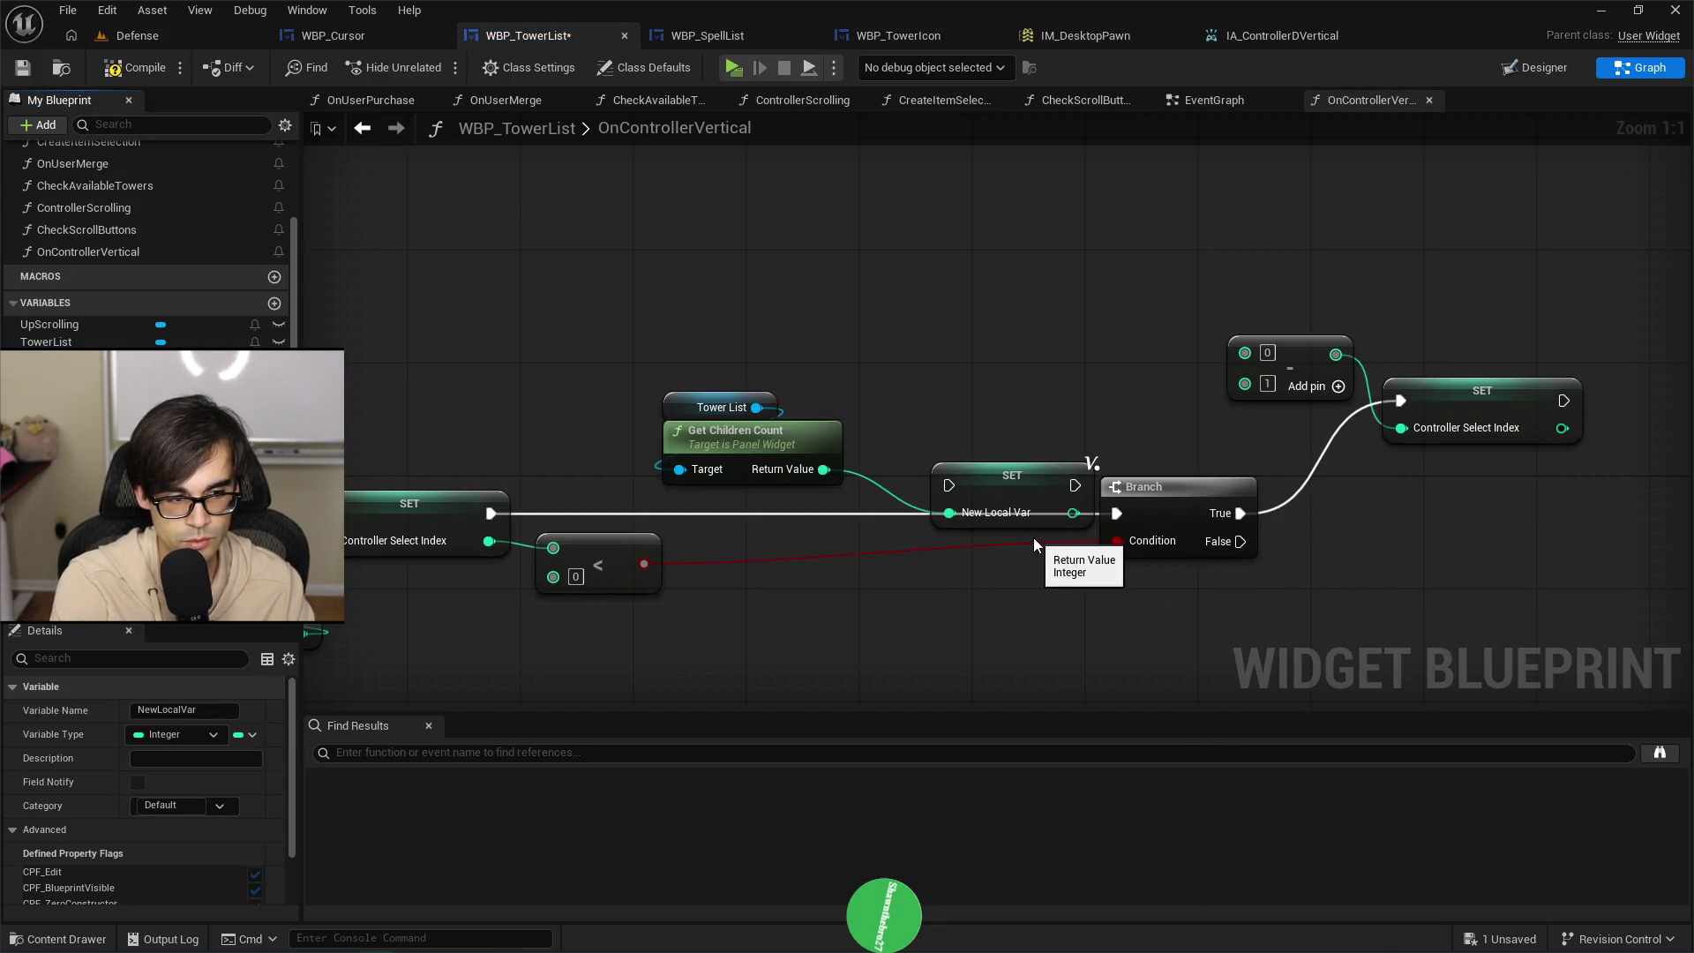
{"action": "type", "text": "Local_NumberOfChildren"}
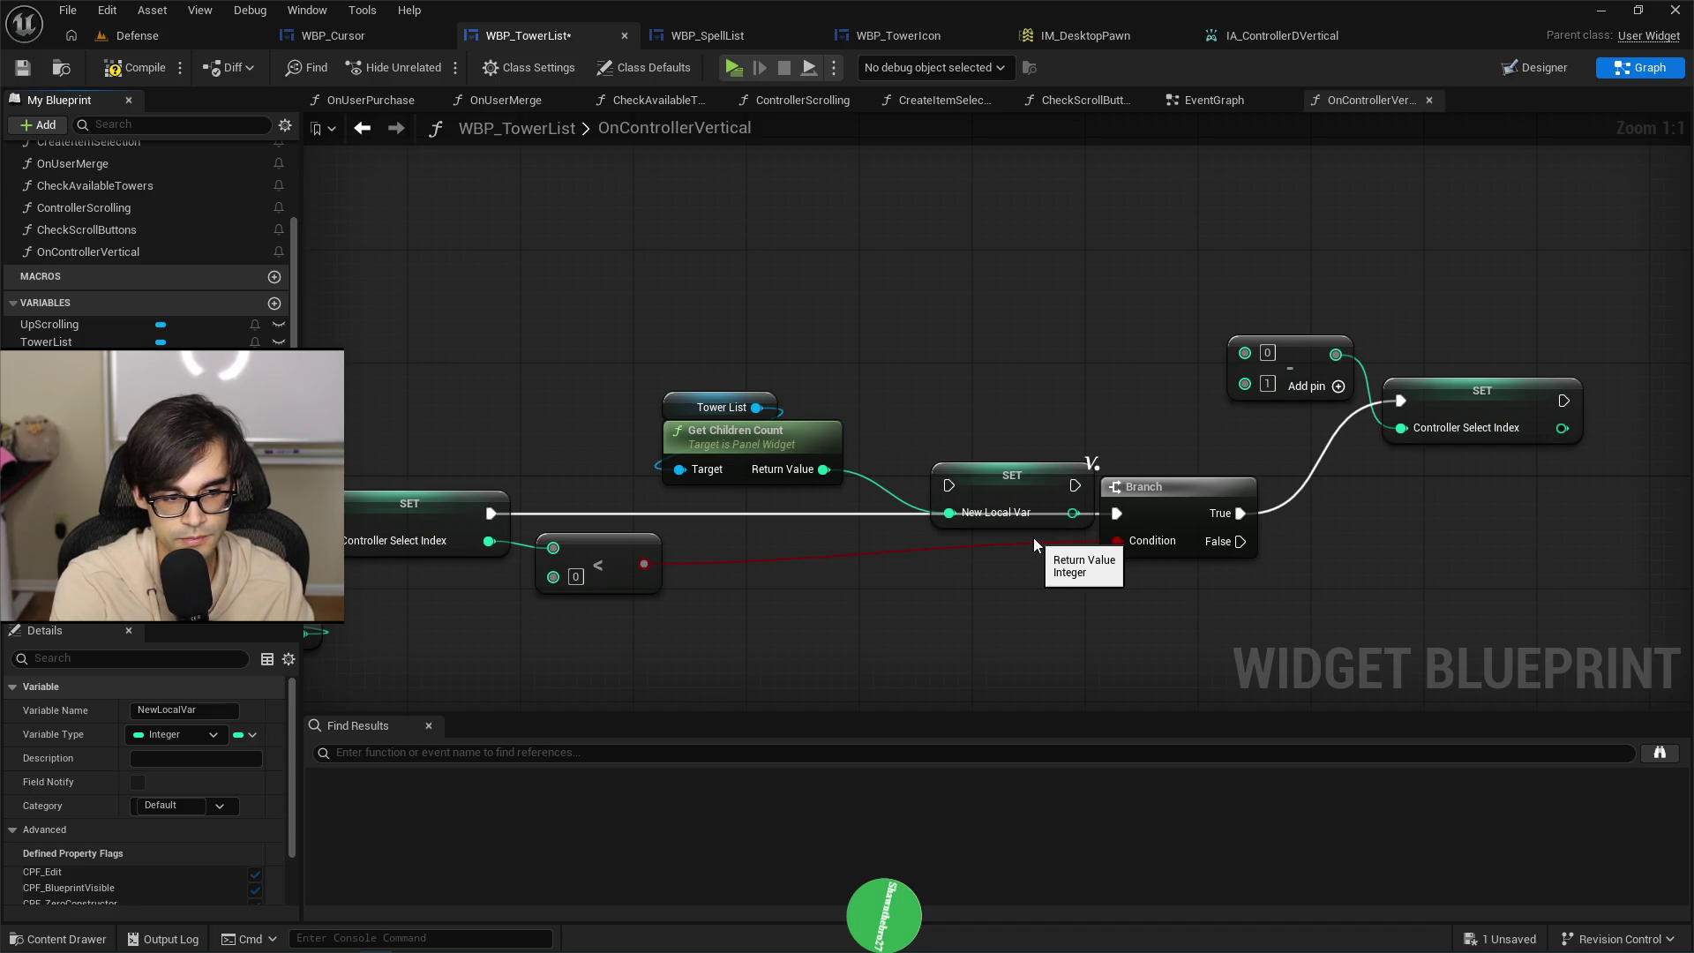
{"action": "key", "text": "Return"}
Chain the Local_NumberOfChildren SET between the index SET and Branch, with a reroute on the condition wire.
{"action": "left_click_drag", "start_coordinate": [1028, 484], "coordinate": [845, 517]}
{"action": "mouse_move", "coordinate": [711, 359]}
{"action": "left_mouse_down"}
{"action": "mouse_move", "coordinate": [791, 448]}
{"action": "mouse_move", "coordinate": [869, 456]}
{"action": "left_mouse_up"}
{"action": "mouse_move", "coordinate": [488, 513]}
{"action": "left_mouse_down"}
{"action": "mouse_move", "coordinate": [794, 516]}
{"action": "mouse_move", "coordinate": [767, 516]}
{"action": "left_mouse_up"}
{"action": "left_click_drag", "start_coordinate": [1124, 517], "coordinate": [1117, 514]}
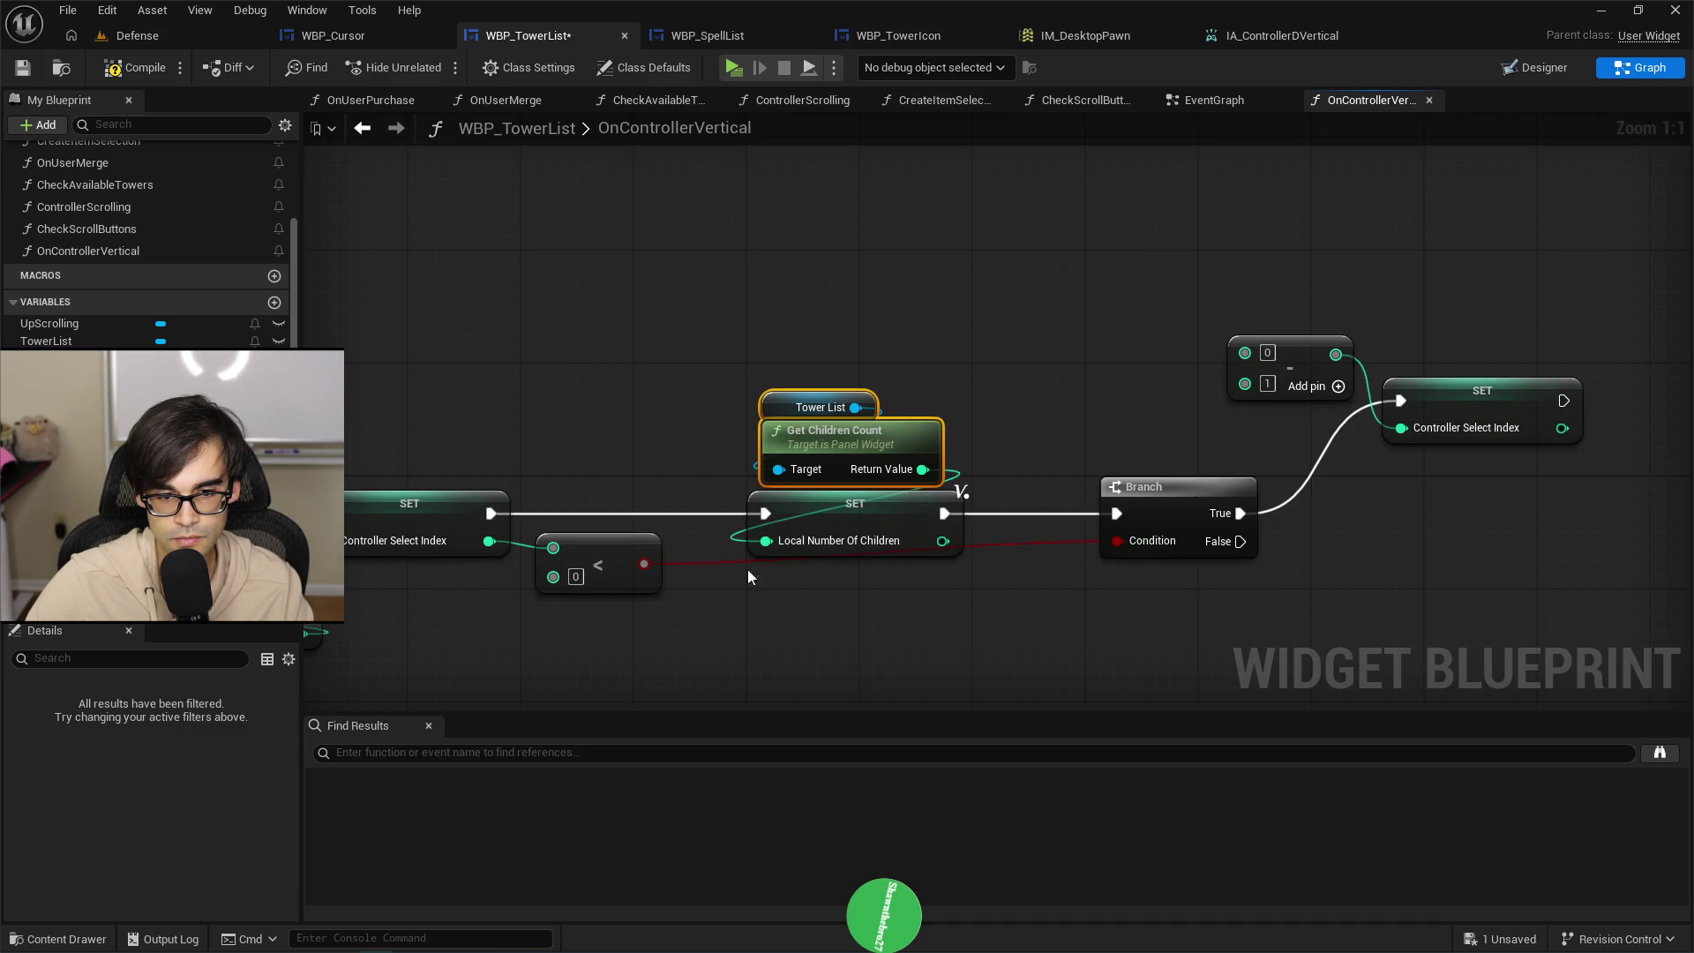
{"action": "double_click", "coordinate": [681, 558]}
{"action": "left_click_drag", "start_coordinate": [697, 566], "coordinate": [1040, 588]}
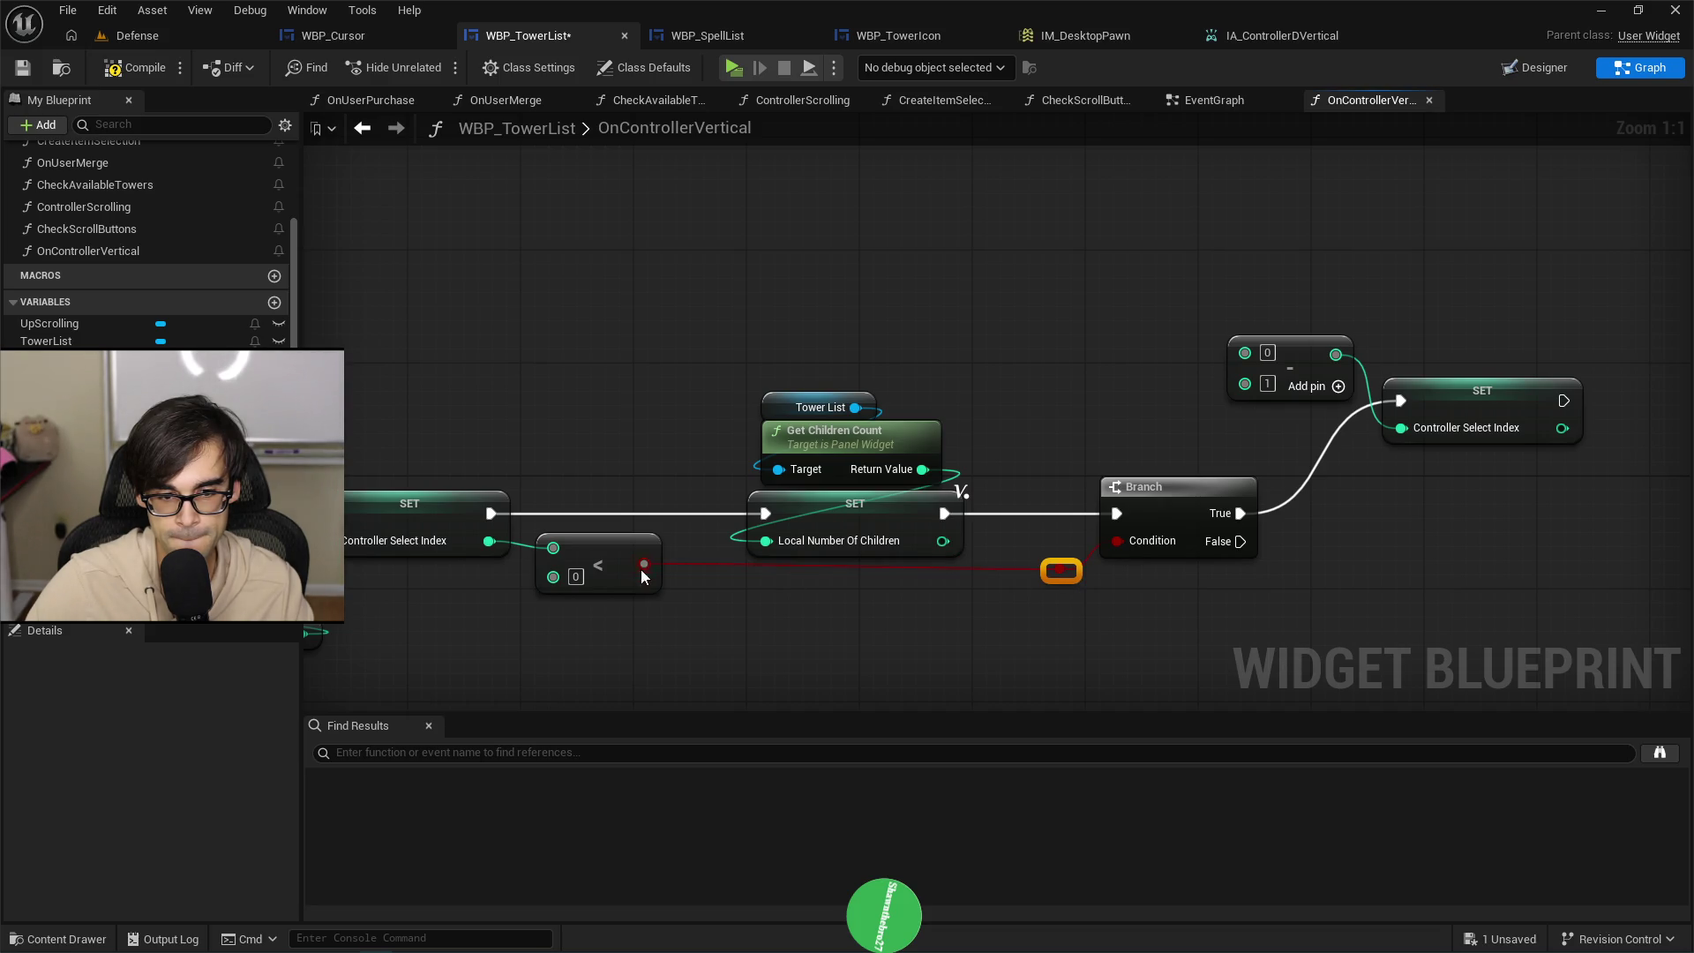
Add a reroute on the condition wire, move the child-count nodes left, and restore the less-than comparison.
{"action": "double_click", "coordinate": [709, 558]}
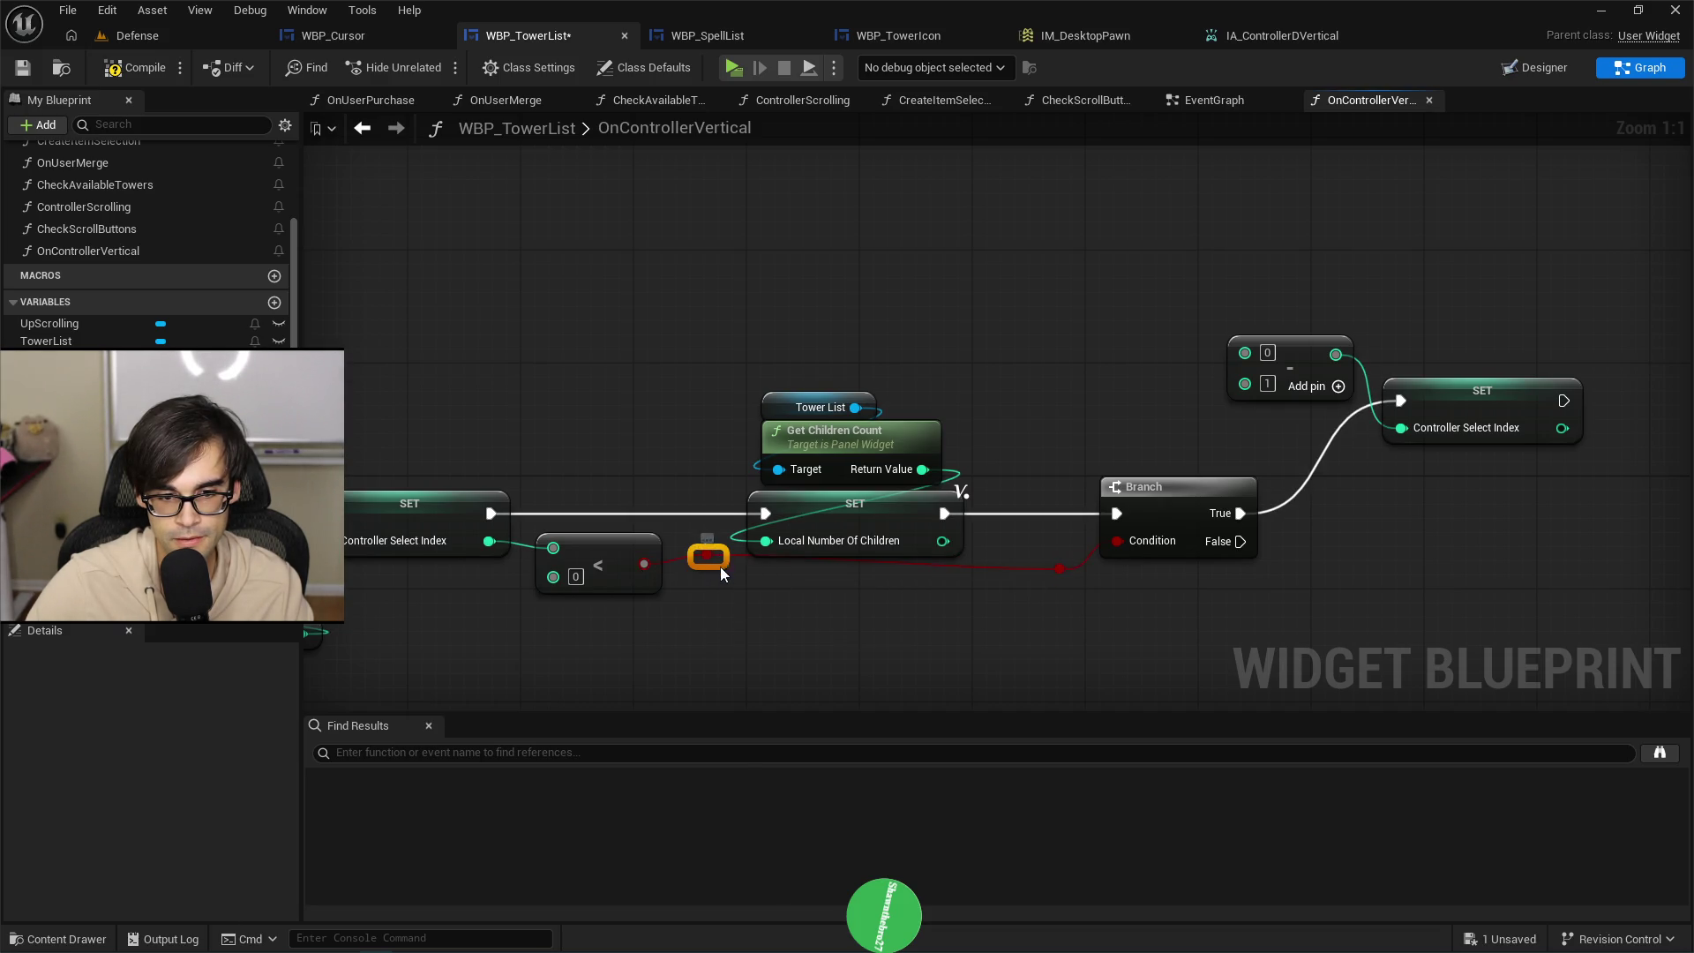
{"action": "mouse_move", "coordinate": [828, 605]}
{"action": "left_mouse_down"}
{"action": "mouse_move", "coordinate": [1043, 565]}
{"action": "mouse_move", "coordinate": [979, 566]}
{"action": "left_mouse_up"}
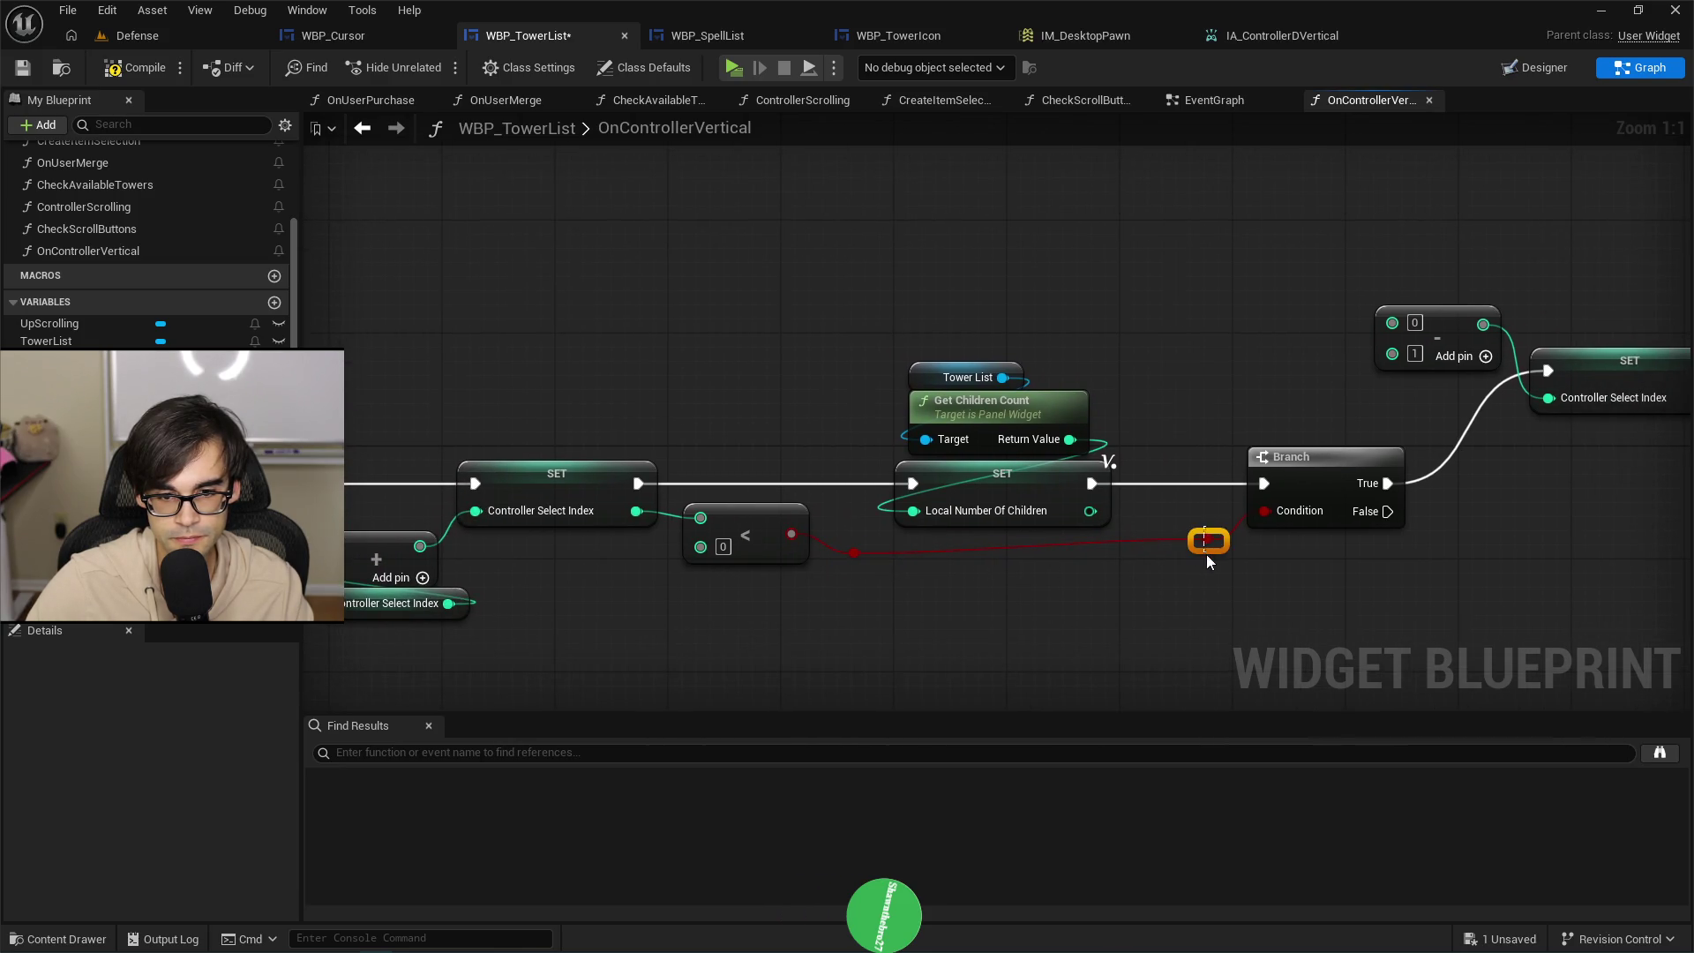
{"action": "left_click", "coordinate": [769, 554]}
{"action": "key", "text": "Delete"}
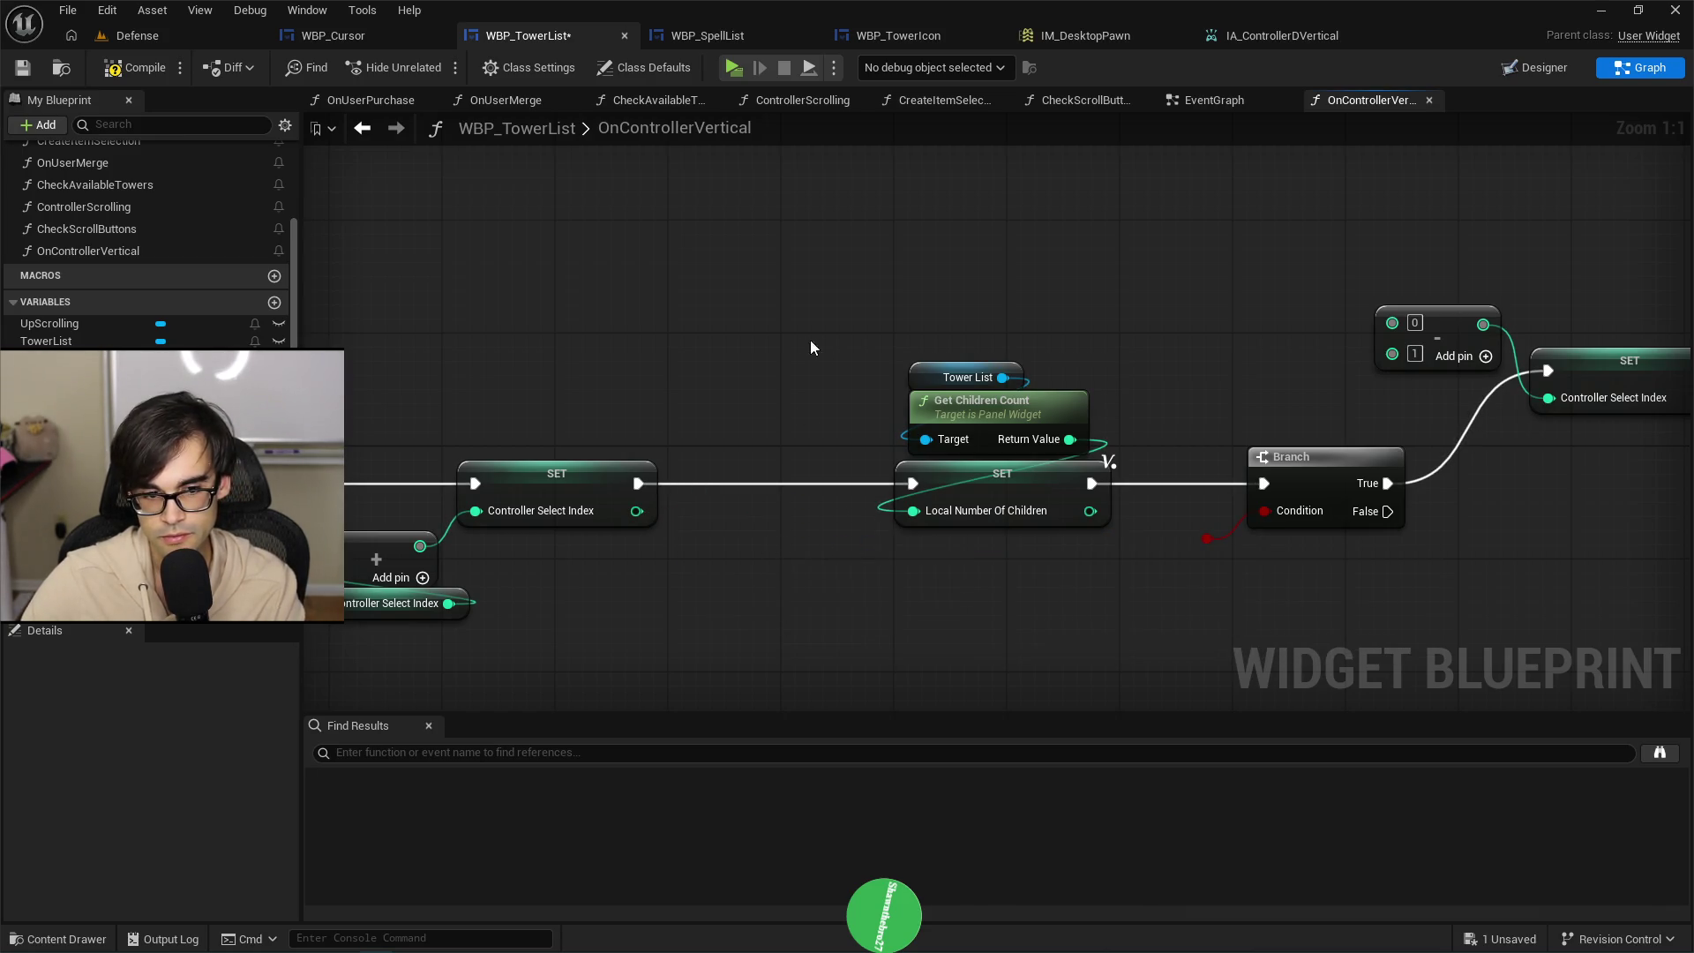
{"action": "left_click_drag", "start_coordinate": [810, 342], "coordinate": [1116, 534]}
{"action": "left_click_drag", "start_coordinate": [1011, 474], "coordinate": [813, 474]}
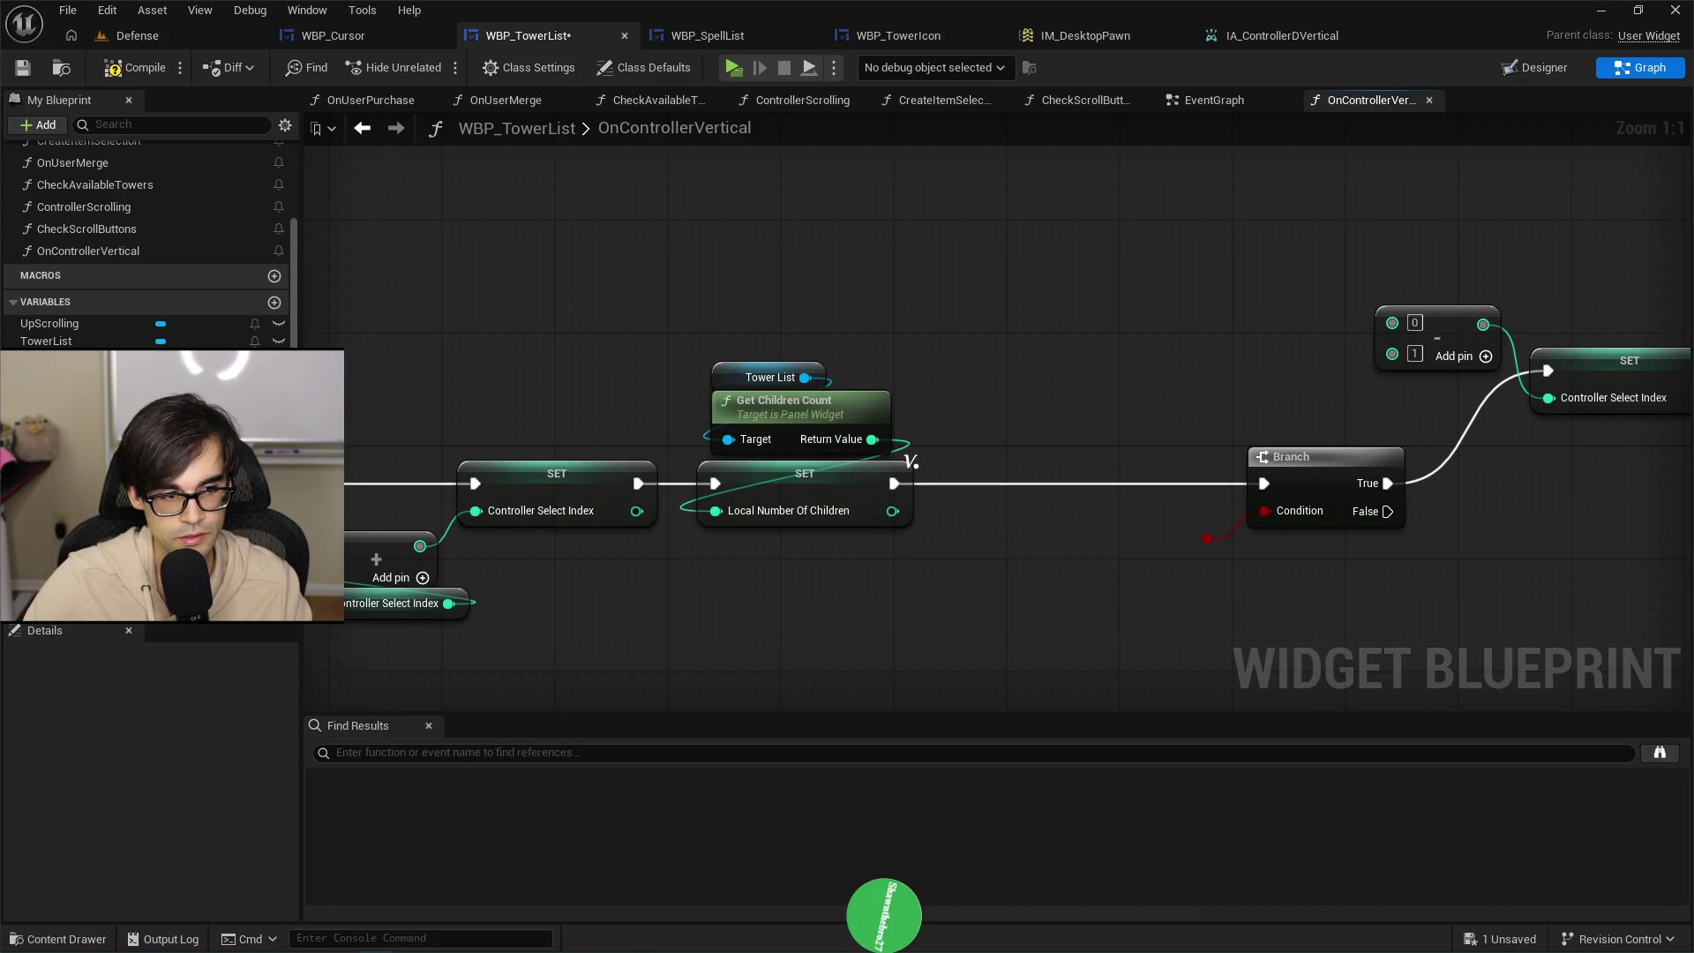
{"action": "key", "text": "ctrl+z"}
{"action": "key", "text": "ctrl+z"}
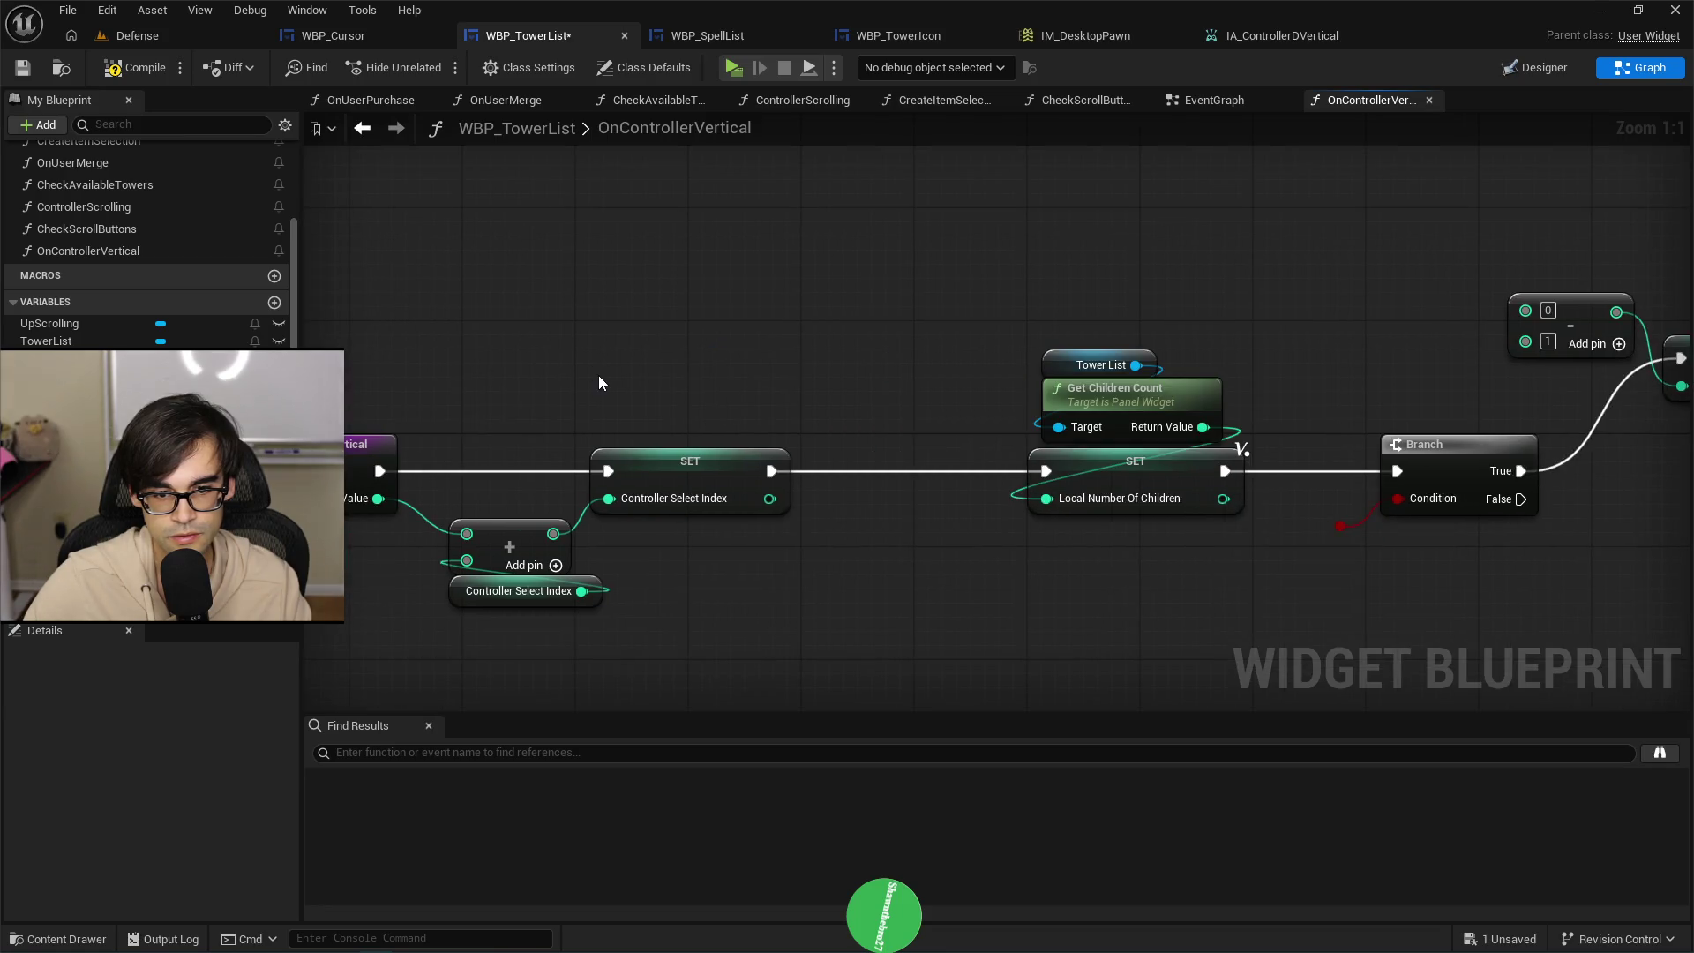
Place the < node beside the Branch, disconnect the stored index from it, and wire its output to Condition.
{"action": "left_click_drag", "start_coordinate": [873, 515], "coordinate": [1319, 580]}
{"action": "left_click_drag", "start_coordinate": [1094, 590], "coordinate": [942, 537]}
{"action": "left_click_drag", "start_coordinate": [1161, 524], "coordinate": [1032, 349]}
{"action": "left_click_drag", "start_coordinate": [1171, 474], "coordinate": [988, 474]}
{"action": "left_click", "coordinate": [1270, 576], "text": "alt"}
{"action": "left_click_drag", "start_coordinate": [1341, 589], "coordinate": [1396, 499]}
{"action": "left_click", "coordinate": [1340, 527]}
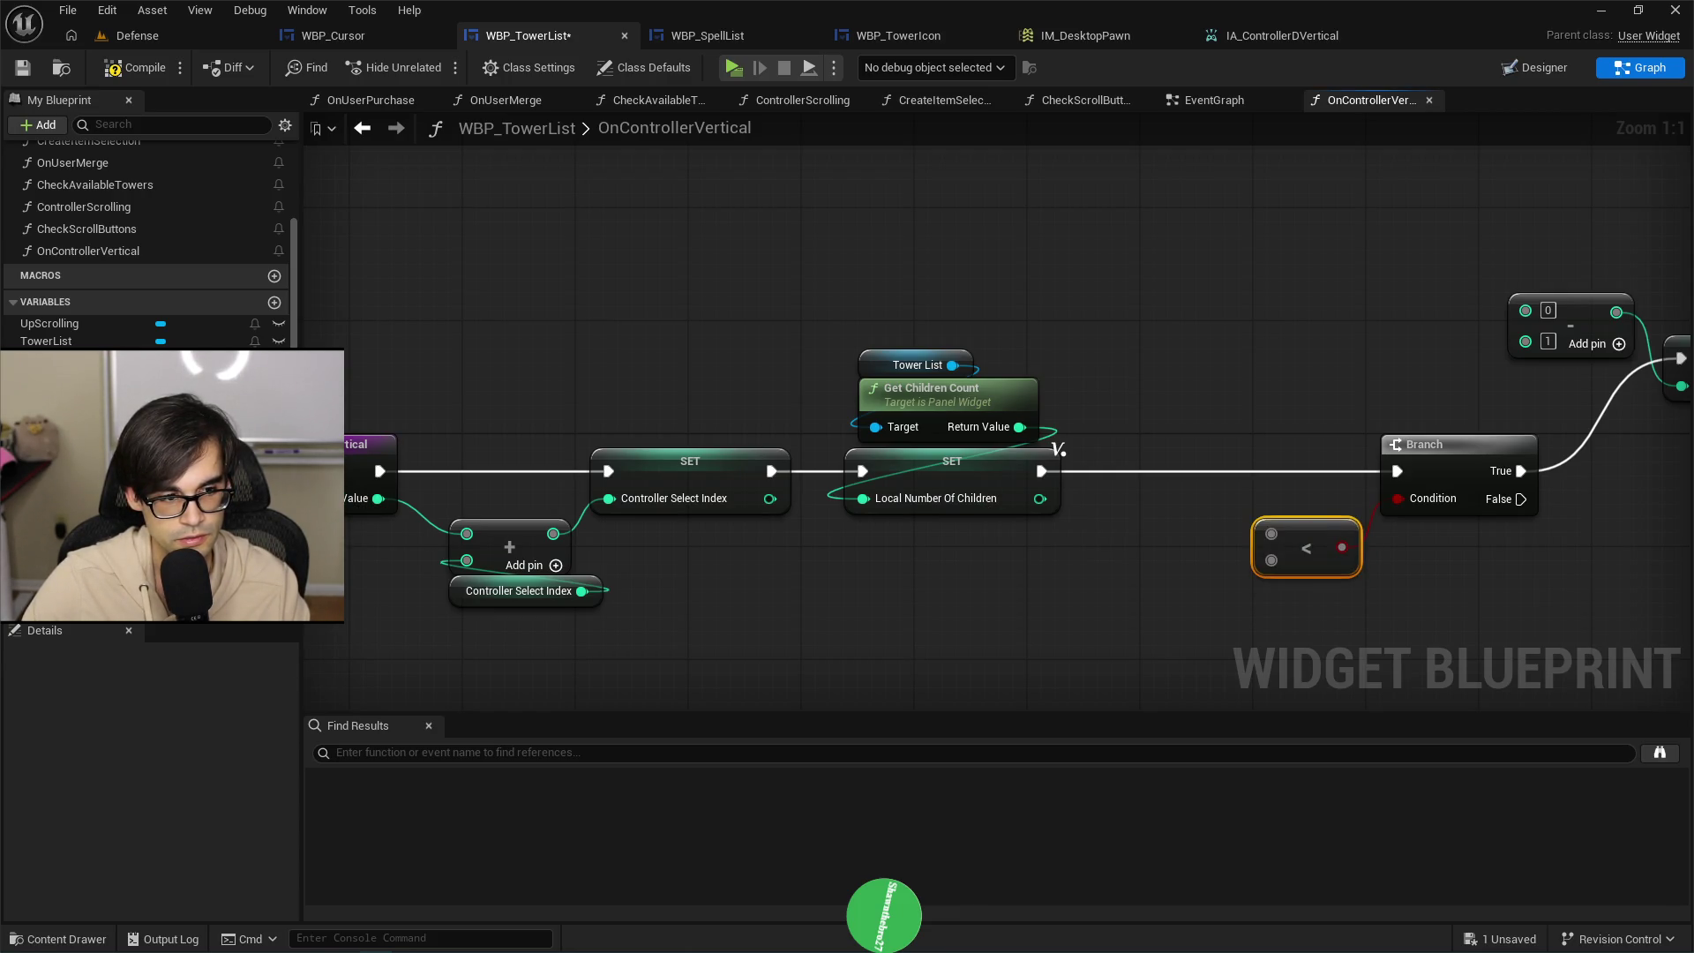
Feed a Controller Select Index getter into the comparison beside the Branch.
{"action": "left_click_drag", "start_coordinate": [53, 359], "coordinate": [1136, 549]}
{"action": "left_click_drag", "start_coordinate": [1277, 538], "coordinate": [1271, 535]}
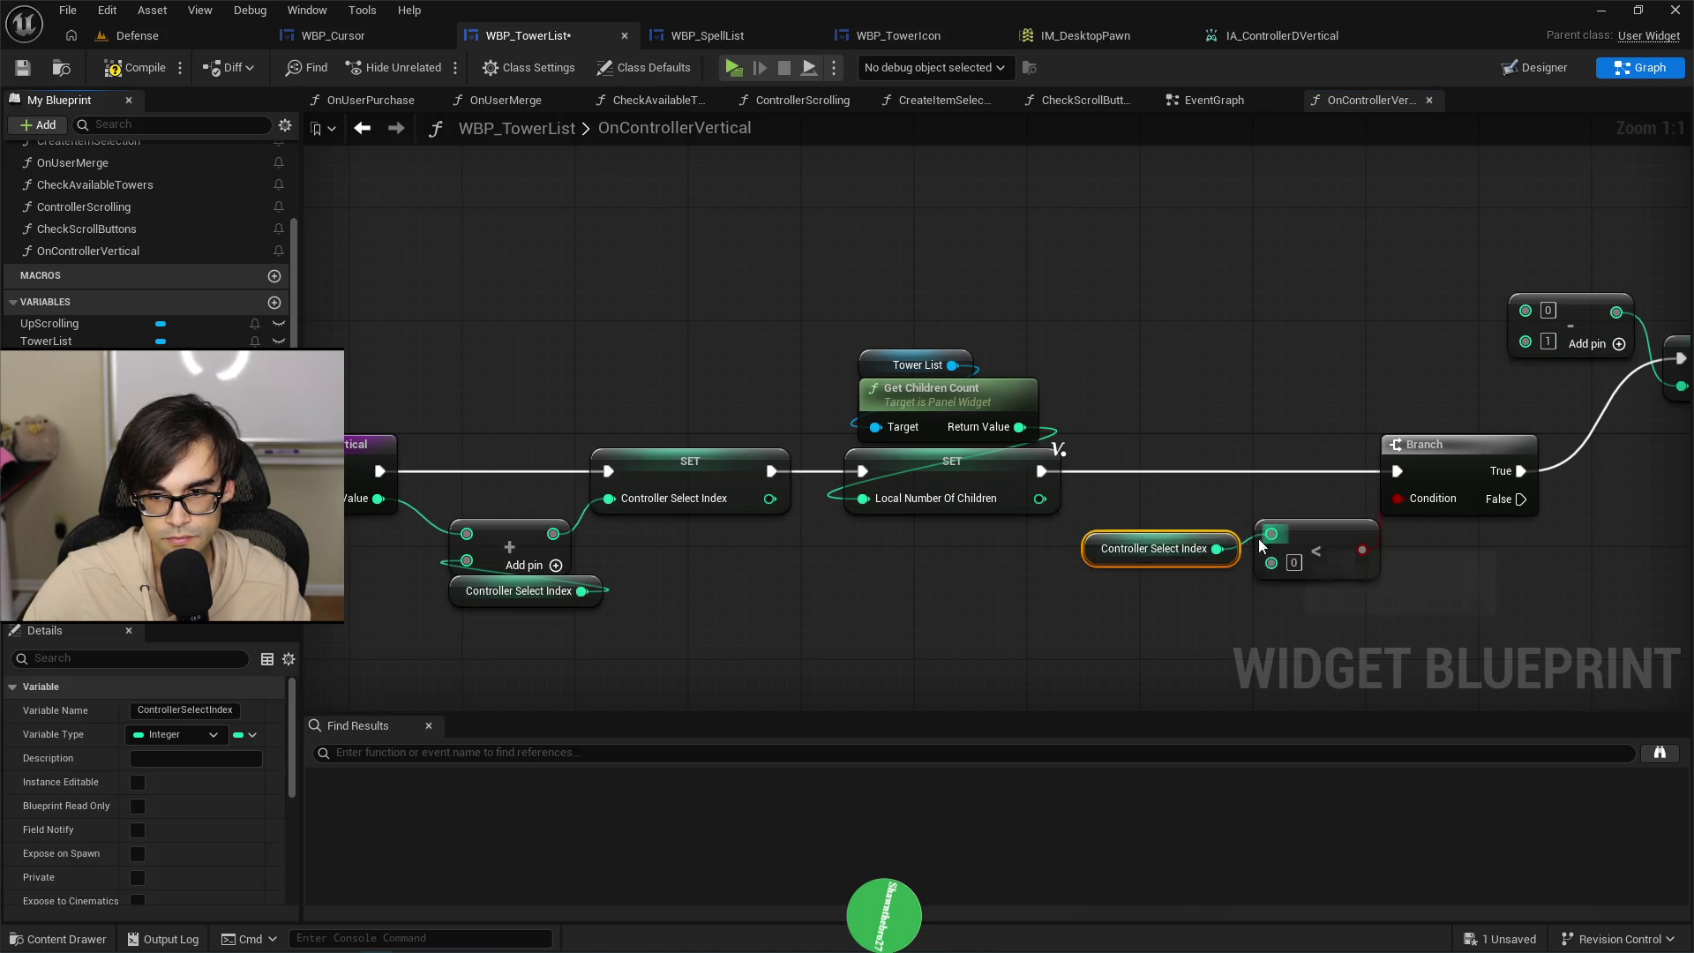
{"action": "mouse_move", "coordinate": [1089, 554]}
{"action": "left_mouse_down"}
{"action": "mouse_move", "coordinate": [1118, 510]}
{"action": "mouse_move", "coordinate": [1226, 512]}
{"action": "left_mouse_up"}
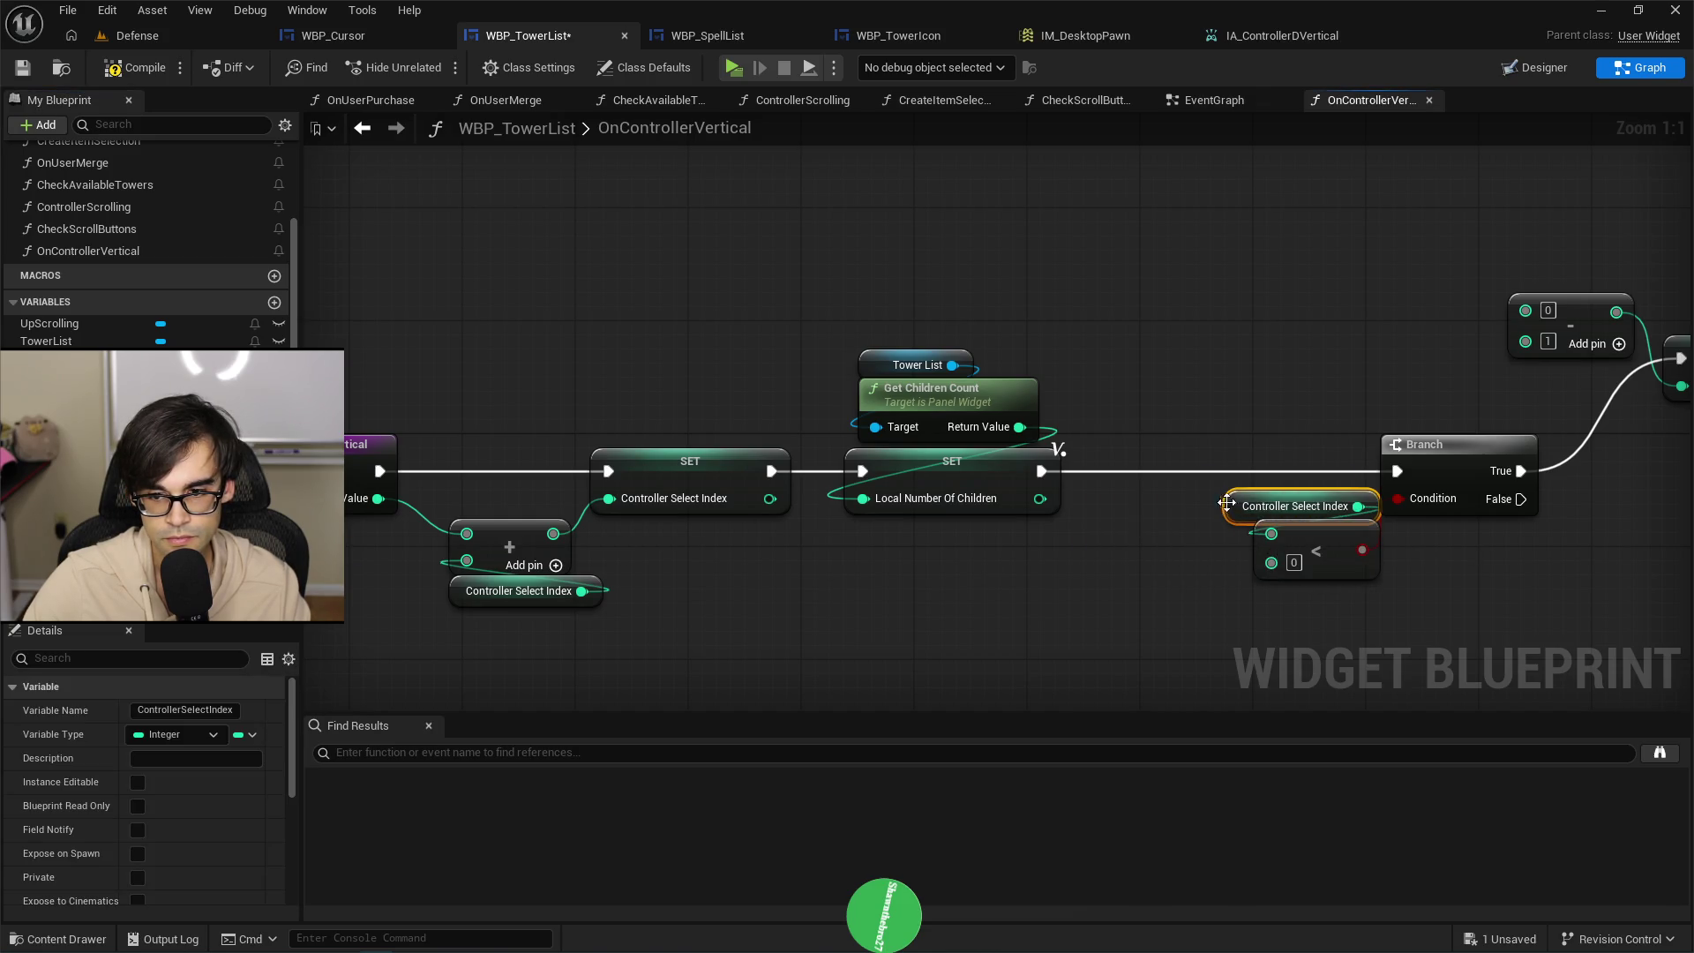
{"action": "left_click_drag", "start_coordinate": [1328, 548], "coordinate": [1232, 547]}
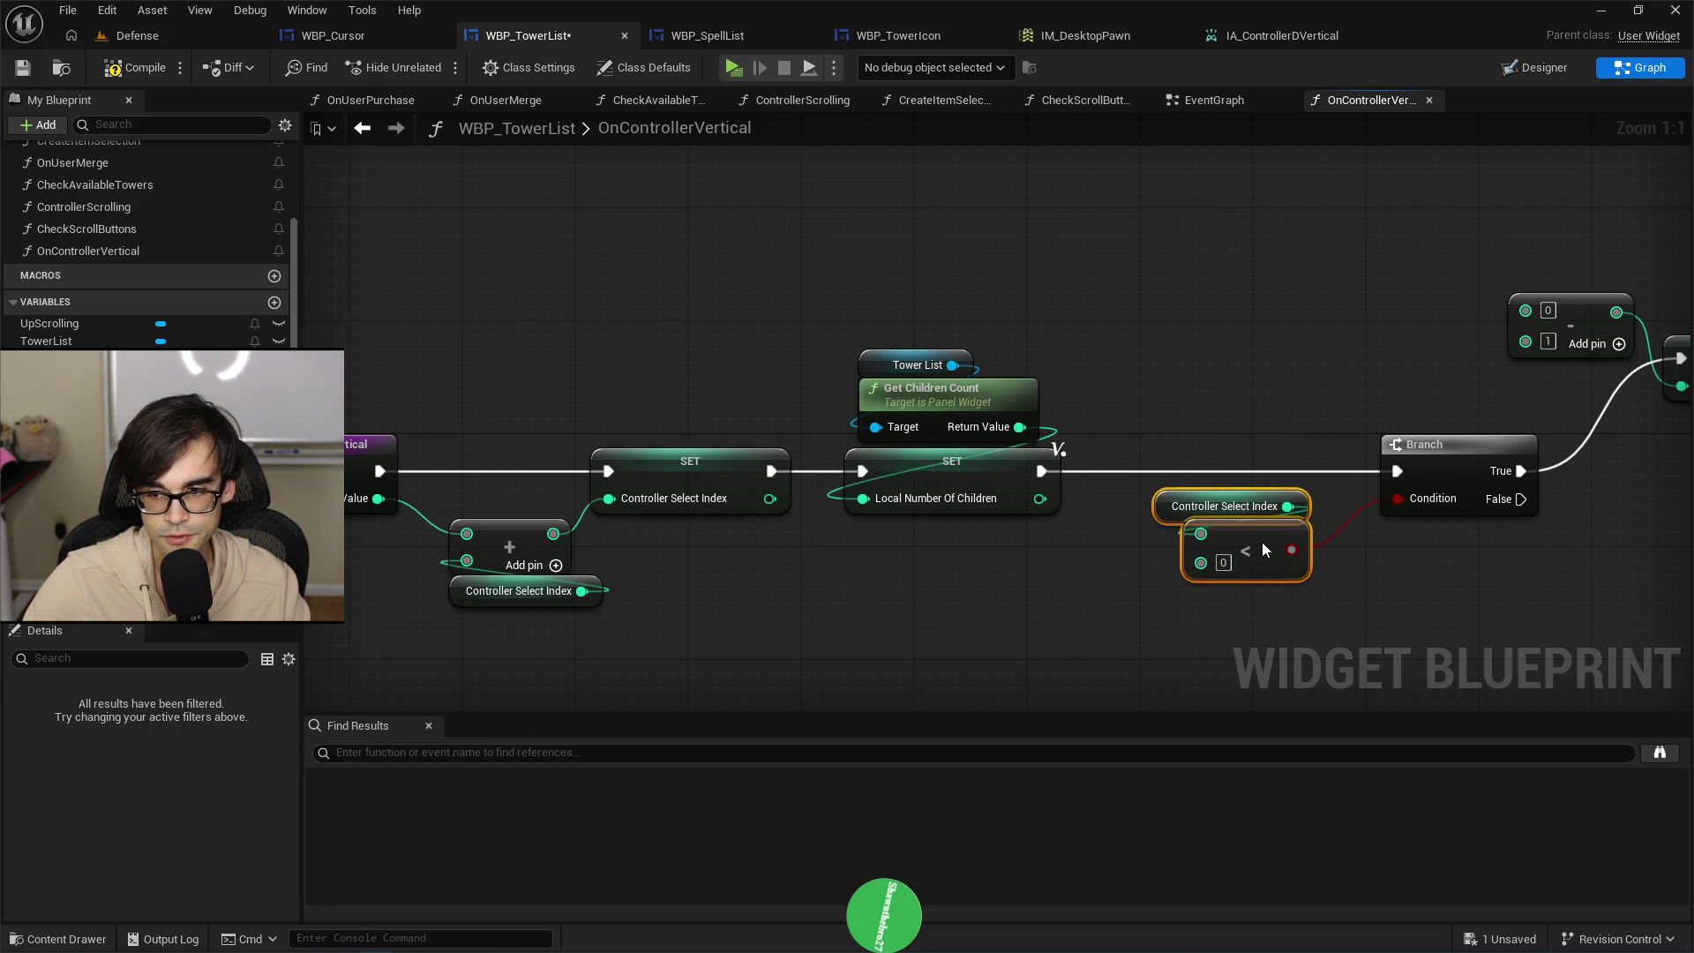
Feed Local Number Of Children into the minus-1 subtraction and regroup the reset nodes.
{"action": "left_click_drag", "start_coordinate": [1270, 539], "coordinate": [1146, 291]}
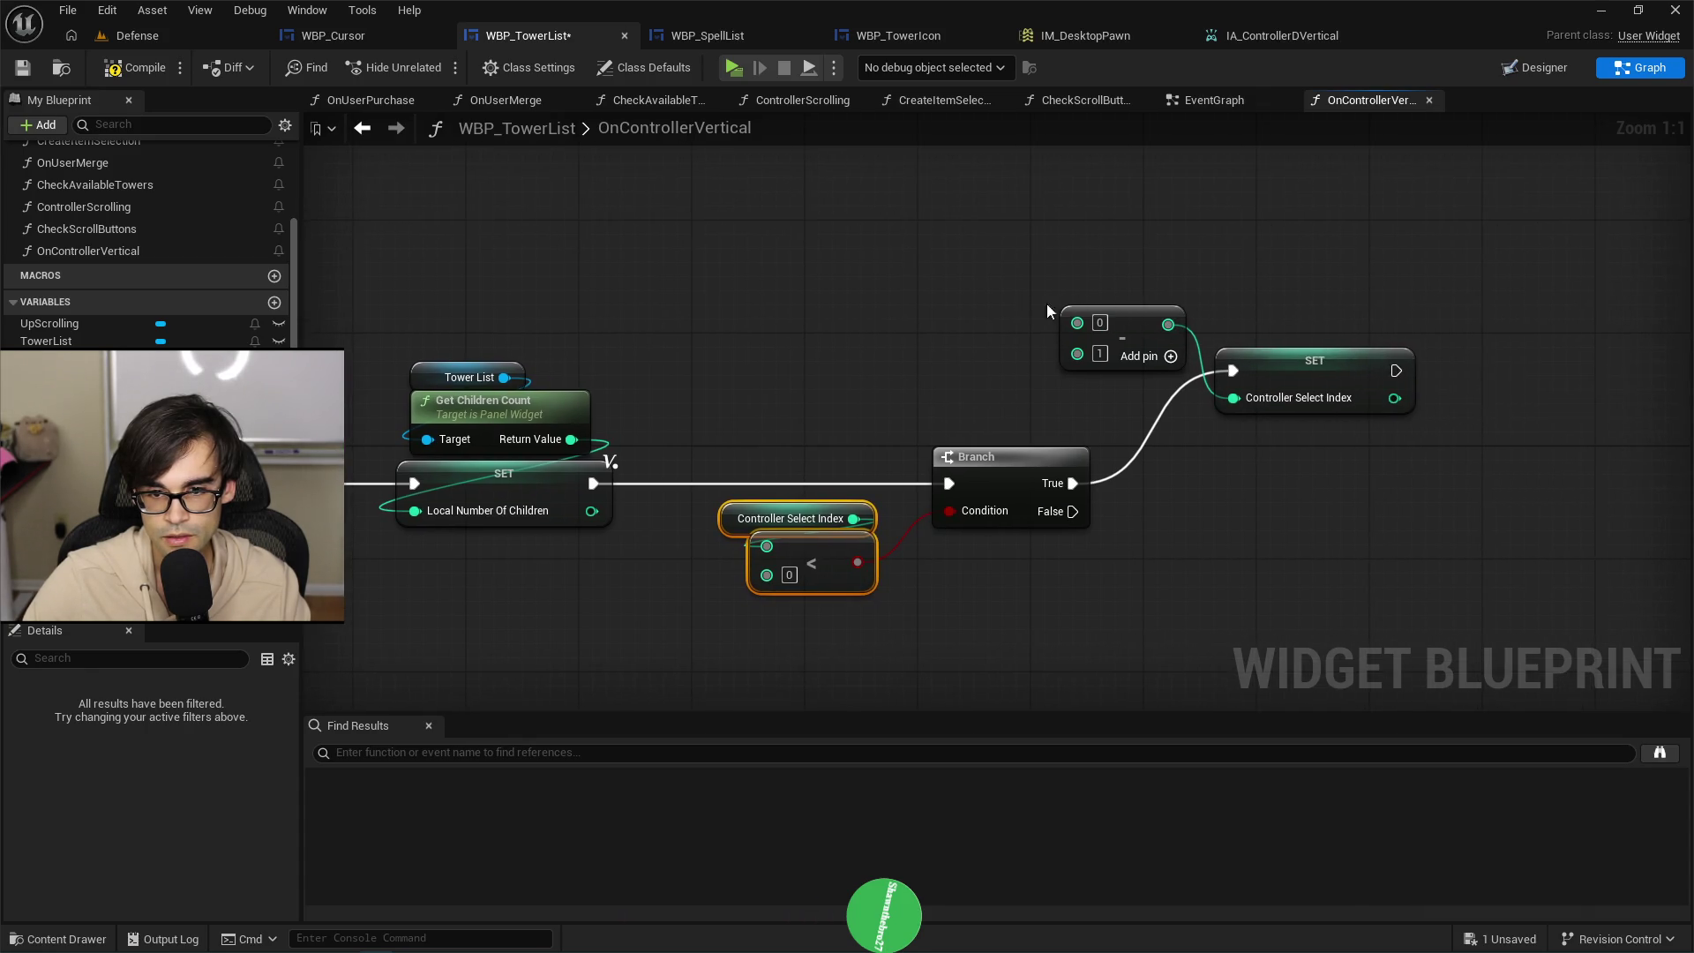
{"action": "left_click", "coordinate": [1125, 317]}
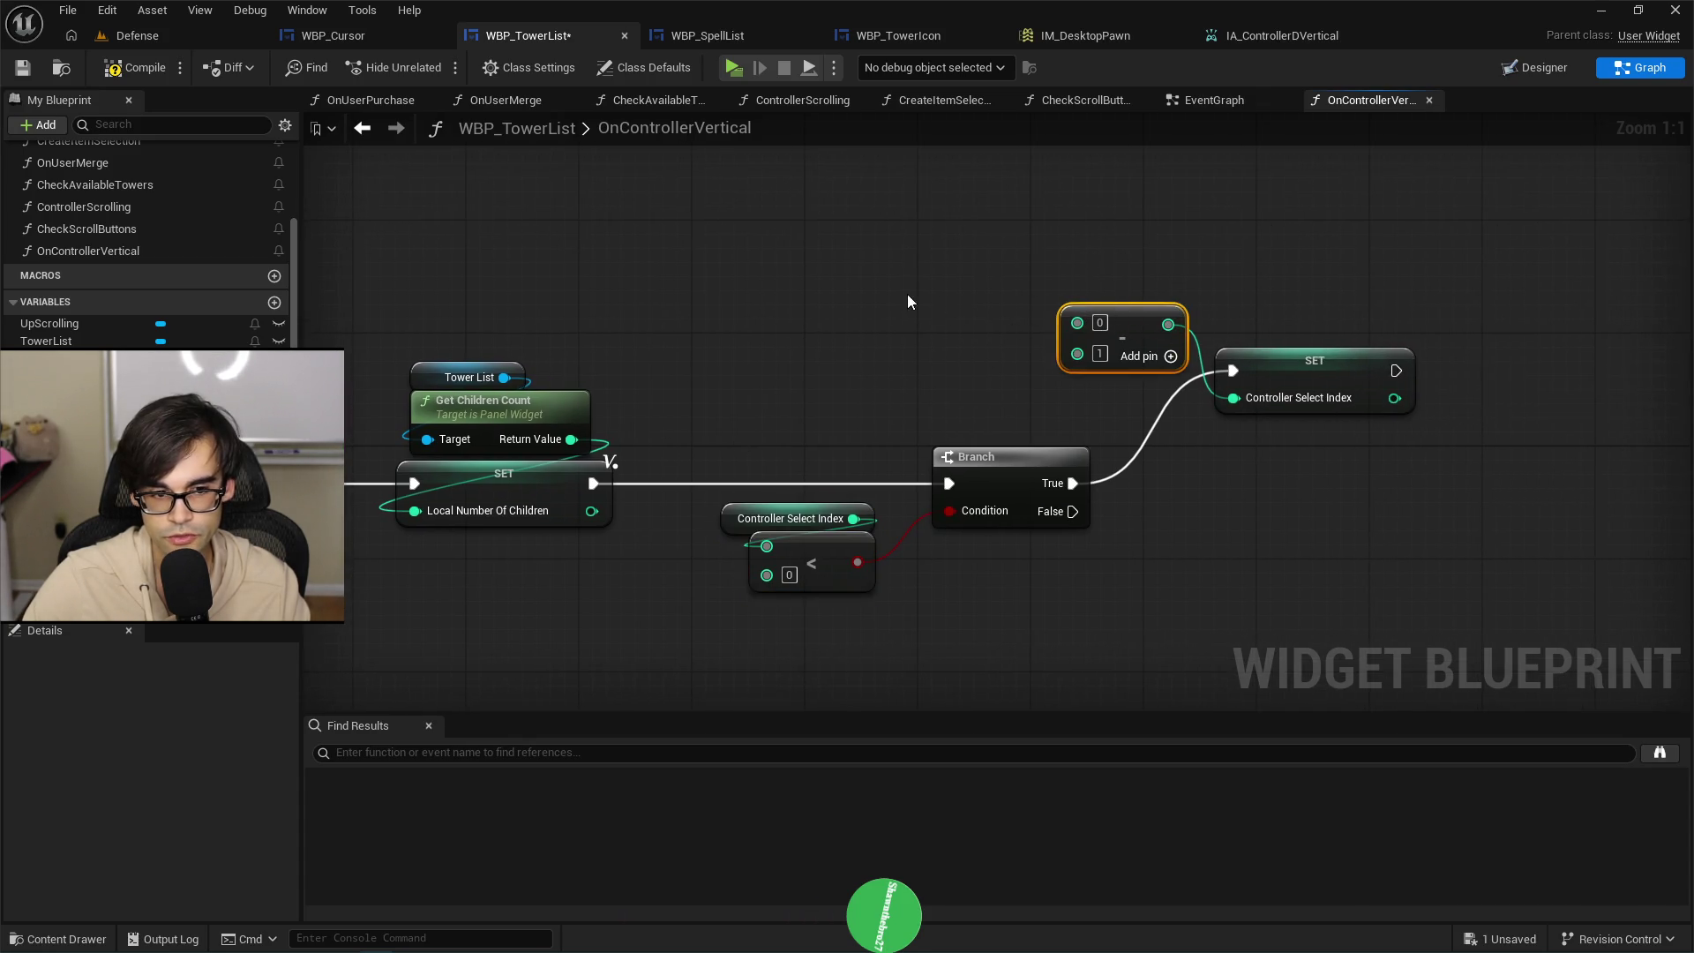
{"action": "mouse_move", "coordinate": [487, 509]}
{"action": "left_mouse_down"}
{"action": "mouse_move", "coordinate": [529, 578]}
{"action": "mouse_move", "coordinate": [1077, 321]}
{"action": "left_mouse_up"}
{"action": "mouse_move", "coordinate": [914, 328]}
{"action": "left_mouse_down"}
{"action": "mouse_move", "coordinate": [1076, 287]}
{"action": "mouse_move", "coordinate": [1137, 323]}
{"action": "mouse_move", "coordinate": [1298, 298]}
{"action": "mouse_move", "coordinate": [1285, 312]}
{"action": "left_mouse_up"}
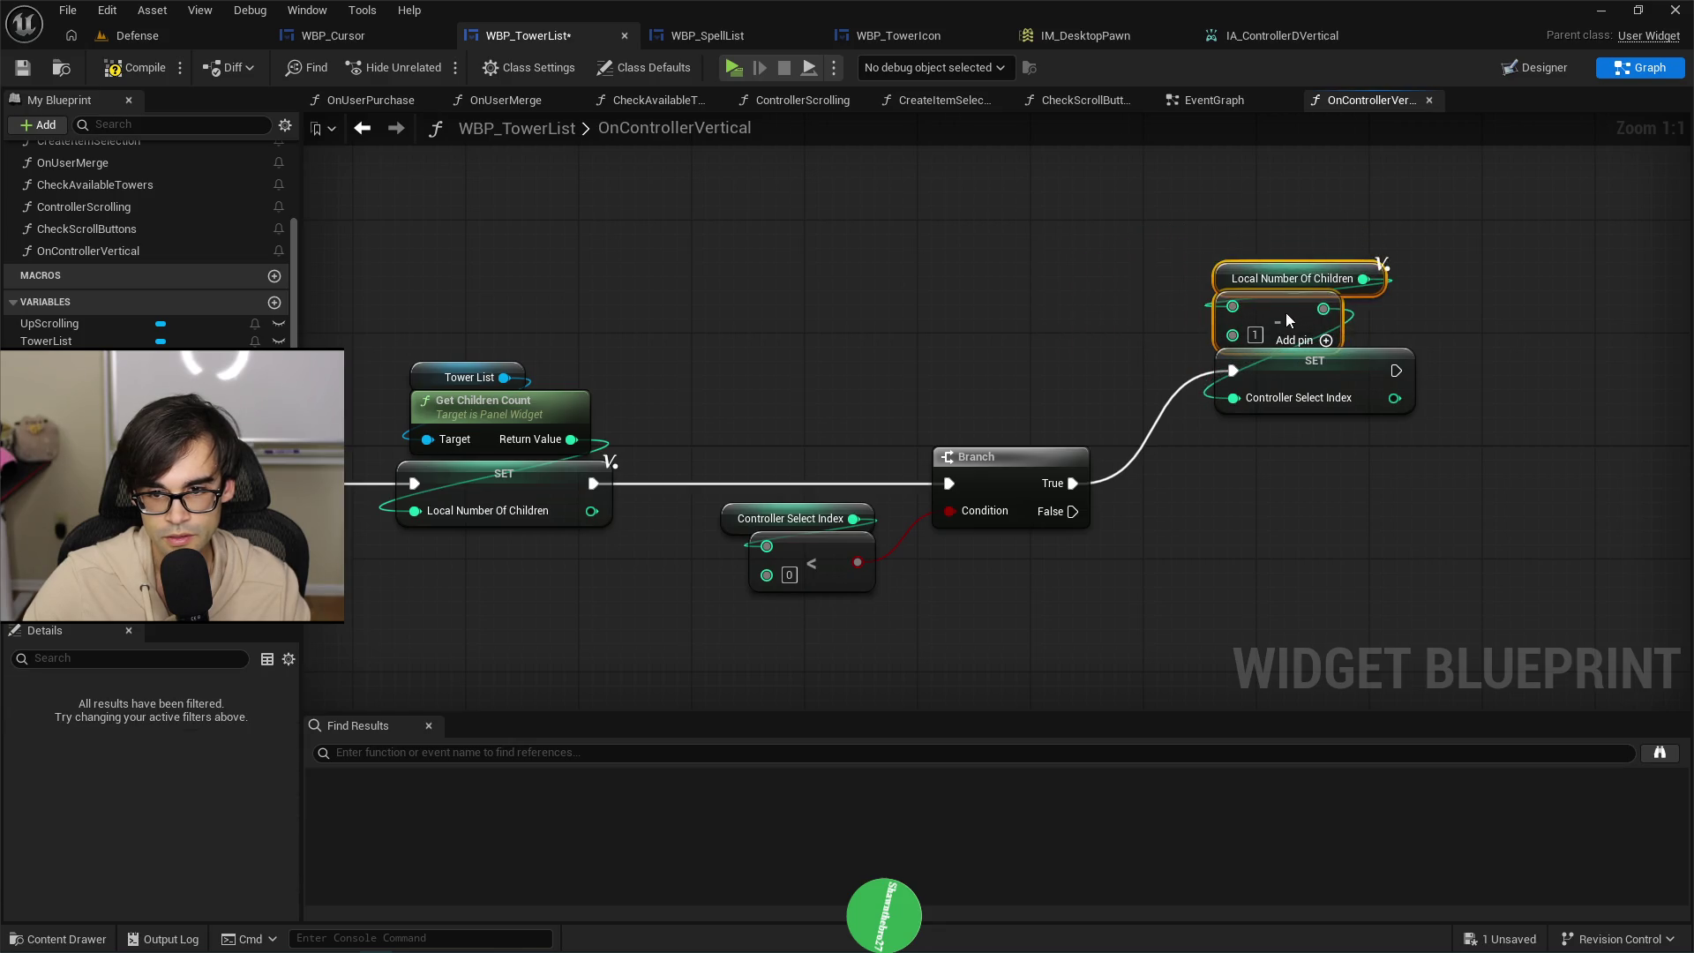
{"action": "left_click", "coordinate": [1323, 399], "text": "ctrl"}
{"action": "left_click_drag", "start_coordinate": [1323, 399], "coordinate": [1322, 316]}
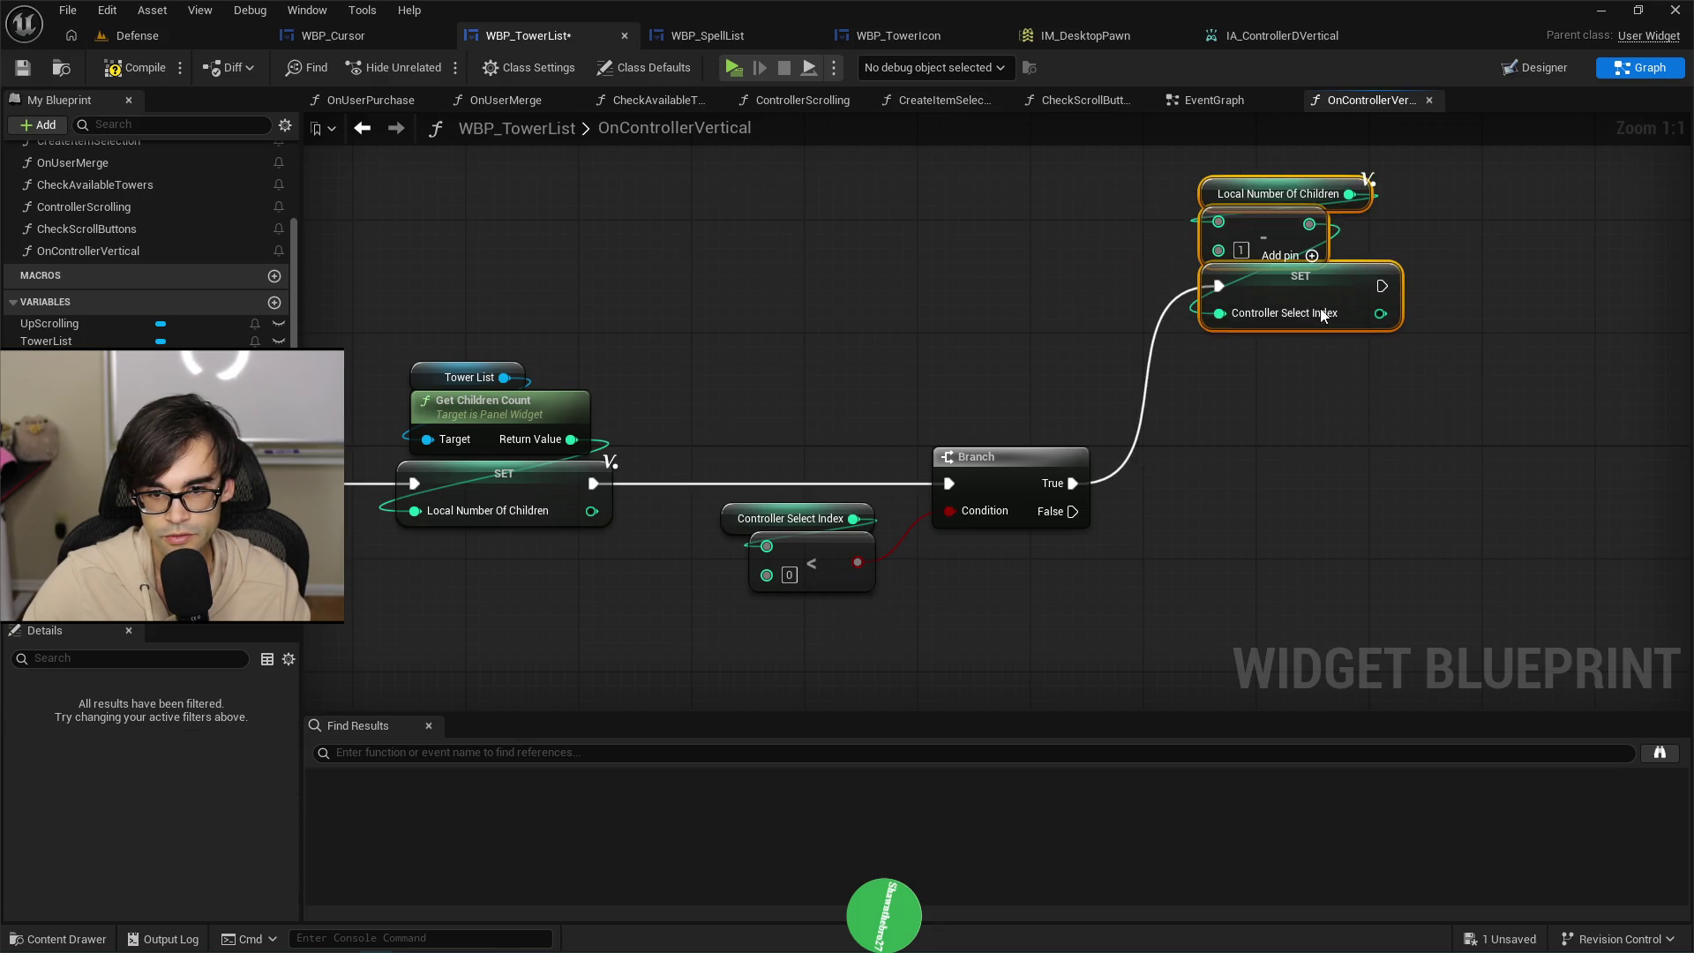
{"action": "left_click", "coordinate": [1102, 352]}
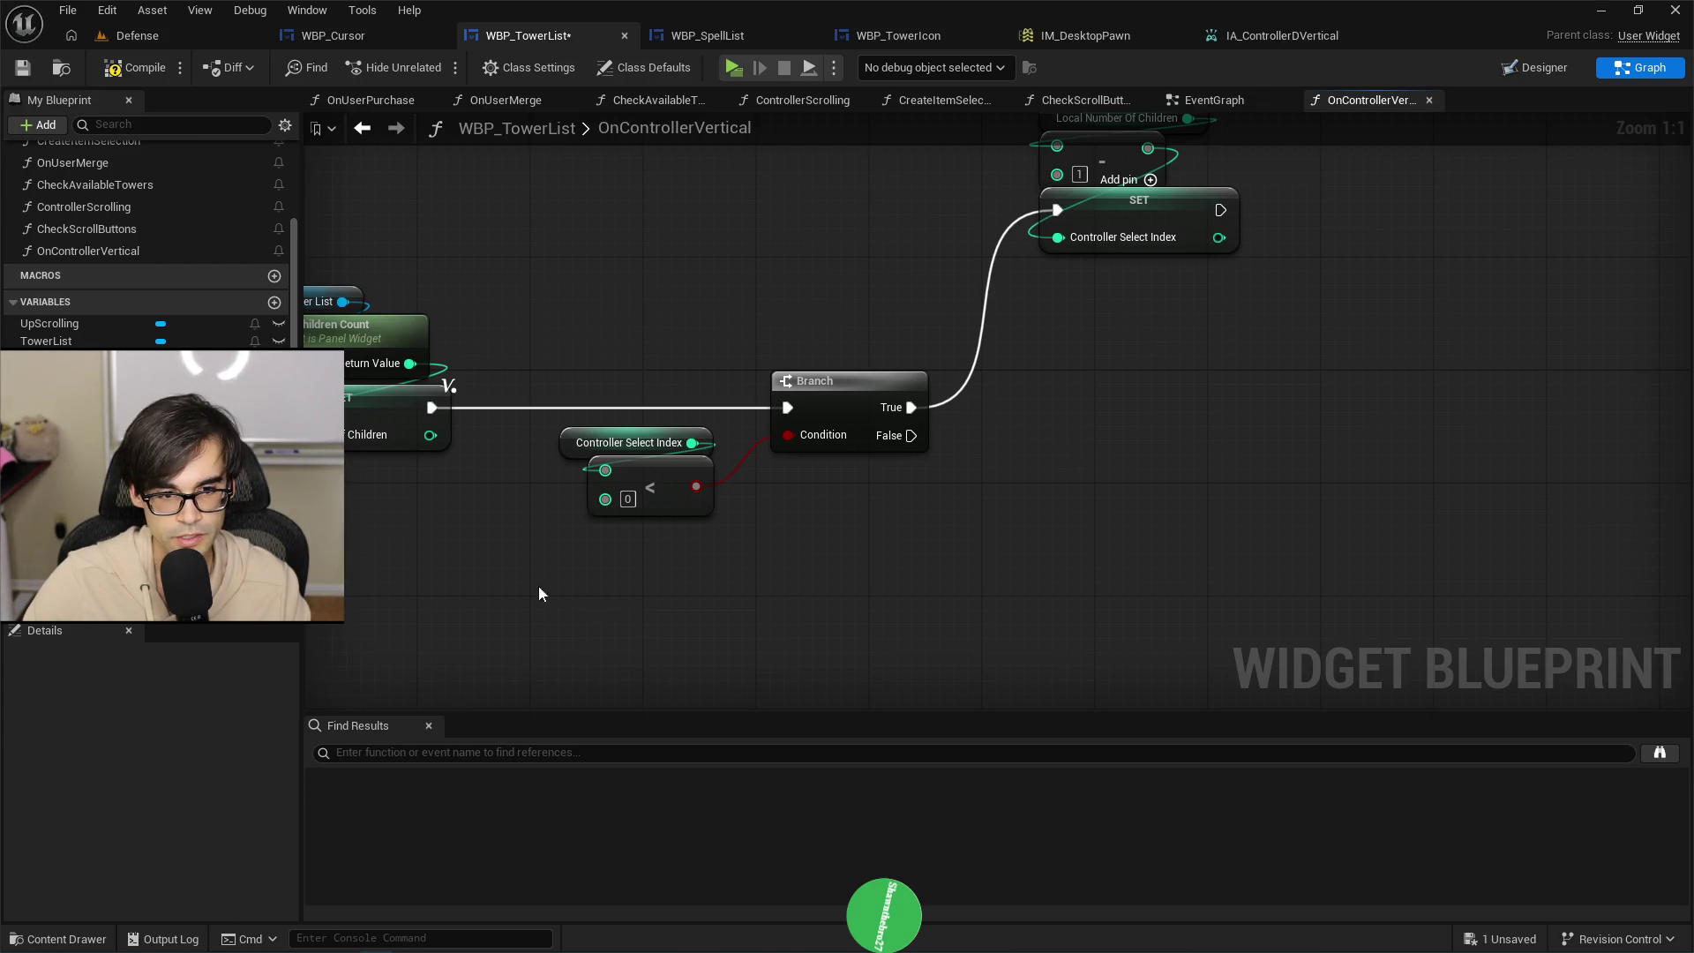
Copy and paste the Controller Select Index < 0 check nodes.
{"action": "left_click_drag", "start_coordinate": [607, 571], "coordinate": [548, 435]}
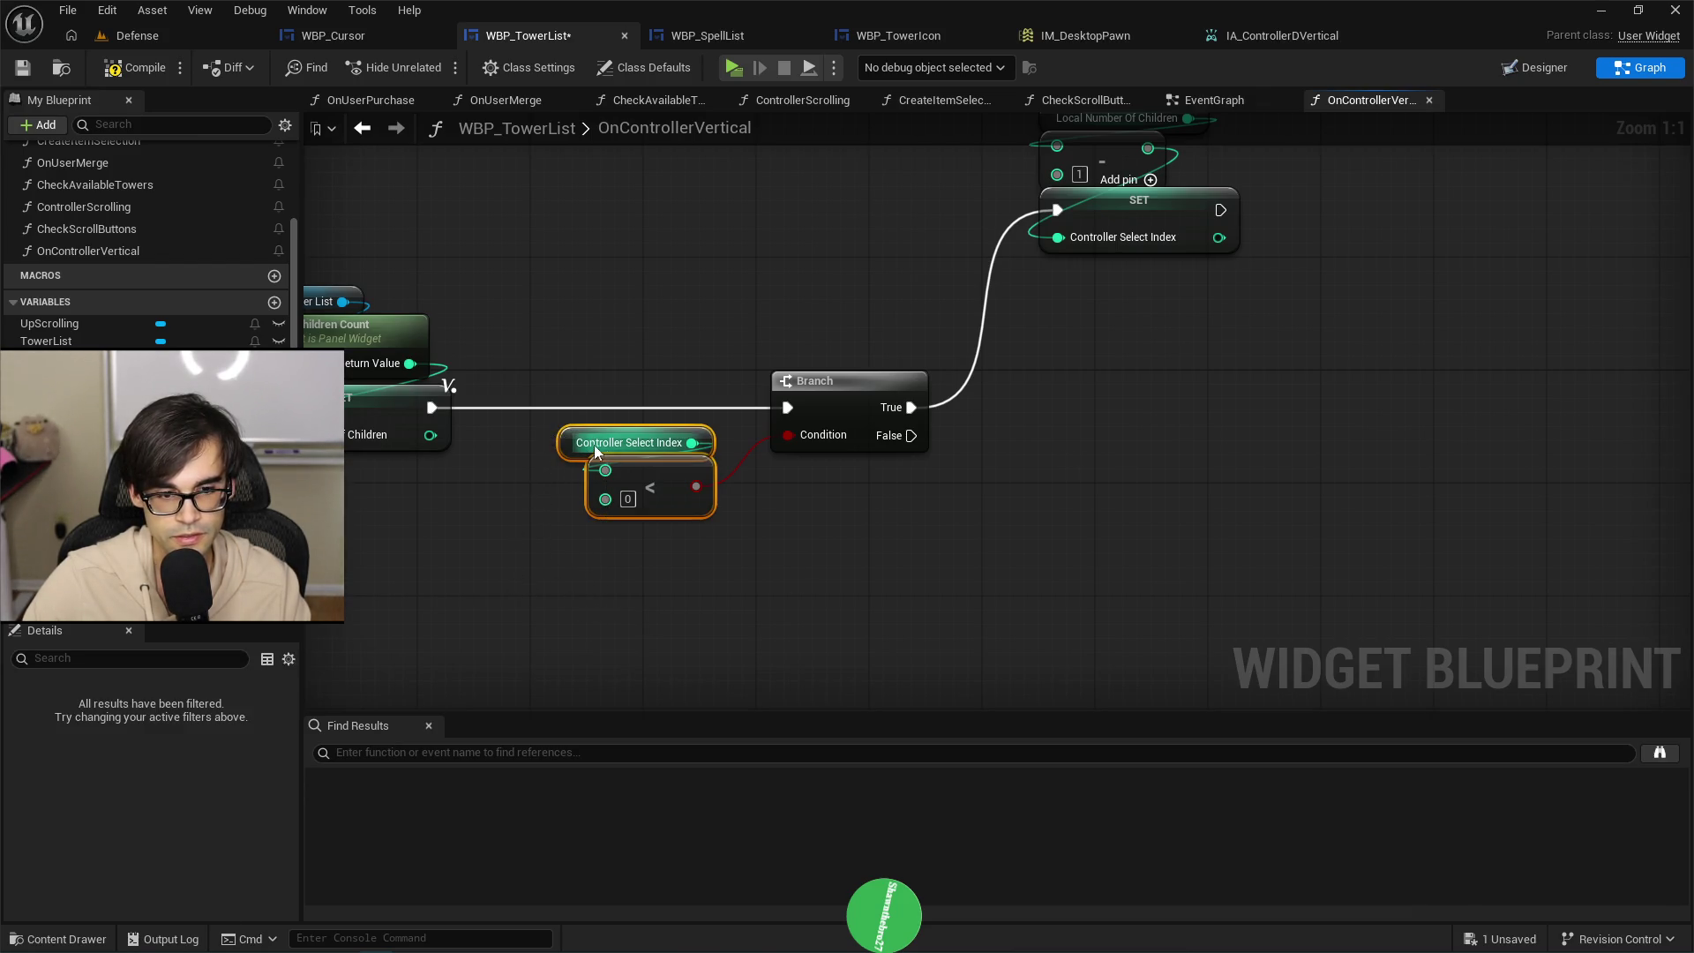
{"action": "key", "text": "ctrl+c"}
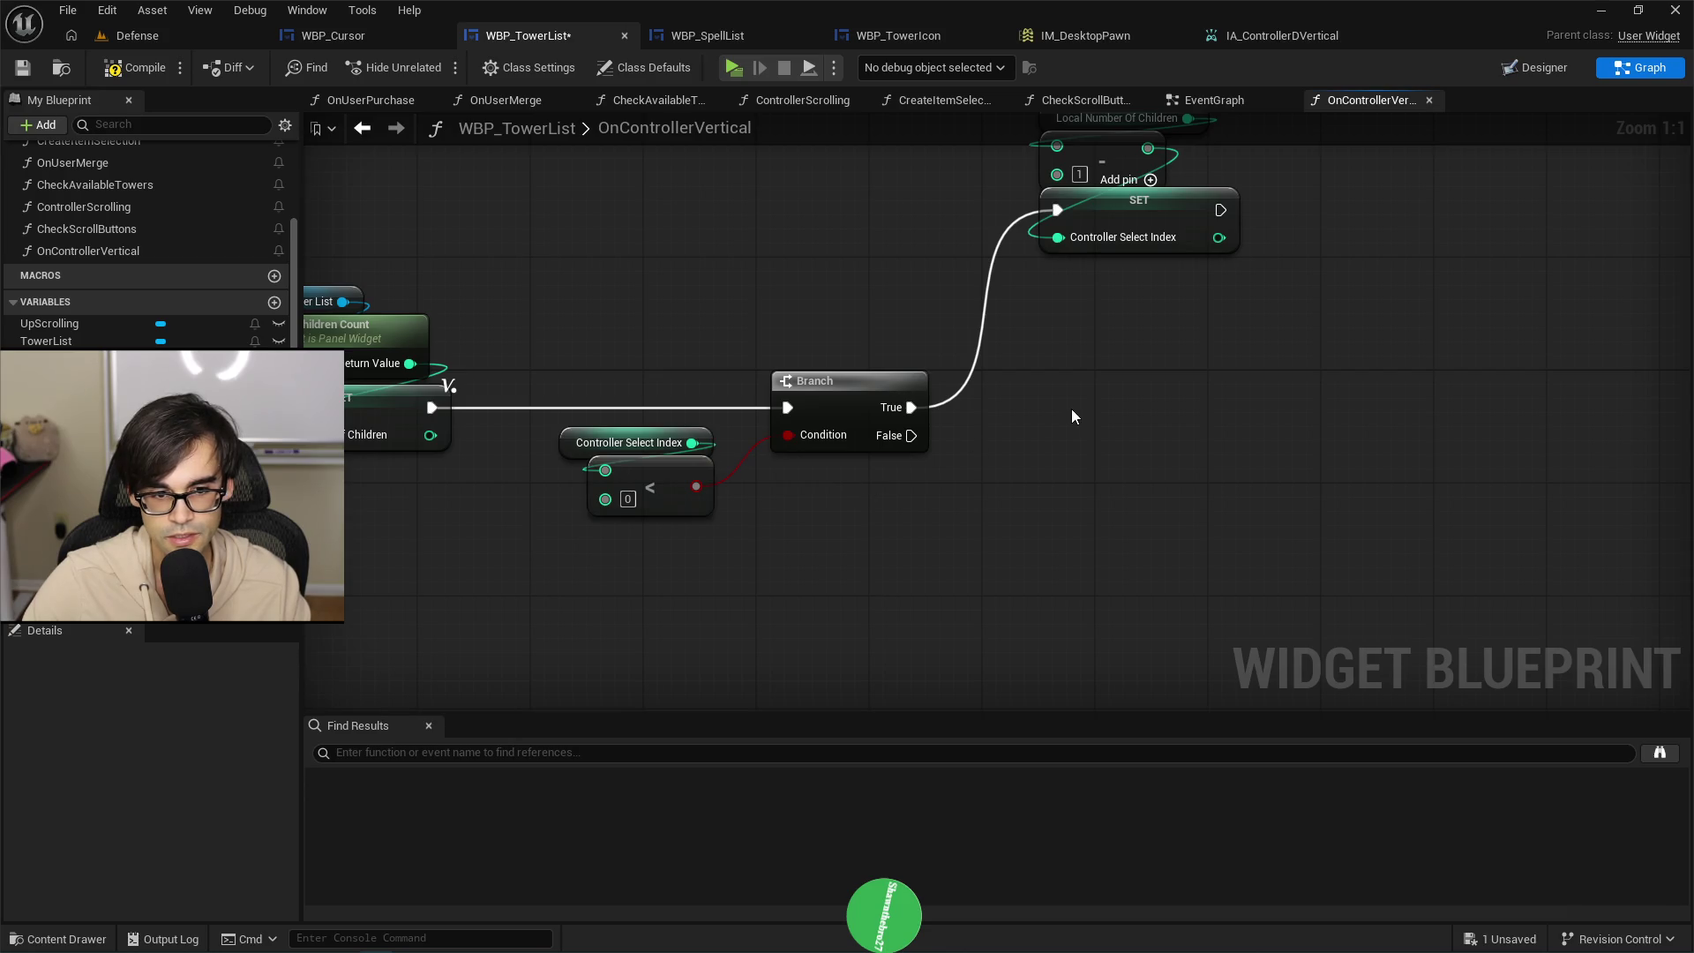
{"action": "key", "text": "ctrl+v"}
Replace the pasted < with a > node fed by Local Number Of Children.
{"action": "mouse_move", "coordinate": [1120, 425]}
{"action": "left_mouse_down"}
{"action": "mouse_move", "coordinate": [1118, 384]}
{"action": "mouse_move", "coordinate": [1172, 374]}
{"action": "mouse_move", "coordinate": [1172, 416]}
{"action": "mouse_move", "coordinate": [1137, 377]}
{"action": "mouse_move", "coordinate": [1098, 386]}
{"action": "left_mouse_up"}
{"action": "left_click", "coordinate": [1109, 421]}
{"action": "key", "text": "Delete"}
{"action": "type", "text": ">"}
{"action": "key", "text": "Return"}
{"action": "mouse_move", "coordinate": [89, 609]}
{"action": "left_mouse_down"}
{"action": "mouse_move", "coordinate": [141, 617]}
{"action": "mouse_move", "coordinate": [988, 457]}
{"action": "mouse_move", "coordinate": [1062, 416]}
{"action": "mouse_move", "coordinate": [1145, 532]}
{"action": "left_mouse_up"}
Swap in a >= node comparing Controller Select Index with Local Number Of Children.
{"action": "left_click_drag", "start_coordinate": [1171, 358], "coordinate": [1224, 434]}
{"action": "type", "text": "great"}
{"action": "left_click", "coordinate": [1323, 543]}
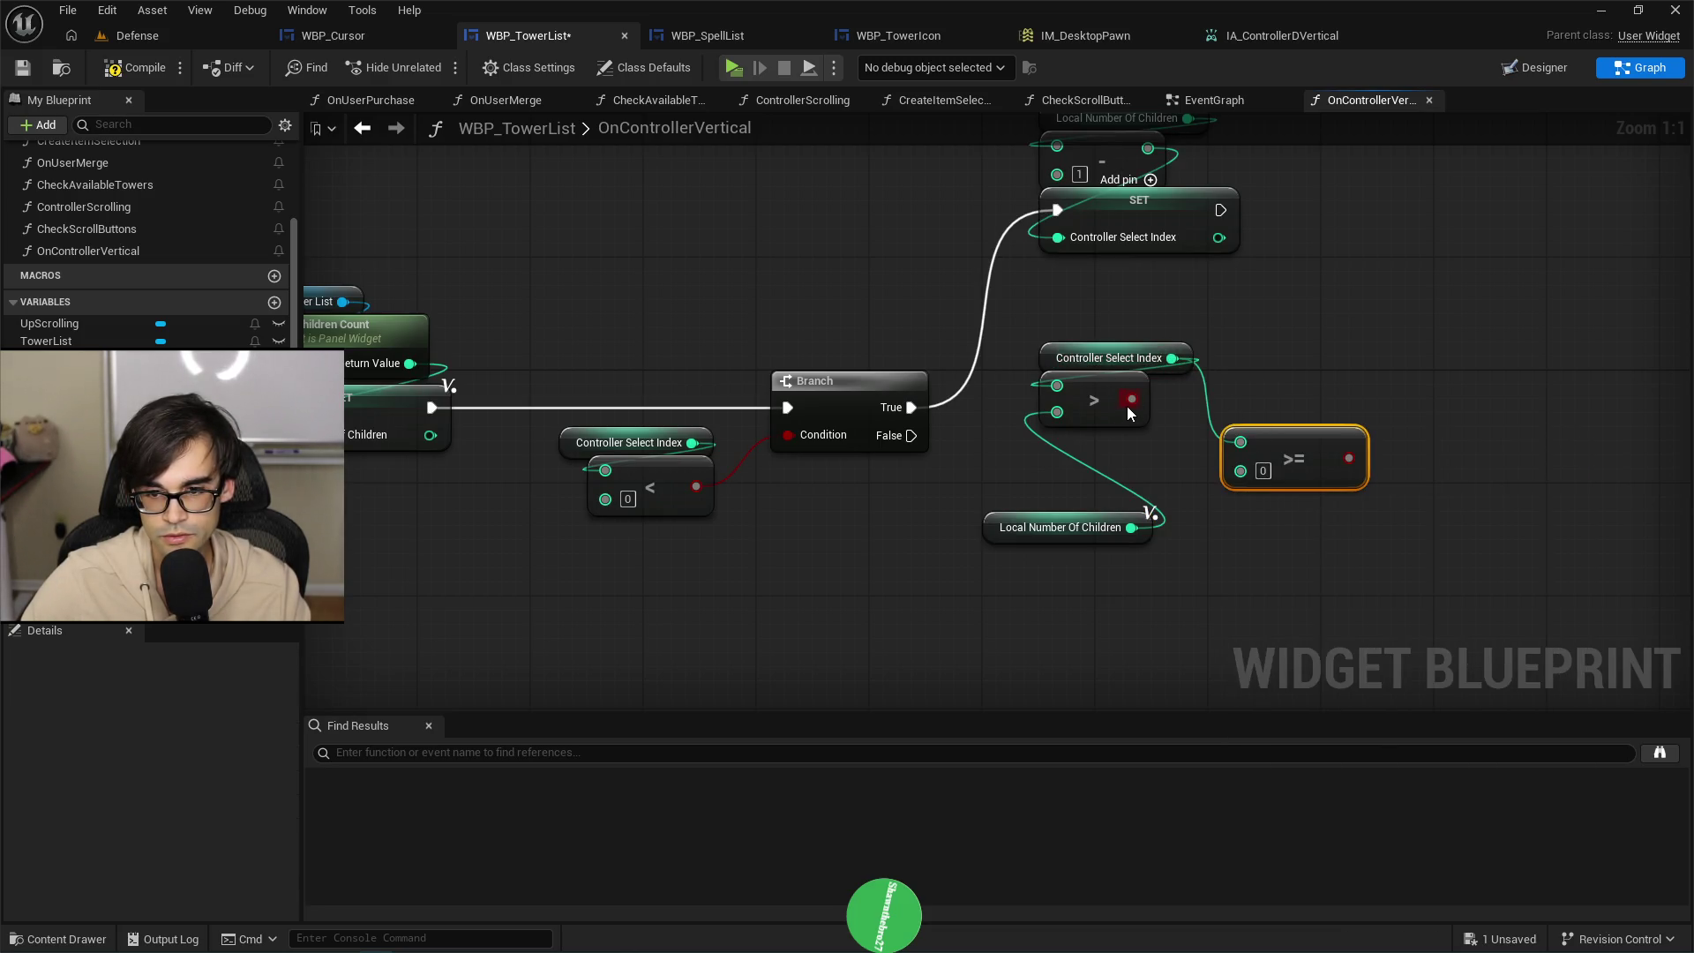
{"action": "left_click", "coordinate": [1103, 406]}
{"action": "key", "text": "Delete"}
{"action": "left_click_drag", "start_coordinate": [1301, 448], "coordinate": [1132, 390]}
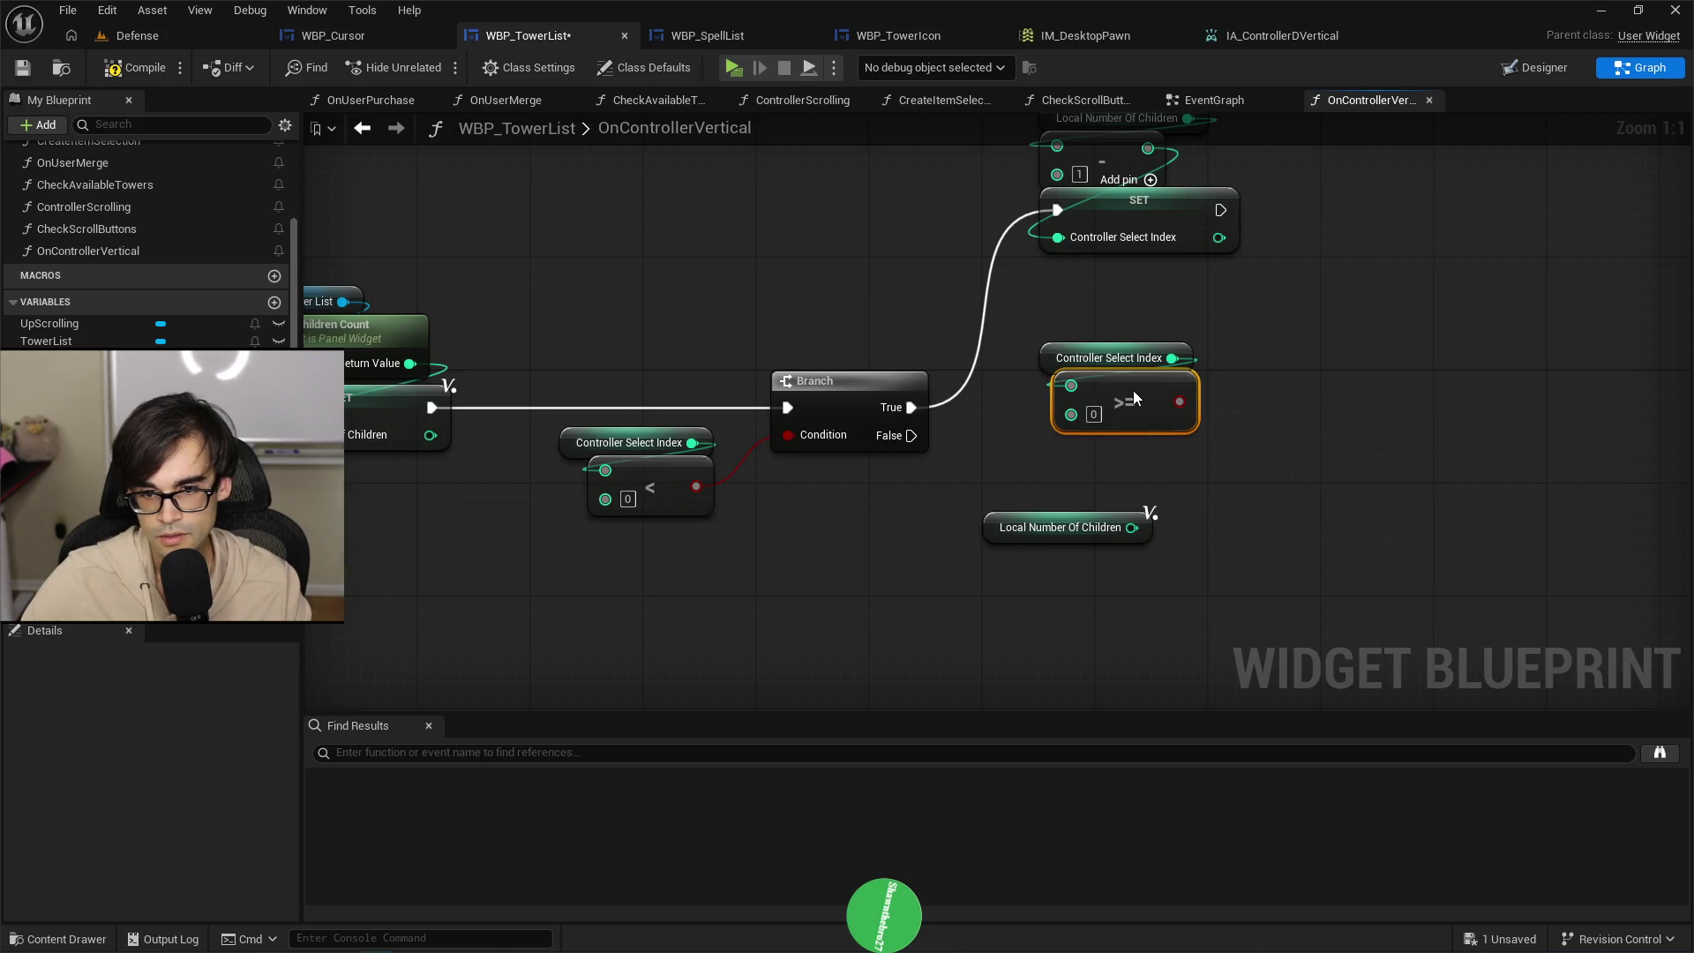
{"action": "left_click_drag", "start_coordinate": [1132, 527], "coordinate": [1071, 414]}
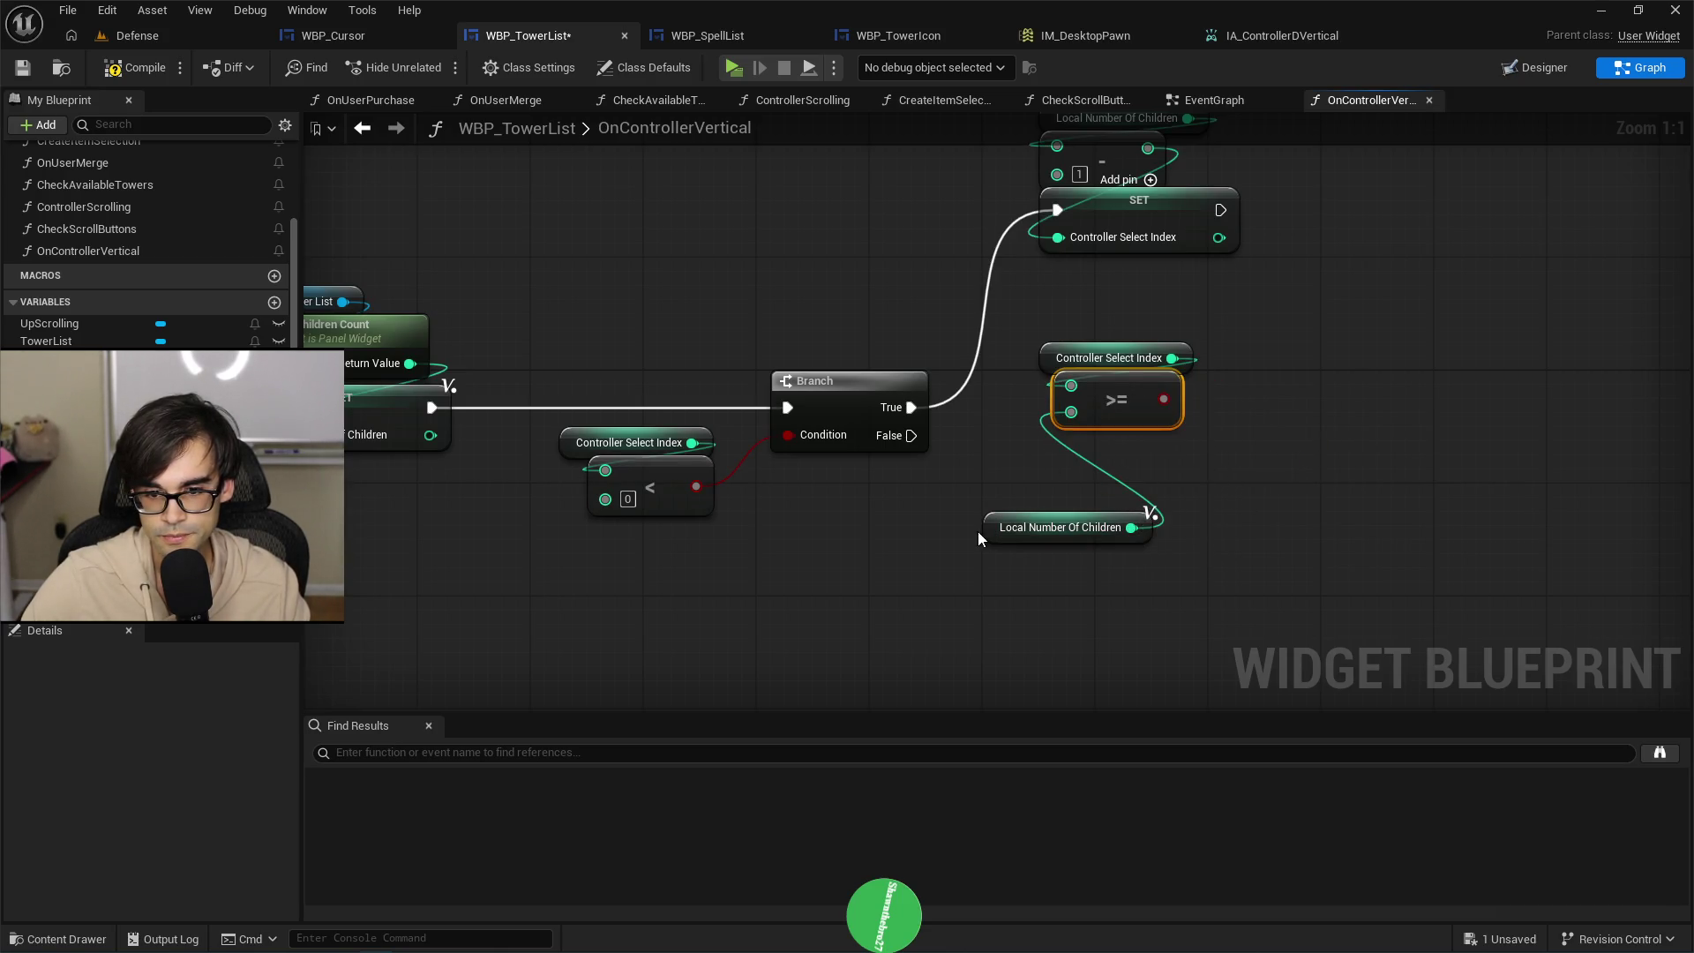
{"action": "left_click_drag", "start_coordinate": [980, 531], "coordinate": [1046, 465]}
Add a second Branch driven by the >= result, fed from the first Branch's False.
{"action": "left_click_drag", "start_coordinate": [1027, 326], "coordinate": [1114, 501]}
{"action": "mouse_move", "coordinate": [1093, 407]}
{"action": "left_mouse_down"}
{"action": "mouse_move", "coordinate": [976, 575]}
{"action": "mouse_move", "coordinate": [1151, 468]}
{"action": "left_mouse_up"}
{"action": "type", "text": "branch"}
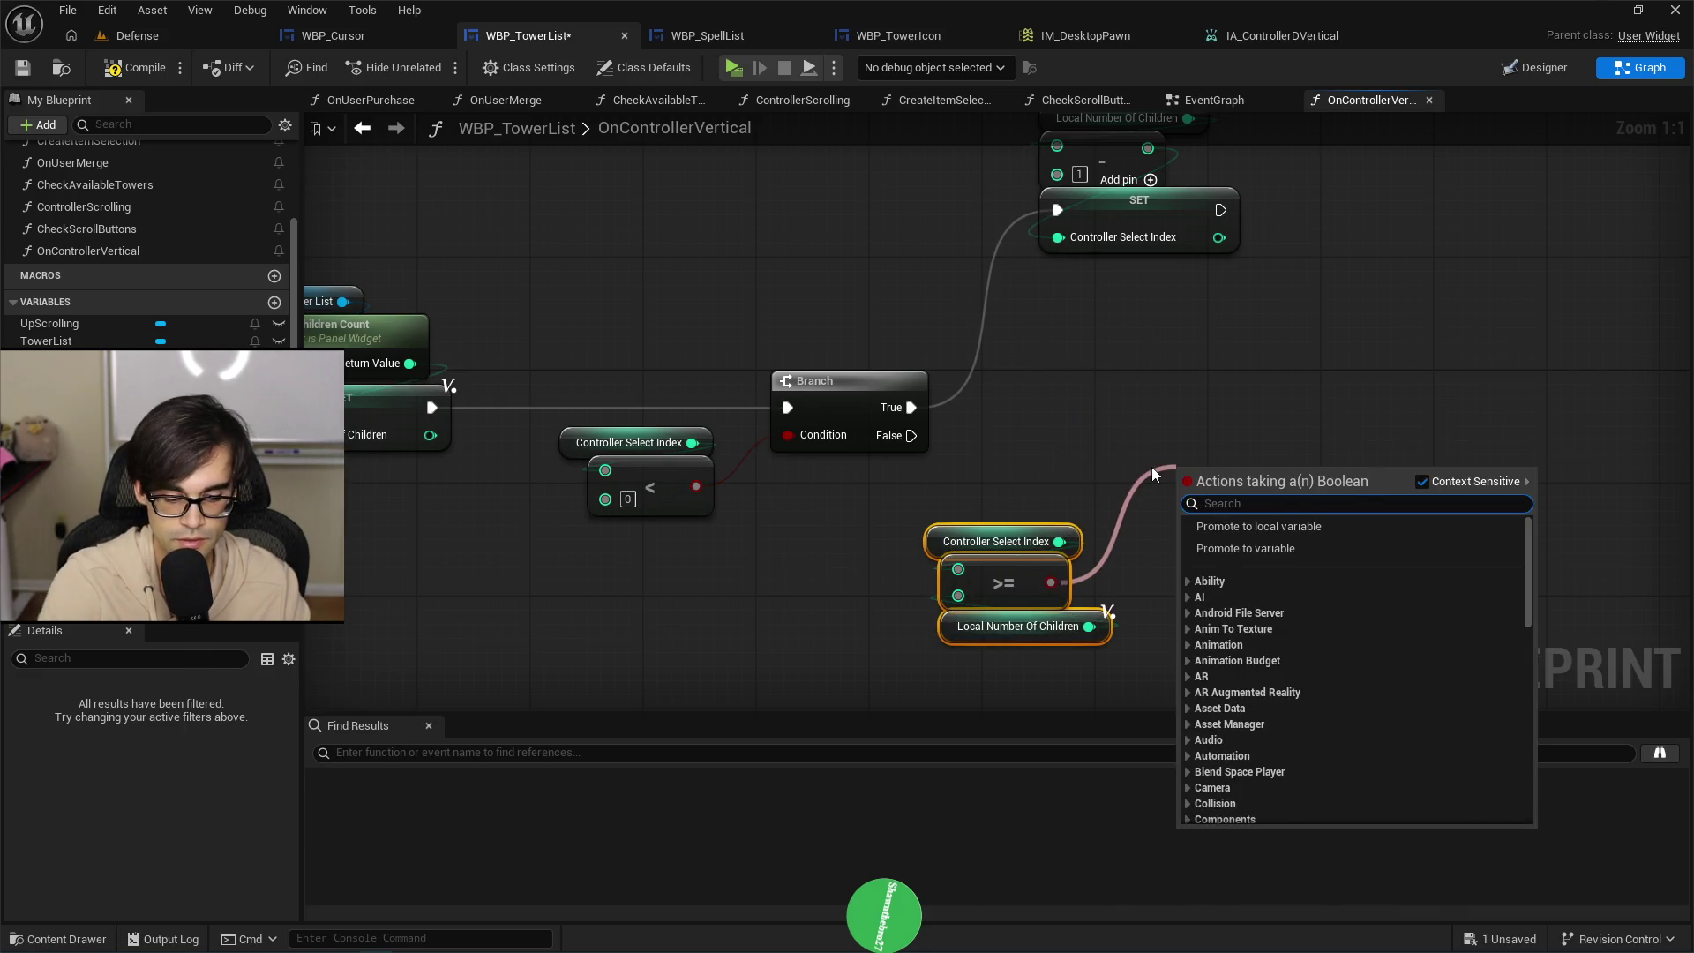
{"action": "key", "text": "Return"}
{"action": "mouse_move", "coordinate": [910, 435]}
{"action": "left_mouse_down"}
{"action": "mouse_move", "coordinate": [1210, 484]}
{"action": "mouse_move", "coordinate": [1182, 491]}
{"action": "mouse_move", "coordinate": [1113, 416]}
{"action": "mouse_move", "coordinate": [1056, 413]}
{"action": "mouse_move", "coordinate": [1172, 420]}
{"action": "left_mouse_up"}
Wire the new Branch's True into a SET Controller Select Index of 0.
{"action": "left_click_drag", "start_coordinate": [1101, 314], "coordinate": [1107, 145]}
{"action": "left_click_drag", "start_coordinate": [1119, 251], "coordinate": [1232, 256]}
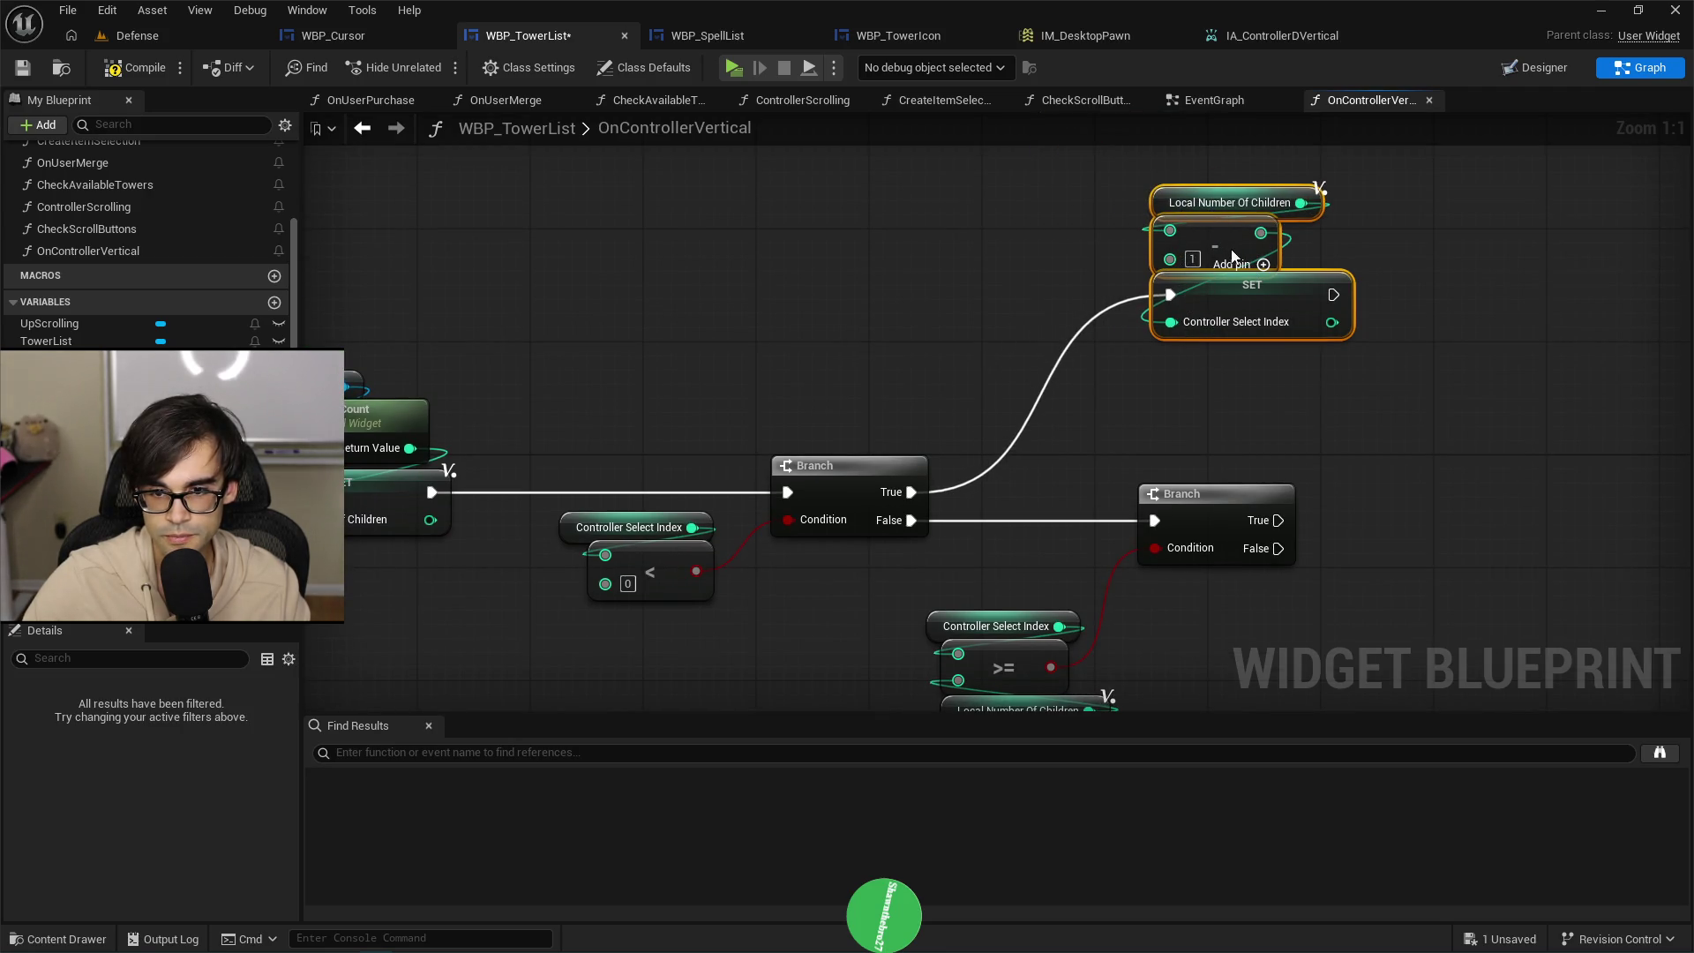
{"action": "mouse_move", "coordinate": [1014, 628]}
{"action": "left_mouse_down"}
{"action": "mouse_move", "coordinate": [1010, 559]}
{"action": "mouse_move", "coordinate": [1082, 608]}
{"action": "mouse_move", "coordinate": [979, 504]}
{"action": "mouse_move", "coordinate": [1023, 569]}
{"action": "mouse_move", "coordinate": [1040, 490]}
{"action": "mouse_move", "coordinate": [1059, 478]}
{"action": "left_mouse_up"}
{"action": "left_click_drag", "start_coordinate": [1485, 434], "coordinate": [1190, 447]}
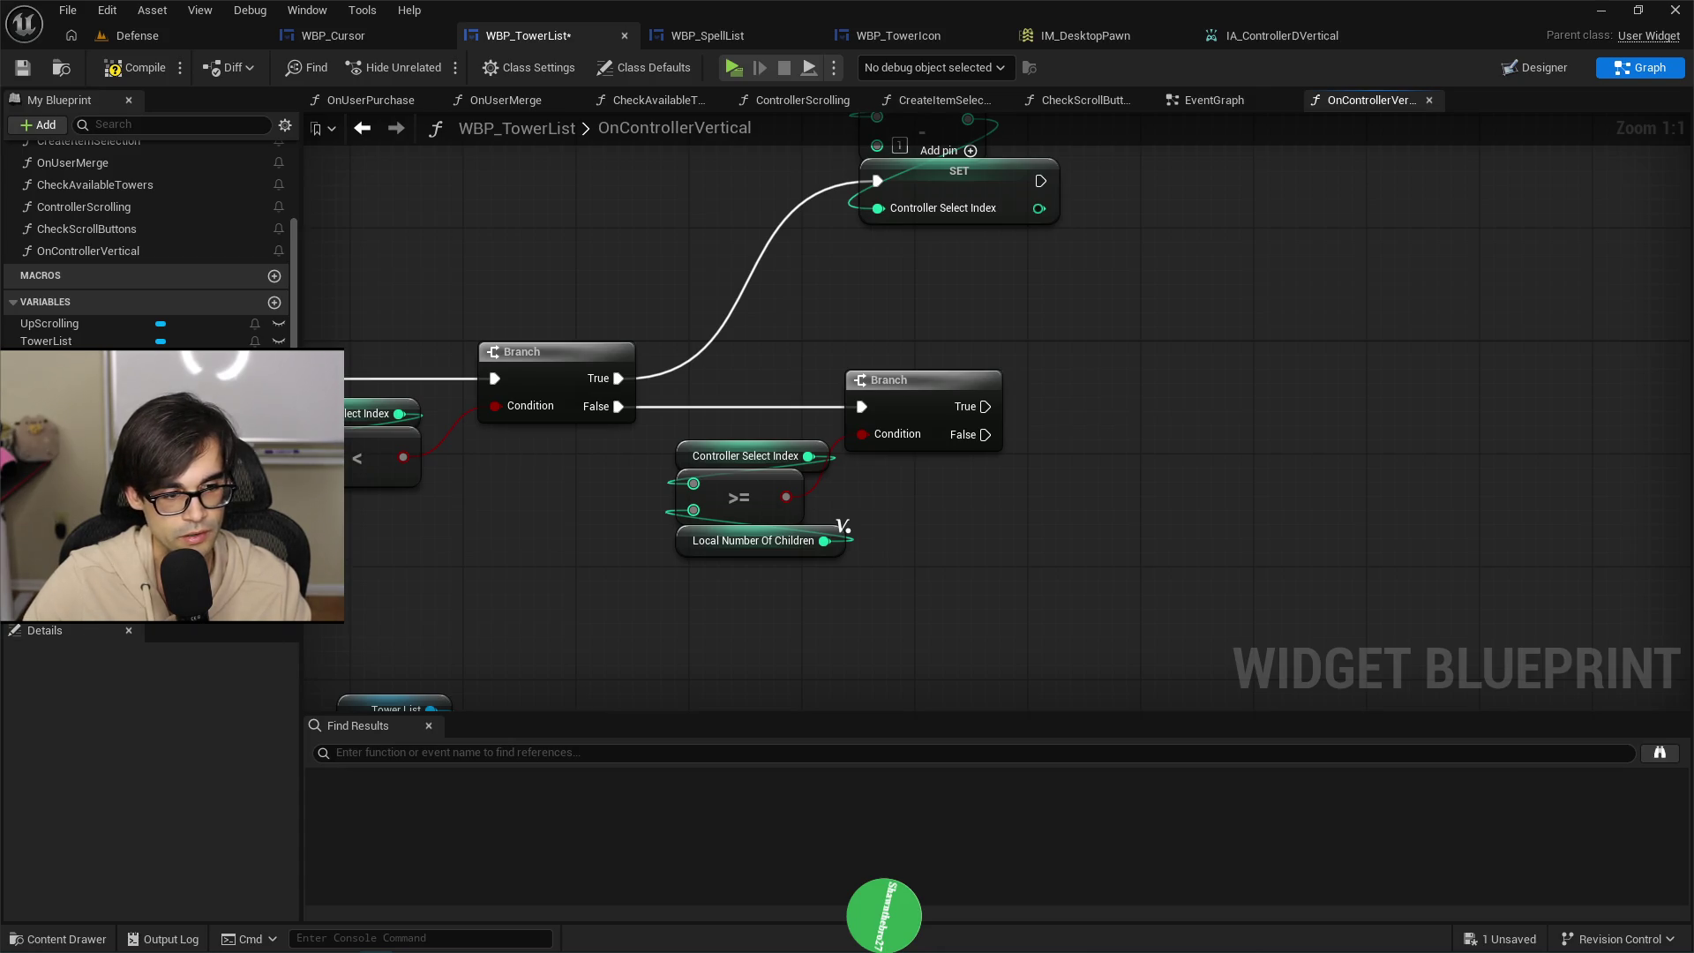
{"action": "left_click_drag", "start_coordinate": [70, 358], "coordinate": [1055, 304]}
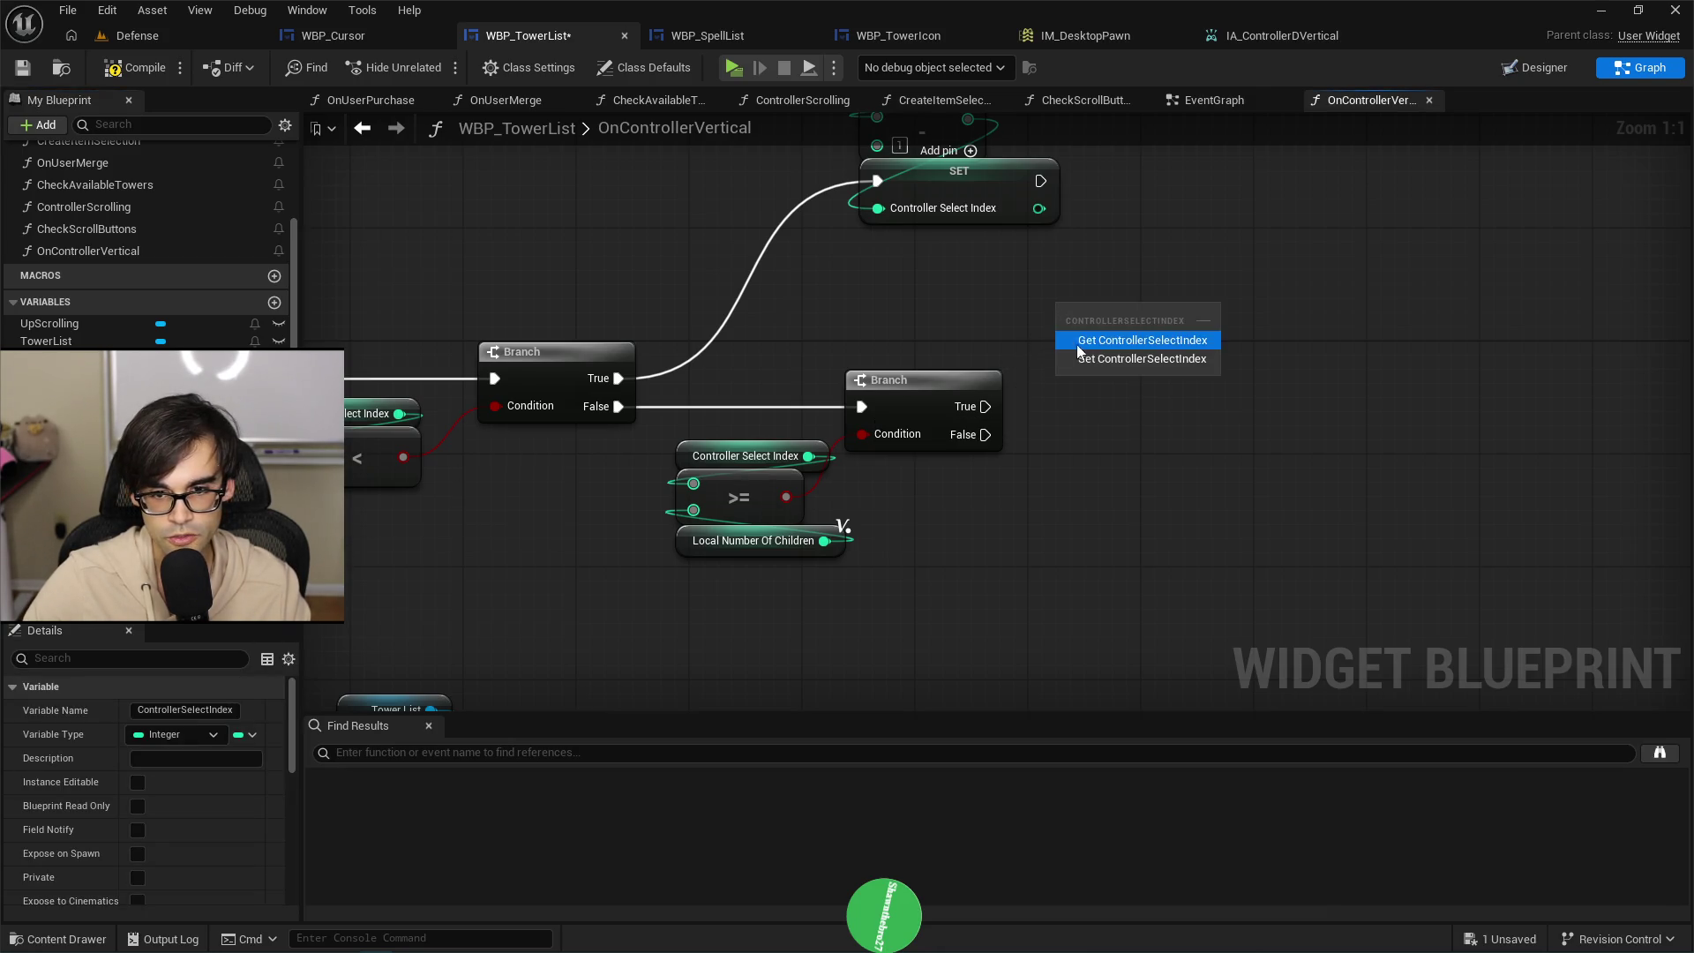
{"action": "left_click", "coordinate": [1120, 357]}
{"action": "mouse_move", "coordinate": [986, 406]}
{"action": "left_mouse_down"}
{"action": "mouse_move", "coordinate": [1059, 323]}
{"action": "mouse_move", "coordinate": [1124, 295]}
{"action": "mouse_move", "coordinate": [908, 466]}
{"action": "mouse_move", "coordinate": [928, 479]}
{"action": "mouse_move", "coordinate": [931, 464]}
{"action": "left_mouse_up"}
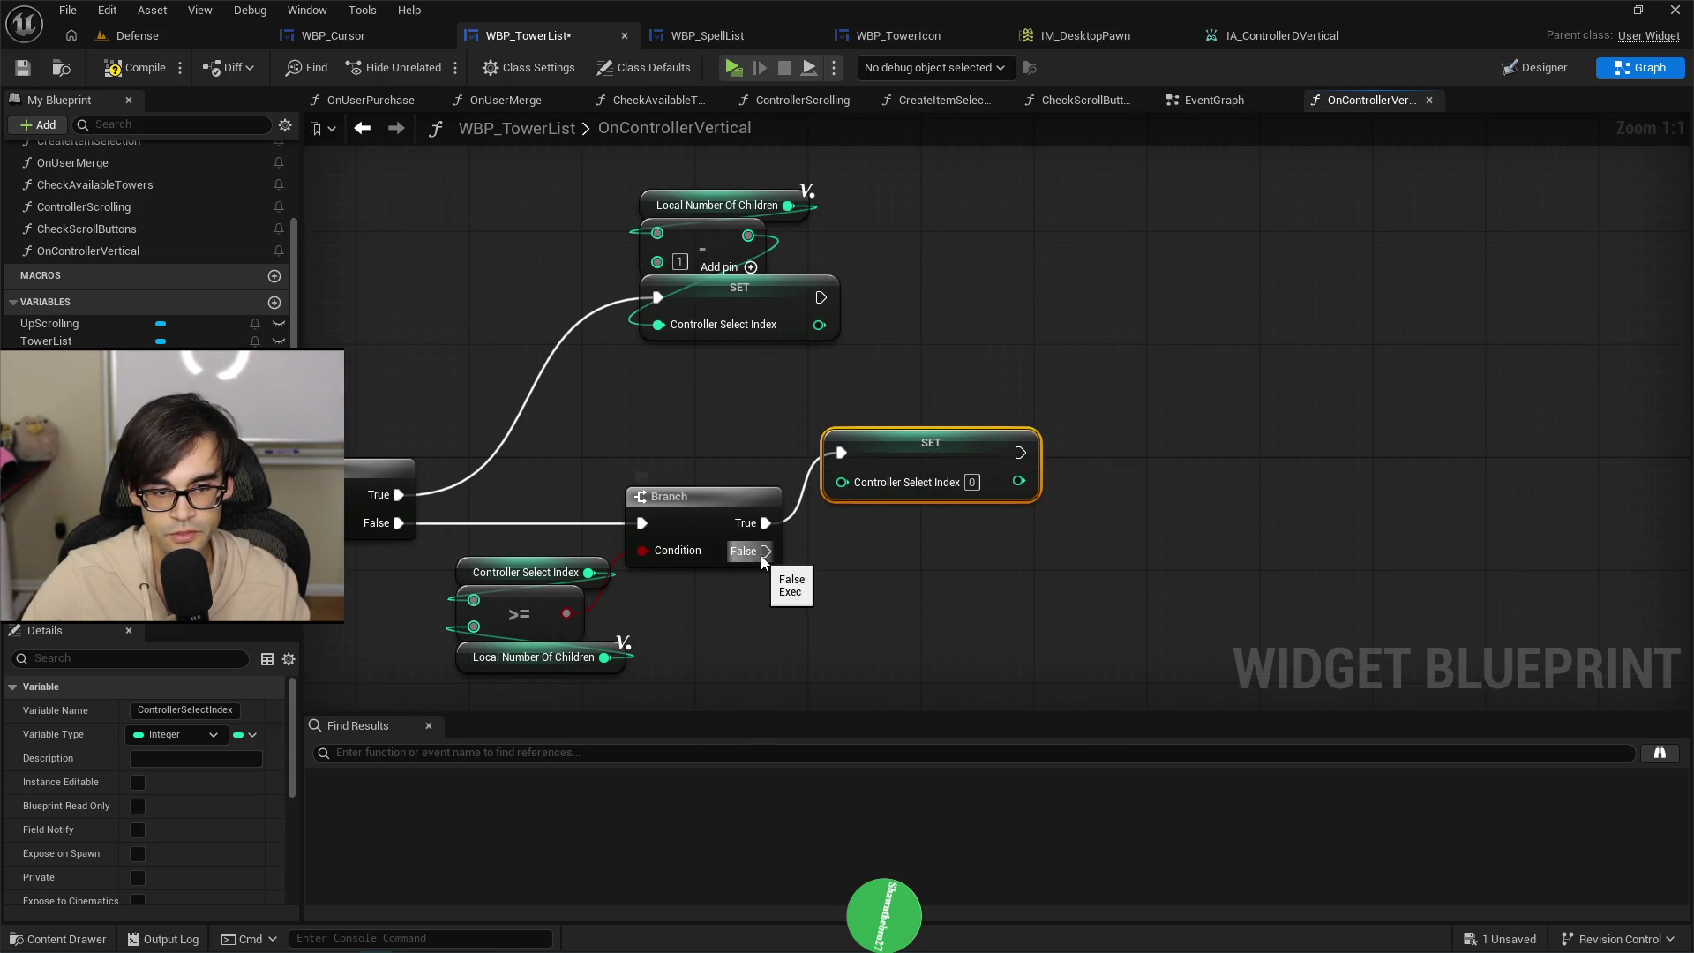
Move the Tower List and Get Child At group up beside the Branches.
{"action": "mouse_move", "coordinate": [801, 607]}
{"action": "left_mouse_down"}
{"action": "mouse_move", "coordinate": [803, 387]}
{"action": "mouse_move", "coordinate": [1083, 324]}
{"action": "left_mouse_up"}
{"action": "scroll", "coordinate": [690, 368], "scroll_direction": "down", "scroll_amount": 1}
{"action": "left_click_drag", "start_coordinate": [541, 405], "coordinate": [680, 552]}
{"action": "mouse_move", "coordinate": [608, 469]}
{"action": "left_mouse_down"}
{"action": "mouse_move", "coordinate": [1396, 266]}
{"action": "mouse_move", "coordinate": [1048, 637]}
{"action": "mouse_move", "coordinate": [927, 547]}
{"action": "mouse_move", "coordinate": [1129, 485]}
{"action": "left_mouse_up"}
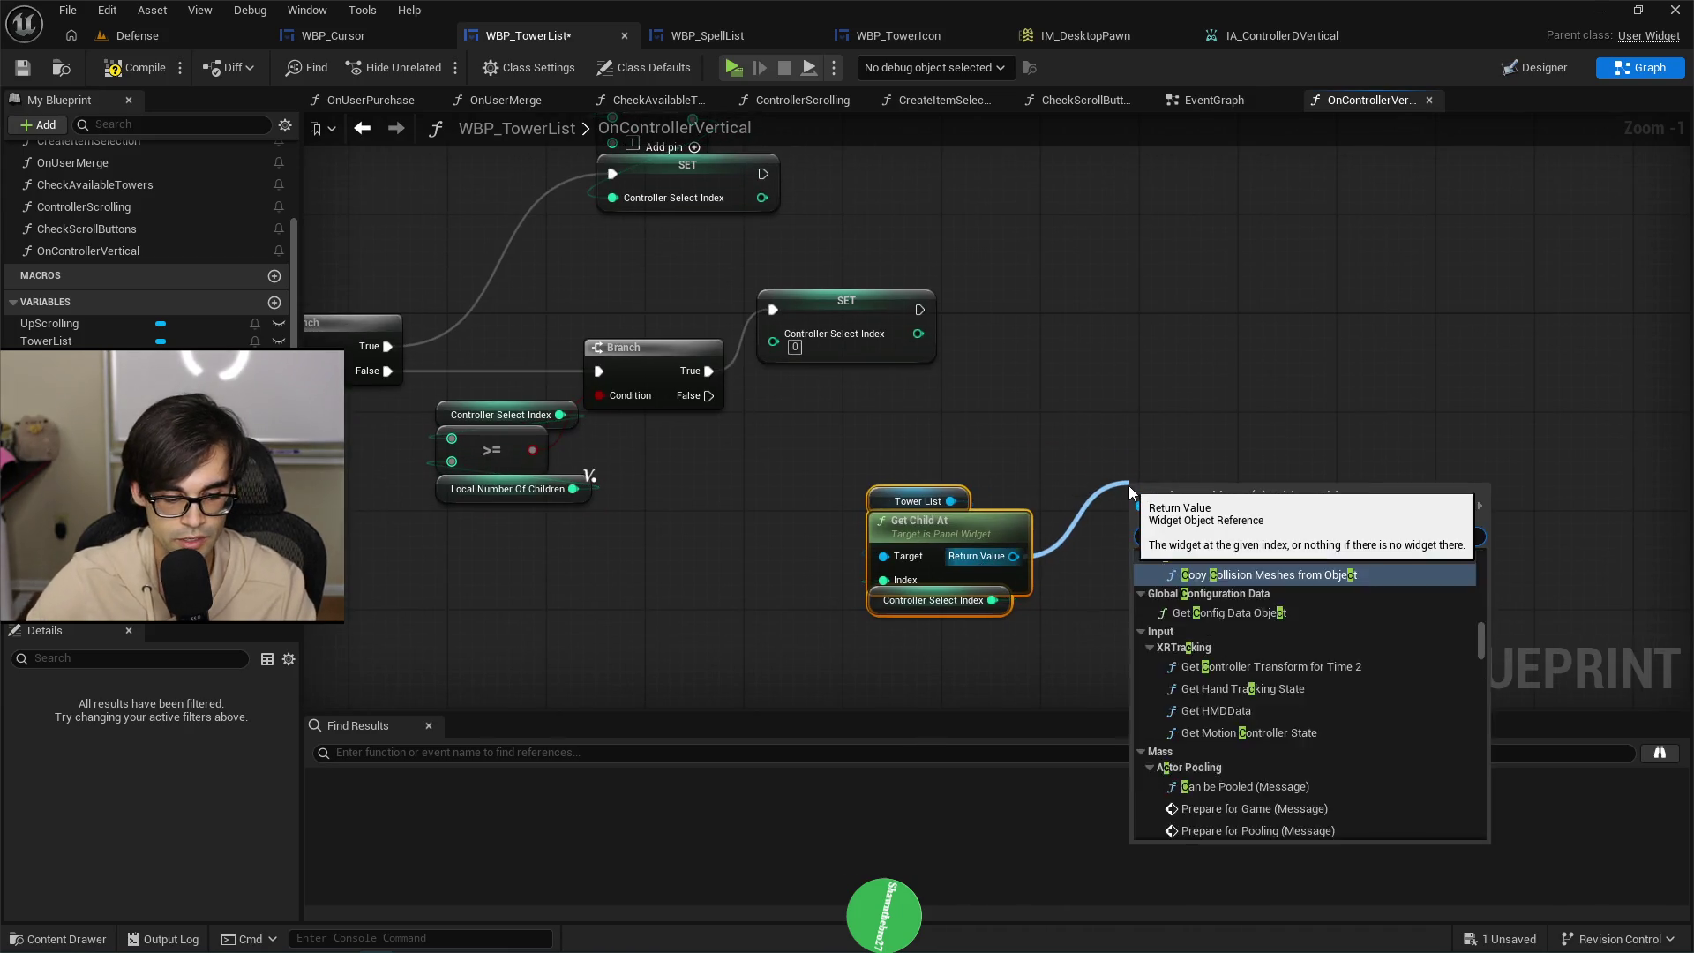
Create a Cast To WBP_TowerIcon from Get Child At's Return Value.
{"action": "type", "text": "ast to"}
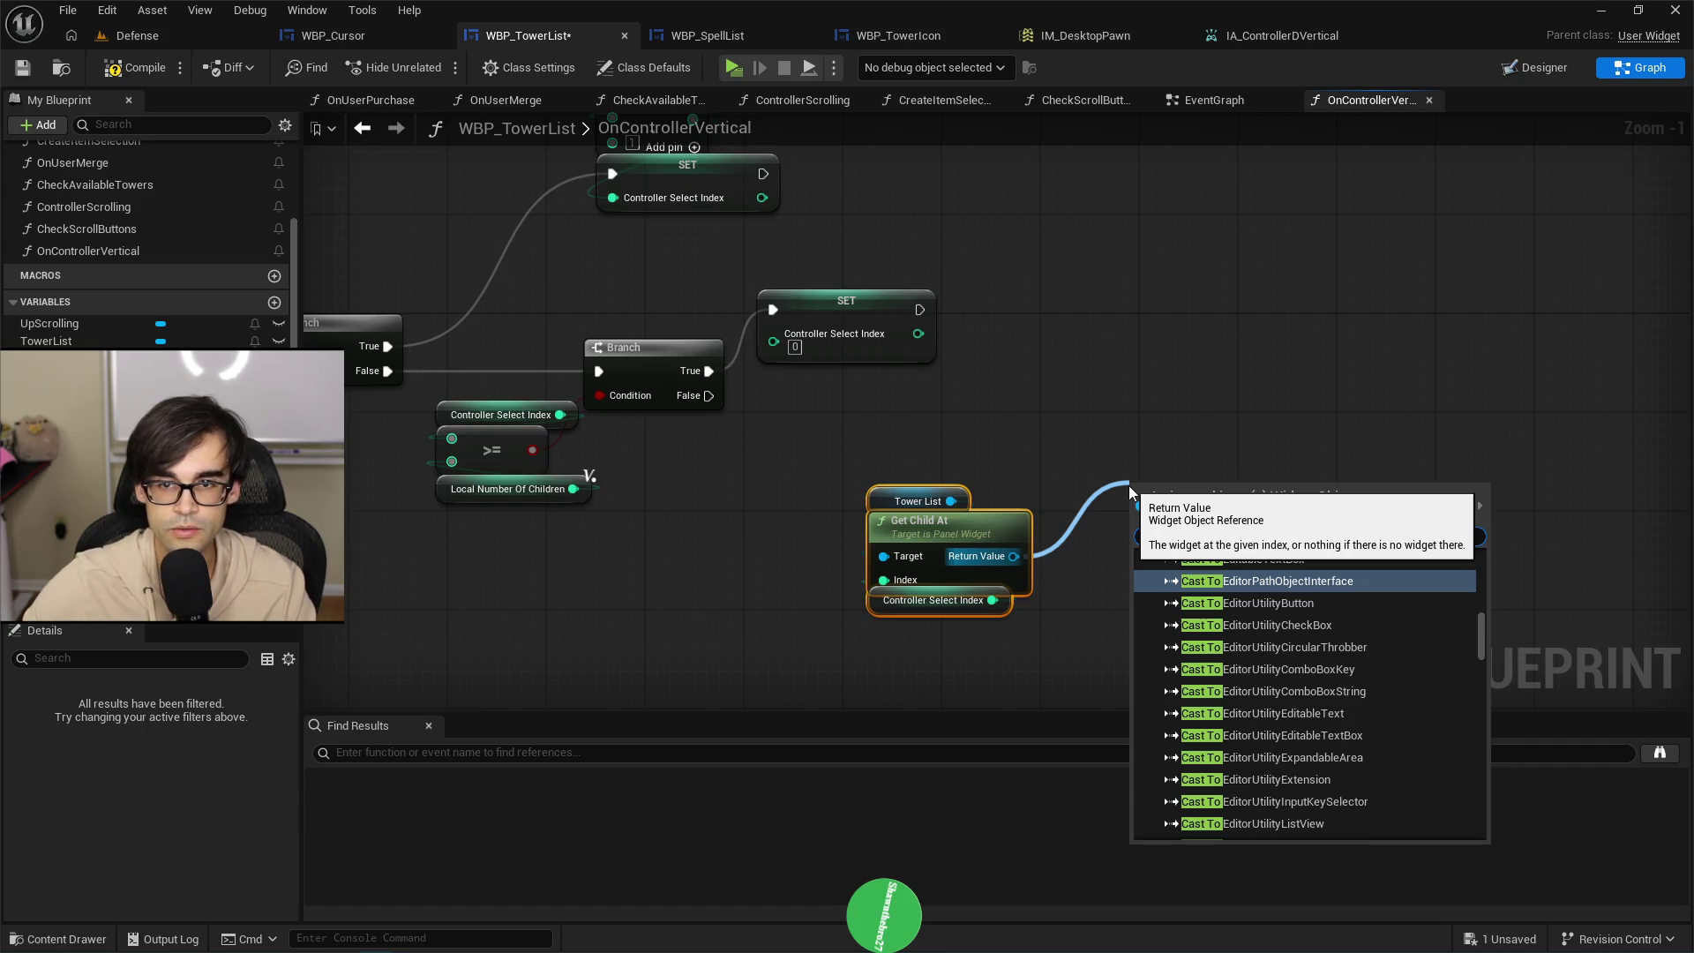
{"action": "type", "text": " tower"}
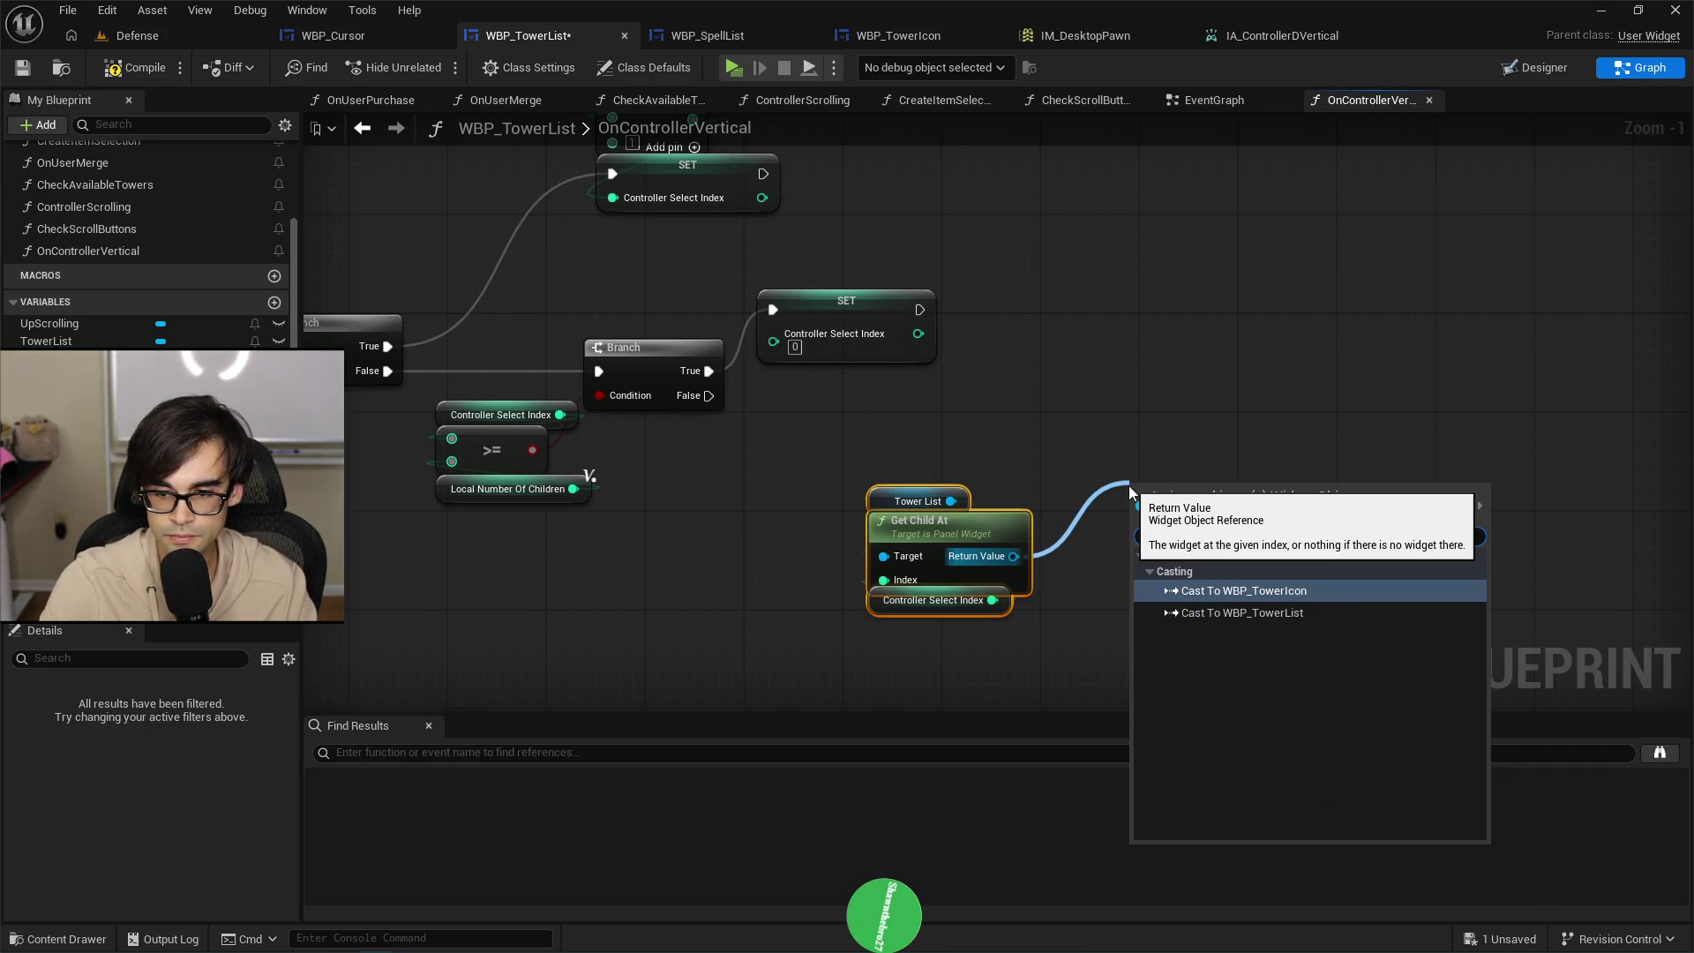
{"action": "key", "text": "Return"}
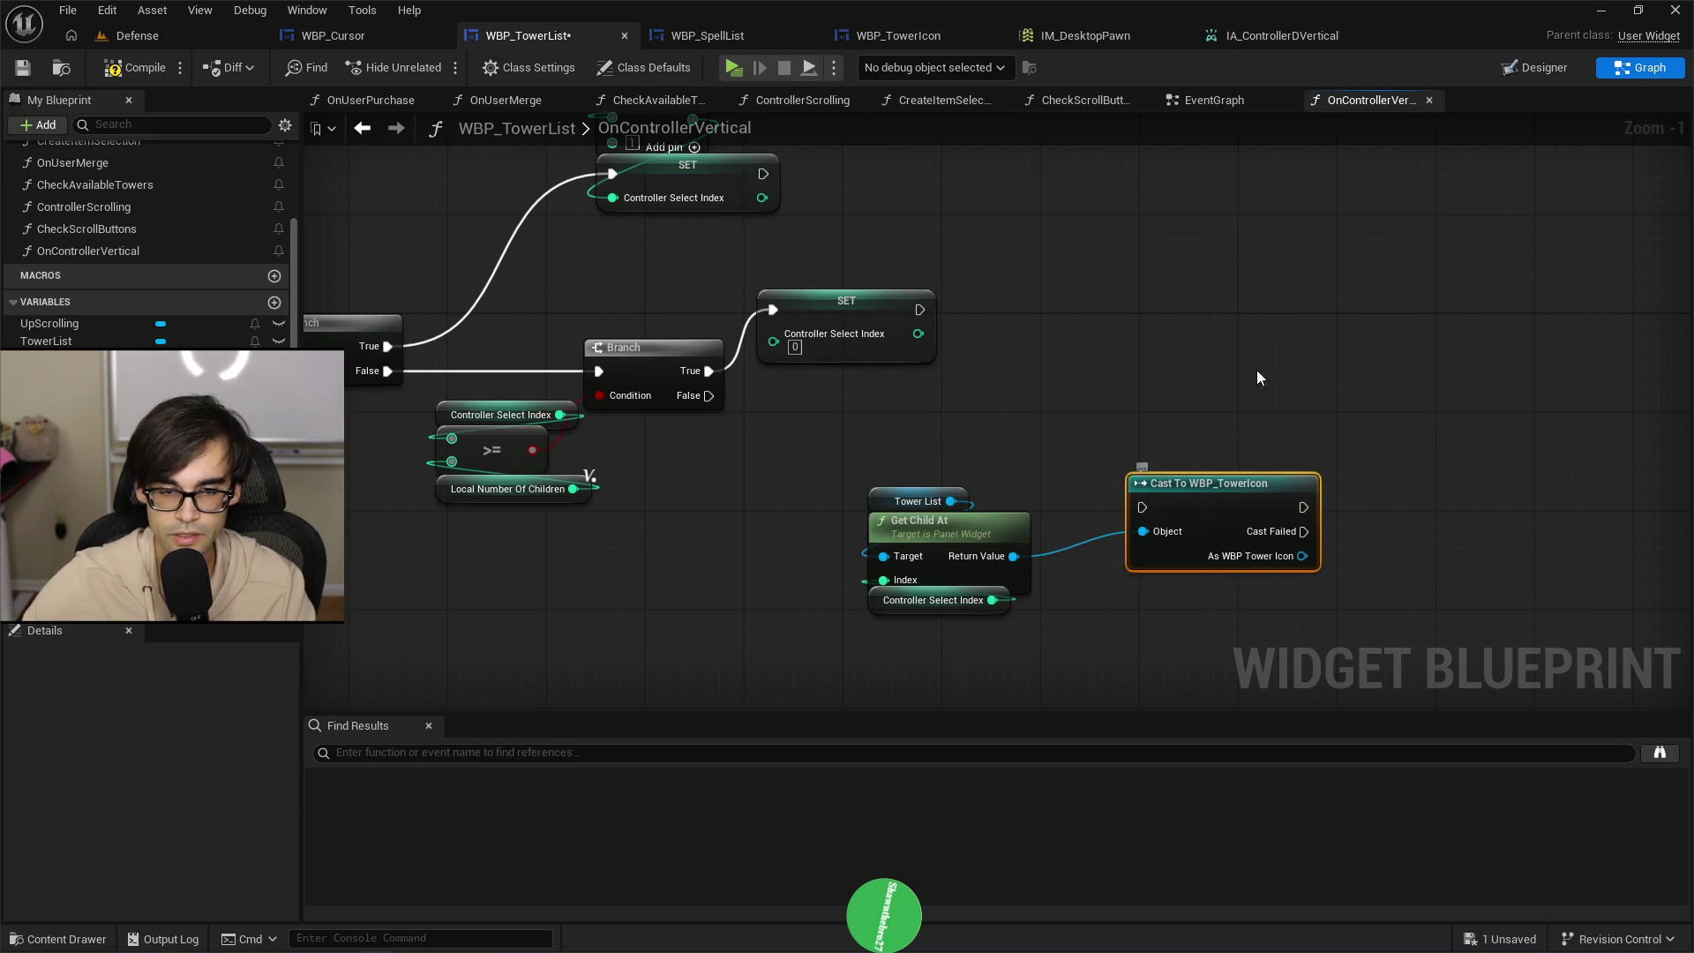
{"action": "left_click_drag", "start_coordinate": [966, 535], "coordinate": [1003, 597]}
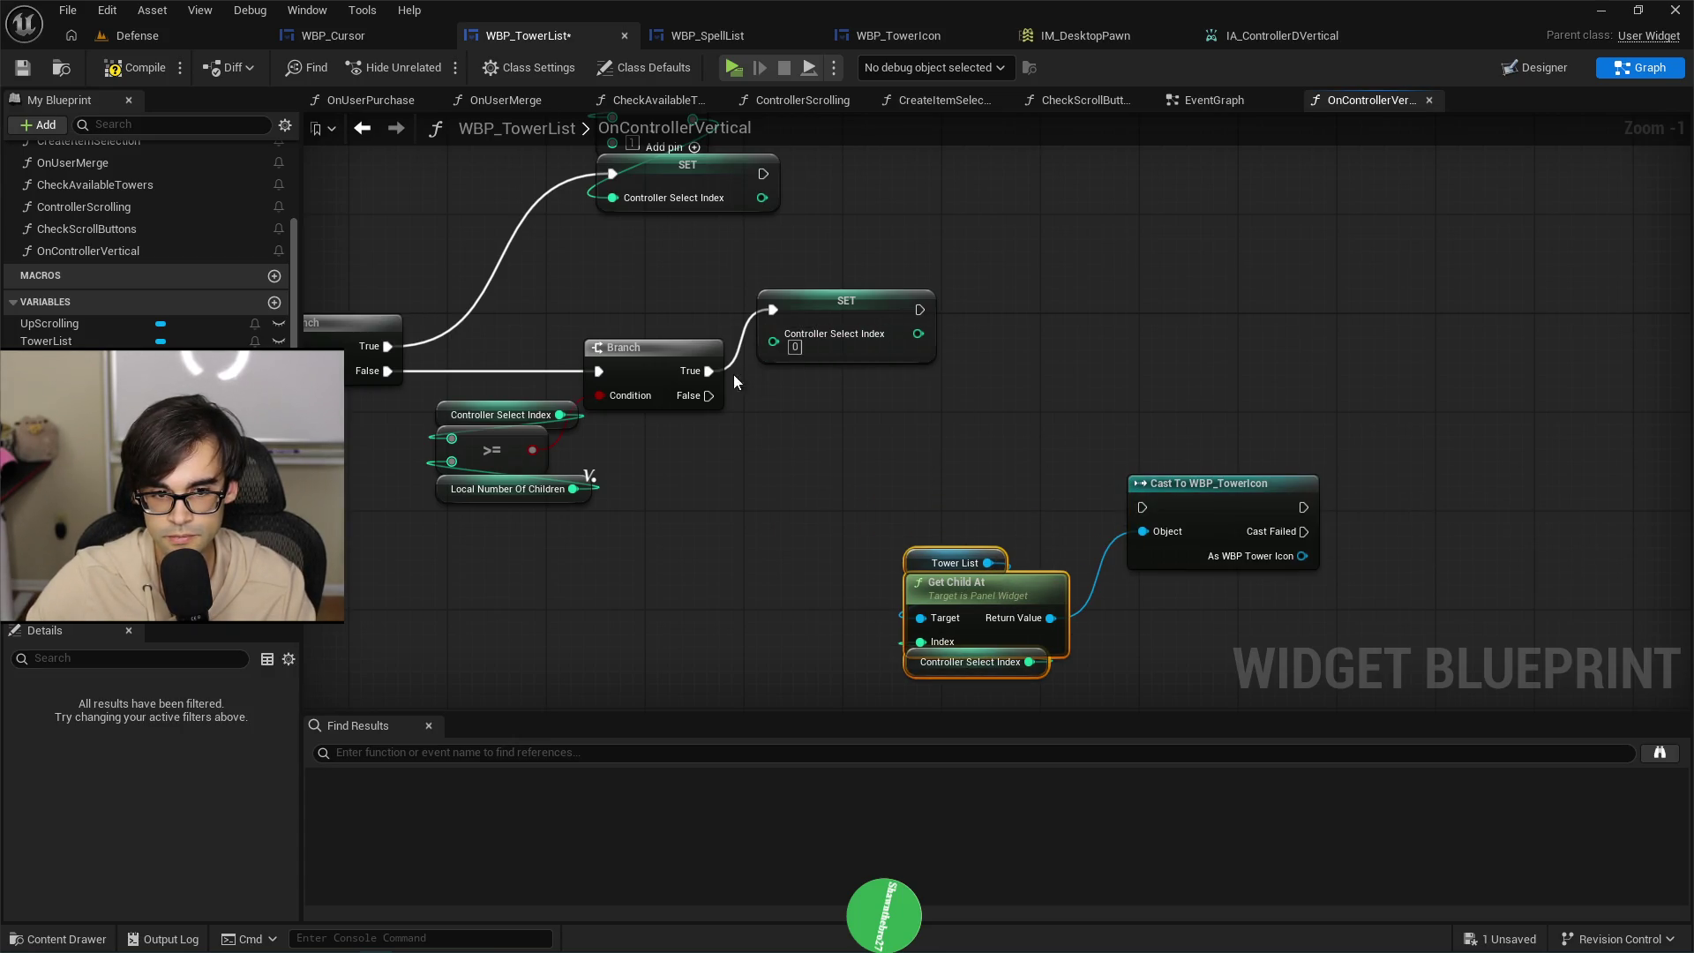
Route the reset SET, second Branch False and top SET exec wires into the cast via reroutes.
{"action": "mouse_move", "coordinate": [920, 310]}
{"action": "left_mouse_down"}
{"action": "mouse_move", "coordinate": [1142, 510]}
{"action": "mouse_move", "coordinate": [1182, 396]}
{"action": "left_mouse_up"}
{"action": "double_click", "coordinate": [1096, 376]}
{"action": "left_click_drag", "start_coordinate": [709, 395], "coordinate": [1094, 374]}
{"action": "mouse_move", "coordinate": [780, 292]}
{"action": "left_mouse_down"}
{"action": "mouse_move", "coordinate": [1007, 386]}
{"action": "mouse_move", "coordinate": [1087, 479]}
{"action": "left_mouse_up"}
{"action": "double_click", "coordinate": [880, 319]}
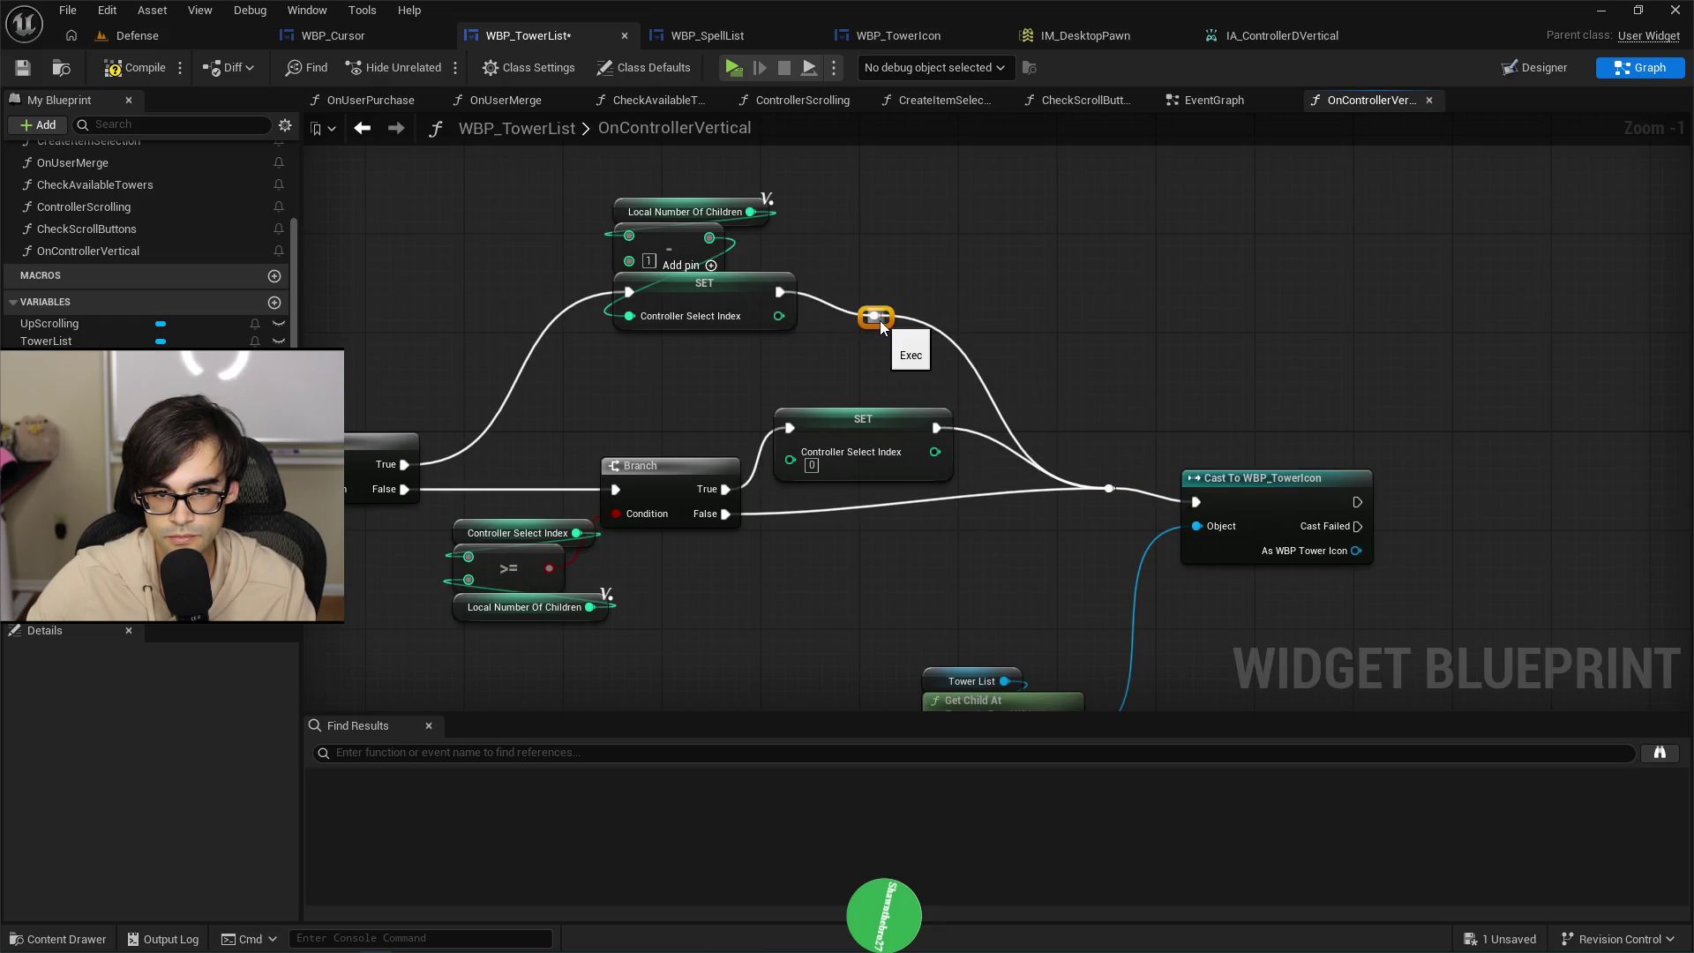
{"action": "mouse_move", "coordinate": [889, 319]}
{"action": "left_mouse_down"}
{"action": "mouse_move", "coordinate": [986, 289]}
{"action": "mouse_move", "coordinate": [1041, 307]}
{"action": "left_mouse_up"}
Tidy the False wire's reroutes and delete the extra reroute point.
{"action": "double_click", "coordinate": [852, 512]}
{"action": "mouse_move", "coordinate": [860, 512]}
{"action": "left_mouse_down"}
{"action": "mouse_move", "coordinate": [873, 542]}
{"action": "mouse_move", "coordinate": [1022, 522]}
{"action": "left_mouse_up"}
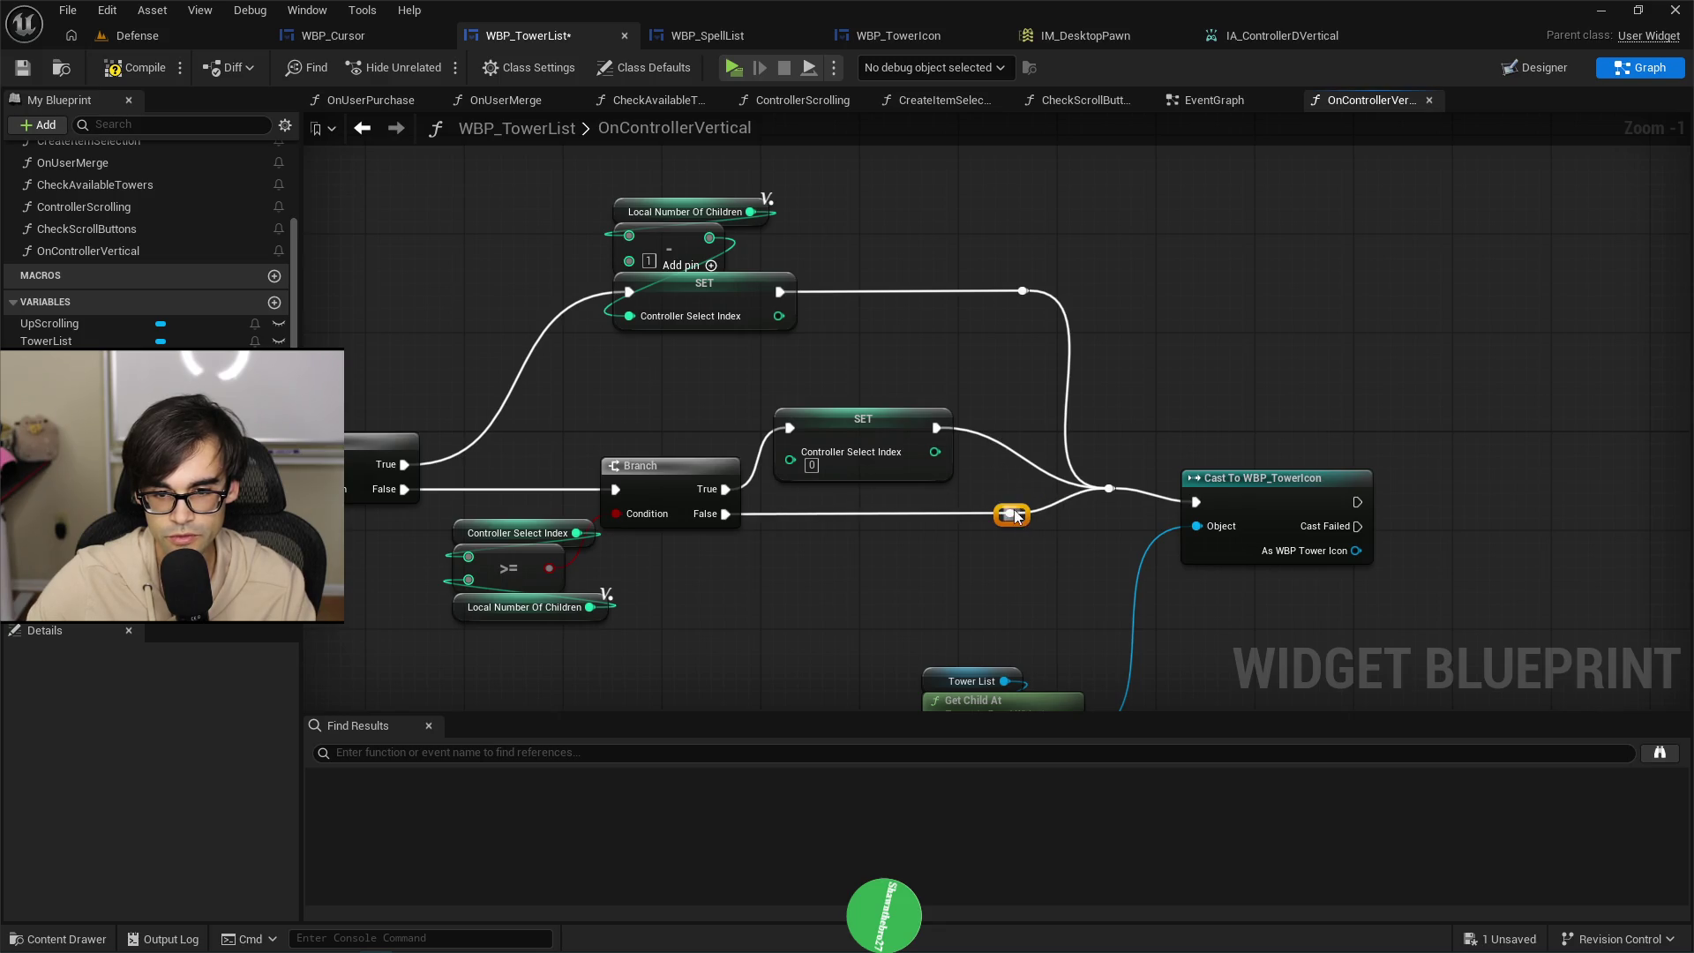
{"action": "left_click_drag", "start_coordinate": [913, 413], "coordinate": [936, 410]}
{"action": "left_click", "coordinate": [1109, 488]}
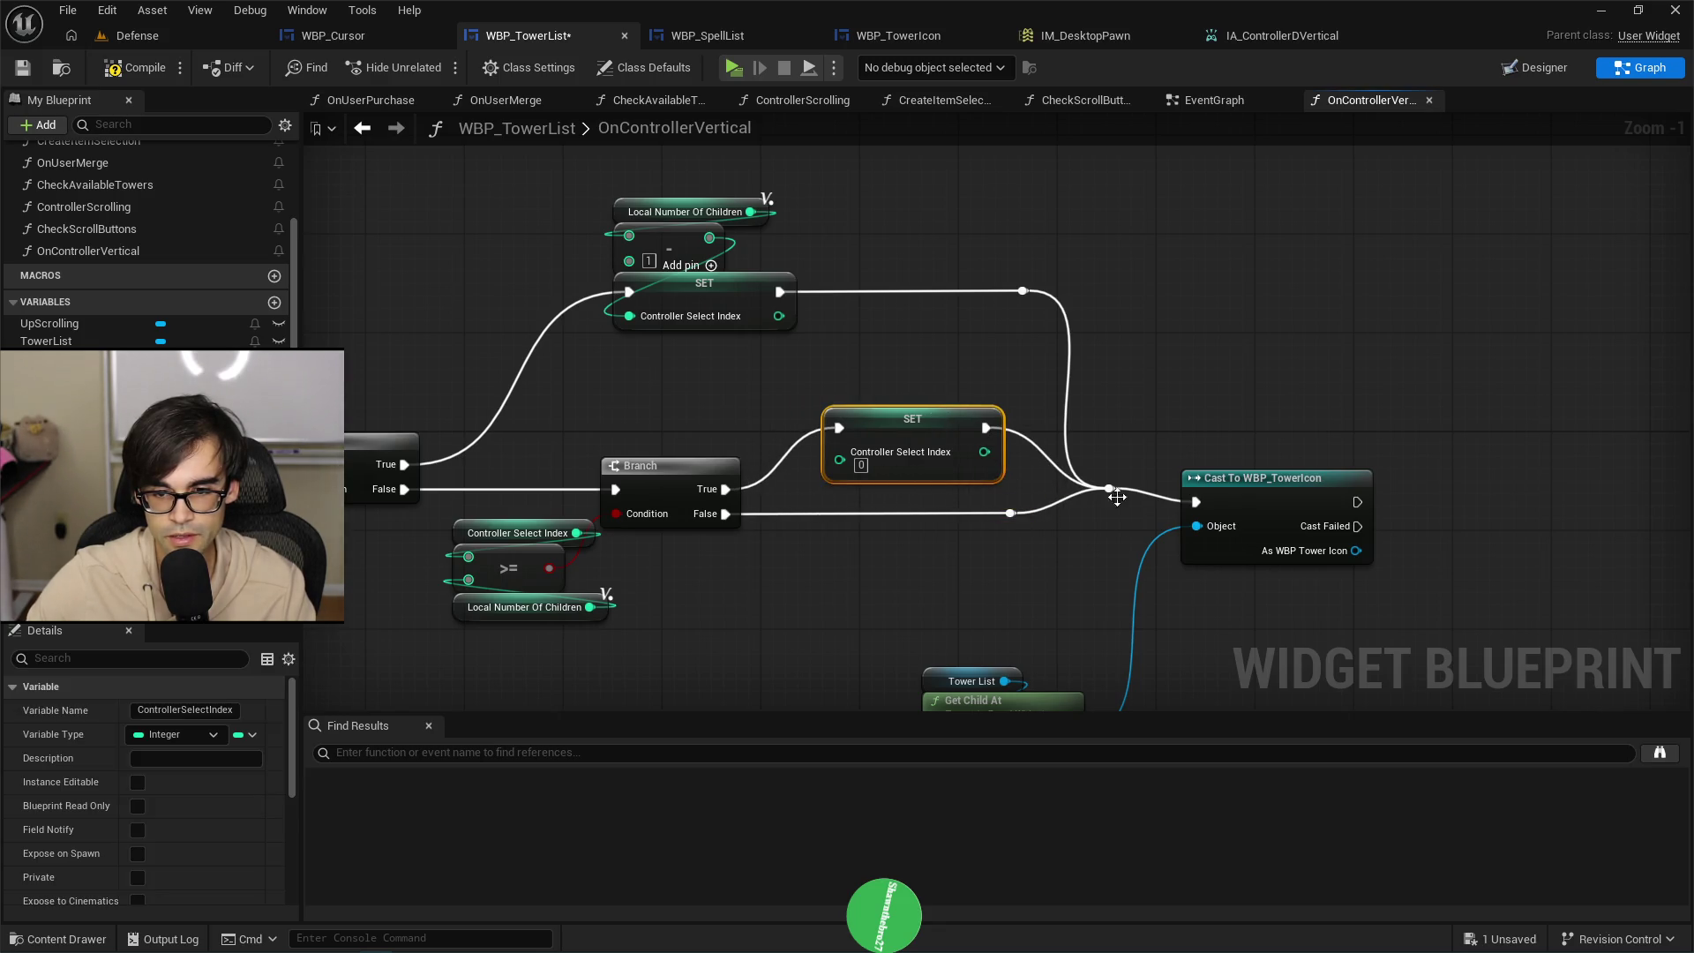
{"action": "left_click_drag", "start_coordinate": [1122, 518], "coordinate": [1099, 521]}
{"action": "left_click_drag", "start_coordinate": [1210, 438], "coordinate": [1286, 516]}
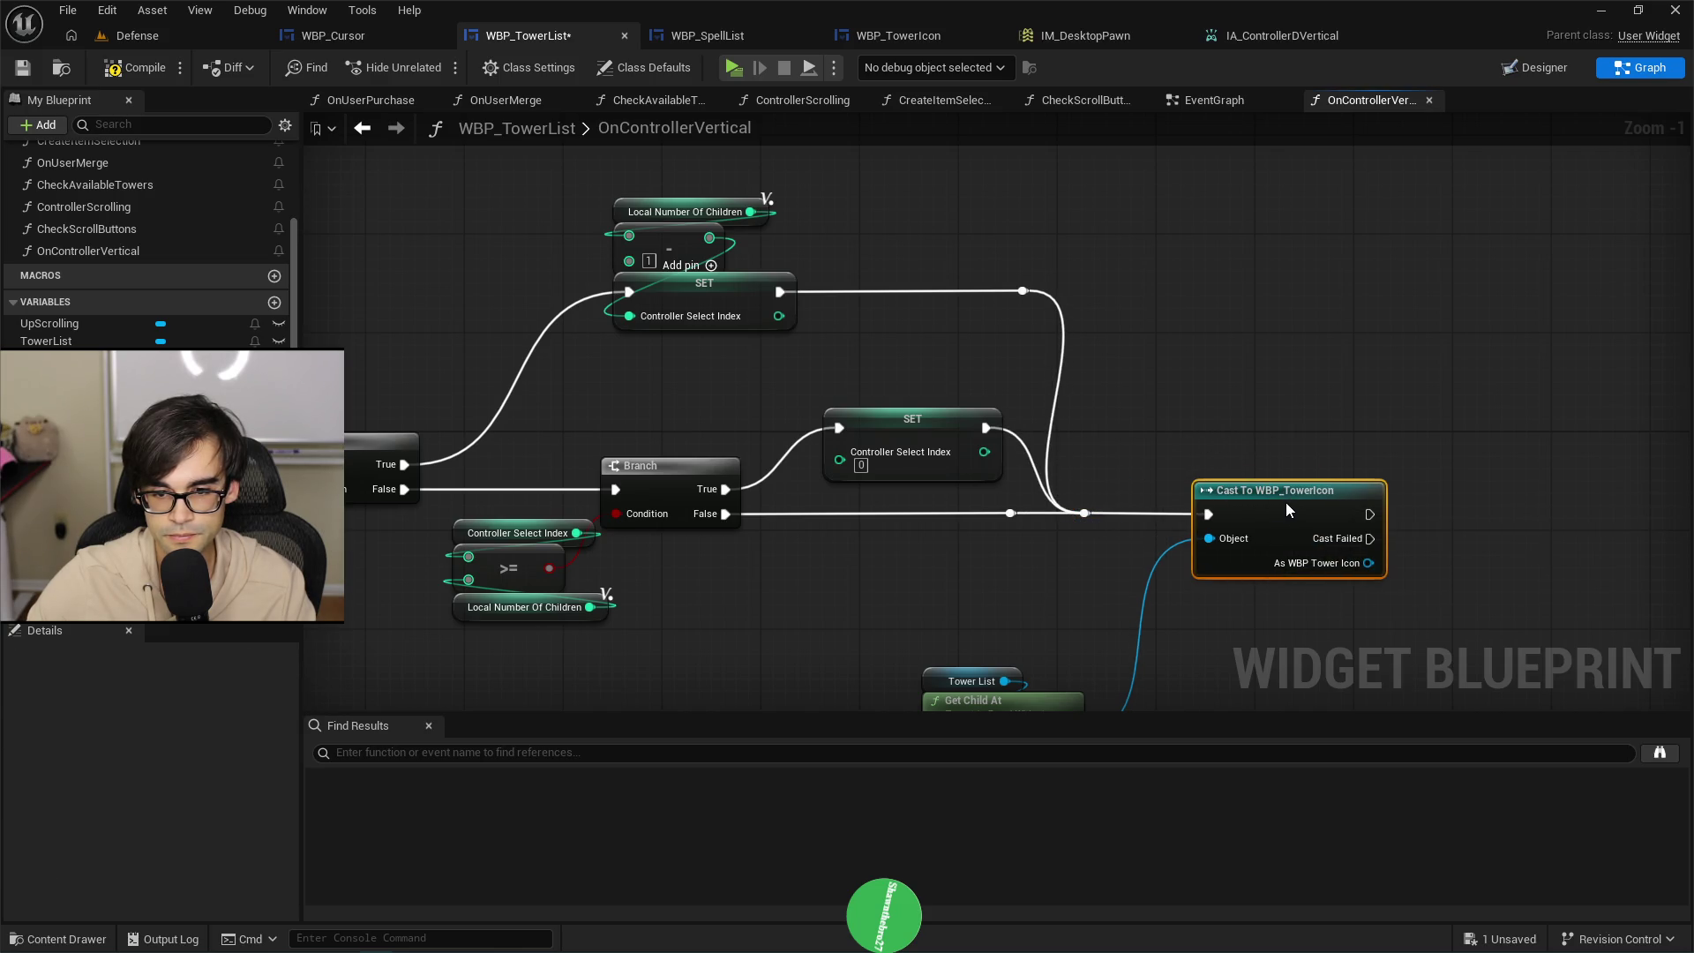
{"action": "left_click", "coordinate": [1010, 513]}
{"action": "key", "text": "Delete"}
Reconnect the second Branch's False to the cast and nudge the reset SET and Get Child At nodes.
{"action": "left_click_drag", "start_coordinate": [725, 513], "coordinate": [1084, 513]}
{"action": "scroll", "coordinate": [1050, 559], "scroll_direction": "down", "scroll_amount": 1}
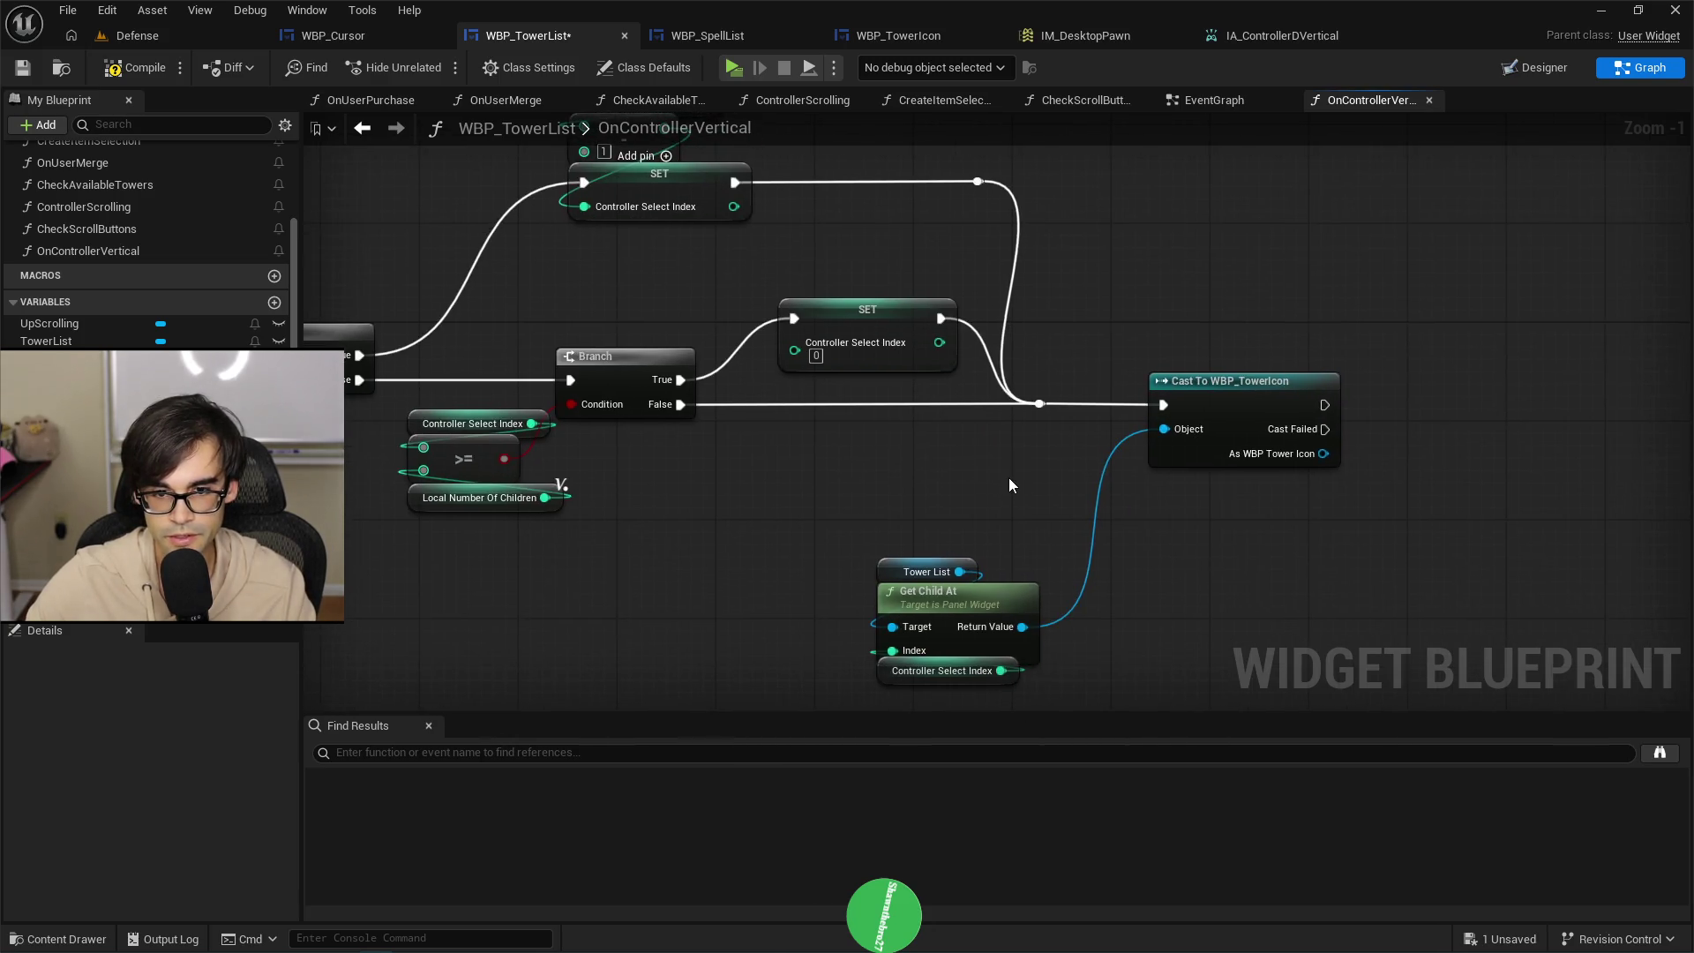
{"action": "left_click_drag", "start_coordinate": [901, 340], "coordinate": [880, 362]}
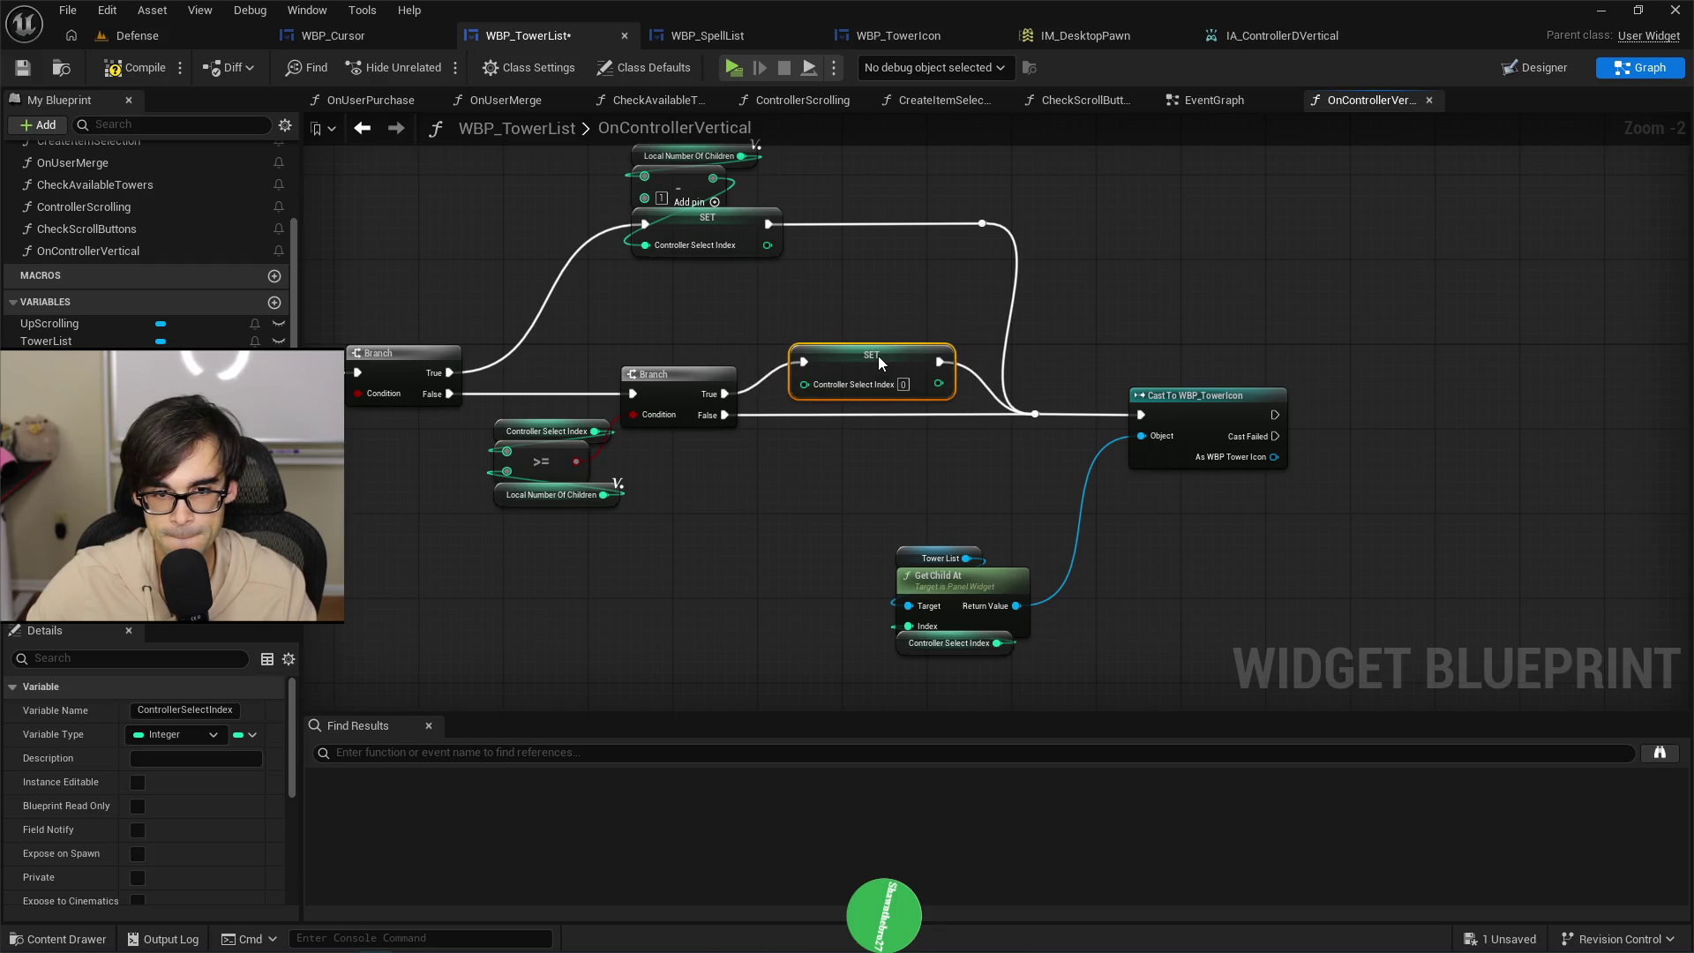
{"action": "left_click_drag", "start_coordinate": [910, 505], "coordinate": [1032, 658]}
{"action": "mouse_move", "coordinate": [1026, 583]}
{"action": "left_mouse_down"}
{"action": "mouse_move", "coordinate": [1079, 572]}
{"action": "mouse_move", "coordinate": [1069, 490]}
{"action": "left_mouse_up"}
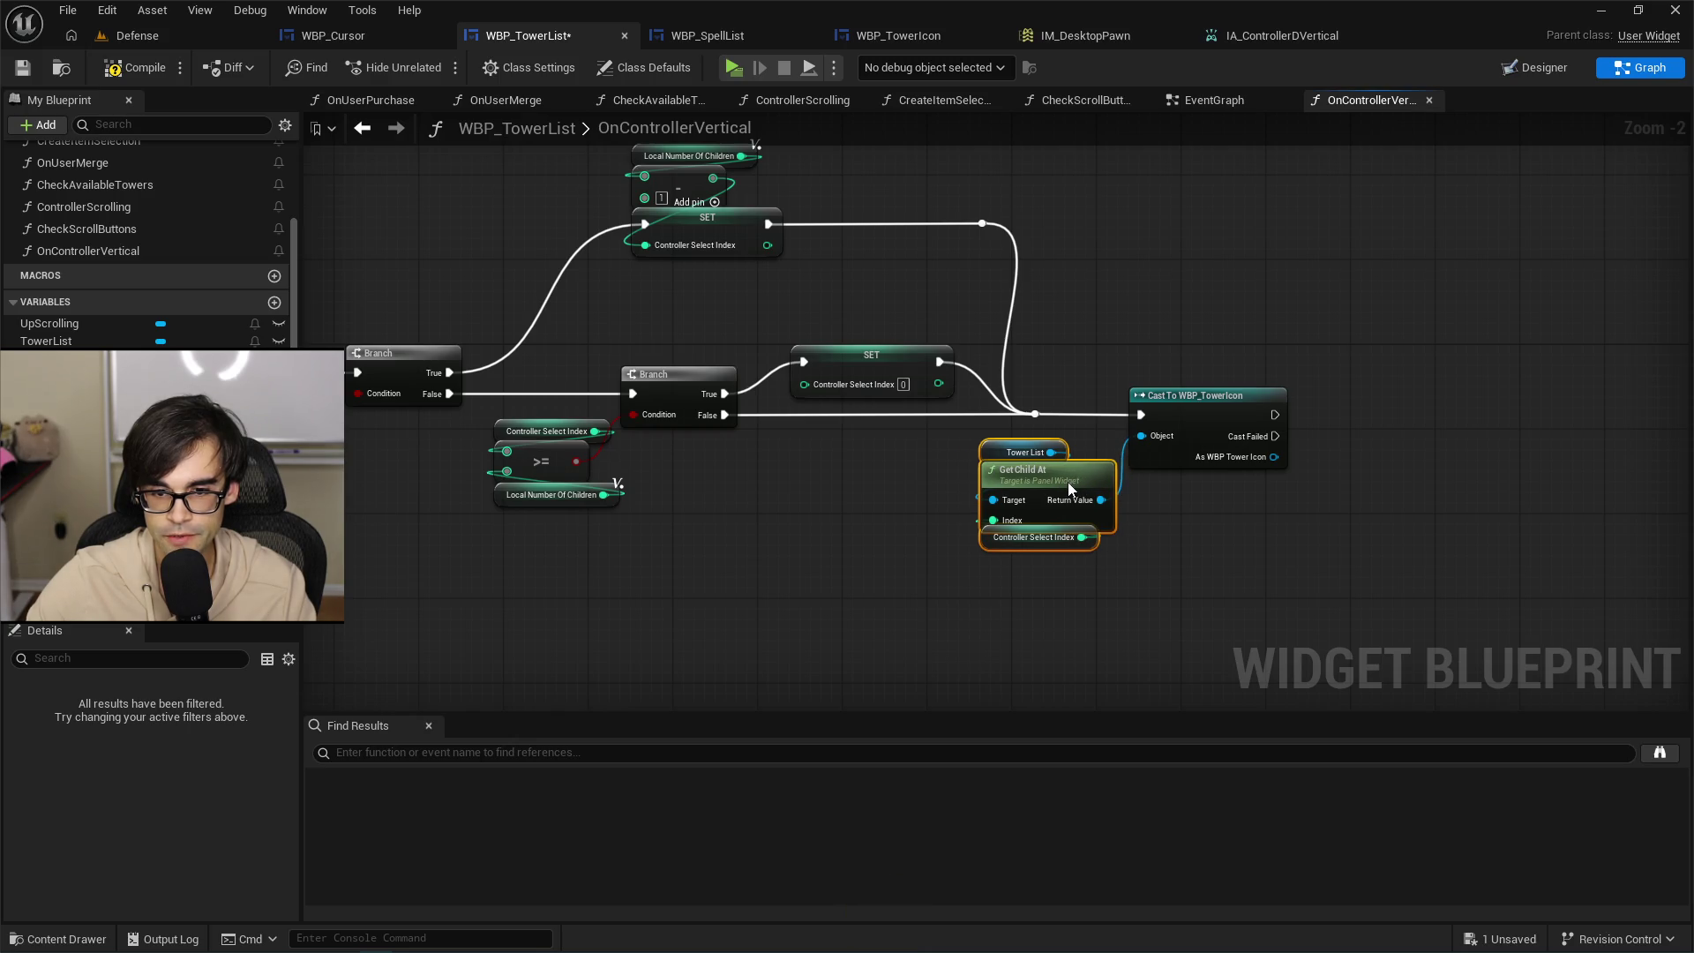
{"action": "left_click_drag", "start_coordinate": [889, 506], "coordinate": [781, 453]}
{"action": "left_click", "coordinate": [776, 480]}
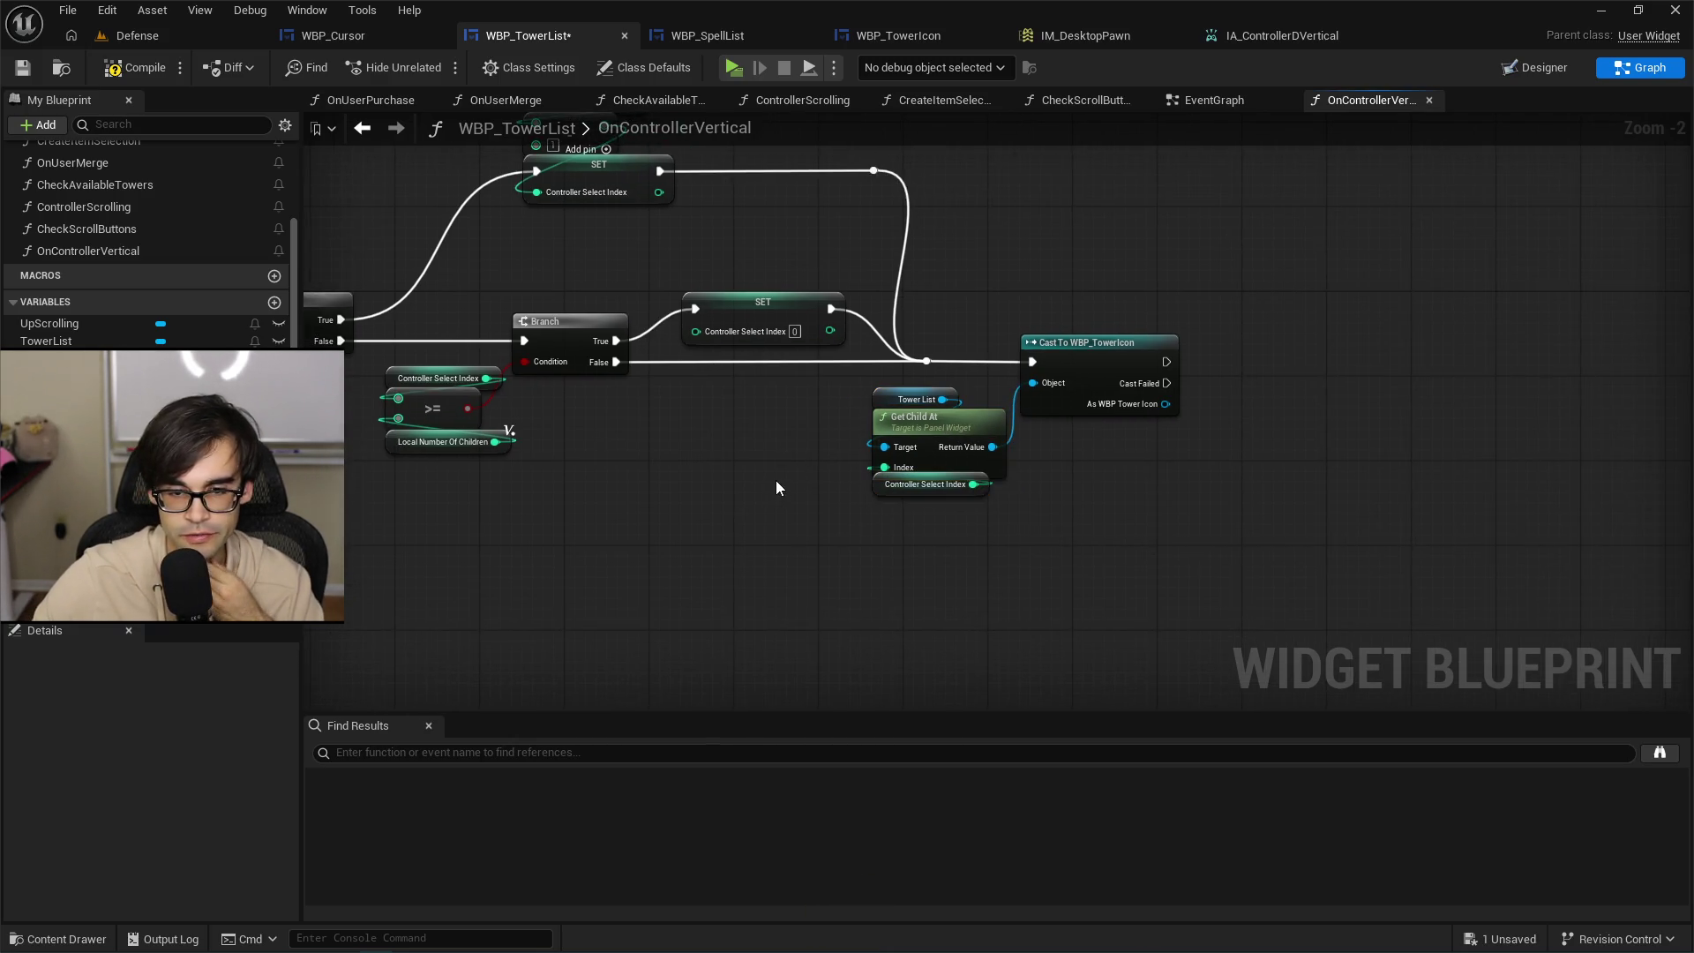
Move the cast and Get Child At nodes further right along the OnControllerVertical chain.
{"action": "scroll", "coordinate": [1380, 556], "scroll_direction": "down", "scroll_amount": 2}
{"action": "mouse_move", "coordinate": [1441, 541]}
{"action": "left_mouse_down"}
{"action": "mouse_move", "coordinate": [1066, 635]}
{"action": "mouse_move", "coordinate": [1323, 490]}
{"action": "left_mouse_up"}
{"action": "mouse_move", "coordinate": [1055, 635]}
{"action": "left_mouse_down"}
{"action": "mouse_move", "coordinate": [1251, 515]}
{"action": "mouse_move", "coordinate": [1236, 464]}
{"action": "left_mouse_up"}
{"action": "left_click_drag", "start_coordinate": [1078, 504], "coordinate": [1193, 609]}
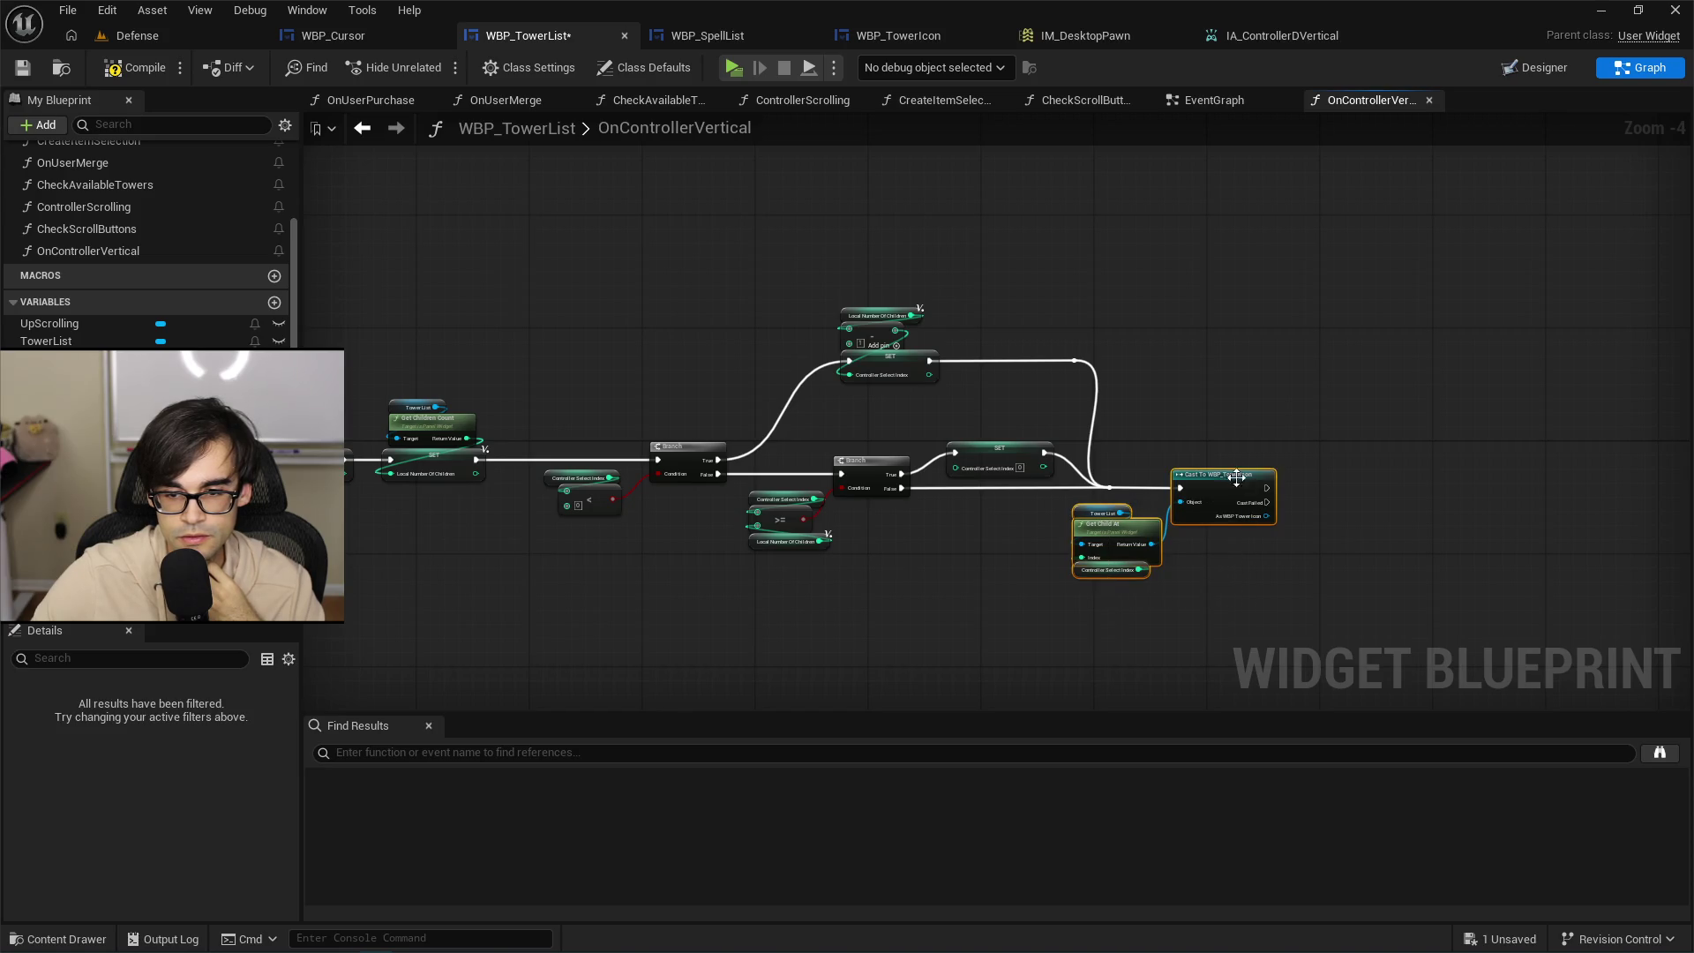
{"action": "left_click_drag", "start_coordinate": [1233, 484], "coordinate": [1390, 479]}
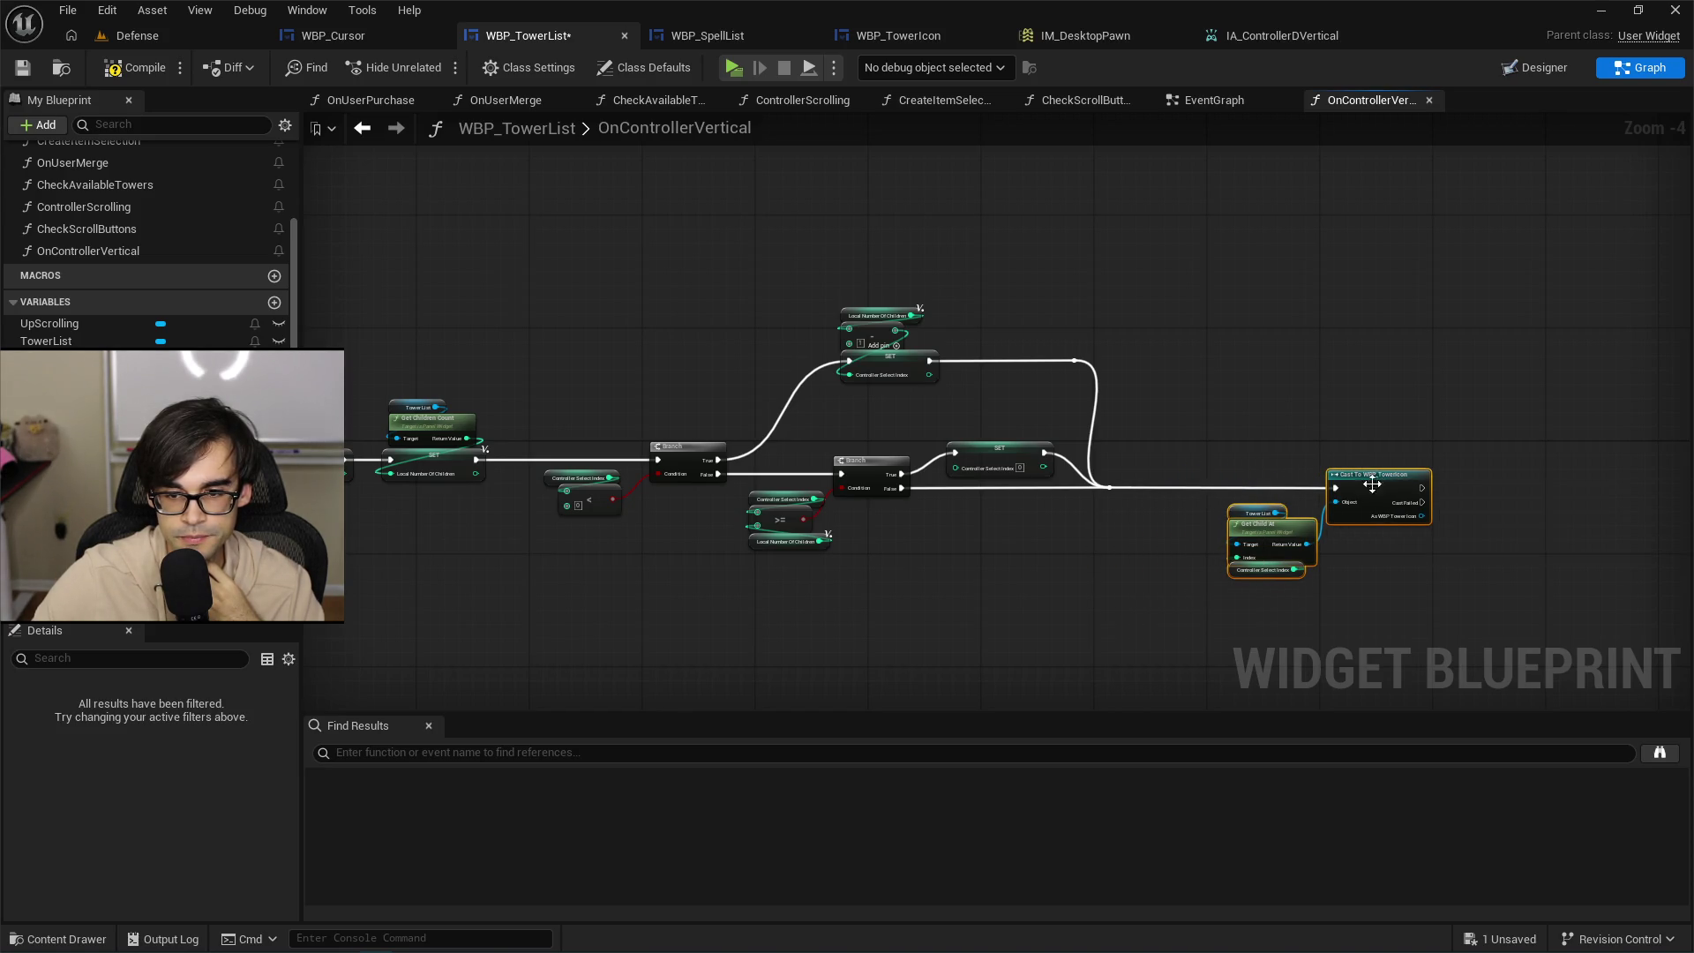
{"action": "left_click", "coordinate": [1092, 529]}
{"action": "left_click_drag", "start_coordinate": [1092, 529], "coordinate": [1037, 567]}
Select most of the function's nodes and shift them right together.
{"action": "left_click_drag", "start_coordinate": [503, 621], "coordinate": [1315, 249]}
{"action": "mouse_move", "coordinate": [757, 406]}
{"action": "left_mouse_down"}
{"action": "mouse_move", "coordinate": [799, 414]}
{"action": "mouse_move", "coordinate": [770, 408]}
{"action": "mouse_move", "coordinate": [787, 398]}
{"action": "left_mouse_up"}
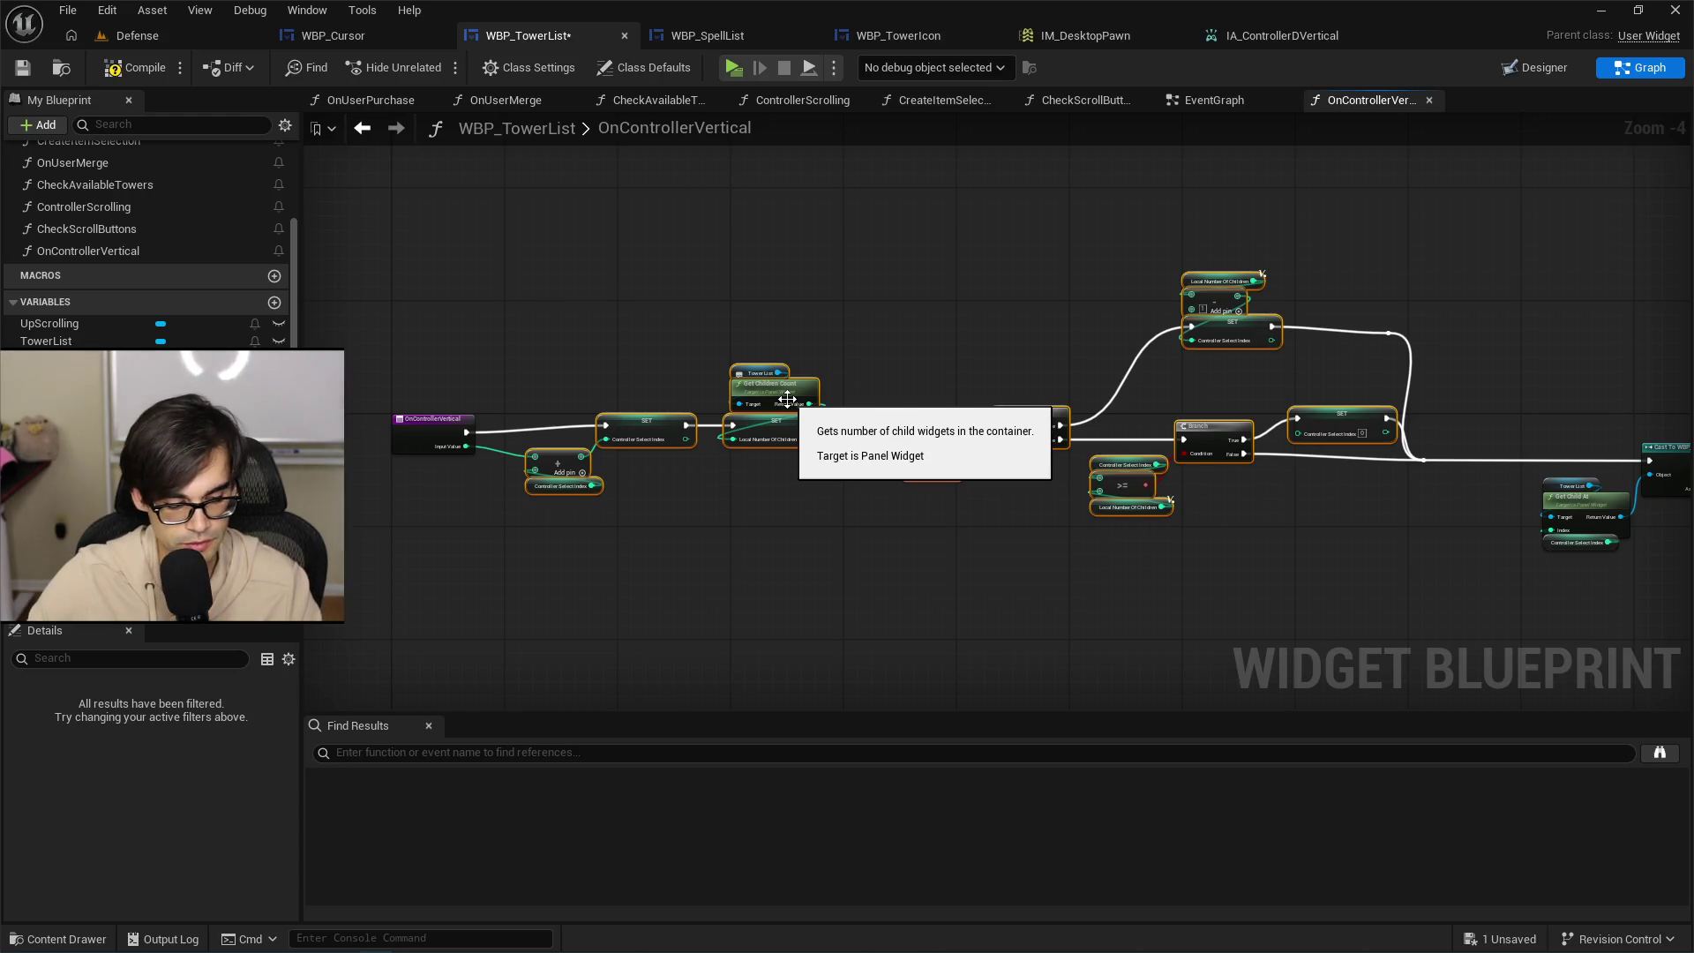
{"action": "key", "text": "ctrl+z"}
{"action": "mouse_move", "coordinate": [491, 529]}
{"action": "left_mouse_down"}
{"action": "mouse_move", "coordinate": [1397, 233]}
{"action": "mouse_move", "coordinate": [1330, 288]}
{"action": "left_mouse_up"}
{"action": "left_click_drag", "start_coordinate": [1230, 330], "coordinate": [1293, 330]}
{"action": "mouse_move", "coordinate": [1002, 331]}
{"action": "left_mouse_down"}
{"action": "mouse_move", "coordinate": [850, 303]}
{"action": "mouse_move", "coordinate": [1123, 495]}
{"action": "mouse_move", "coordinate": [918, 471]}
{"action": "mouse_move", "coordinate": [968, 415]}
{"action": "mouse_move", "coordinate": [1139, 412]}
{"action": "left_mouse_up"}
{"action": "left_click", "coordinate": [835, 485]}
{"action": "mouse_move", "coordinate": [834, 485]}
{"action": "left_mouse_down"}
{"action": "mouse_move", "coordinate": [1205, 548]}
{"action": "mouse_move", "coordinate": [1319, 536]}
{"action": "mouse_move", "coordinate": [845, 406]}
{"action": "mouse_move", "coordinate": [372, 349]}
{"action": "mouse_move", "coordinate": [395, 277]}
{"action": "left_mouse_up"}
Collapse the selected index-update and wrap-around nodes into a new function.
{"action": "scroll", "coordinate": [491, 454], "scroll_direction": "up", "scroll_amount": 3}
{"action": "scroll", "coordinate": [490, 455], "scroll_direction": "down", "scroll_amount": 3}
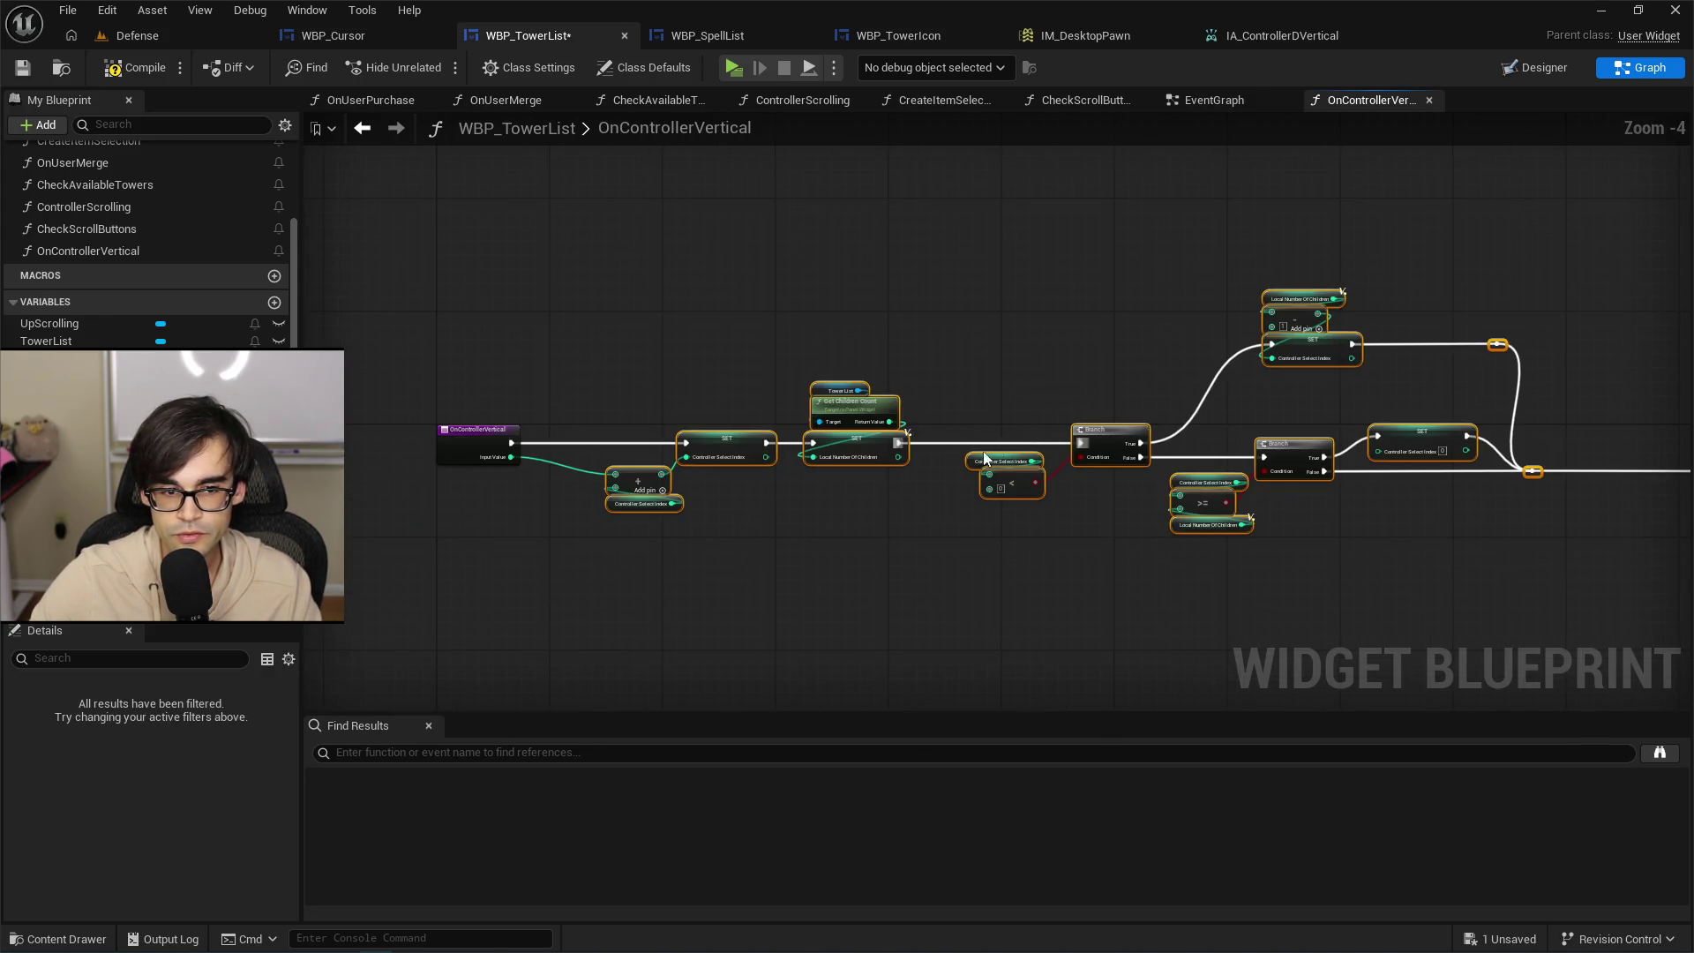
{"action": "scroll", "coordinate": [985, 458], "scroll_direction": "up", "scroll_amount": 1}
{"action": "scroll", "coordinate": [970, 450], "scroll_direction": "down", "scroll_amount": 1}
{"action": "scroll", "coordinate": [869, 409], "scroll_direction": "up", "scroll_amount": 2}
{"action": "mouse_move", "coordinate": [869, 409]}
{"action": "left_mouse_down"}
{"action": "mouse_move", "coordinate": [794, 464]}
{"action": "mouse_move", "coordinate": [778, 372]}
{"action": "mouse_move", "coordinate": [821, 460]}
{"action": "left_mouse_up"}
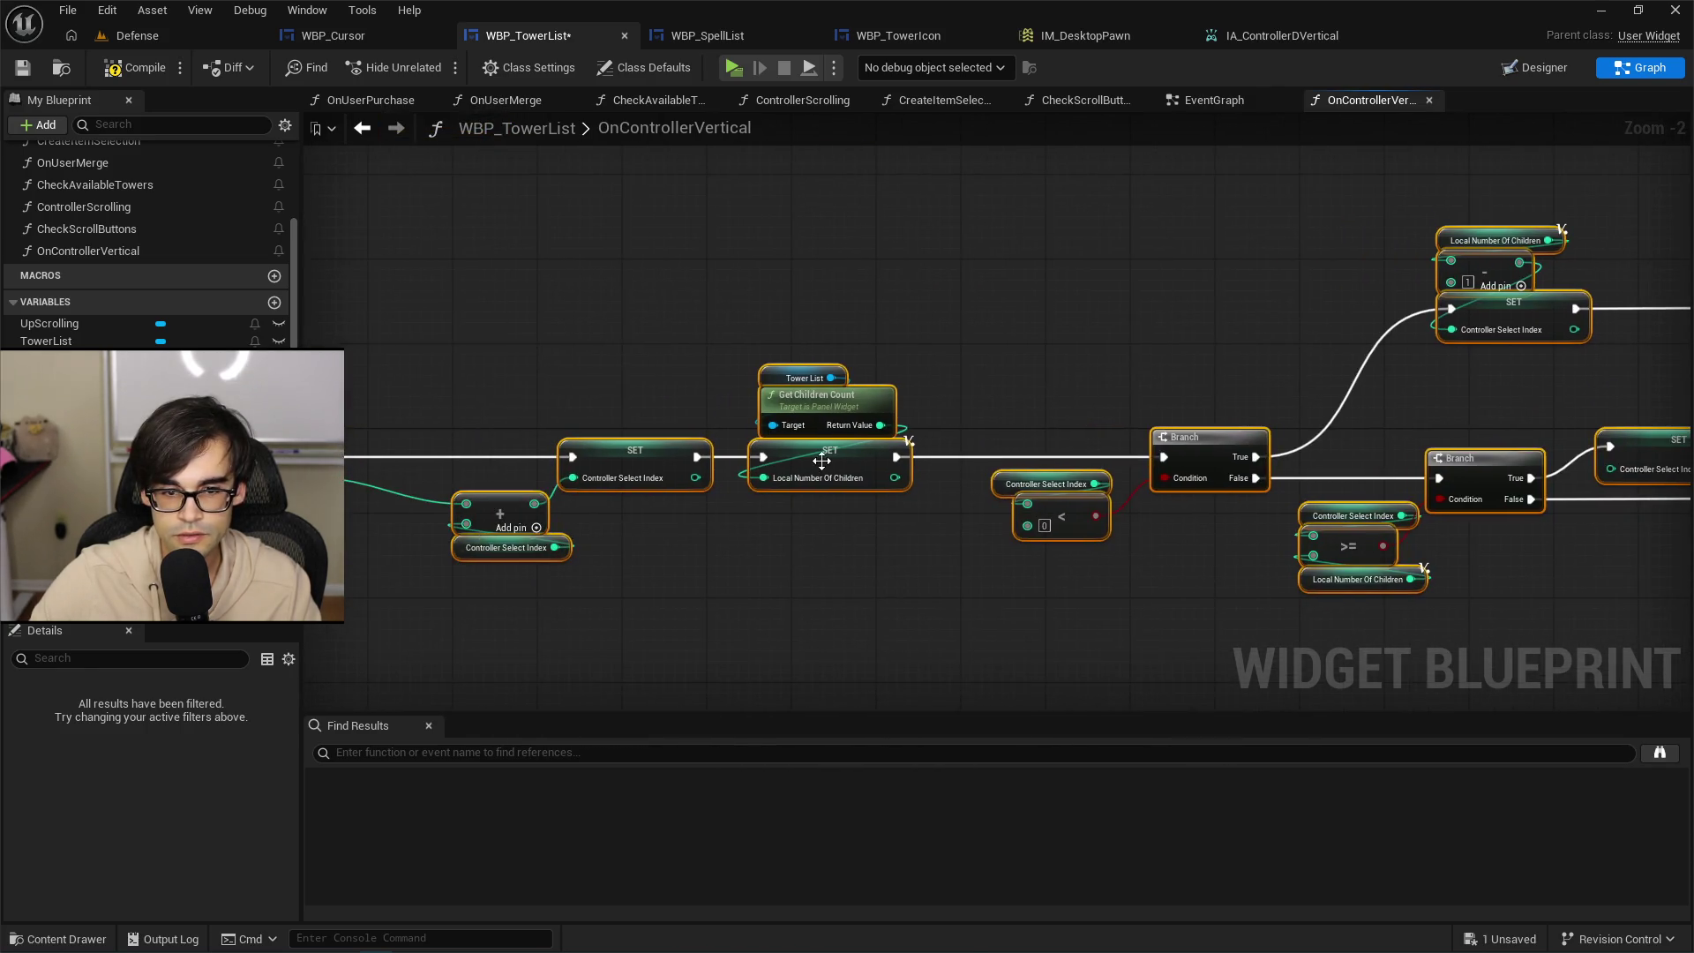
{"action": "right_click", "coordinate": [821, 460]}
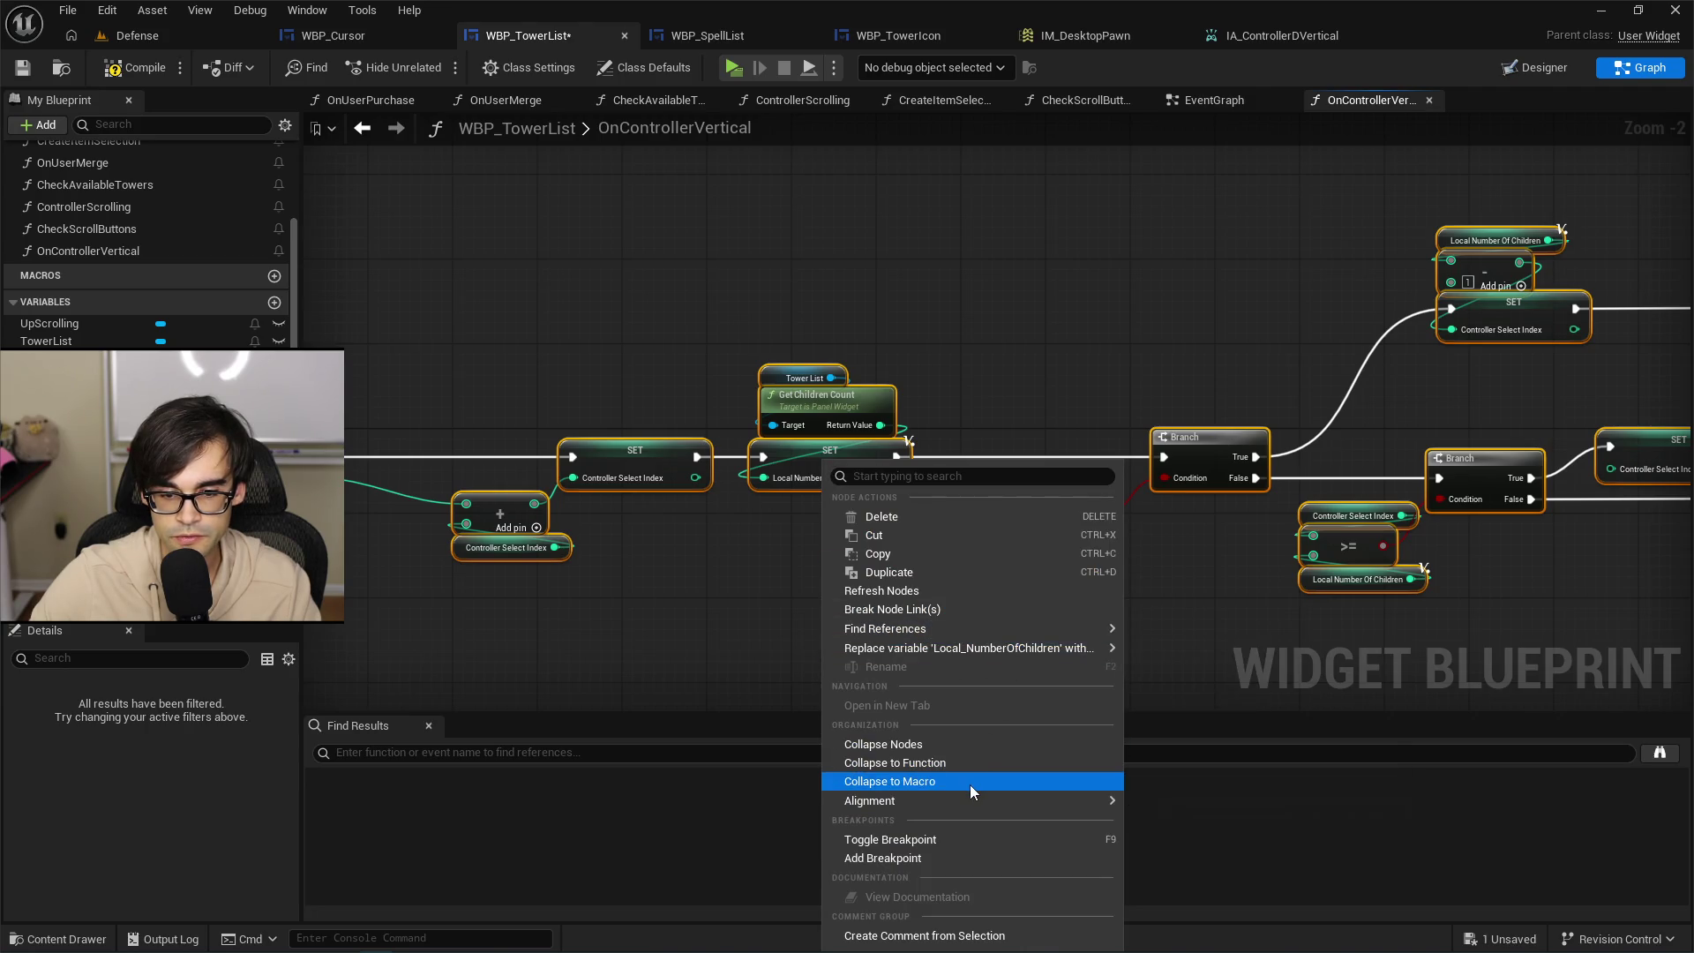
{"action": "left_click", "coordinate": [960, 760]}
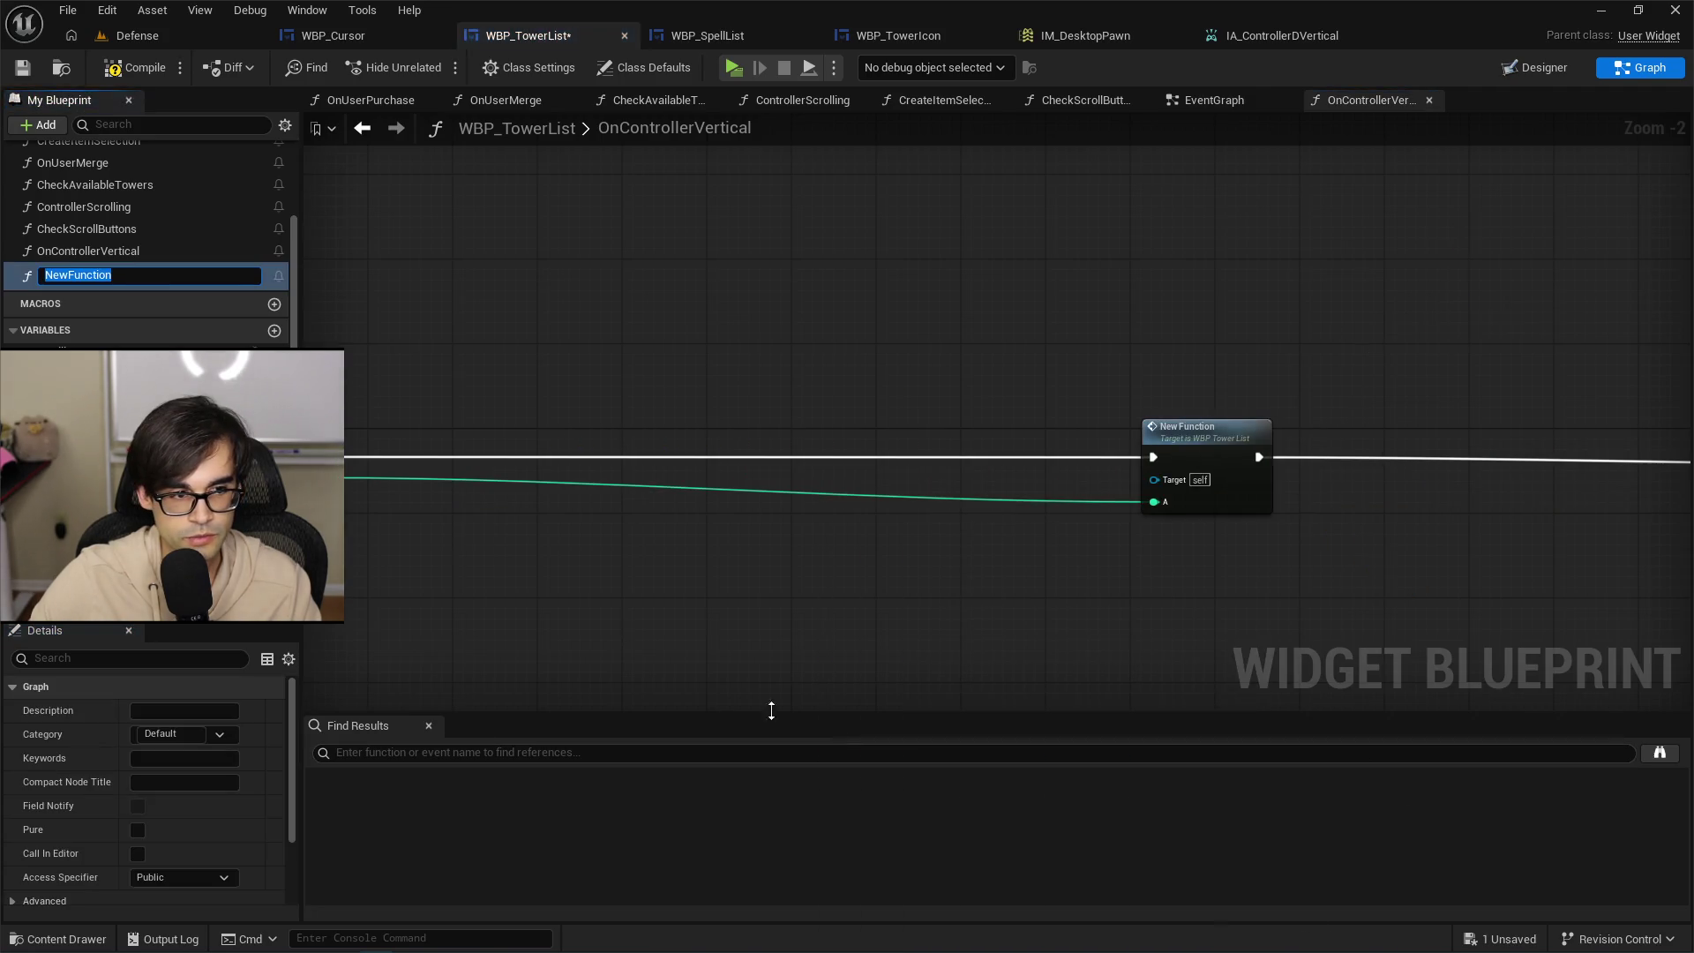
Name the collapsed function GetCurrentTowerIndex and bring it beside the OnControllerVertical entry.
{"action": "type", "text": "GetCurrentTowerIndex"}
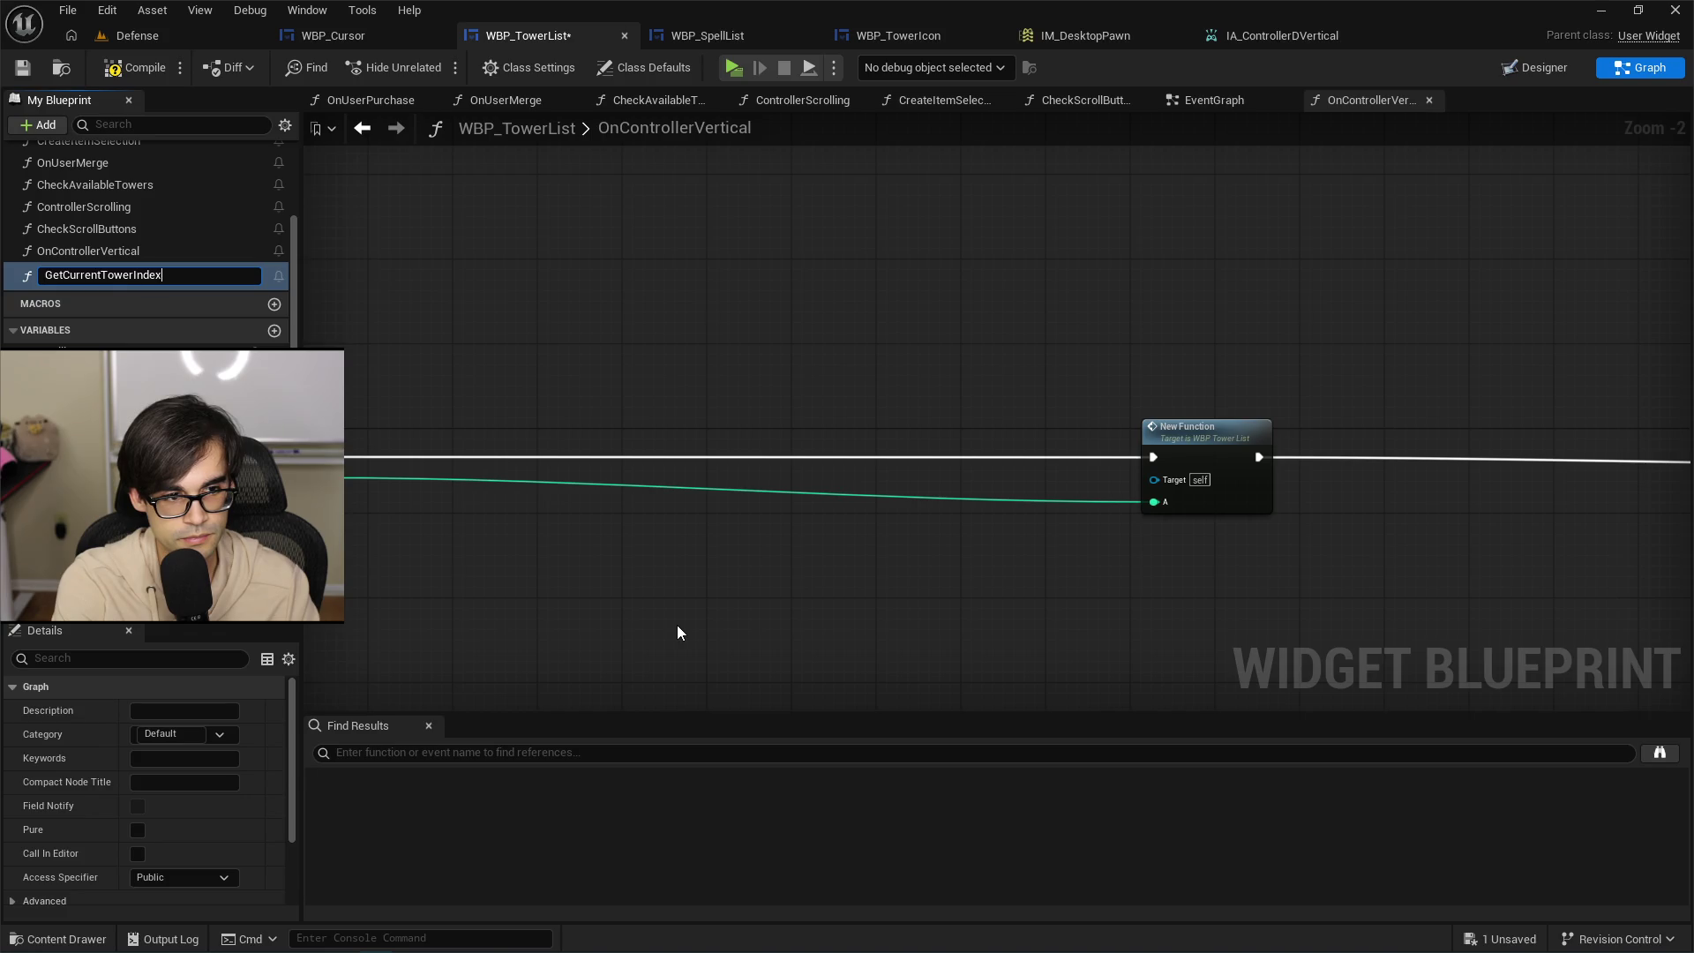
{"action": "key", "text": "Return"}
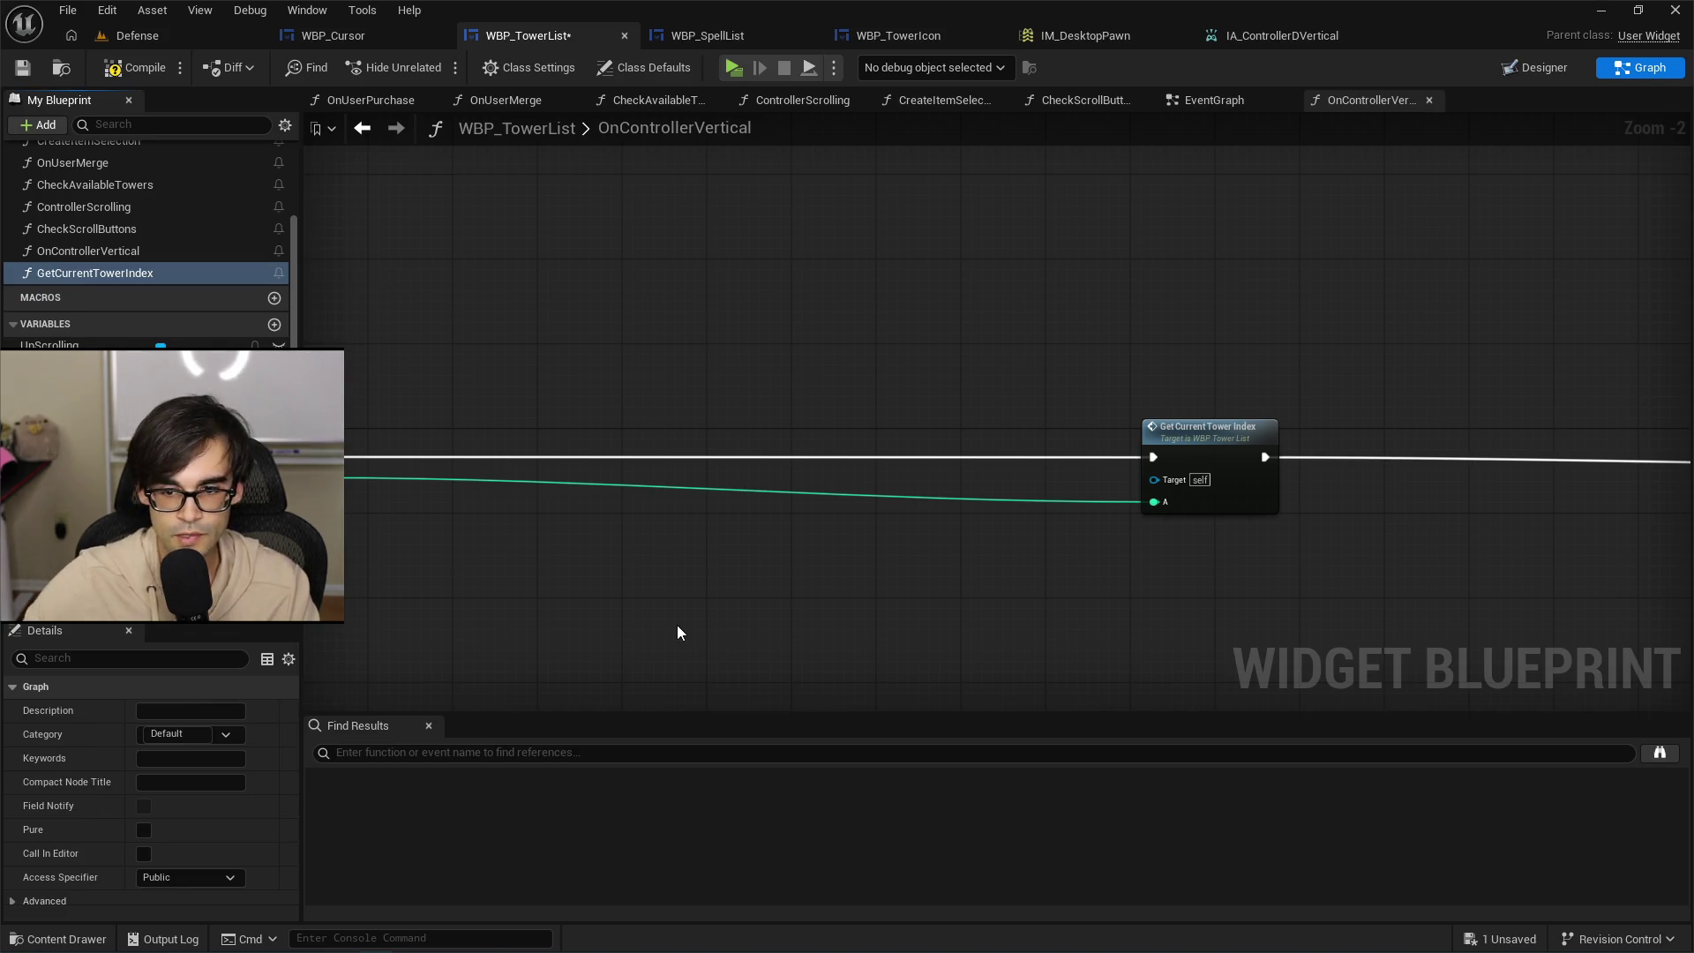
{"action": "left_click_drag", "start_coordinate": [851, 375], "coordinate": [1004, 361]}
{"action": "mouse_move", "coordinate": [1348, 413]}
{"action": "left_mouse_down"}
{"action": "mouse_move", "coordinate": [727, 426]}
{"action": "mouse_move", "coordinate": [607, 409]}
{"action": "left_mouse_up"}
{"action": "scroll", "coordinate": [157, 813], "scroll_direction": "down", "scroll_amount": 1}
{"action": "scroll", "coordinate": [133, 838], "scroll_direction": "down", "scroll_amount": 2}
Rename the function's integer input A to InputIndexChange.
{"action": "left_click", "coordinate": [71, 844]}
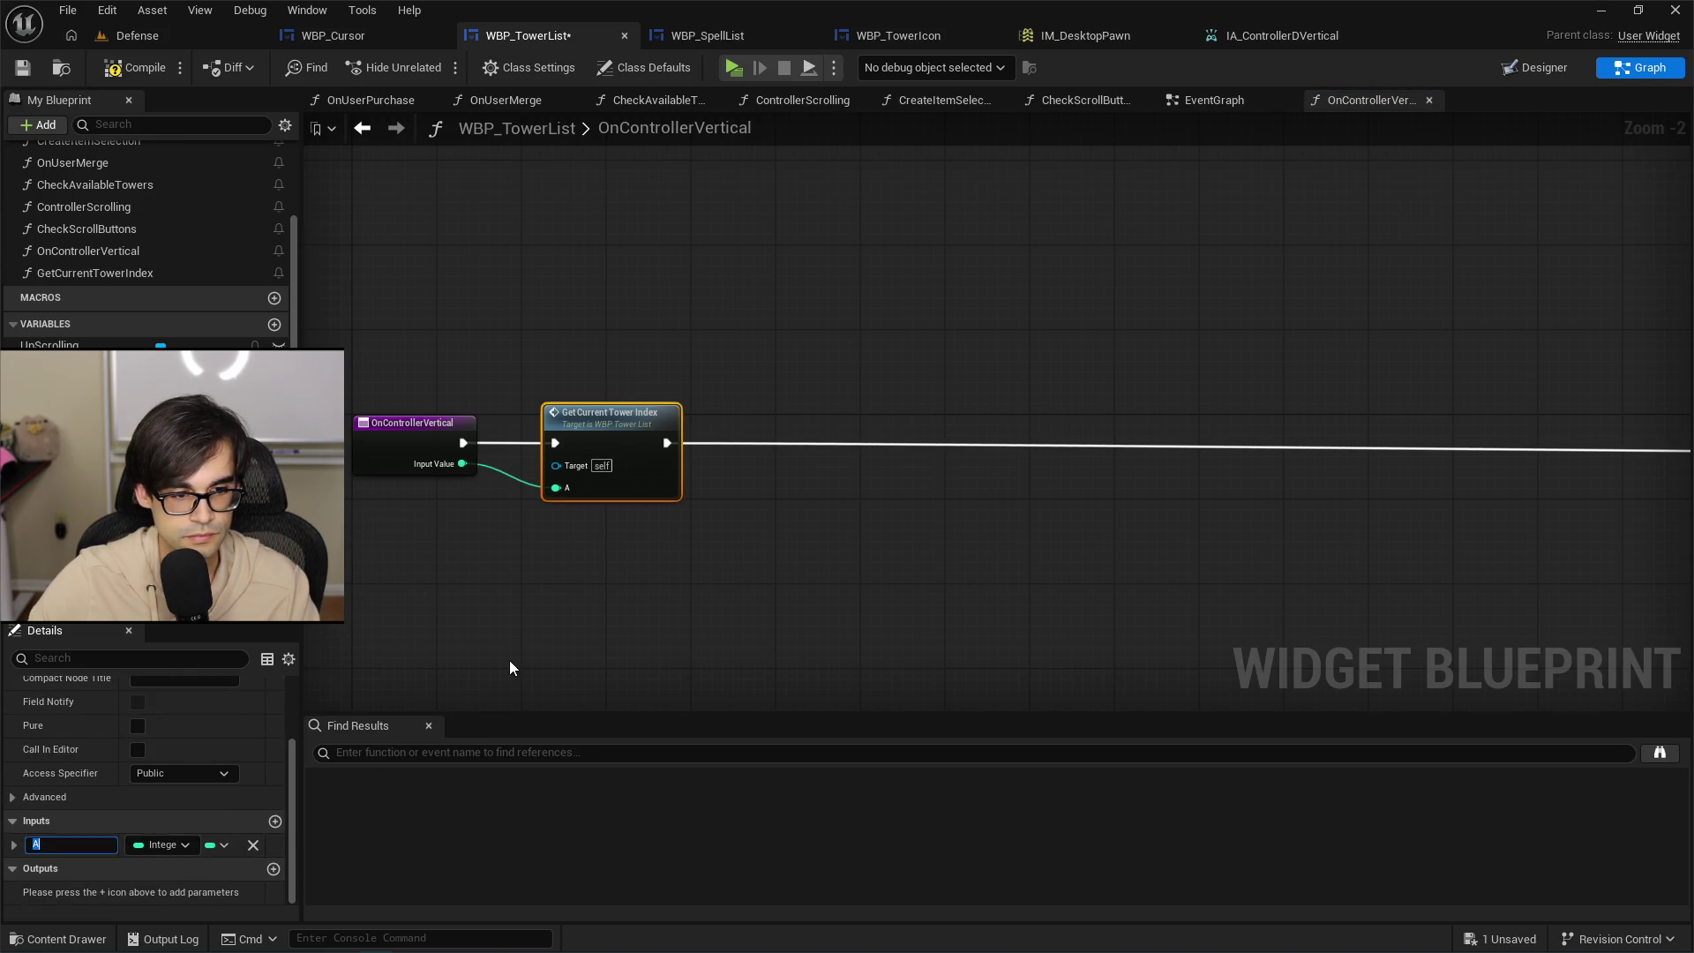
{"action": "type", "text": "InputIndexChang"}
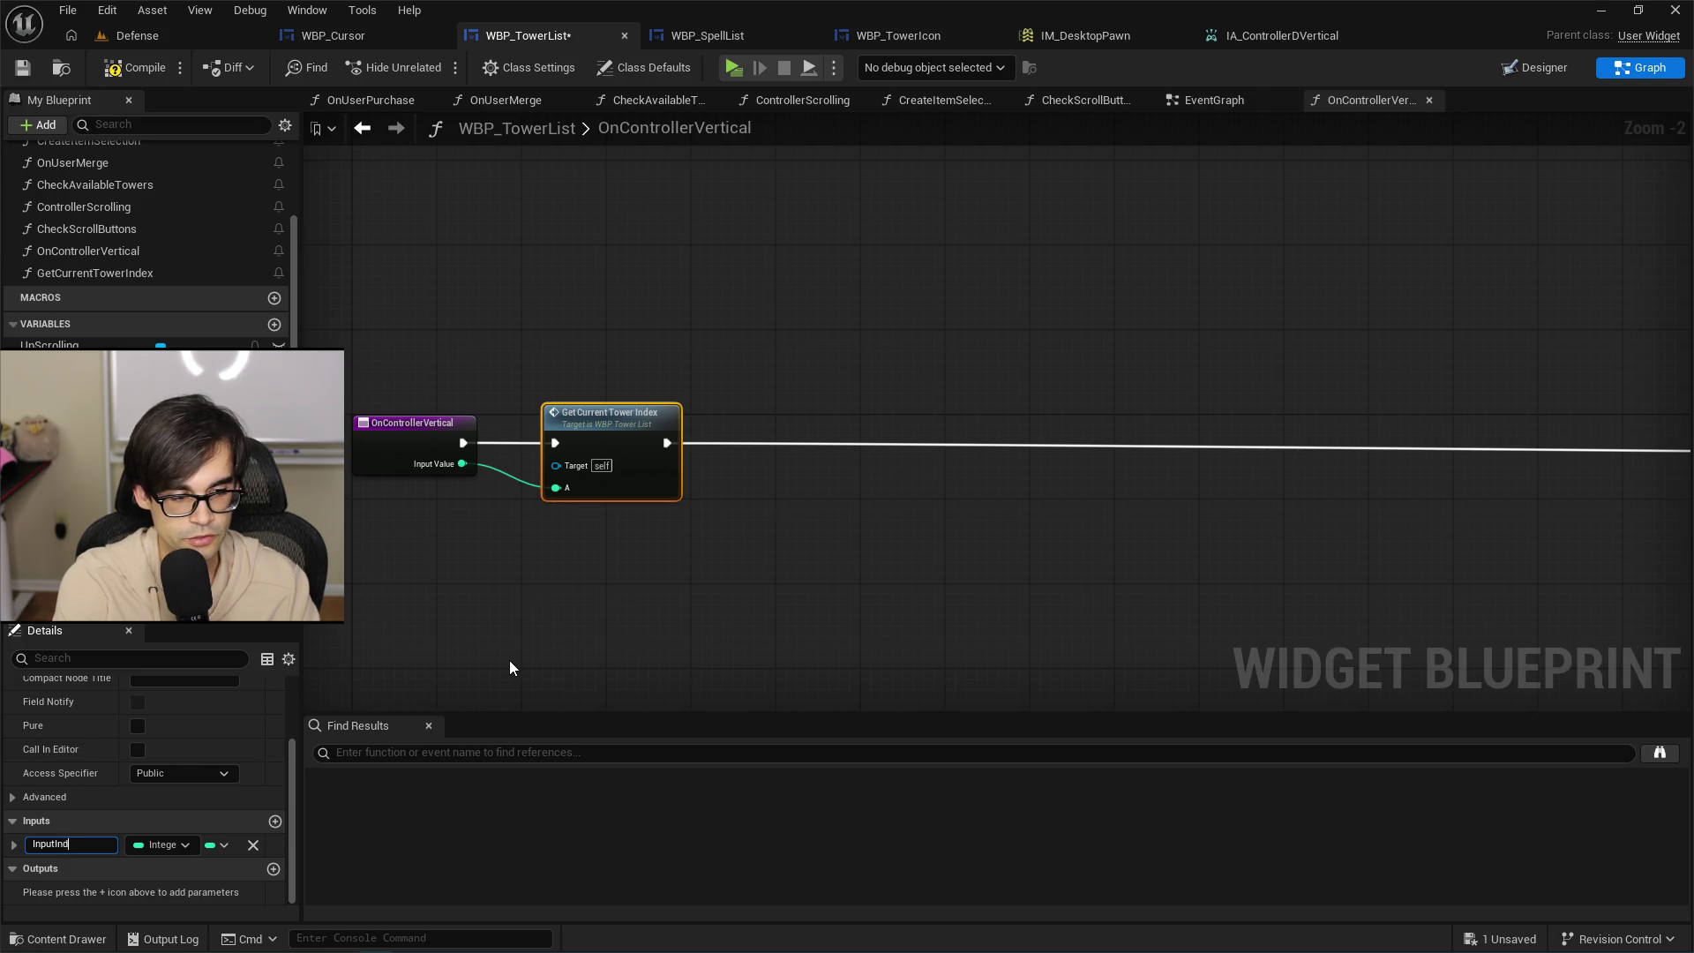
{"action": "type", "text": "e"}
{"action": "key", "text": "Return"}
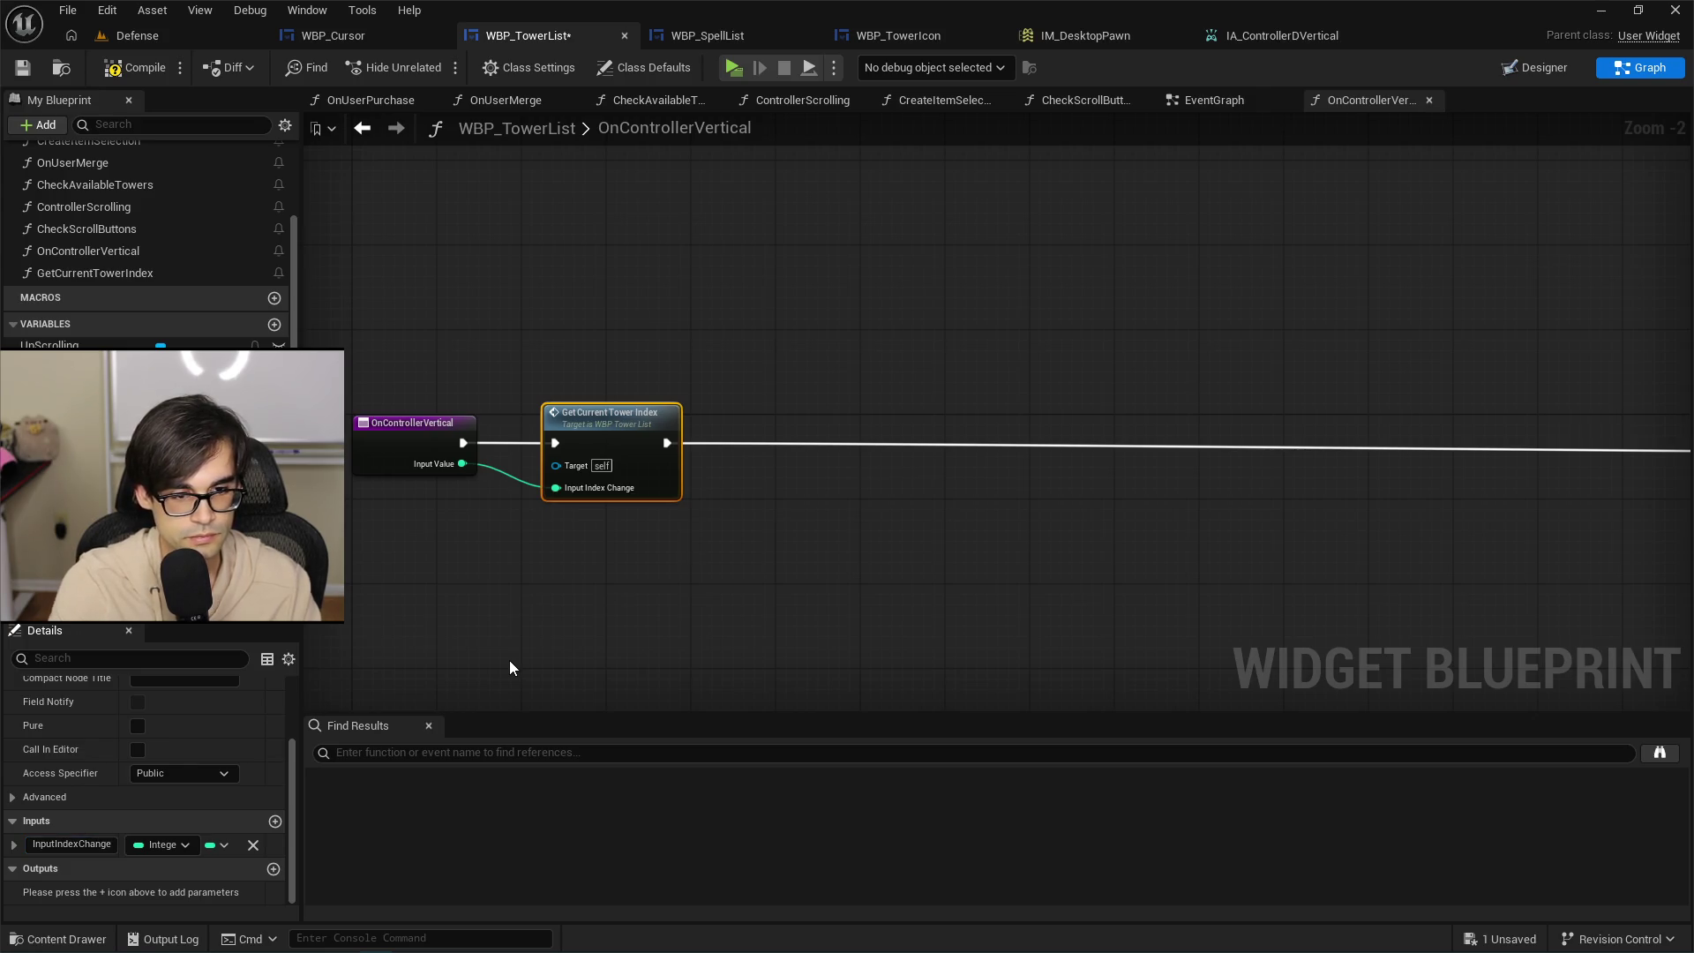
{"action": "scroll", "coordinate": [1032, 458], "scroll_direction": "down", "scroll_amount": 1}
{"action": "scroll", "coordinate": [1032, 459], "scroll_direction": "down", "scroll_amount": 5}
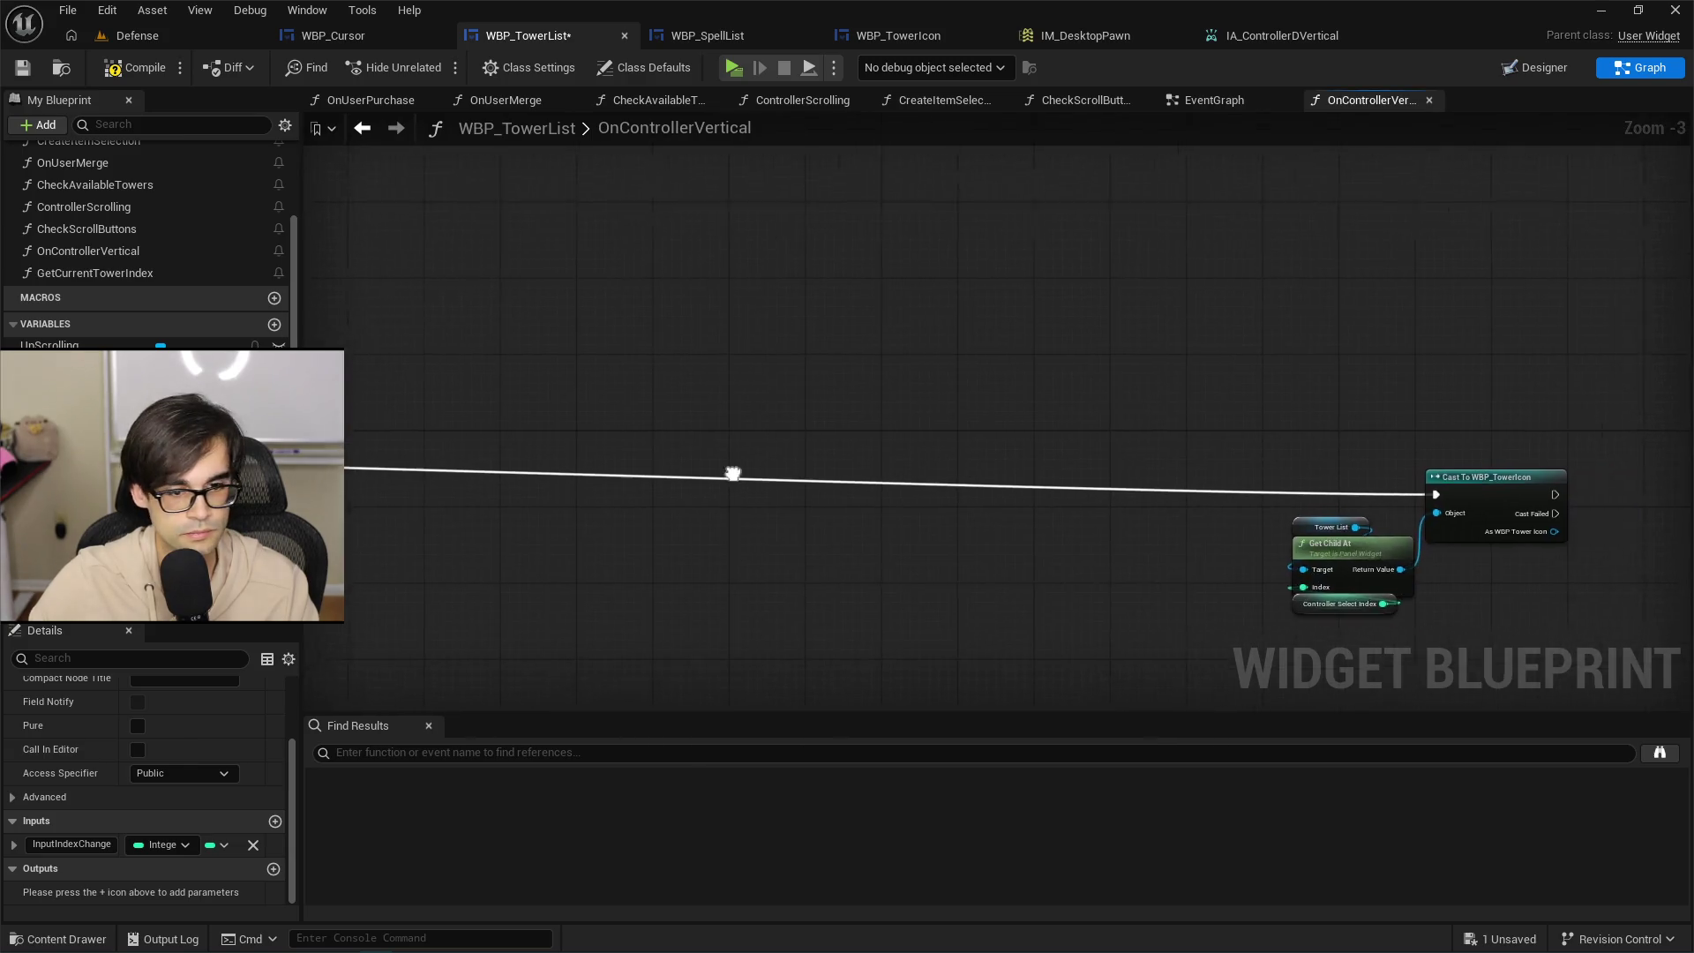
Review the chain from Get Child At through Get Current Tower Index to Cast To WBP_TowerIcon, then switch to WBP_TowerIcon.
{"action": "left_click", "coordinate": [940, 358]}
{"action": "scroll", "coordinate": [1225, 443], "scroll_direction": "up", "scroll_amount": 9}
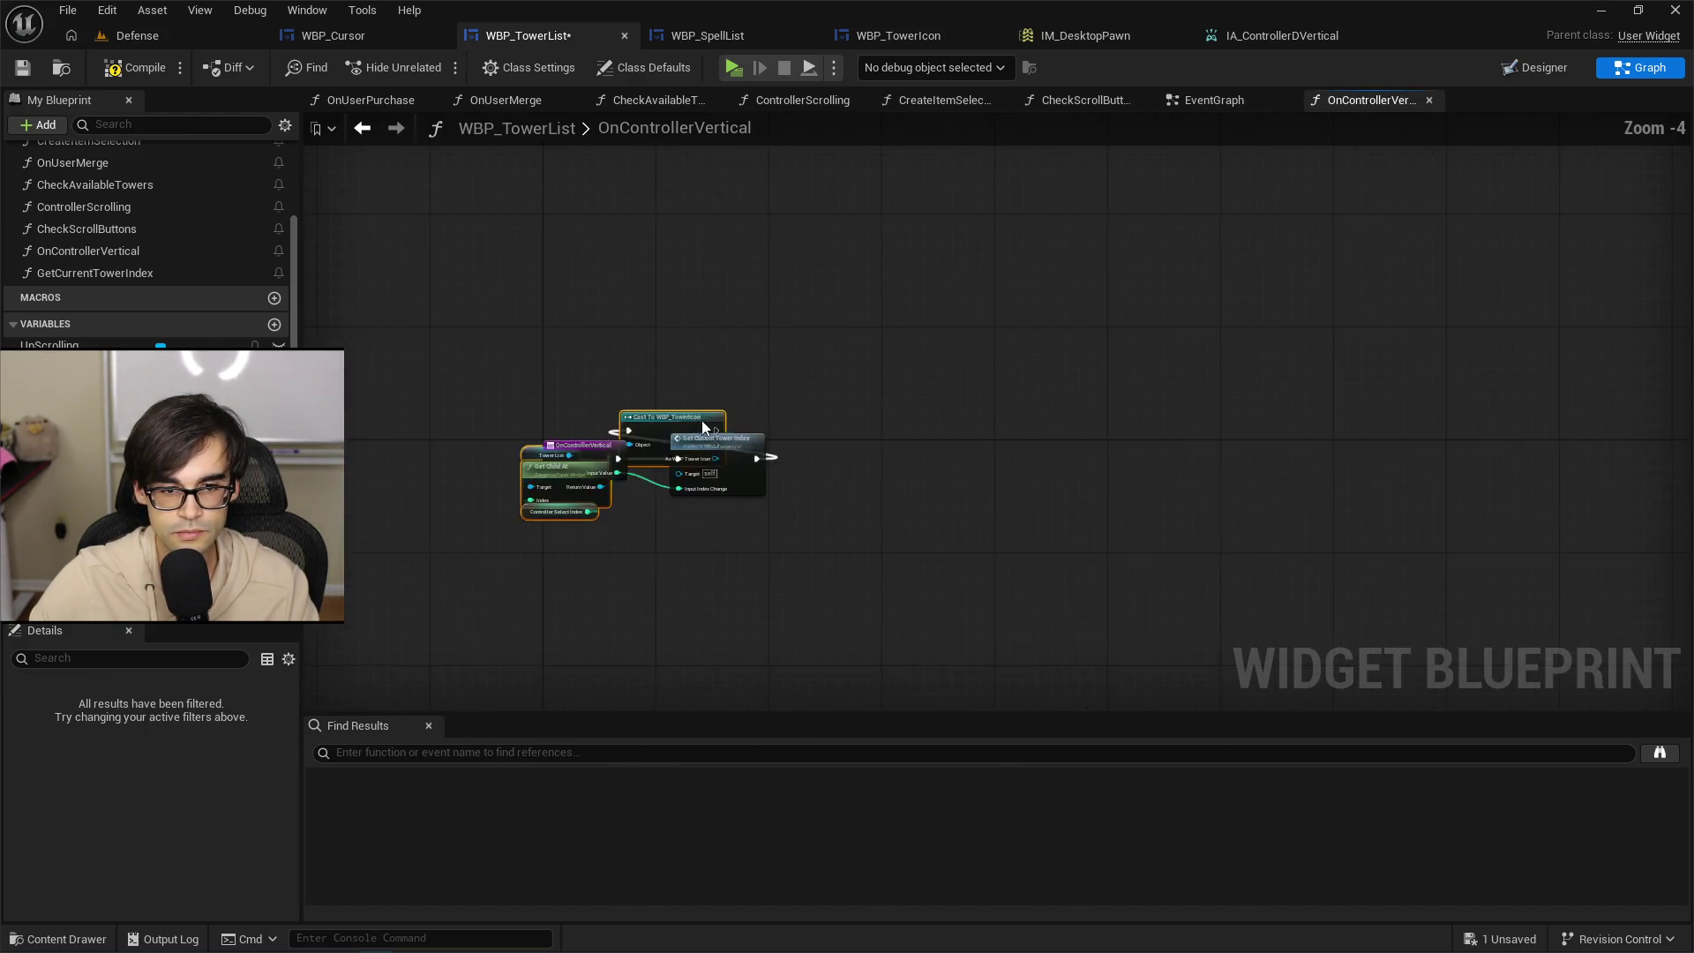
{"action": "left_click", "coordinate": [1112, 565]}
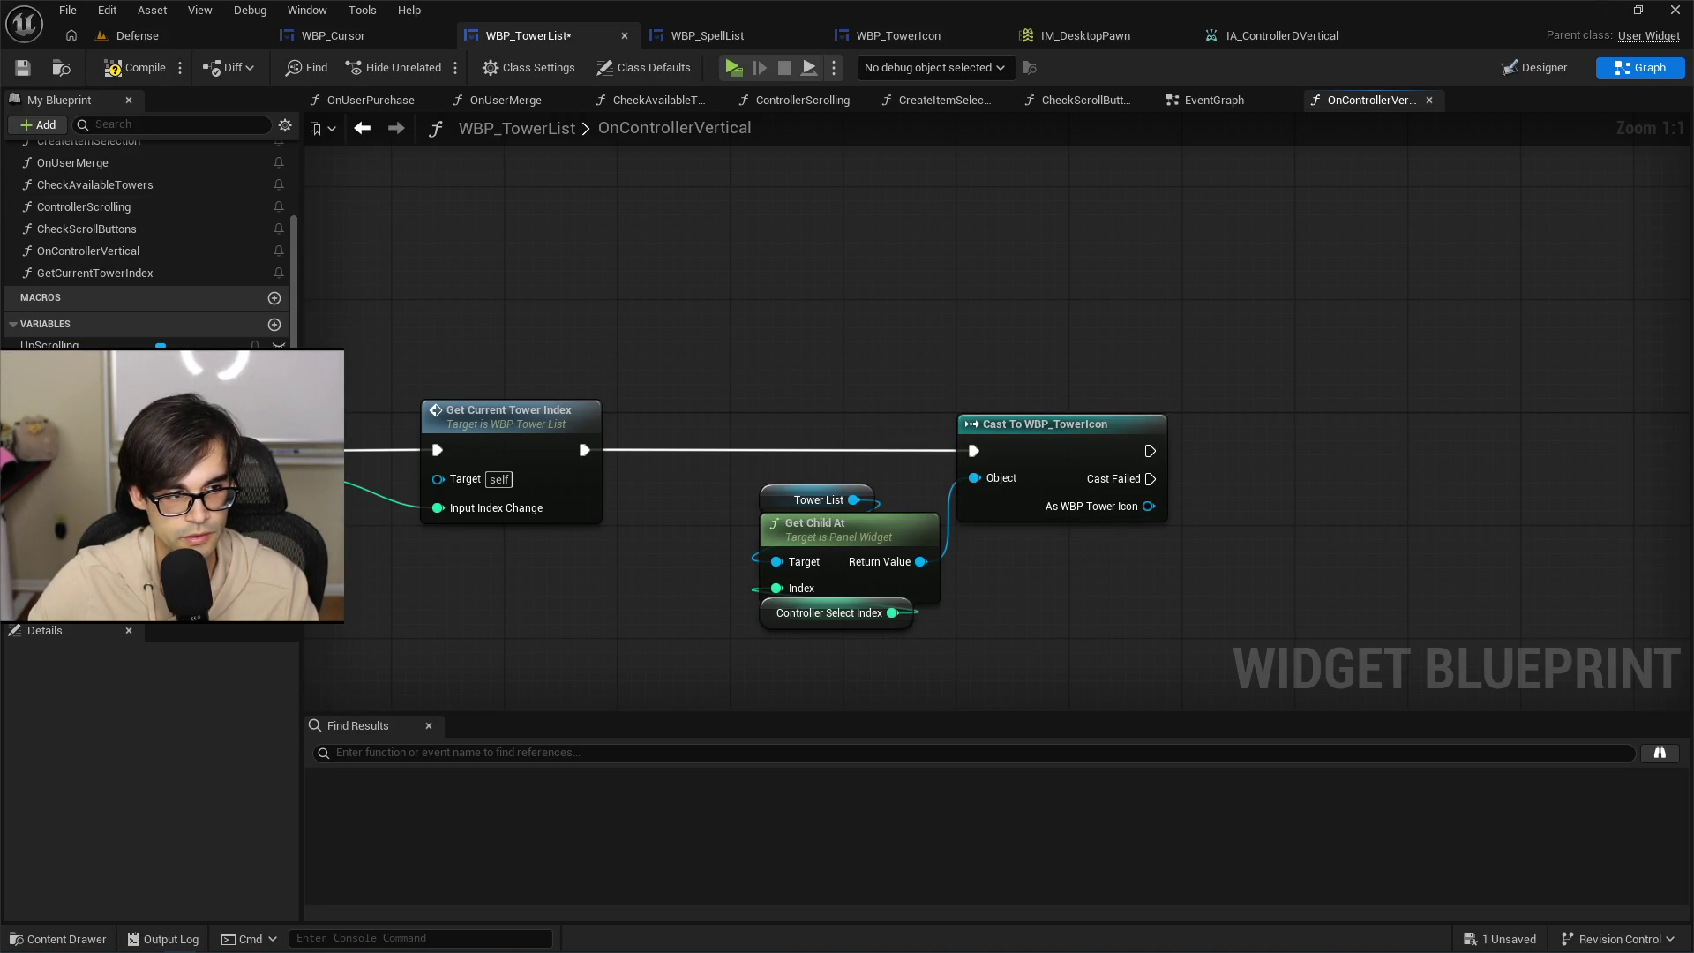
{"action": "left_click_drag", "start_coordinate": [753, 287], "coordinate": [1116, 297]}
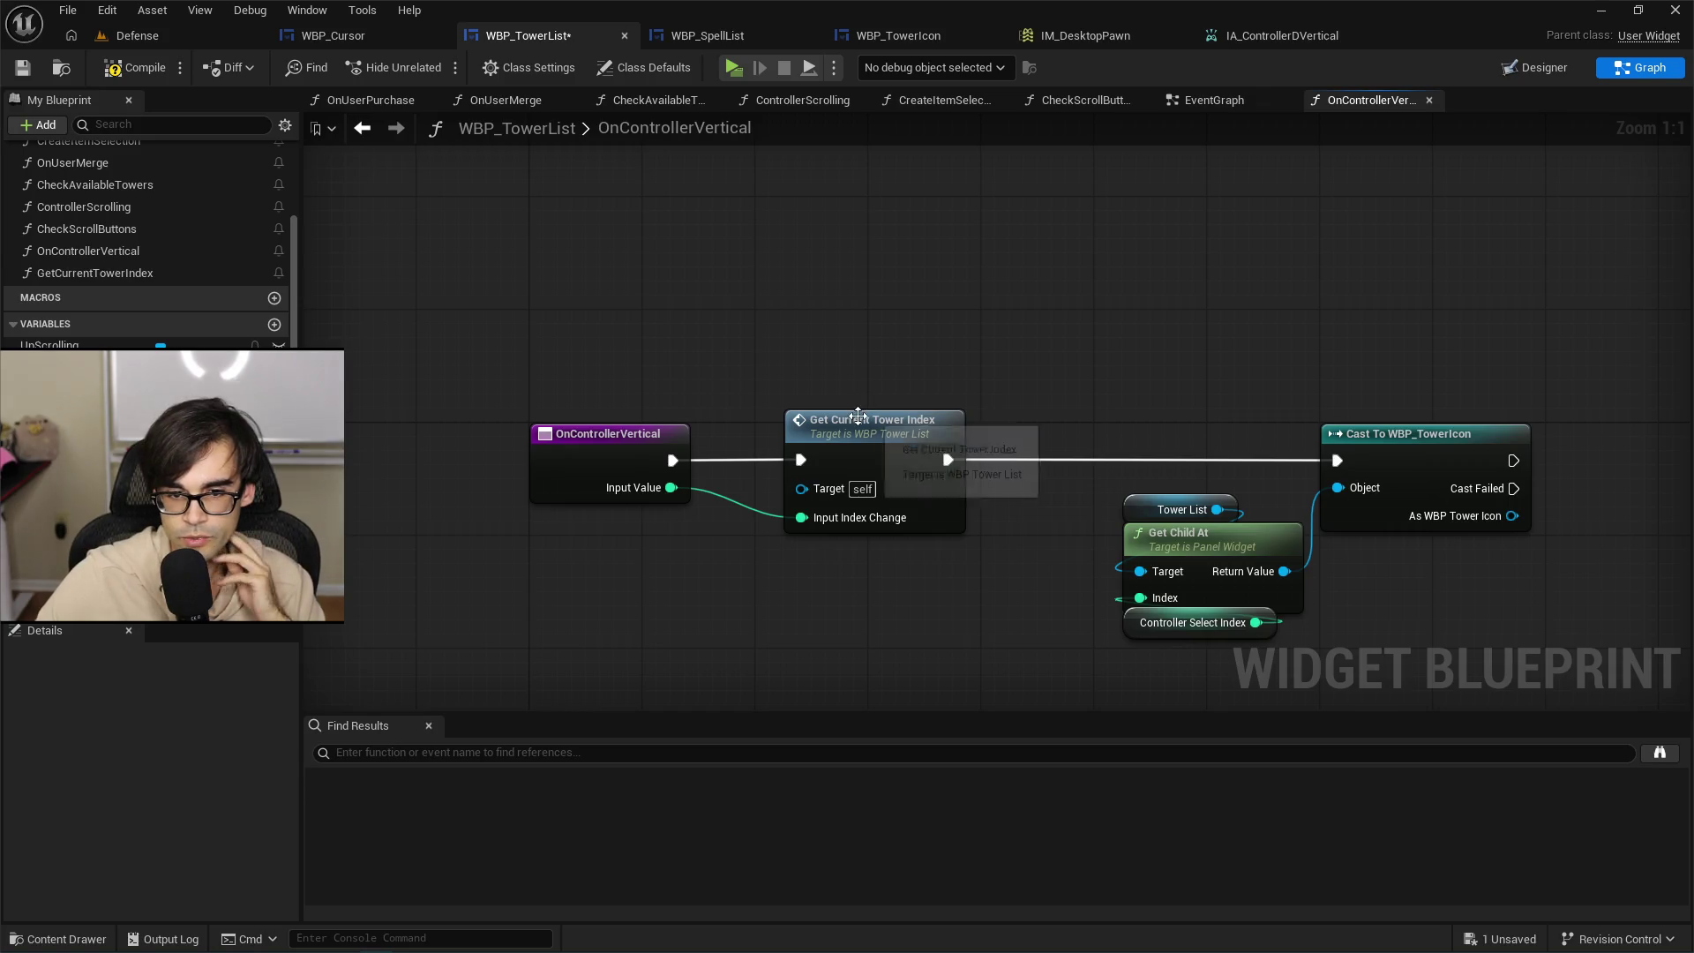
{"action": "left_click_drag", "start_coordinate": [1025, 359], "coordinate": [935, 319]}
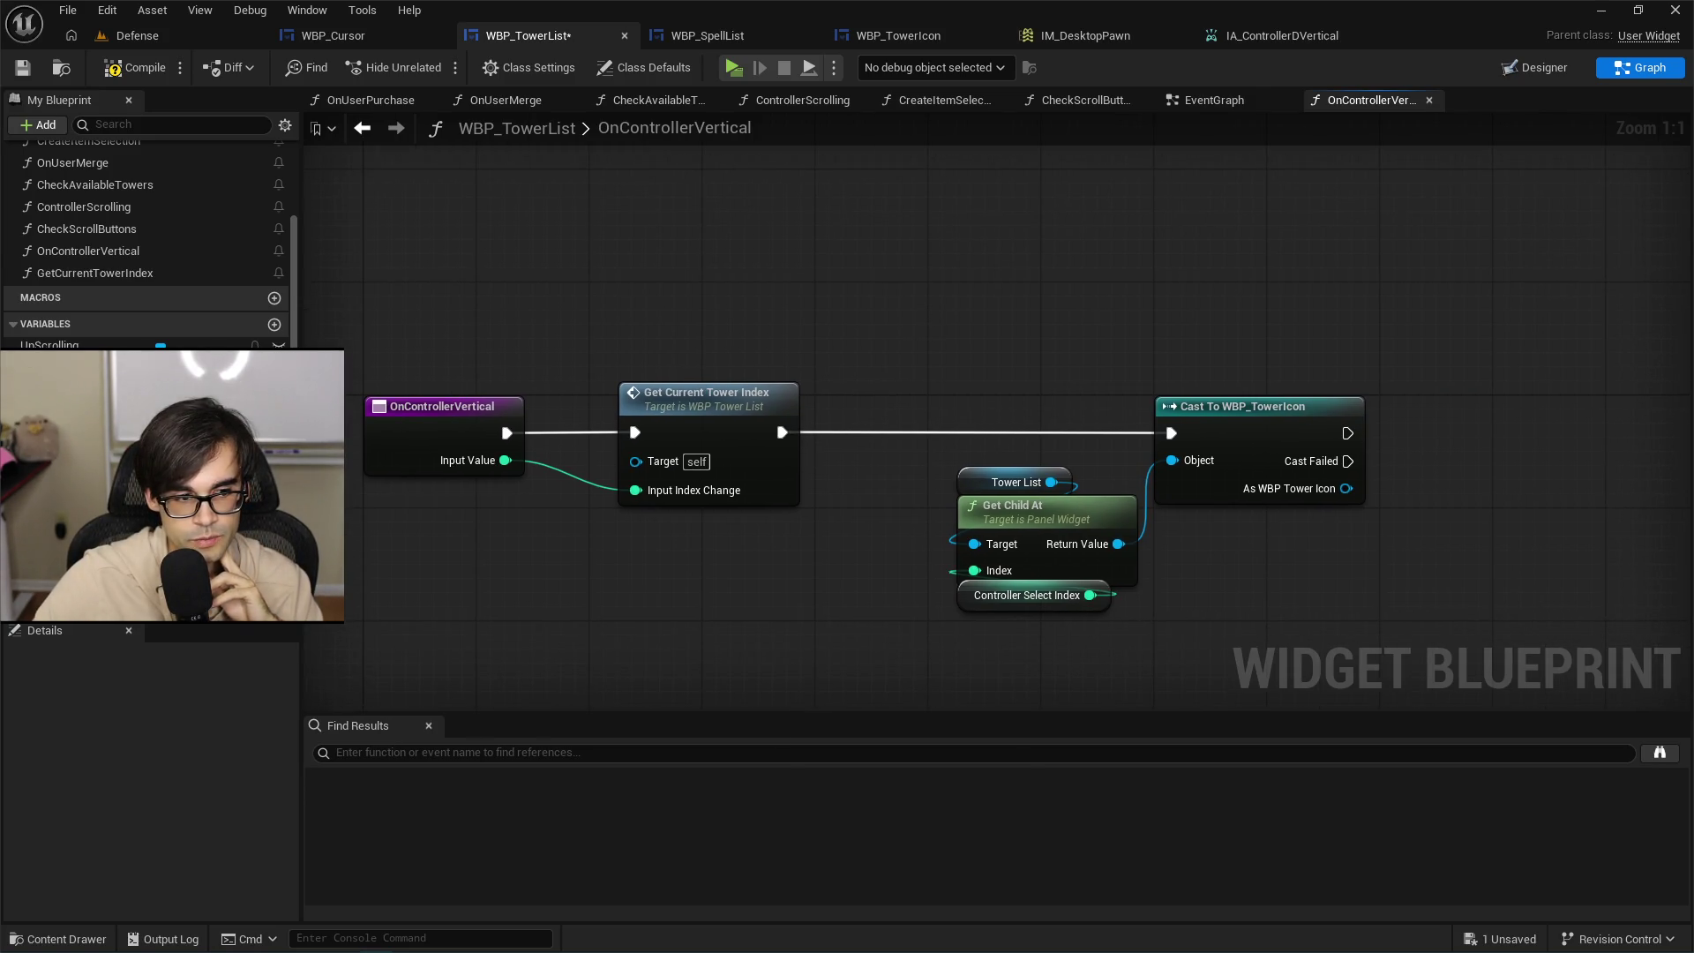
{"action": "left_click_drag", "start_coordinate": [1139, 365], "coordinate": [856, 351]}
{"action": "left_click_drag", "start_coordinate": [695, 343], "coordinate": [1085, 580]}
{"action": "left_click", "coordinate": [1274, 388]}
{"action": "left_click_drag", "start_coordinate": [1274, 389], "coordinate": [802, 410]}
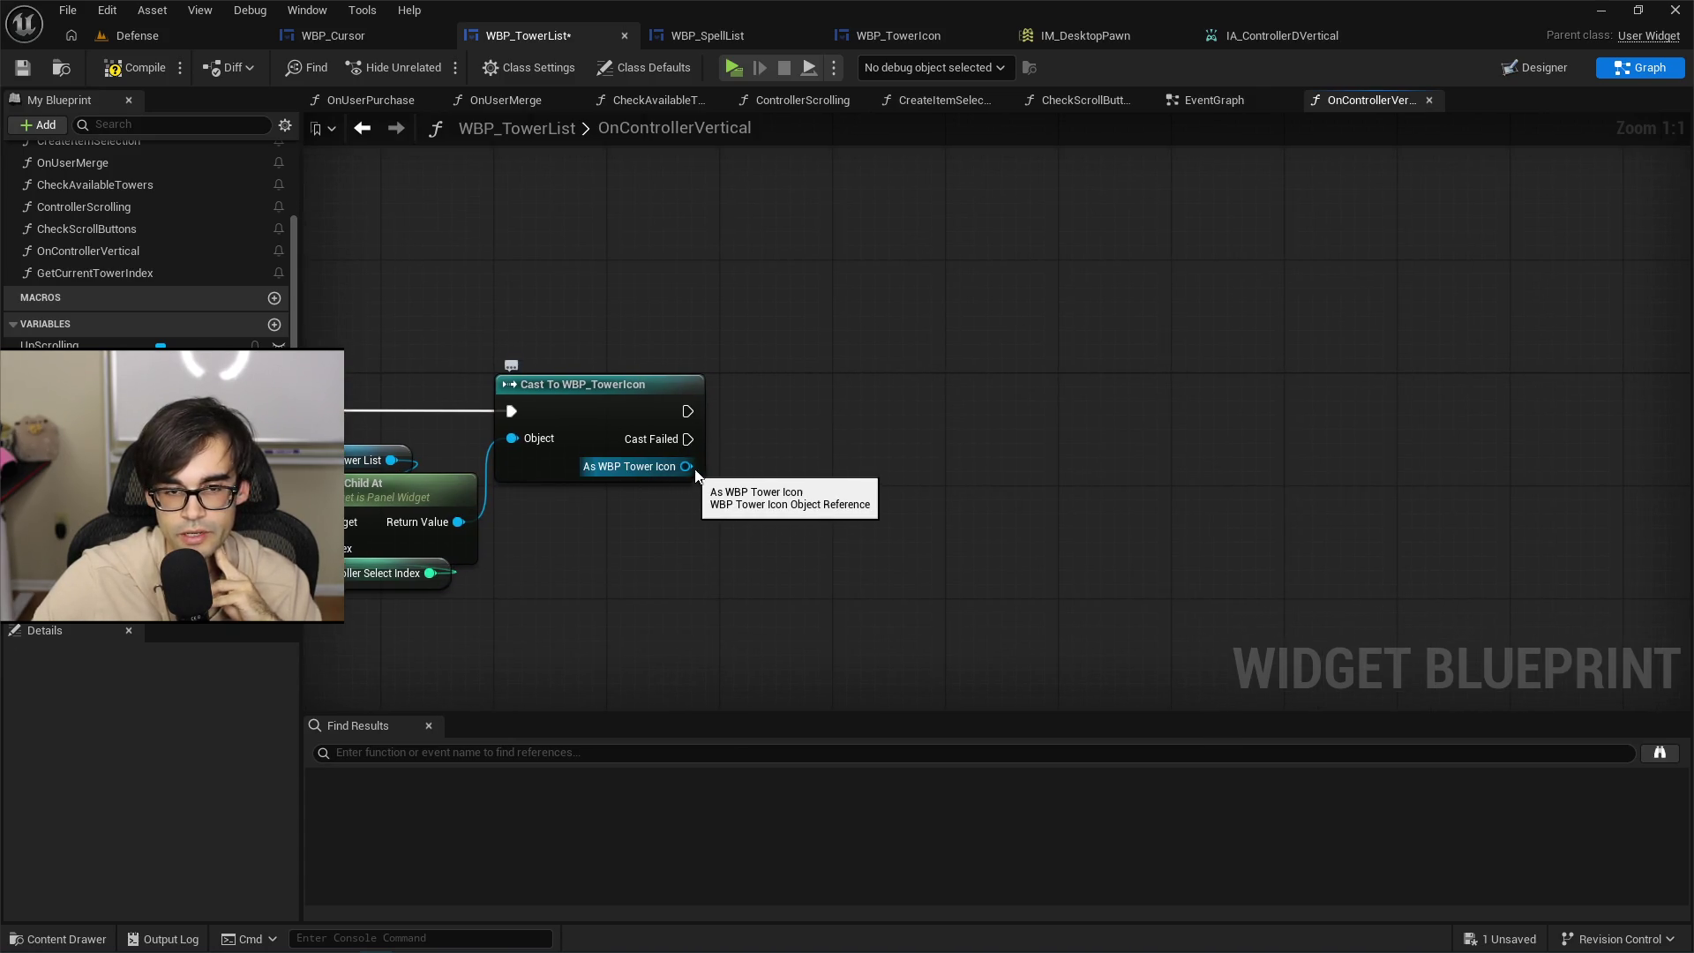
{"action": "left_click_drag", "start_coordinate": [541, 306], "coordinate": [854, 291]}
{"action": "left_click_drag", "start_coordinate": [690, 377], "coordinate": [471, 397]}
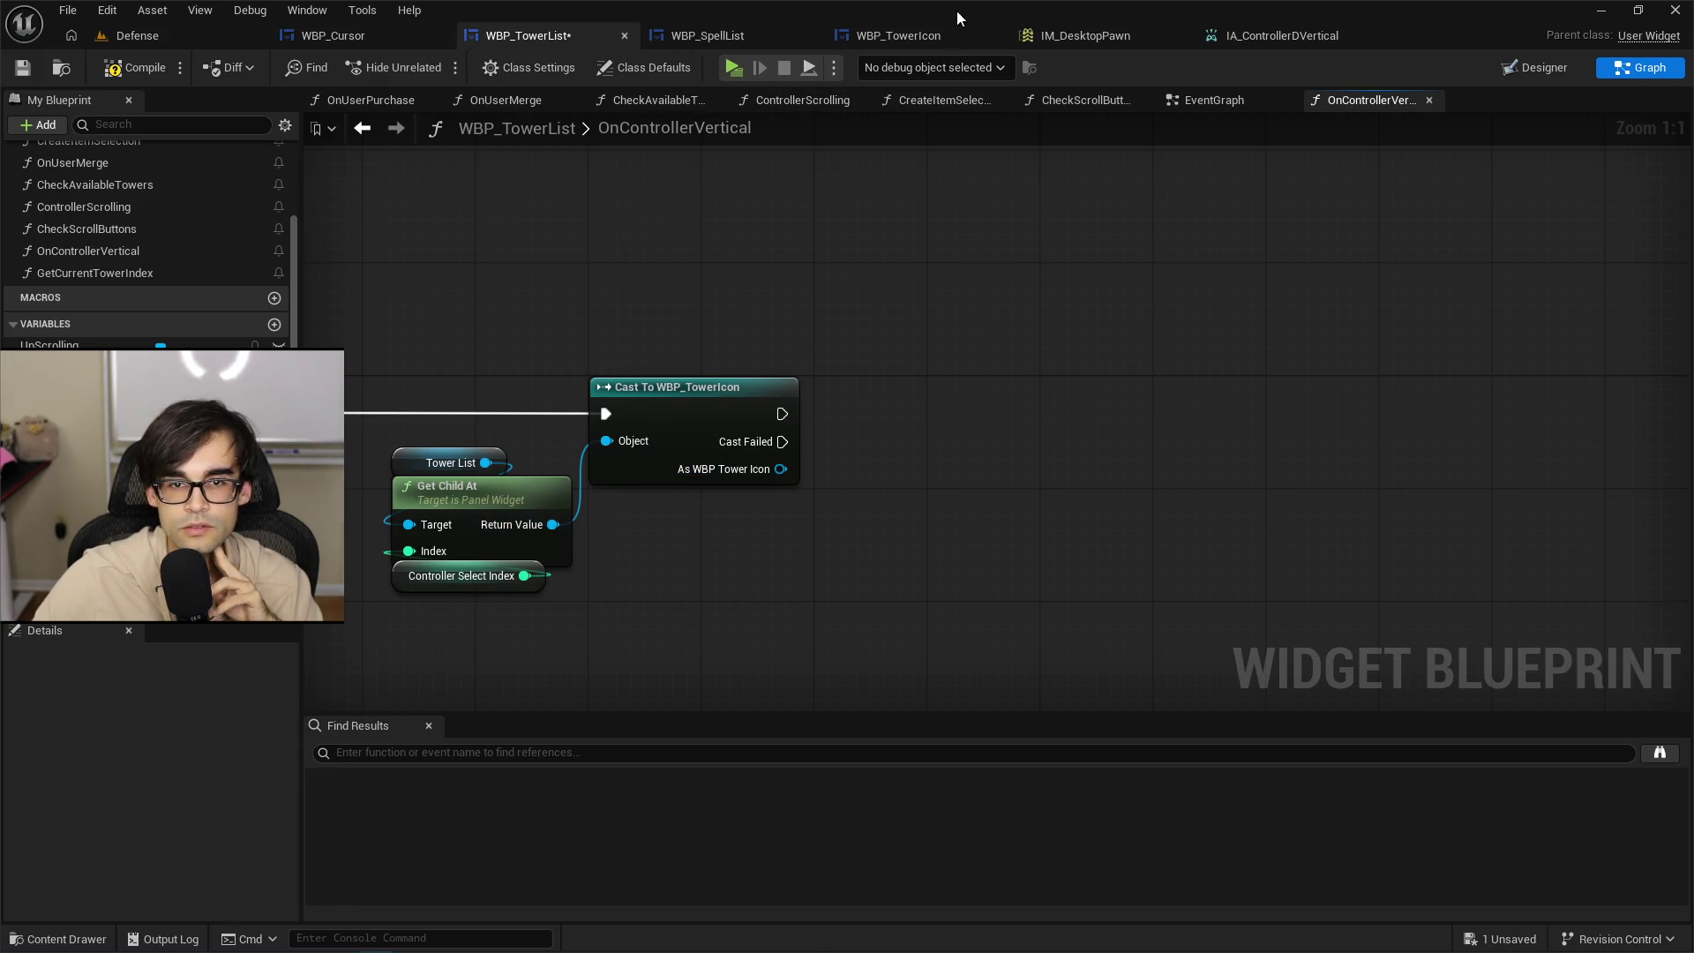
{"action": "left_click", "coordinate": [898, 35]}
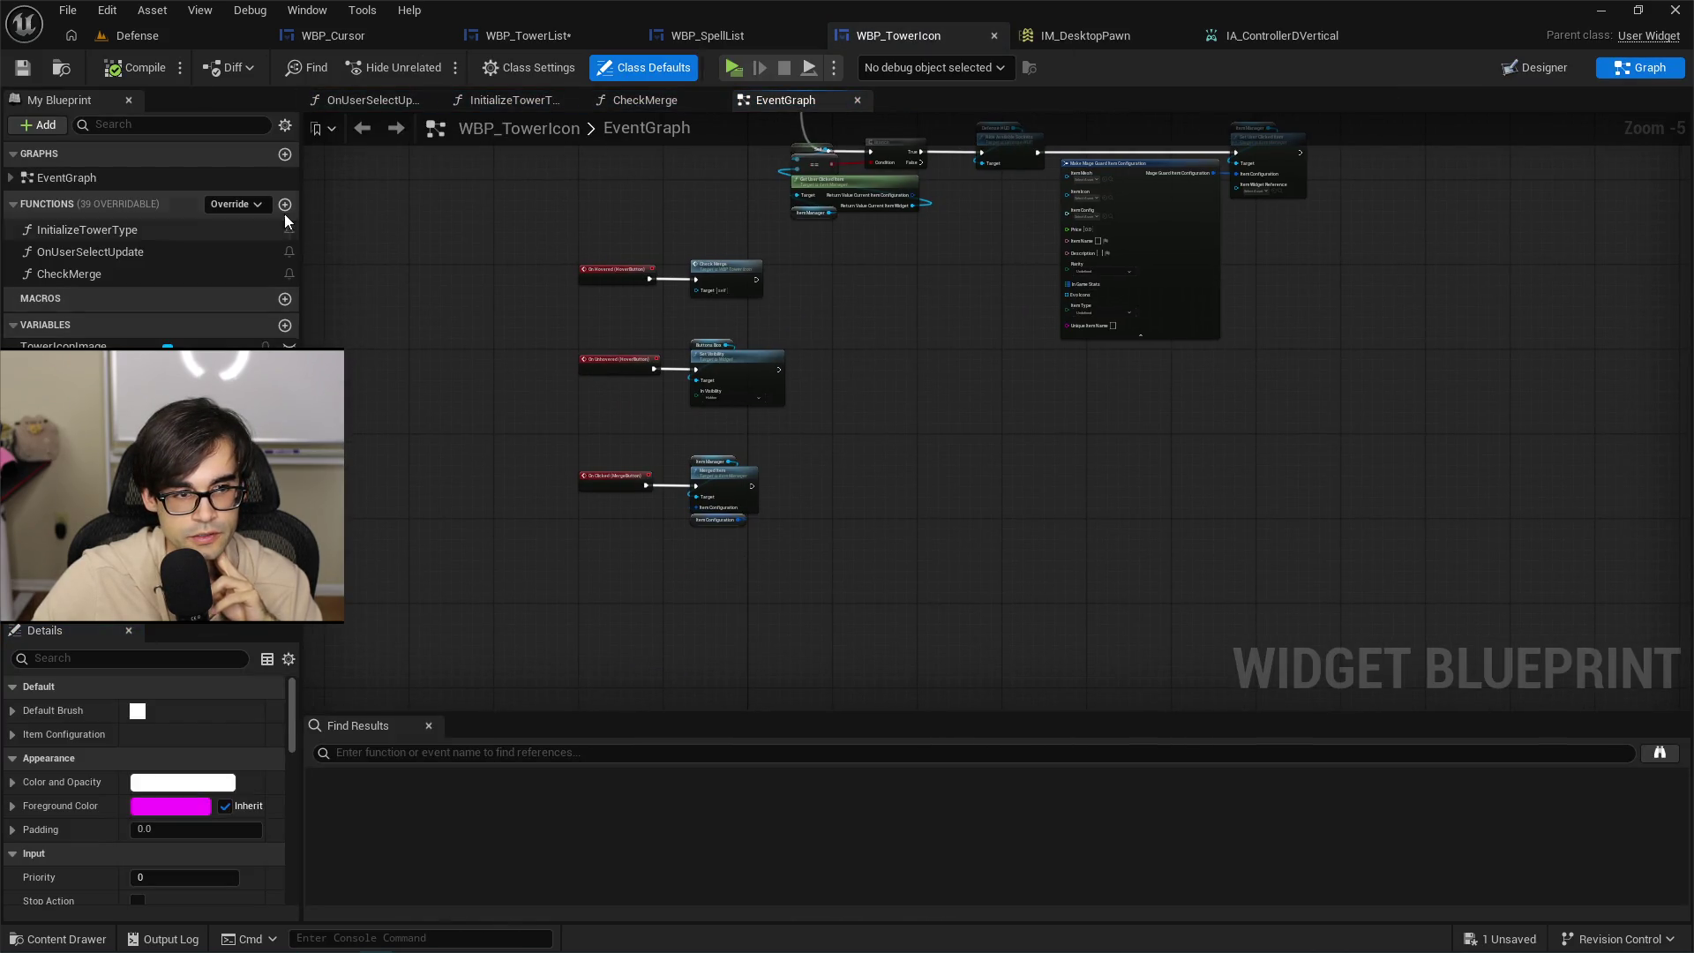
Add a new WBP_TowerIcon function, abandon the clashing name ControllerHover, and show the Designer layout.
{"action": "left_click", "coordinate": [282, 209]}
{"action": "type", "text": "Controller"}
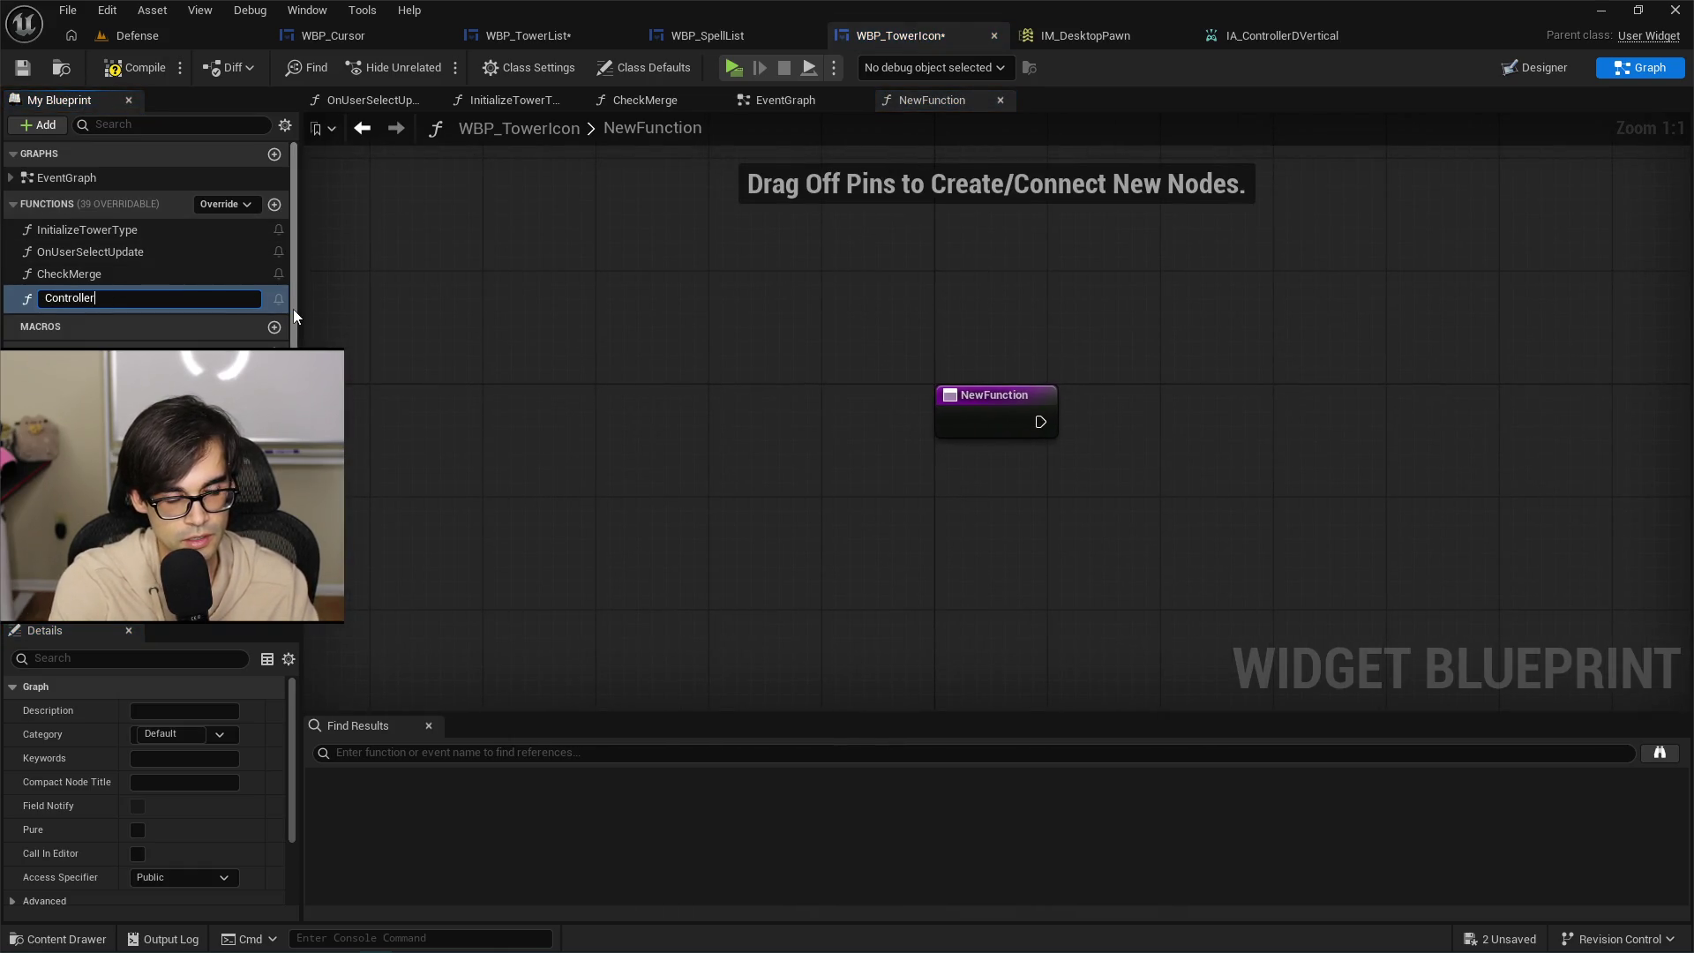
{"action": "type", "text": "Hover"}
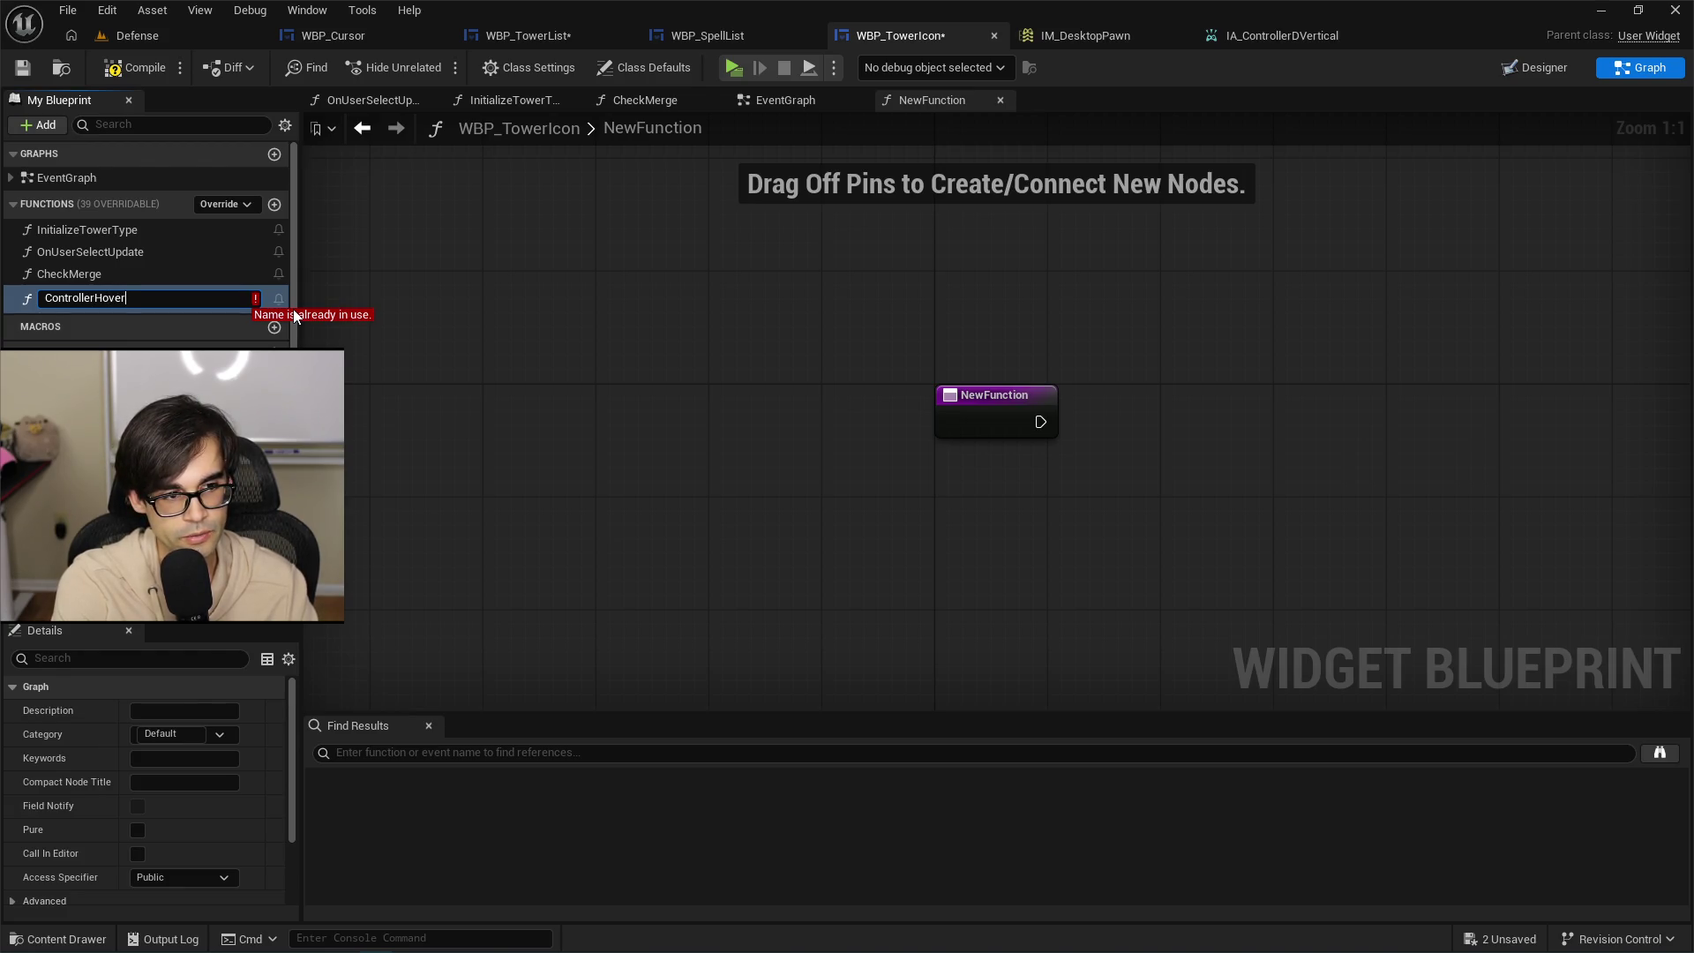
{"action": "key", "text": "BackSpace"}
{"action": "key", "text": "BackSpace"}
{"action": "key", "text": "BackSpace"}
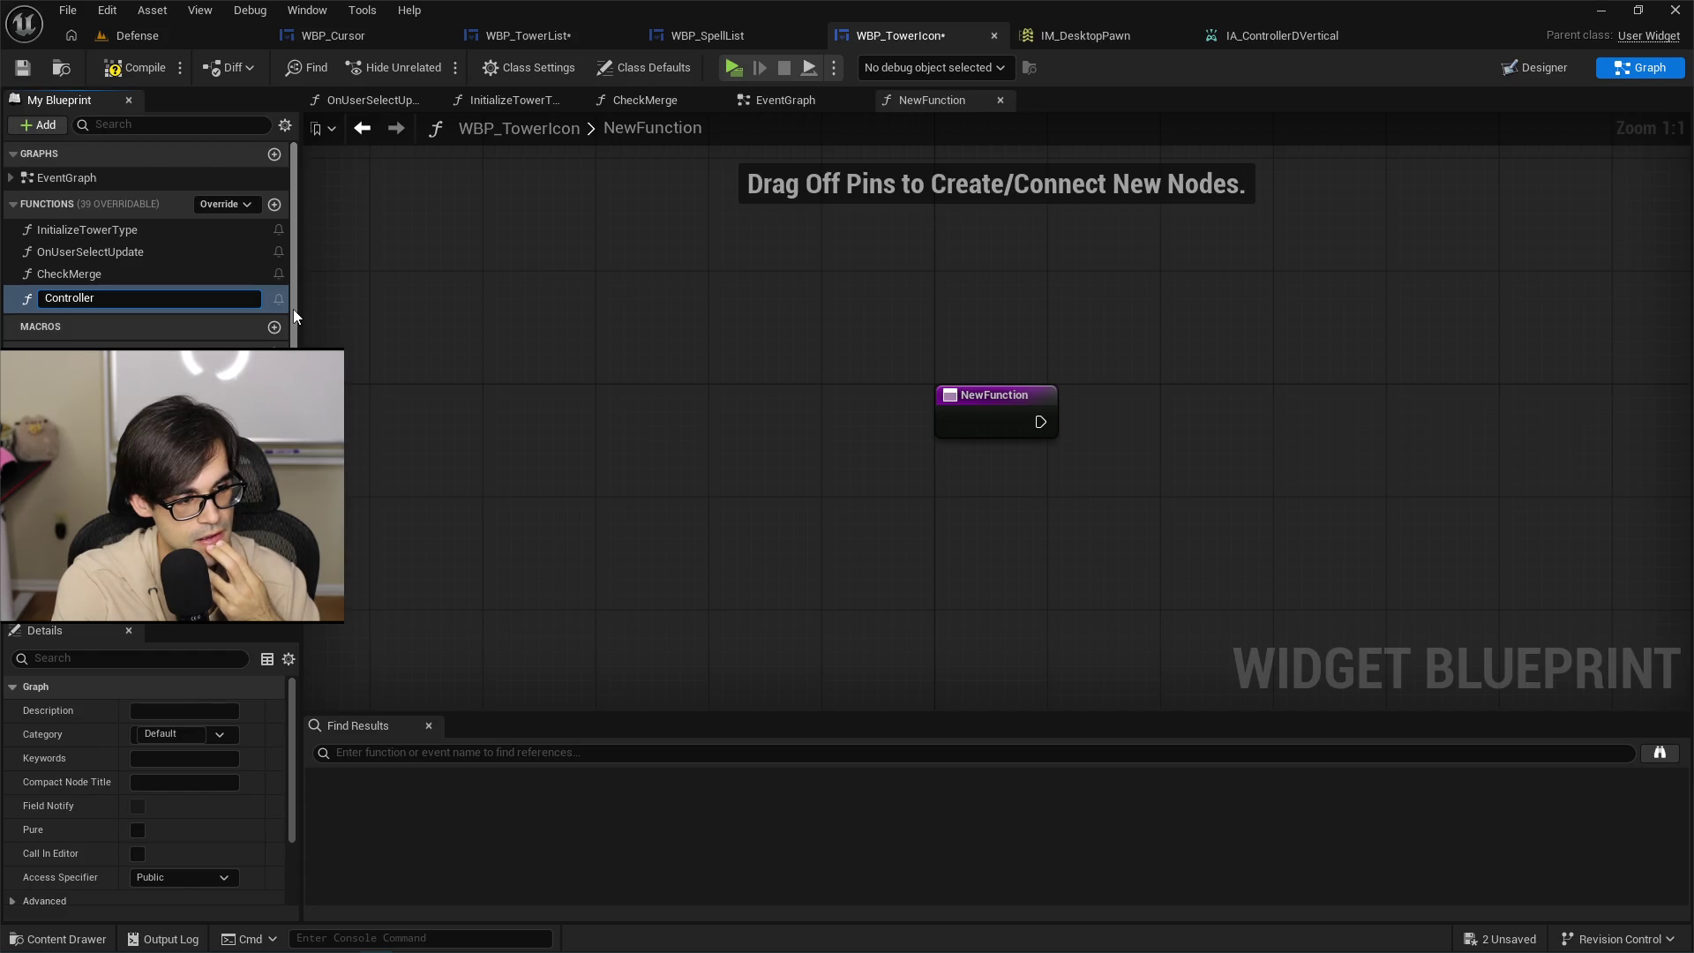
{"action": "type", "text": "Hover"}
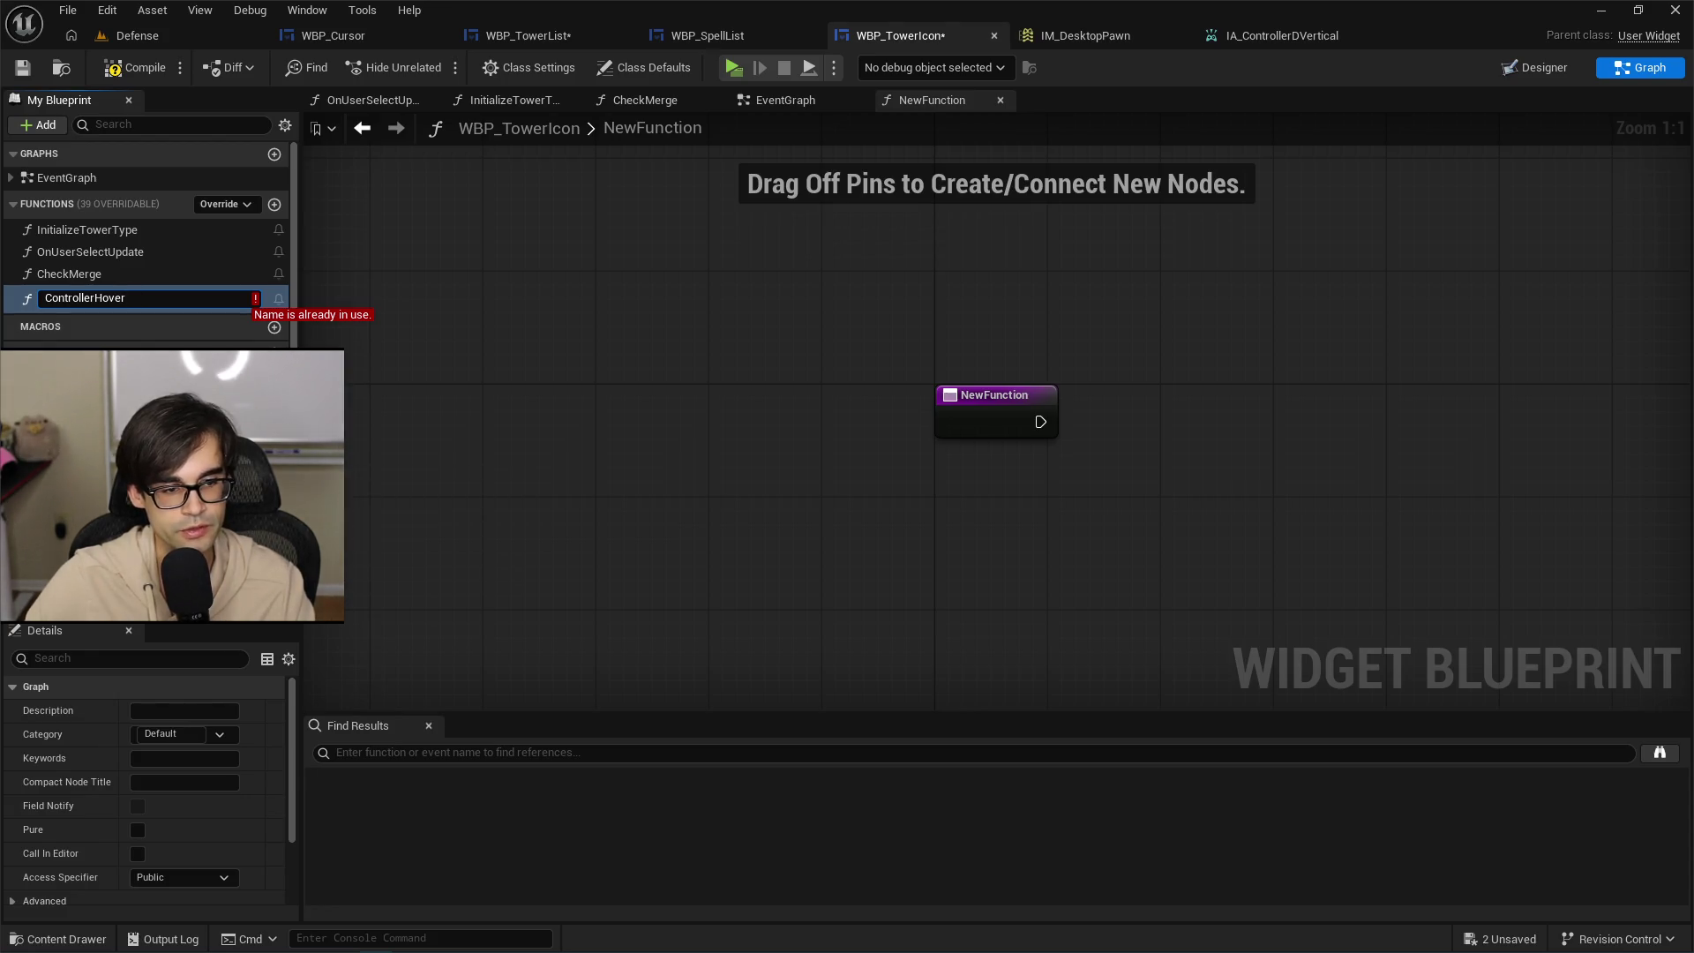
{"action": "left_click", "coordinate": [512, 358]}
{"action": "left_click", "coordinate": [1535, 67]}
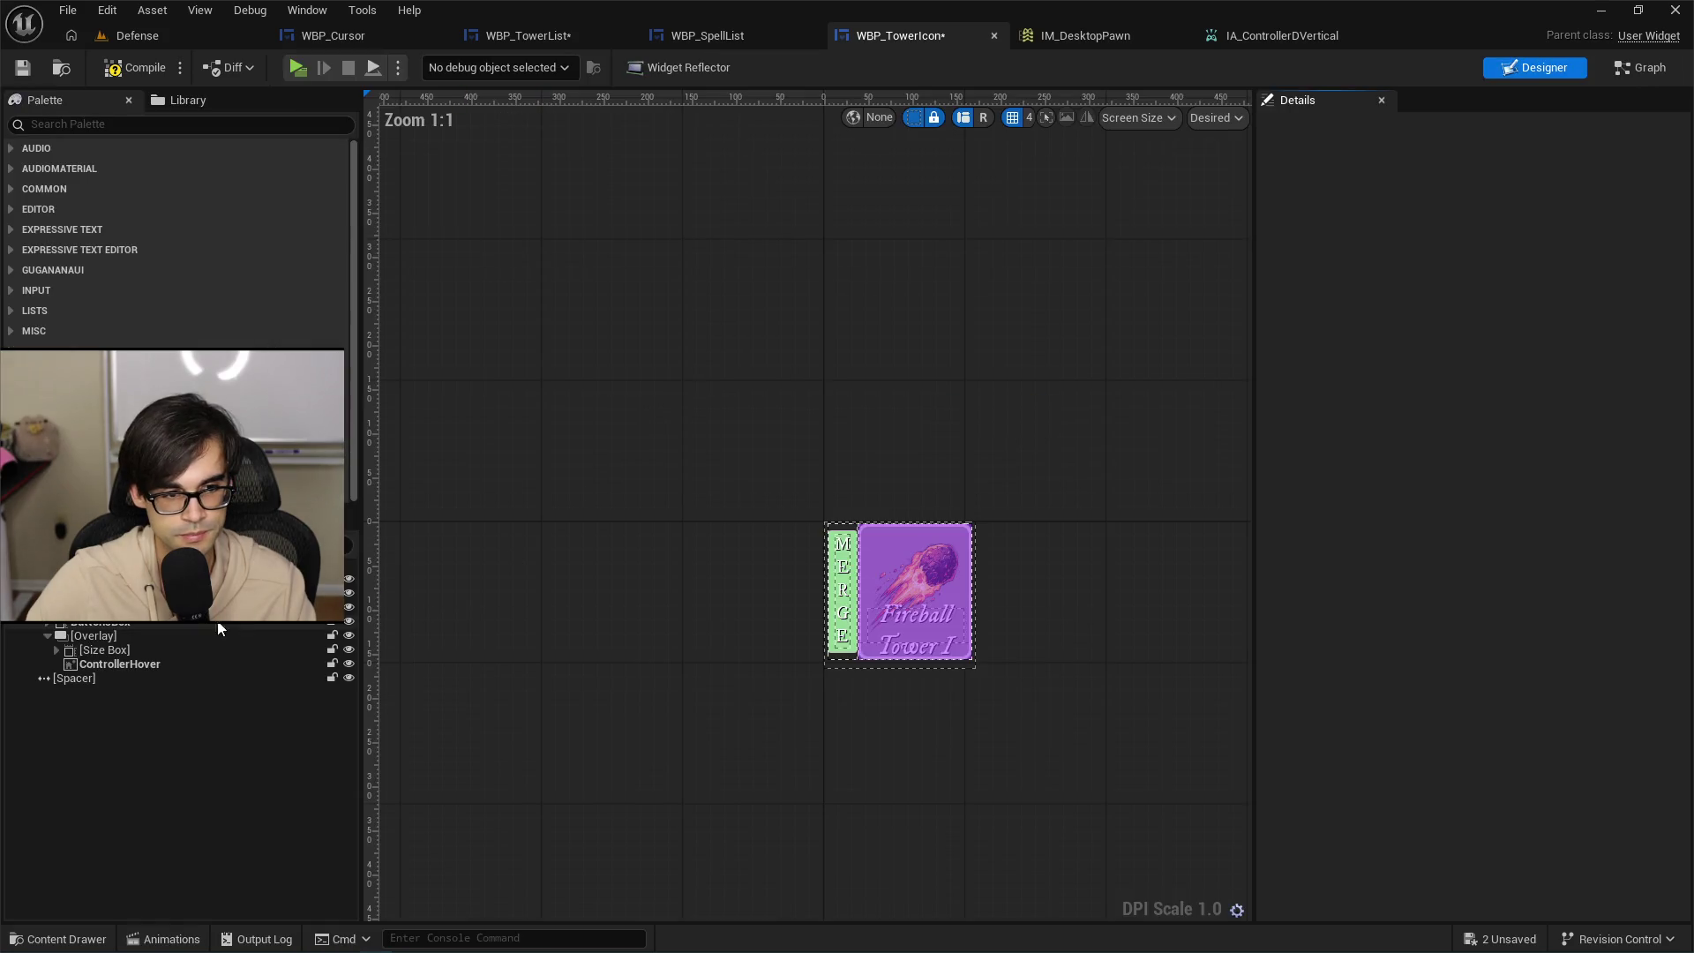
Rename the ControllerHover image widget to ControllerHoverOverlay and save WBP_TowerIcon.
{"action": "left_click", "coordinate": [140, 666]}
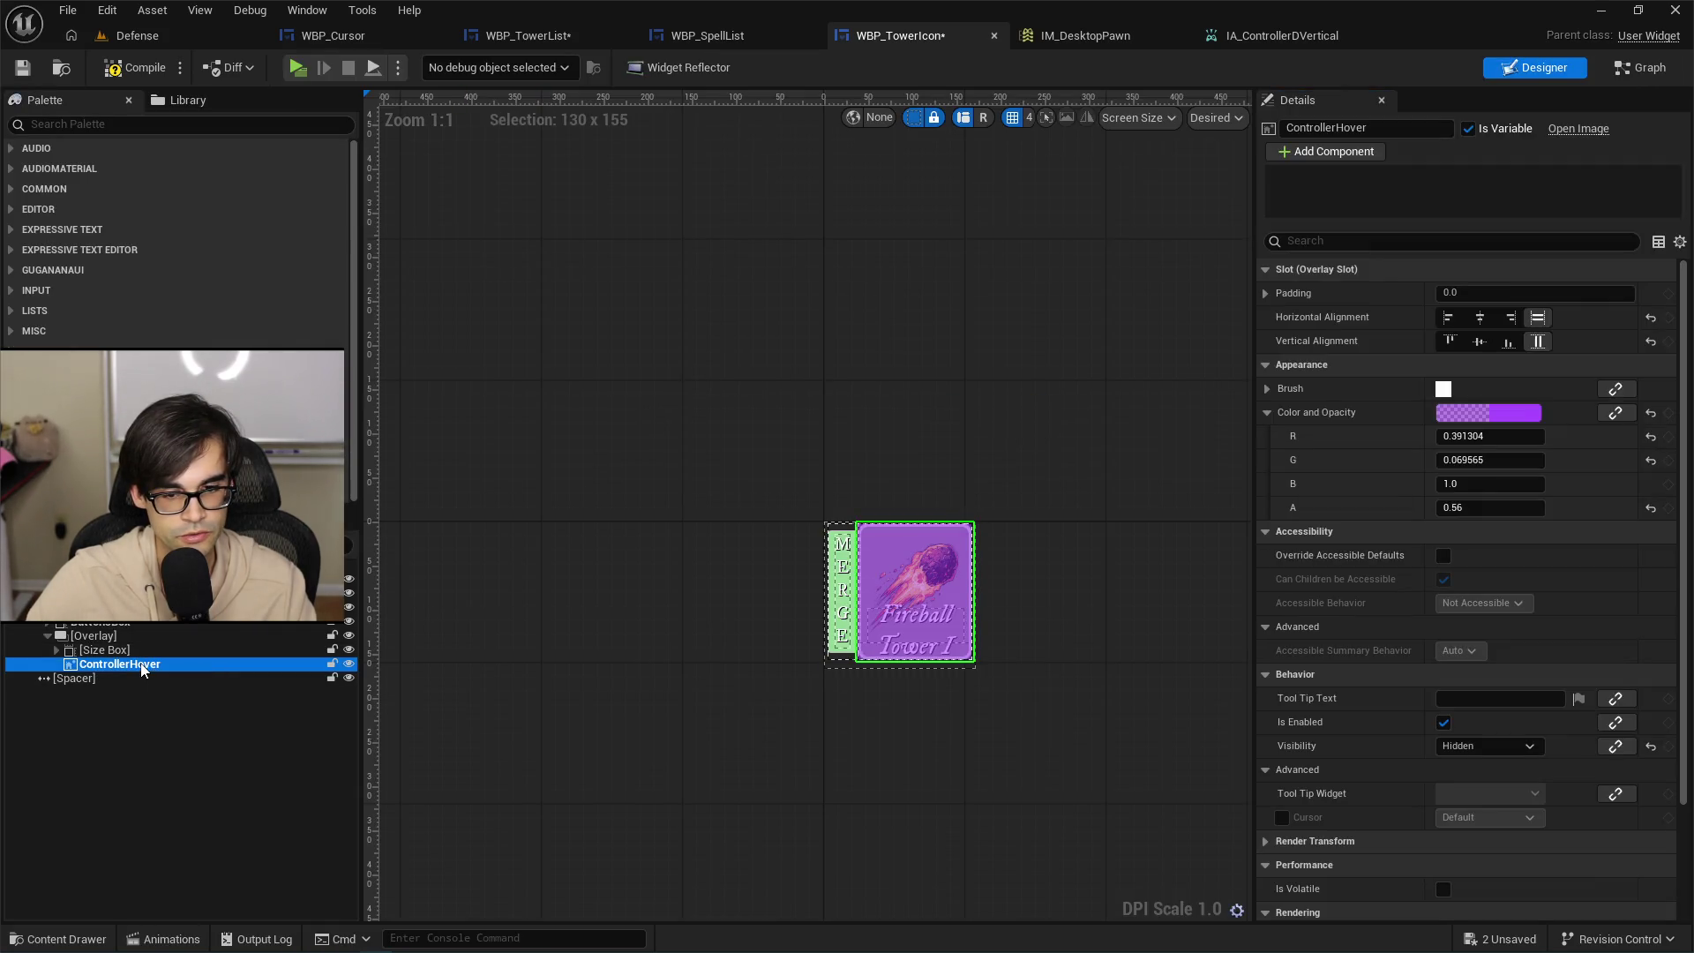
{"action": "left_click", "coordinate": [143, 667]}
{"action": "type", "text": "Overlay"}
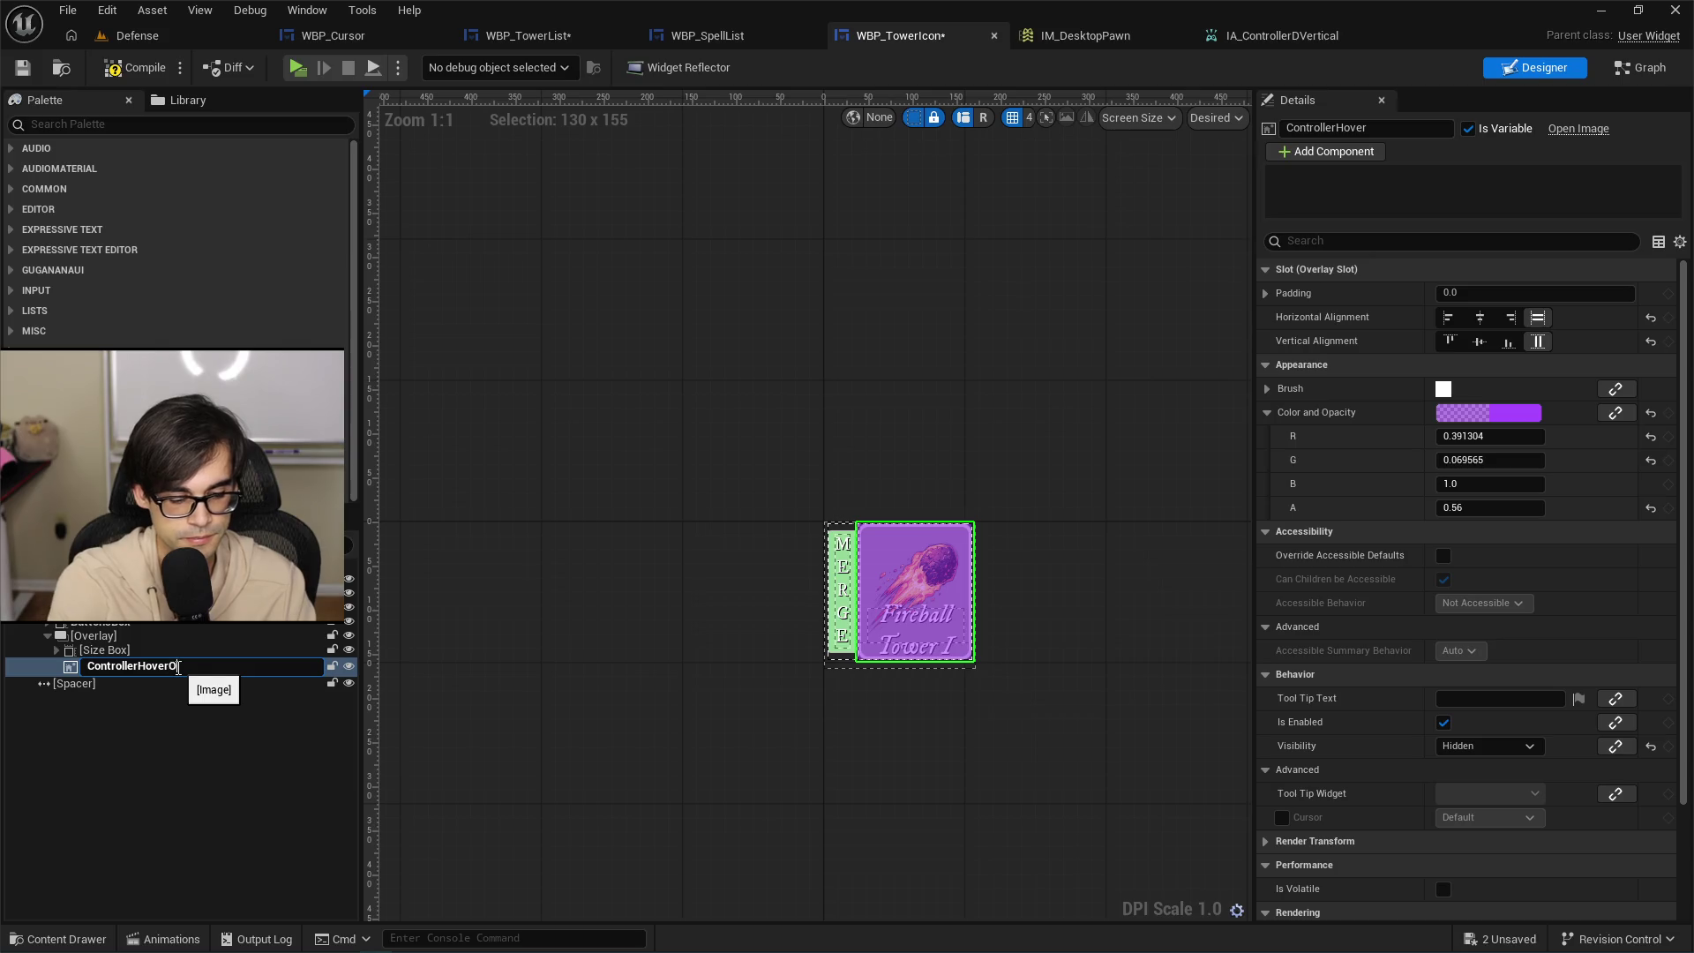
{"action": "key", "text": "Return"}
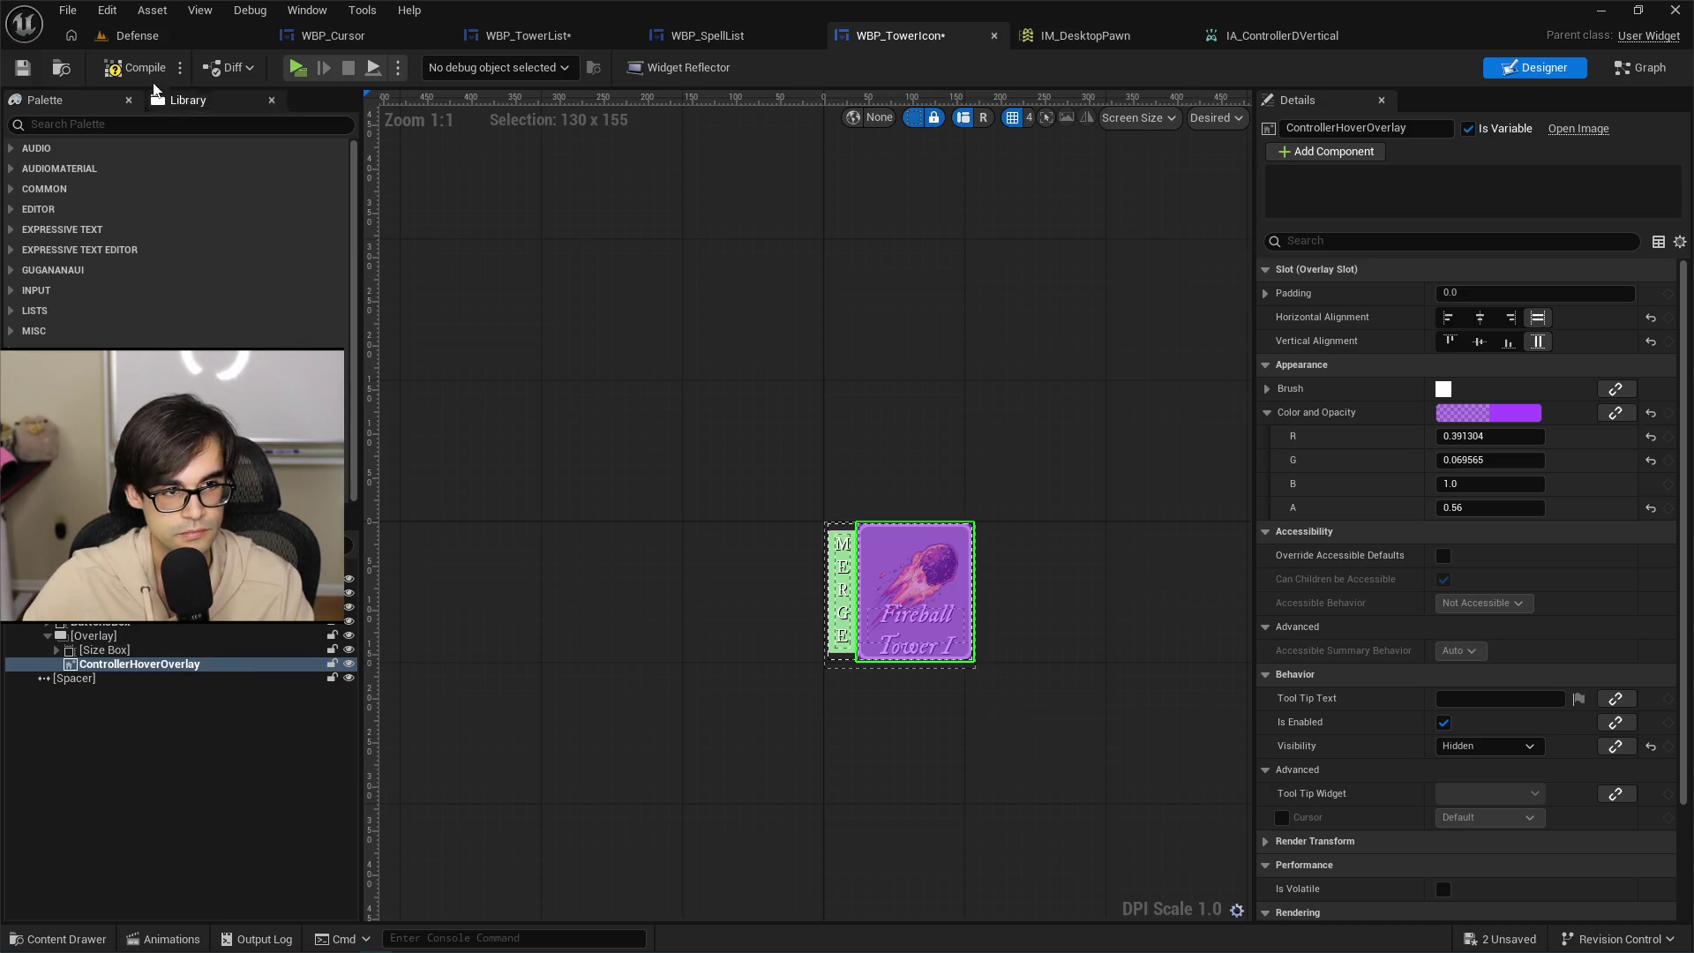
{"action": "left_click", "coordinate": [22, 67]}
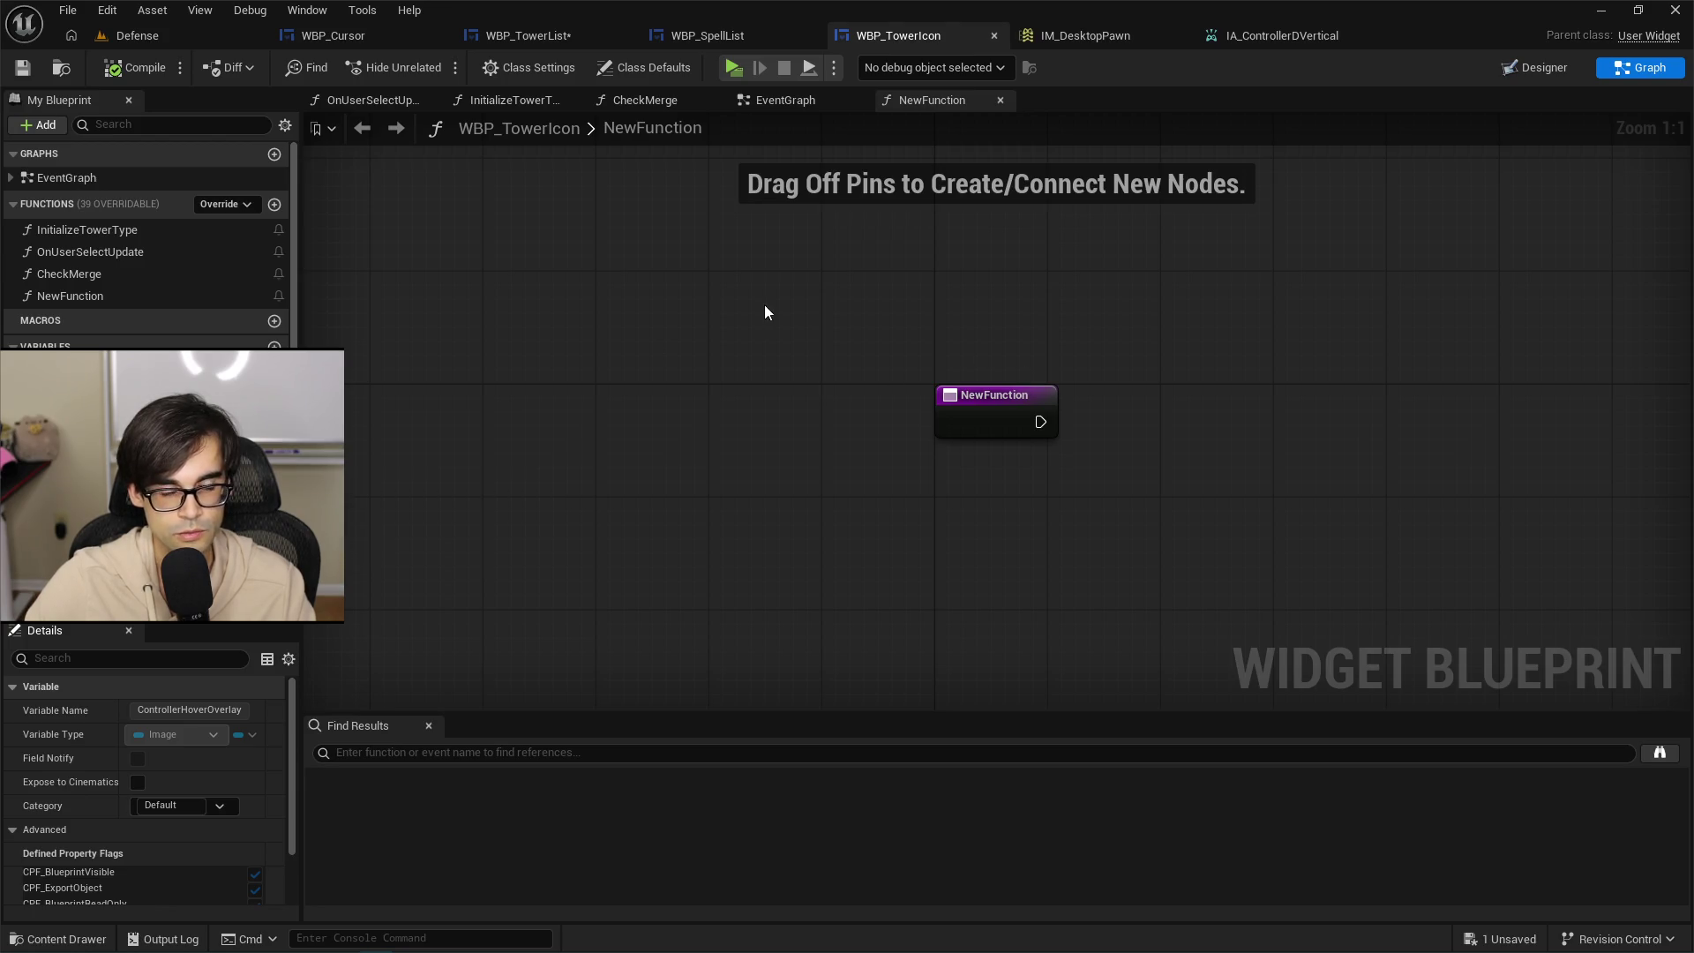
Rename NewFunction to ControllerHoverTower.
{"action": "left_click_drag", "start_coordinate": [764, 311], "coordinate": [432, 324]}
{"action": "left_click", "coordinate": [81, 300]}
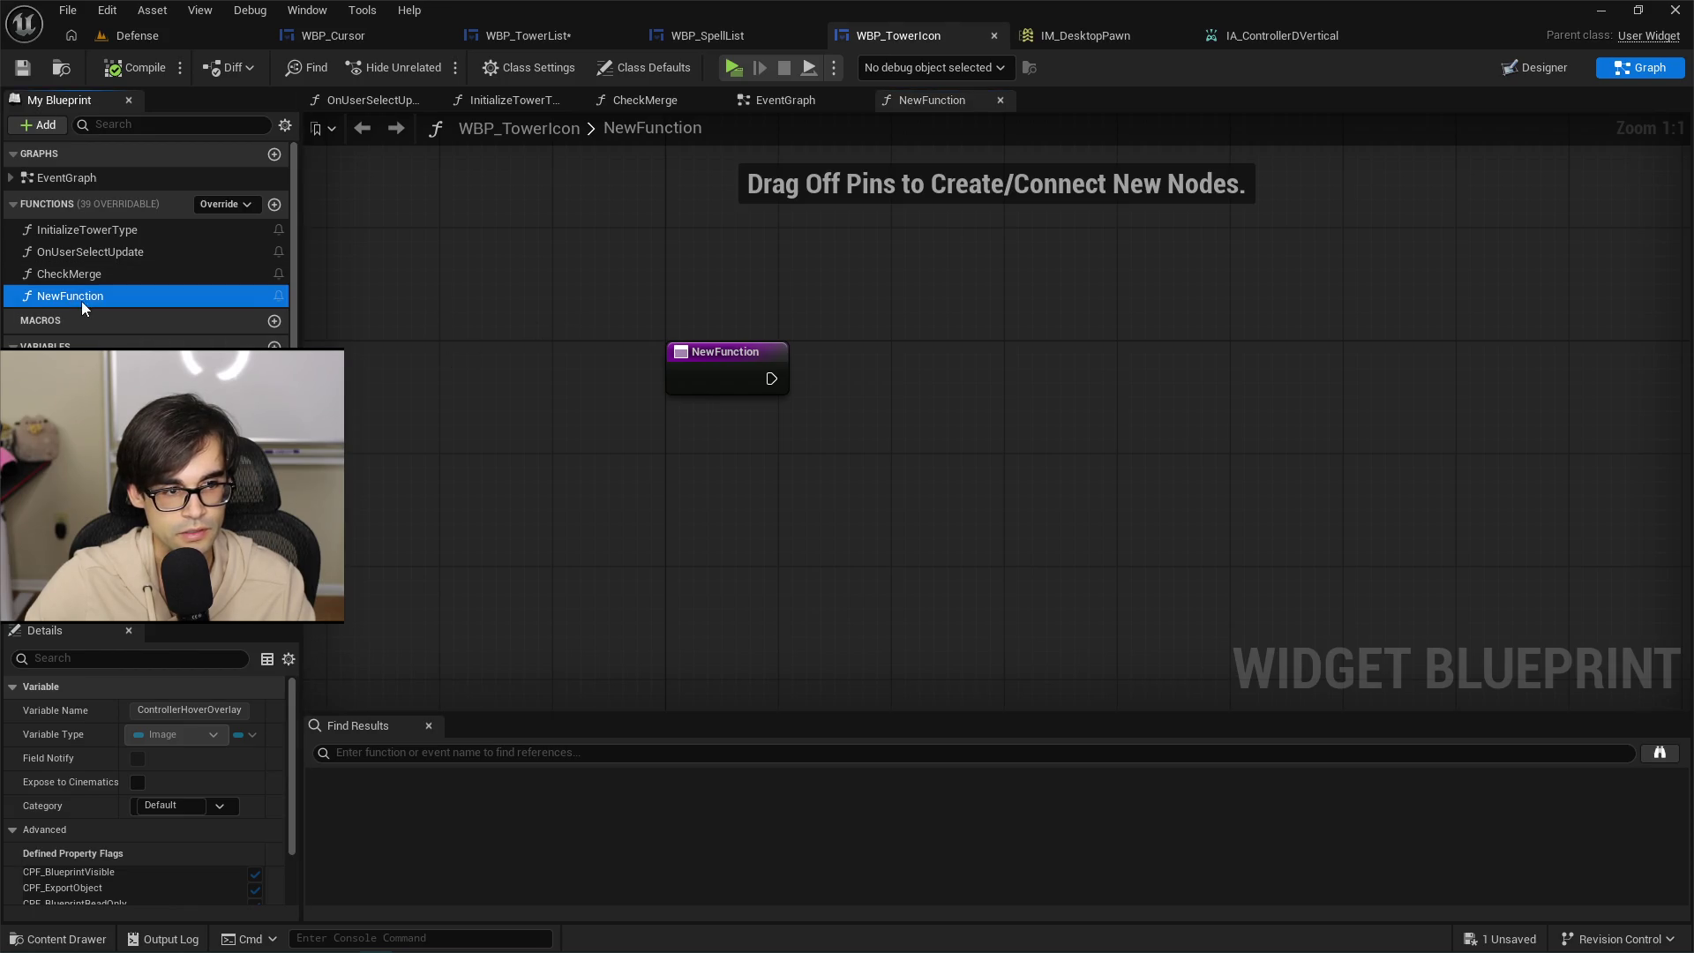
{"action": "left_click", "coordinate": [88, 292]}
{"action": "type", "text": "Contro"}
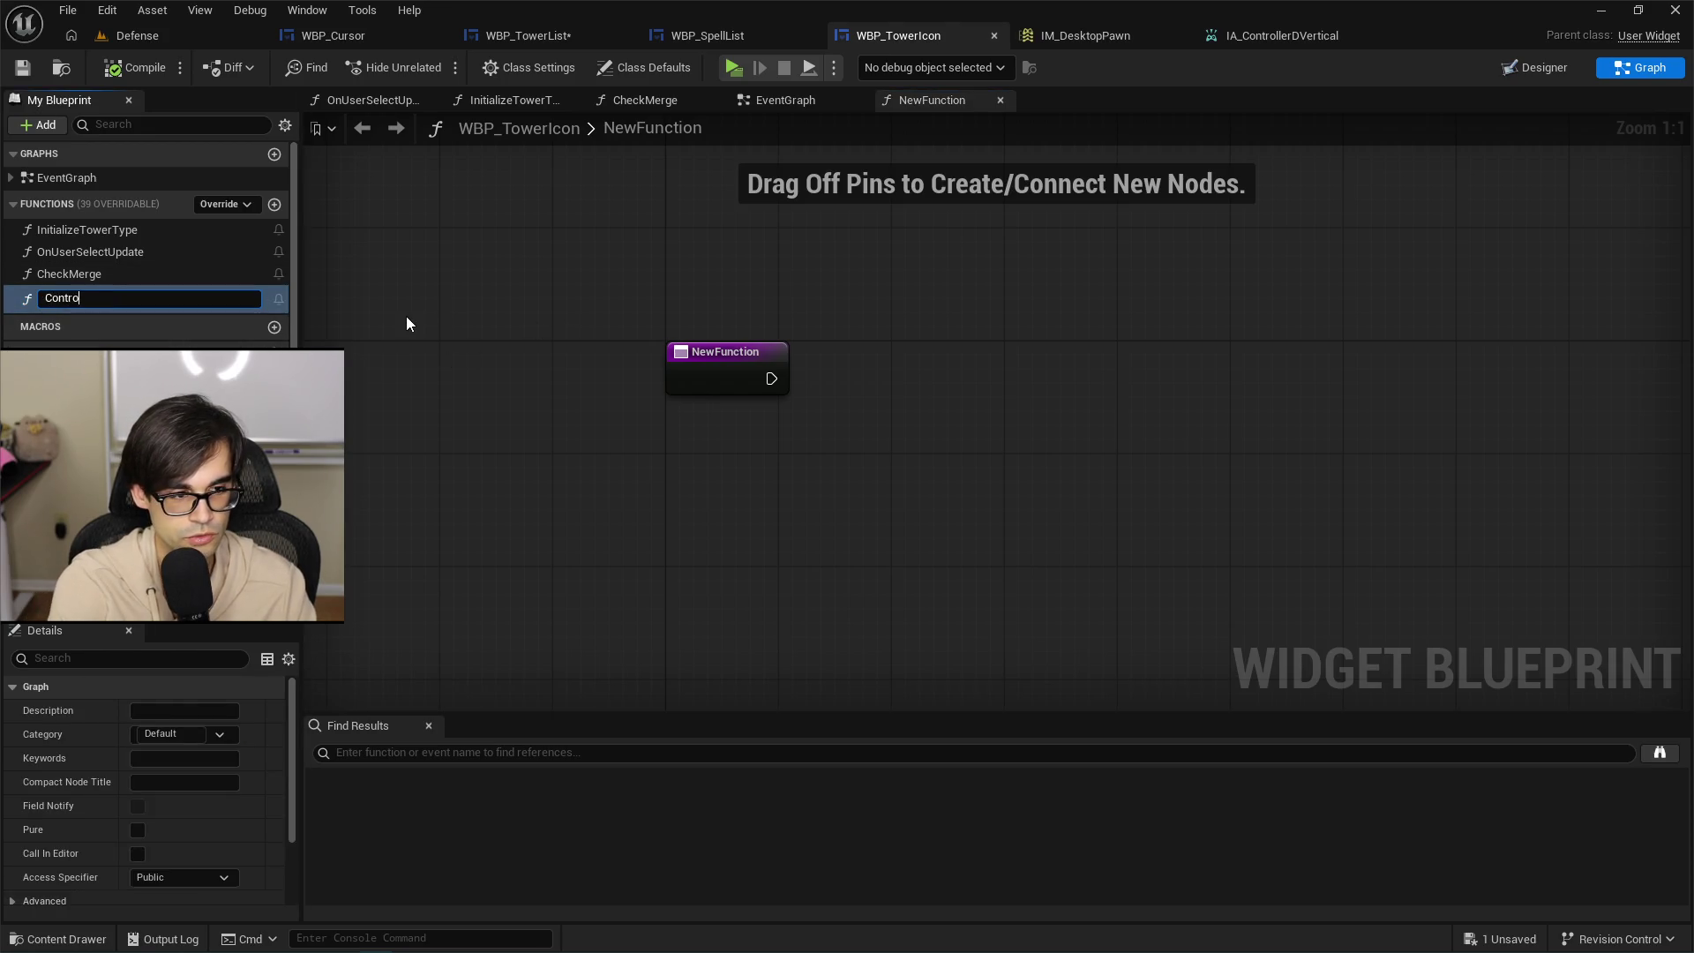
{"action": "type", "text": "llerHoverTower"}
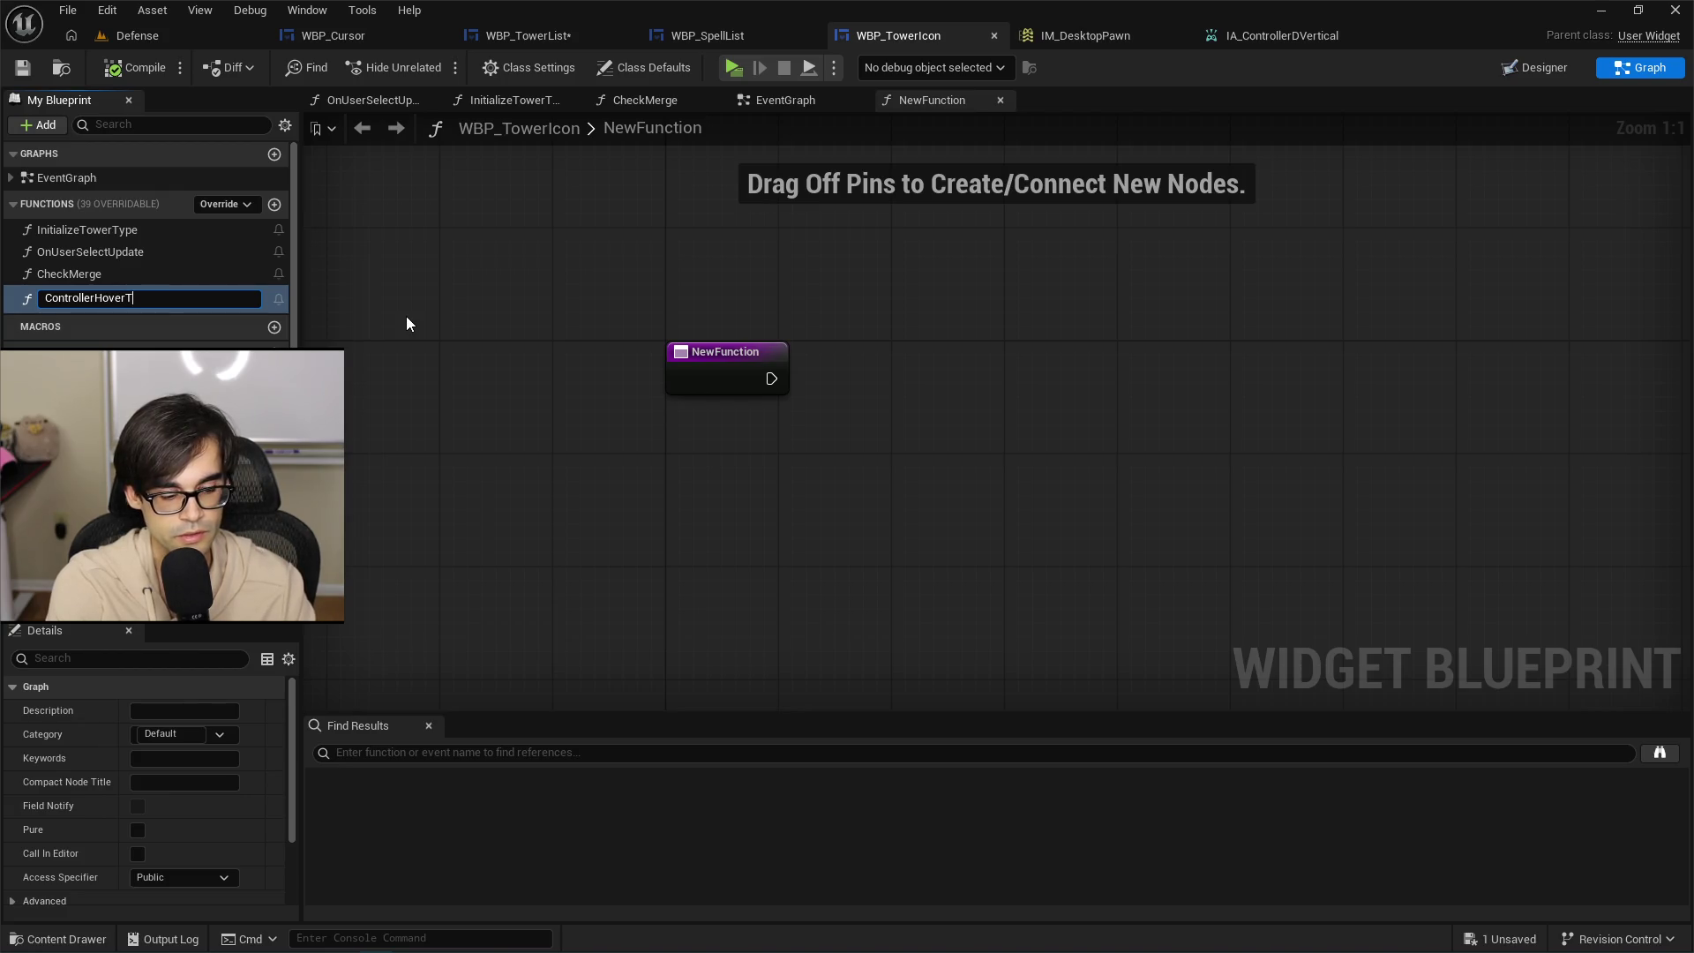
{"action": "key", "text": "Return"}
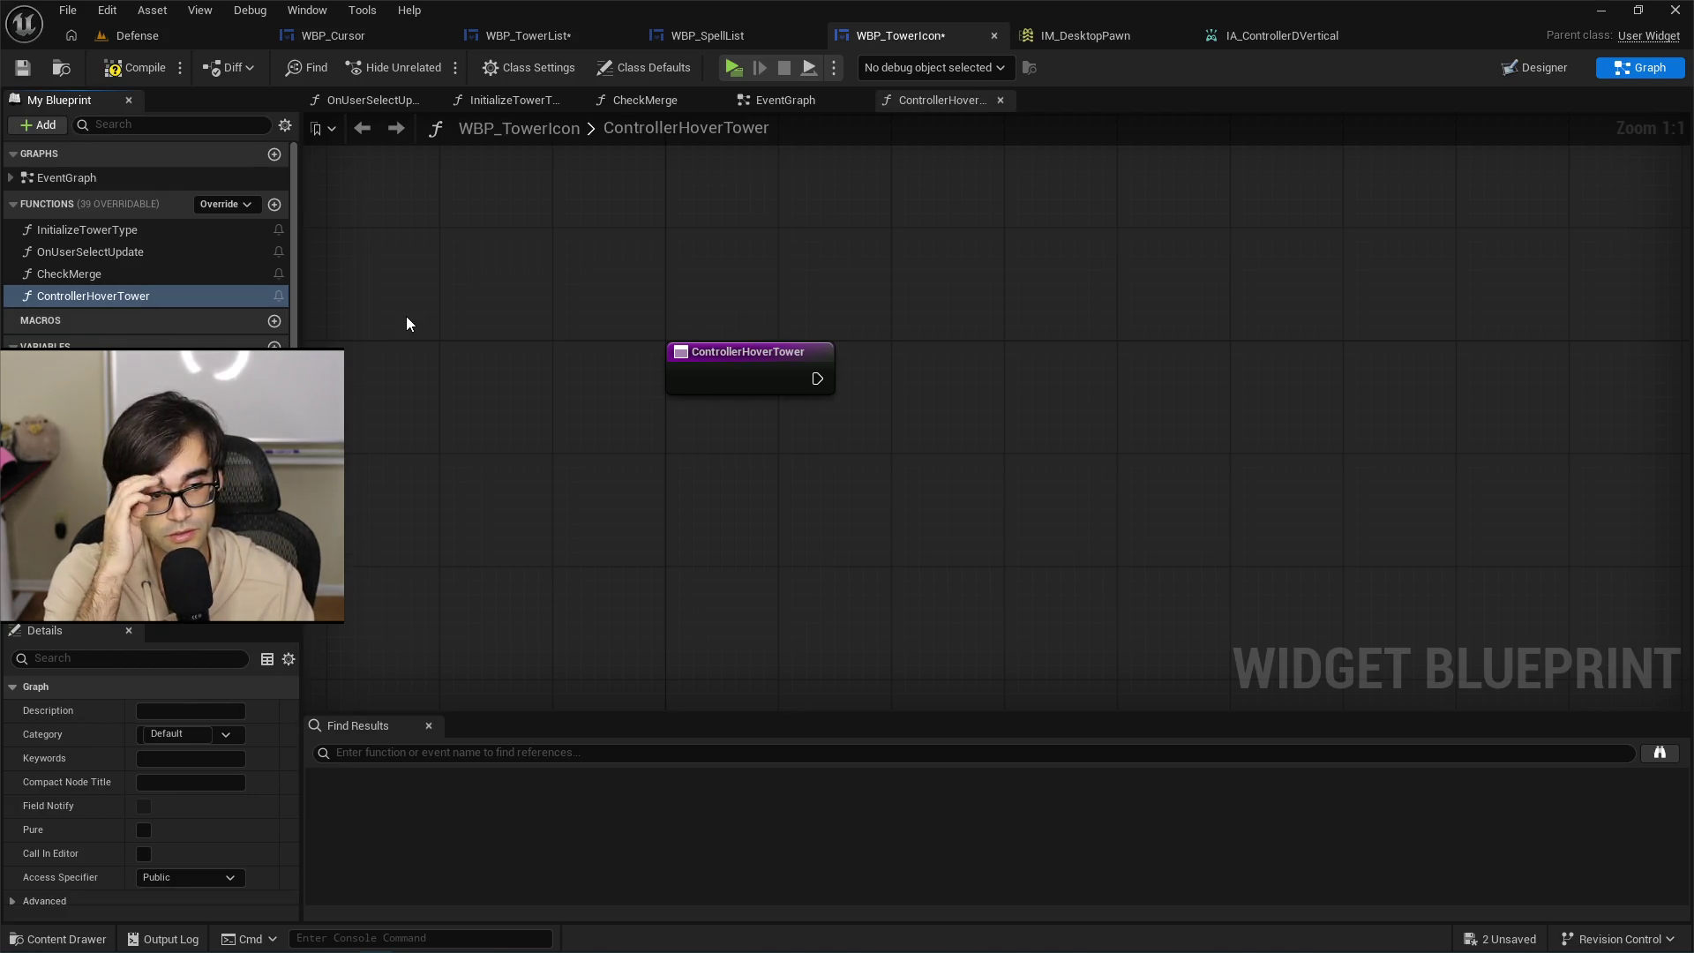
Inspect the ControllerHoverOverlay variable and bring up the widget layout in the Designer.
{"action": "left_click", "coordinate": [132, 465]}
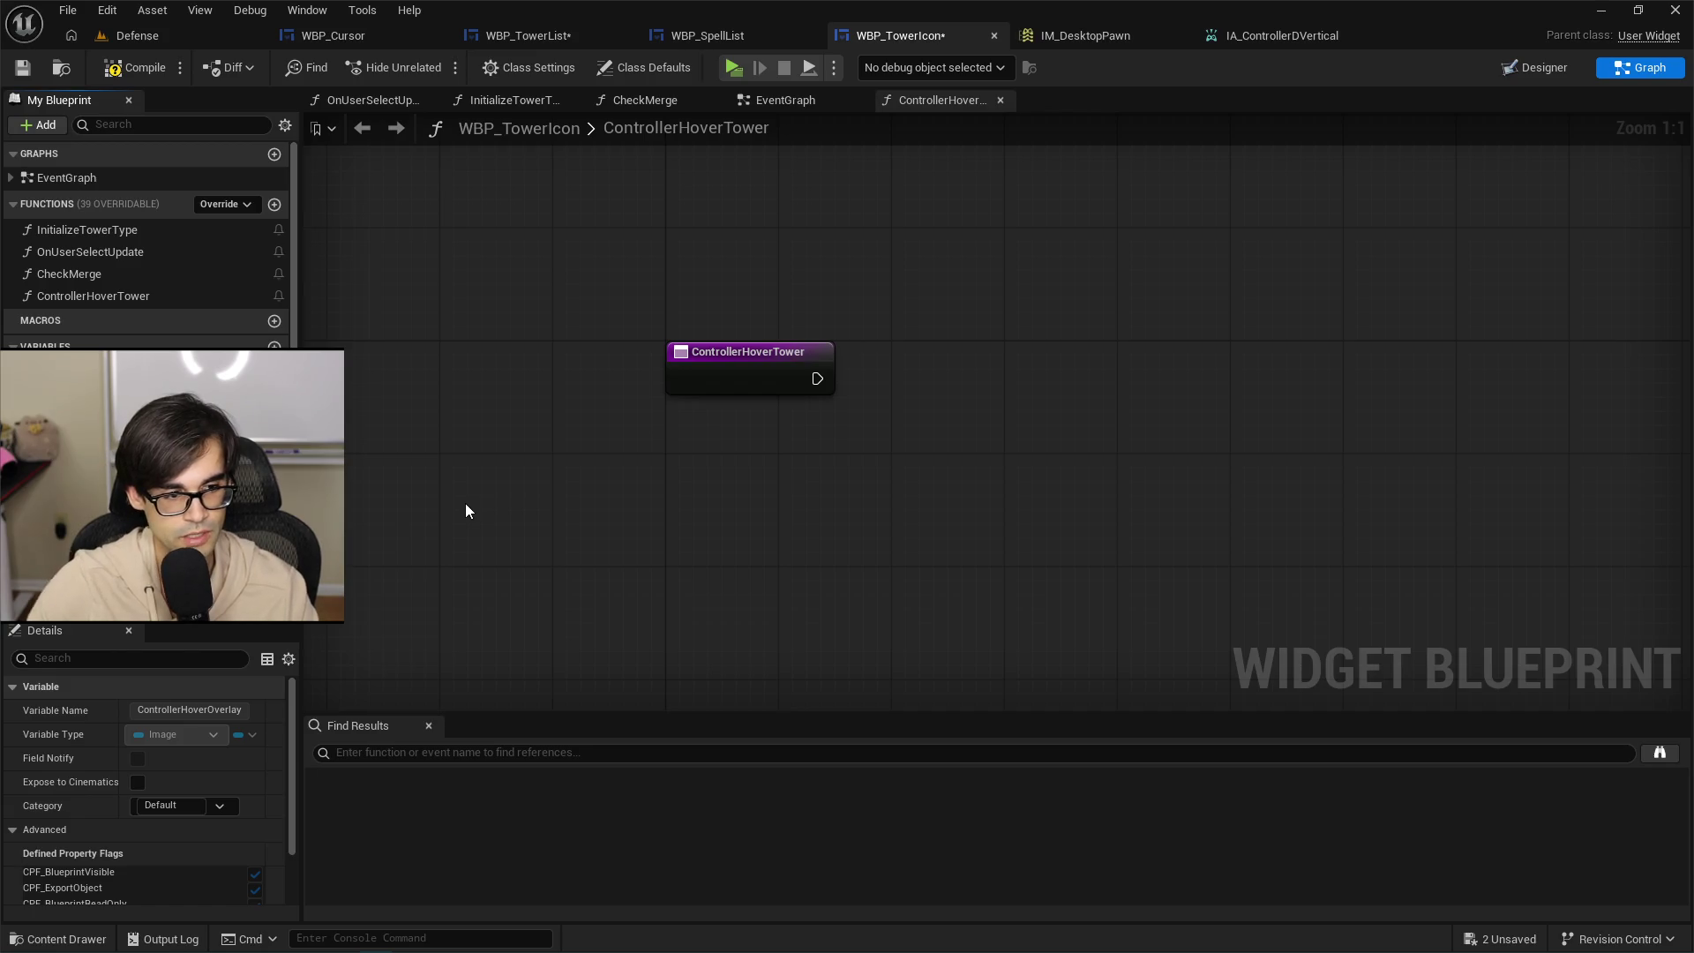
{"action": "right_click", "coordinate": [132, 465]}
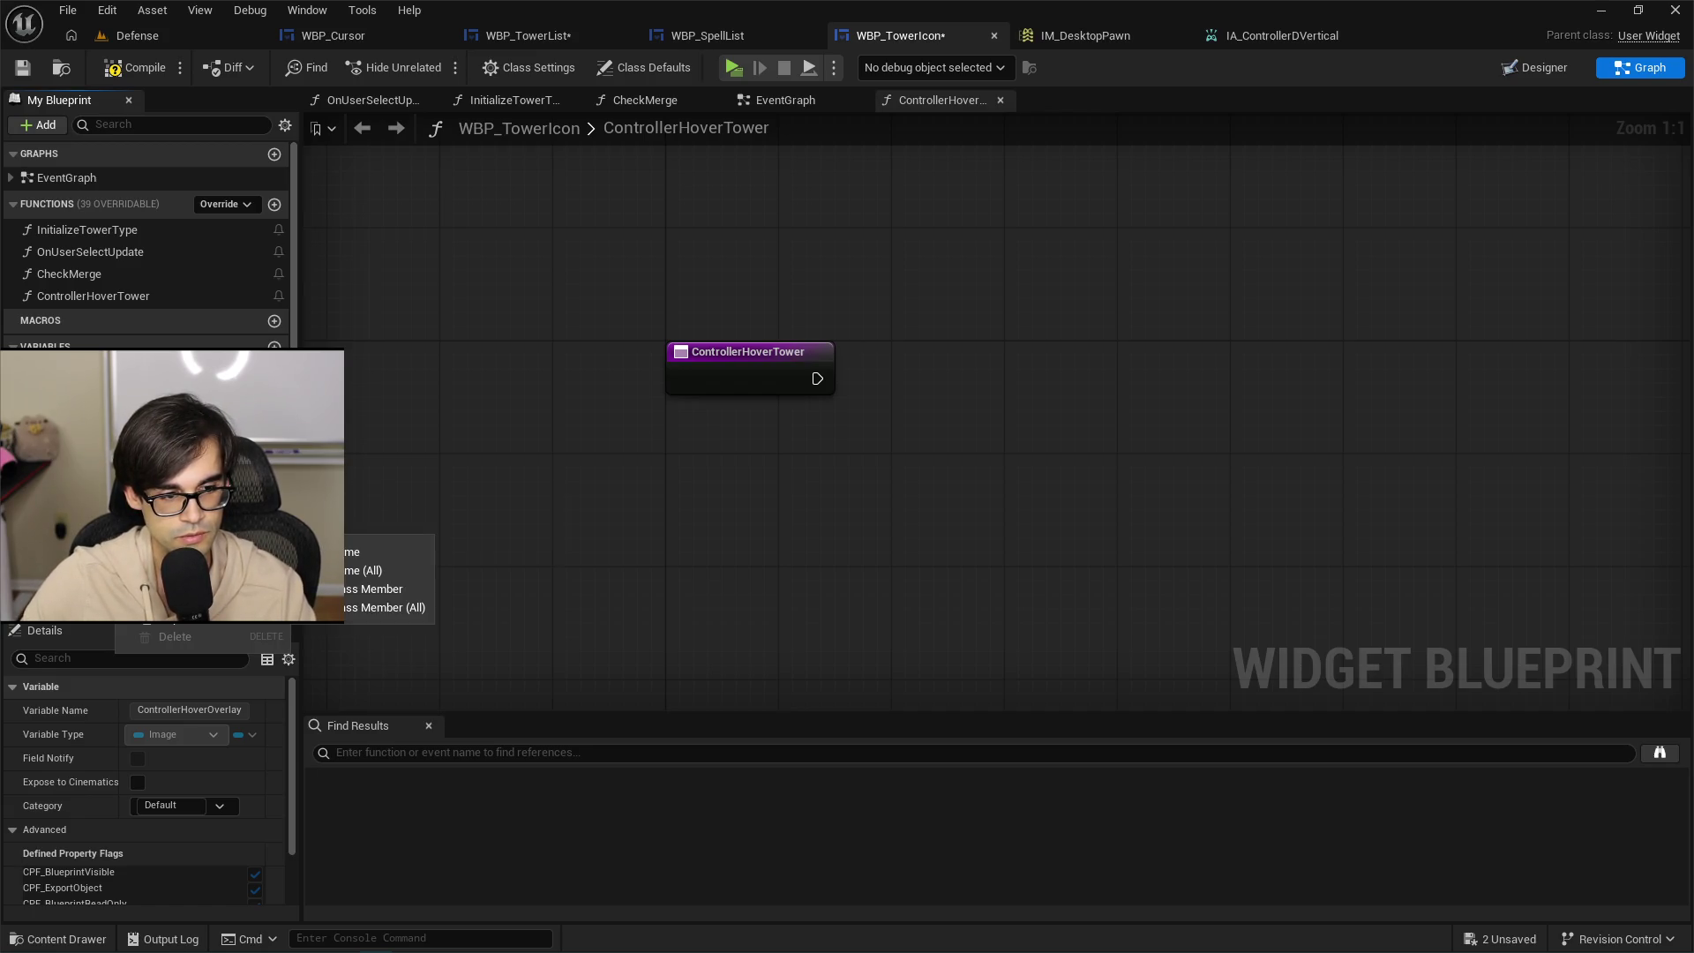
{"action": "left_click", "coordinate": [1554, 69]}
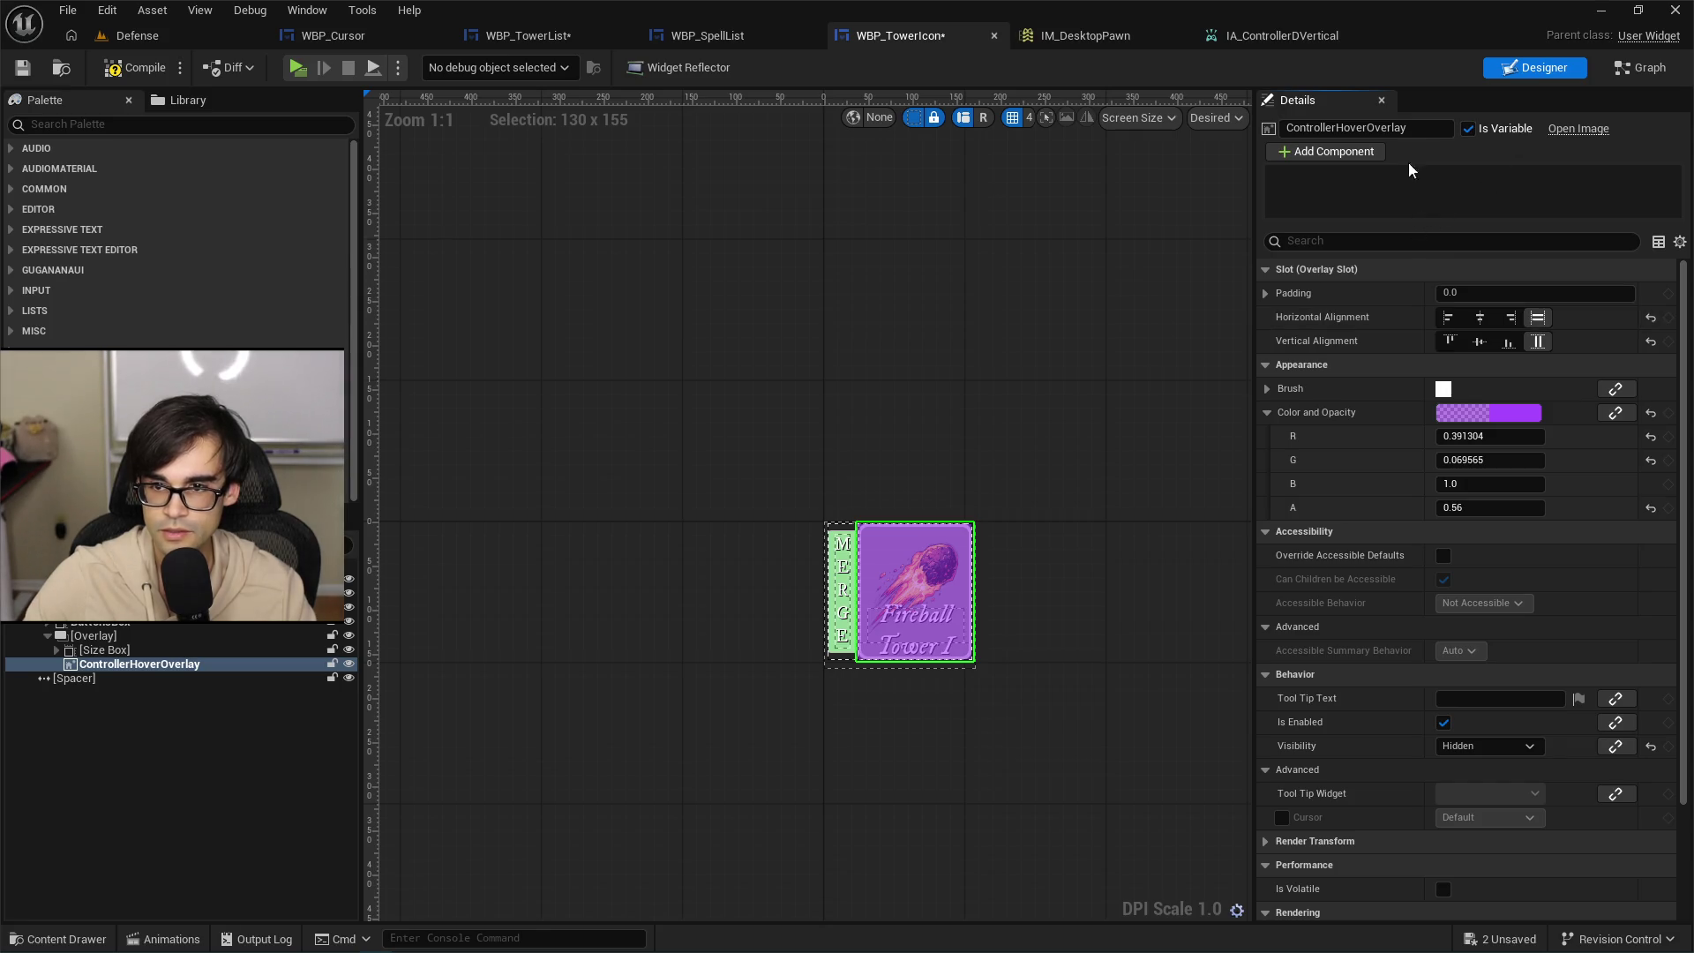
Rename the overlay image to ControllerHoverTowerOverlay, save, and return to the ControllerHoverTower graph.
{"action": "left_click", "coordinate": [1362, 127]}
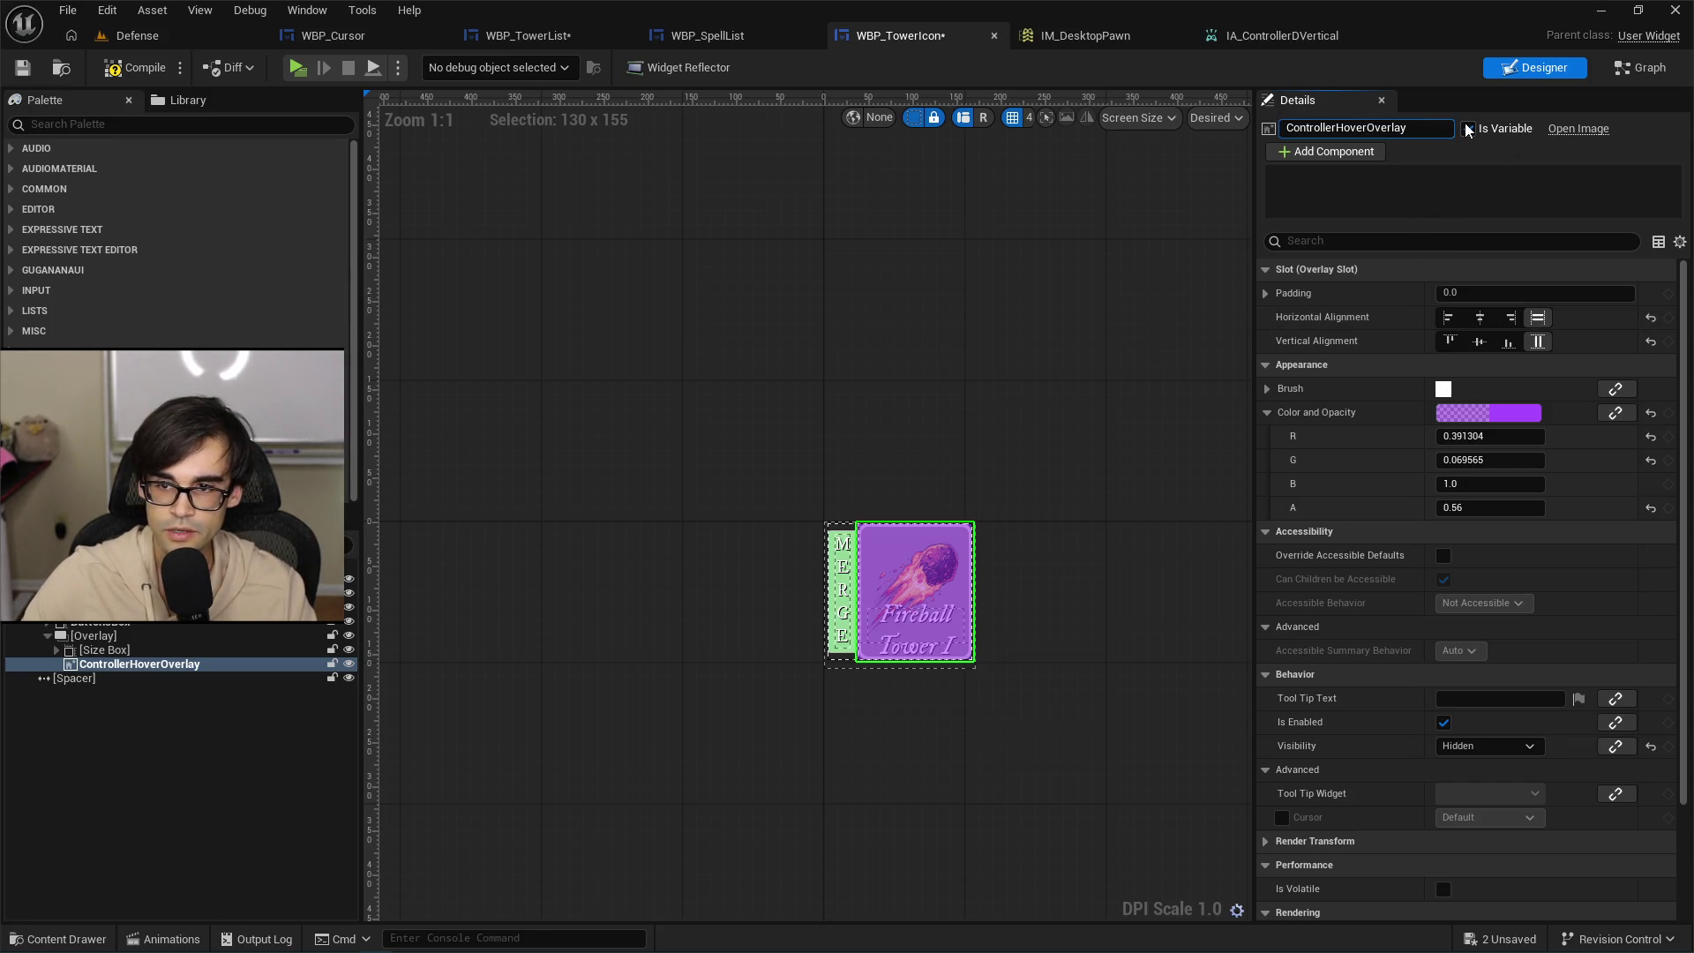
{"action": "type", "text": "Tower"}
{"action": "key", "text": "Return"}
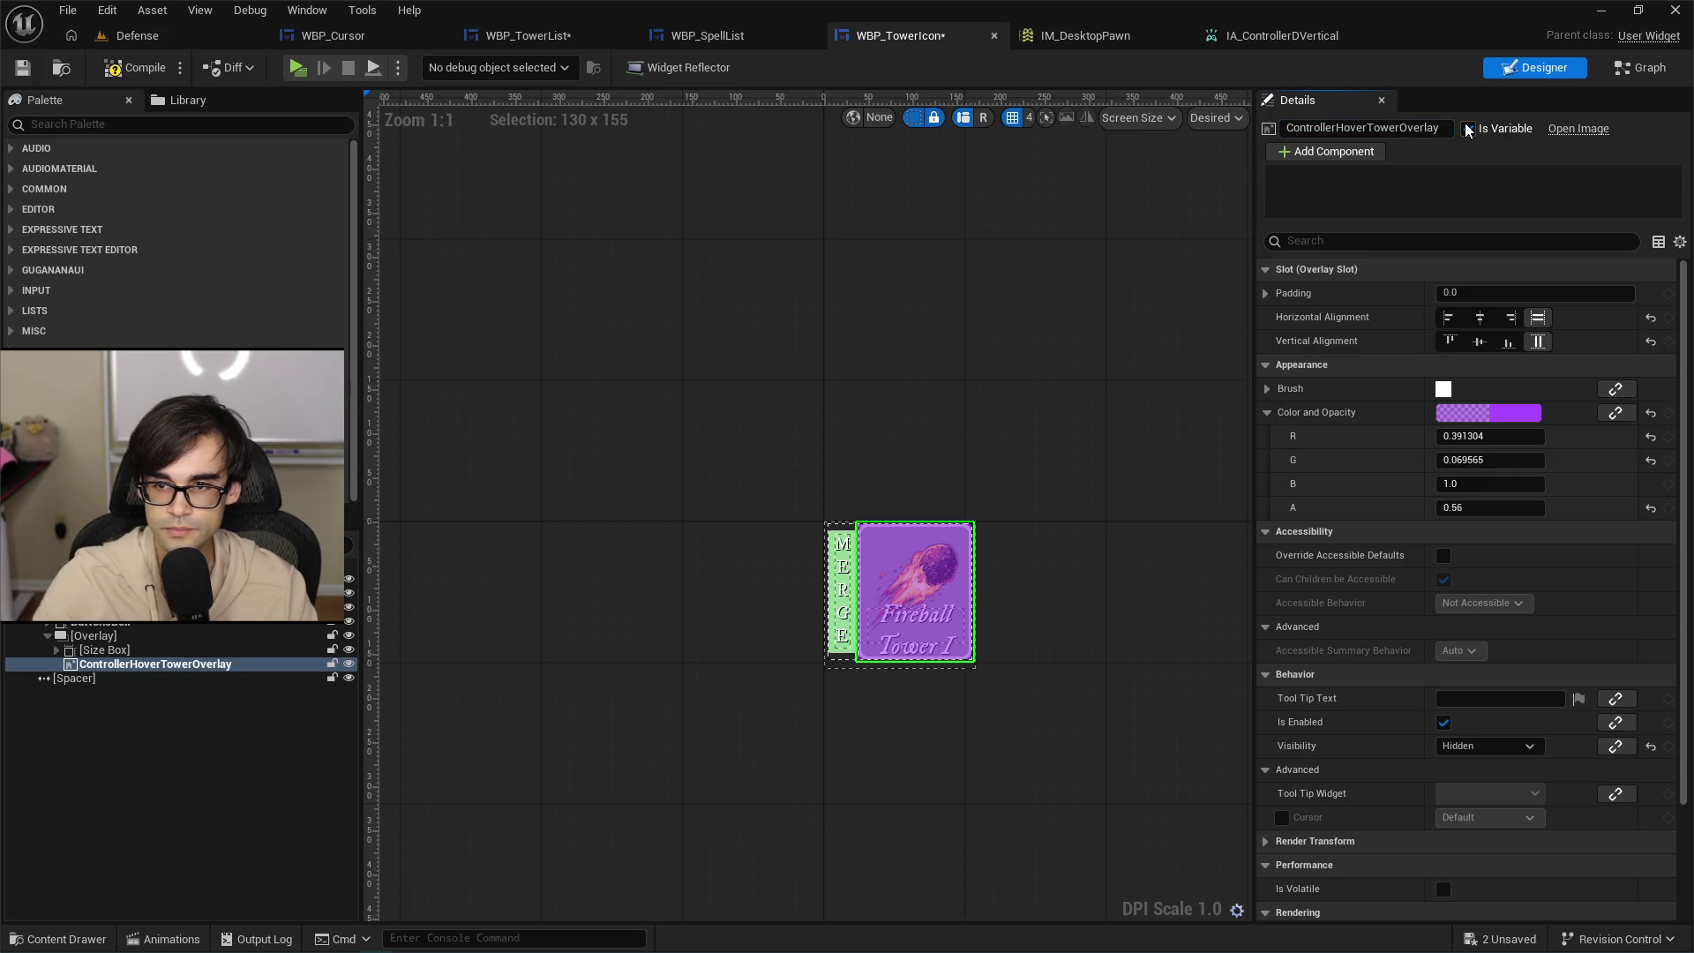
{"action": "left_click", "coordinate": [1407, 132]}
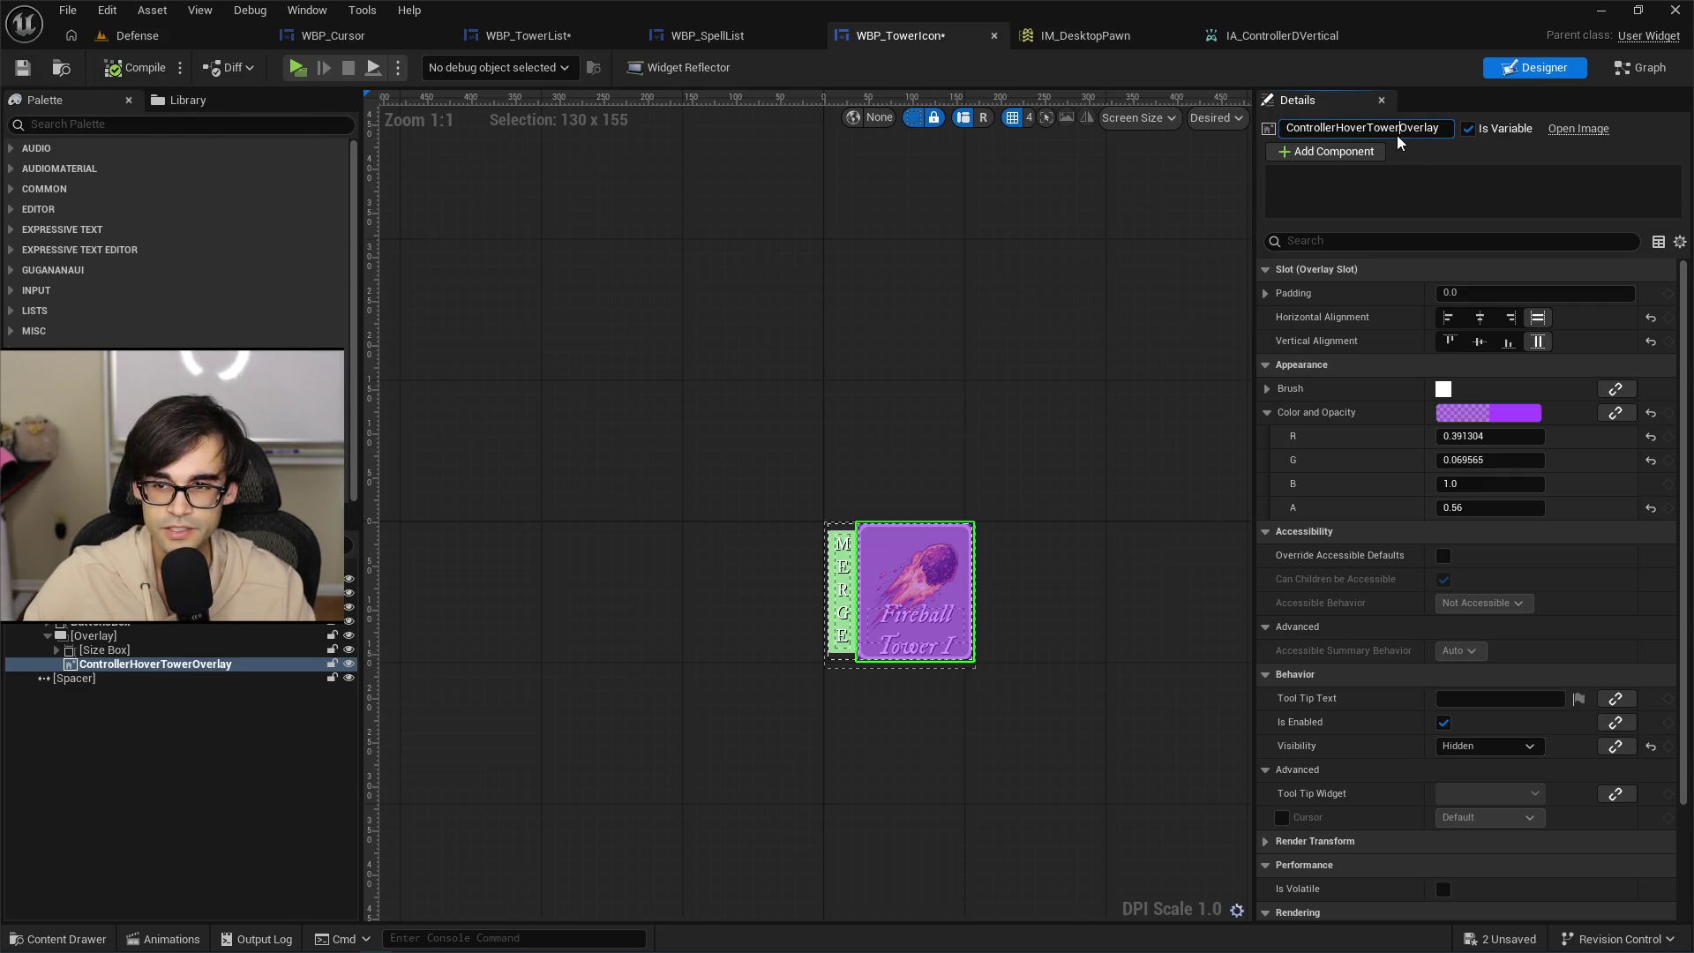
{"action": "left_click", "coordinate": [23, 70]}
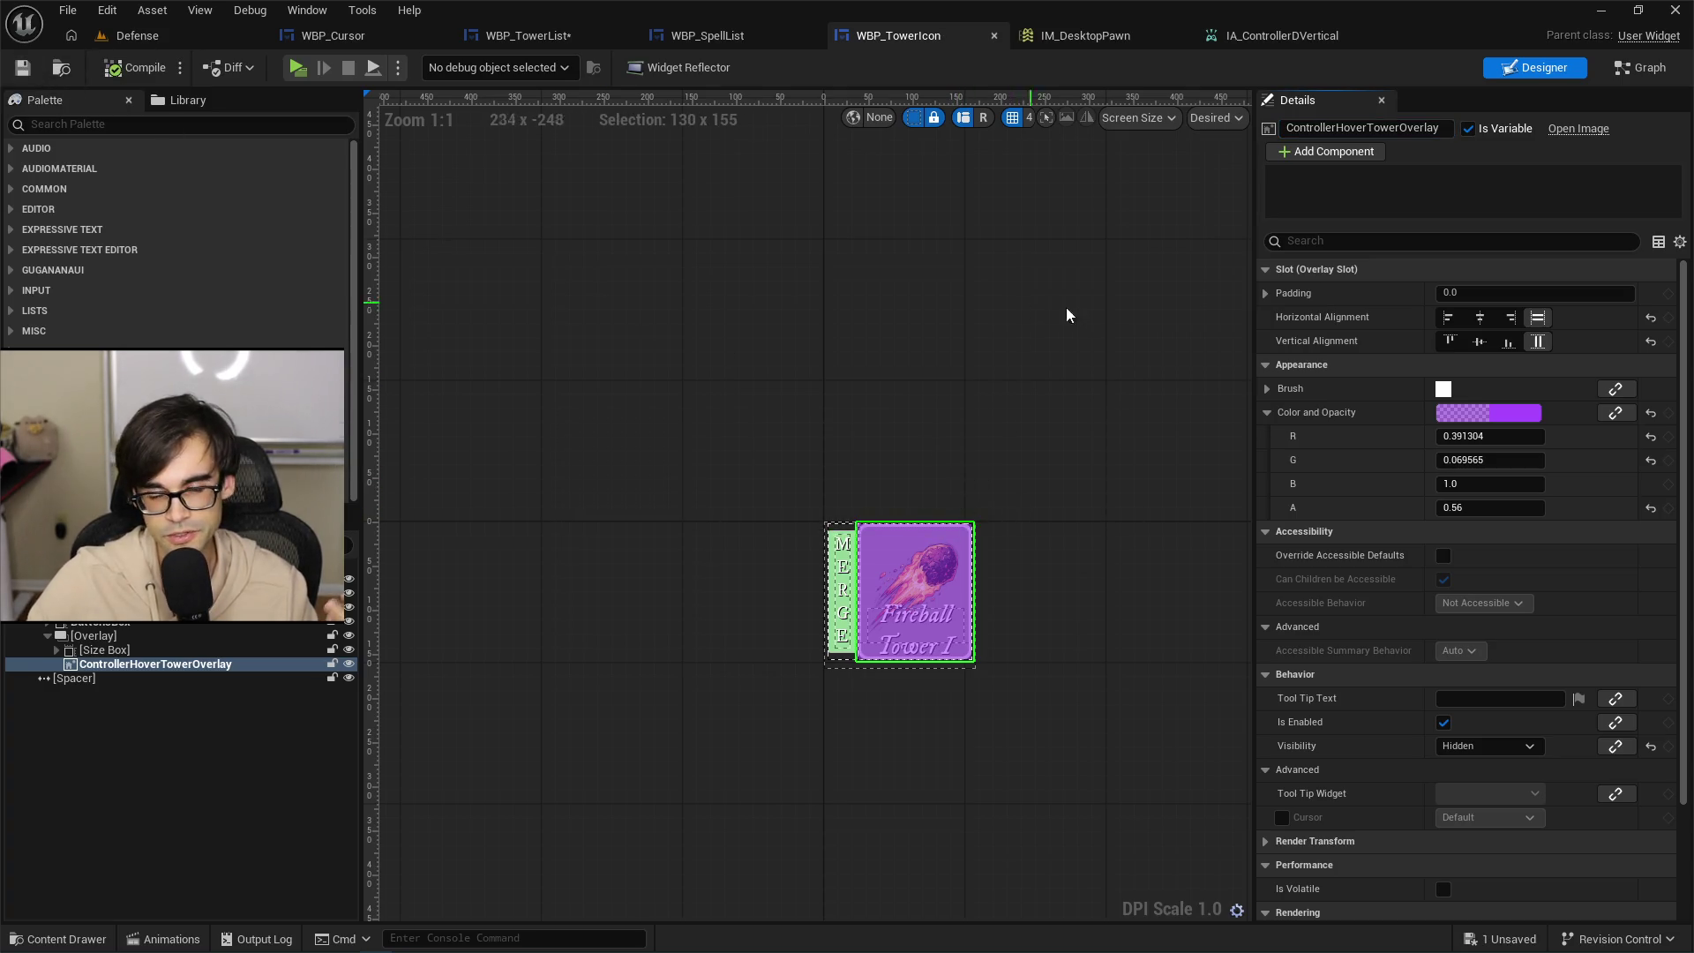
{"action": "left_click", "coordinate": [1641, 67]}
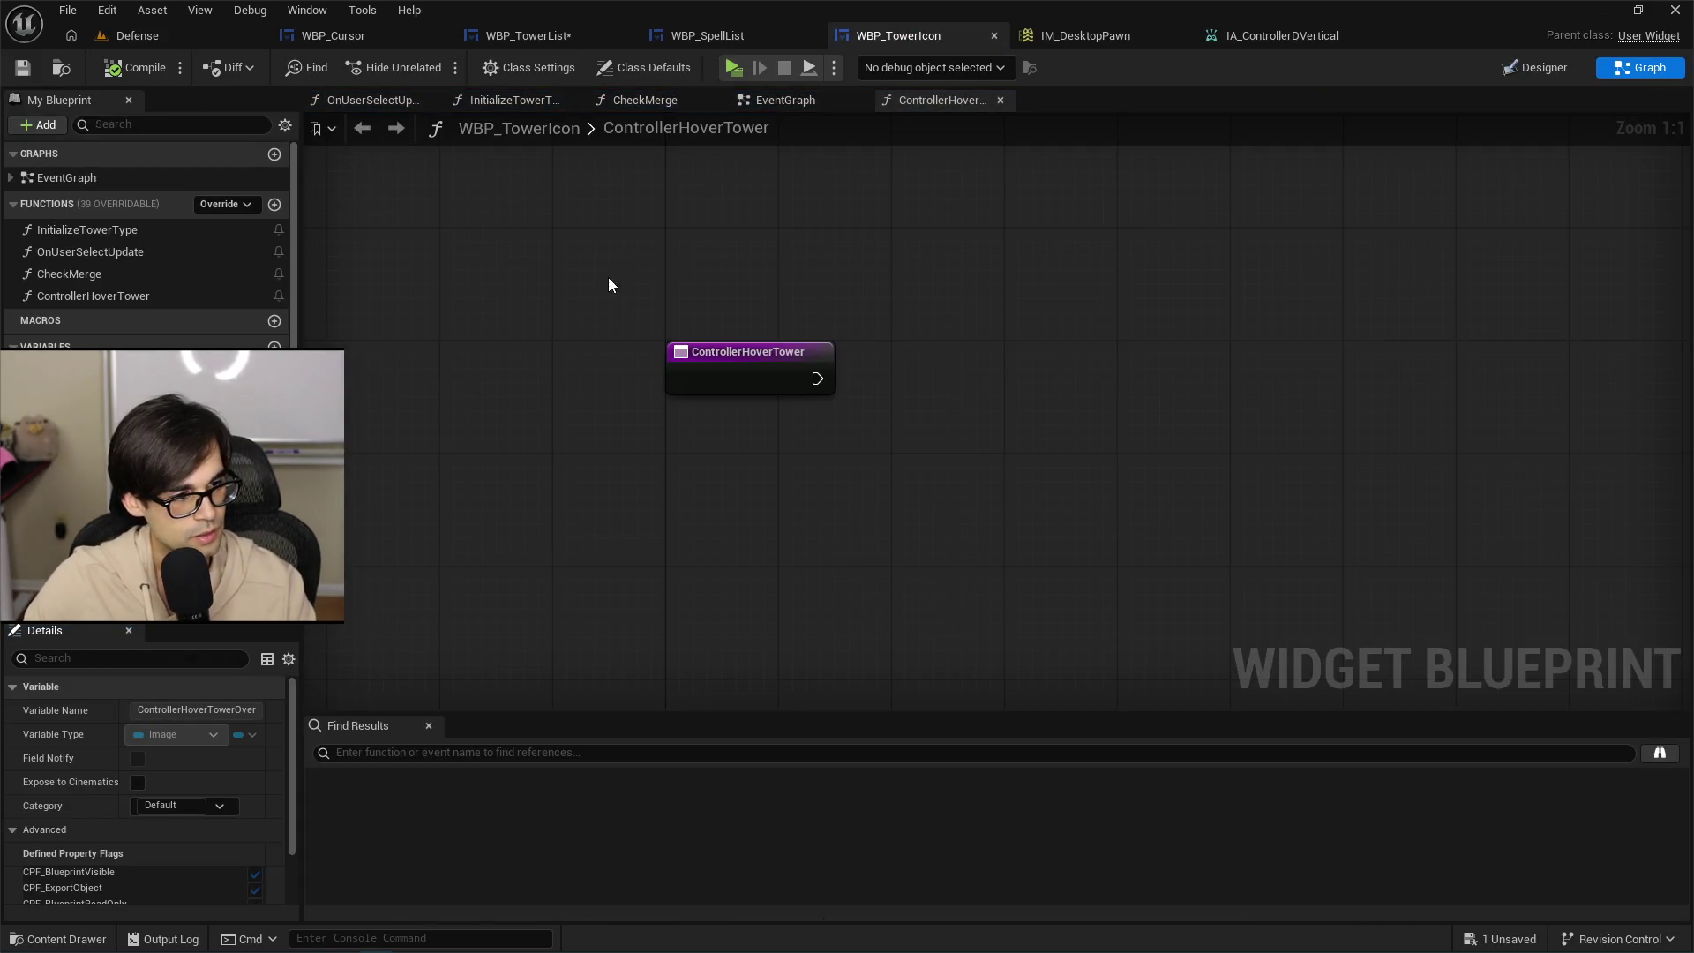
Add a ControllerHoverTowerOverlay getter and a Boolean function input named bHover.
{"action": "mouse_move", "coordinate": [937, 301]}
{"action": "left_mouse_down"}
{"action": "mouse_move", "coordinate": [492, 264]}
{"action": "mouse_move", "coordinate": [503, 311]}
{"action": "left_mouse_up"}
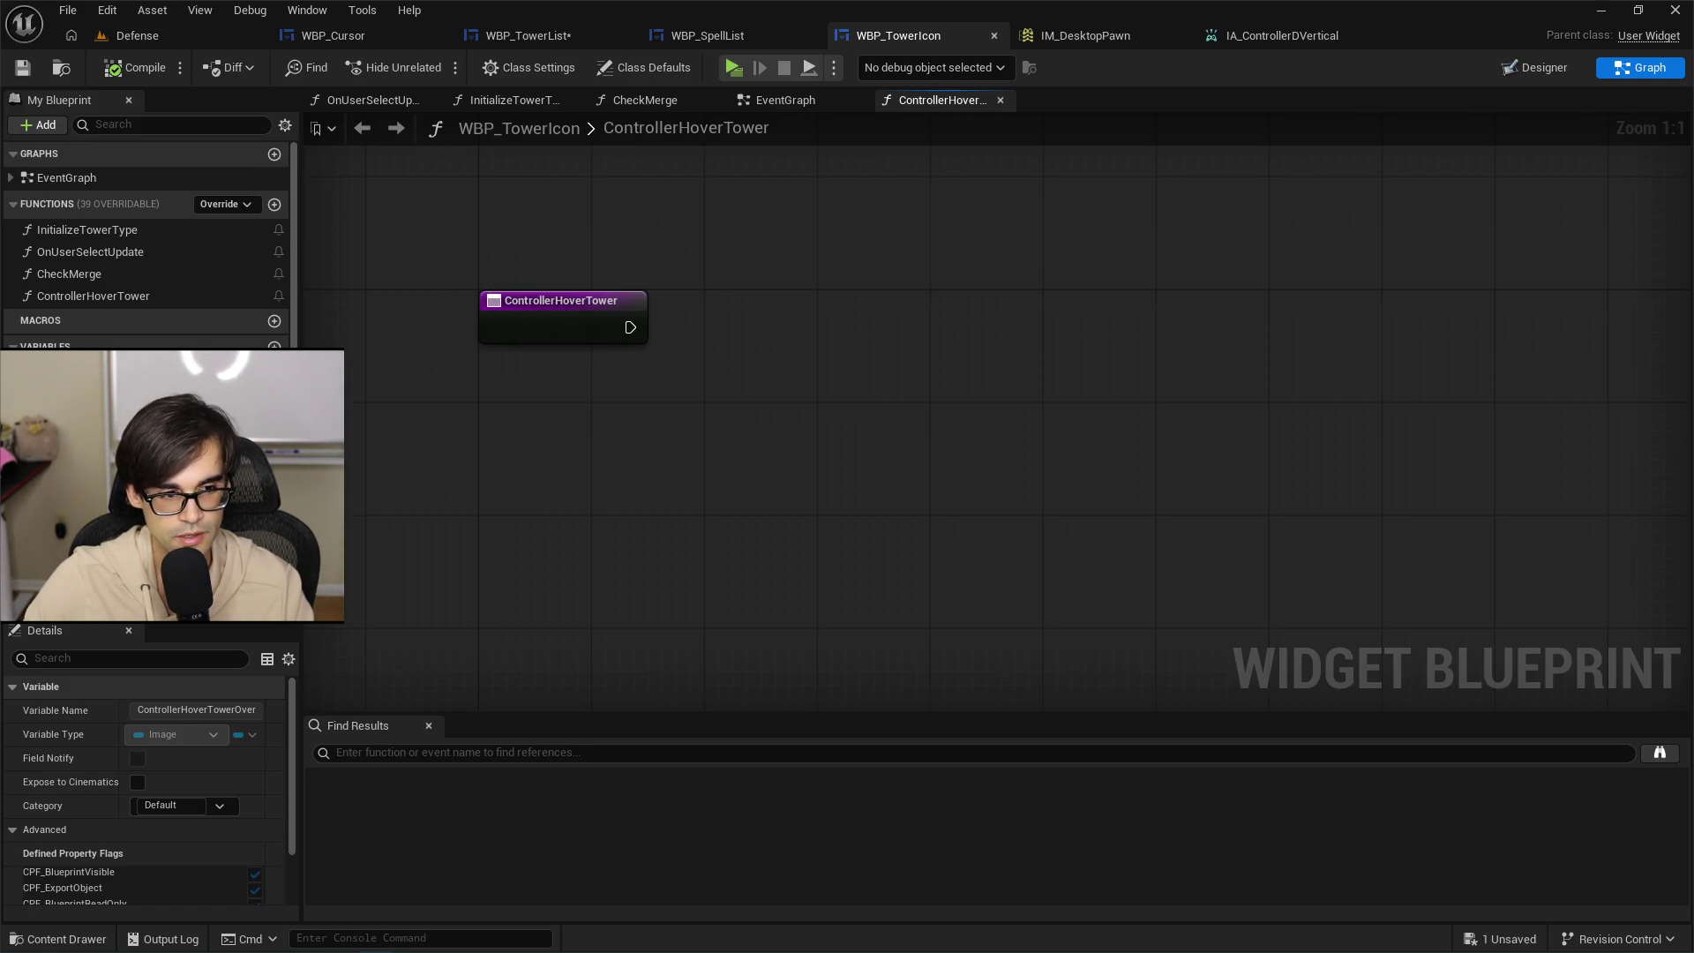
{"action": "mouse_move", "coordinate": [97, 388]}
{"action": "left_mouse_down"}
{"action": "mouse_move", "coordinate": [340, 476]}
{"action": "mouse_move", "coordinate": [631, 264]}
{"action": "mouse_move", "coordinate": [670, 192]}
{"action": "left_mouse_up"}
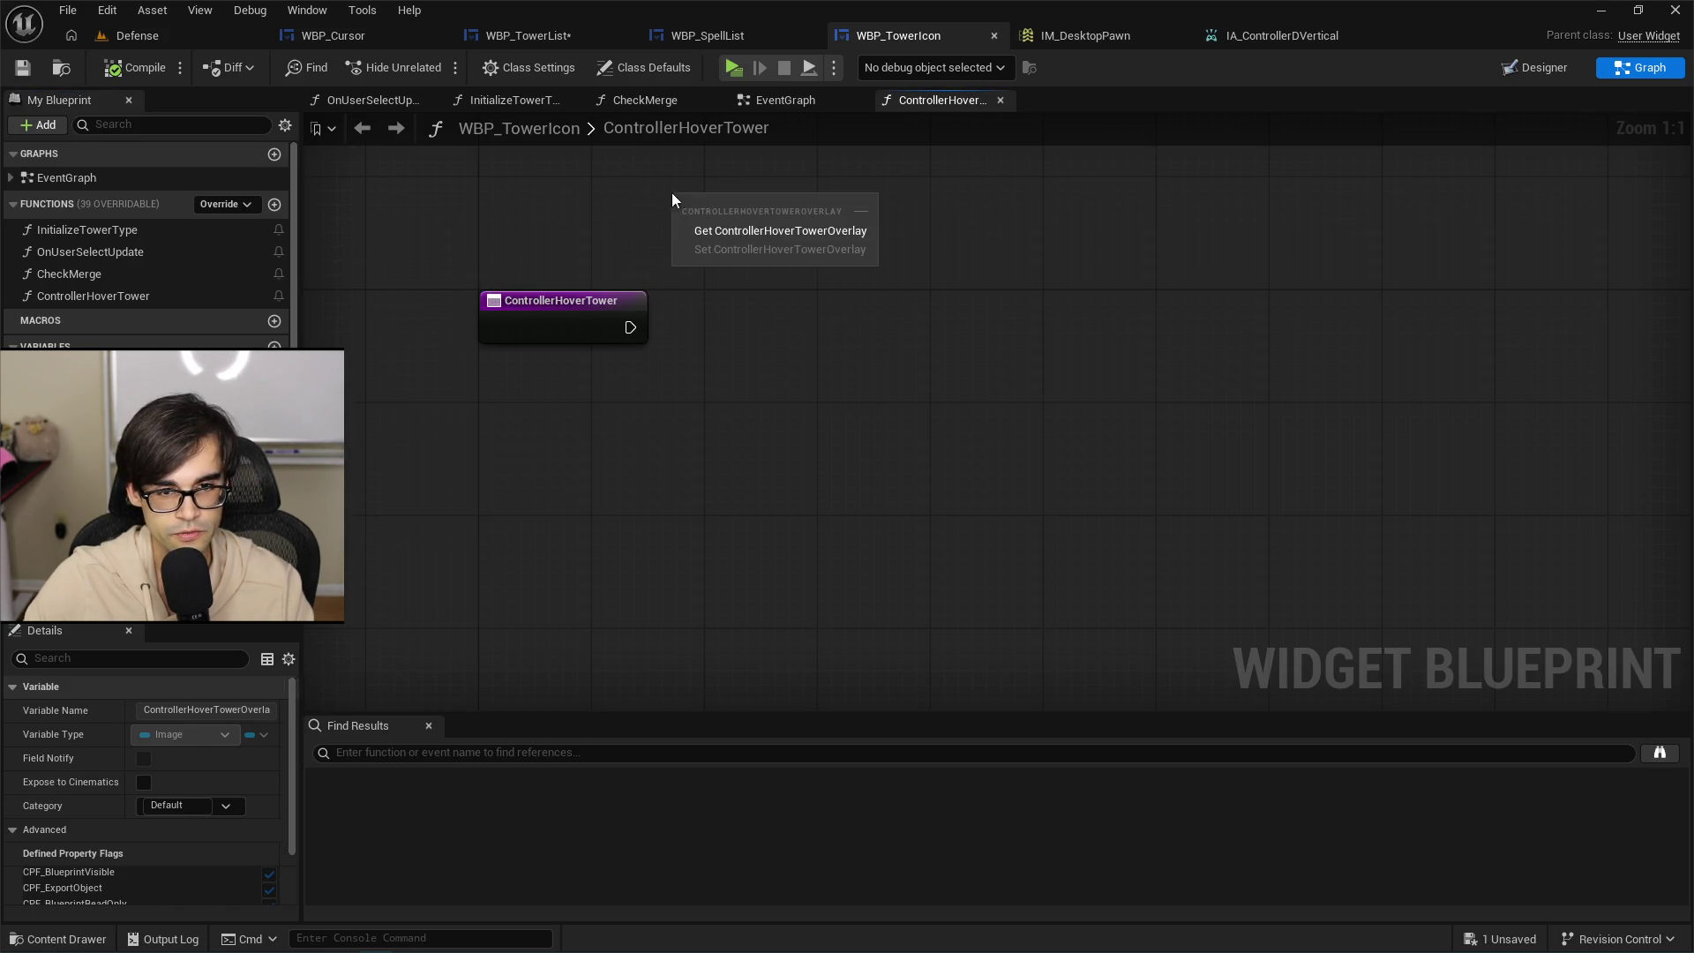
{"action": "left_click", "coordinate": [748, 234]}
{"action": "left_click", "coordinate": [584, 303]}
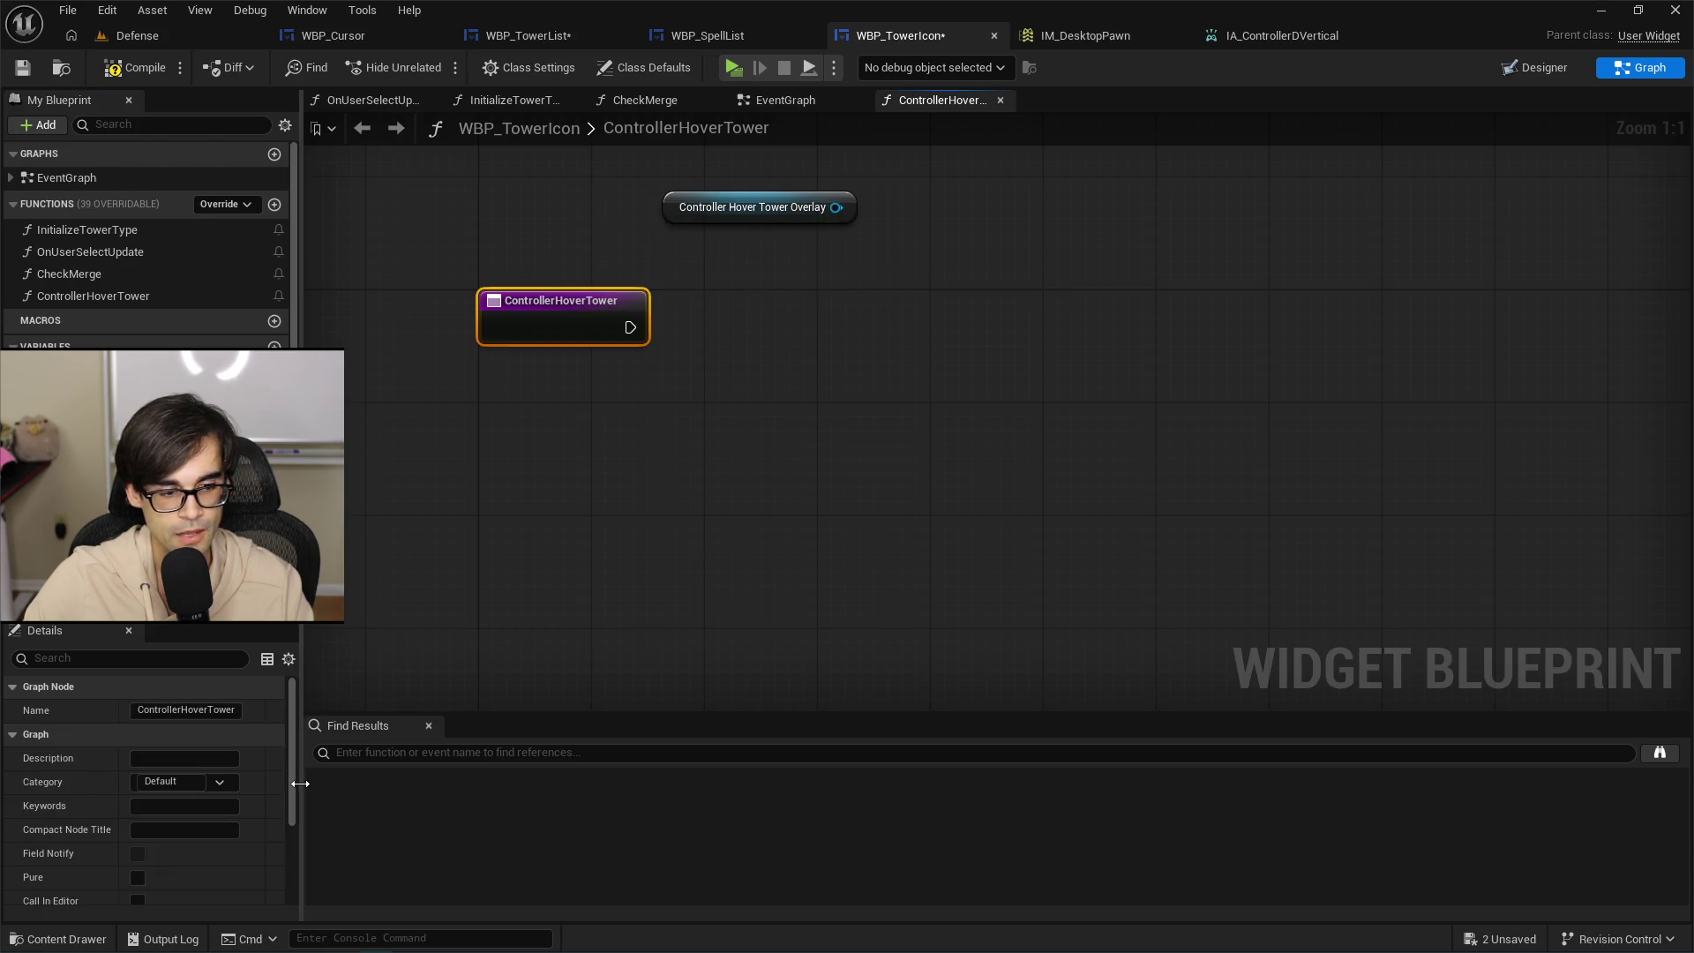
{"action": "scroll", "coordinate": [239, 801], "scroll_direction": "down", "scroll_amount": 3}
{"action": "left_click", "coordinate": [275, 822]}
{"action": "left_click", "coordinate": [99, 845]}
{"action": "type", "text": "bHover"}
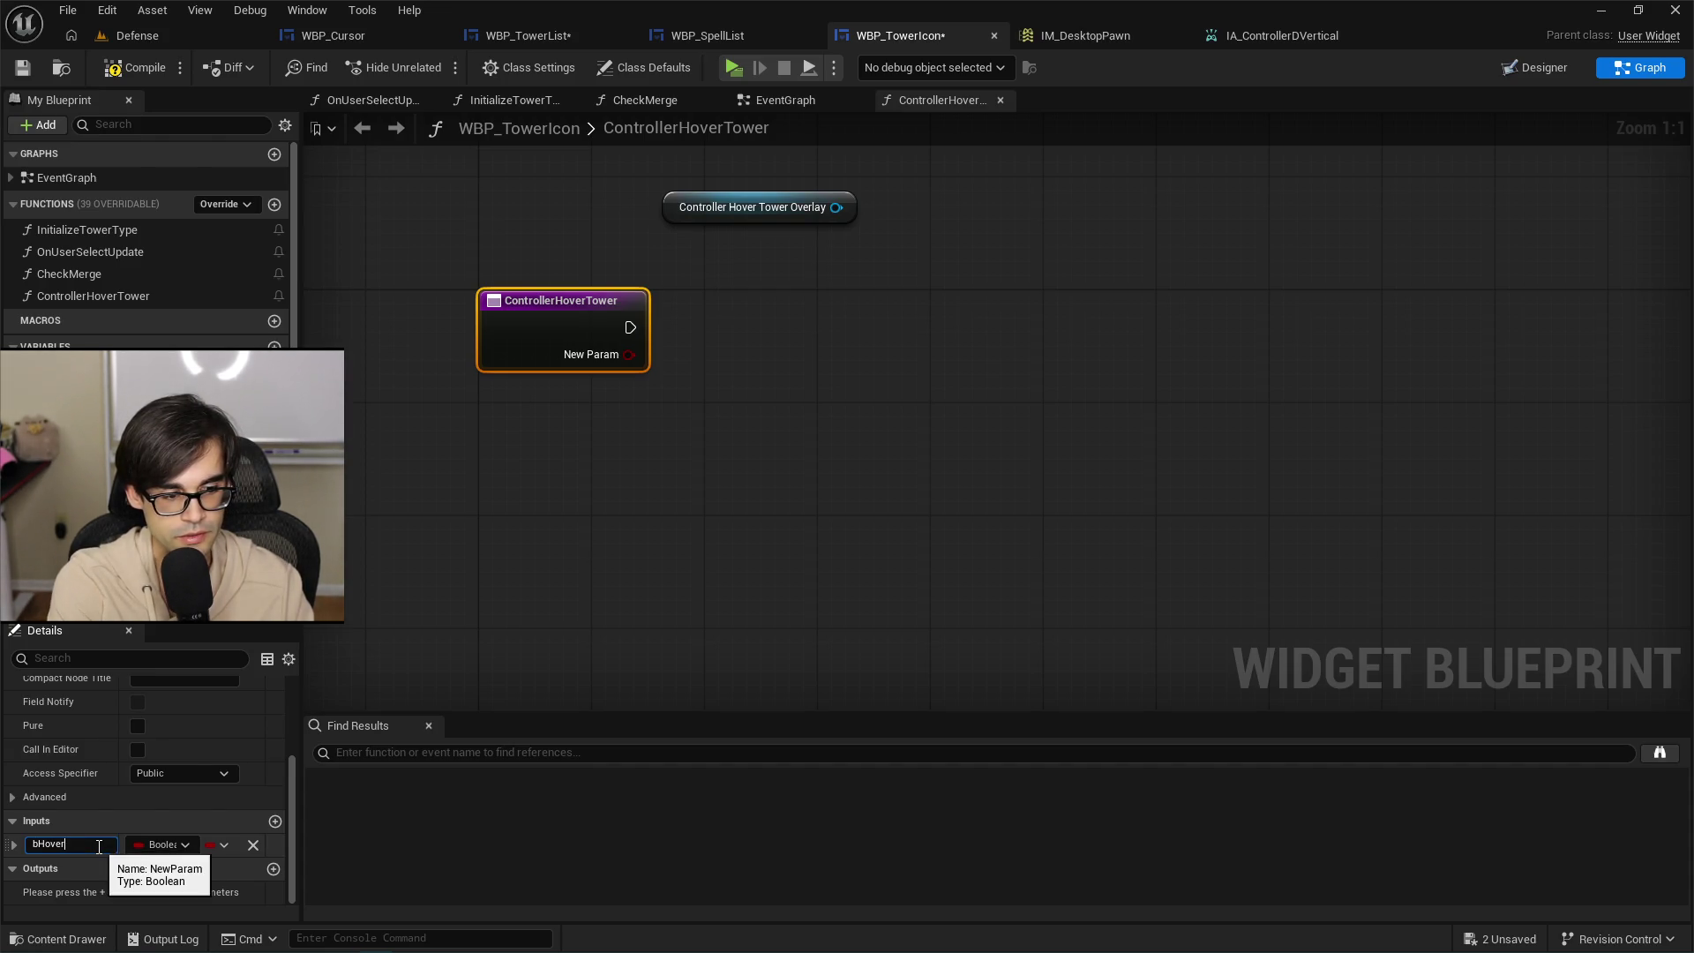
{"action": "key", "text": "Return"}
Branch on bHover and add a Set Visibility node targeting the overlay.
{"action": "mouse_move", "coordinate": [635, 362]}
{"action": "left_mouse_down"}
{"action": "mouse_move", "coordinate": [744, 331]}
{"action": "mouse_move", "coordinate": [346, 367]}
{"action": "mouse_move", "coordinate": [720, 238]}
{"action": "mouse_move", "coordinate": [799, 325]}
{"action": "left_mouse_up"}
{"action": "type", "text": "branch"}
{"action": "key", "text": "Return"}
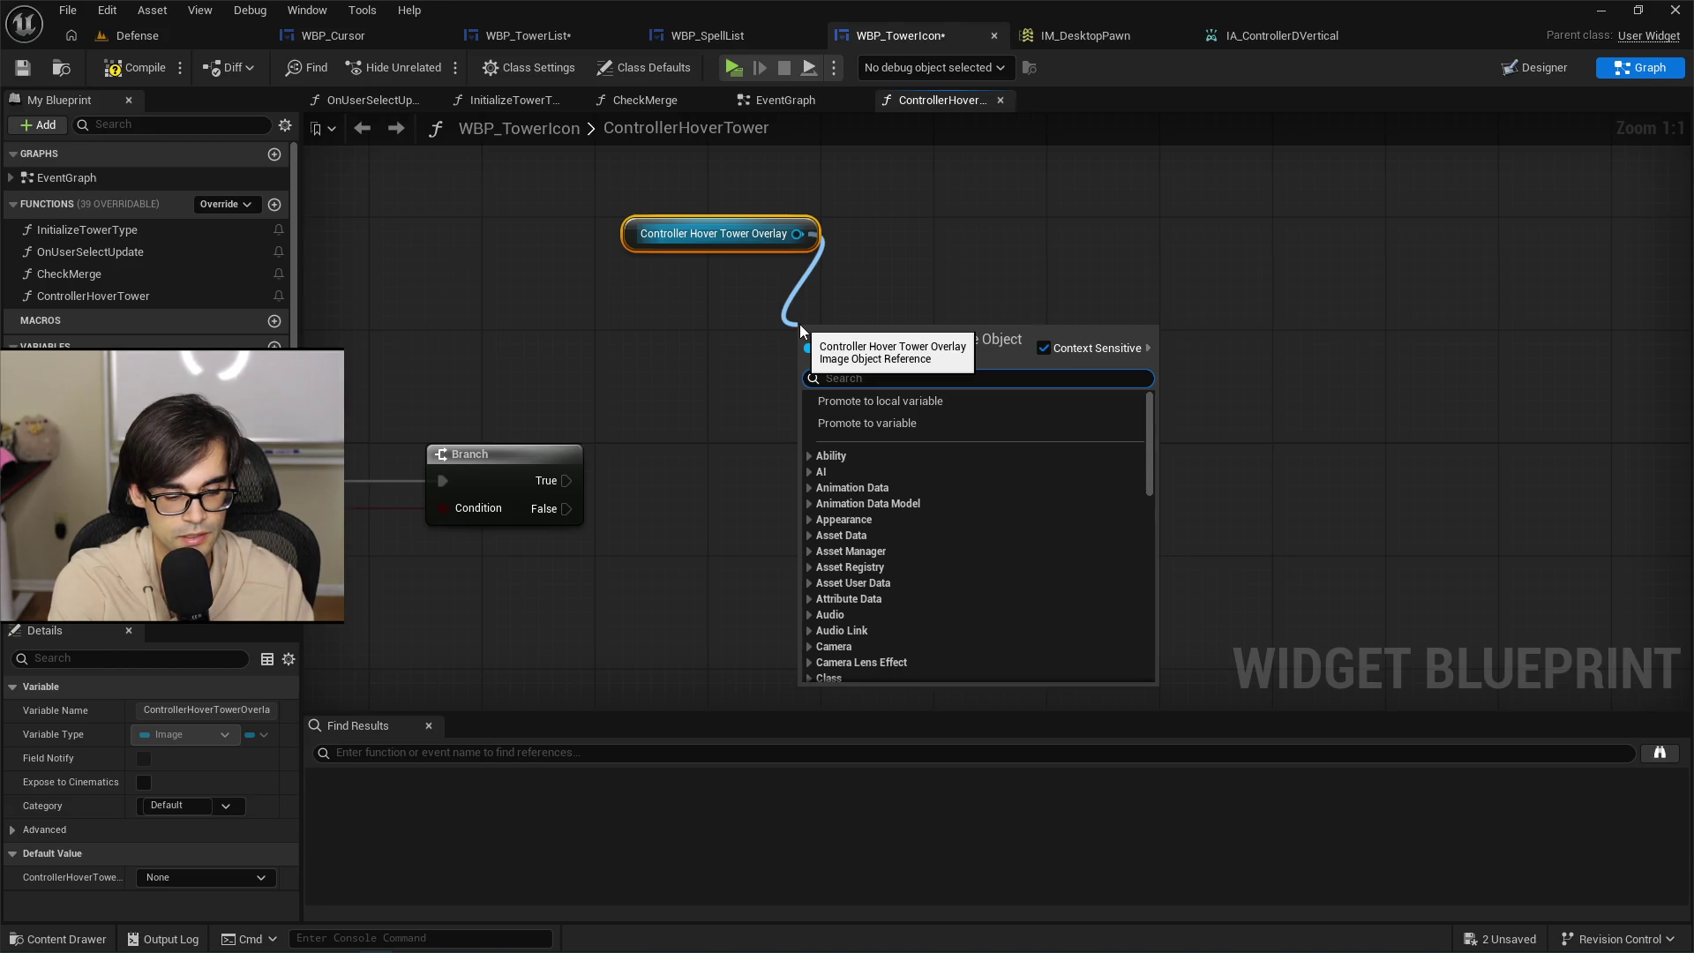
{"action": "type", "text": "get"}
{"action": "key", "text": "BackSpace"}
{"action": "key", "text": "BackSpace"}
{"action": "key", "text": "BackSpace"}
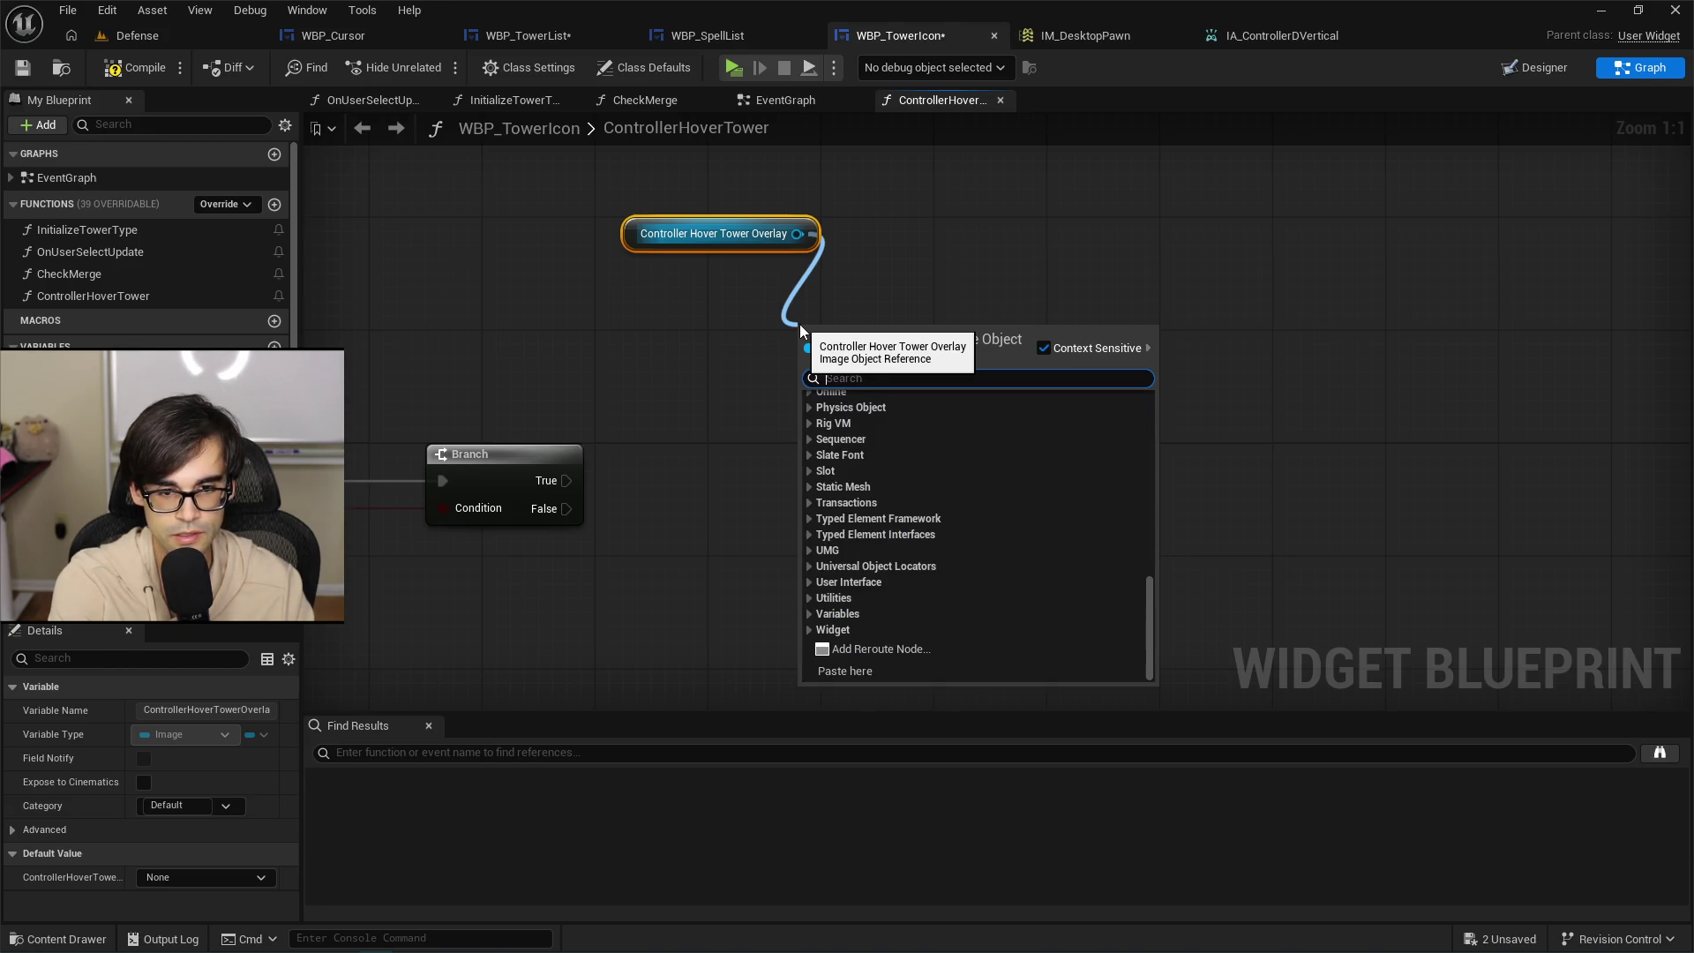
{"action": "type", "text": "set visi"}
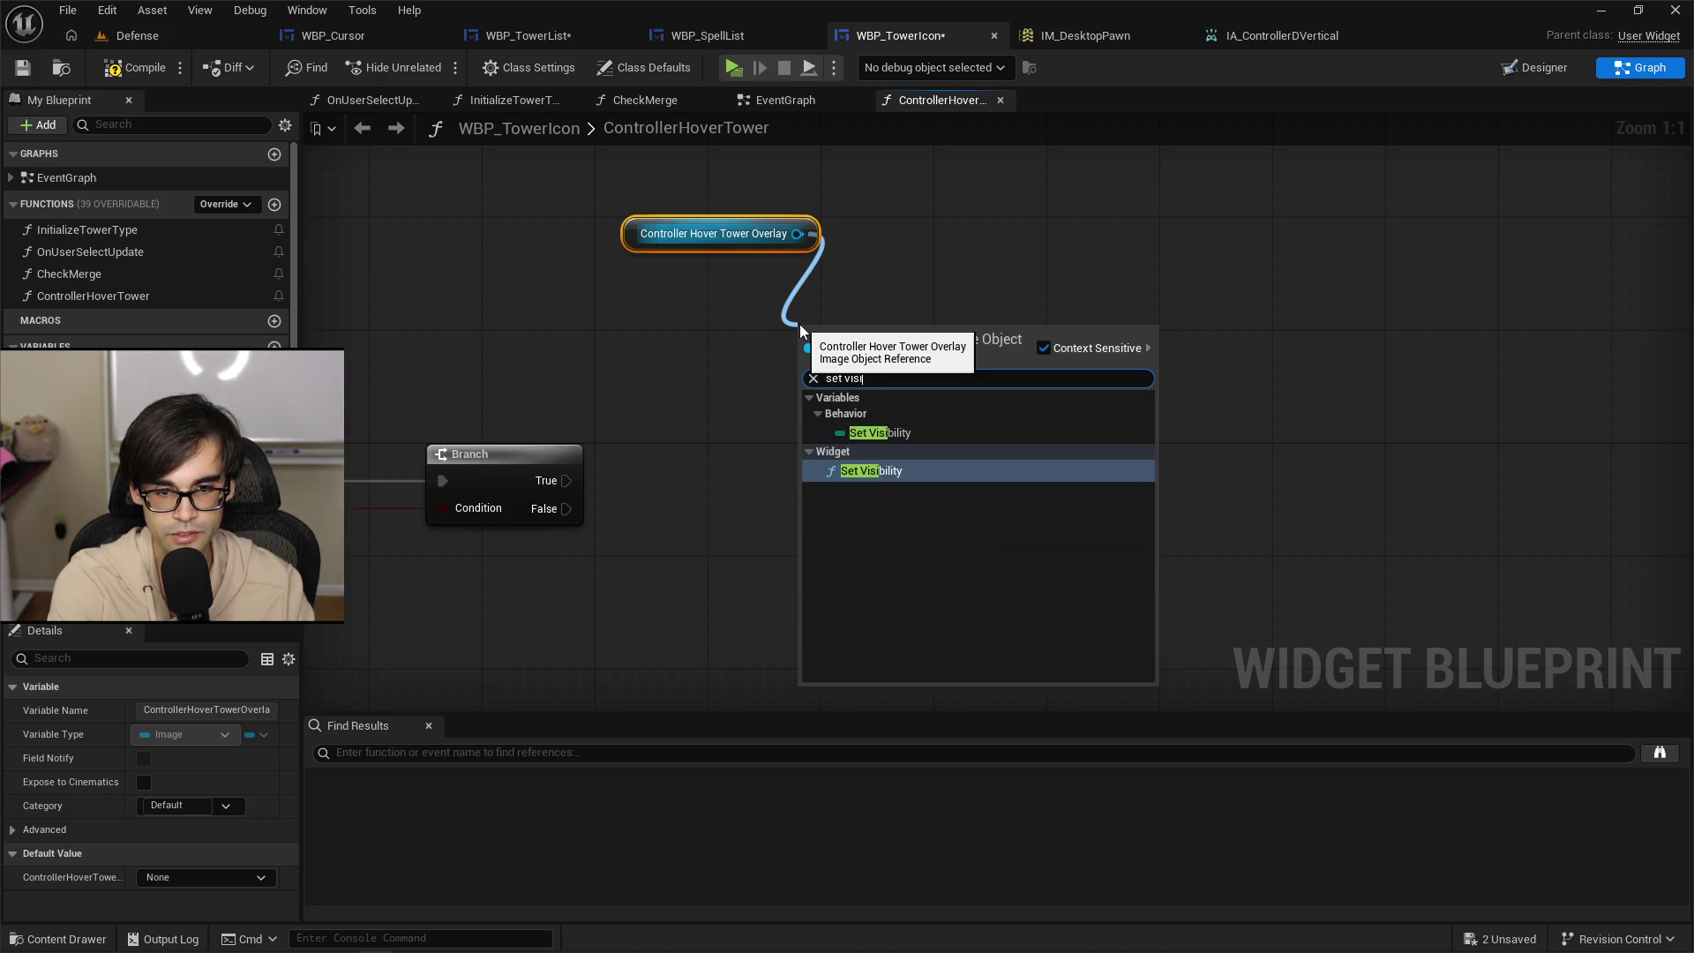
{"action": "key", "text": "Up"}
{"action": "key", "text": "Down"}
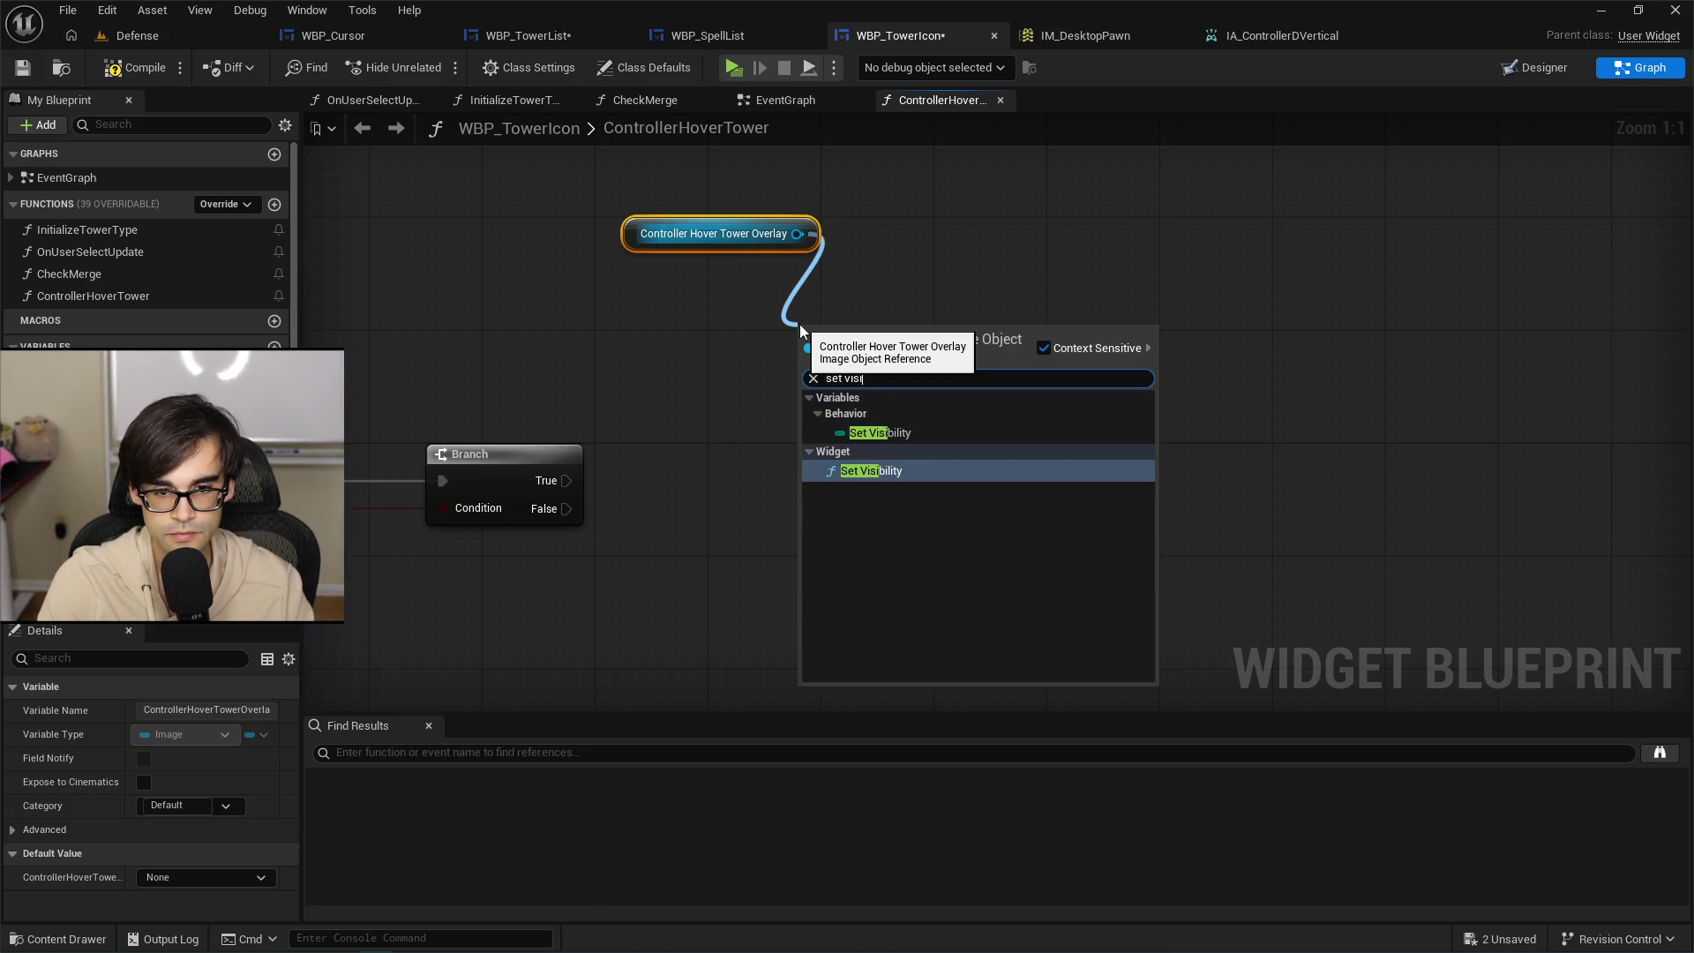
{"action": "key", "text": "Return"}
{"action": "mouse_move", "coordinate": [636, 241]}
{"action": "left_mouse_down"}
{"action": "mouse_move", "coordinate": [788, 309]}
{"action": "mouse_move", "coordinate": [804, 300]}
{"action": "mouse_move", "coordinate": [830, 330]}
{"action": "mouse_move", "coordinate": [760, 285]}
{"action": "left_mouse_up"}
Duplicate the Set Visibility pair as Collapsed; wire Branch True to Visible, False to Collapsed.
{"action": "key", "text": "ctrl+c"}
{"action": "key", "text": "ctrl+v"}
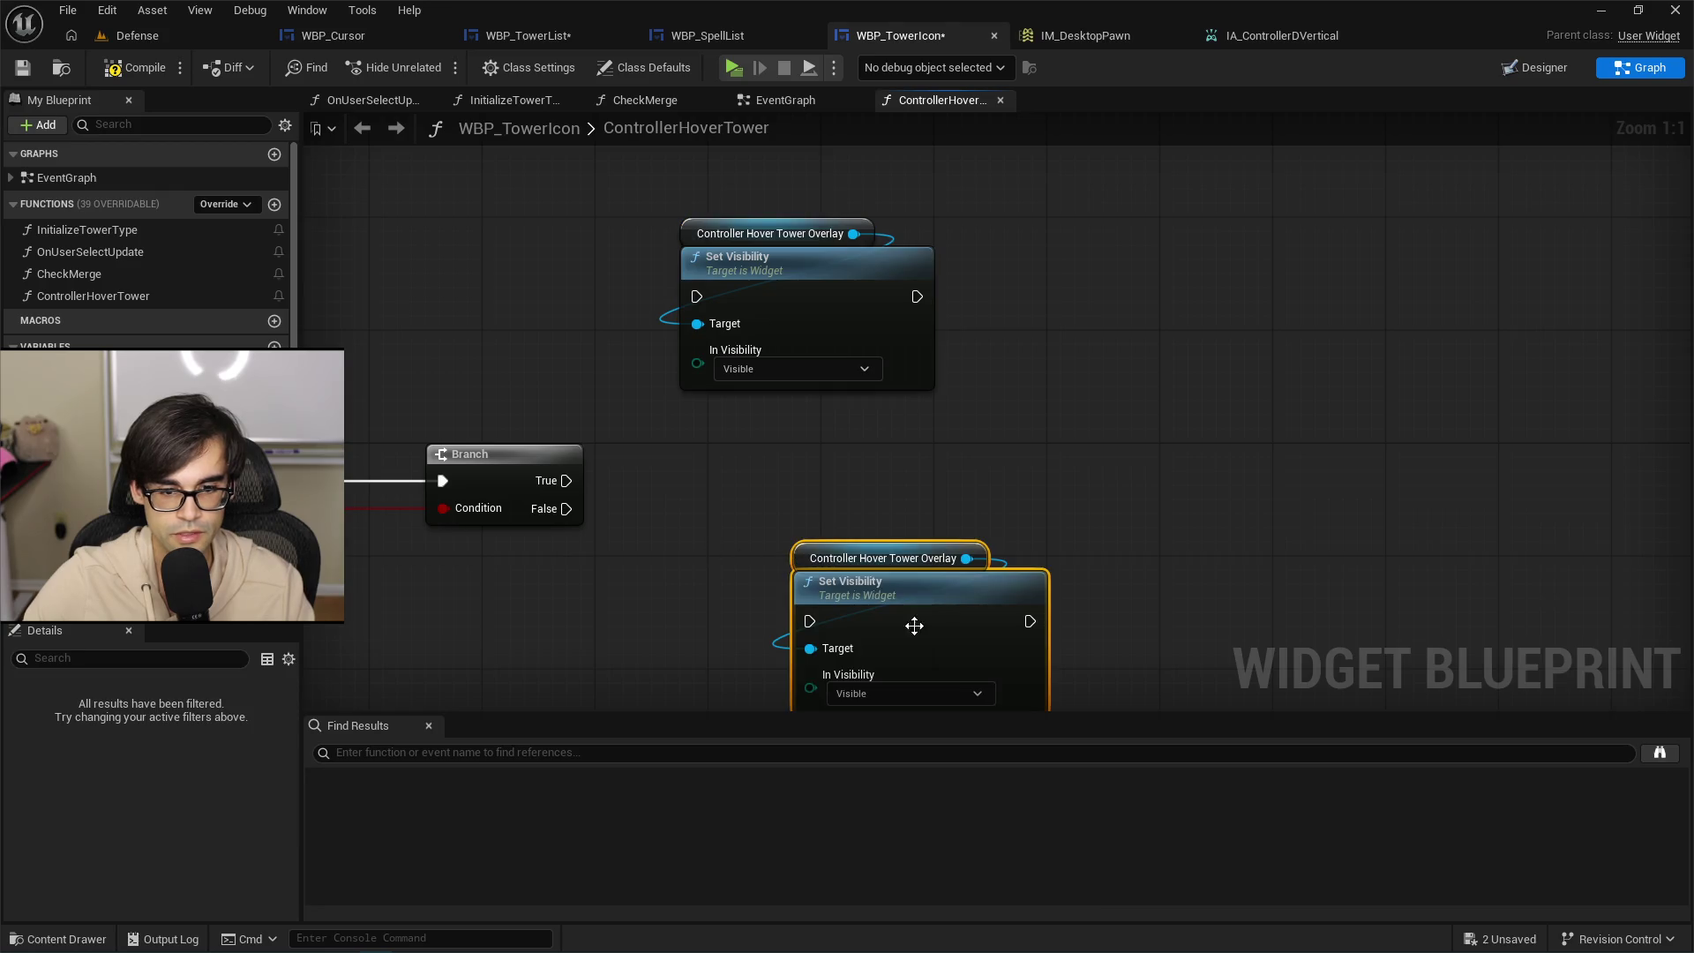
{"action": "left_click", "coordinate": [865, 540]}
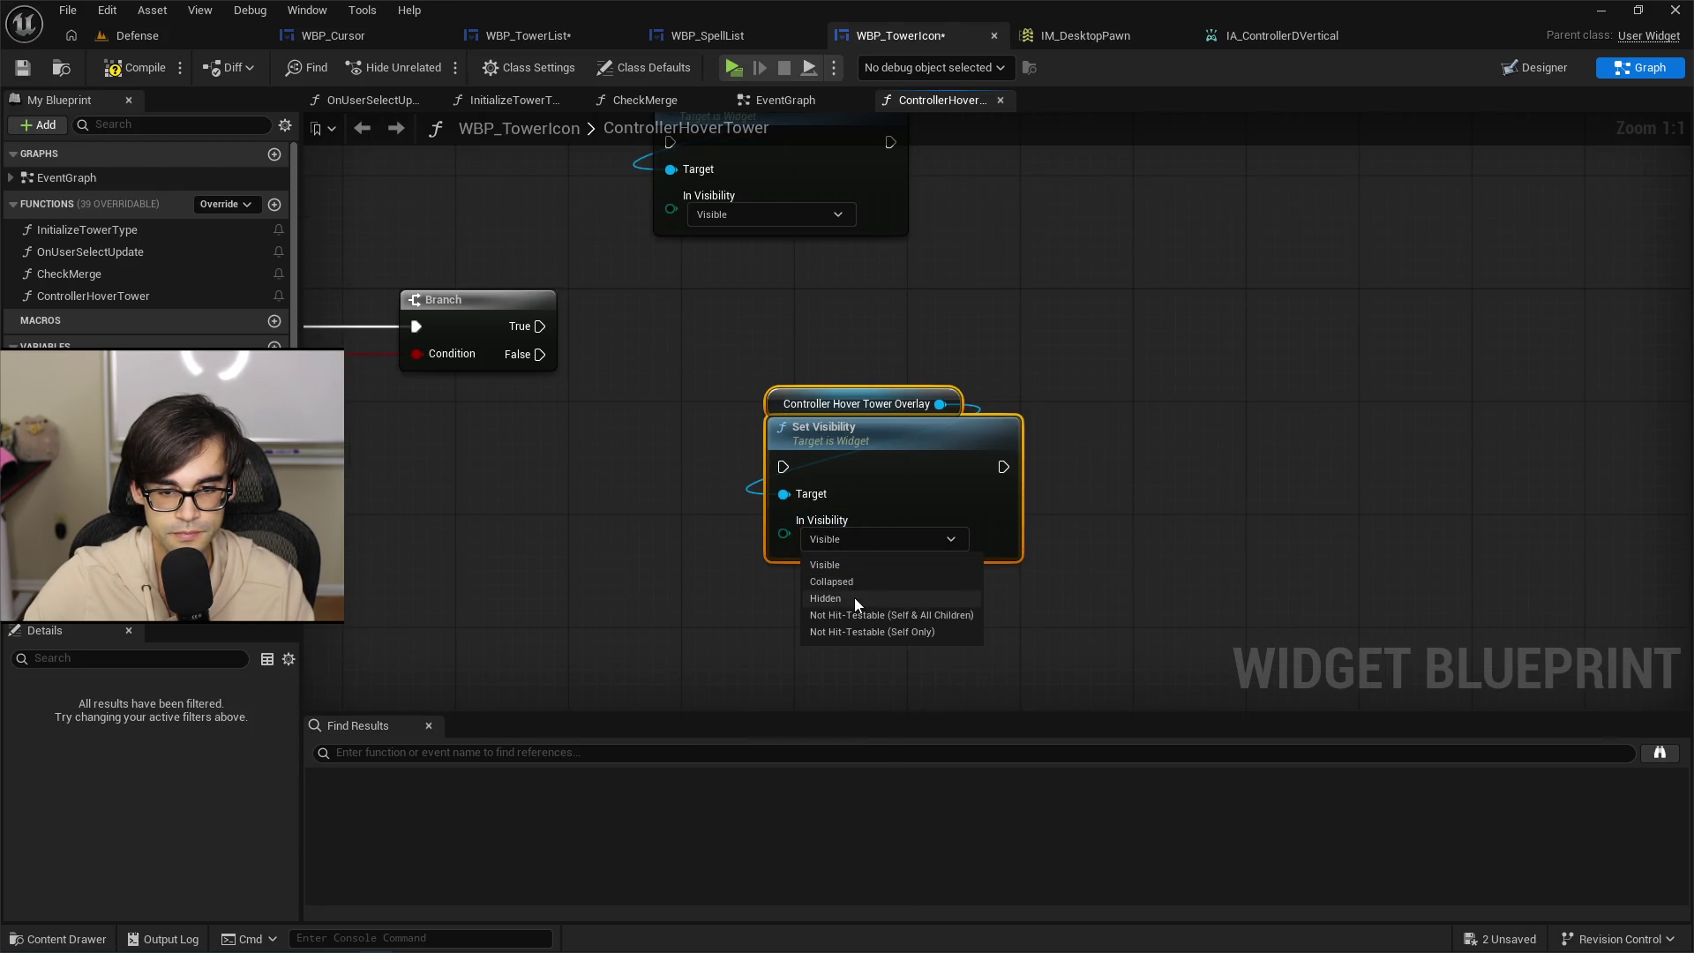
{"action": "left_click", "coordinate": [853, 598]}
{"action": "left_click_drag", "start_coordinate": [540, 363], "coordinate": [783, 467]}
{"action": "left_click", "coordinate": [864, 532]}
{"action": "left_click", "coordinate": [861, 590]}
{"action": "mouse_move", "coordinate": [540, 328]}
{"action": "left_mouse_down"}
{"action": "mouse_move", "coordinate": [645, 288]}
{"action": "mouse_move", "coordinate": [674, 324]}
{"action": "mouse_move", "coordinate": [674, 191]}
{"action": "left_mouse_up"}
{"action": "scroll", "coordinate": [674, 325], "scroll_direction": "down", "scroll_amount": 2}
{"action": "mouse_move", "coordinate": [804, 455]}
{"action": "left_mouse_down"}
{"action": "mouse_move", "coordinate": [760, 446]}
{"action": "mouse_move", "coordinate": [722, 488]}
{"action": "left_mouse_up"}
{"action": "mouse_move", "coordinate": [634, 263]}
{"action": "left_mouse_down"}
{"action": "mouse_move", "coordinate": [745, 299]}
{"action": "mouse_move", "coordinate": [747, 352]}
{"action": "left_mouse_up"}
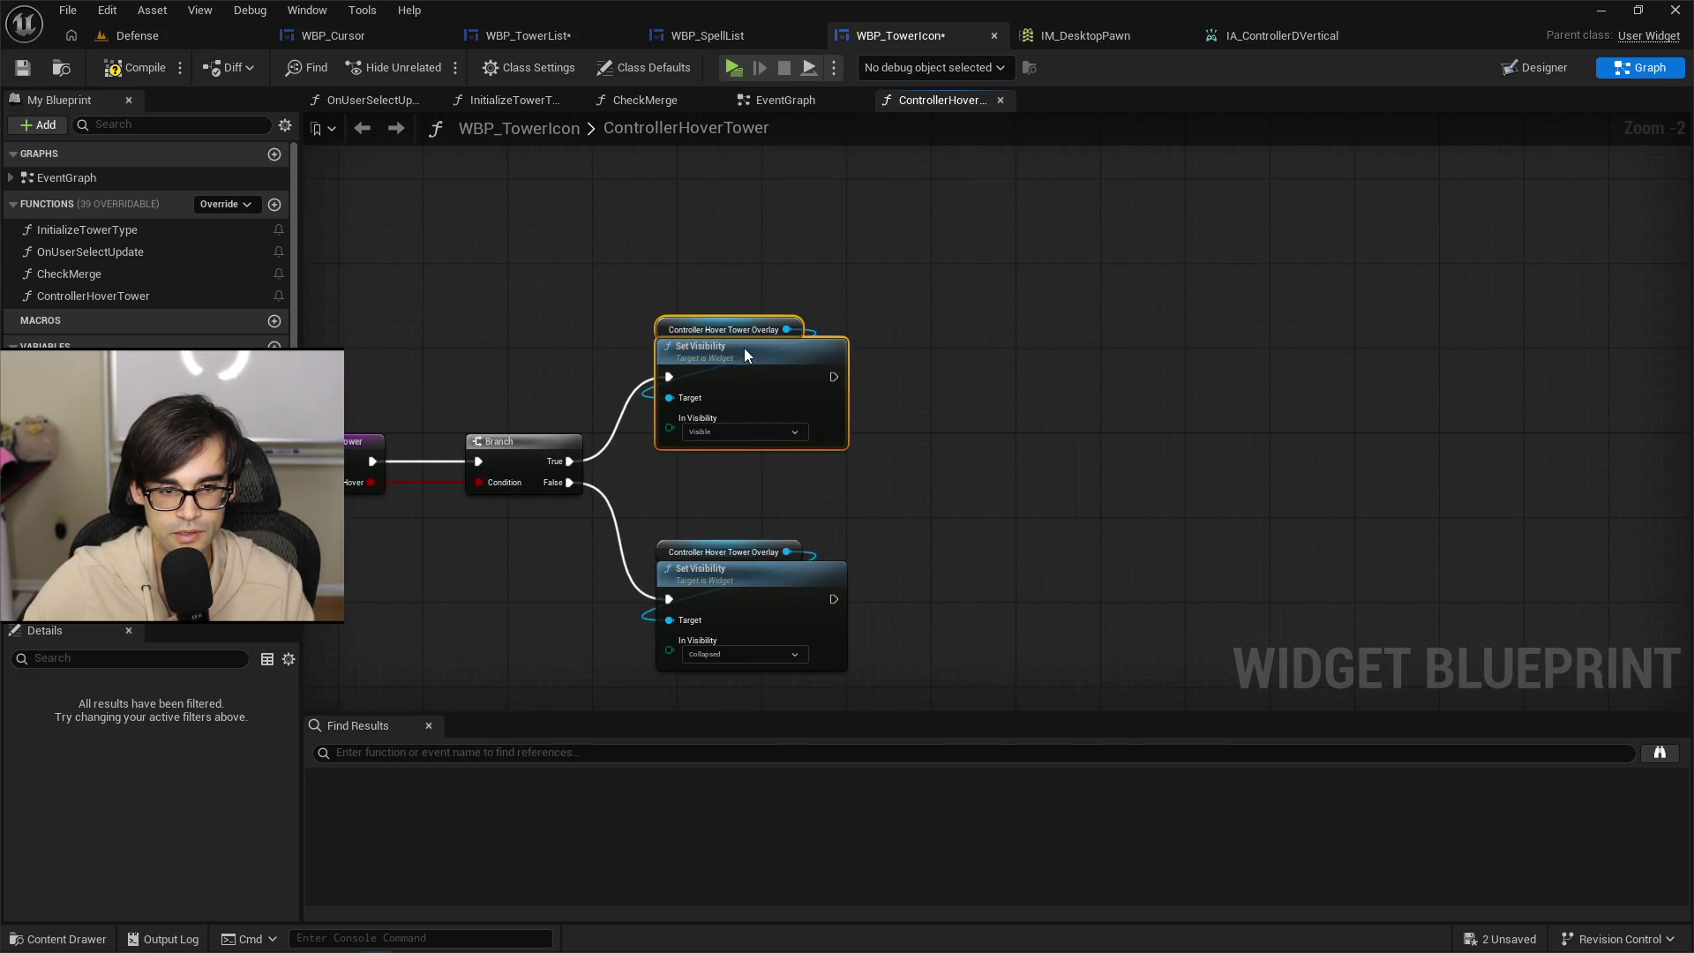
Compile and save the WBP_TowerIcon blueprint.
{"action": "left_click", "coordinate": [132, 68]}
{"action": "left_click", "coordinate": [30, 71]}
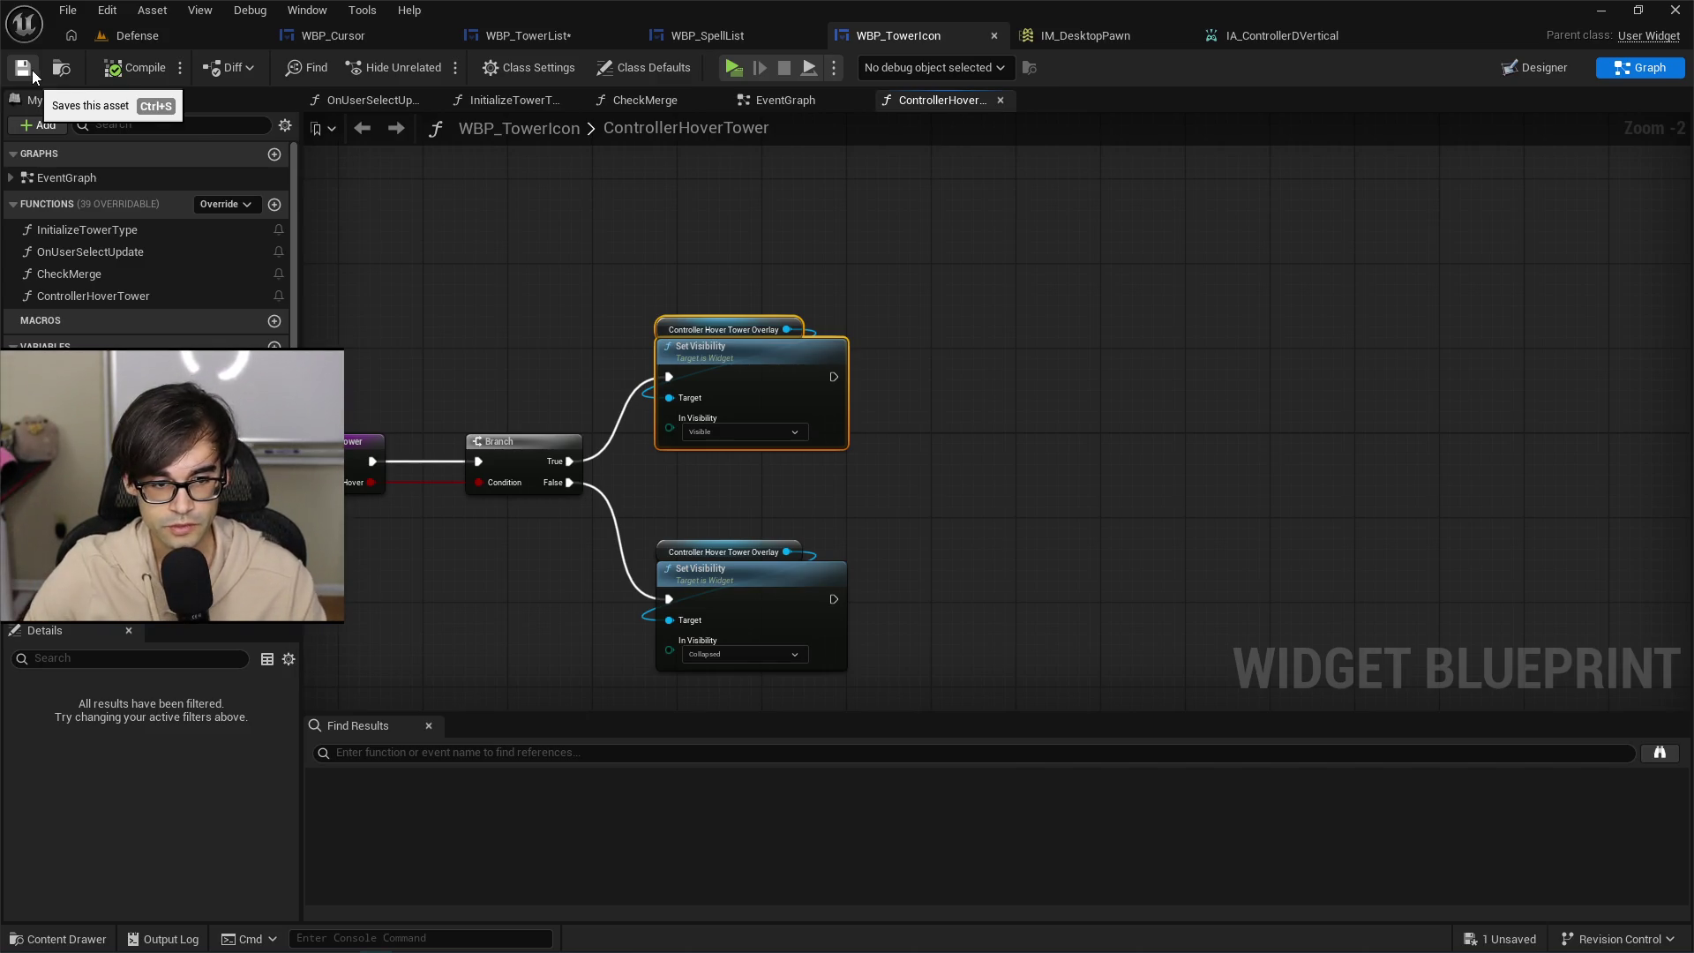
{"action": "left_click", "coordinate": [785, 100]}
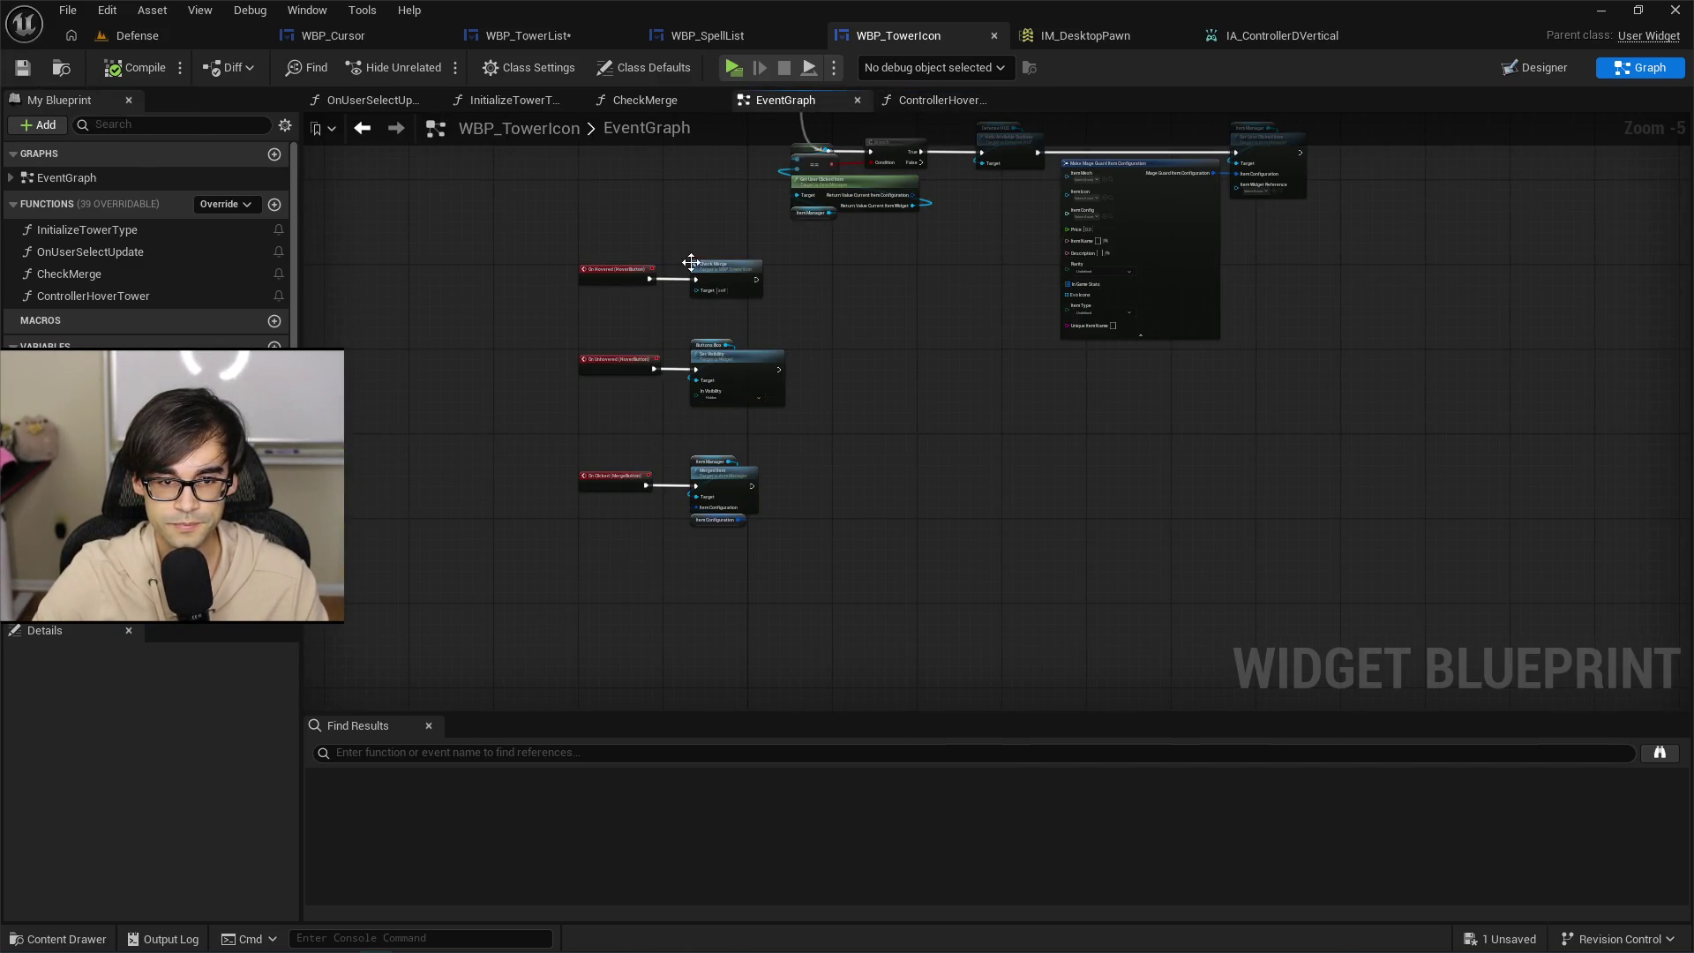
{"action": "scroll", "coordinate": [887, 483], "scroll_direction": "up", "scroll_amount": 2}
{"action": "left_click_drag", "start_coordinate": [889, 478], "coordinate": [898, 354]}
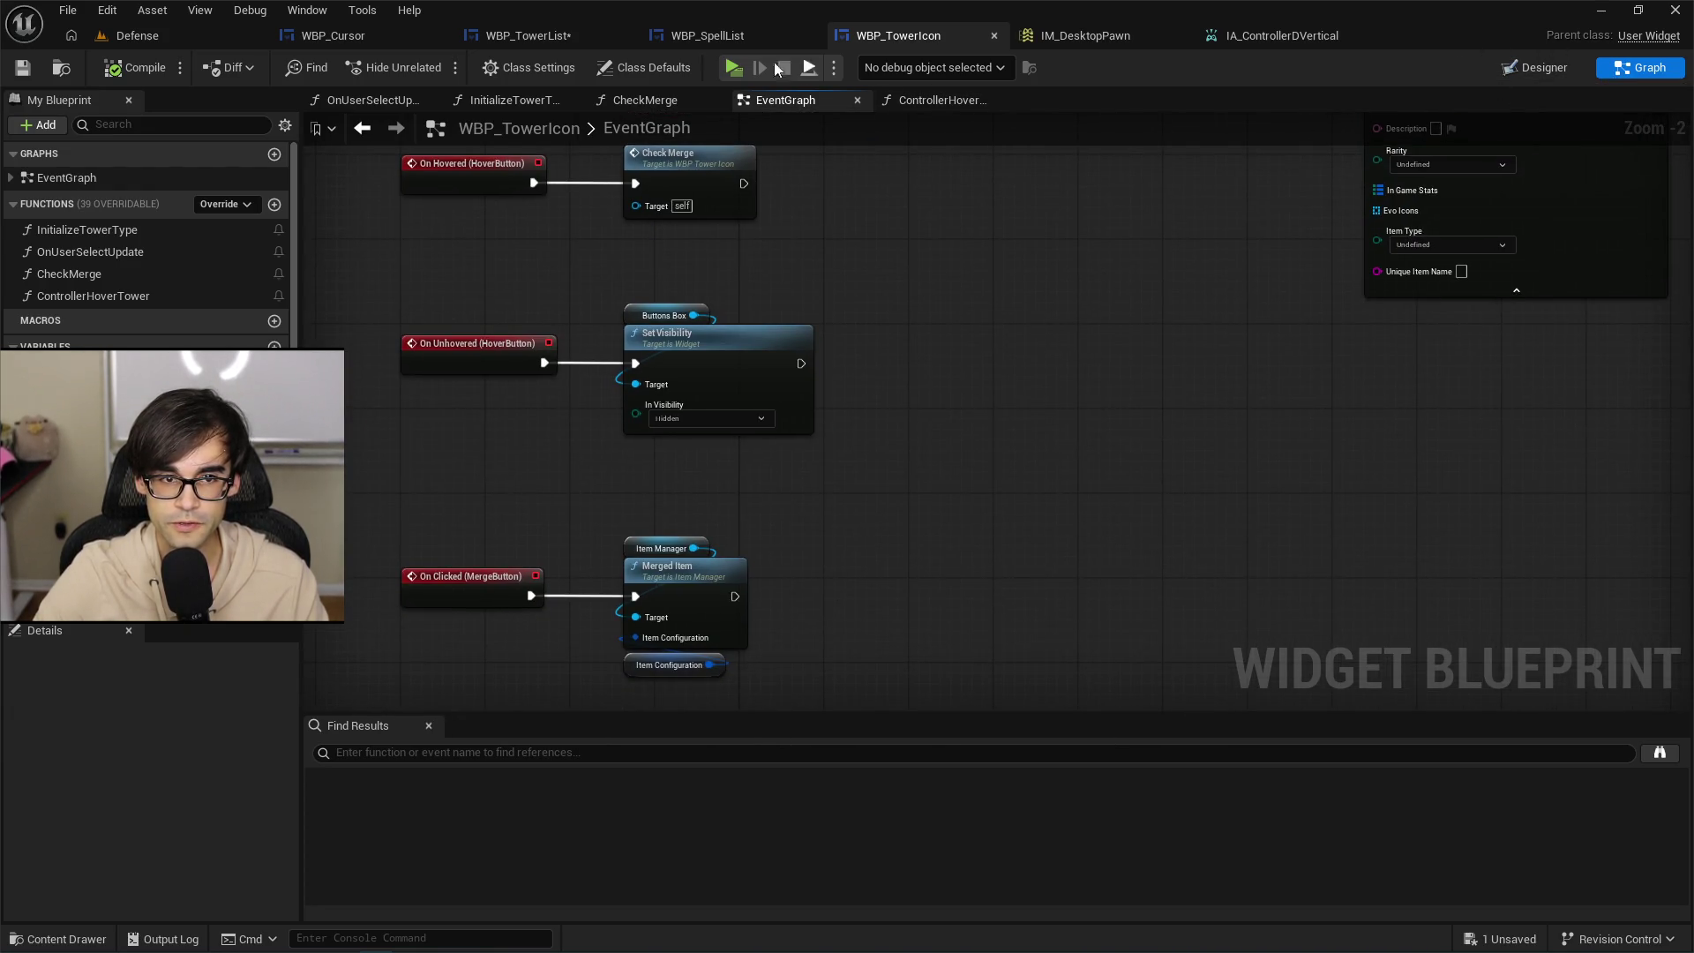
{"action": "left_click", "coordinate": [525, 37]}
{"action": "key", "text": "Home"}
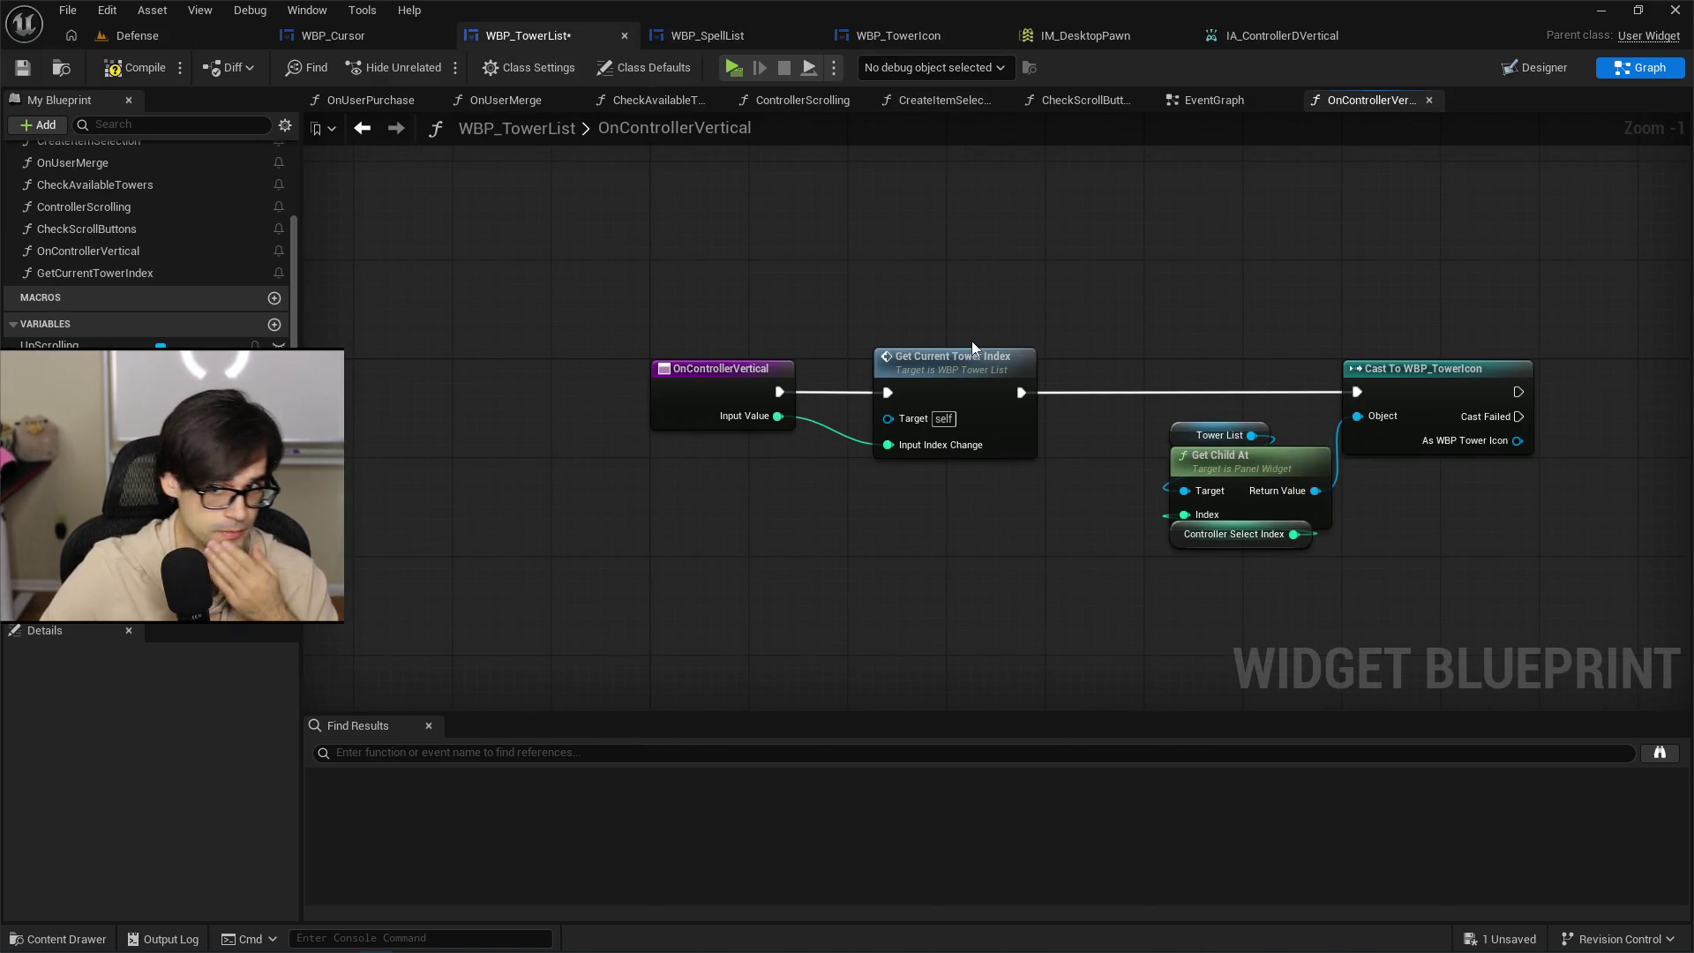
{"action": "mouse_move", "coordinate": [1200, 296]}
{"action": "left_mouse_down"}
{"action": "mouse_move", "coordinate": [1058, 326]}
{"action": "mouse_move", "coordinate": [696, 343]}
{"action": "left_mouse_up"}
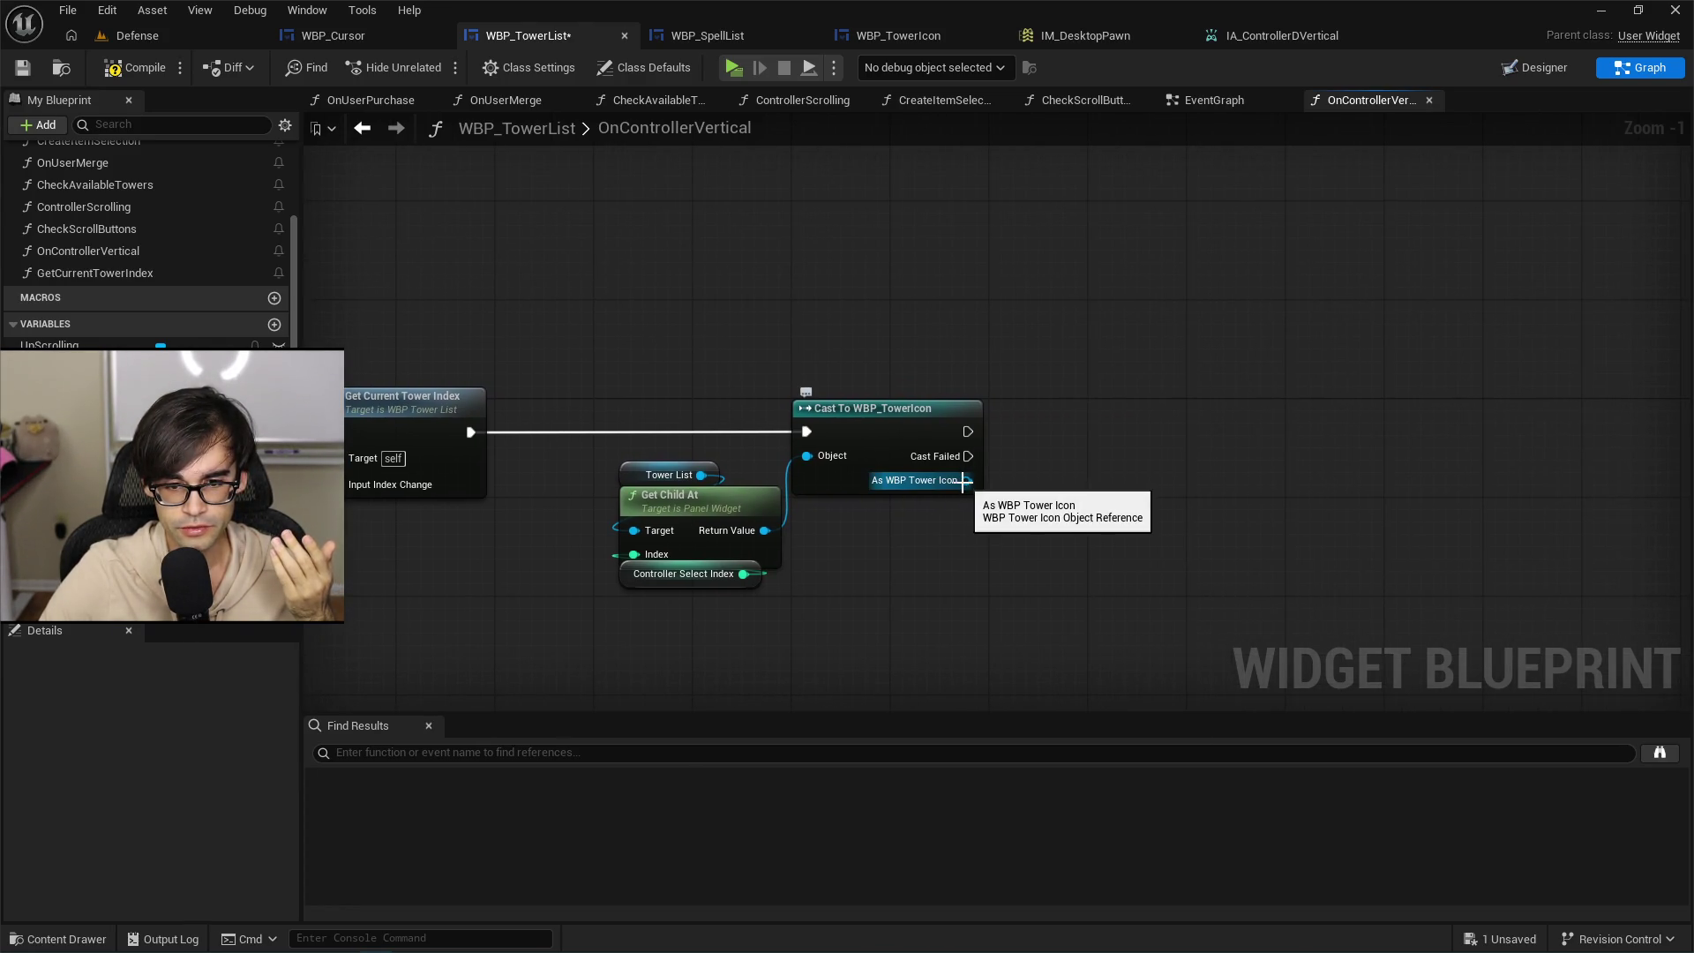
{"action": "left_click_drag", "start_coordinate": [963, 480], "coordinate": [1026, 472]}
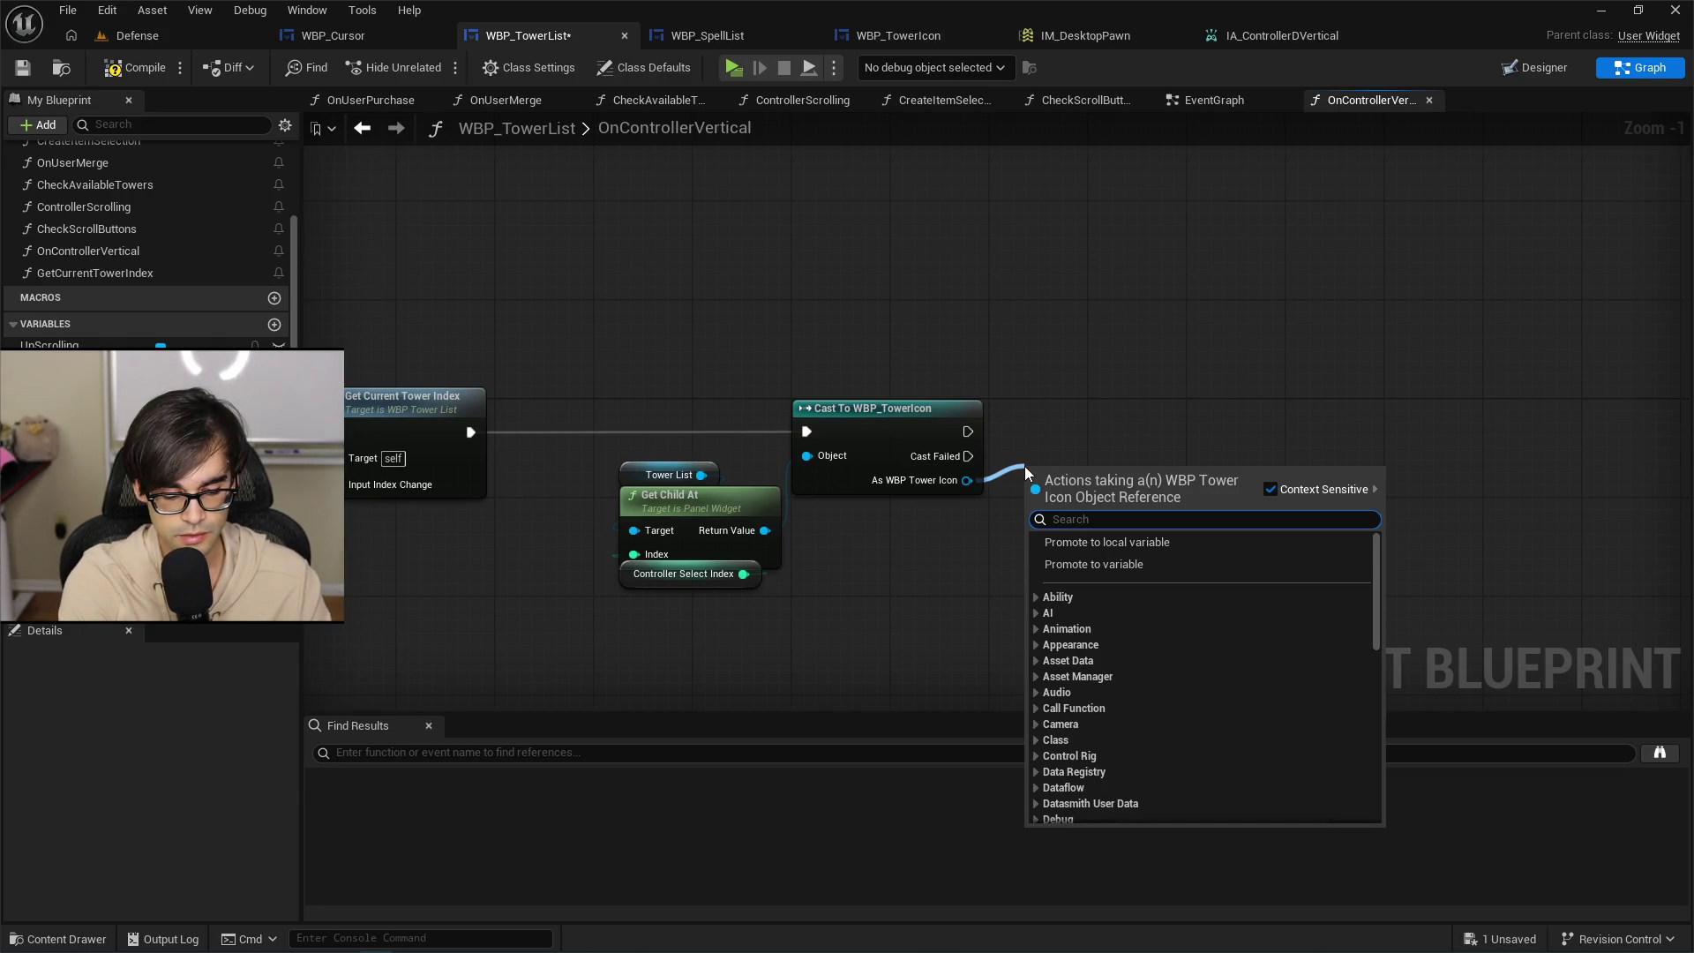
{"action": "type", "text": "set hover"}
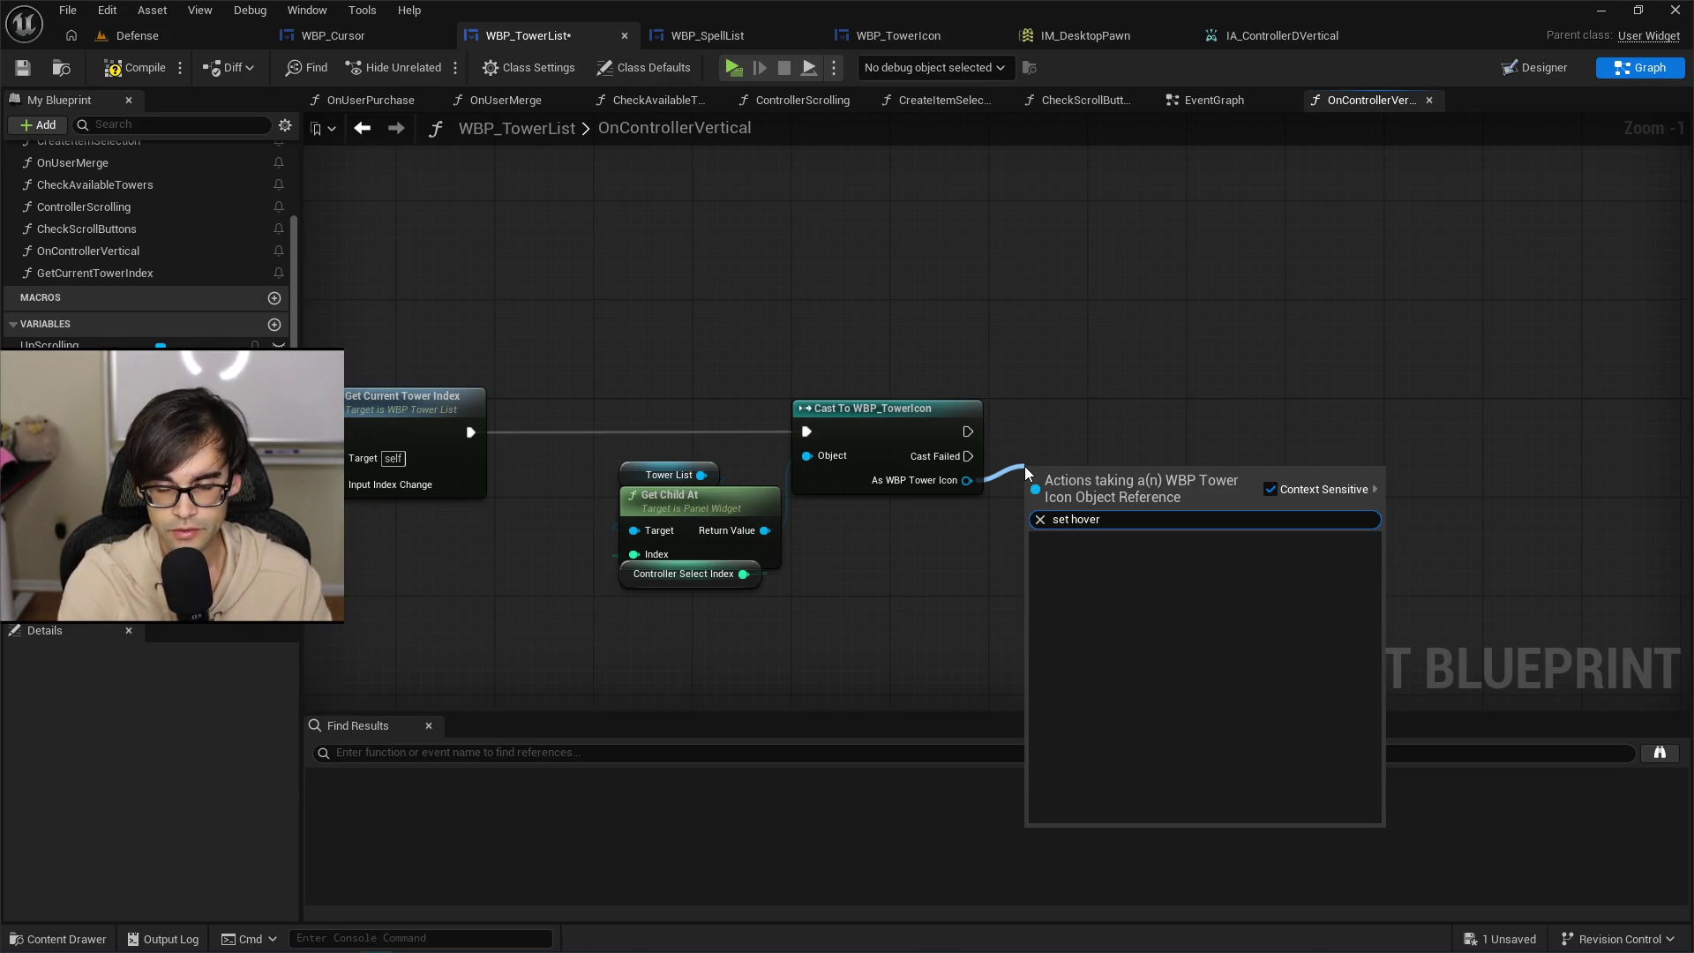
{"action": "left_click_drag", "start_coordinate": [869, 36], "coordinate": [679, 44]}
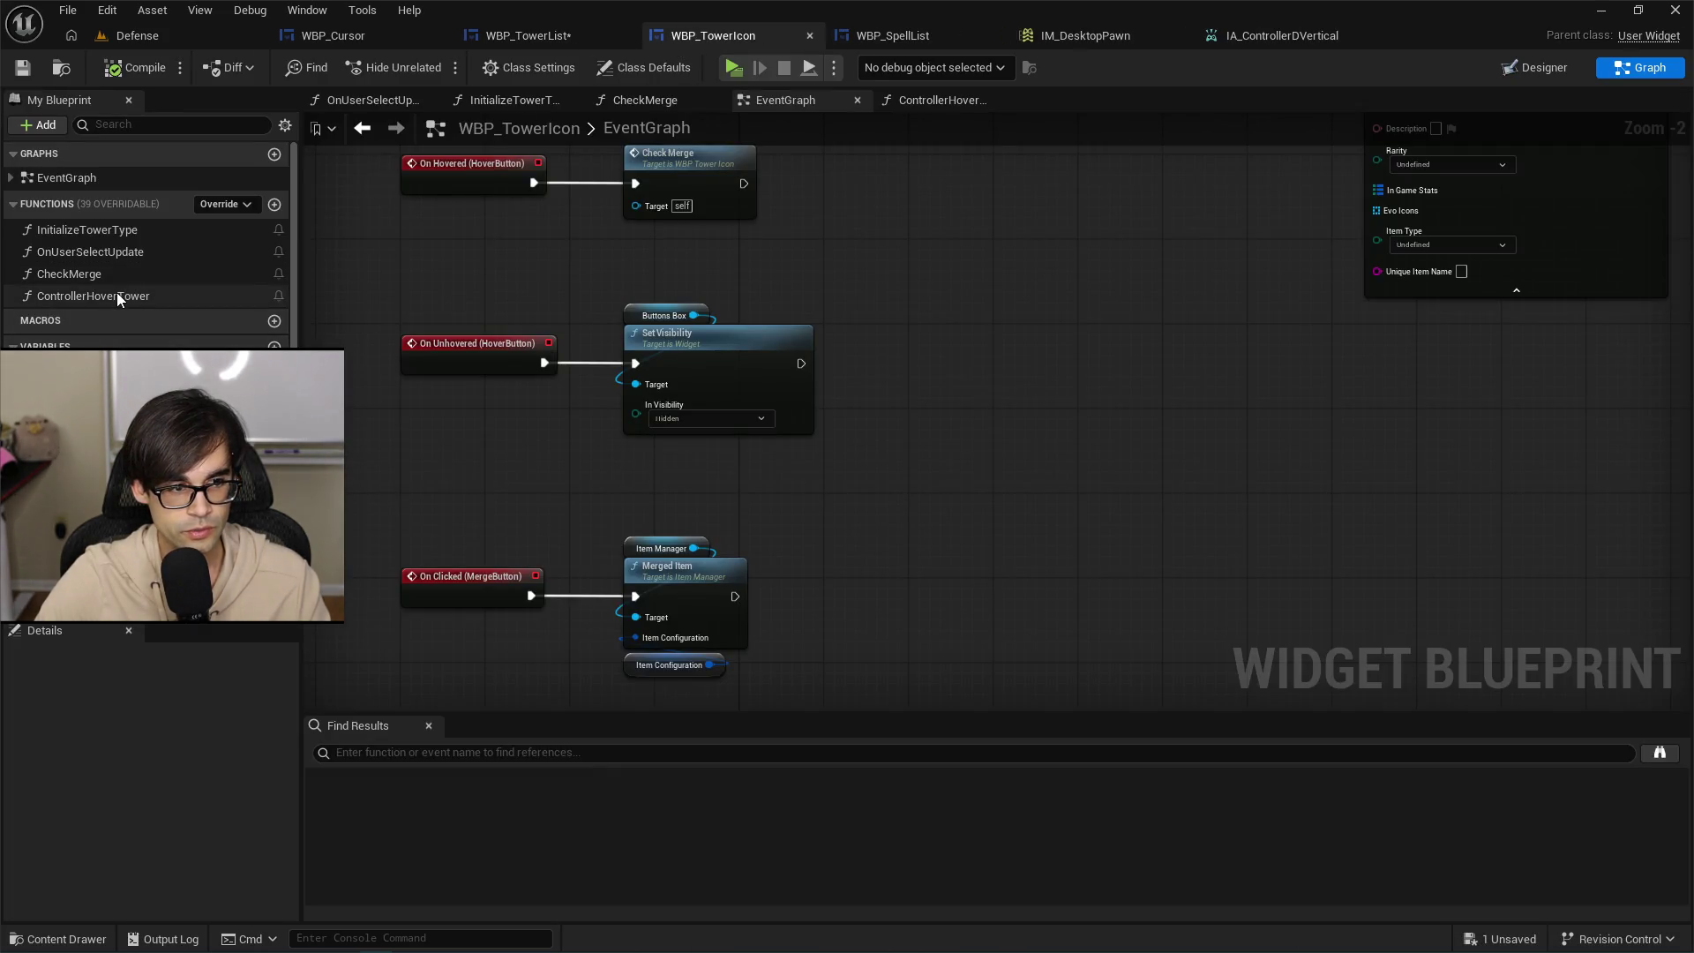
Rename ControllerHoverTower to SetControllerHoverTower and save the widget blueprint.
{"action": "double_click", "coordinate": [116, 296]}
{"action": "left_click", "coordinate": [113, 298]}
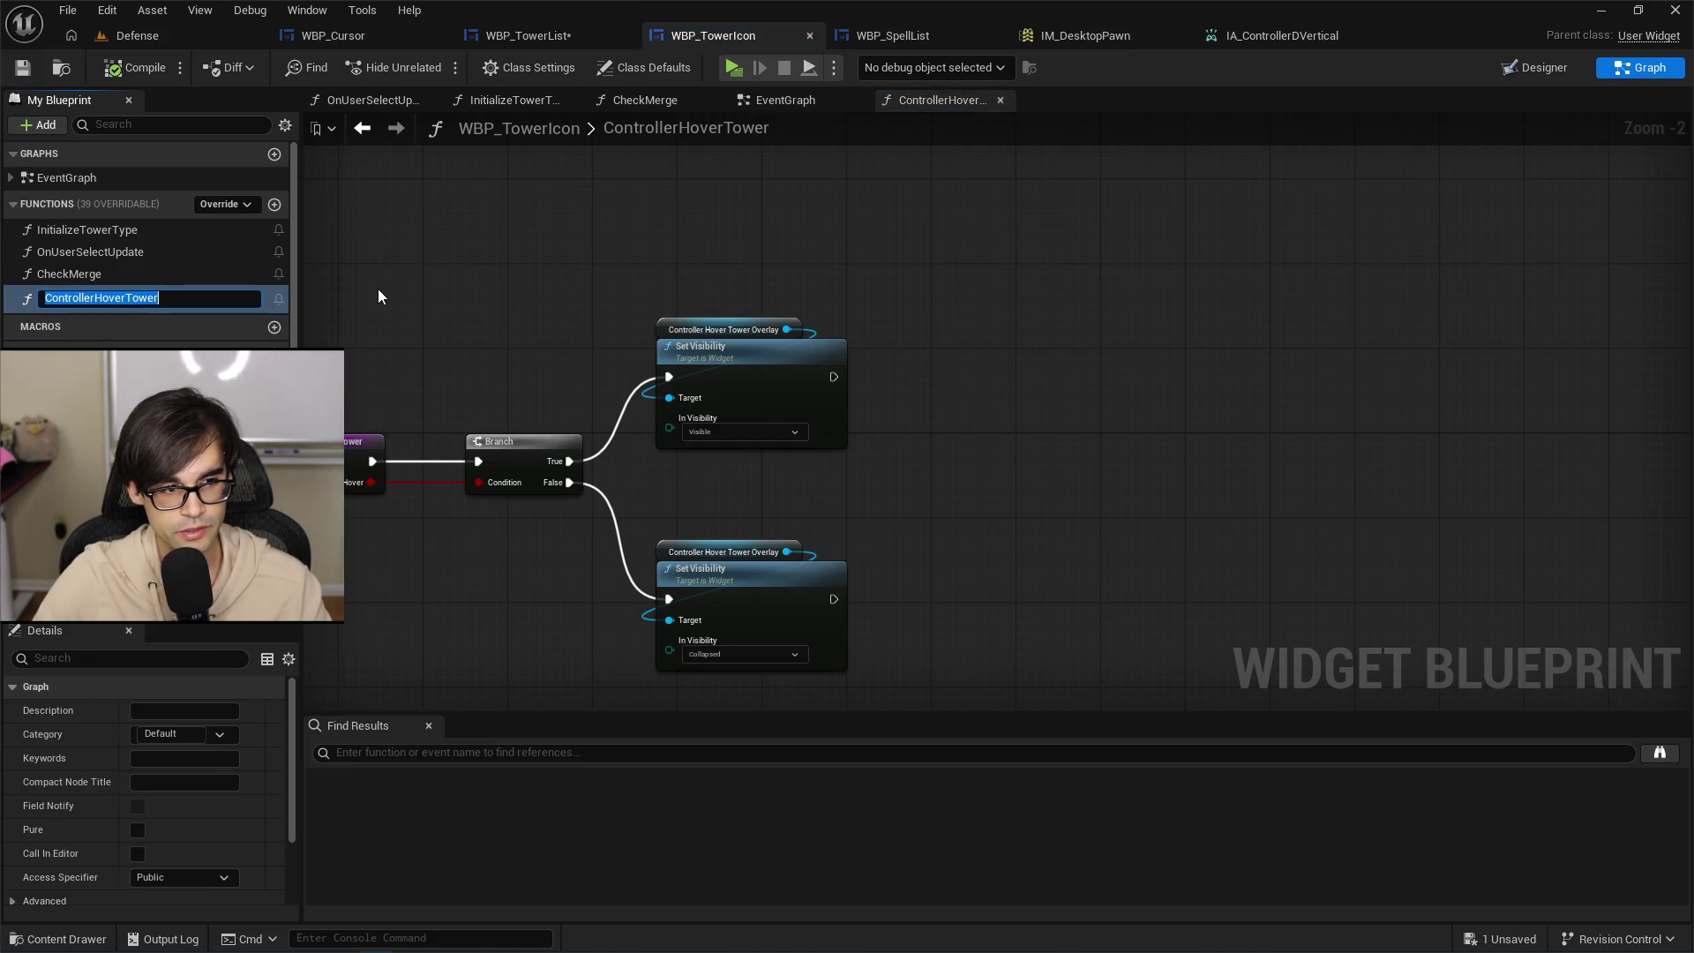
{"action": "type", "text": "Set"}
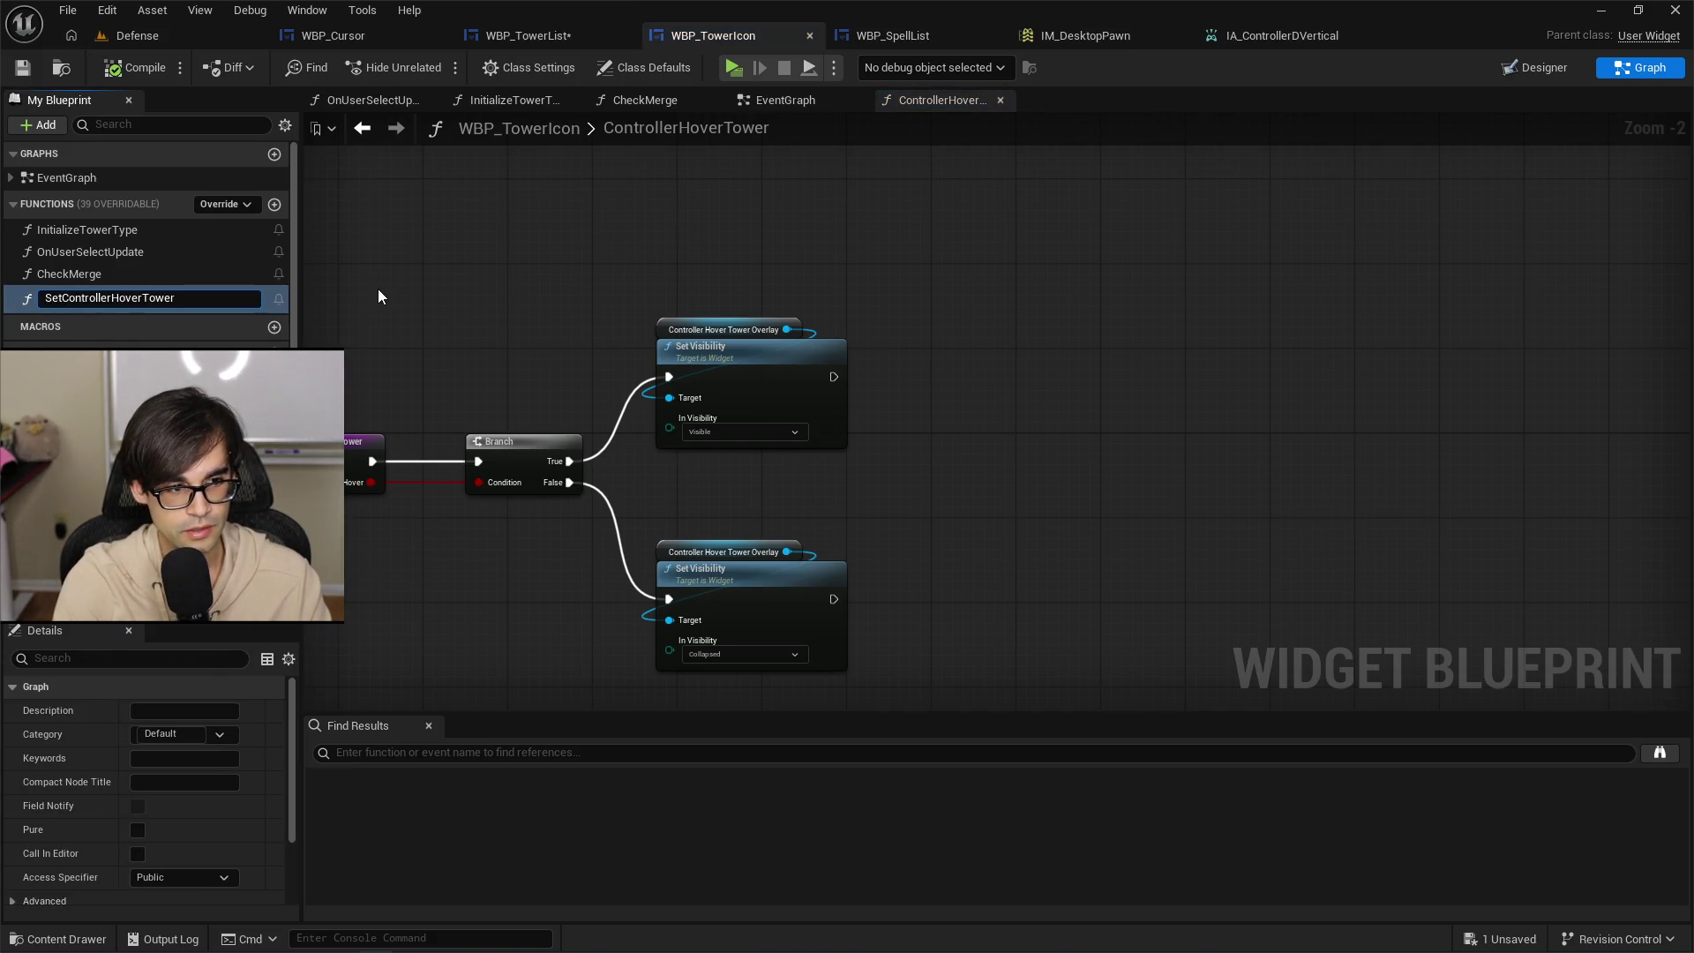
{"action": "key", "text": "Return"}
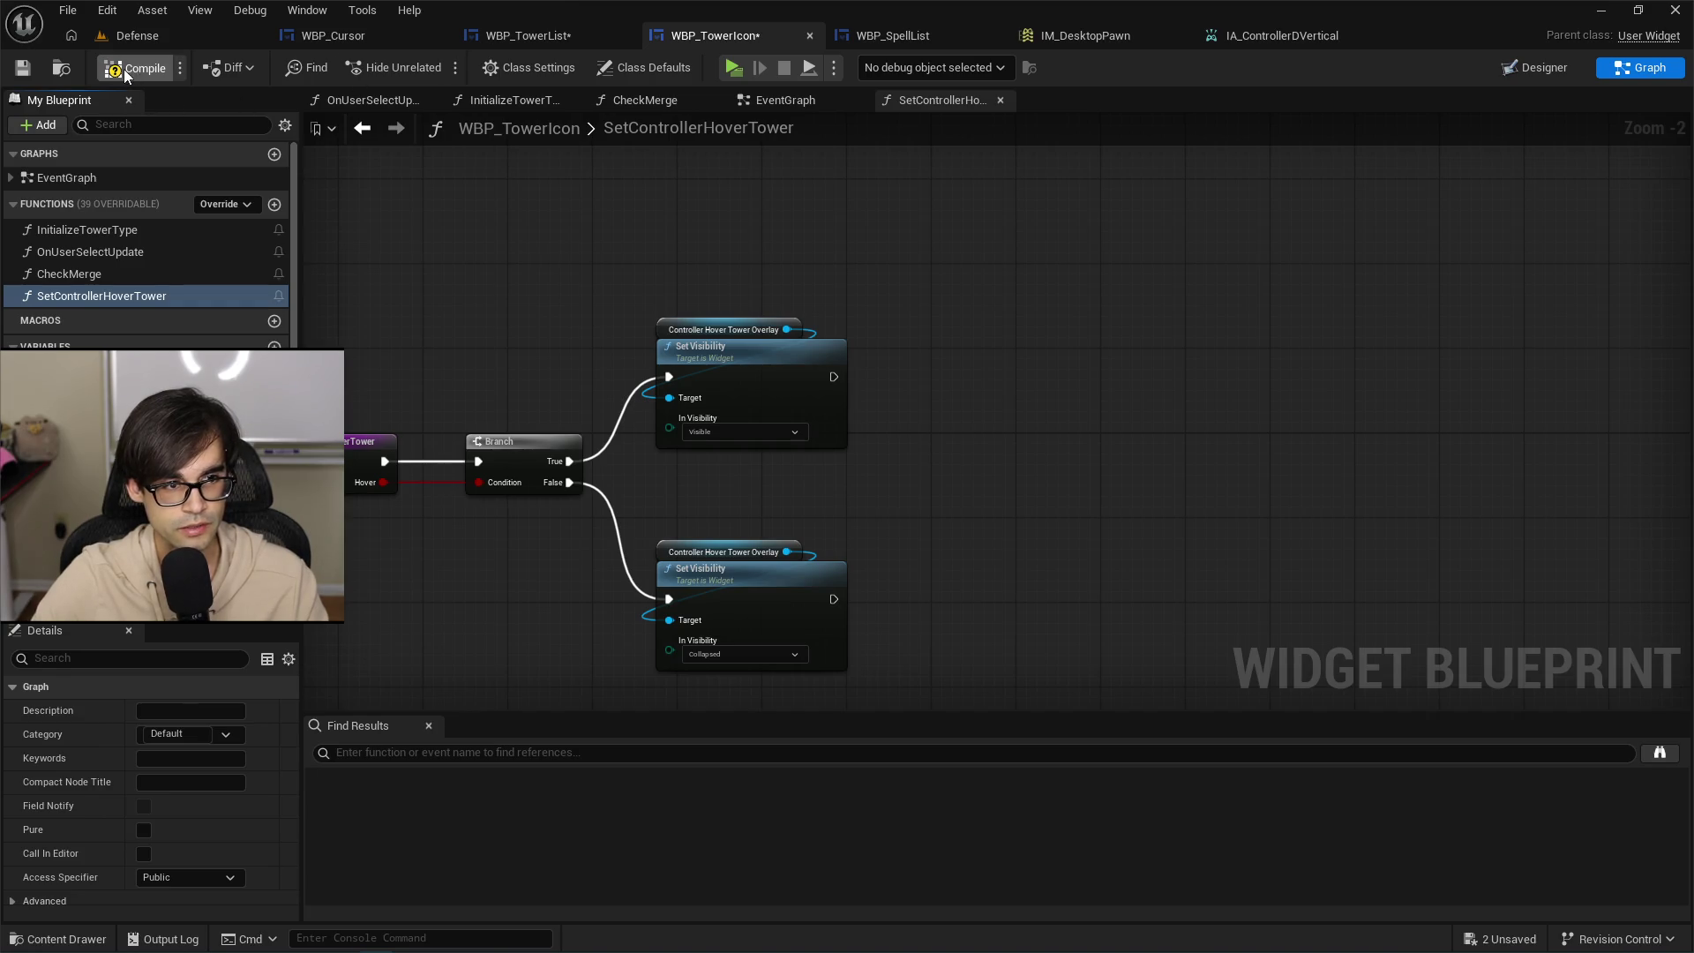
{"action": "left_click", "coordinate": [33, 78]}
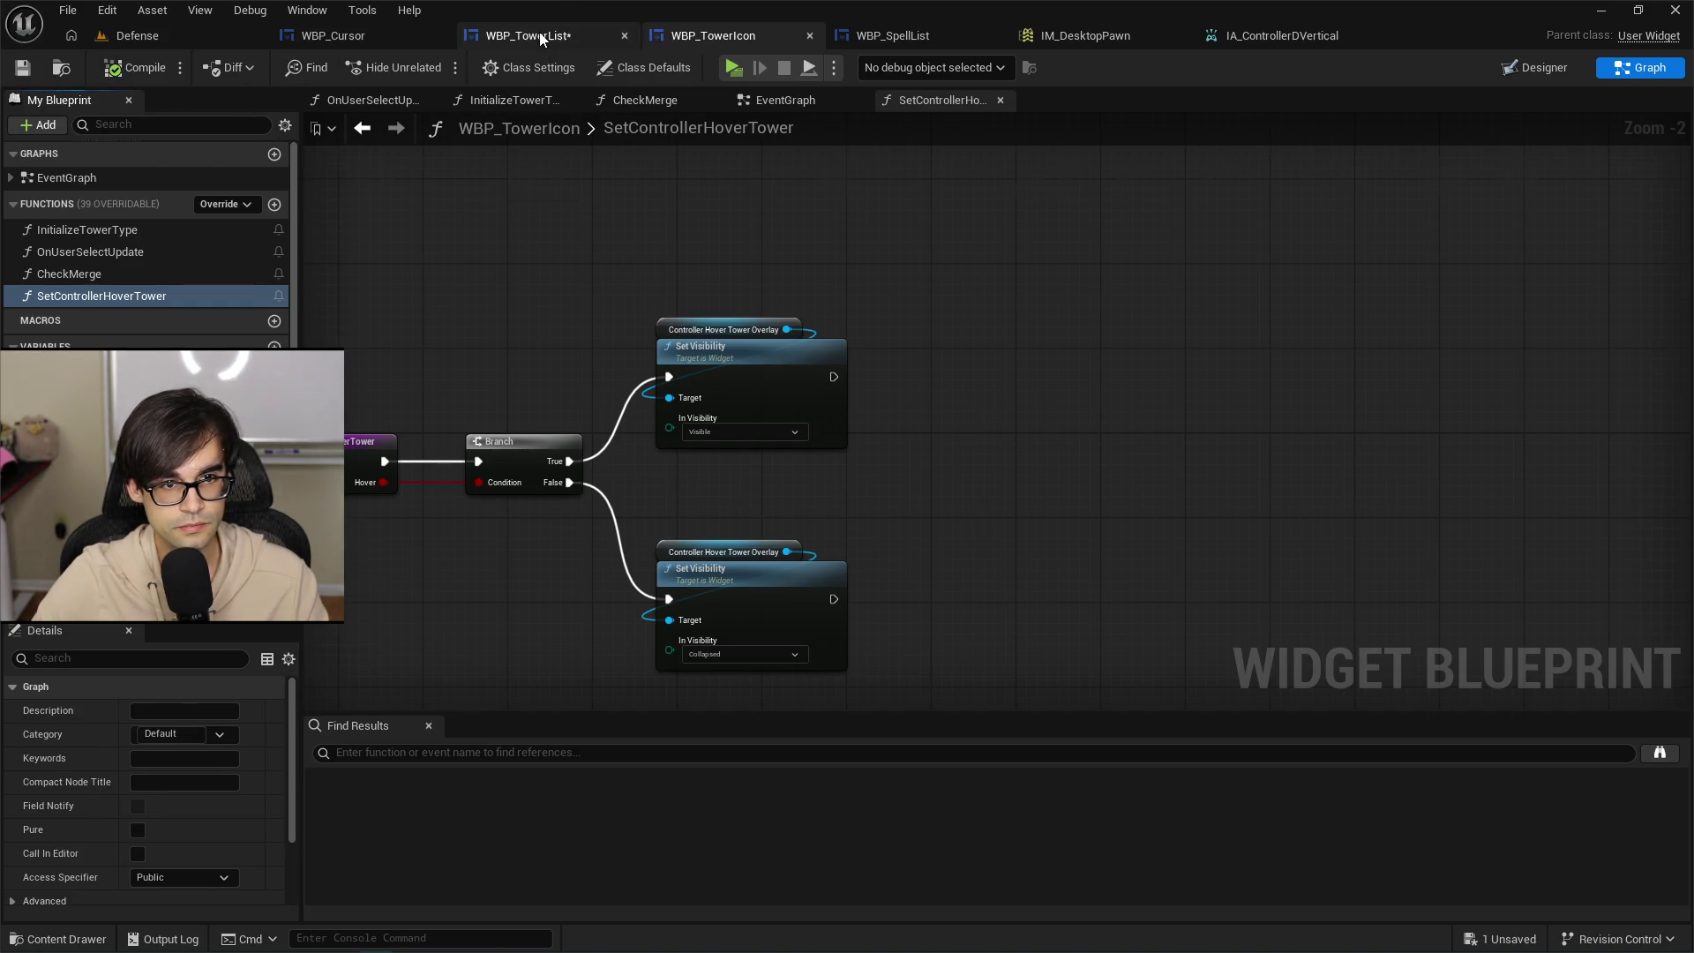
In WBP_TowerList, call Set Controller Hover Tower with Hover ticked on the cast tower icon, then compile and save.
{"action": "left_click", "coordinate": [530, 35]}
{"action": "left_click_drag", "start_coordinate": [966, 480], "coordinate": [1073, 467]}
{"action": "type", "text": "set"}
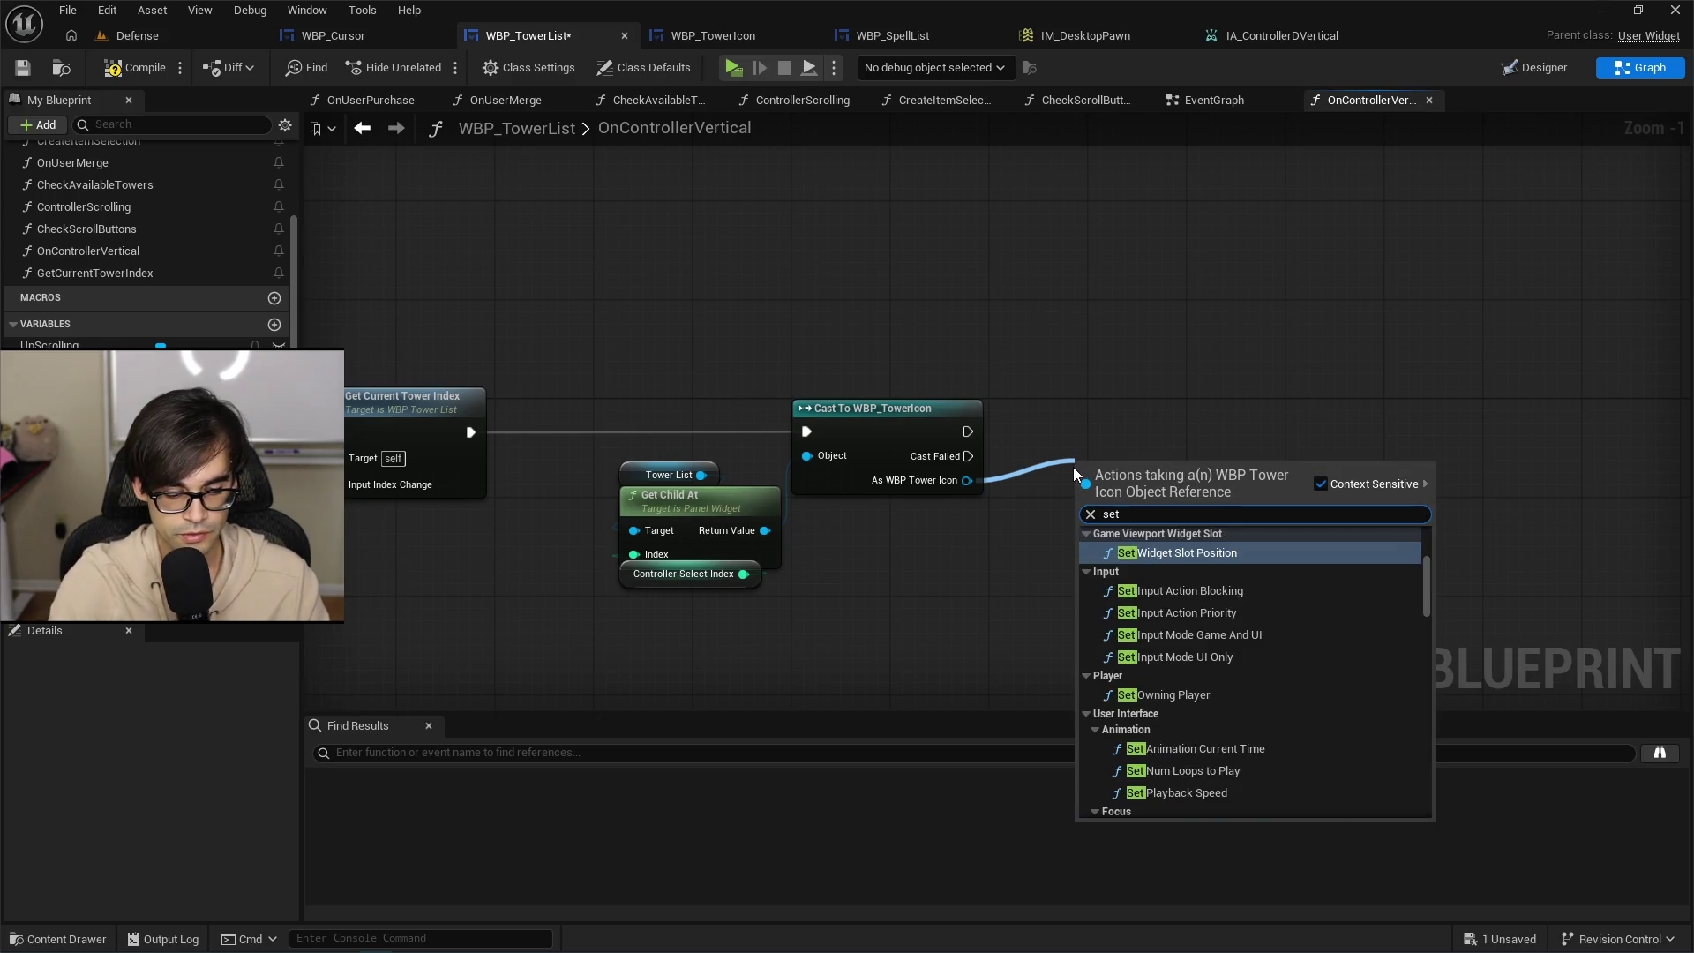
{"action": "type", "text": " controller"}
{"action": "key", "text": "Return"}
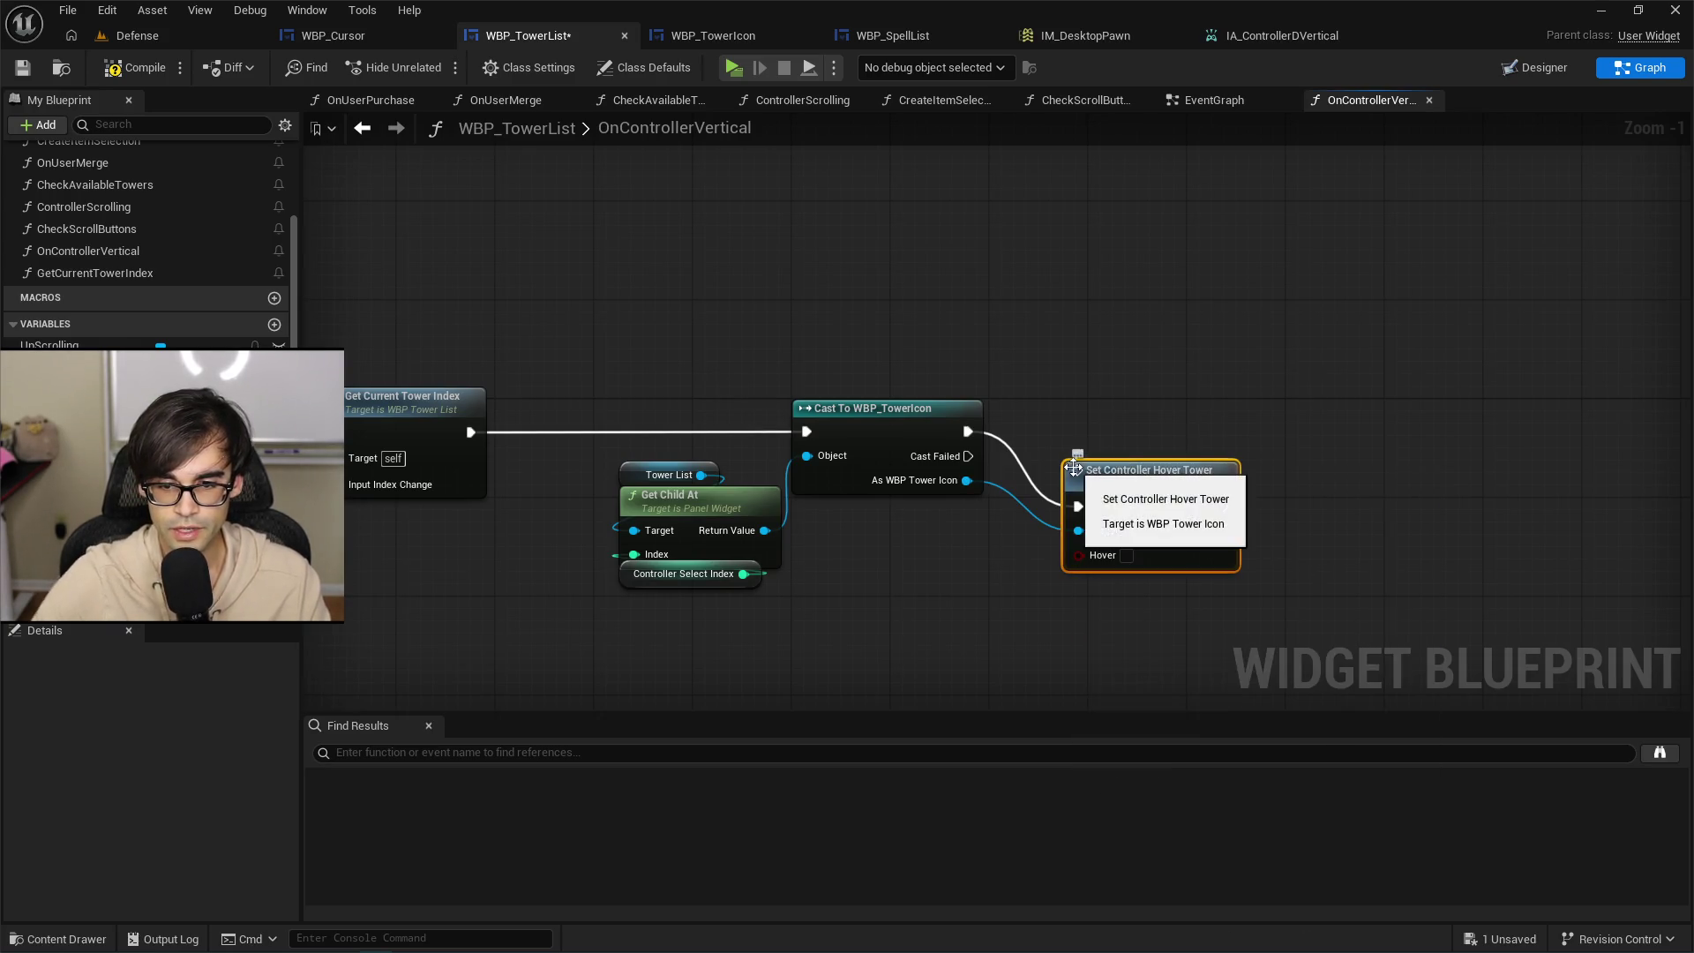
{"action": "left_click", "coordinate": [1126, 555]}
{"action": "left_click_drag", "start_coordinate": [1165, 481], "coordinate": [1189, 408]}
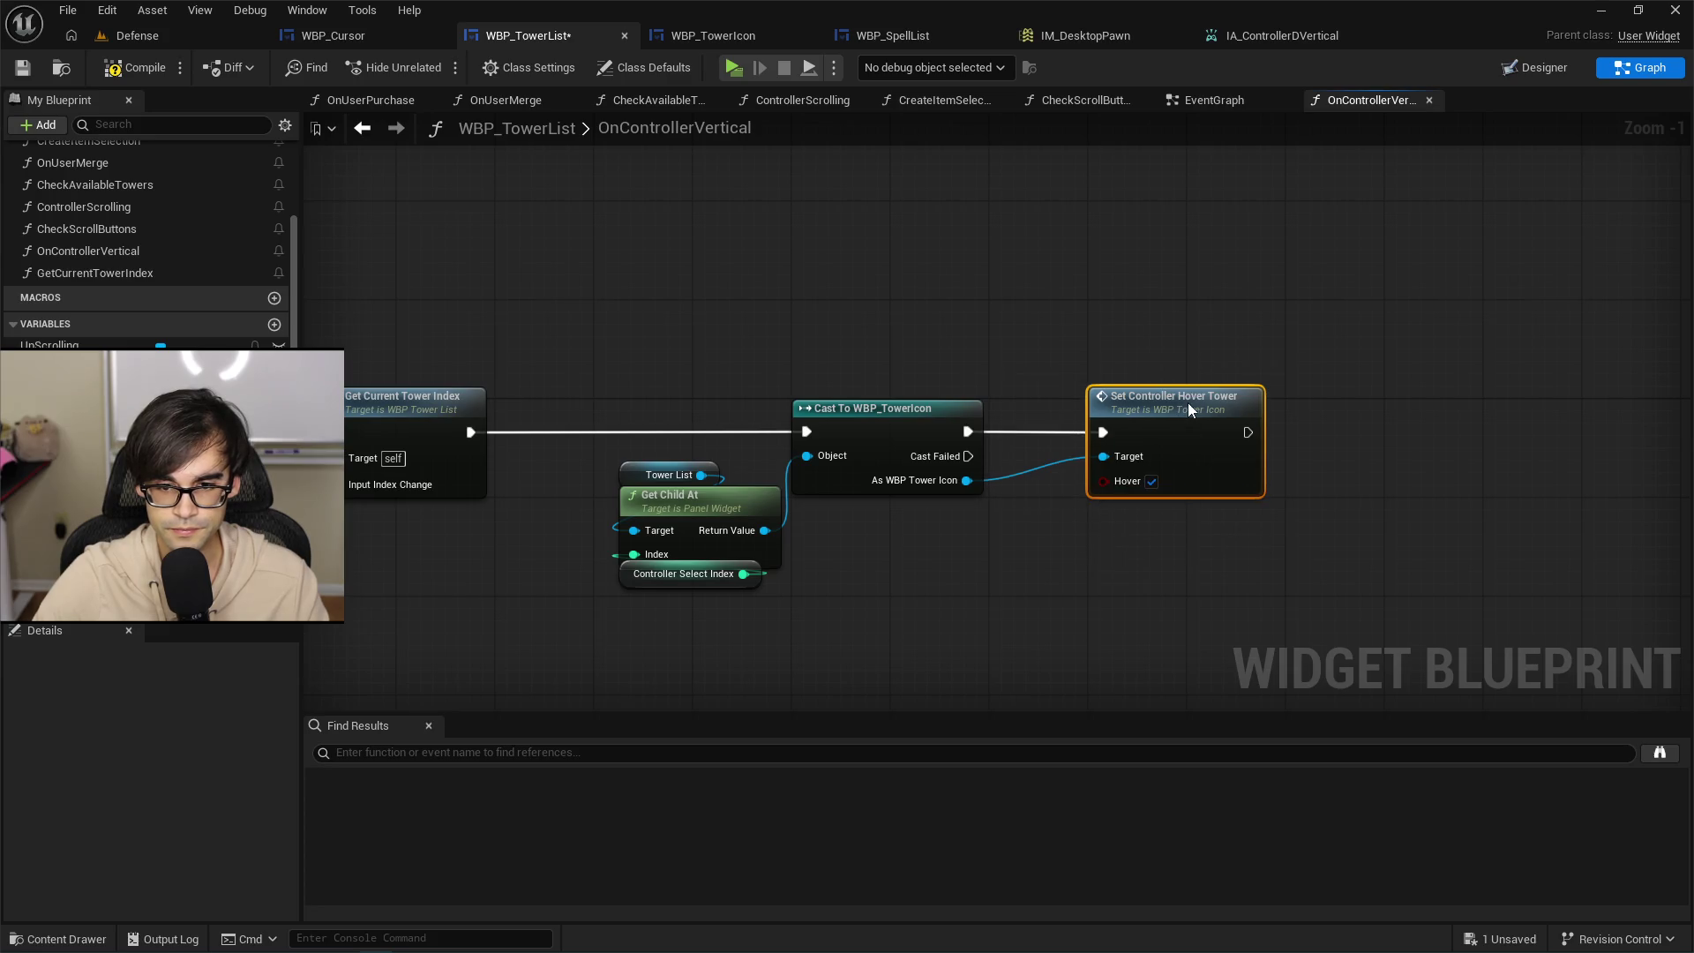
{"action": "left_click", "coordinate": [134, 68]}
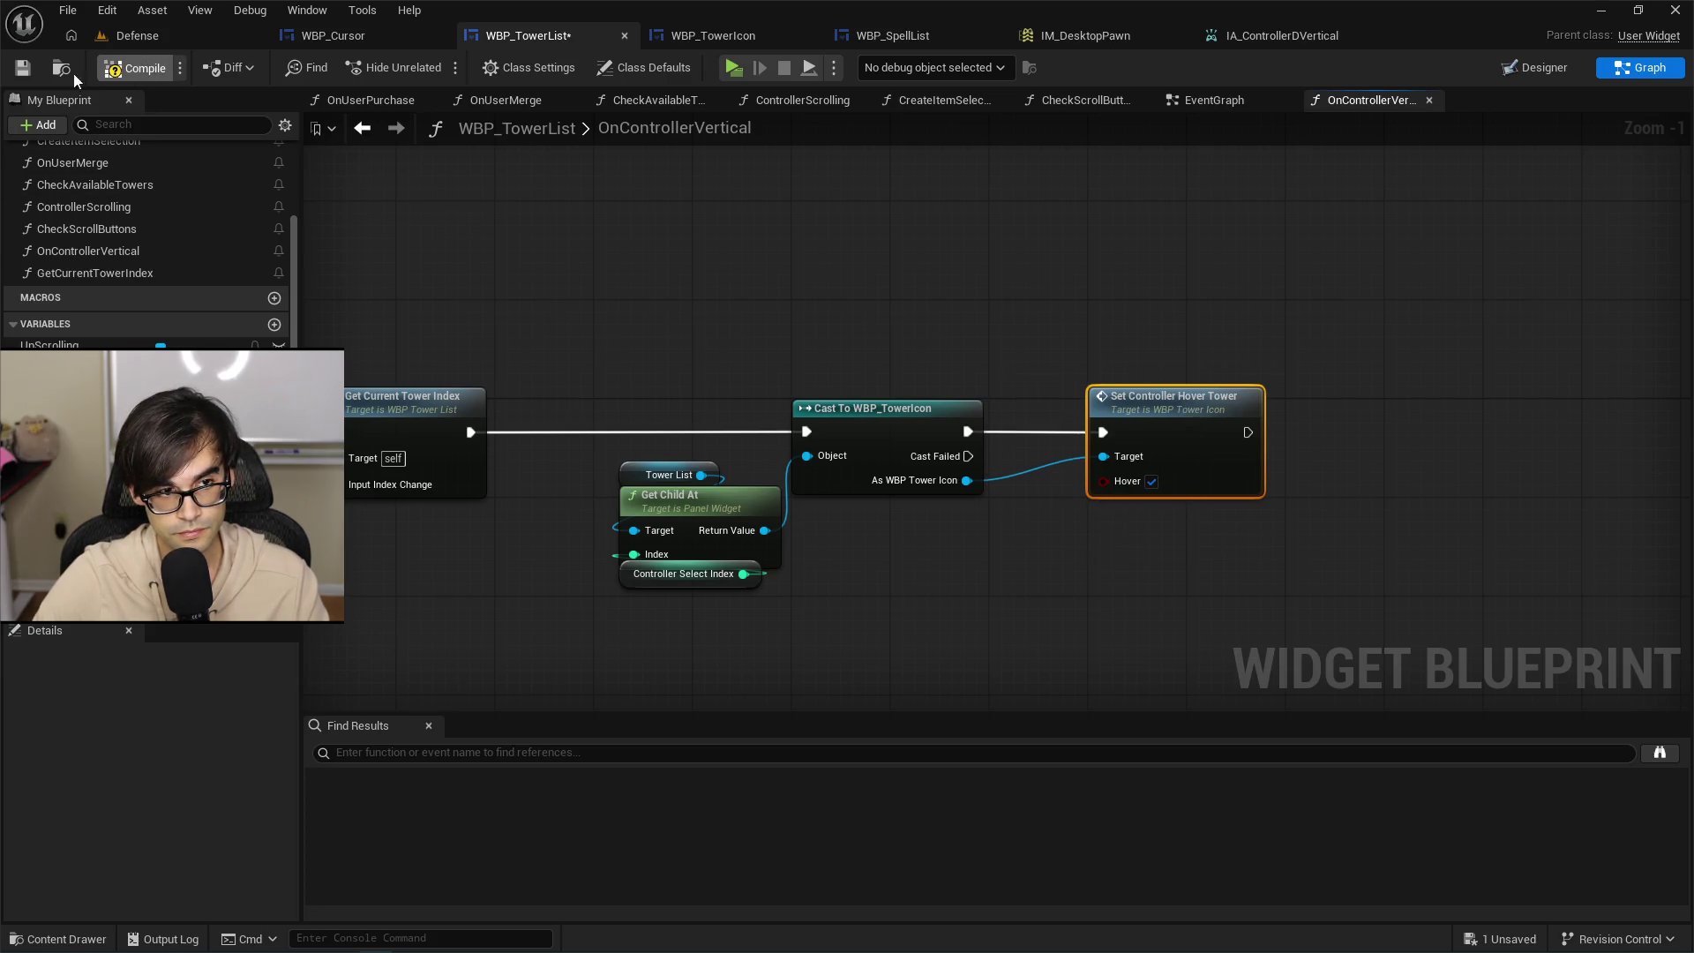
{"action": "left_click", "coordinate": [27, 68]}
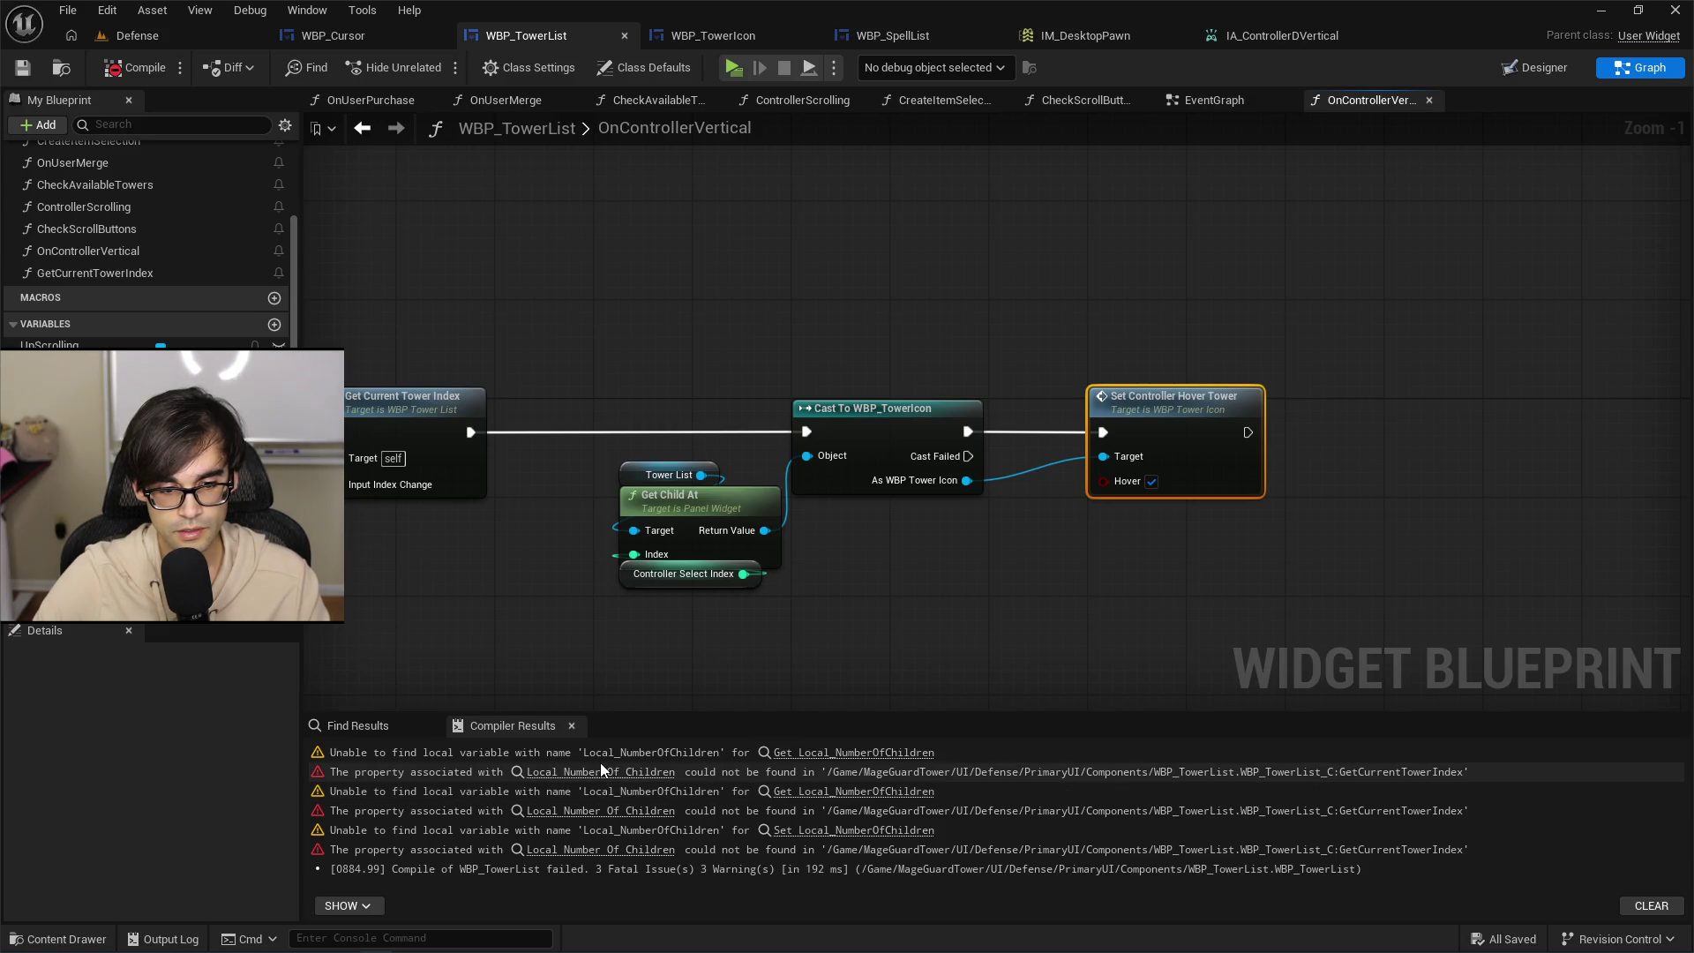
Create Local_NumberOfChildren as a local variable from the error node, recompile, and save.
{"action": "left_click", "coordinate": [829, 752]}
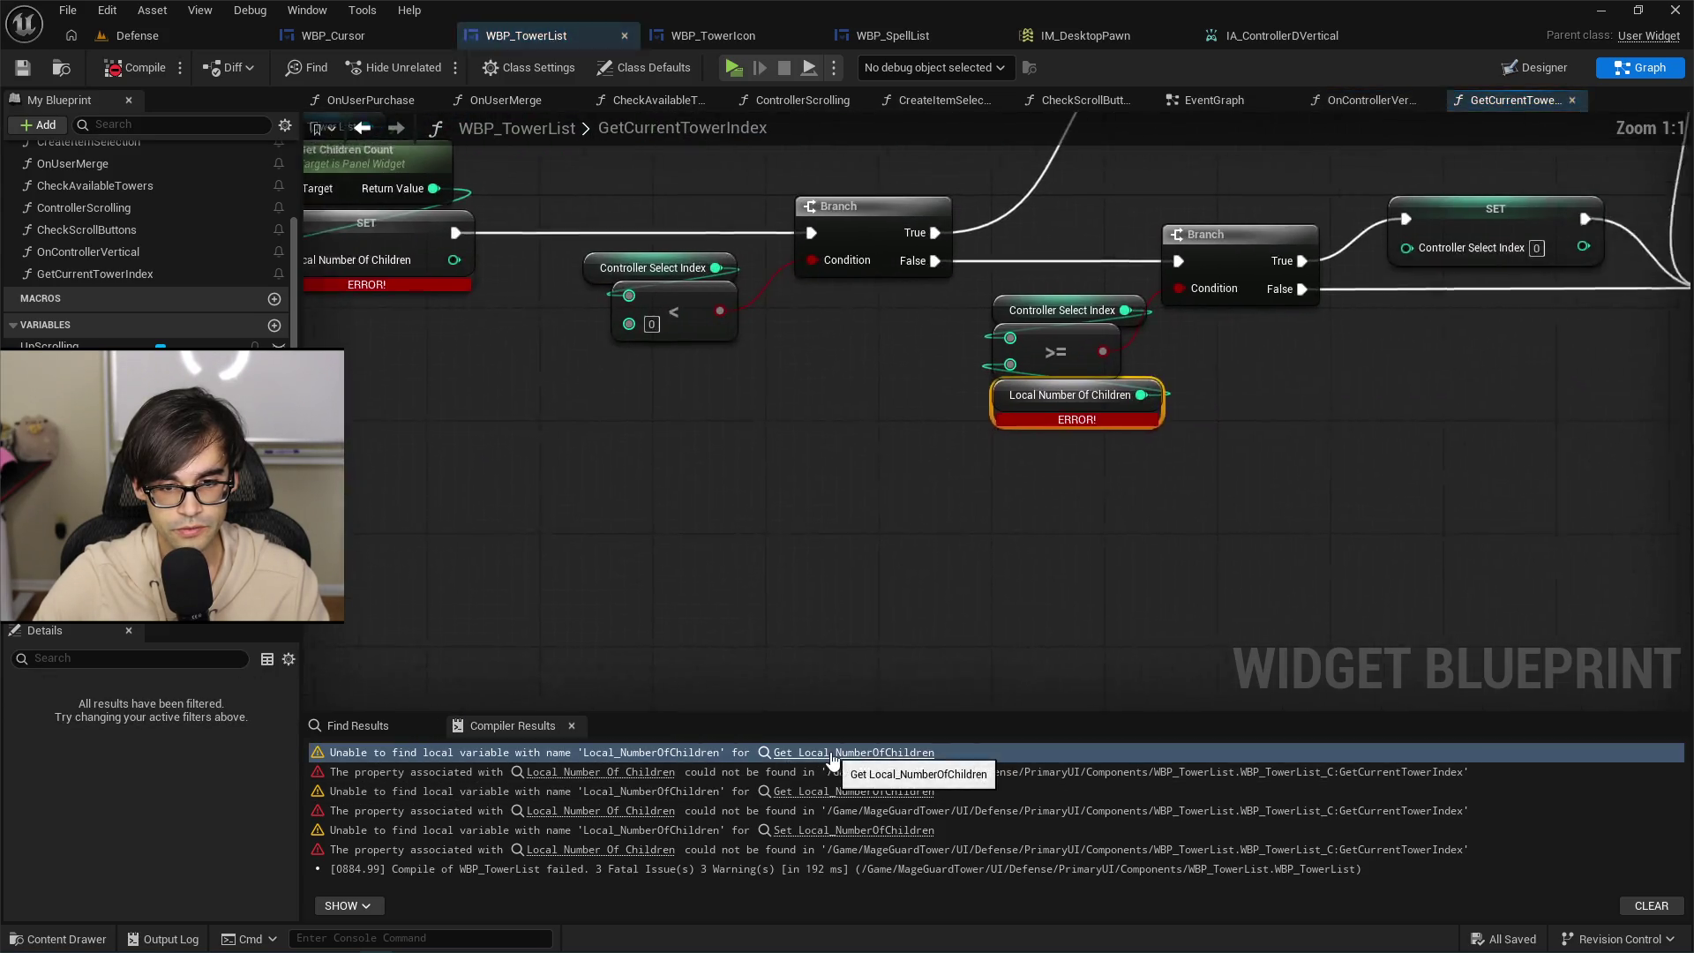
{"action": "right_click", "coordinate": [929, 415]}
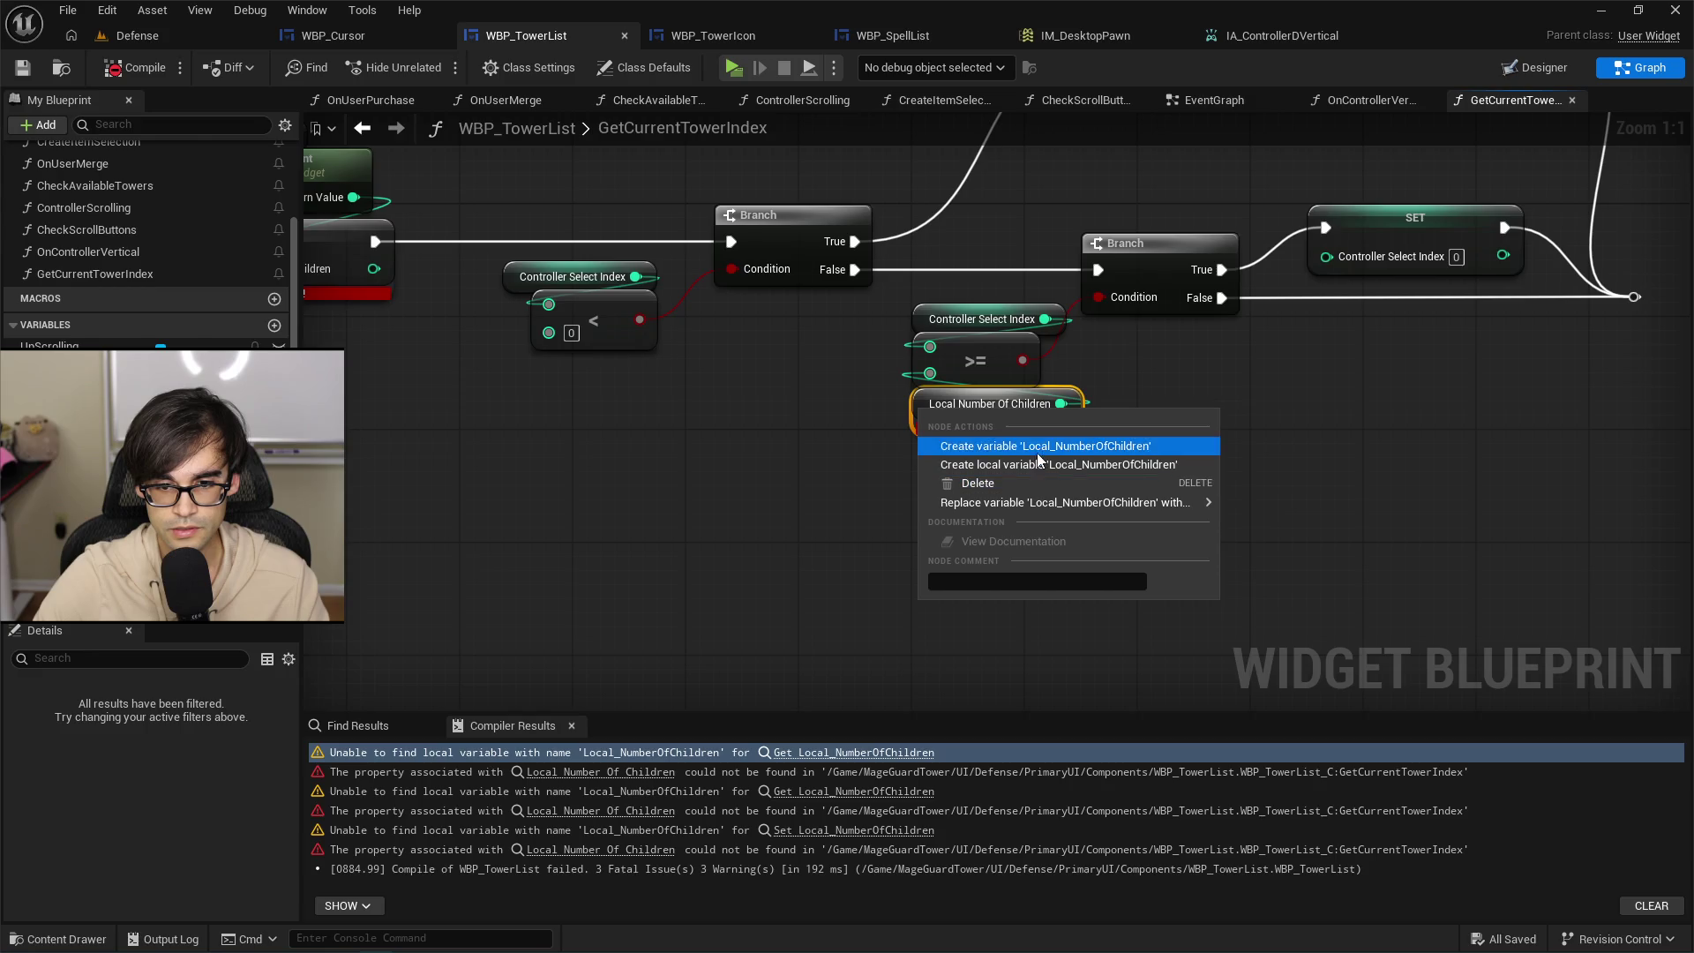
{"action": "left_click", "coordinate": [1039, 464]}
{"action": "left_click", "coordinate": [125, 67]}
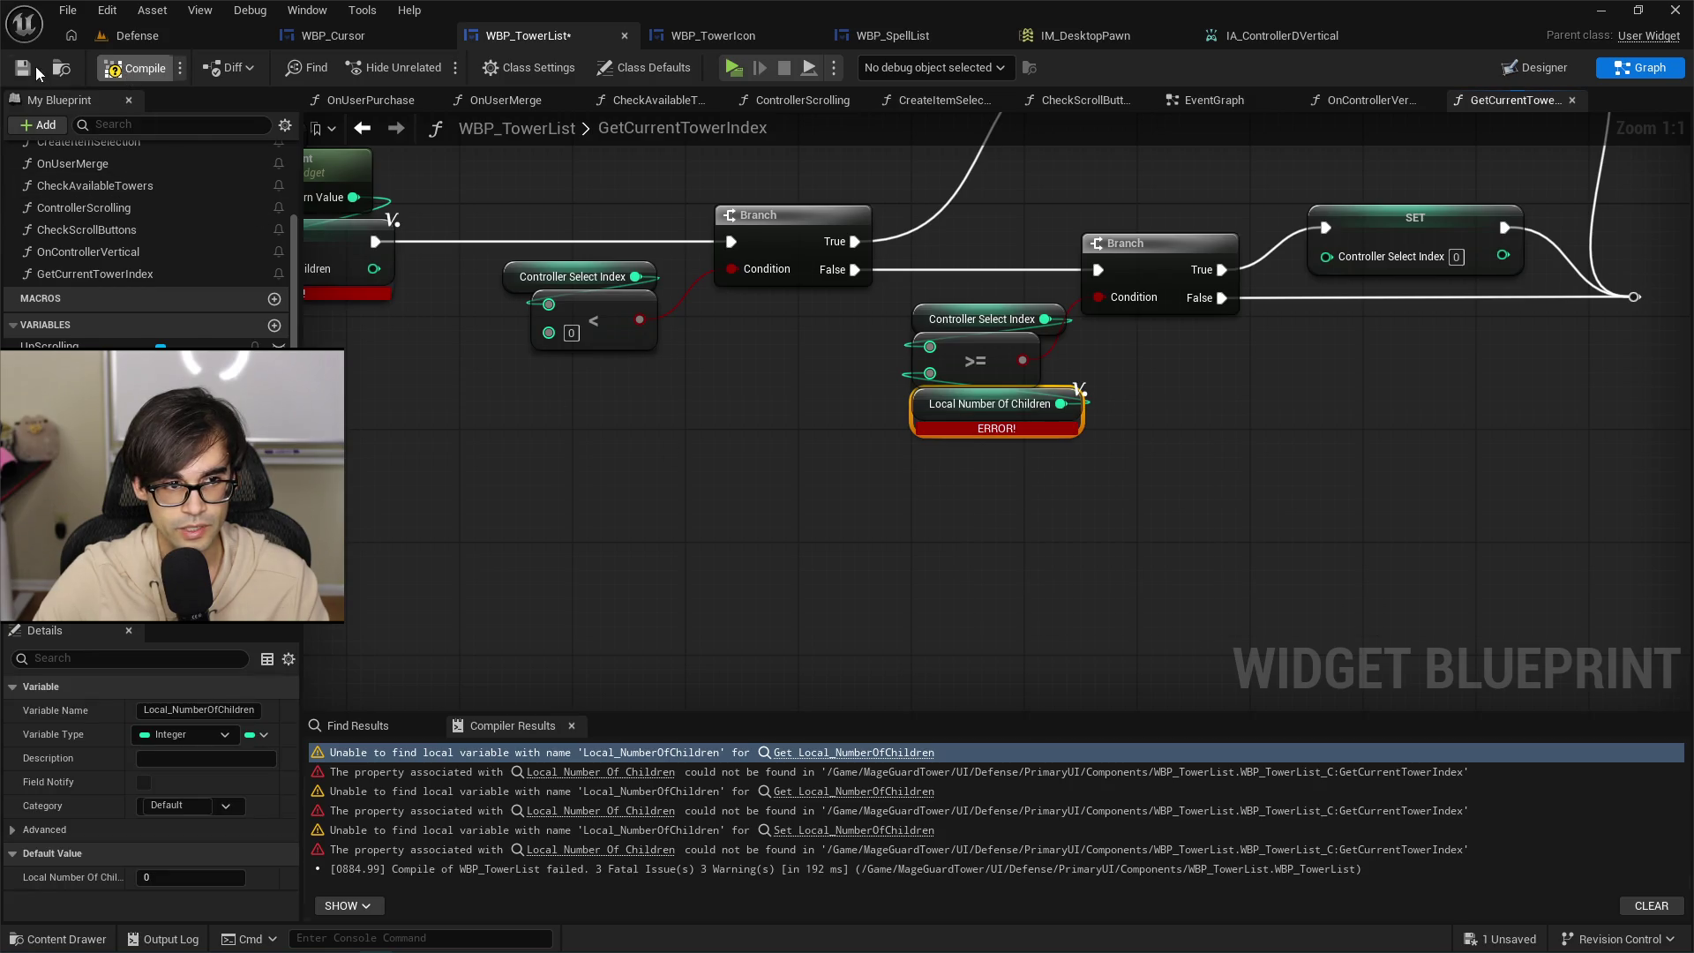
{"action": "key", "text": "ctrl+s"}
Delete the two stray exec reroute nodes and recompile GetCurrentTowerIndex.
{"action": "scroll", "coordinate": [870, 590], "scroll_direction": "down", "scroll_amount": 1}
{"action": "scroll", "coordinate": [748, 416], "scroll_direction": "down", "scroll_amount": 1}
{"action": "left_click_drag", "start_coordinate": [748, 416], "coordinate": [944, 339]}
{"action": "scroll", "coordinate": [939, 344], "scroll_direction": "down", "scroll_amount": 2}
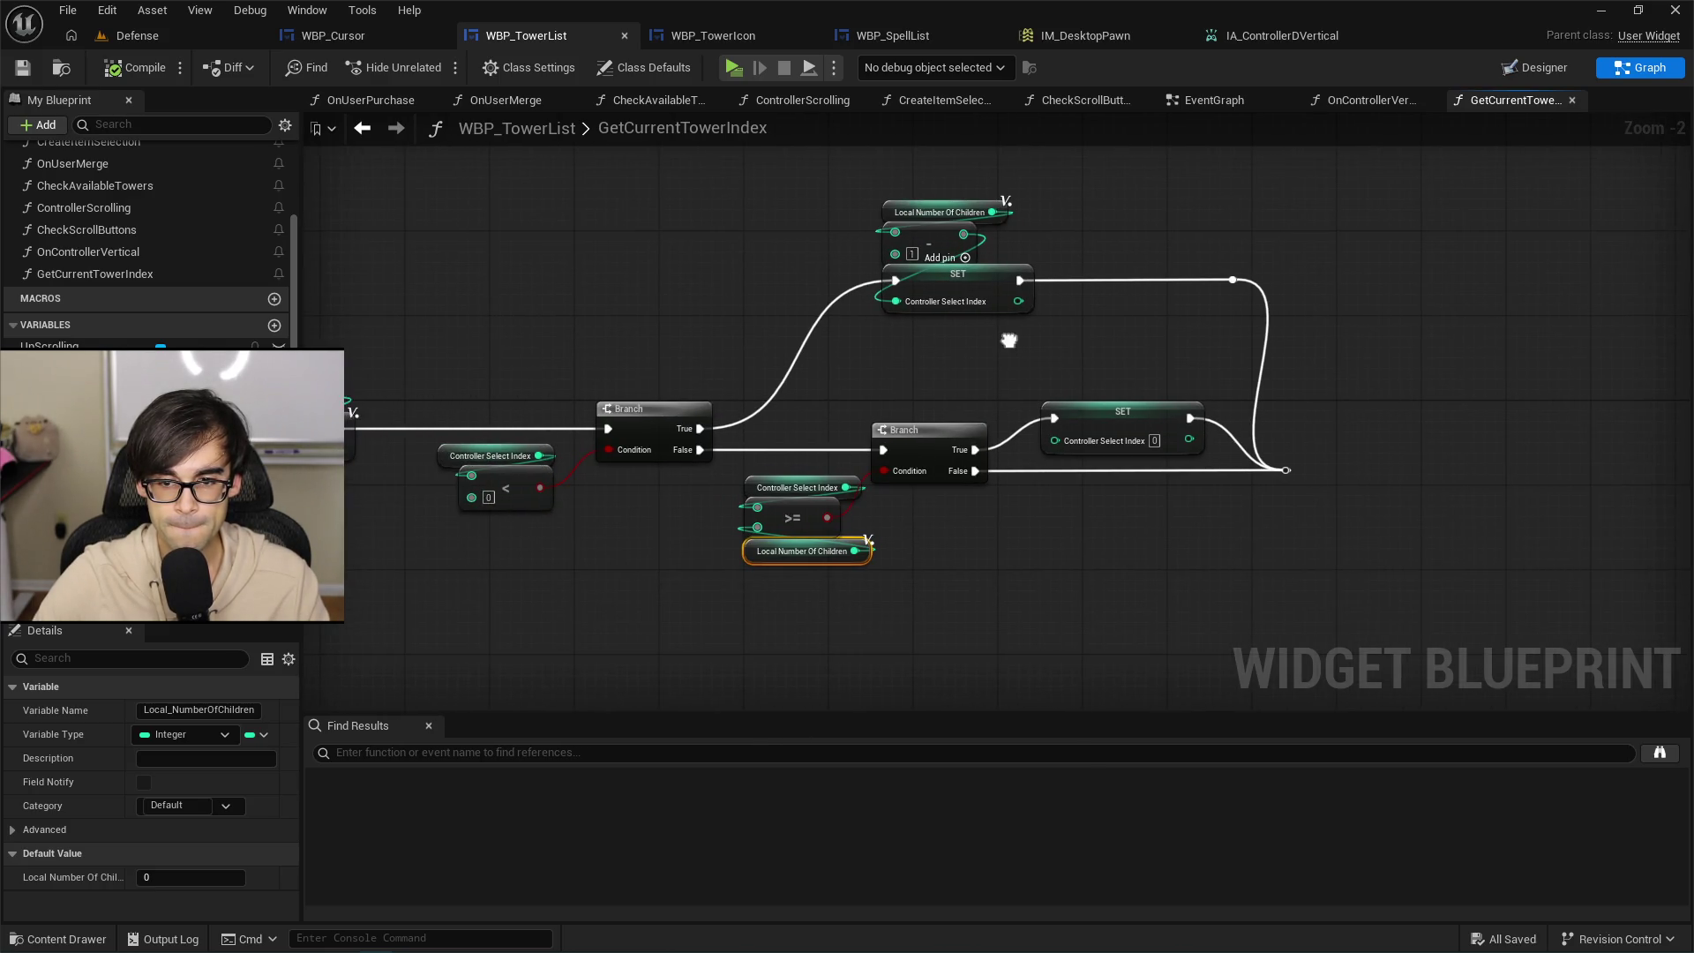
{"action": "scroll", "coordinate": [1015, 352], "scroll_direction": "up", "scroll_amount": 3}
{"action": "mouse_move", "coordinate": [1233, 266]}
{"action": "left_mouse_down"}
{"action": "mouse_move", "coordinate": [901, 227]}
{"action": "mouse_move", "coordinate": [1060, 521]}
{"action": "left_mouse_up"}
{"action": "key", "text": "Delete"}
{"action": "left_click", "coordinate": [129, 68]}
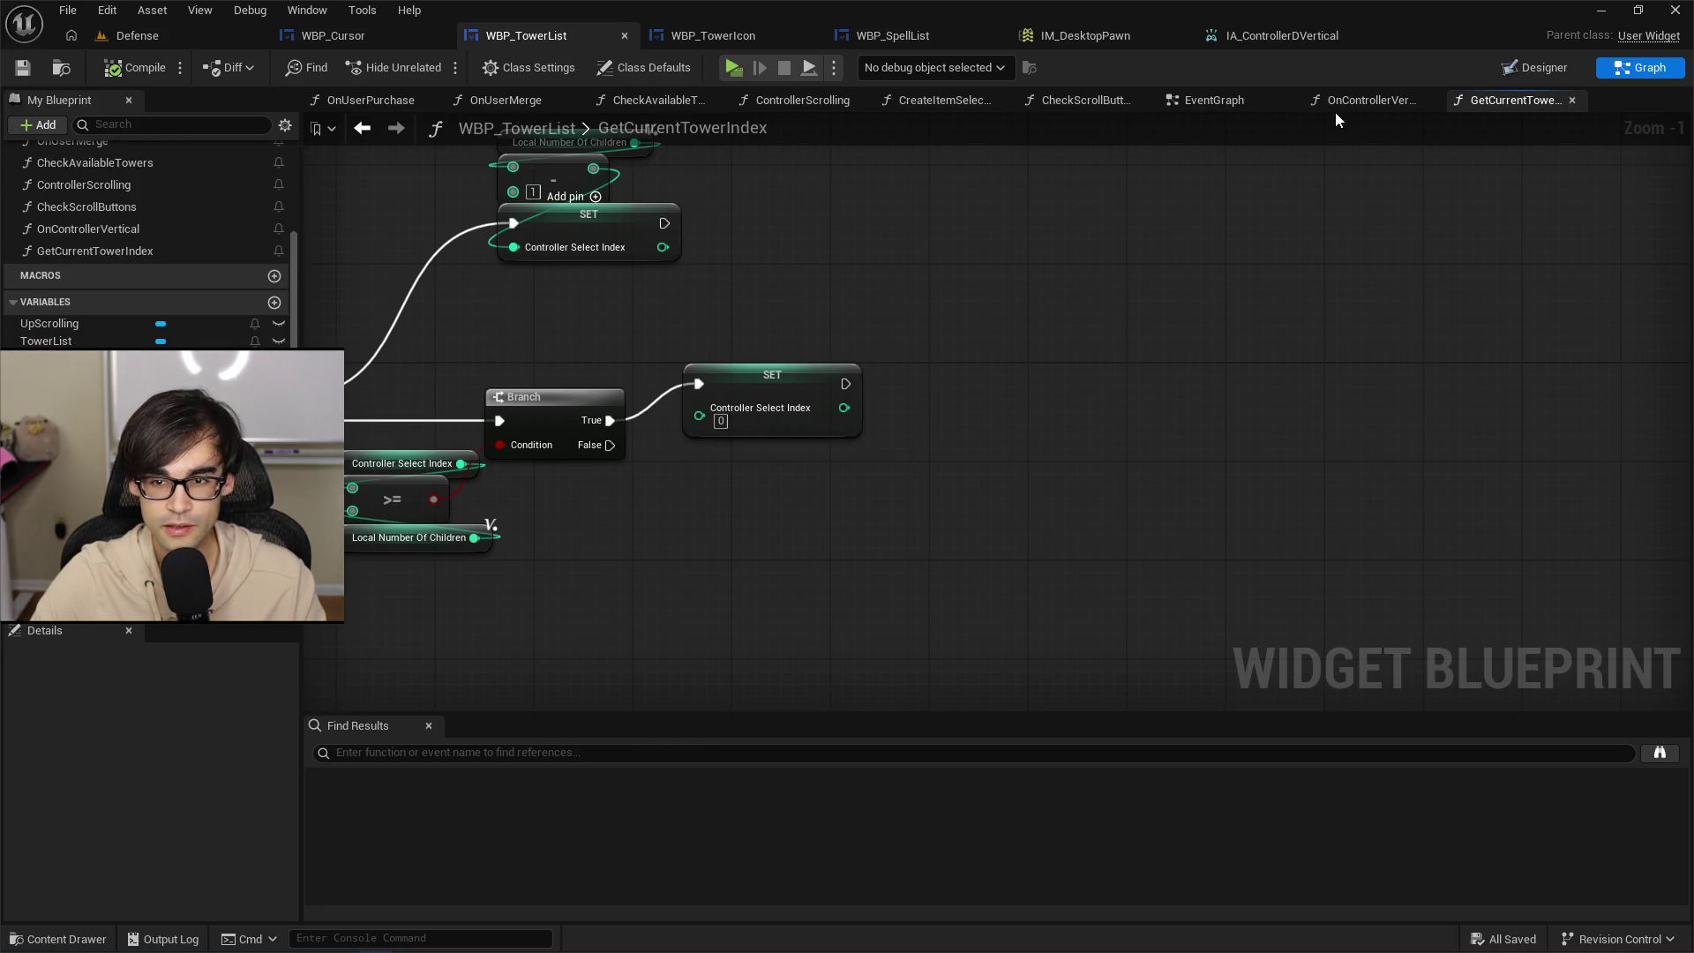
{"action": "left_click", "coordinate": [1354, 101]}
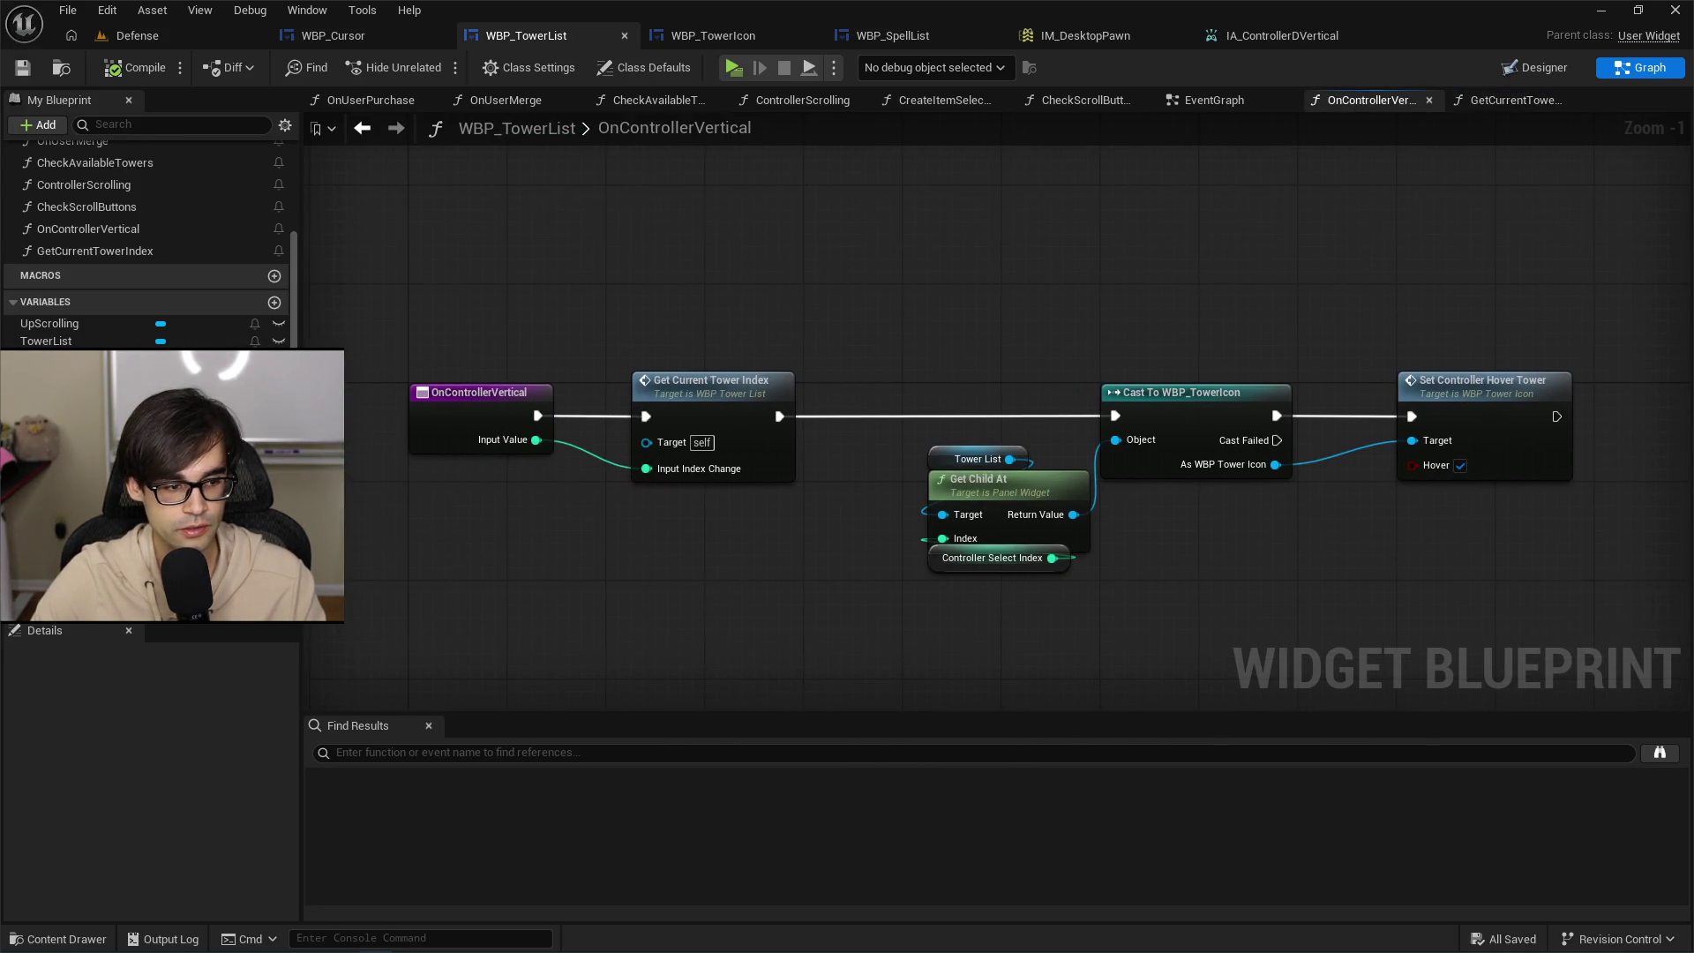
Delete the leftover variable from My Blueprint and recompile cleanly.
{"action": "left_click", "coordinate": [105, 617]}
{"action": "right_click", "coordinate": [106, 617]}
{"action": "left_click", "coordinate": [226, 741]}
{"action": "left_click", "coordinate": [136, 68]}
In GetCurrentTowerIndex, move the entry node left and shift all other nodes right.
{"action": "left_click_drag", "start_coordinate": [1050, 253], "coordinate": [828, 218]}
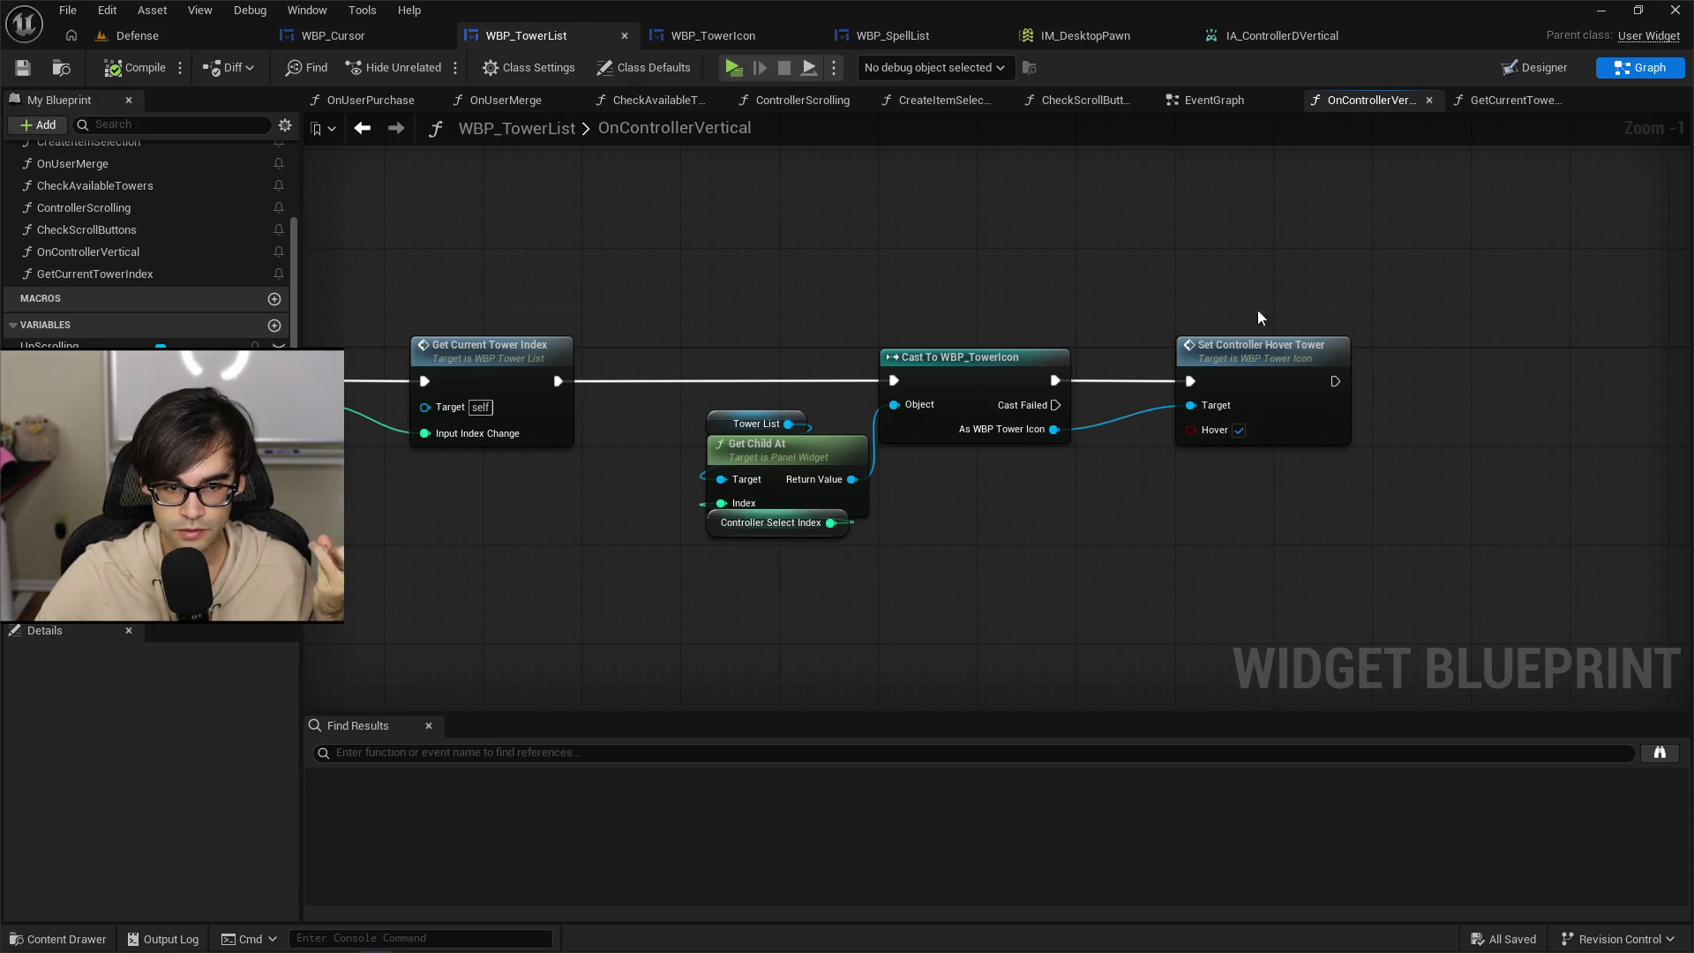
{"action": "left_click_drag", "start_coordinate": [690, 278], "coordinate": [843, 267]}
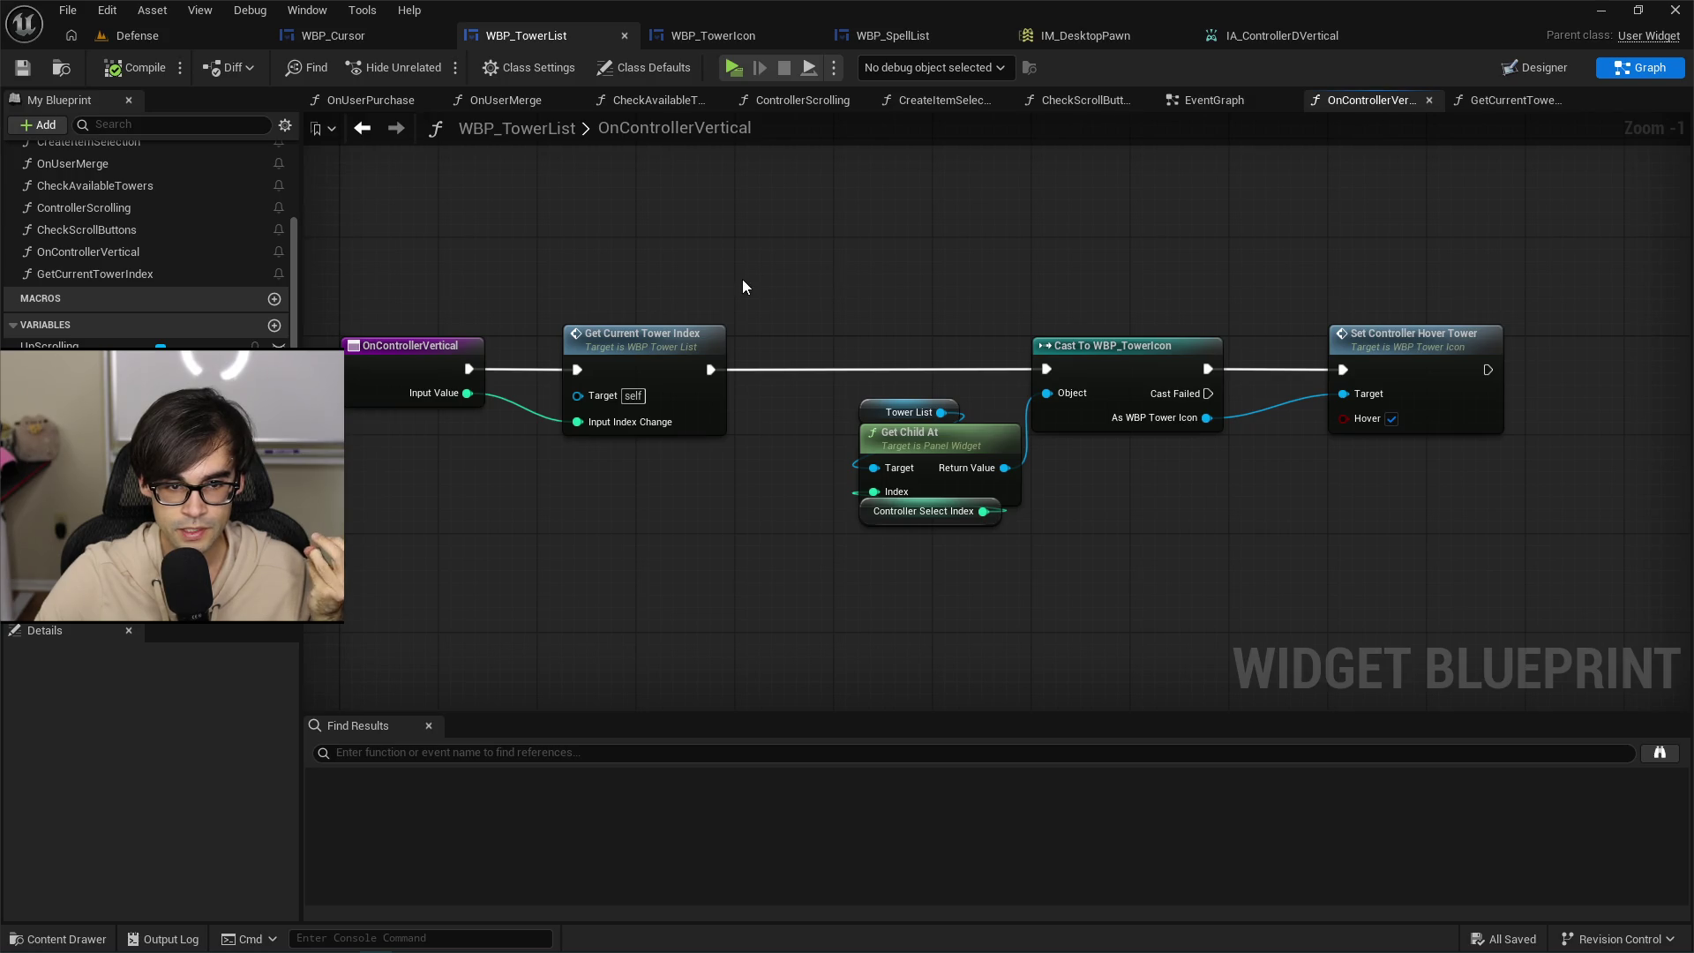
{"action": "double_click", "coordinate": [657, 335]}
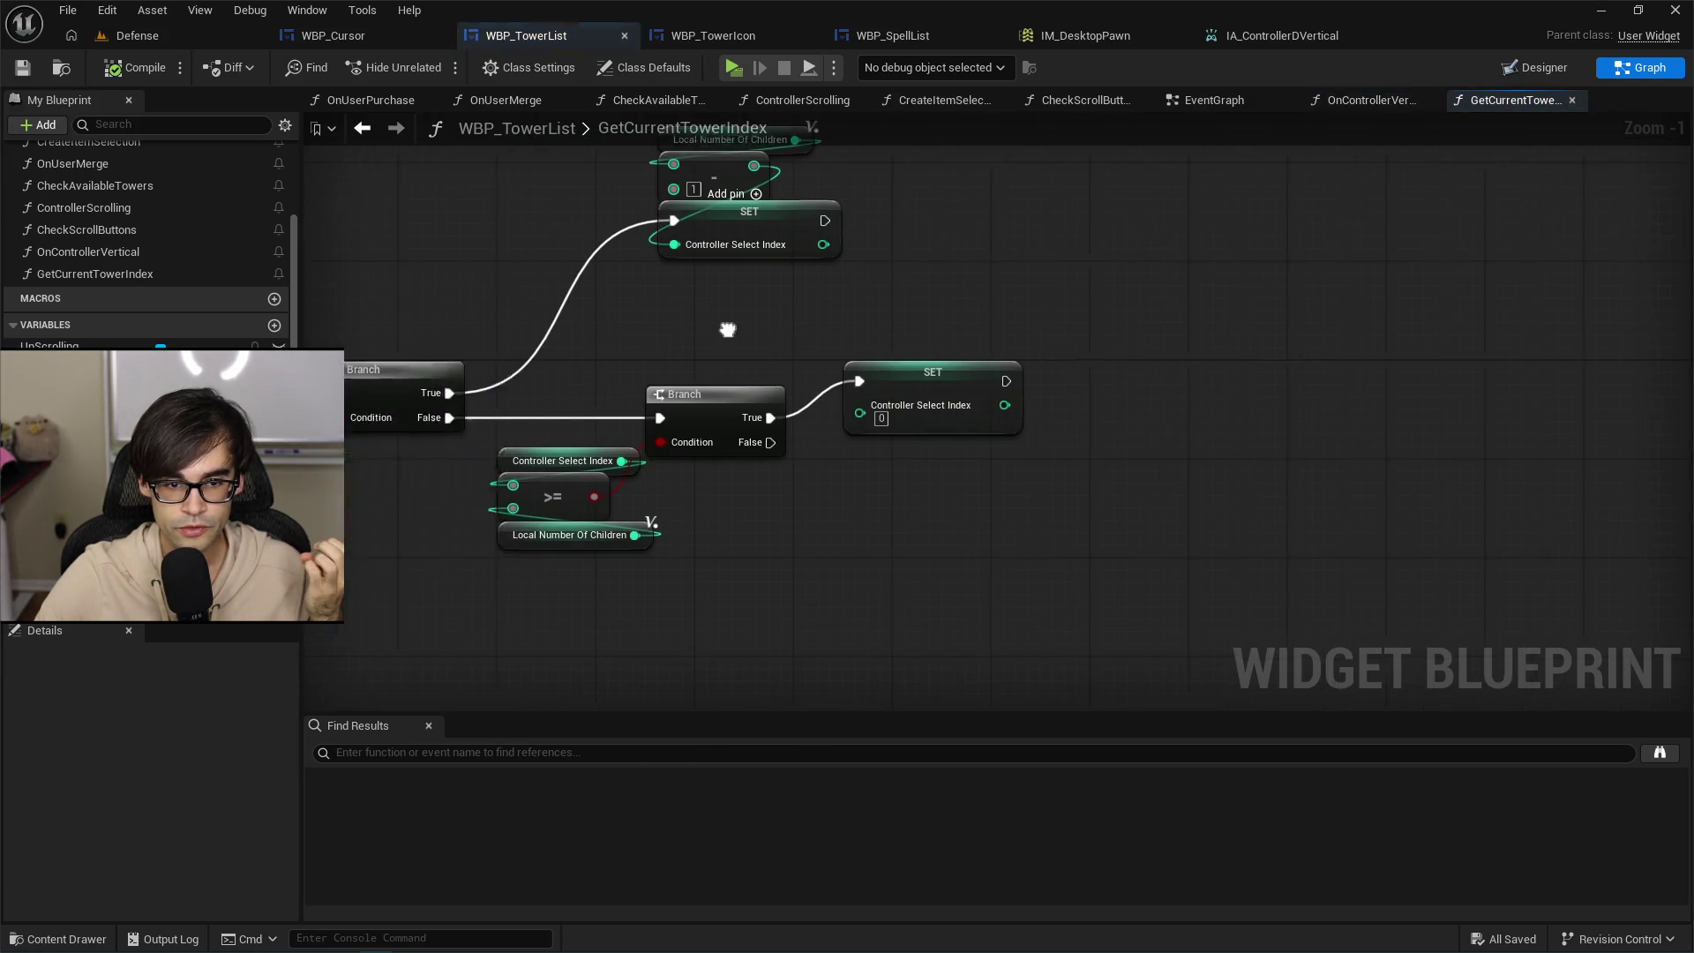
{"action": "left_click_drag", "start_coordinate": [477, 420], "coordinate": [347, 430]}
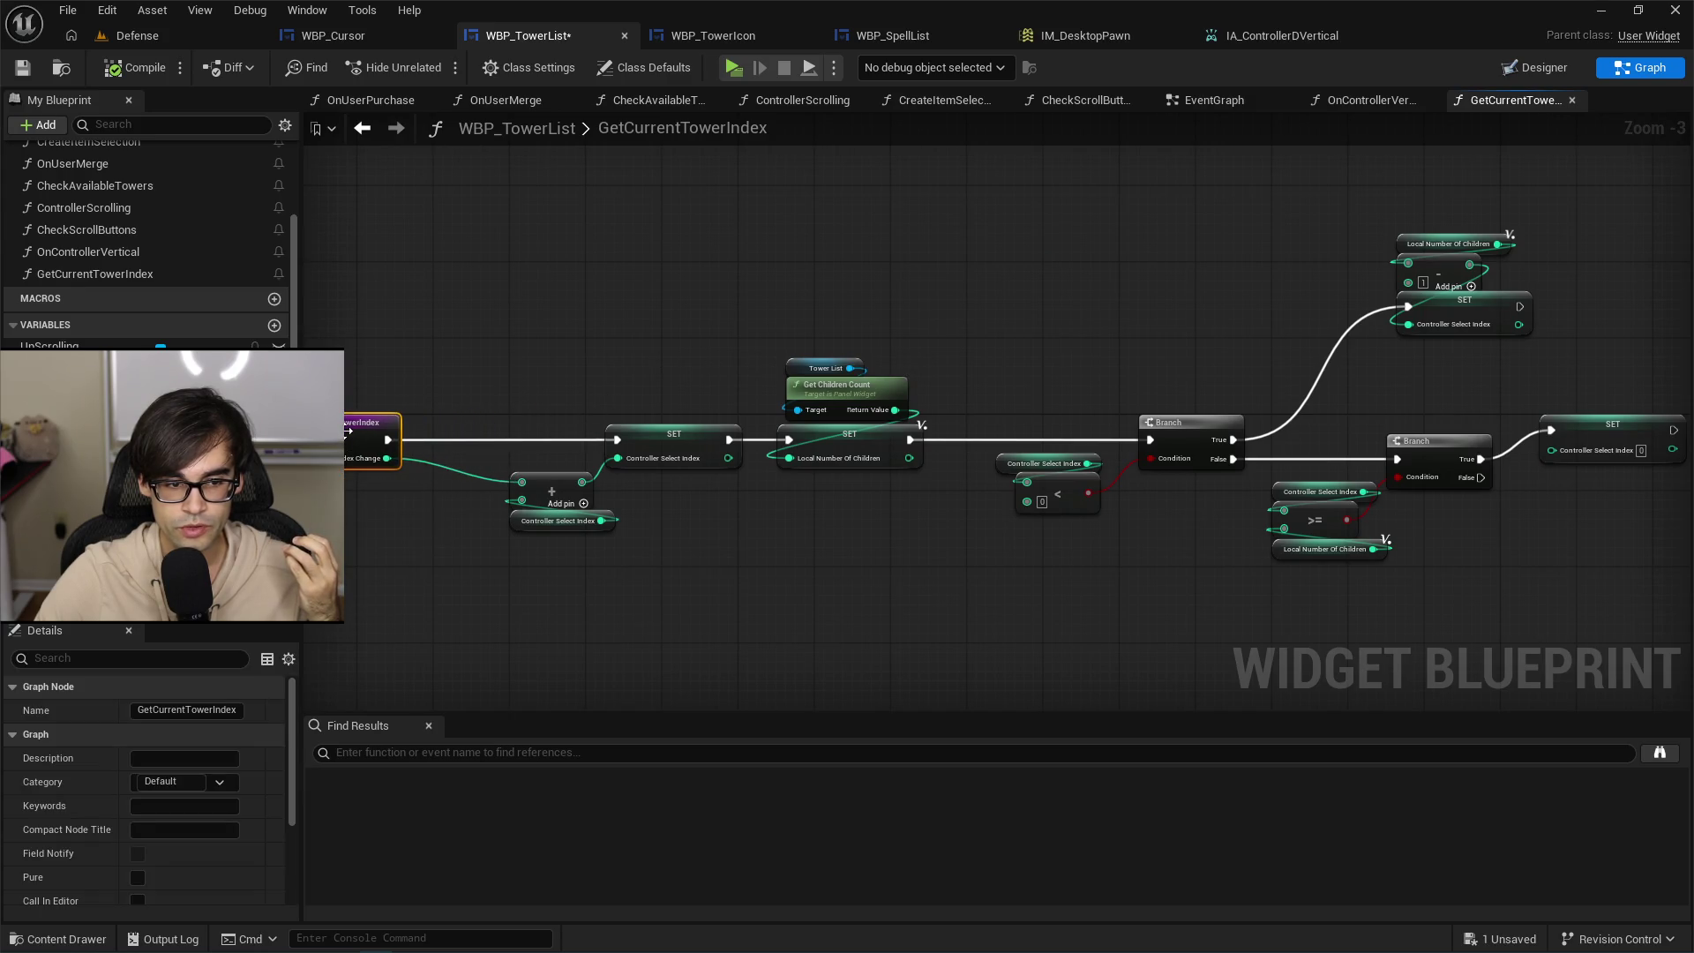
{"action": "scroll", "coordinate": [594, 416], "scroll_direction": "down", "scroll_amount": 1}
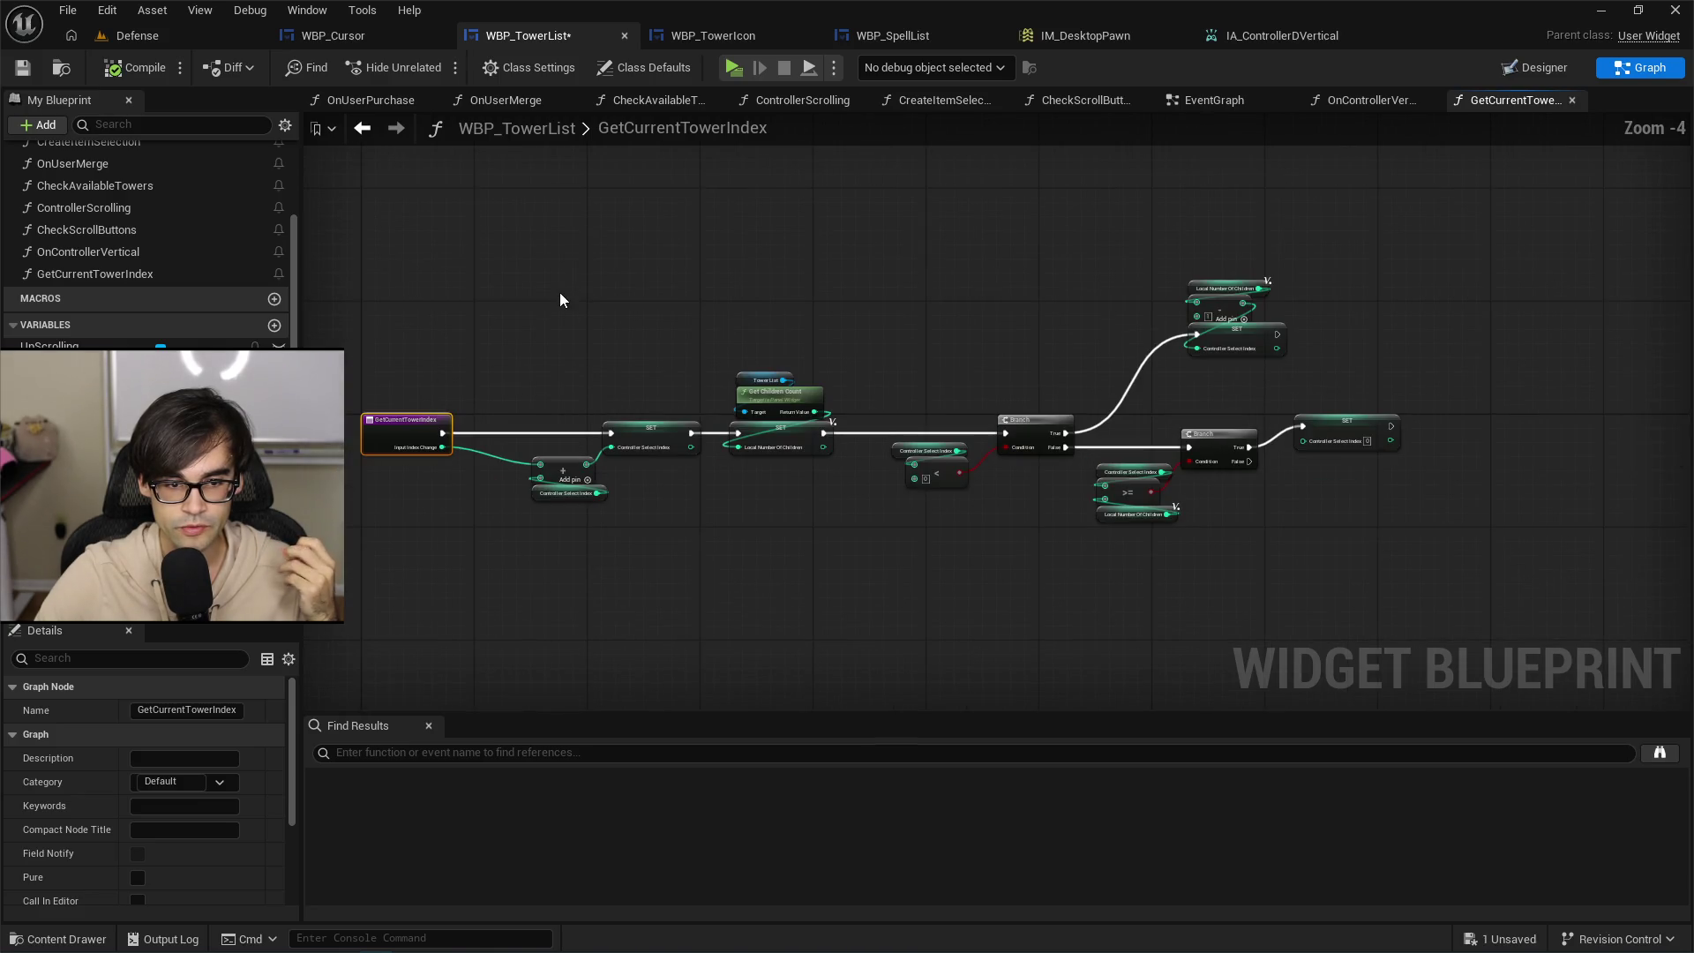
{"action": "left_click_drag", "start_coordinate": [566, 232], "coordinate": [1512, 574]}
{"action": "scroll", "coordinate": [621, 441], "scroll_direction": "up", "scroll_amount": 2}
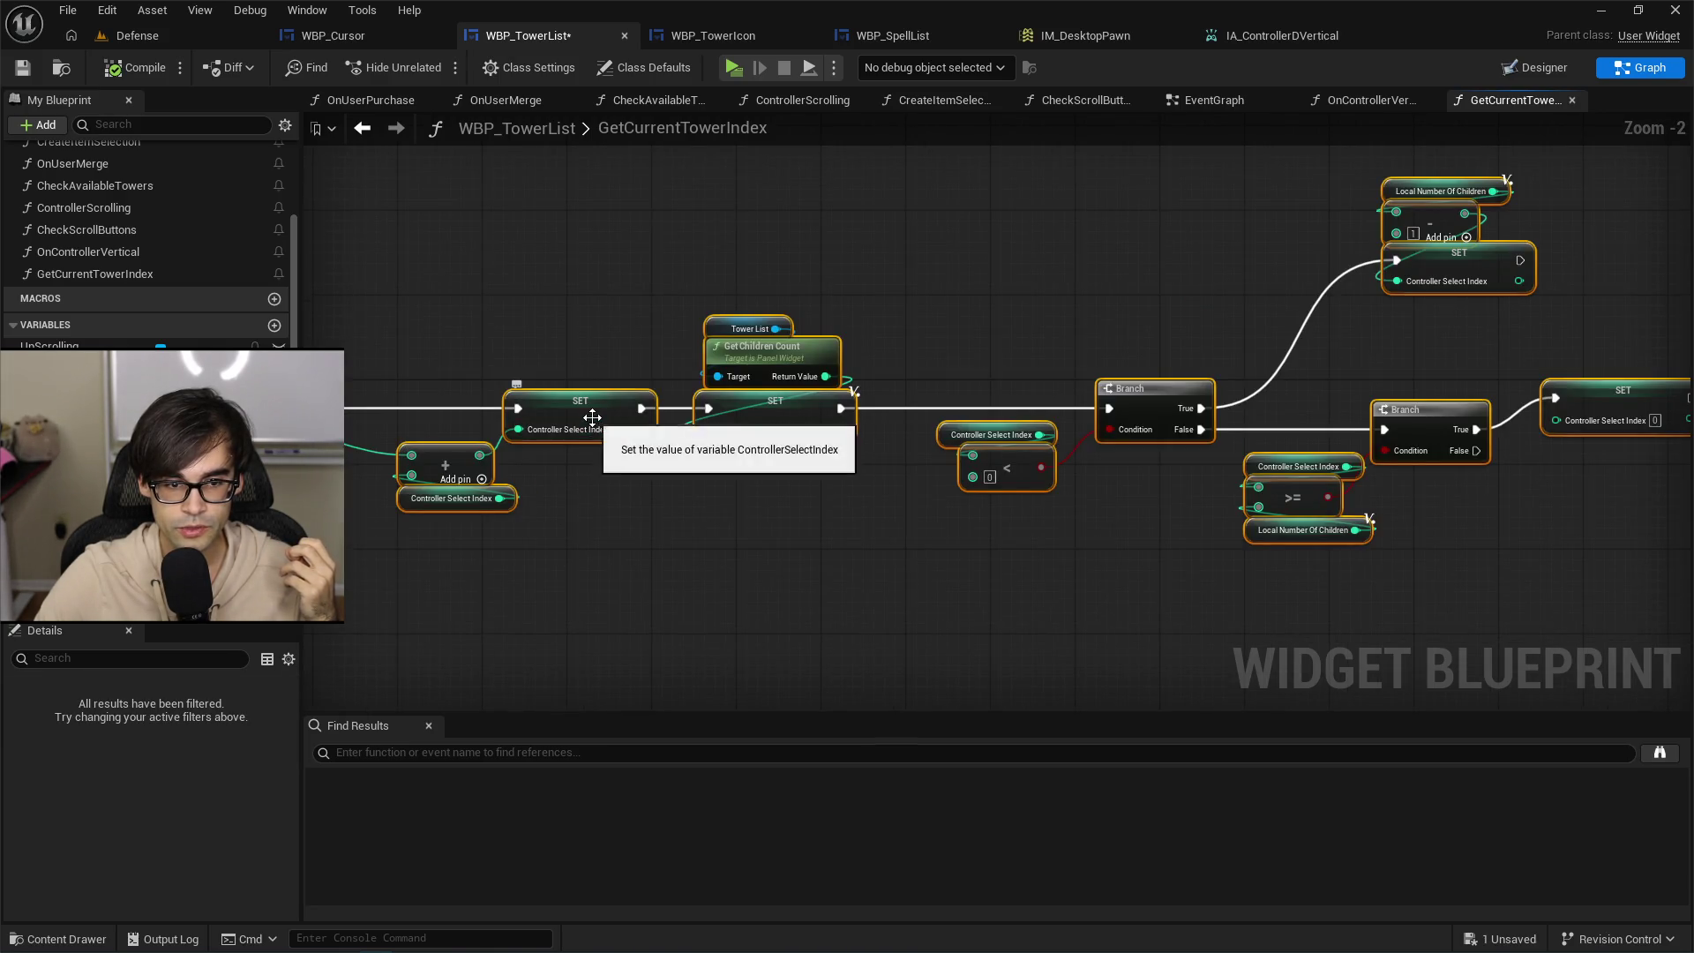
{"action": "left_click_drag", "start_coordinate": [600, 433], "coordinate": [761, 426]}
{"action": "left_click", "coordinate": [711, 374]}
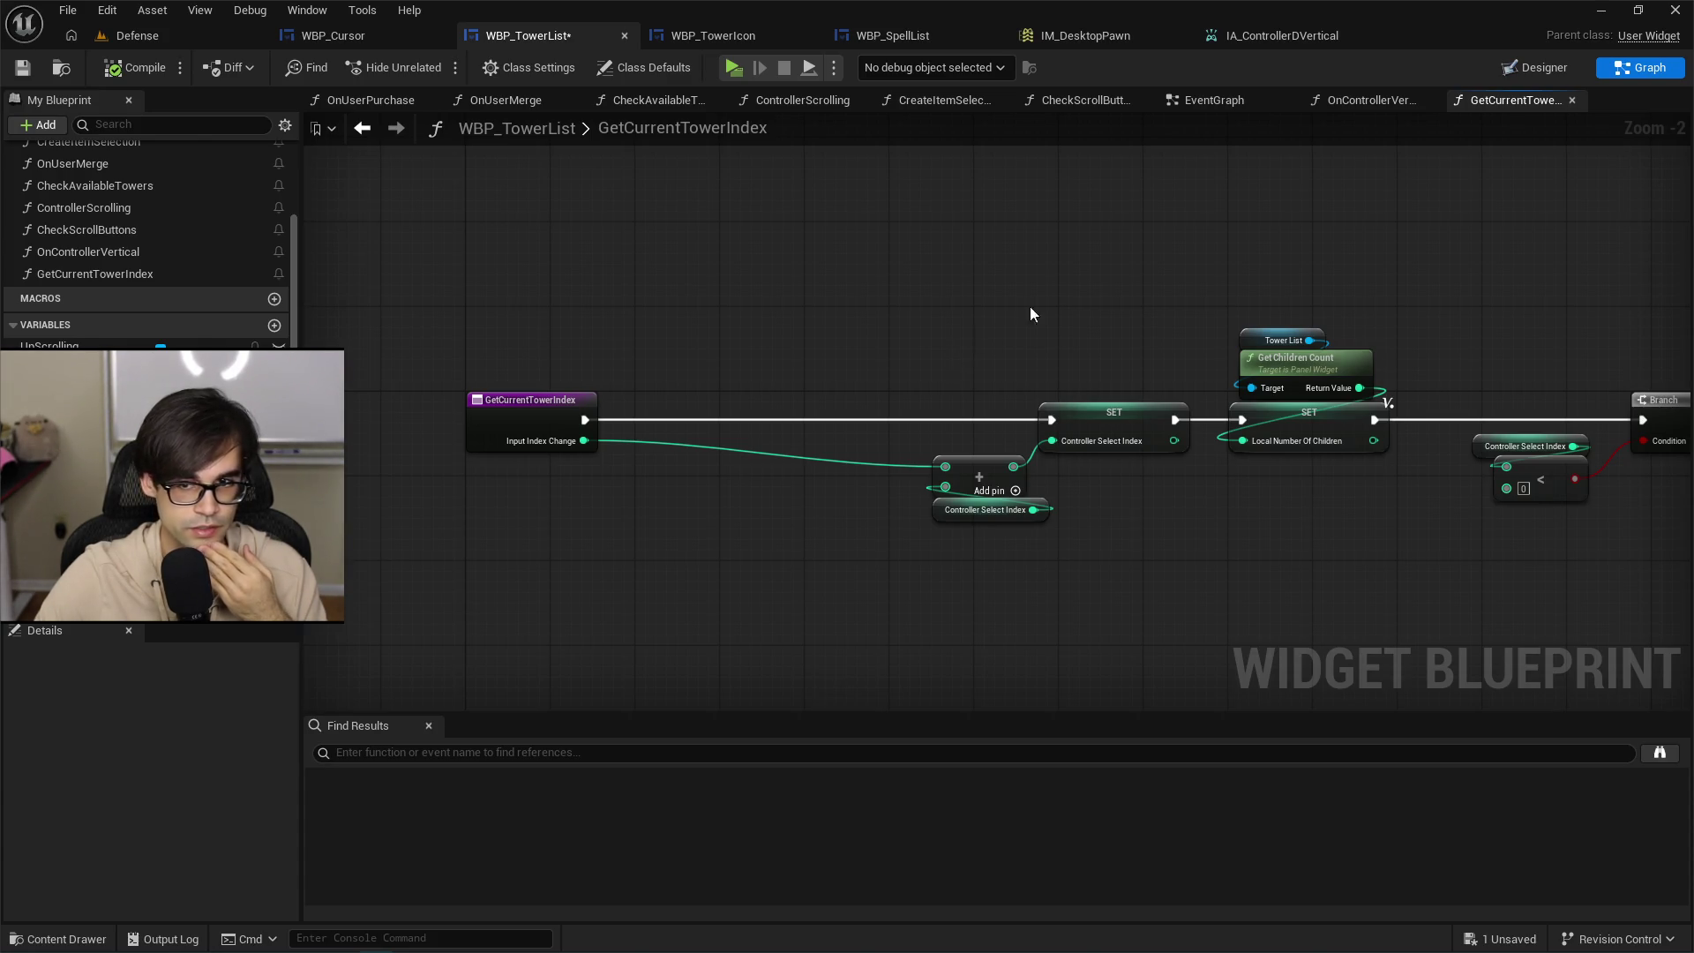
{"action": "left_click", "coordinate": [1208, 100]}
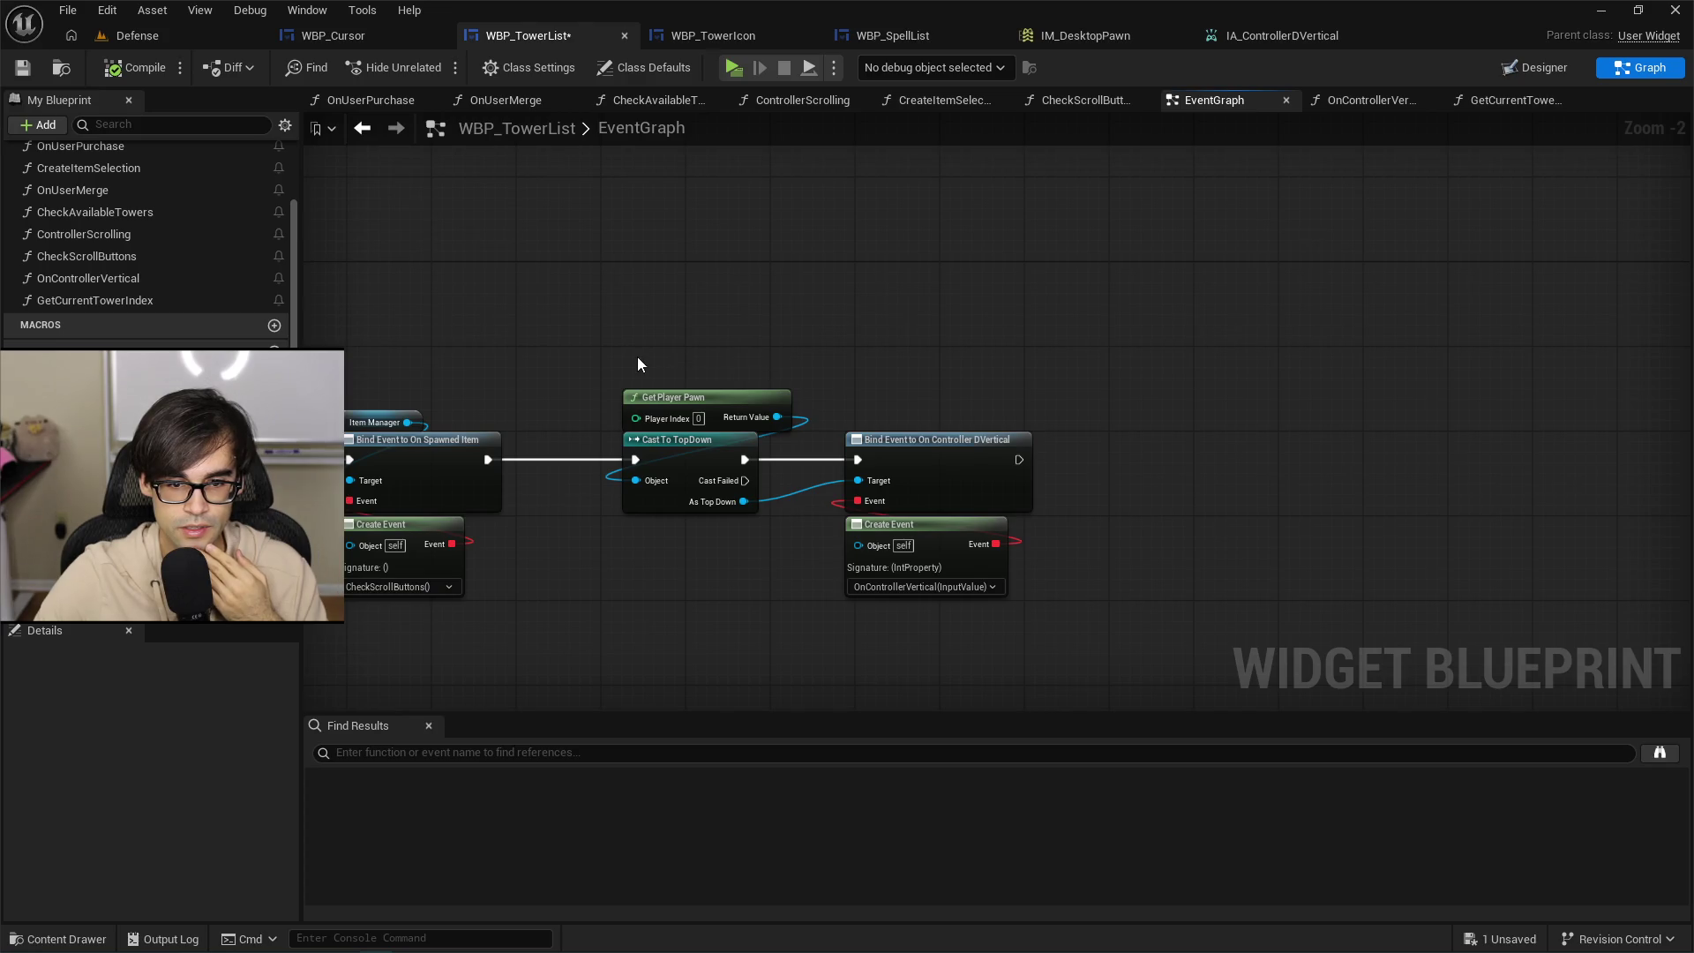
Pan over the EventGraph's left-hand event bindings, then return to GetCurrentTowerIndex.
{"action": "left_click_drag", "start_coordinate": [635, 358], "coordinate": [864, 361]}
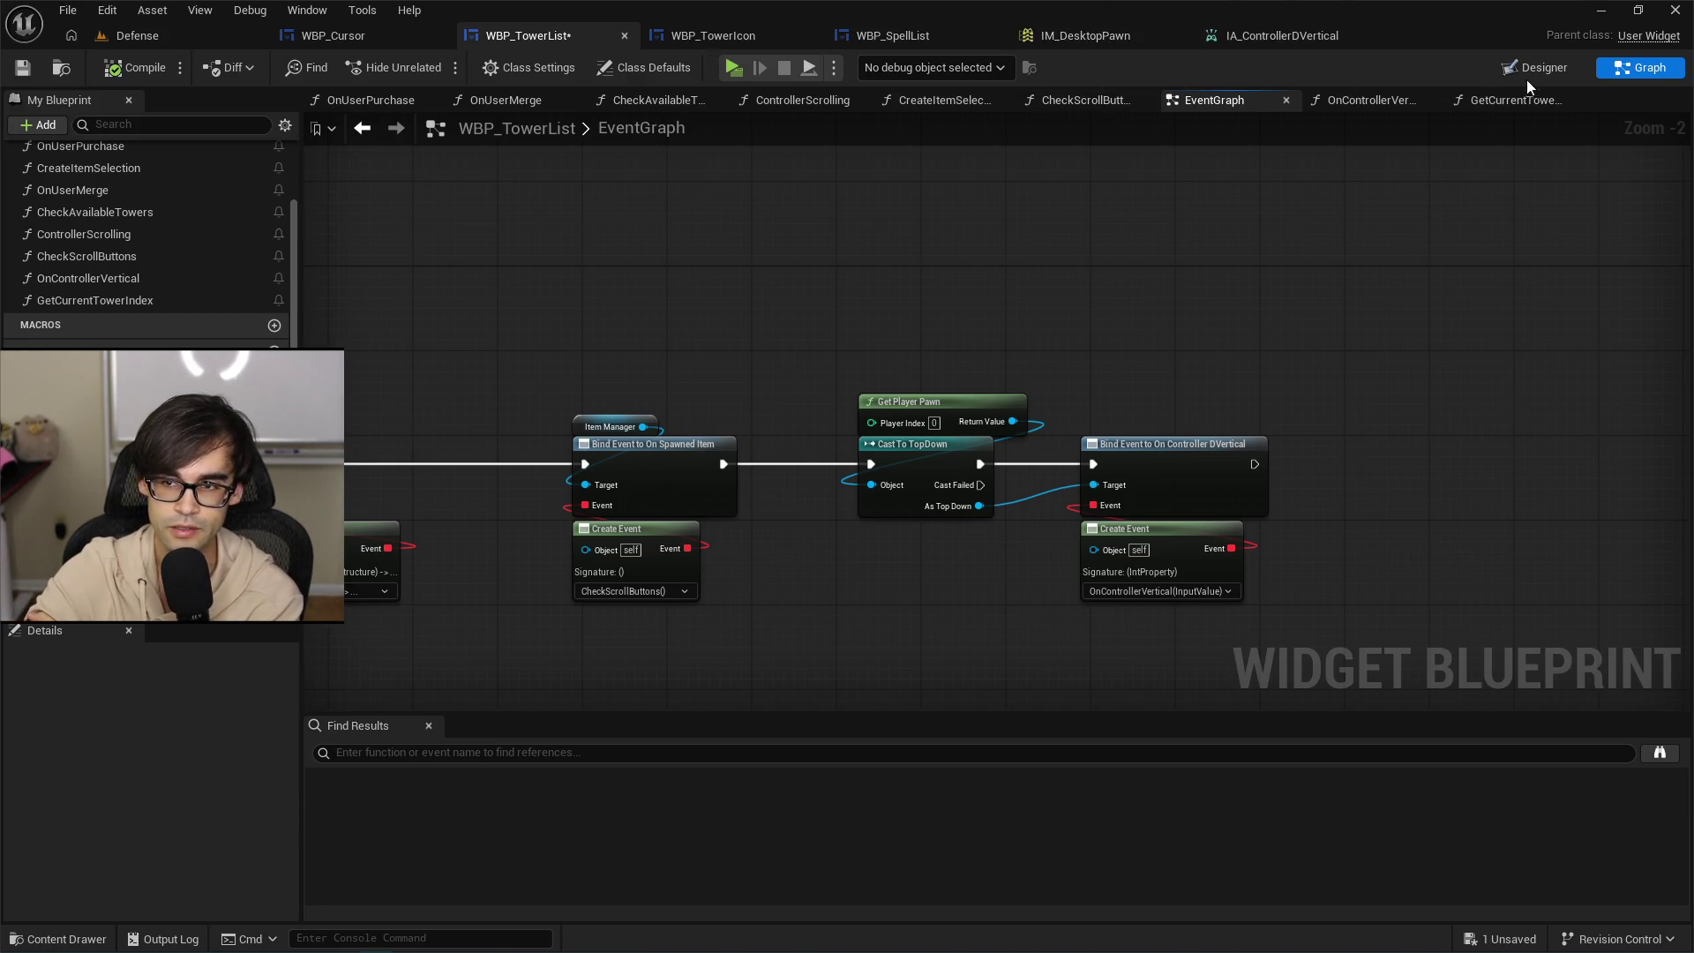
{"action": "left_click", "coordinate": [1513, 102]}
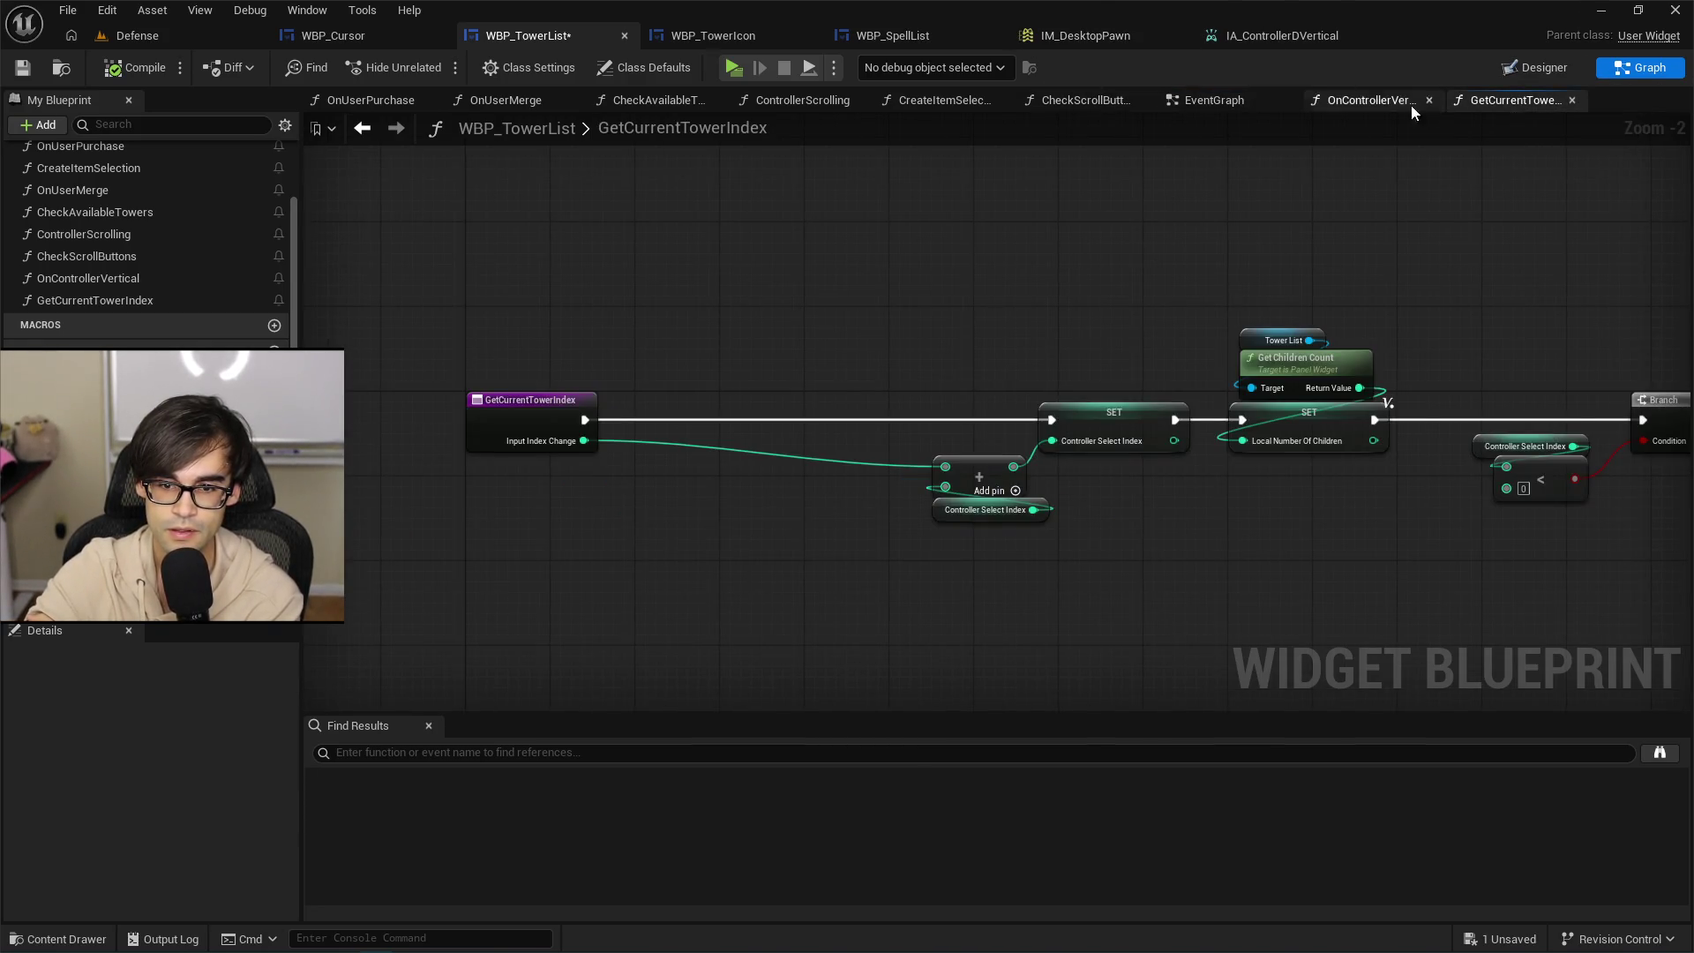
Rewire the exec chain: entry → SET Local Number Of Children → SET Controller Select Index → Branch.
{"action": "mouse_move", "coordinate": [1462, 158]}
{"action": "left_mouse_down"}
{"action": "mouse_move", "coordinate": [880, 256]}
{"action": "mouse_move", "coordinate": [892, 315]}
{"action": "left_mouse_up"}
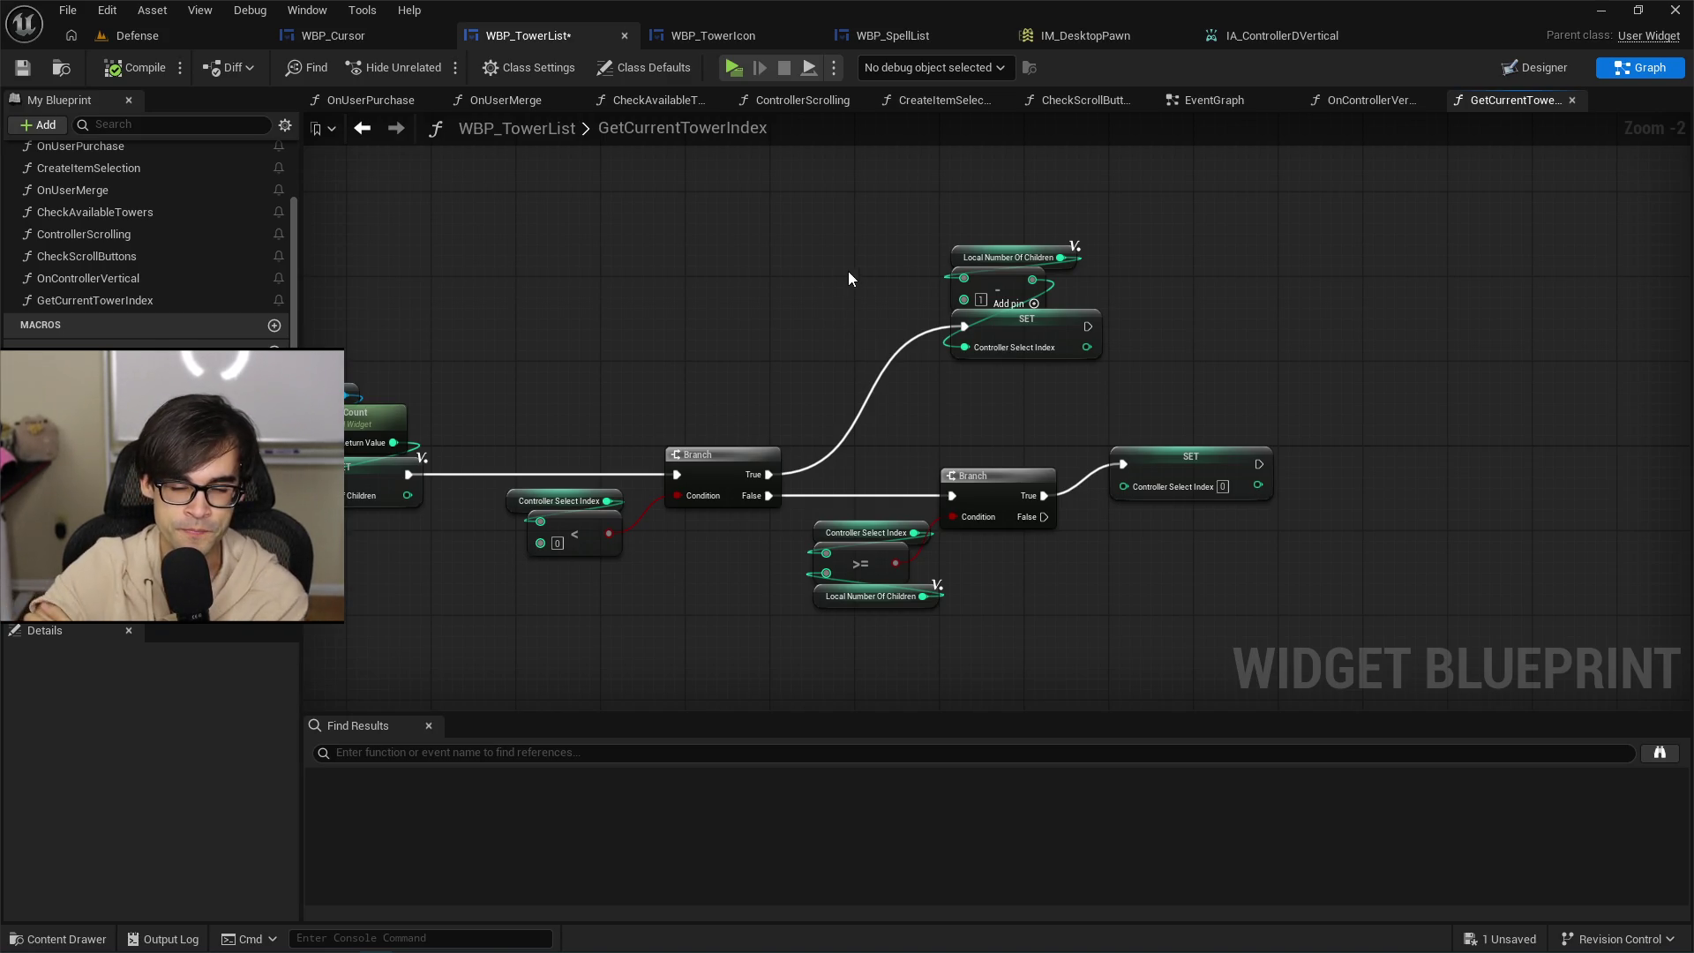
{"action": "left_click_drag", "start_coordinate": [788, 274], "coordinate": [943, 264]}
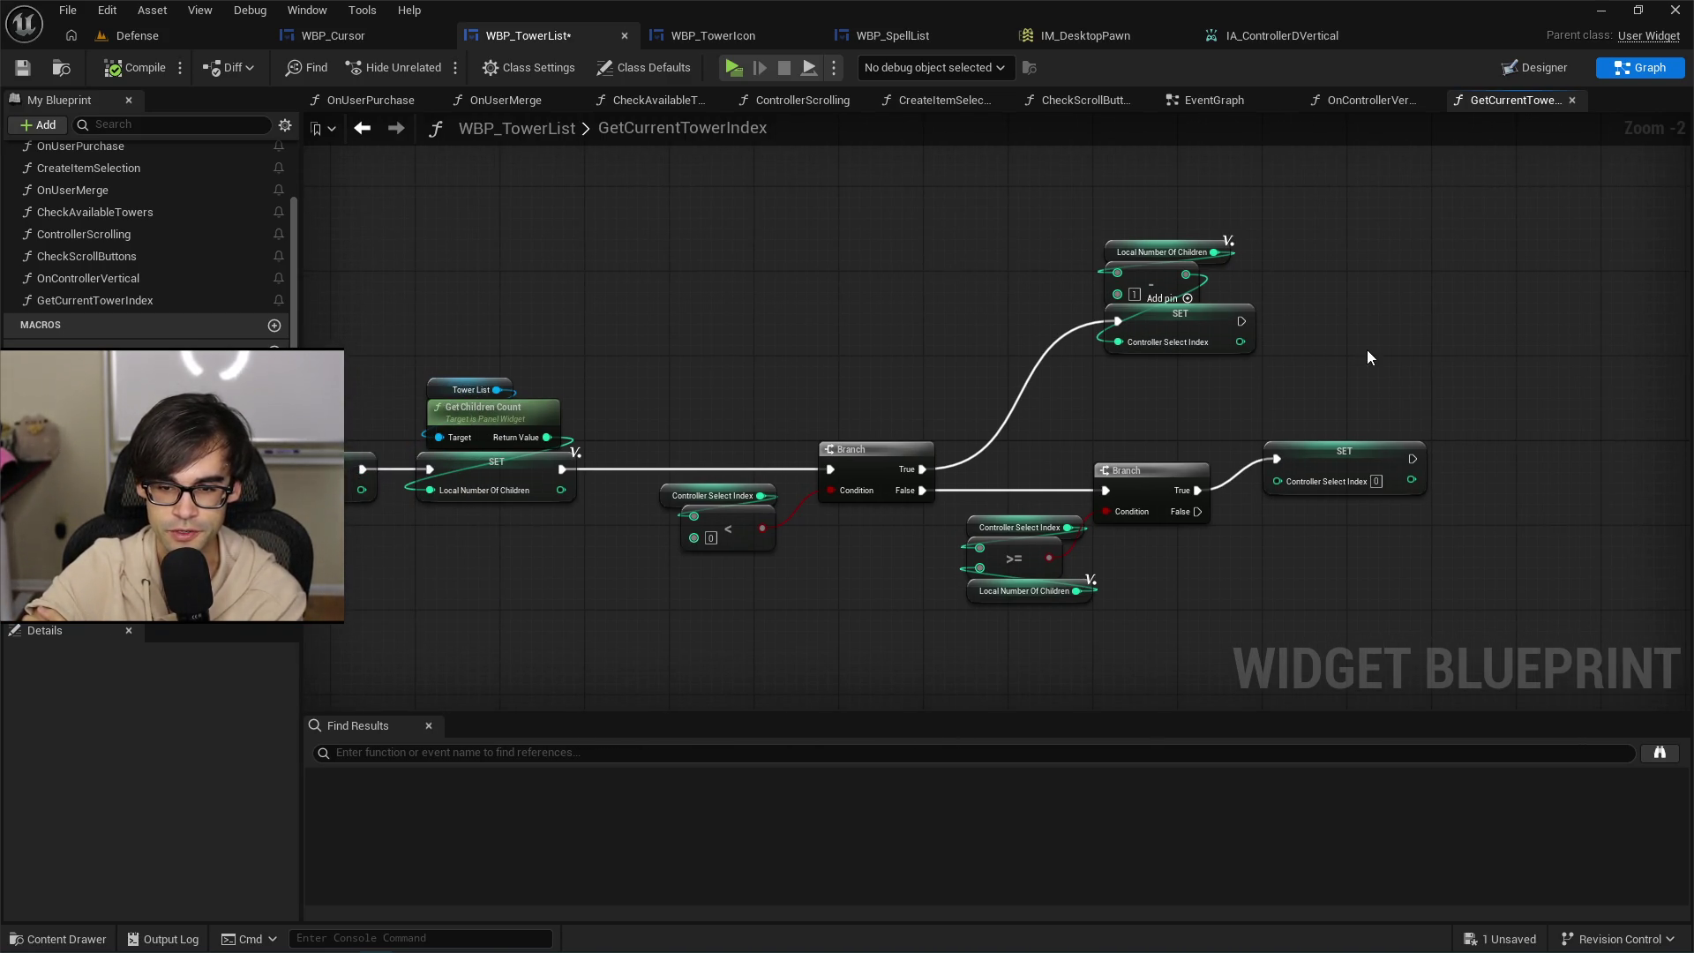
{"action": "left_click_drag", "start_coordinate": [769, 396], "coordinate": [1021, 382]}
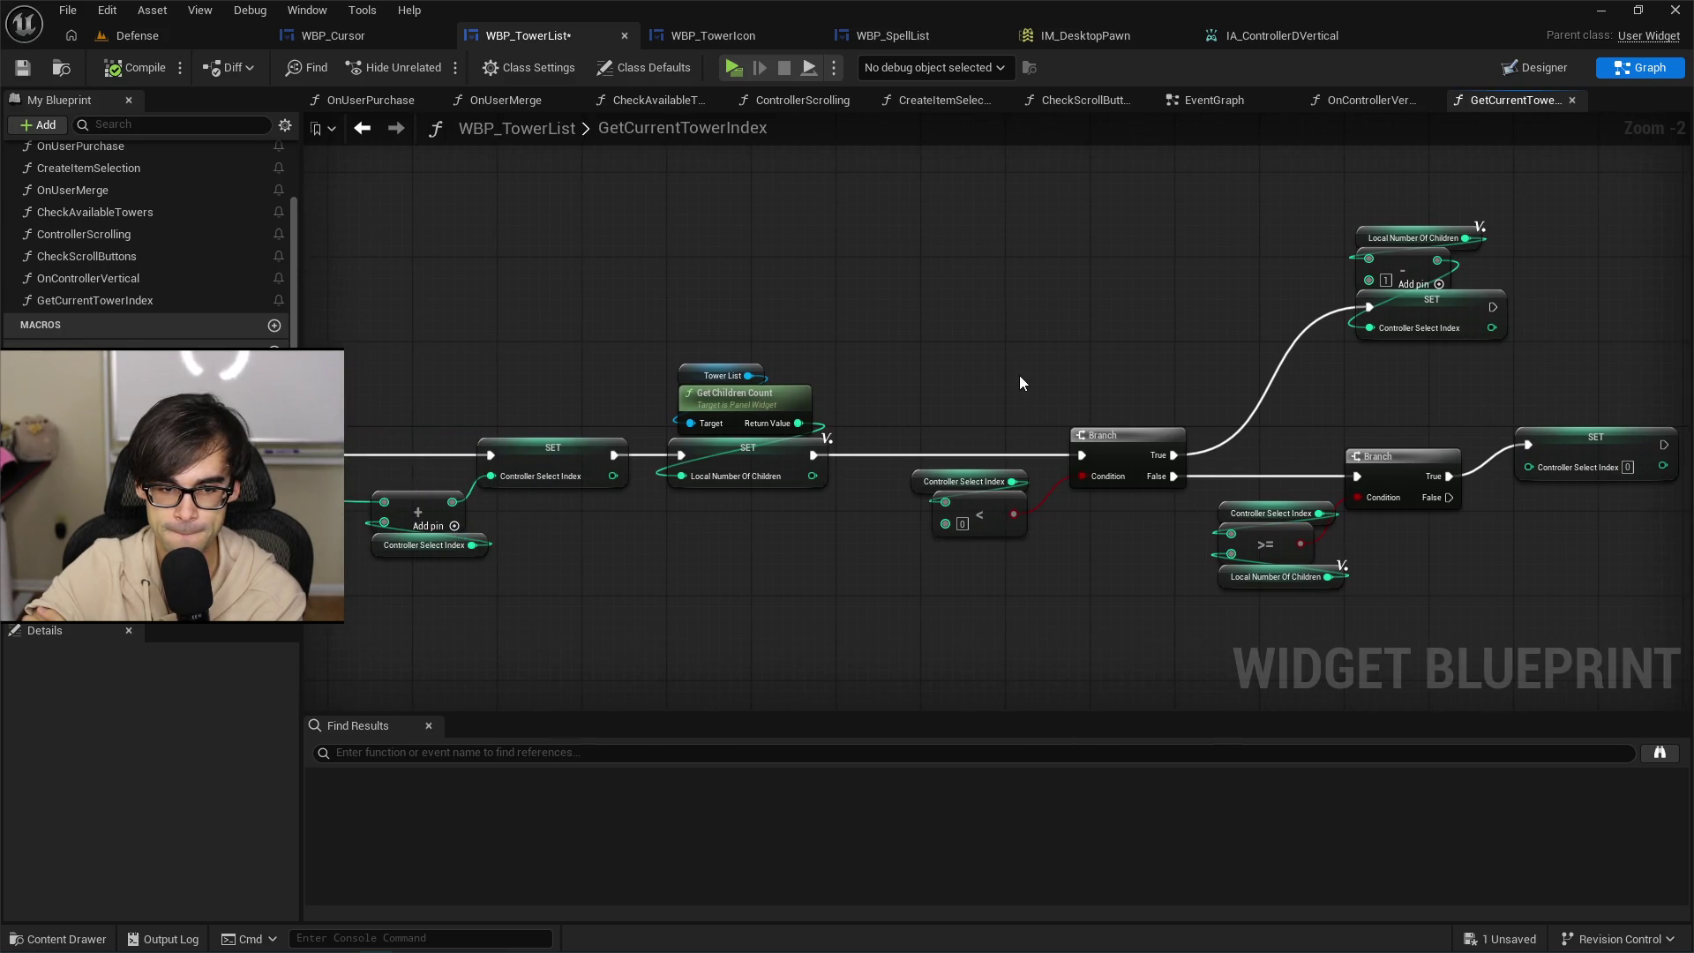
{"action": "left_click_drag", "start_coordinate": [949, 367], "coordinate": [1288, 346]}
{"action": "mouse_move", "coordinate": [1128, 314]}
{"action": "left_mouse_down"}
{"action": "mouse_move", "coordinate": [1210, 452]}
{"action": "mouse_move", "coordinate": [733, 462]}
{"action": "mouse_move", "coordinate": [641, 404]}
{"action": "left_mouse_up"}
{"action": "left_click_drag", "start_coordinate": [447, 449], "coordinate": [567, 396]}
{"action": "left_click_drag", "start_coordinate": [700, 395], "coordinate": [920, 449]}
{"action": "left_click_drag", "start_coordinate": [1038, 450], "coordinate": [1508, 446]}
Move the Controller Select Index nodes right and line the children-count nodes up with the entry.
{"action": "left_click_drag", "start_coordinate": [1067, 395], "coordinate": [799, 534]}
{"action": "mouse_move", "coordinate": [942, 458]}
{"action": "left_mouse_down"}
{"action": "mouse_move", "coordinate": [1178, 437]}
{"action": "mouse_move", "coordinate": [1165, 458]}
{"action": "left_mouse_up"}
{"action": "mouse_move", "coordinate": [843, 369]}
{"action": "left_mouse_down"}
{"action": "mouse_move", "coordinate": [556, 443]}
{"action": "mouse_move", "coordinate": [558, 262]}
{"action": "left_mouse_up"}
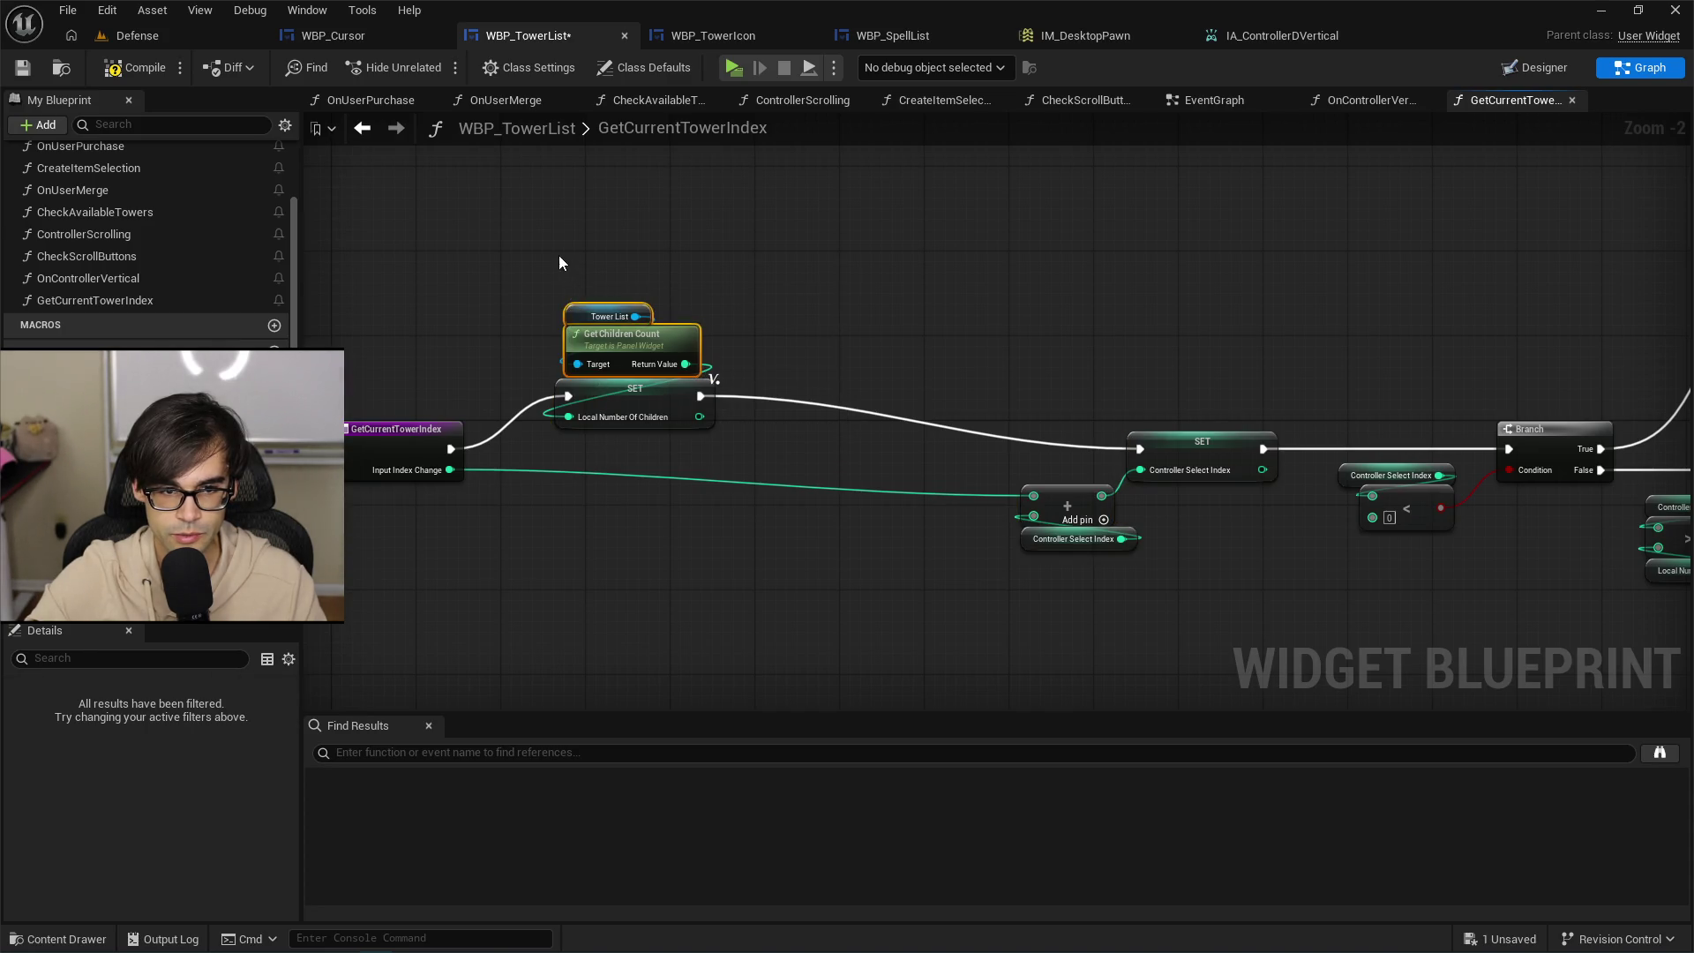
{"action": "left_click_drag", "start_coordinate": [650, 394], "coordinate": [630, 448]}
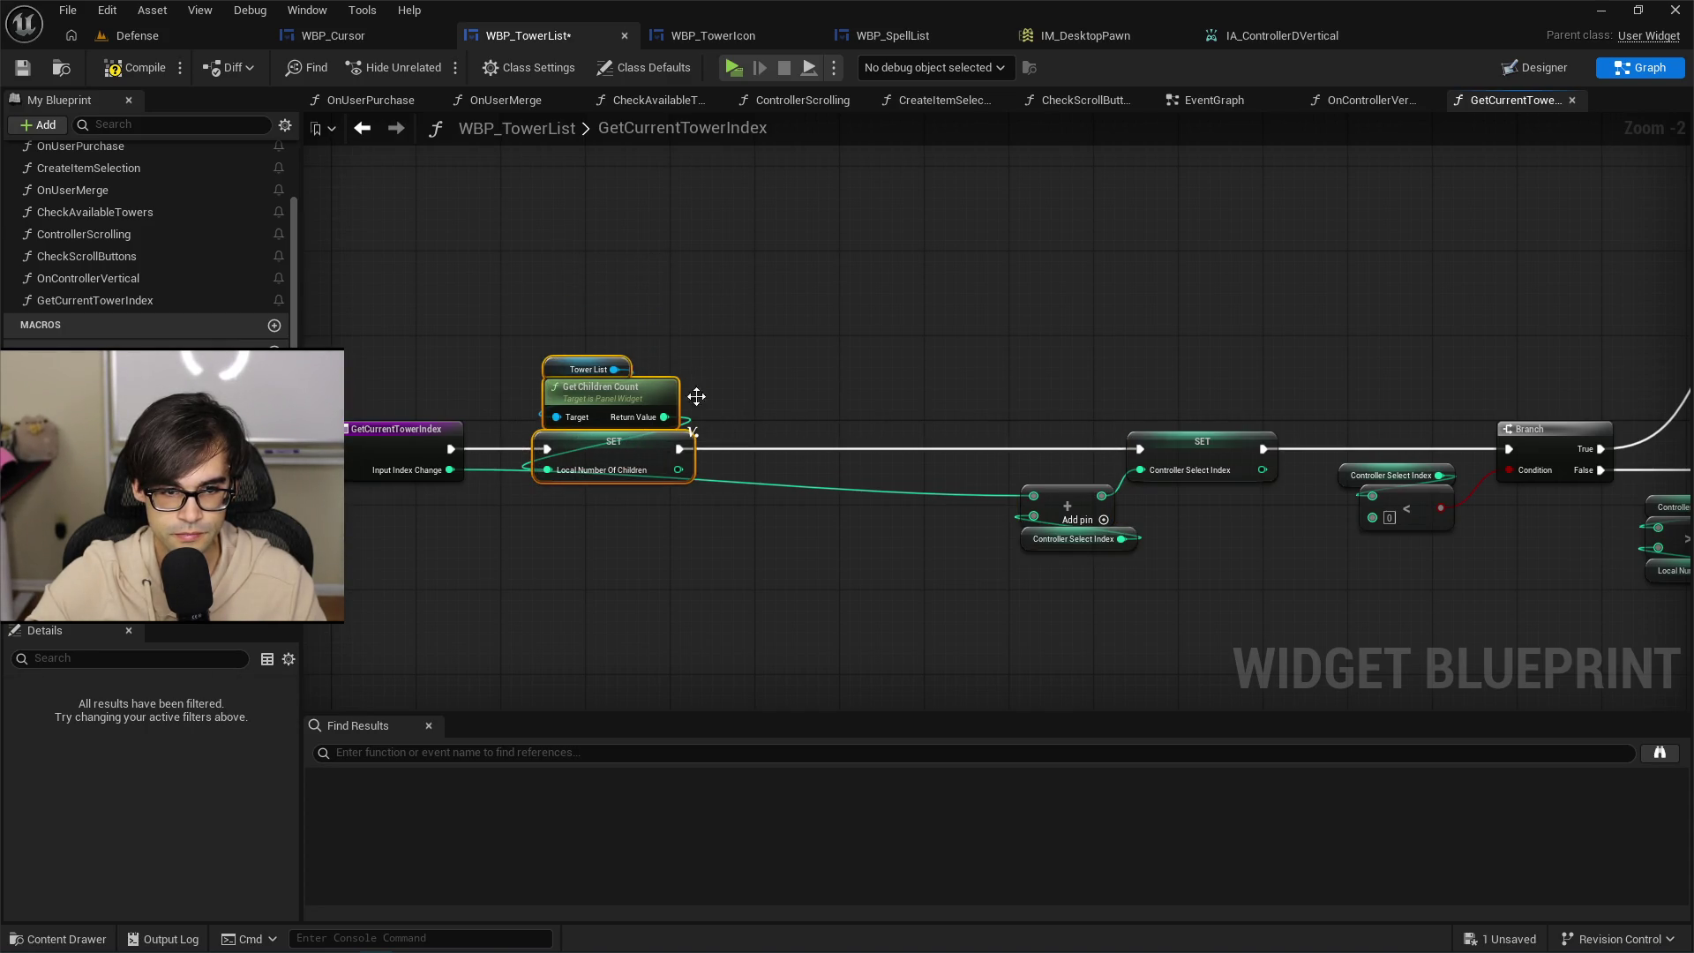
{"action": "left_click", "coordinate": [694, 393]}
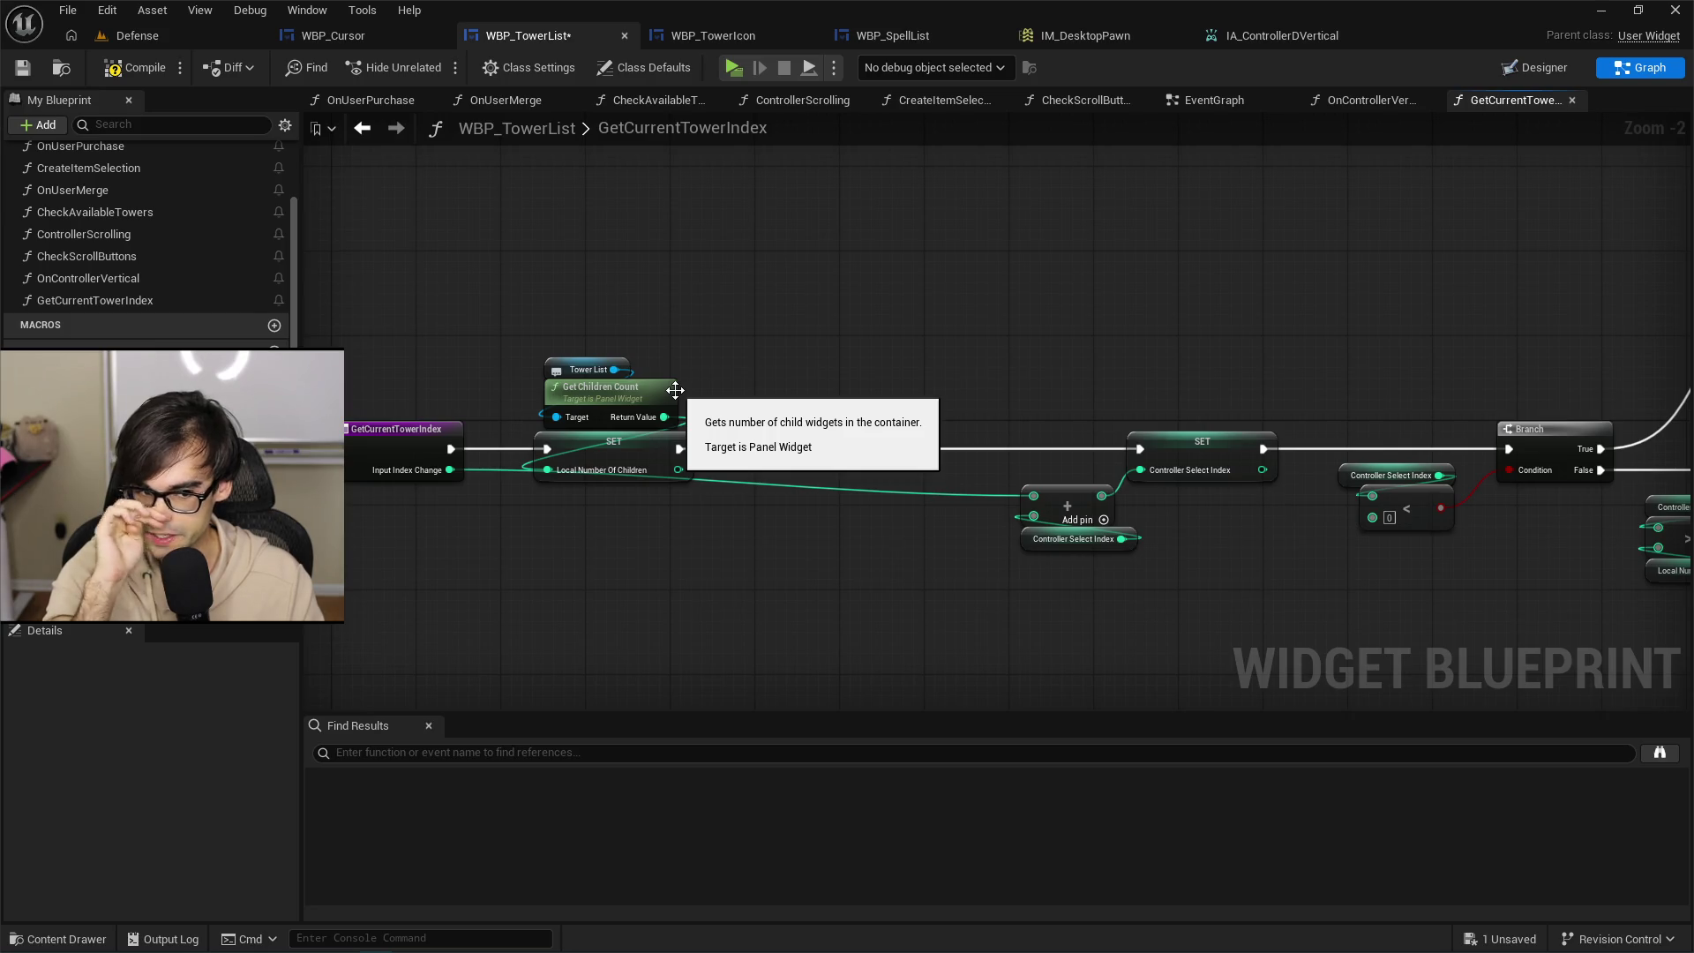
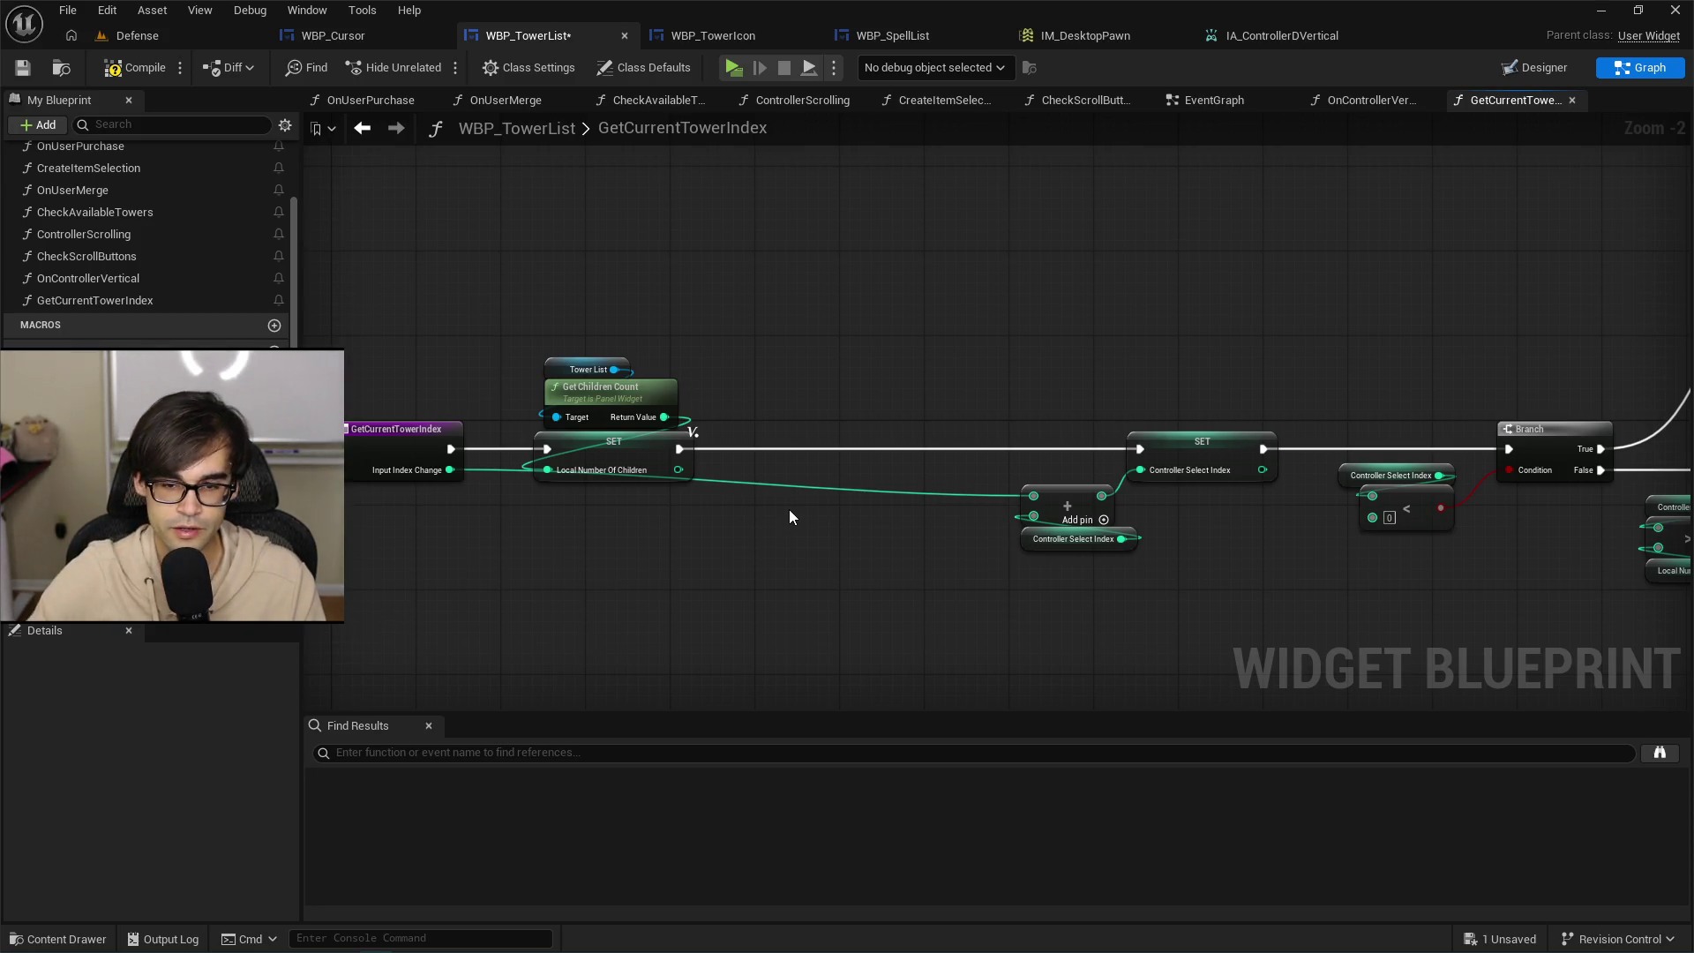
Add an Input Index Change getter node to the GetCurrentTowerIndex graph.
{"action": "scroll", "coordinate": [840, 441], "scroll_direction": "down", "scroll_amount": 3}
{"action": "mouse_move", "coordinate": [738, 484]}
{"action": "left_mouse_down"}
{"action": "mouse_move", "coordinate": [926, 378]}
{"action": "mouse_move", "coordinate": [1500, 304]}
{"action": "left_mouse_up"}
{"action": "scroll", "coordinate": [868, 521], "scroll_direction": "up", "scroll_amount": 2}
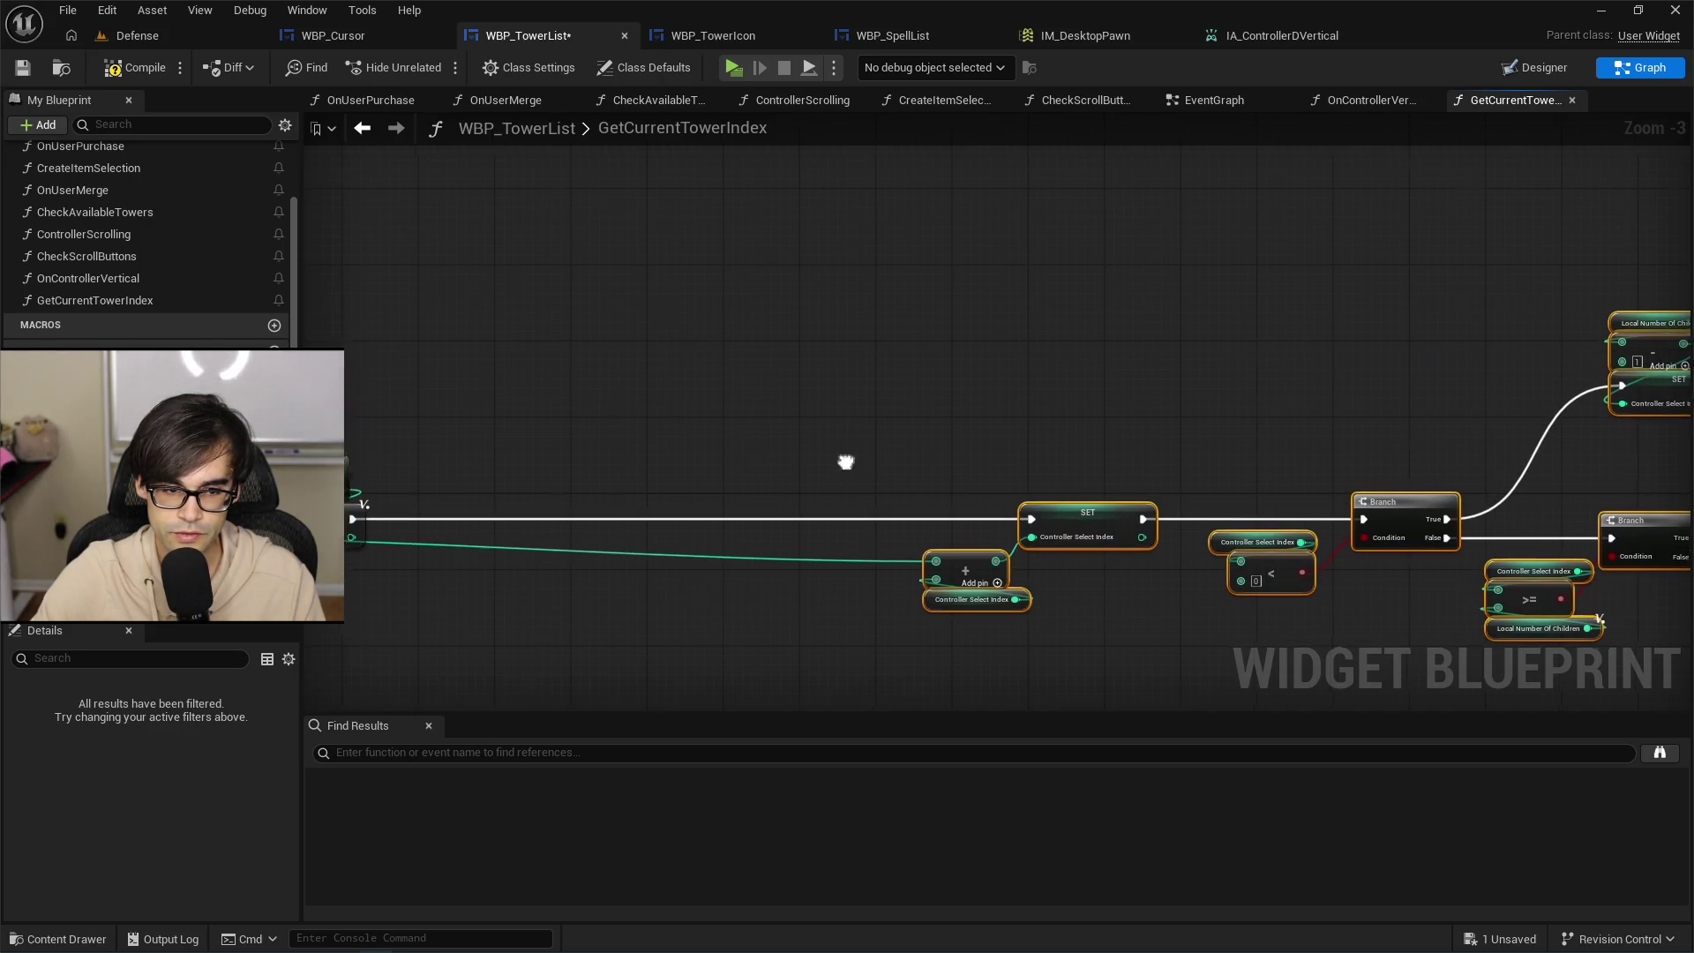
{"action": "left_click", "coordinate": [909, 481]}
{"action": "right_click", "coordinate": [975, 457]}
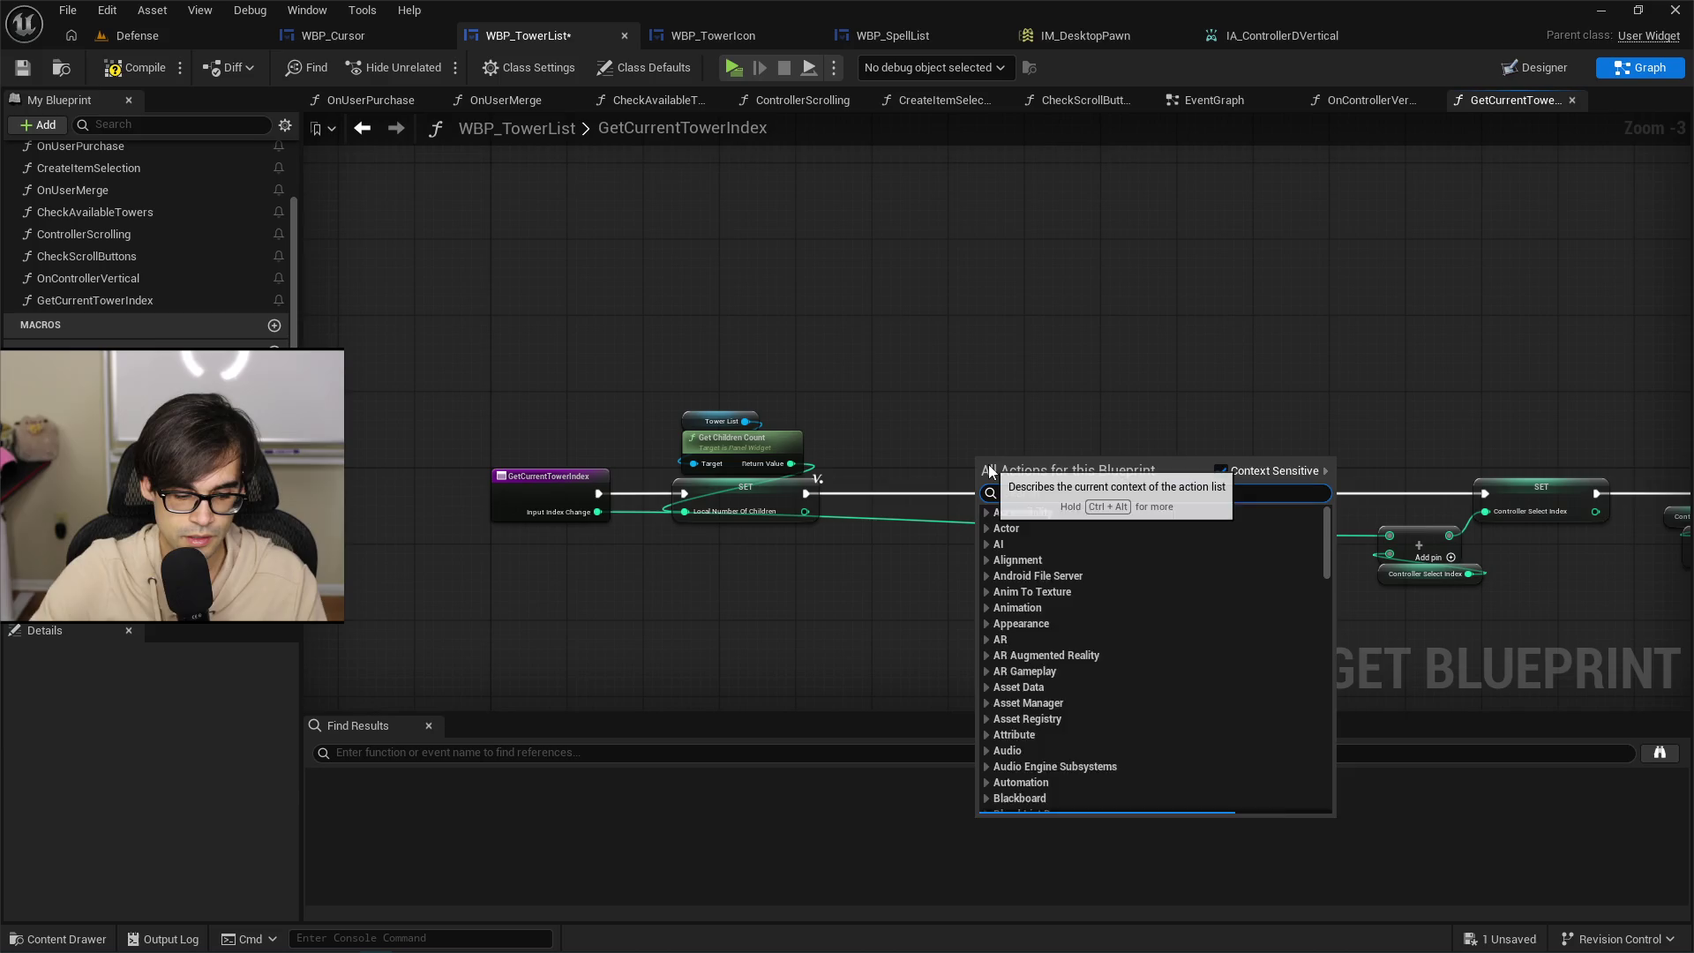
{"action": "type", "text": "get input index"}
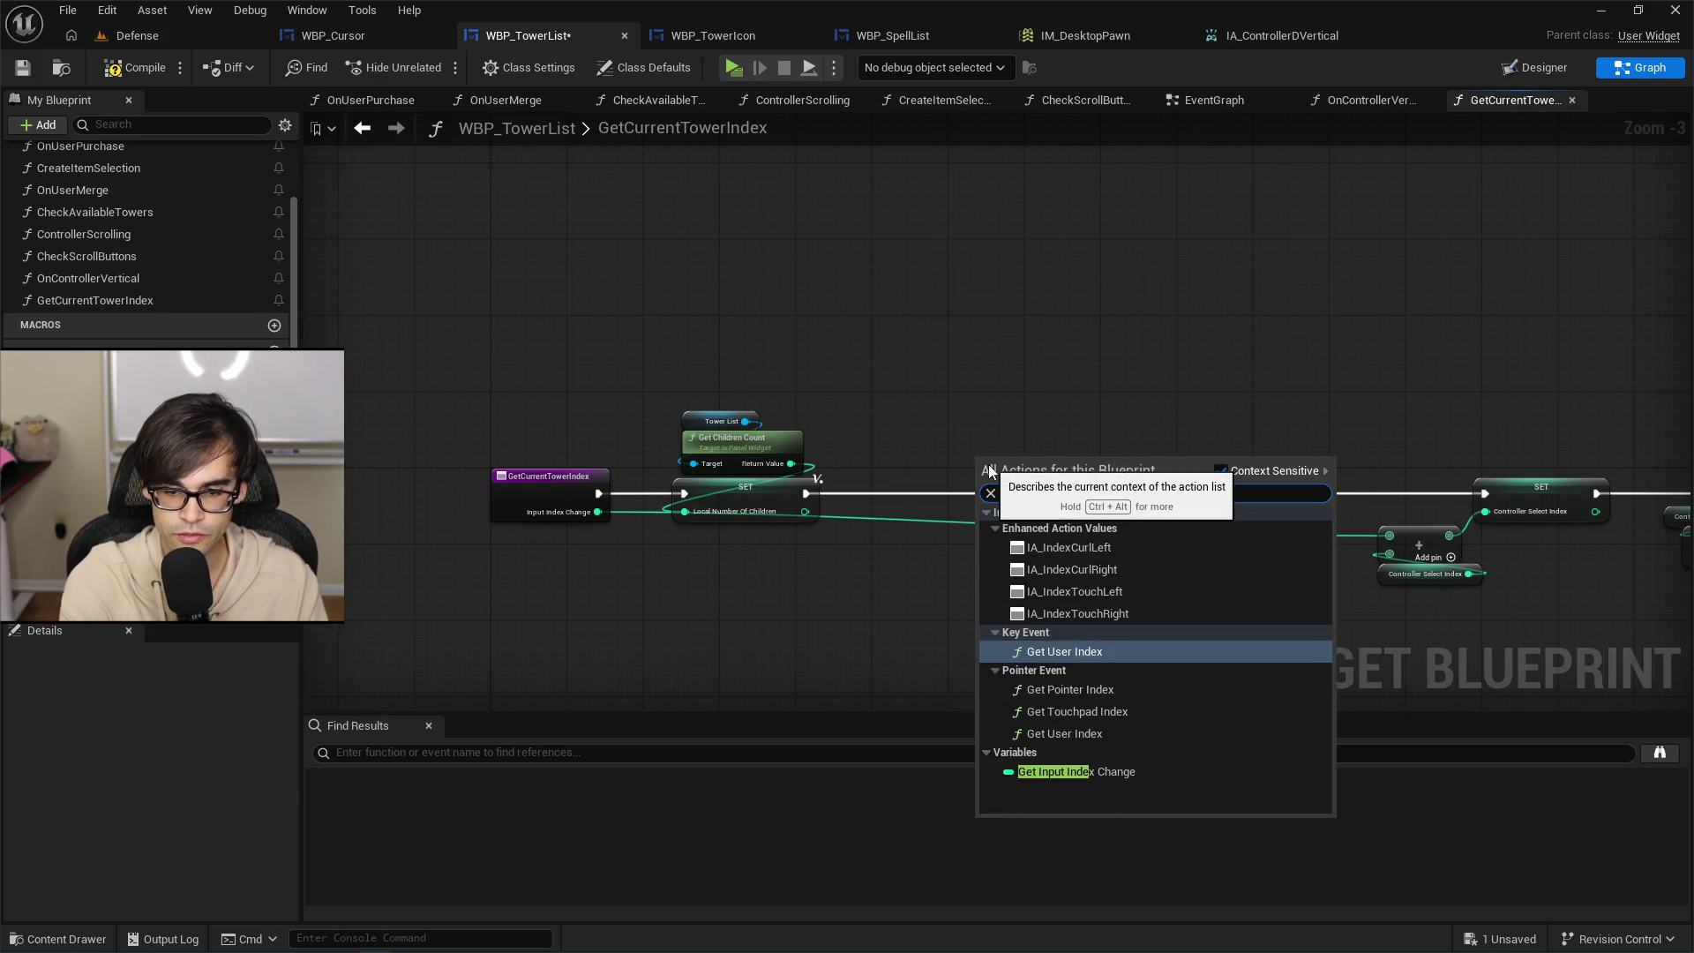
{"action": "key", "text": "Down"}
{"action": "key", "text": "Down"}
{"action": "key", "text": "Down"}
{"action": "key", "text": "Return"}
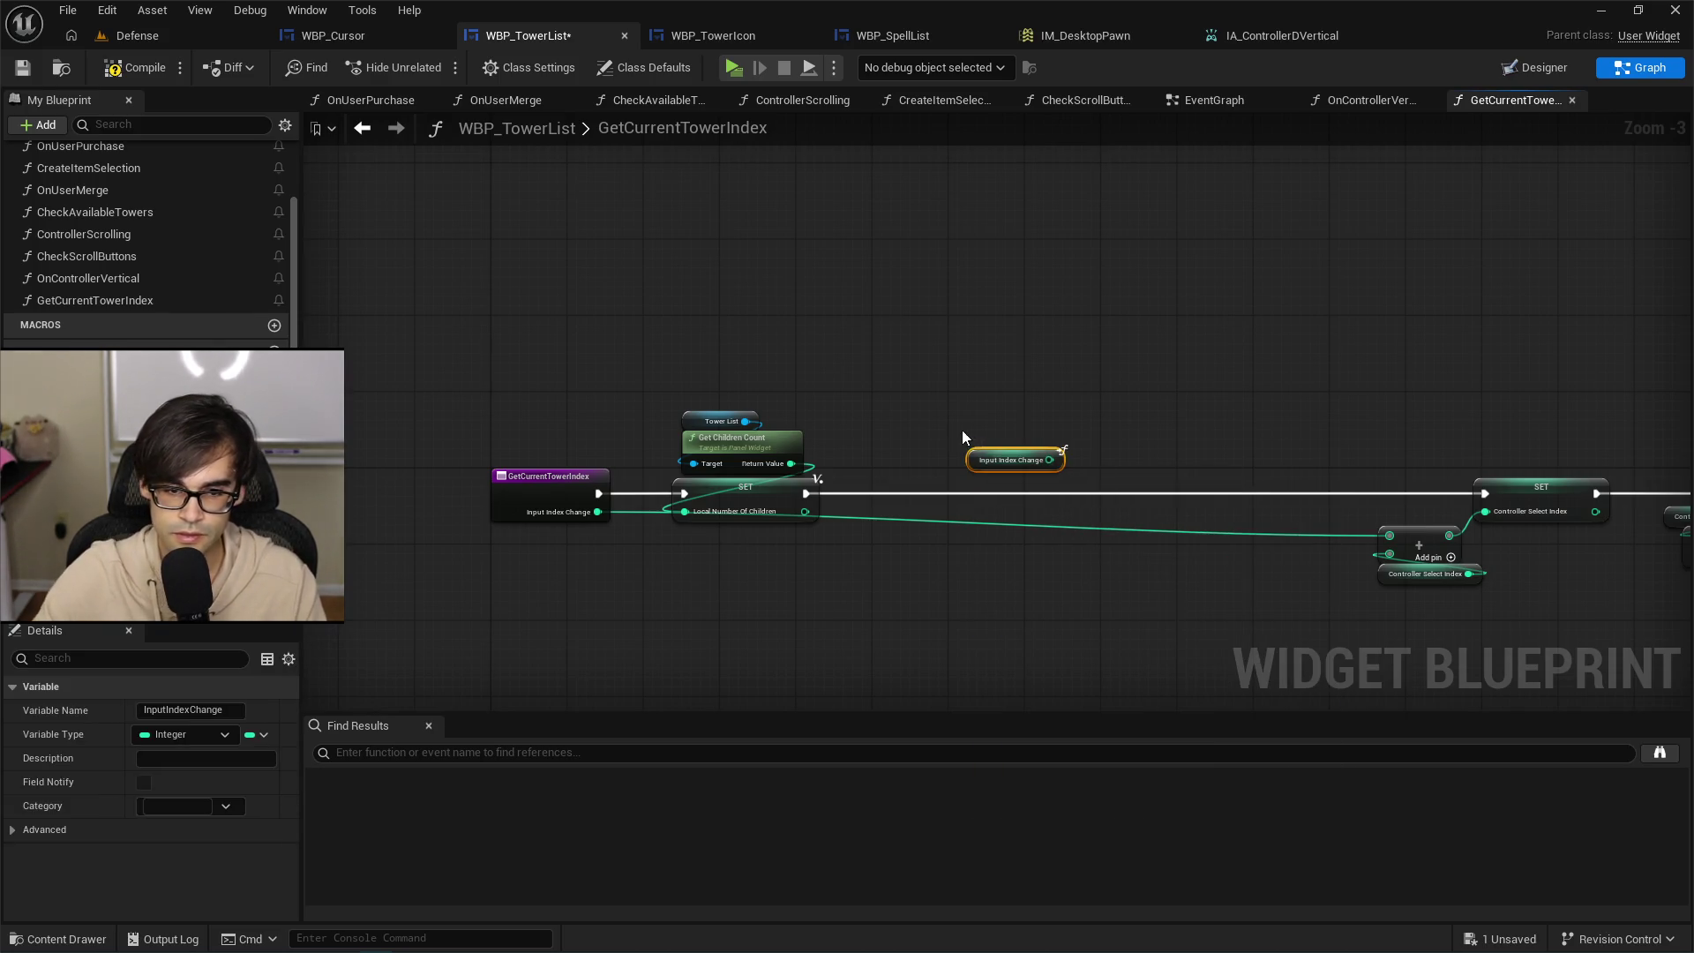
Compare Input Index Change < Local Number Of Children with a Less node.
{"action": "mouse_move", "coordinate": [993, 457]}
{"action": "left_mouse_down"}
{"action": "mouse_move", "coordinate": [821, 618]}
{"action": "mouse_move", "coordinate": [959, 558]}
{"action": "left_mouse_up"}
{"action": "type", "text": "les"}
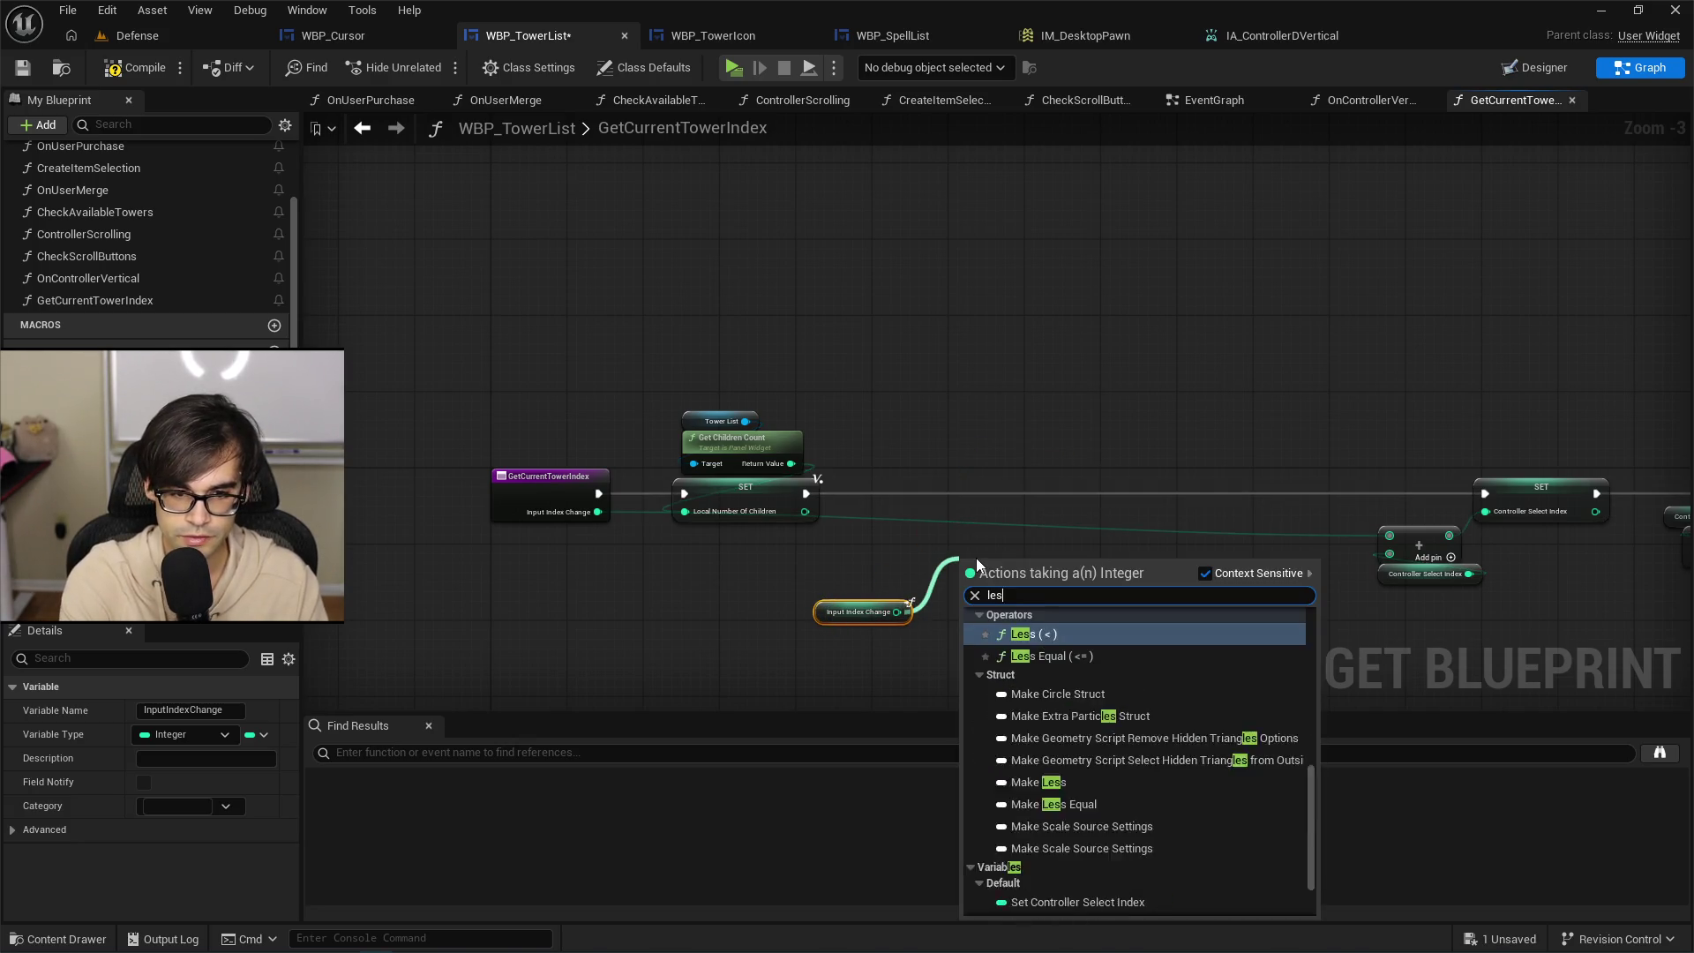
{"action": "type", "text": "s"}
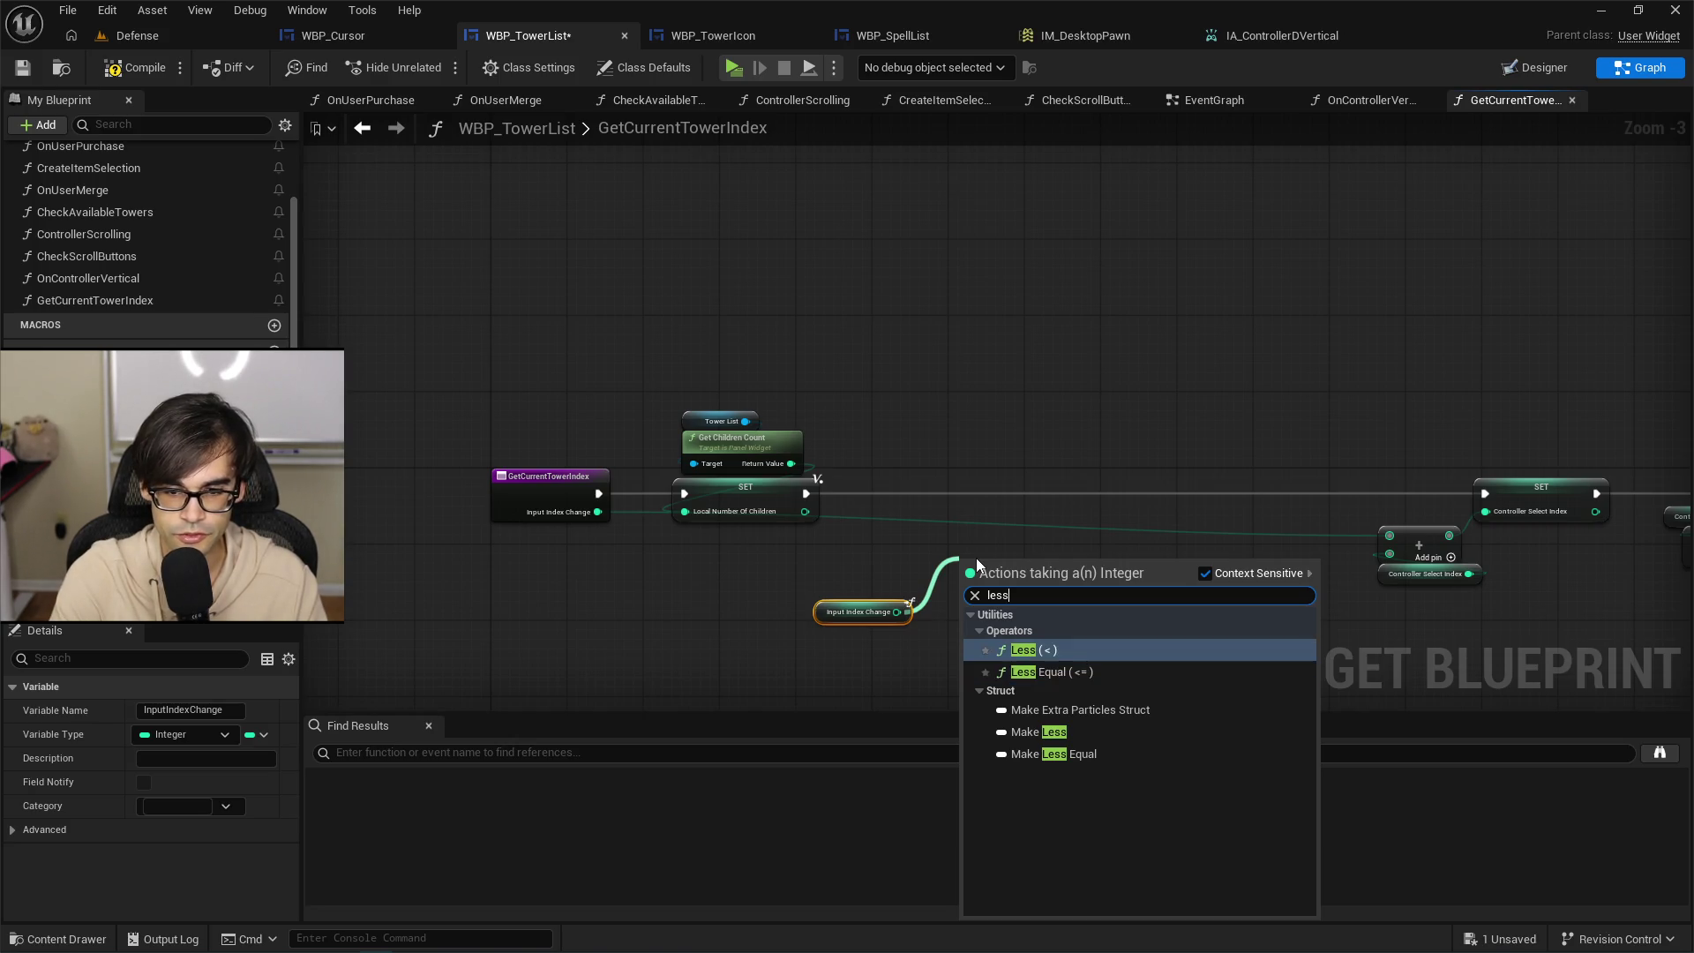
{"action": "key", "text": "Return"}
{"action": "scroll", "coordinate": [971, 503], "scroll_direction": "up", "scroll_amount": 2}
{"action": "left_click_drag", "start_coordinate": [918, 556], "coordinate": [966, 577]}
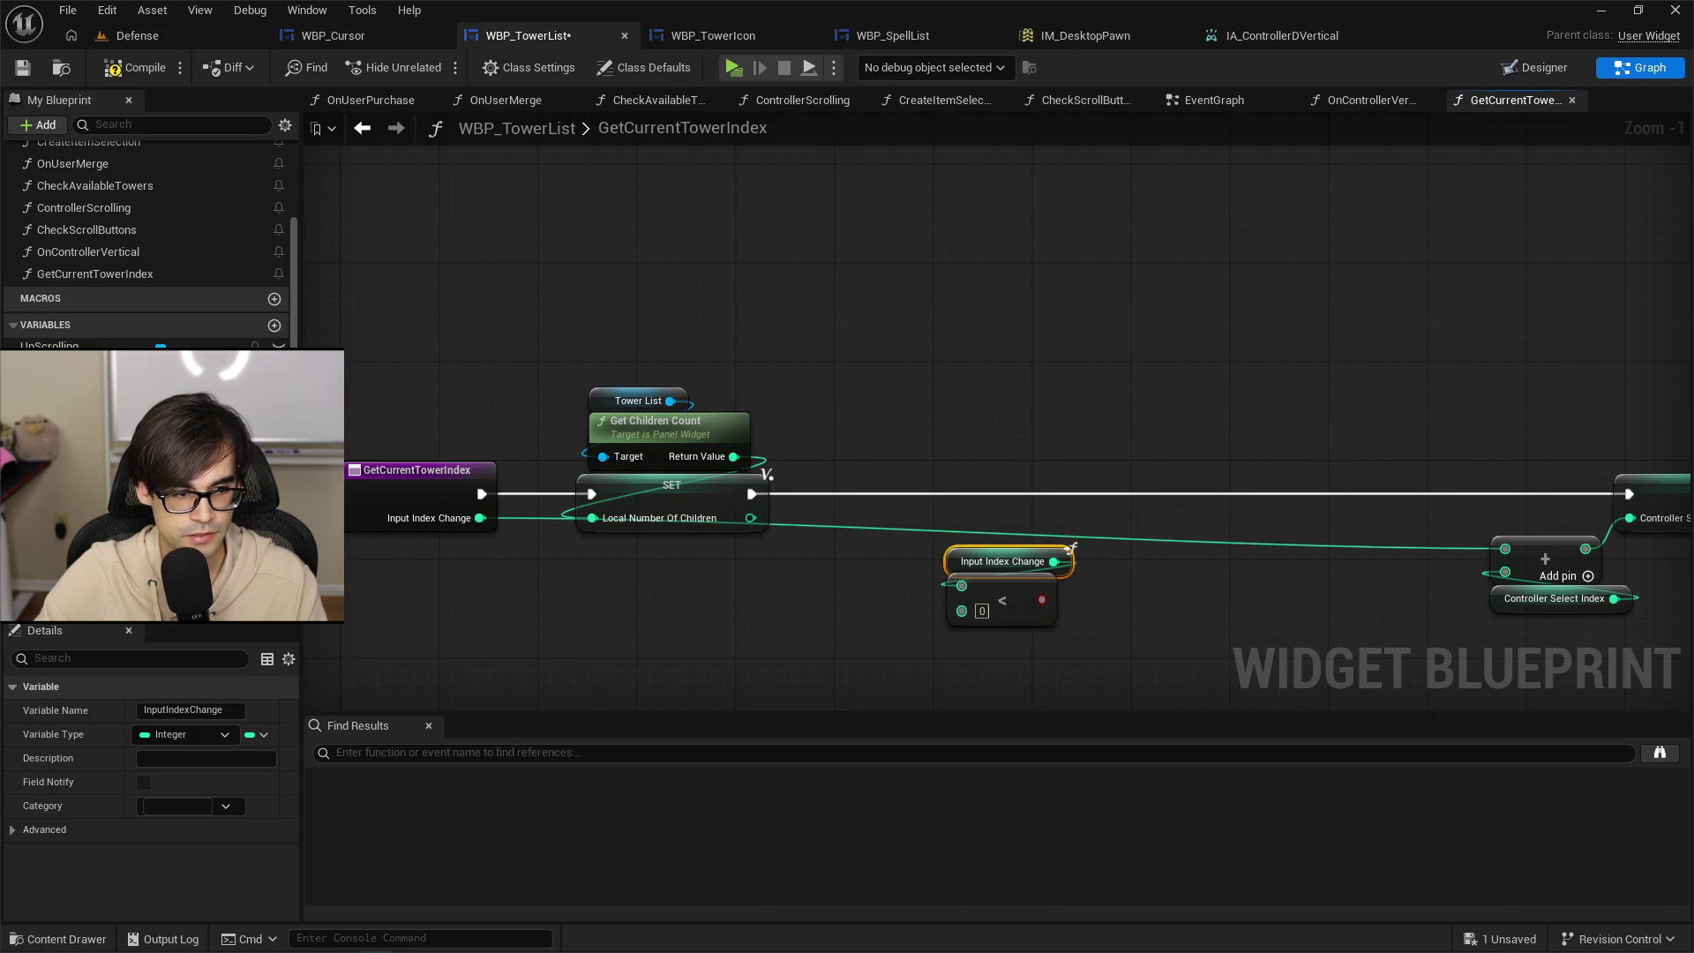
{"action": "scroll", "coordinate": [88, 459], "scroll_direction": "down", "scroll_amount": 1}
{"action": "left_click_drag", "start_coordinate": [88, 459], "coordinate": [959, 609]}
{"action": "left_click_drag", "start_coordinate": [813, 626], "coordinate": [962, 639]}
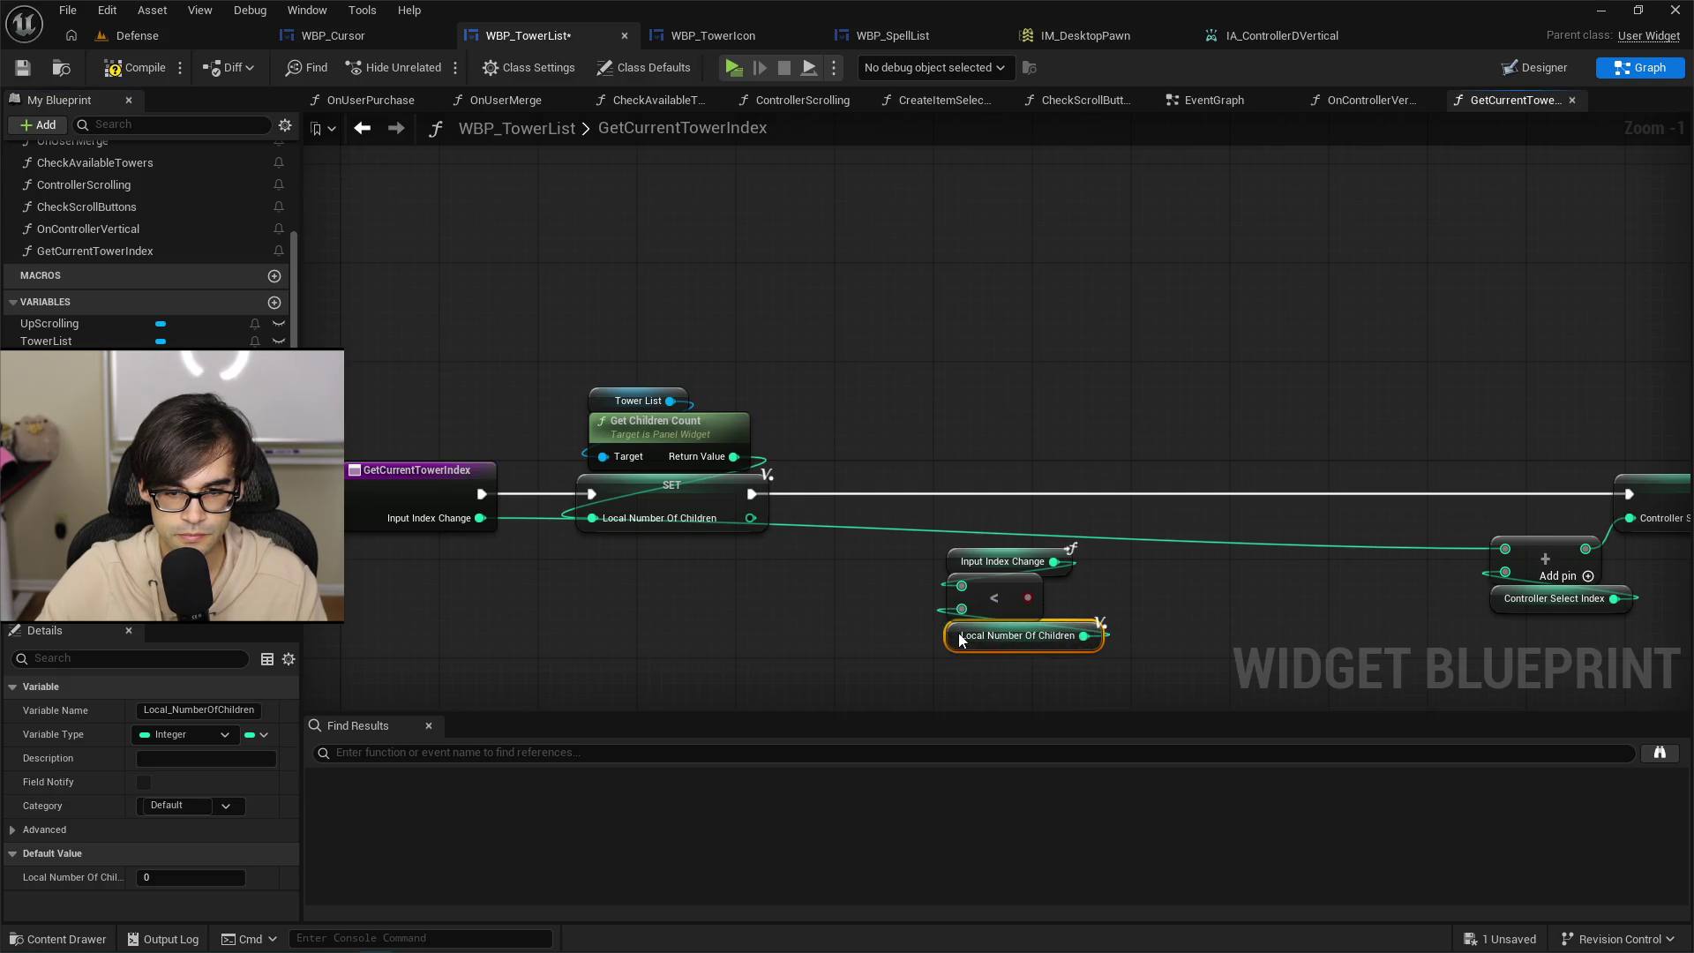
{"action": "left_click_drag", "start_coordinate": [945, 538], "coordinate": [1085, 644]}
{"action": "mouse_move", "coordinate": [976, 600]}
{"action": "left_mouse_down"}
{"action": "mouse_move", "coordinate": [801, 612]}
{"action": "mouse_move", "coordinate": [1001, 560]}
{"action": "mouse_move", "coordinate": [1017, 538]}
{"action": "left_mouse_up"}
Add an AND node after the Less check and duplicate the Input Index Change getter.
{"action": "type", "text": "and"}
{"action": "key", "text": "Return"}
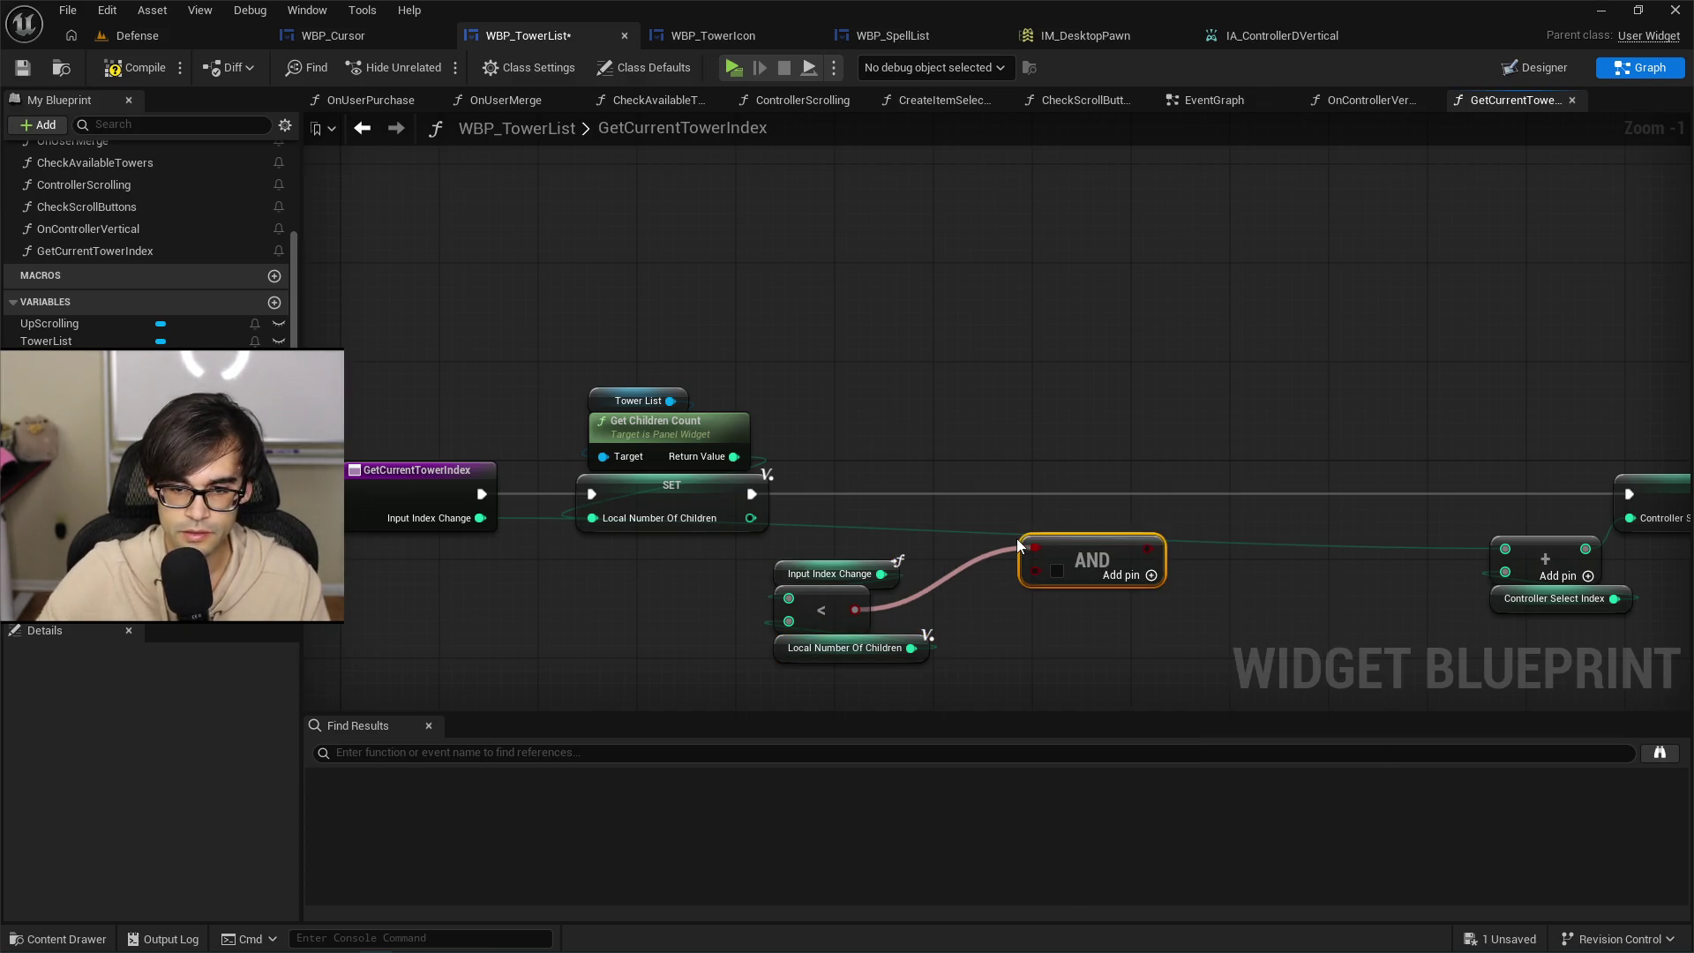
{"action": "mouse_move", "coordinate": [1130, 567]}
{"action": "left_mouse_down"}
{"action": "mouse_move", "coordinate": [1125, 614]}
{"action": "mouse_move", "coordinate": [1192, 614]}
{"action": "left_mouse_up"}
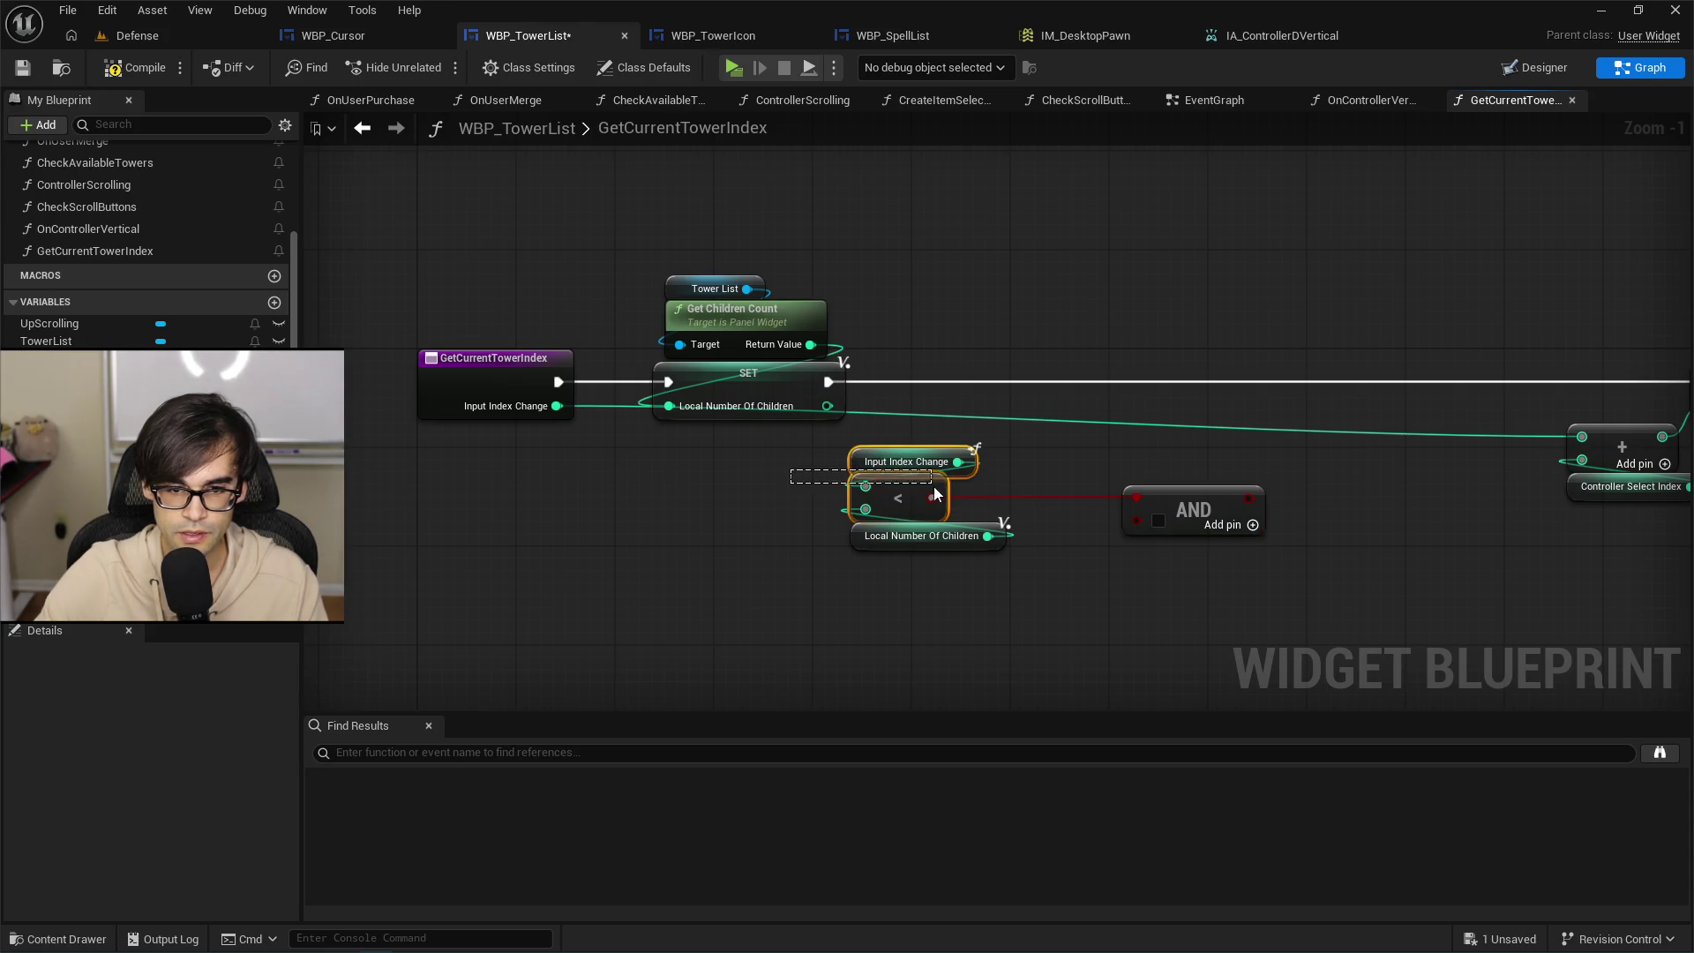
{"action": "left_click_drag", "start_coordinate": [935, 493], "coordinate": [933, 490]}
{"action": "left_click", "coordinate": [838, 455]}
{"action": "key", "text": "ctrl+c"}
{"action": "key", "text": "ctrl+v"}
Add an Input Index Change >= 0 check feeding AND's second input.
{"action": "left_click_drag", "start_coordinate": [932, 598], "coordinate": [991, 667]}
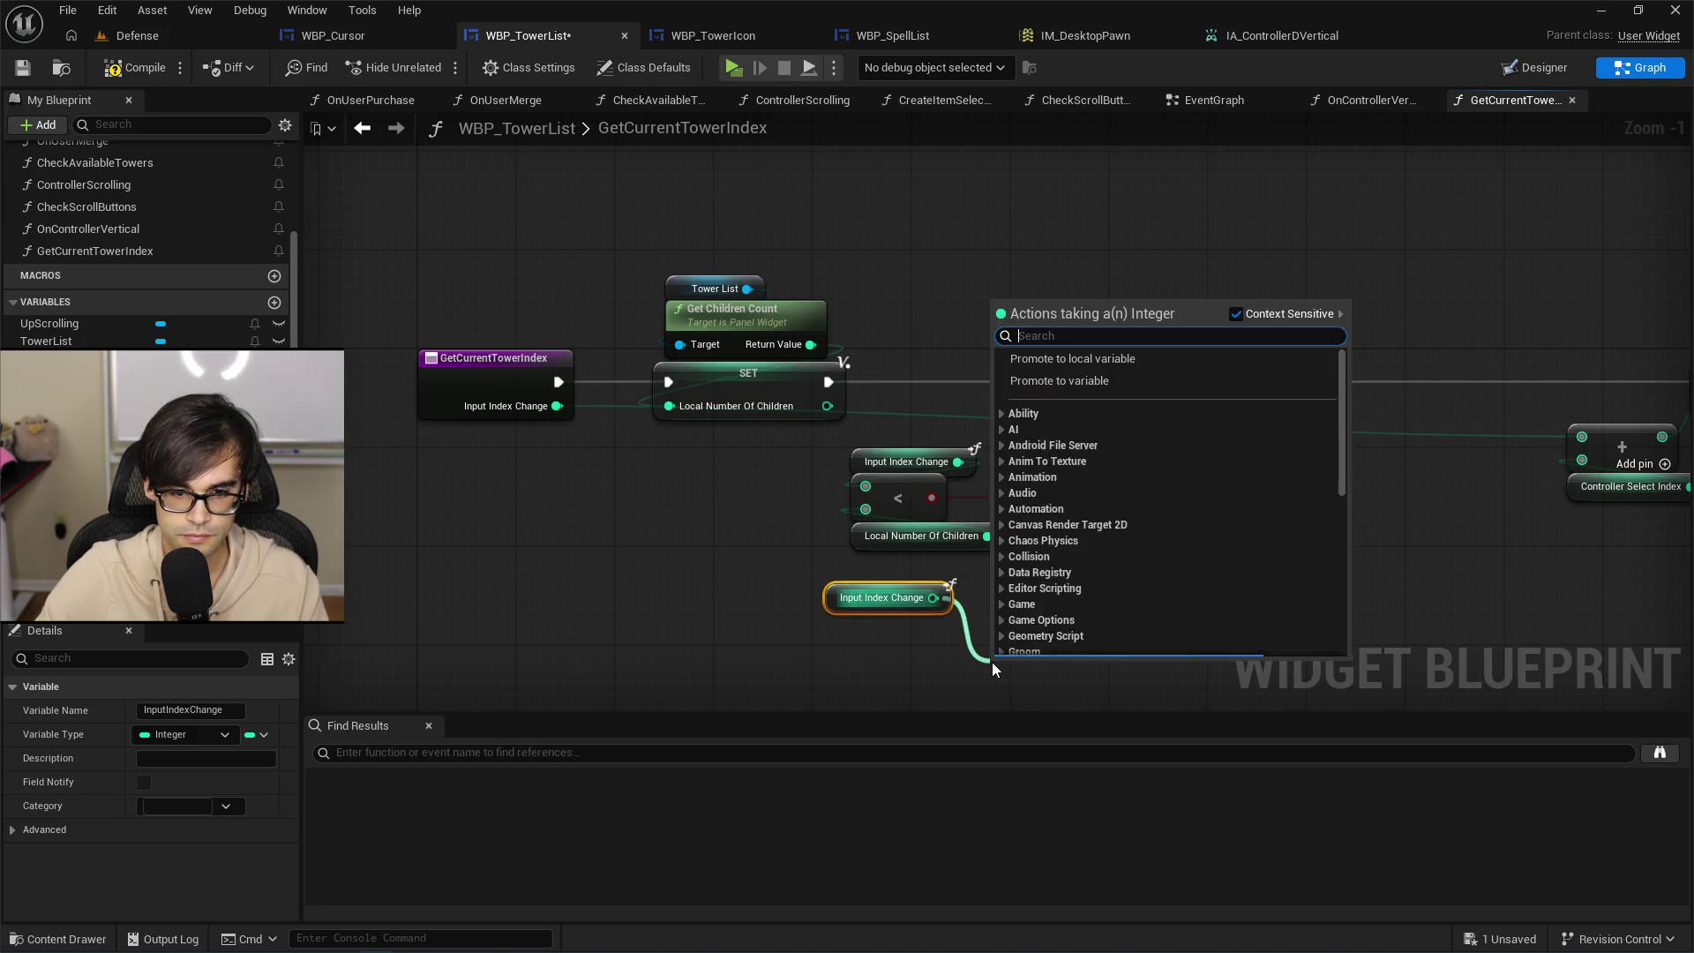
{"action": "type", "text": "great"}
{"action": "key", "text": "Return"}
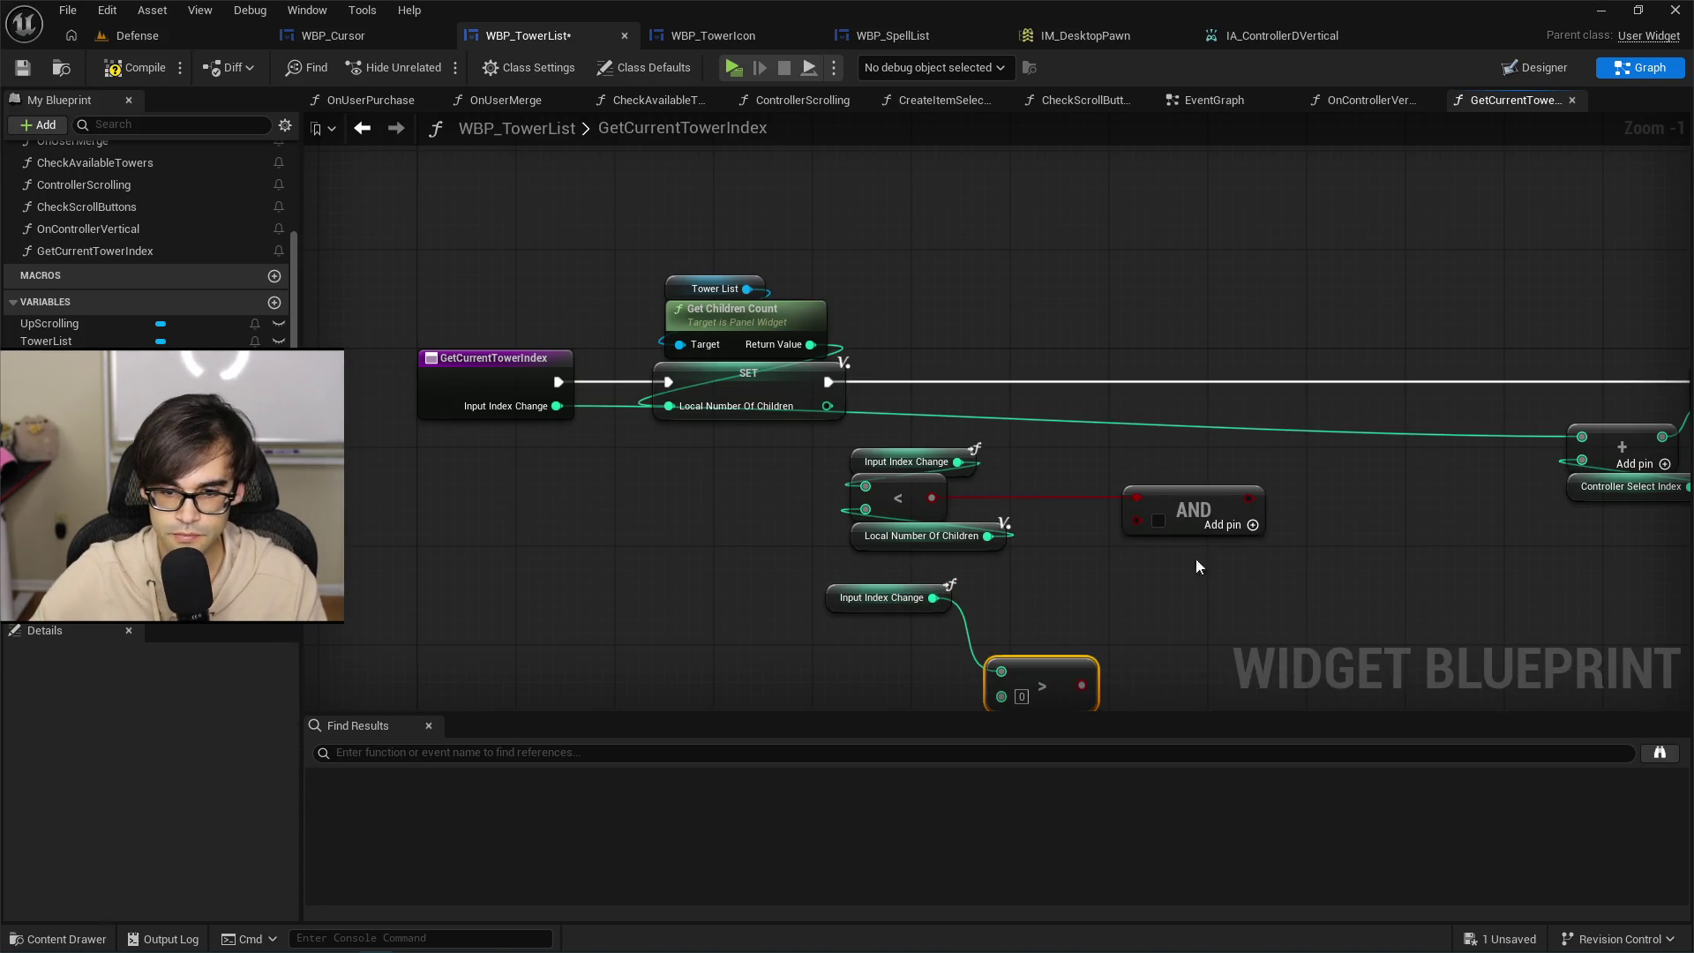
{"action": "mouse_move", "coordinate": [1055, 677]}
{"action": "left_mouse_down"}
{"action": "mouse_move", "coordinate": [913, 636]}
{"action": "mouse_move", "coordinate": [967, 687]}
{"action": "left_mouse_up"}
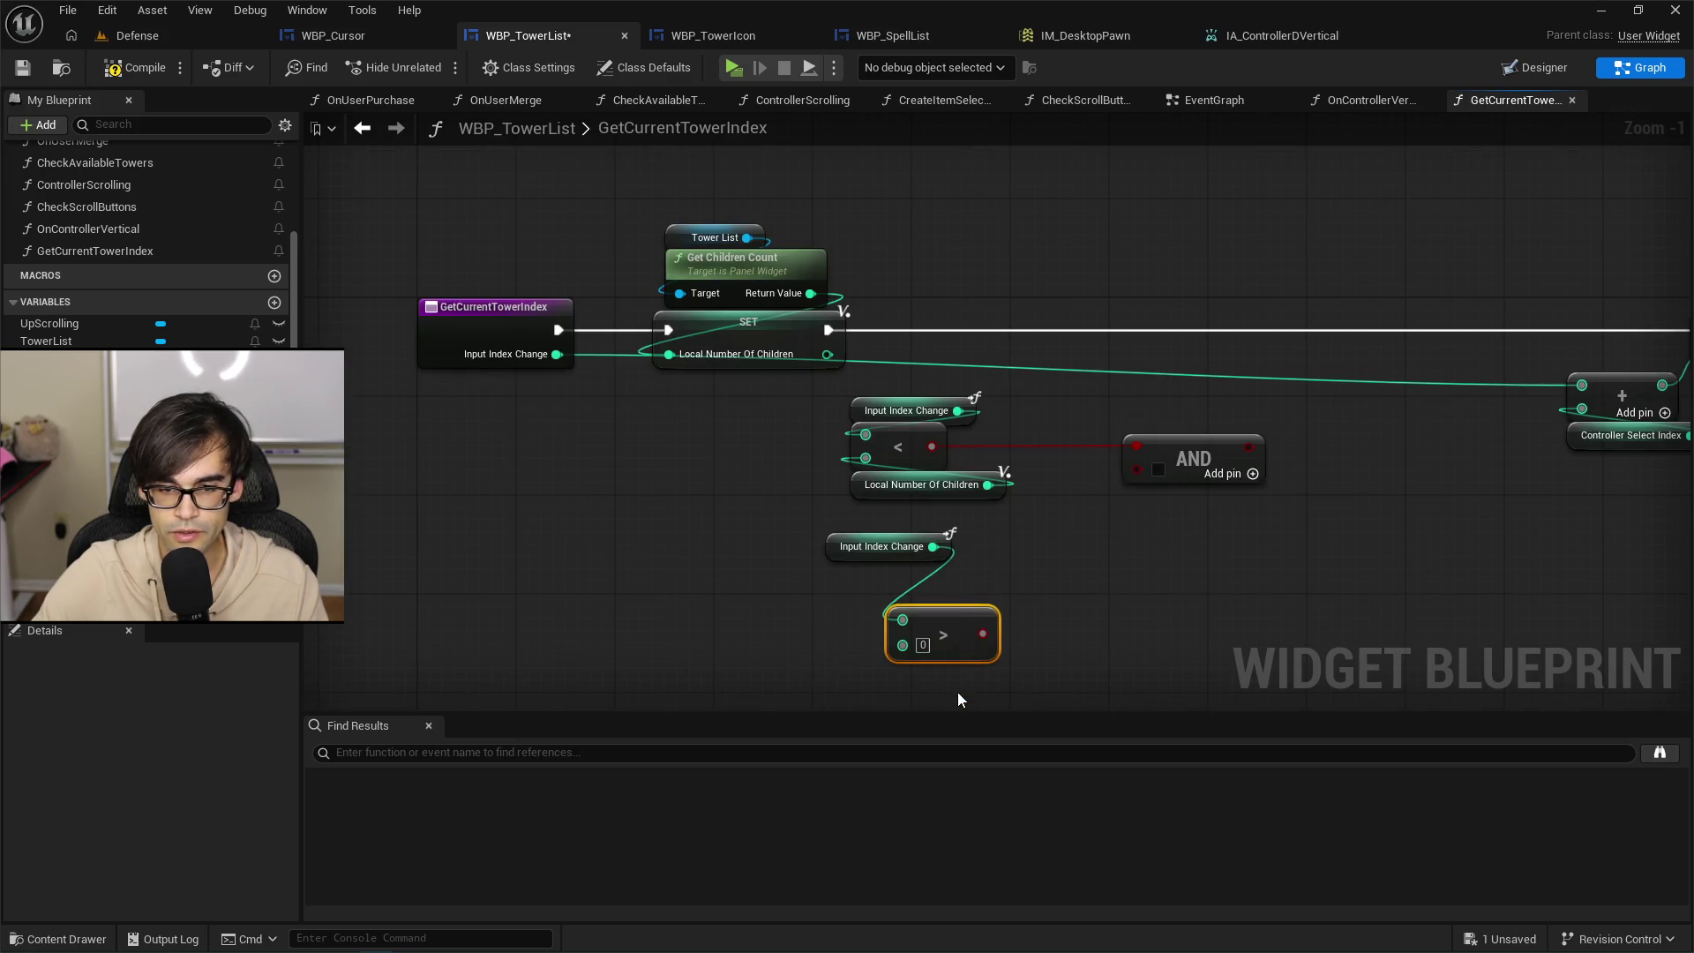
{"action": "key", "text": "Delete"}
{"action": "left_click_drag", "start_coordinate": [933, 547], "coordinate": [925, 620]}
{"action": "type", "text": "grea"}
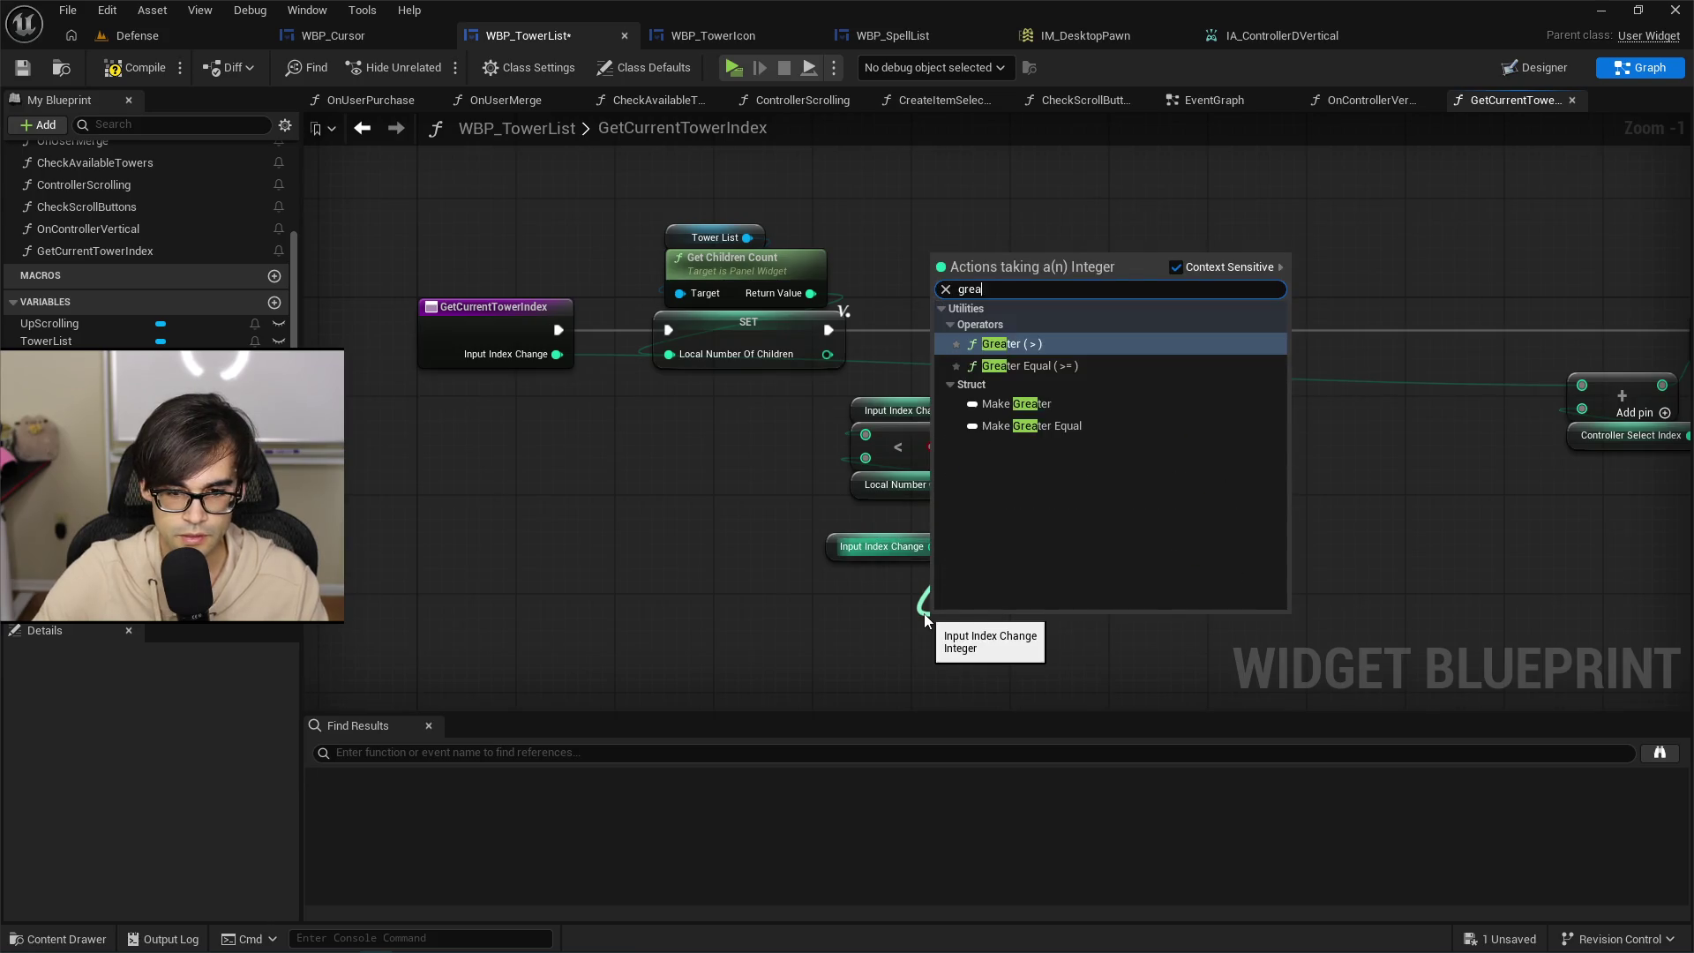
{"action": "type", "text": "equal"}
{"action": "key", "text": "Return"}
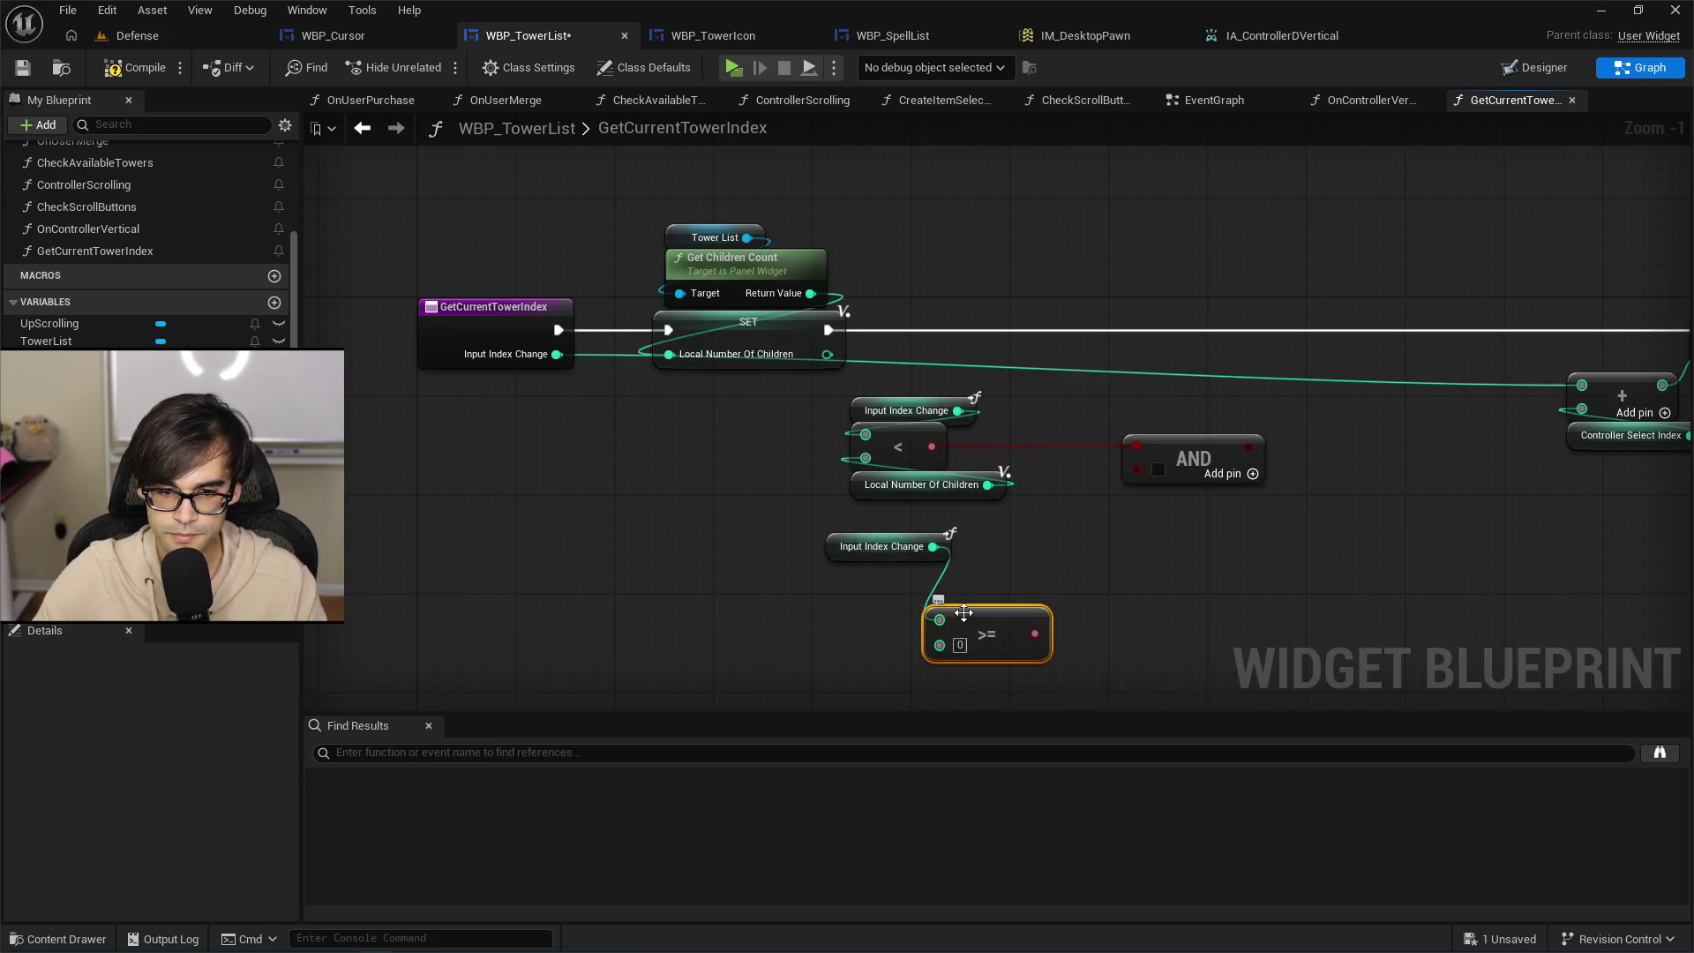
{"action": "left_click_drag", "start_coordinate": [873, 573], "coordinate": [1004, 562]}
{"action": "left_click_drag", "start_coordinate": [1156, 471], "coordinate": [1151, 469]}
{"action": "mouse_move", "coordinate": [849, 512]}
{"action": "left_mouse_down"}
{"action": "mouse_move", "coordinate": [905, 568]}
{"action": "mouse_move", "coordinate": [929, 544]}
{"action": "left_mouse_up"}
Add a Branch driven by the AND result after the SET node, then open OnControllerVertical.
{"action": "left_click", "coordinate": [820, 365]}
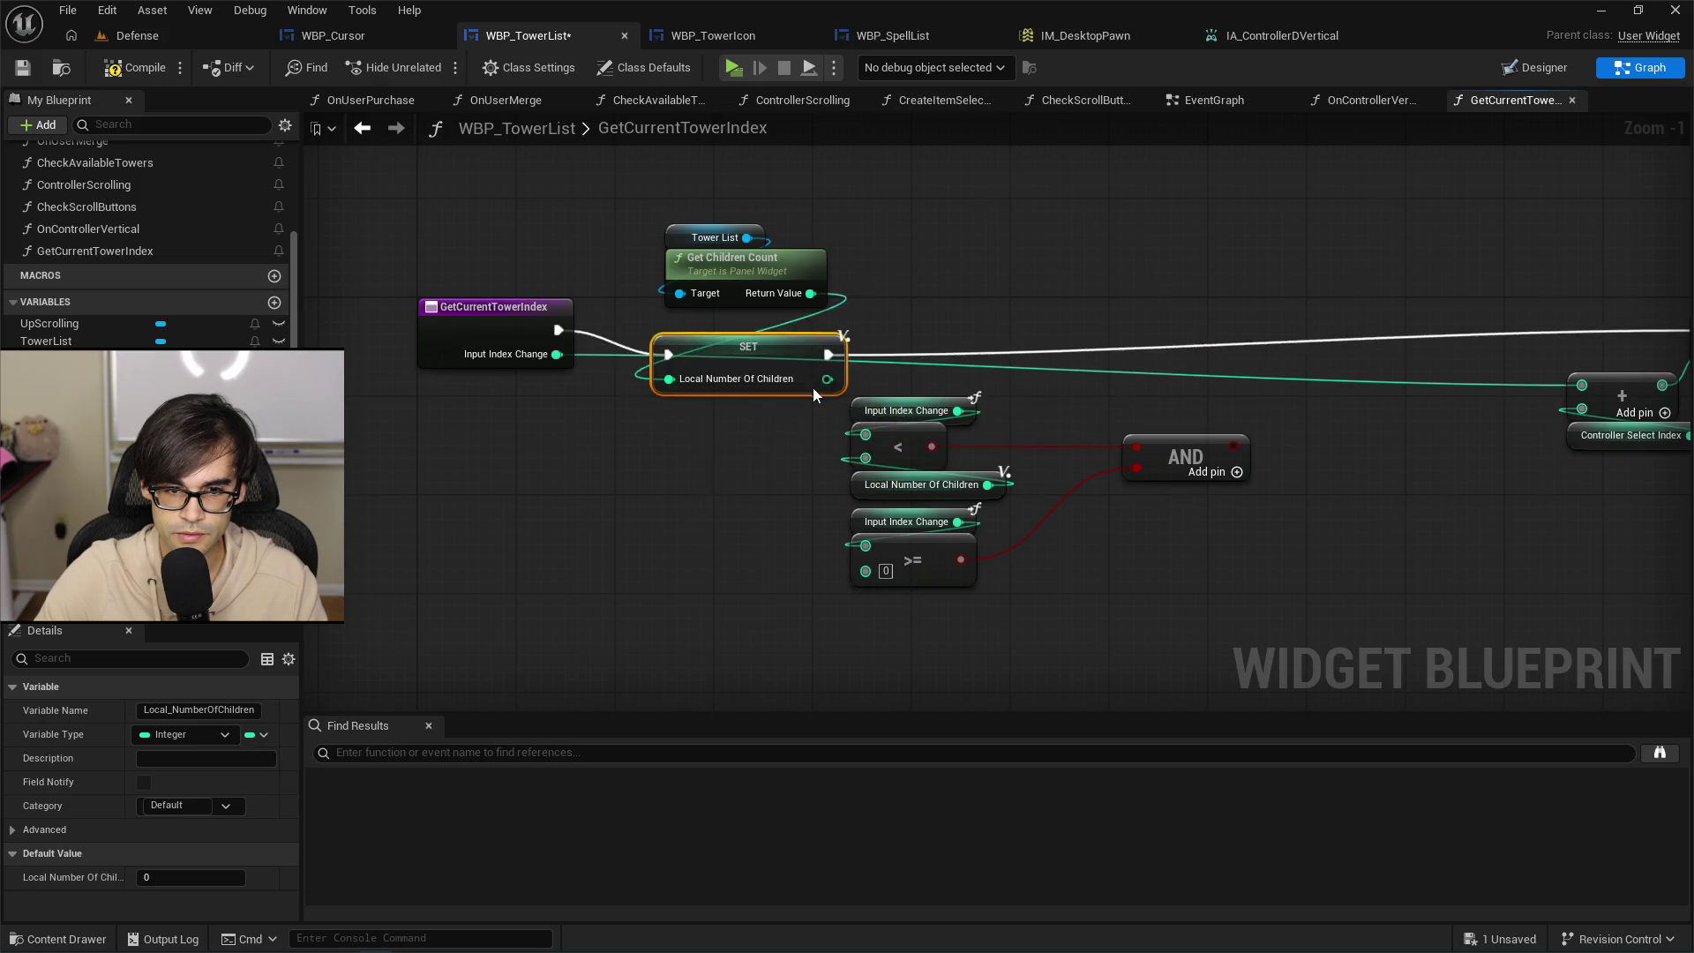
{"action": "mouse_move", "coordinate": [827, 404]}
{"action": "left_mouse_down"}
{"action": "mouse_move", "coordinate": [924, 554]}
{"action": "mouse_move", "coordinate": [984, 538]}
{"action": "left_mouse_up"}
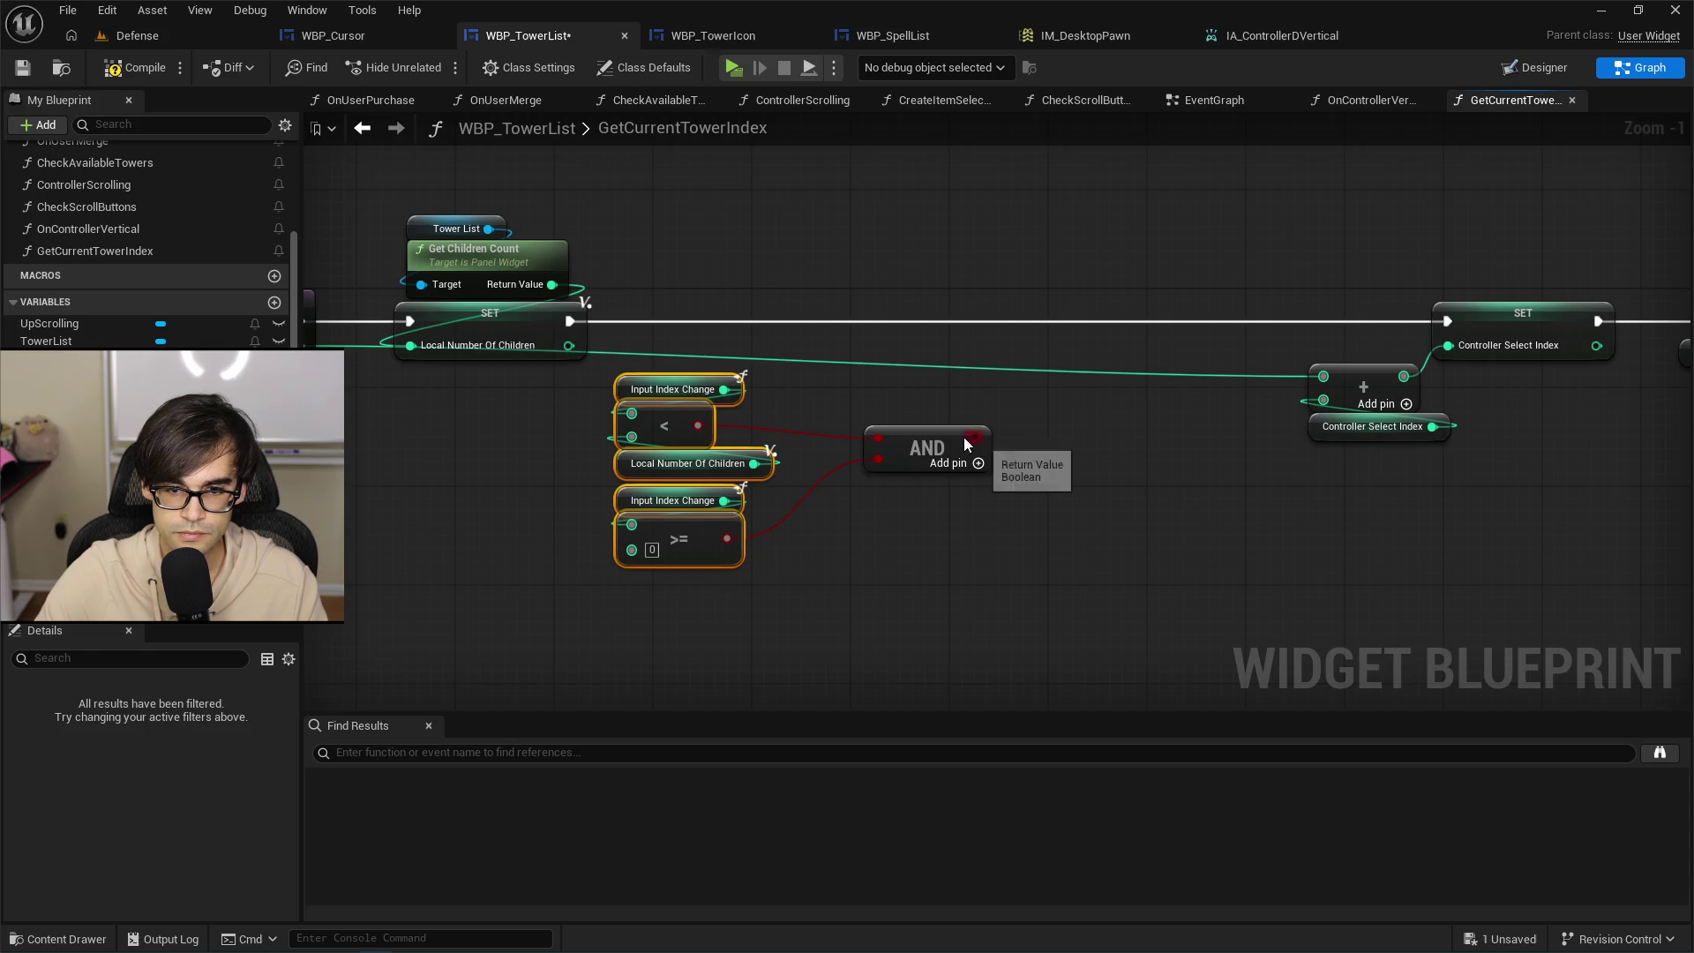
{"action": "left_click_drag", "start_coordinate": [930, 450], "coordinate": [869, 465]}
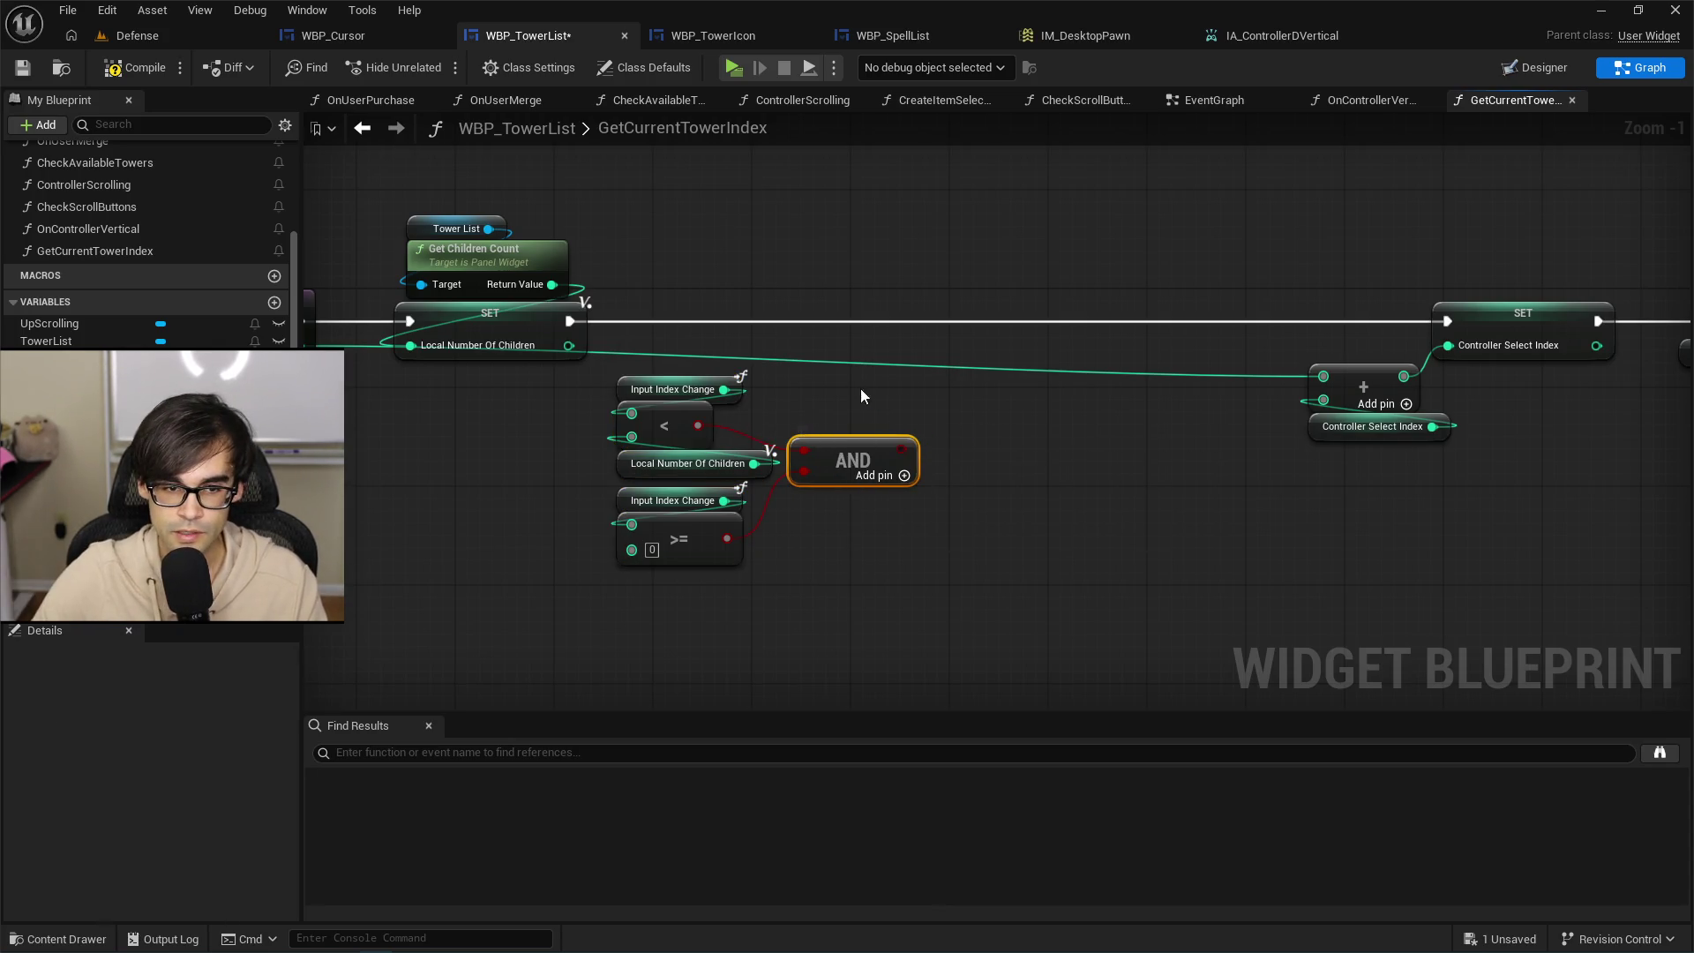
{"action": "mouse_move", "coordinate": [900, 456]}
{"action": "left_mouse_down"}
{"action": "mouse_move", "coordinate": [925, 413]}
{"action": "mouse_move", "coordinate": [912, 491]}
{"action": "mouse_move", "coordinate": [975, 364]}
{"action": "left_mouse_up"}
{"action": "type", "text": "branch"}
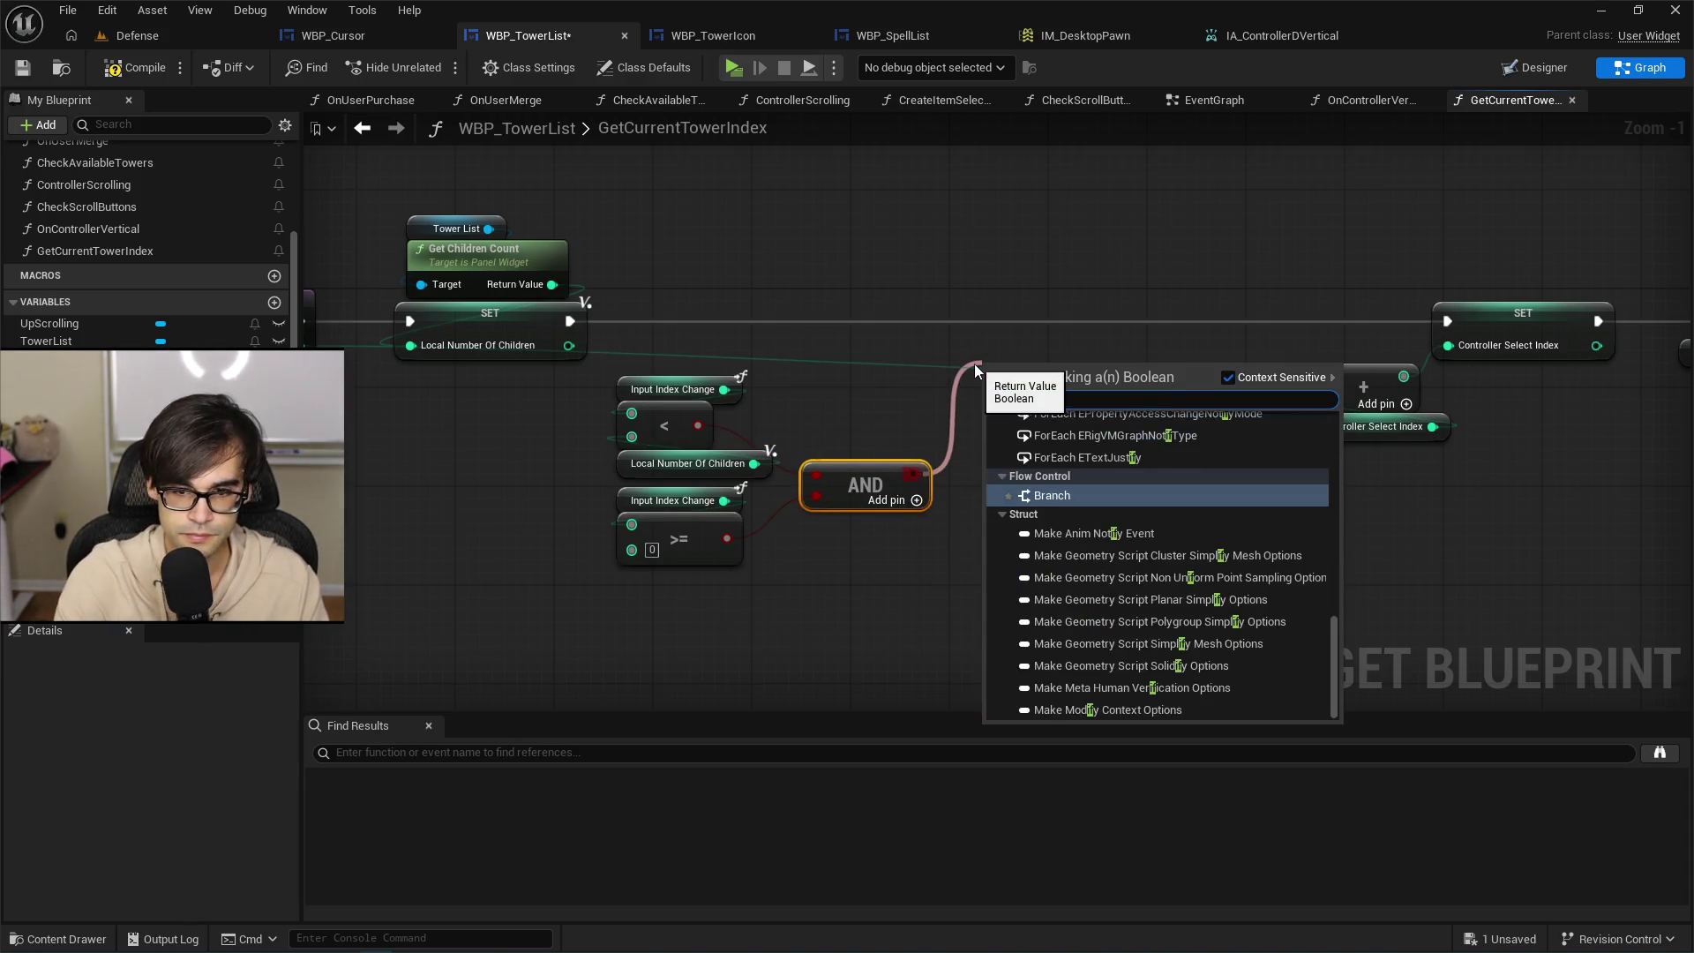
{"action": "key", "text": "Return"}
{"action": "mouse_move", "coordinate": [570, 321]}
{"action": "left_mouse_down"}
{"action": "mouse_move", "coordinate": [989, 395]}
{"action": "mouse_move", "coordinate": [1050, 300]}
{"action": "mouse_move", "coordinate": [1127, 298]}
{"action": "left_mouse_up"}
{"action": "left_click_drag", "start_coordinate": [632, 357], "coordinate": [851, 568]}
{"action": "mouse_move", "coordinate": [897, 466]}
{"action": "left_mouse_down"}
{"action": "mouse_move", "coordinate": [971, 442]}
{"action": "mouse_move", "coordinate": [947, 442]}
{"action": "left_mouse_up"}
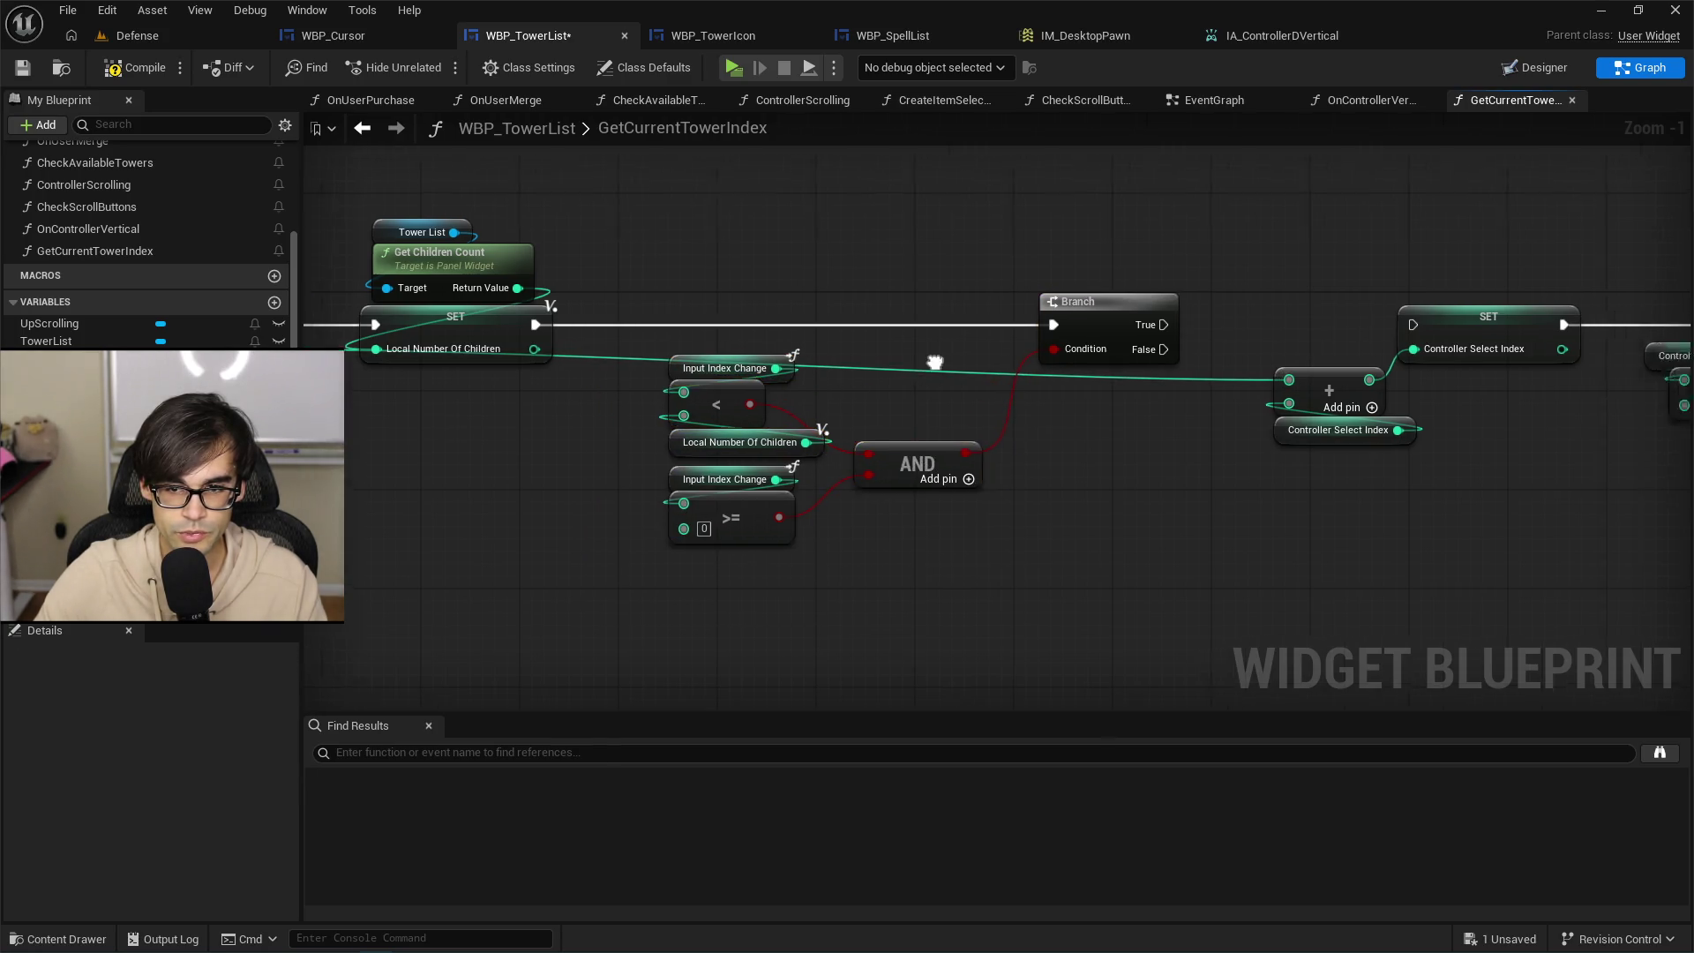
{"action": "left_click_drag", "start_coordinate": [792, 409], "coordinate": [1037, 385]}
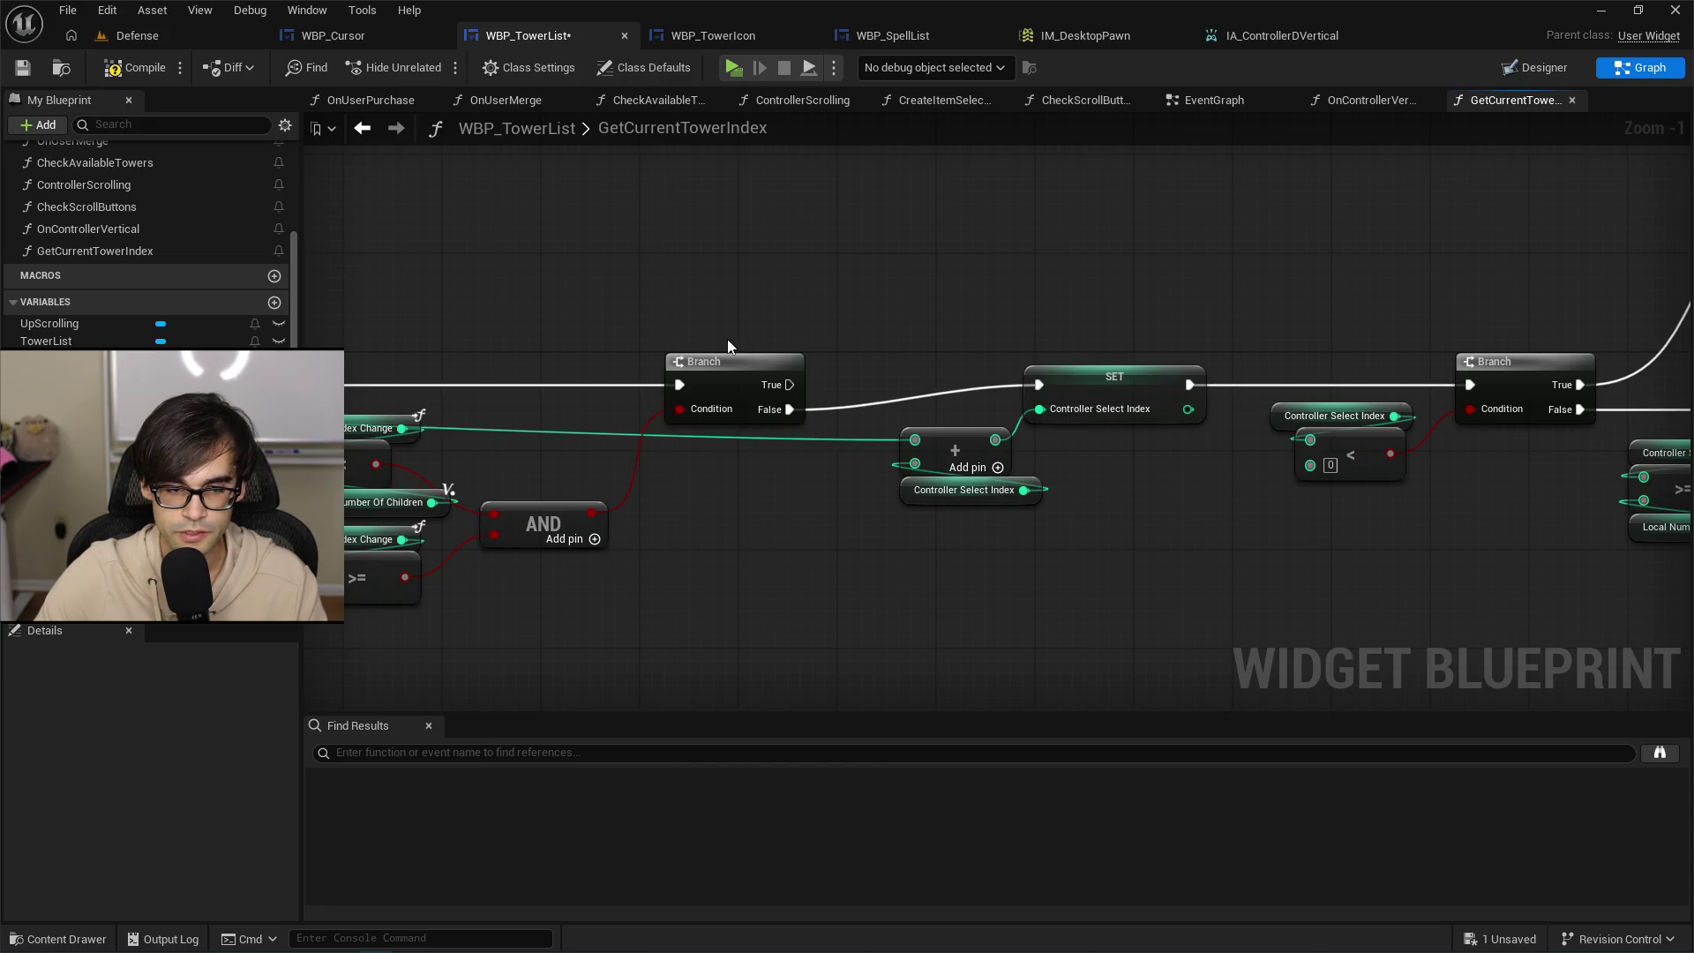
{"action": "left_click_drag", "start_coordinate": [730, 363], "coordinate": [665, 364]}
{"action": "left_click", "coordinate": [1373, 100]}
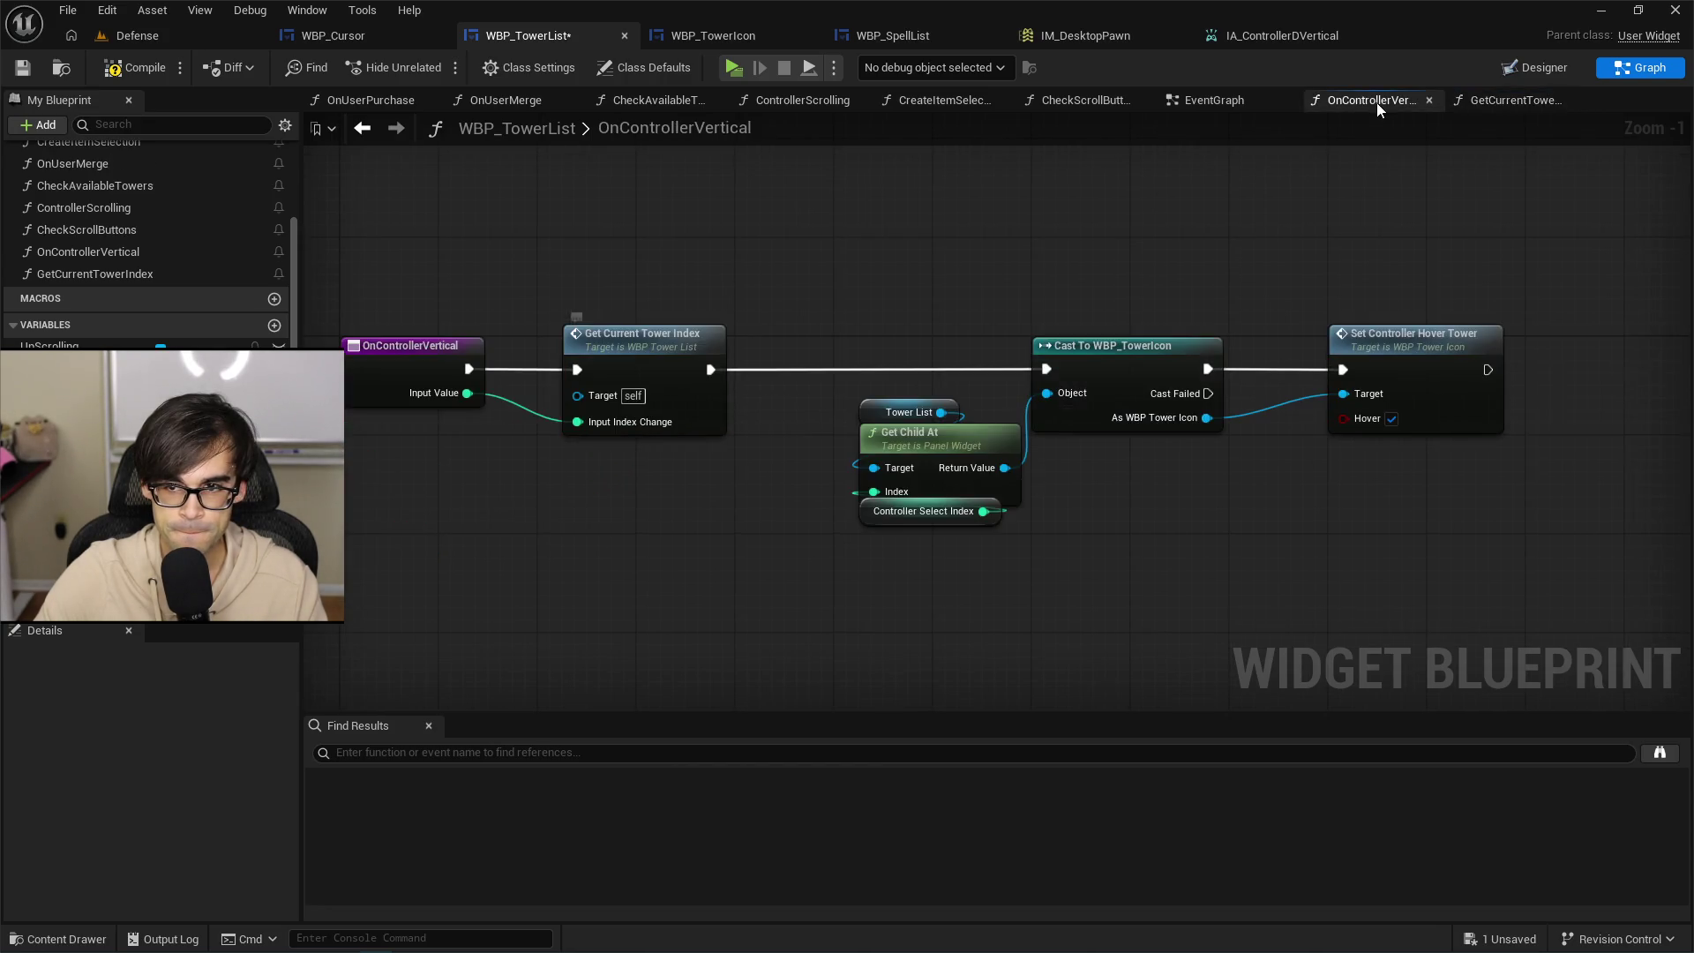
Select the Get Child At, cast and hover nodes, and make room in GetCurrentTowerIndex.
{"action": "mouse_move", "coordinate": [1084, 280]}
{"action": "left_mouse_down"}
{"action": "mouse_move", "coordinate": [813, 276]}
{"action": "mouse_move", "coordinate": [1437, 542]}
{"action": "left_mouse_up"}
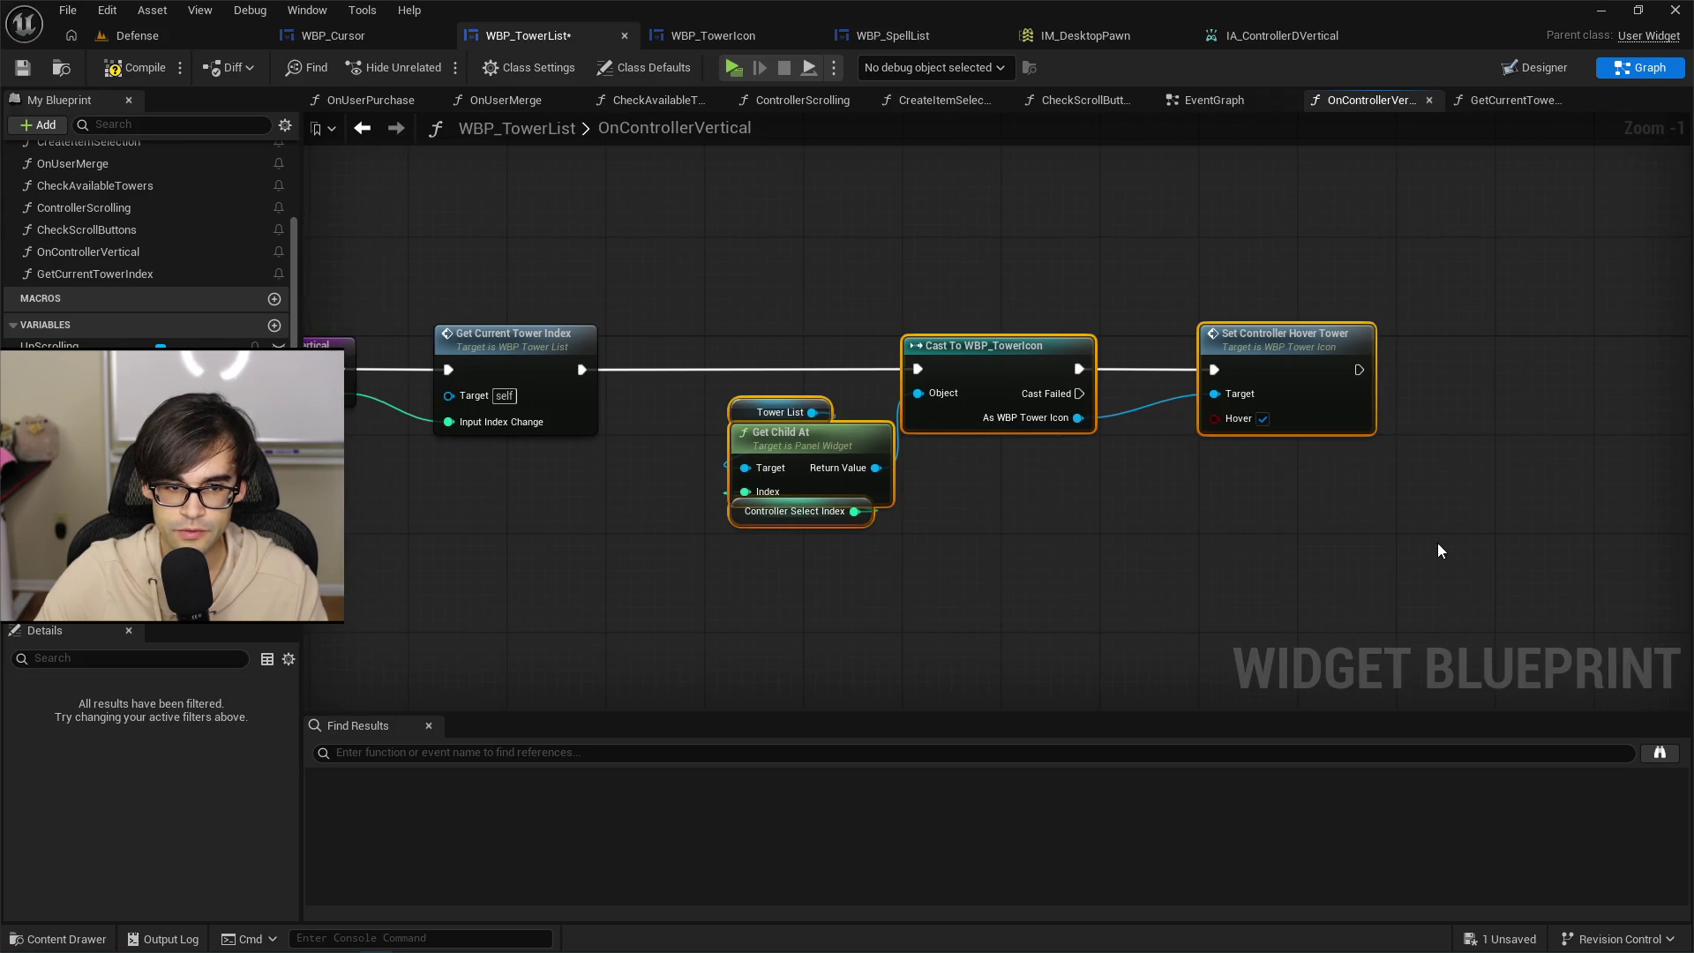
{"action": "double_click", "coordinate": [561, 346]}
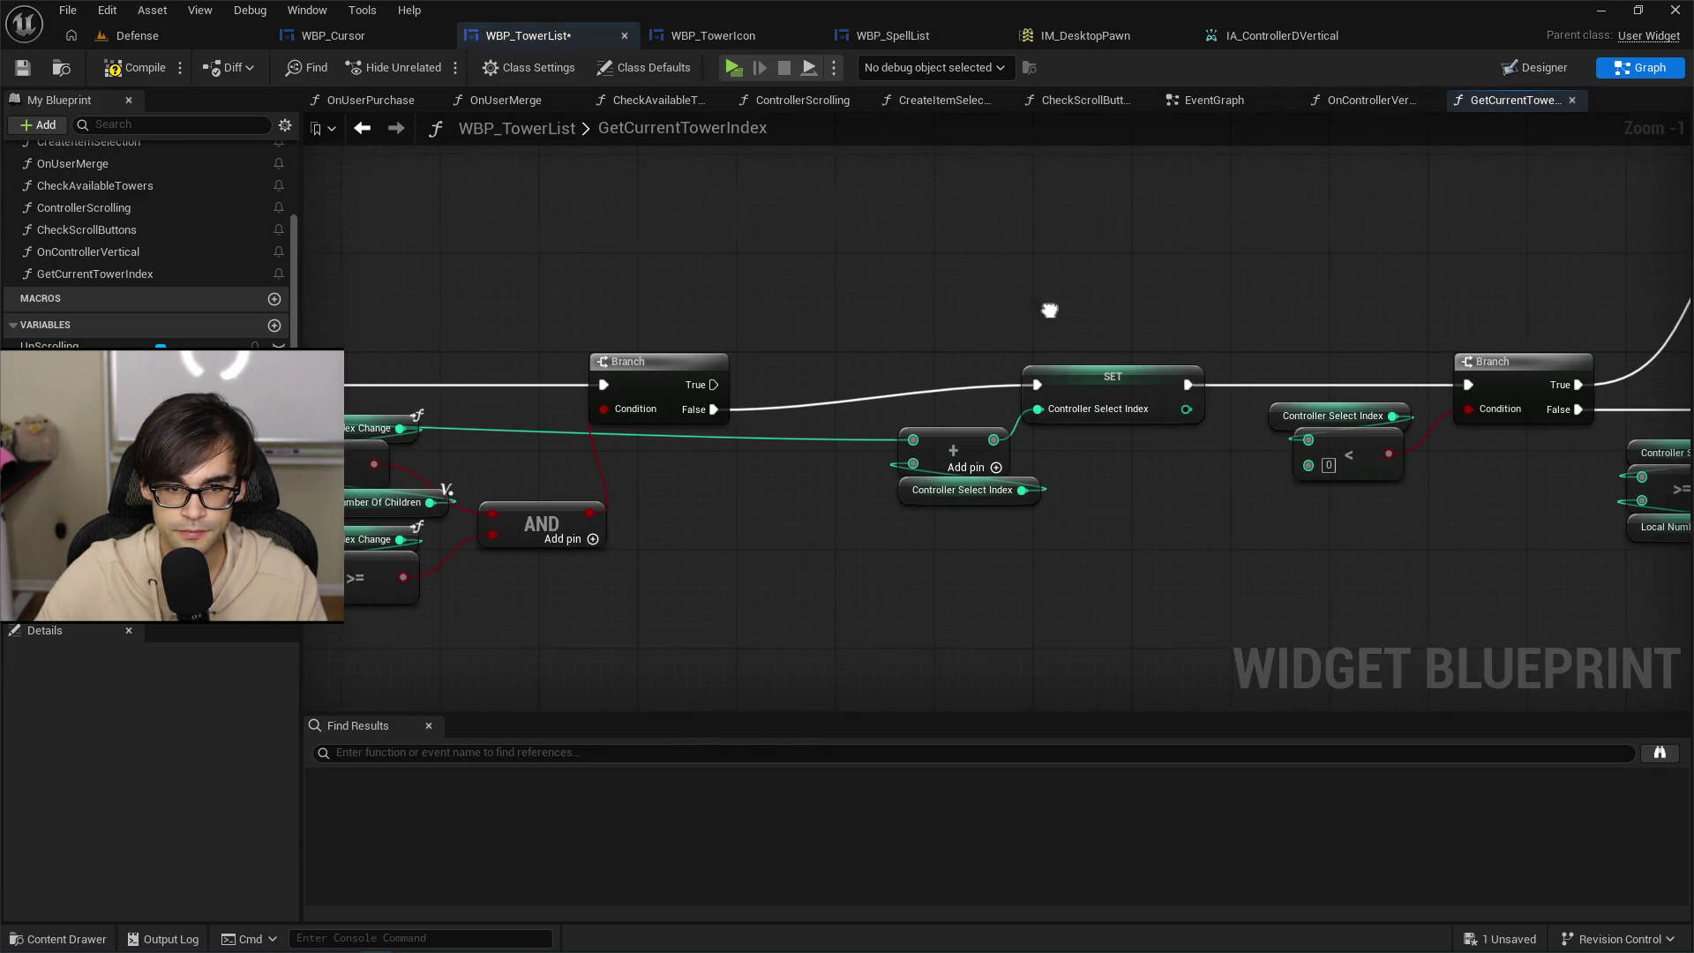
{"action": "scroll", "coordinate": [580, 394], "scroll_direction": "down", "scroll_amount": 4}
{"action": "scroll", "coordinate": [580, 394], "scroll_direction": "down", "scroll_amount": 1}
{"action": "mouse_move", "coordinate": [935, 291]}
{"action": "left_mouse_down"}
{"action": "mouse_move", "coordinate": [597, 302]}
{"action": "mouse_move", "coordinate": [512, 438]}
{"action": "left_mouse_up"}
{"action": "scroll", "coordinate": [605, 374], "scroll_direction": "up", "scroll_amount": 5}
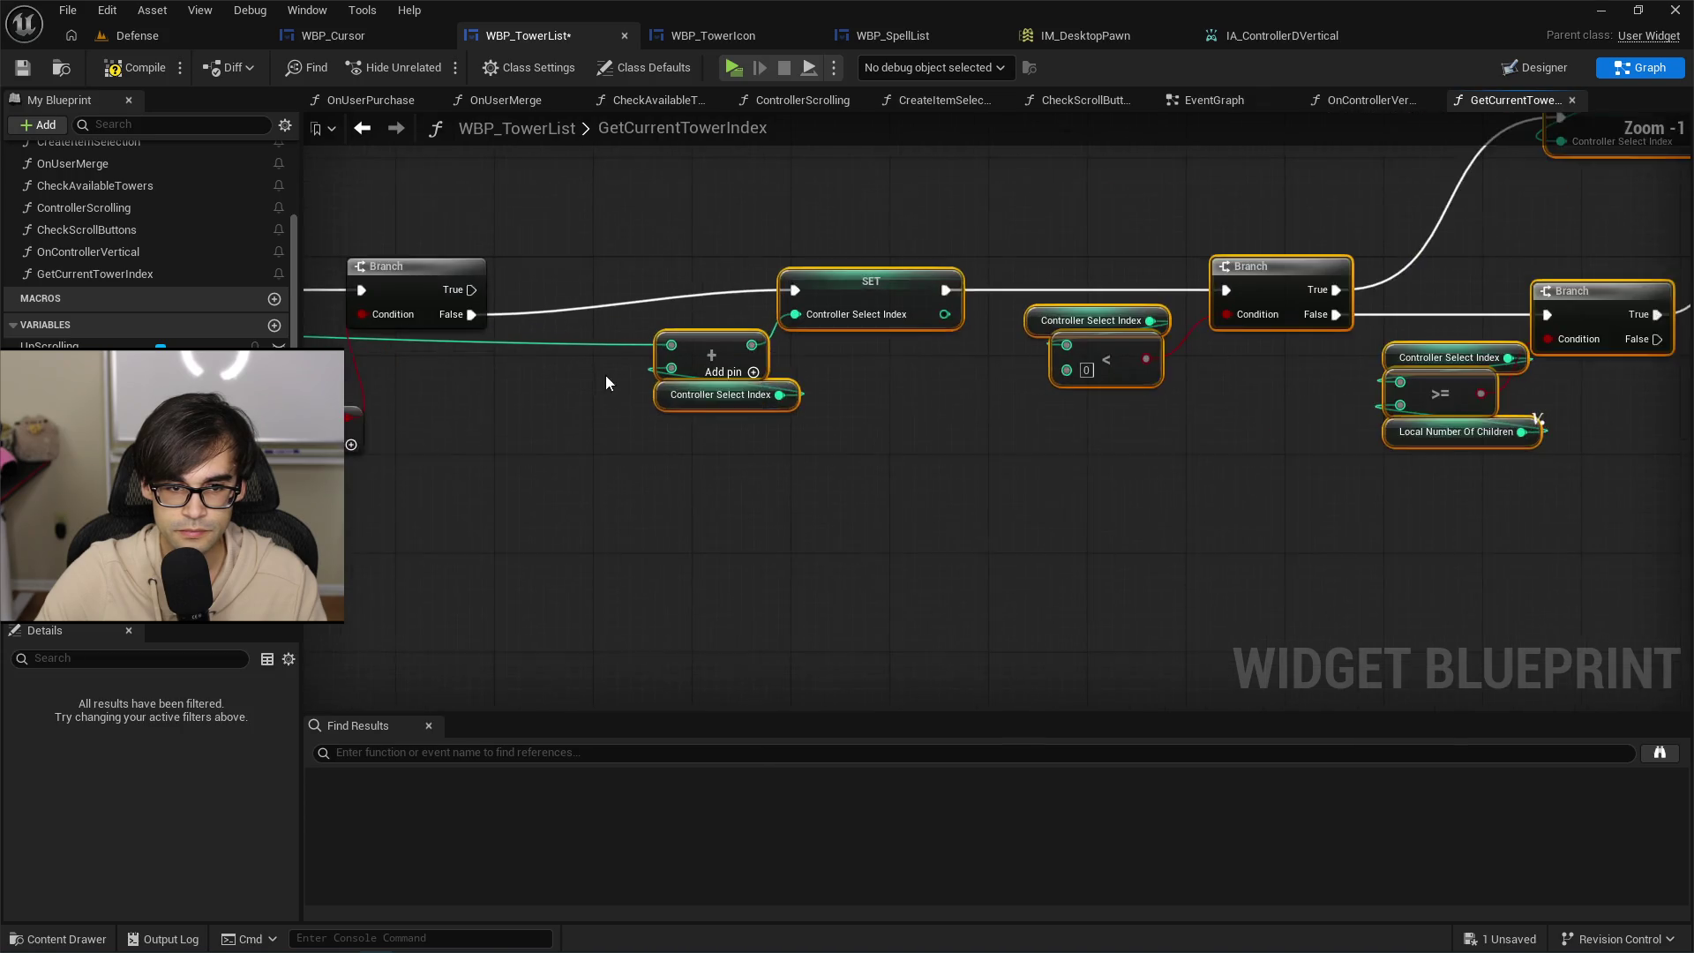
{"action": "mouse_move", "coordinate": [970, 390]}
{"action": "left_mouse_down"}
{"action": "mouse_move", "coordinate": [1217, 403]}
{"action": "mouse_move", "coordinate": [1216, 425]}
{"action": "left_mouse_up"}
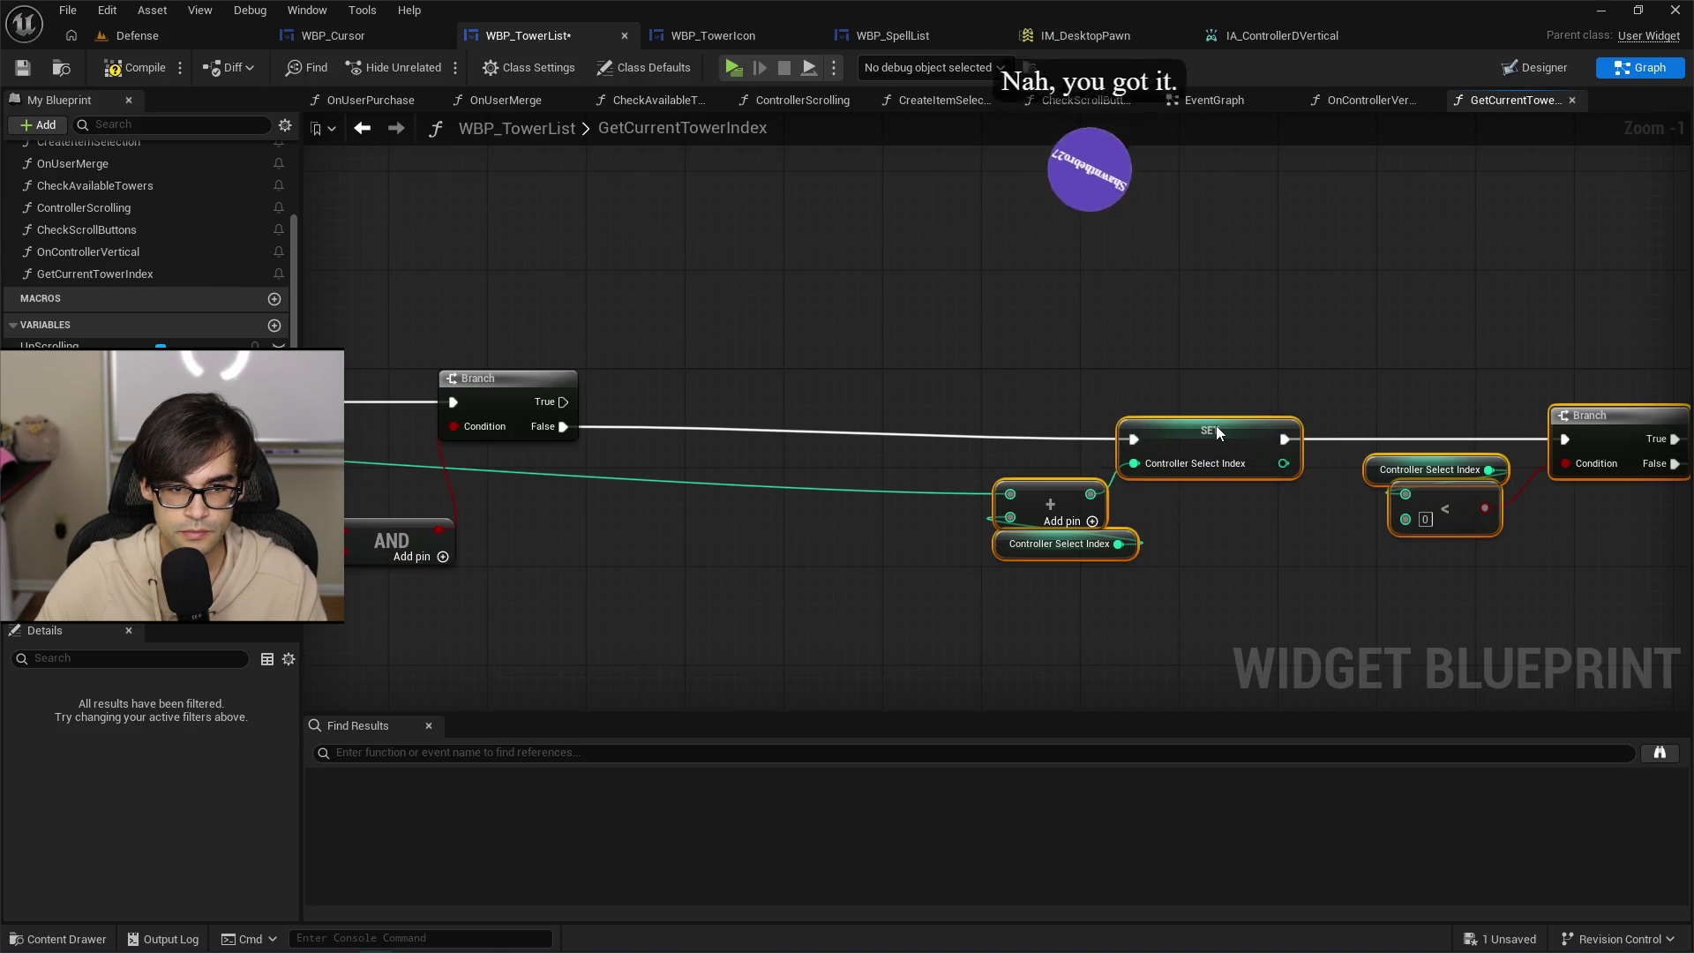
{"action": "left_click", "coordinate": [757, 378]}
Paste the tower icon hover nodes above the Branch and arrange them.
{"action": "key", "text": "ctrl+v"}
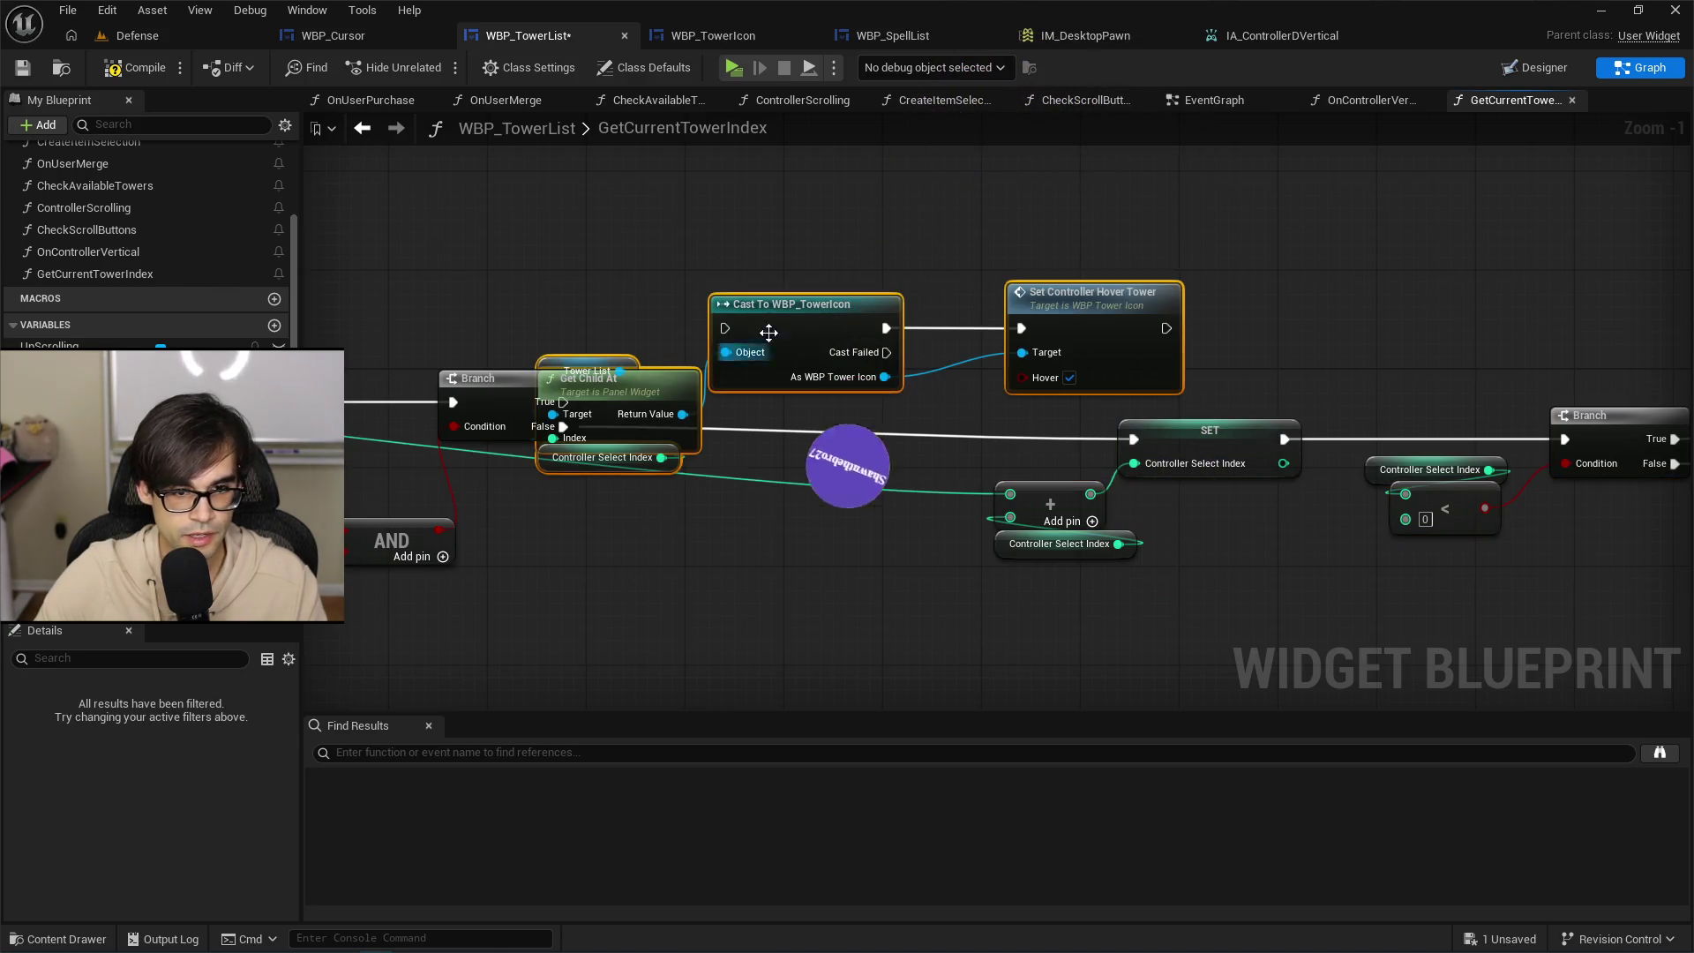
{"action": "left_click_drag", "start_coordinate": [795, 328], "coordinate": [942, 239]}
{"action": "left_click", "coordinate": [648, 224]}
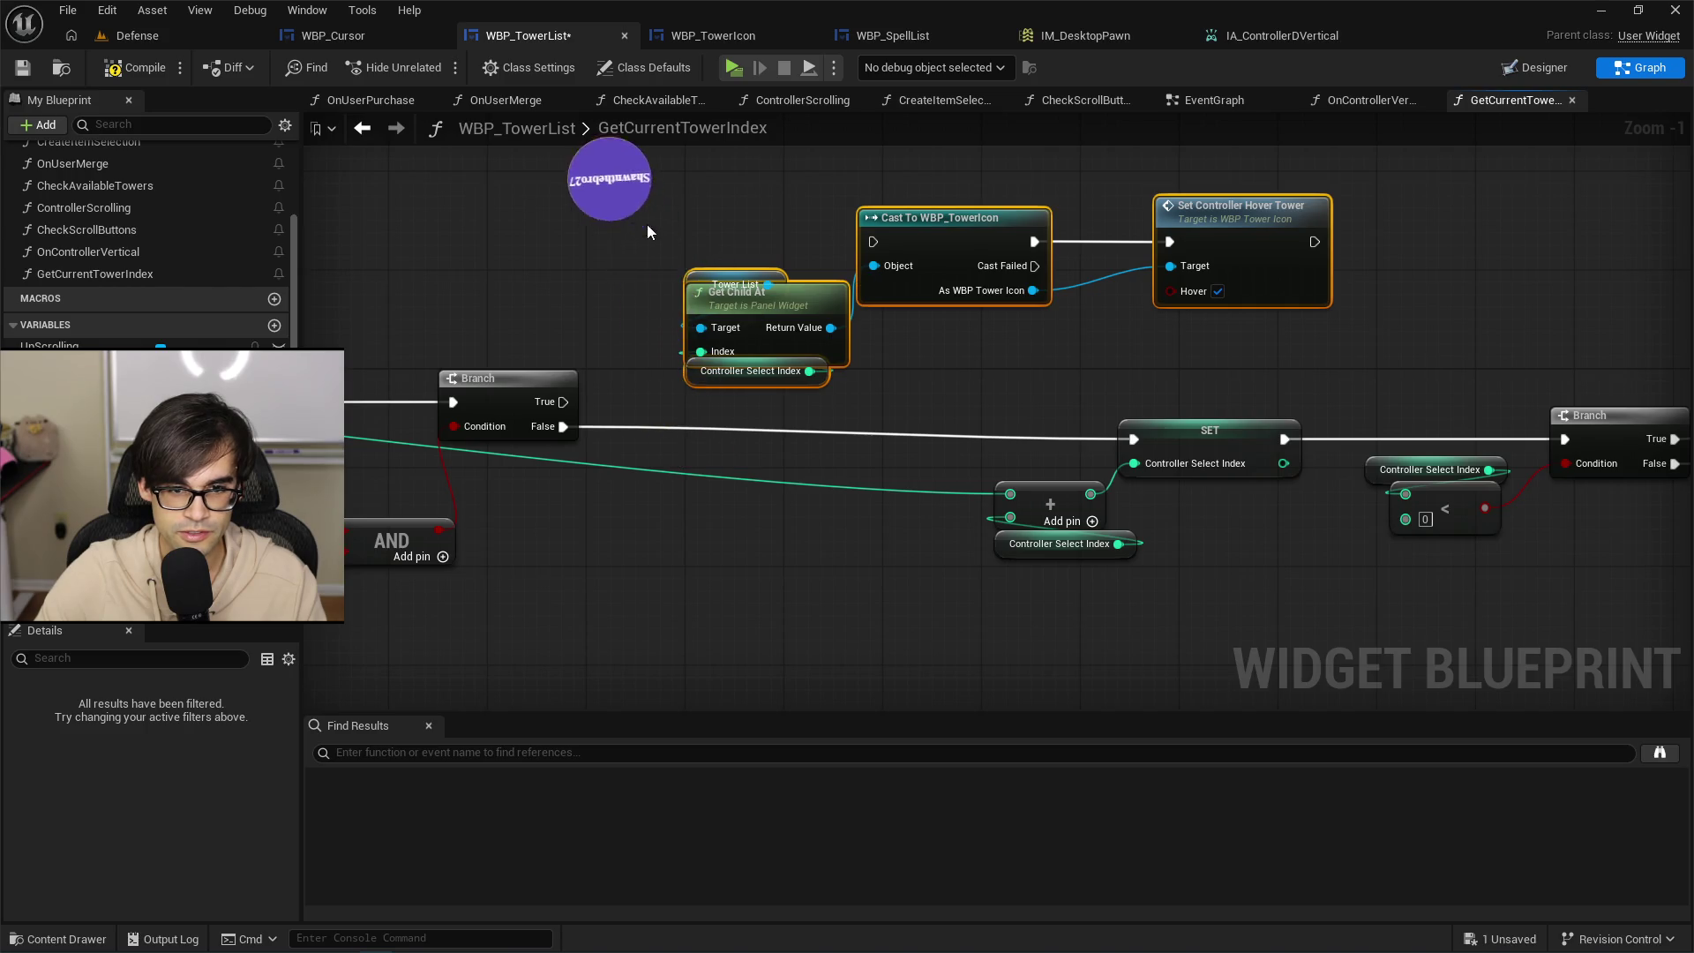
{"action": "left_click_drag", "start_coordinate": [703, 283], "coordinate": [701, 296]}
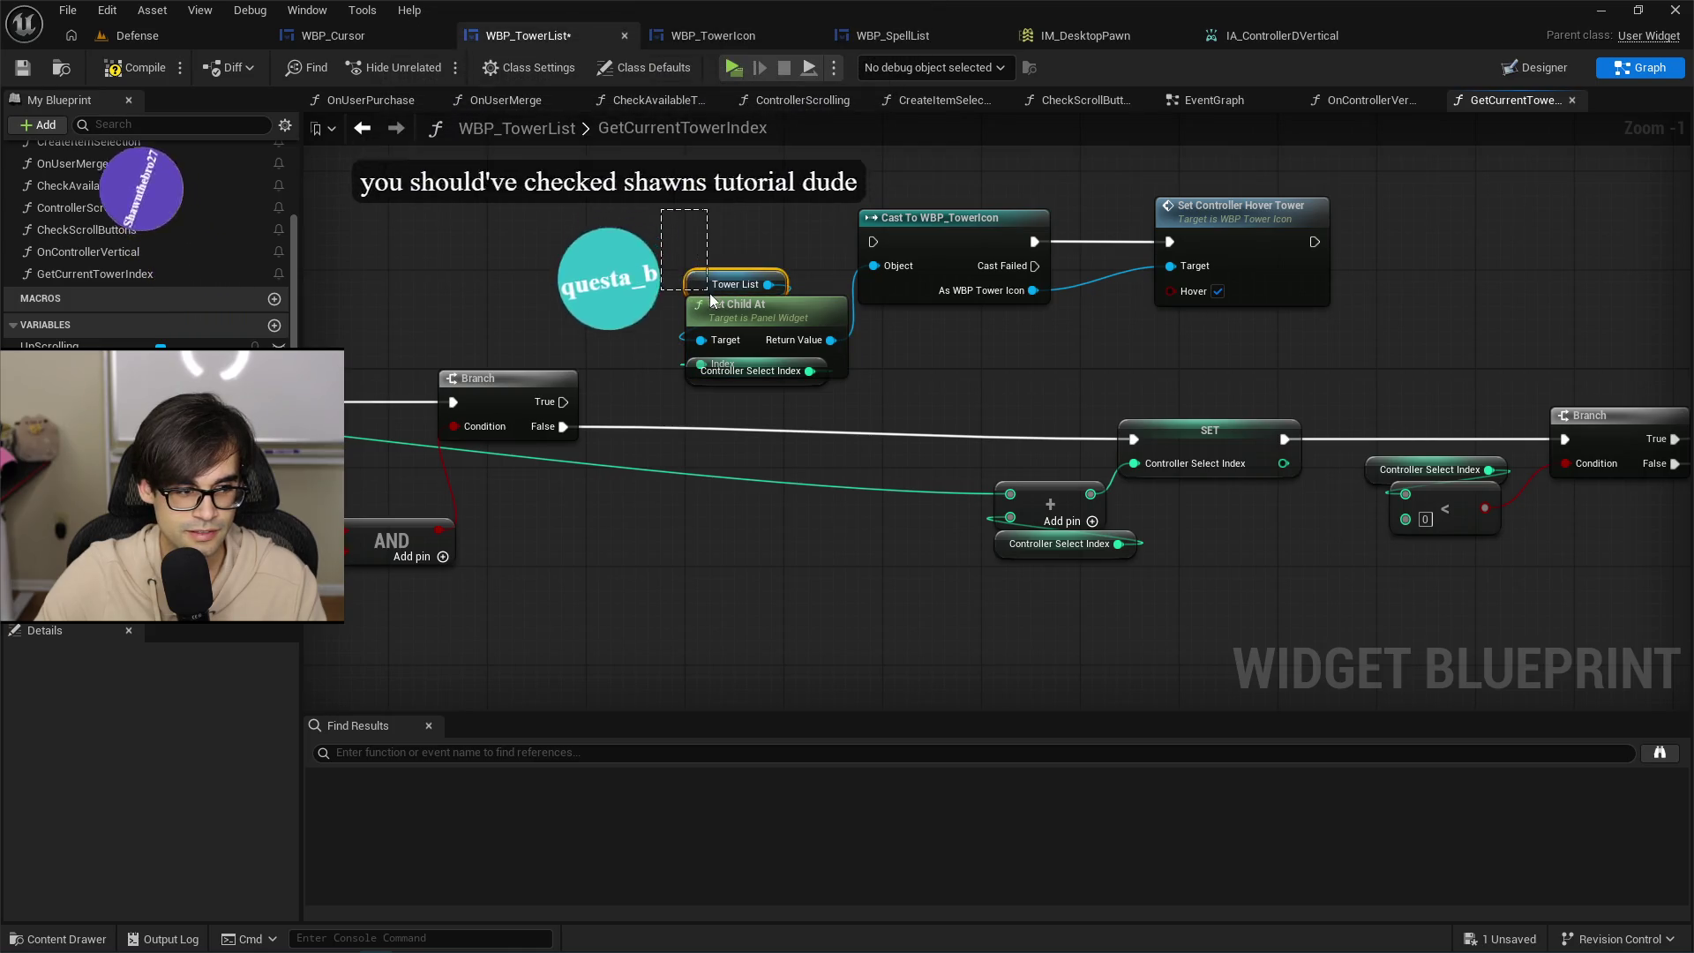
{"action": "left_click", "coordinate": [710, 288]}
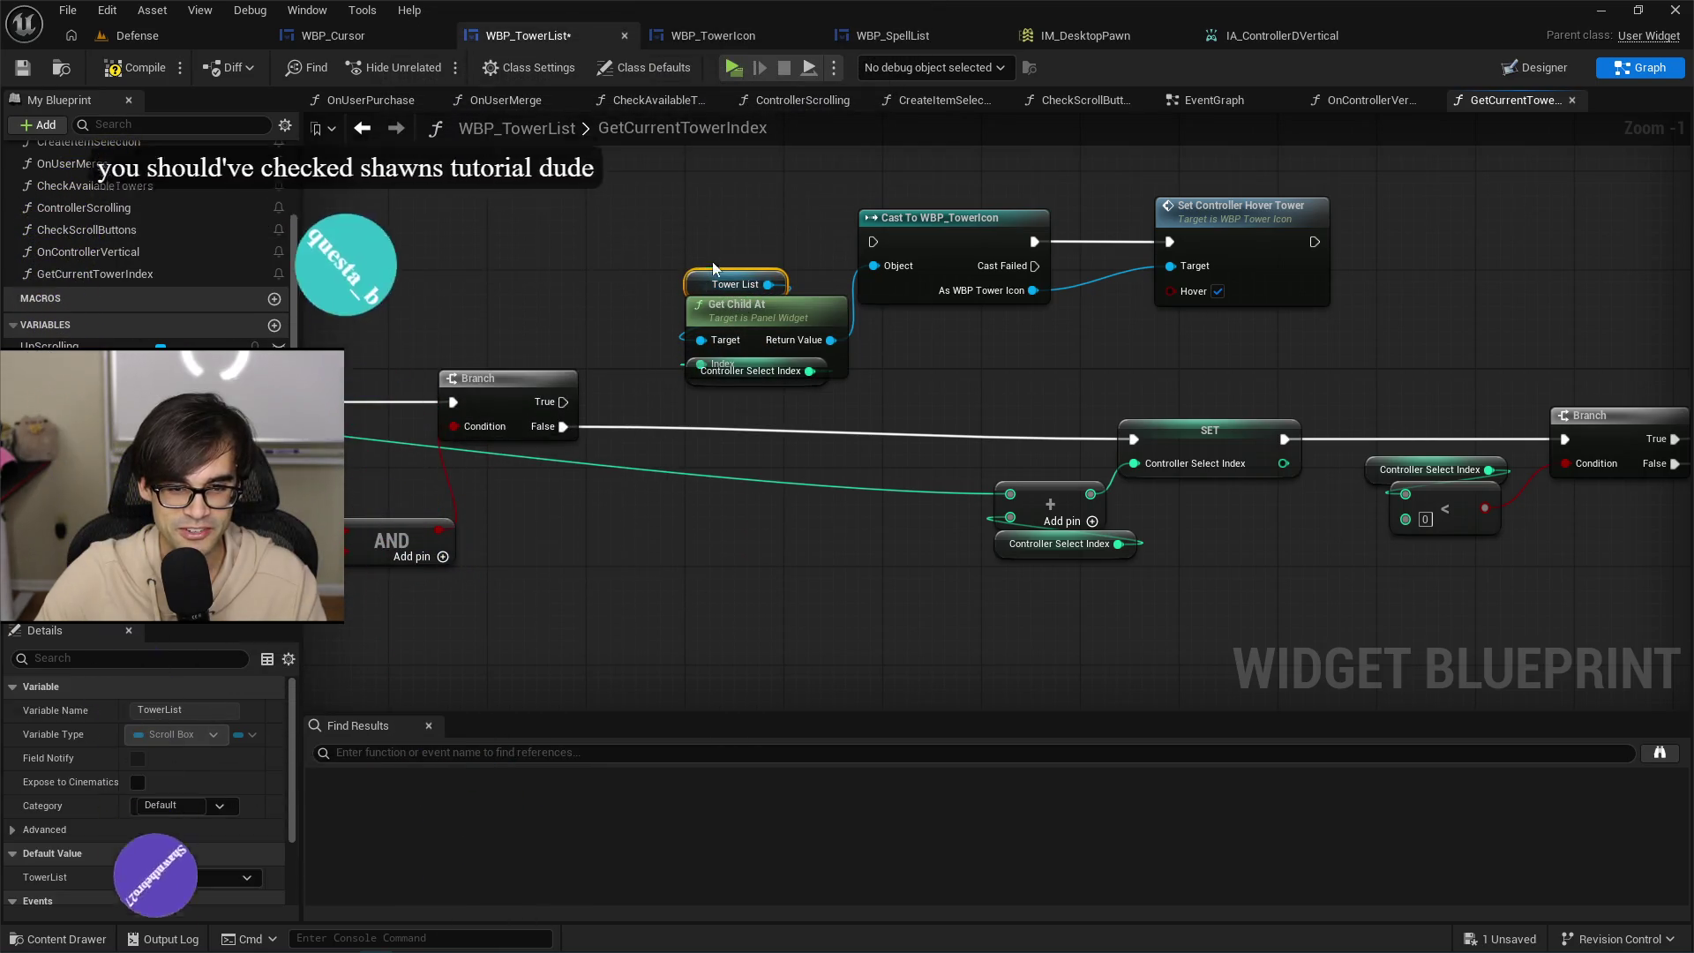
{"action": "left_click", "coordinate": [748, 323], "text": "shift"}
{"action": "mouse_move", "coordinate": [746, 316]}
{"action": "left_mouse_down"}
{"action": "mouse_move", "coordinate": [744, 291]}
{"action": "mouse_move", "coordinate": [733, 382]}
{"action": "left_mouse_up"}
Route Branch True through a reroute point into the Cast, then tidy the lower nodes.
{"action": "mouse_move", "coordinate": [562, 401]}
{"action": "left_mouse_down"}
{"action": "mouse_move", "coordinate": [776, 266]}
{"action": "mouse_move", "coordinate": [871, 243]}
{"action": "left_mouse_up"}
{"action": "double_click", "coordinate": [639, 379]}
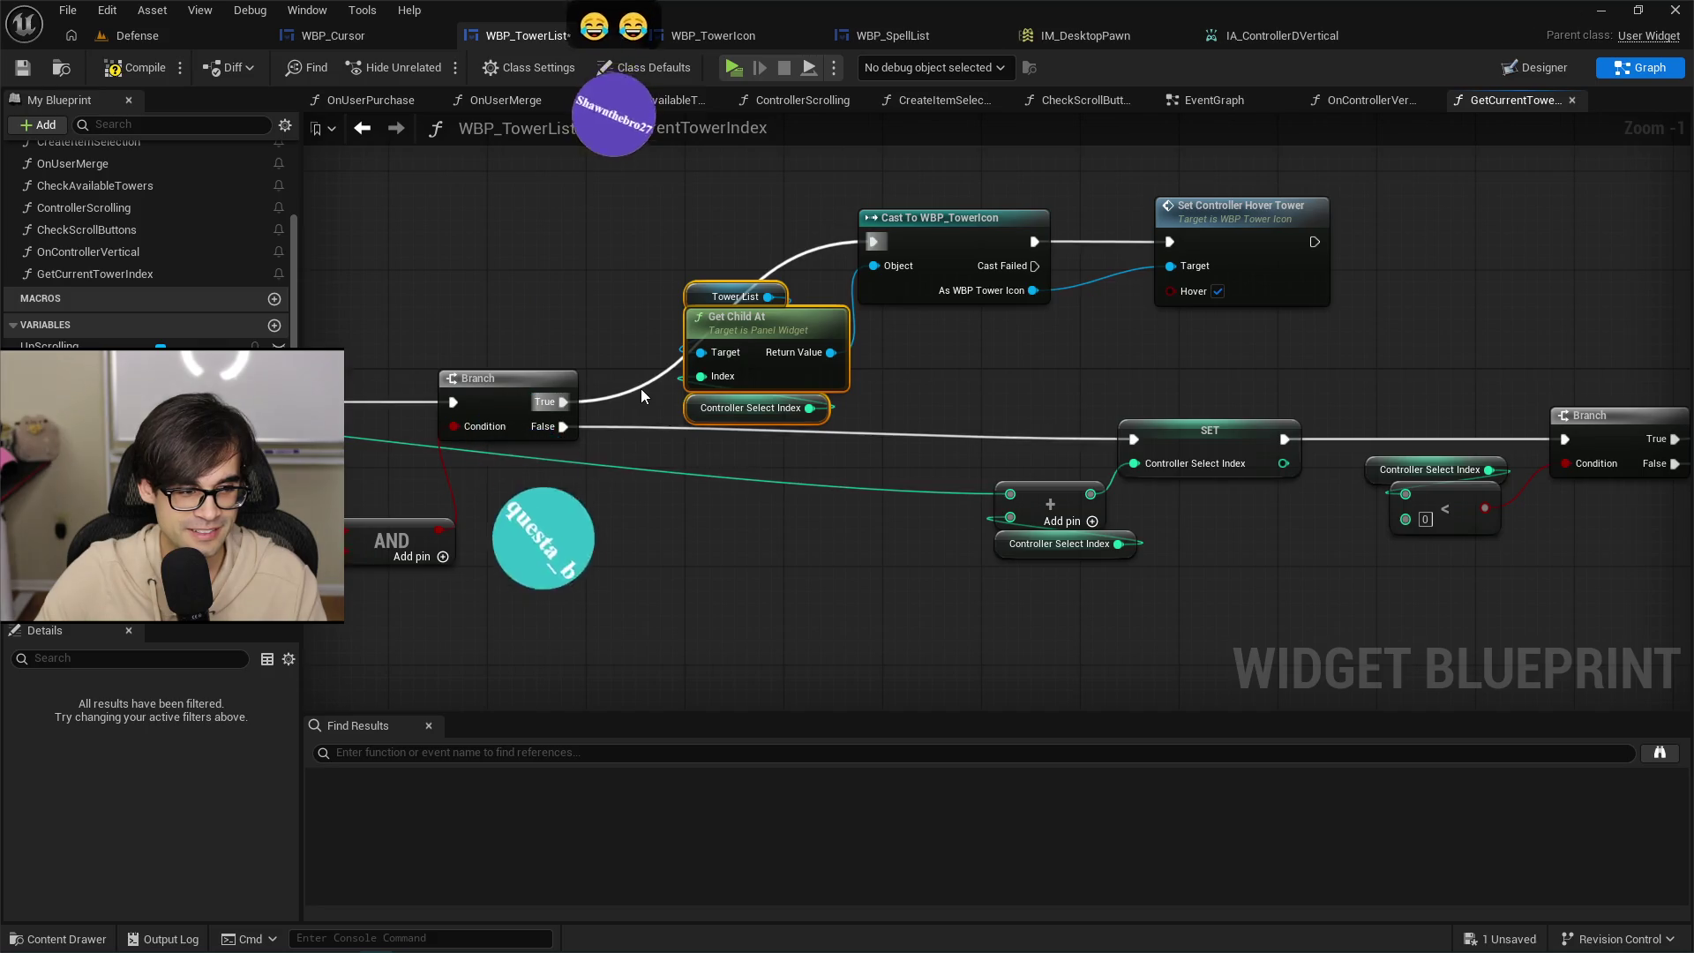
{"action": "mouse_move", "coordinate": [640, 388]}
{"action": "left_mouse_down"}
{"action": "mouse_move", "coordinate": [637, 231]}
{"action": "mouse_move", "coordinate": [665, 243]}
{"action": "left_mouse_up"}
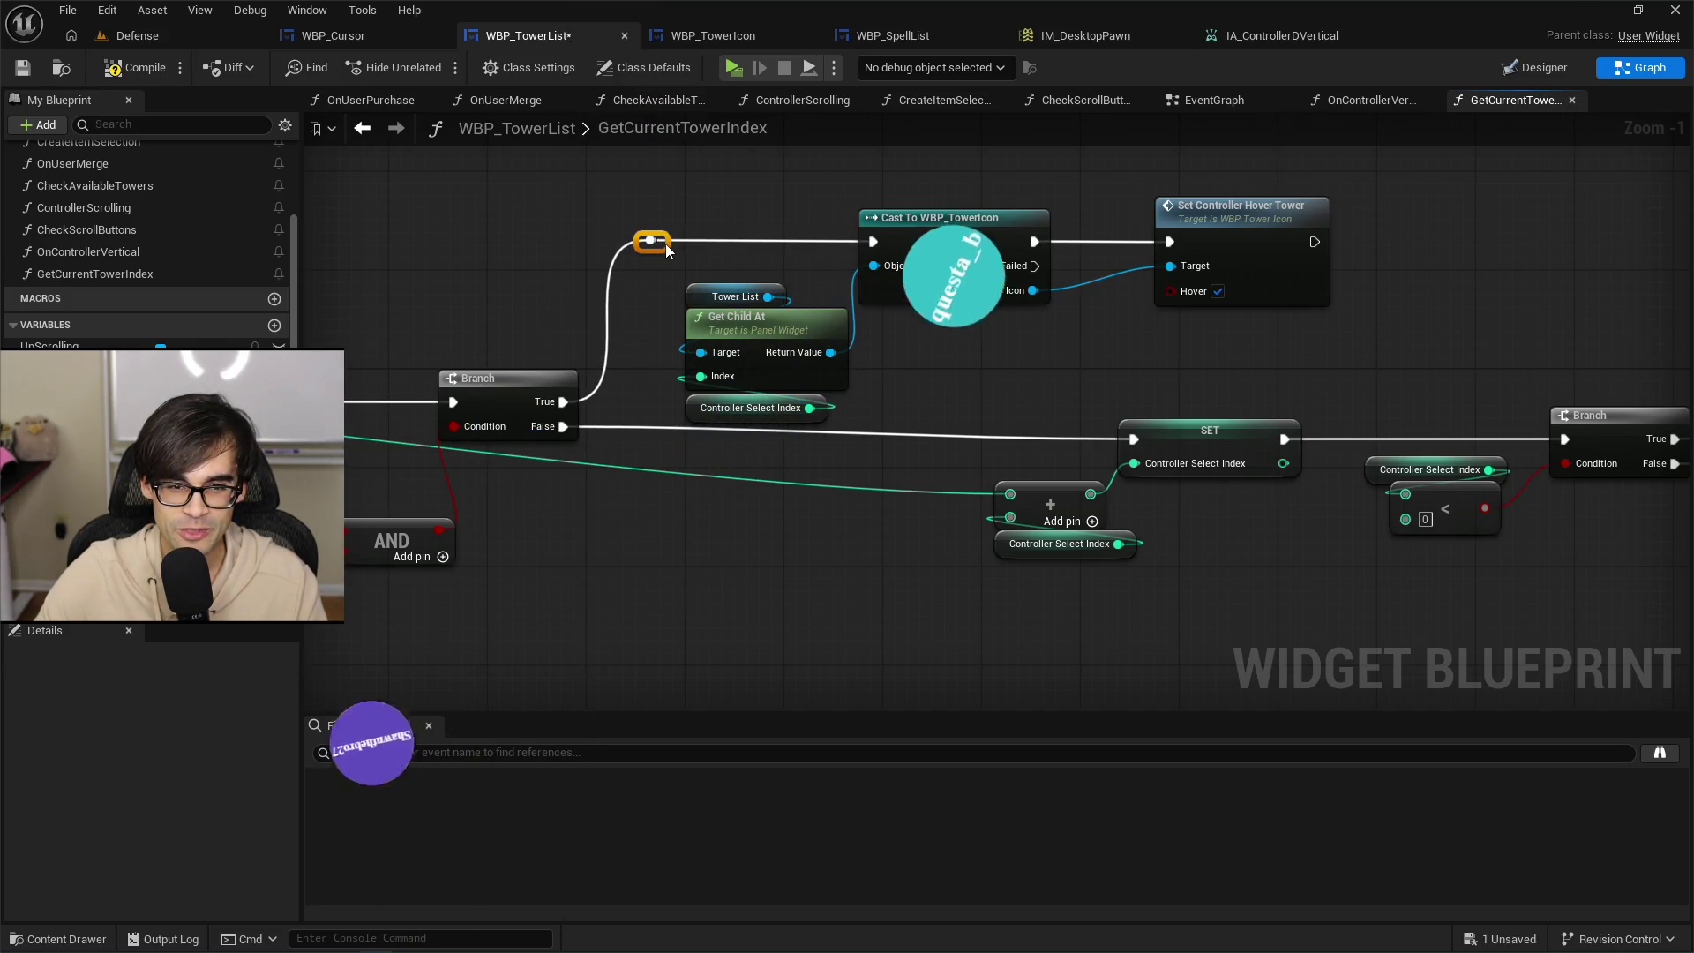
{"action": "scroll", "coordinate": [1039, 379], "scroll_direction": "down", "scroll_amount": 2}
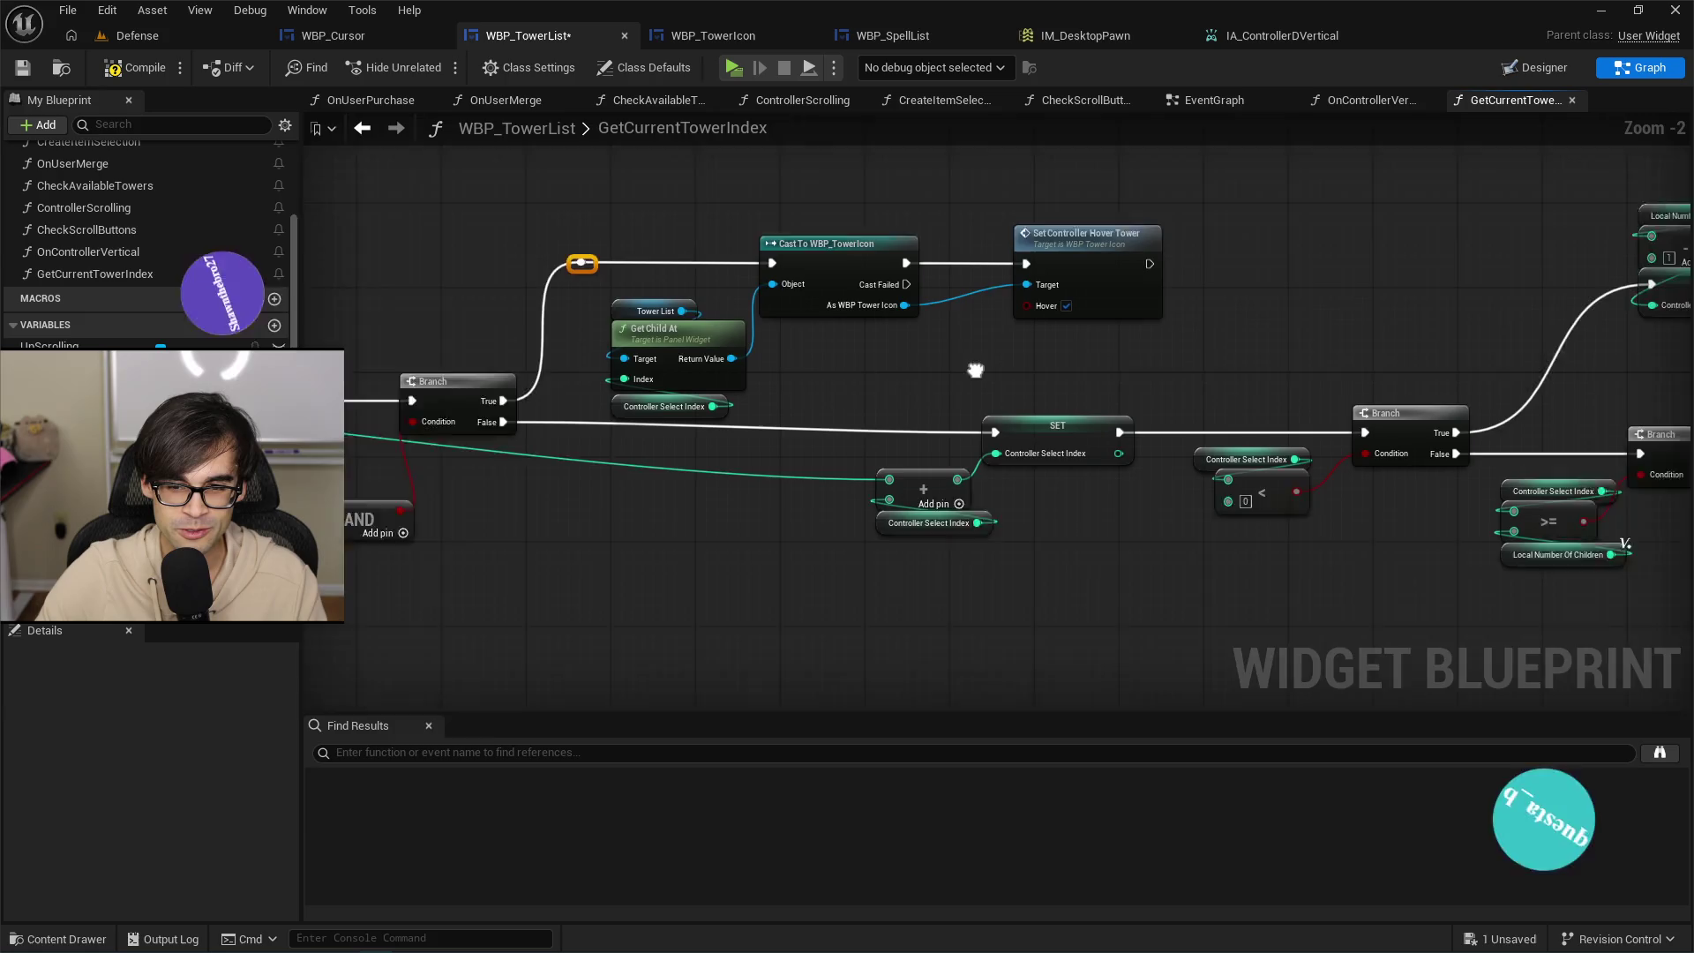
{"action": "scroll", "coordinate": [652, 450], "scroll_direction": "down", "scroll_amount": 1}
{"action": "mouse_move", "coordinate": [617, 525]}
{"action": "left_mouse_down"}
{"action": "mouse_move", "coordinate": [1217, 446]}
{"action": "mouse_move", "coordinate": [1352, 369]}
{"action": "mouse_move", "coordinate": [1235, 255]}
{"action": "left_mouse_up"}
{"action": "mouse_move", "coordinate": [1170, 325]}
{"action": "left_mouse_down"}
{"action": "mouse_move", "coordinate": [1076, 397]}
{"action": "mouse_move", "coordinate": [965, 444]}
{"action": "mouse_move", "coordinate": [981, 475]}
{"action": "left_mouse_up"}
{"action": "scroll", "coordinate": [989, 538], "scroll_direction": "up", "scroll_amount": 2}
{"action": "left_click_drag", "start_coordinate": [995, 561], "coordinate": [1229, 401]}
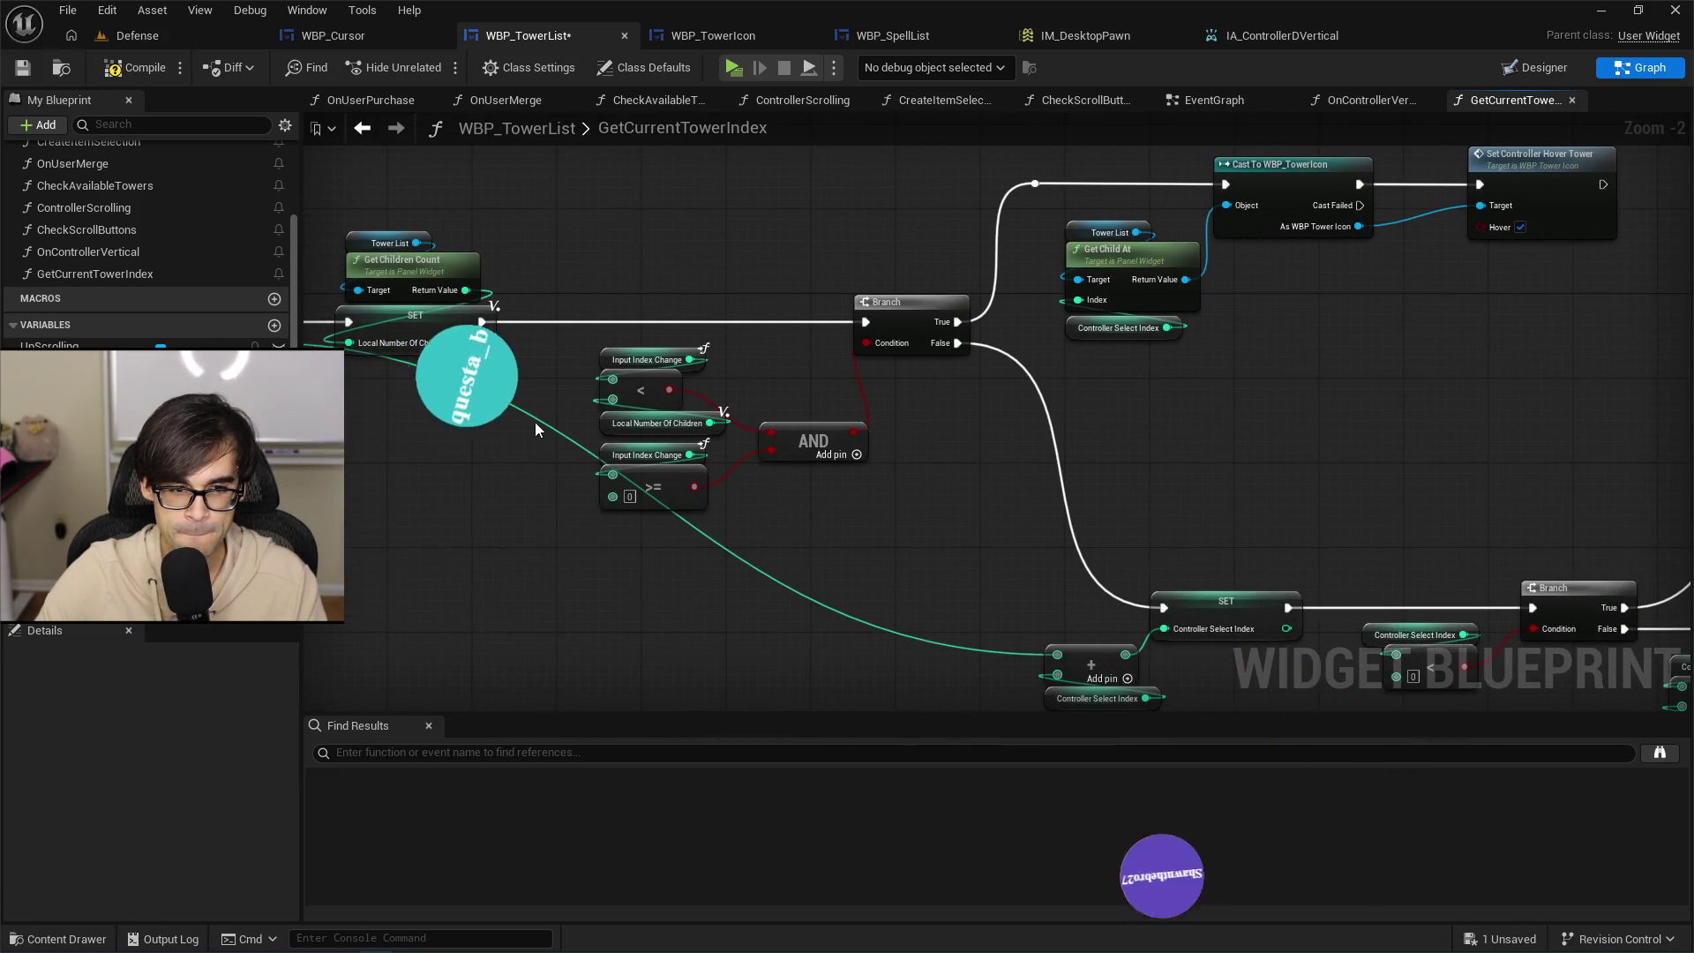
Add a separate Input Index Change getter wired into the index addition node.
{"action": "mouse_move", "coordinate": [414, 438]}
{"action": "left_mouse_down"}
{"action": "mouse_move", "coordinate": [713, 415]}
{"action": "mouse_move", "coordinate": [684, 400]}
{"action": "mouse_move", "coordinate": [1198, 458]}
{"action": "left_mouse_up"}
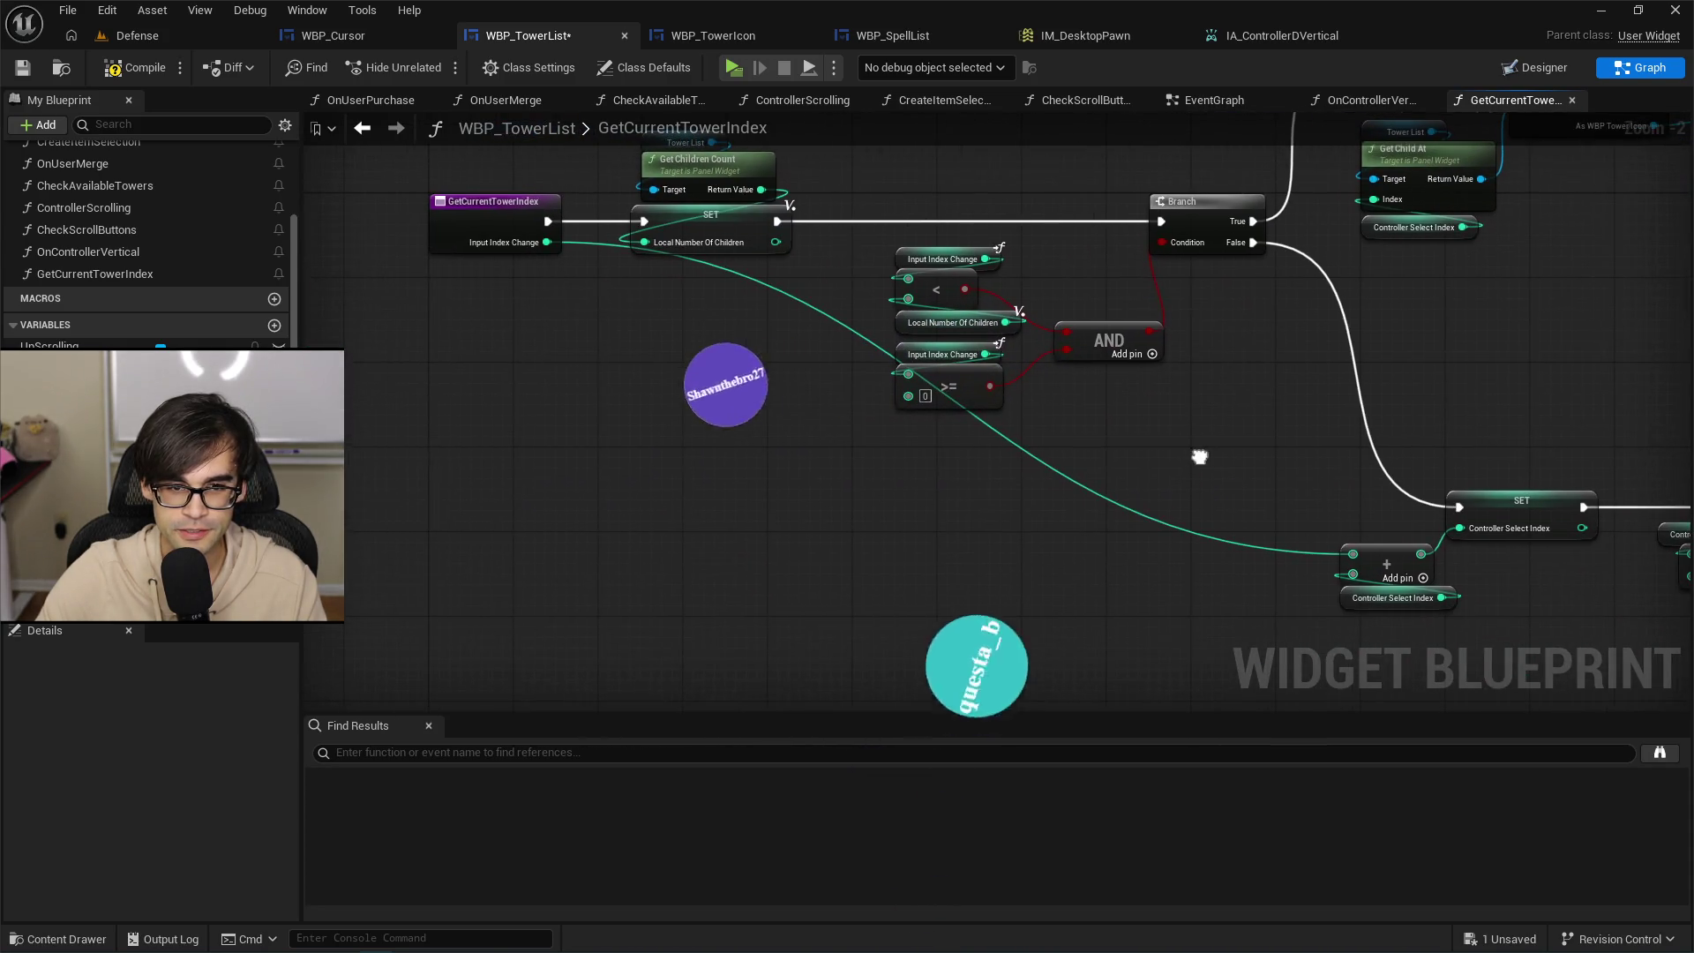
{"action": "right_click", "coordinate": [1136, 483]}
{"action": "type", "text": "get input "}
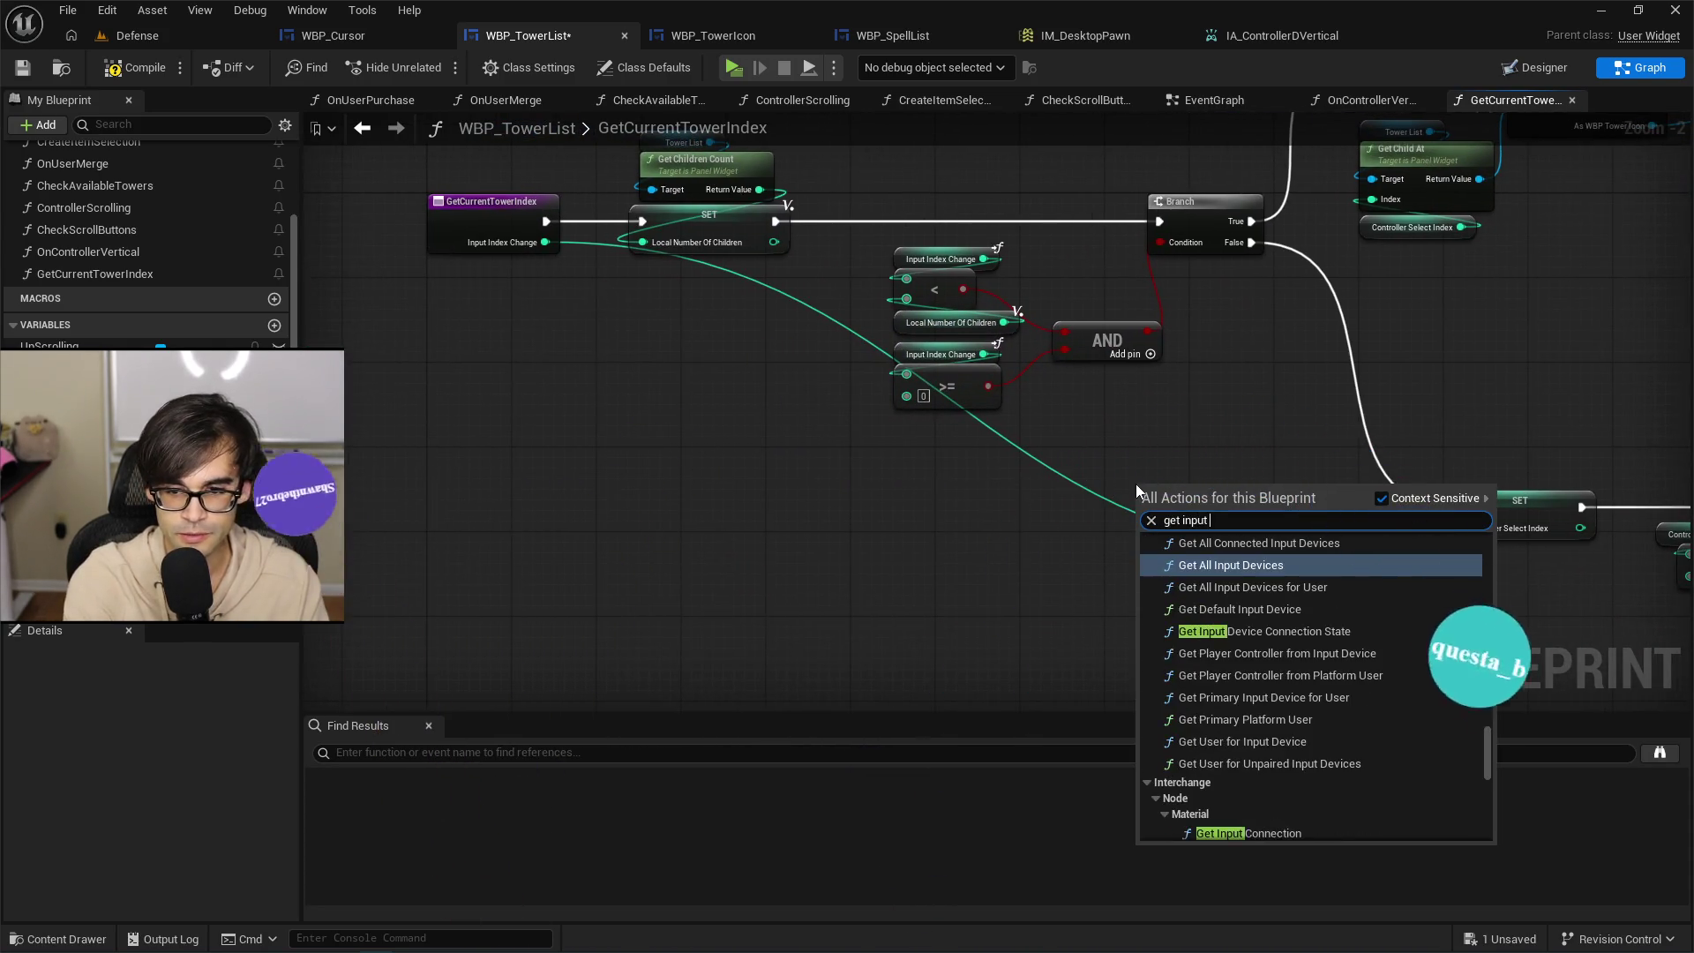
{"action": "type", "text": "index change"}
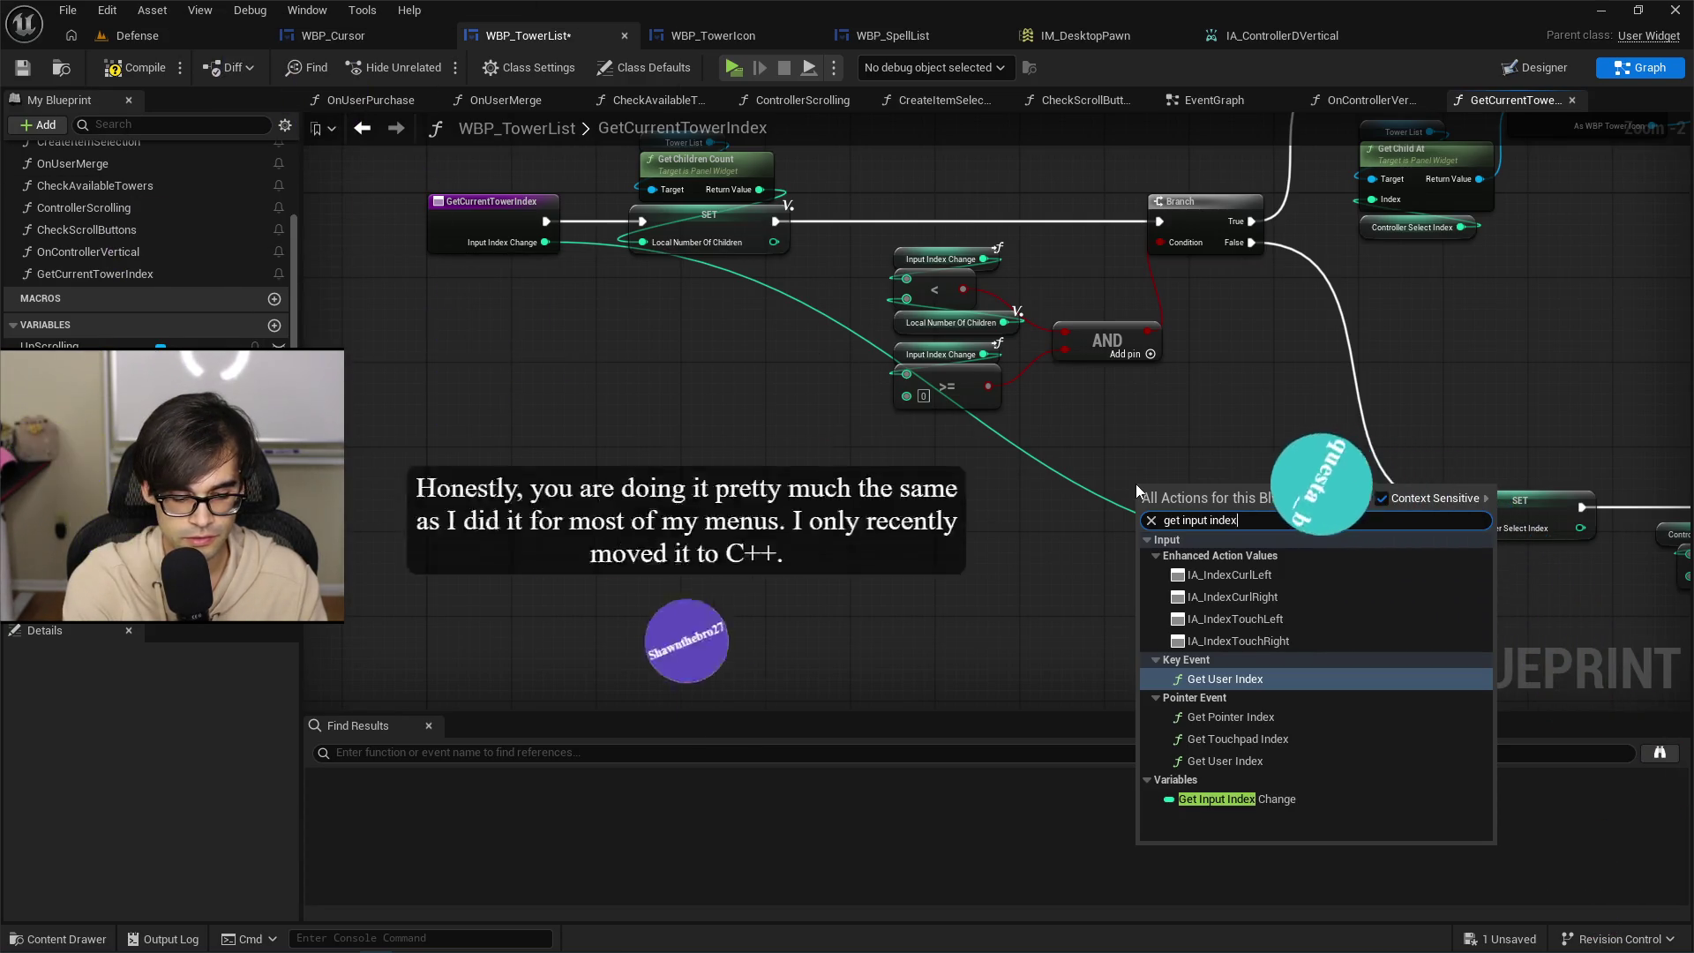
{"action": "key", "text": "Return"}
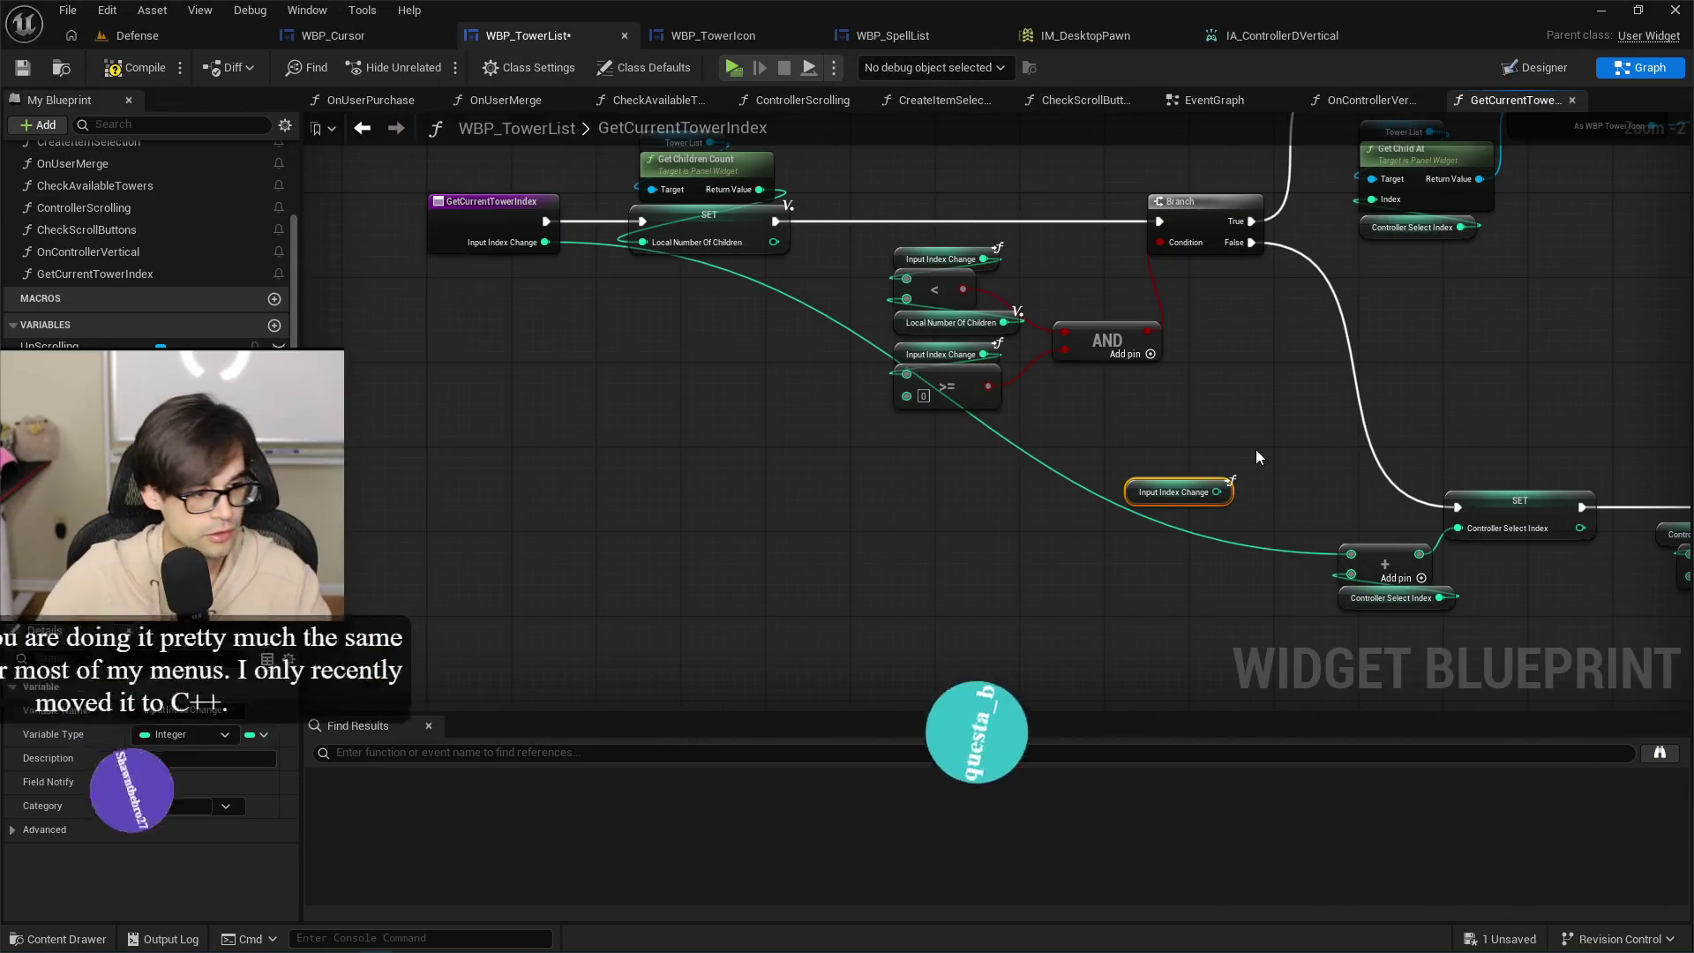
{"action": "left_click_drag", "start_coordinate": [1218, 493], "coordinate": [1350, 554]}
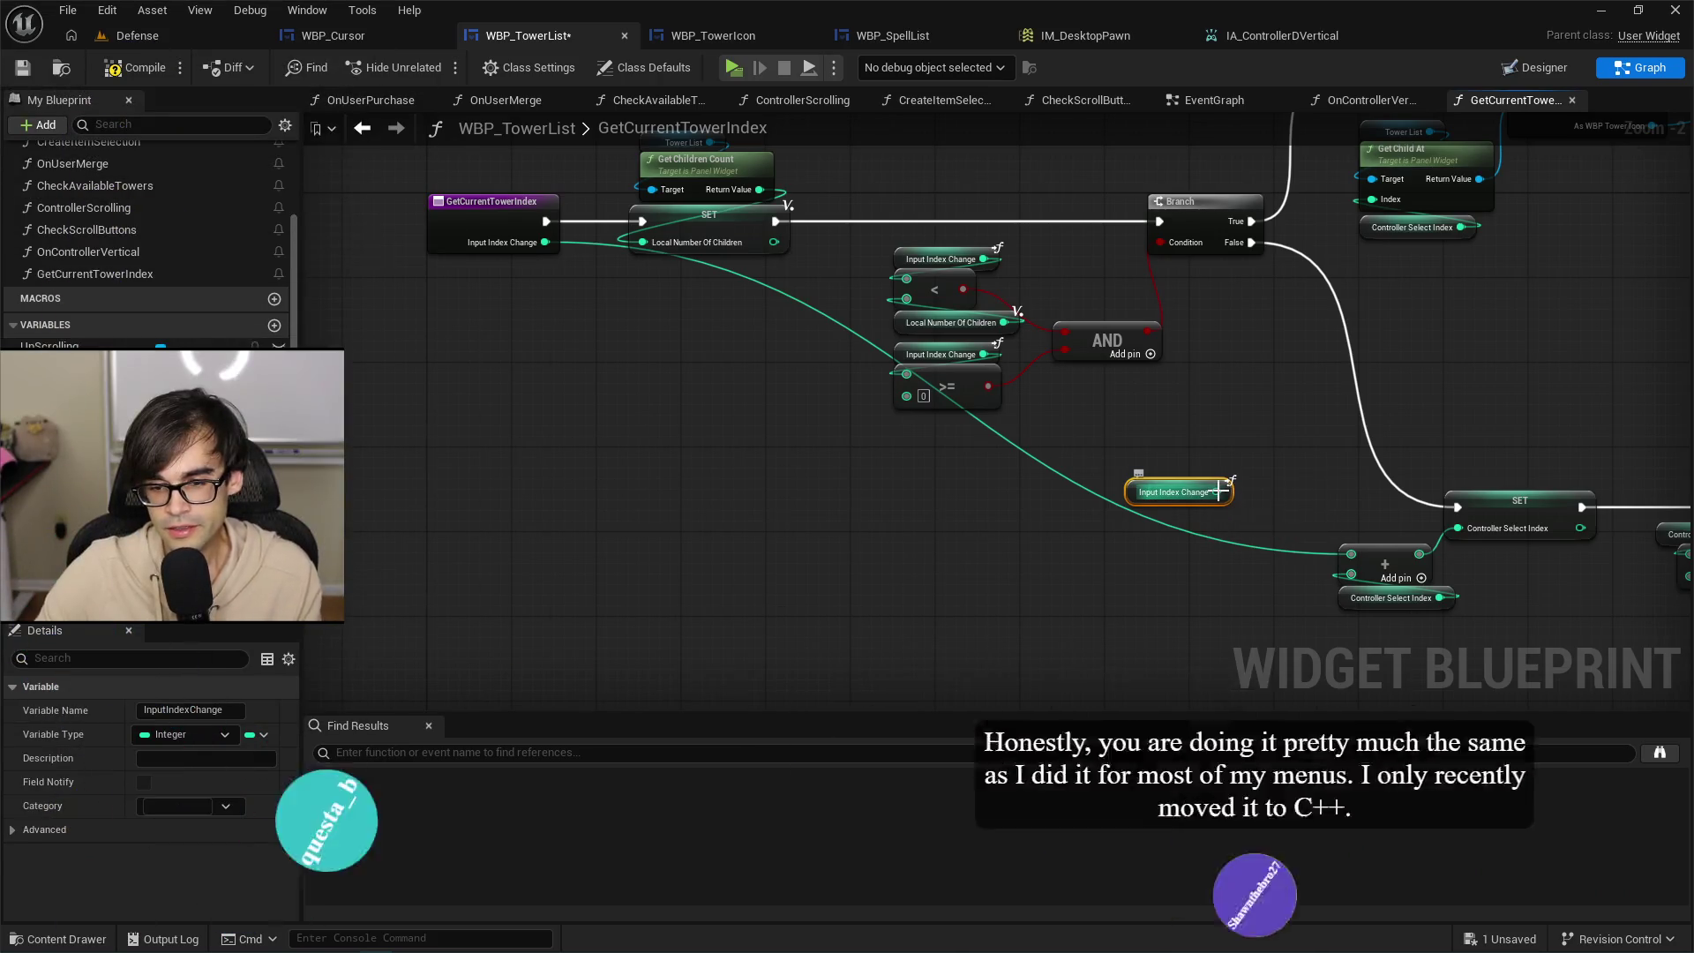
{"action": "mouse_move", "coordinate": [1141, 501]}
{"action": "left_mouse_down"}
{"action": "mouse_move", "coordinate": [1210, 569]}
{"action": "mouse_move", "coordinate": [1235, 538]}
{"action": "mouse_move", "coordinate": [1224, 549]}
{"action": "mouse_move", "coordinate": [1289, 544]}
{"action": "mouse_move", "coordinate": [919, 524]}
{"action": "left_mouse_up"}
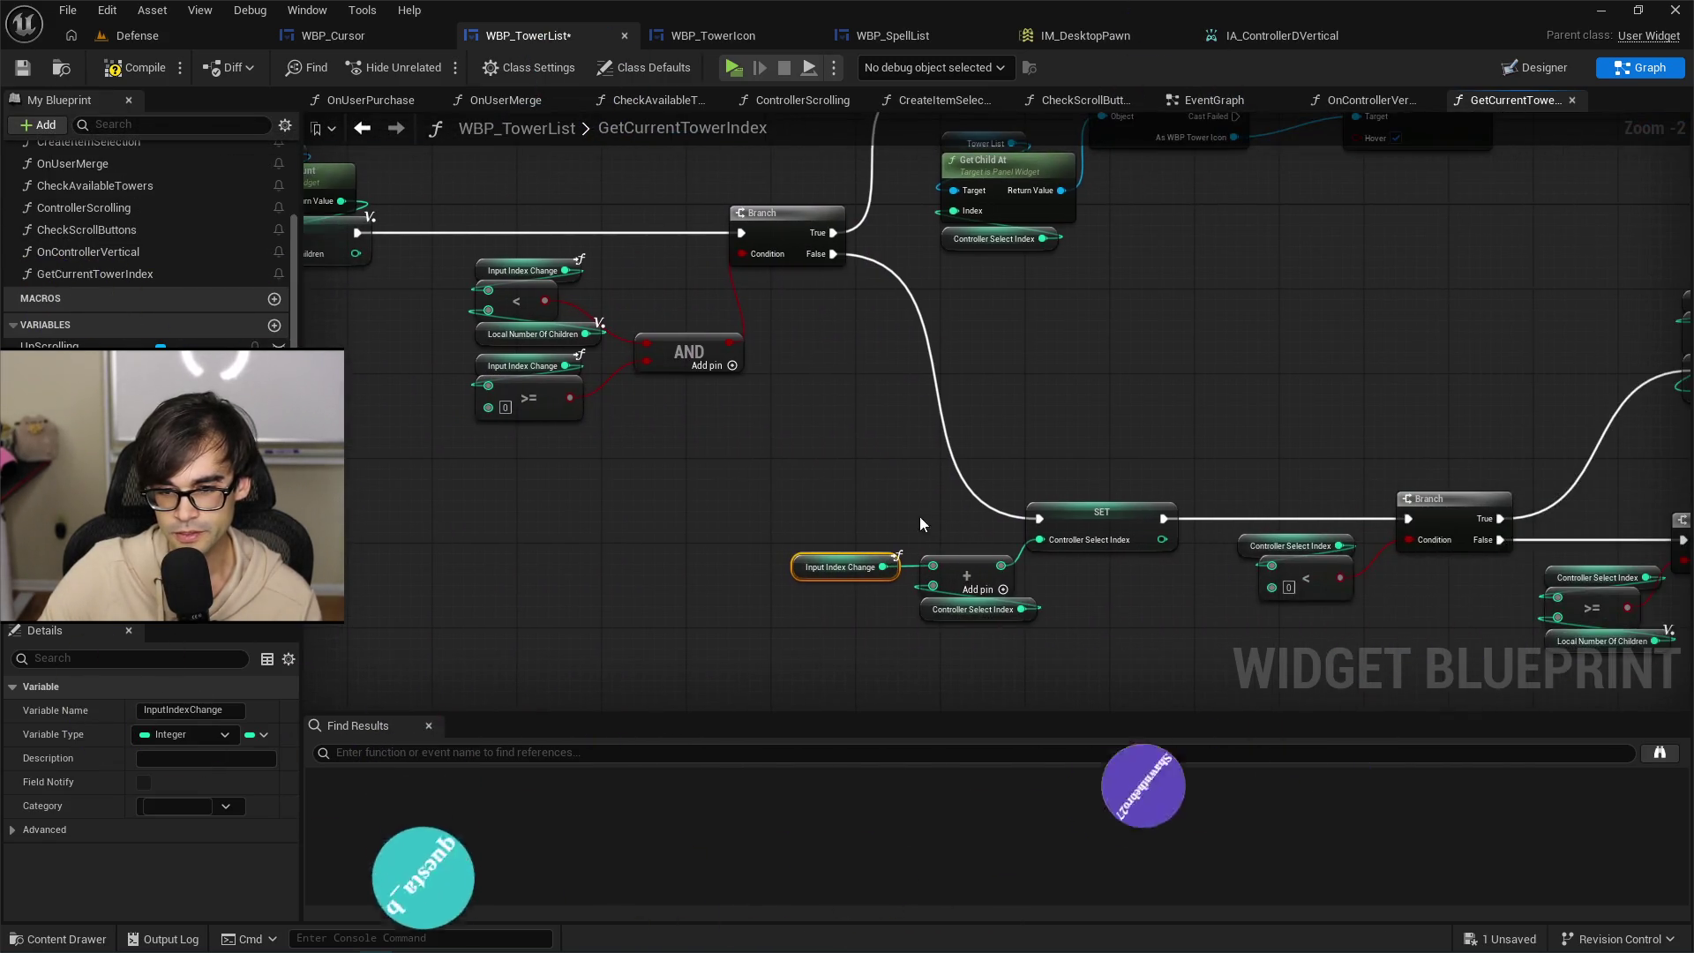
{"action": "left_click", "coordinate": [820, 478]}
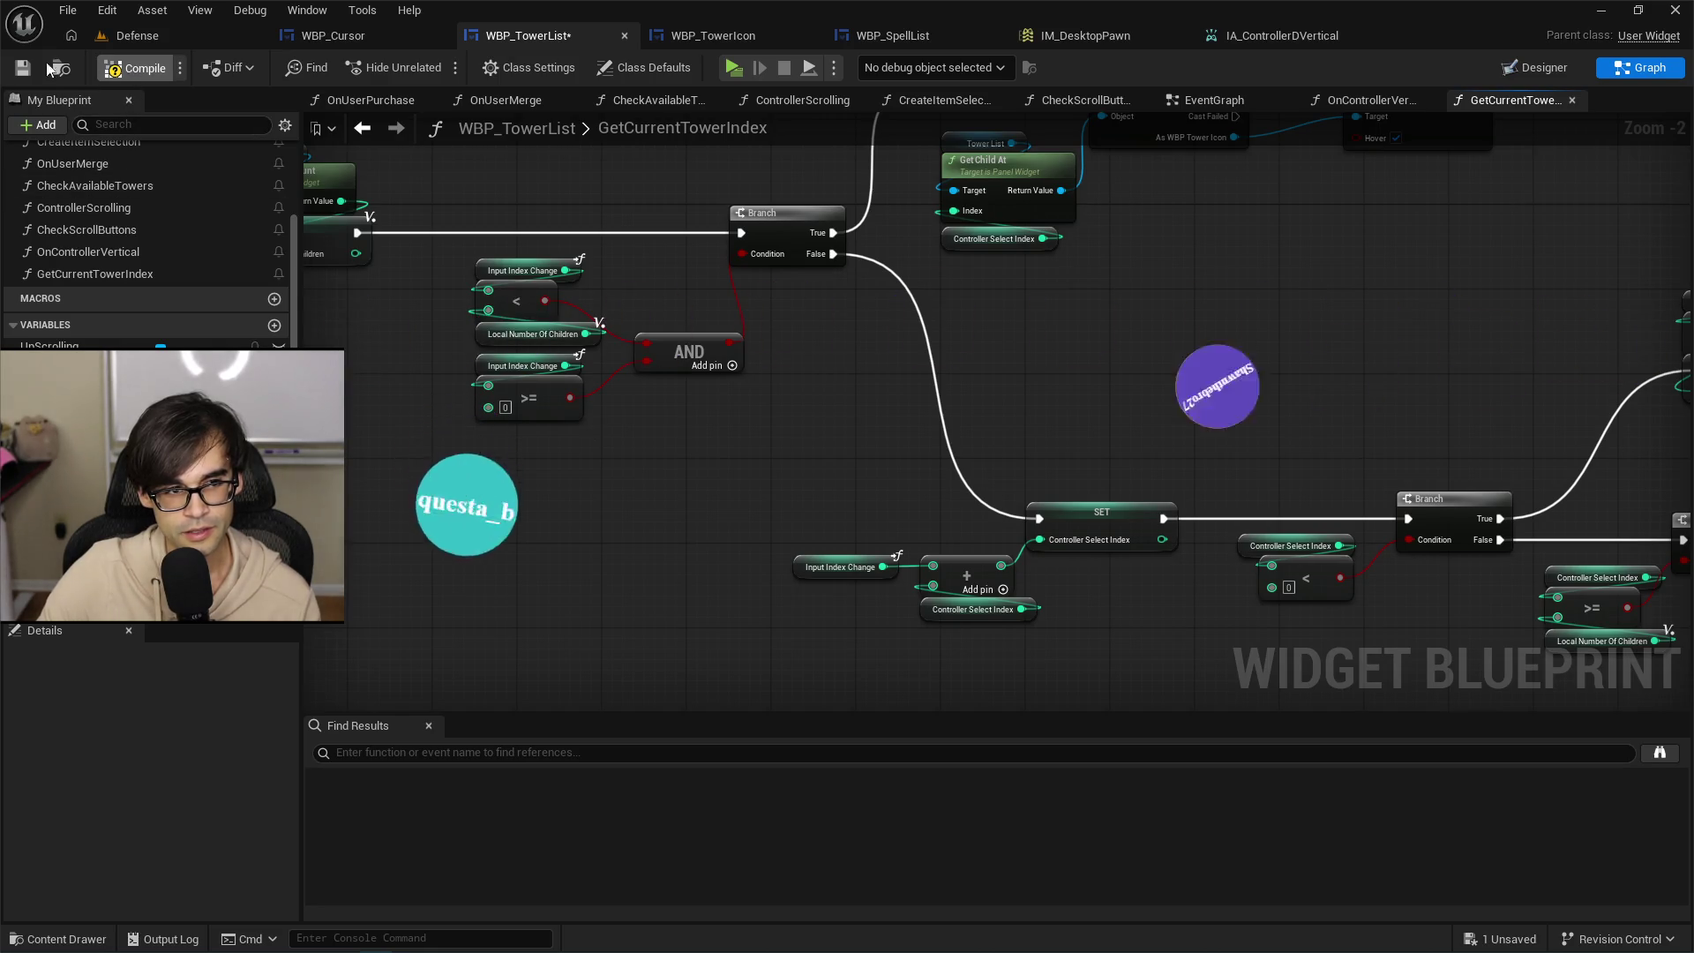
Rearrange the lower SET and Branch chain and review the Cast and hover nodes.
{"action": "scroll", "coordinate": [887, 362], "scroll_direction": "down", "scroll_amount": 4}
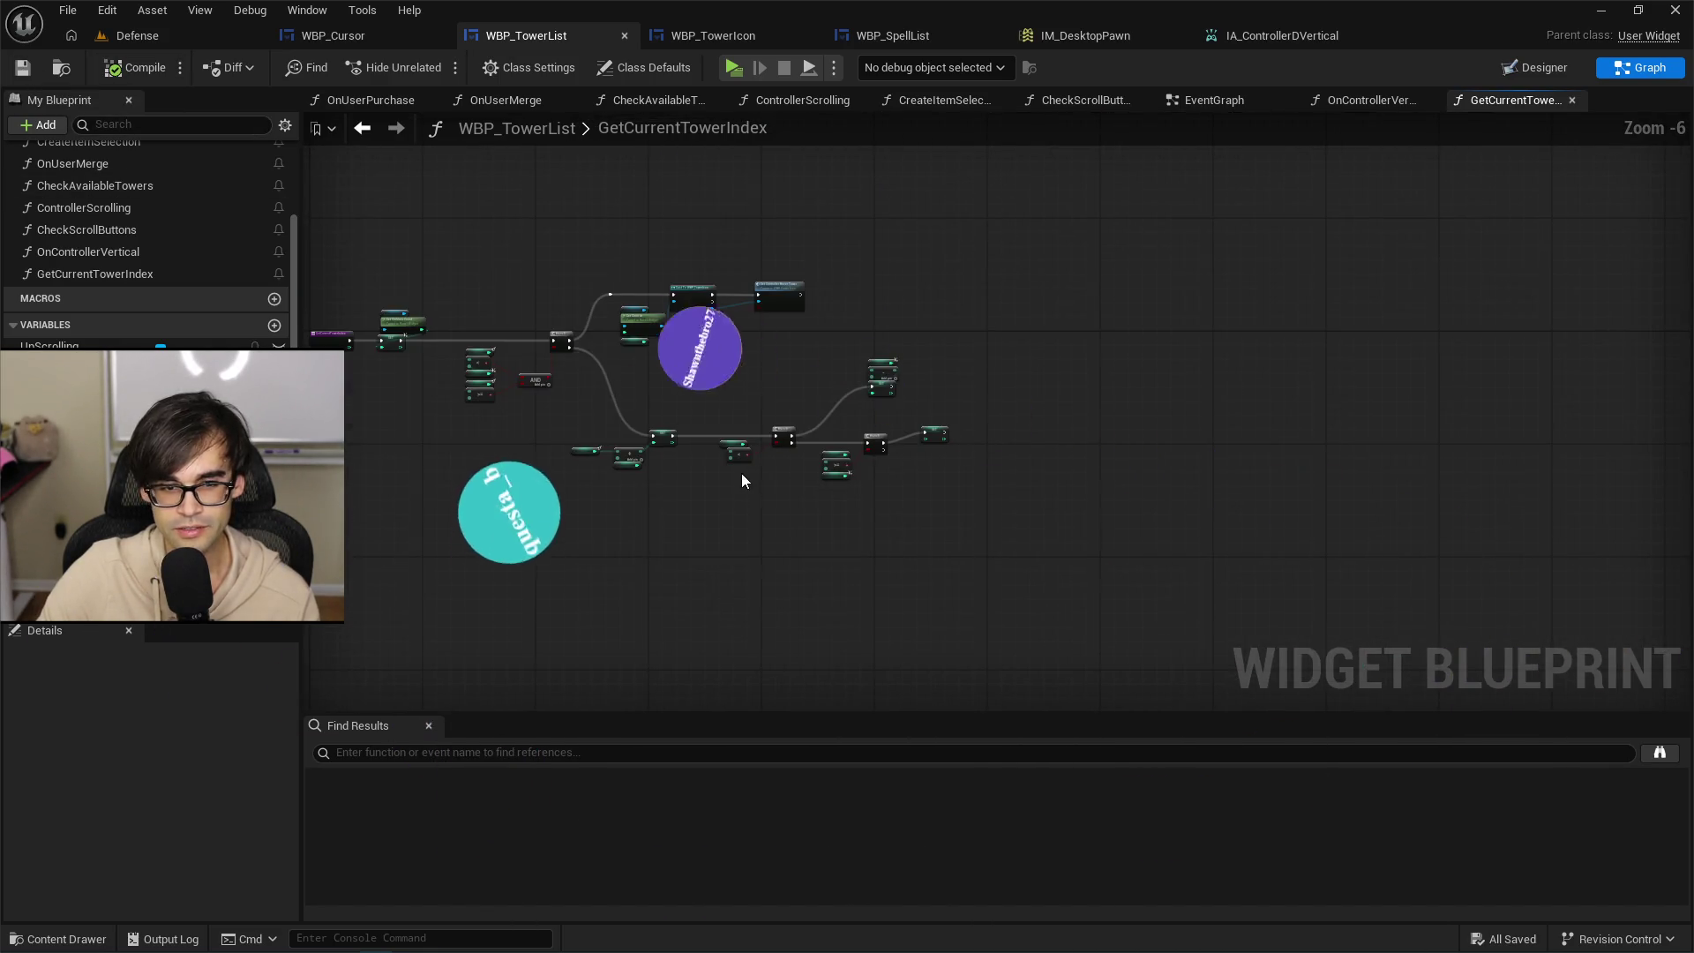
{"action": "scroll", "coordinate": [741, 481], "scroll_direction": "up", "scroll_amount": 1}
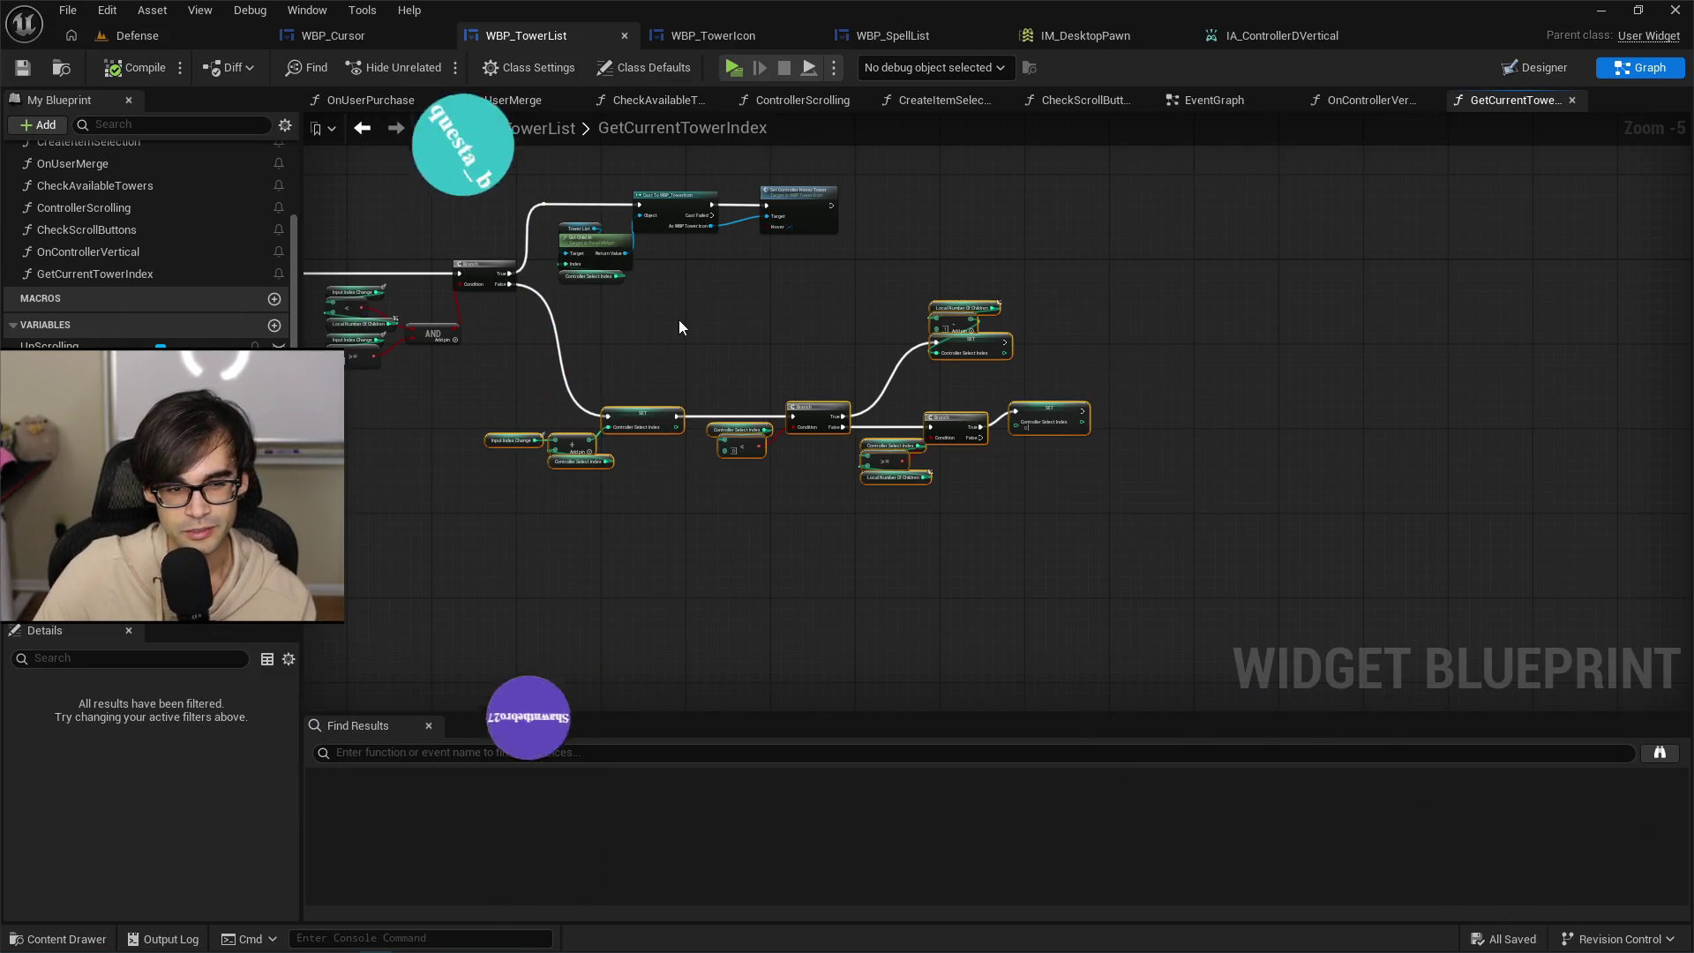
{"action": "mouse_move", "coordinate": [552, 568]}
{"action": "left_mouse_down"}
{"action": "mouse_move", "coordinate": [612, 559]}
{"action": "mouse_move", "coordinate": [1172, 282]}
{"action": "left_mouse_up"}
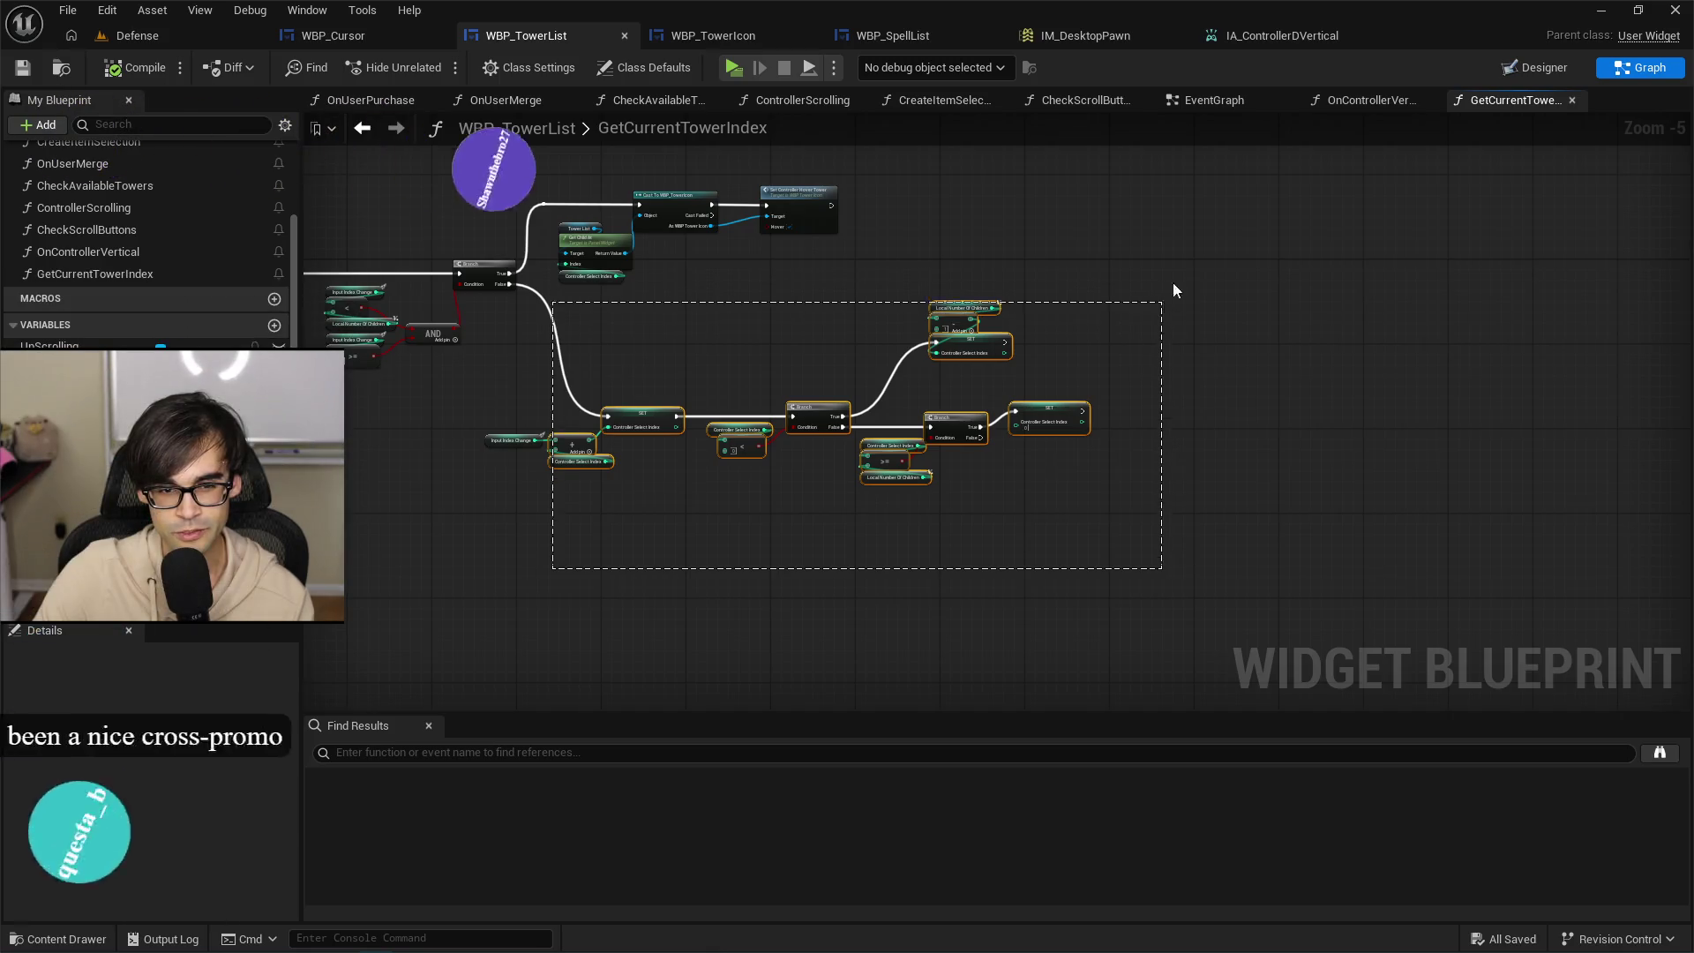
{"action": "left_click", "coordinate": [977, 293]}
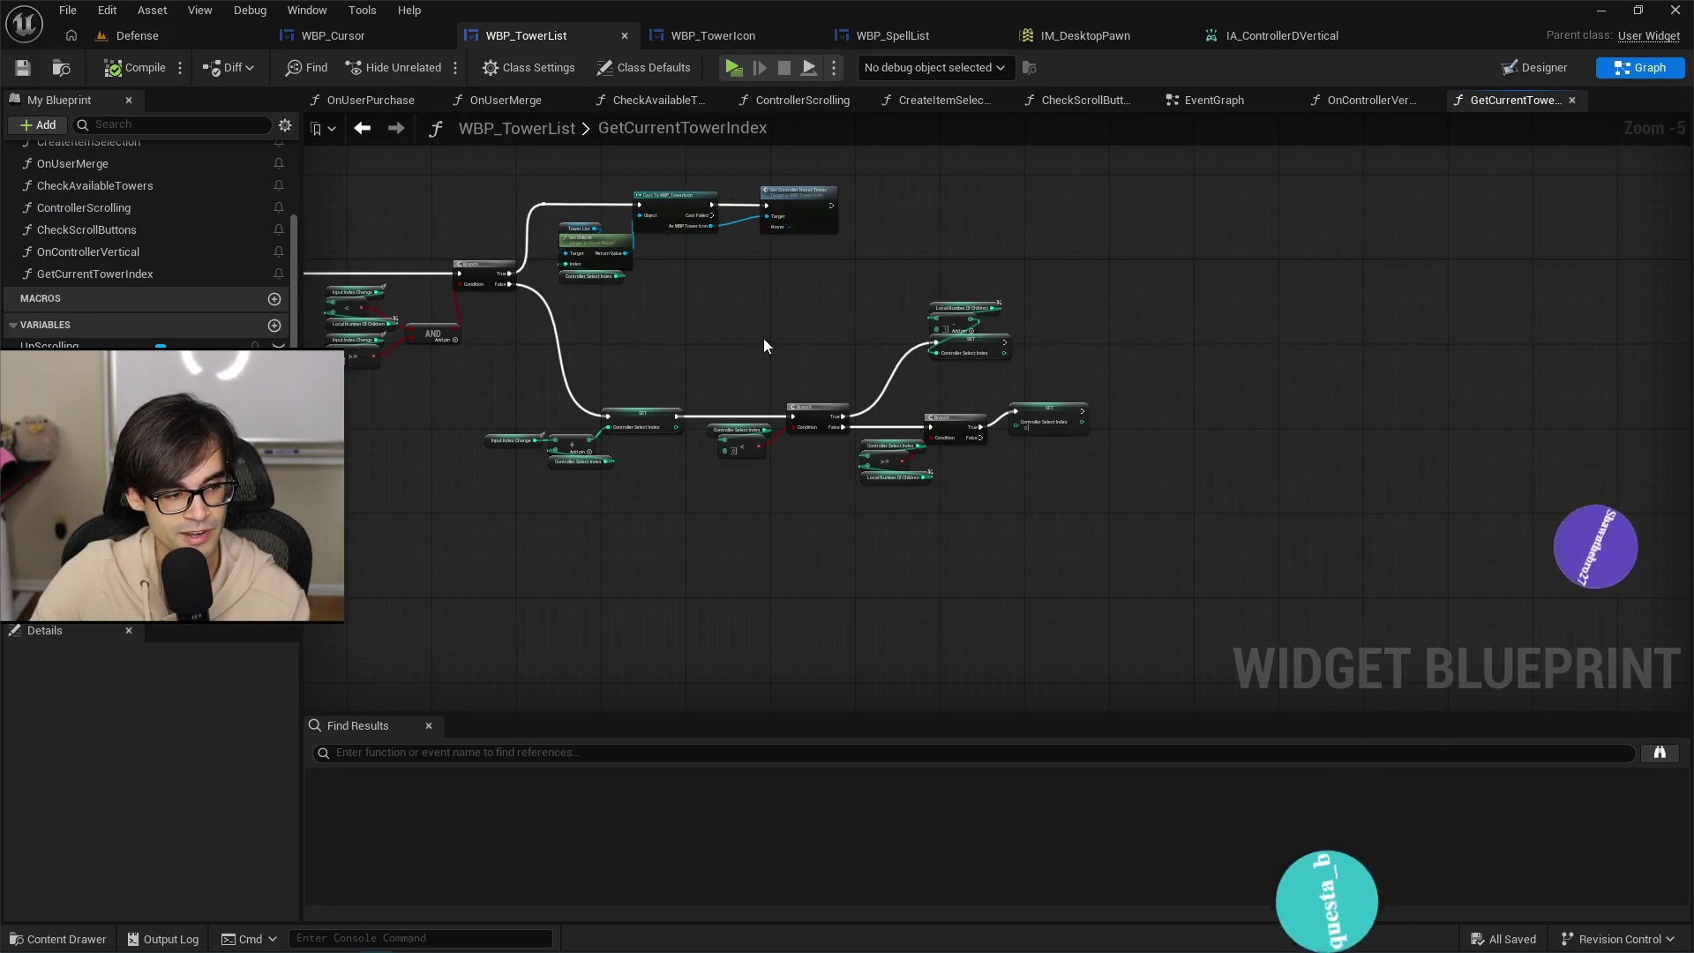
{"action": "left_click_drag", "start_coordinate": [703, 508], "coordinate": [1109, 309]}
{"action": "left_click_drag", "start_coordinate": [993, 354], "coordinate": [993, 347]}
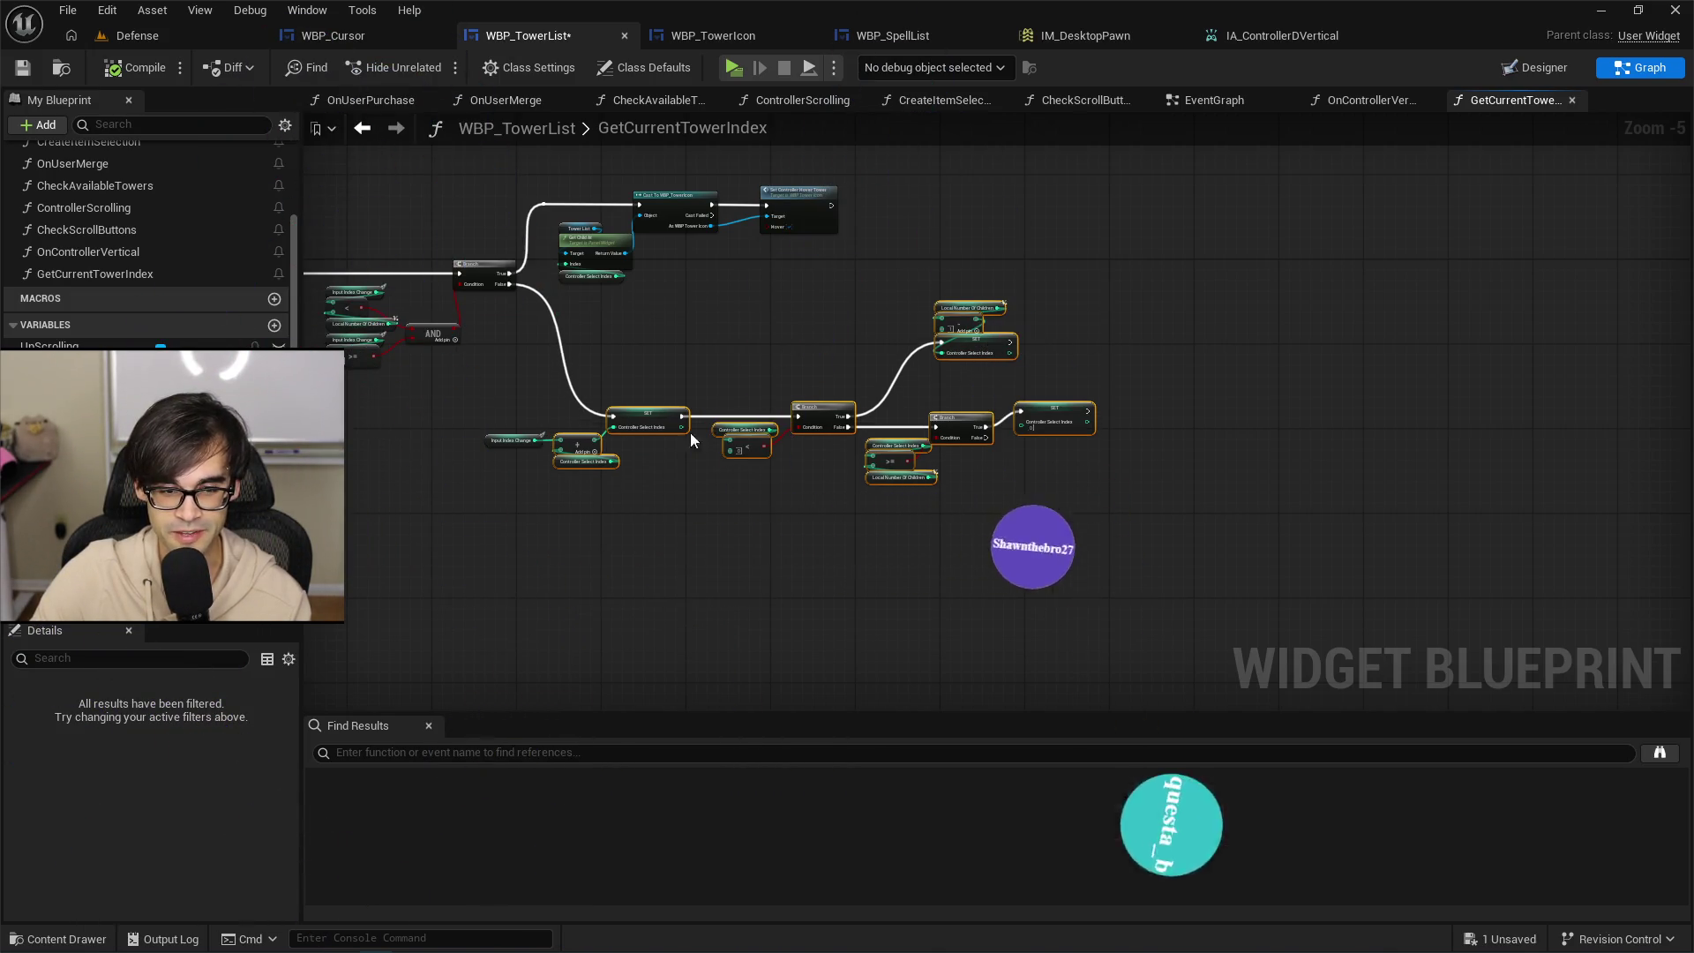
{"action": "mouse_move", "coordinate": [531, 538]}
{"action": "left_mouse_down"}
{"action": "mouse_move", "coordinate": [1060, 400]}
{"action": "mouse_move", "coordinate": [1131, 307]}
{"action": "left_mouse_up"}
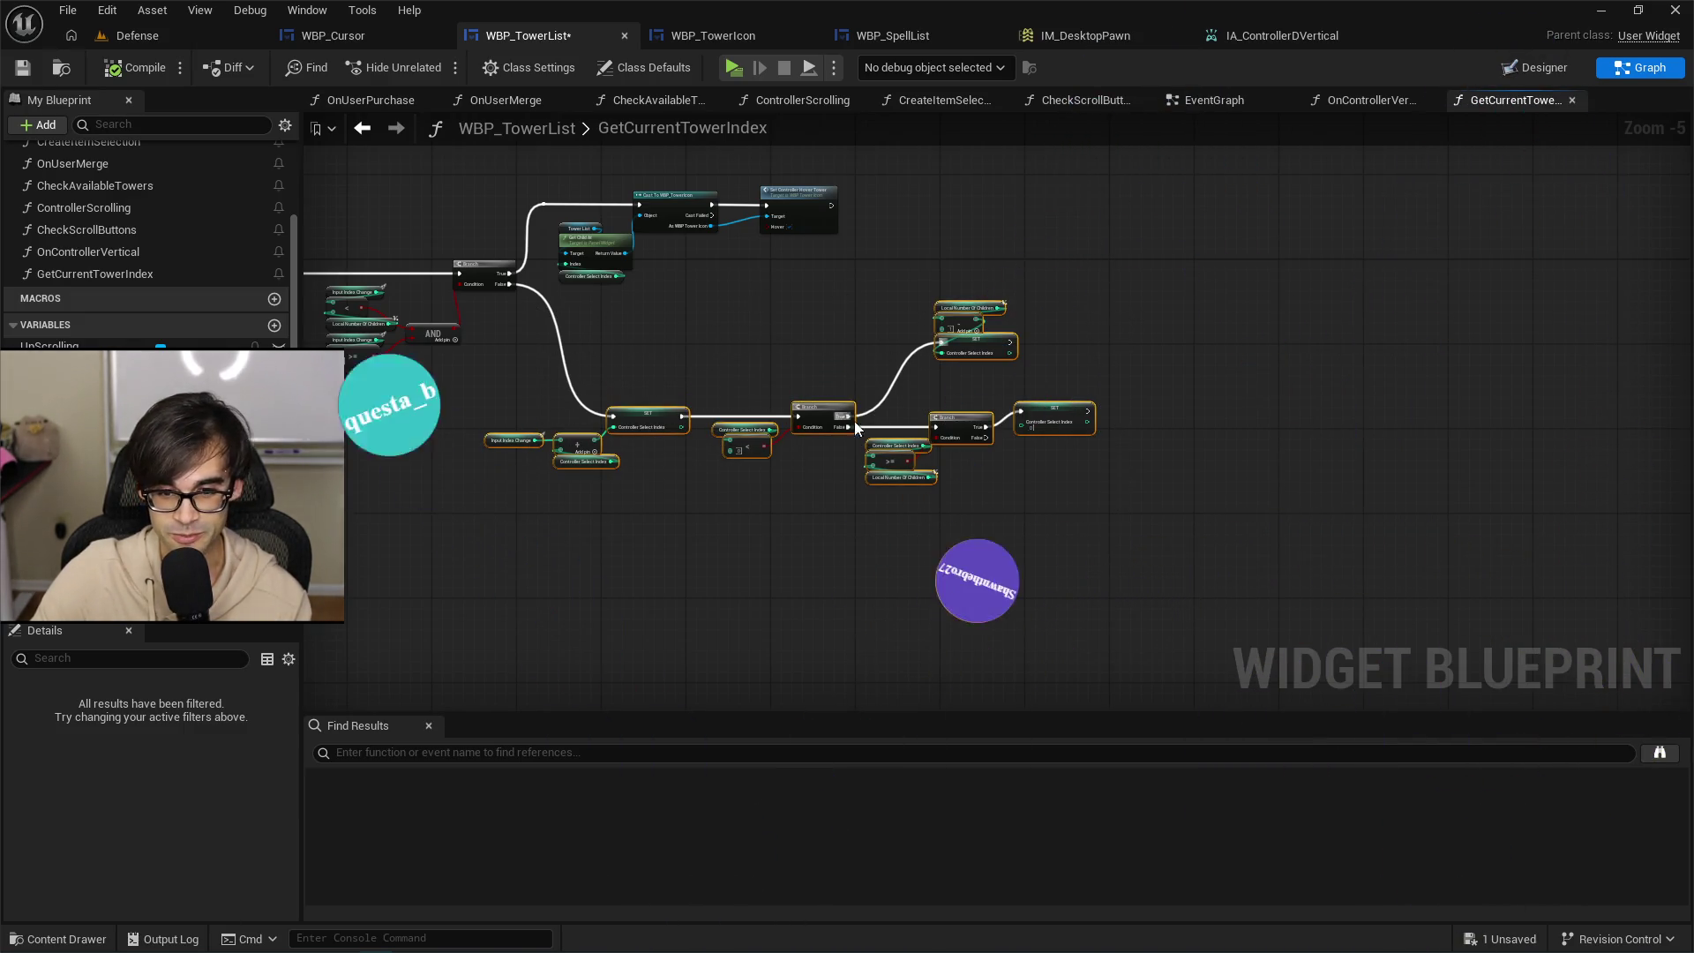
{"action": "scroll", "coordinate": [746, 352], "scroll_direction": "up", "scroll_amount": 5}
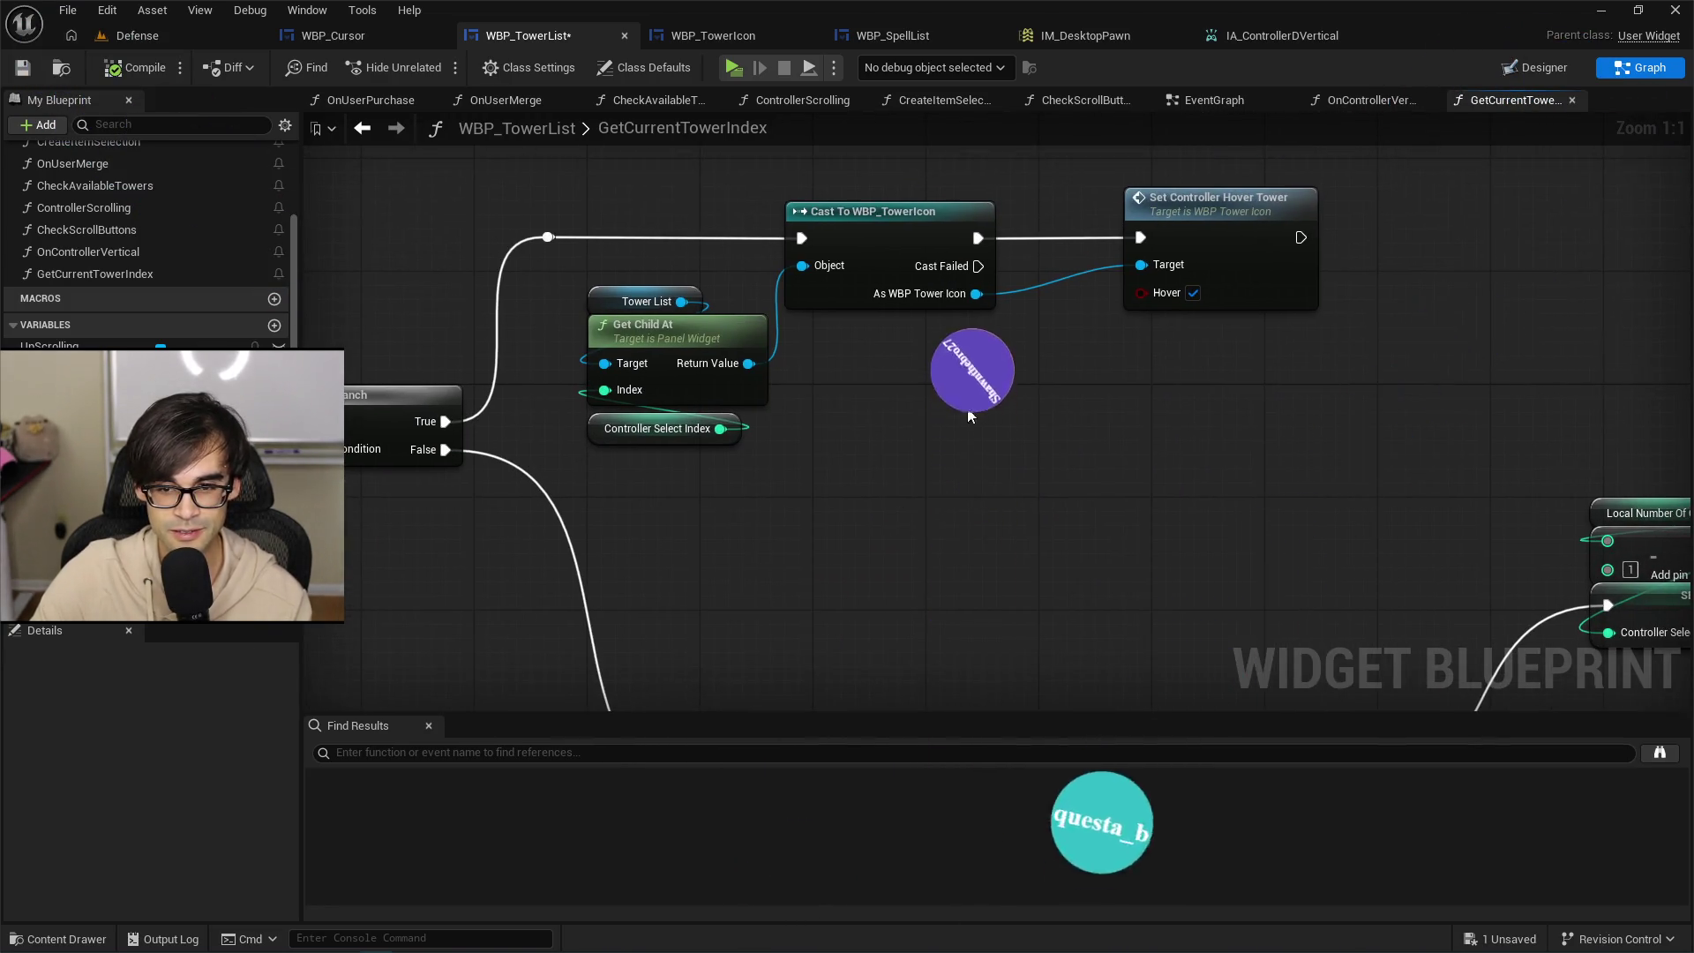
{"action": "left_click_drag", "start_coordinate": [864, 388], "coordinate": [942, 379]}
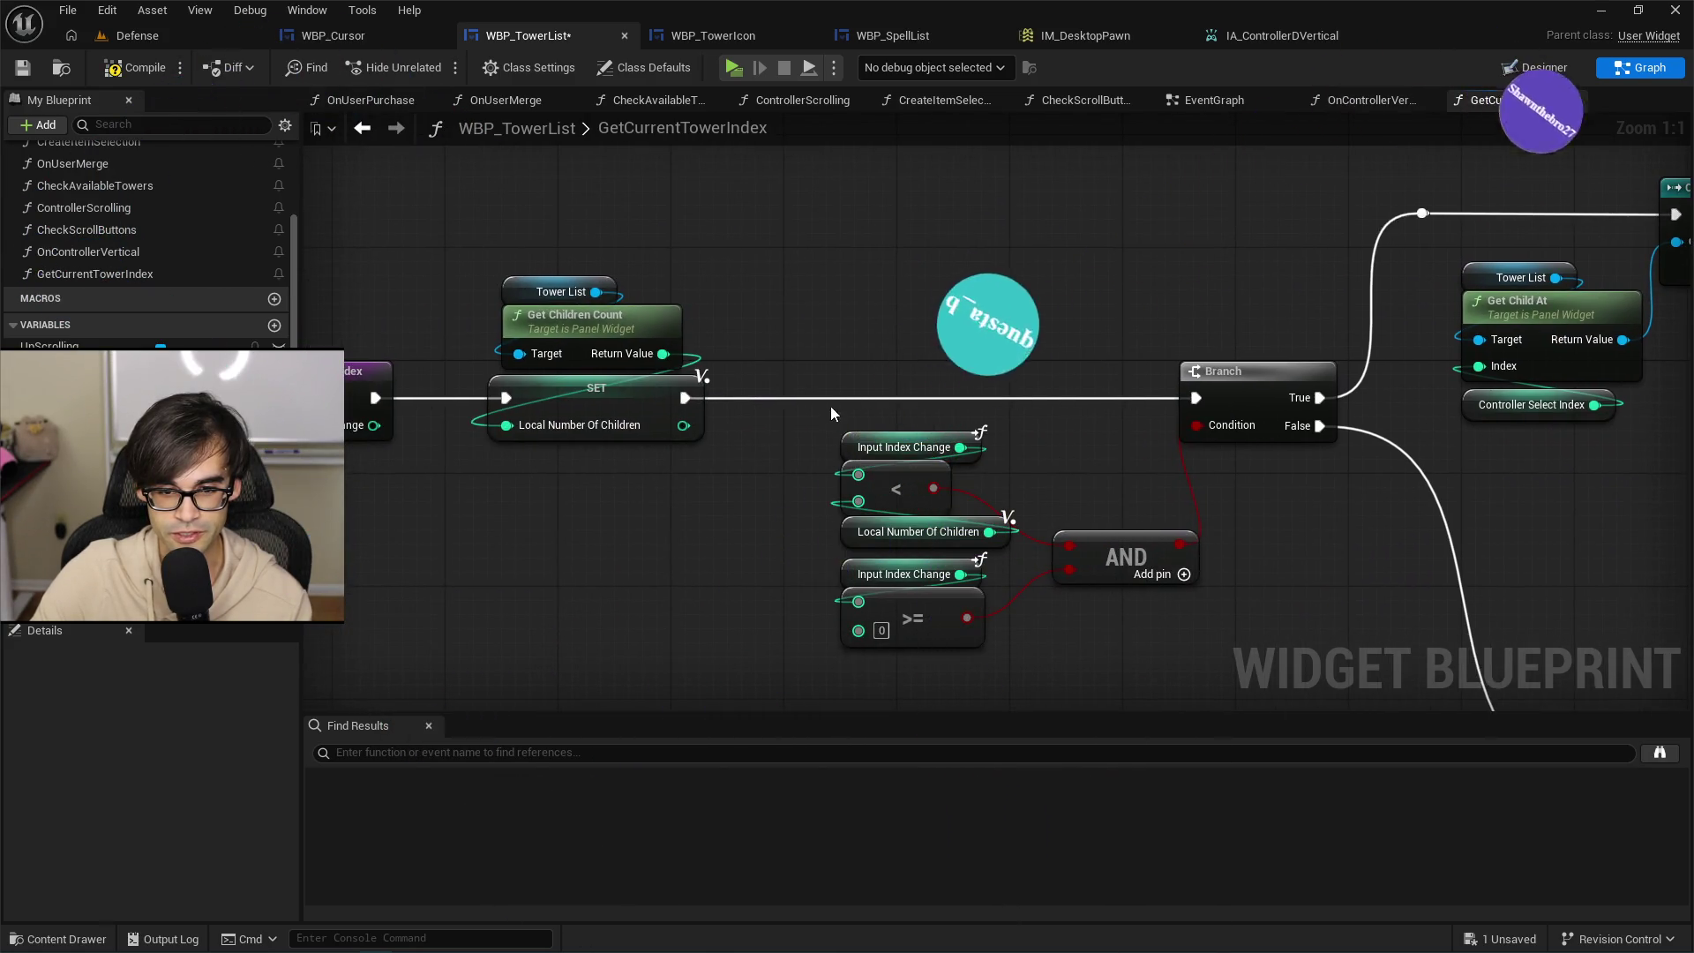
{"action": "mouse_move", "coordinate": [831, 413]}
{"action": "left_mouse_down"}
{"action": "mouse_move", "coordinate": [335, 441]}
{"action": "mouse_move", "coordinate": [881, 380]}
{"action": "left_mouse_up"}
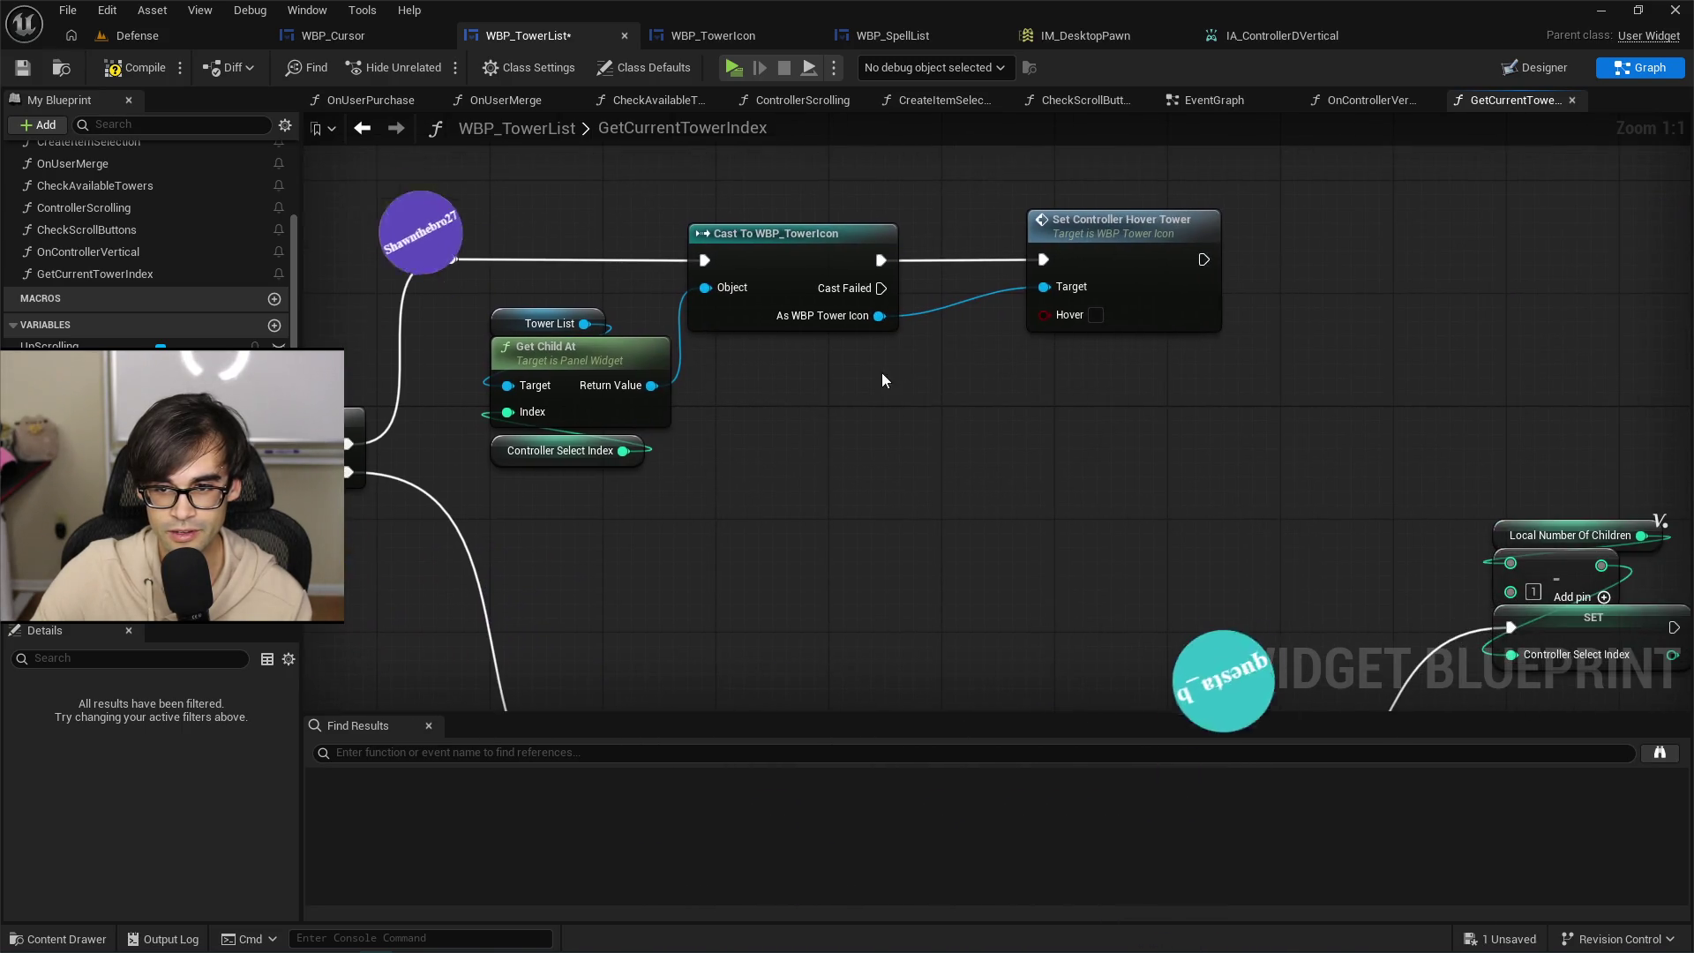
Compile and save WBP_TowerList, then switch to its EventGraph.
{"action": "left_click", "coordinate": [124, 70]}
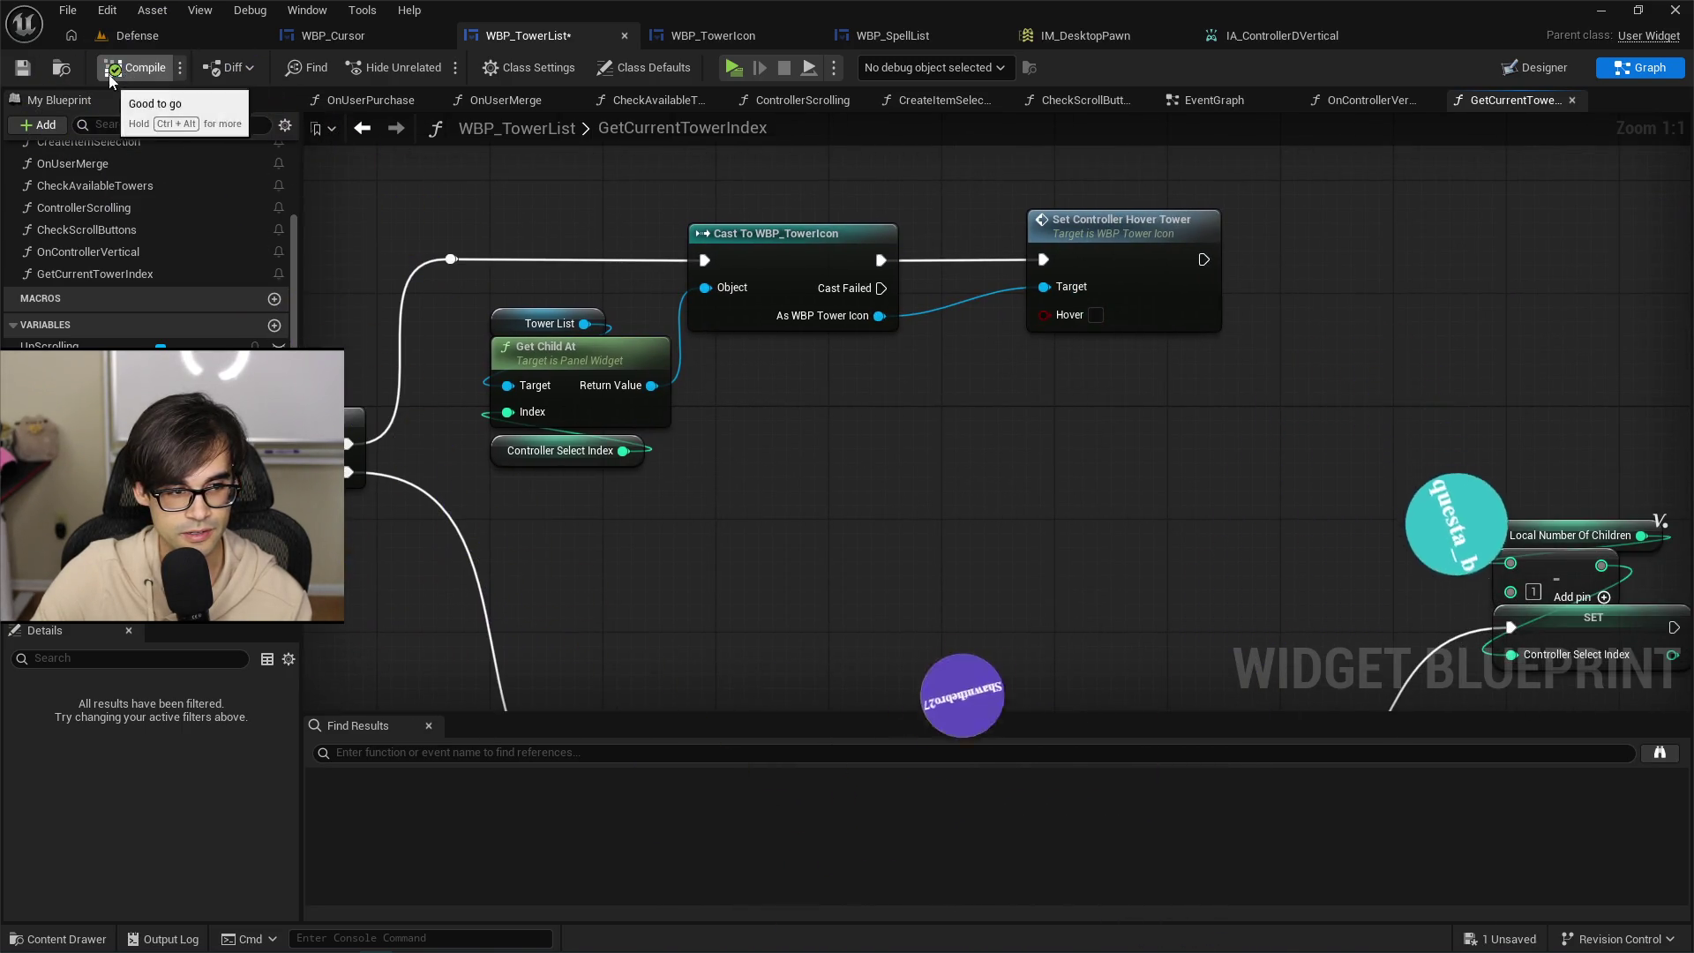
{"action": "scroll", "coordinate": [1073, 250], "scroll_direction": "down", "scroll_amount": 2}
{"action": "left_click_drag", "start_coordinate": [1074, 250], "coordinate": [942, 215]}
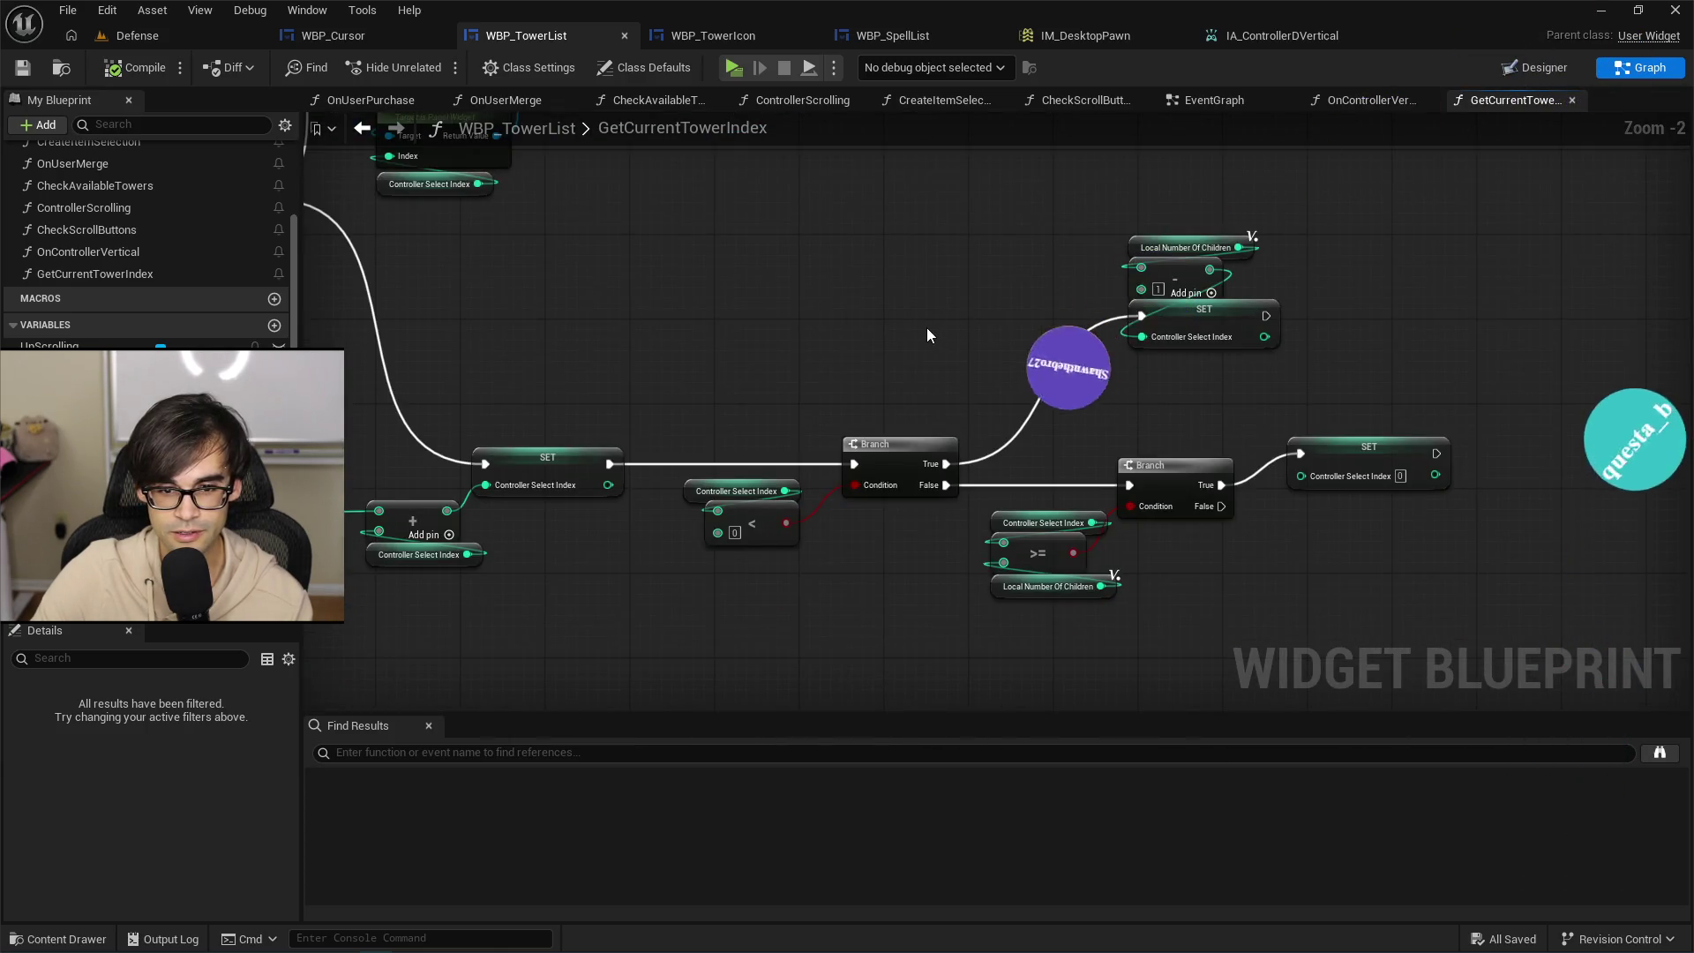
{"action": "scroll", "coordinate": [926, 333], "scroll_direction": "down", "scroll_amount": 1}
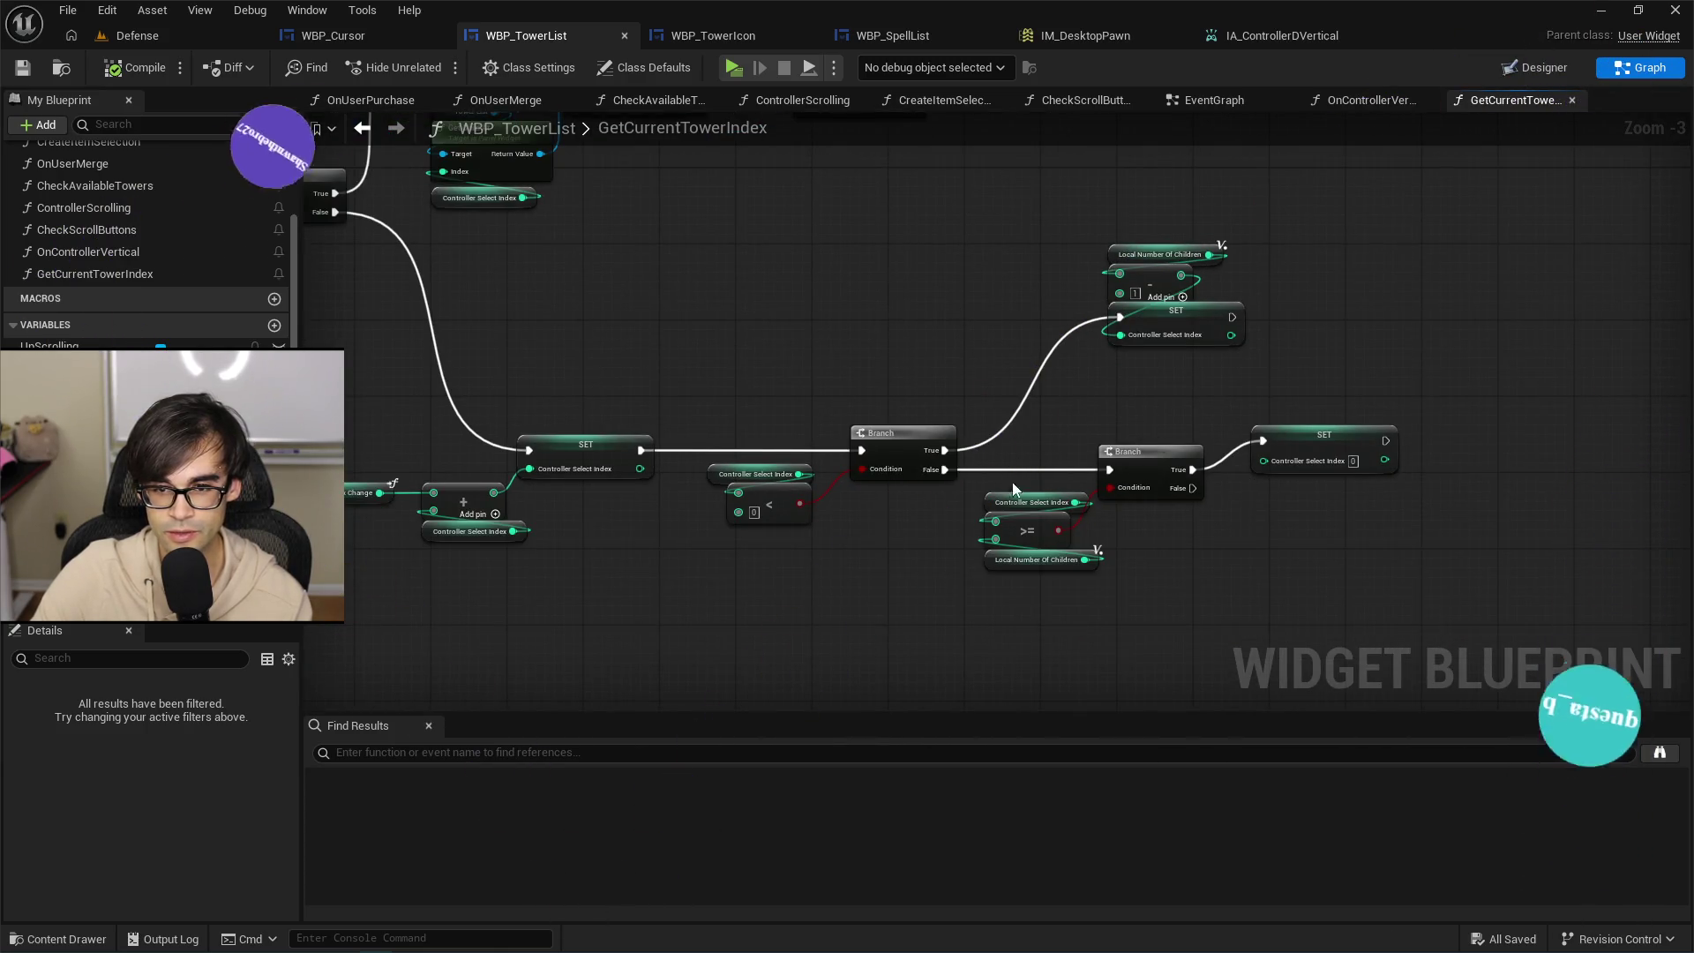
{"action": "left_click_drag", "start_coordinate": [661, 273], "coordinate": [1145, 361]}
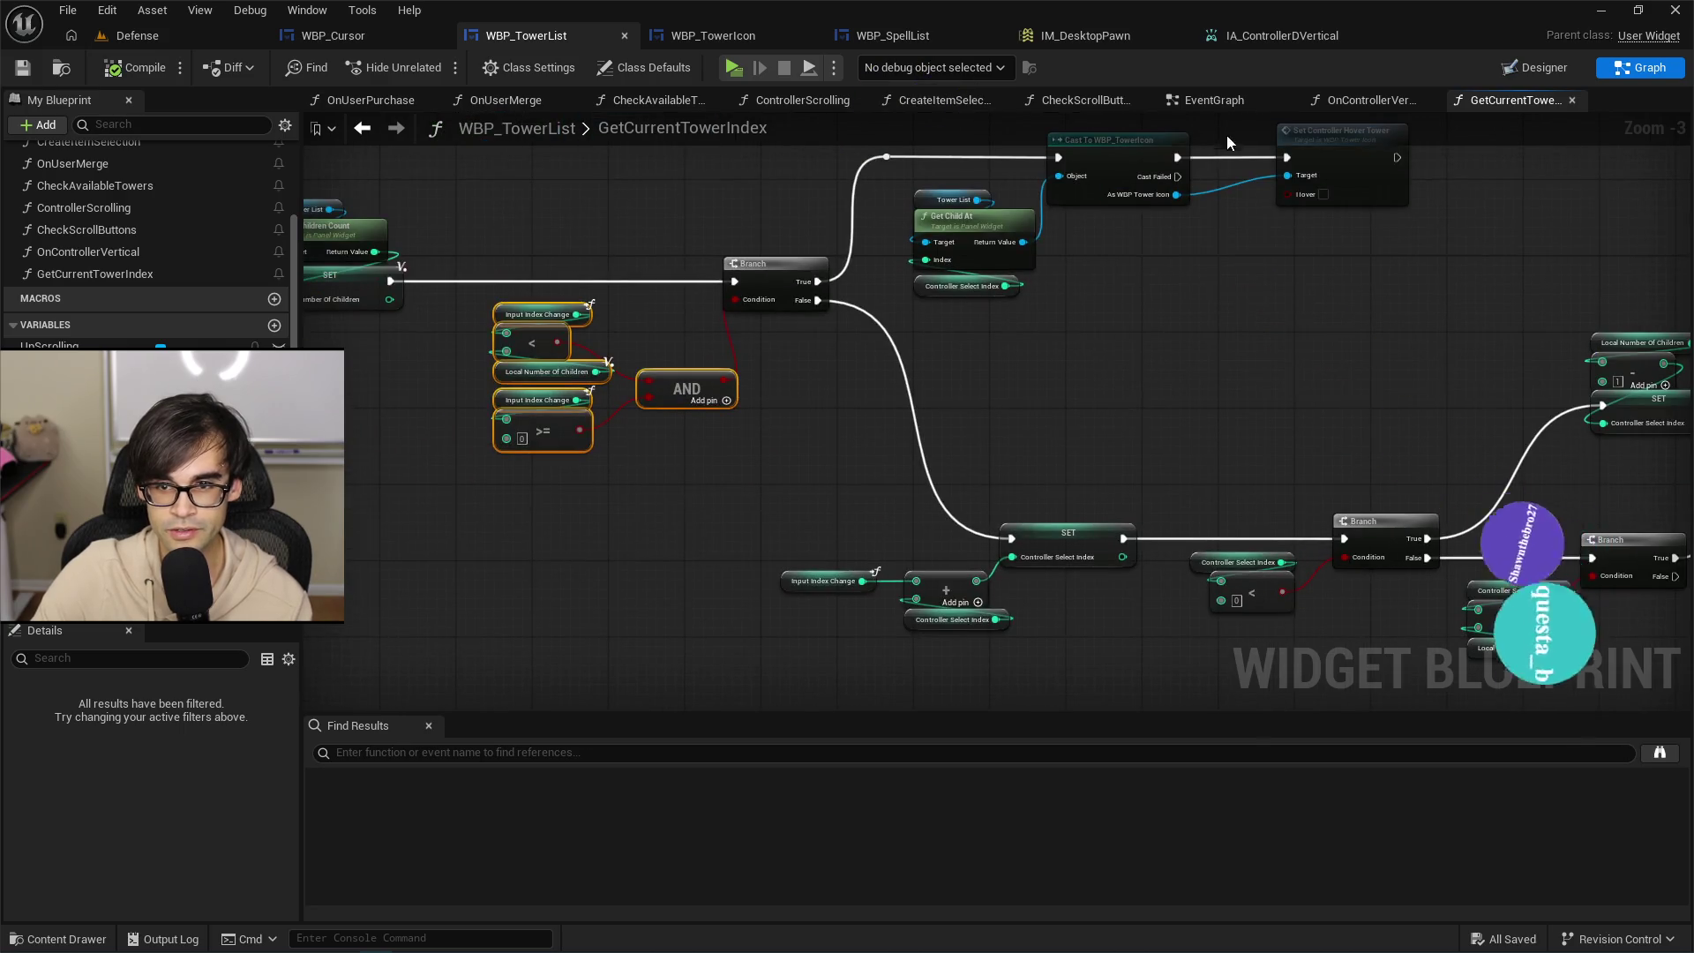
{"action": "left_click", "coordinate": [1204, 104]}
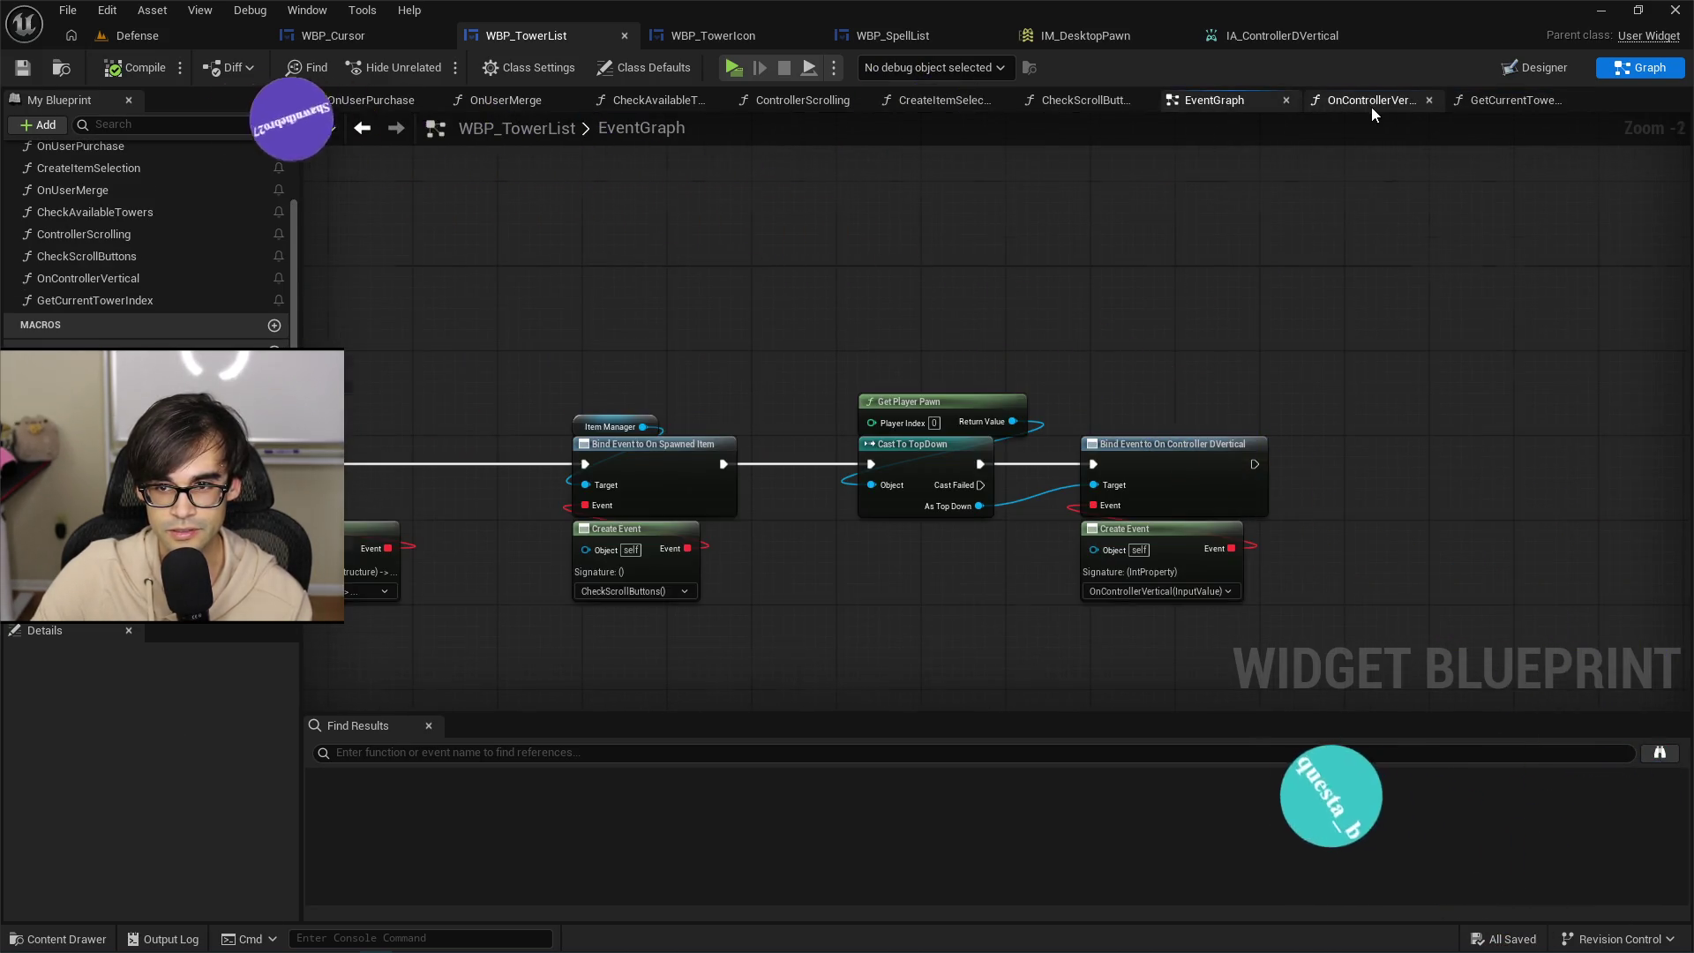
Inspect WBP_TowerIcon's SetControllerHoverTower graph and Designer overlay, then return to the Defense level.
{"action": "left_click", "coordinate": [1371, 104]}
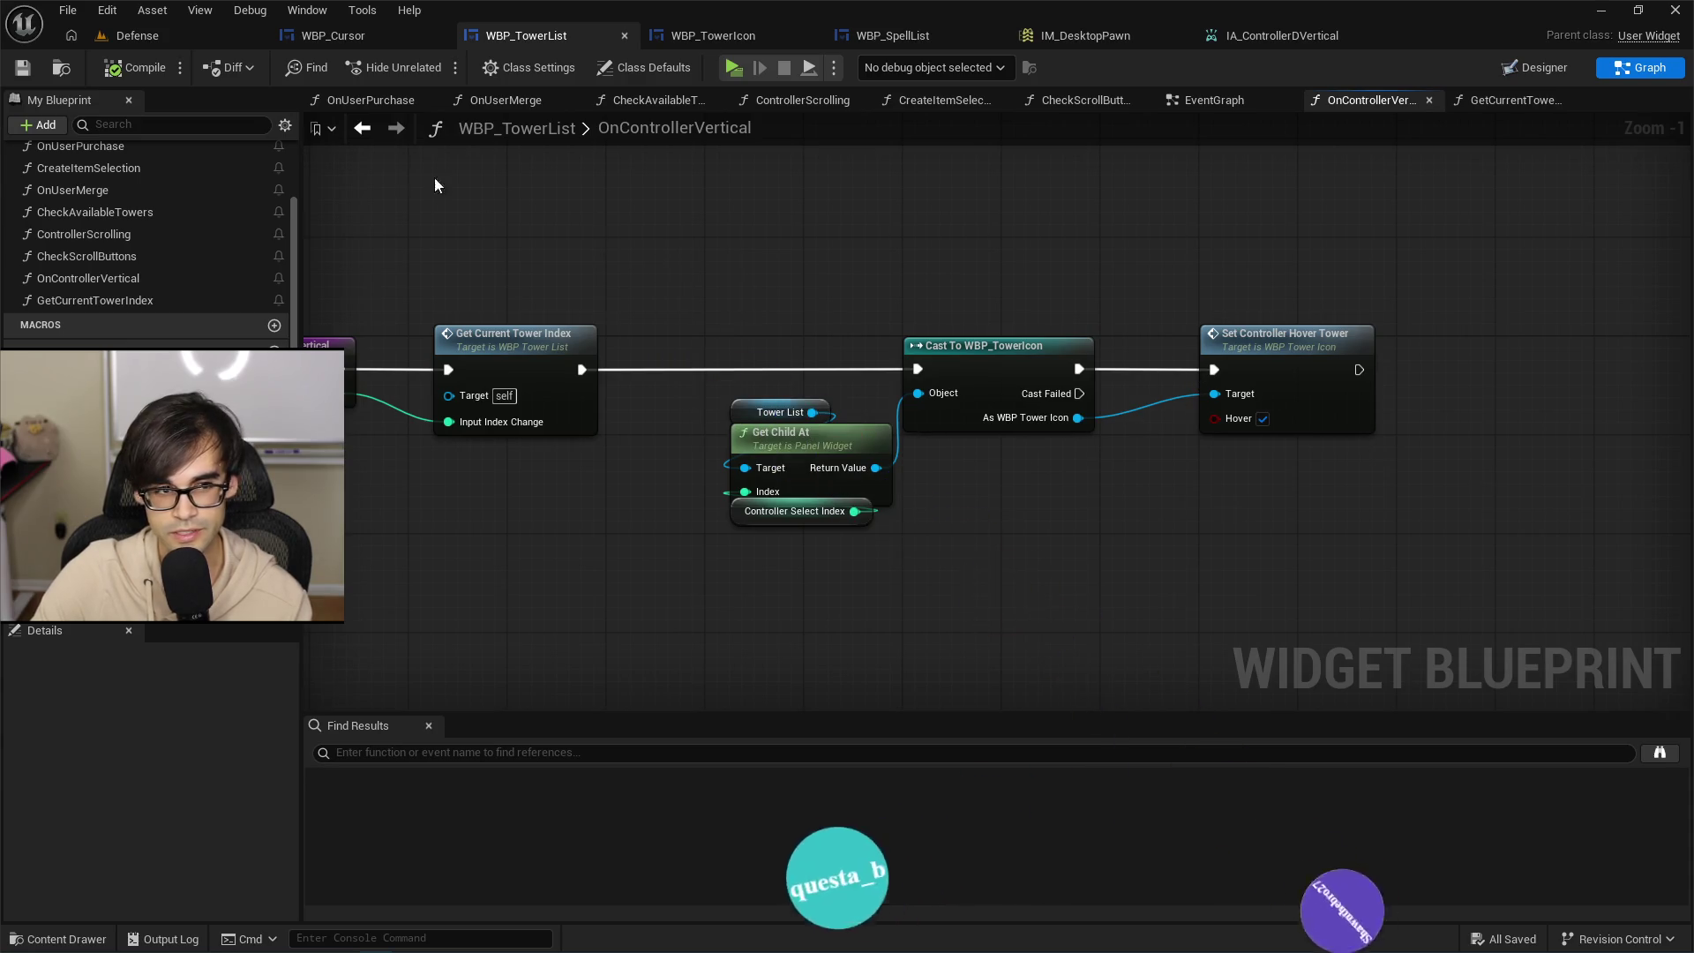
{"action": "mouse_move", "coordinate": [809, 314]}
{"action": "left_mouse_down"}
{"action": "mouse_move", "coordinate": [1202, 341]}
{"action": "mouse_move", "coordinate": [923, 330]}
{"action": "left_mouse_up"}
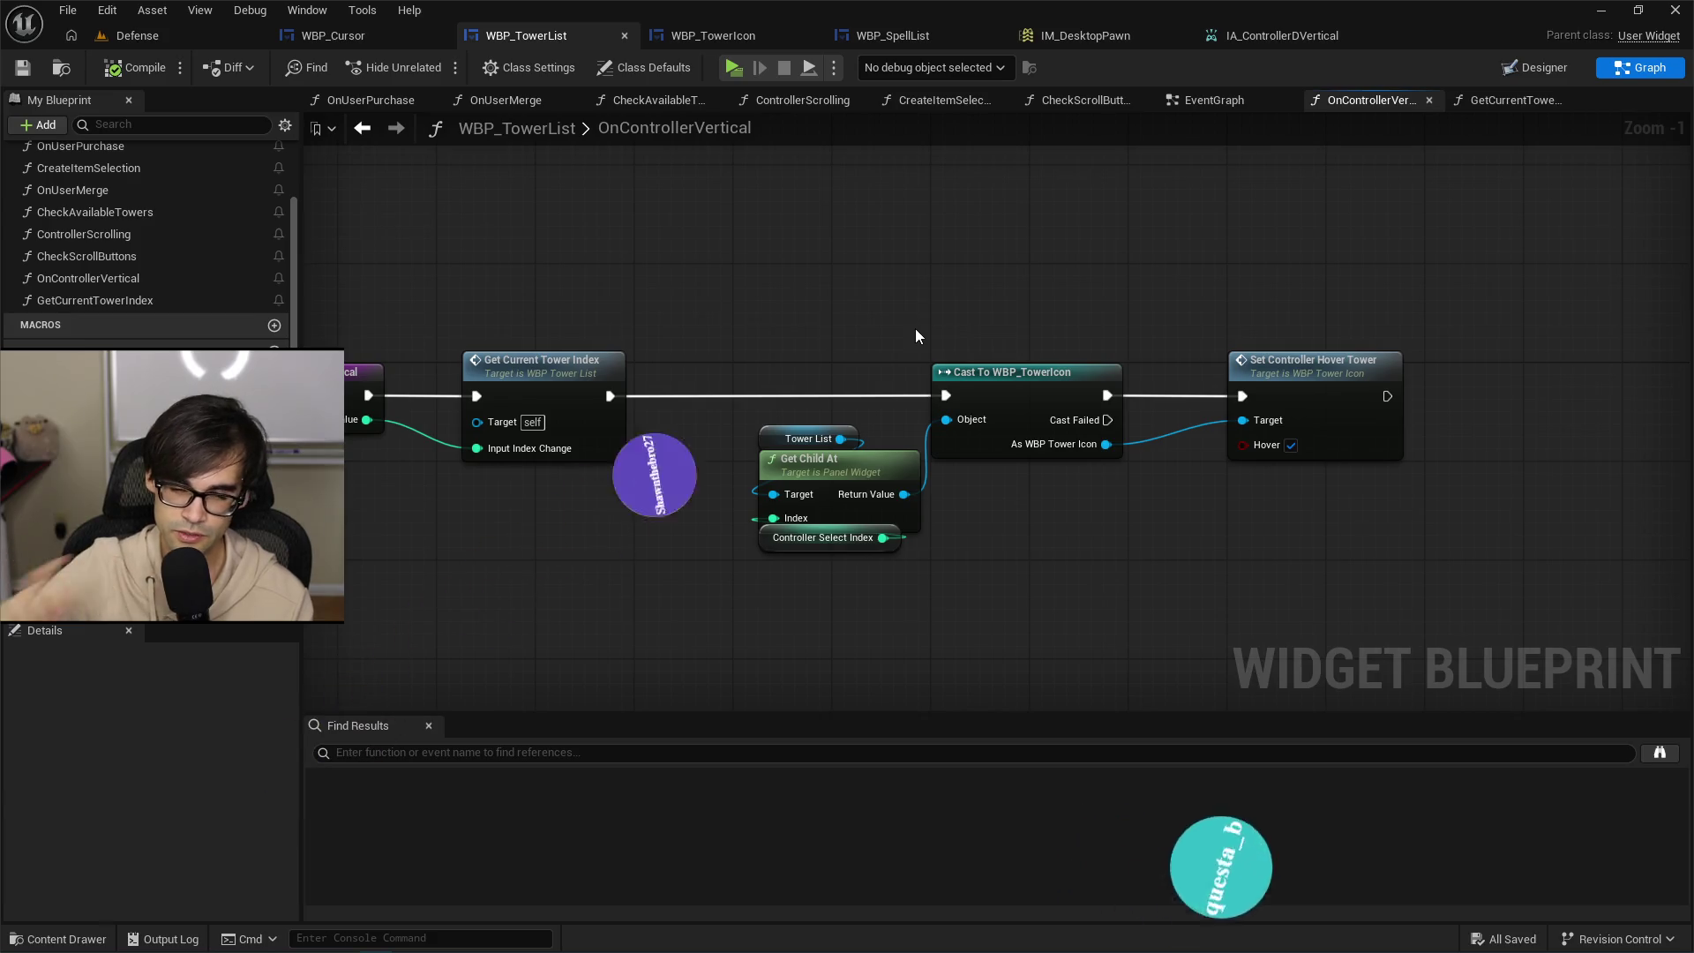
{"action": "double_click", "coordinate": [1344, 366]}
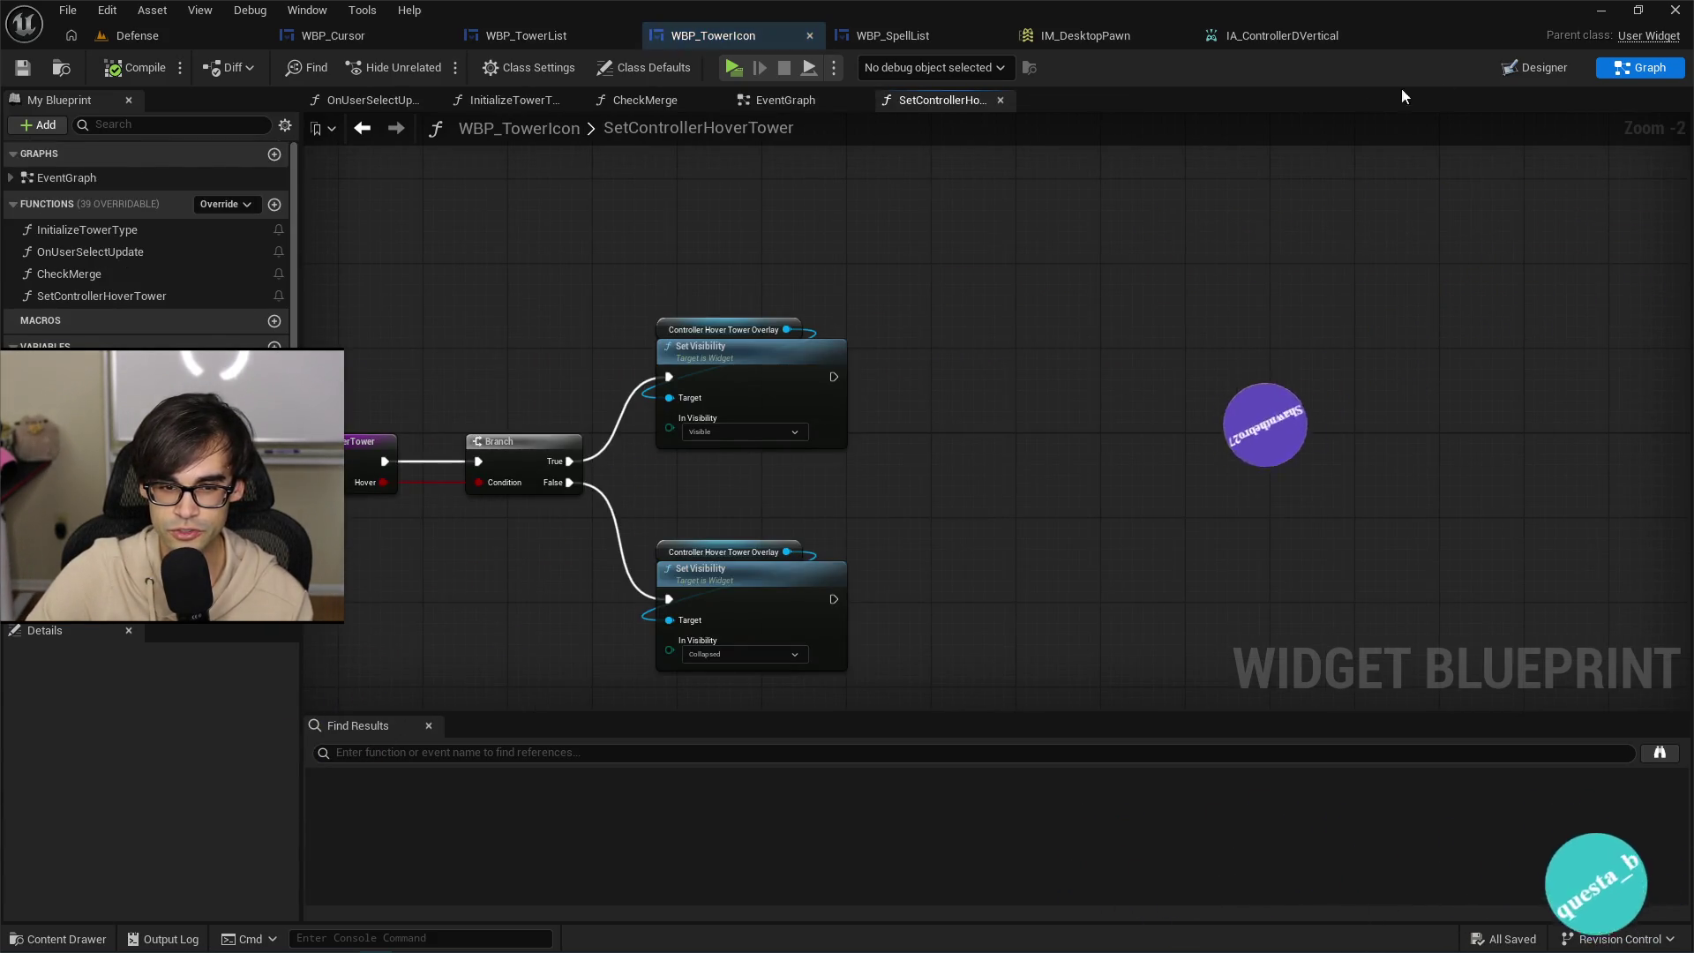
{"action": "left_click", "coordinate": [1526, 69]}
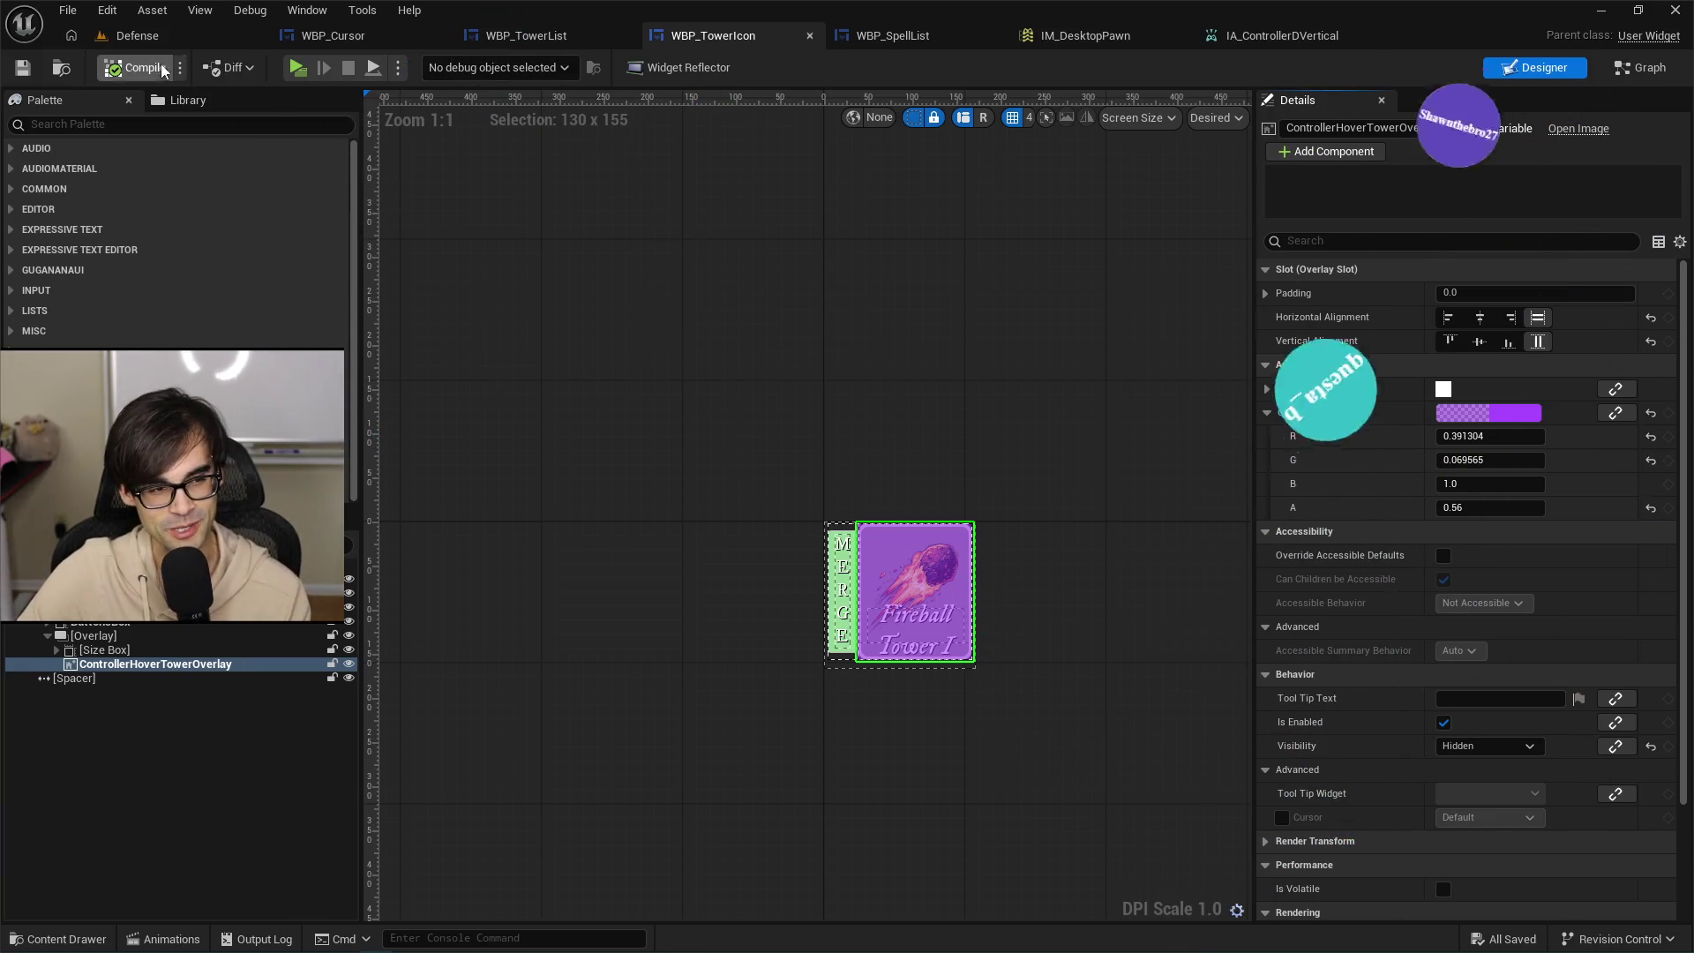
{"action": "left_click", "coordinate": [137, 35]}
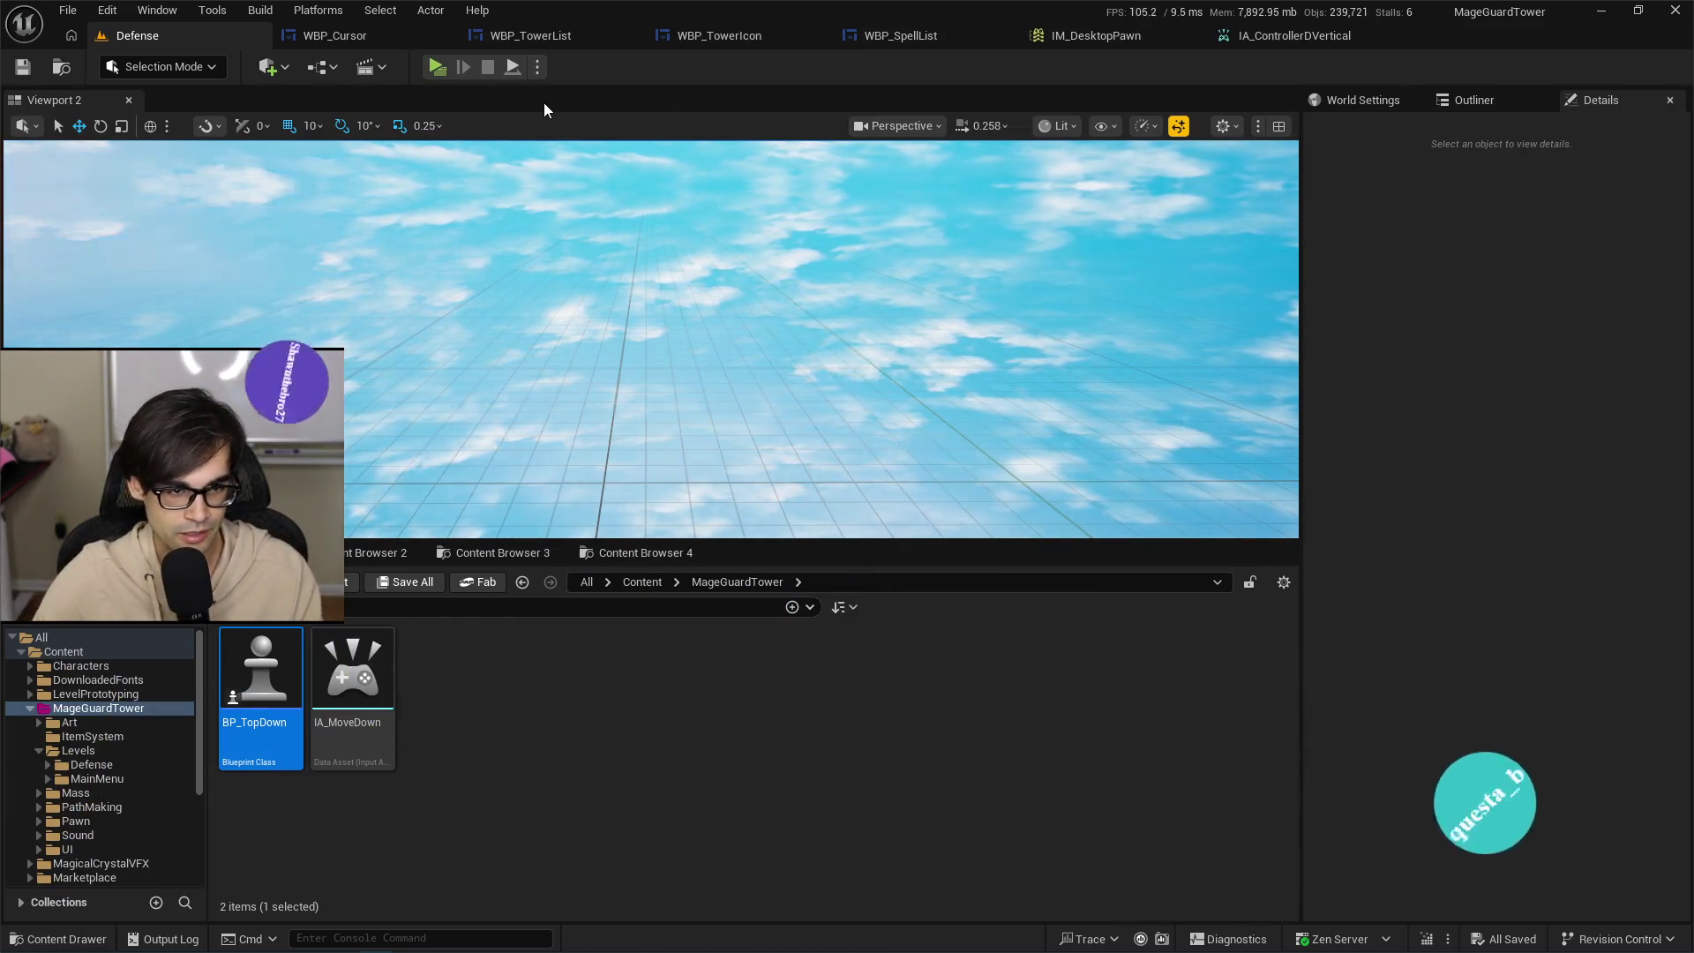
{"action": "left_click", "coordinate": [437, 67]}
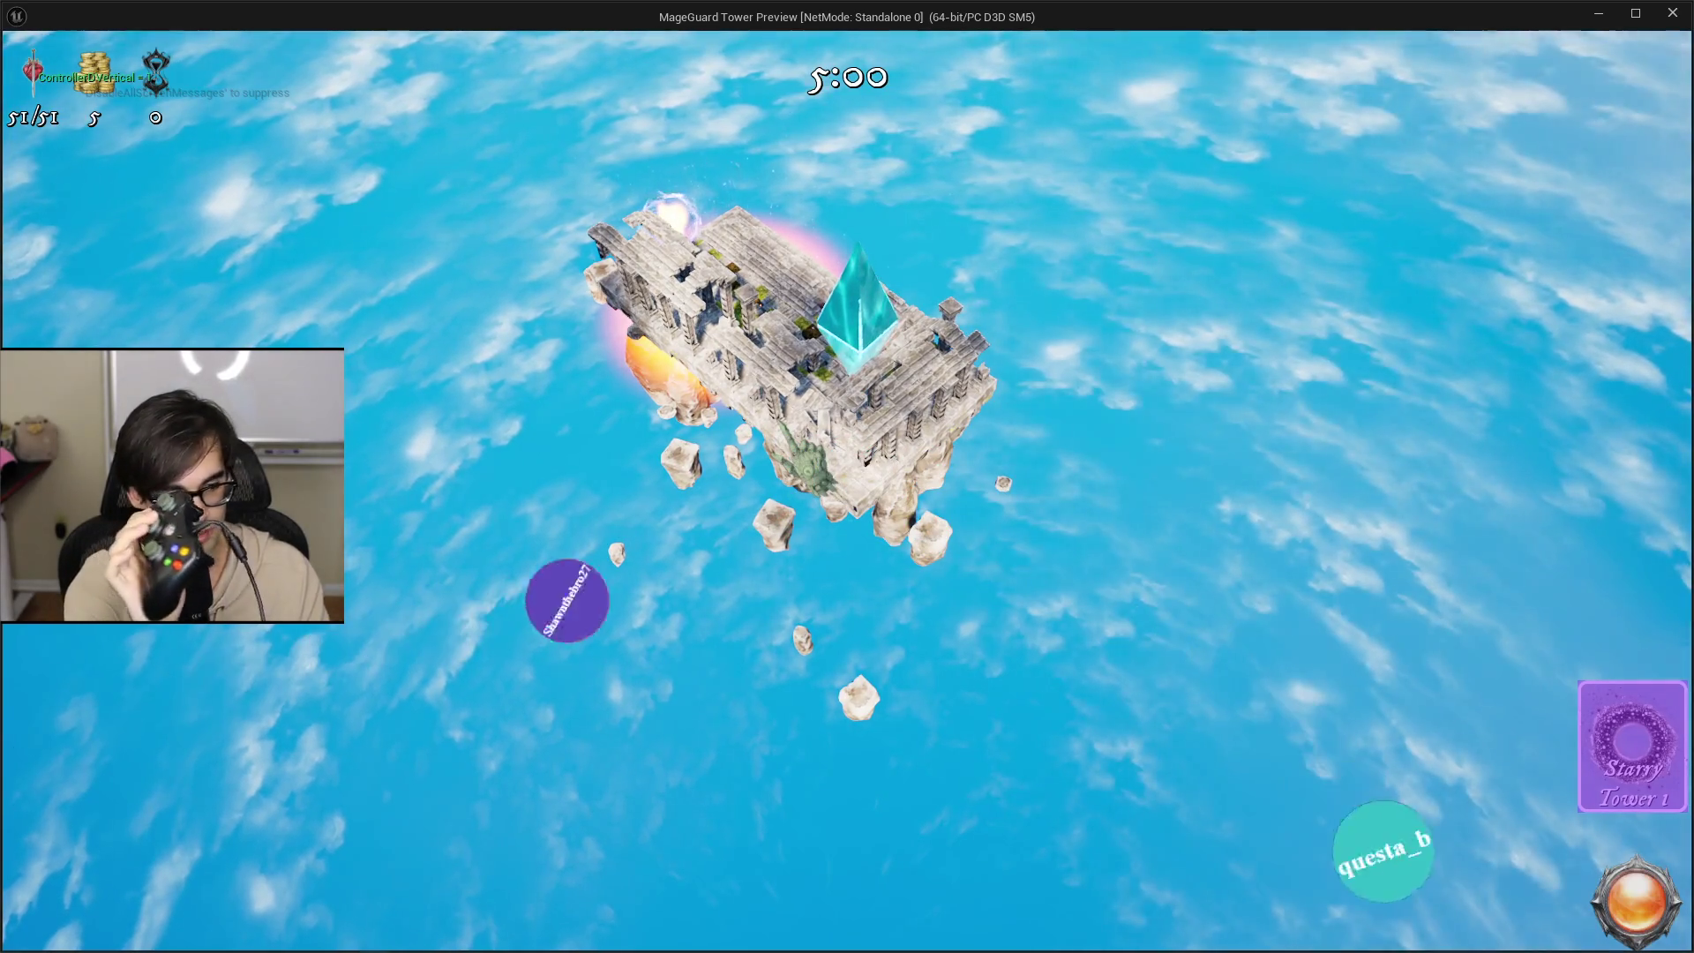
{"action": "key", "text": "Escape"}
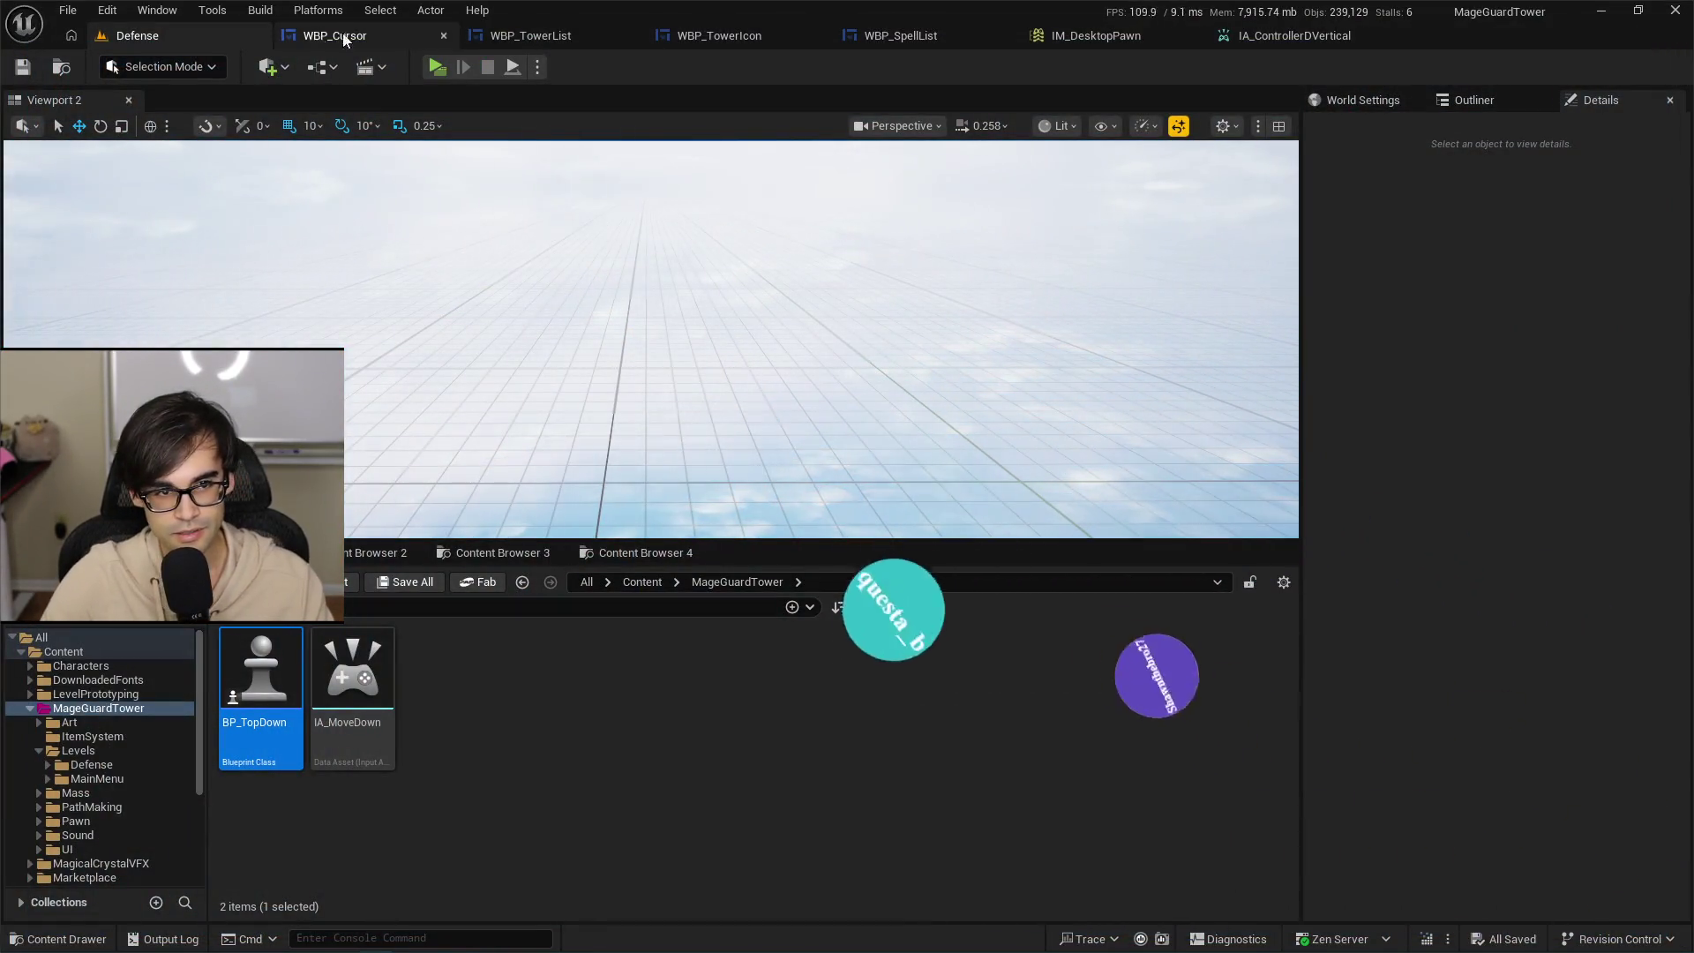
{"action": "key", "text": "alt+p"}
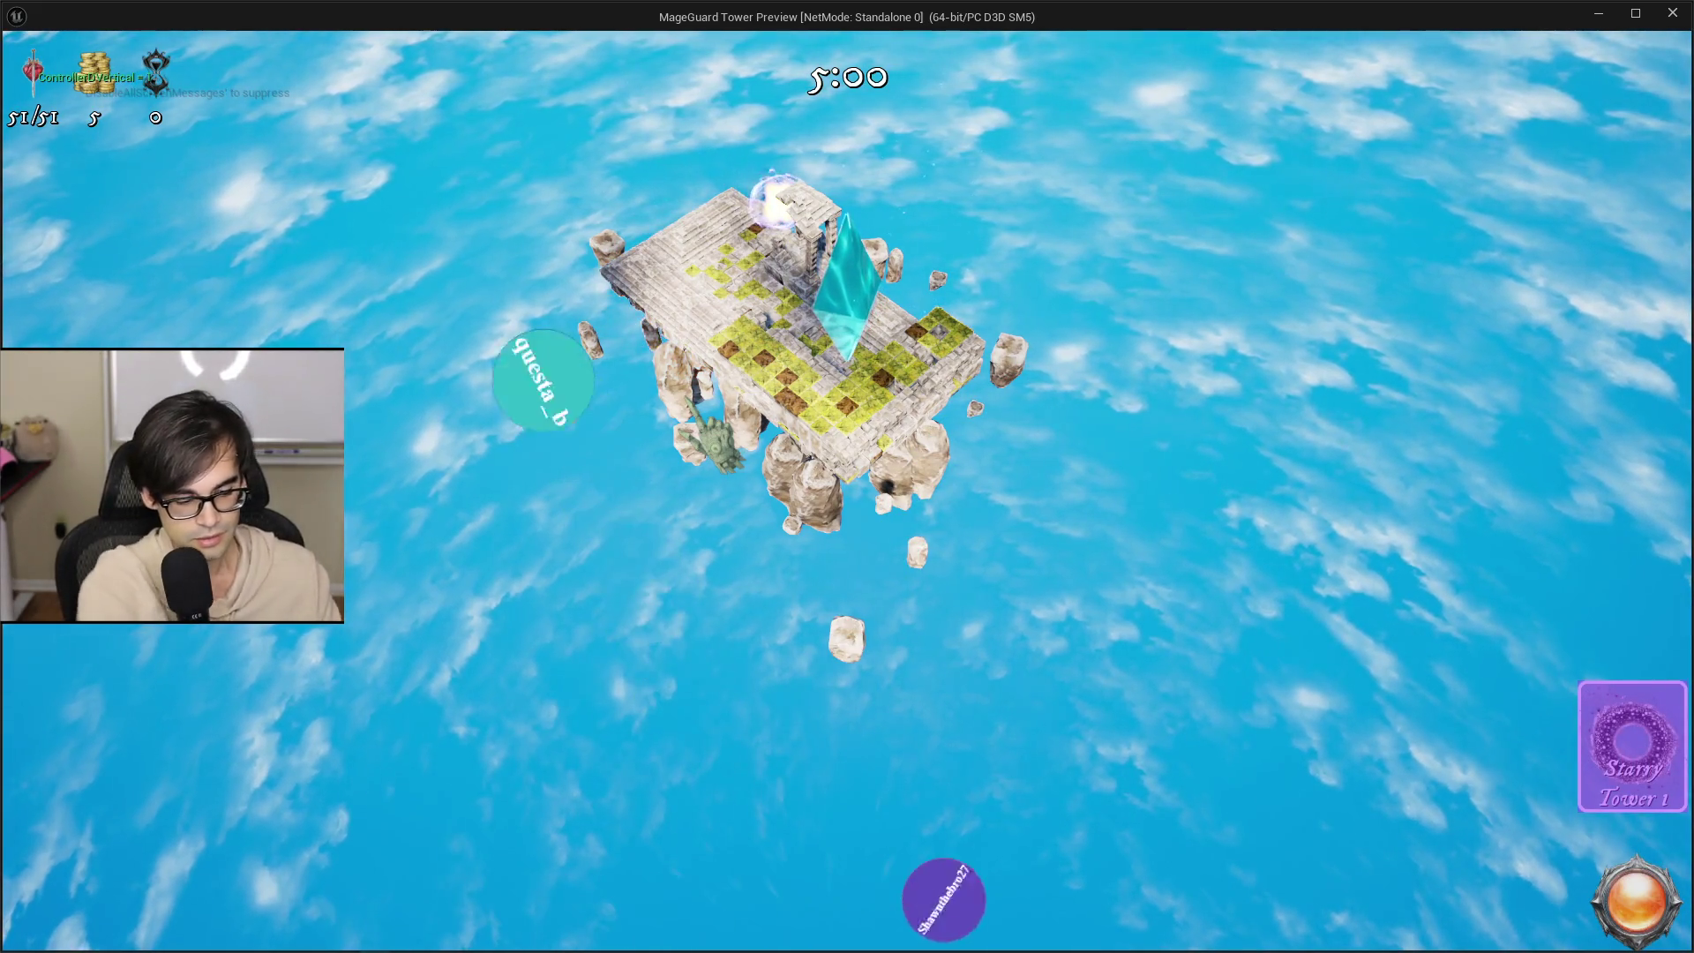
{"action": "key", "text": "grave"}
{"action": "key", "text": "Up"}
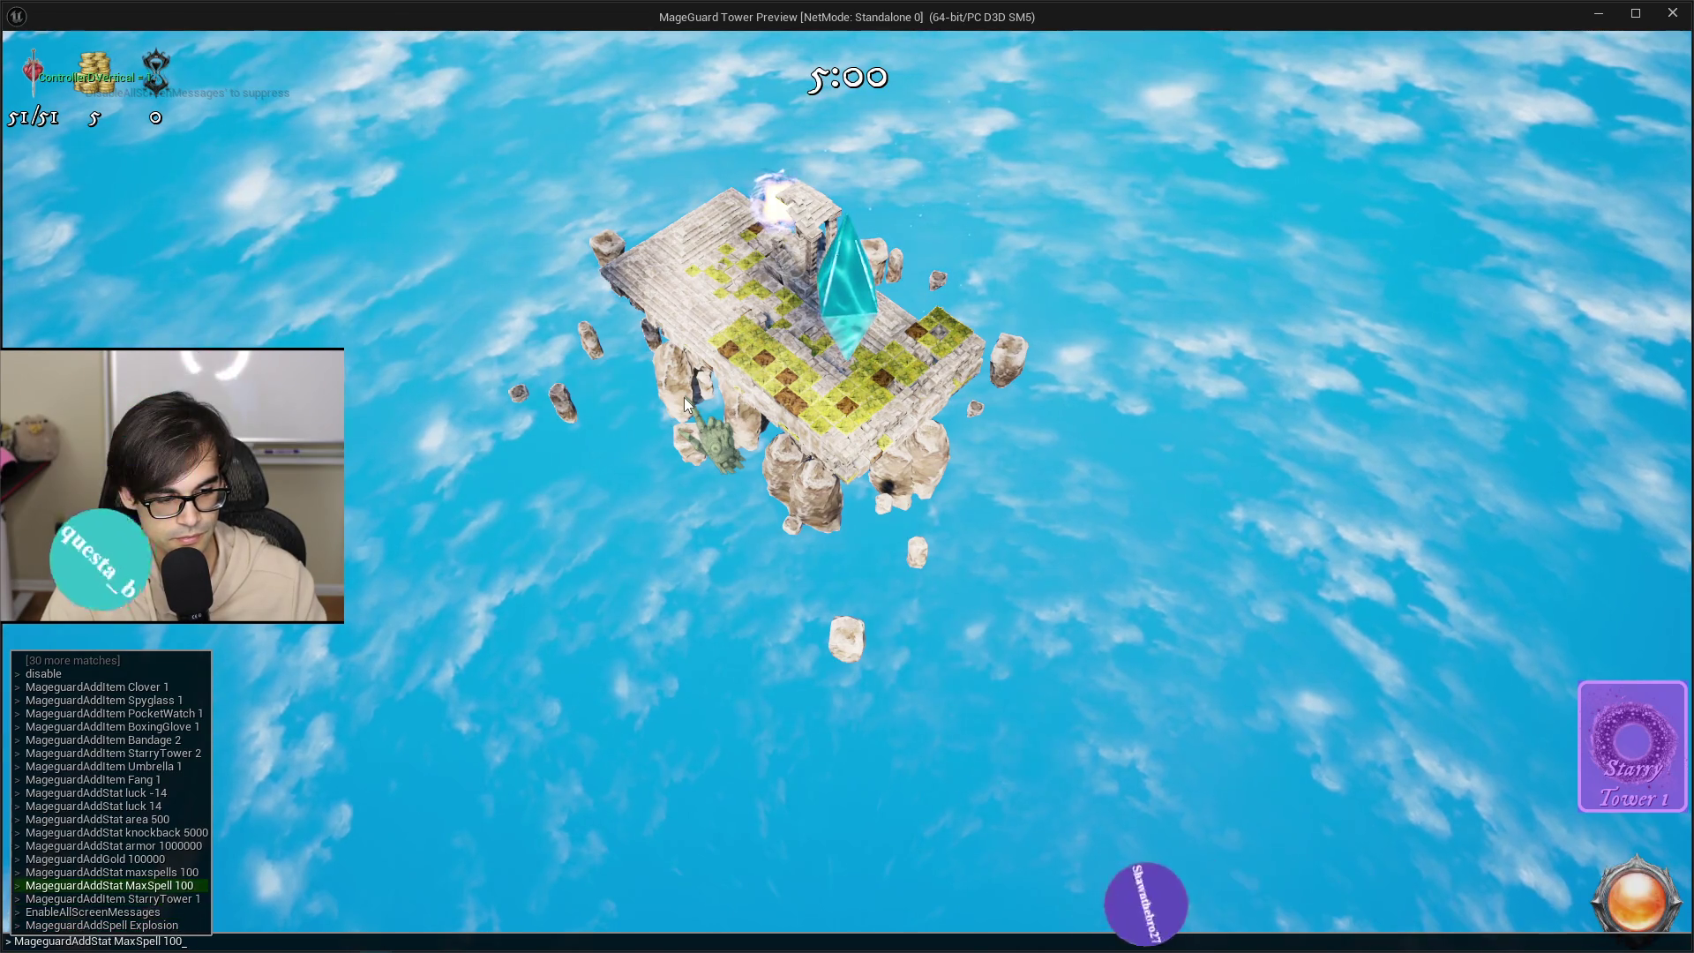
{"action": "key", "text": "Return"}
{"action": "key", "text": "grave"}
{"action": "key", "text": "Up"}
{"action": "key", "text": "Return"}
{"action": "key", "text": "grave"}
{"action": "key", "text": "Up"}
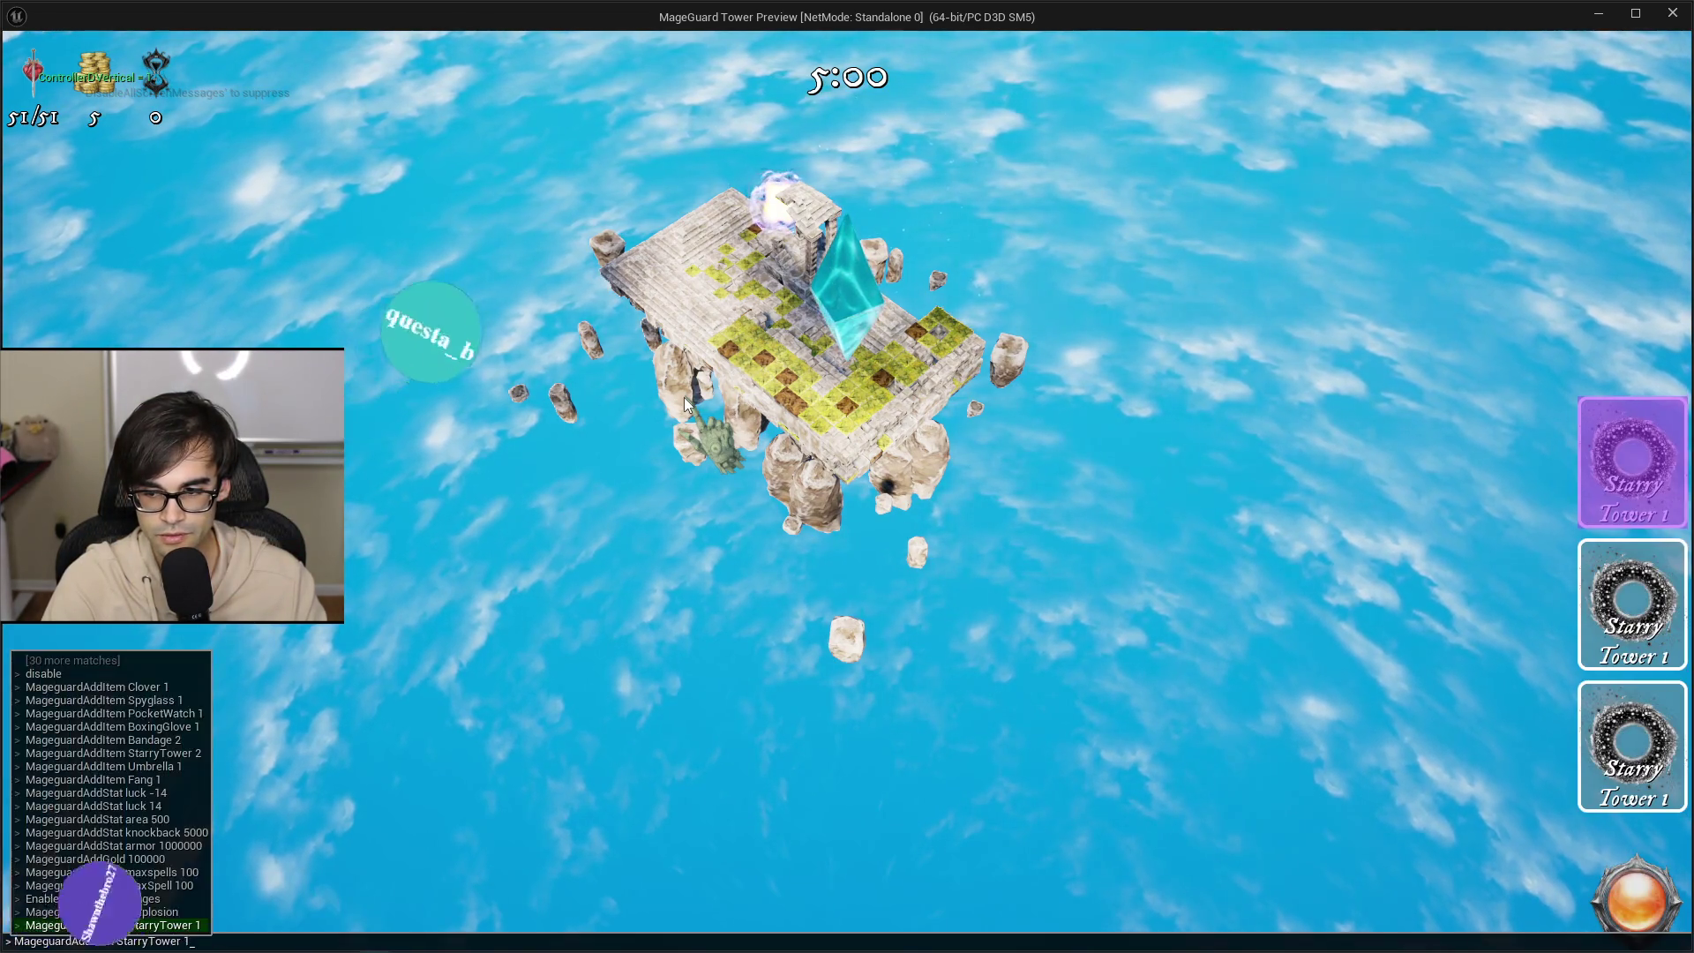
{"action": "key", "text": "Return"}
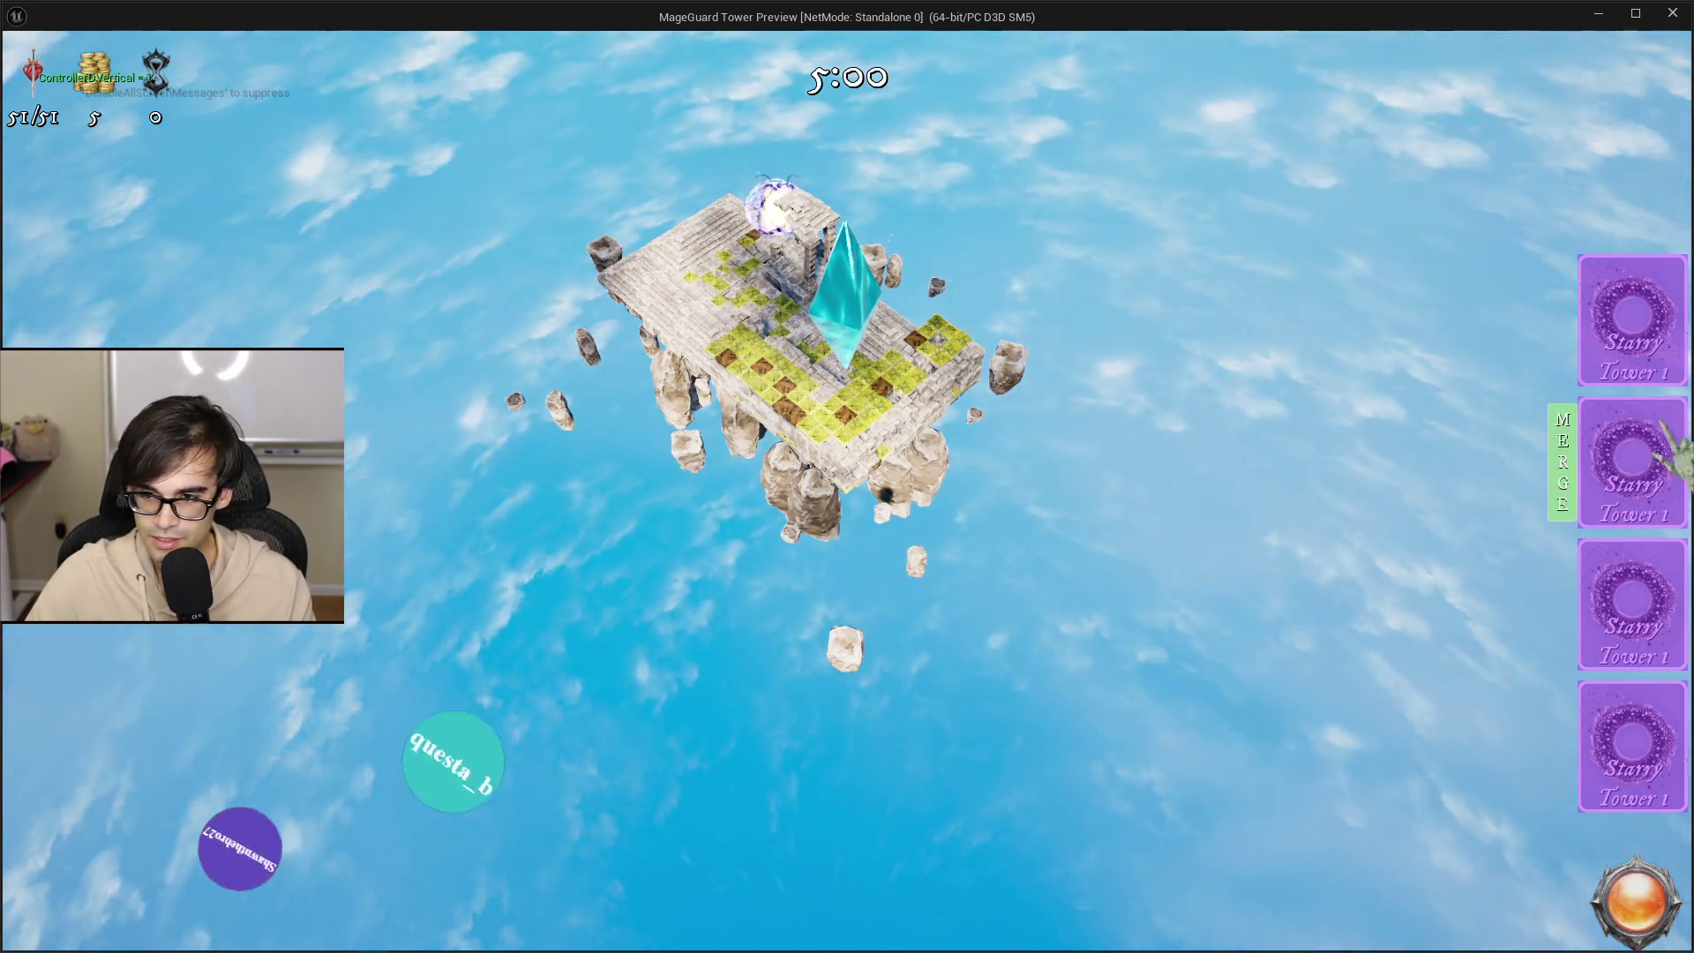
{"action": "mouse_move", "coordinate": [1641, 362]}
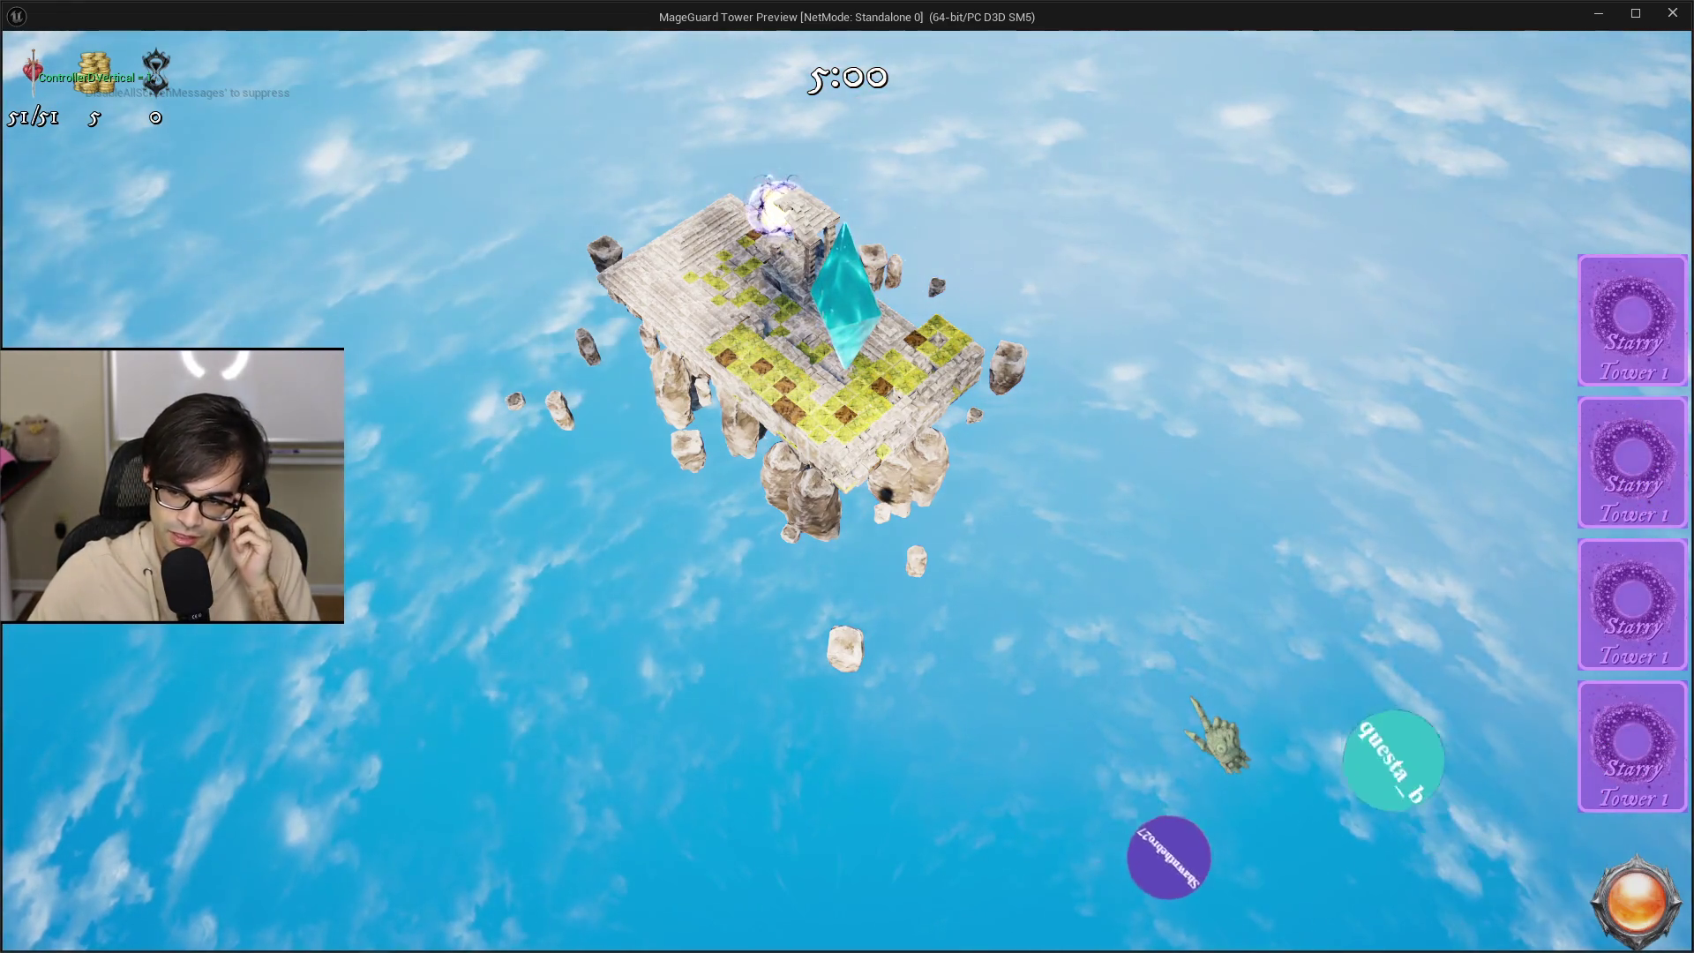
{"action": "key", "text": "Escape"}
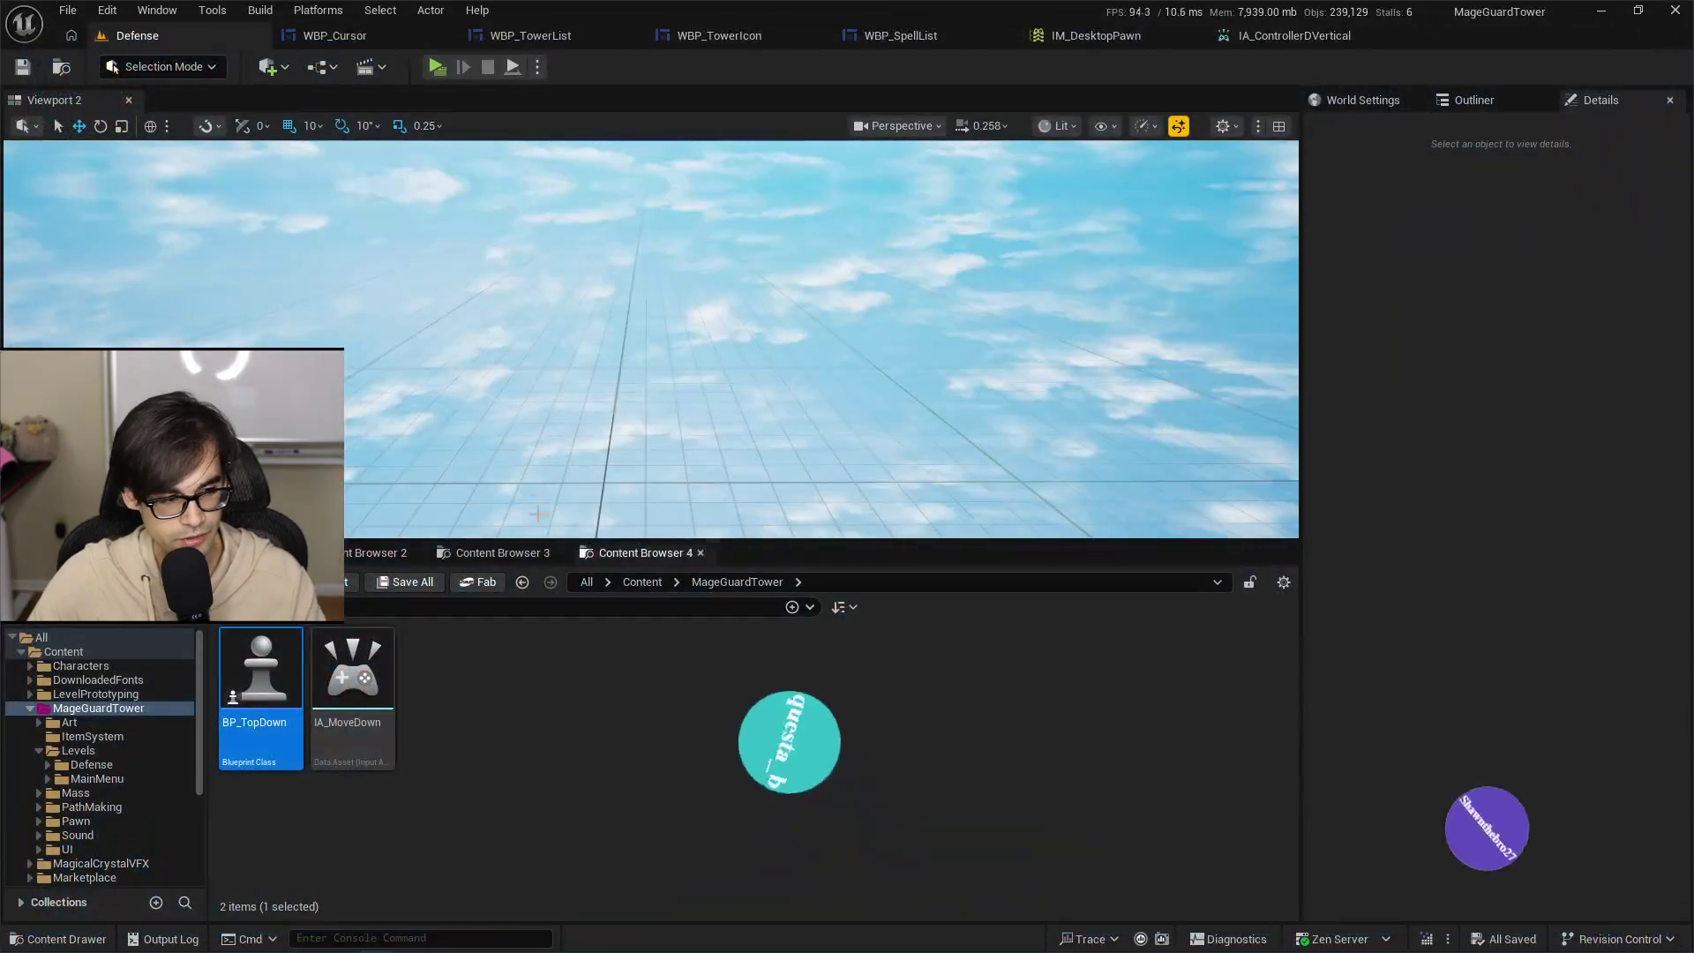
Open WBP_TowerList's GetCurrentTowerIndex graph and bring the index range checks into view.
{"action": "left_click", "coordinate": [1304, 41]}
{"action": "left_click", "coordinate": [1126, 44]}
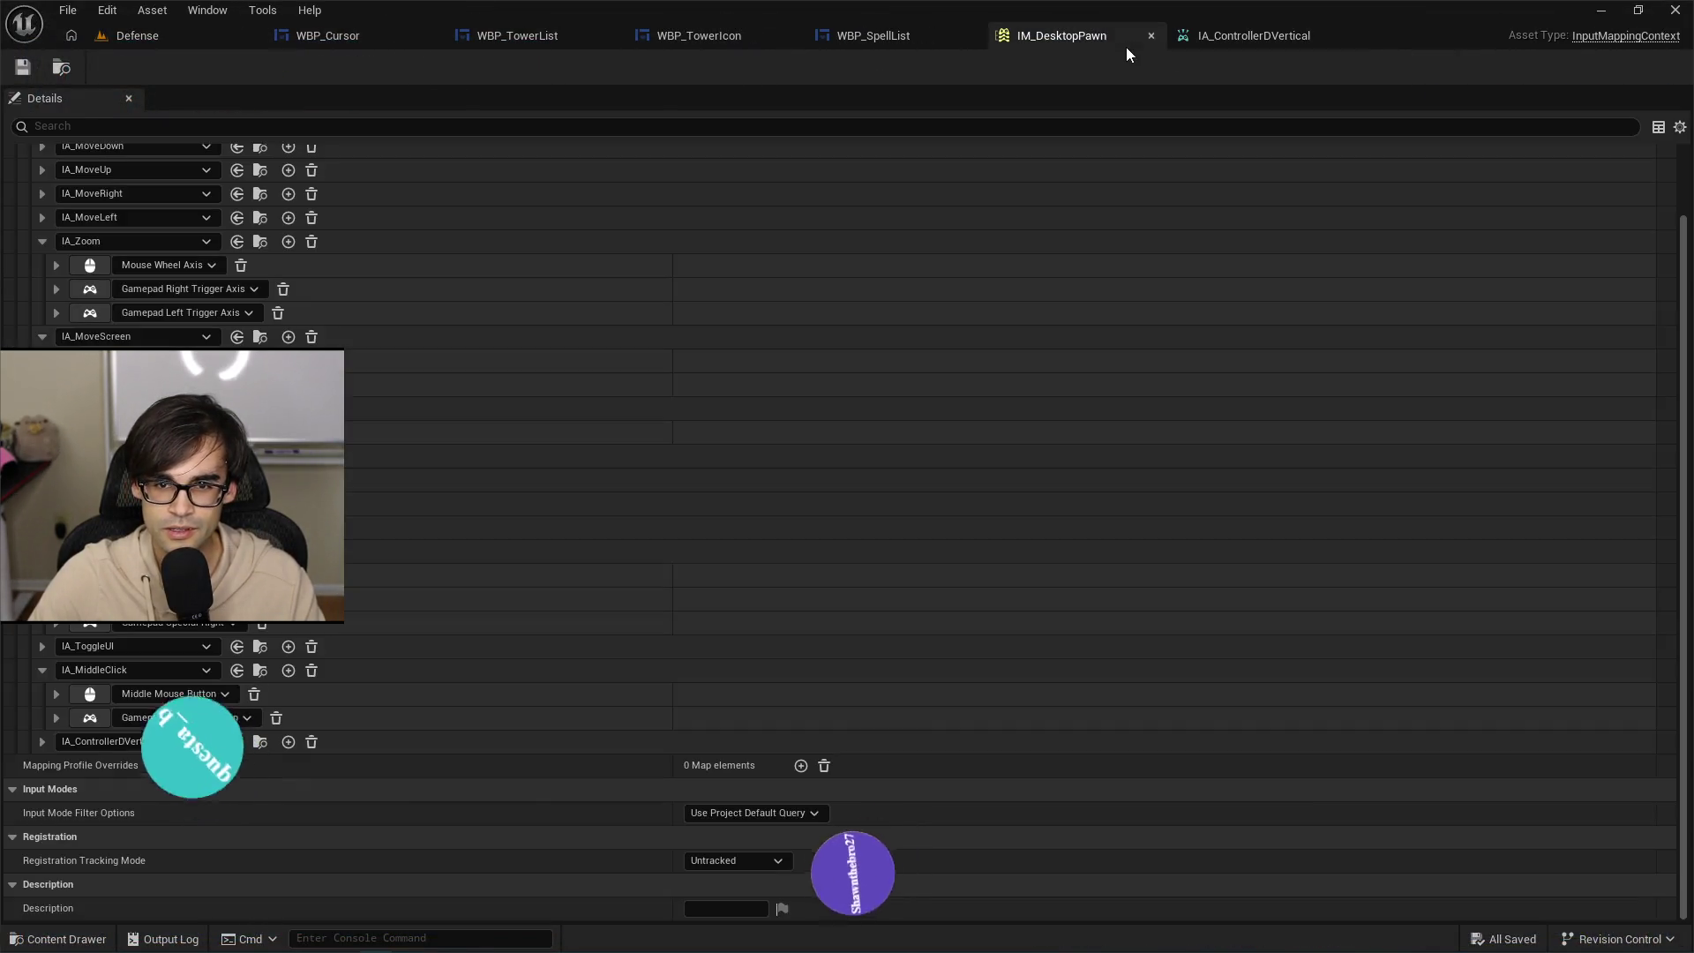
{"action": "left_click", "coordinate": [906, 39]}
{"action": "left_click", "coordinate": [669, 36]}
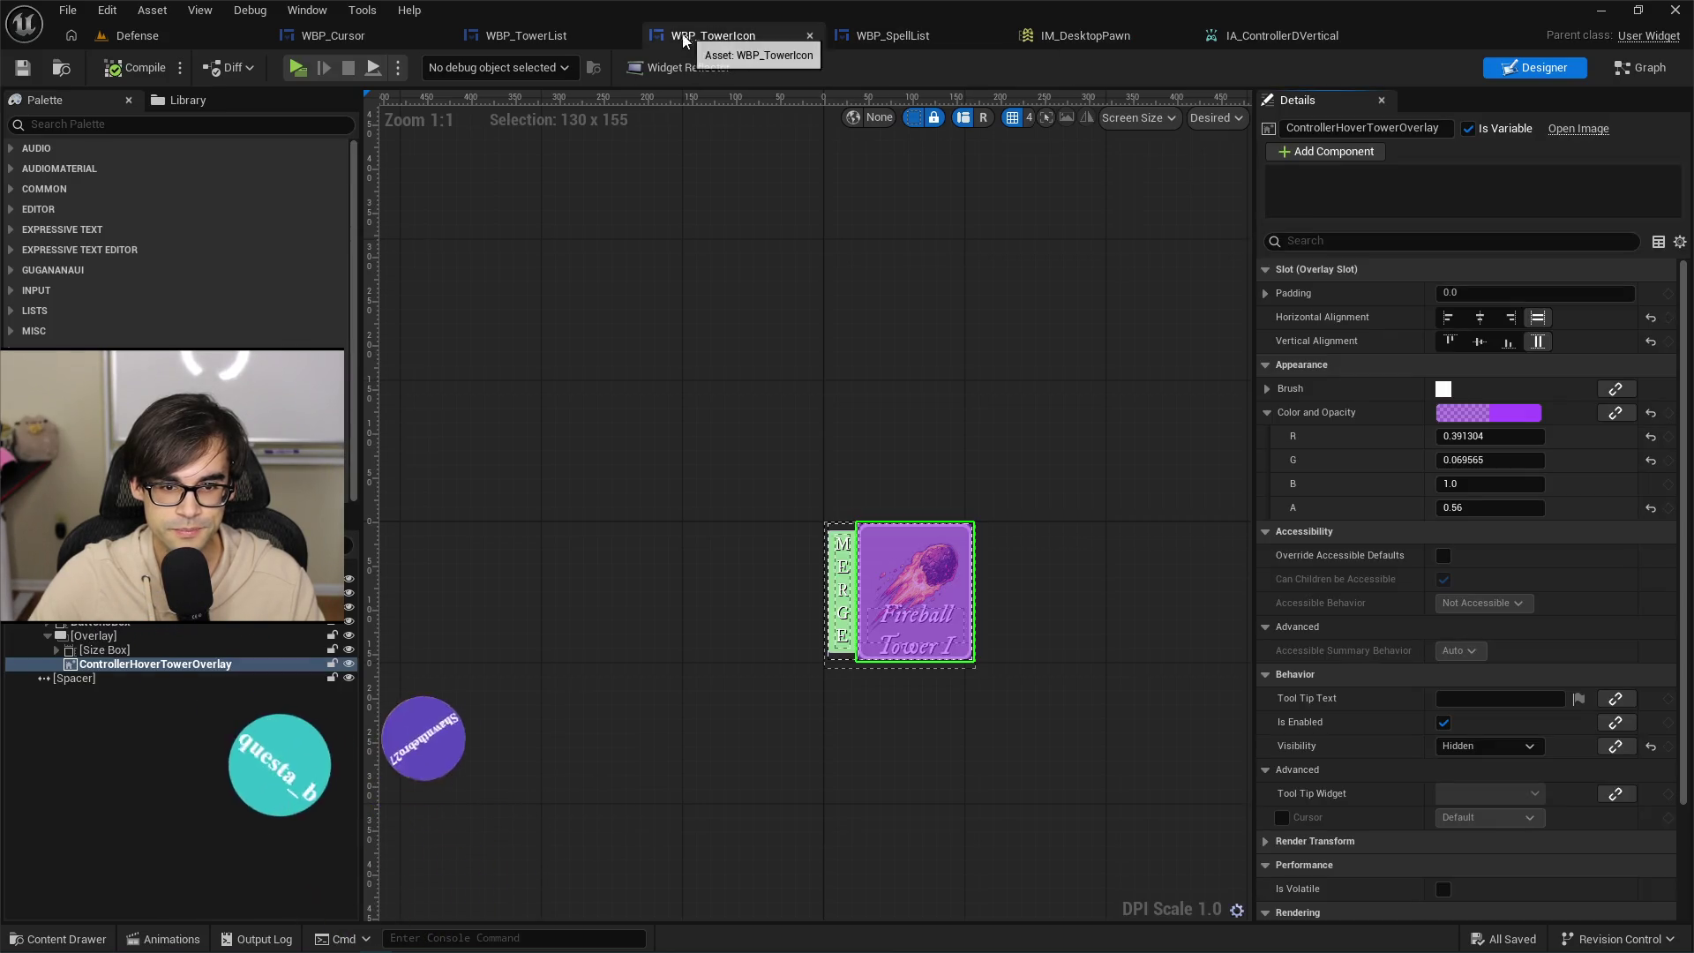
{"action": "left_click", "coordinate": [528, 38]}
{"action": "left_click_drag", "start_coordinate": [689, 396], "coordinate": [873, 439]}
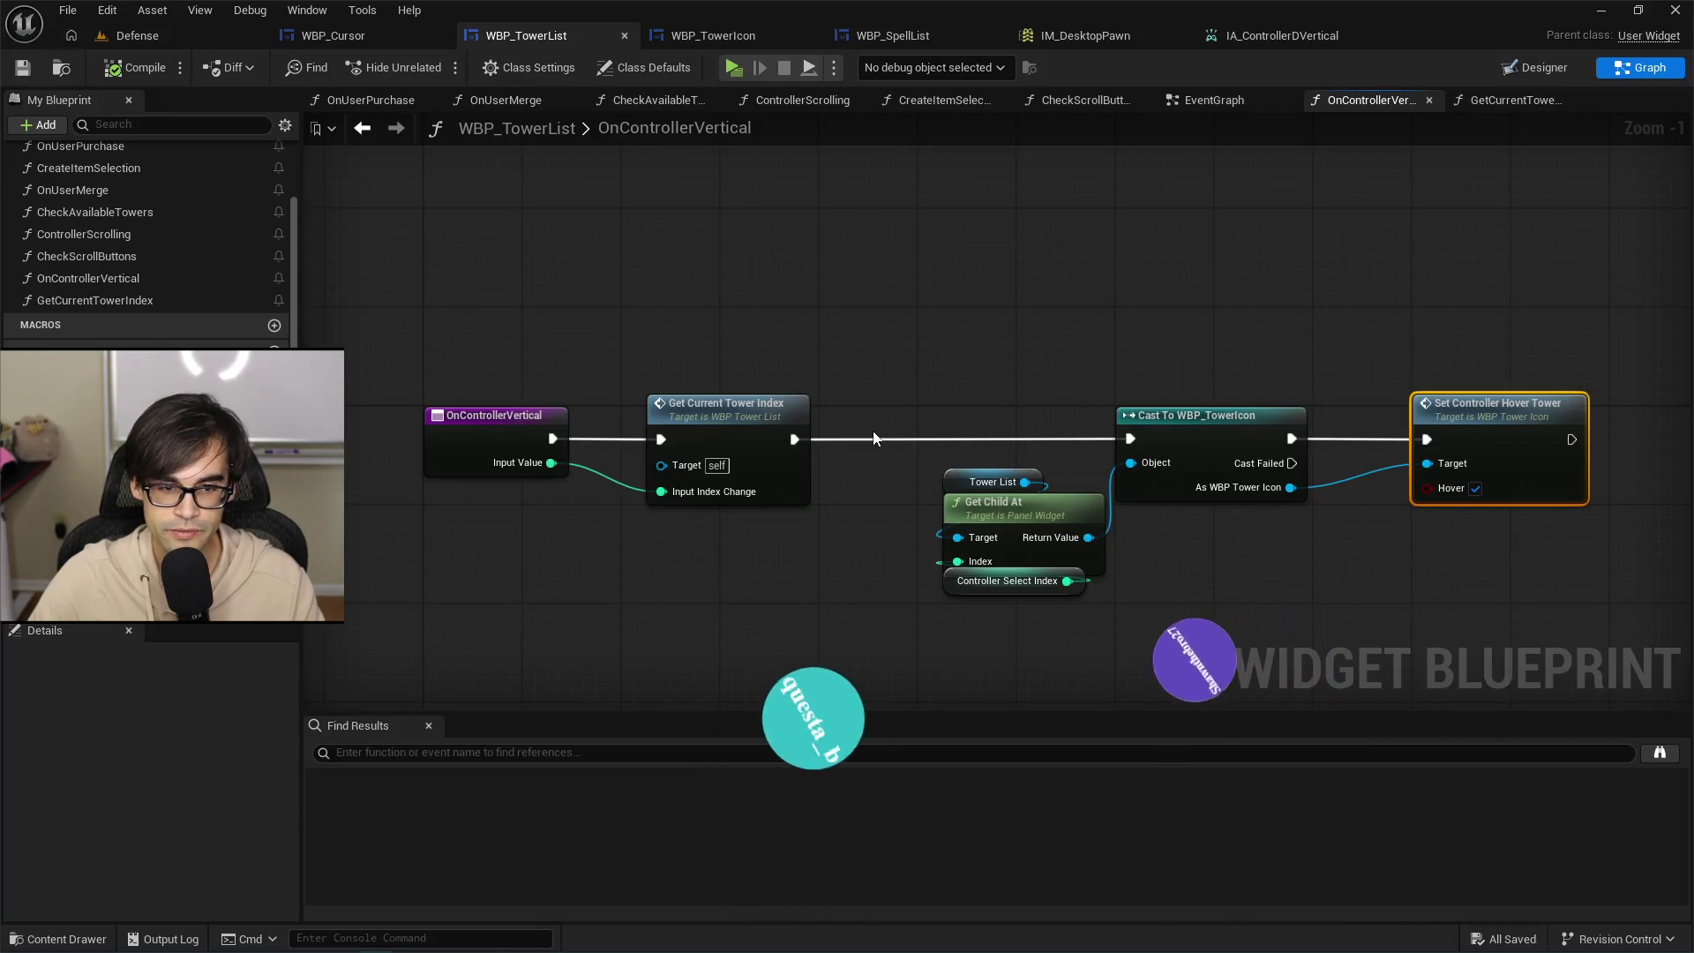
{"action": "double_click", "coordinate": [740, 413]}
{"action": "scroll", "coordinate": [944, 577], "scroll_direction": "up", "scroll_amount": 2}
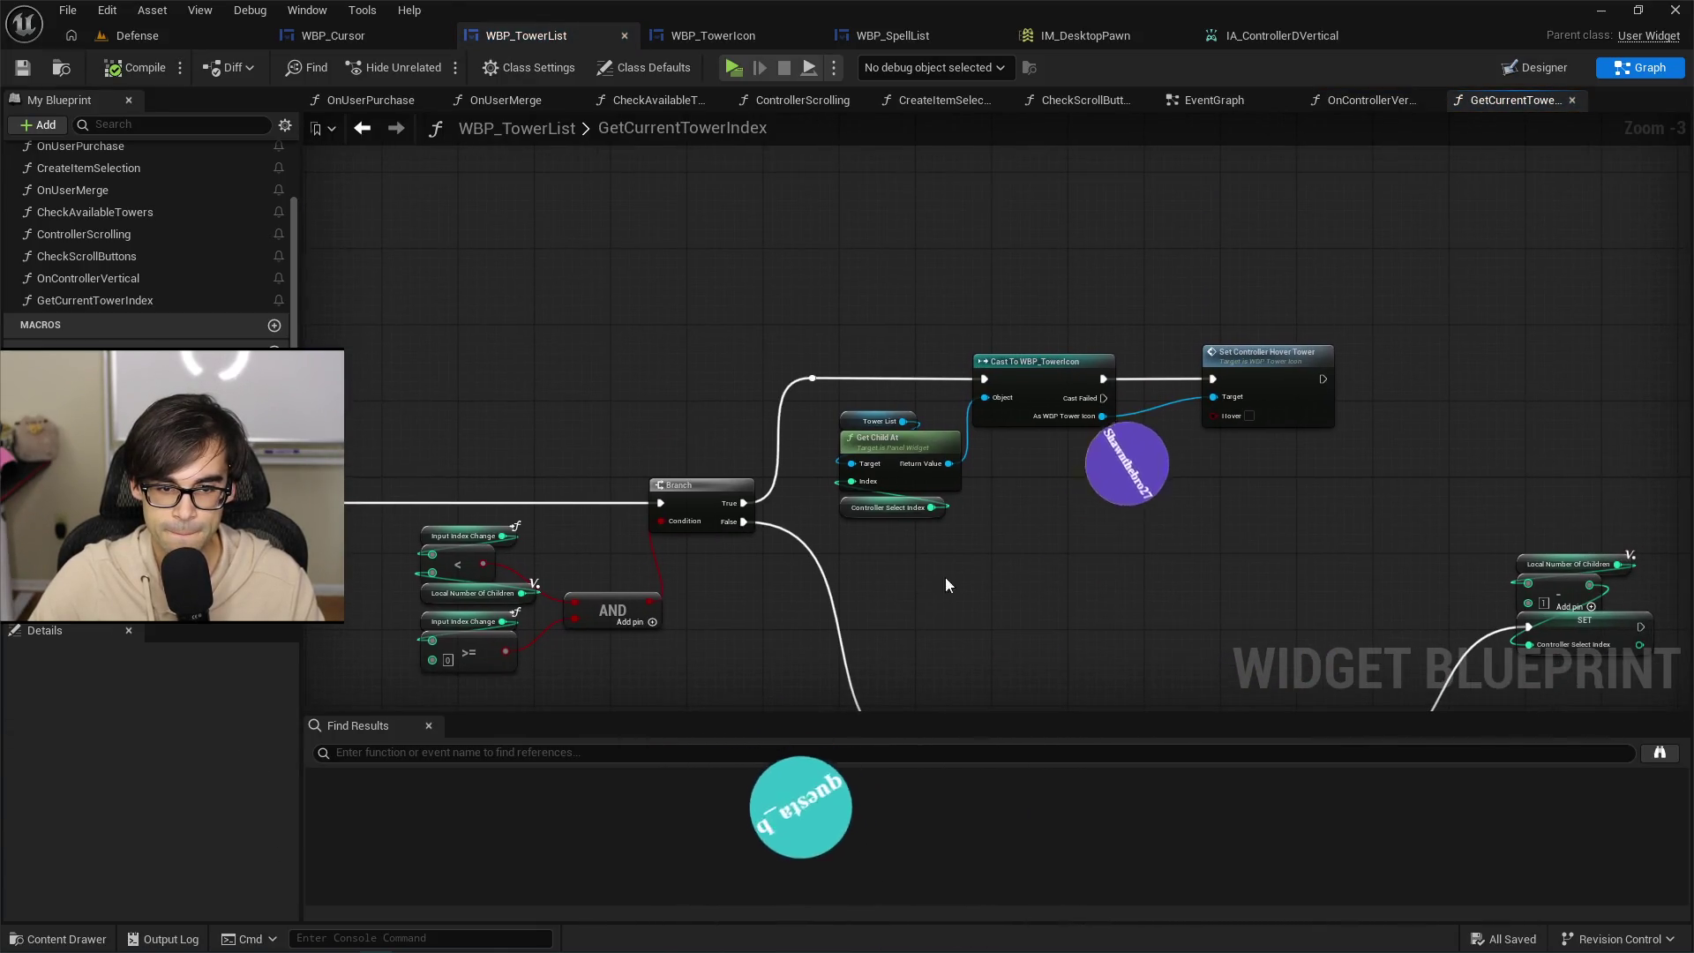
{"action": "left_click_drag", "start_coordinate": [654, 628], "coordinate": [739, 469]}
{"action": "scroll", "coordinate": [522, 421], "scroll_direction": "up", "scroll_amount": 1}
{"action": "mouse_move", "coordinate": [523, 421]}
{"action": "left_mouse_down"}
{"action": "mouse_move", "coordinate": [632, 393]}
{"action": "mouse_move", "coordinate": [1108, 406]}
{"action": "mouse_move", "coordinate": [1040, 429]}
{"action": "left_mouse_up"}
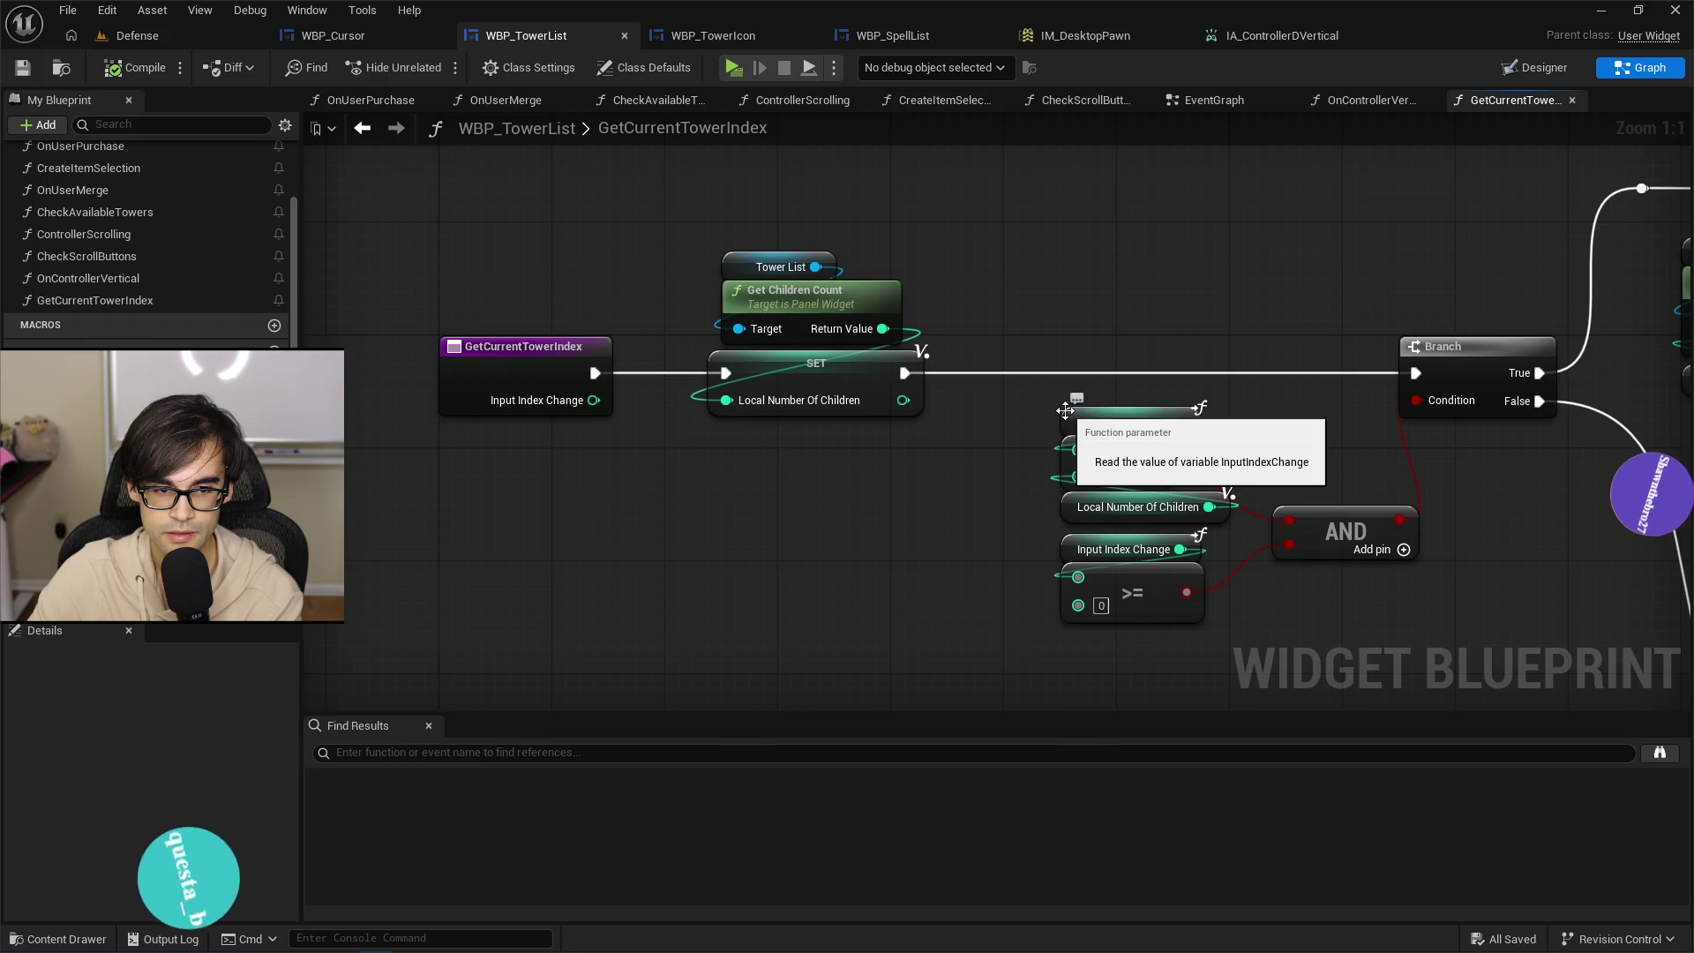
Replace both Input Index Change getters with Controller Select Index in the < and >= checks.
{"action": "left_click", "coordinate": [1066, 413]}
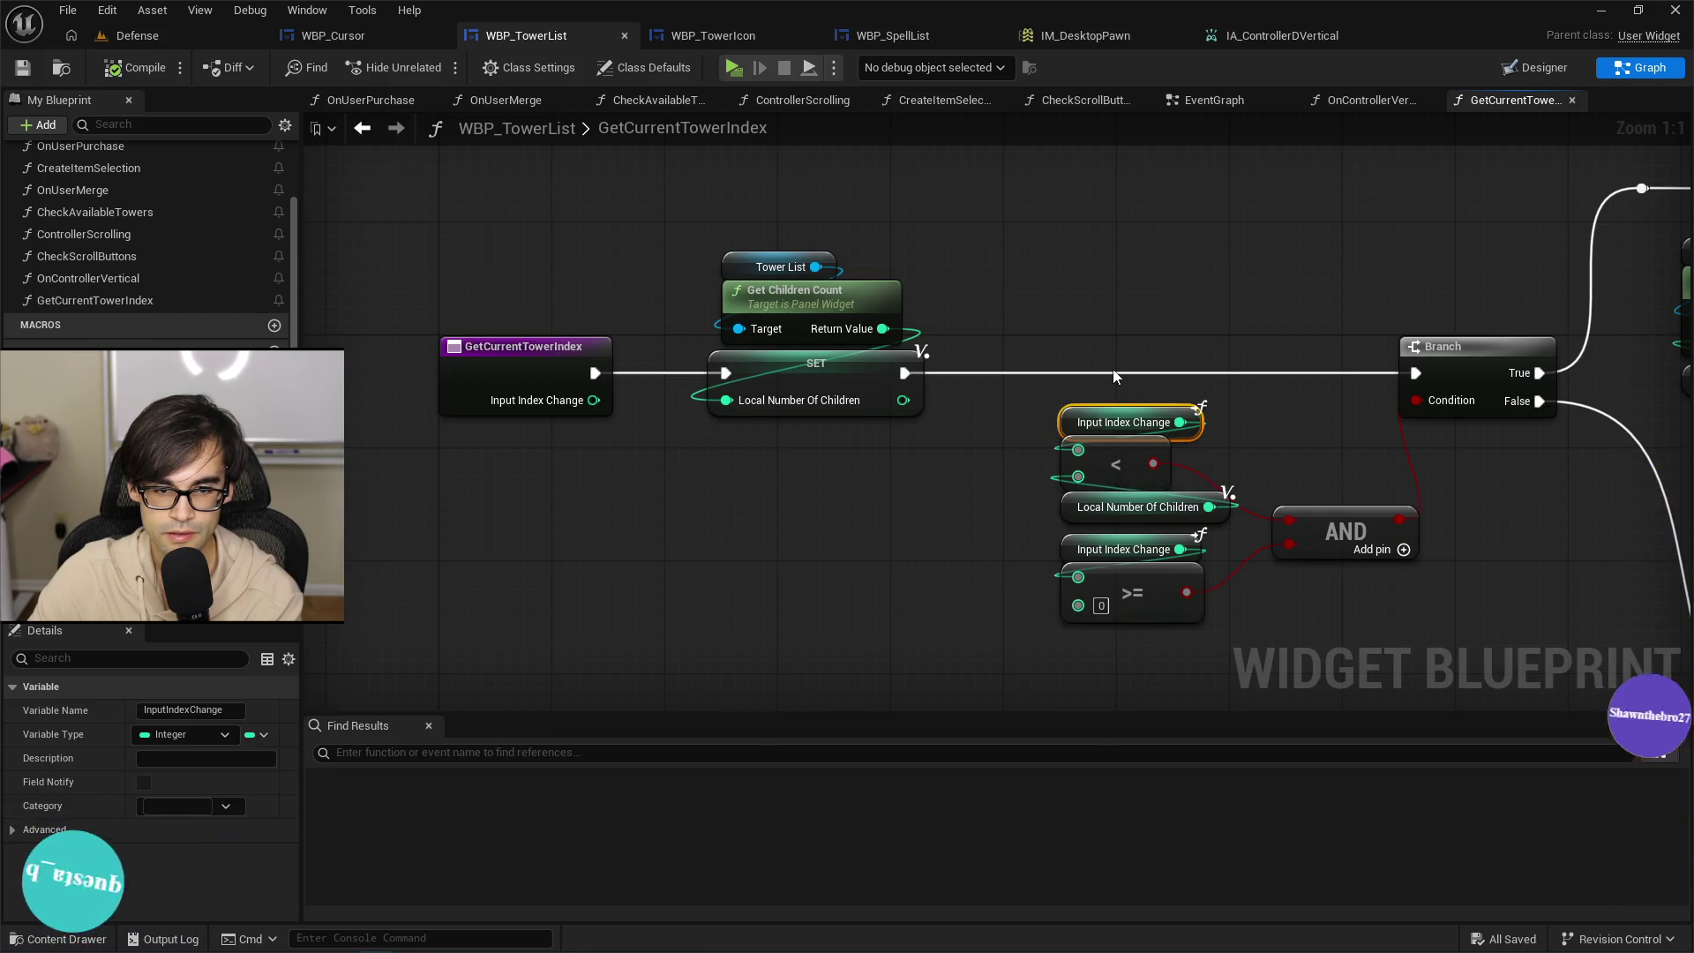
{"action": "key", "text": "Delete"}
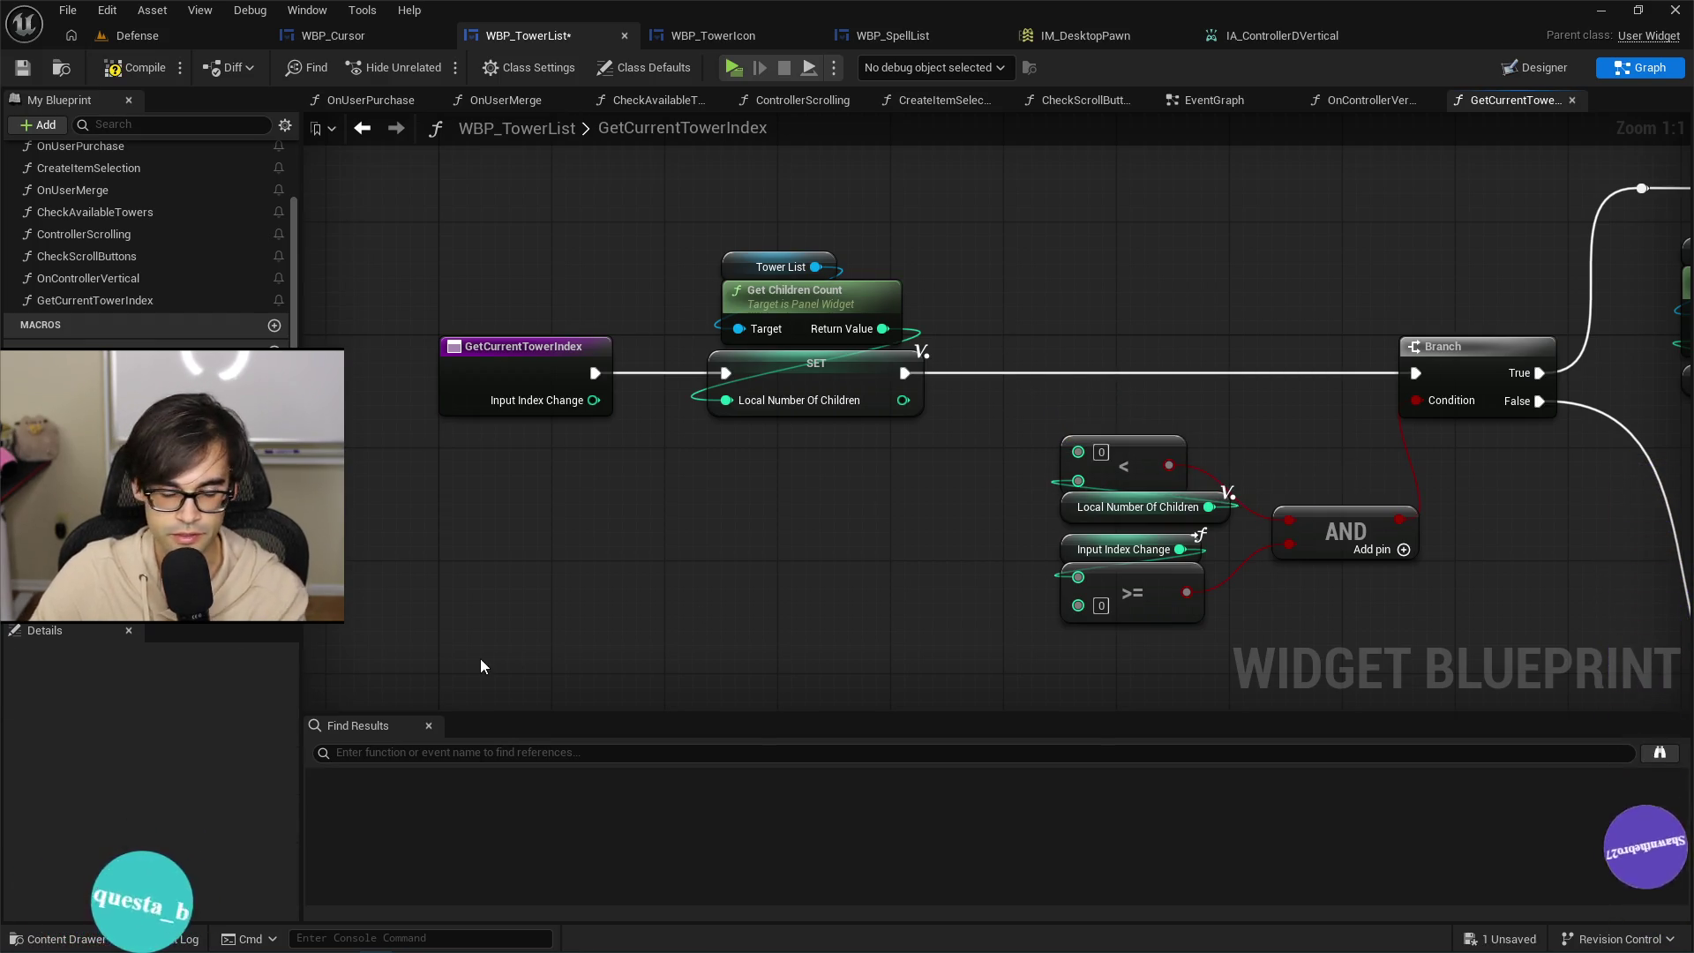
{"action": "mouse_move", "coordinate": [88, 388]}
{"action": "left_mouse_down"}
{"action": "mouse_move", "coordinate": [996, 476]}
{"action": "mouse_move", "coordinate": [1070, 459]}
{"action": "left_mouse_up"}
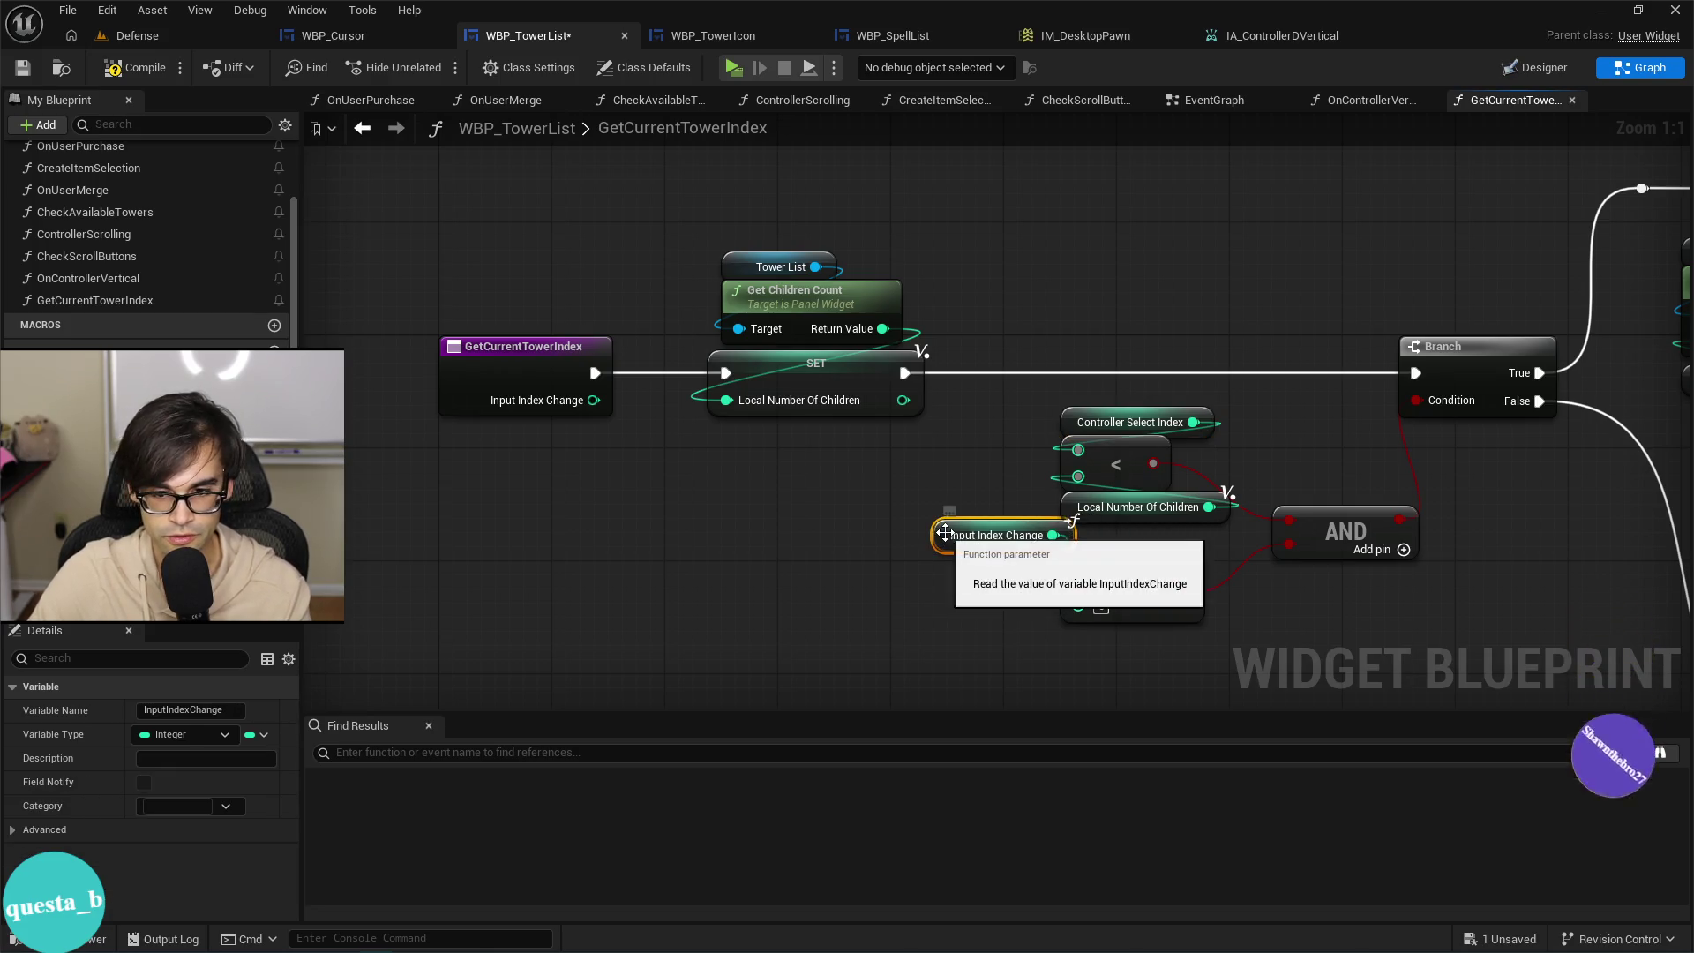
{"action": "key", "text": "Delete"}
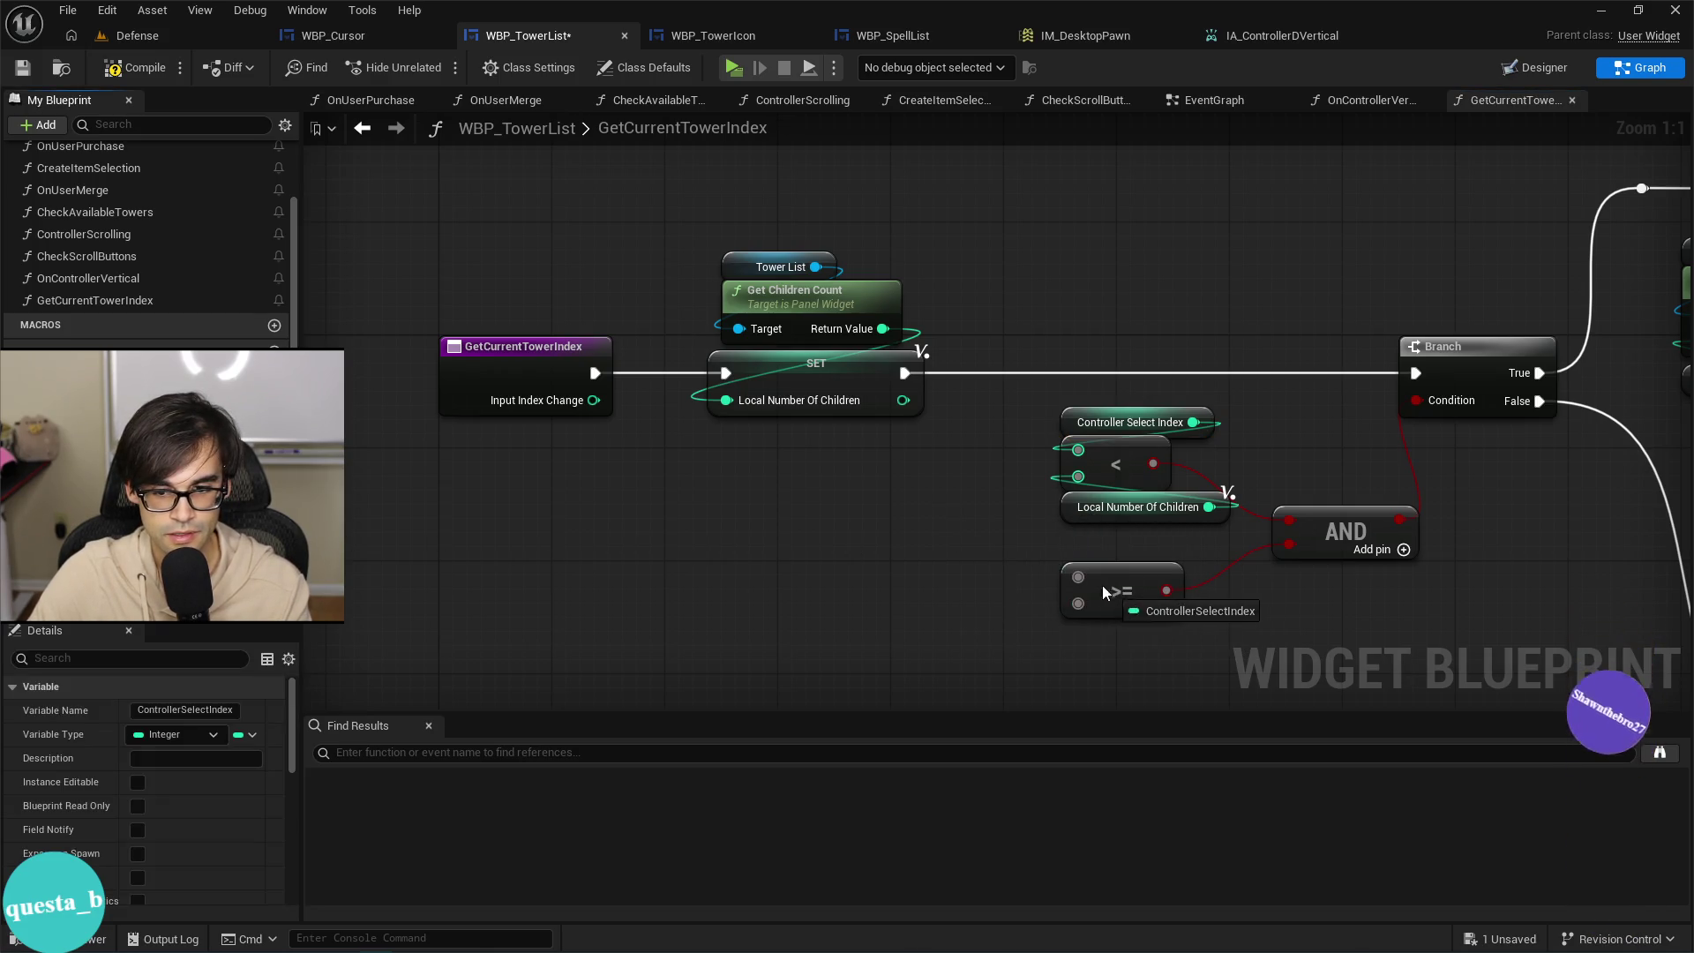
{"action": "left_click_drag", "start_coordinate": [1076, 581], "coordinate": [1078, 581]}
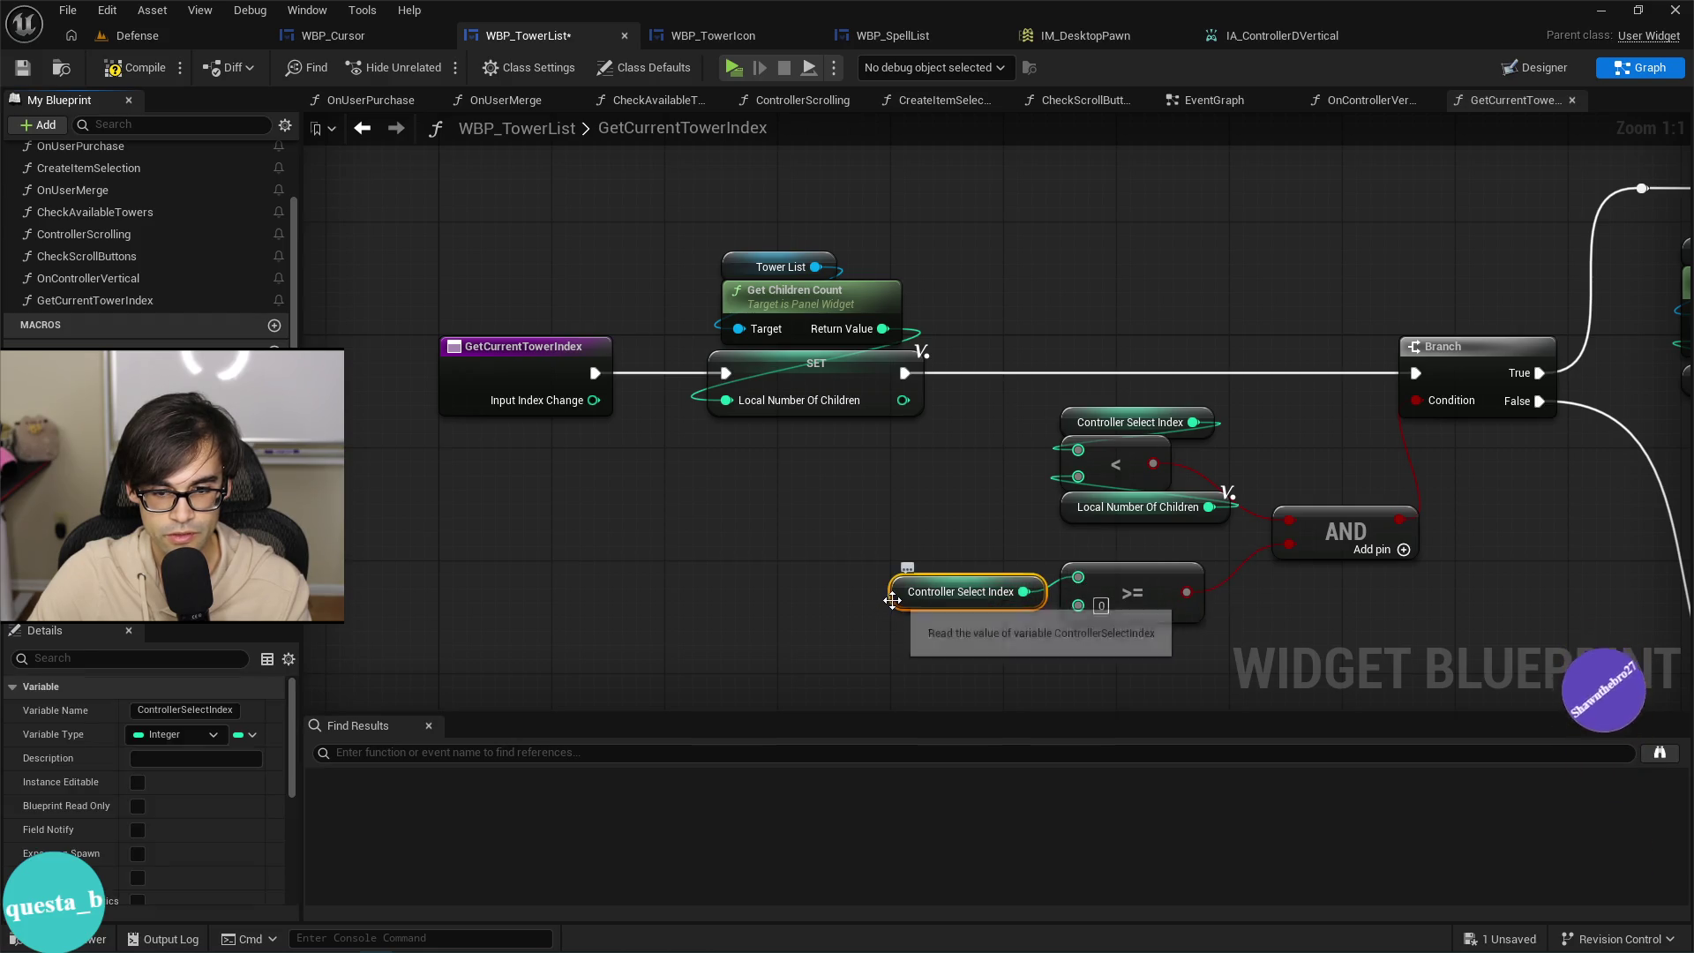
{"action": "mouse_move", "coordinate": [1059, 561]}
{"action": "left_mouse_down"}
{"action": "mouse_move", "coordinate": [1135, 426]}
{"action": "mouse_move", "coordinate": [946, 413]}
{"action": "left_mouse_up"}
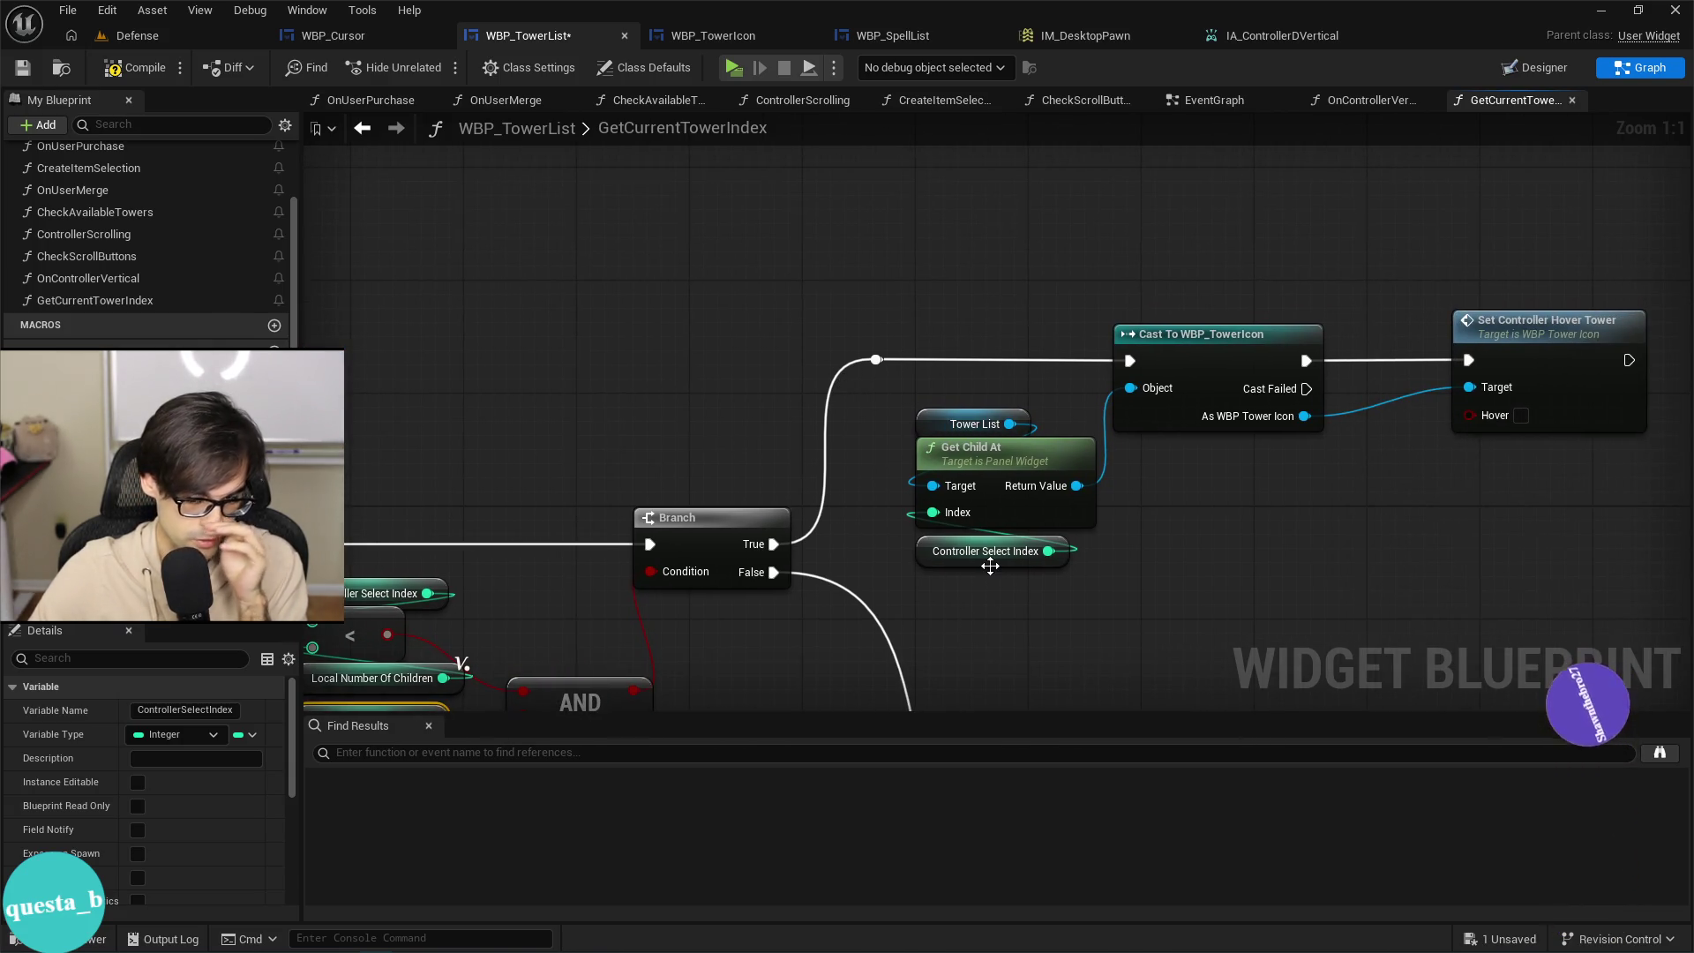
{"action": "left_click_drag", "start_coordinate": [1124, 524], "coordinate": [871, 545]}
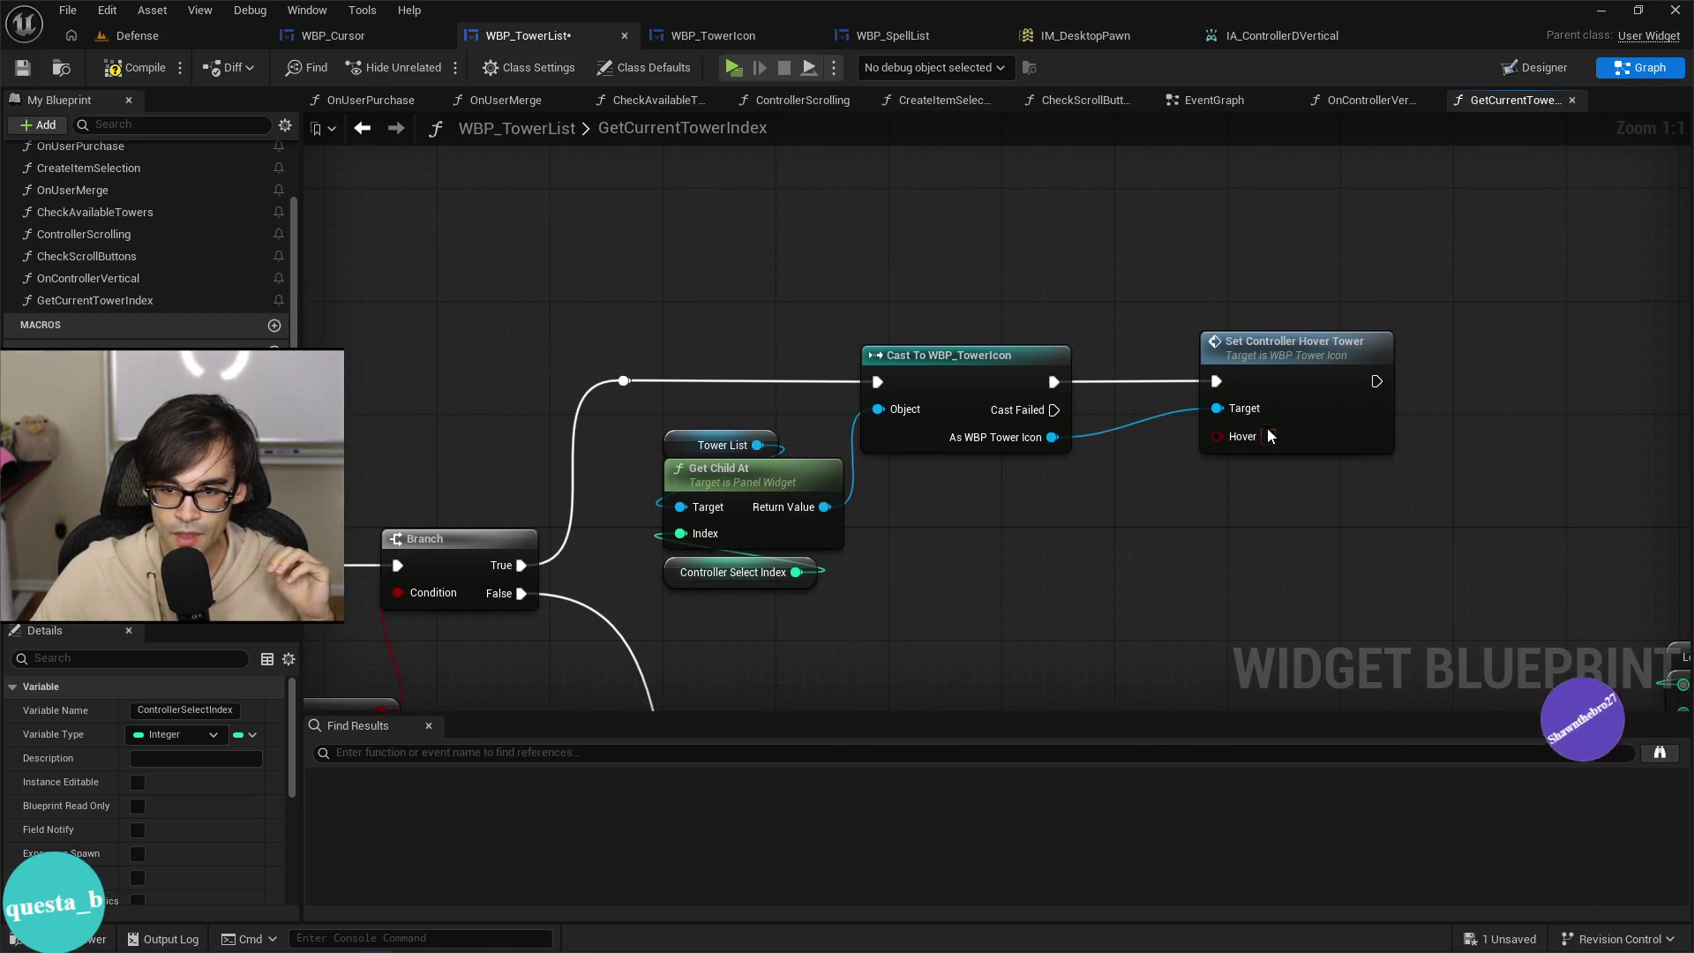
{"action": "double_click", "coordinate": [1288, 354]}
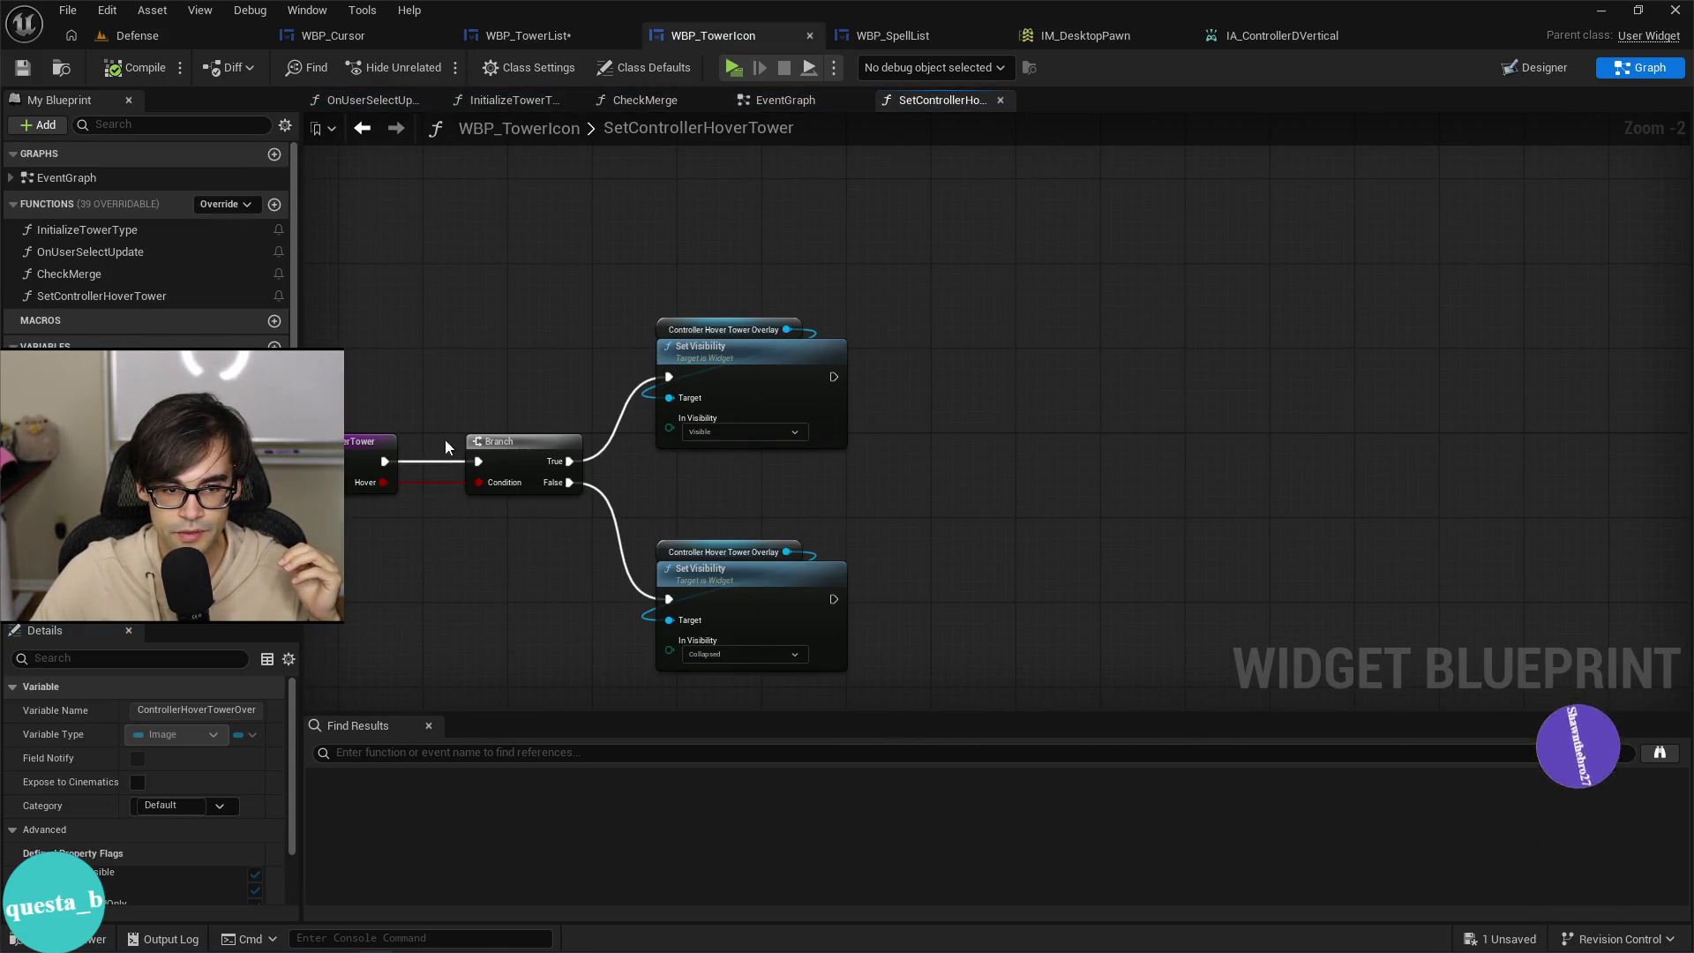
Add a Print String "unhover!" after the Collapsed Set Visibility node, save, and return to Defense.
{"action": "scroll", "coordinate": [742, 573], "scroll_direction": "up", "scroll_amount": 2}
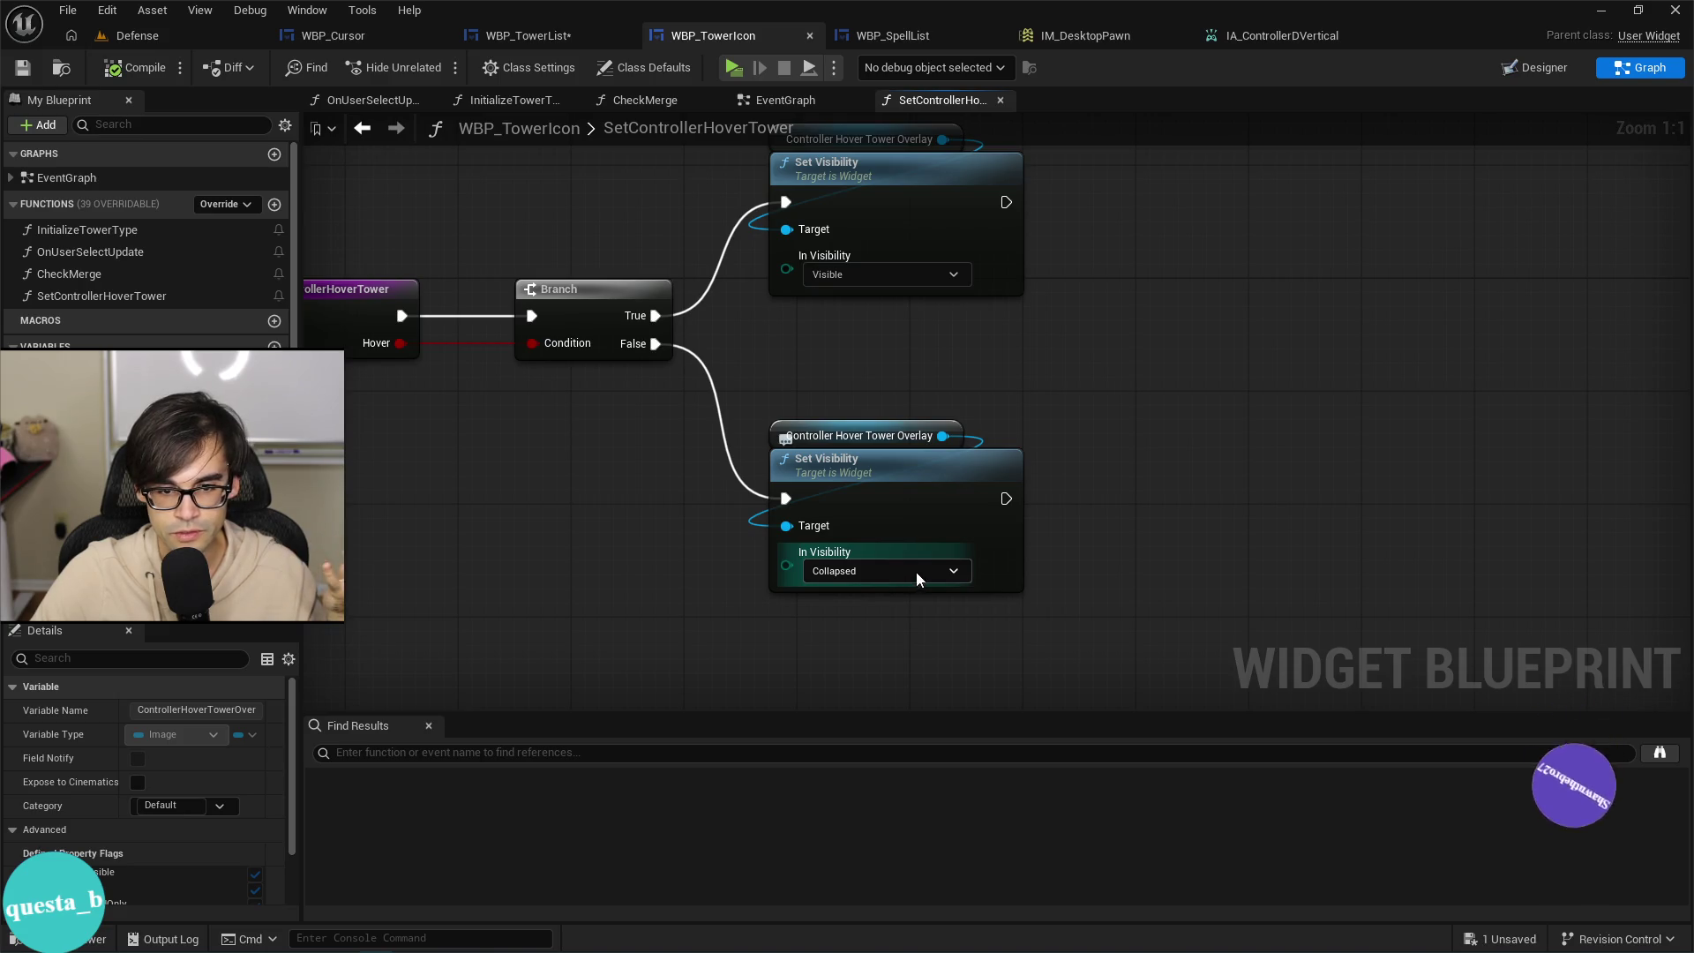
{"action": "left_click_drag", "start_coordinate": [918, 375], "coordinate": [925, 459]}
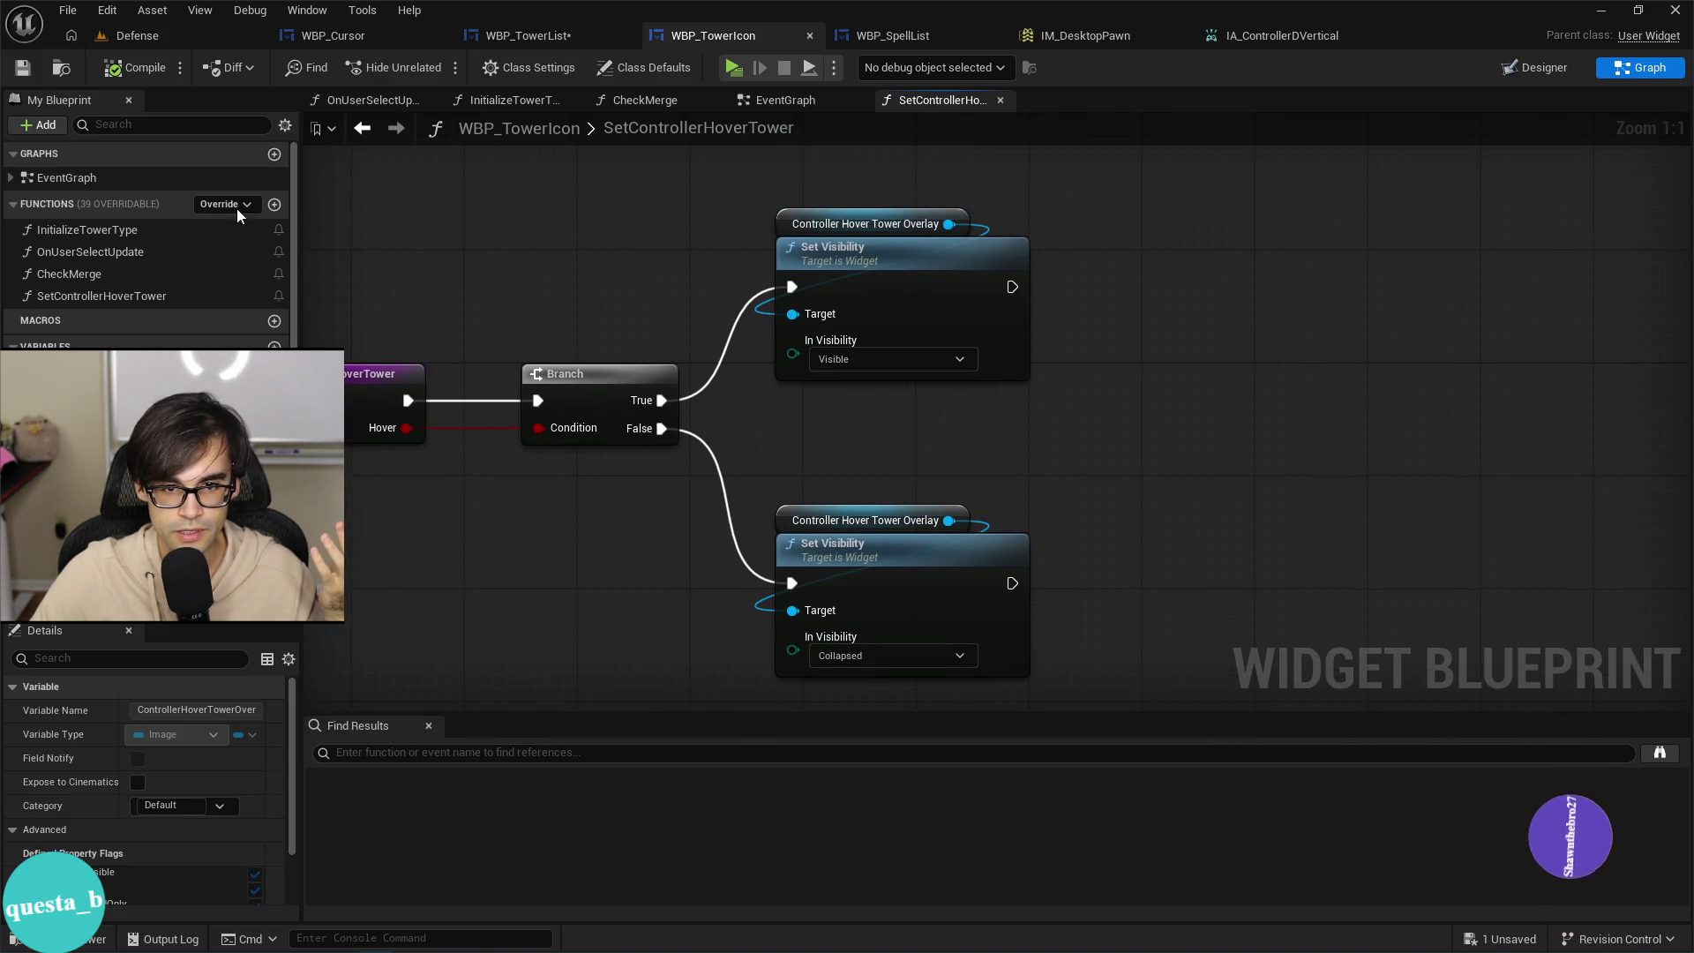
{"action": "left_click_drag", "start_coordinate": [992, 547], "coordinate": [910, 465]}
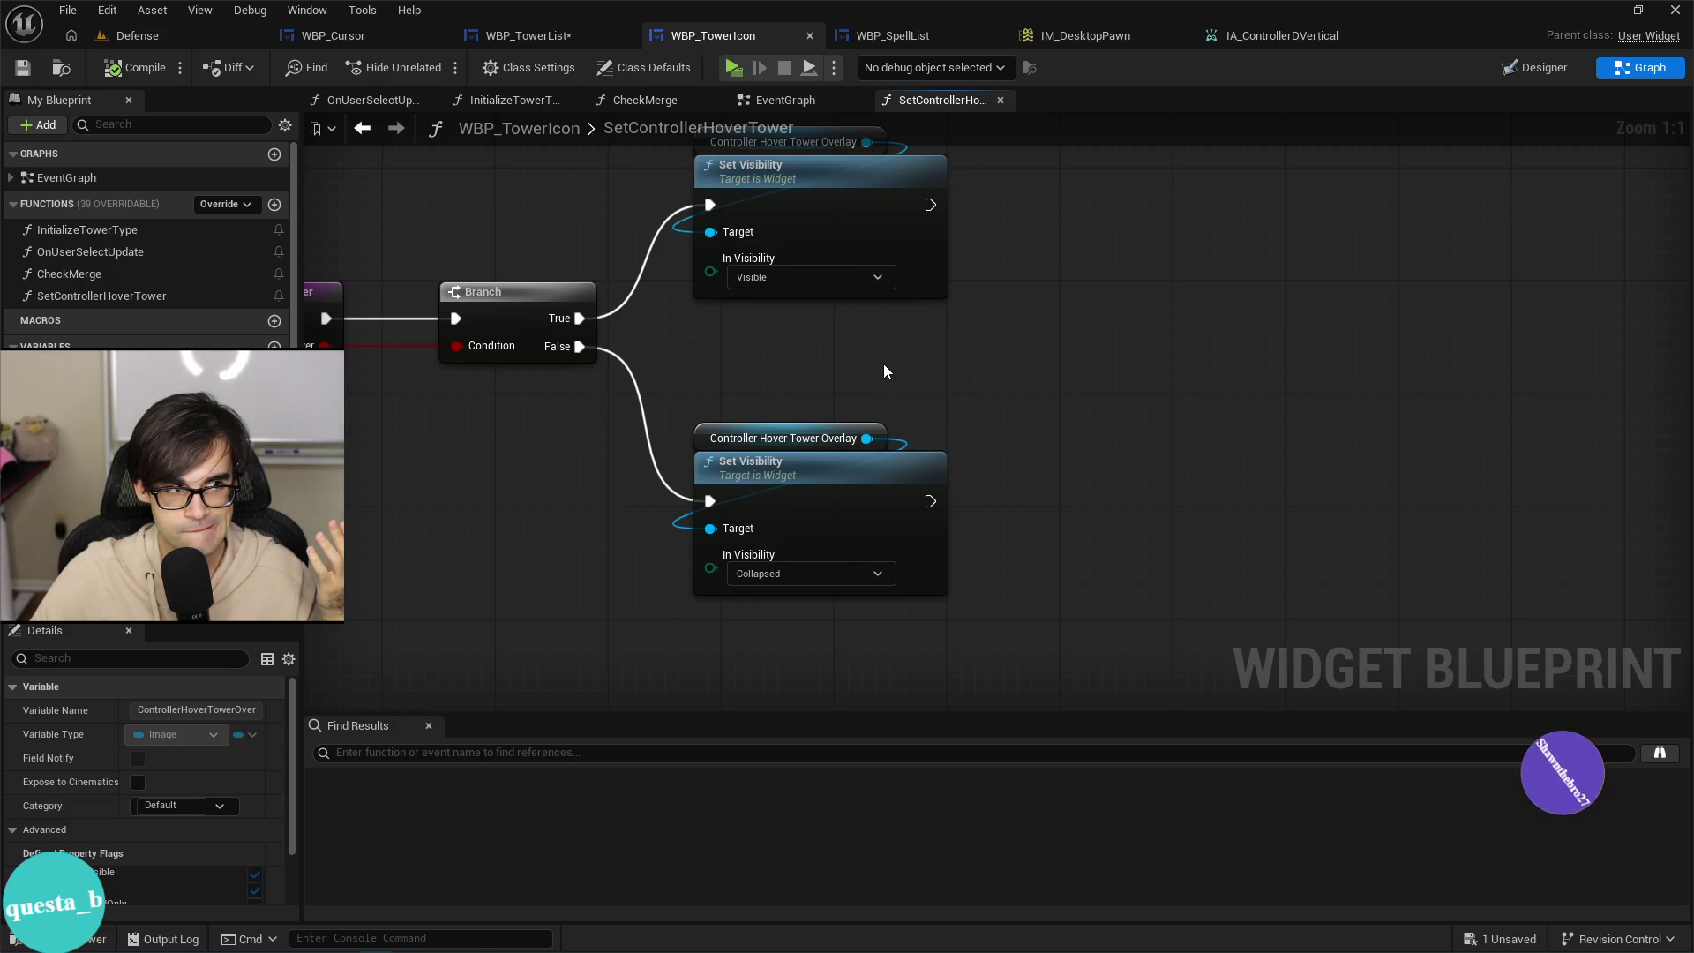
{"action": "mouse_move", "coordinate": [885, 371]}
{"action": "left_mouse_down"}
{"action": "mouse_move", "coordinate": [1068, 392]}
{"action": "mouse_move", "coordinate": [941, 395]}
{"action": "left_mouse_up"}
{"action": "left_click_drag", "start_coordinate": [1083, 496], "coordinate": [1083, 496]}
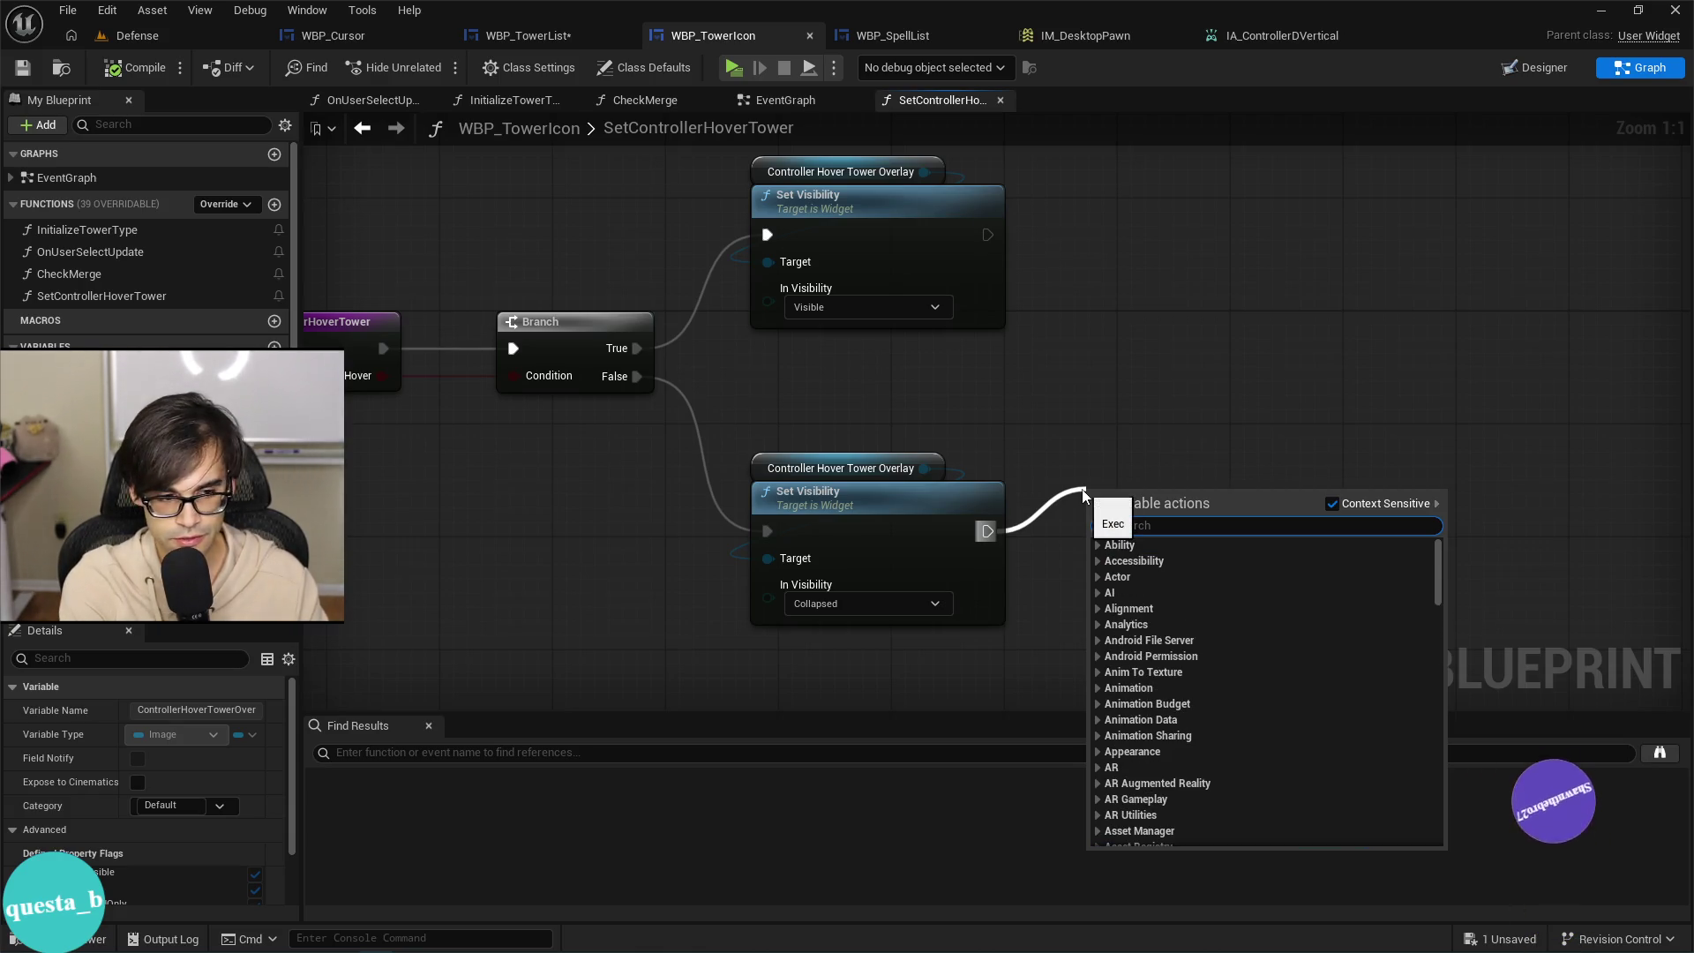
{"action": "type", "text": "set sintr"}
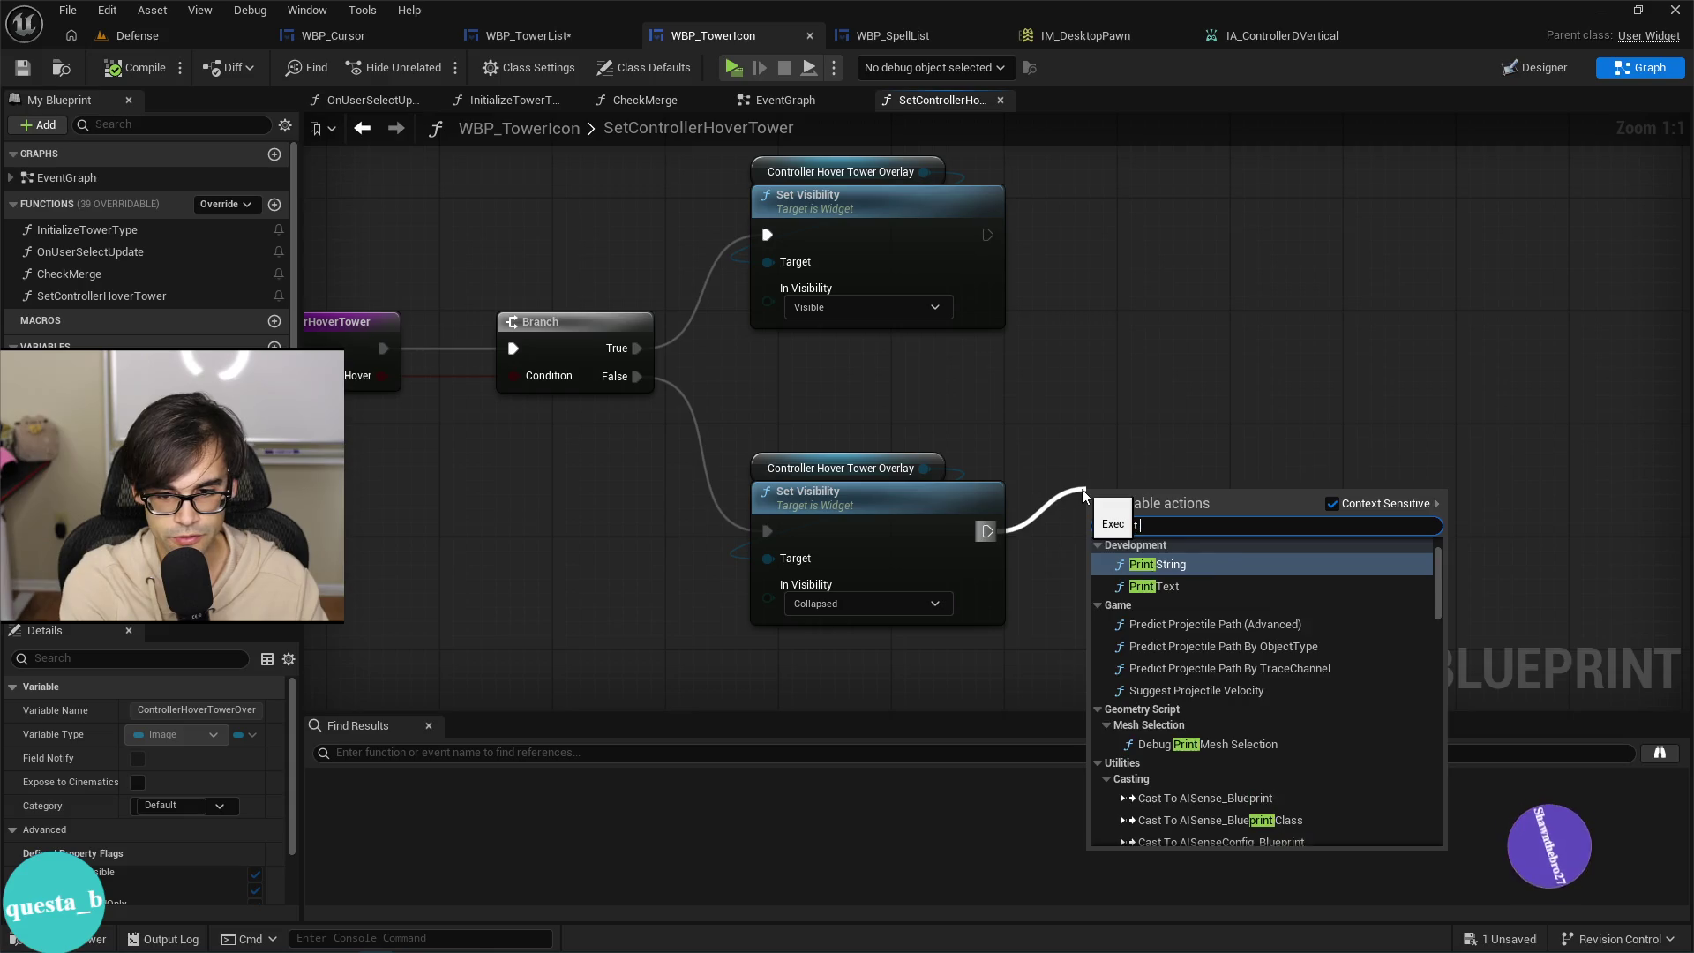
{"action": "key", "text": "BackSpace"}
{"action": "key", "text": "BackSpace"}
{"action": "key", "text": "BackSpace"}
{"action": "type", "text": "print"}
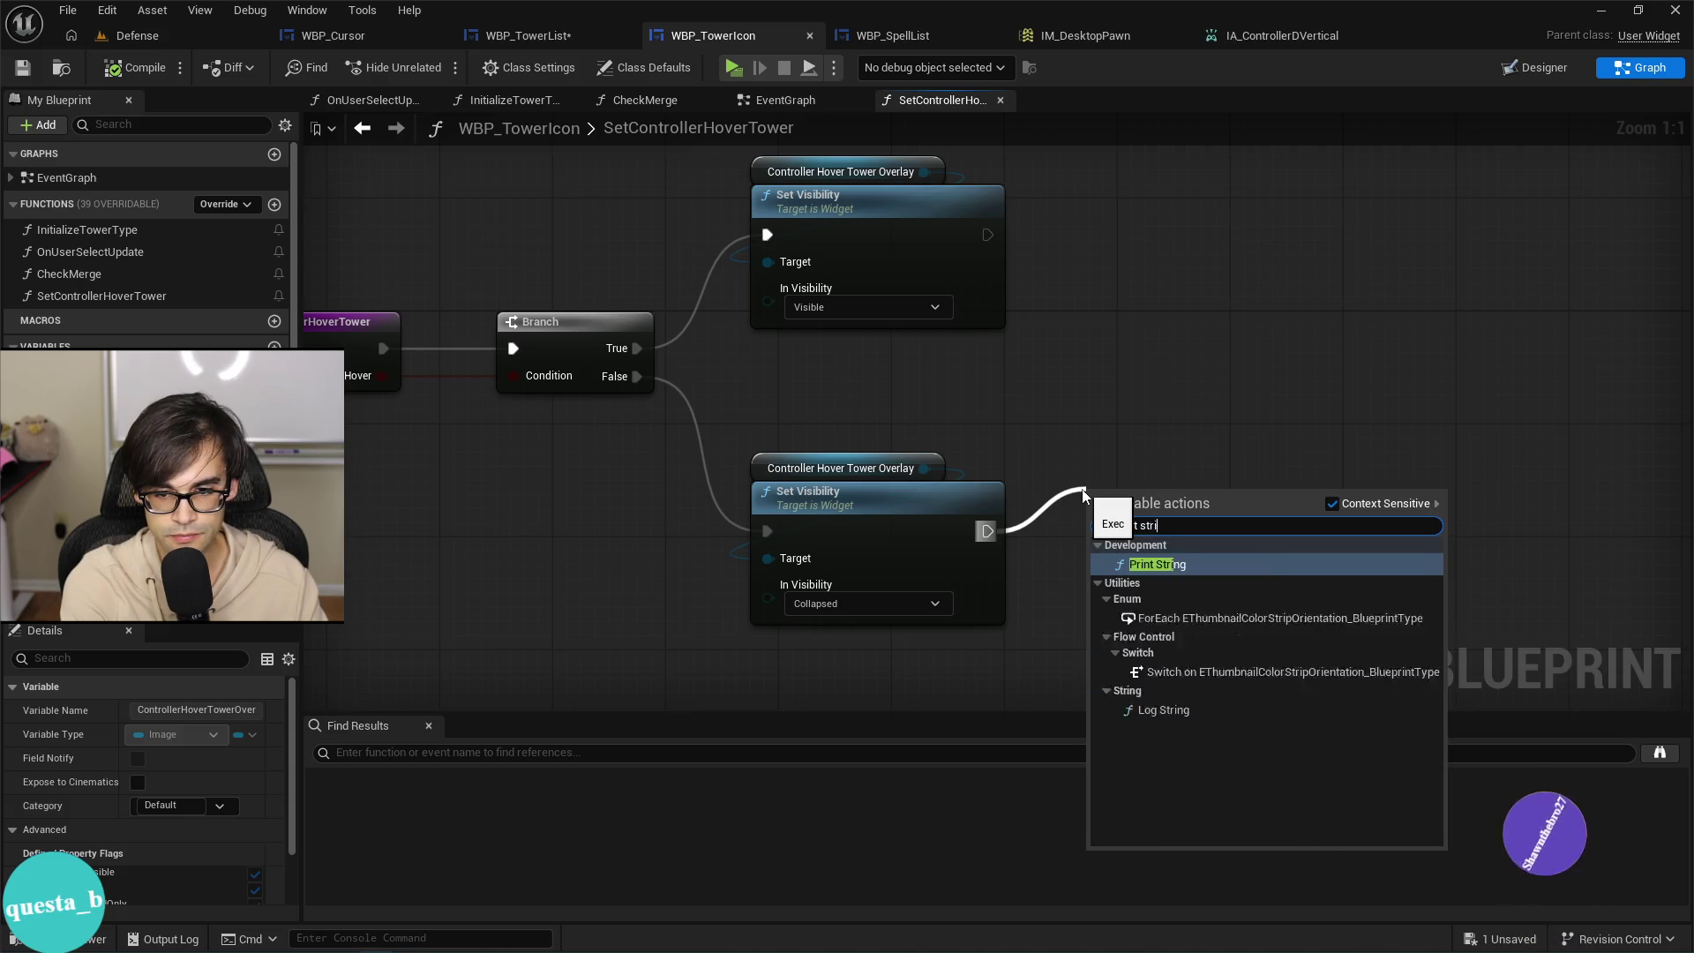
{"action": "key", "text": "Return"}
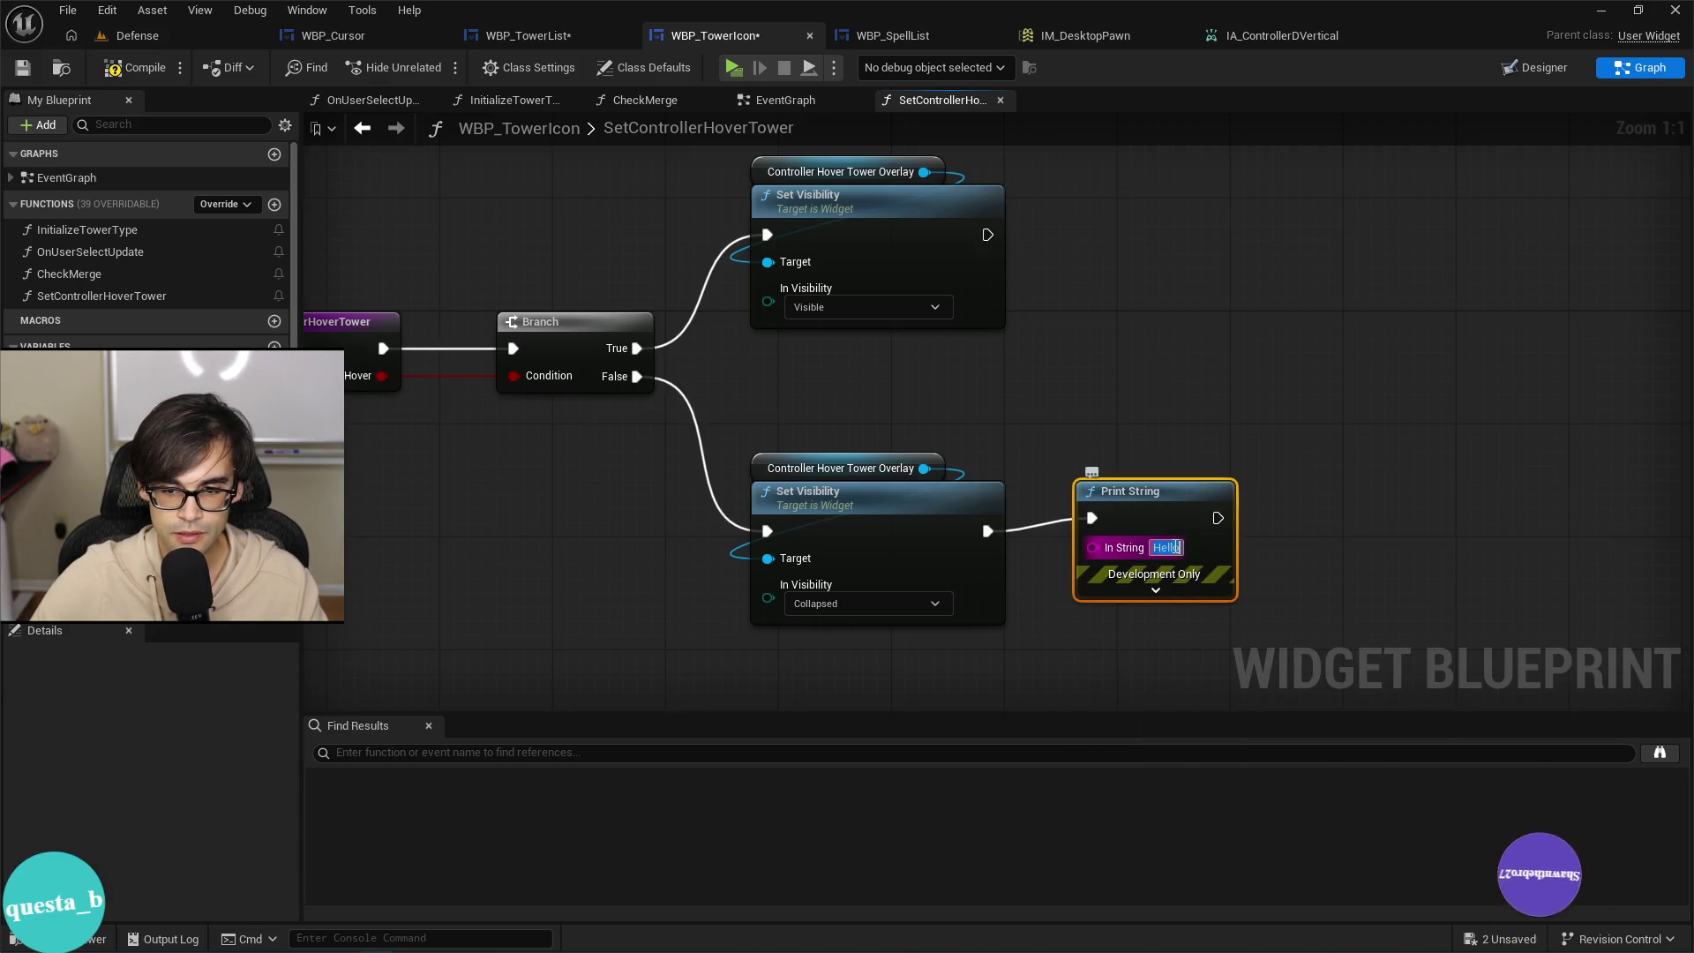
{"action": "type", "text": "unhover!"}
{"action": "key", "text": "Return"}
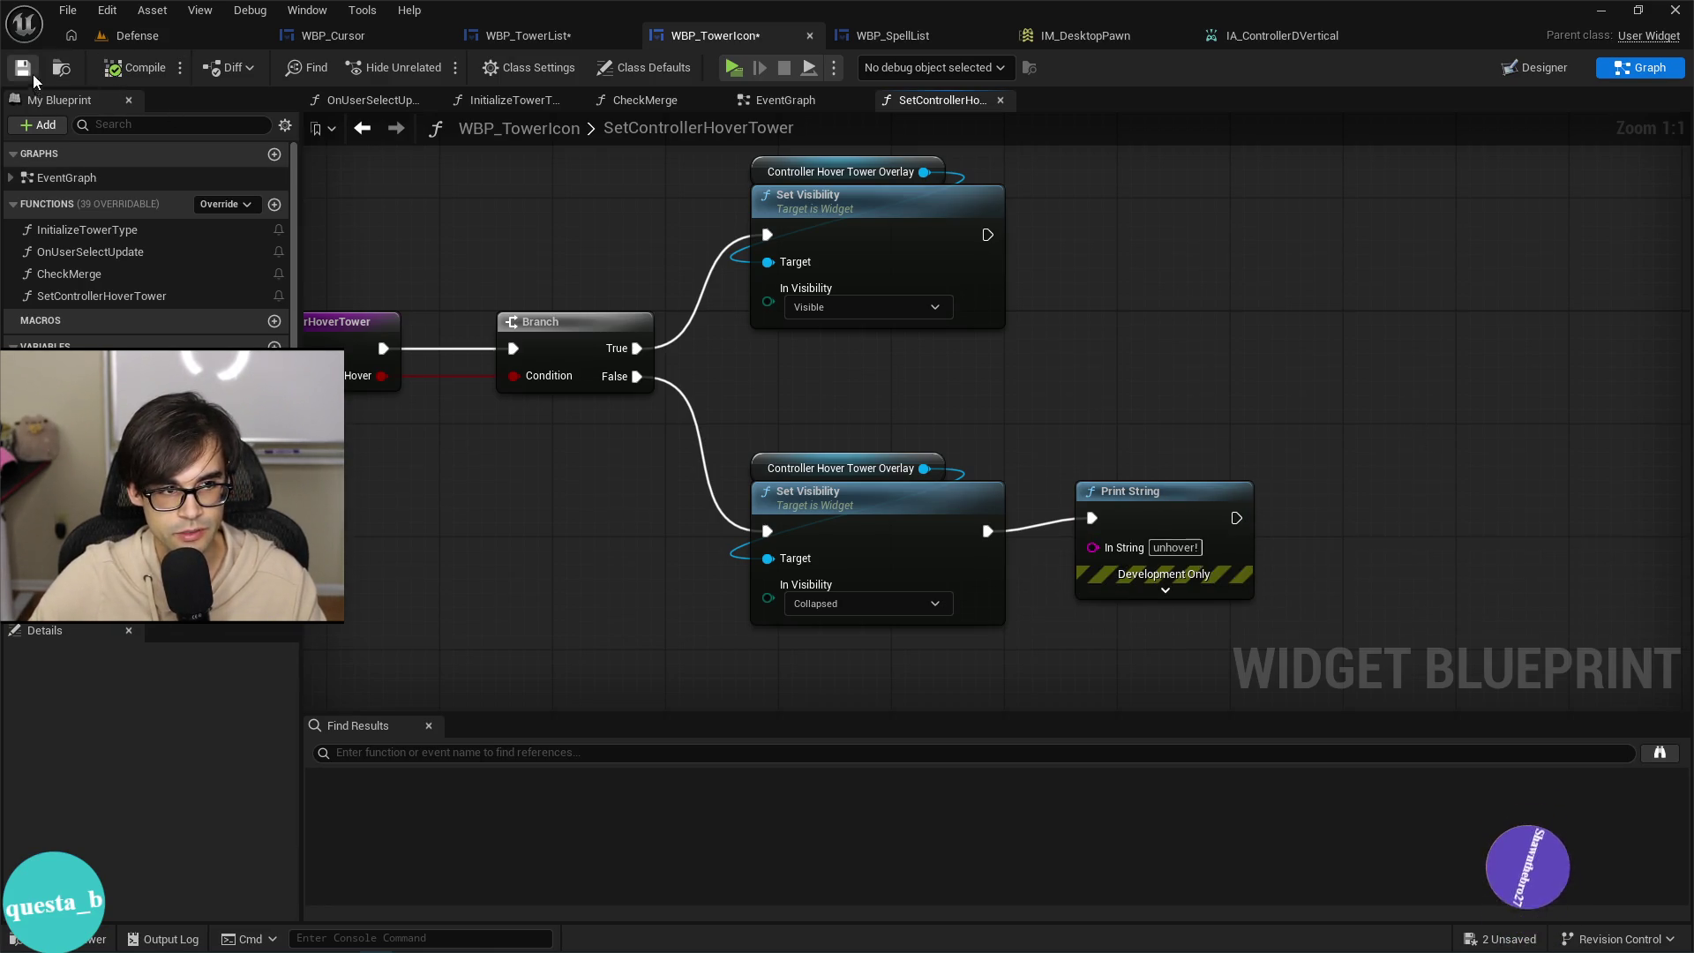
{"action": "key", "text": "ctrl+s"}
{"action": "left_click", "coordinate": [188, 35]}
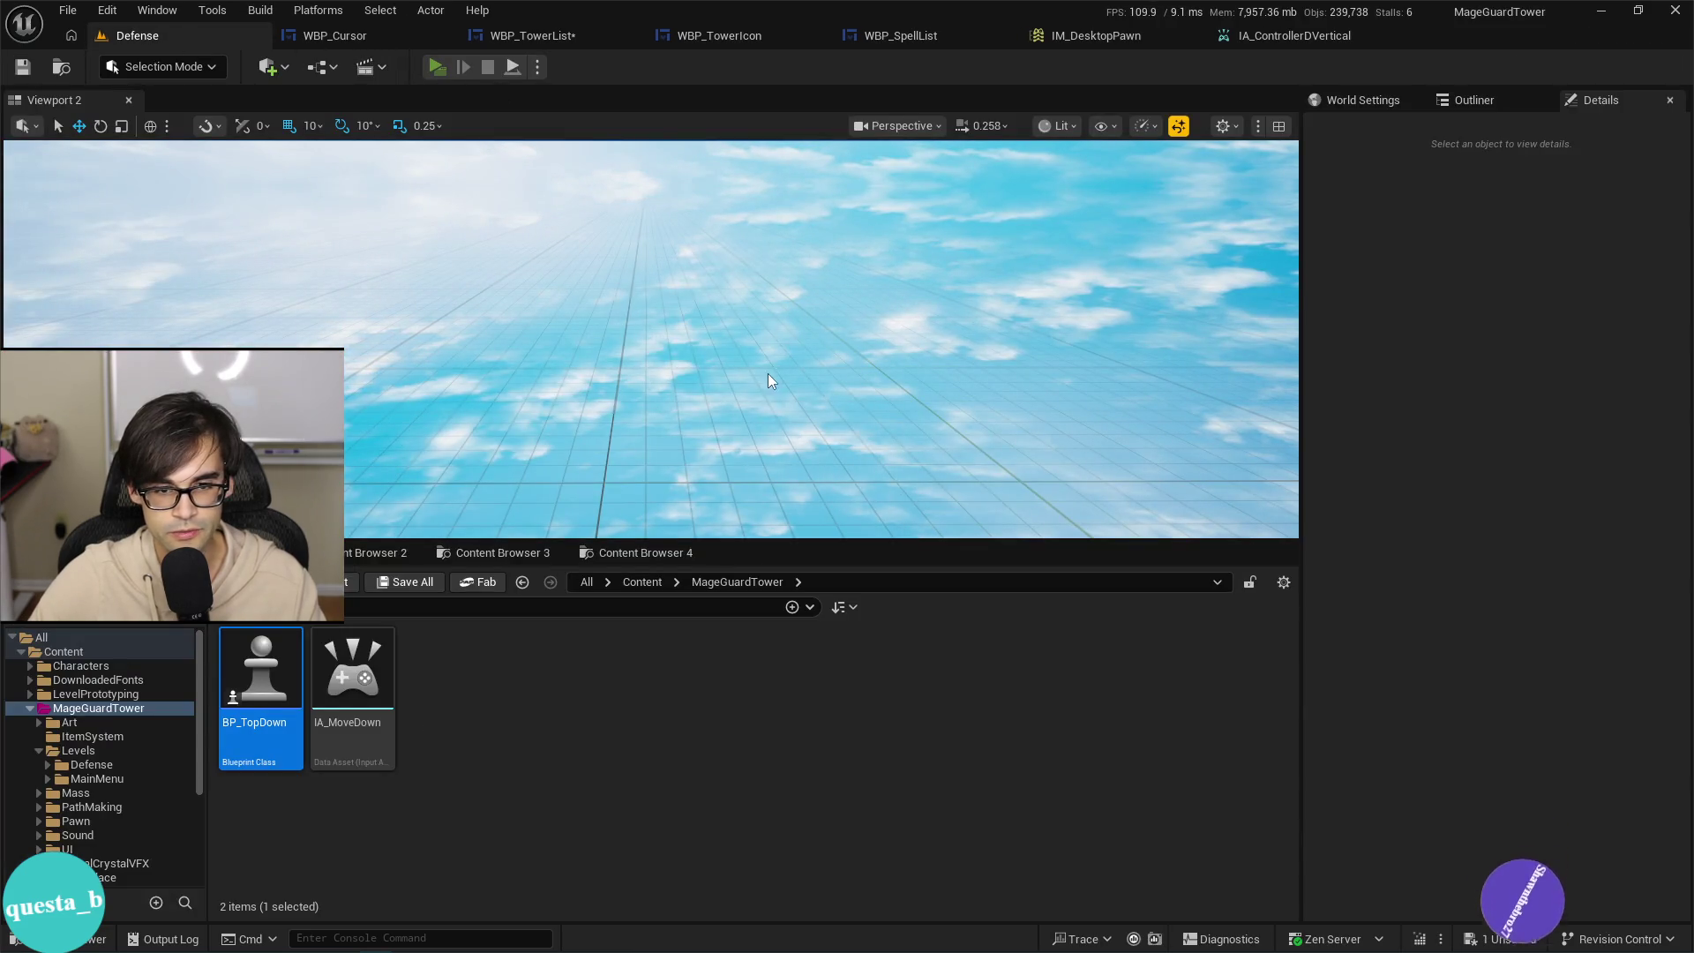
Playtest in Standalone, moving the tower highlight with D-pad Down, then reopen WBP_TowerList.
{"action": "key", "text": "alt+p"}
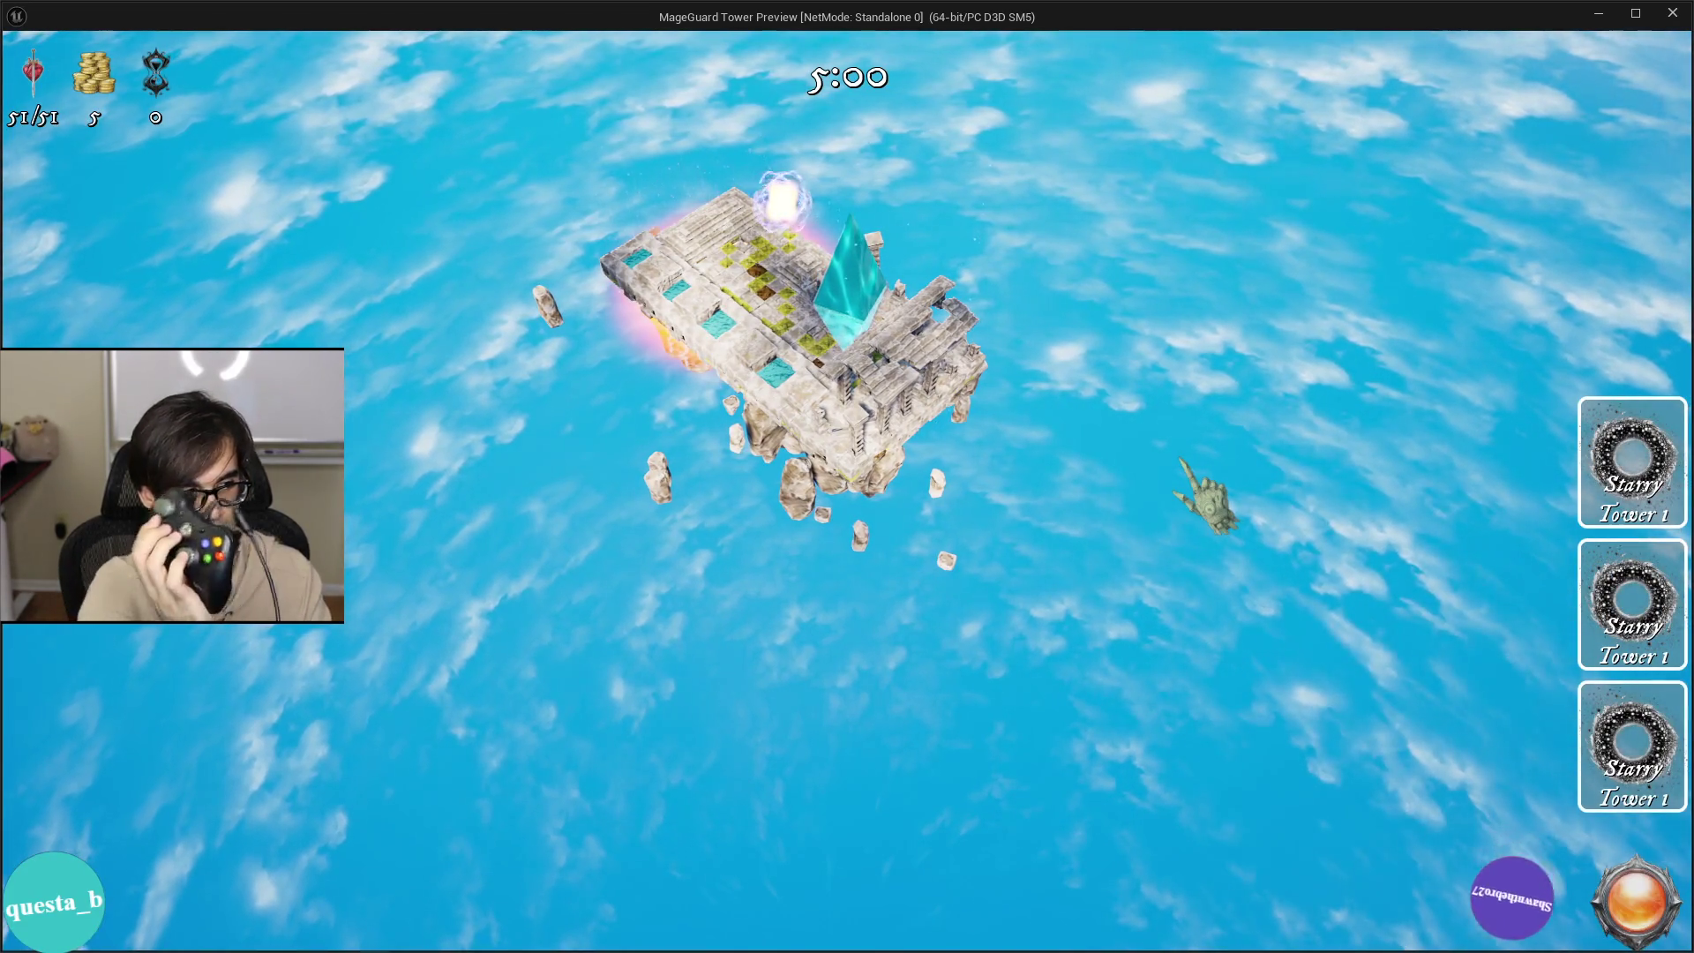
{"action": "key", "text": "Down"}
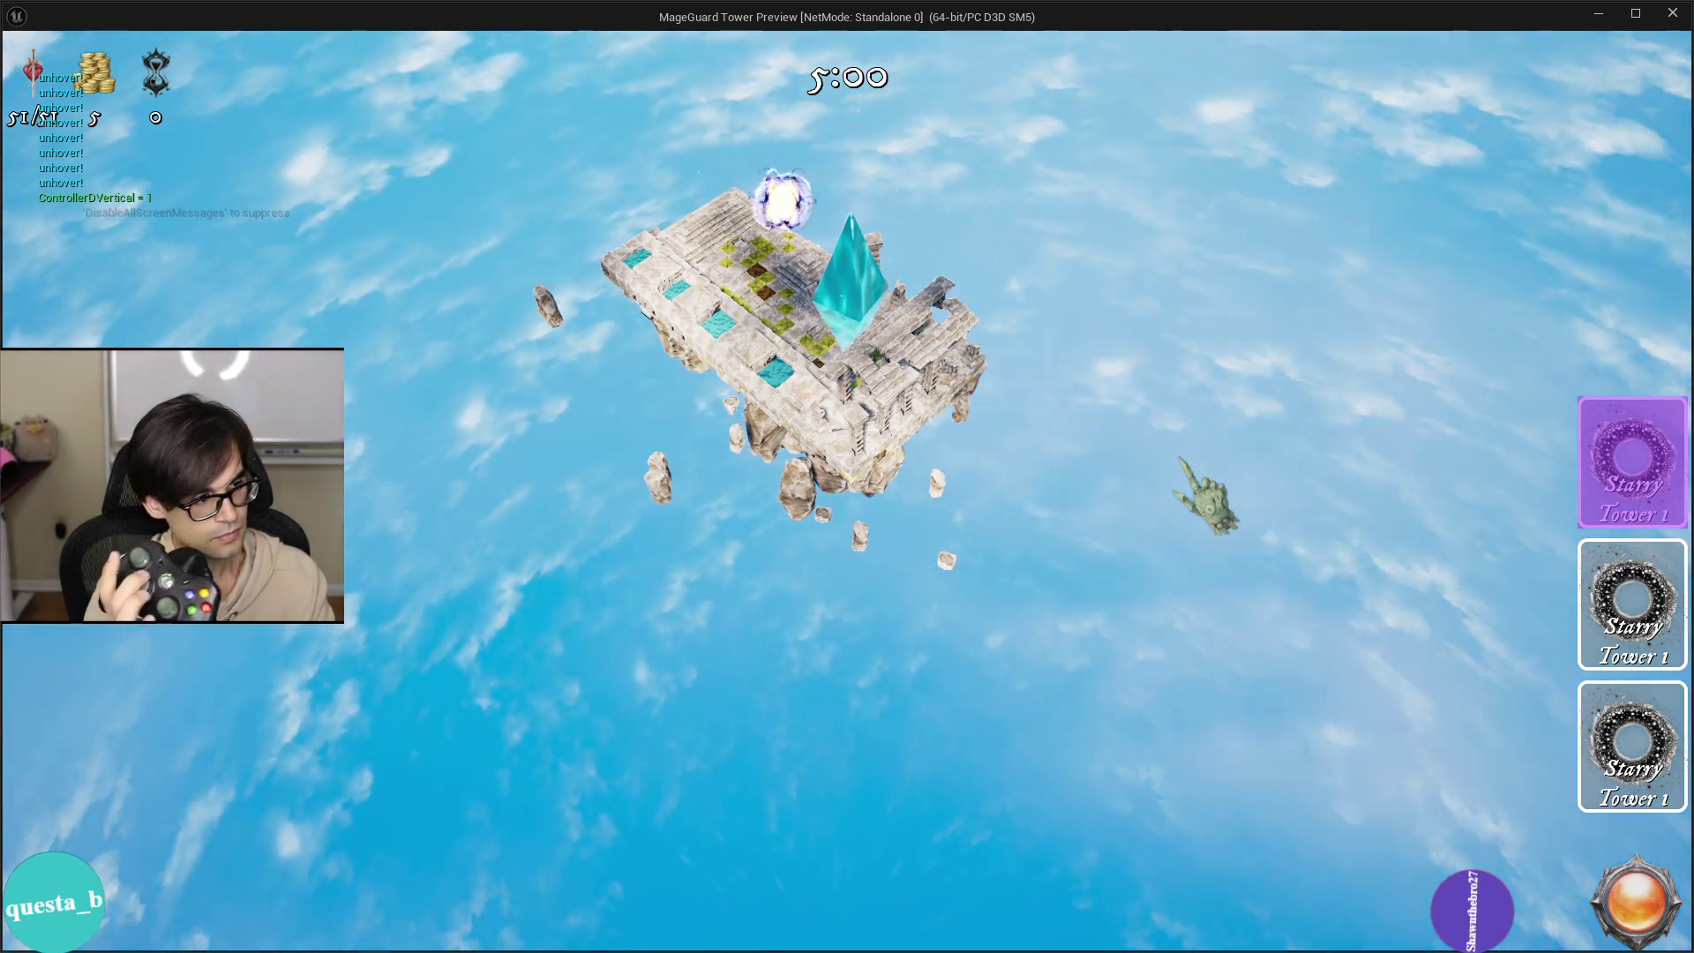
{"action": "key", "text": "Escape"}
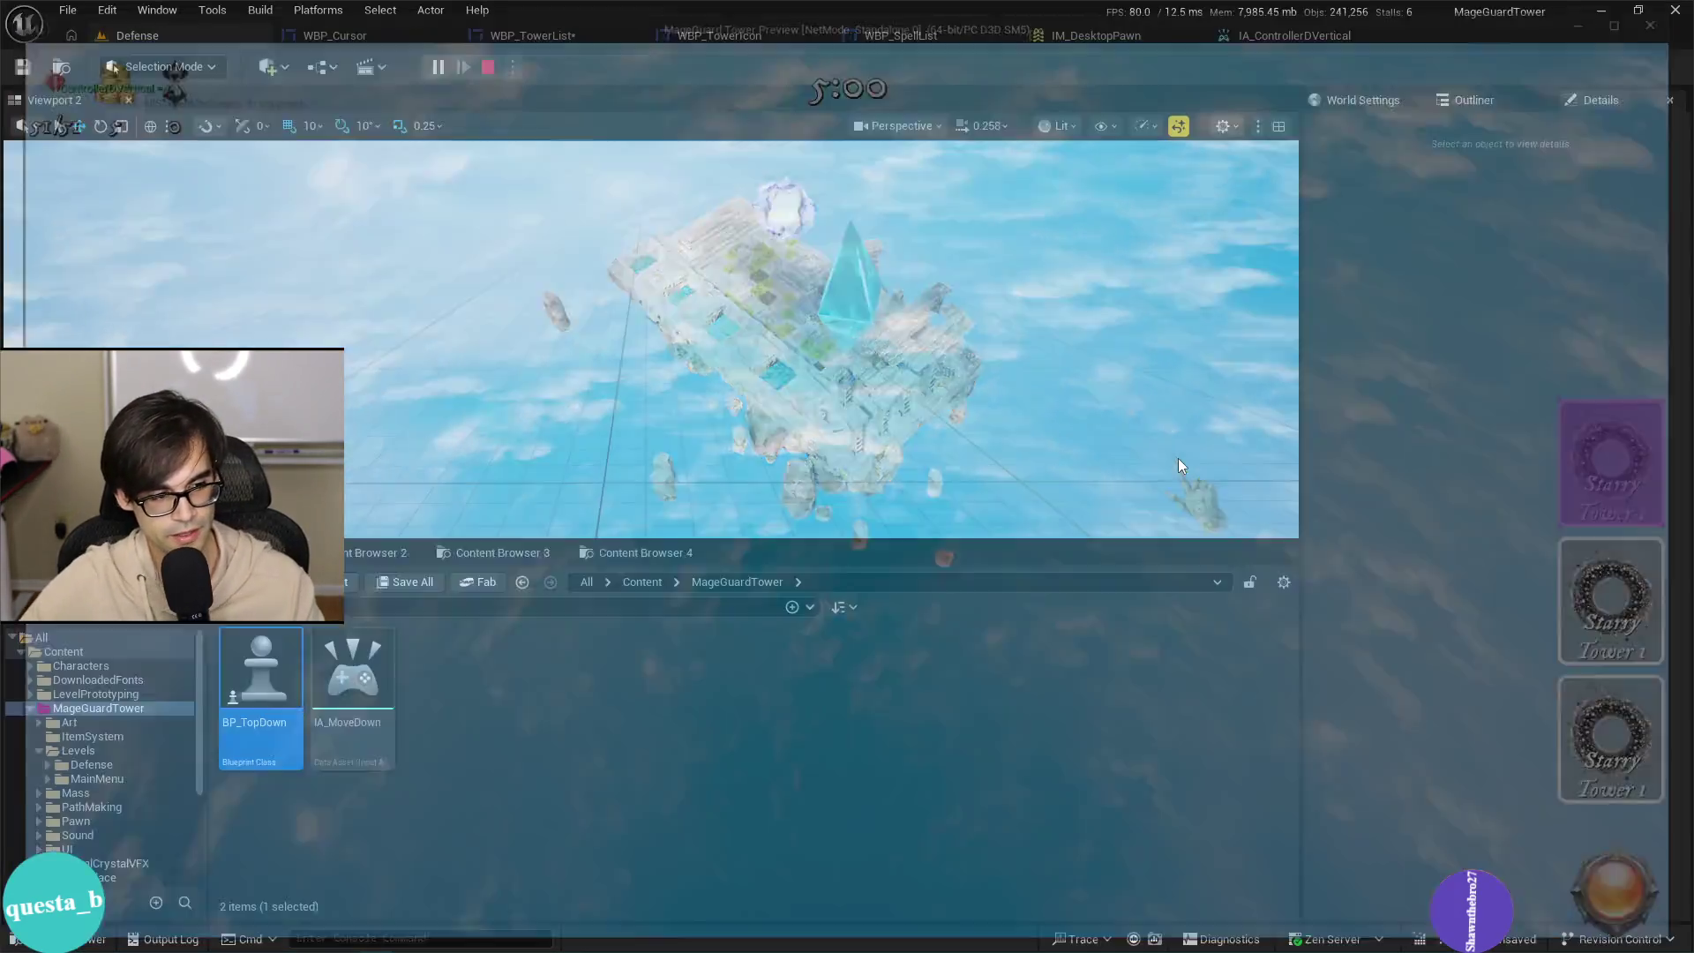
{"action": "left_click", "coordinate": [520, 35]}
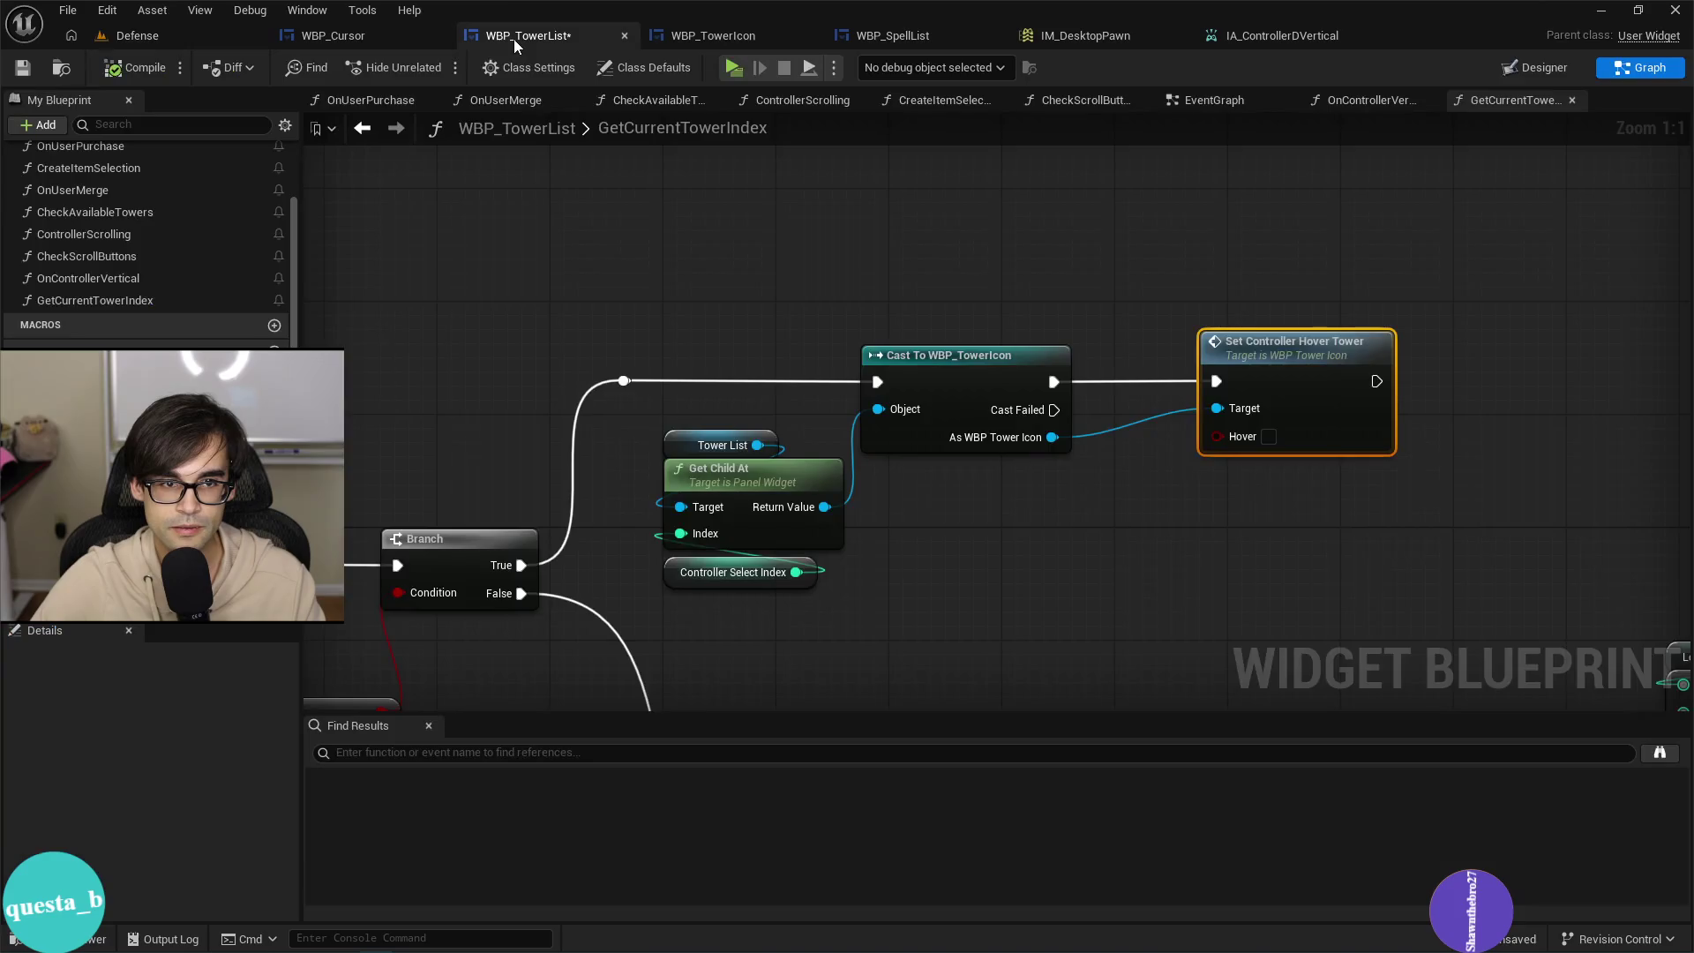
{"action": "scroll", "coordinate": [907, 414], "scroll_direction": "down", "scroll_amount": 2}
{"action": "scroll", "coordinate": [987, 299], "scroll_direction": "down", "scroll_amount": 2}
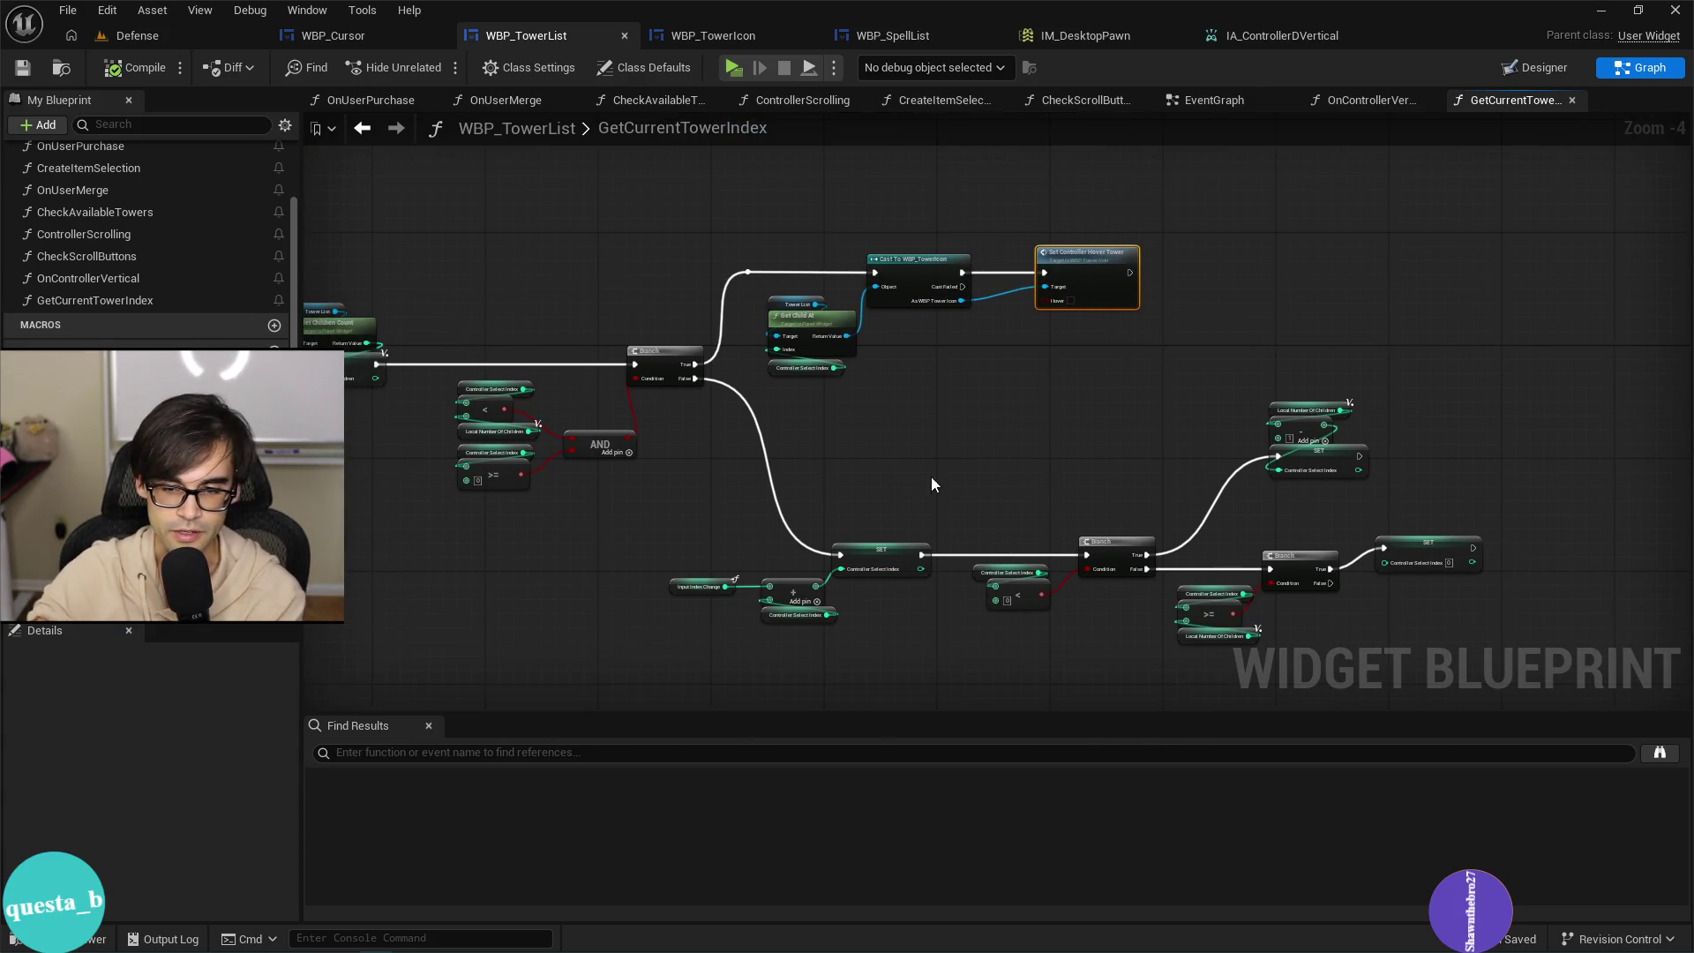
{"action": "scroll", "coordinate": [1209, 502], "scroll_direction": "up", "scroll_amount": 2}
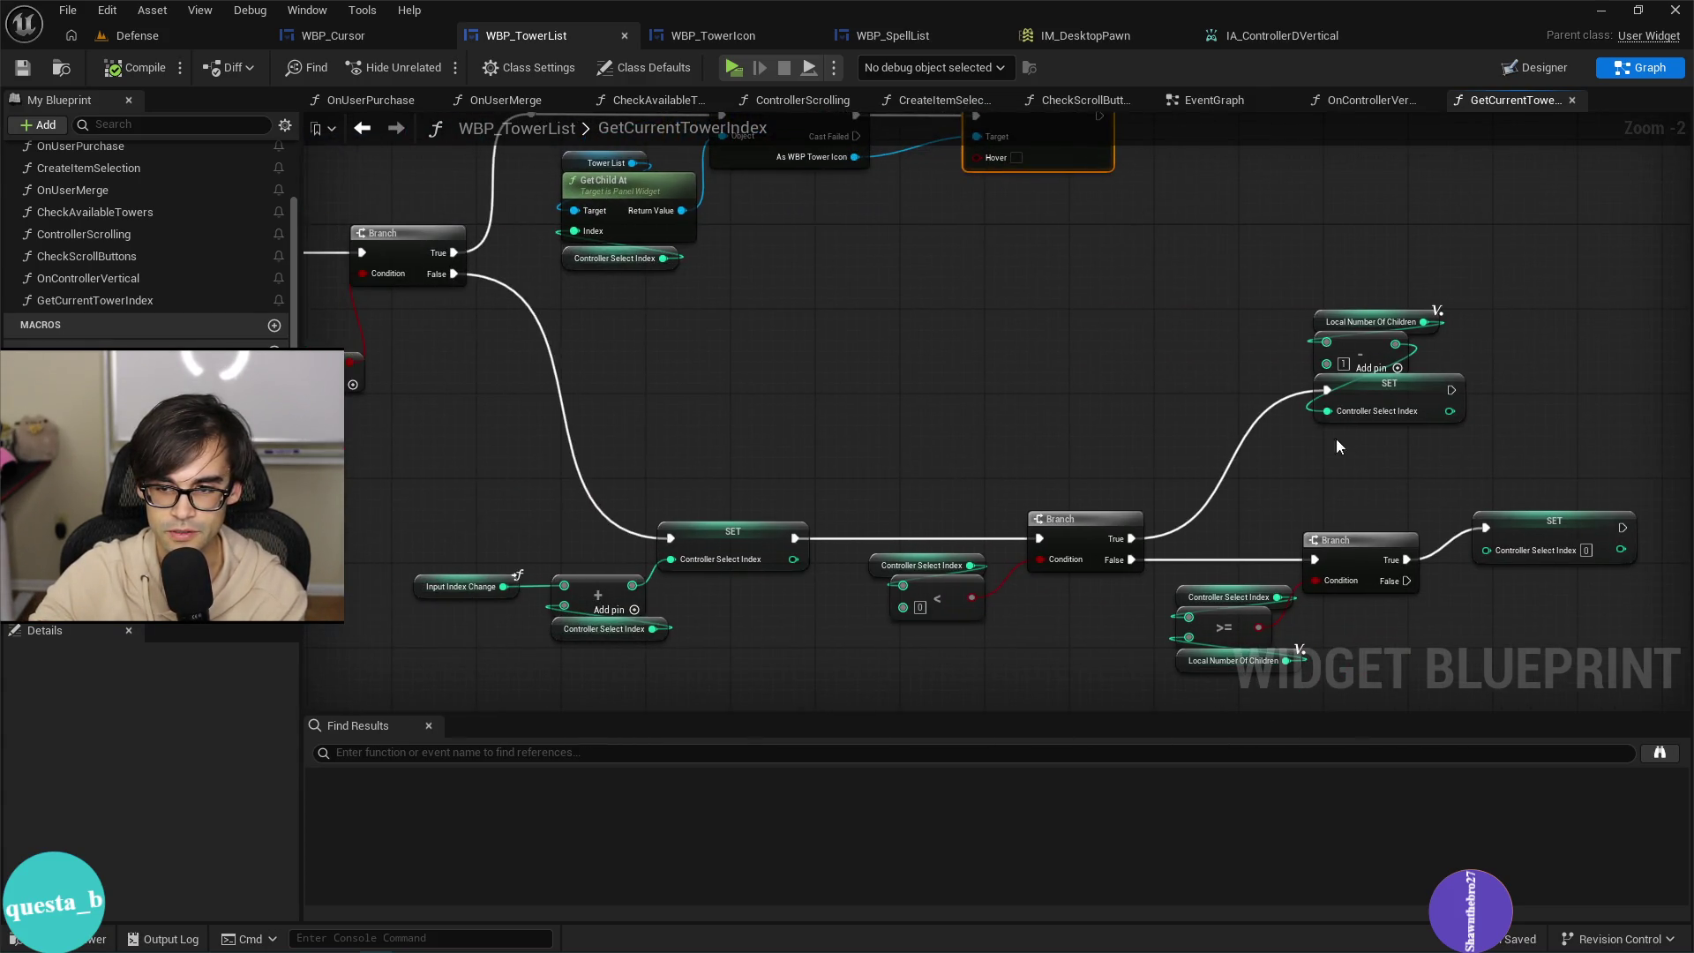
{"action": "left_click_drag", "start_coordinate": [1251, 444], "coordinate": [1535, 558]}
{"action": "left_click_drag", "start_coordinate": [738, 503], "coordinate": [1096, 499]}
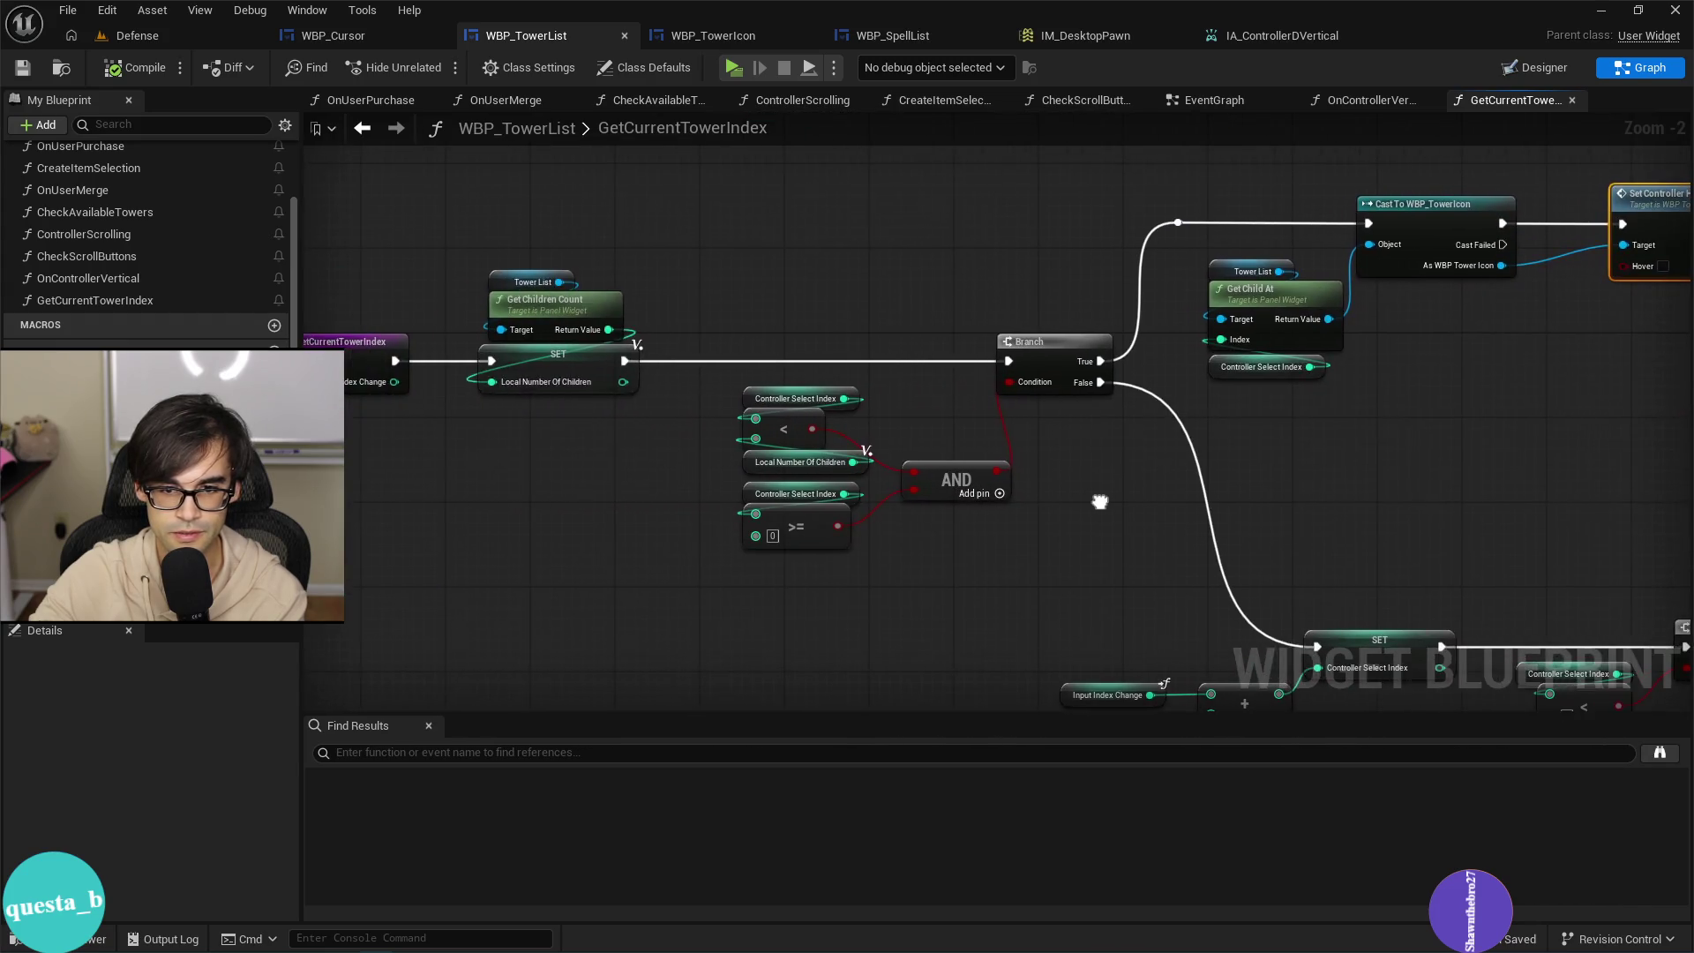
{"action": "left_click_drag", "start_coordinate": [1437, 422], "coordinate": [1059, 507]}
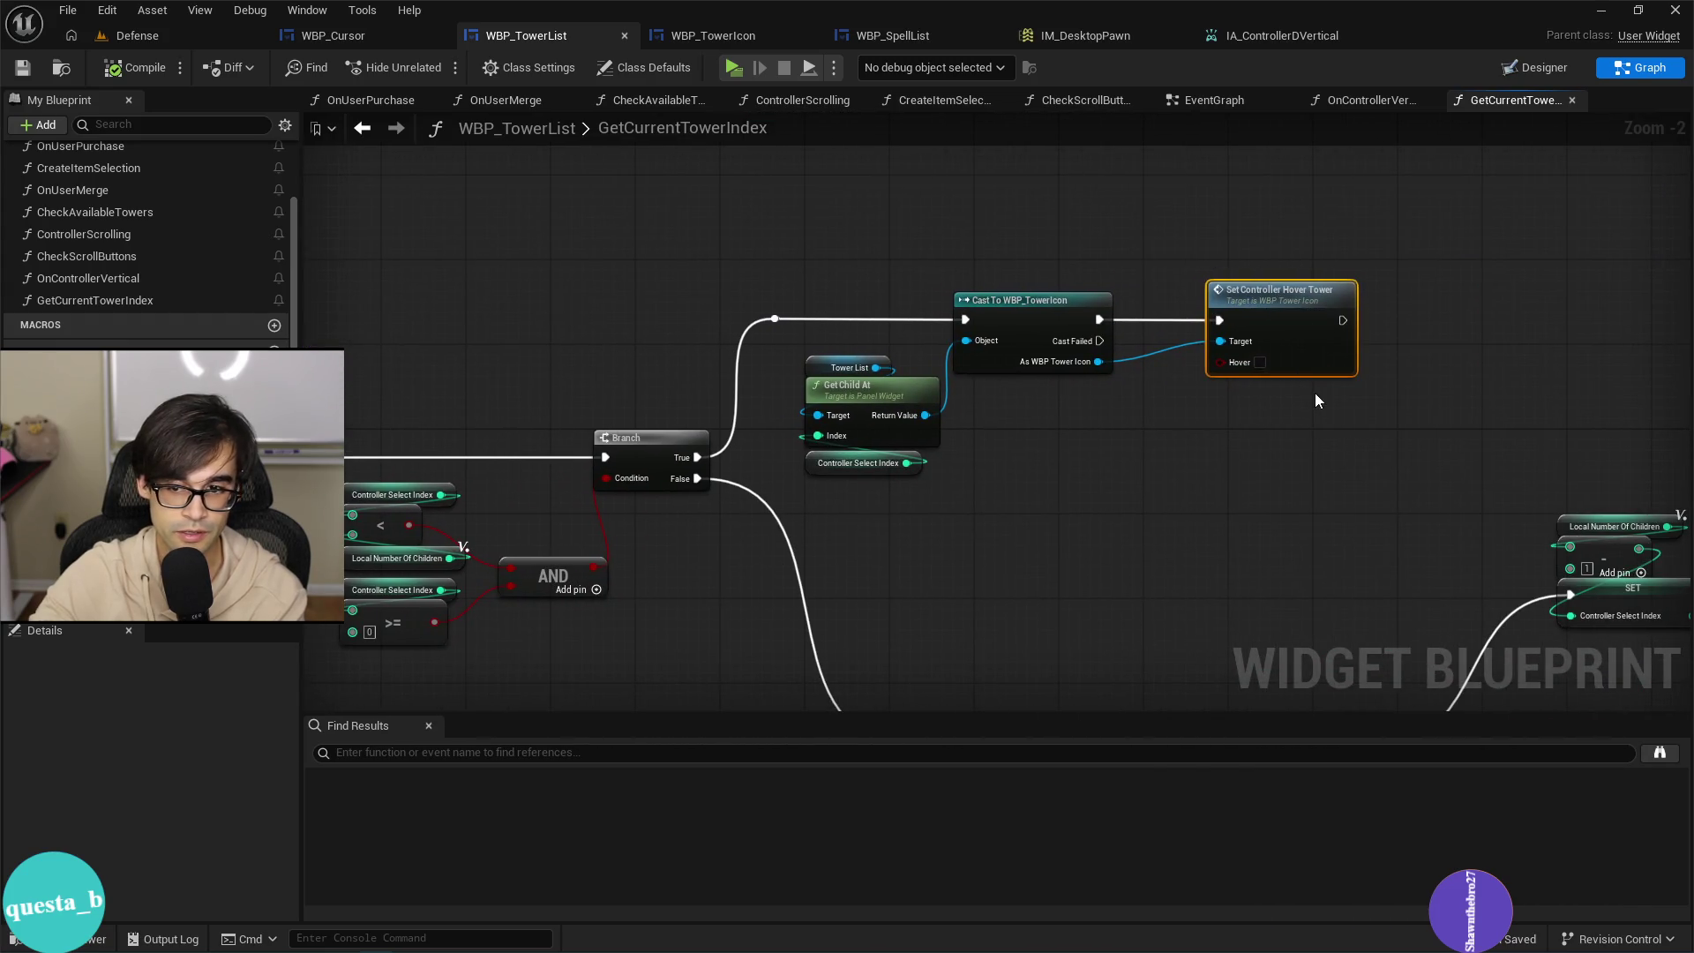
{"action": "mouse_move", "coordinate": [1141, 448]}
{"action": "left_mouse_down"}
{"action": "mouse_move", "coordinate": [1380, 457]}
{"action": "mouse_move", "coordinate": [1088, 378]}
{"action": "left_mouse_up"}
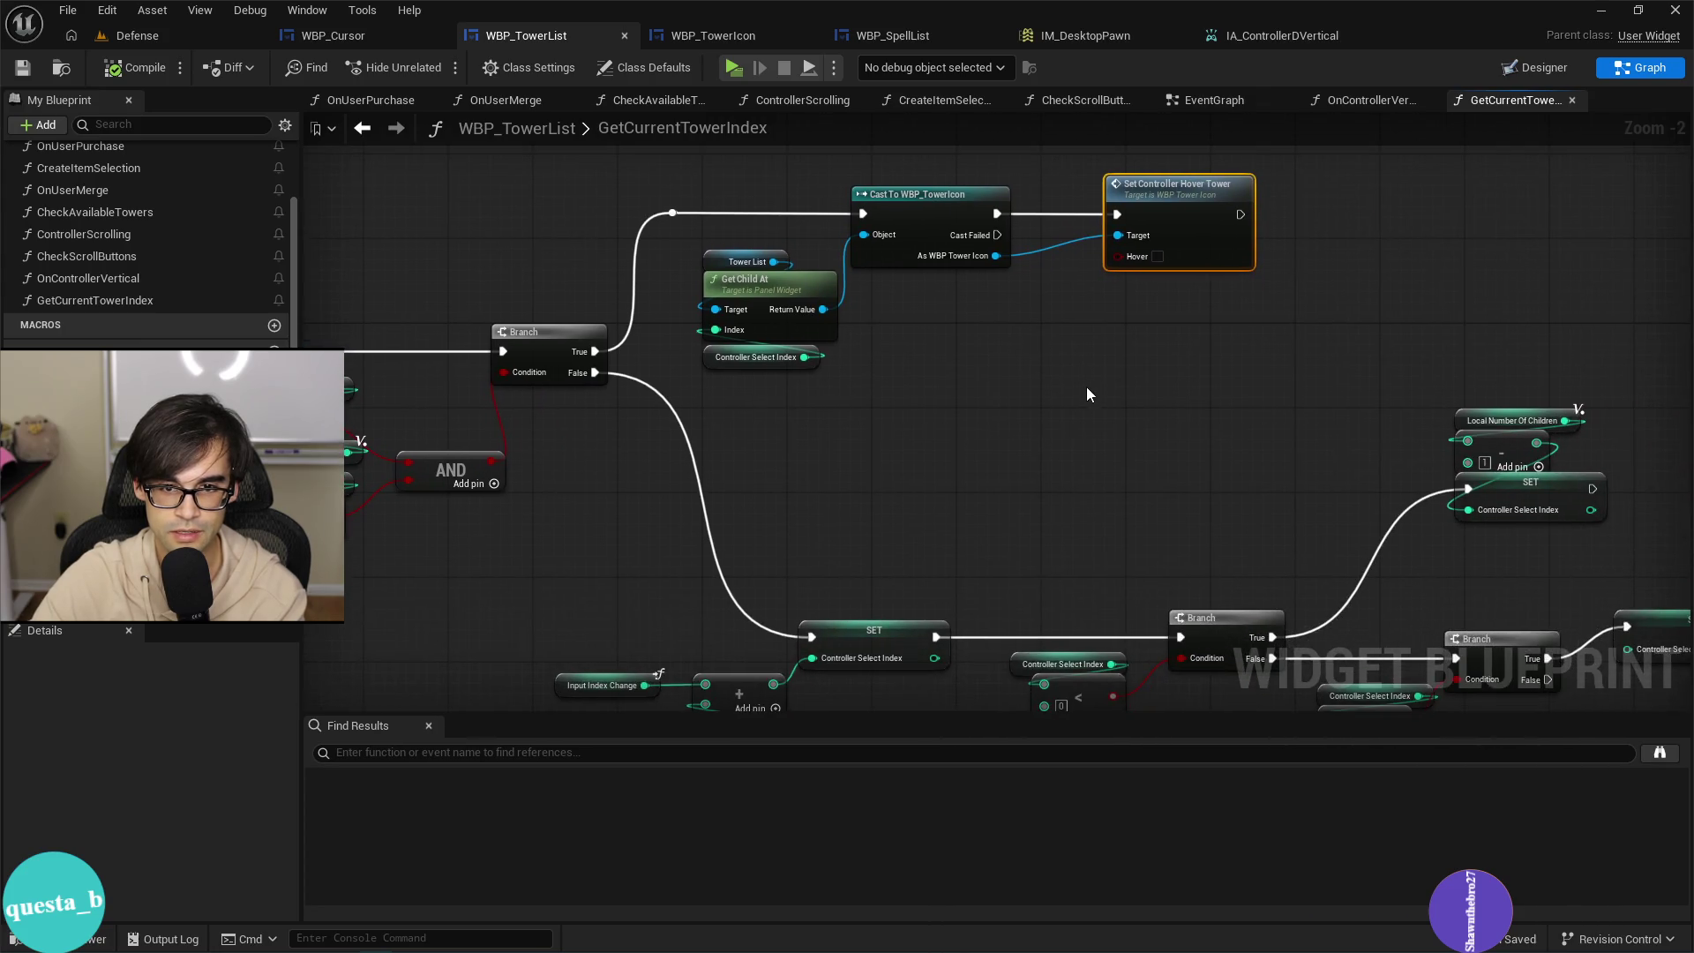
{"action": "left_click", "coordinate": [745, 360]}
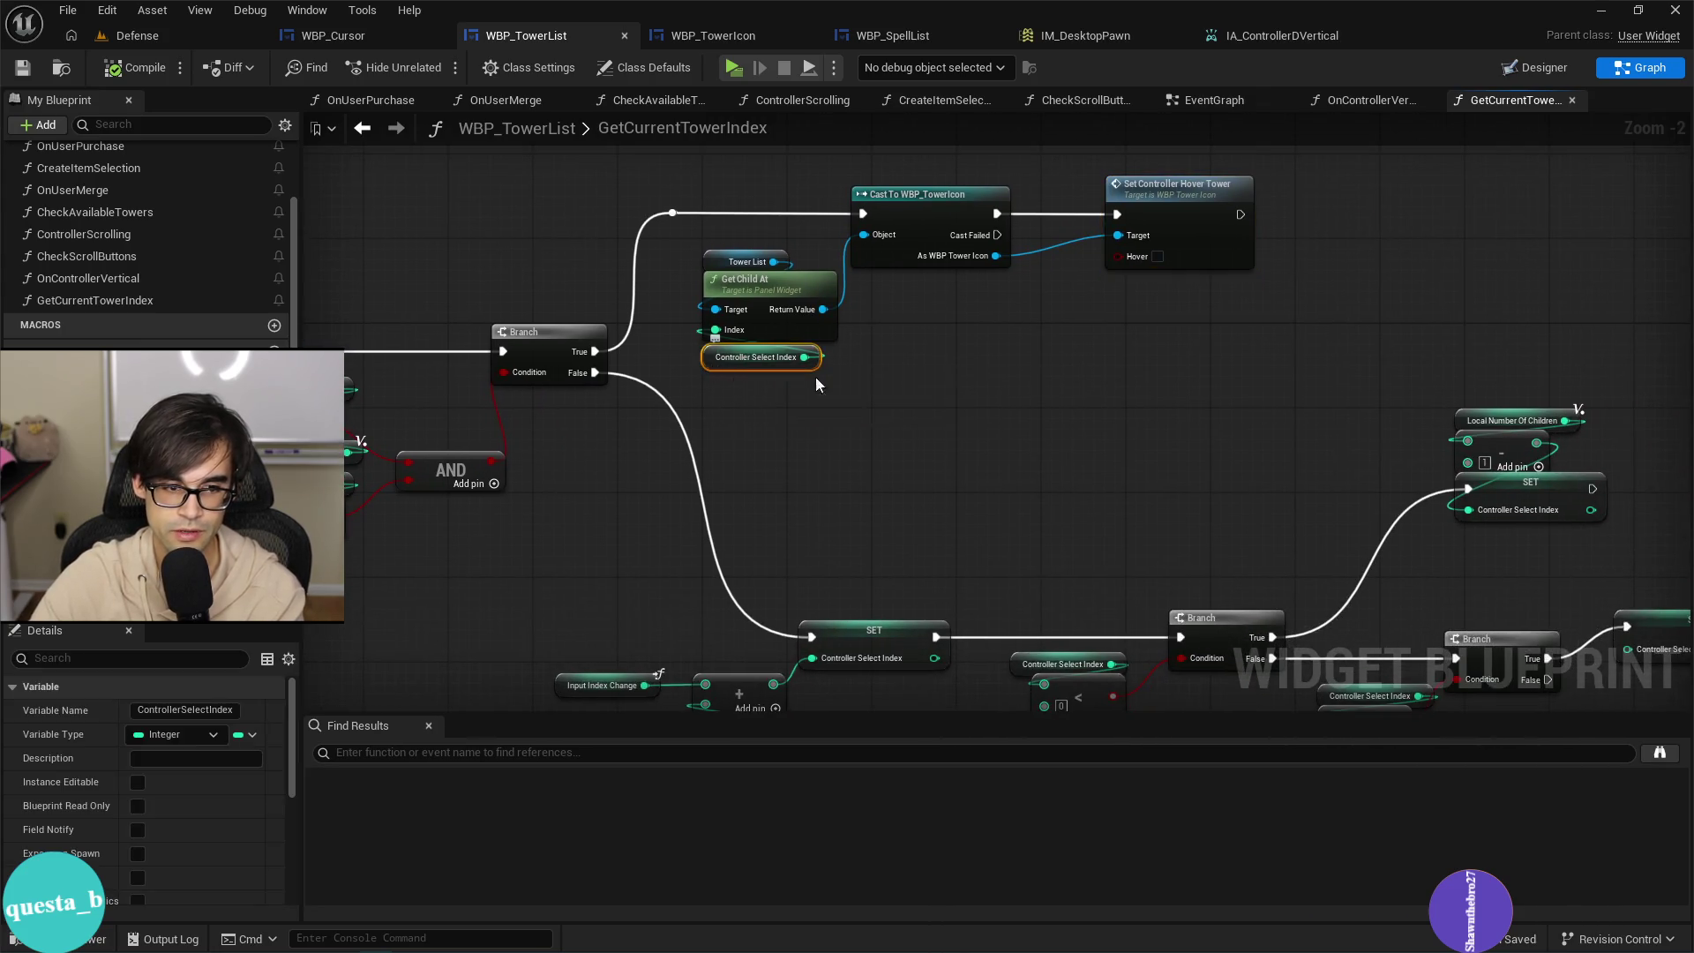
{"action": "left_click_drag", "start_coordinate": [815, 378], "coordinate": [1498, 395]}
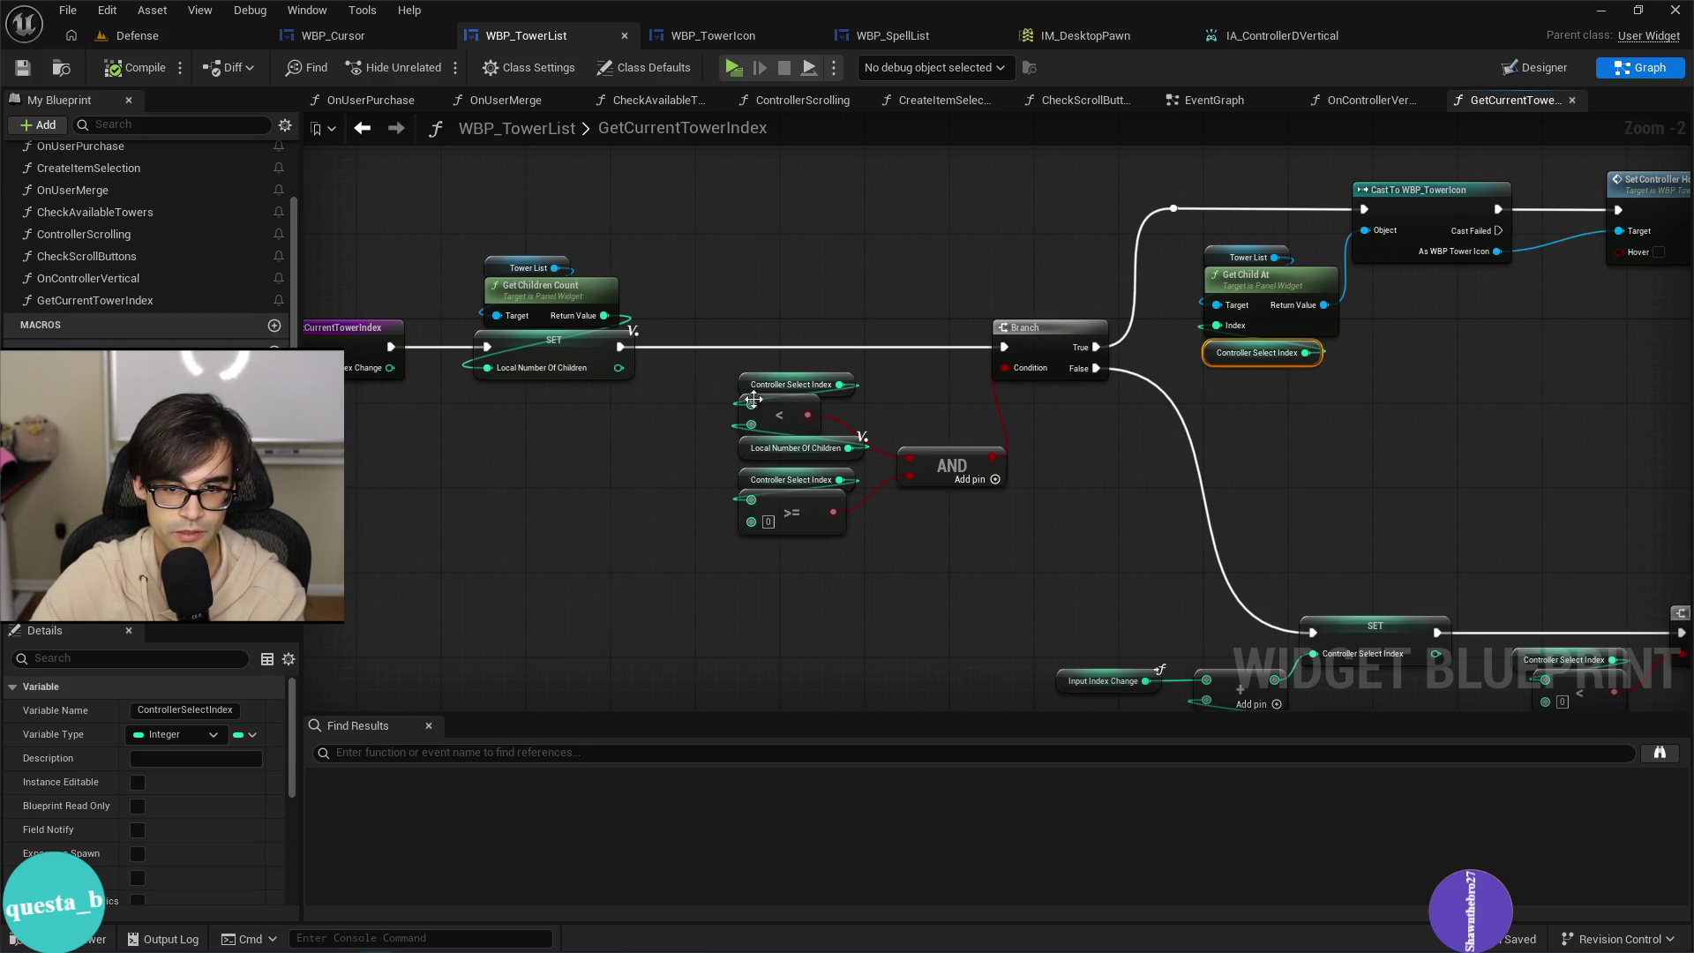
{"action": "left_click_drag", "start_coordinate": [1016, 524], "coordinate": [816, 334]}
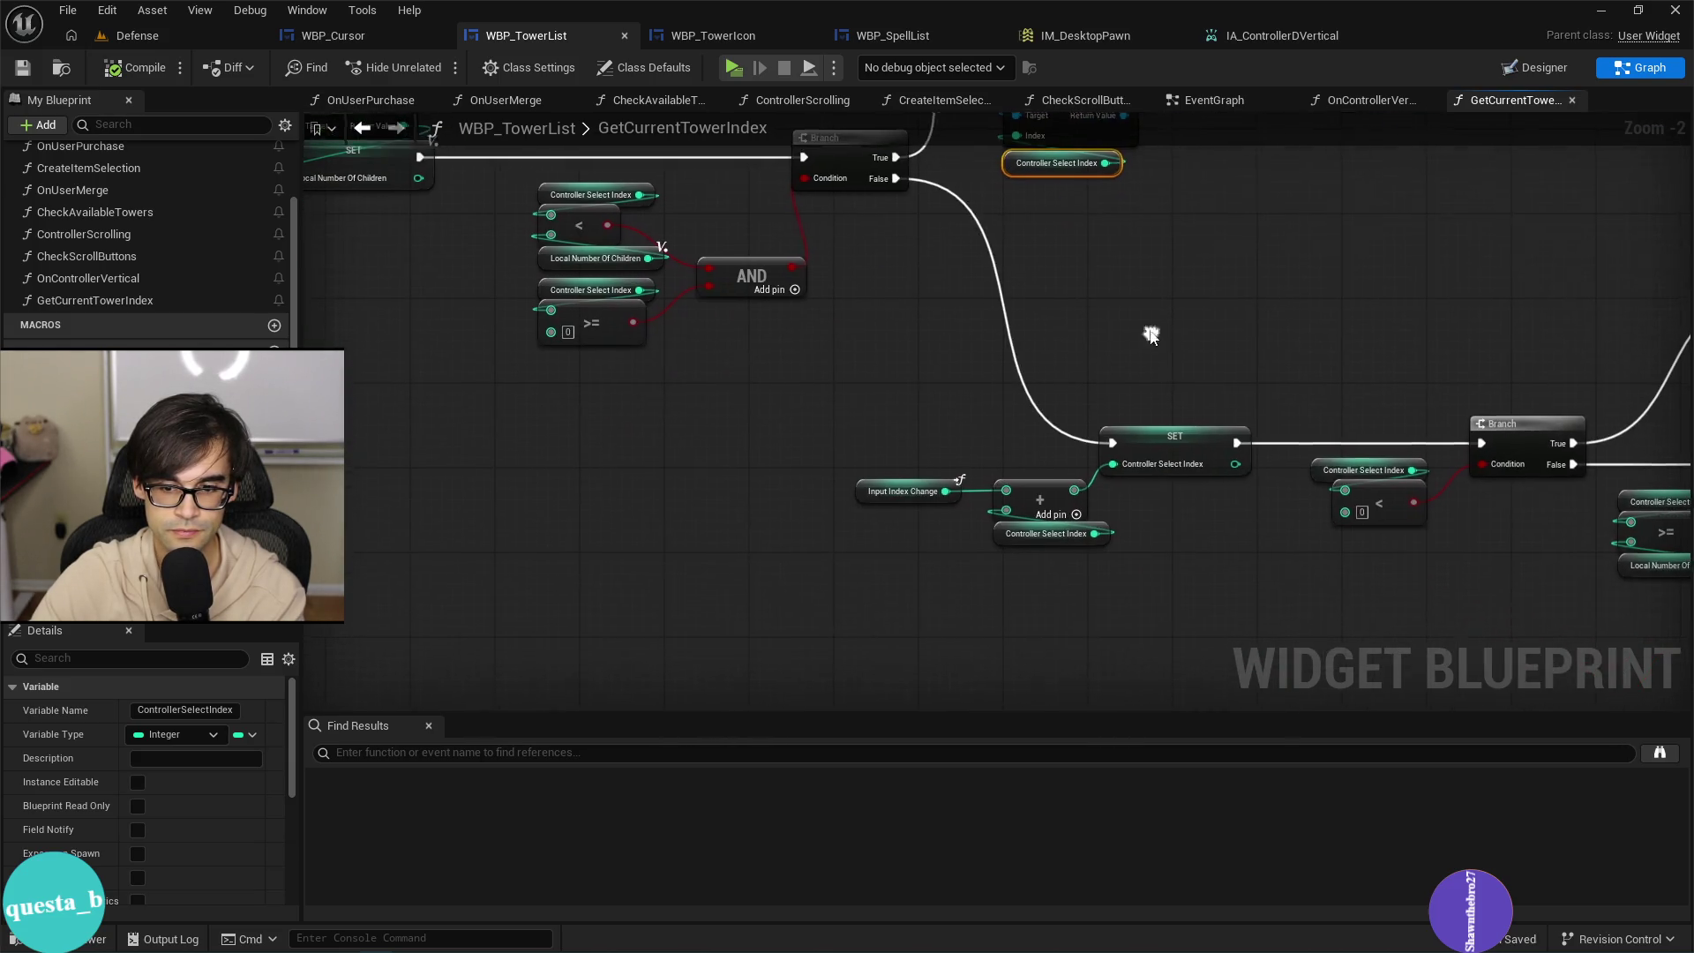
{"action": "left_click_drag", "start_coordinate": [856, 211], "coordinate": [890, 291]}
{"action": "scroll", "coordinate": [892, 410], "scroll_direction": "up", "scroll_amount": 2}
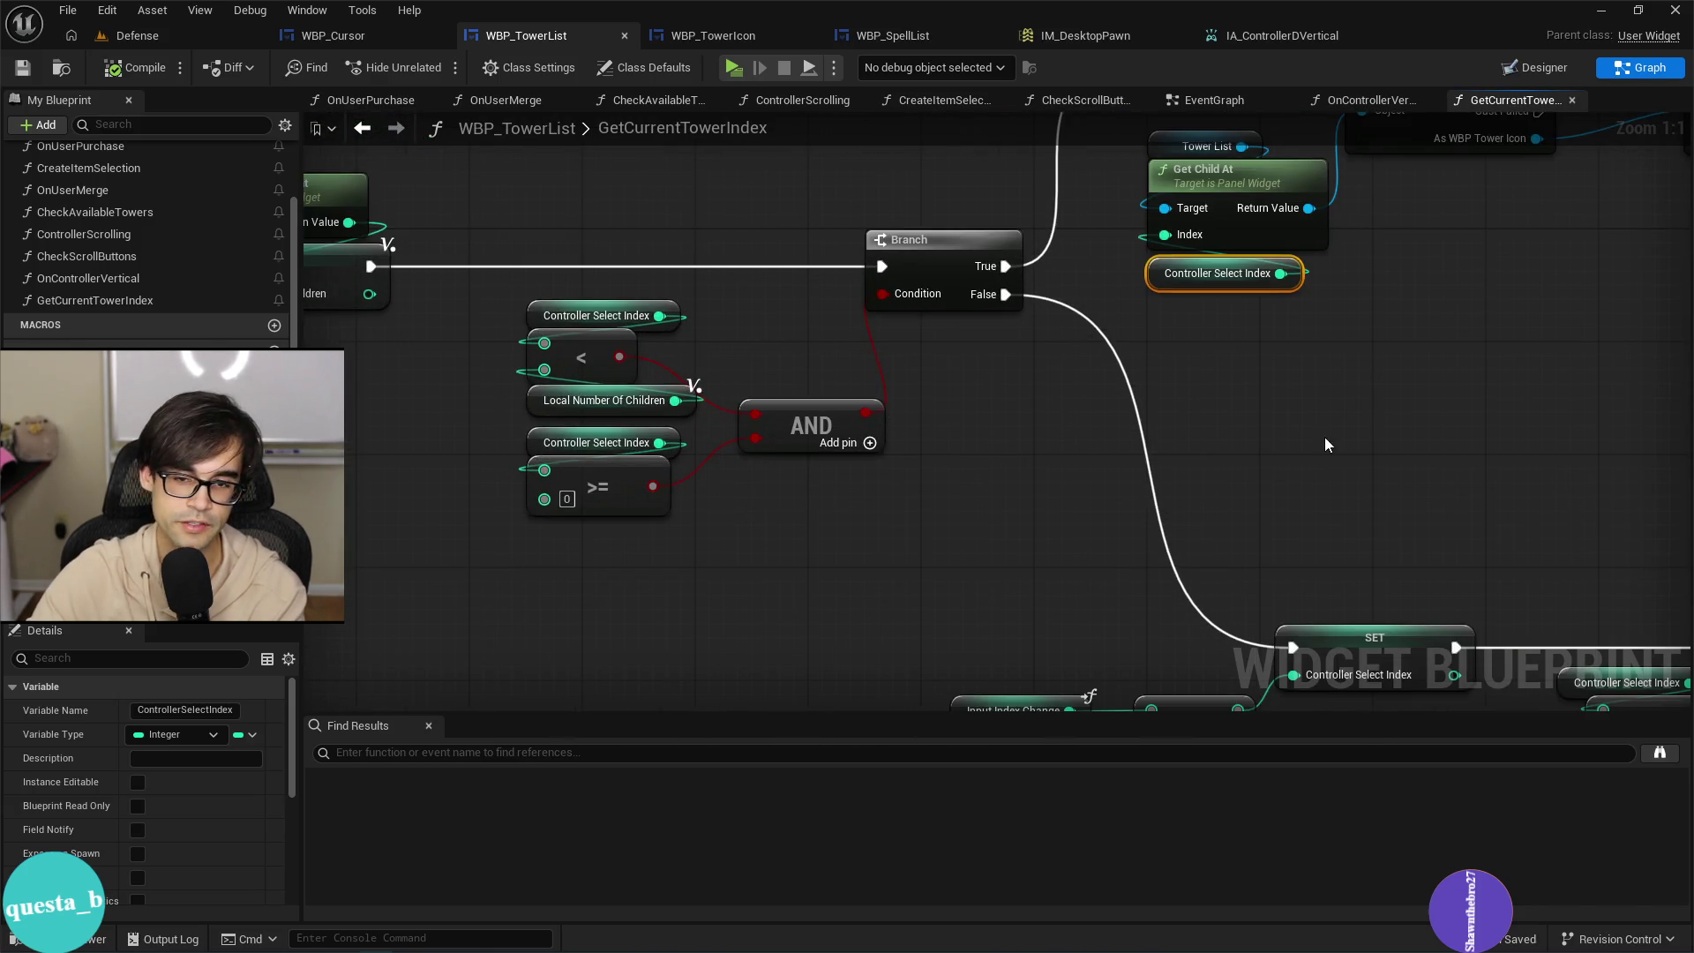
{"action": "mouse_move", "coordinate": [1347, 468]}
{"action": "left_mouse_down"}
{"action": "mouse_move", "coordinate": [948, 681]}
{"action": "mouse_move", "coordinate": [922, 499]}
{"action": "mouse_move", "coordinate": [803, 563]}
{"action": "mouse_move", "coordinate": [847, 517]}
{"action": "left_mouse_up"}
{"action": "scroll", "coordinate": [839, 485], "scroll_direction": "down", "scroll_amount": 3}
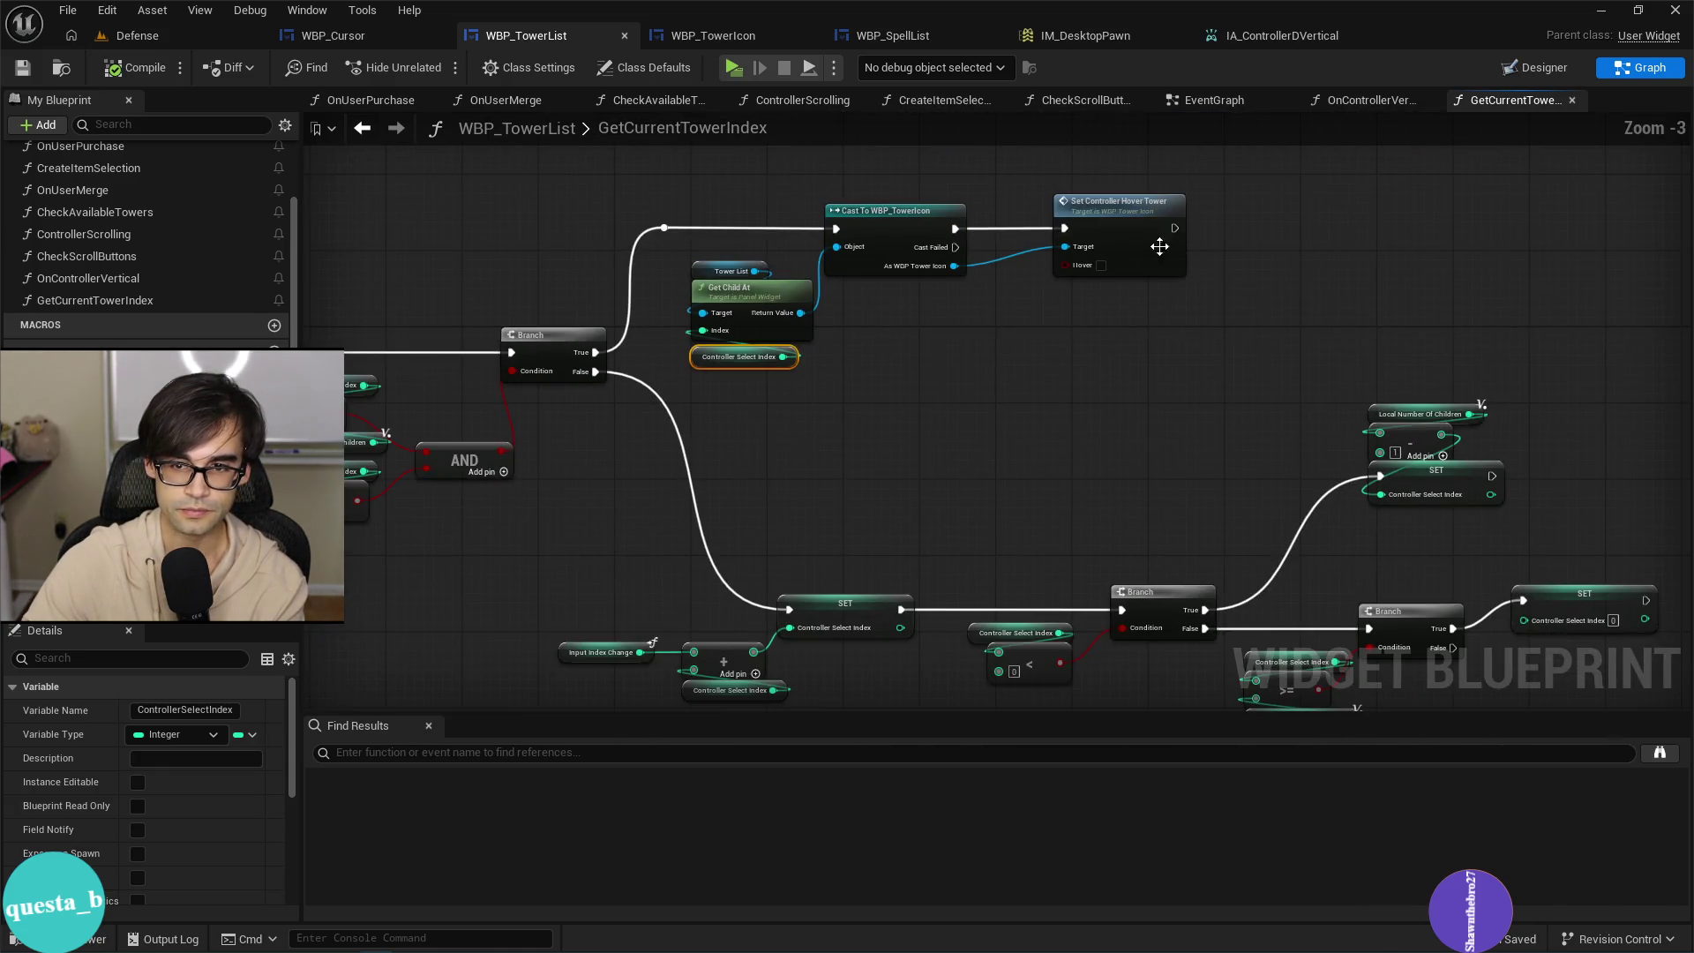
{"action": "mouse_move", "coordinate": [1173, 229]}
{"action": "left_mouse_down"}
{"action": "mouse_move", "coordinate": [777, 600]}
{"action": "mouse_move", "coordinate": [788, 608]}
{"action": "left_mouse_up"}
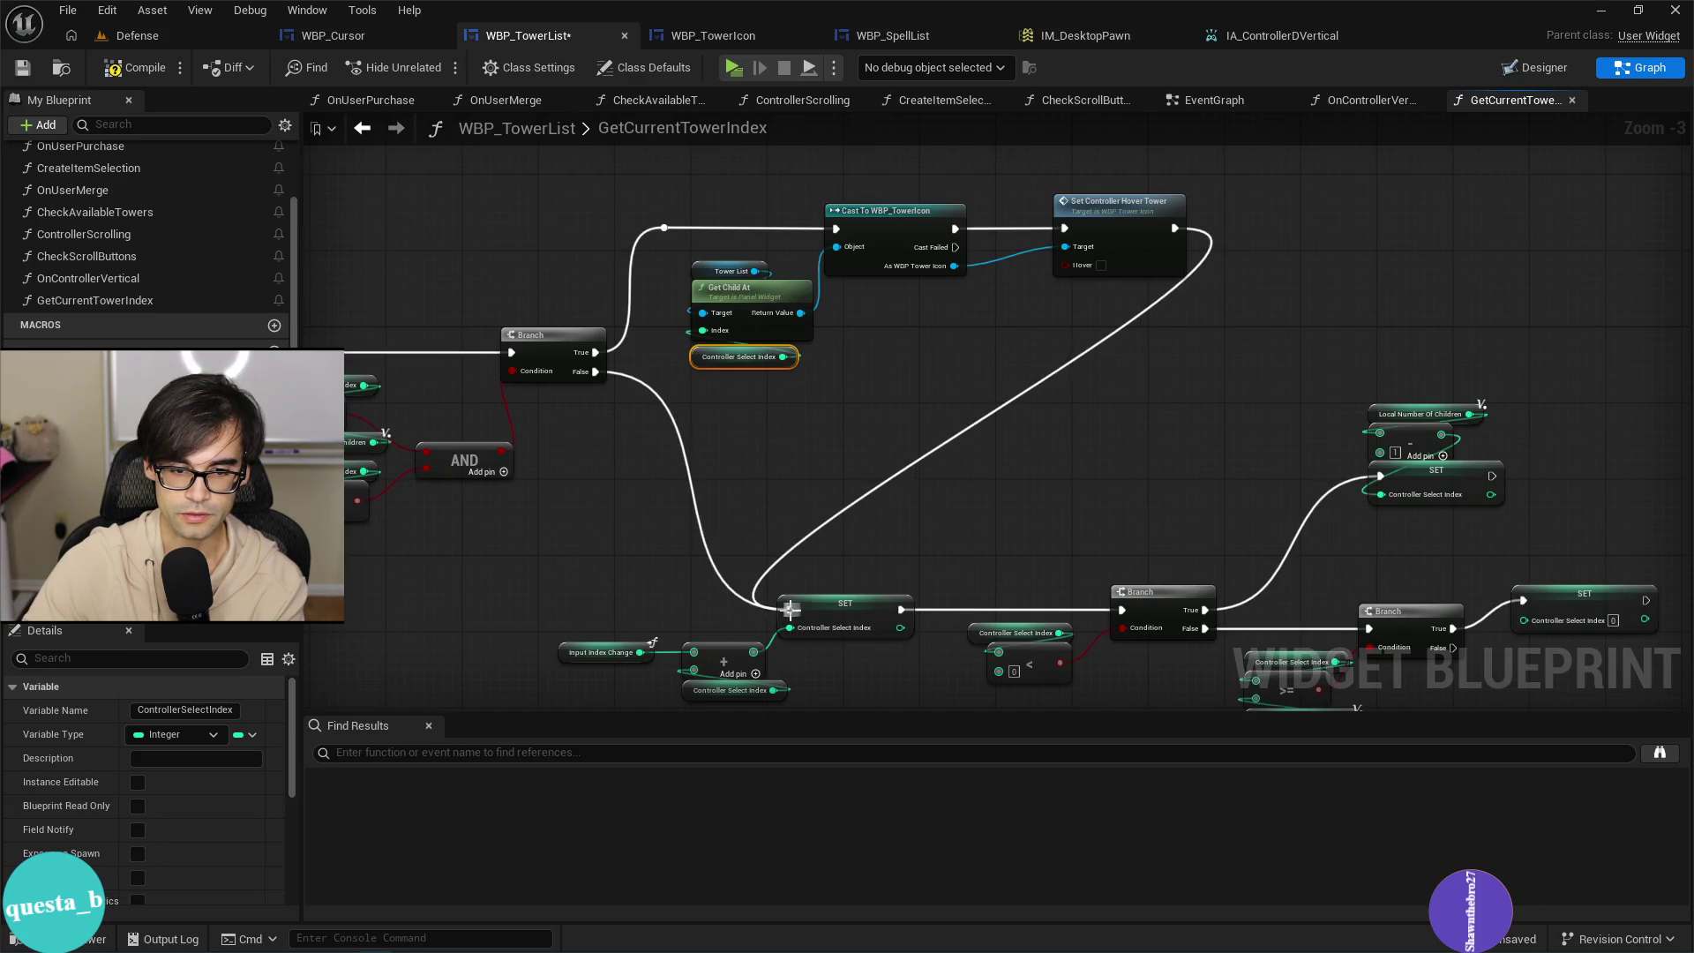
Wire Set Controller Hover Tower into the lower index SET, shift the SET/Branch group right, and reroute the False wire.
{"action": "left_click_drag", "start_coordinate": [1125, 508], "coordinate": [968, 302]}
{"action": "scroll", "coordinate": [479, 562], "scroll_direction": "down", "scroll_amount": 2}
{"action": "left_click_drag", "start_coordinate": [1140, 351], "coordinate": [1145, 353]}
{"action": "mouse_move", "coordinate": [587, 468]}
{"action": "left_mouse_down"}
{"action": "mouse_move", "coordinate": [960, 453]}
{"action": "mouse_move", "coordinate": [913, 448]}
{"action": "left_mouse_up"}
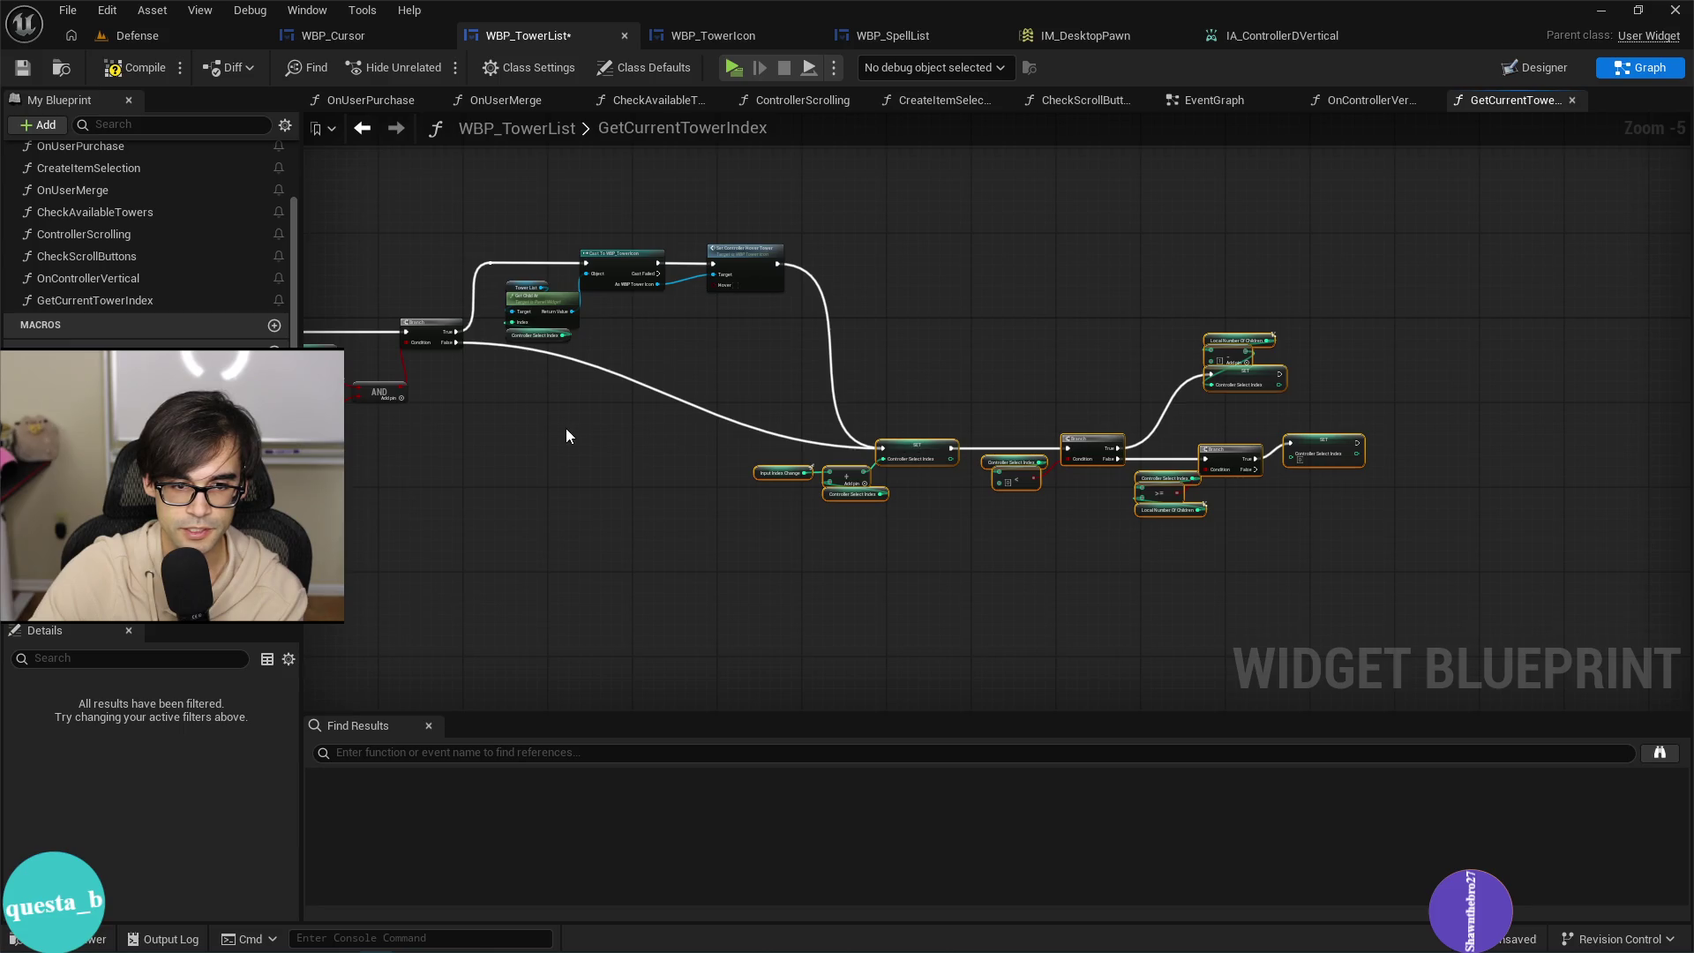
{"action": "scroll", "coordinate": [566, 436], "scroll_direction": "up", "scroll_amount": 3}
{"action": "double_click", "coordinate": [746, 345]}
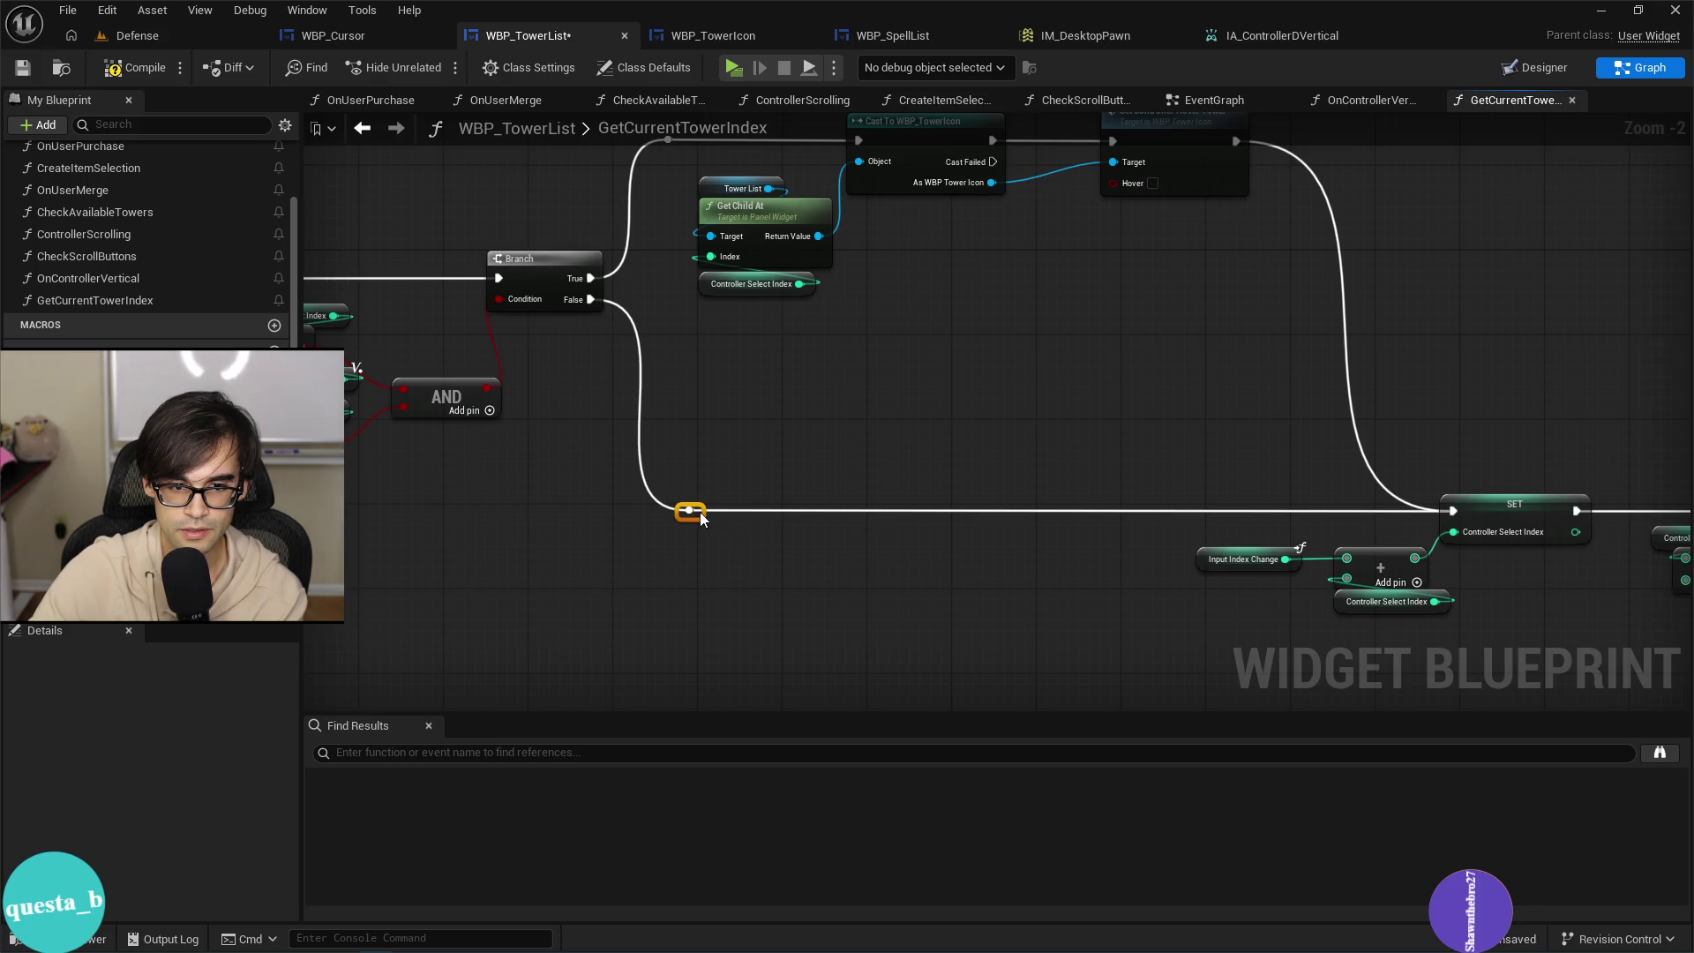
Frame the rewired function, save the TowerList blueprint, and return to the Defense level editor.
{"action": "mouse_move", "coordinate": [996, 484]}
{"action": "left_mouse_down"}
{"action": "mouse_move", "coordinate": [863, 394]}
{"action": "mouse_move", "coordinate": [653, 372]}
{"action": "left_mouse_up"}
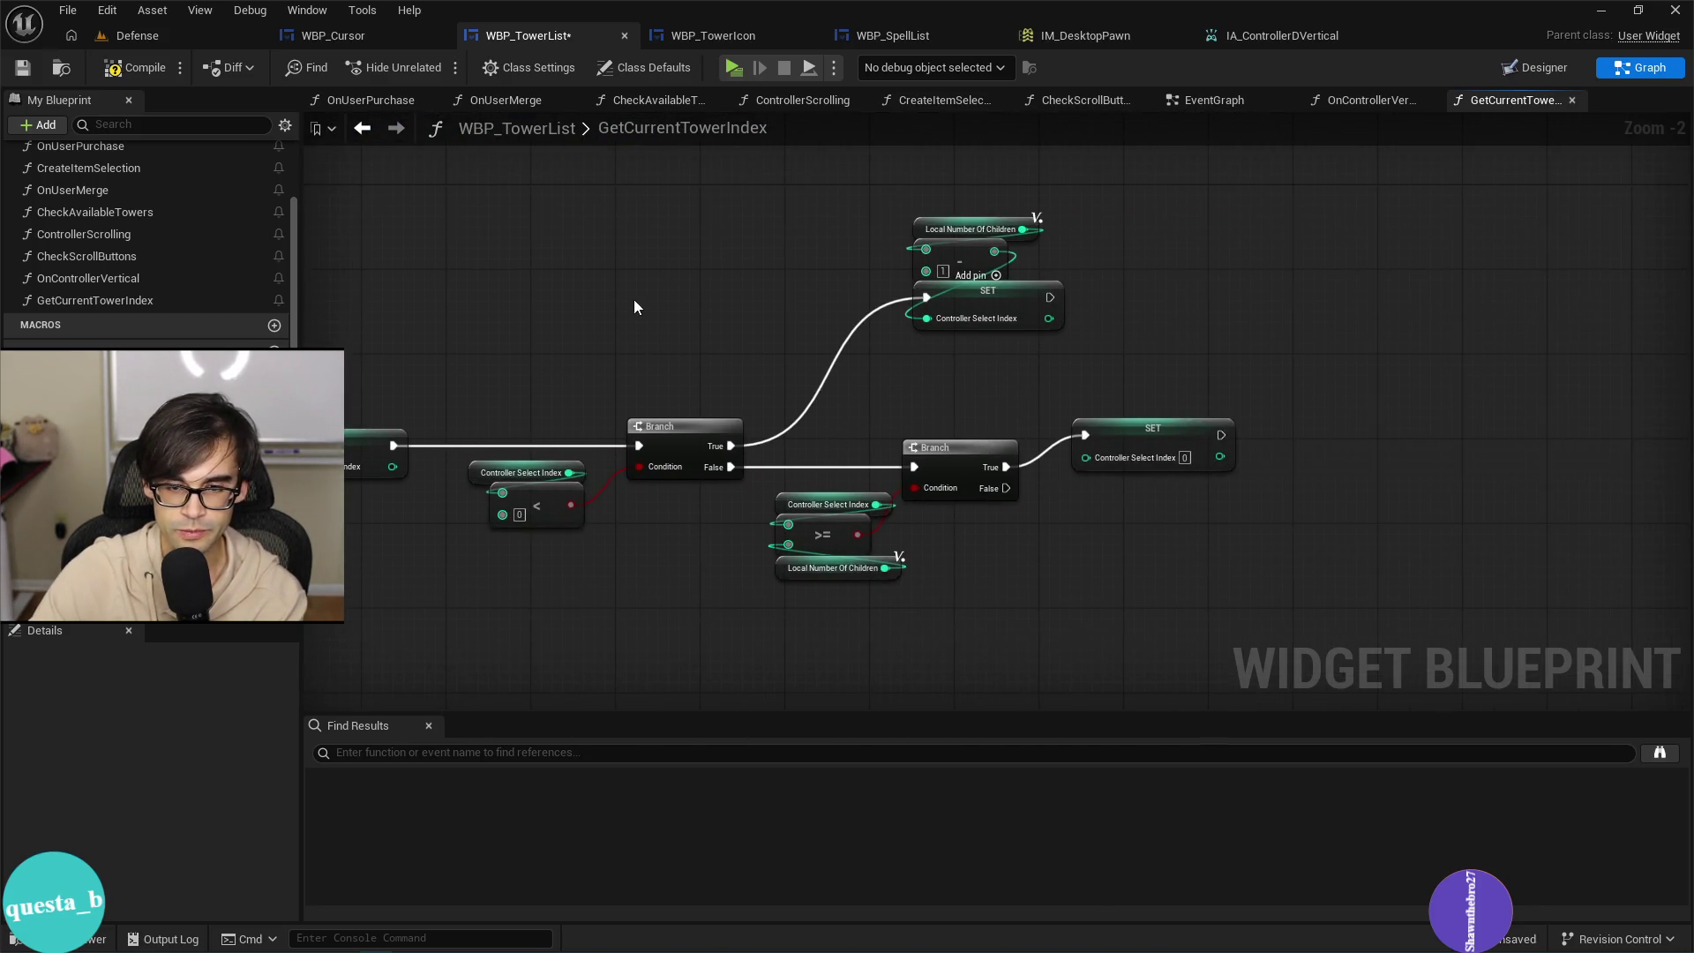
{"action": "scroll", "coordinate": [633, 299], "scroll_direction": "down", "scroll_amount": 2}
{"action": "left_click_drag", "start_coordinate": [633, 299], "coordinate": [1111, 370]}
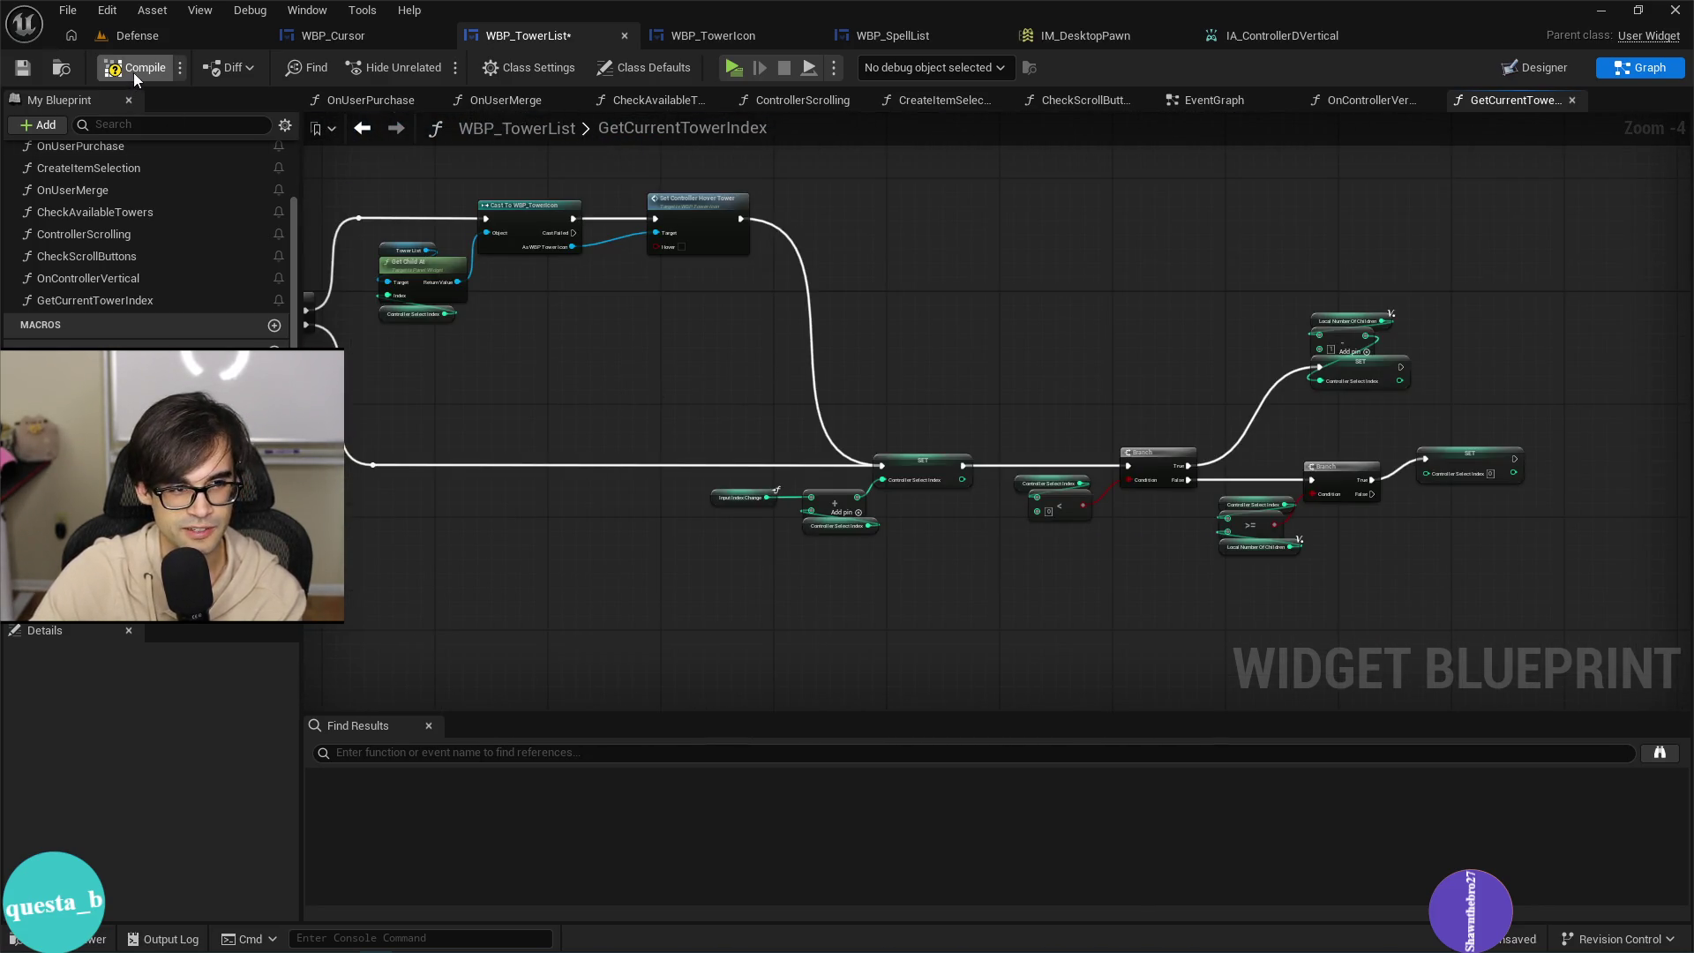
{"action": "key", "text": "ctrl+s"}
{"action": "left_click_drag", "start_coordinate": [362, 474], "coordinate": [913, 490]}
{"action": "scroll", "coordinate": [1025, 458], "scroll_direction": "down", "scroll_amount": 3}
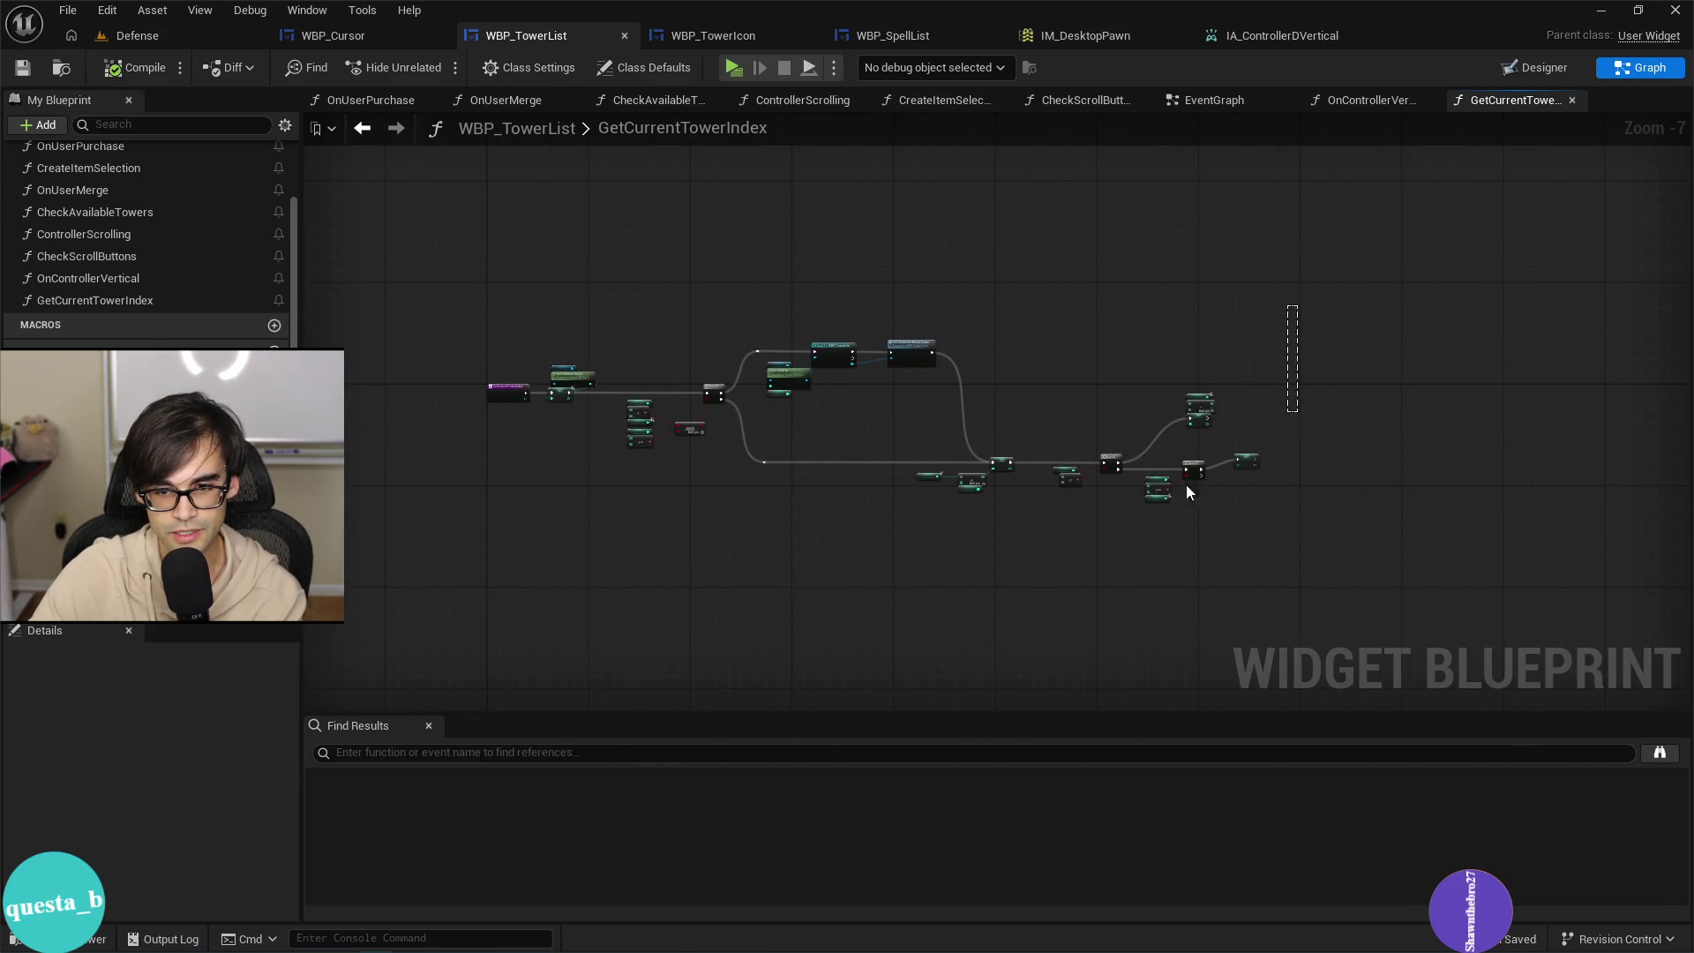
{"action": "left_click_drag", "start_coordinate": [527, 531], "coordinate": [563, 542]}
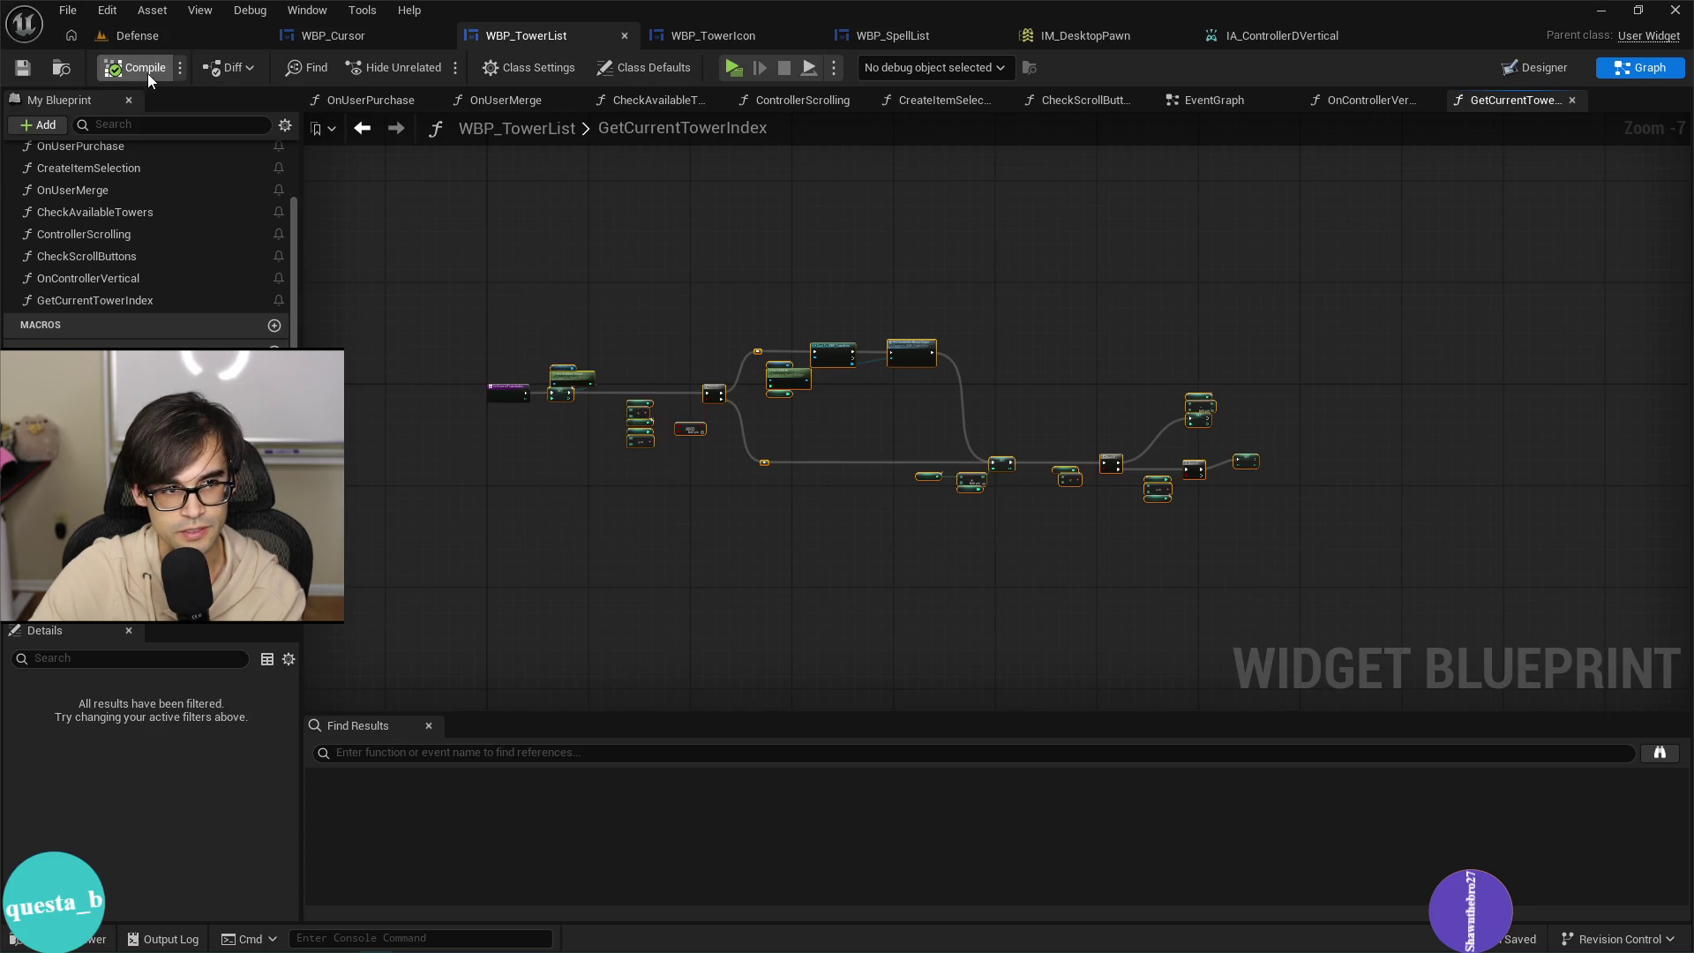
{"action": "left_click", "coordinate": [137, 35]}
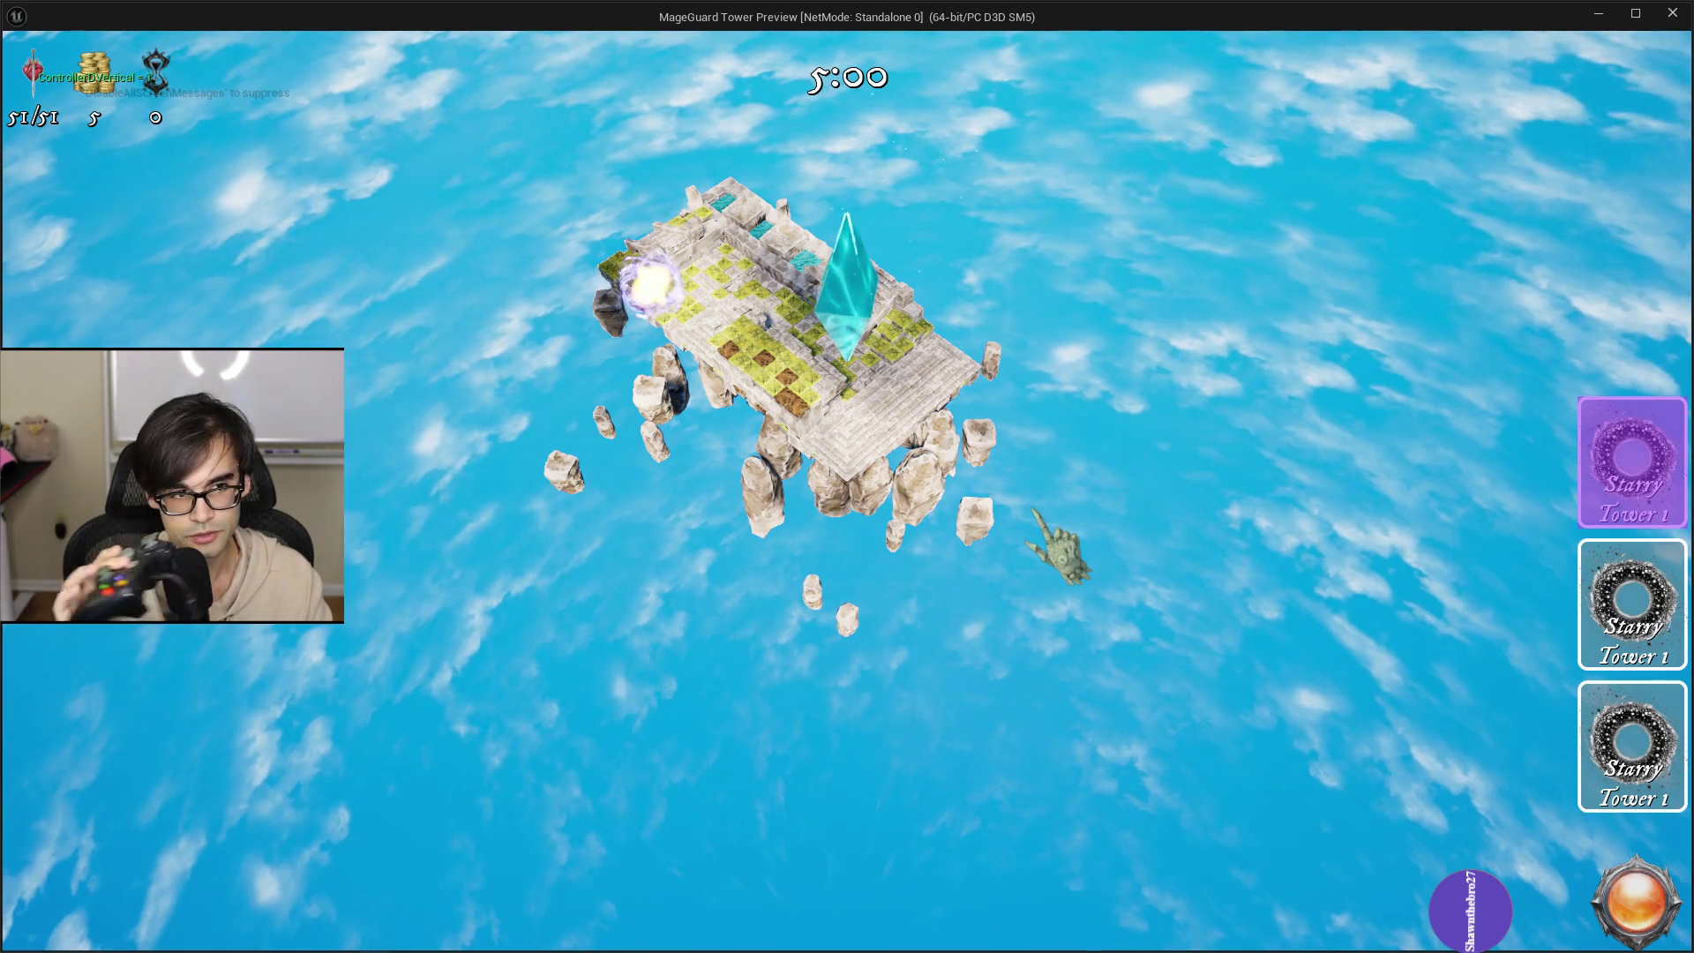
Cycle the highlight up and down across the three Starry Tower 1 cards, then exit the preview with Esc.
{"action": "key", "text": "Up"}
{"action": "key", "text": "Up"}
{"action": "key", "text": "Up"}
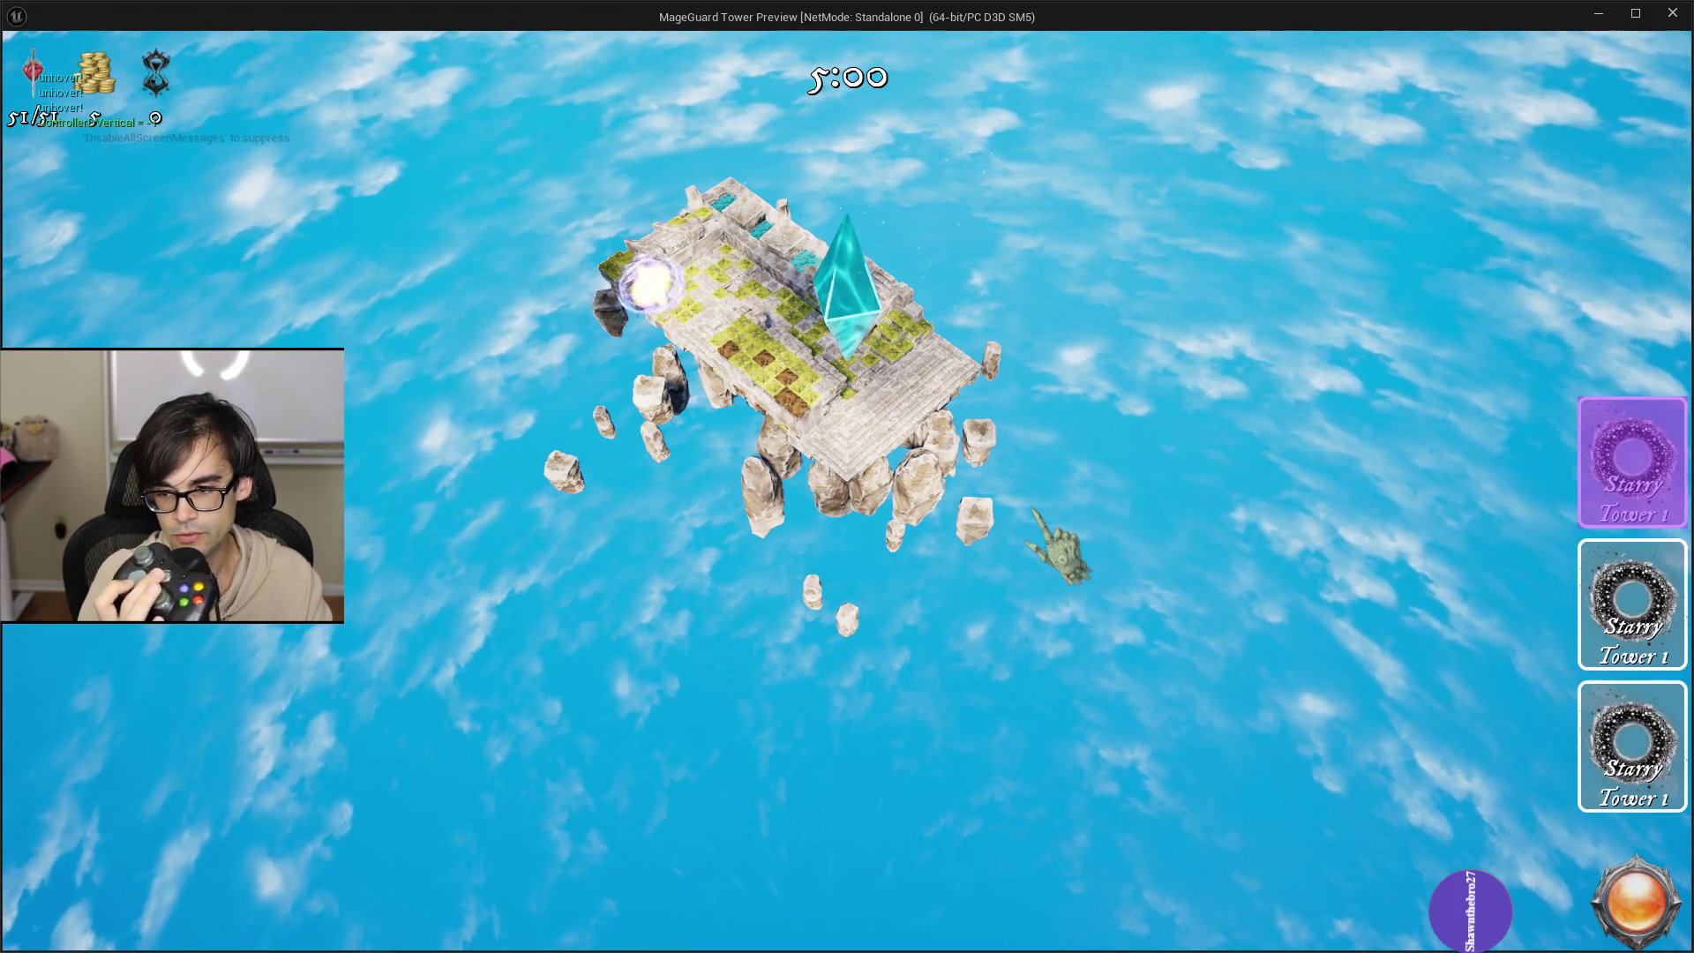
{"action": "key", "text": "Down"}
{"action": "key", "text": "Down"}
{"action": "key", "text": "Up"}
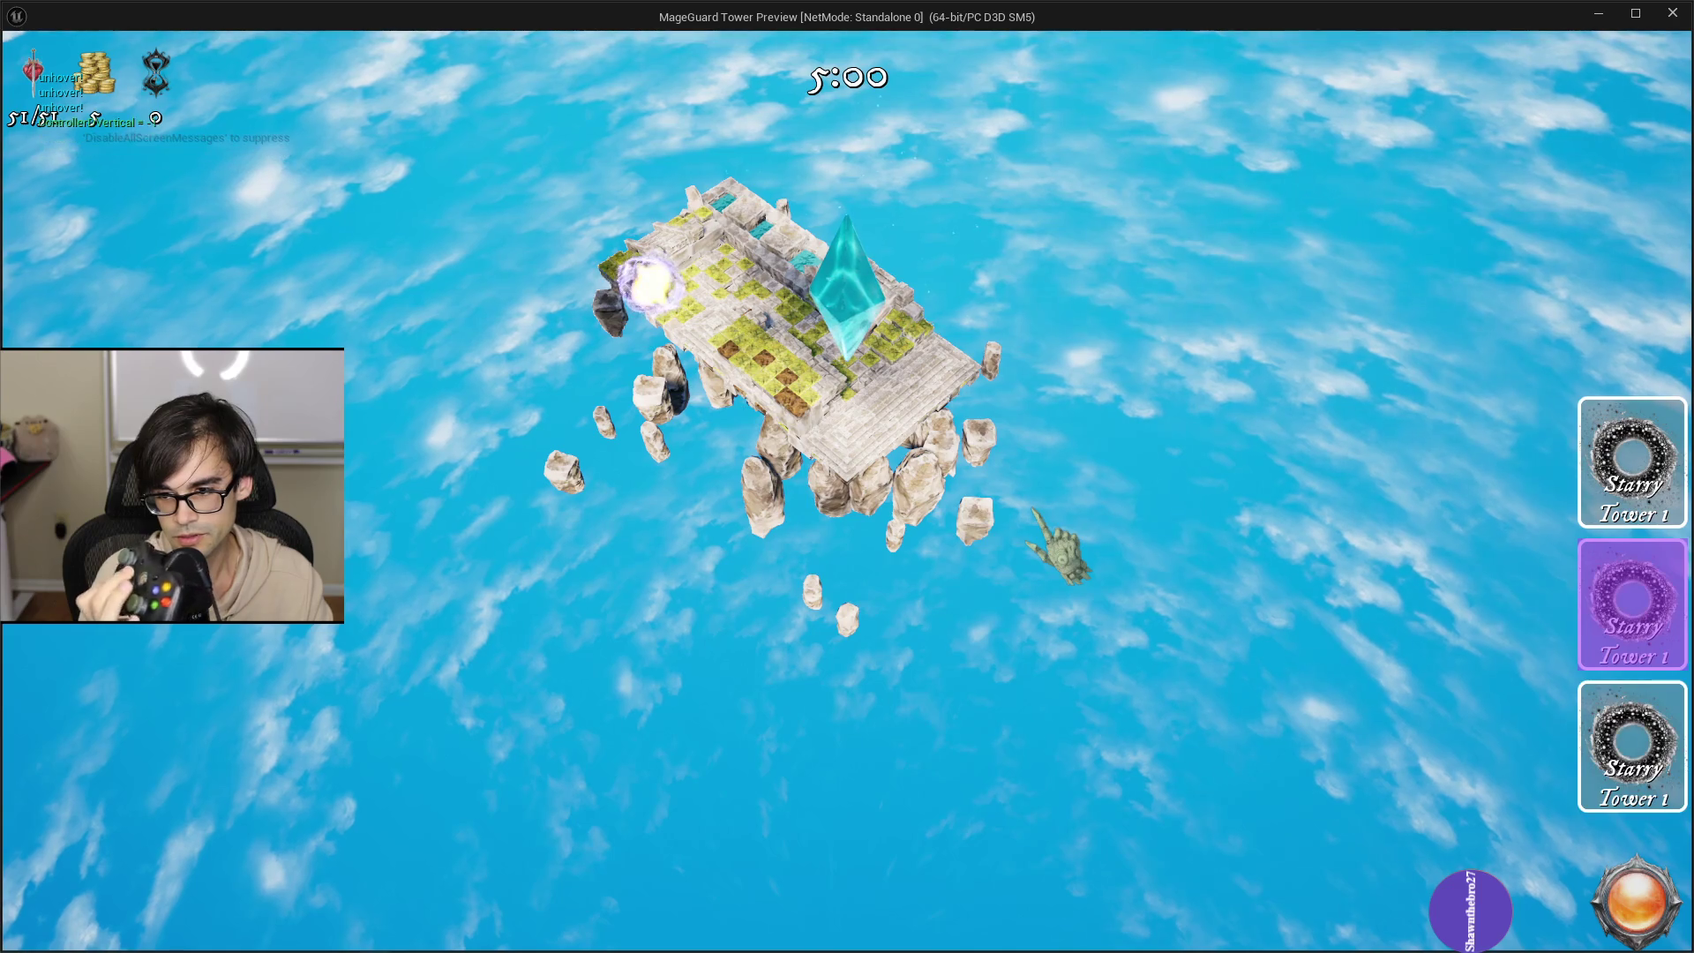
{"action": "key", "text": "Up"}
{"action": "key", "text": "Up"}
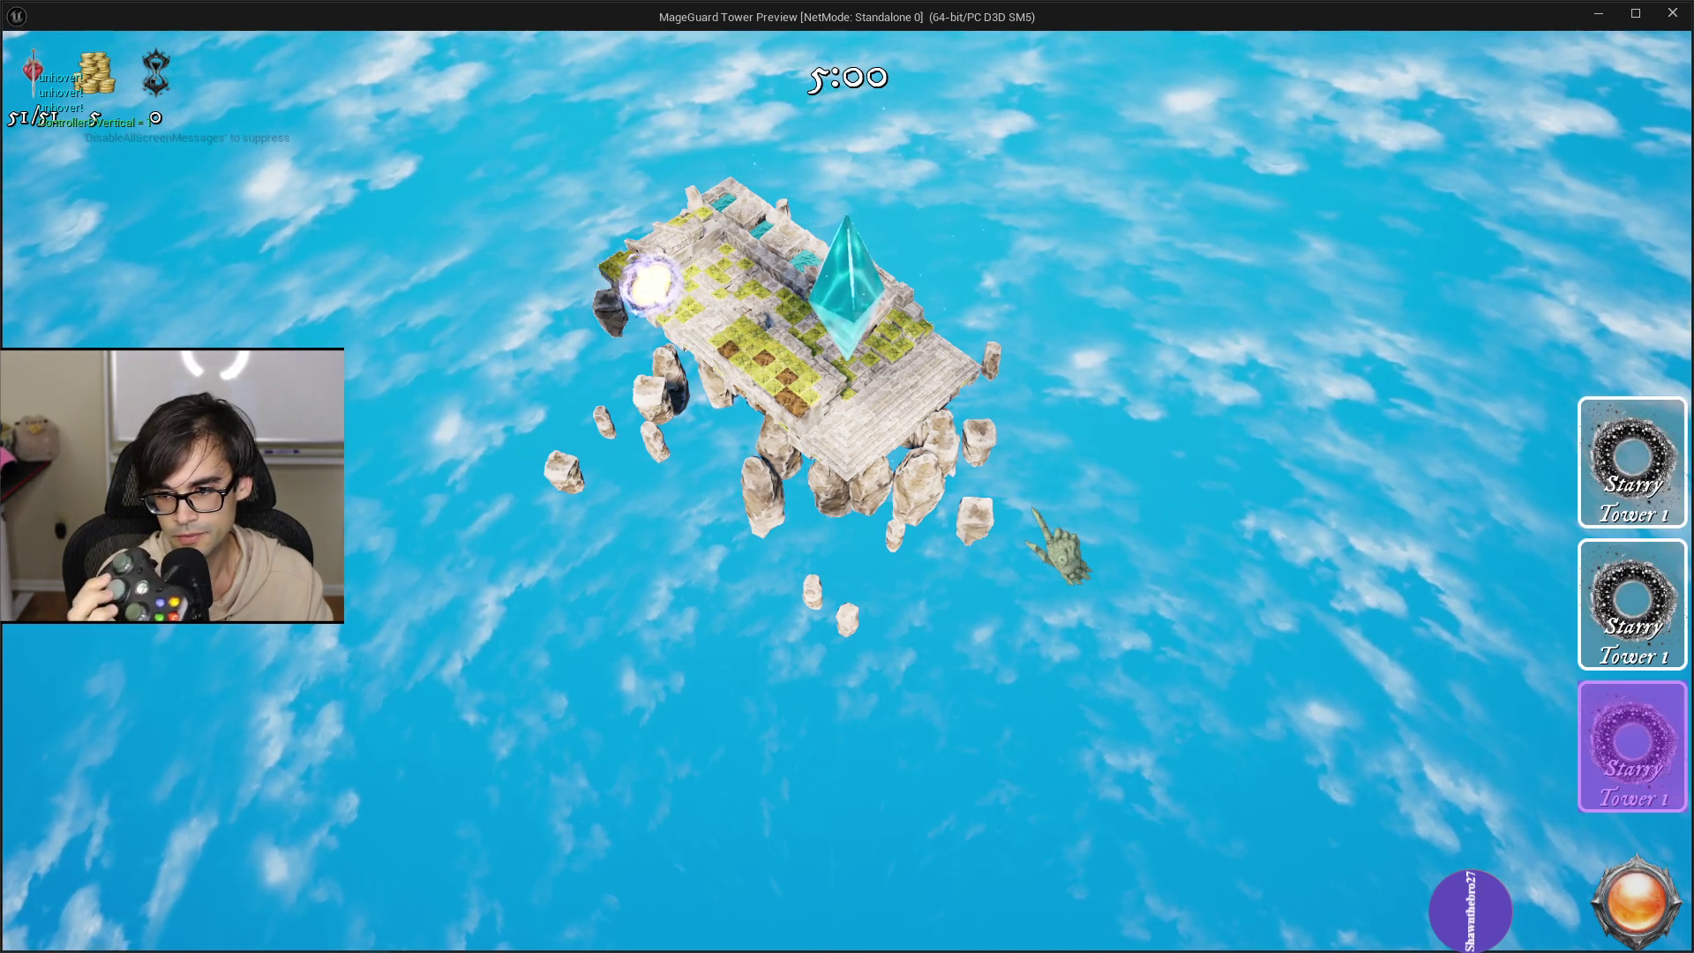
{"action": "key", "text": "Down"}
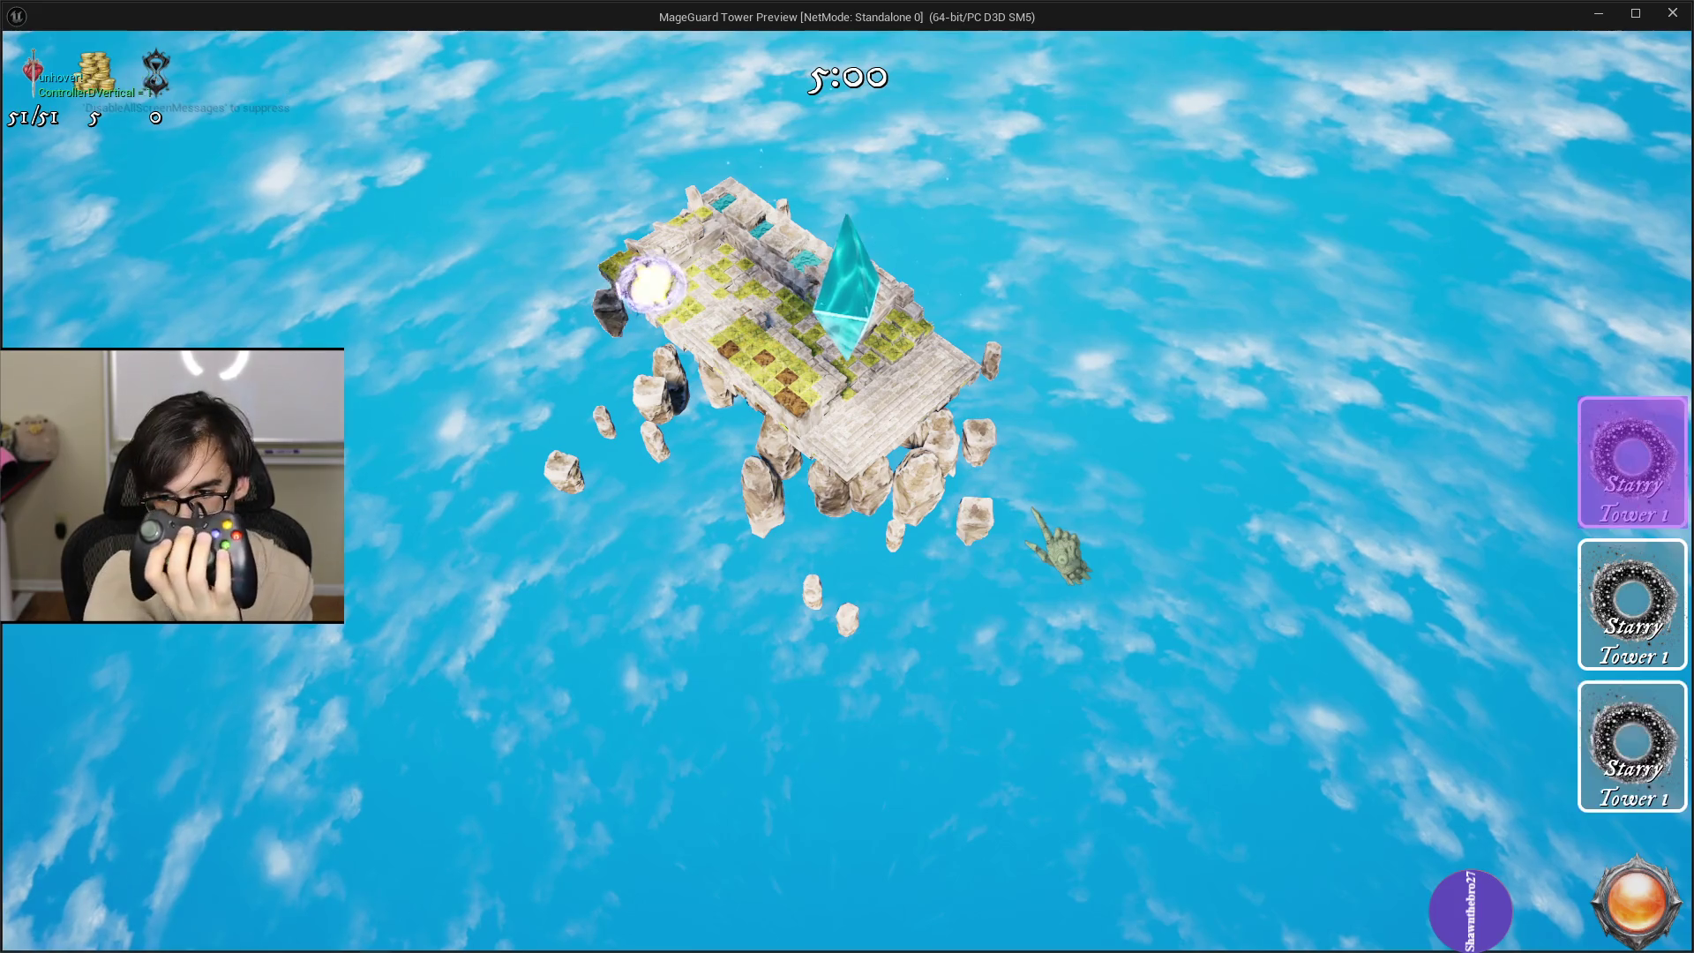
{"action": "key", "text": "Up"}
{"action": "key", "text": "Up"}
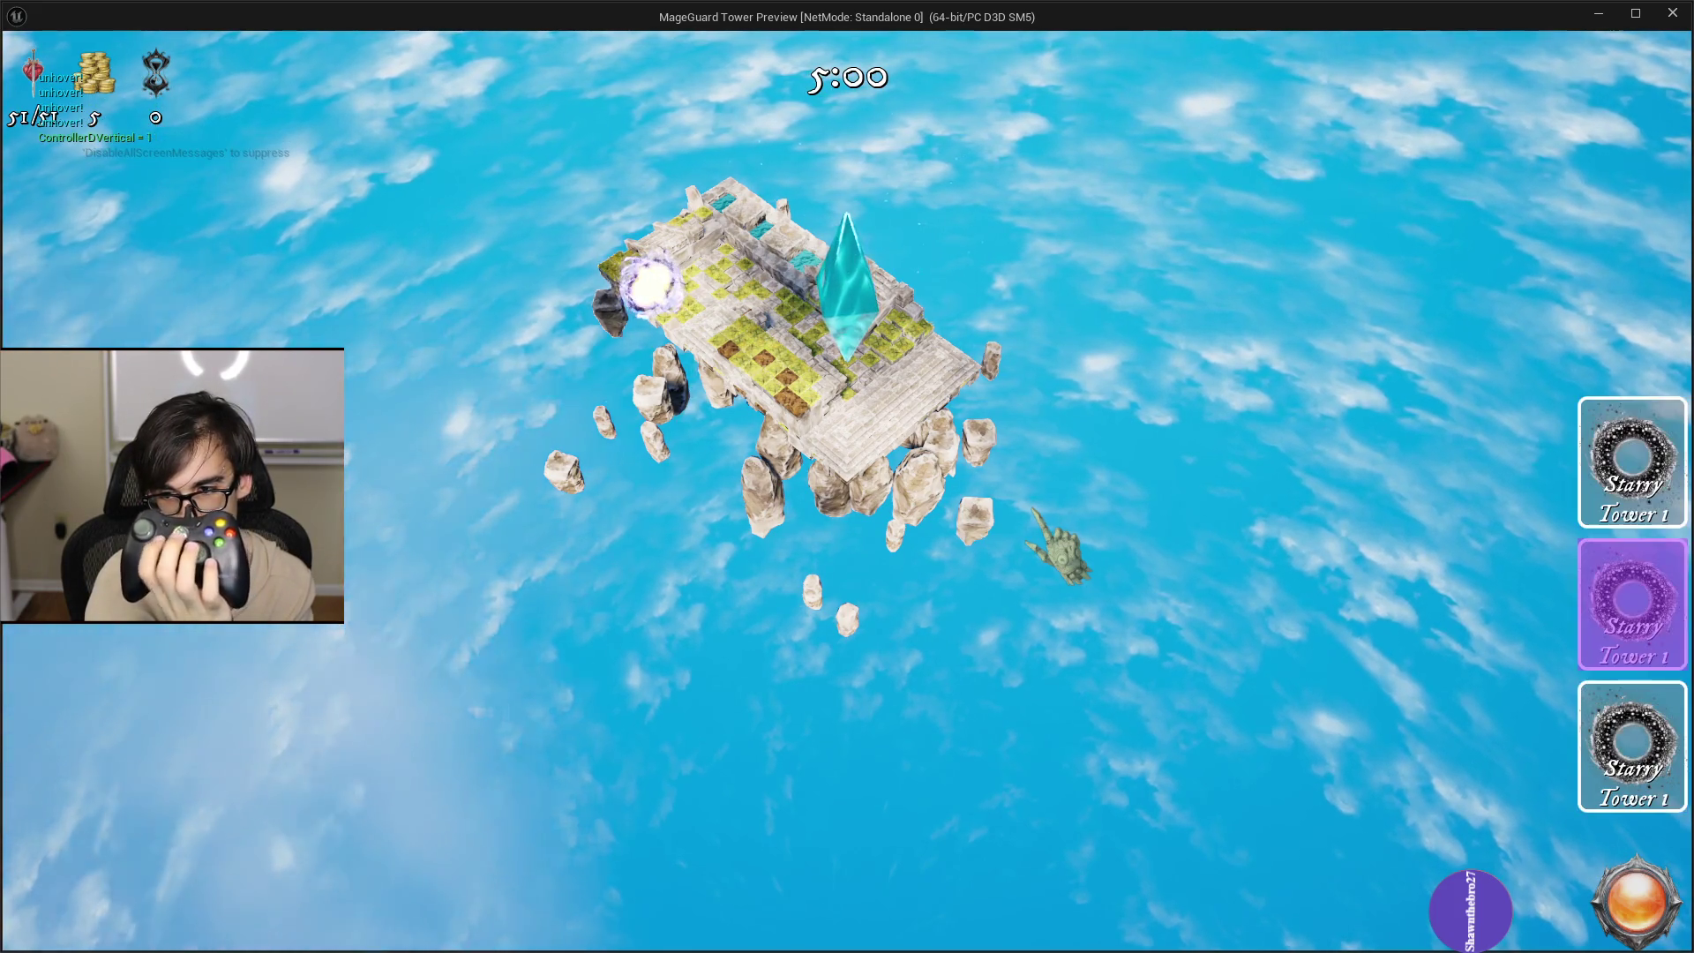
{"action": "key", "text": "Down"}
{"action": "key", "text": "Down"}
{"action": "key", "text": "Up"}
{"action": "key", "text": "Up"}
{"action": "key", "text": "Up"}
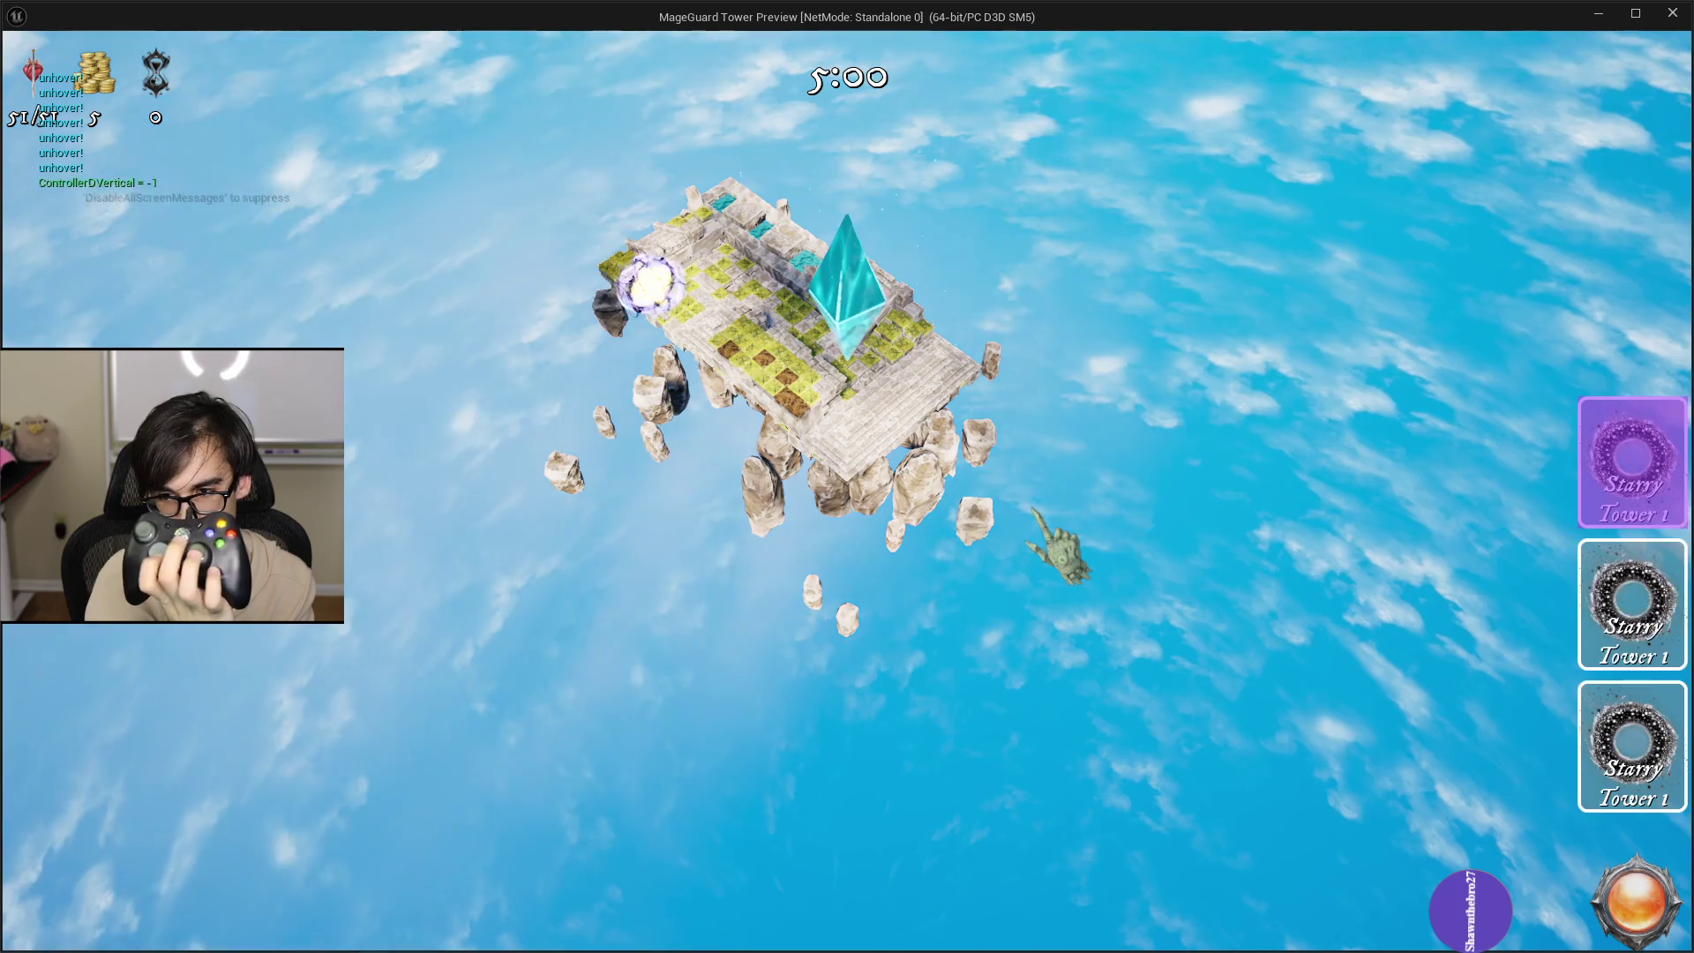
{"action": "key", "text": "Up"}
{"action": "key", "text": "Up"}
{"action": "key", "text": "Up"}
{"action": "key", "text": "Down"}
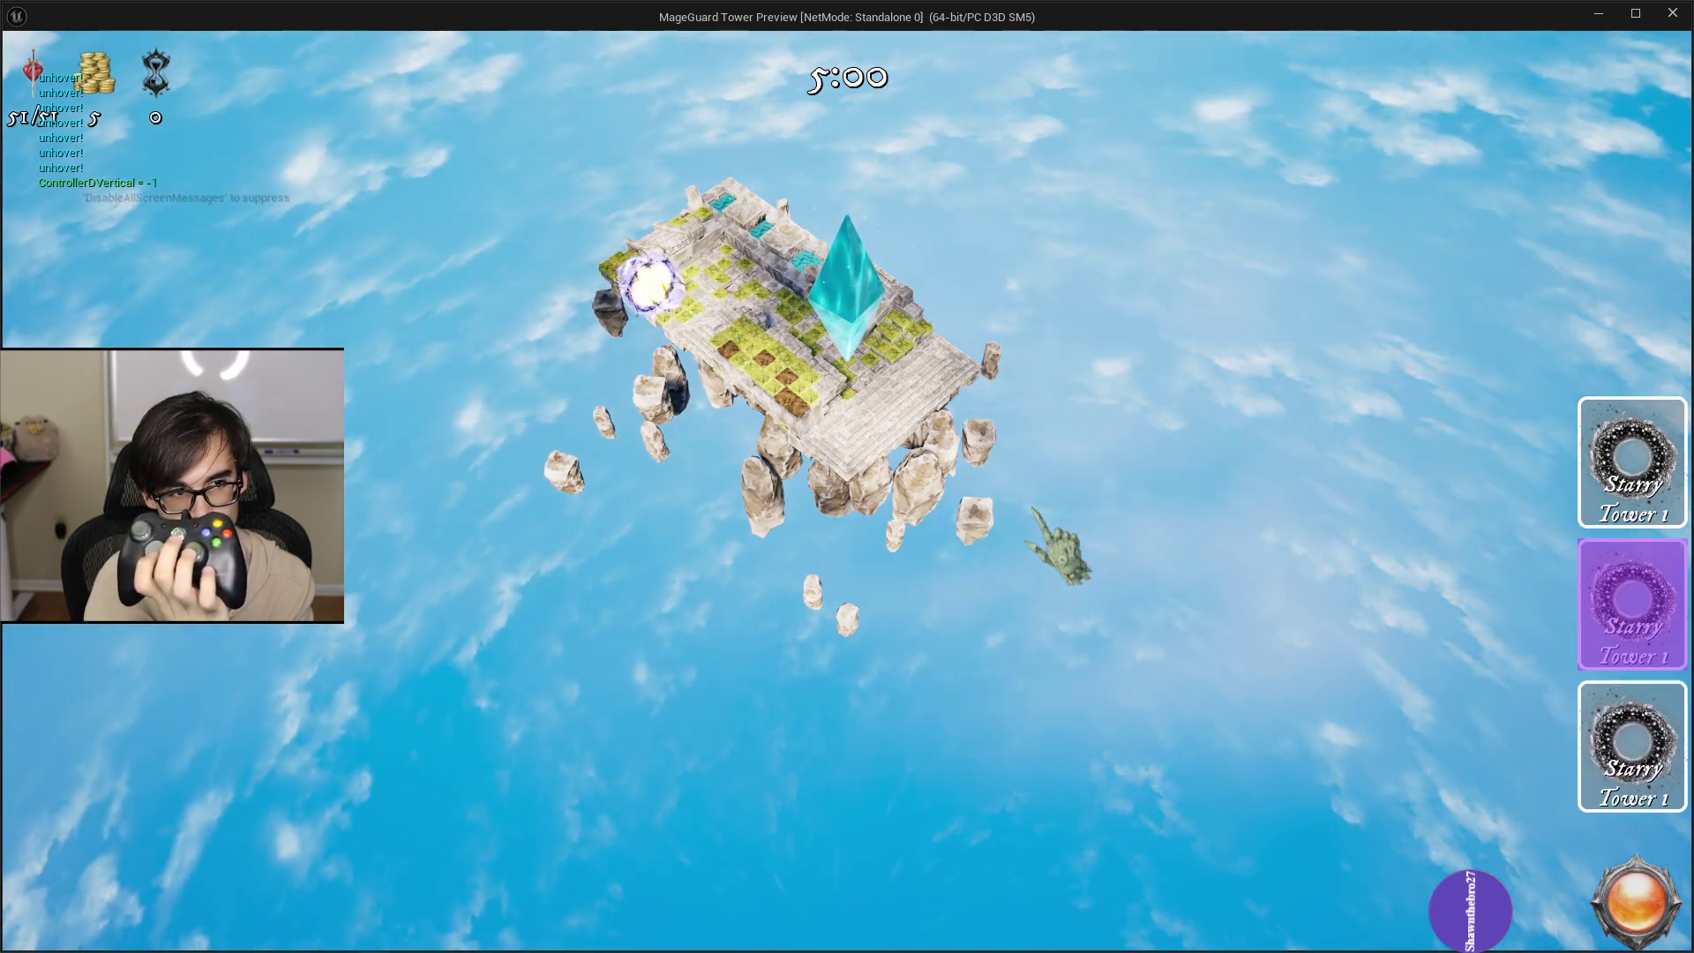
{"action": "key", "text": "Up"}
{"action": "key", "text": "Up"}
{"action": "key", "text": "Down"}
{"action": "key", "text": "Down"}
{"action": "key", "text": "Down"}
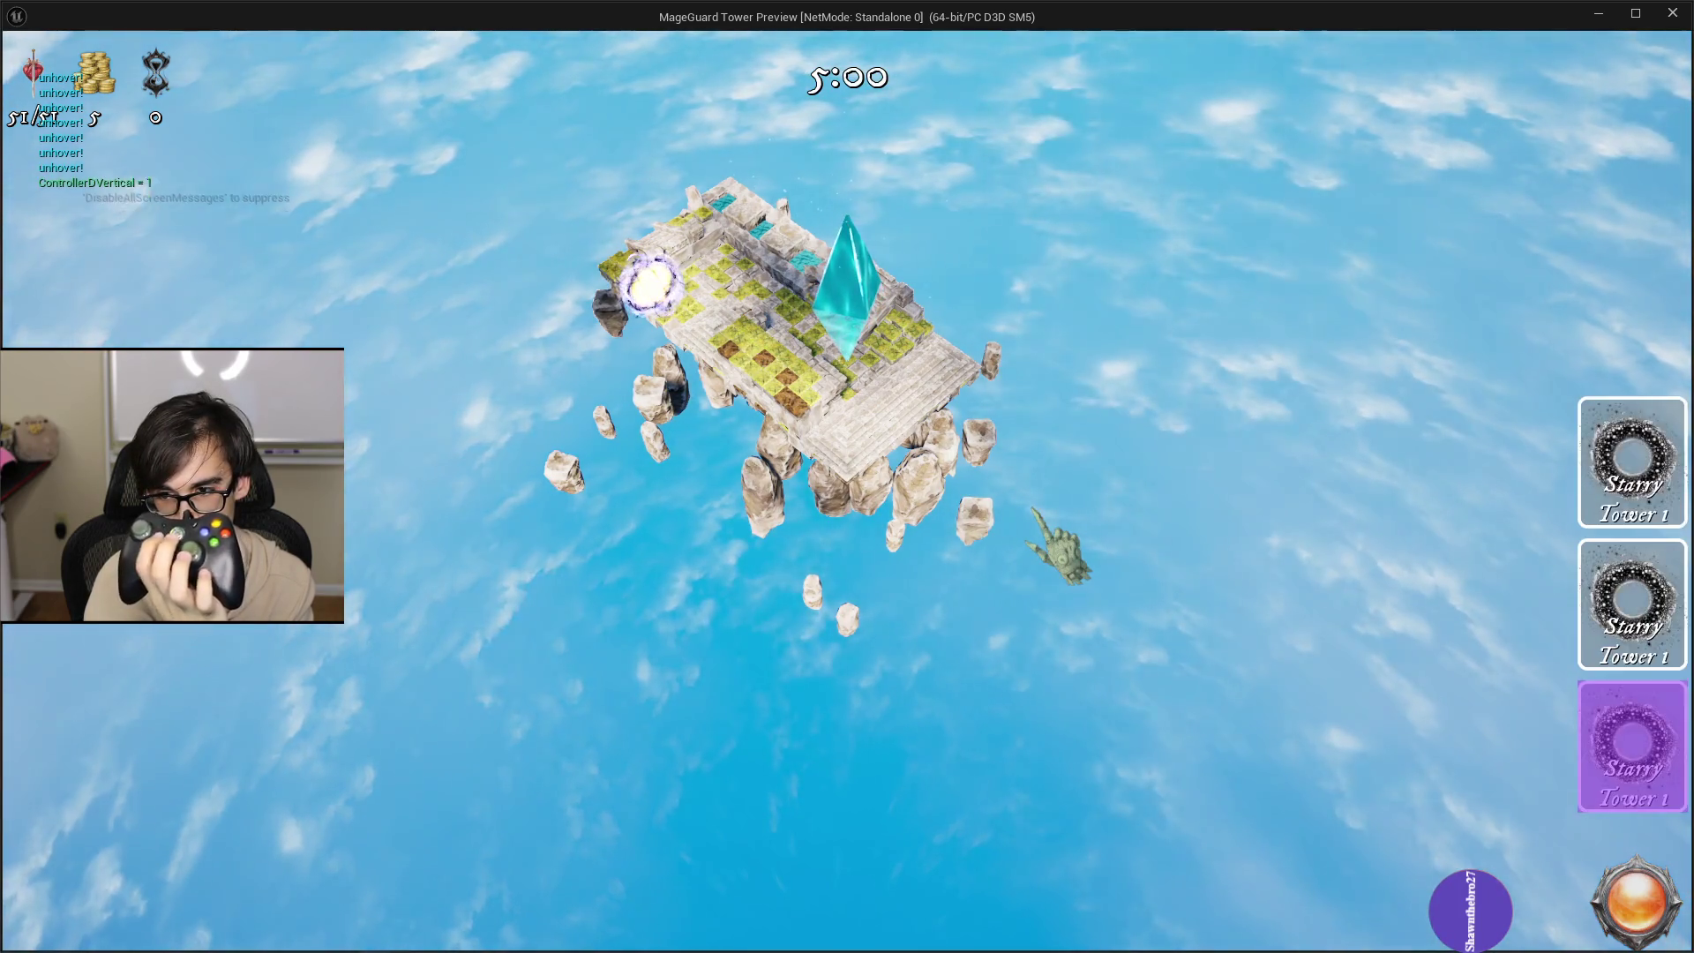
{"action": "key", "text": "Down"}
{"action": "key", "text": "Down"}
{"action": "key", "text": "Down"}
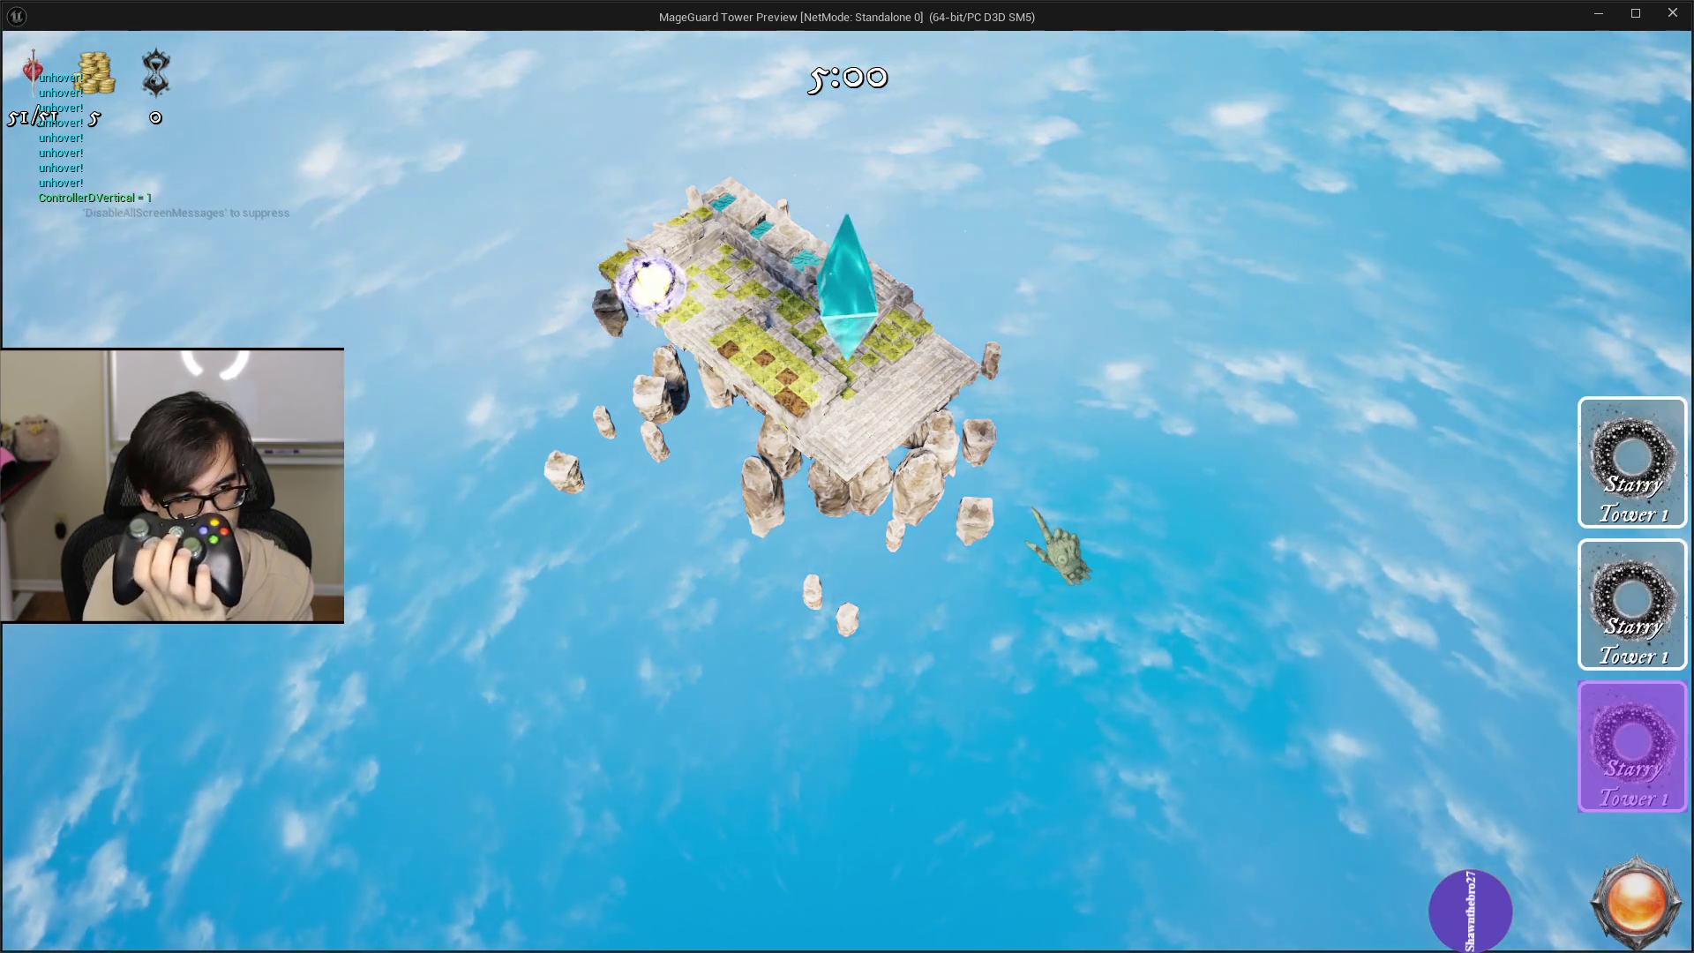
{"action": "key", "text": "Down"}
{"action": "key", "text": "Down"}
{"action": "key", "text": "Up"}
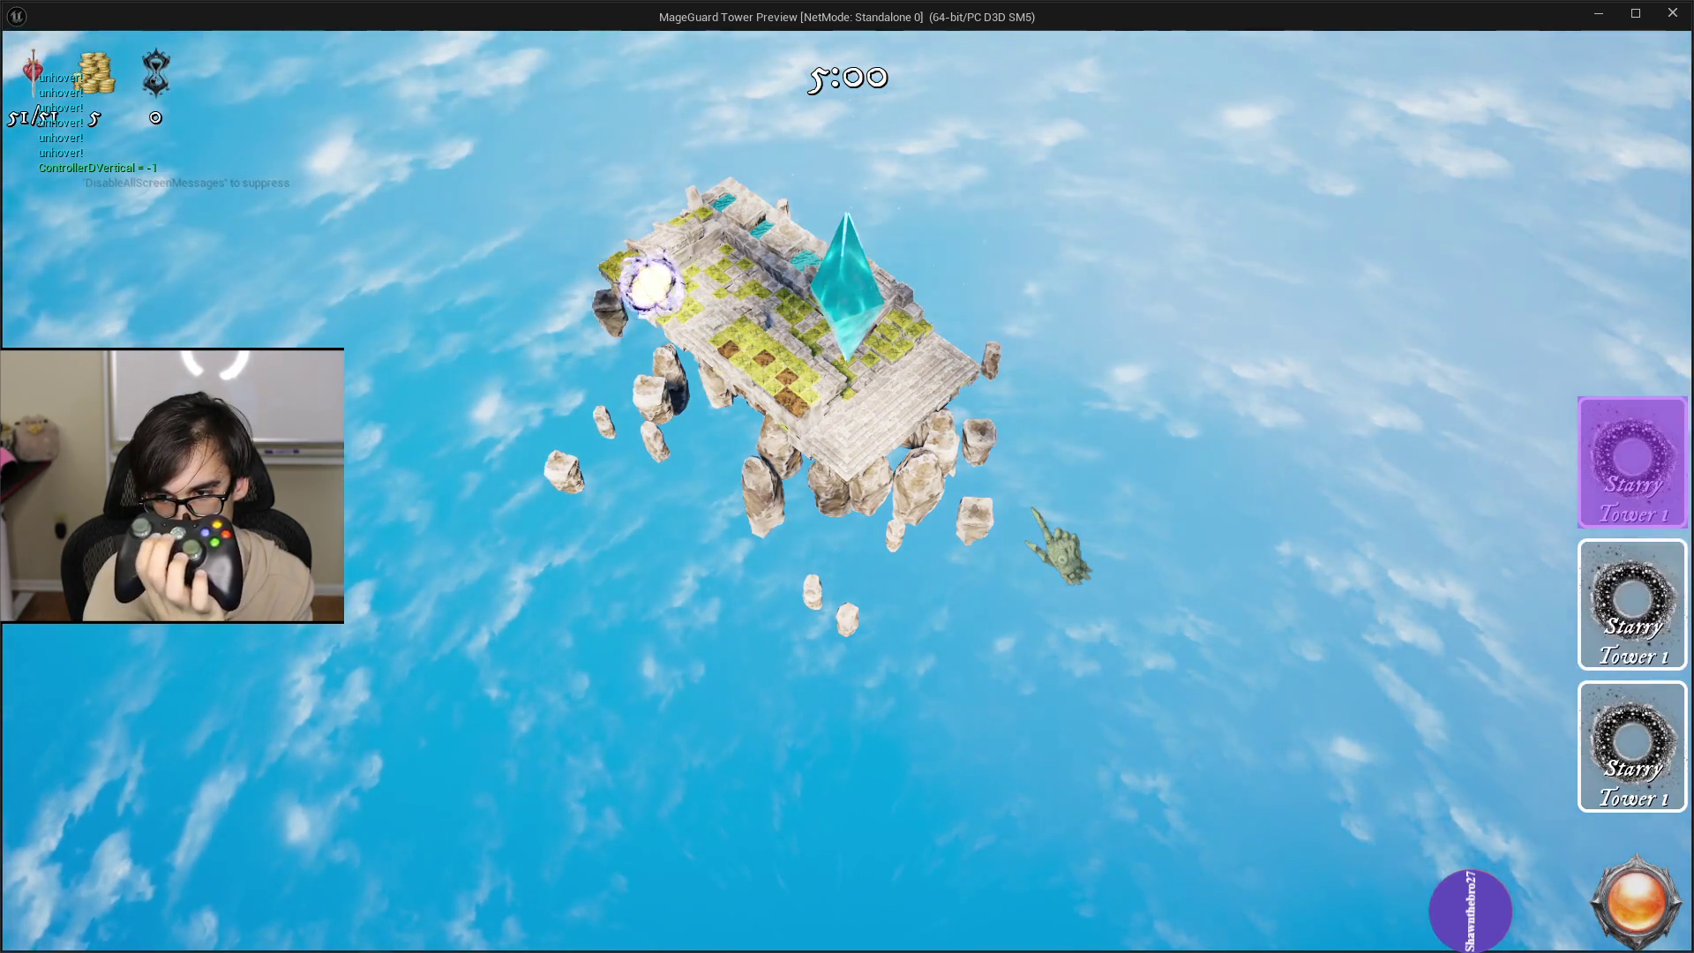
{"action": "key", "text": "Up"}
{"action": "key", "text": "Down"}
{"action": "key", "text": "Down"}
{"action": "key", "text": "Down"}
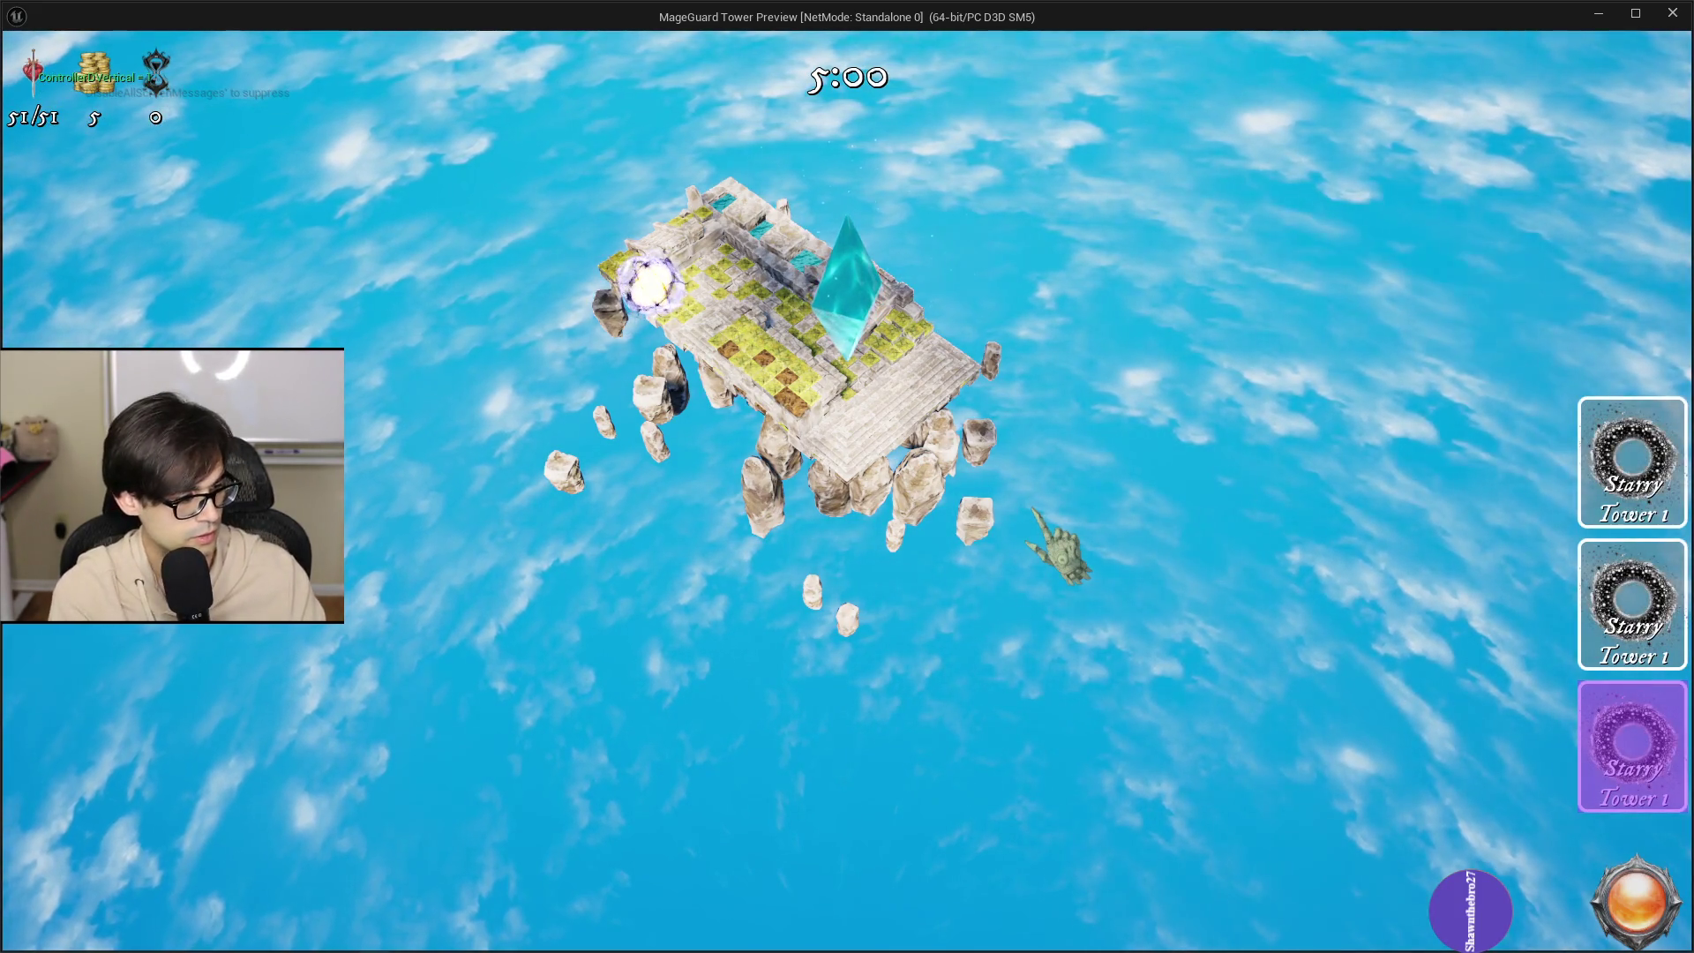
{"action": "key", "text": "Escape"}
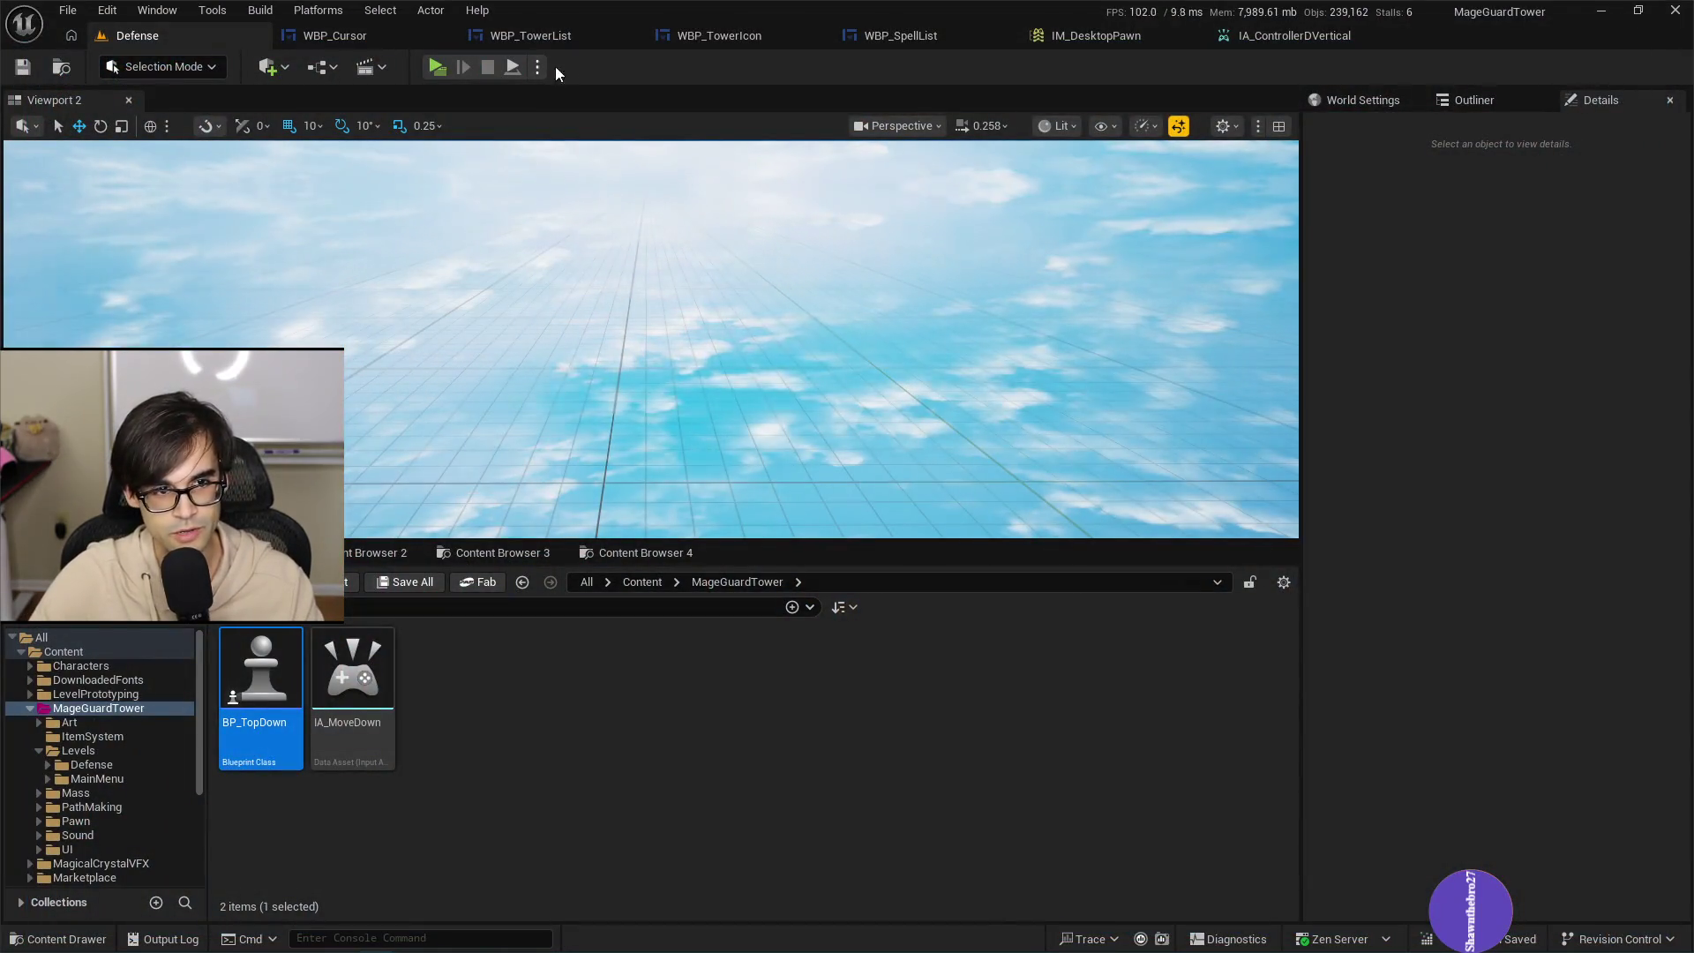
Delete the unhover! Print String node from WBP_TowerIcon's SetControllerHoverTower graph.
{"action": "left_click", "coordinate": [770, 42]}
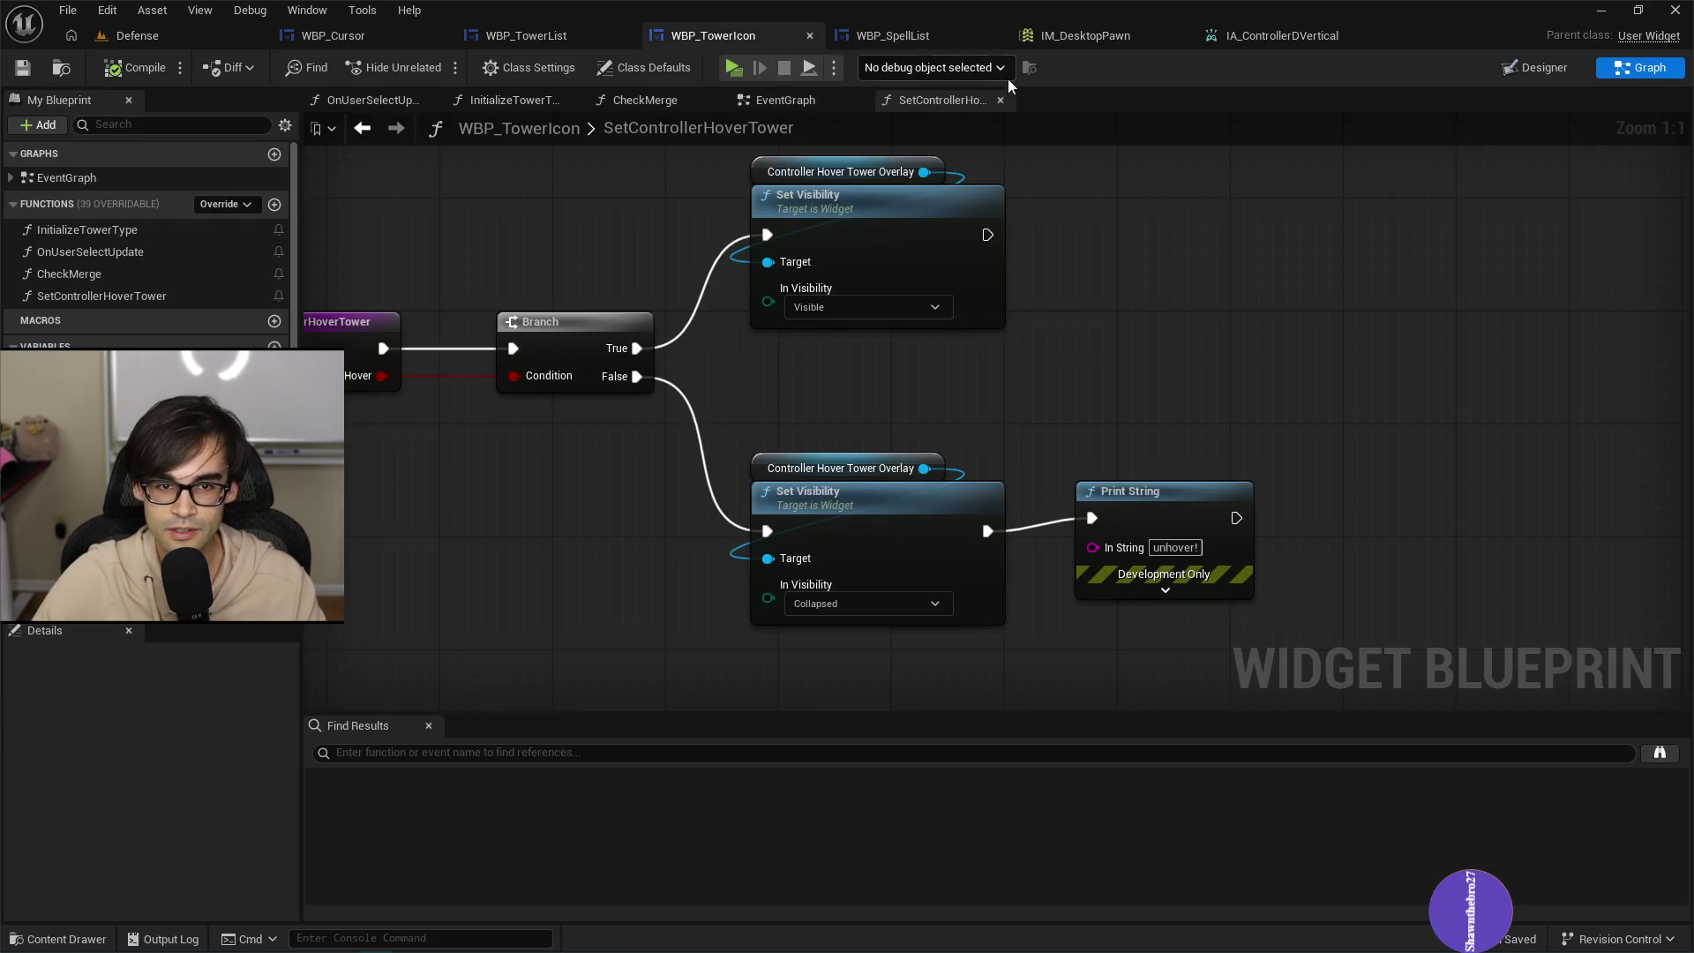
{"action": "left_click_drag", "start_coordinate": [1263, 366], "coordinate": [1127, 398]}
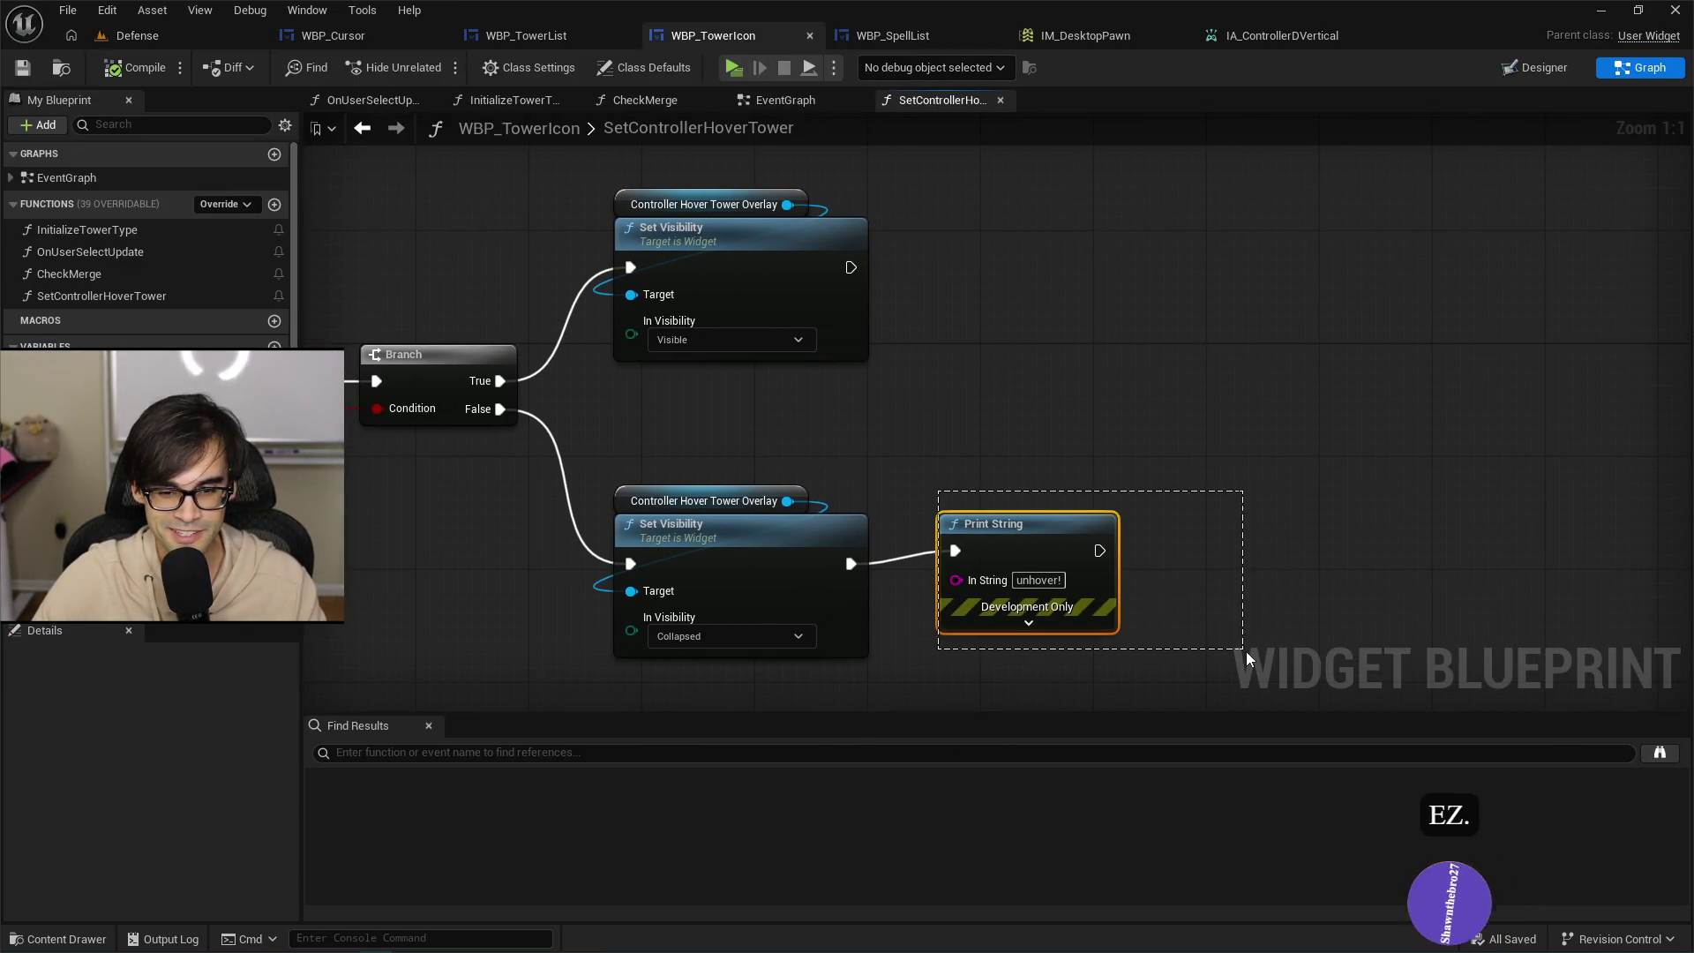
{"action": "key", "text": "Delete"}
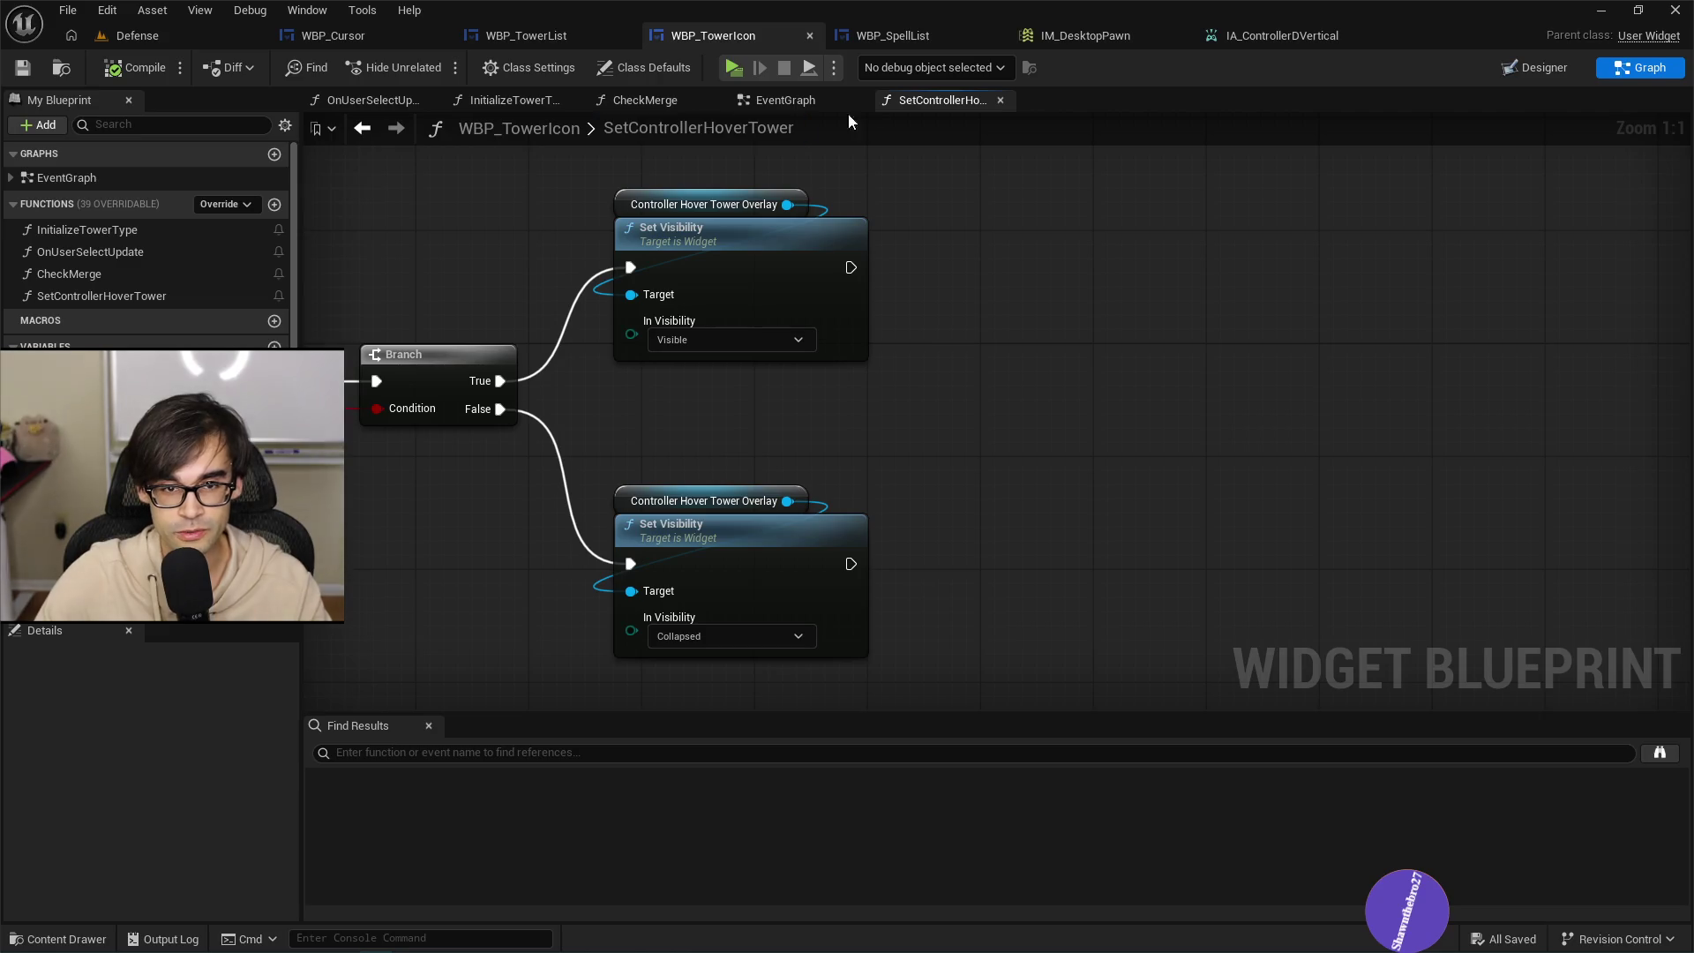
Glance at the spell list widget, then bring up the IM_DesktopPawn input mapping context.
{"action": "left_click", "coordinate": [891, 36]}
{"action": "left_click", "coordinate": [712, 37]}
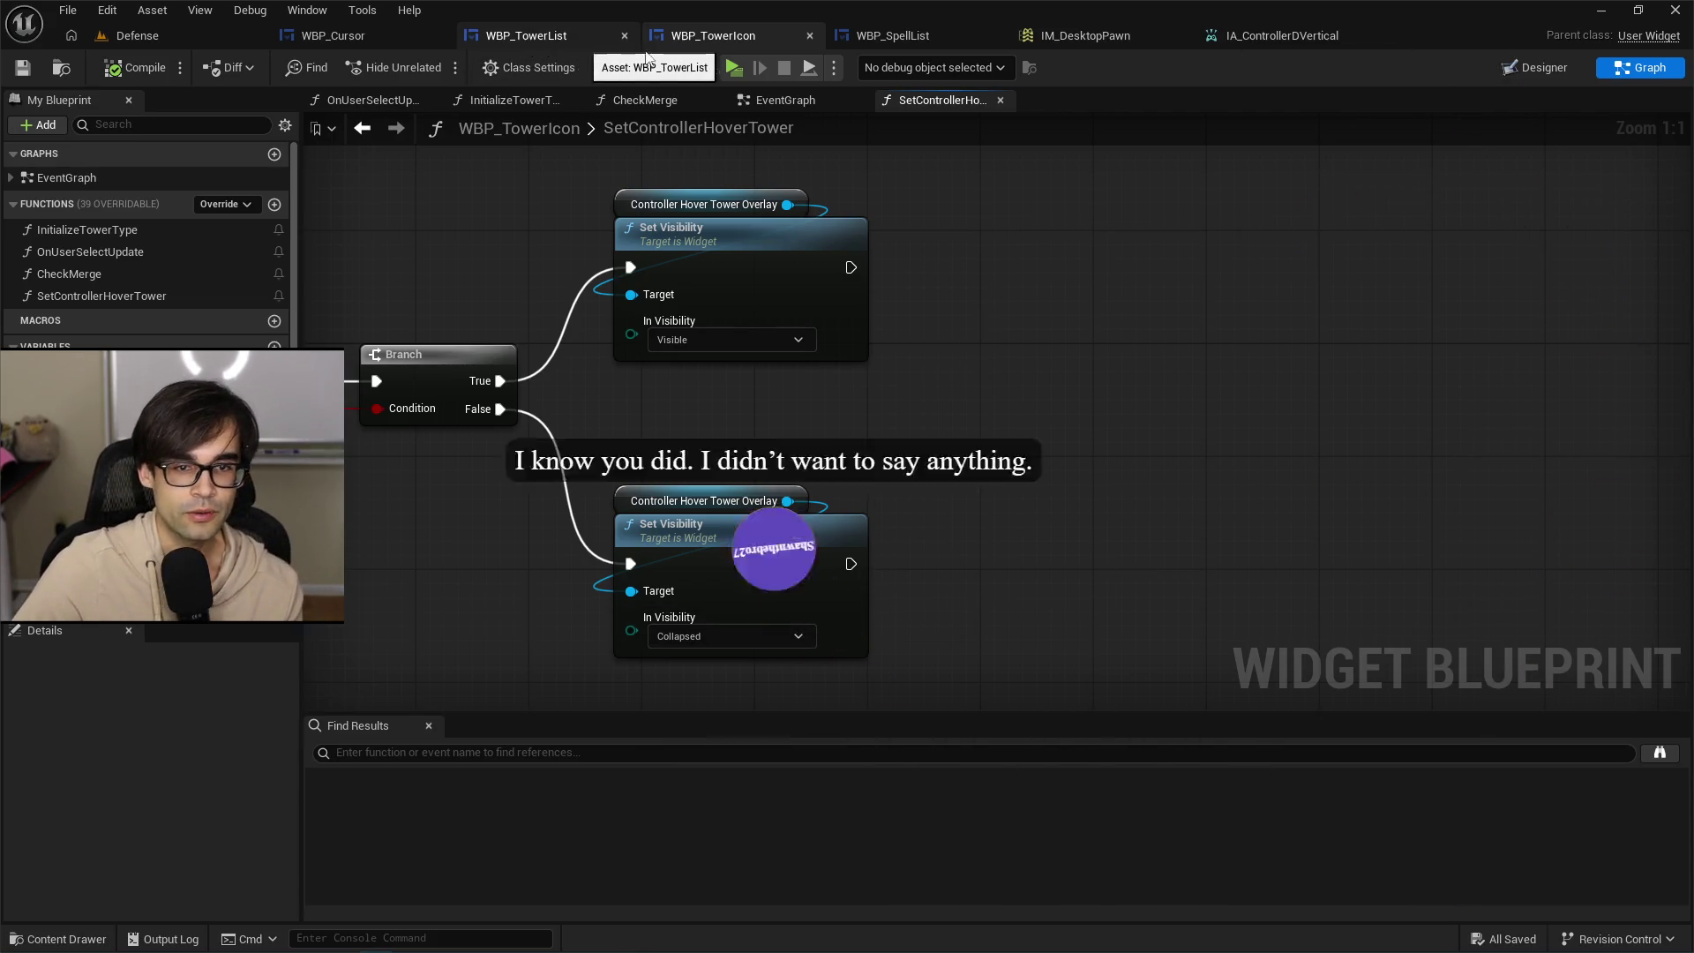
{"action": "left_click", "coordinate": [1014, 33]}
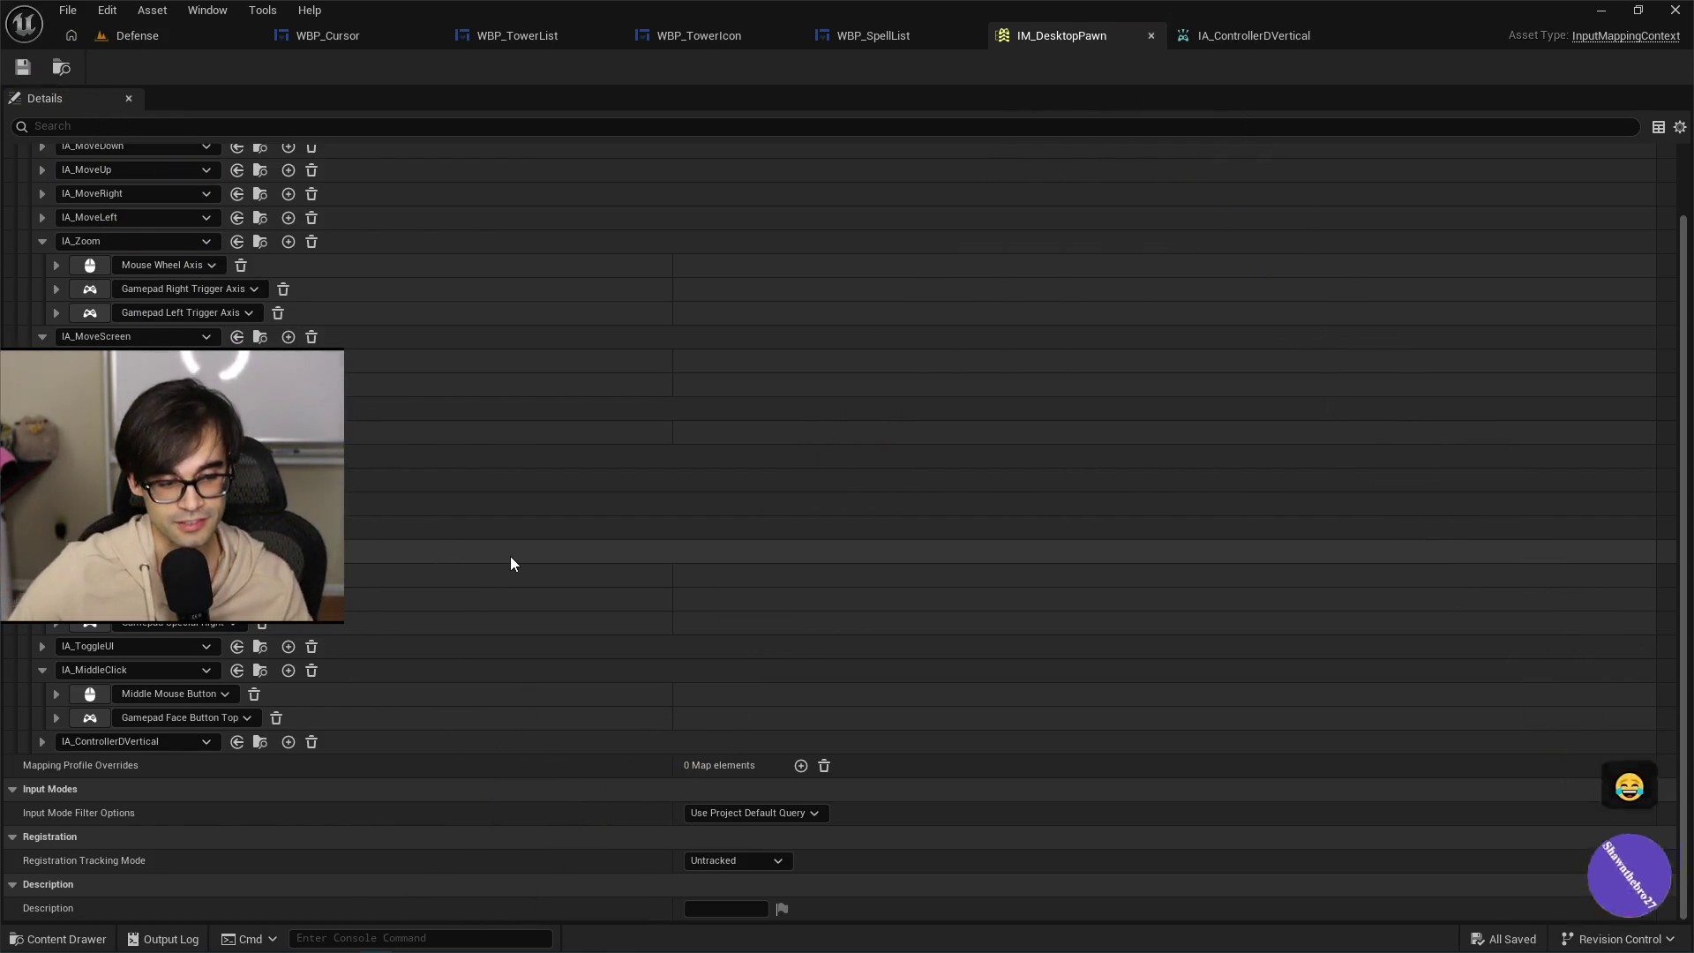
Review IA_ControllerDVertical, the spell list widget and GetCurrentTowerIndex before returning to IM_DesktopPawn.
{"action": "left_click", "coordinate": [1254, 39]}
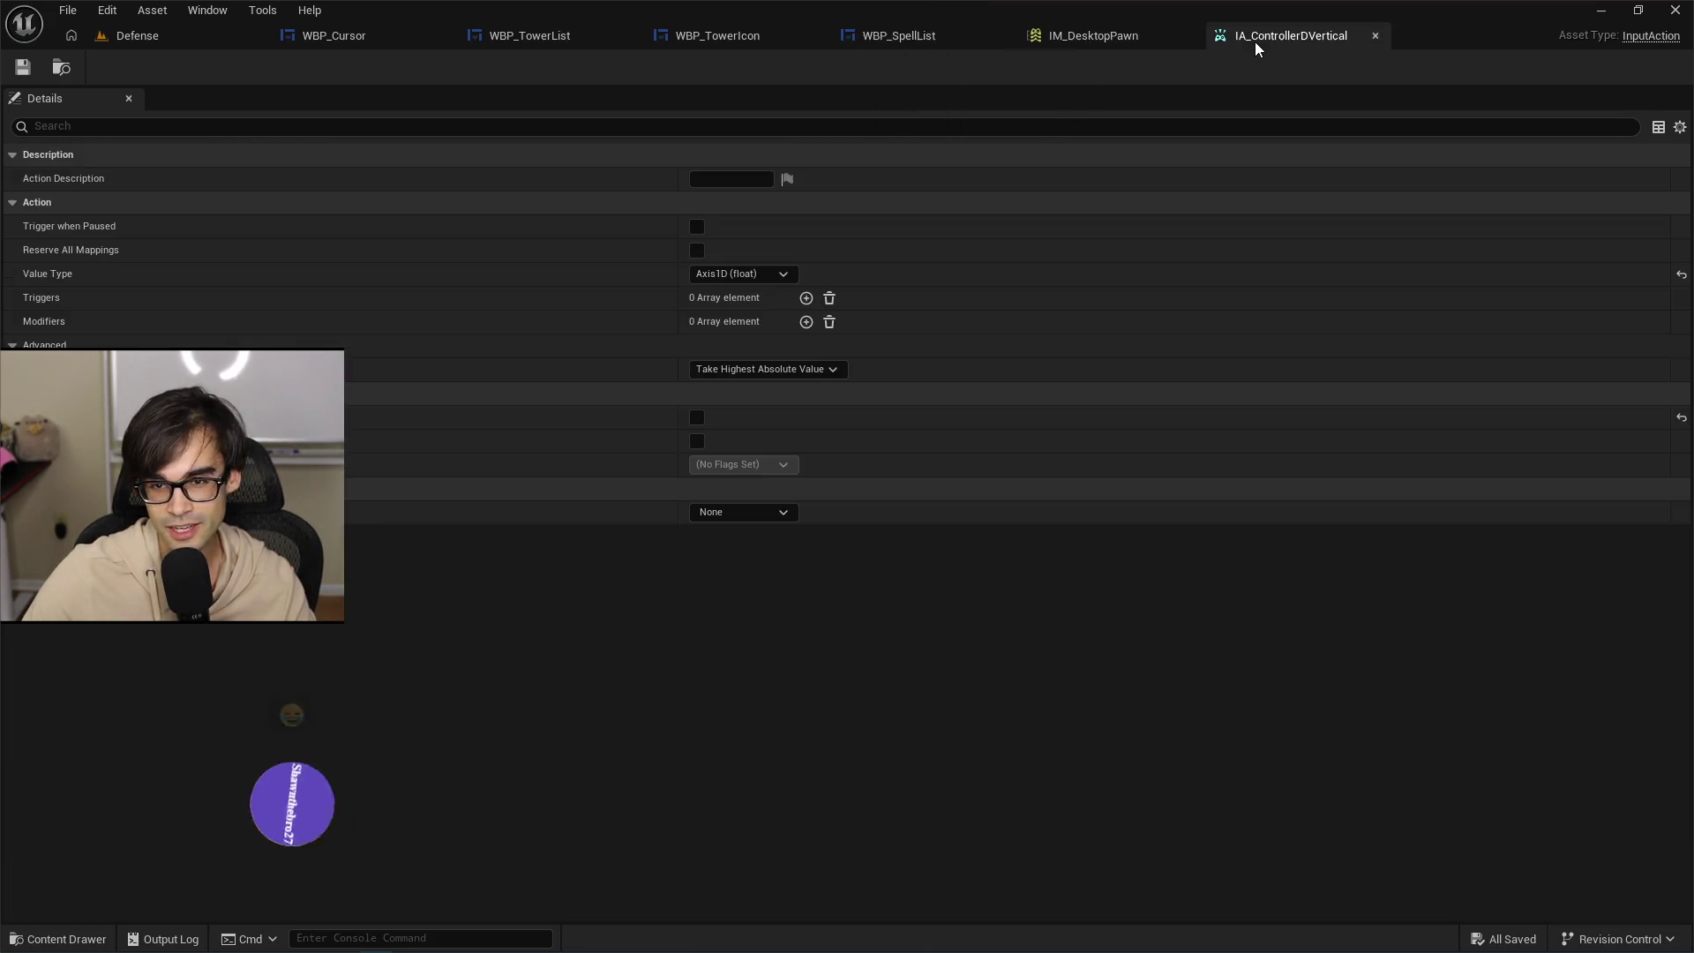
{"action": "left_click", "coordinate": [1098, 49]}
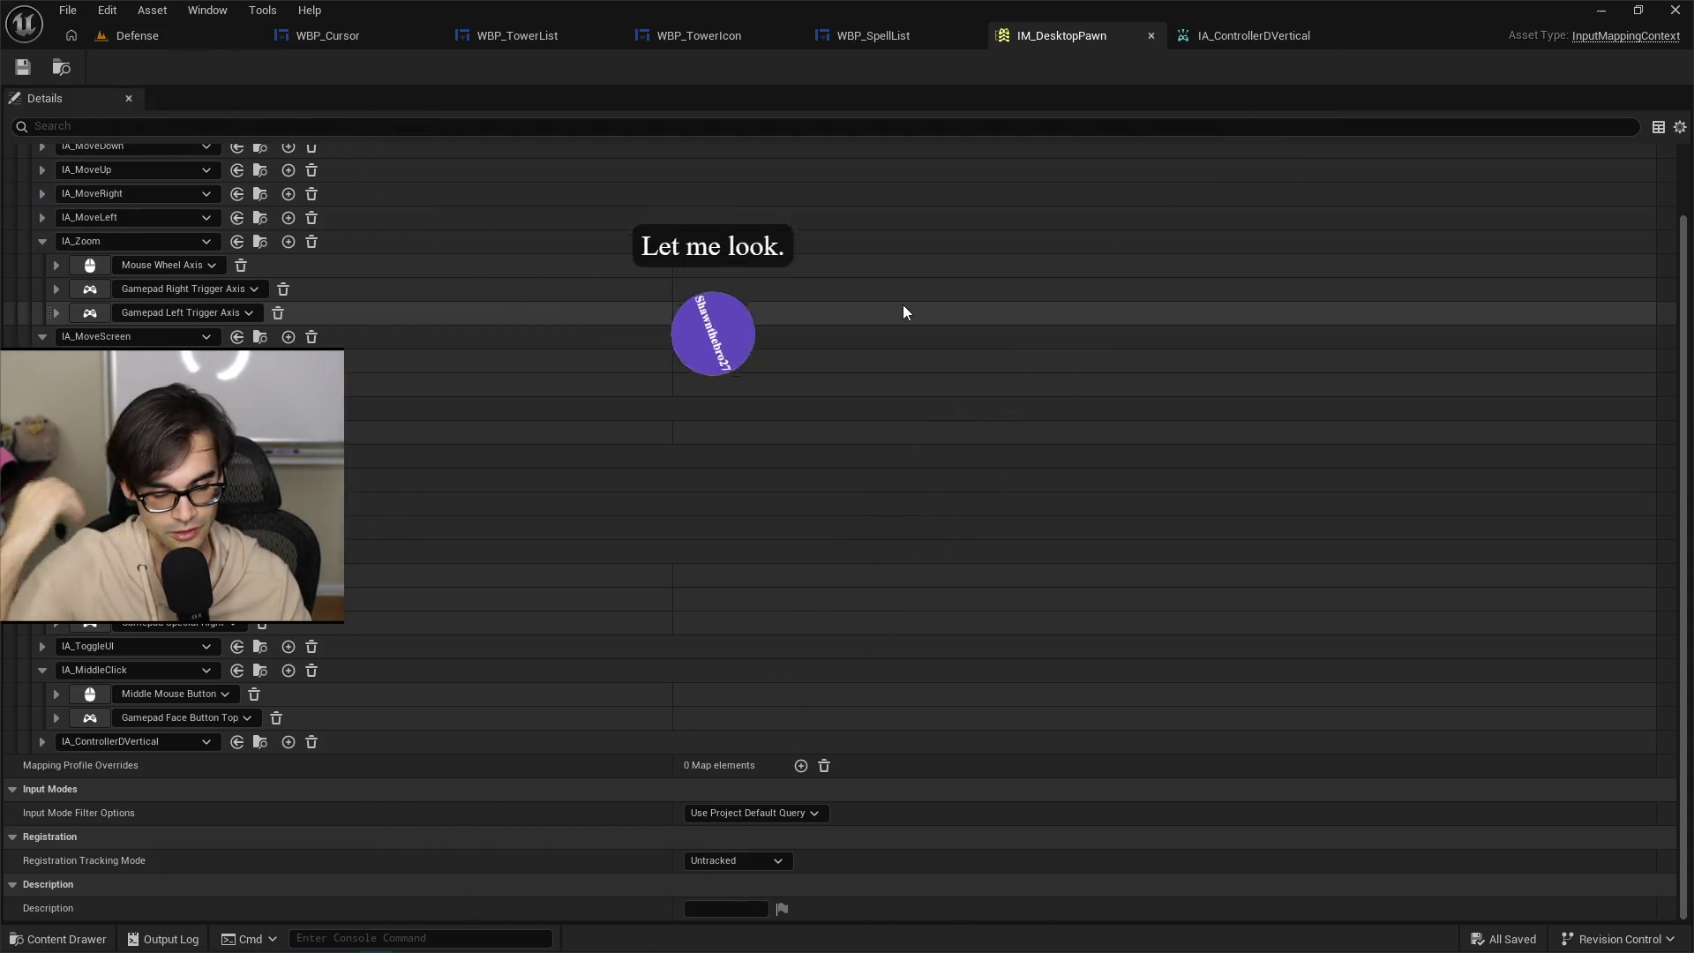
{"action": "left_click", "coordinate": [1207, 38]}
{"action": "left_click", "coordinate": [1122, 34]}
{"action": "left_click", "coordinate": [902, 37]}
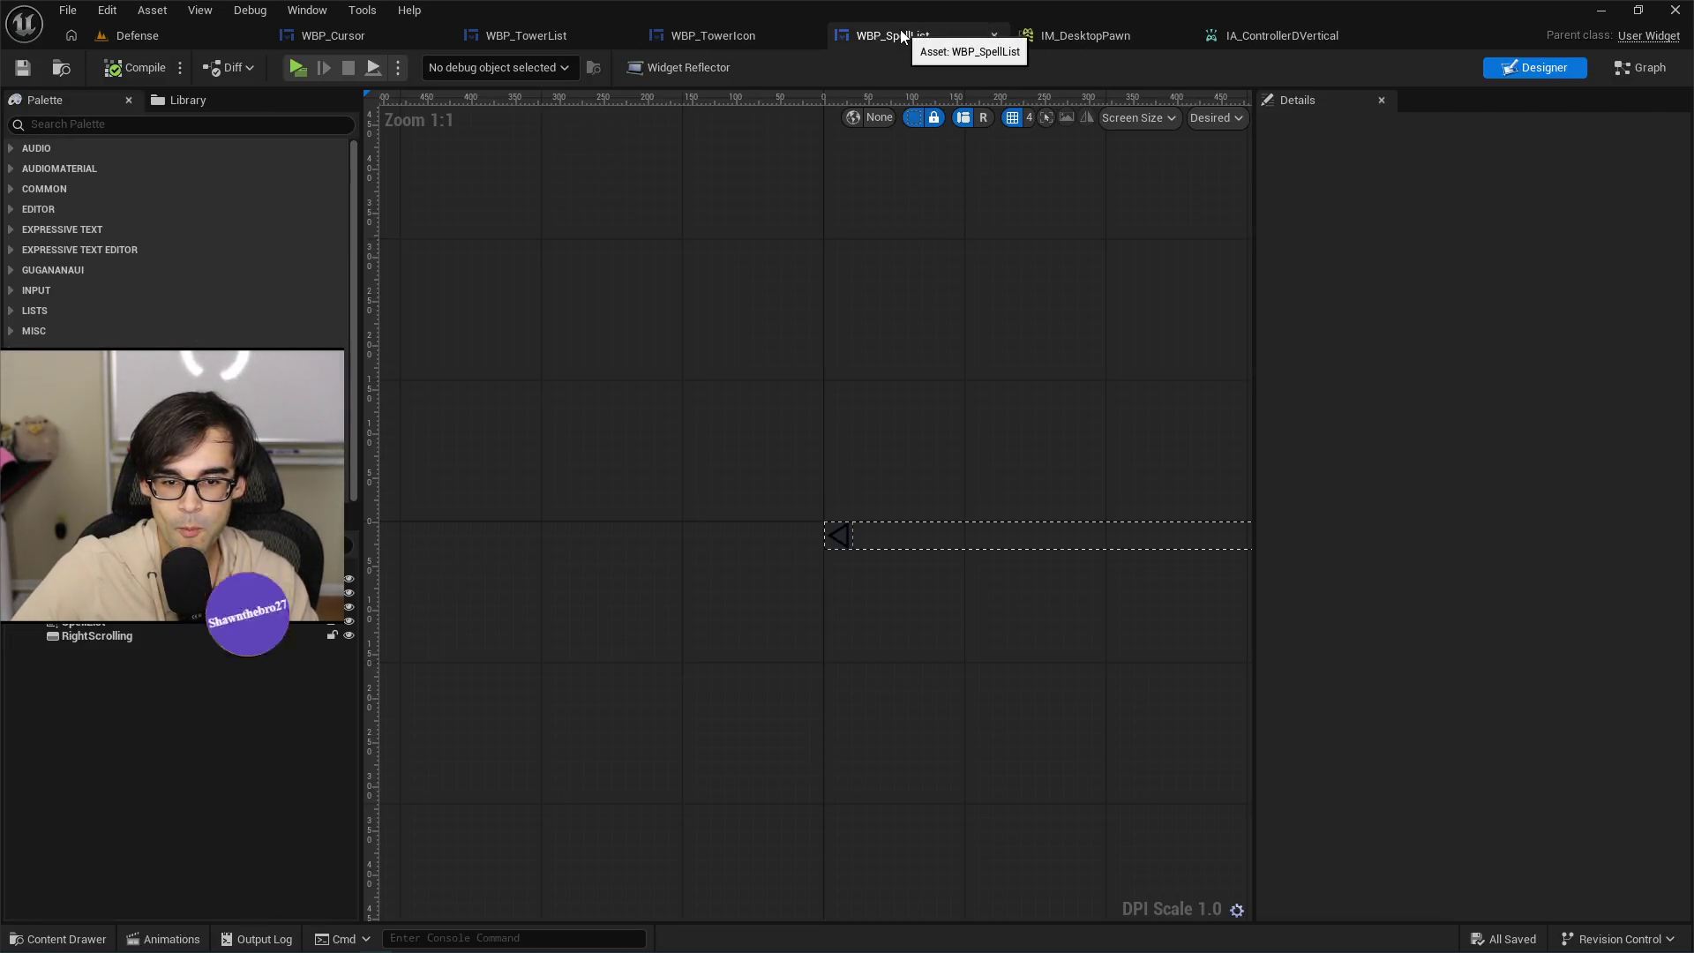
{"action": "left_click", "coordinate": [714, 38]}
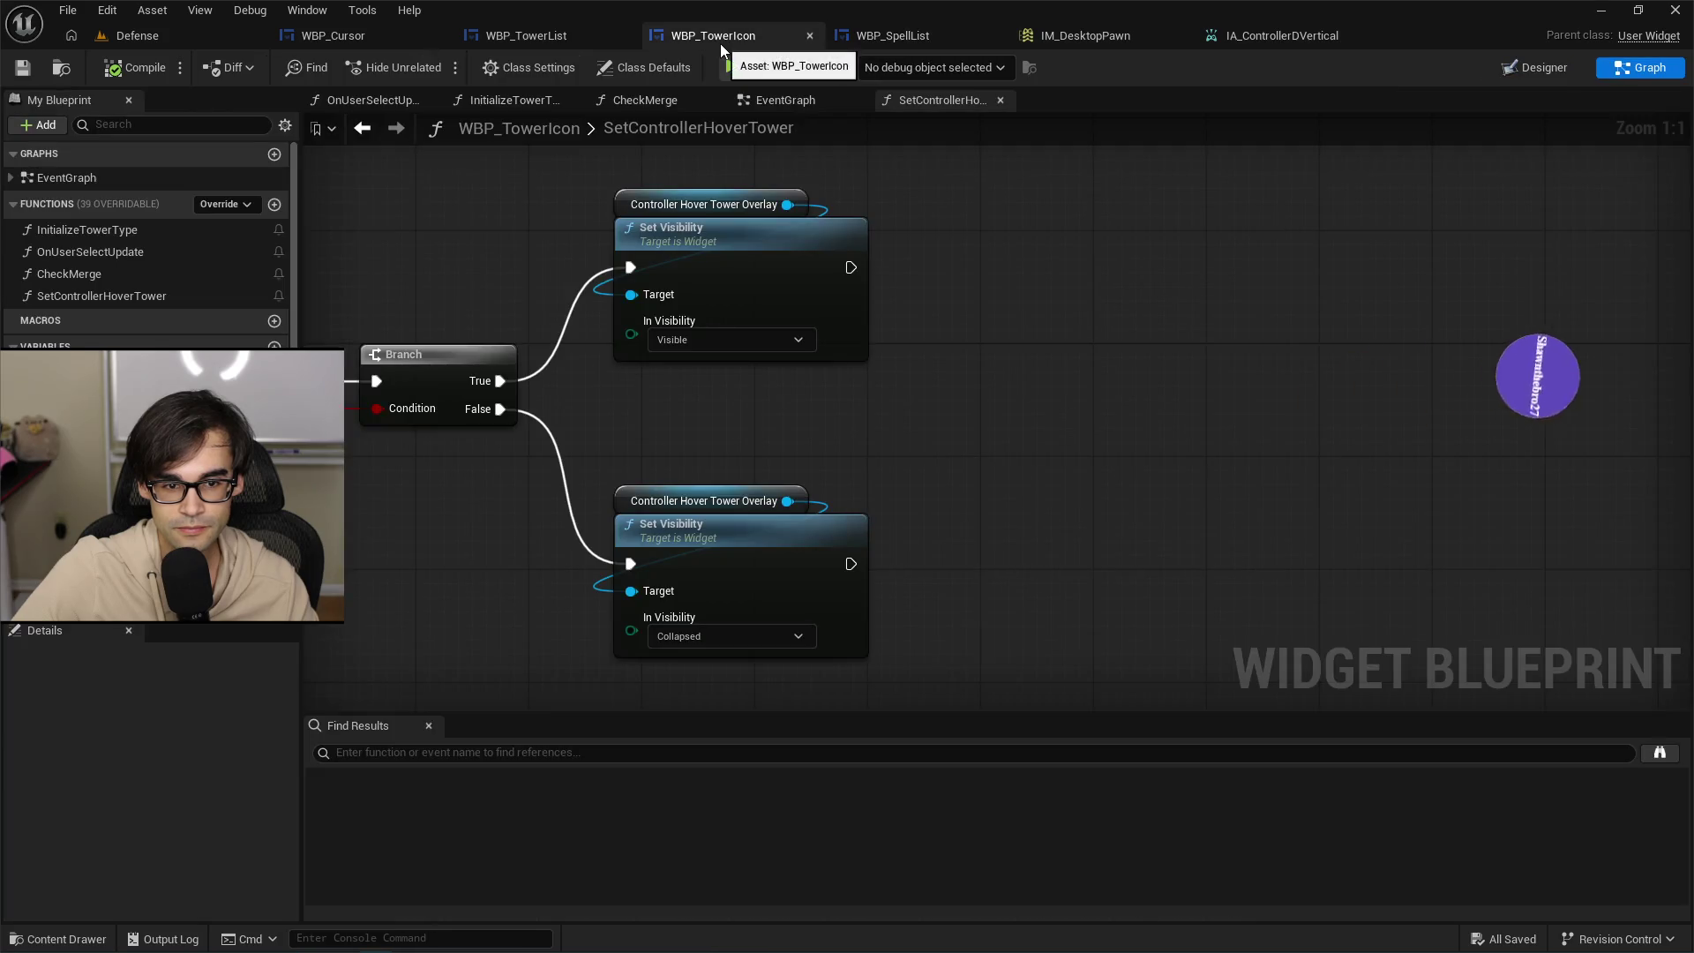
{"action": "left_click", "coordinate": [554, 39]}
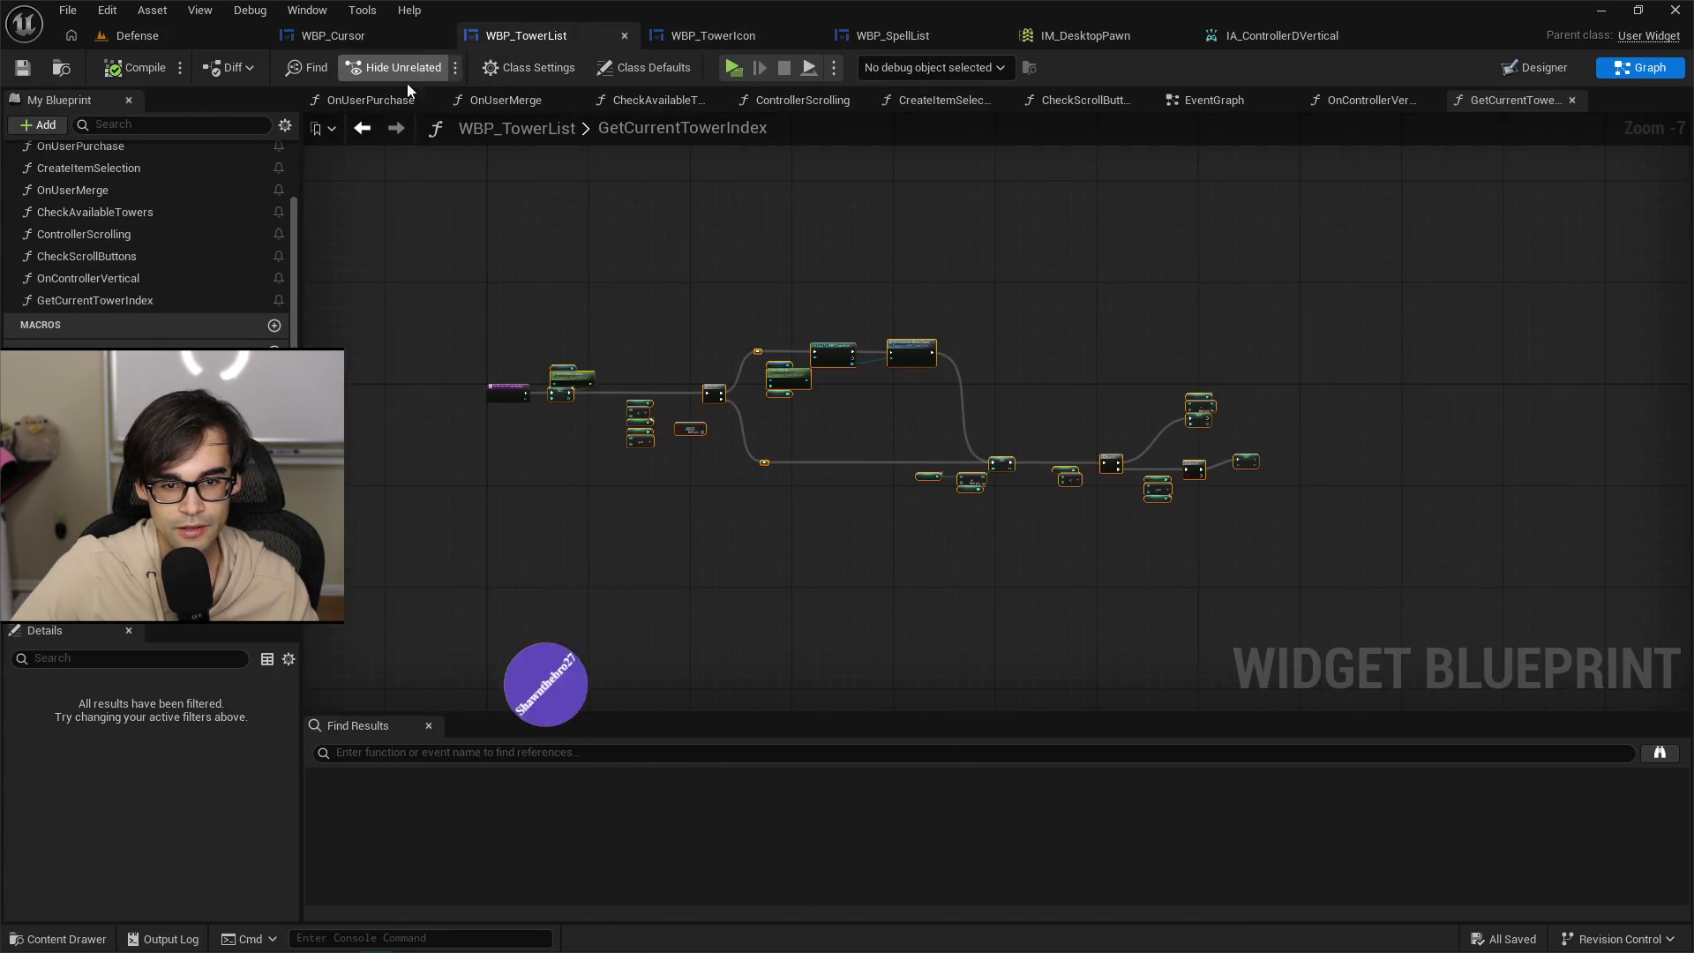
{"action": "scroll", "coordinate": [1018, 397], "scroll_direction": "up", "scroll_amount": 5}
{"action": "left_click", "coordinate": [1085, 39]}
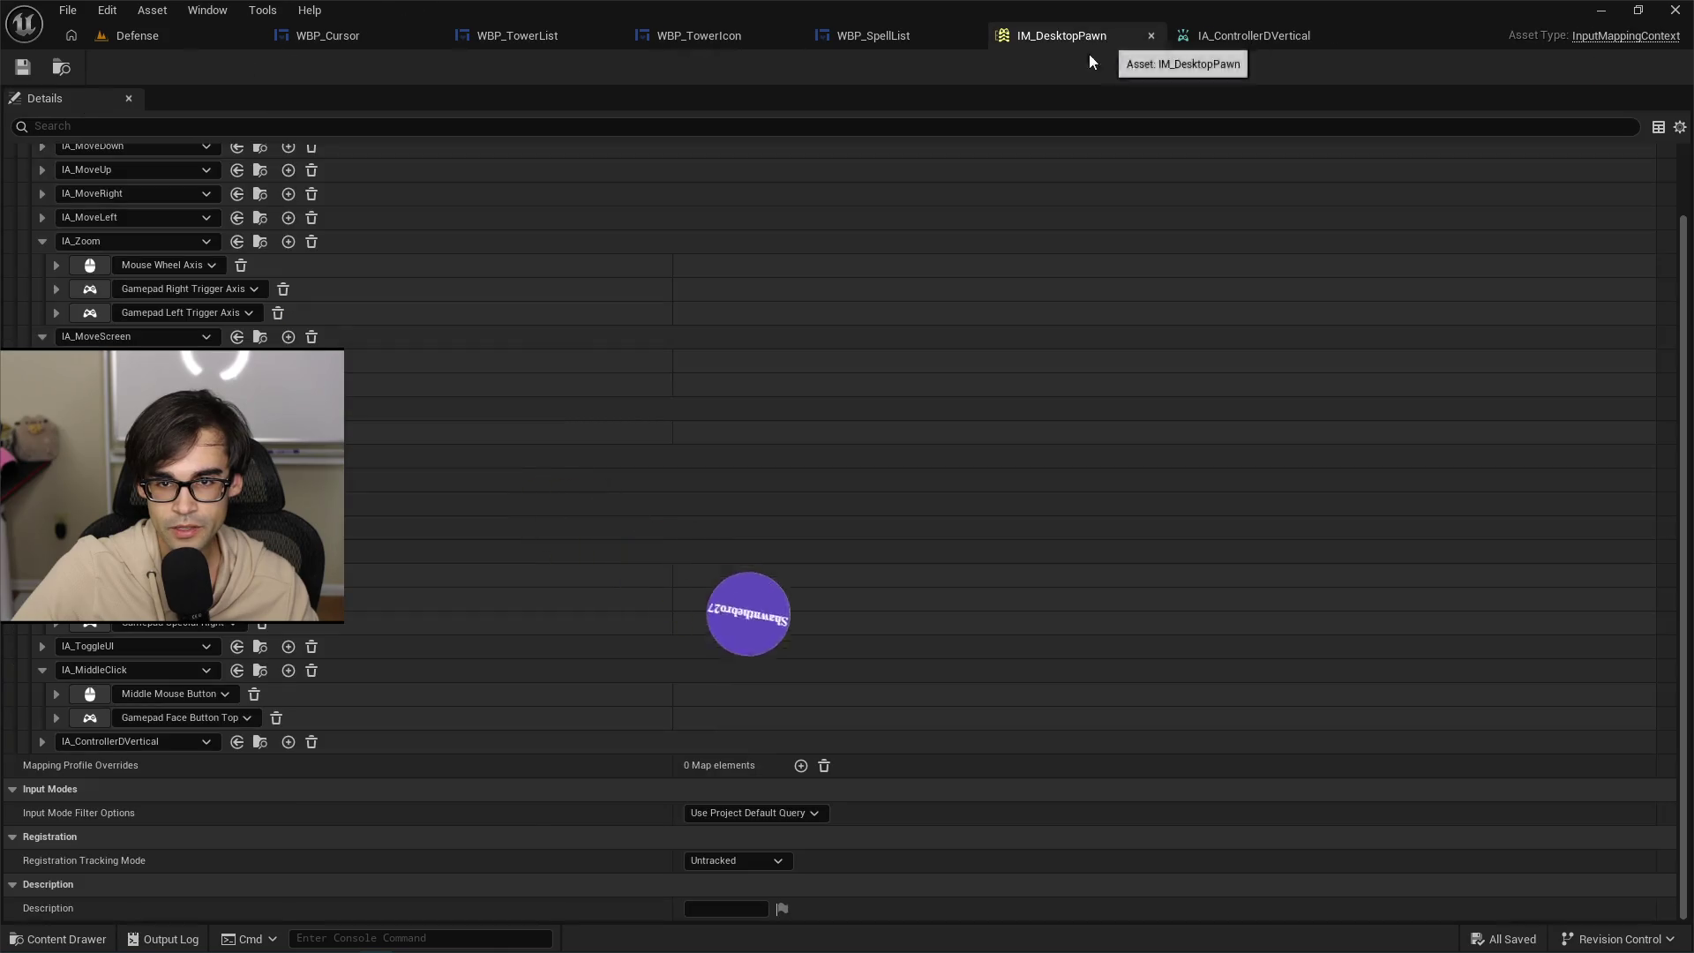
Expand IA_ControllerDVertical's D-pad mappings and remove the Negate modifier from Gamepad D-pad Down.
{"action": "left_click", "coordinate": [42, 741]}
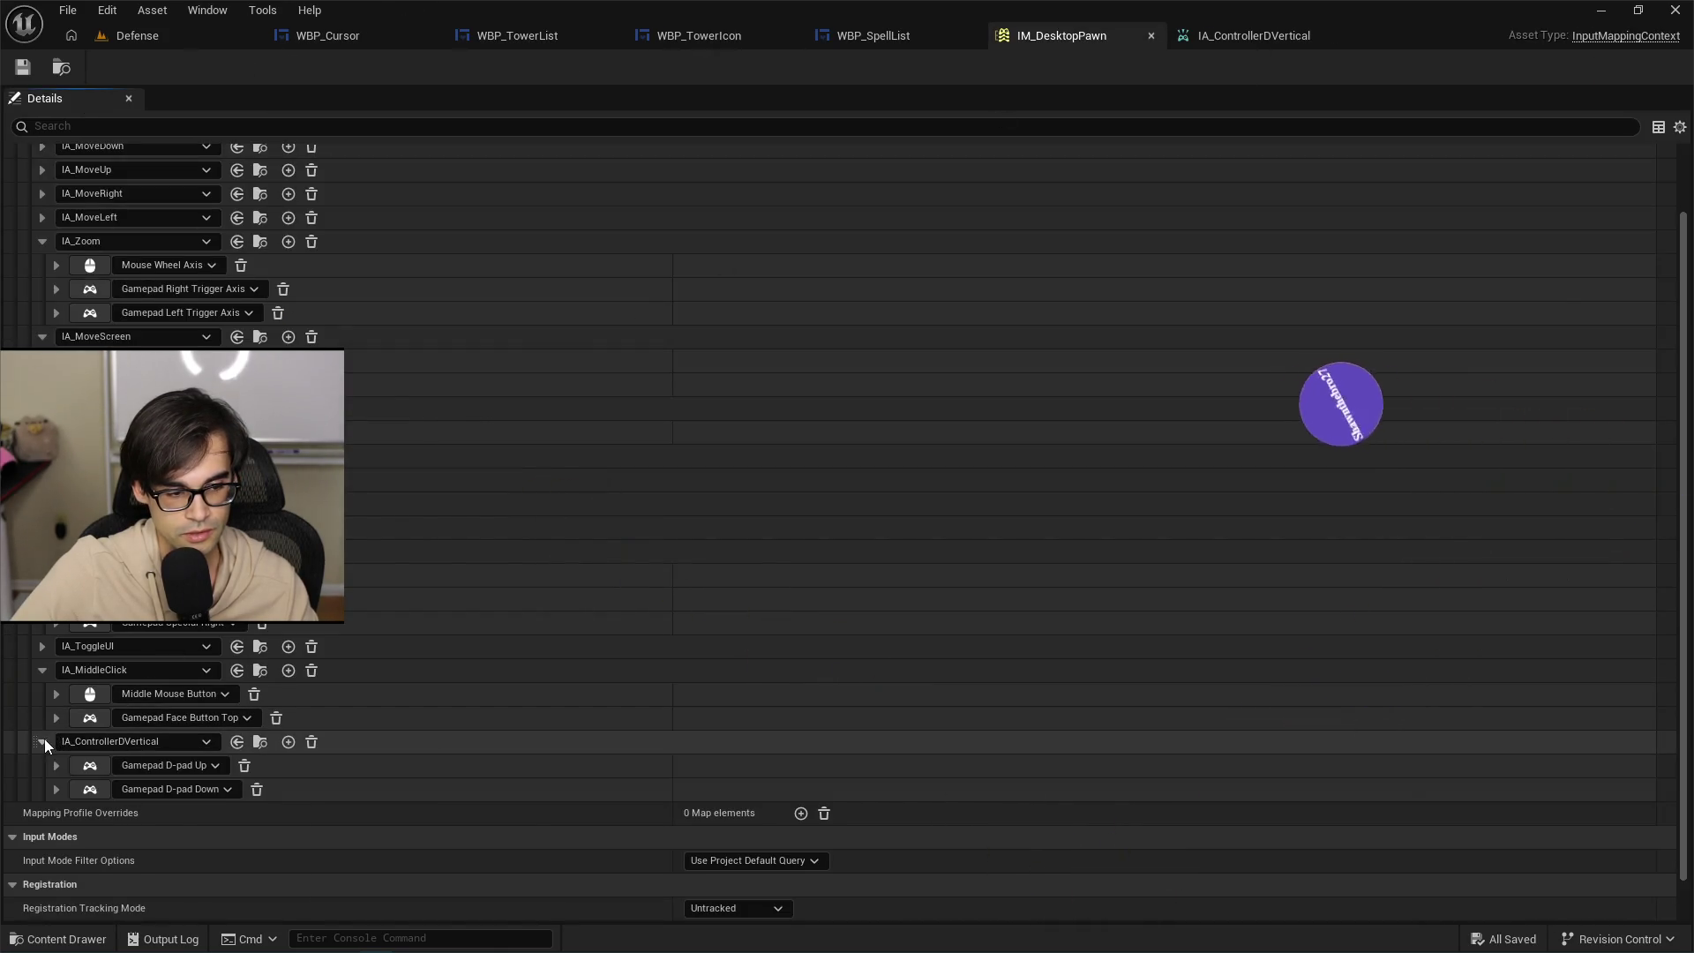
{"action": "left_click", "coordinate": [57, 764]}
{"action": "scroll", "coordinate": [162, 808], "scroll_direction": "down", "scroll_amount": 3}
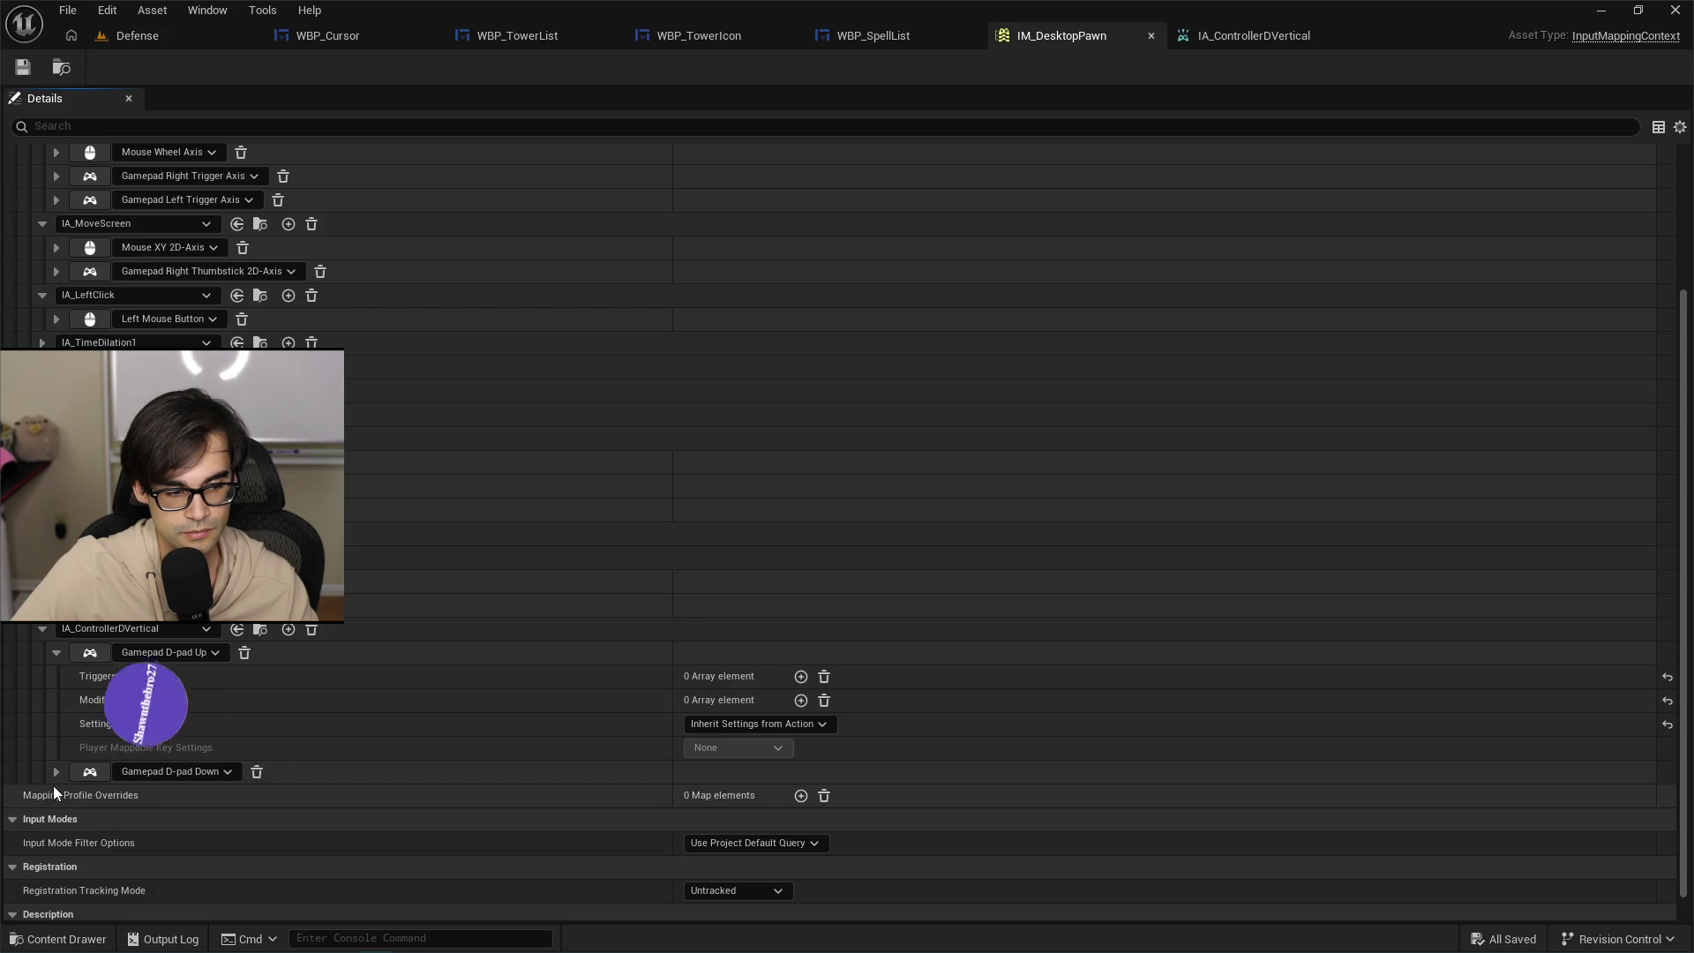
{"action": "left_click", "coordinate": [56, 775]}
{"action": "left_click", "coordinate": [69, 818]}
{"action": "scroll", "coordinate": [265, 812], "scroll_direction": "down", "scroll_amount": 2}
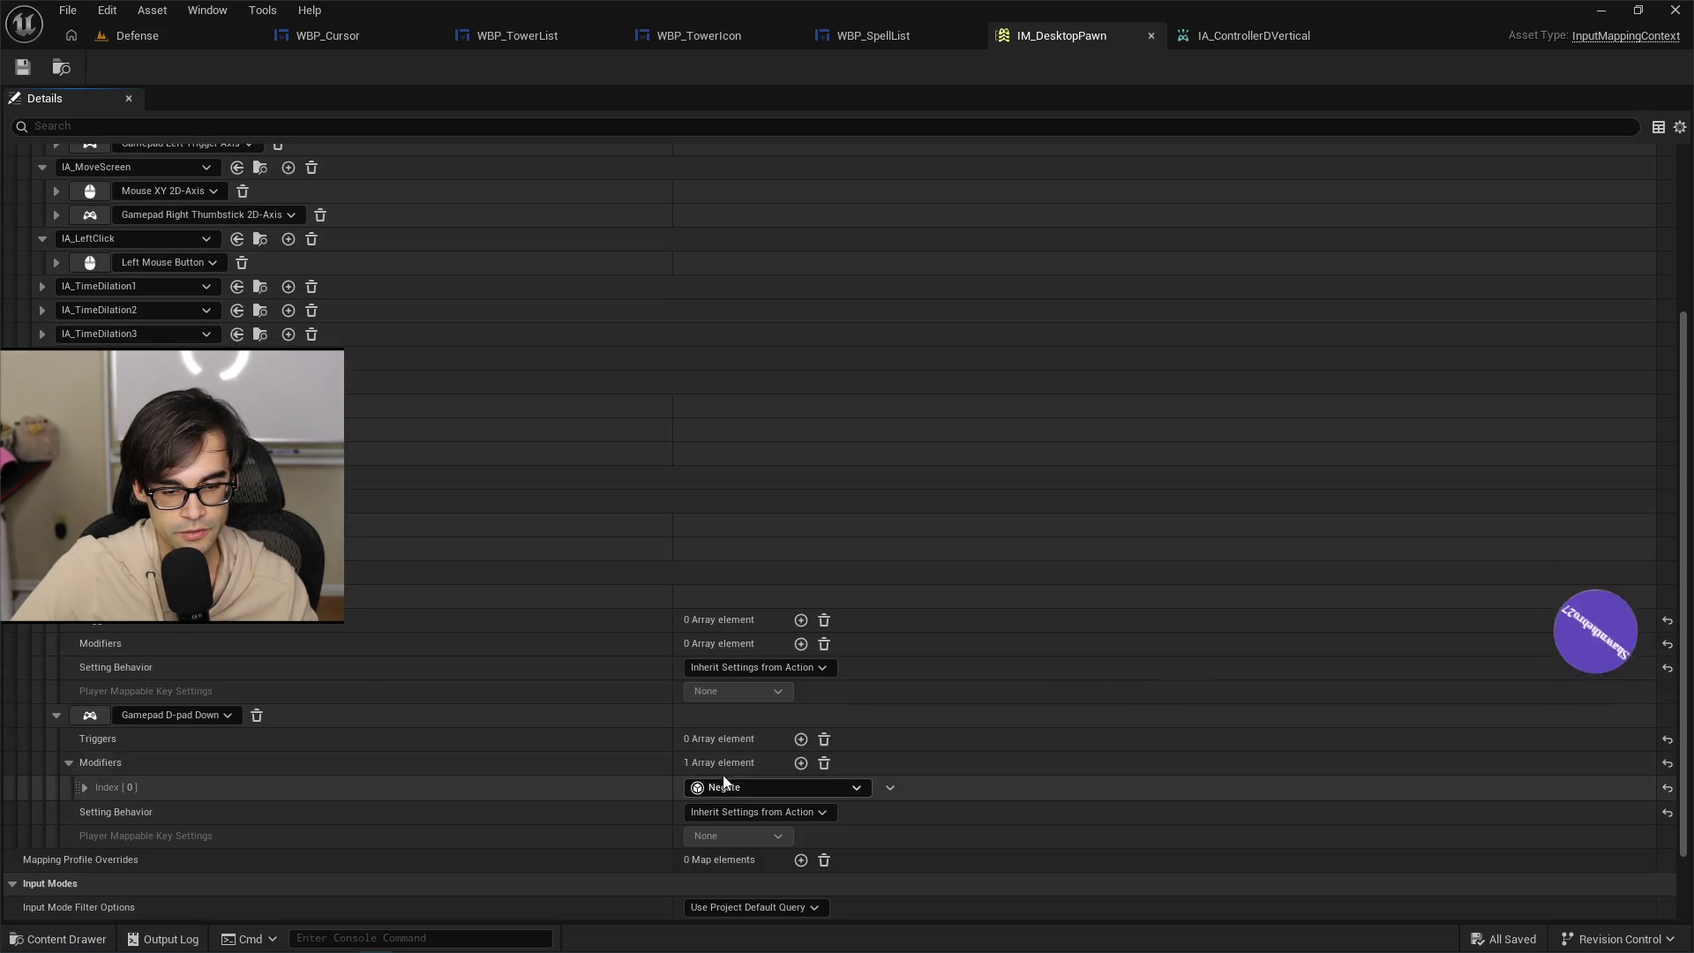
{"action": "left_click", "coordinate": [825, 762]}
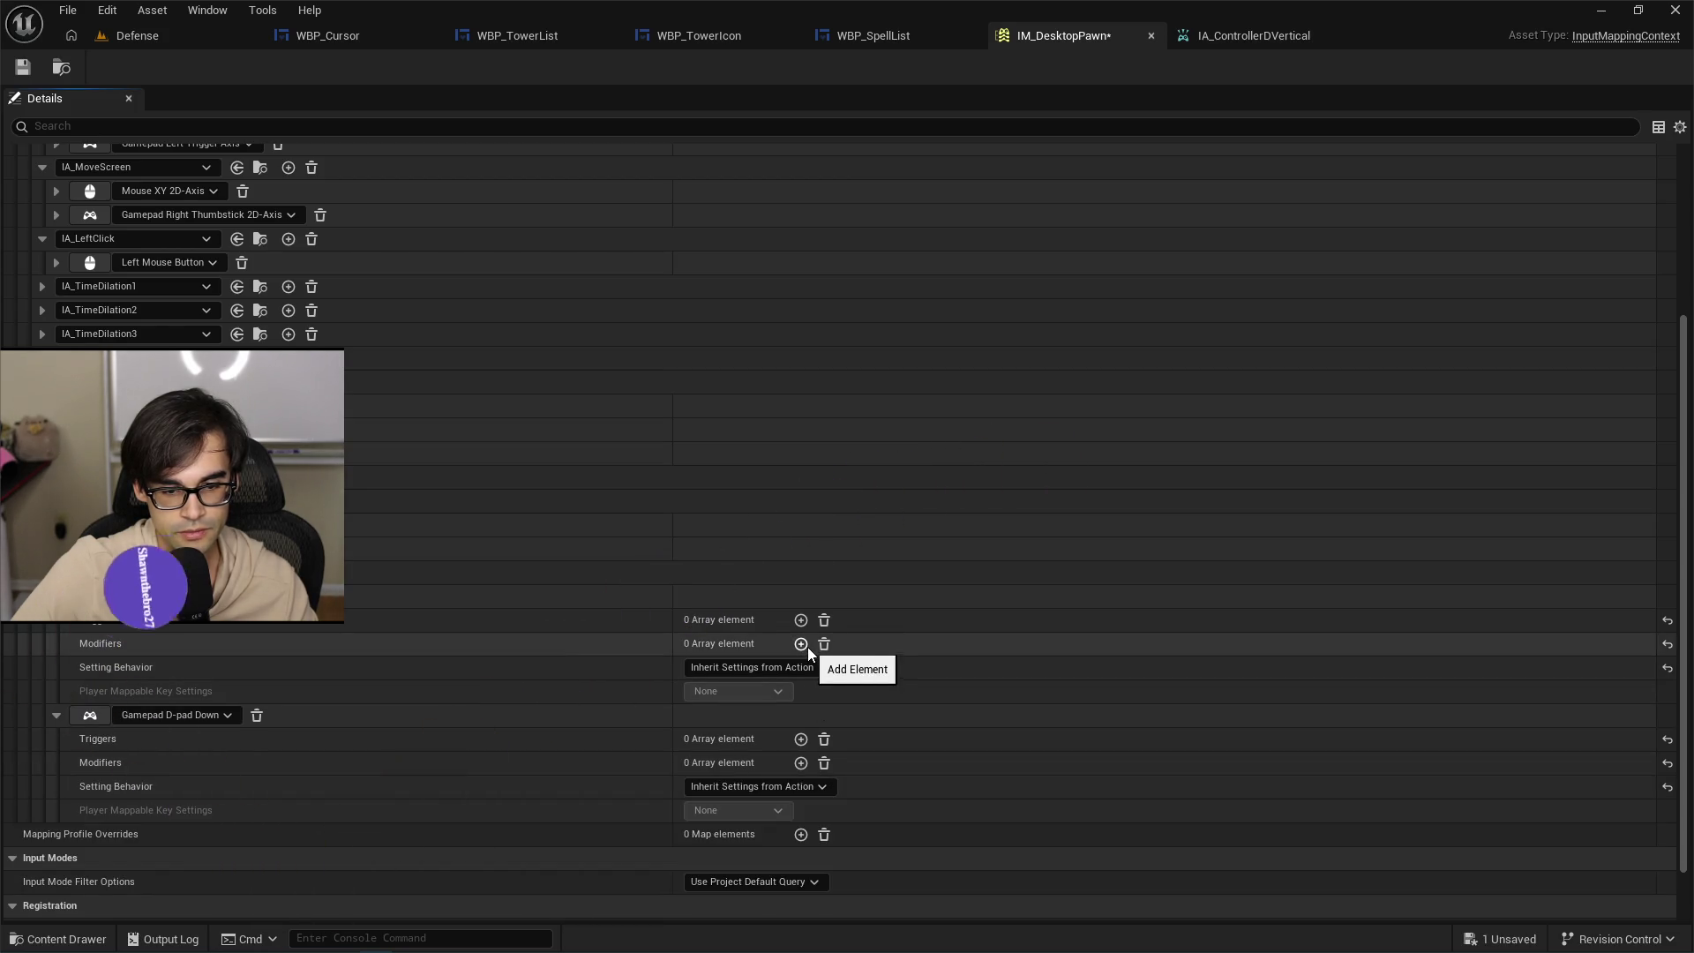
Add a Negate modifier to Gamepad D-pad Up negating only X, then go back to the Defense level.
{"action": "left_click", "coordinate": [807, 648]}
{"action": "left_click", "coordinate": [785, 672]}
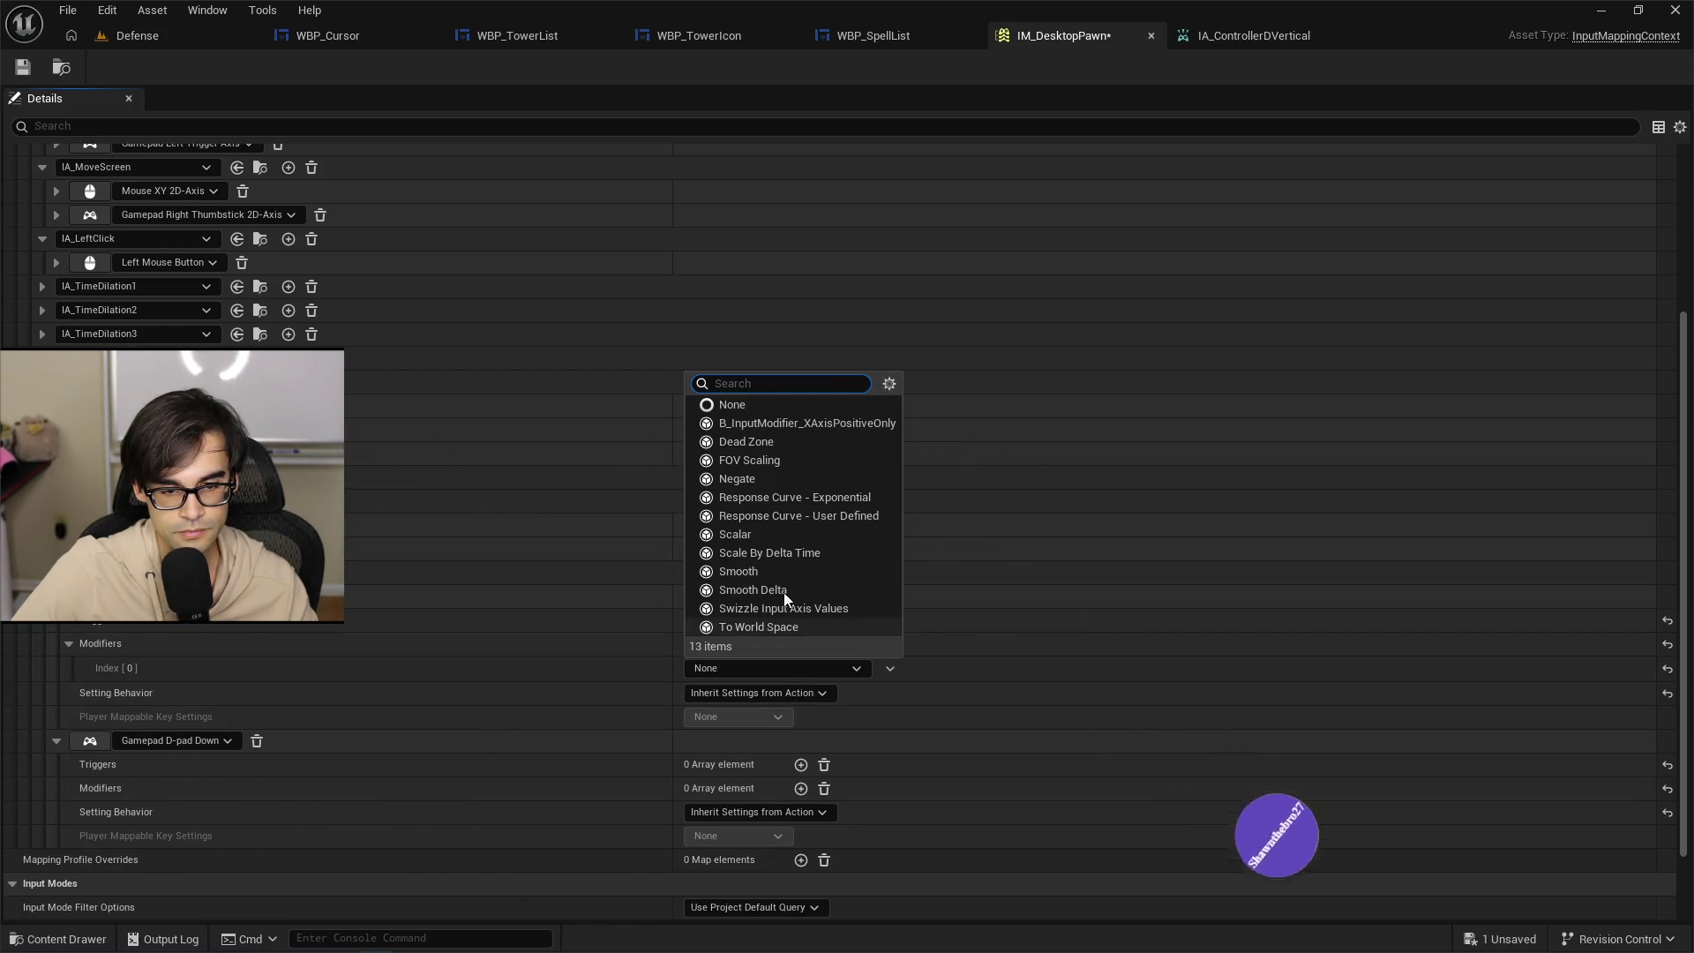
{"action": "left_click", "coordinate": [790, 480]}
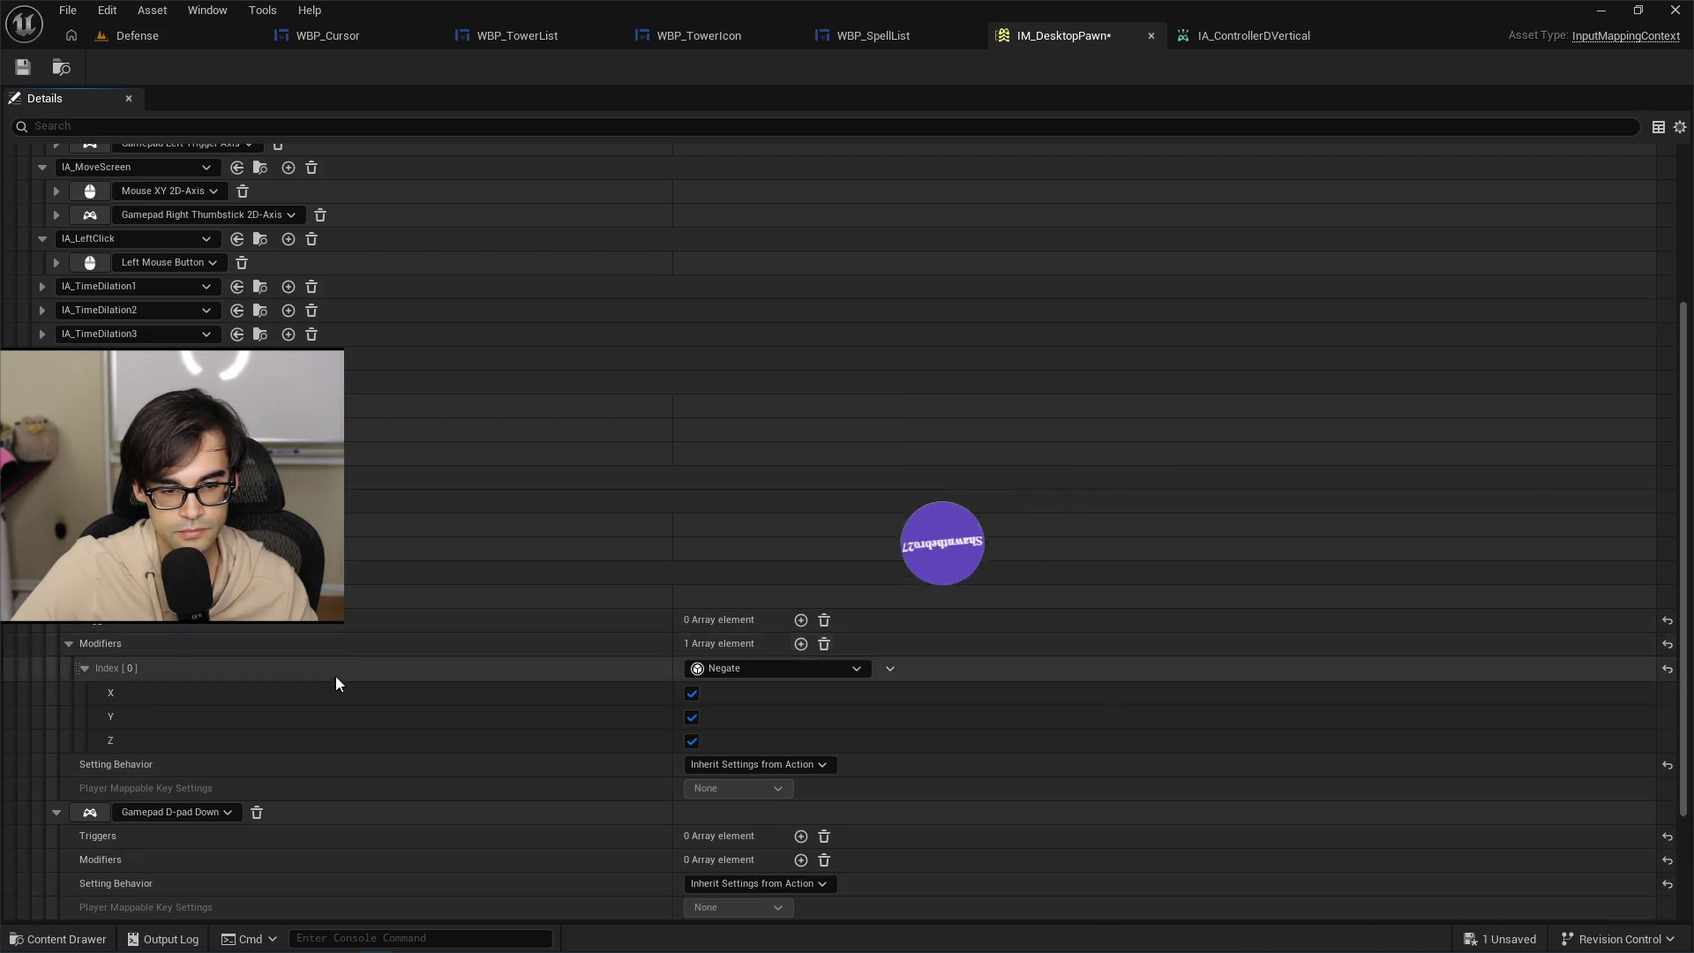
{"action": "left_click", "coordinate": [692, 740]}
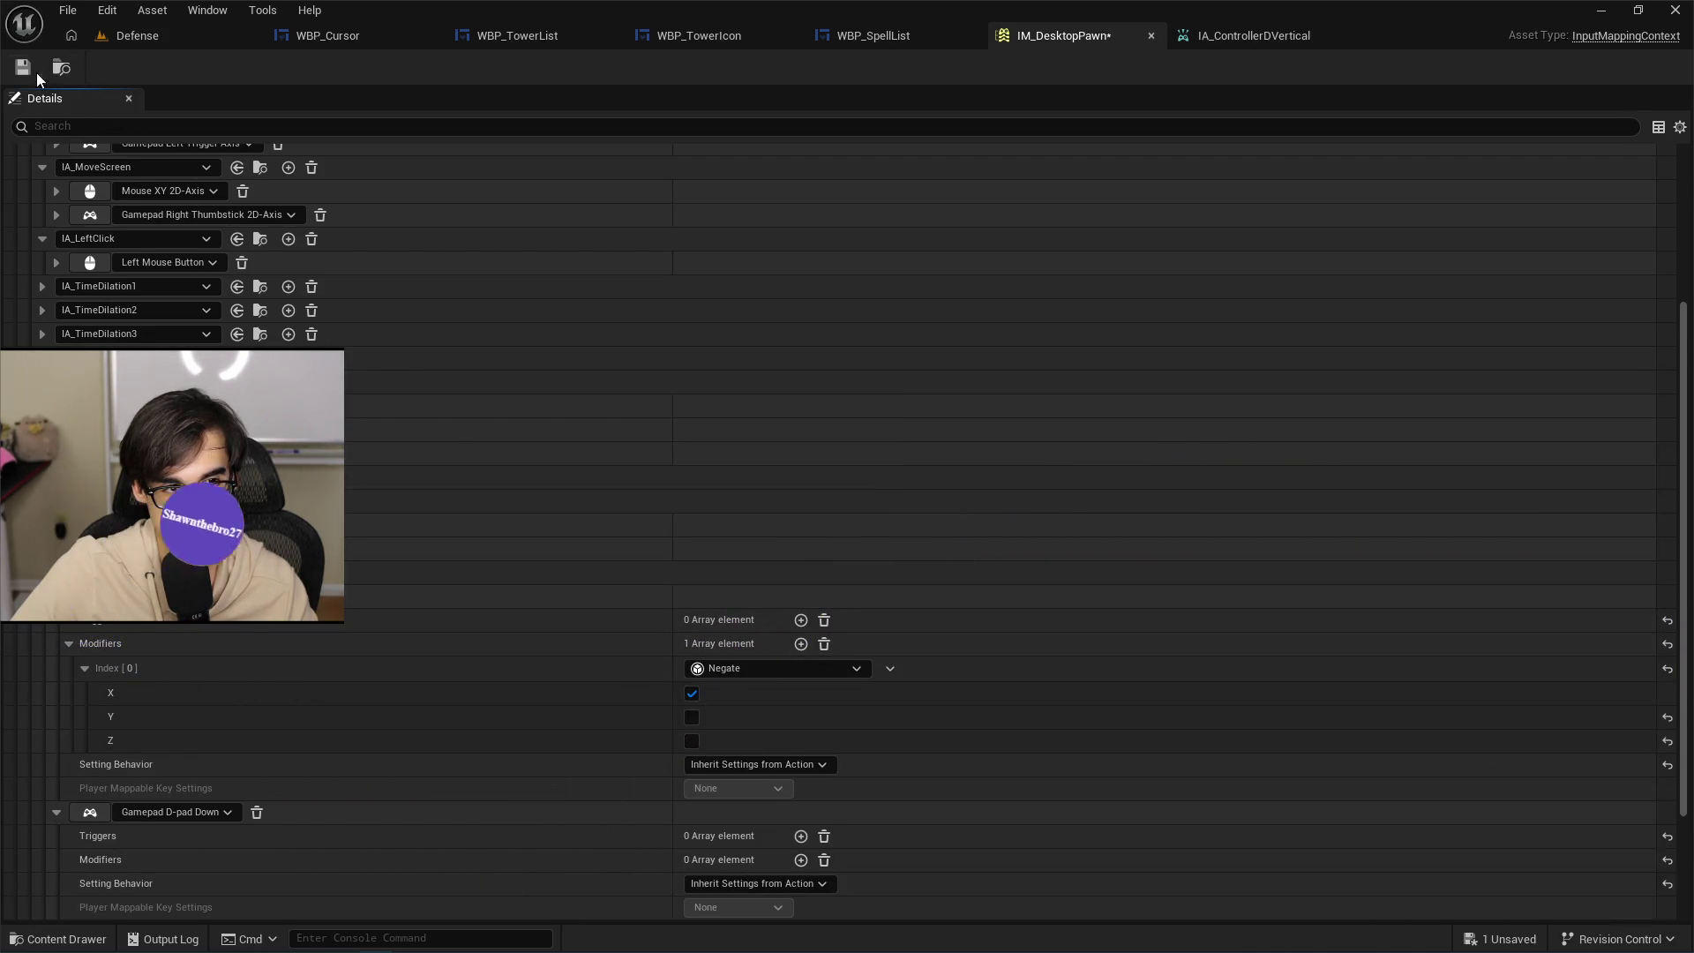
{"action": "left_click", "coordinate": [114, 42]}
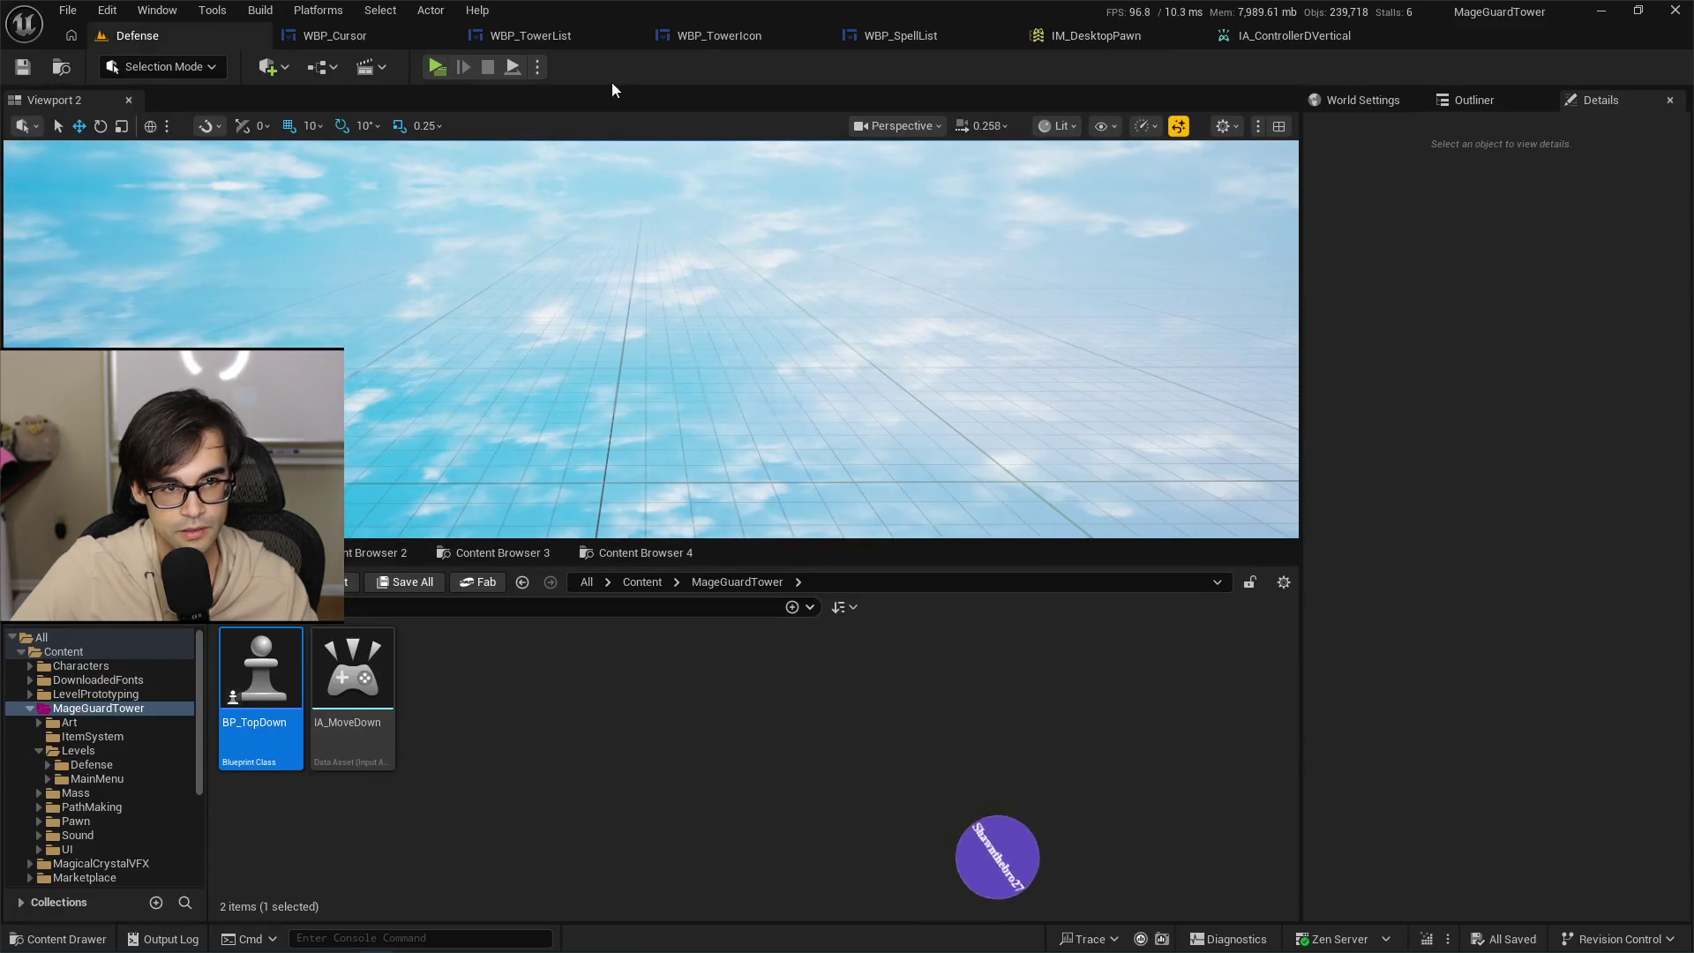
Start the level preview and rerun the console command to add another Starry Tower 1.
{"action": "left_click", "coordinate": [426, 67]}
{"action": "key", "text": "grave"}
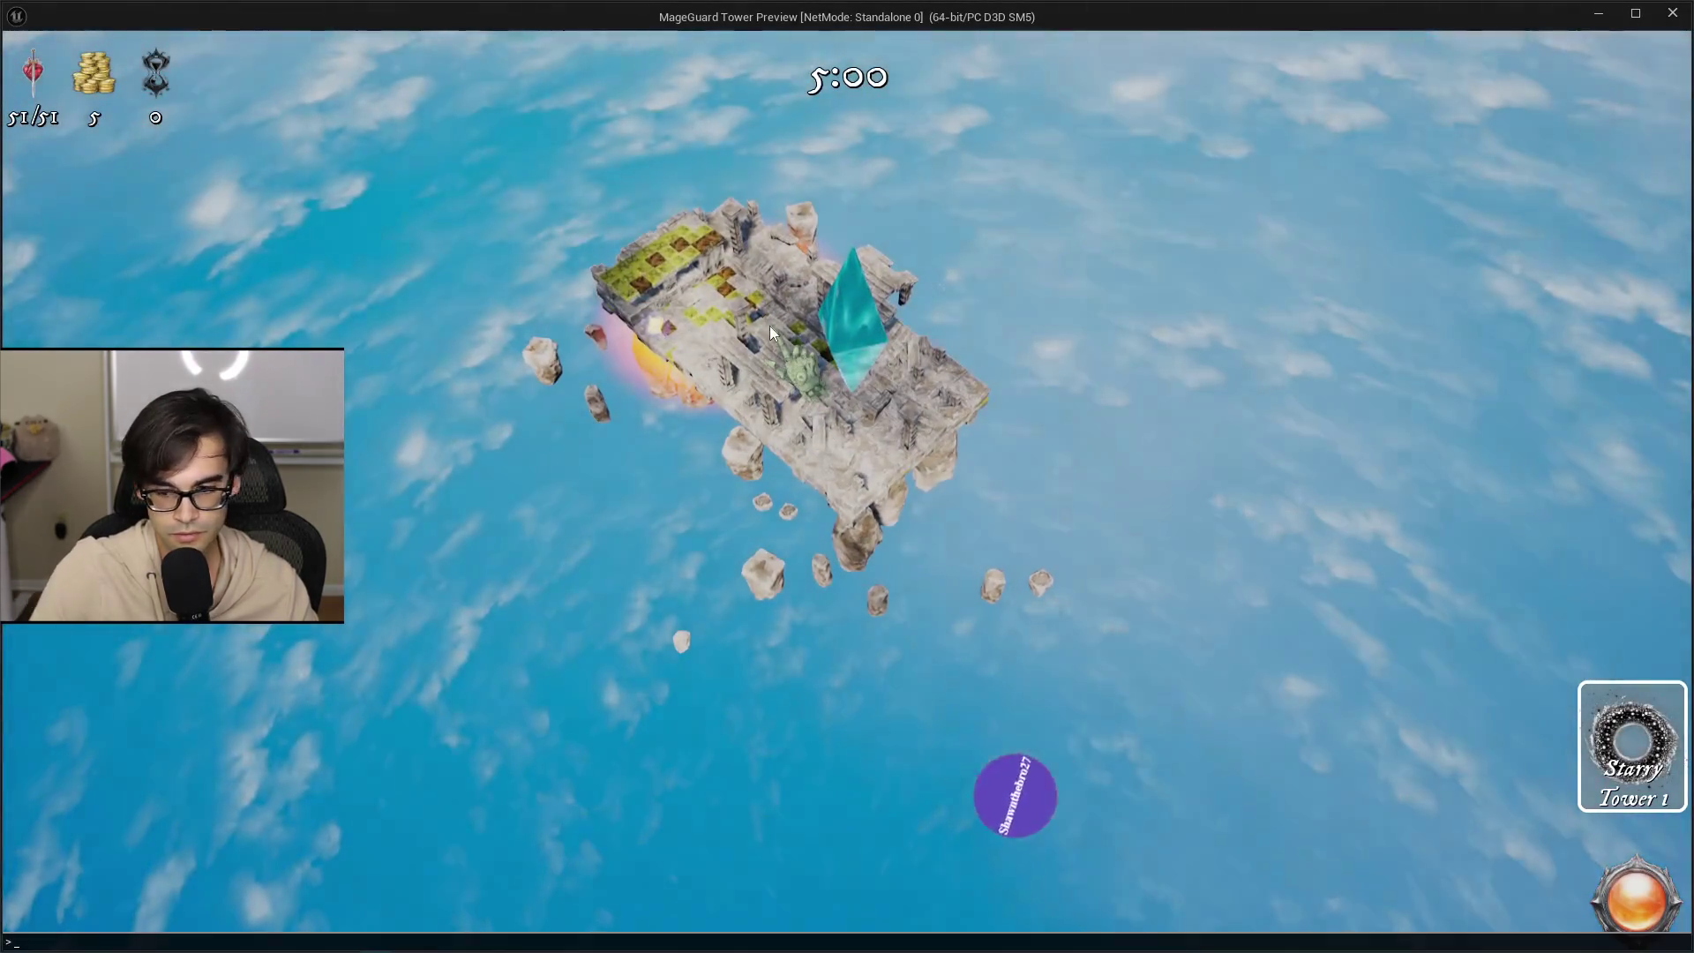
{"action": "key", "text": "Up"}
{"action": "key", "text": "Return"}
{"action": "key", "text": "Return"}
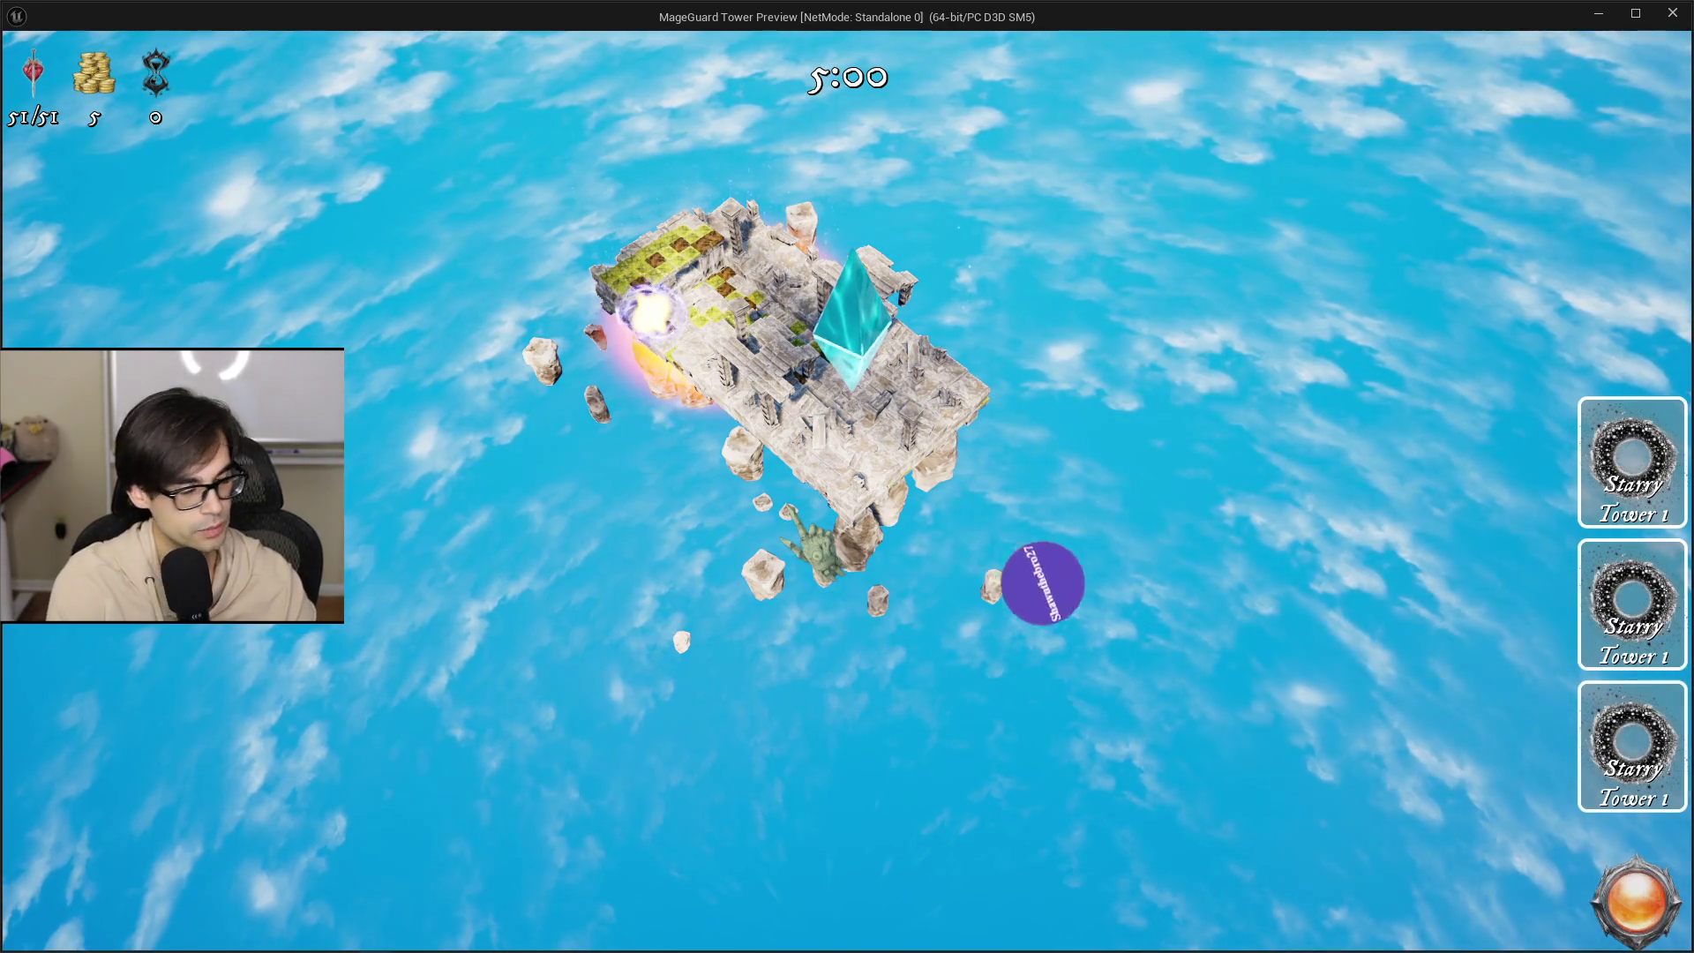
Step the highlight up and down the three tower cards, testing wrap-around, ending on the third card.
{"action": "key", "text": "Up"}
{"action": "key", "text": "Up"}
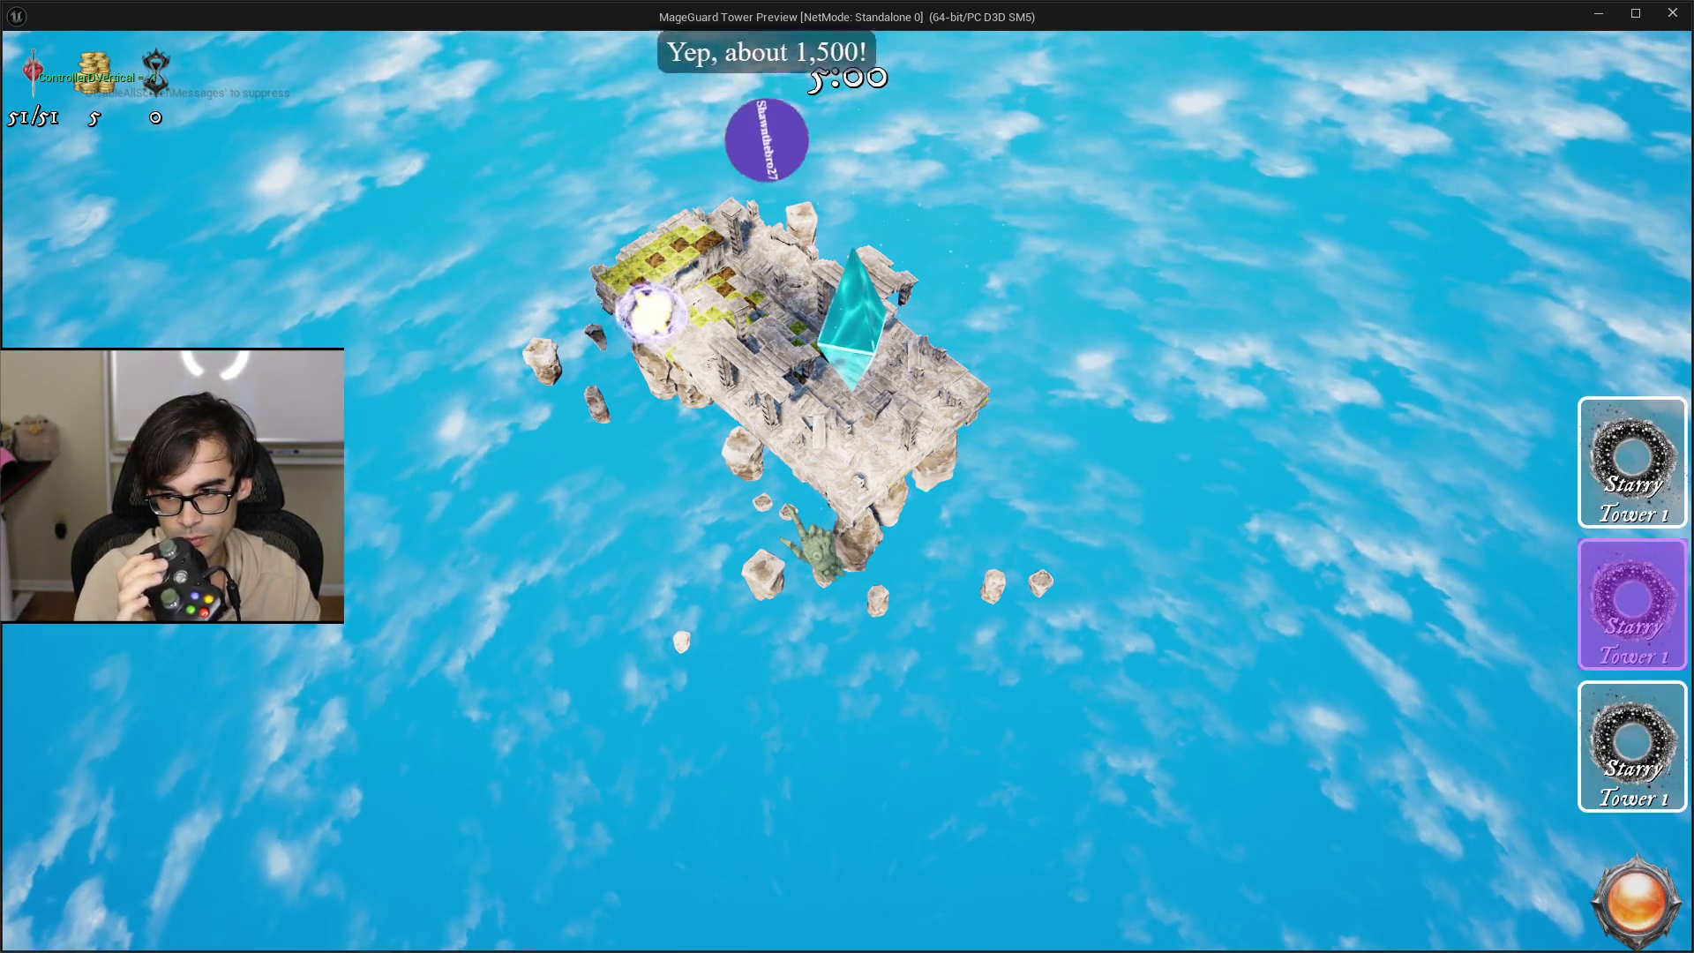
{"action": "key", "text": "Up"}
{"action": "key", "text": "Down"}
{"action": "key", "text": "Down"}
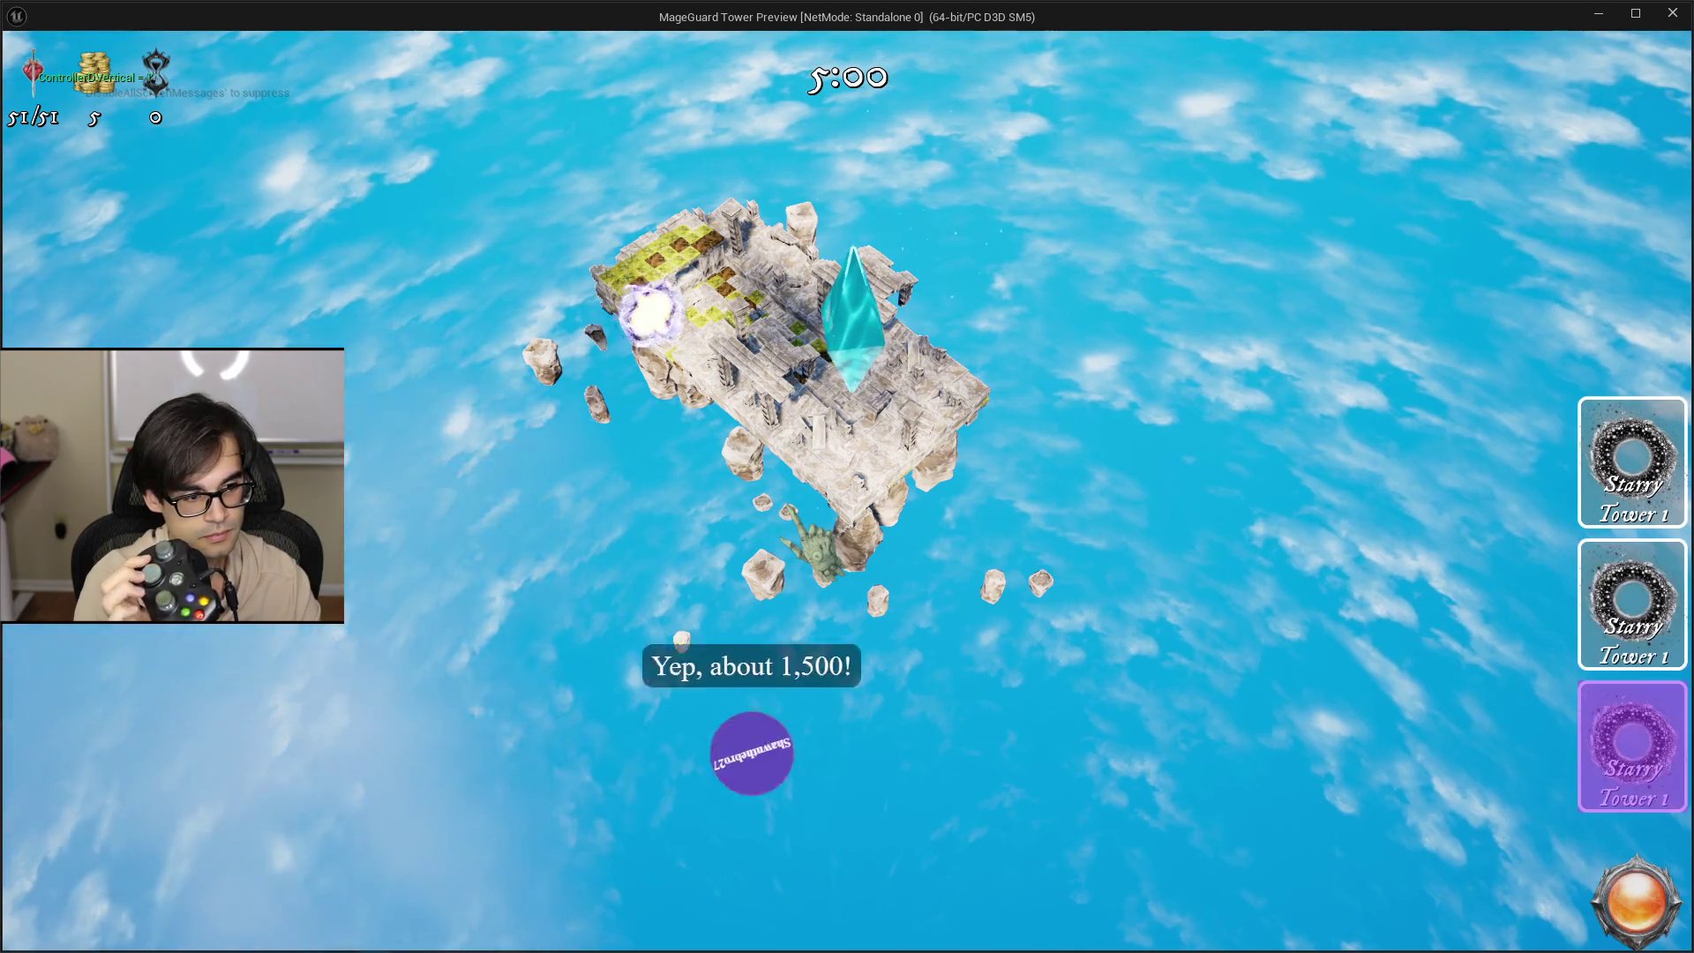
{"action": "key", "text": "Up"}
{"action": "key", "text": "Up"}
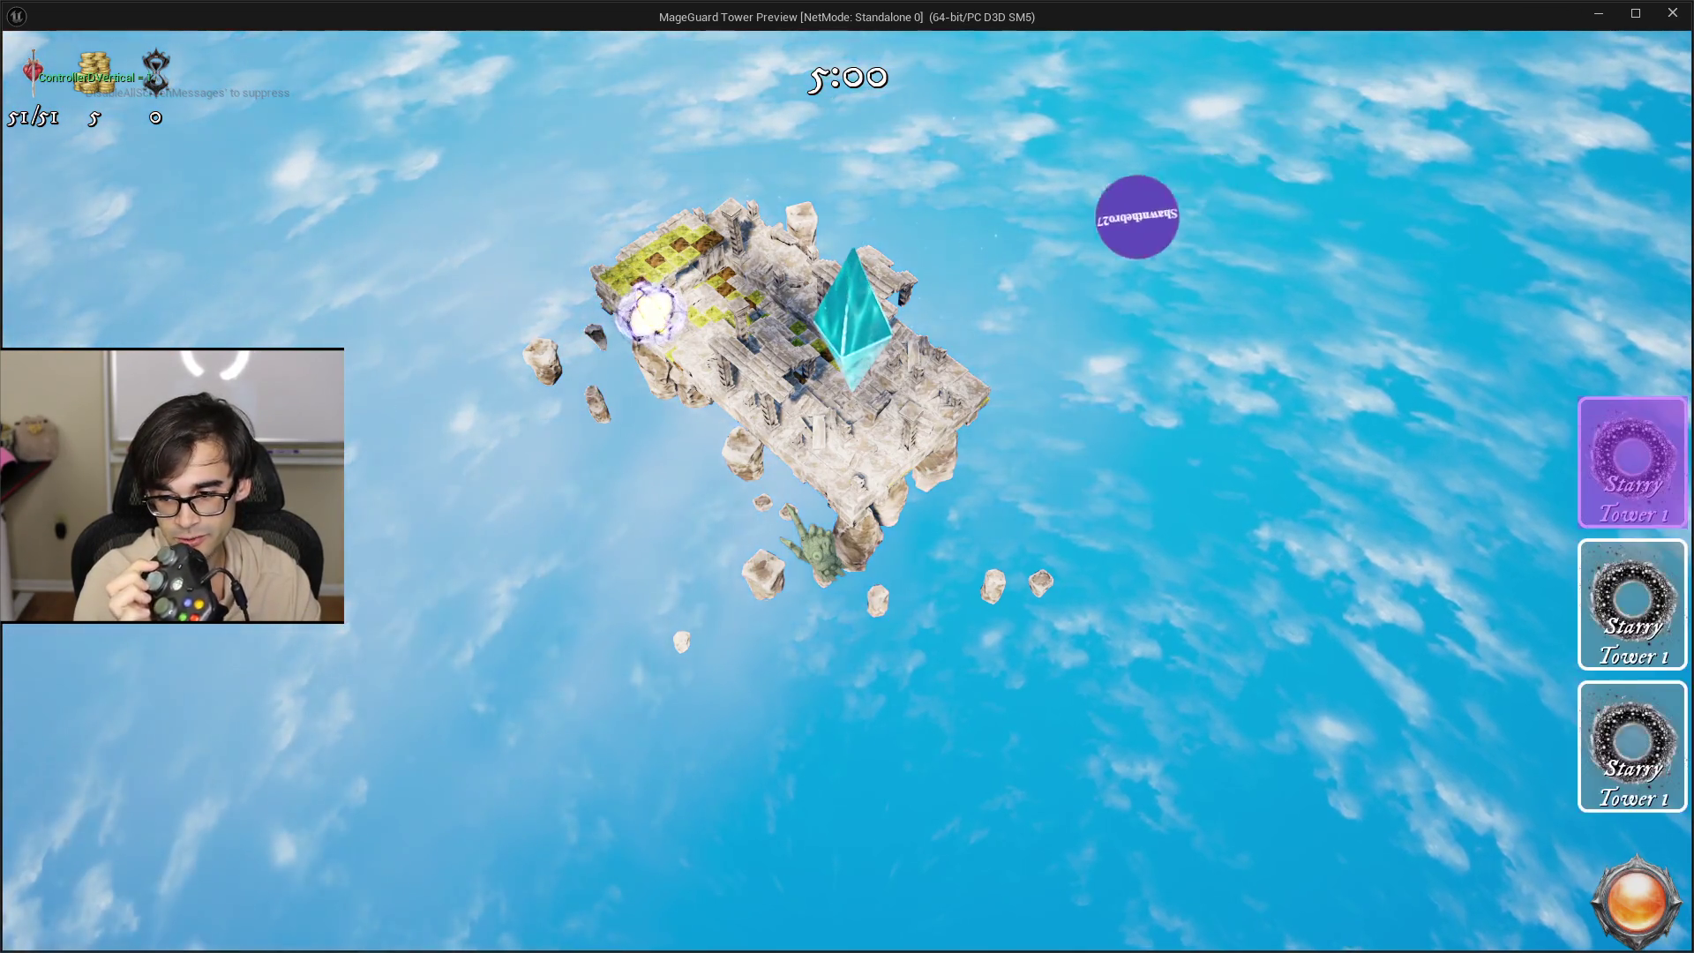
{"action": "key", "text": "Down"}
{"action": "key", "text": "Down"}
{"action": "key", "text": "Up"}
{"action": "key", "text": "Up"}
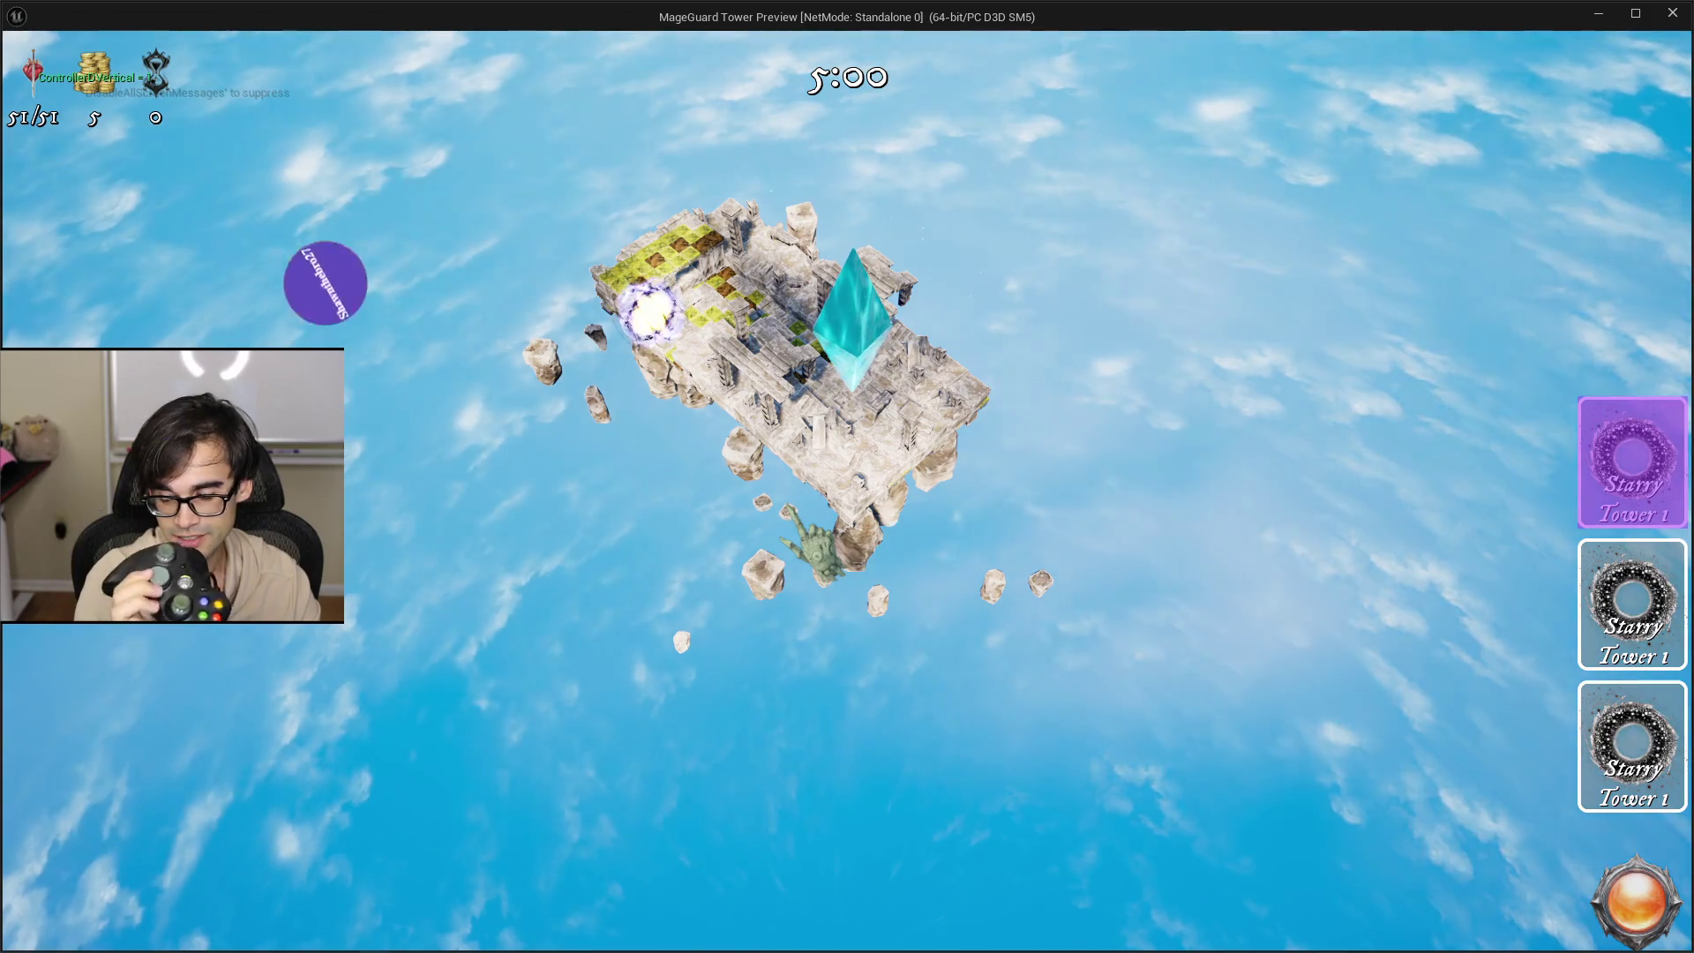
{"action": "key", "text": "Down"}
{"action": "key", "text": "Down"}
{"action": "key", "text": "Up"}
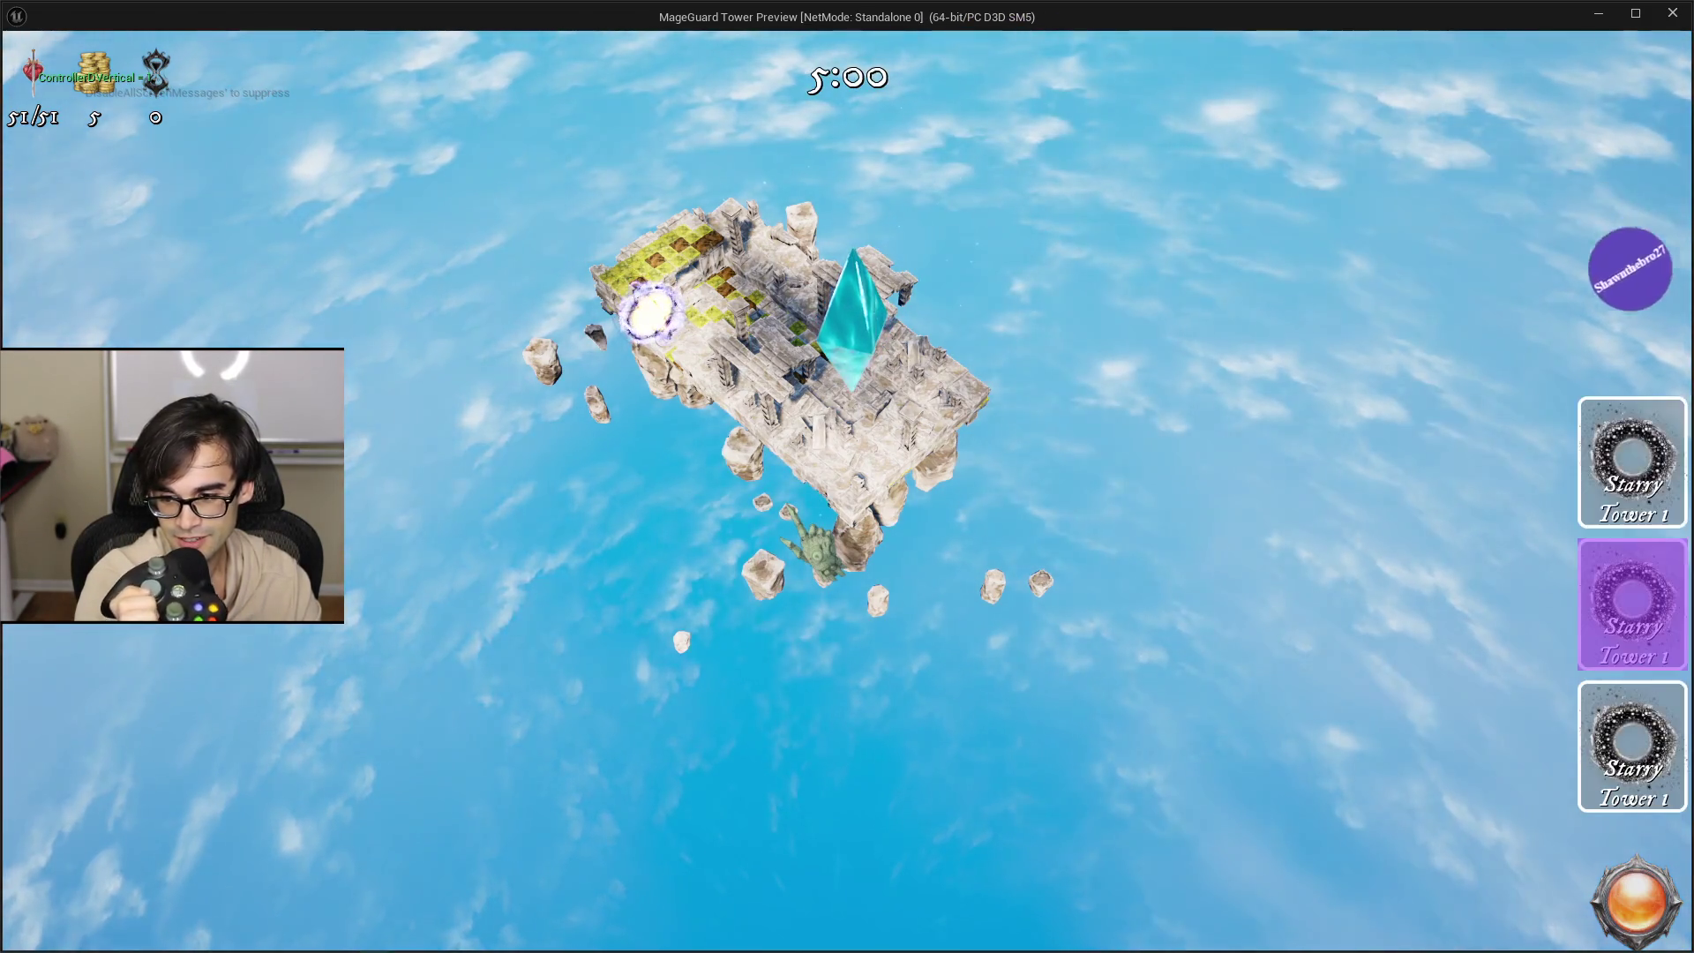
{"action": "key", "text": "Down"}
{"action": "key", "text": "Down"}
{"action": "key", "text": "Down"}
{"action": "key", "text": "Down"}
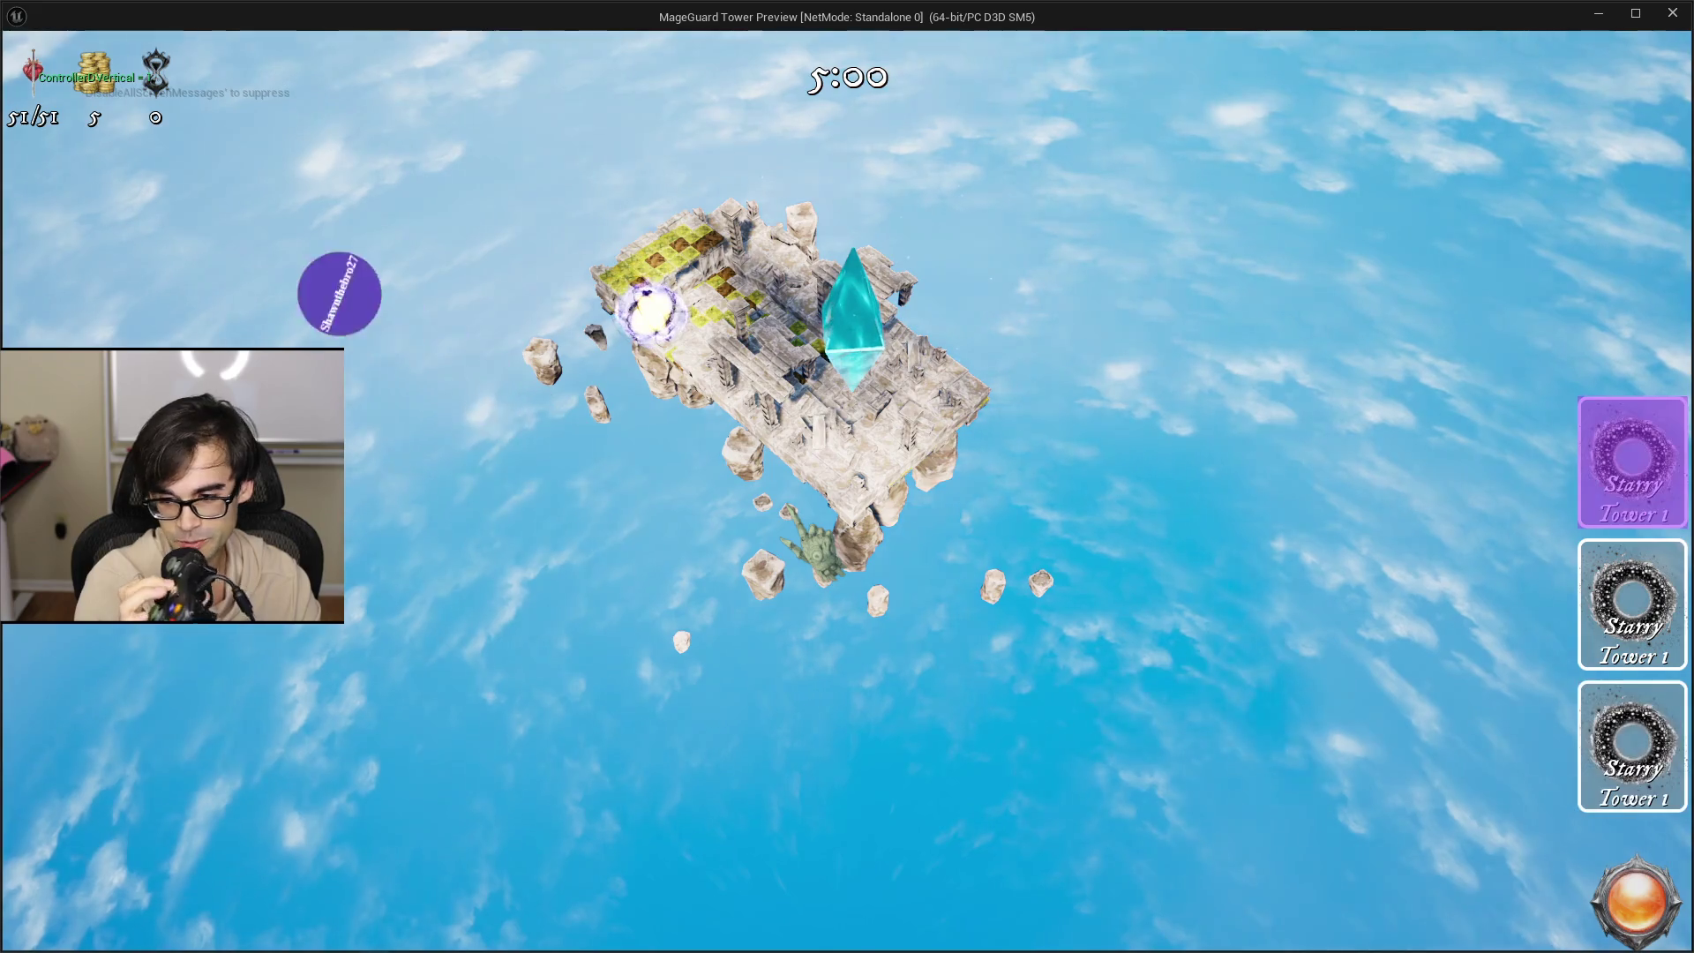
{"action": "key", "text": "Up"}
{"action": "key", "text": "Up"}
{"action": "key", "text": "Up"}
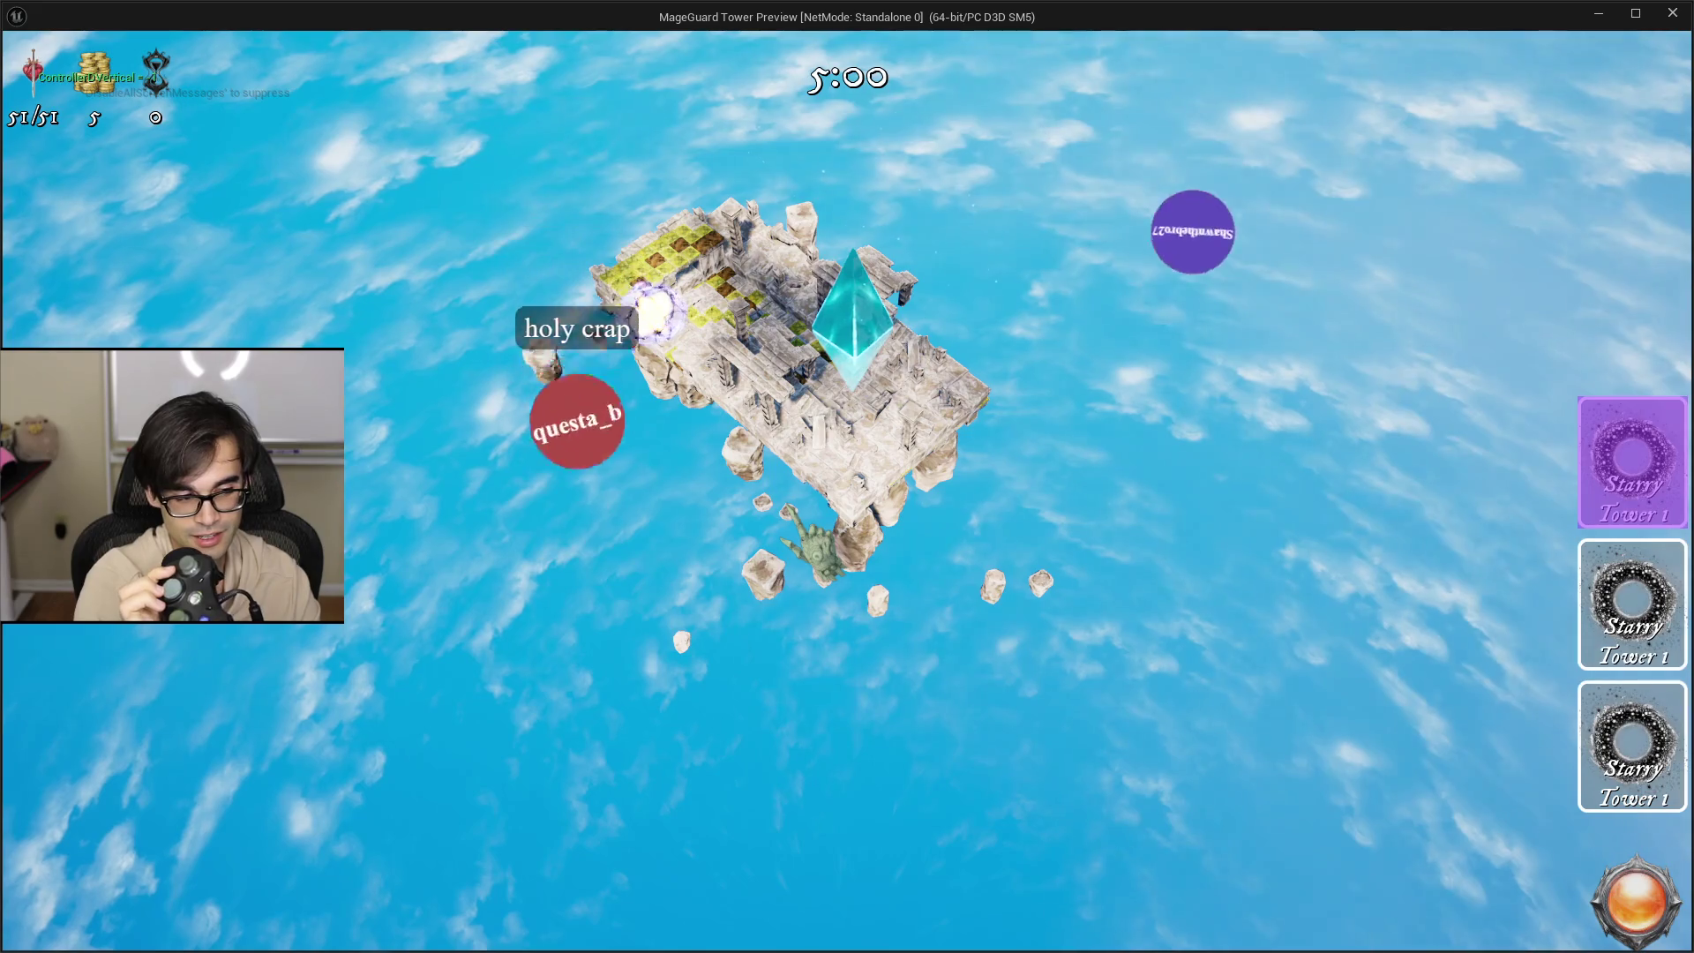
{"action": "key", "text": "Down"}
{"action": "key", "text": "Down"}
{"action": "key", "text": "Down"}
{"action": "key", "text": "Down"}
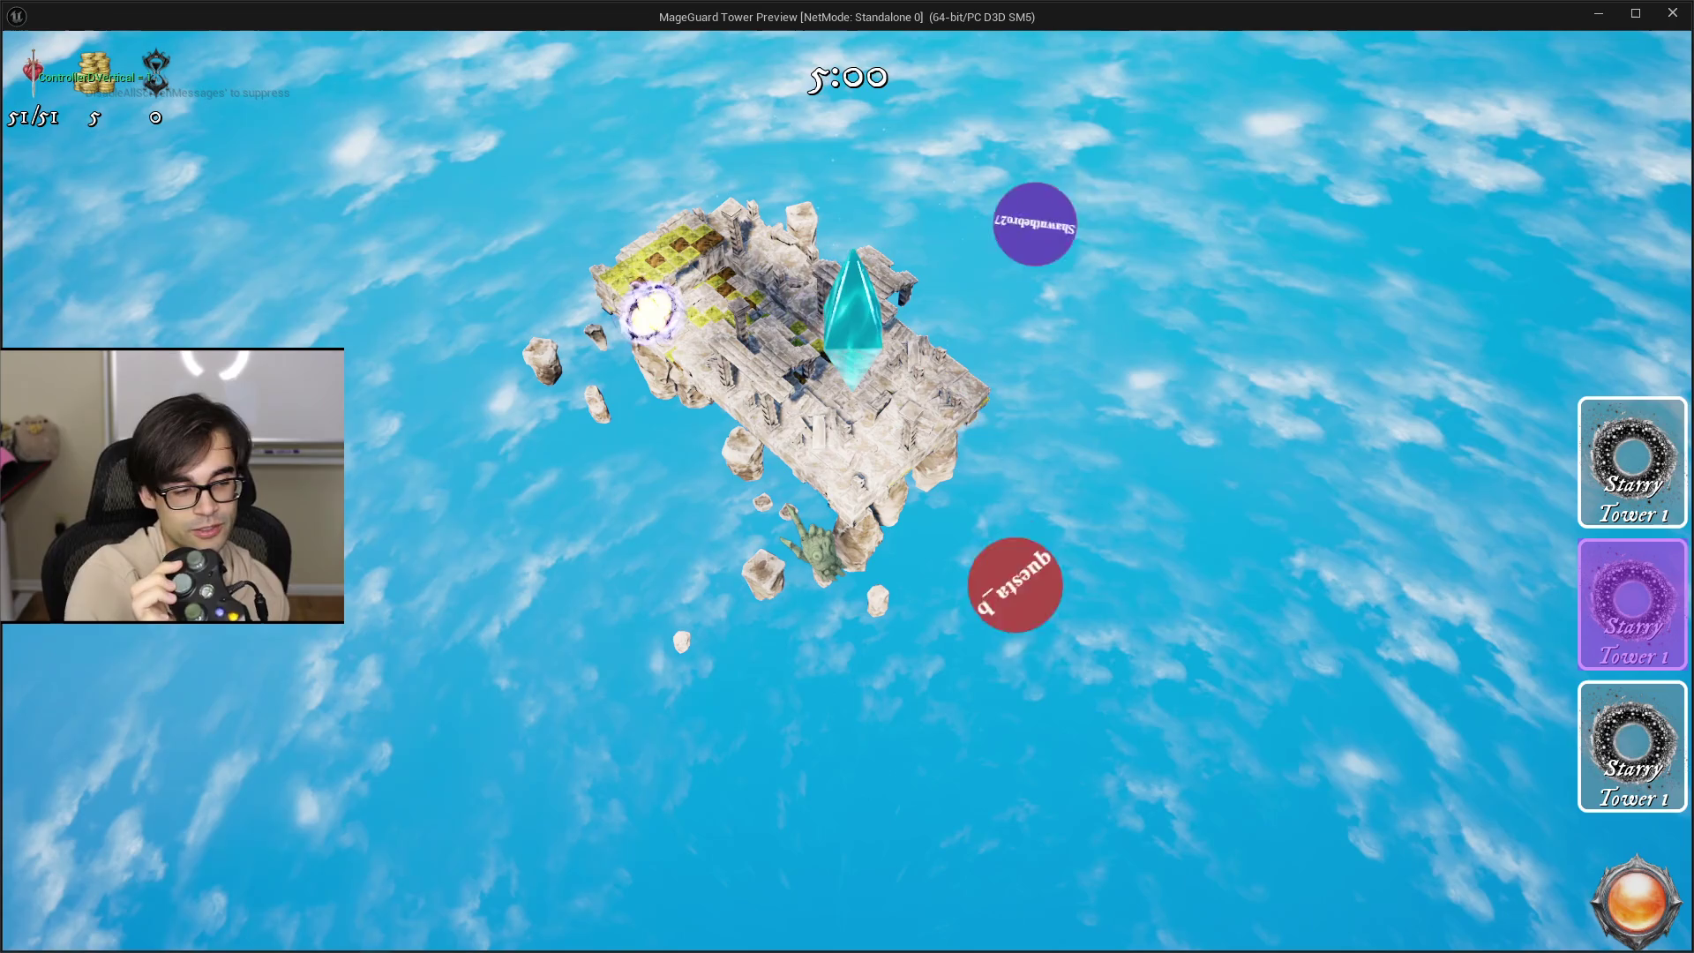
{"action": "key", "text": "Down"}
{"action": "key", "text": "Down"}
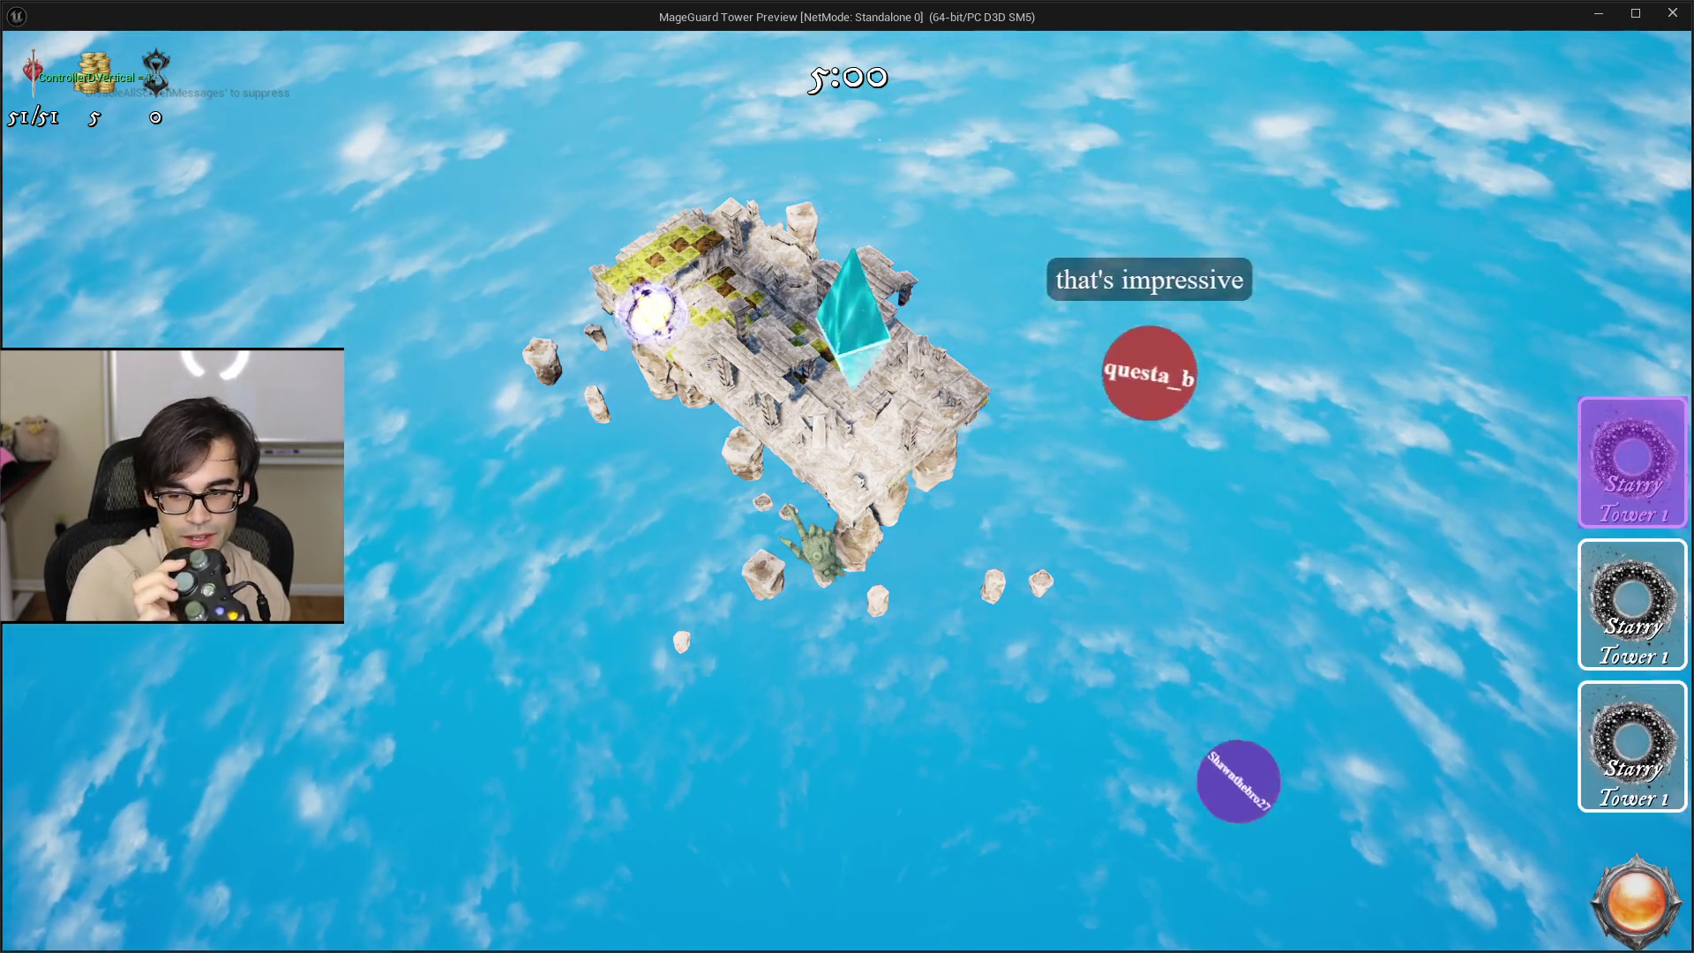
{"action": "key", "text": "Down"}
{"action": "key", "text": "Down"}
{"action": "key", "text": "Down"}
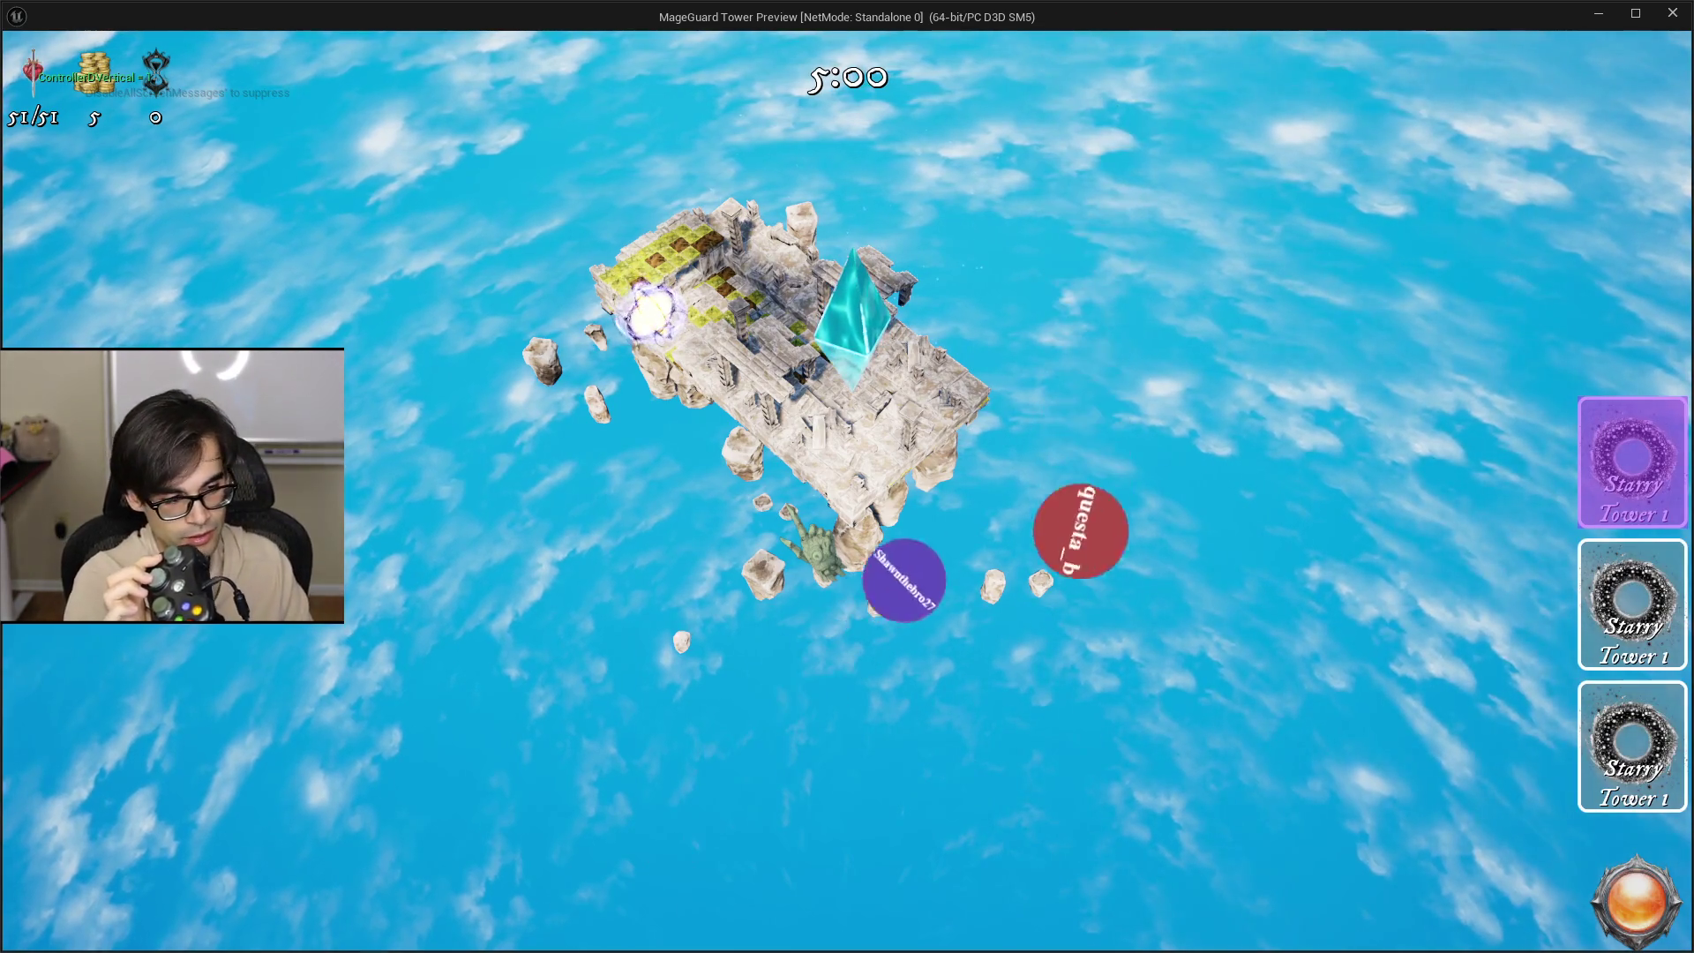
{"action": "key", "text": "Down"}
{"action": "key", "text": "Down"}
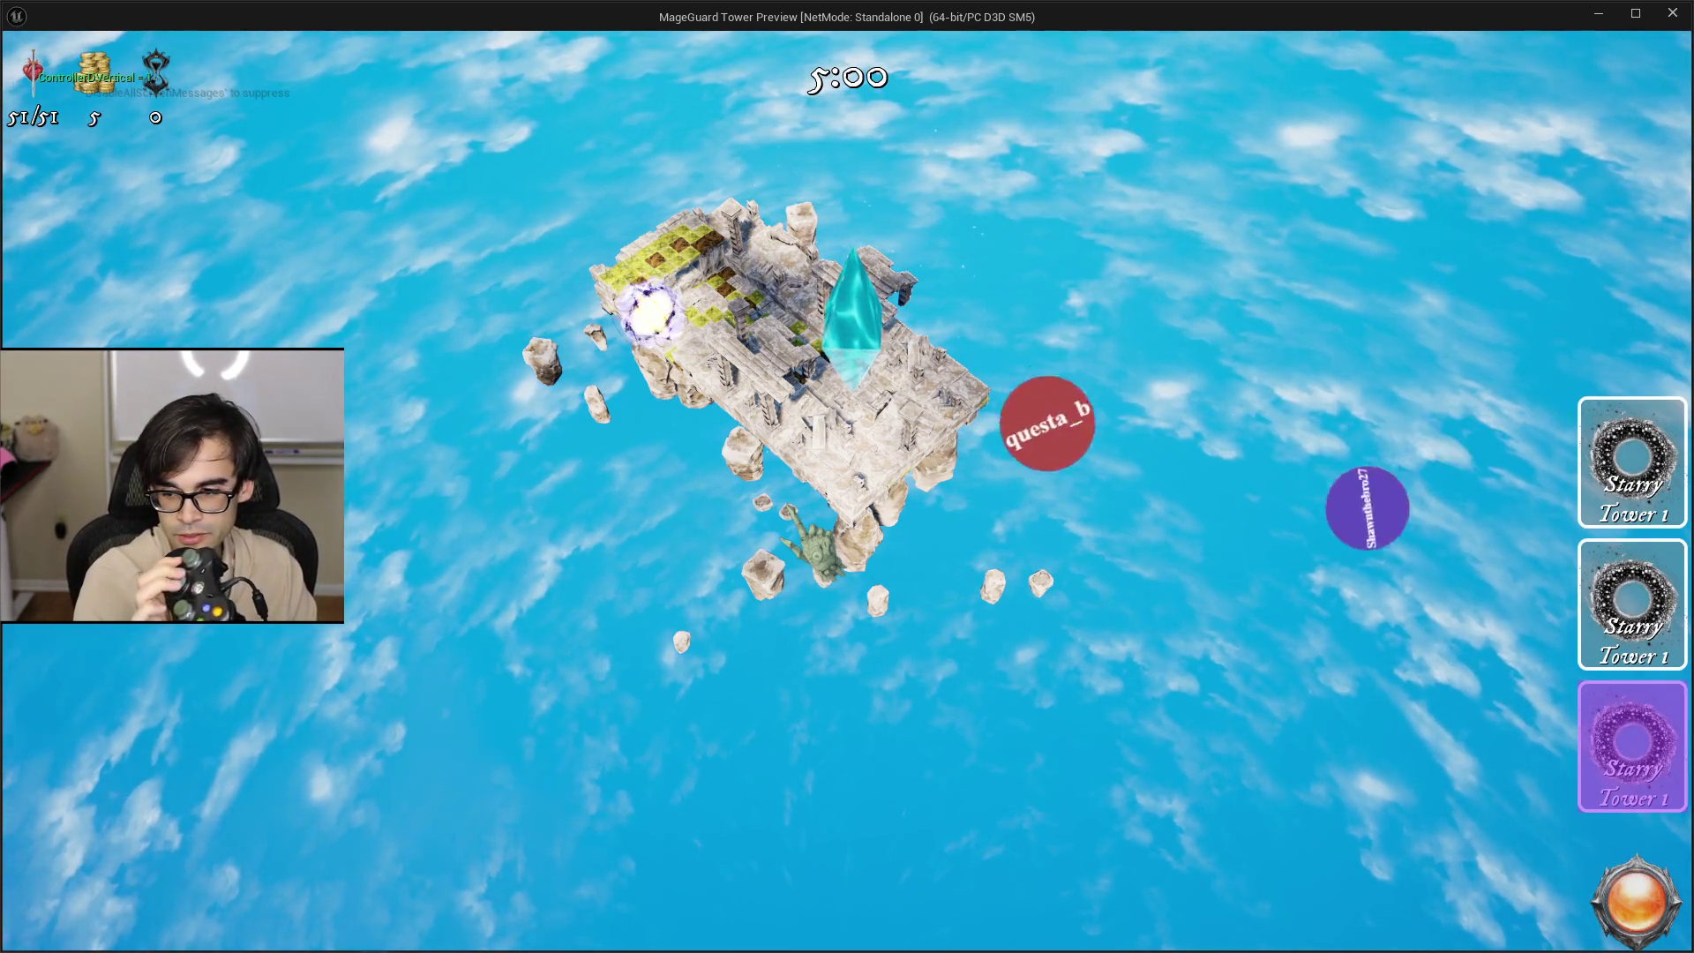
{"action": "key", "text": "Down"}
{"action": "key", "text": "Down"}
{"action": "key", "text": "Down"}
{"action": "key", "text": "Up"}
{"action": "key", "text": "Up"}
{"action": "key", "text": "Up"}
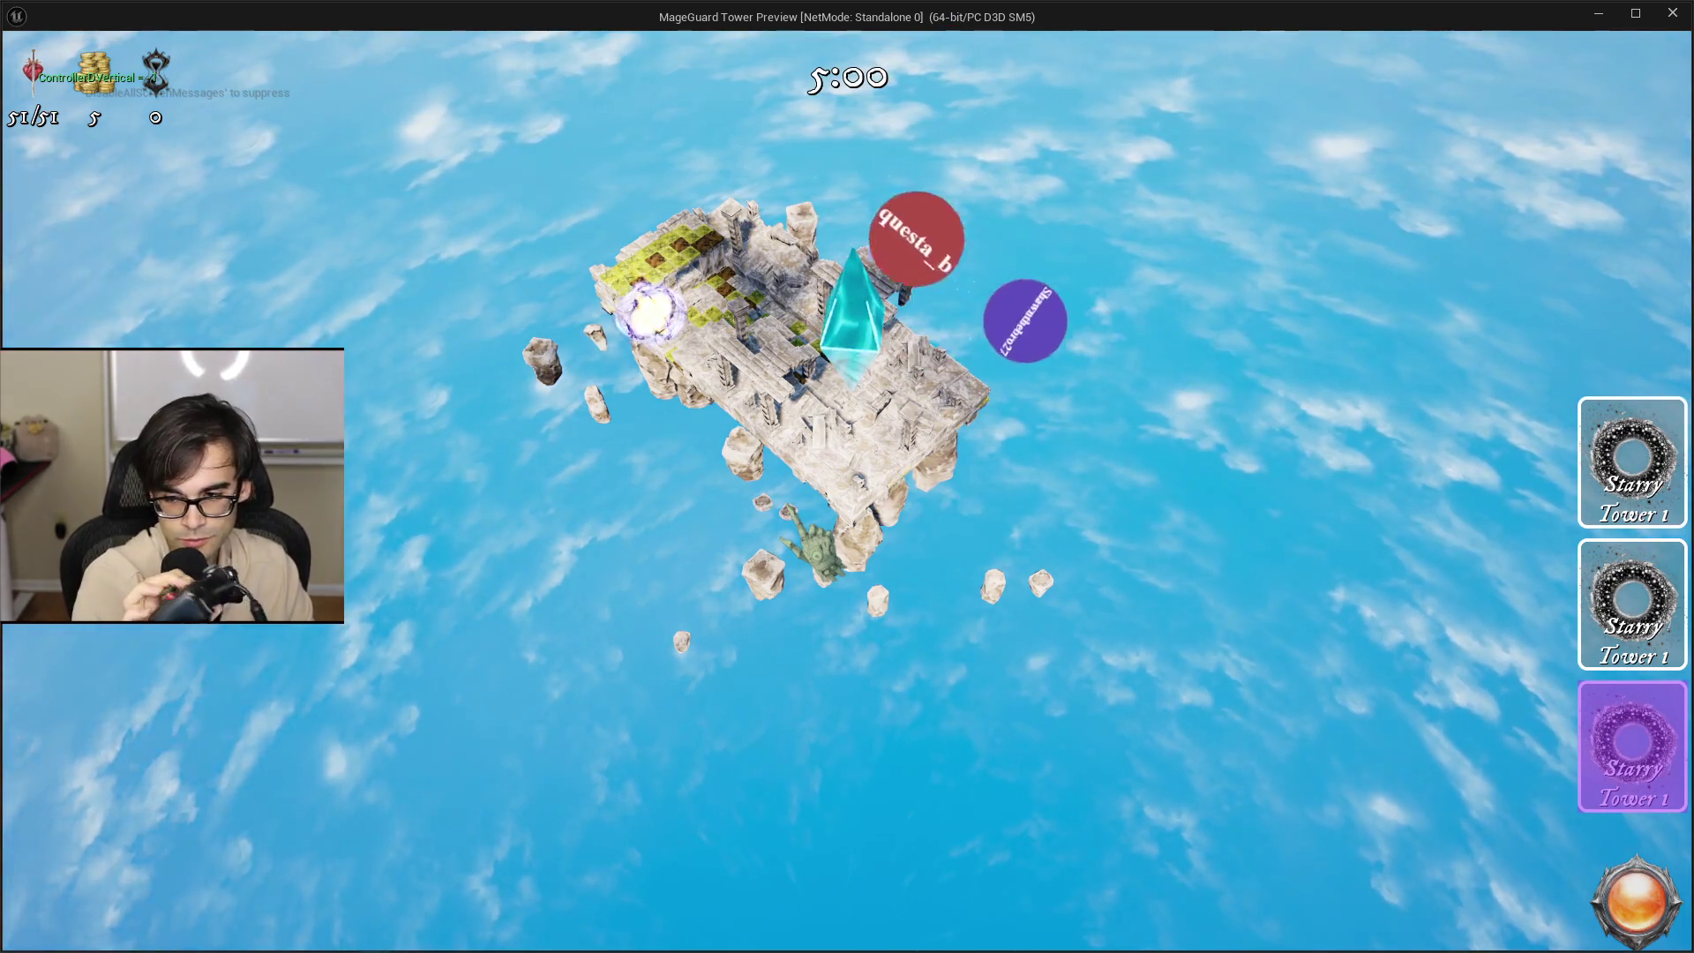
Rapidly alternate D-pad up and down to stress-test wrap-around, leaving the highlight on the third Starry Tower card.
{"action": "key", "text": "Up"}
{"action": "key", "text": "Up"}
{"action": "key", "text": "Up"}
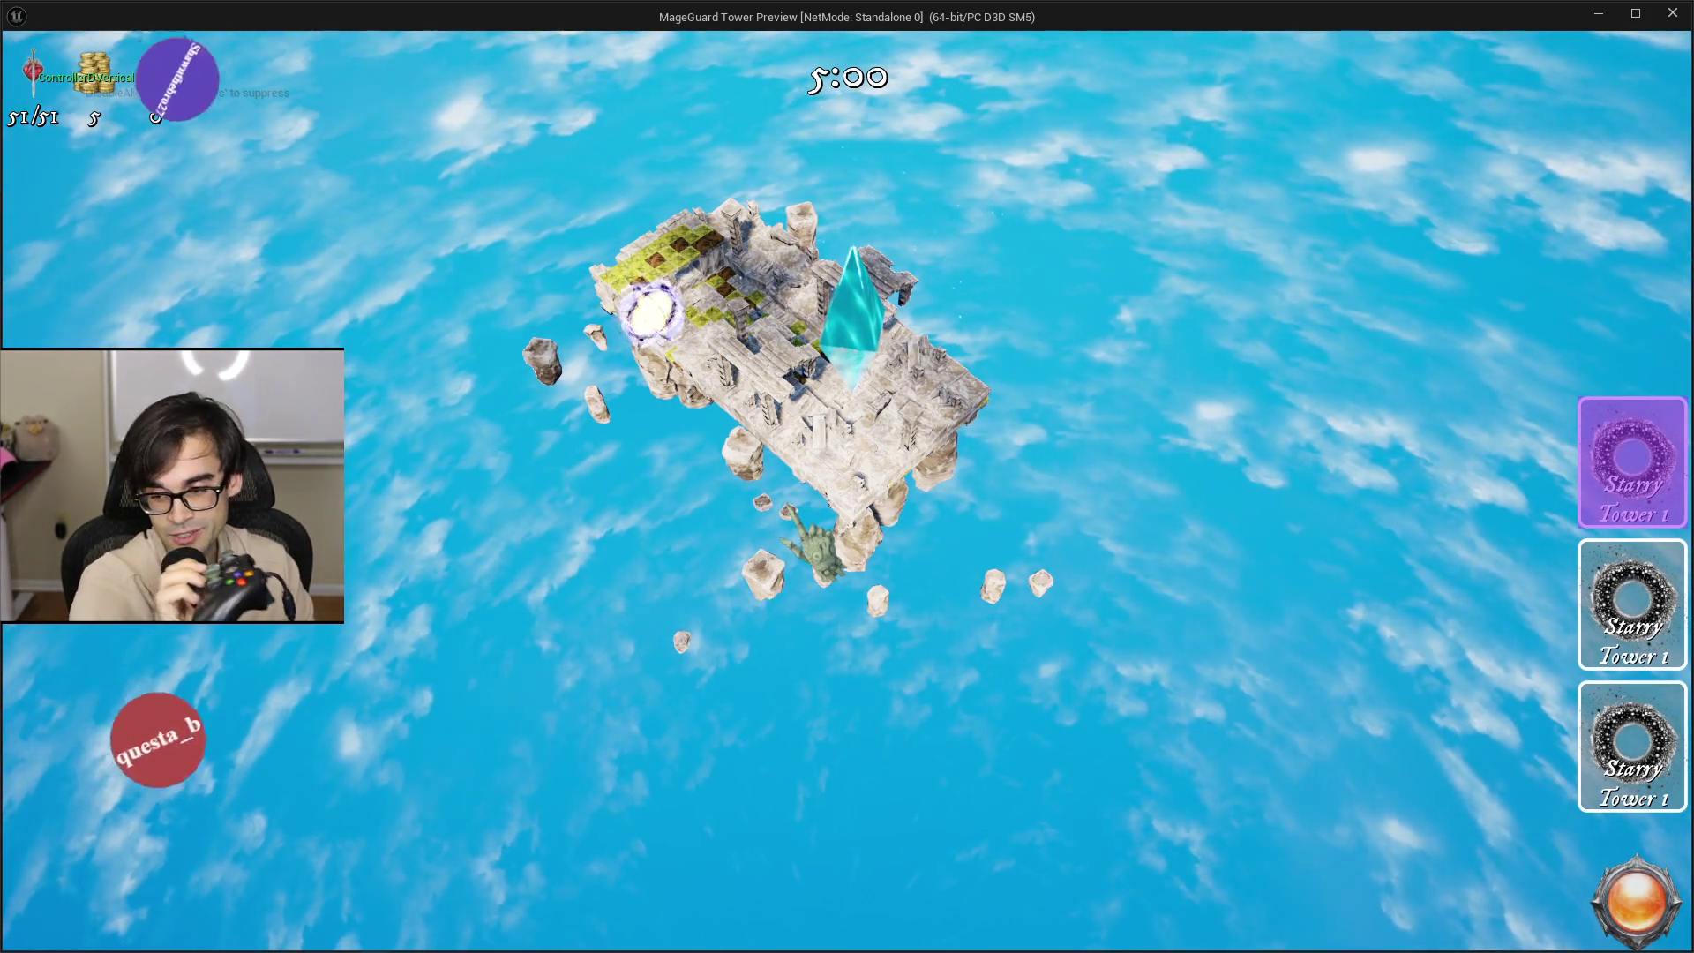
{"action": "key", "text": "Down"}
{"action": "key", "text": "Down"}
{"action": "key", "text": "Down"}
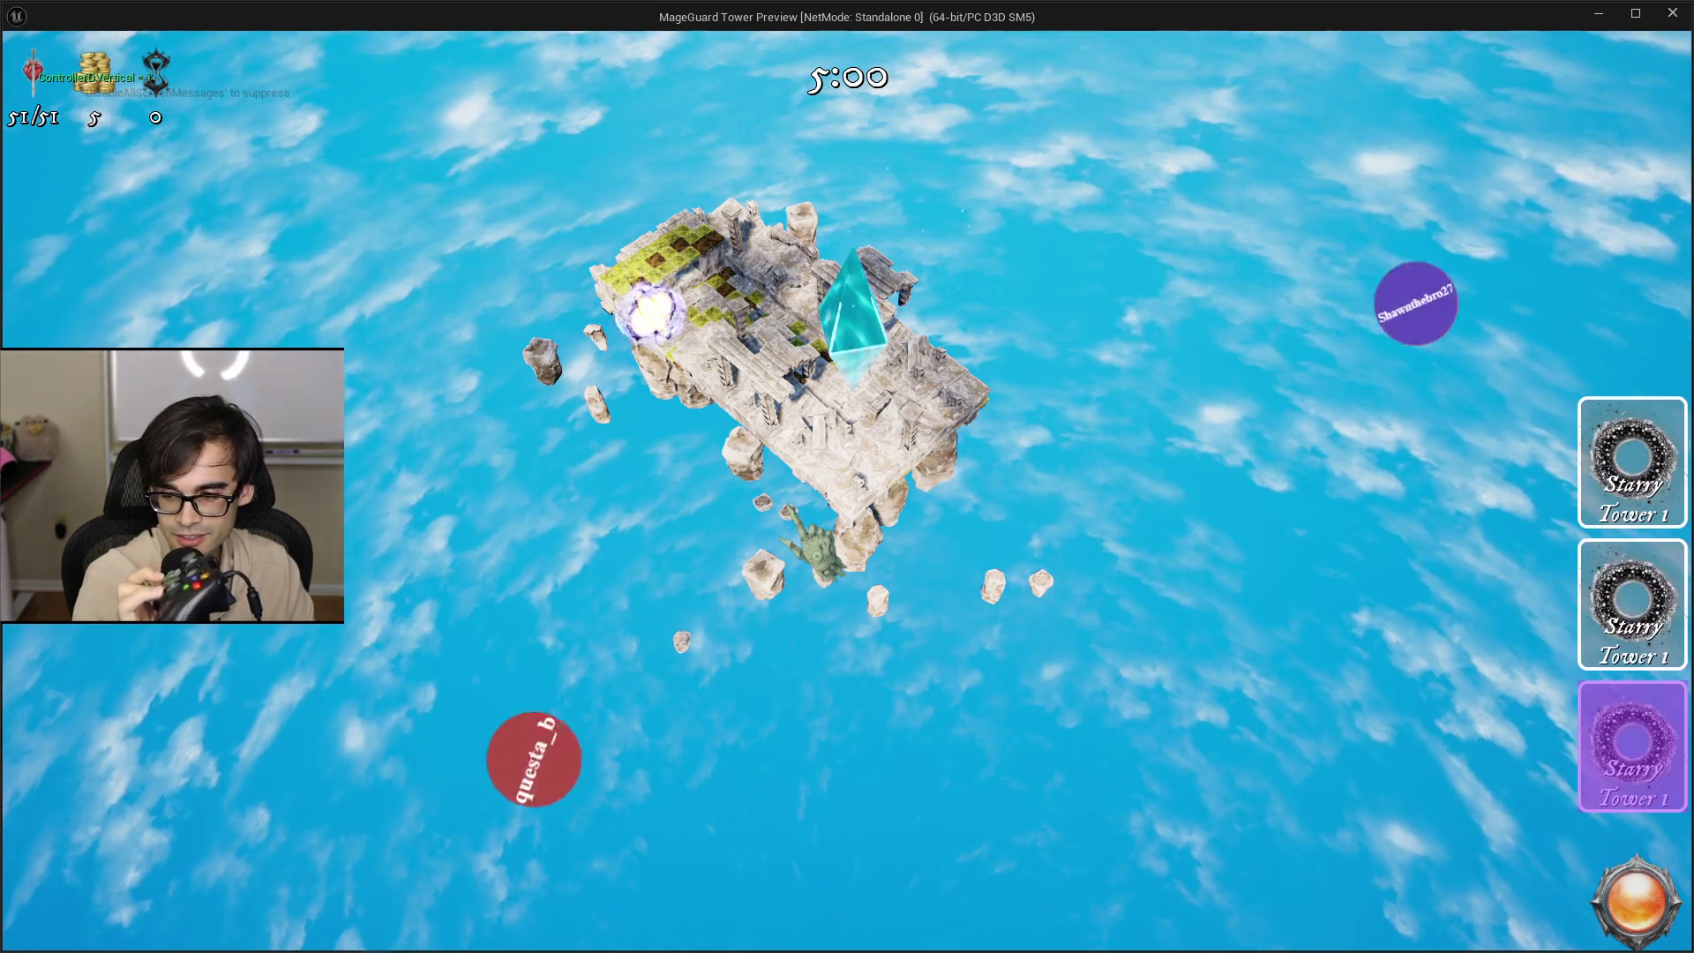
{"action": "key", "text": "Up"}
{"action": "key", "text": "Down"}
{"action": "key", "text": "Down"}
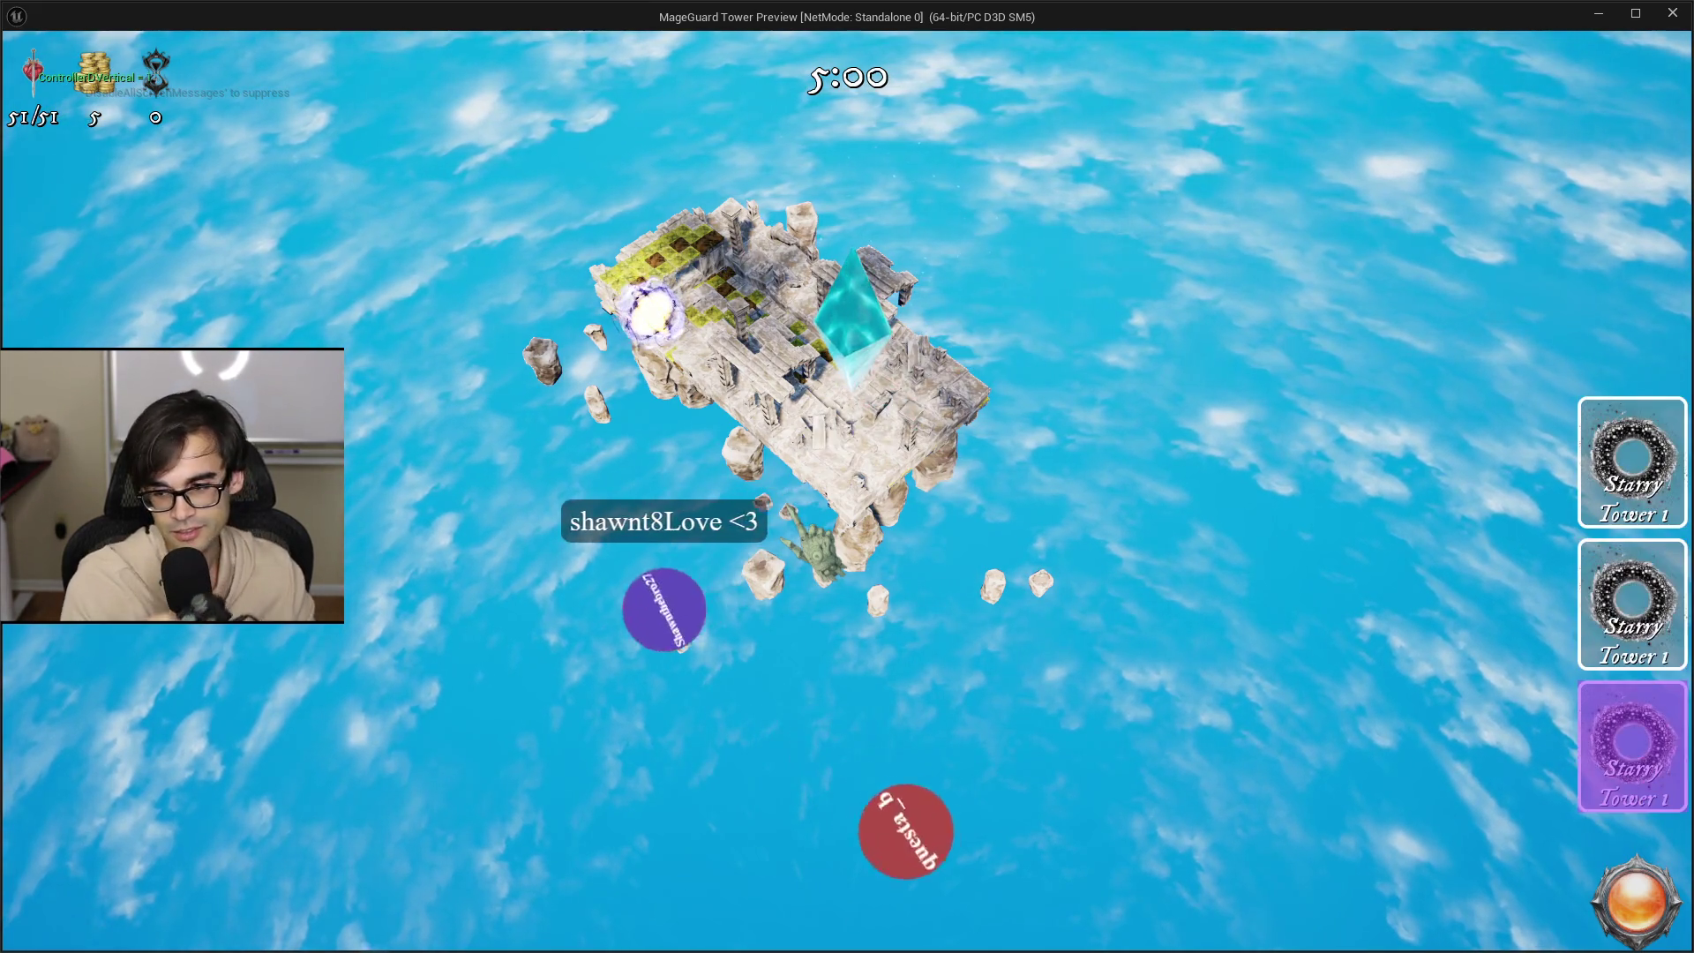
{"action": "key", "text": "Down"}
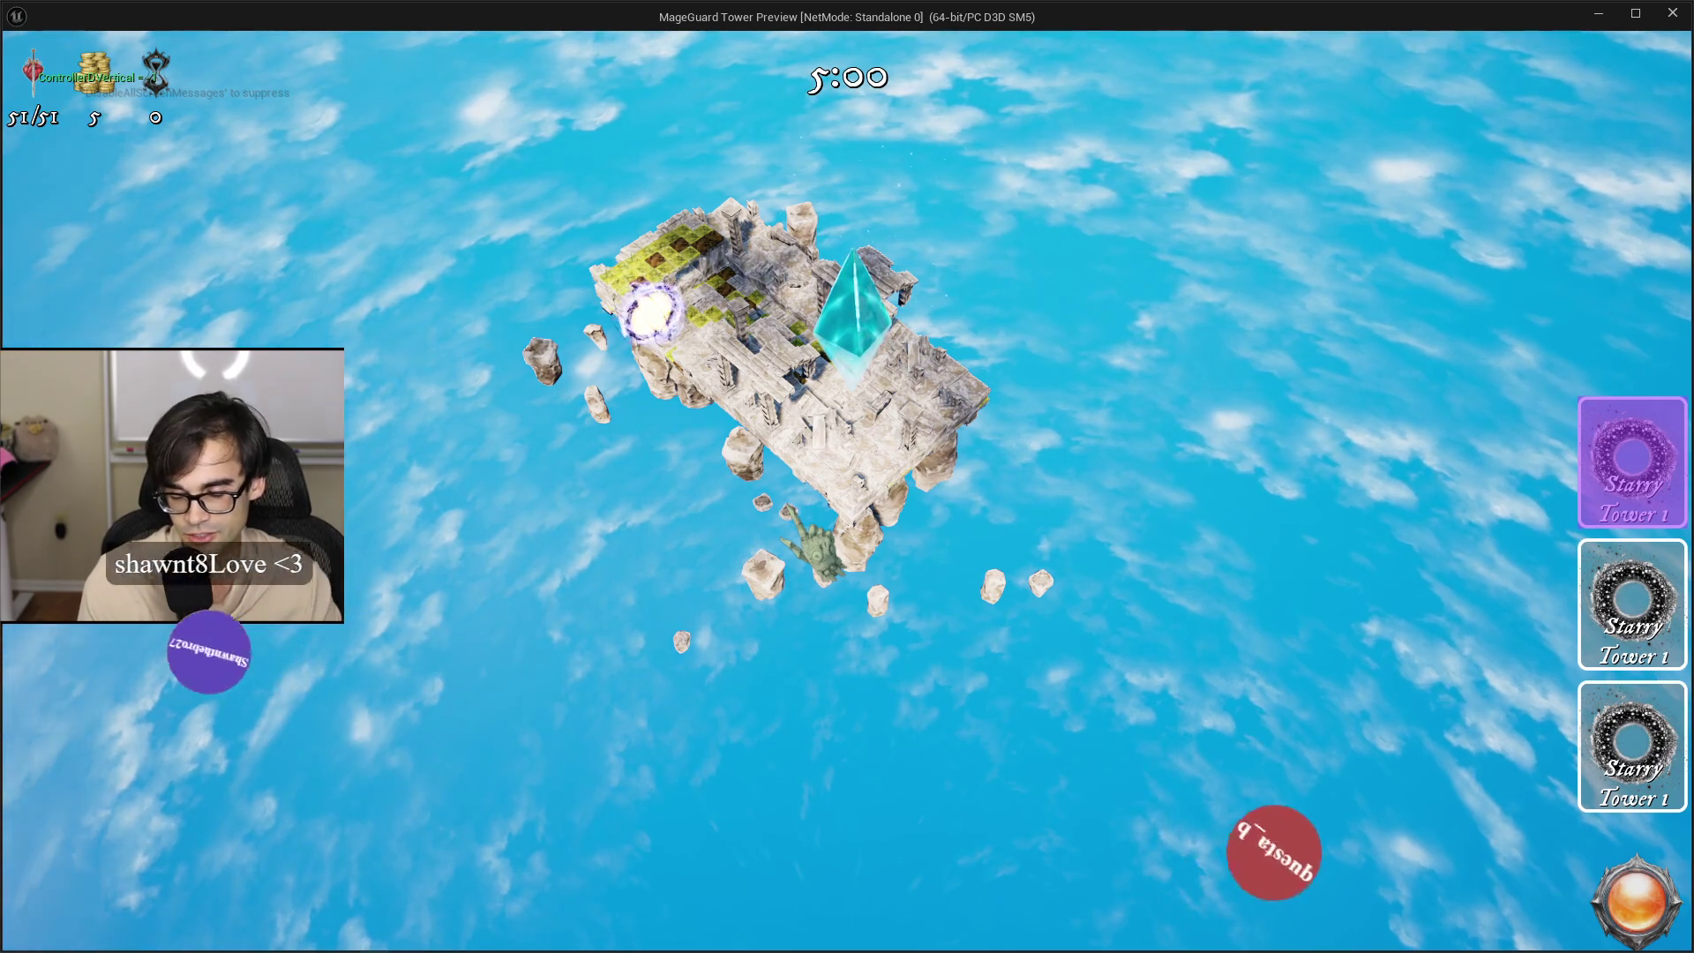
{"action": "key", "text": "Up"}
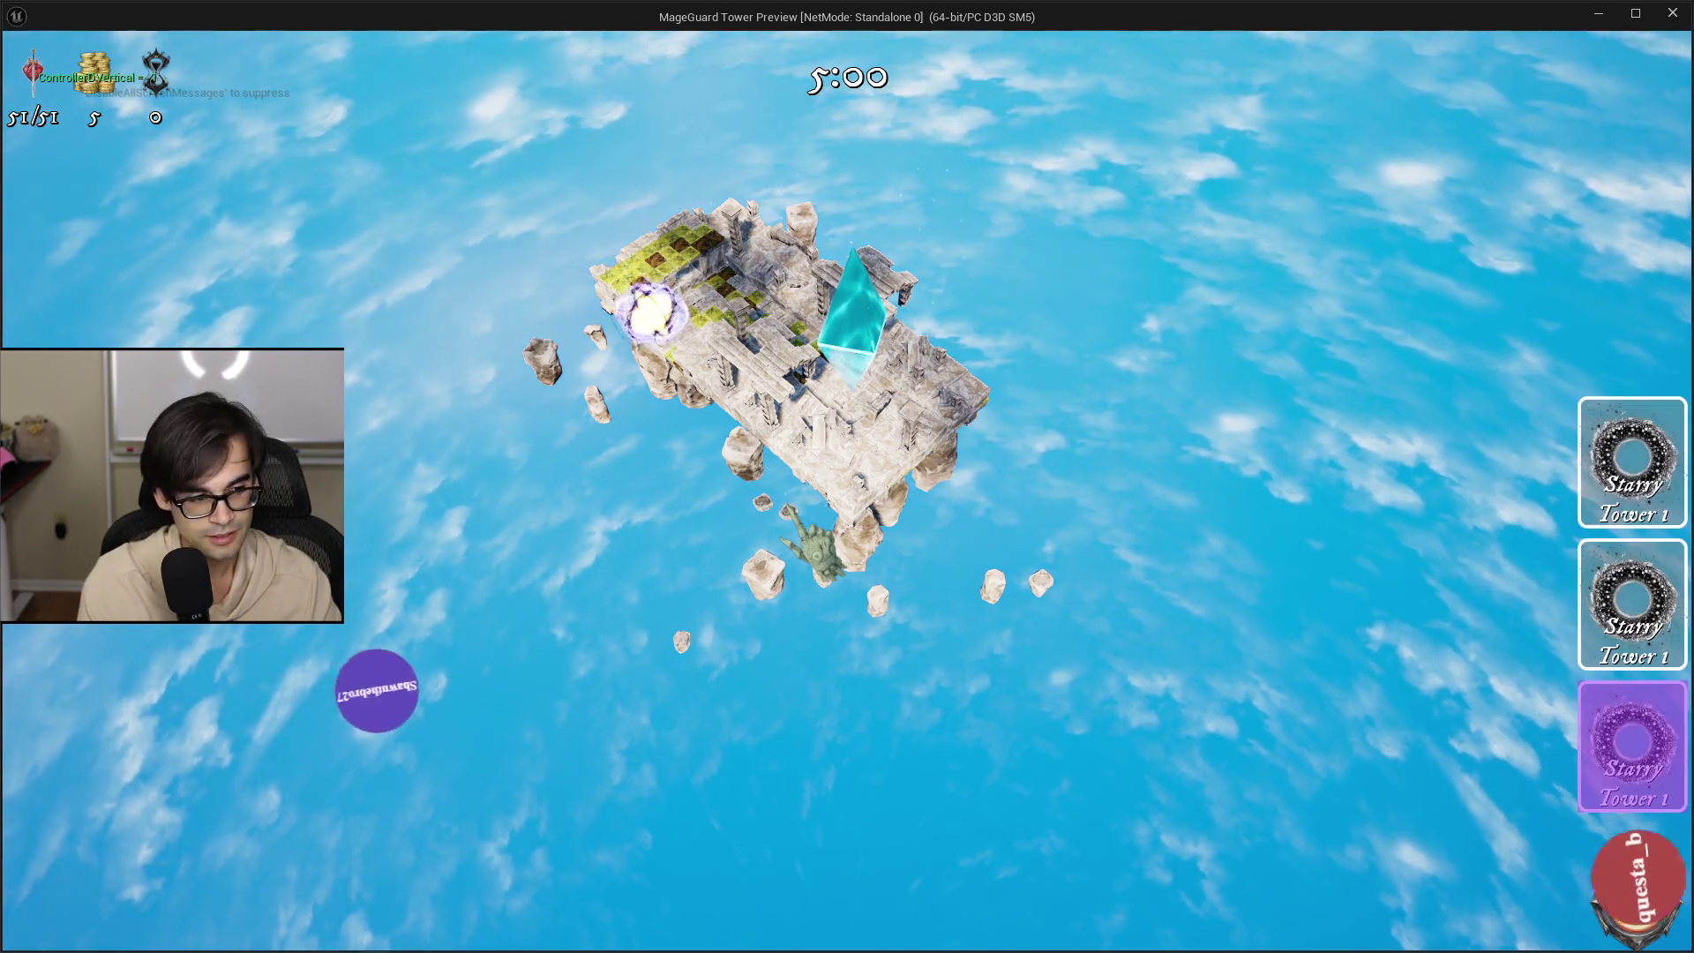
{"action": "key", "text": "Up"}
{"action": "key", "text": "Up"}
{"action": "key", "text": "Up"}
{"action": "key", "text": "Down"}
{"action": "key", "text": "Up"}
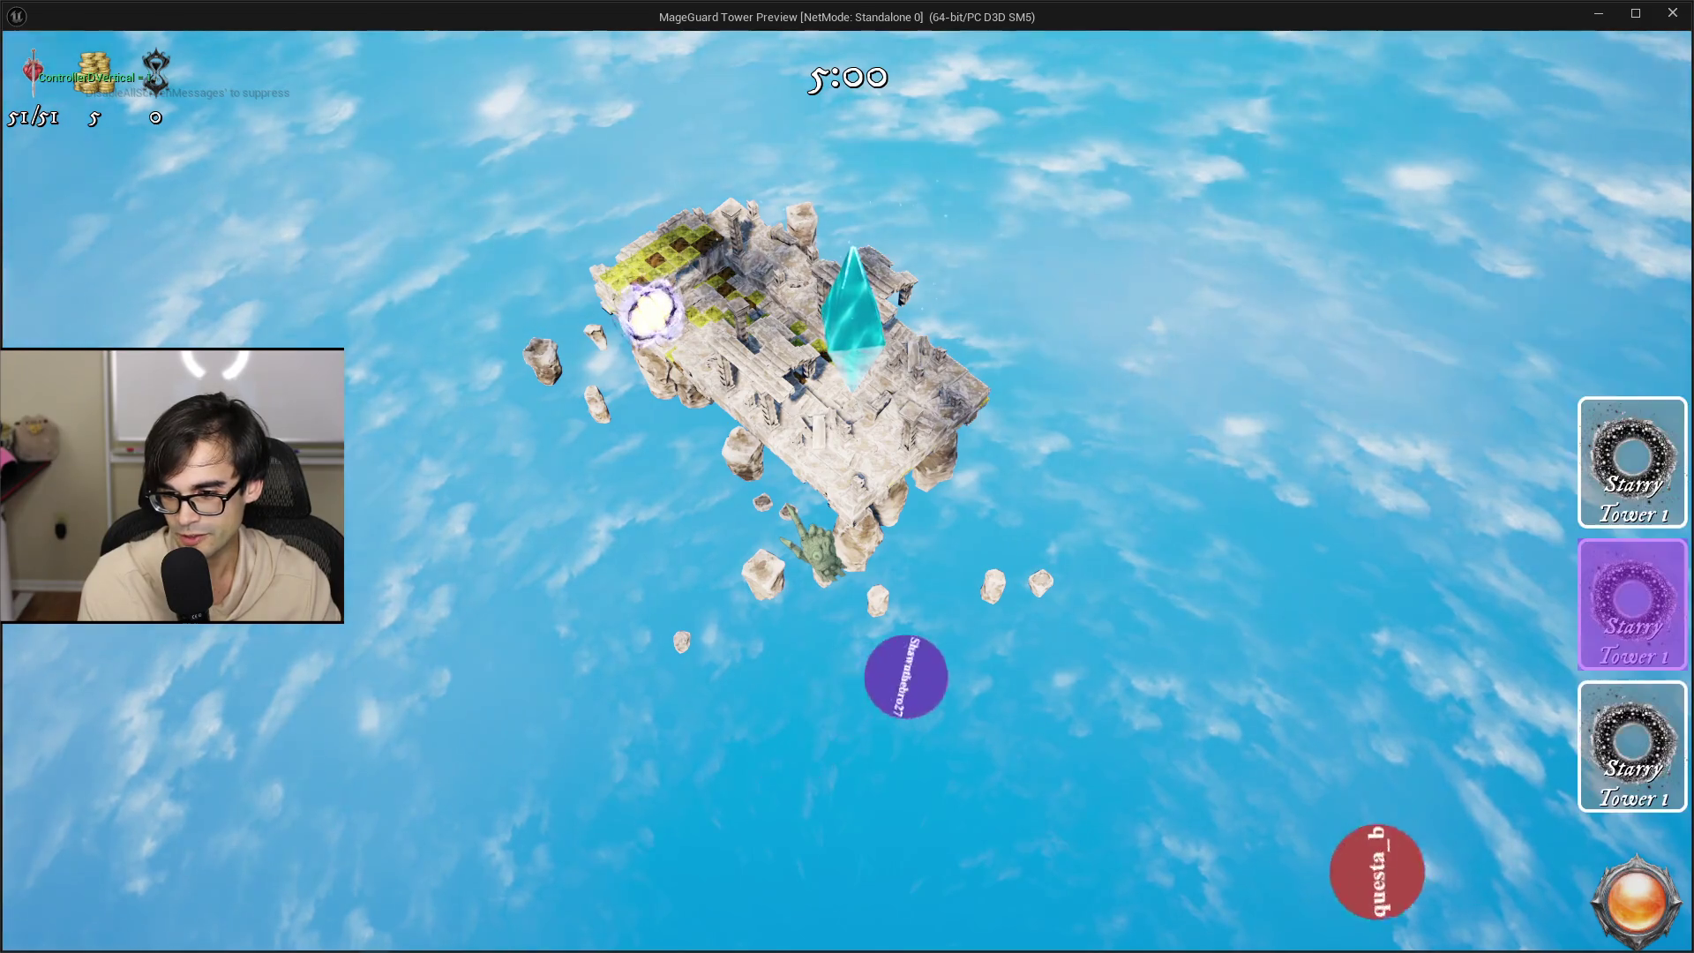
{"action": "key", "text": "Down"}
{"action": "key", "text": "Up"}
{"action": "key", "text": "Down"}
{"action": "key", "text": "Down"}
{"action": "key", "text": "Up"}
{"action": "key", "text": "Up"}
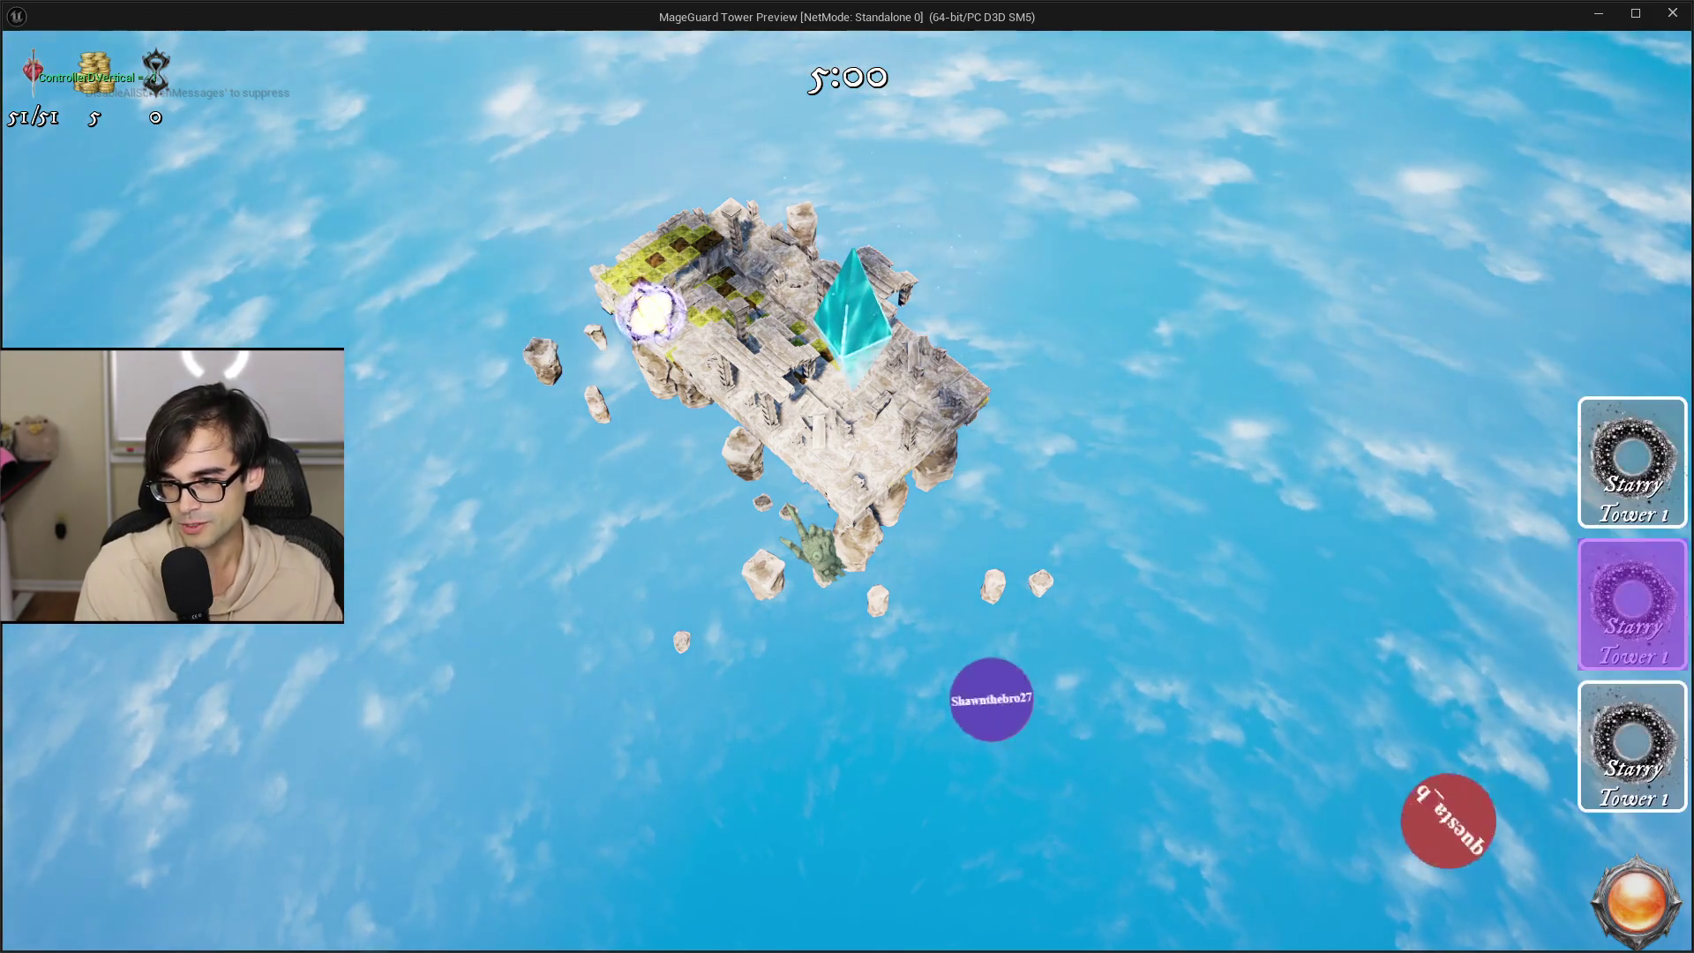
{"action": "key", "text": "Up"}
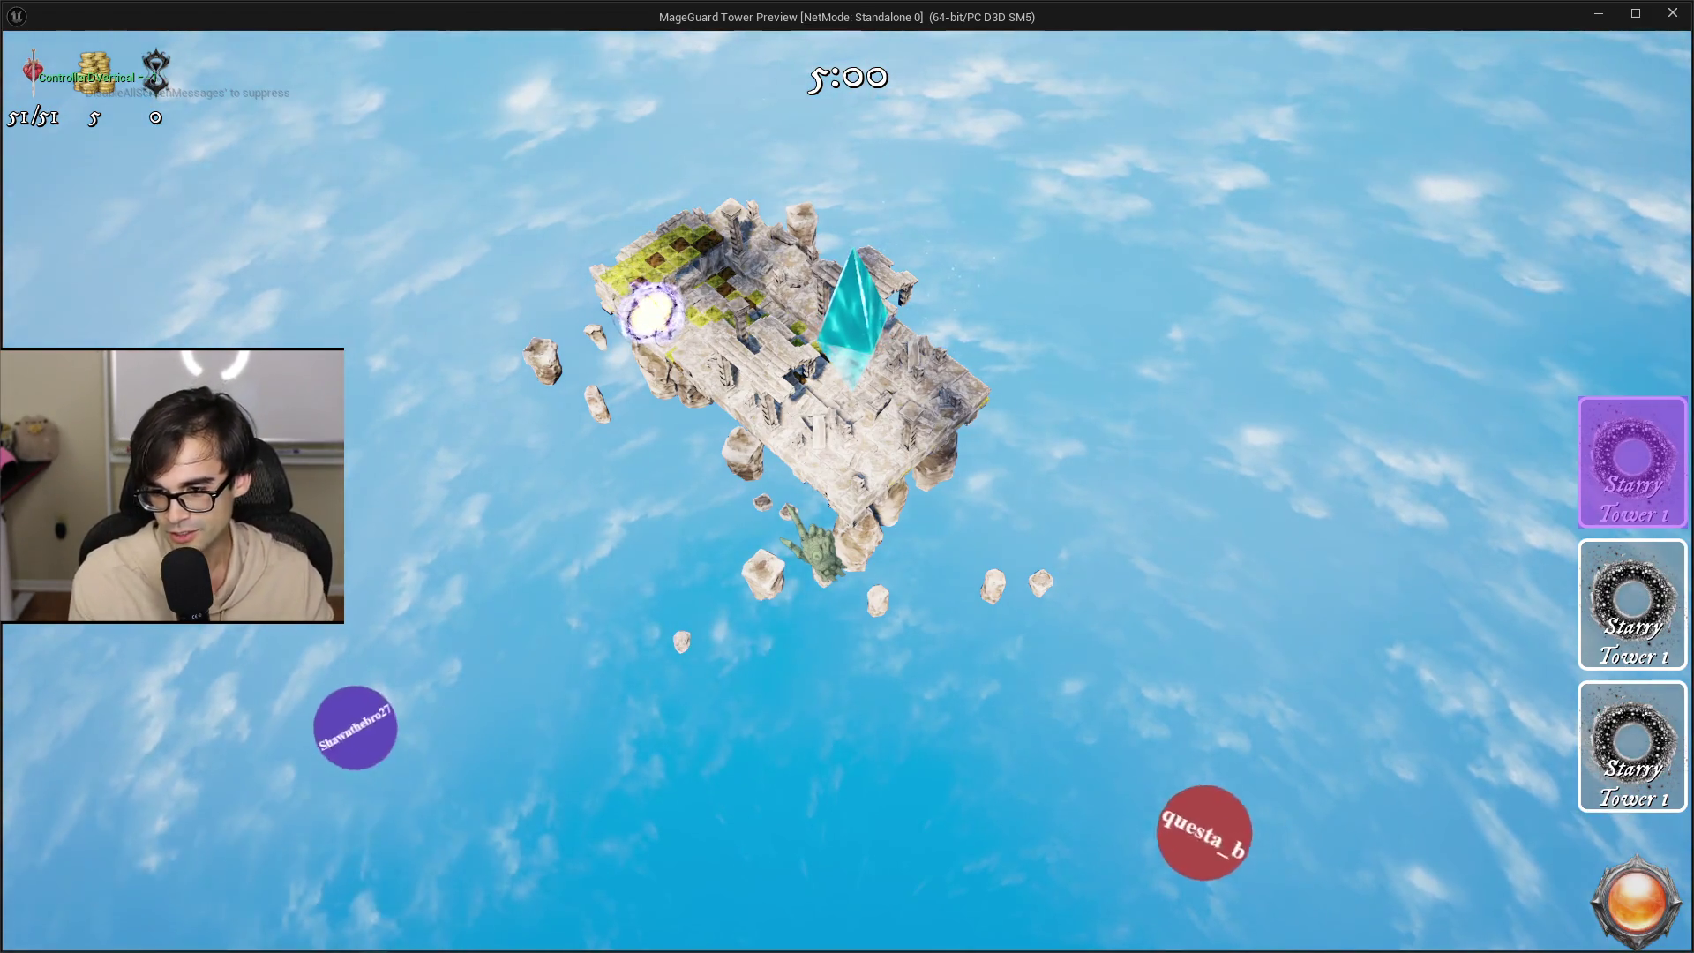
{"action": "key", "text": "Down"}
{"action": "key", "text": "Up"}
{"action": "key", "text": "Up"}
{"action": "key", "text": "Down"}
{"action": "key", "text": "Down"}
{"action": "key", "text": "Up"}
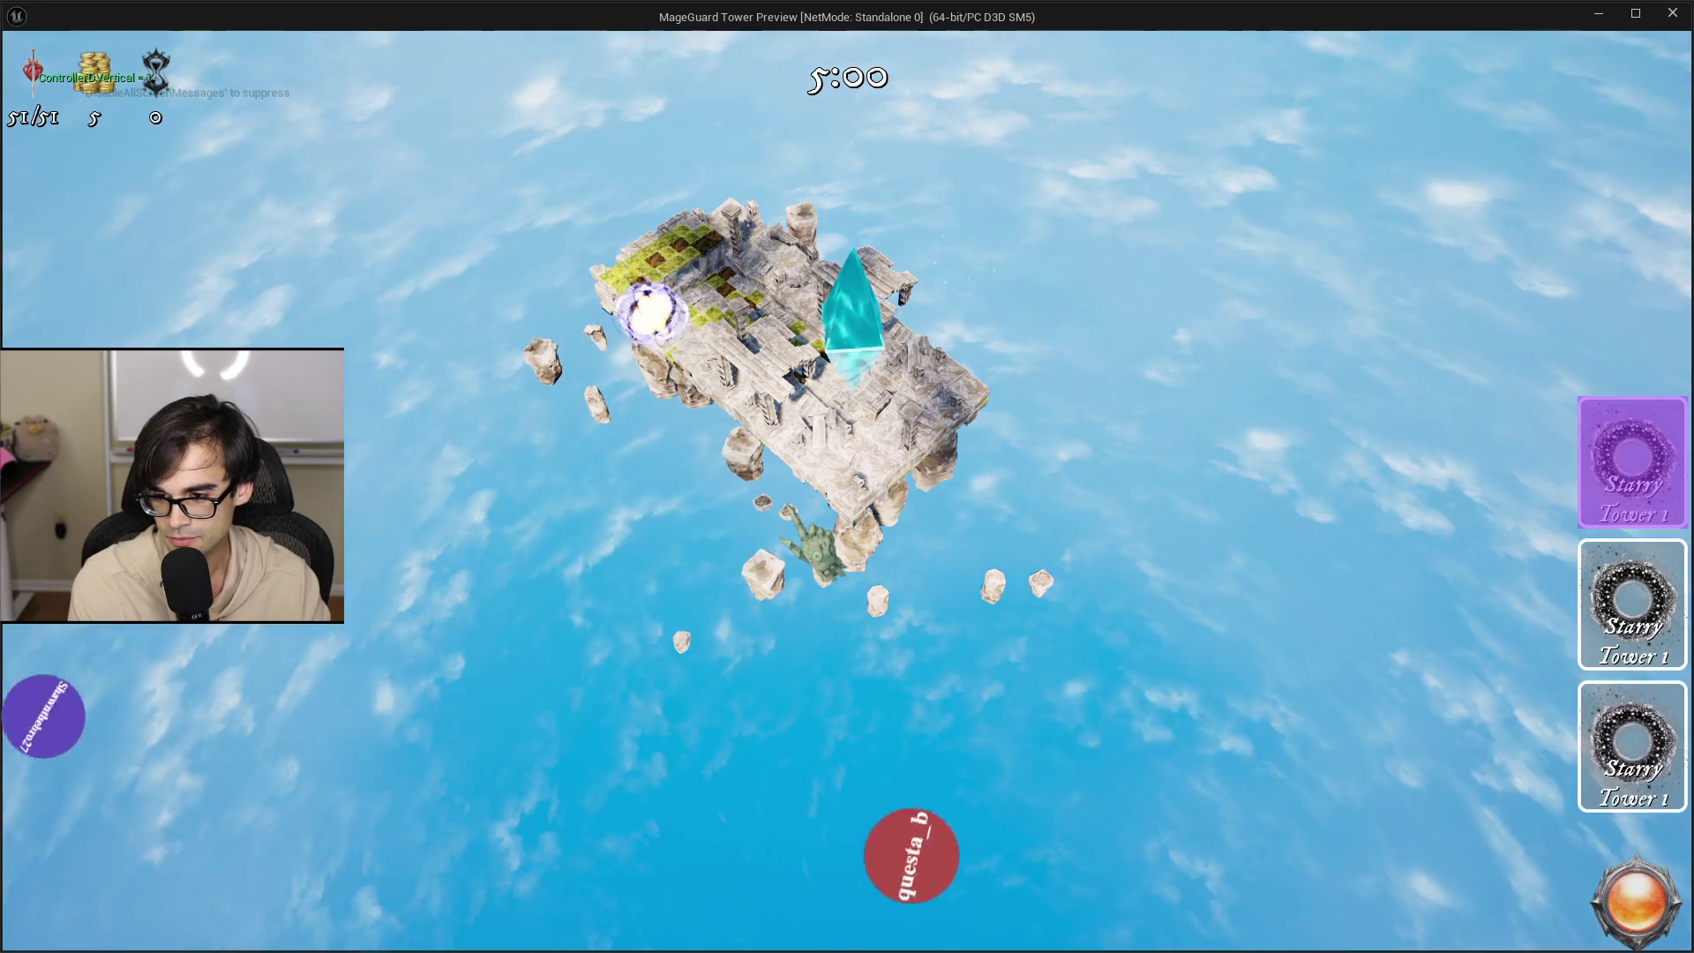
{"action": "key", "text": "Down"}
{"action": "key", "text": "Up"}
{"action": "key", "text": "Up"}
{"action": "key", "text": "Down"}
{"action": "key", "text": "Down"}
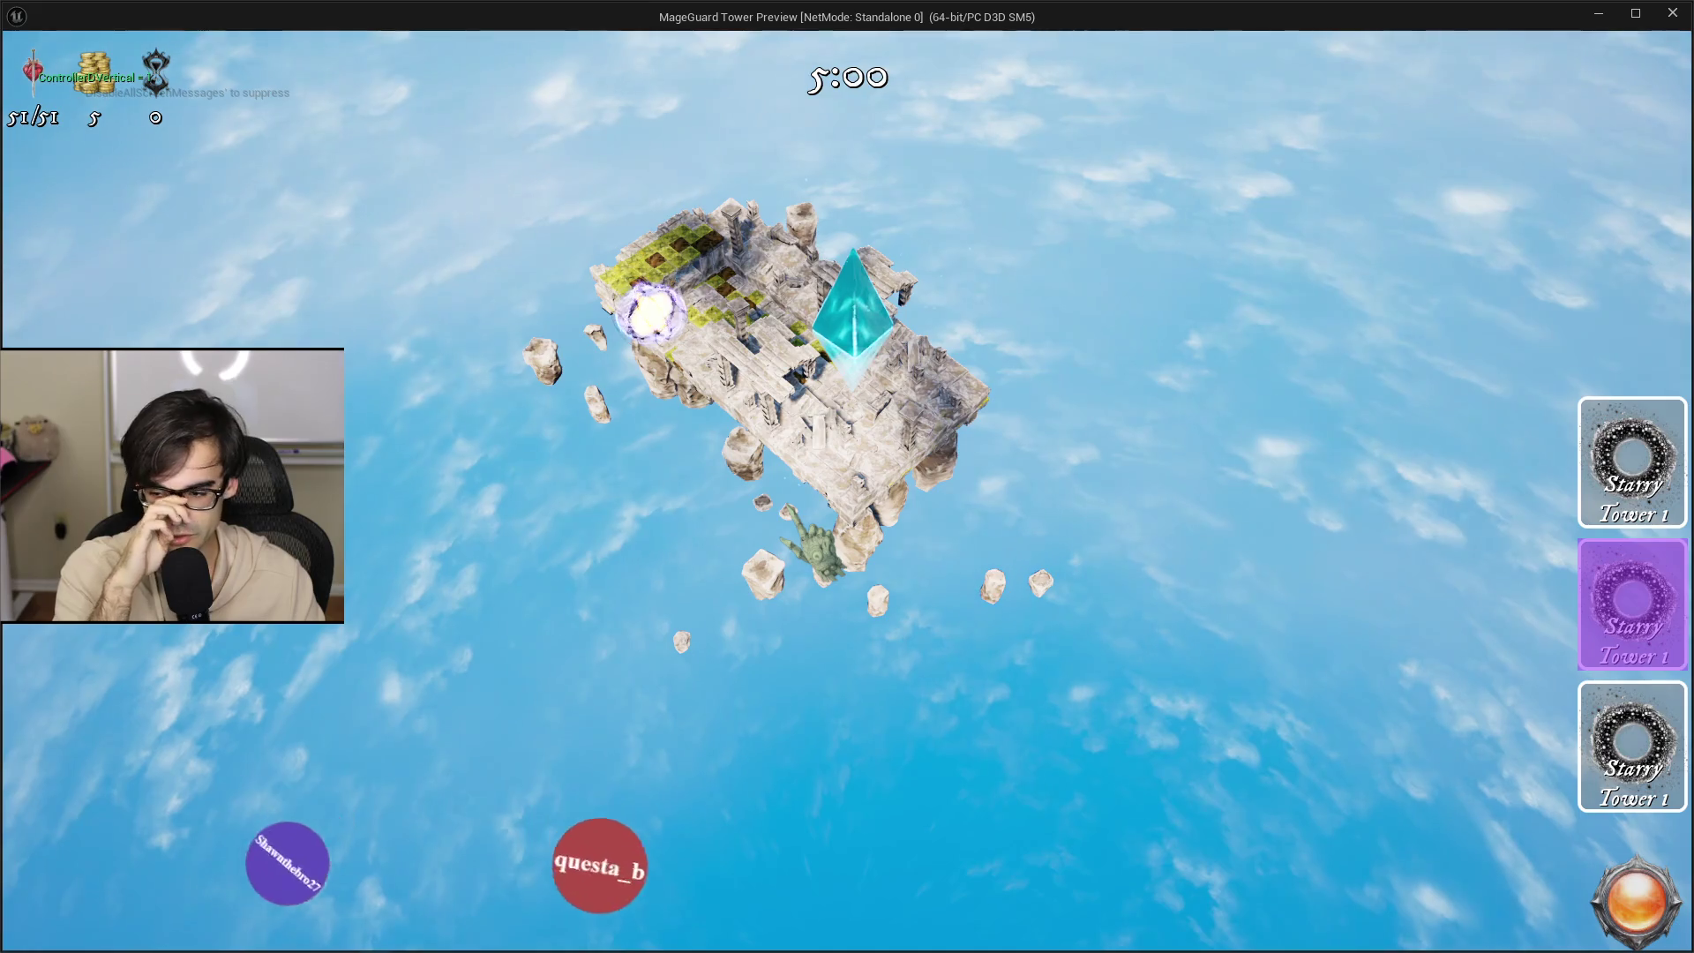
{"action": "key", "text": "Down"}
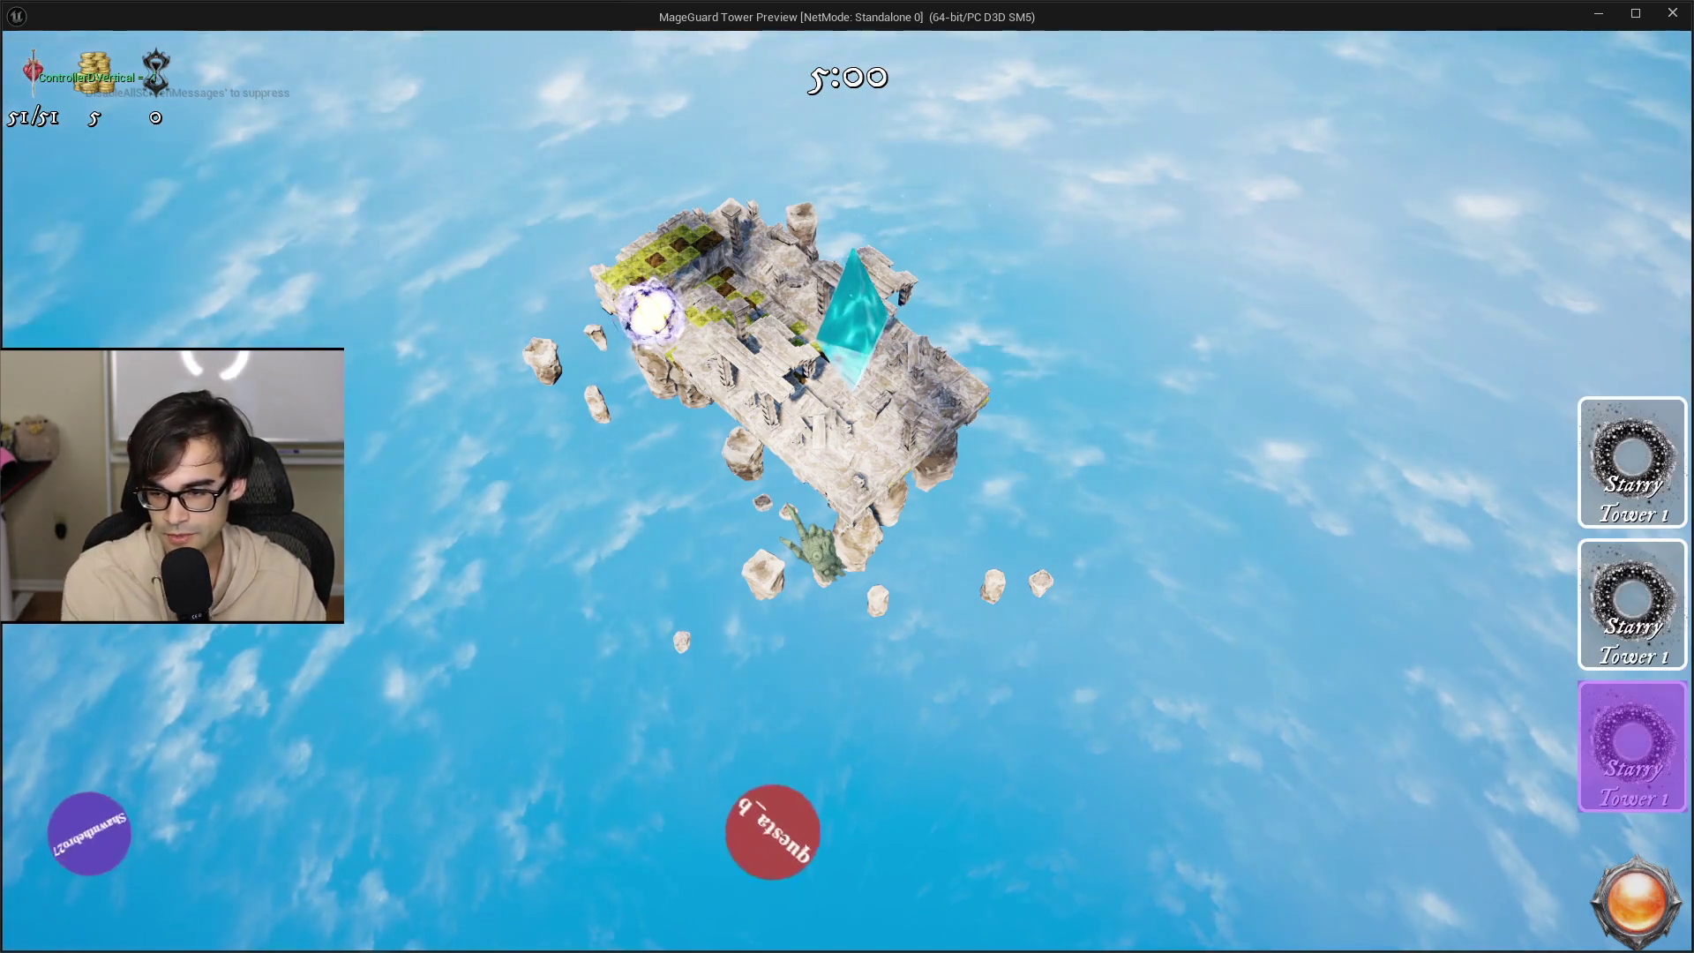
{"action": "key", "text": "Up"}
{"action": "key", "text": "Up"}
{"action": "key", "text": "Down"}
{"action": "key", "text": "Down"}
{"action": "key", "text": "Down"}
{"action": "key", "text": "Up"}
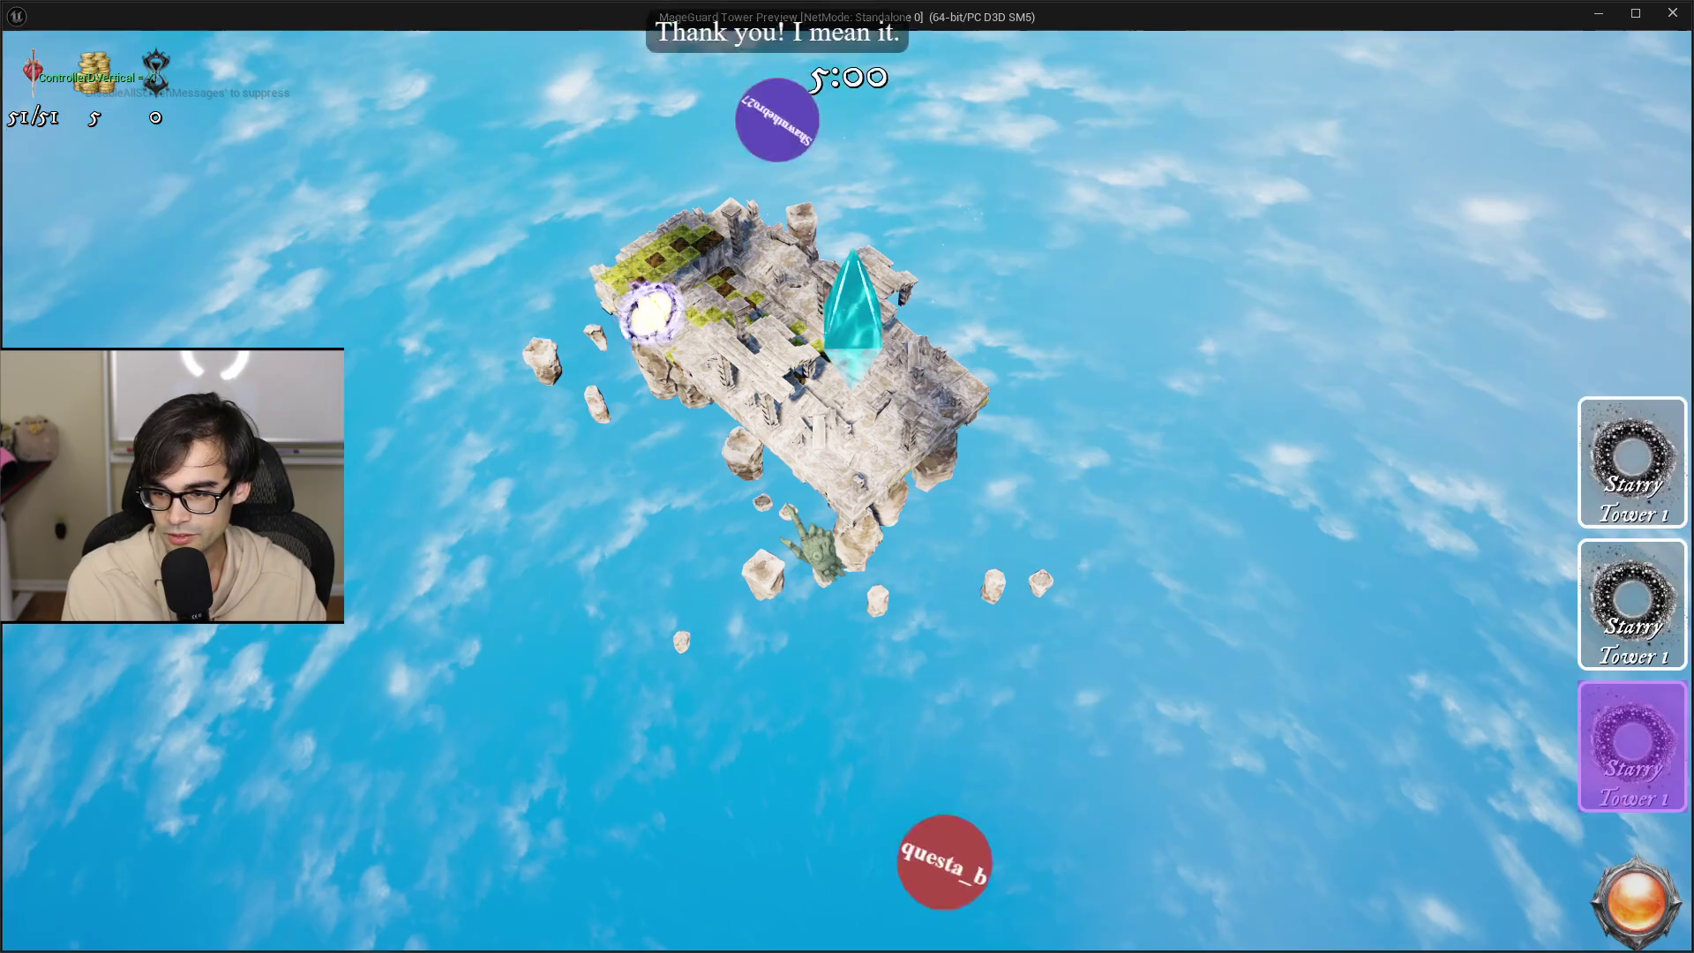
{"action": "key", "text": "Up"}
{"action": "key", "text": "Up"}
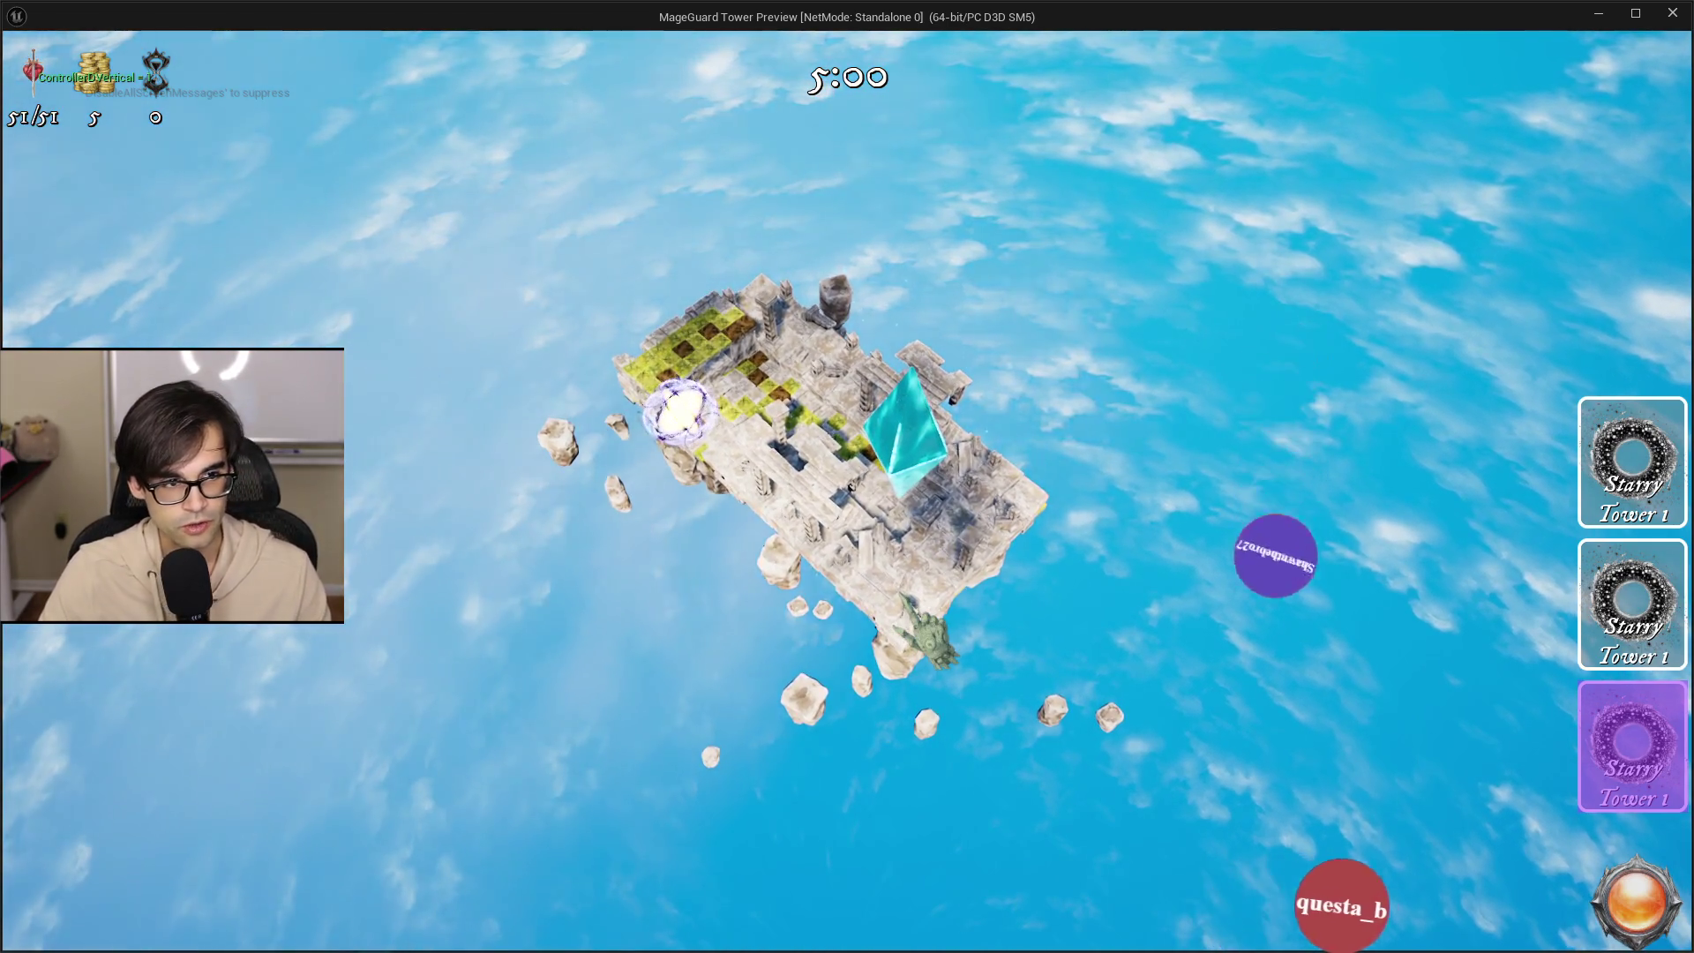
Bring the editor forward and close the standalone MageGuard Tower preview with Escape.
{"action": "key", "text": "alt+Tab"}
{"action": "key", "text": "alt+Tab"}
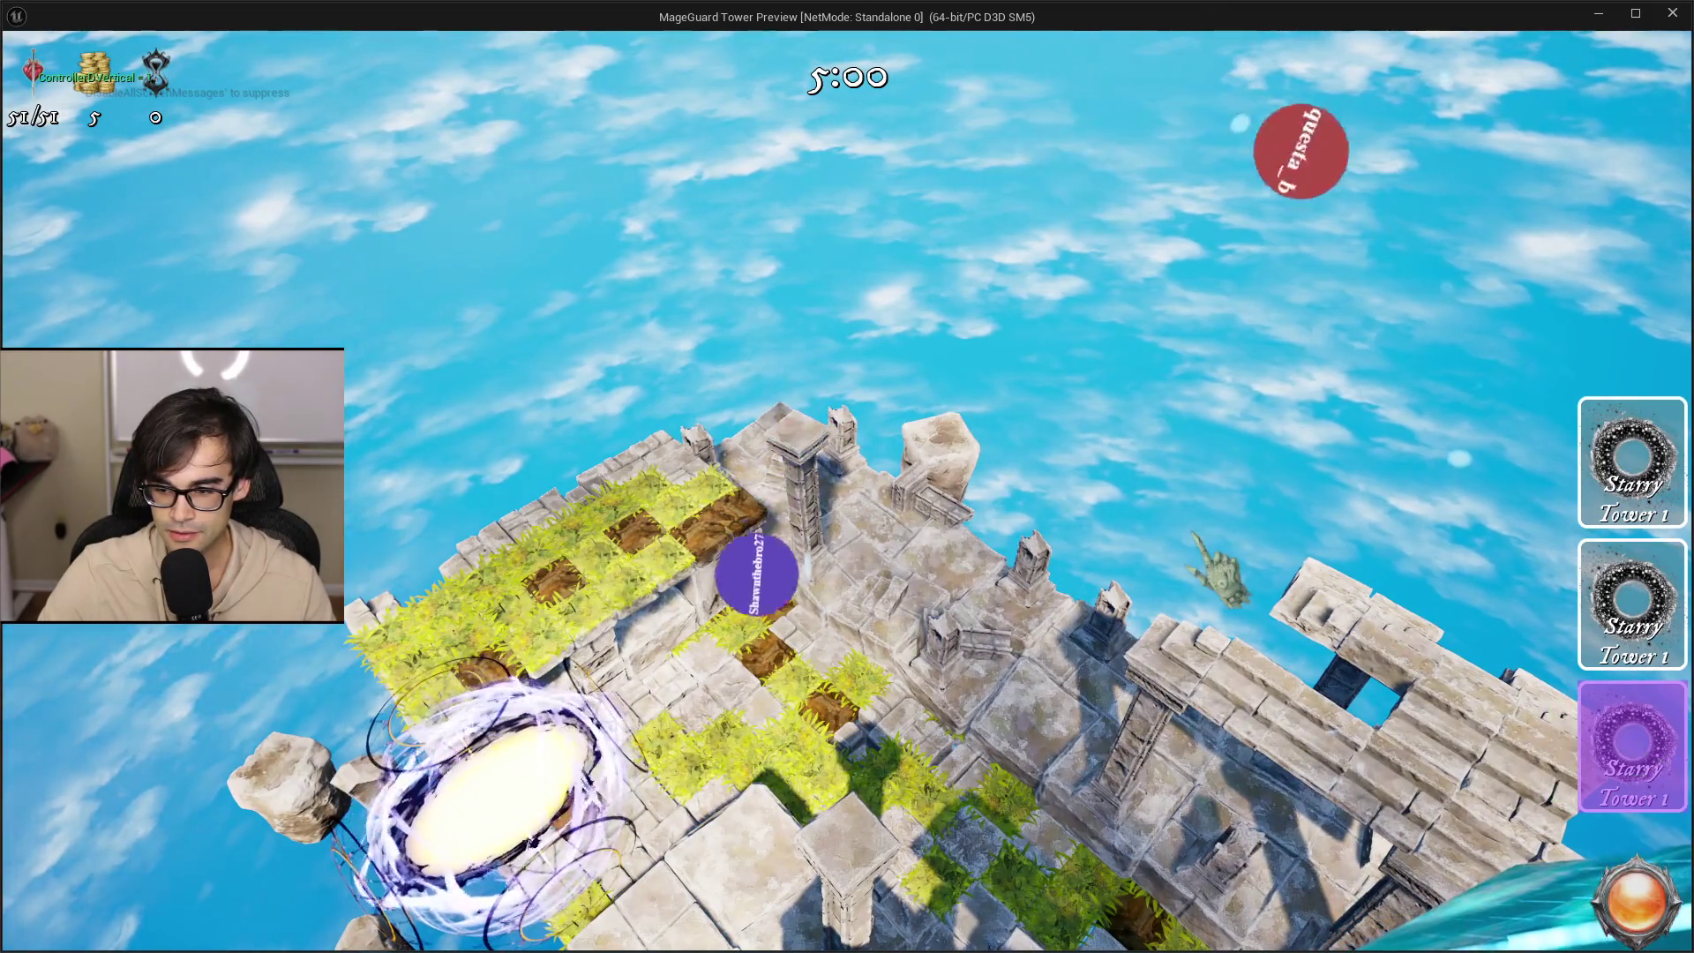
{"action": "key", "text": "Escape"}
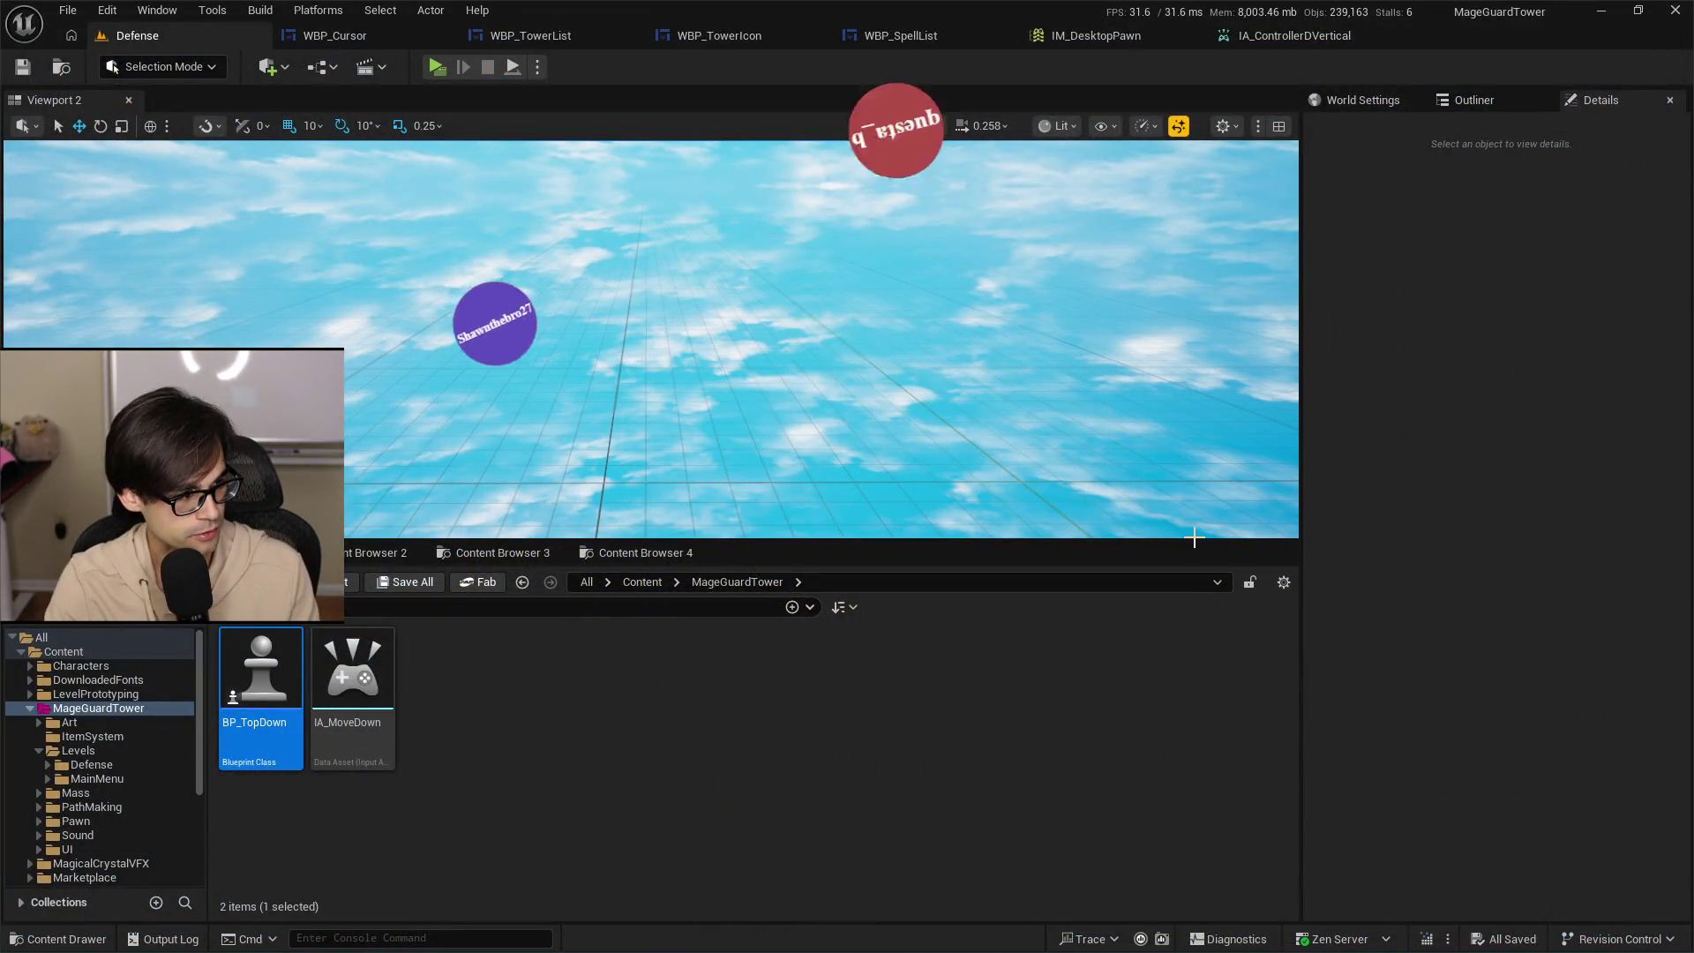
Insert the 'Tower list d-pad missing (Coming back)' heading above the Main menu notes, with an indented sub-line.
{"action": "key", "text": "alt+Tab"}
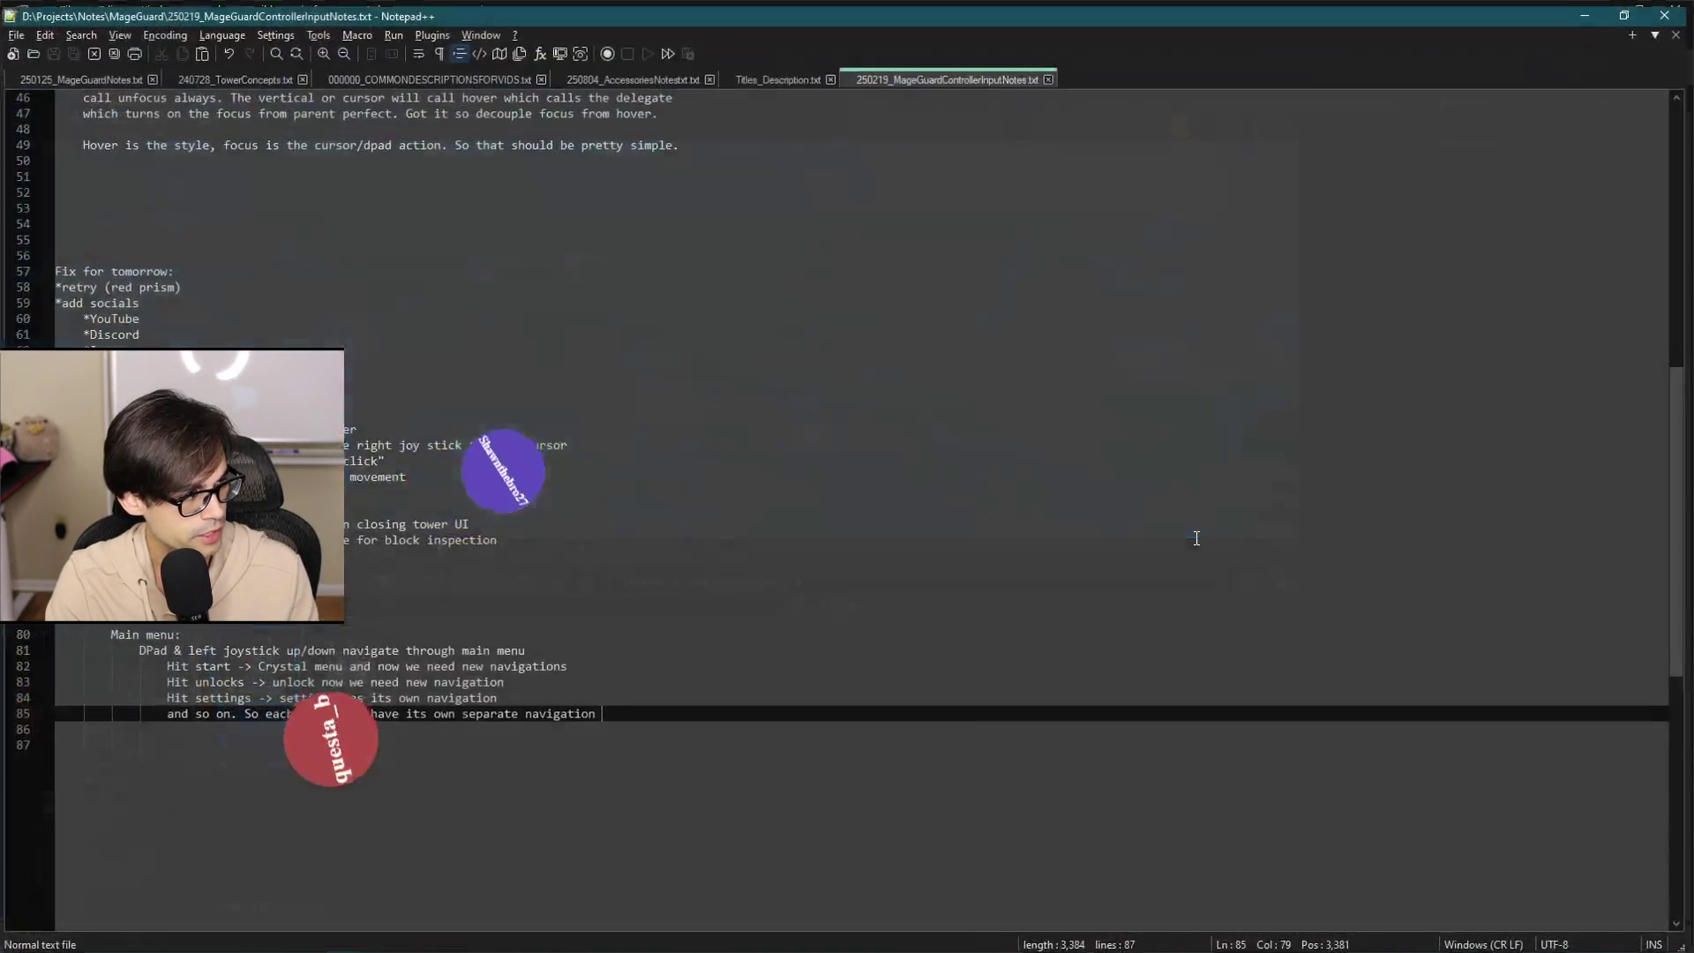
{"action": "key", "text": "Up"}
{"action": "key", "text": "Up"}
{"action": "key", "text": "Up"}
{"action": "key", "text": "Home"}
{"action": "key", "text": "Return"}
{"action": "key", "text": "Return"}
{"action": "key", "text": "Up"}
{"action": "key", "text": "Up"}
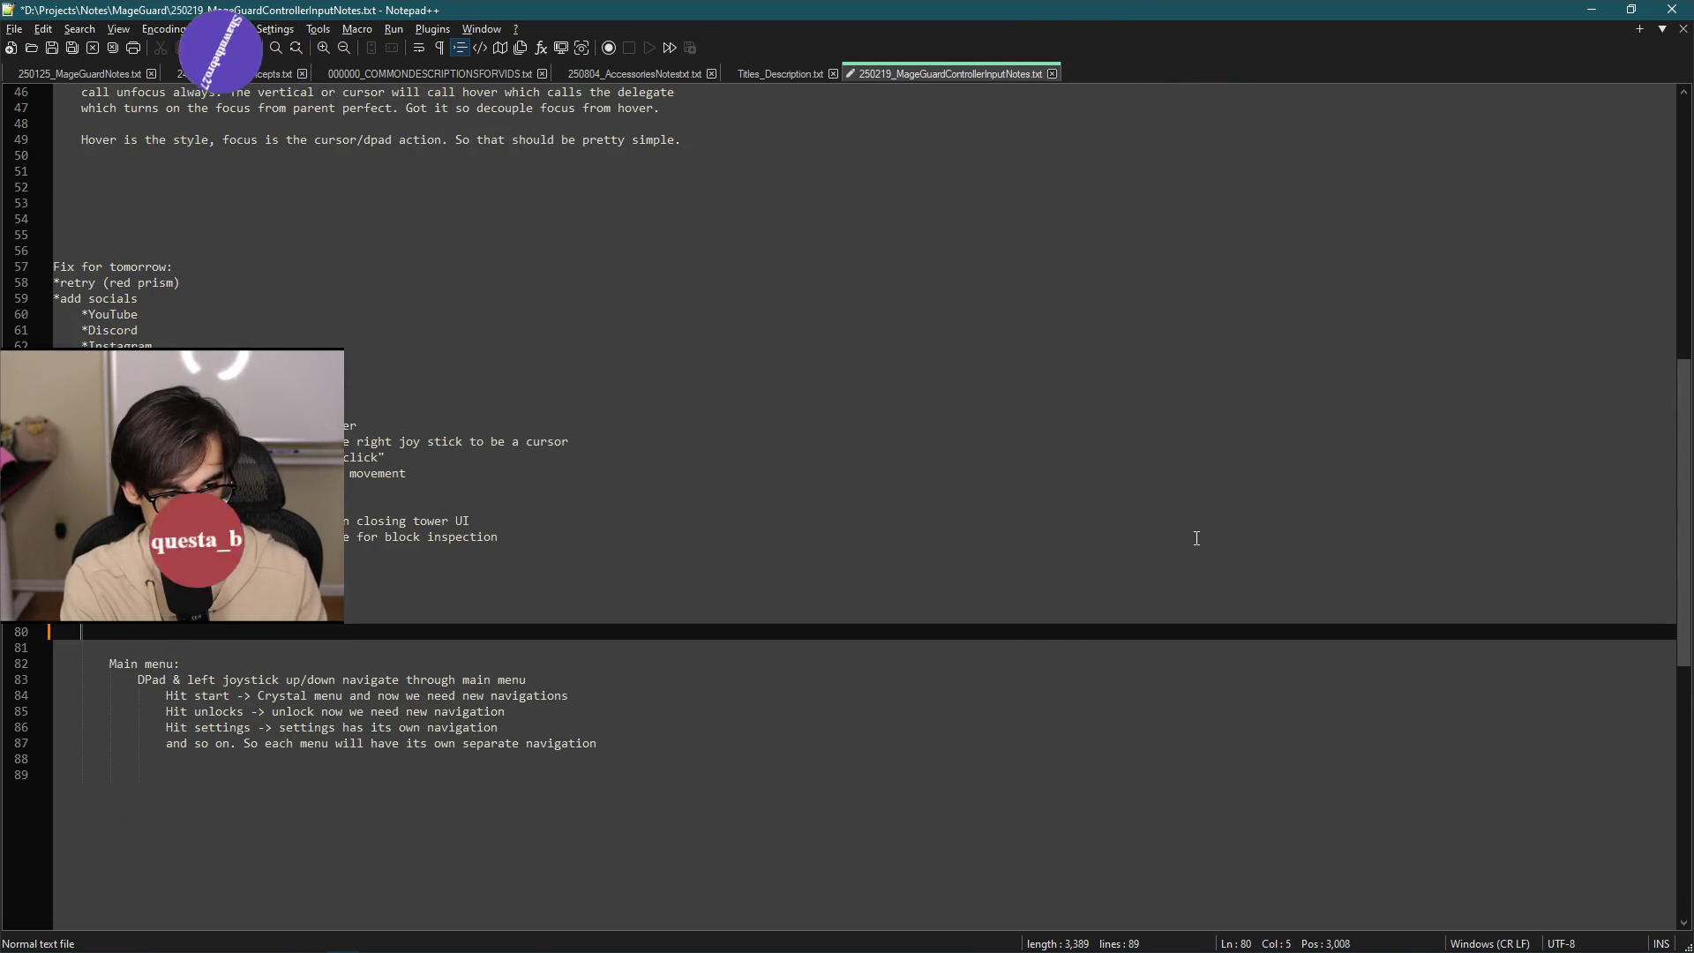
{"action": "type", "text": "Tower list d-pad"}
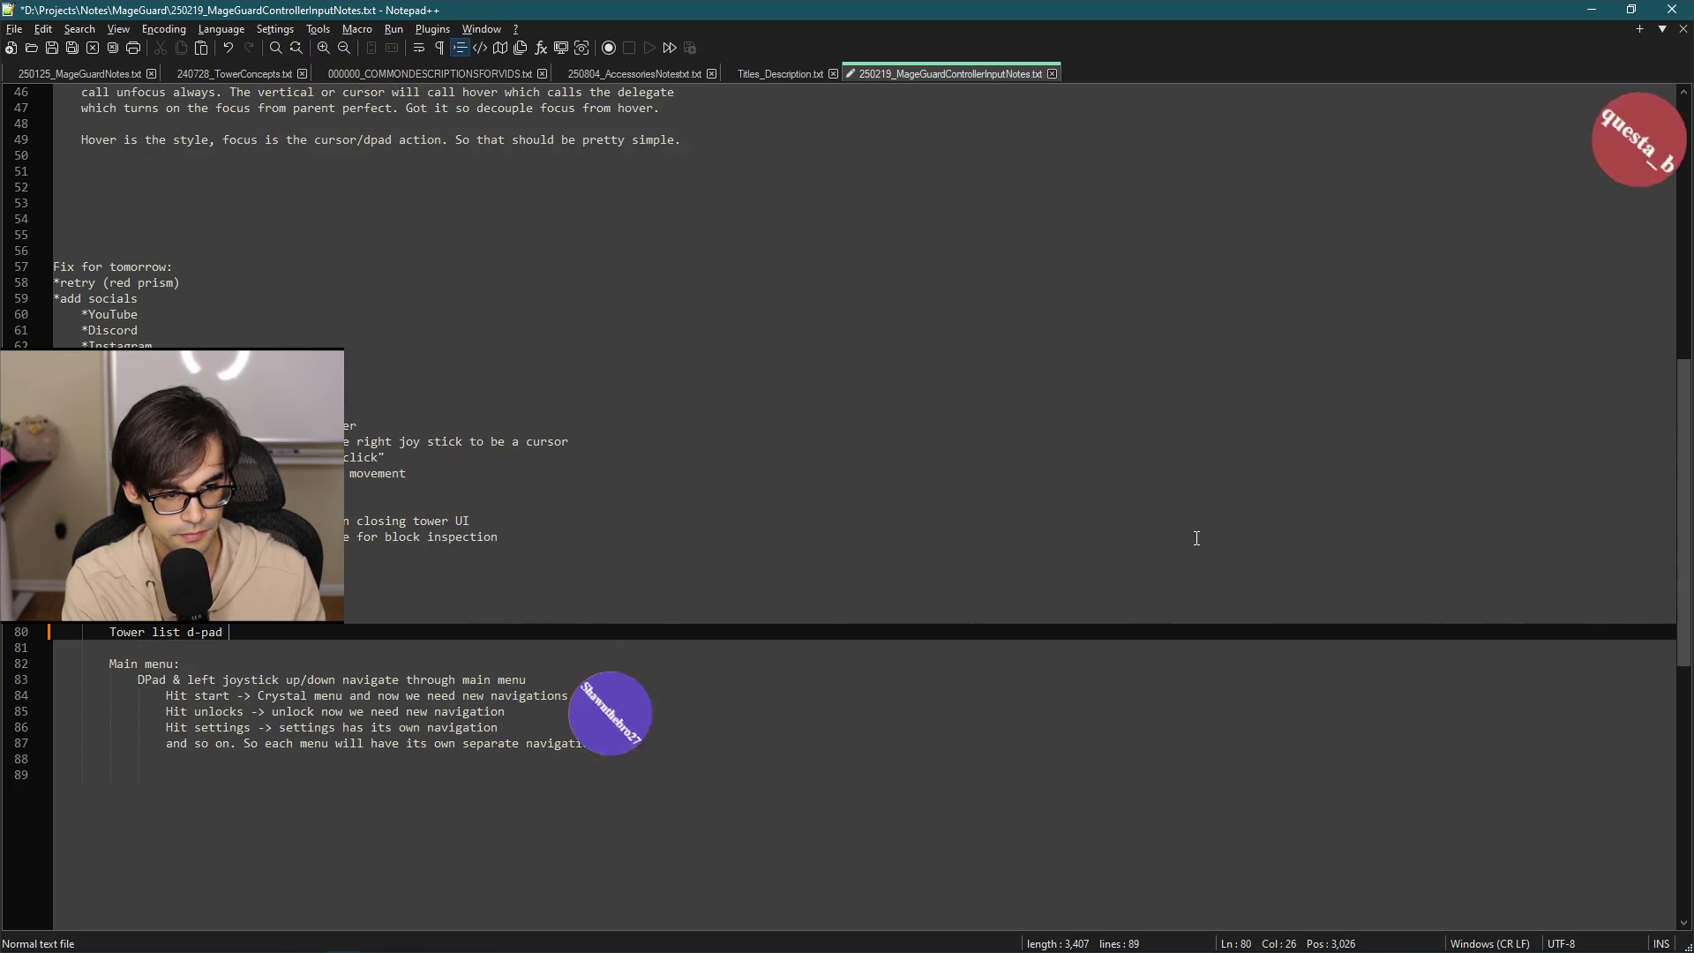
{"action": "key", "text": "Return"}
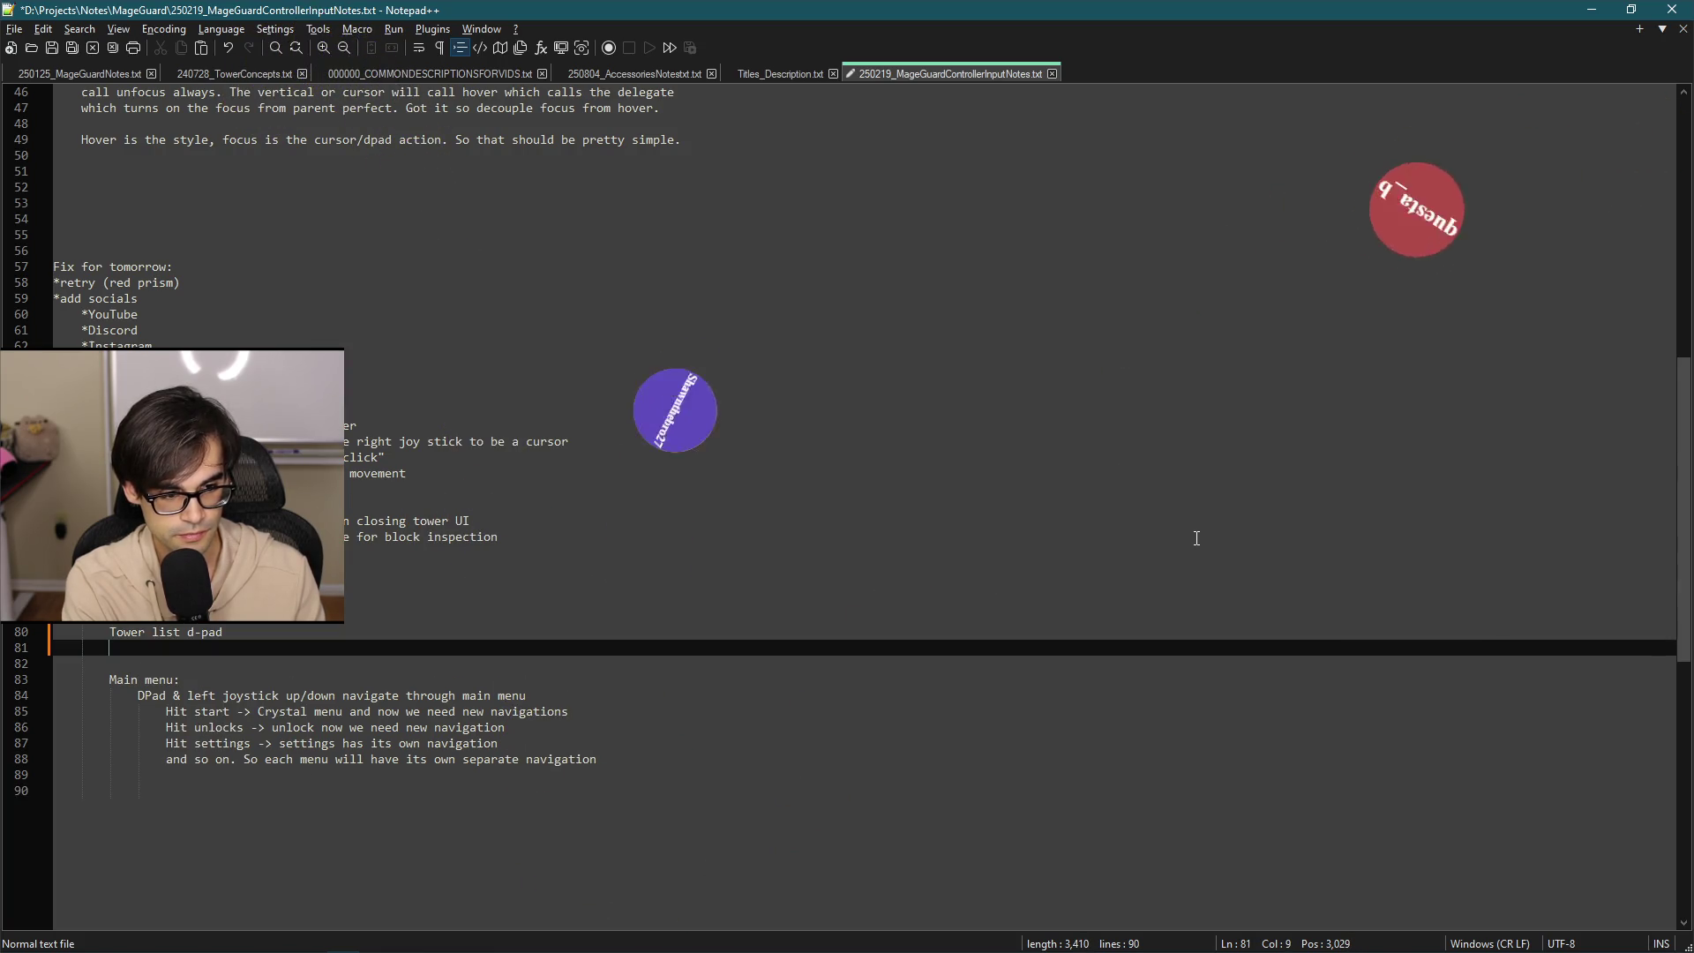
{"action": "key", "text": "BackSpace"}
{"action": "type", "text": "missing (Coming bac"}
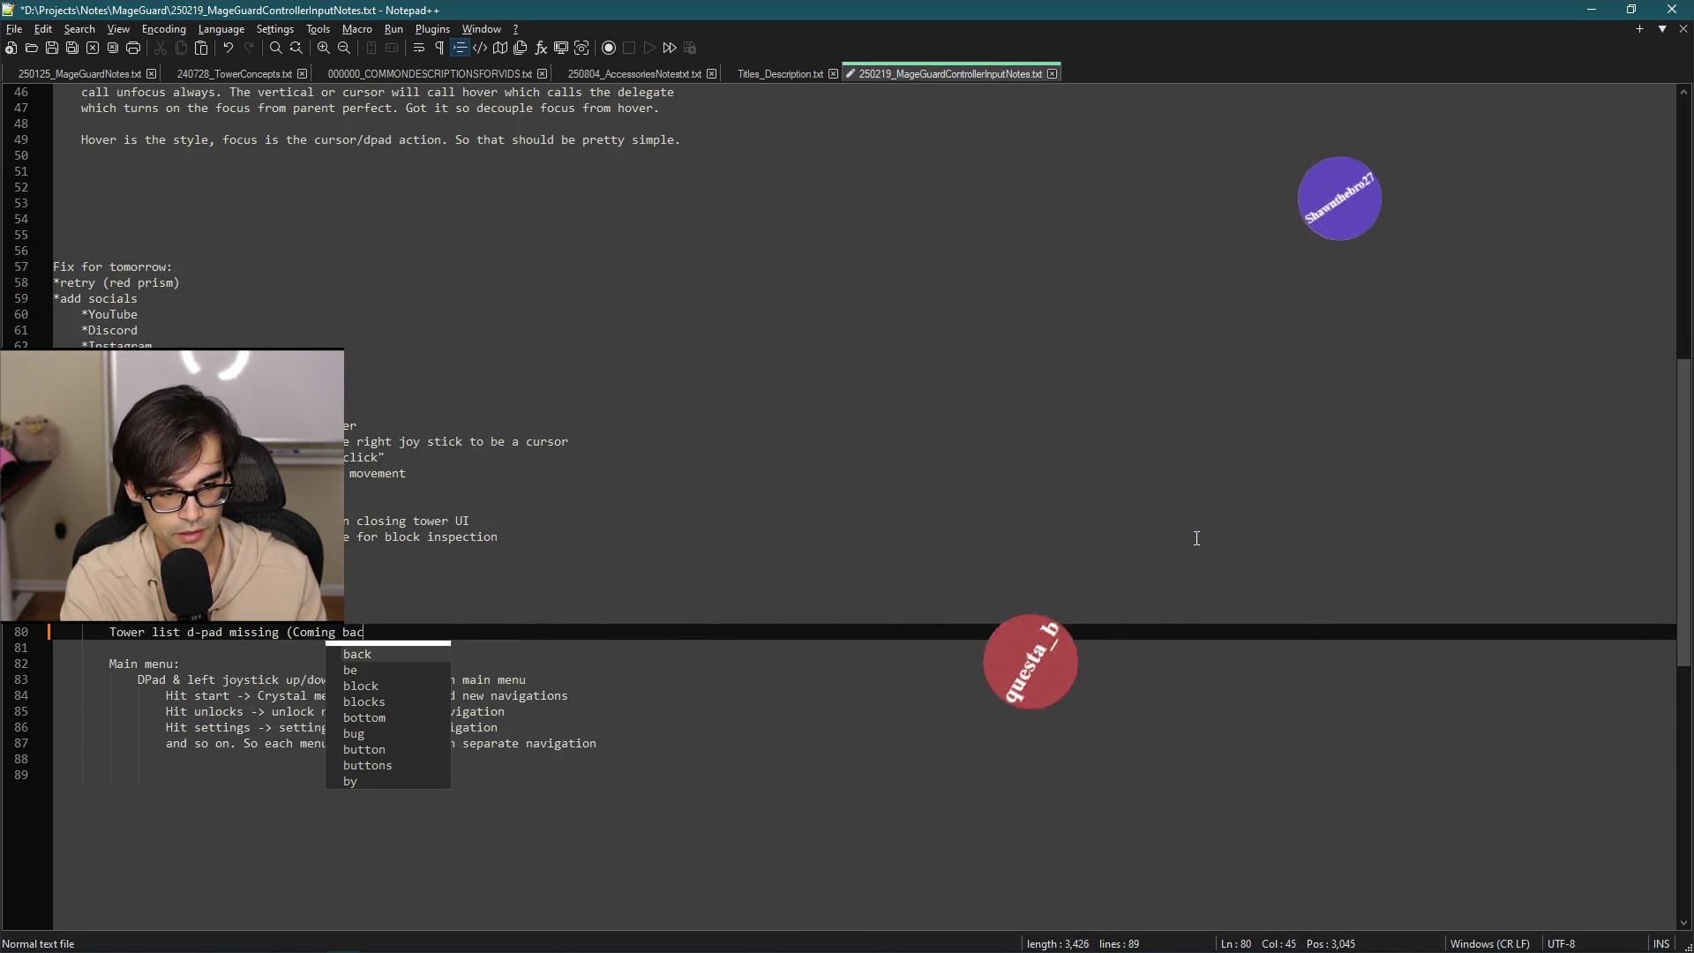
{"action": "type", "text": "k)"}
{"action": "key", "text": "Return"}
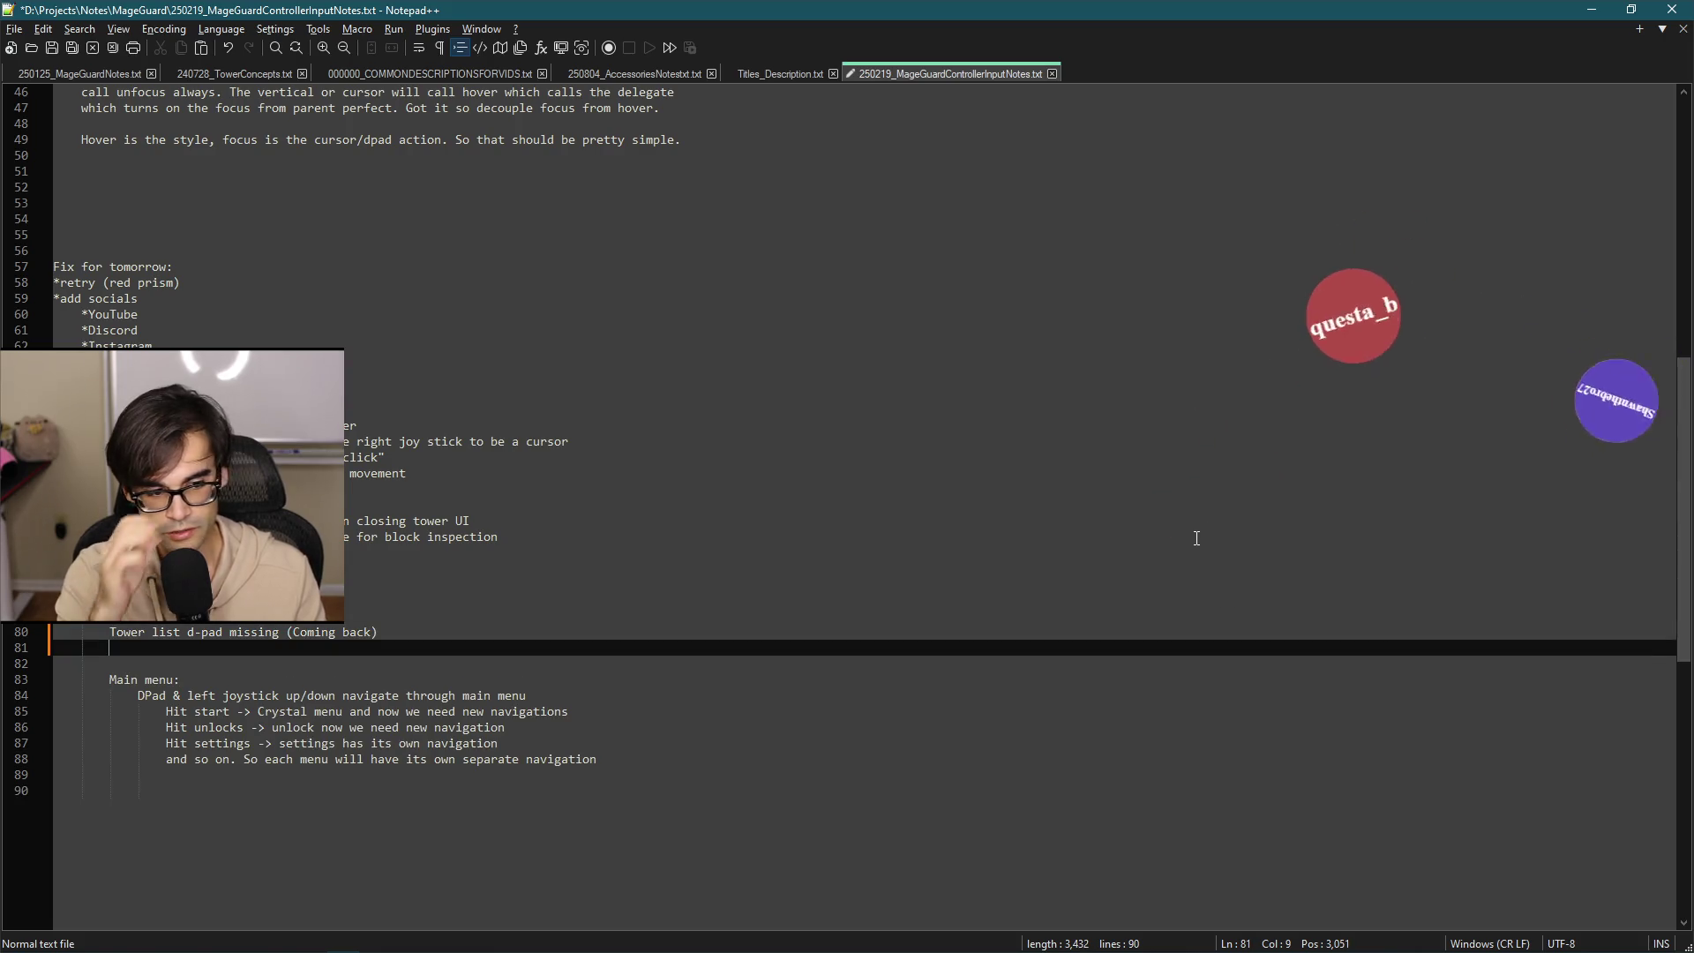
{"action": "key", "text": "Tab"}
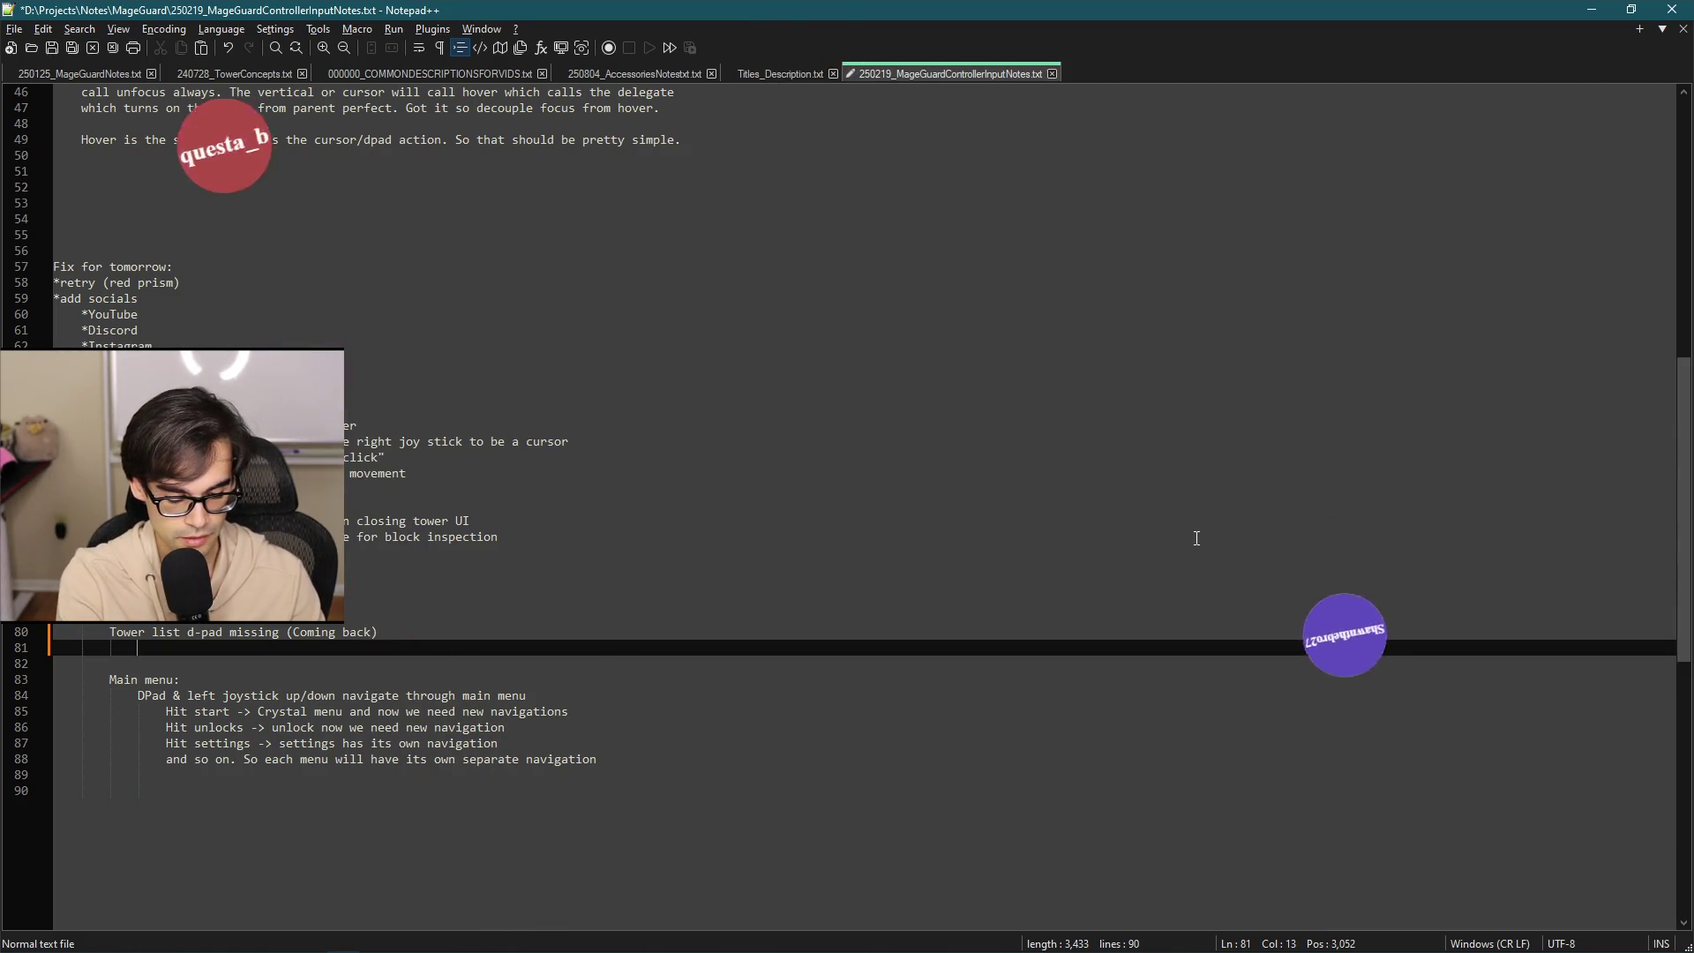
Add sub-items 'clean up overlay image', 'On dpad, remove cursor' and 'Allow selection when pressing A'.
{"action": "type", "text": "clean up "}
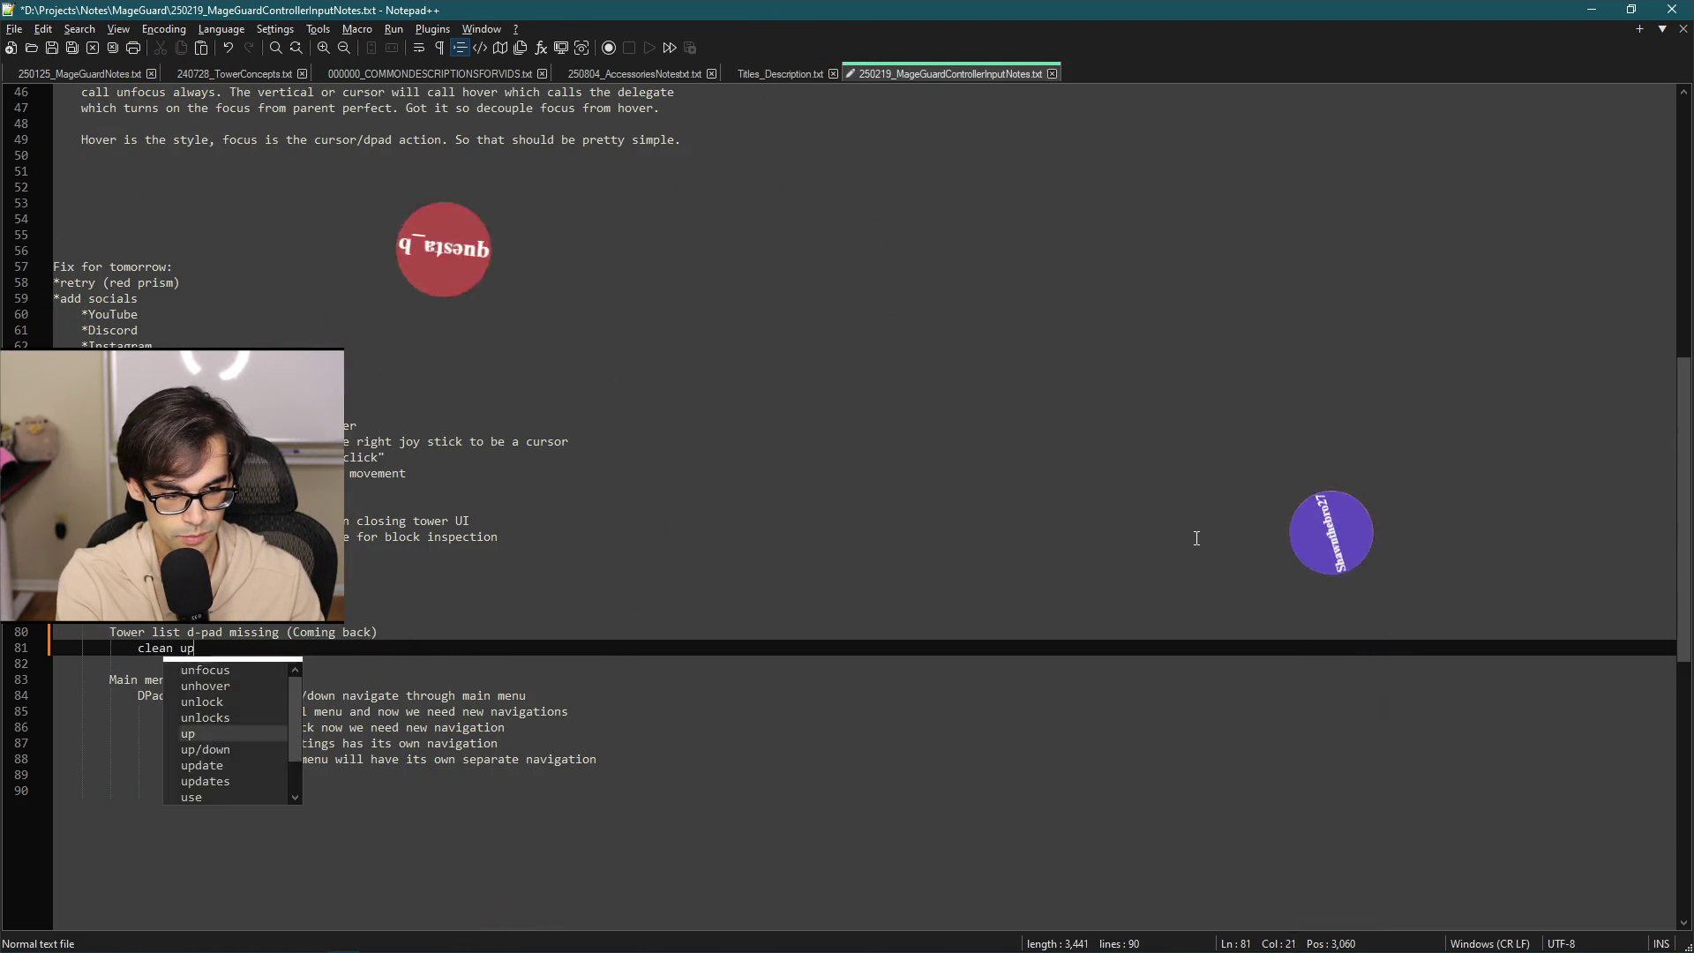
{"action": "type", "text": "overlay image"}
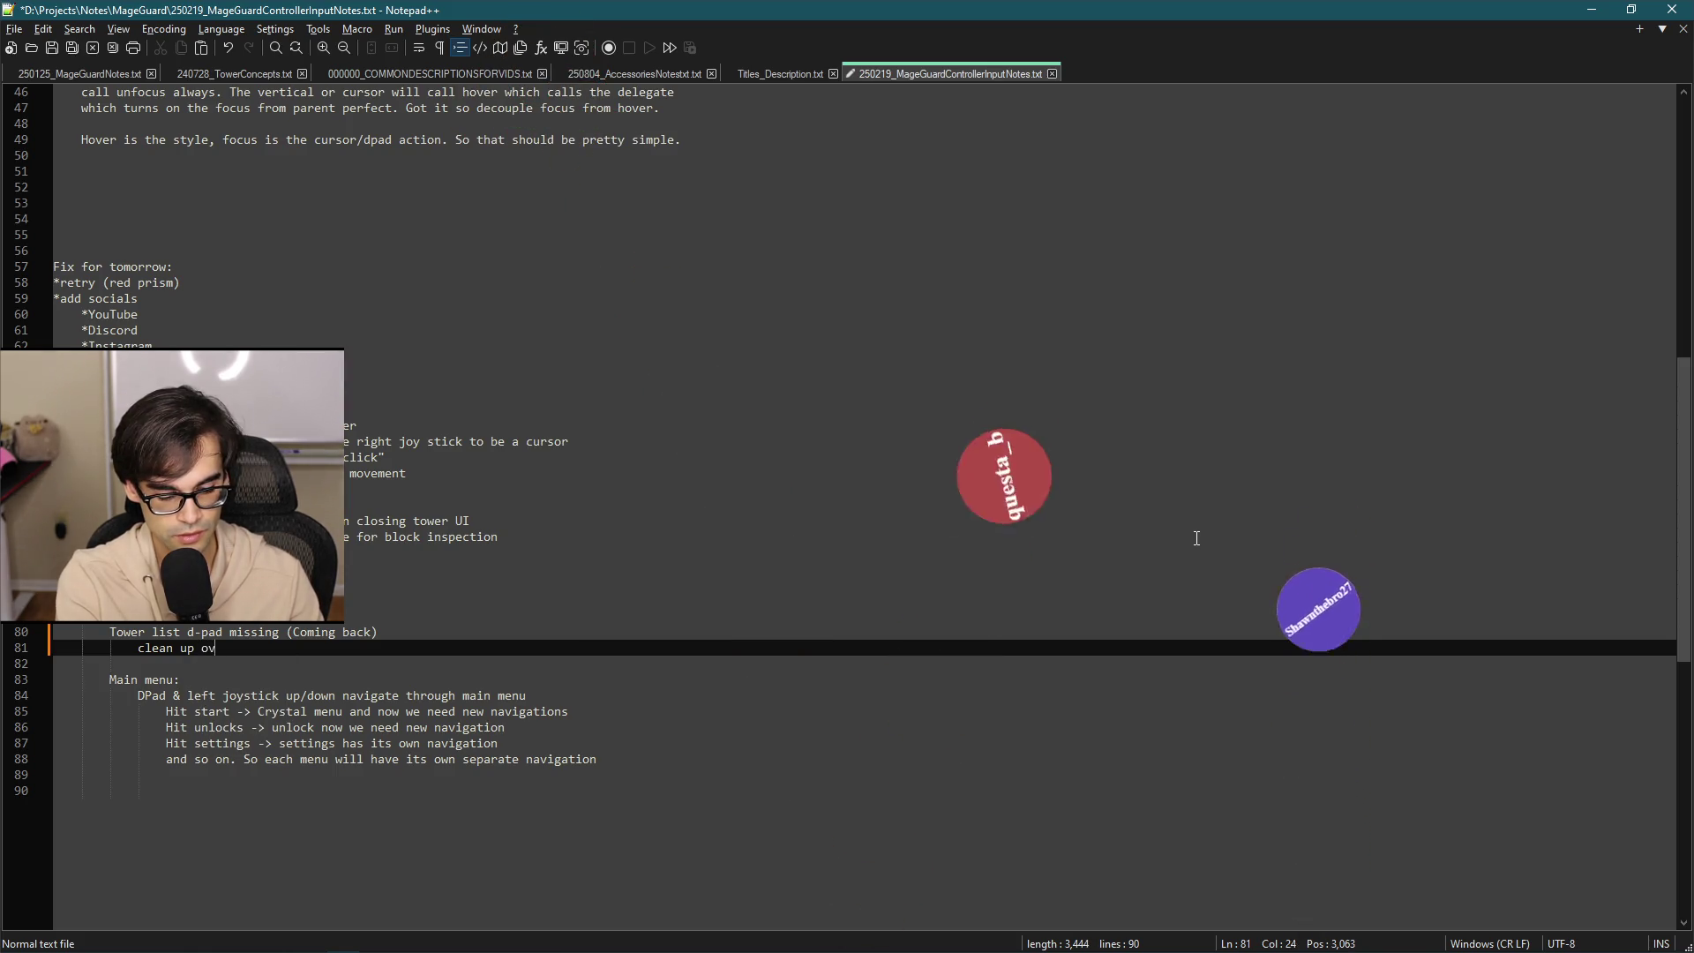
{"action": "key", "text": "Return"}
{"action": "type", "text": "On "}
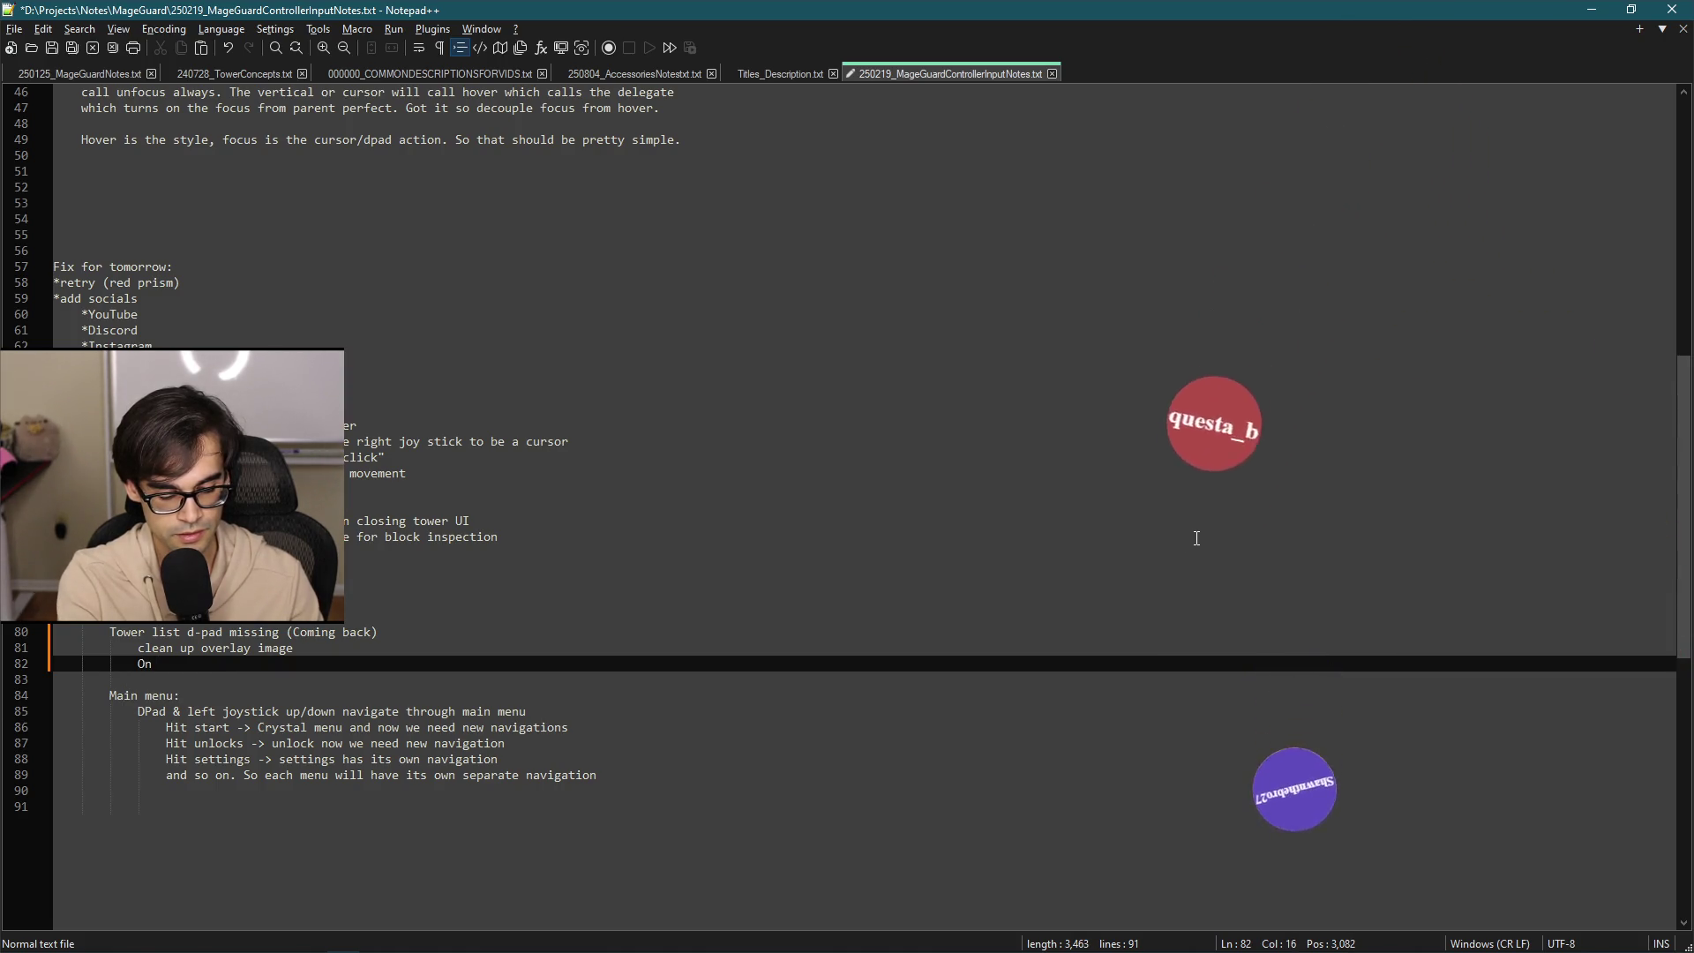
{"action": "type", "text": "dpad"}
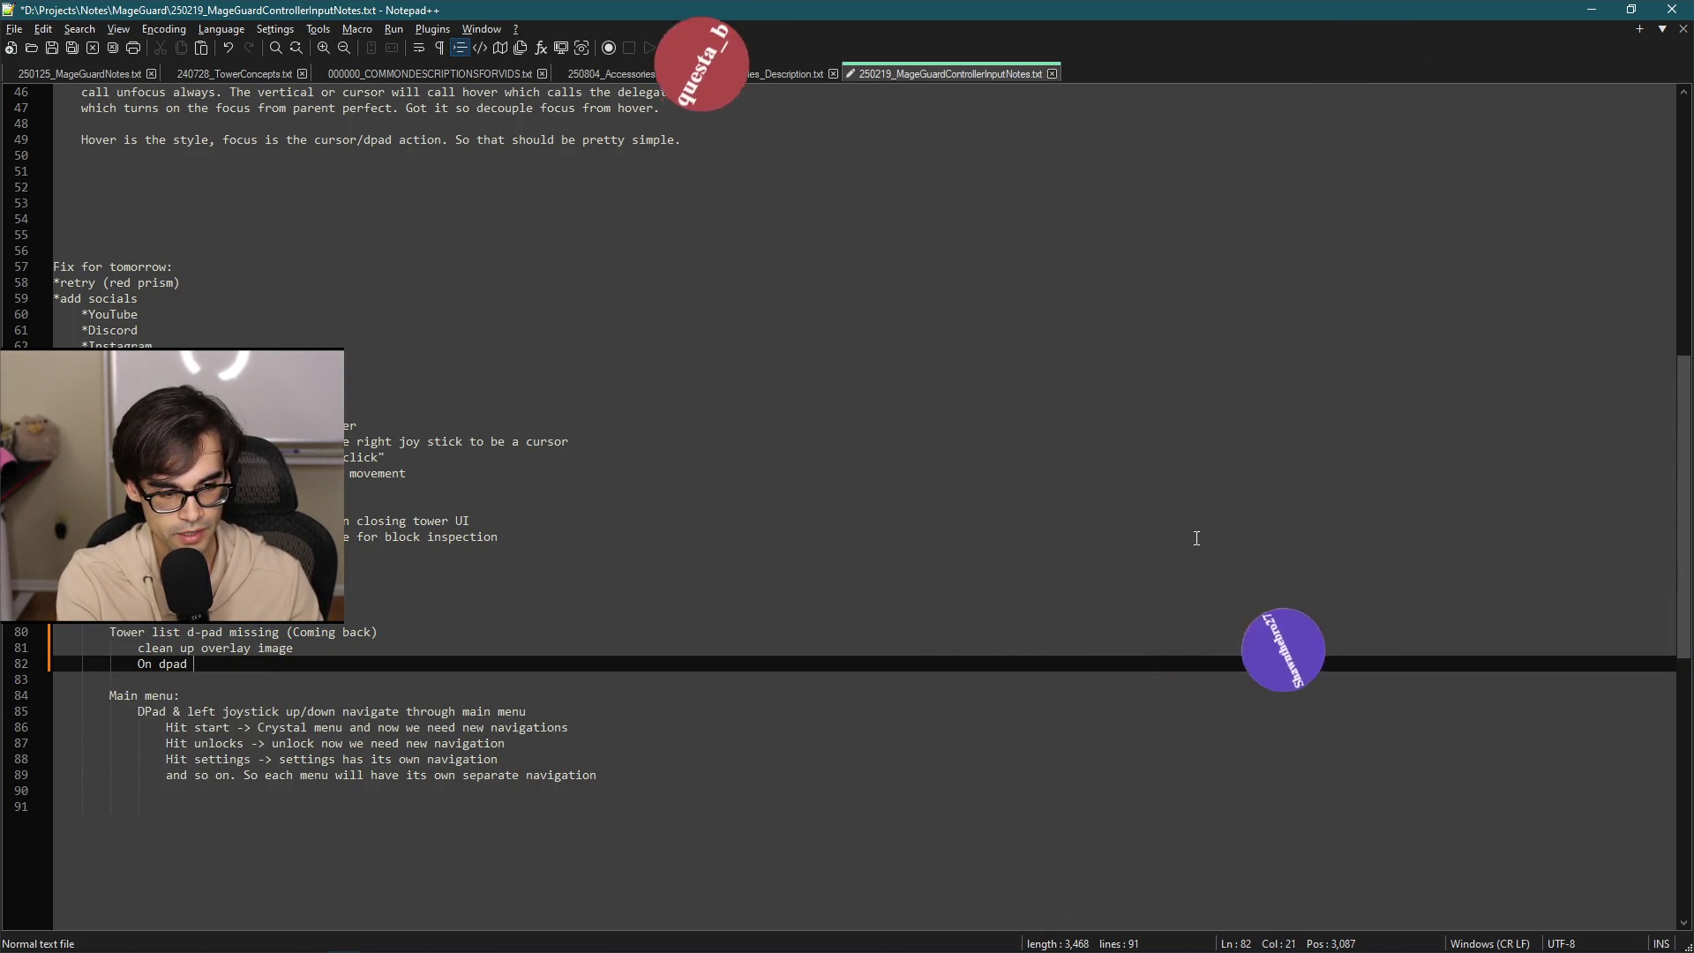
{"action": "type", "text": ", remove cursor"}
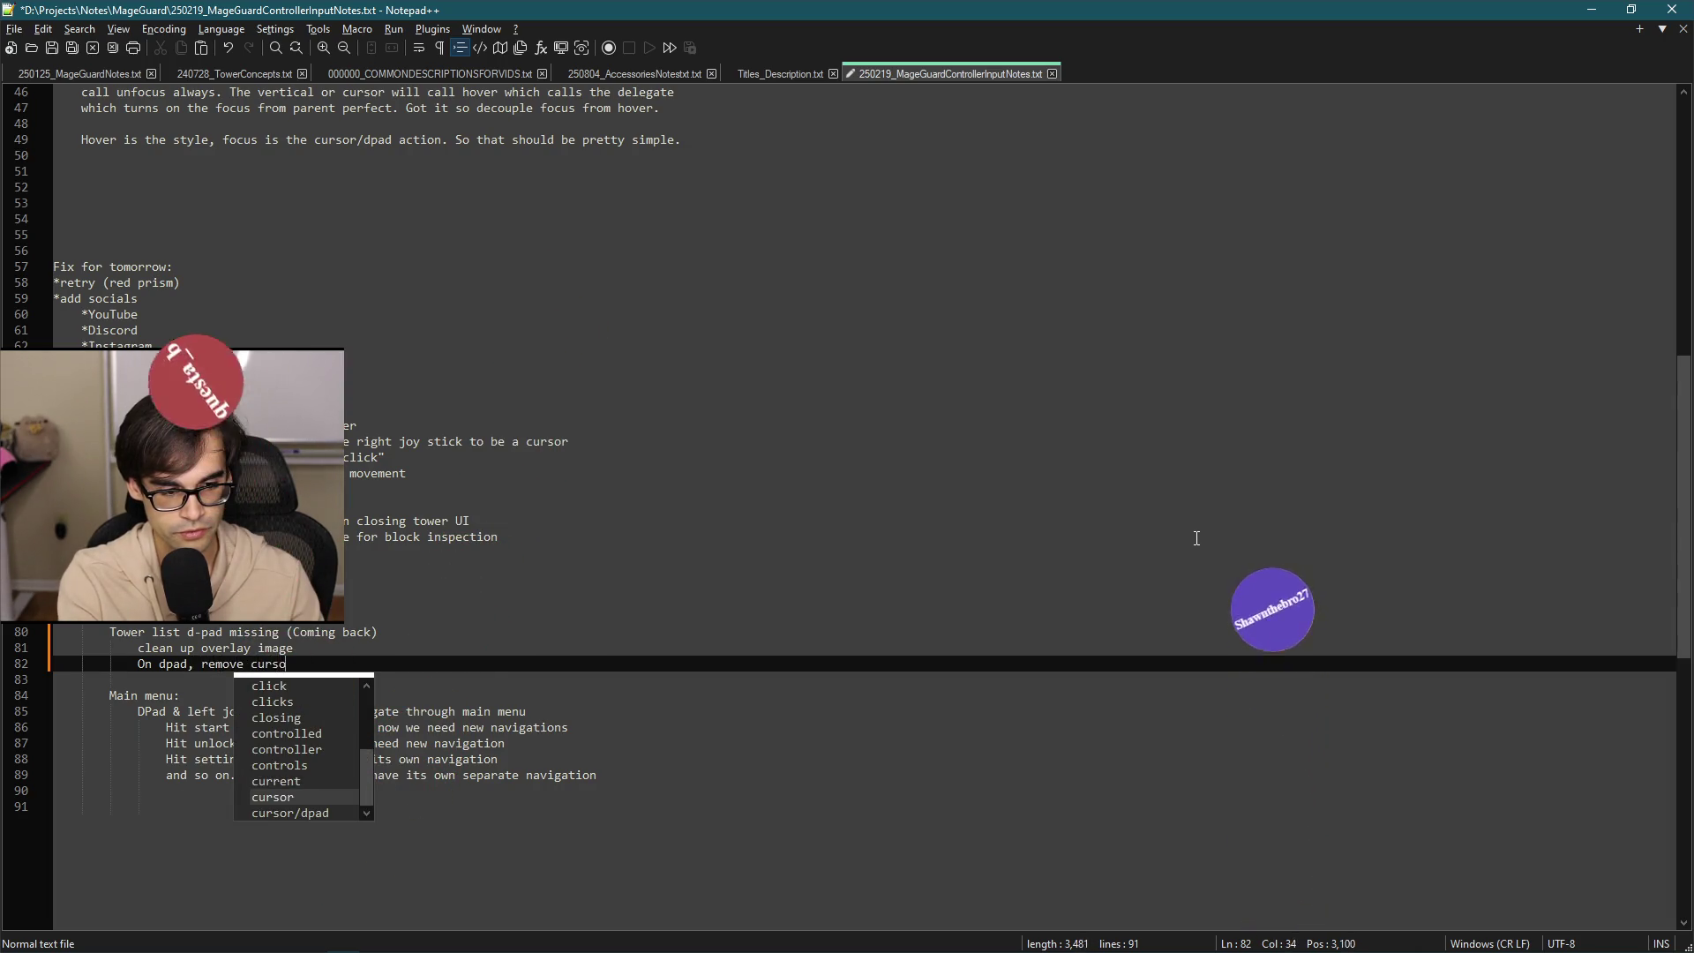
{"action": "key", "text": "Return"}
{"action": "type", "text": "Allow sl"}
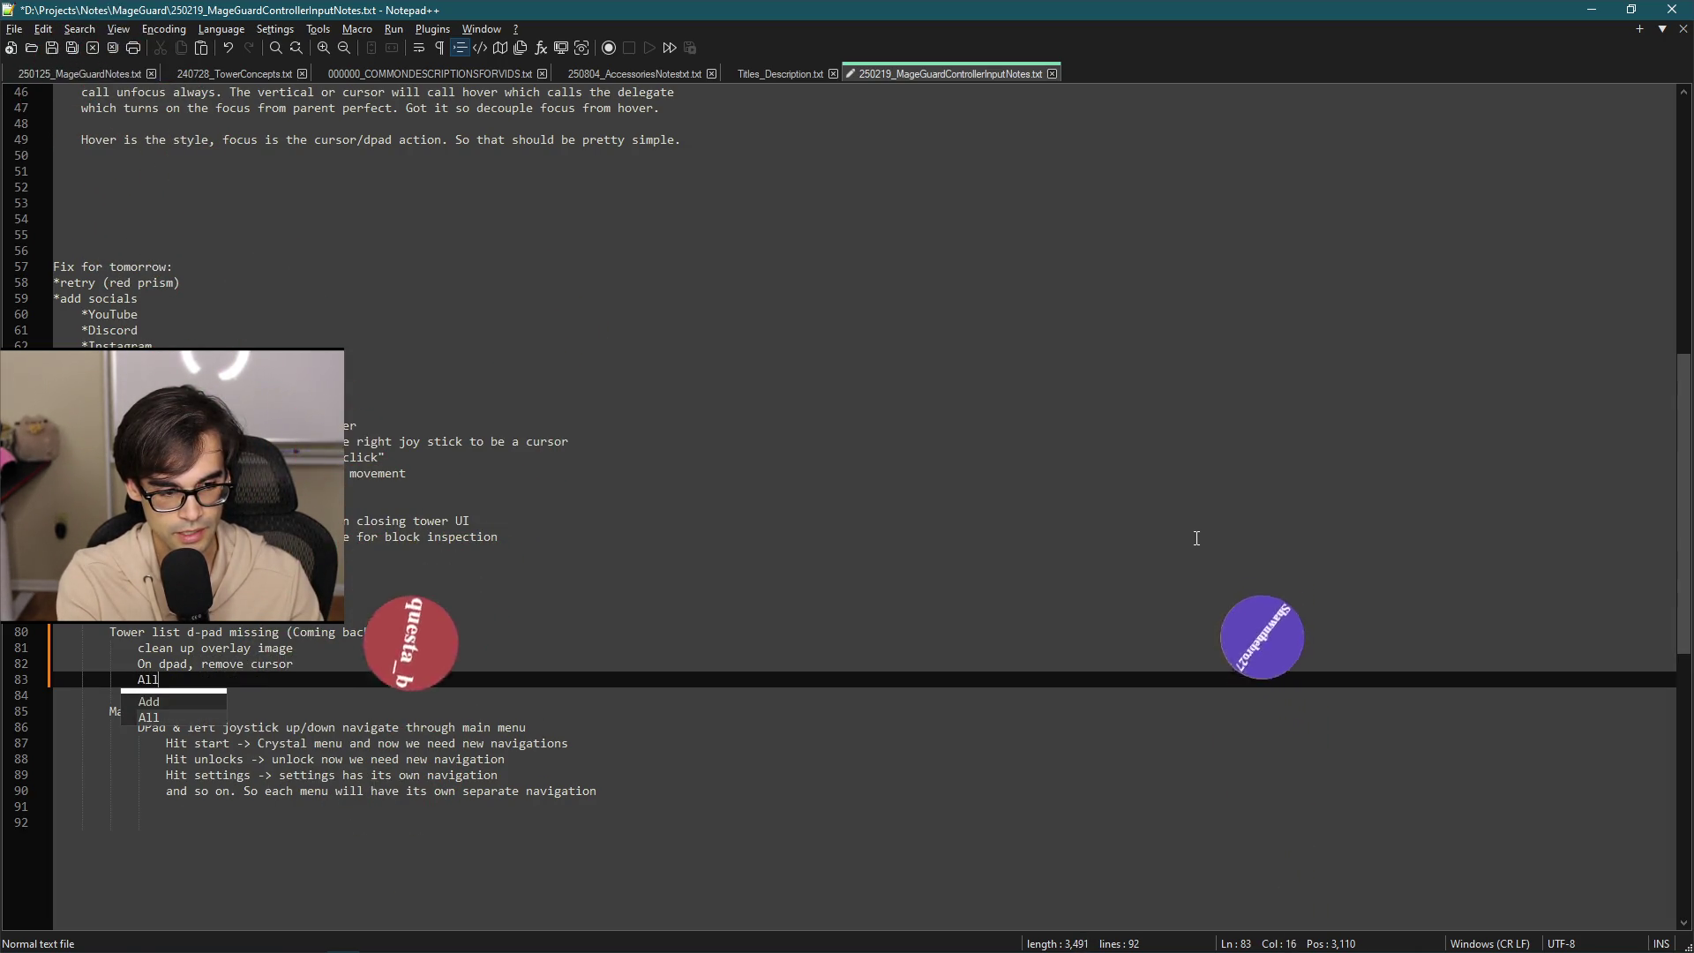
{"action": "key", "text": "BackSpace"}
{"action": "type", "text": "el"}
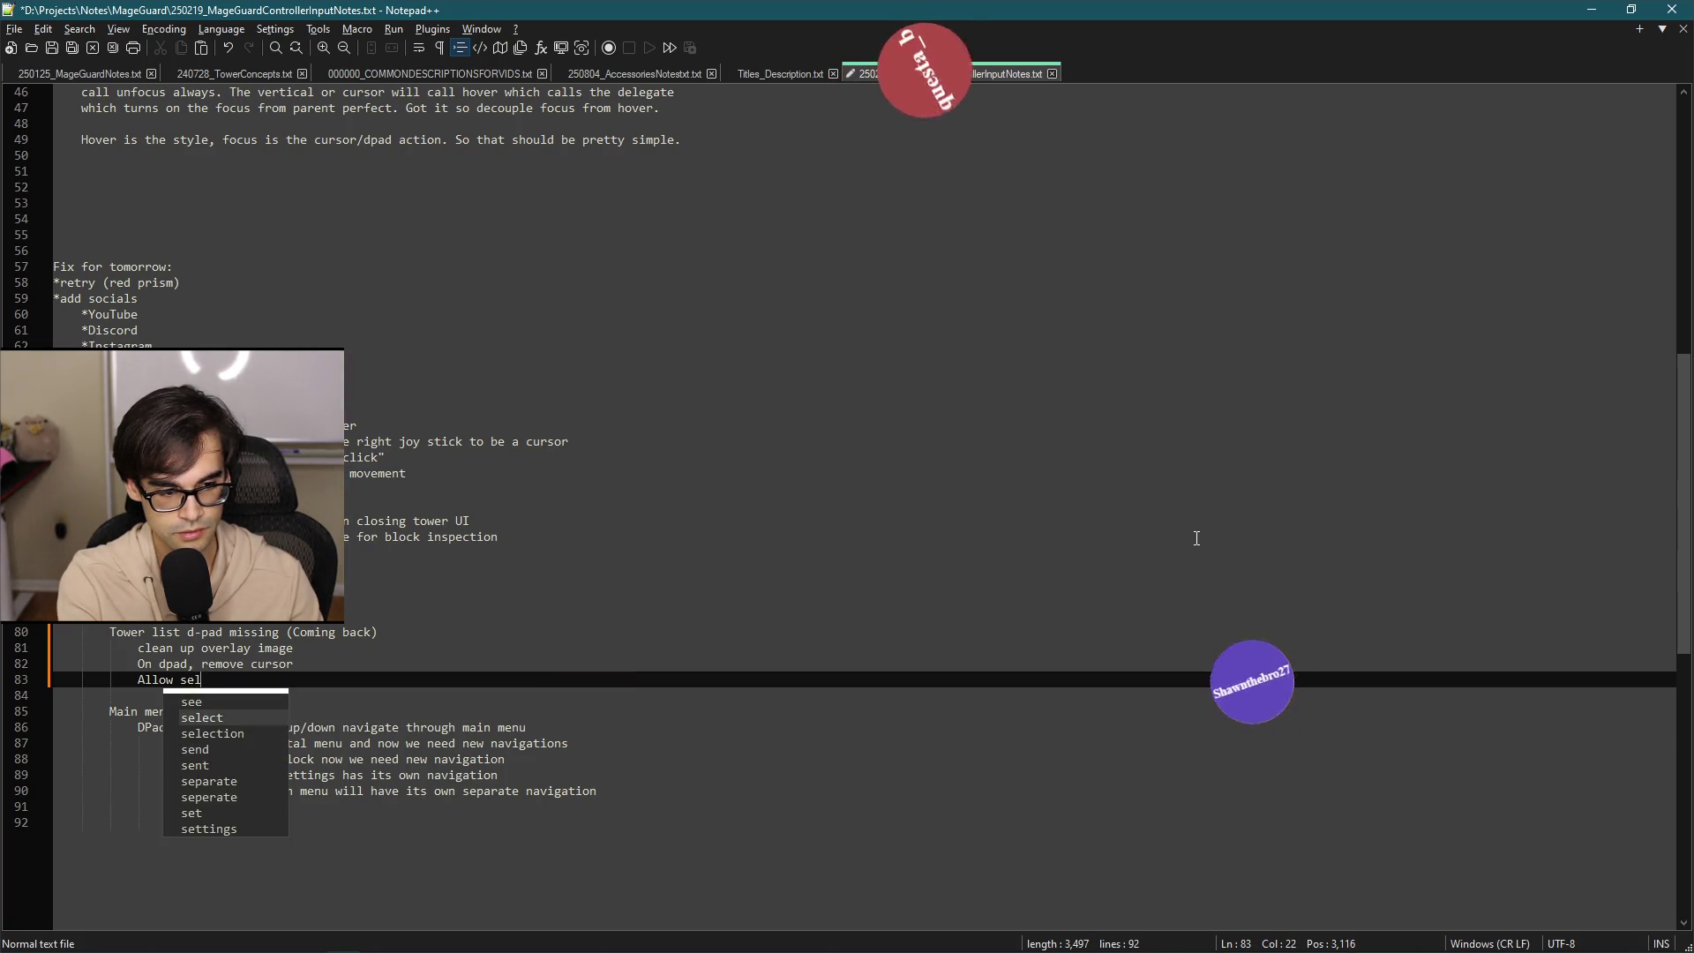
{"action": "type", "text": "ection when pressing Ad"}
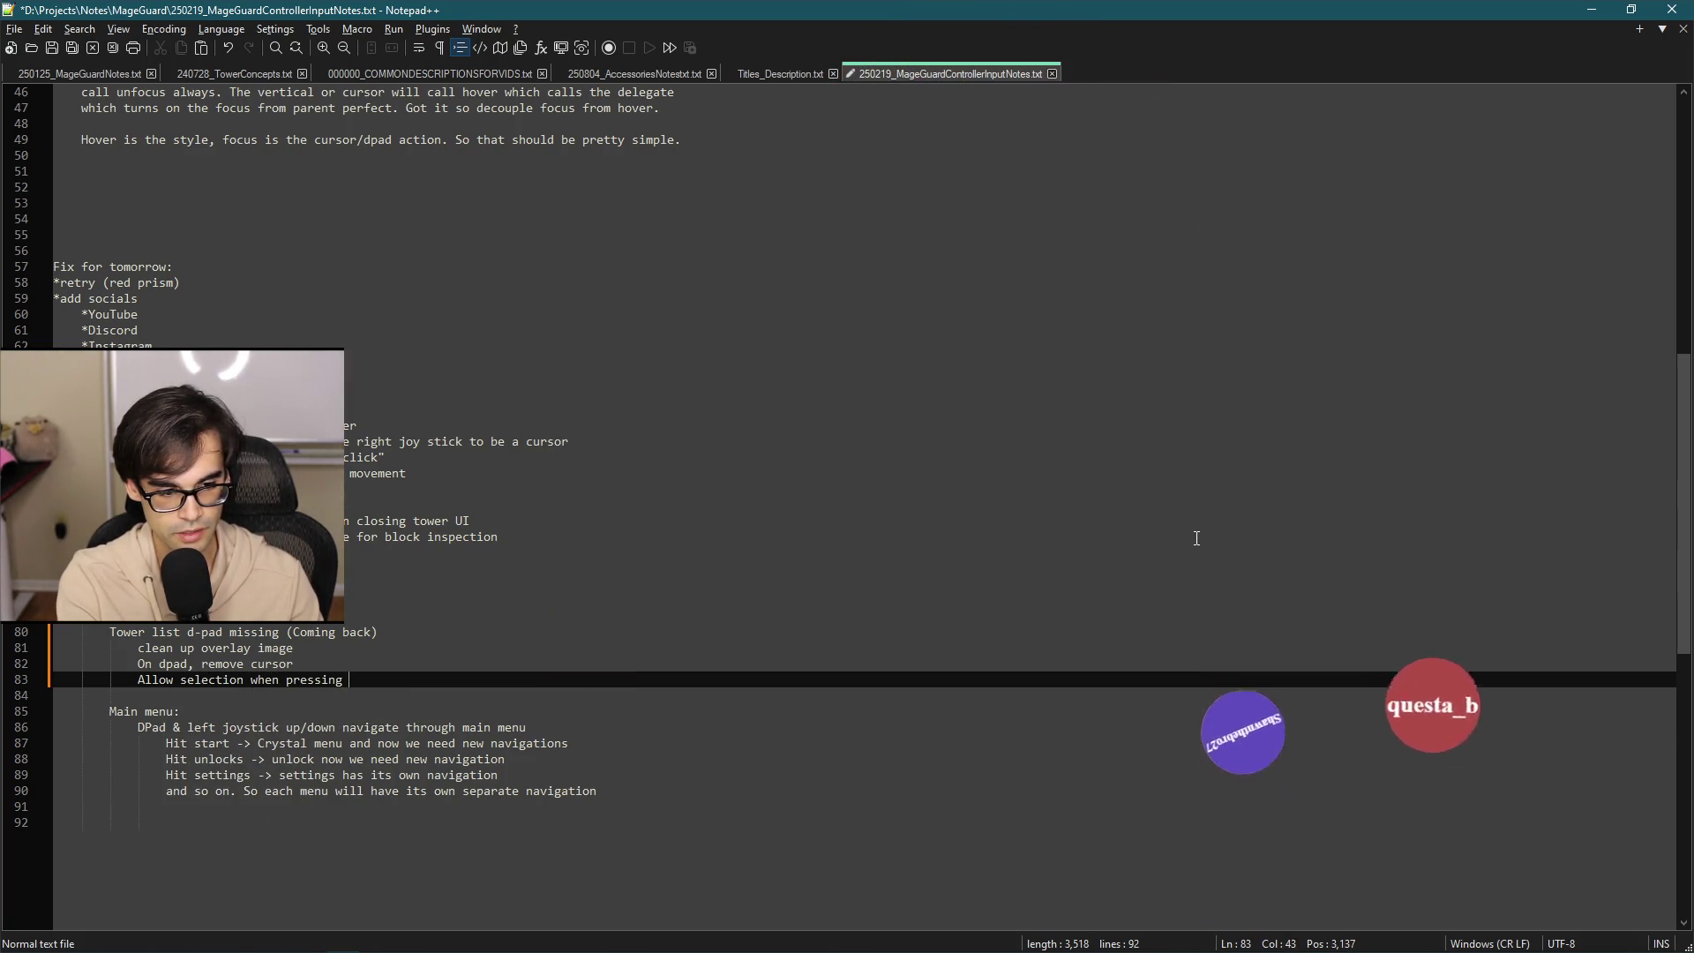
{"action": "key", "text": "BackSpace"}
{"action": "key", "text": "Return"}
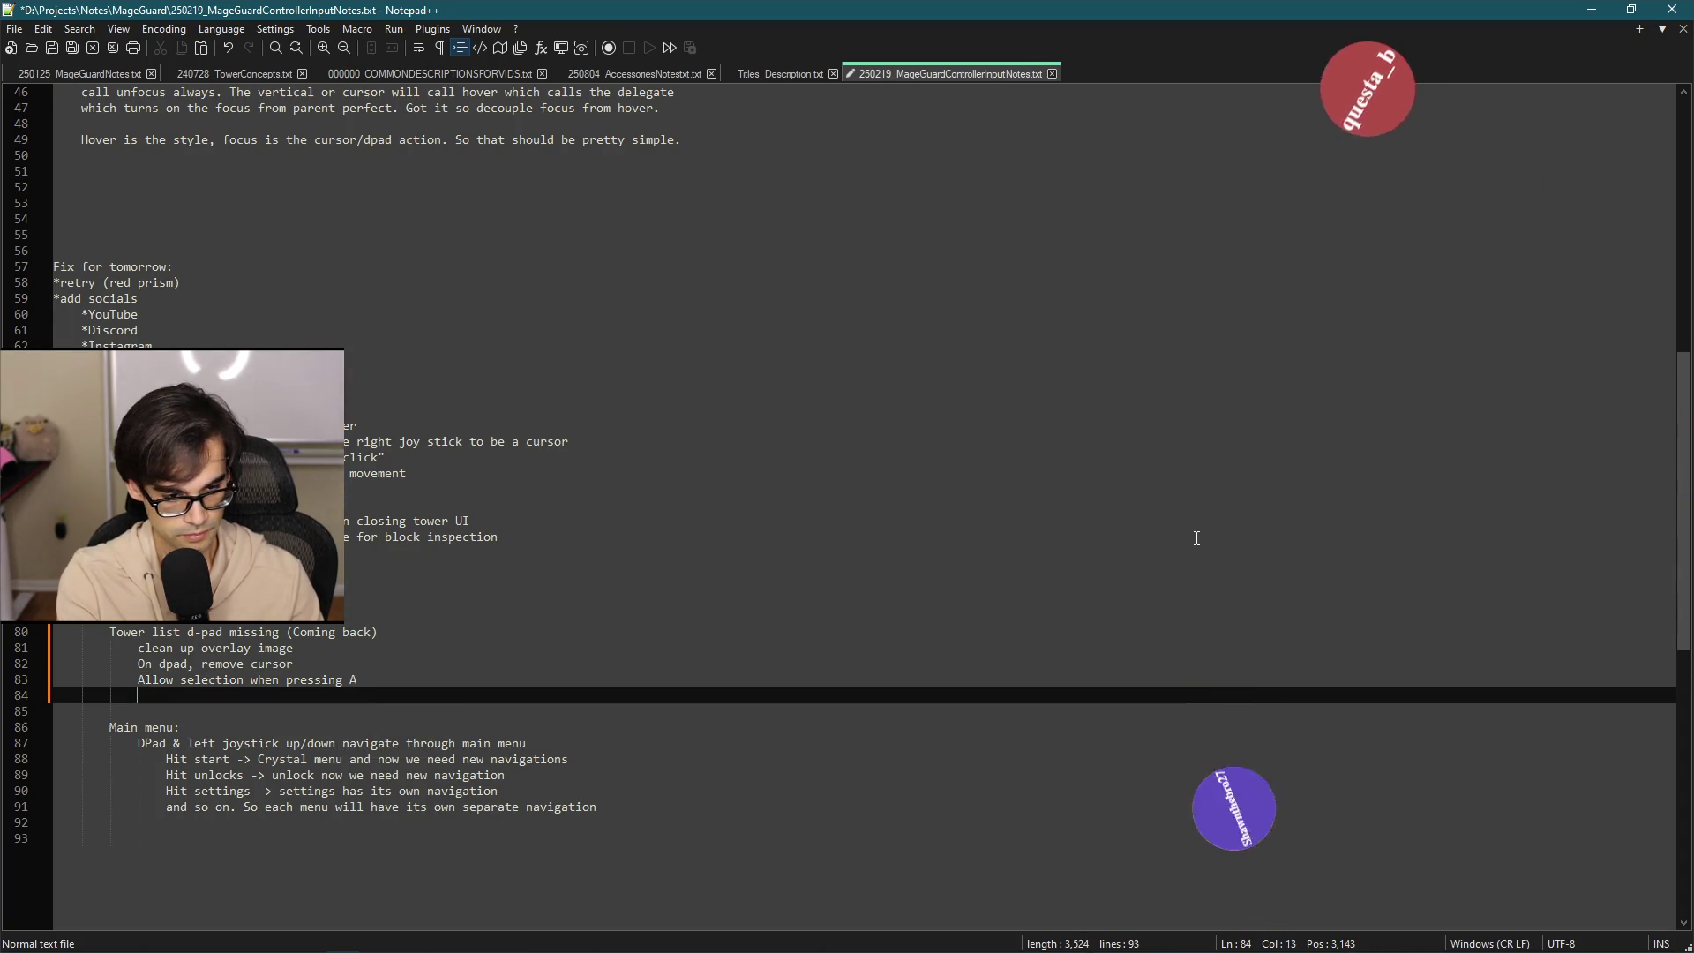
Add 'On selection unhide cursor' and 'On "B" make sure to unhide cursor and clean up overlay'.
{"action": "type", "text": "On selection "}
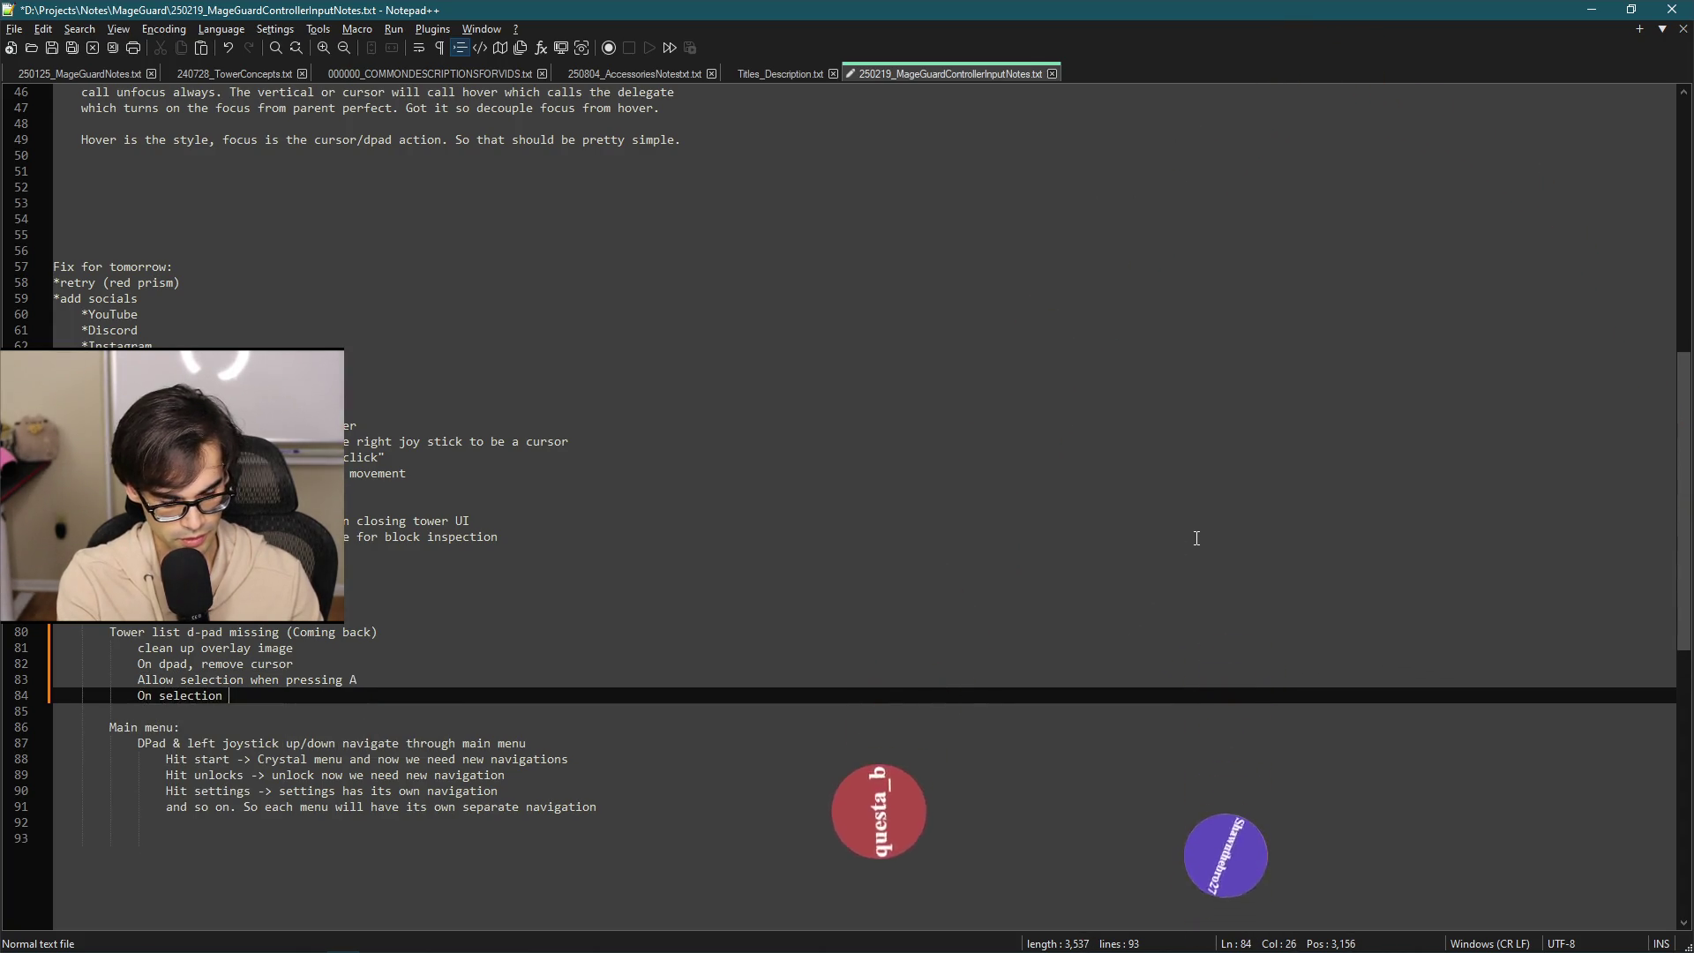
{"action": "type", "text": "unhide cursor"}
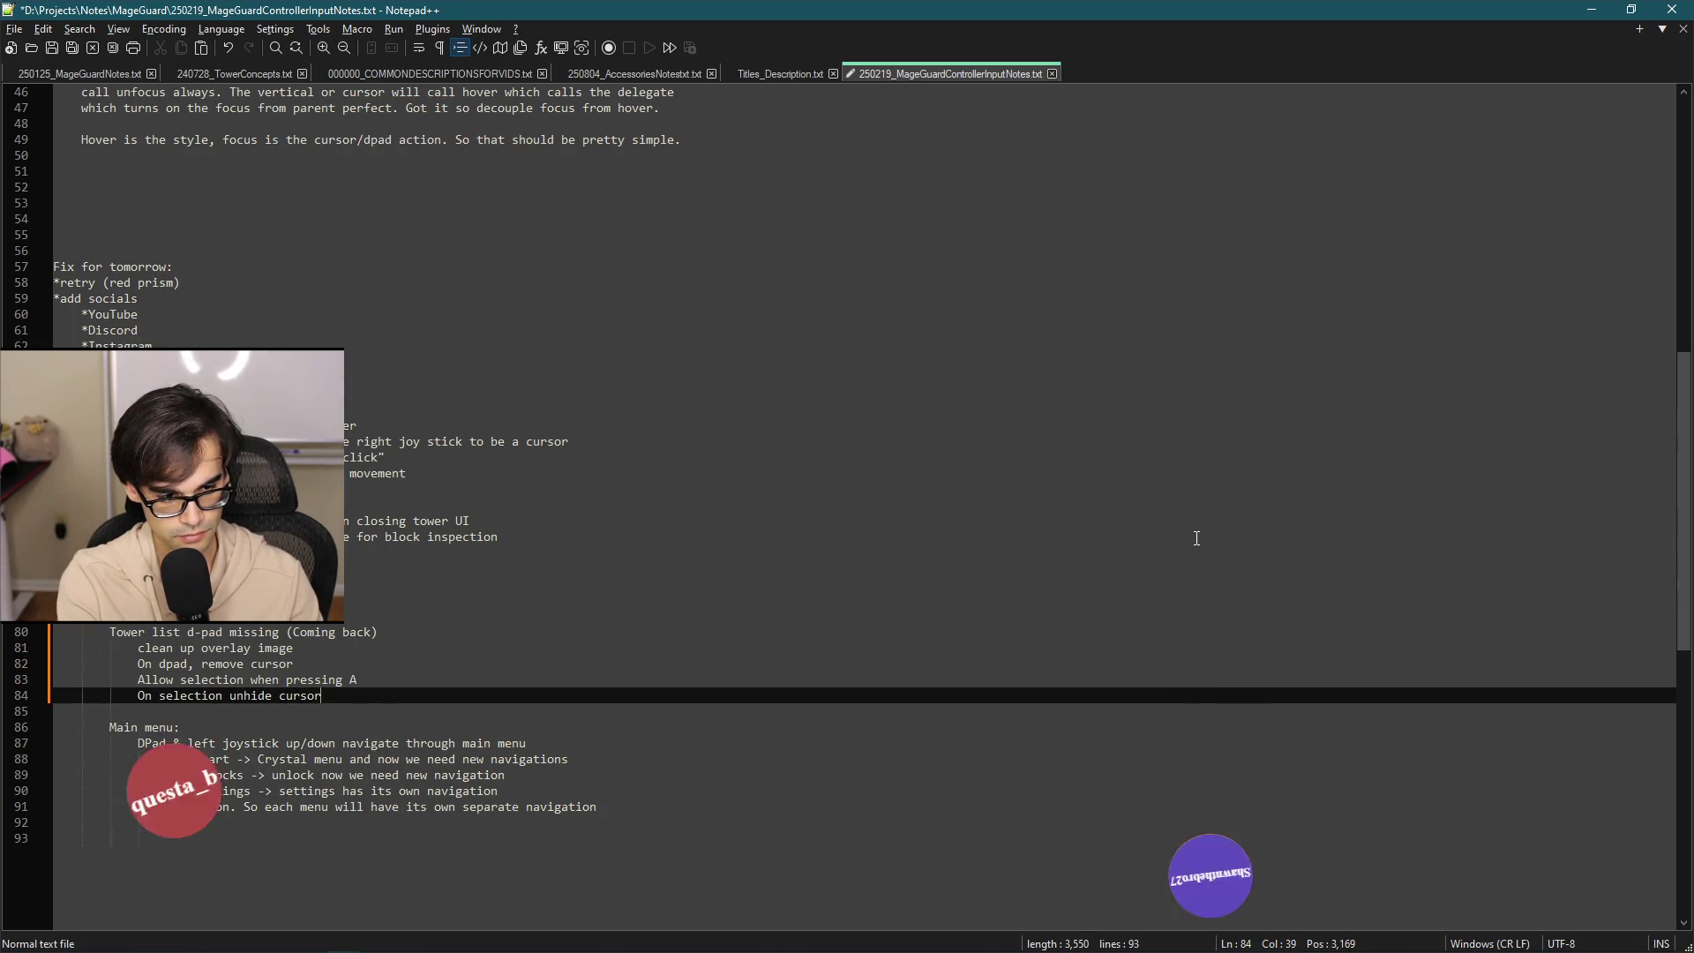
{"action": "key", "text": "Return"}
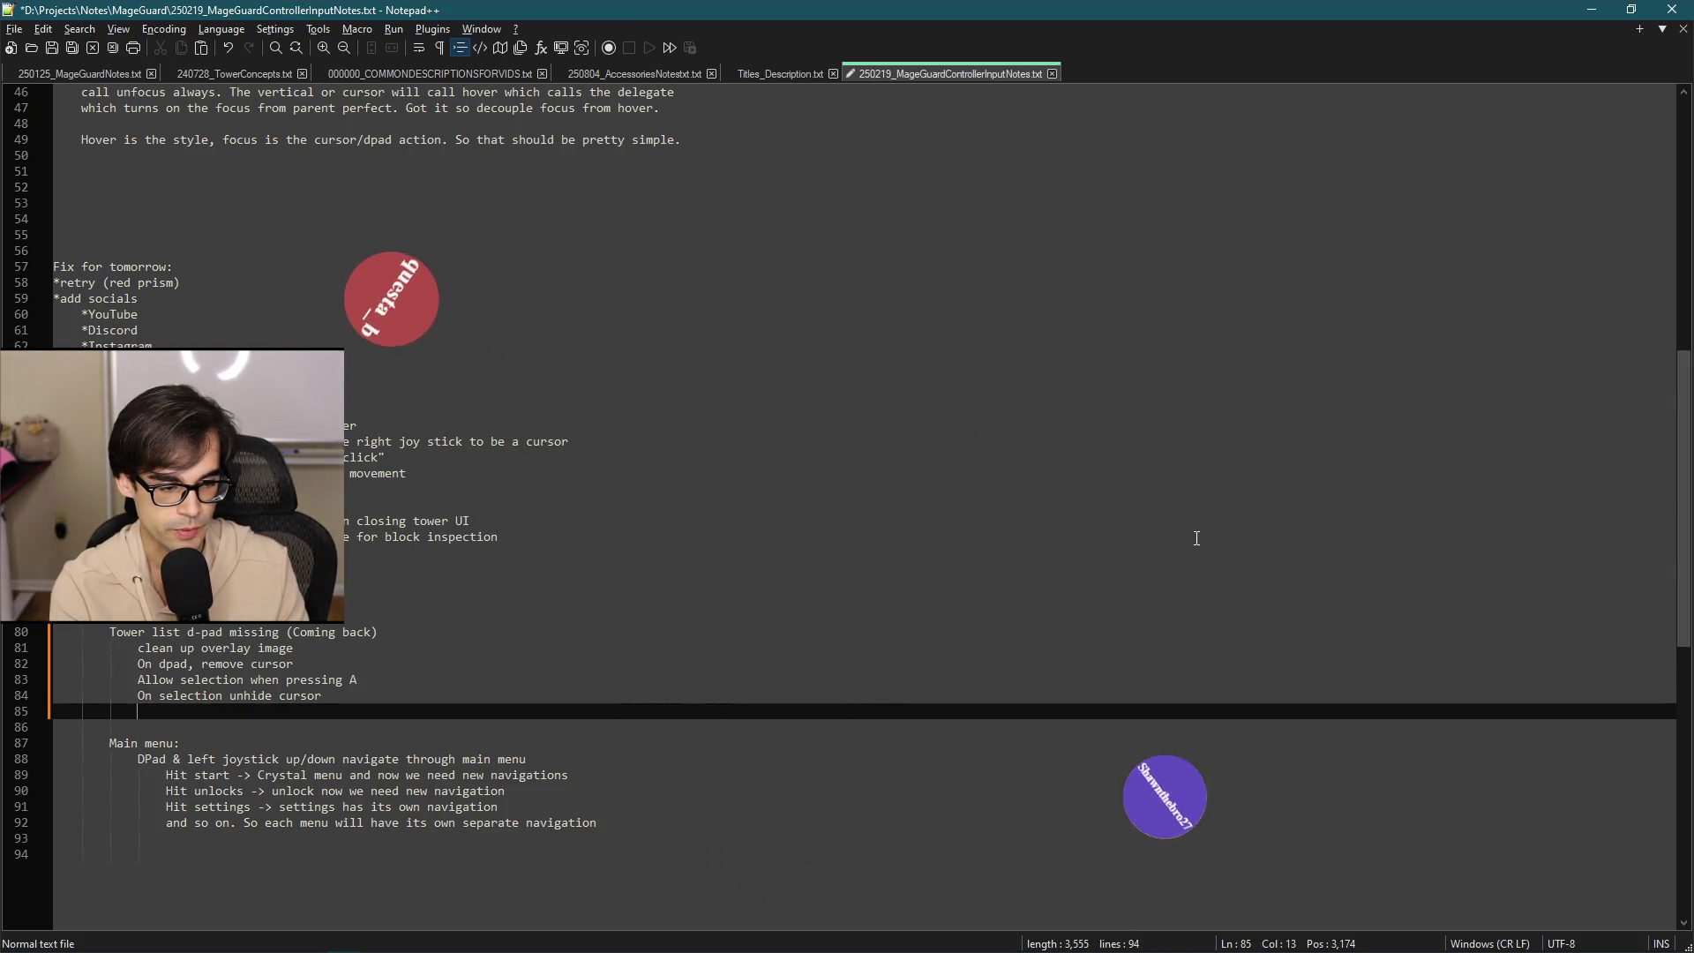
{"action": "type", "text": "On \"B\" "}
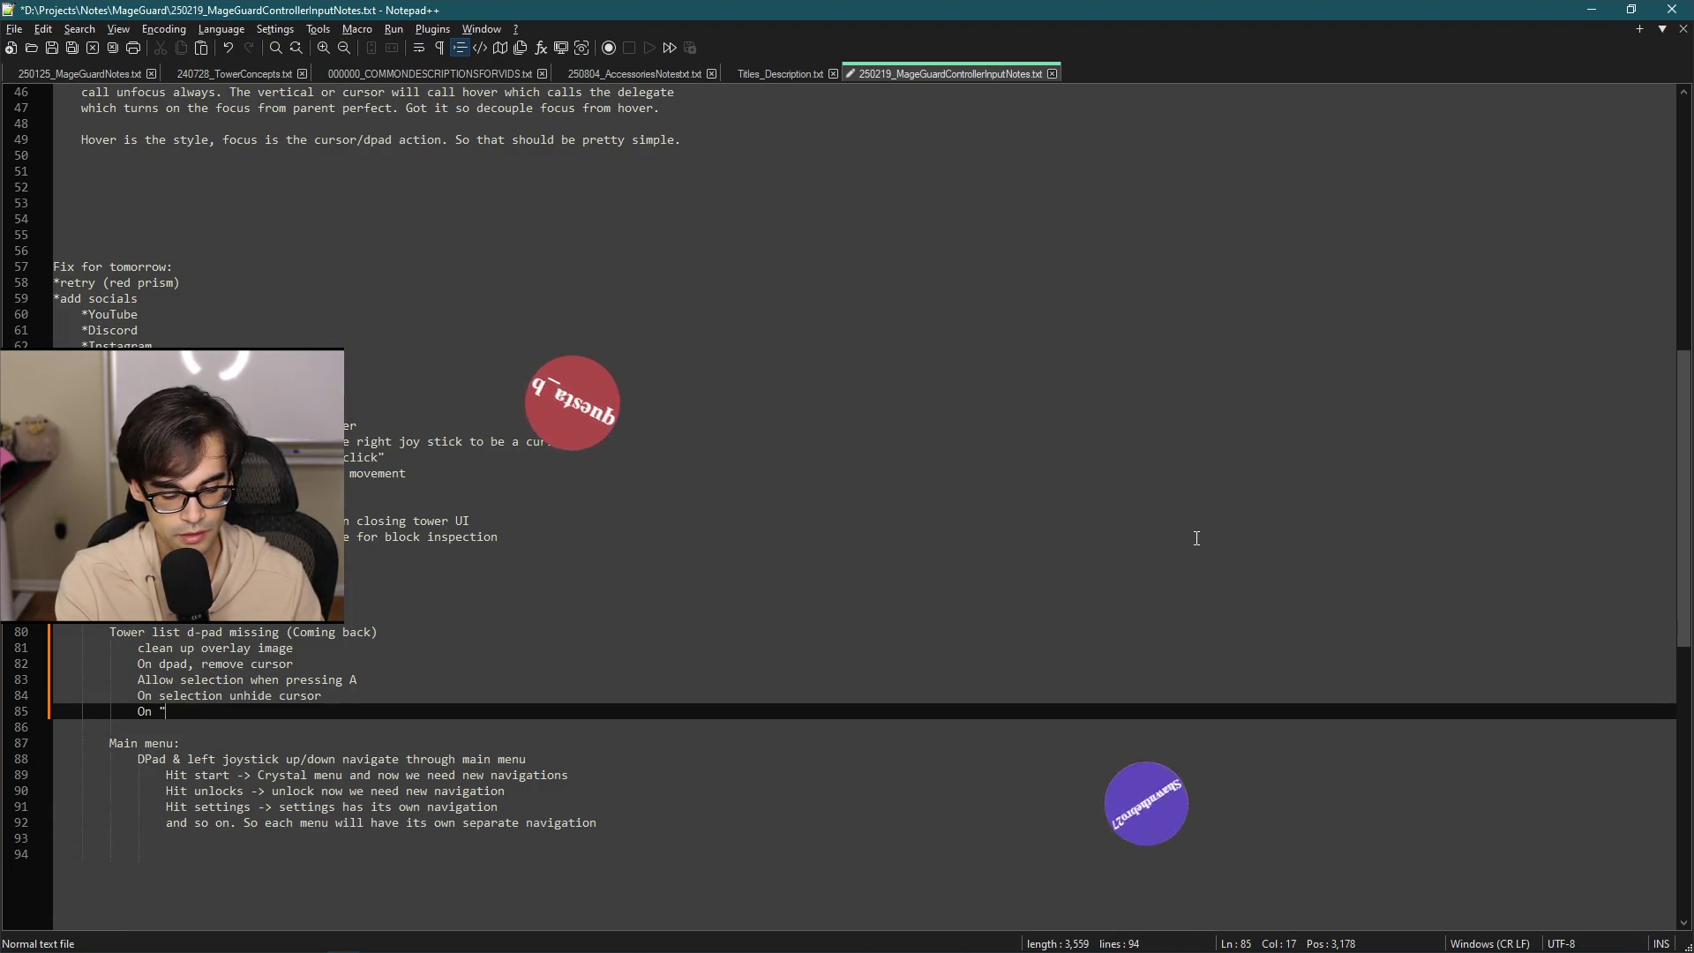
{"action": "type", "text": "make sure "}
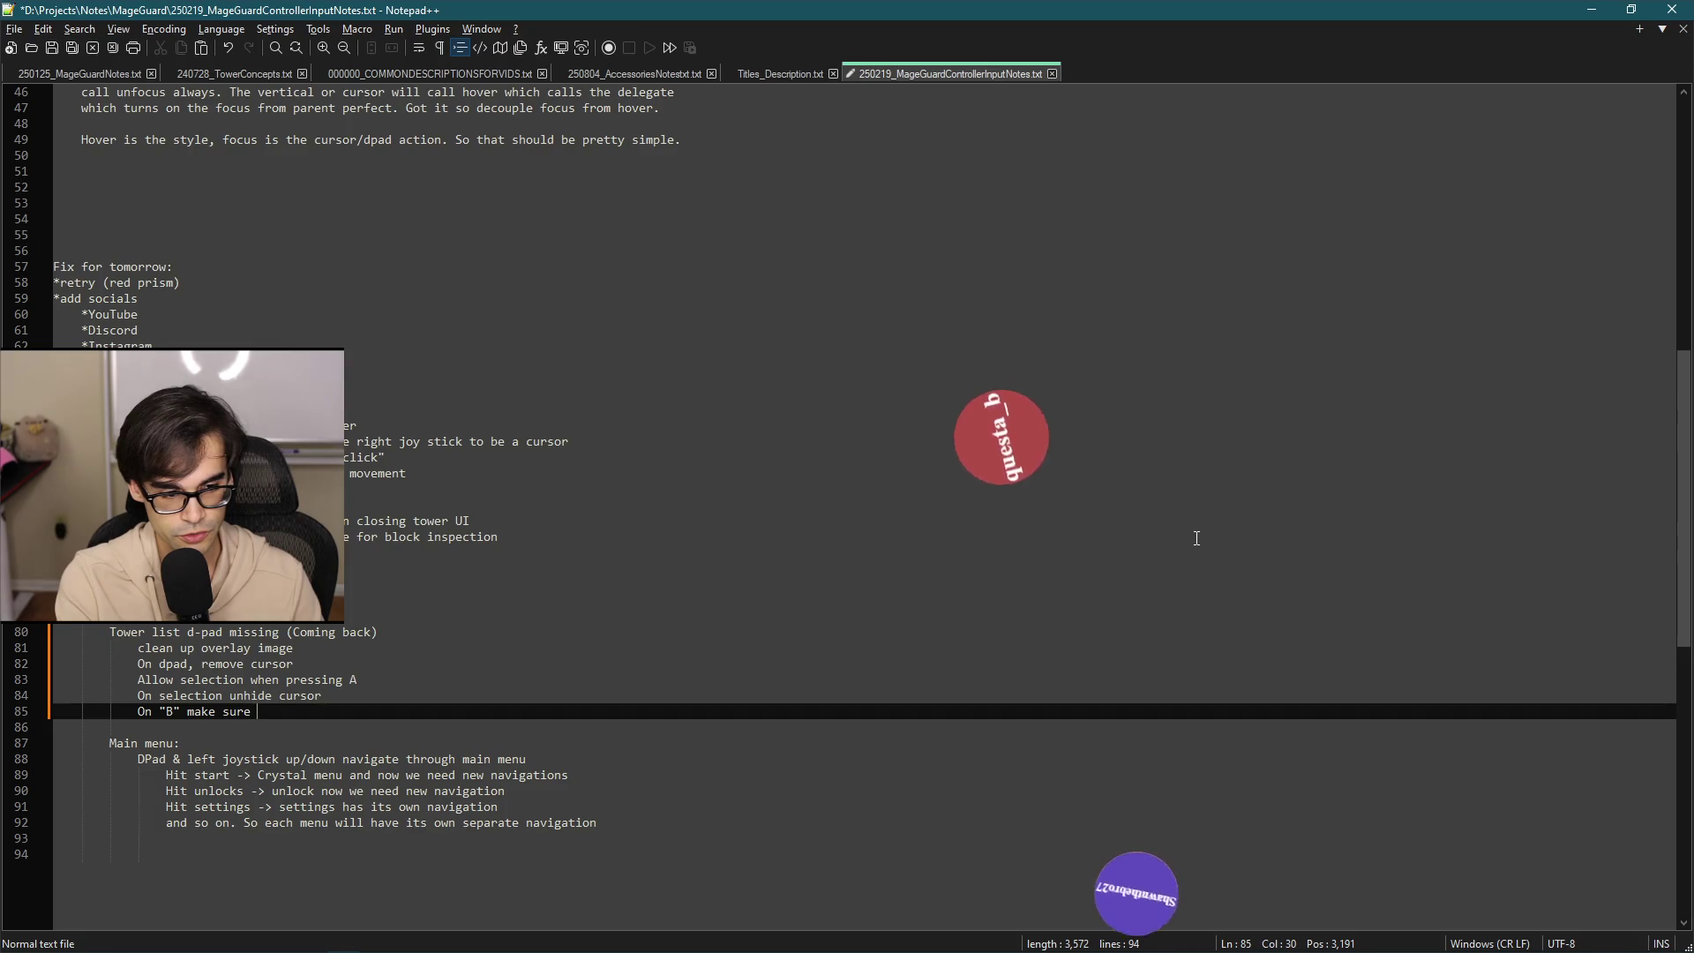
{"action": "type", "text": "to unsele"}
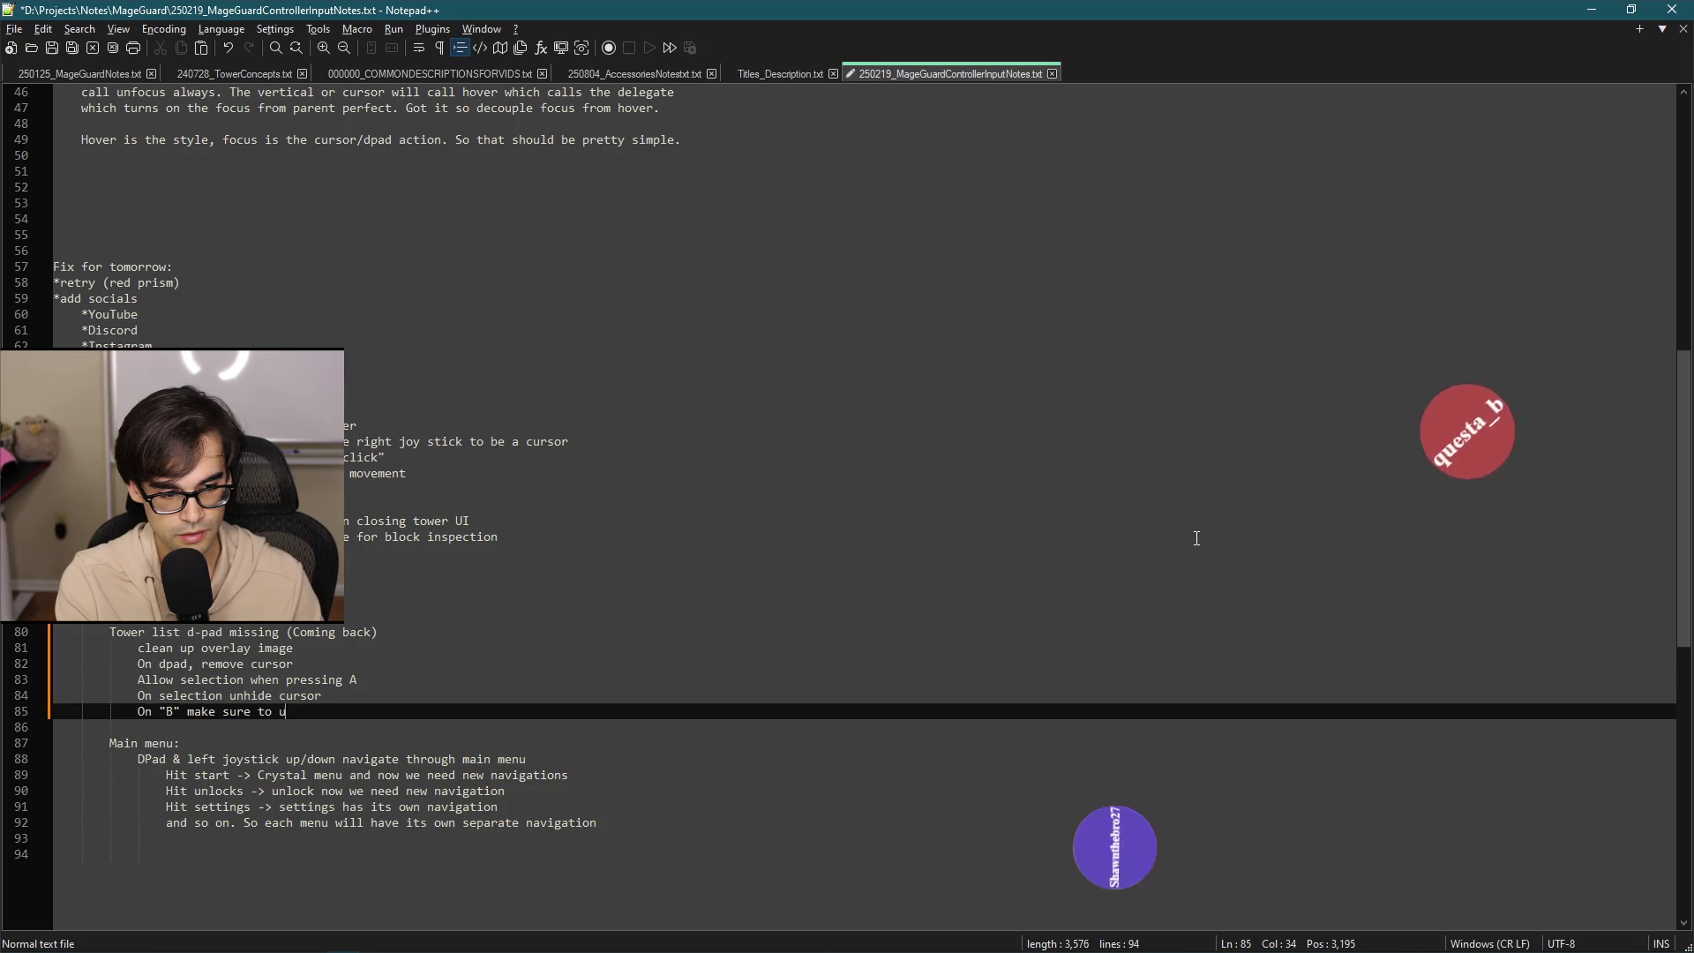
{"action": "key", "text": "BackSpace"}
{"action": "key", "text": "BackSpace"}
{"action": "key", "text": "BackSpace"}
{"action": "type", "text": "hide curs"}
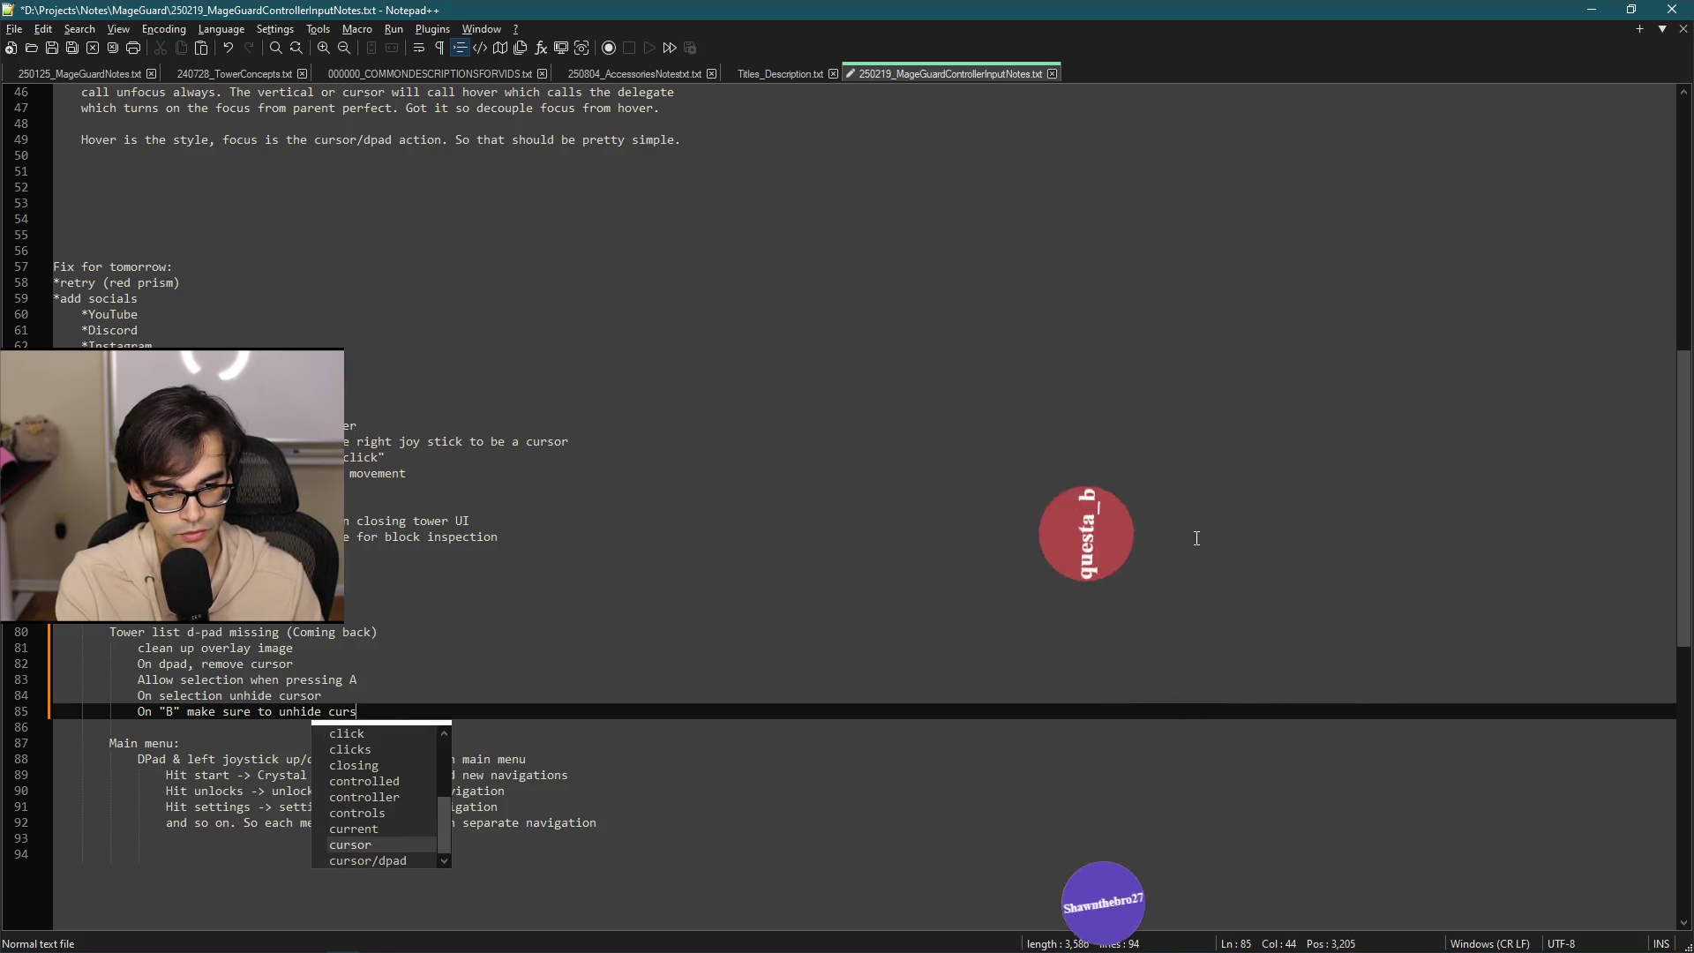
{"action": "type", "text": "or and clea"}
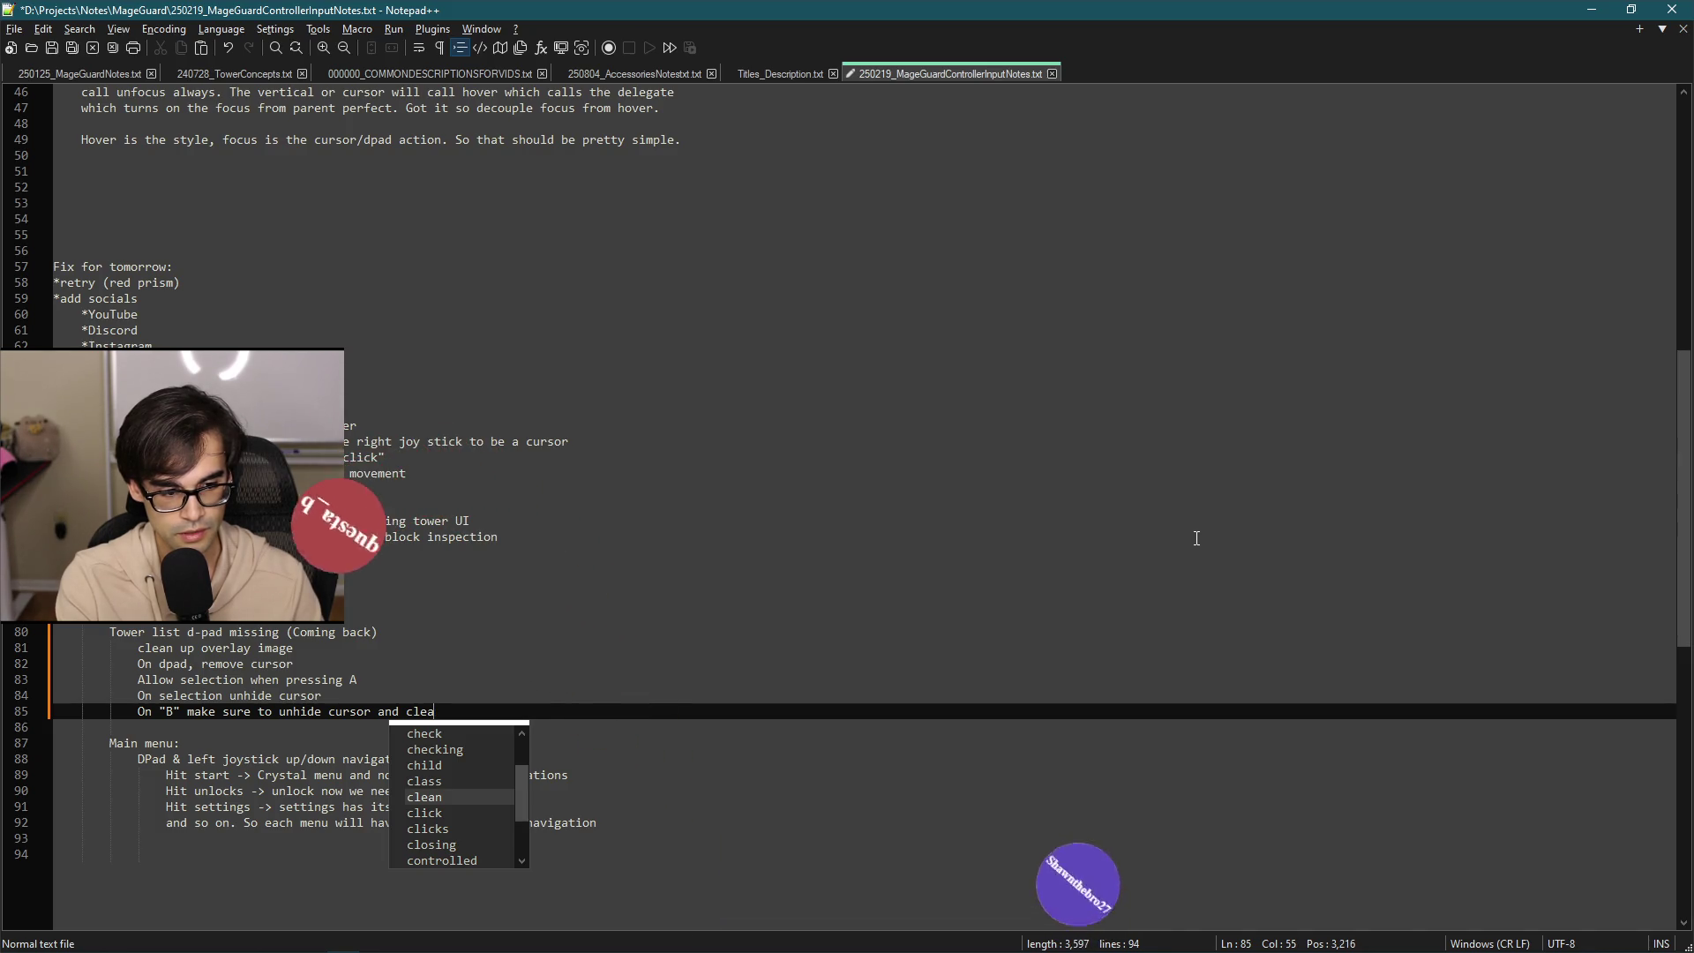
{"action": "type", "text": "n "}
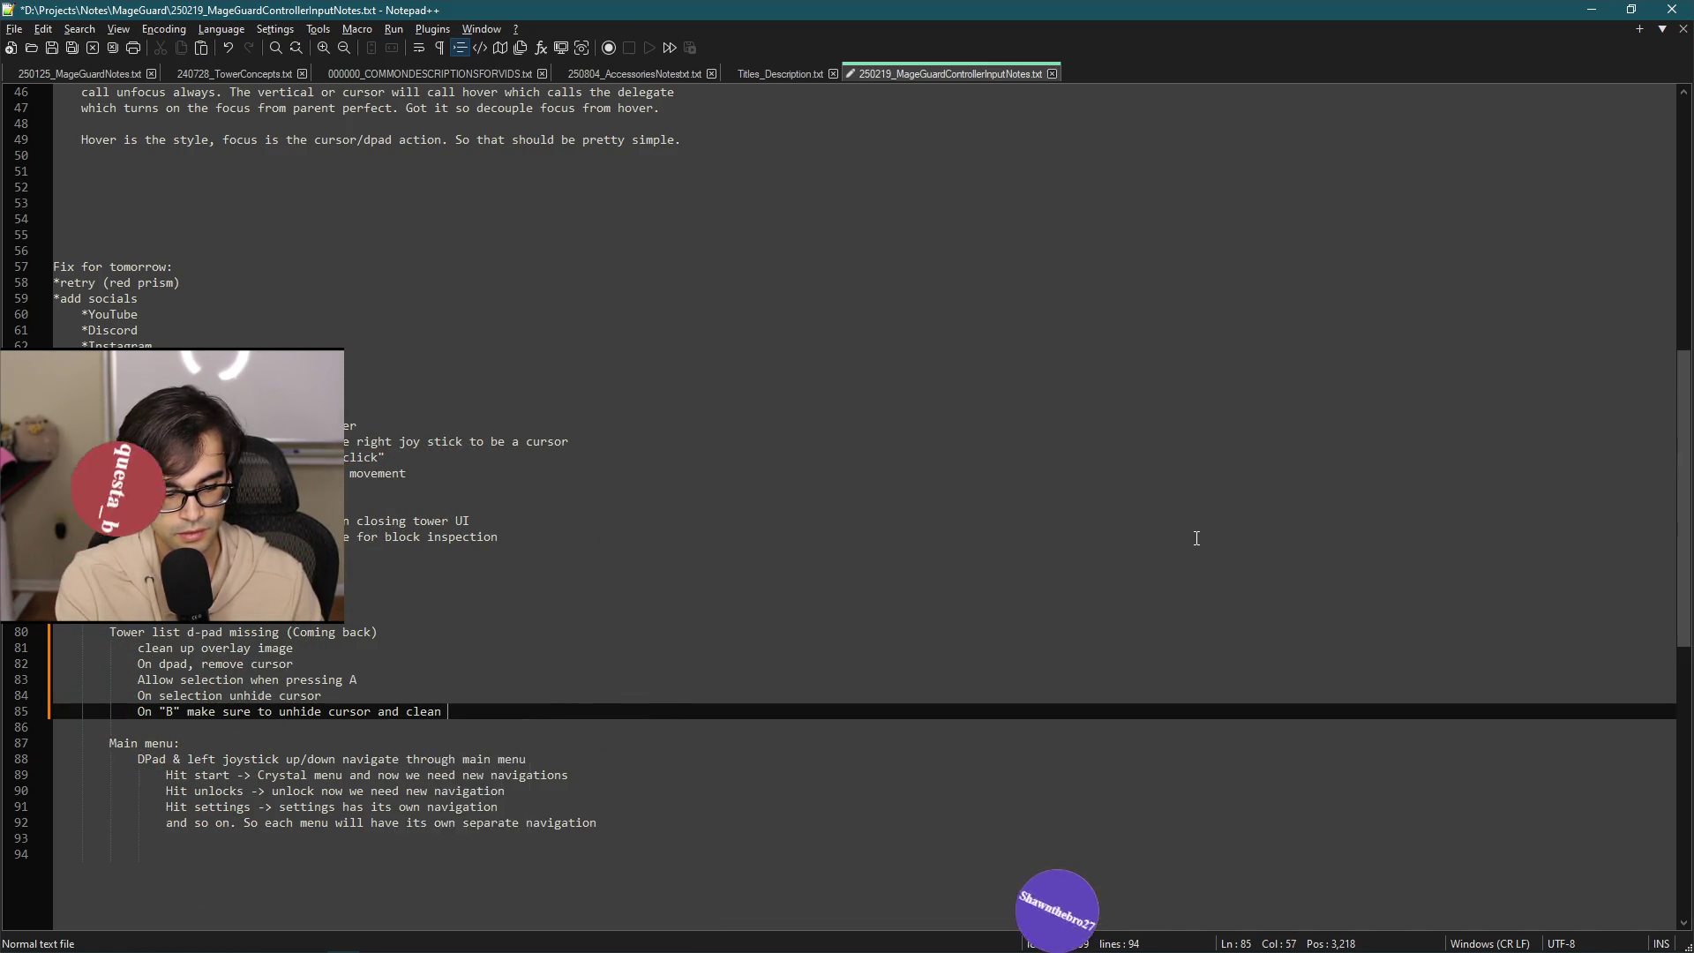
{"action": "type", "text": "up o"}
{"action": "key", "text": "Down"}
{"action": "key", "text": "Down"}
{"action": "key", "text": "Down"}
{"action": "key", "text": "Return"}
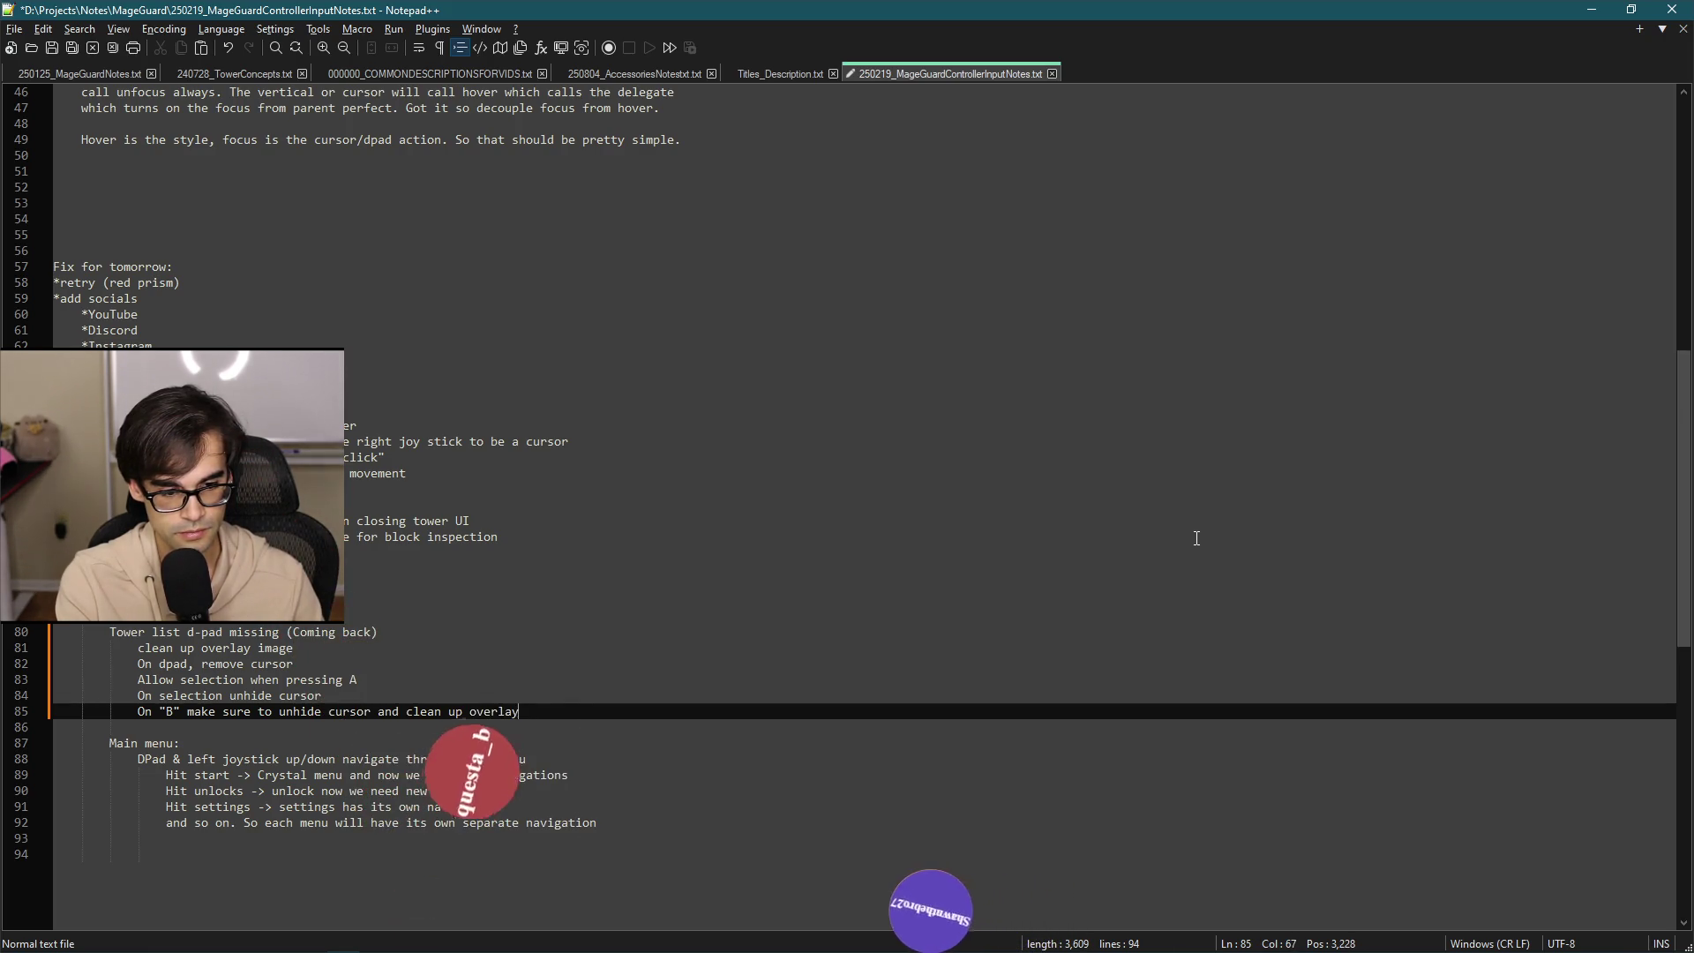
{"action": "key", "text": "Up"}
{"action": "key", "text": "Up"}
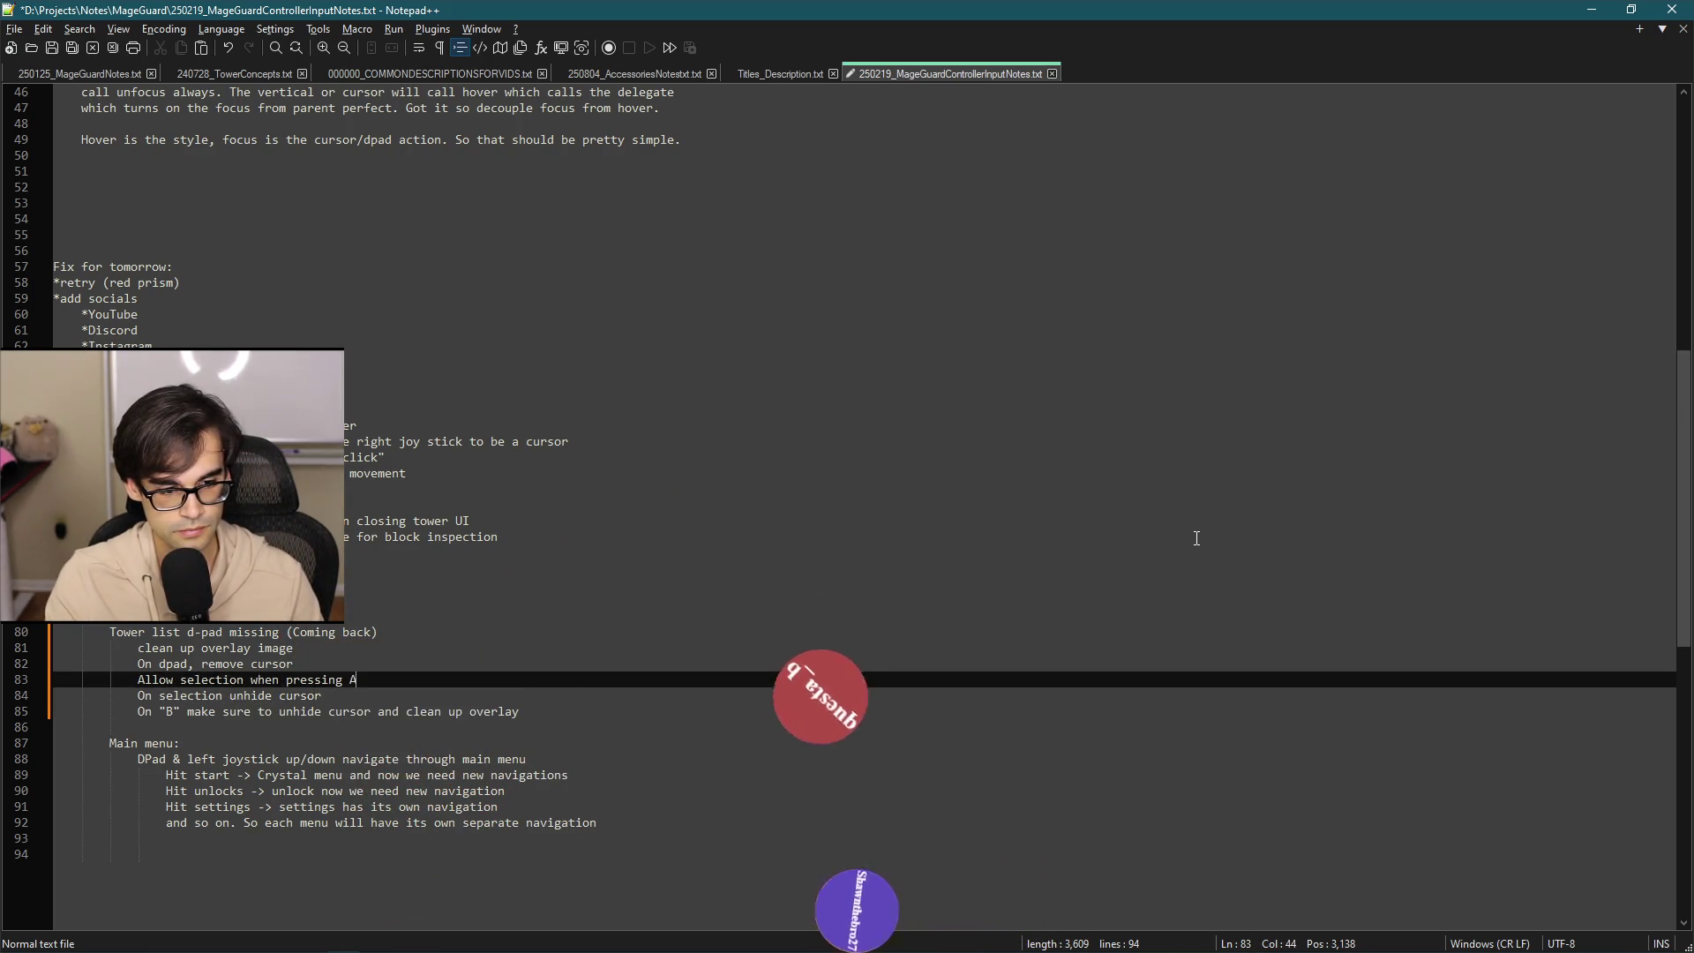
Add a note line under the pressing A item reading 'On Select hide overlay image'.
{"action": "key", "text": "Return"}
{"action": "type", "text": "On Se"}
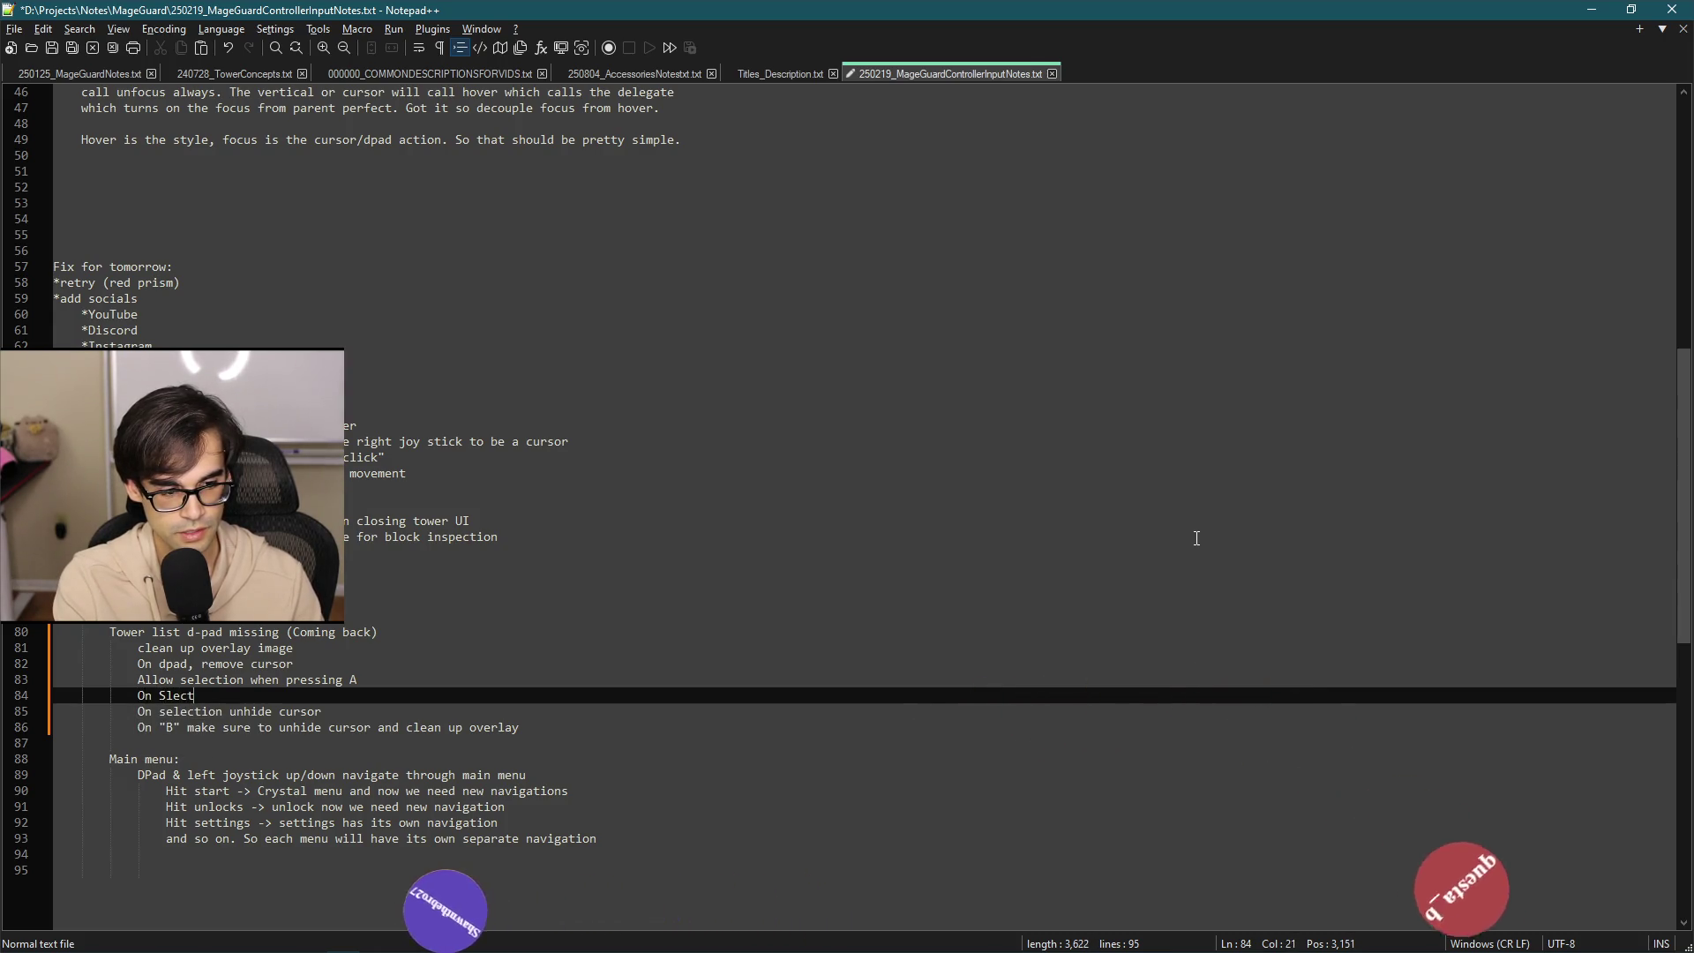
{"action": "type", "text": "lect re"}
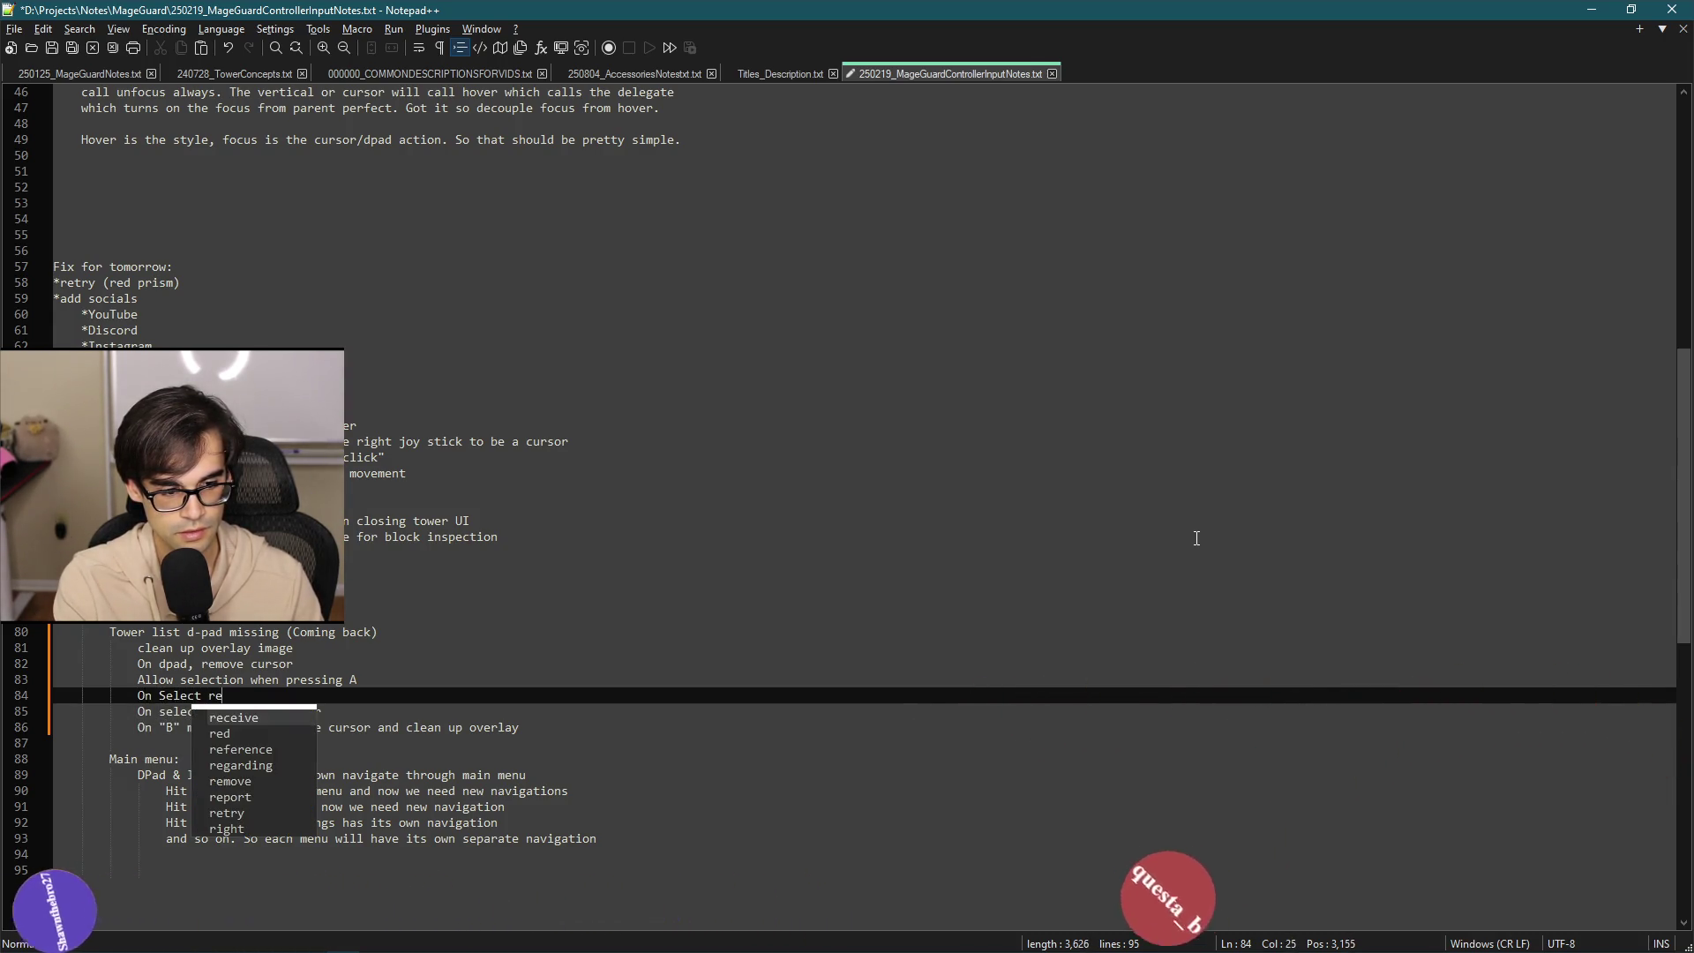
{"action": "type", "text": "set overlay"}
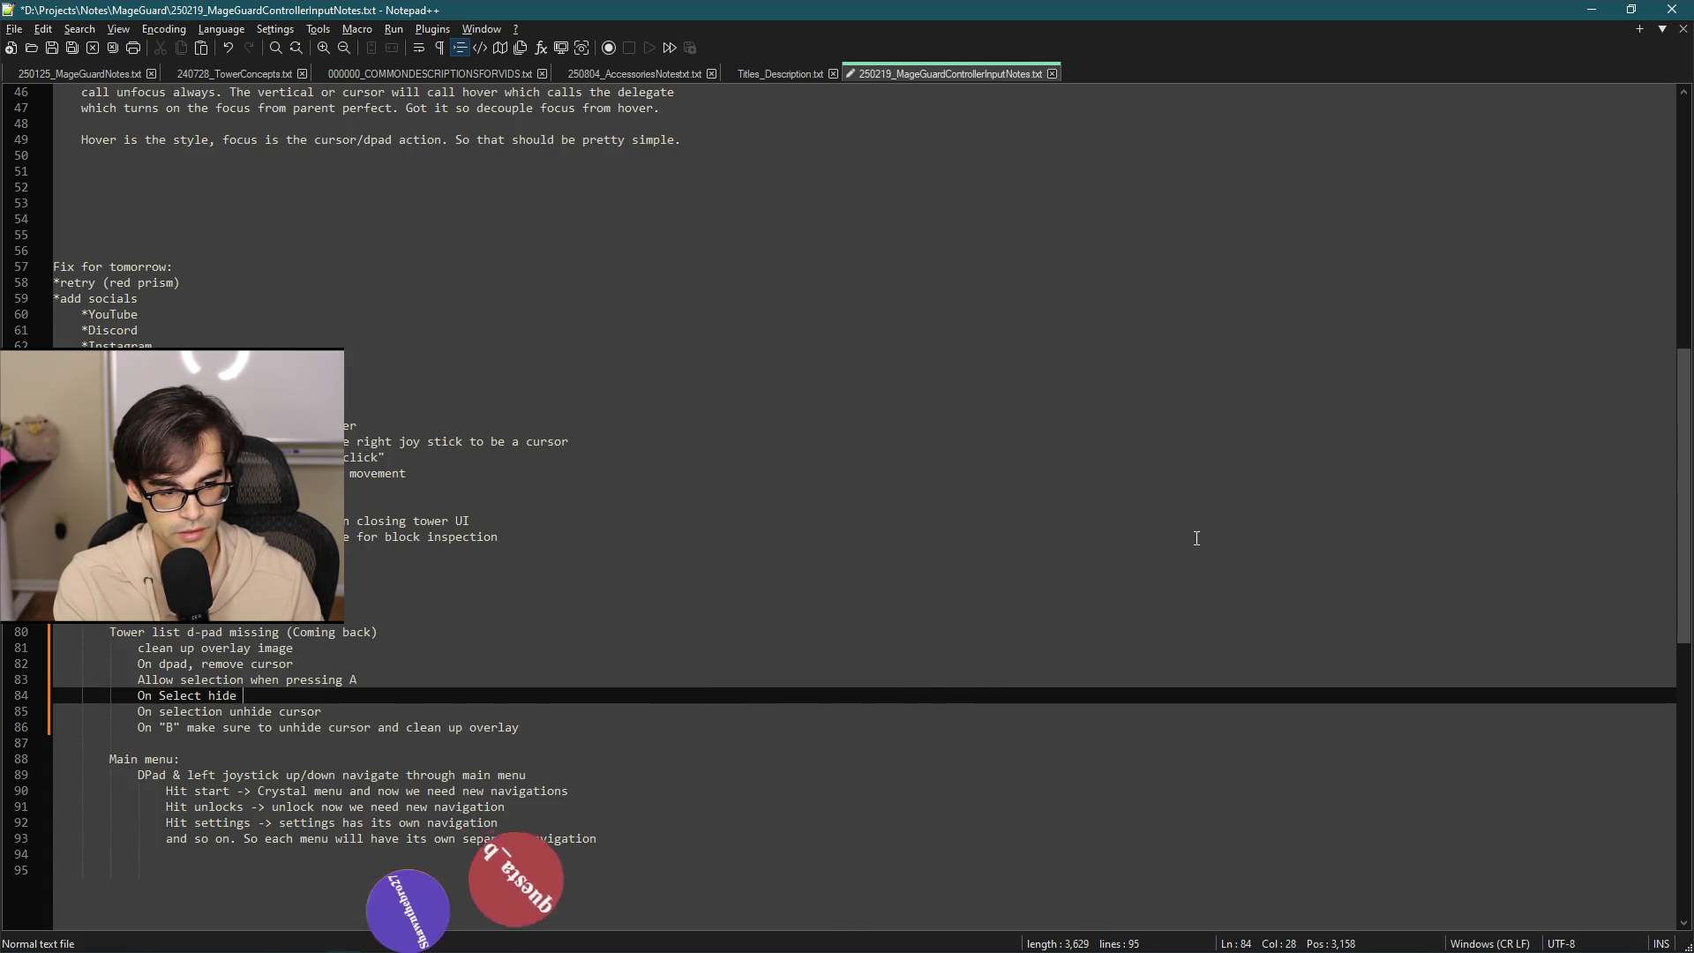
{"action": "key", "text": "ctrl+BackSpace"}
{"action": "key", "text": "ctrl+BackSpace"}
{"action": "type", "text": "hide overlay image"}
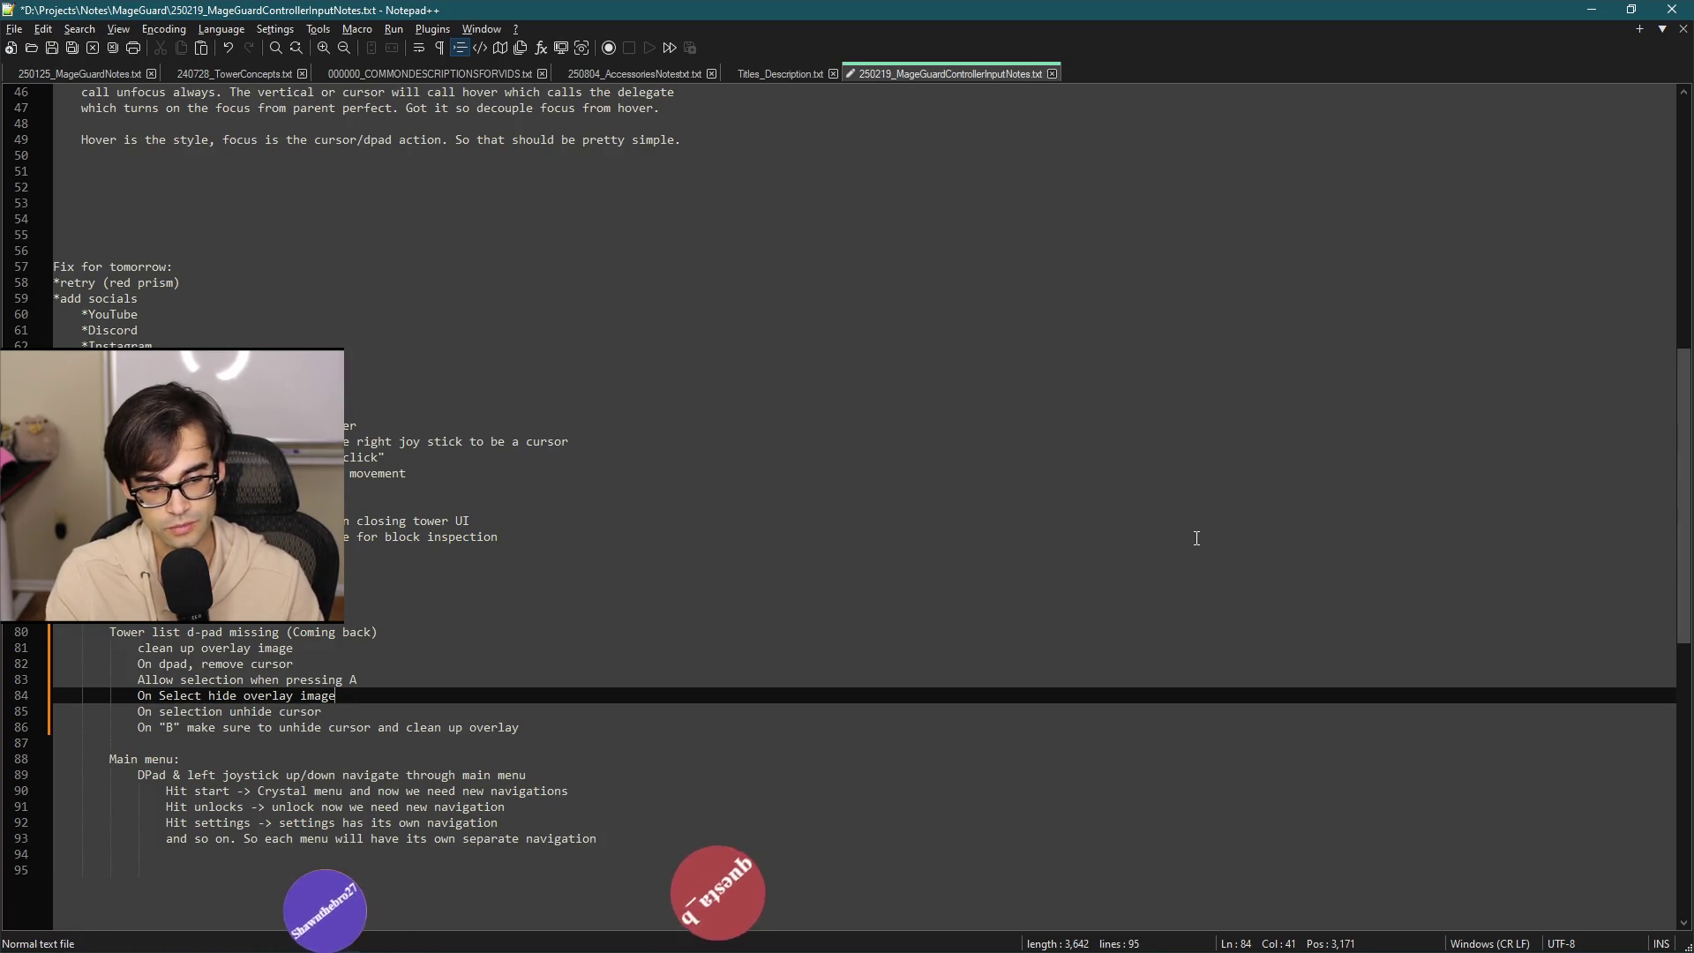
Save the notes and add indented blank lines after the last checklist item.
{"action": "key", "text": "ctrl+s"}
{"action": "key", "text": "Down"}
{"action": "key", "text": "Down"}
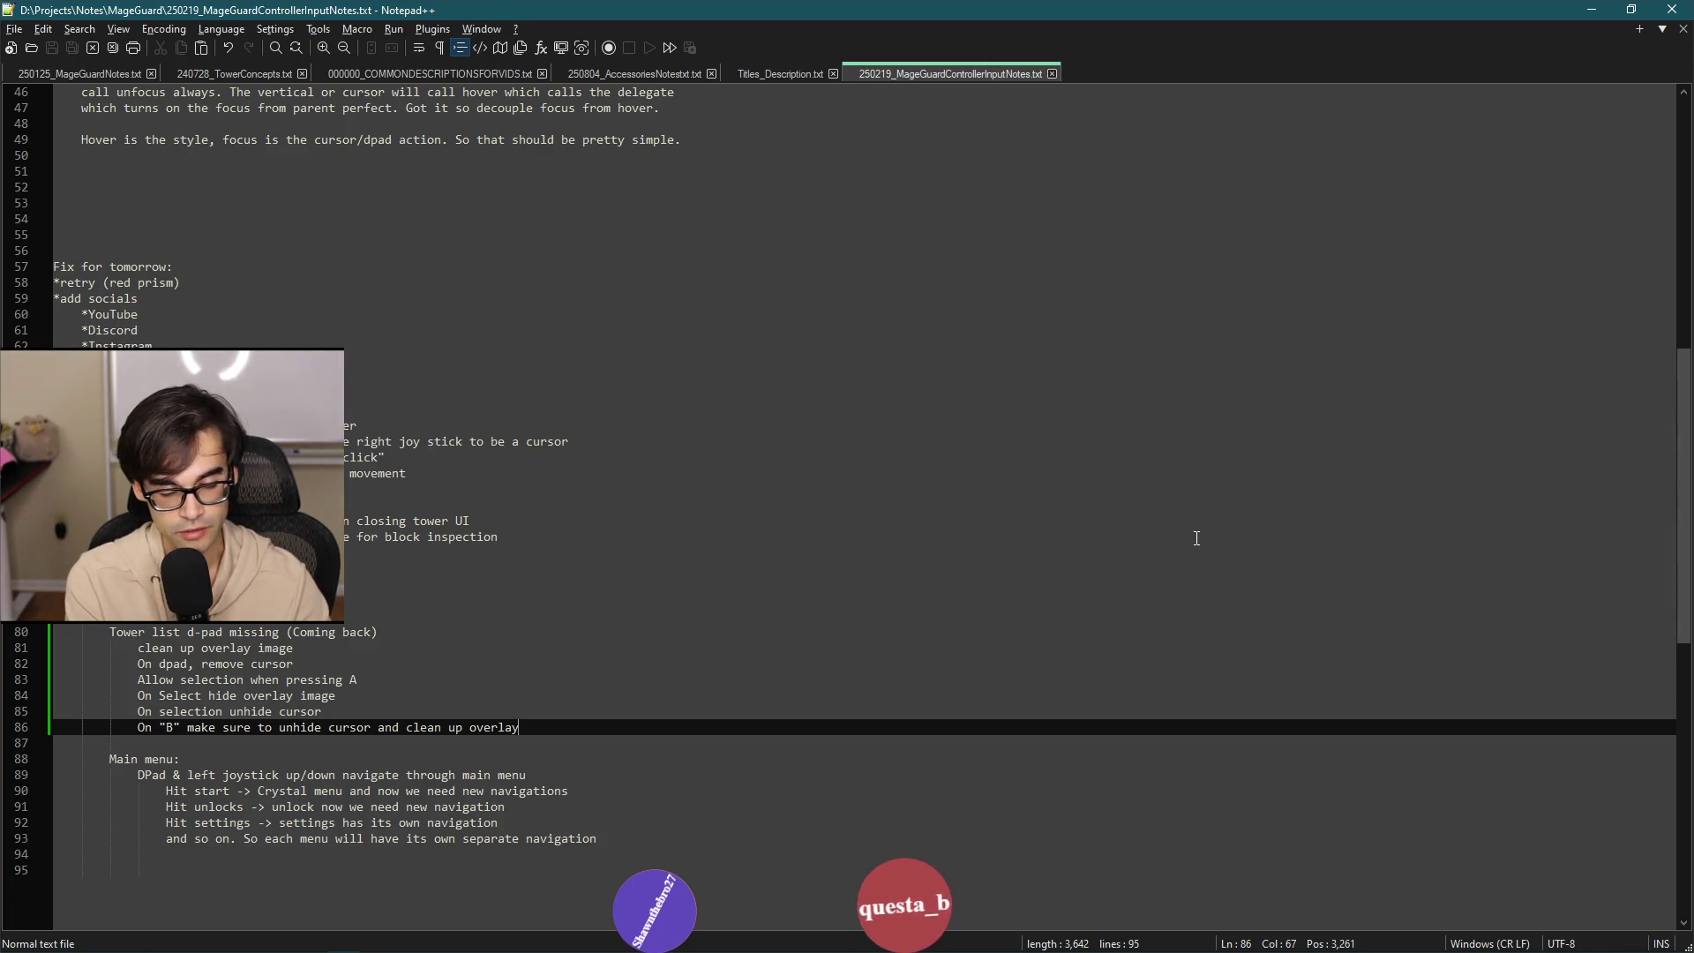
{"action": "key", "text": "Return"}
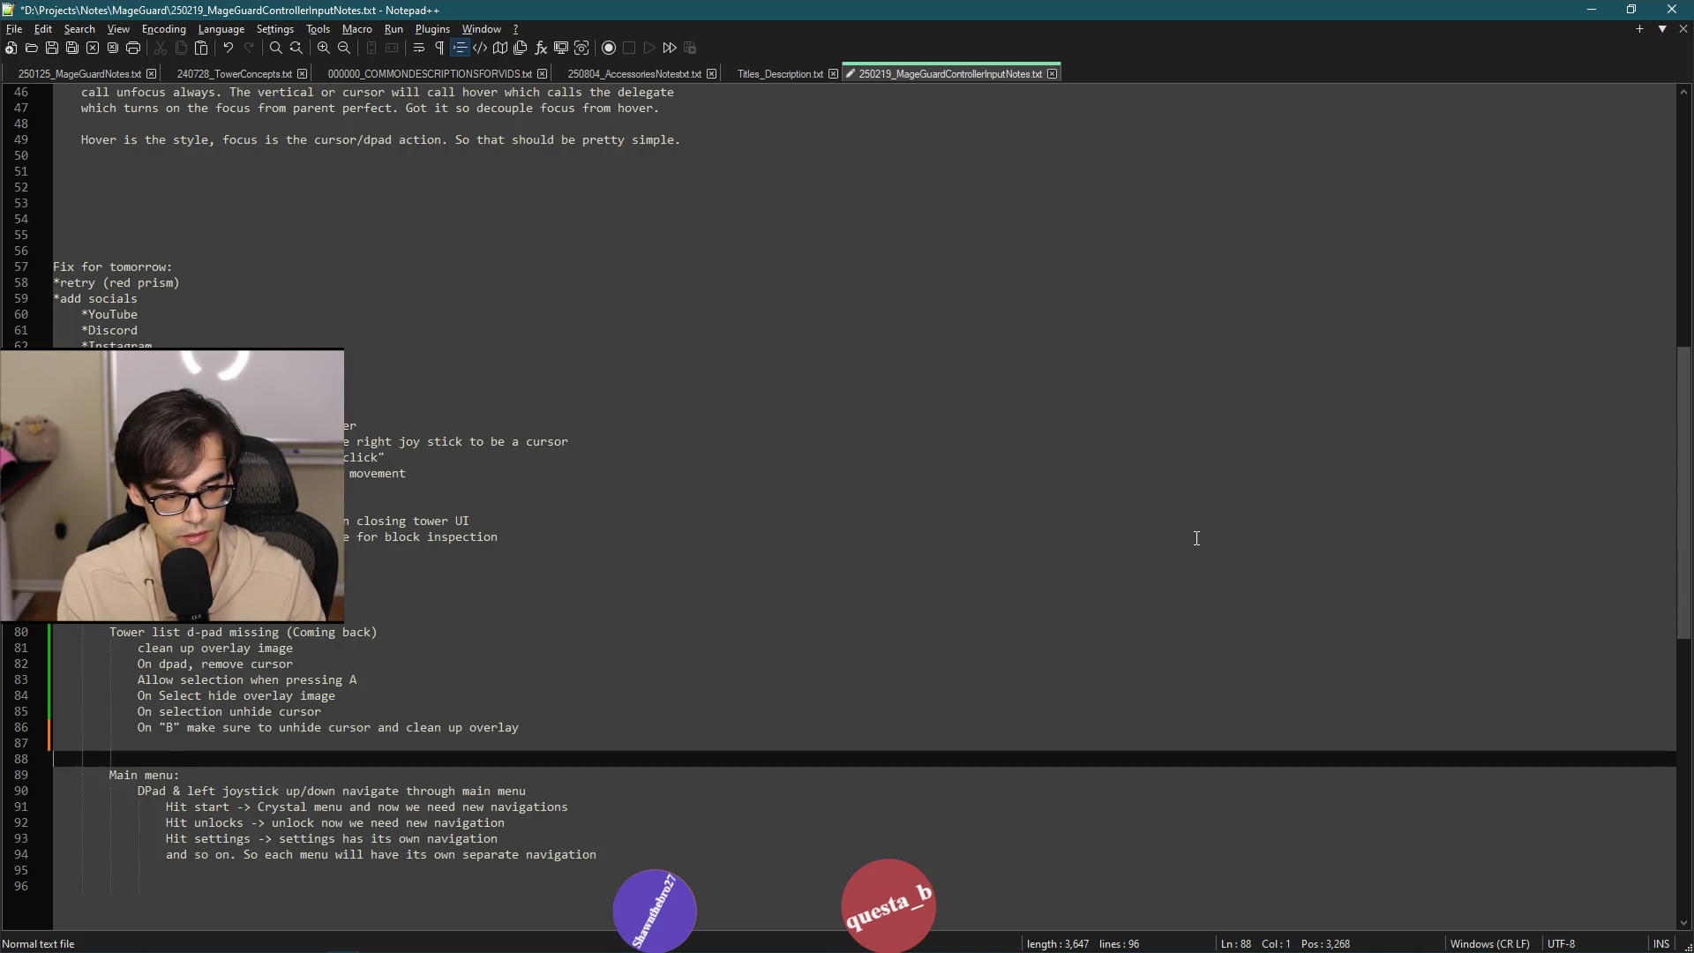
{"action": "key", "text": "Return"}
{"action": "key", "text": "Up"}
{"action": "key", "text": "Tab"}
{"action": "key", "text": "Tab"}
{"action": "key", "text": "Tab"}
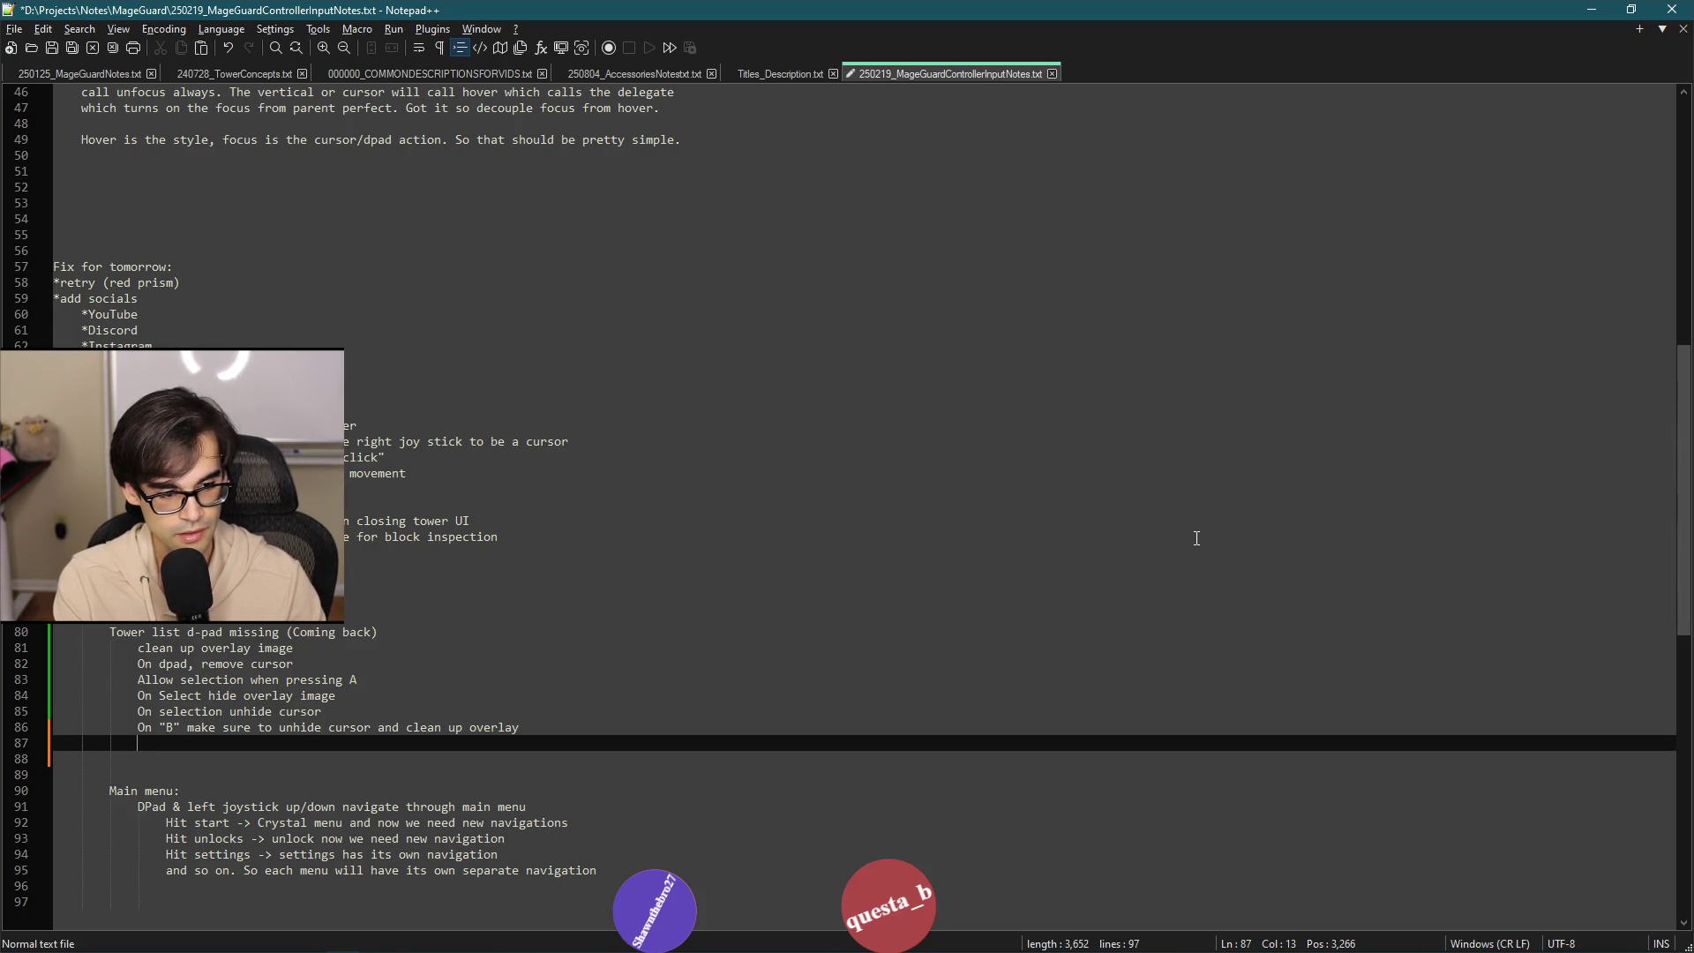
{"action": "key", "text": "Return"}
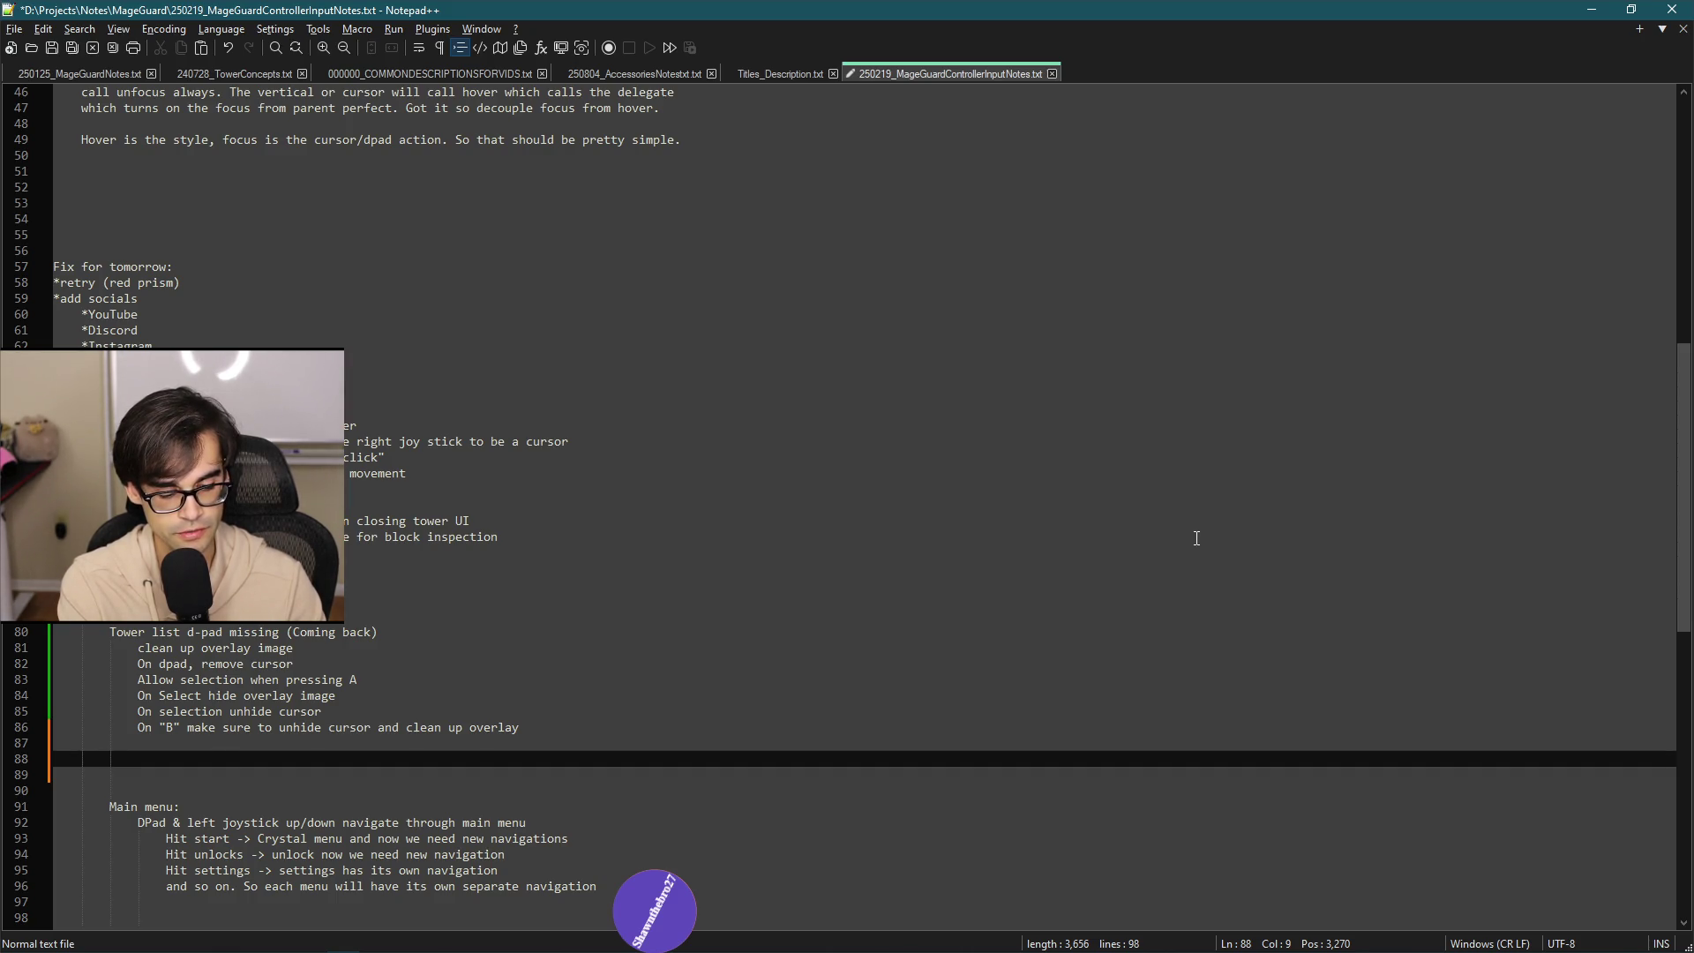
Write 'Test on spawn, see where the index moves (might need to be updated)' and 'Then do the exact same thing on spells'.
{"action": "type", "text": "Teston spawn, "}
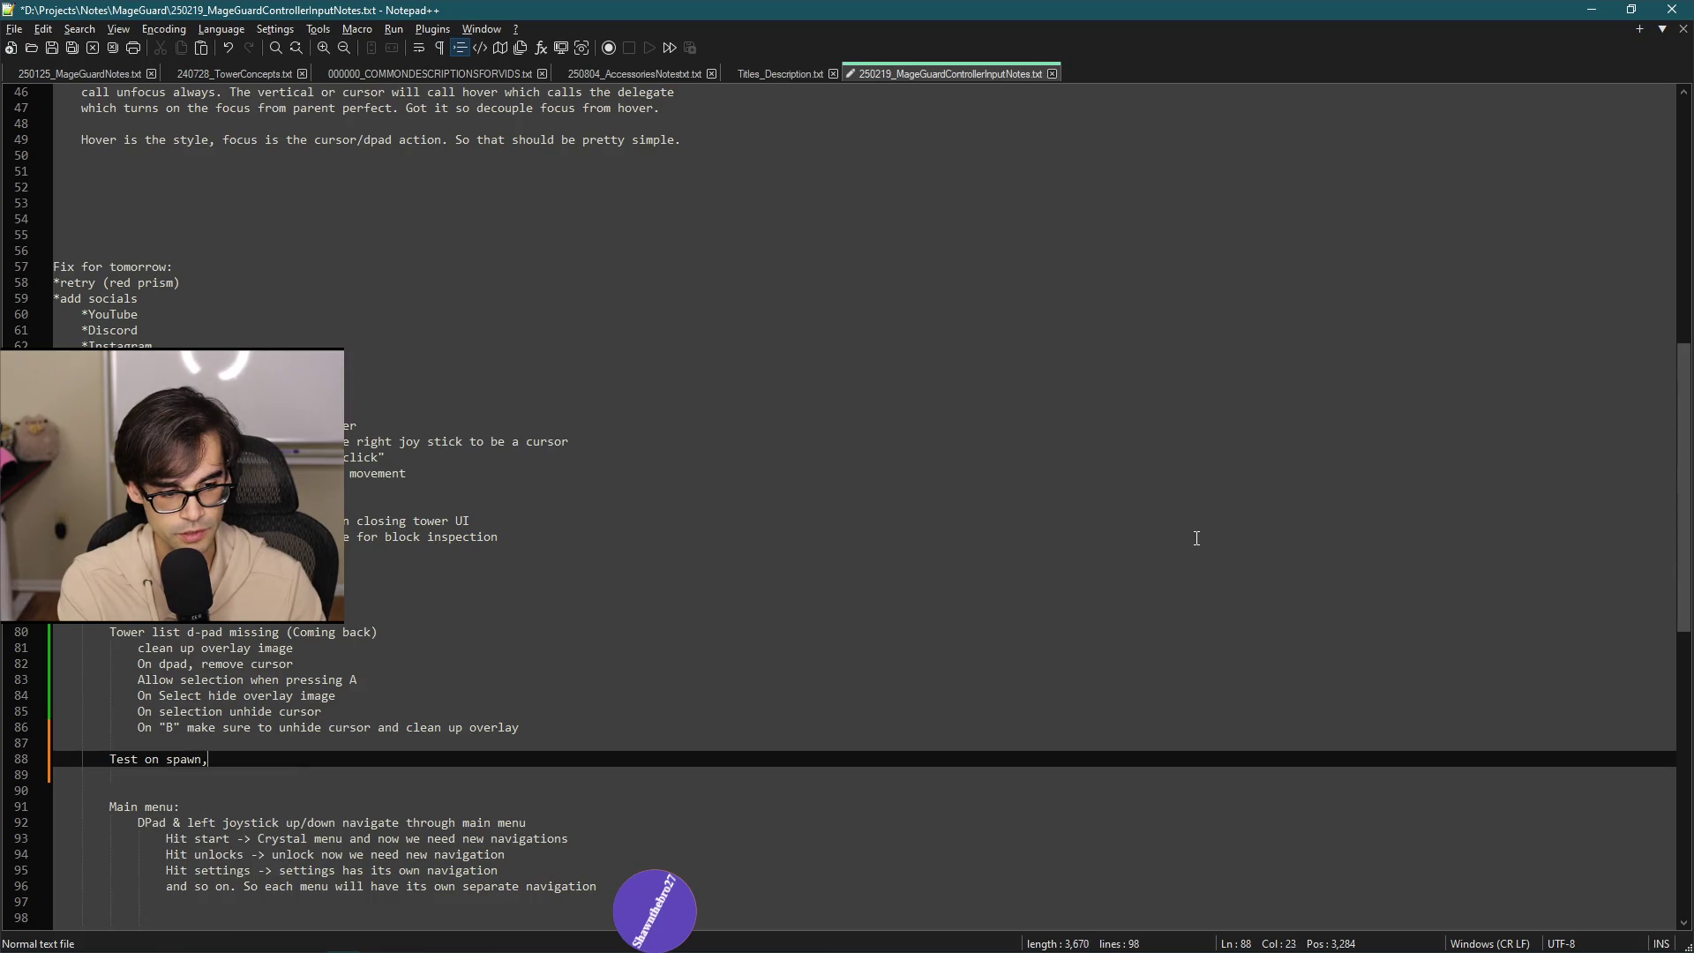
{"action": "type", "text": "see wh"}
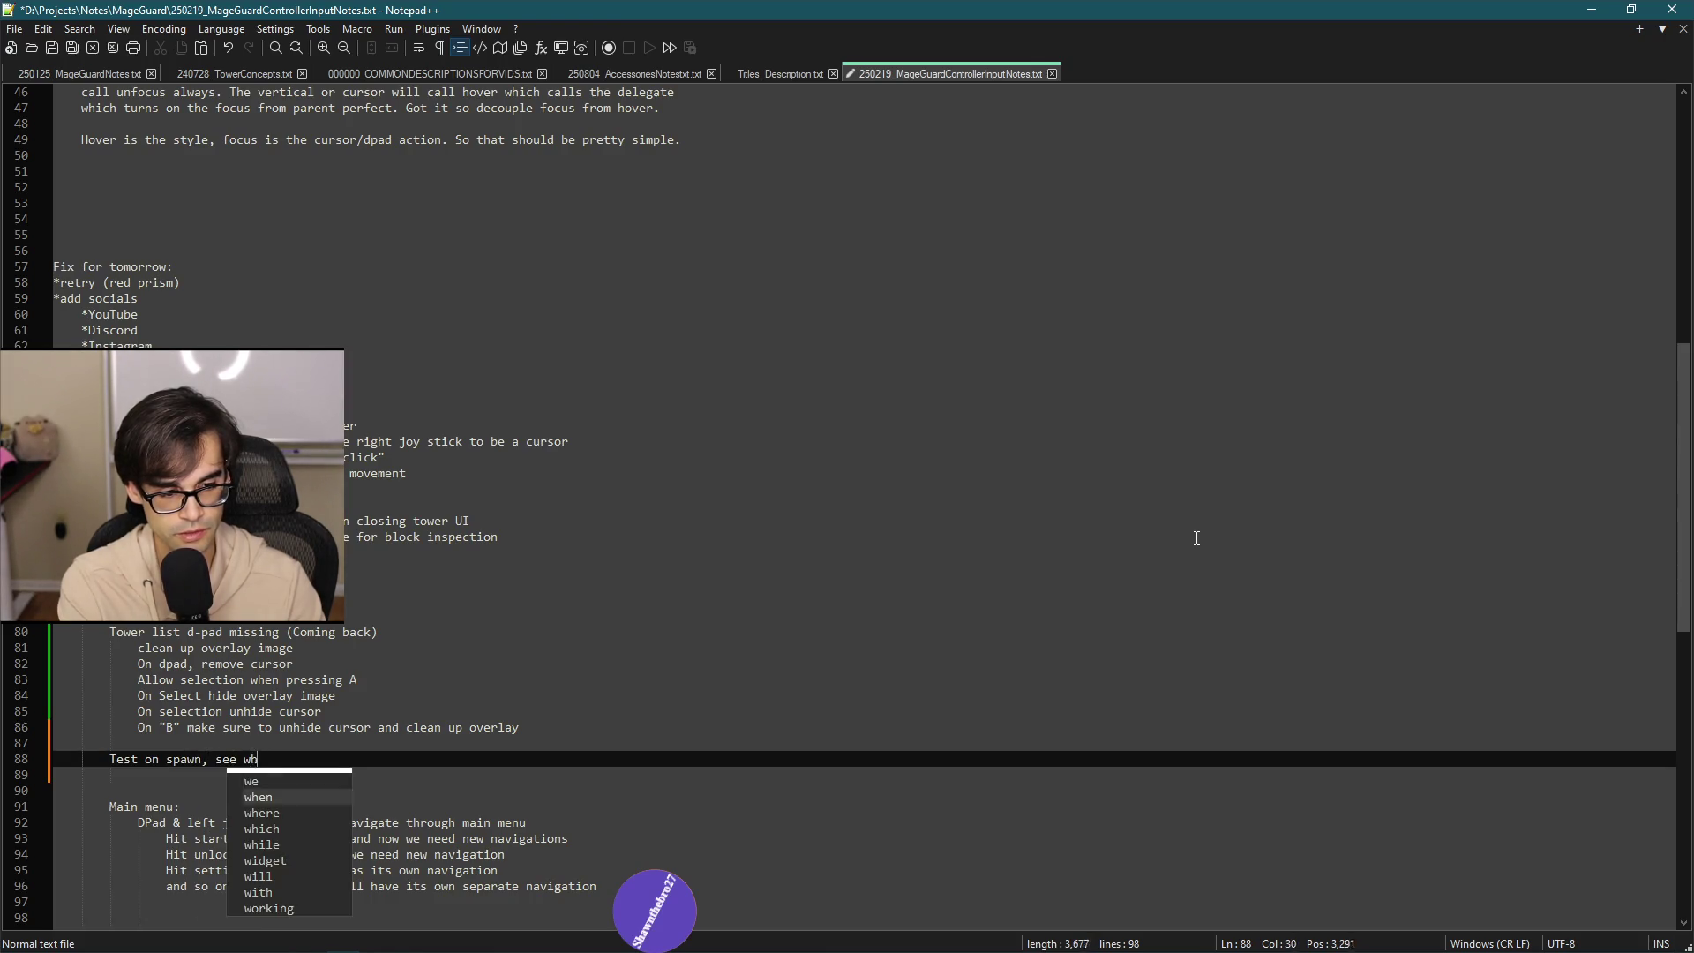
{"action": "type", "text": "ere the index moves "}
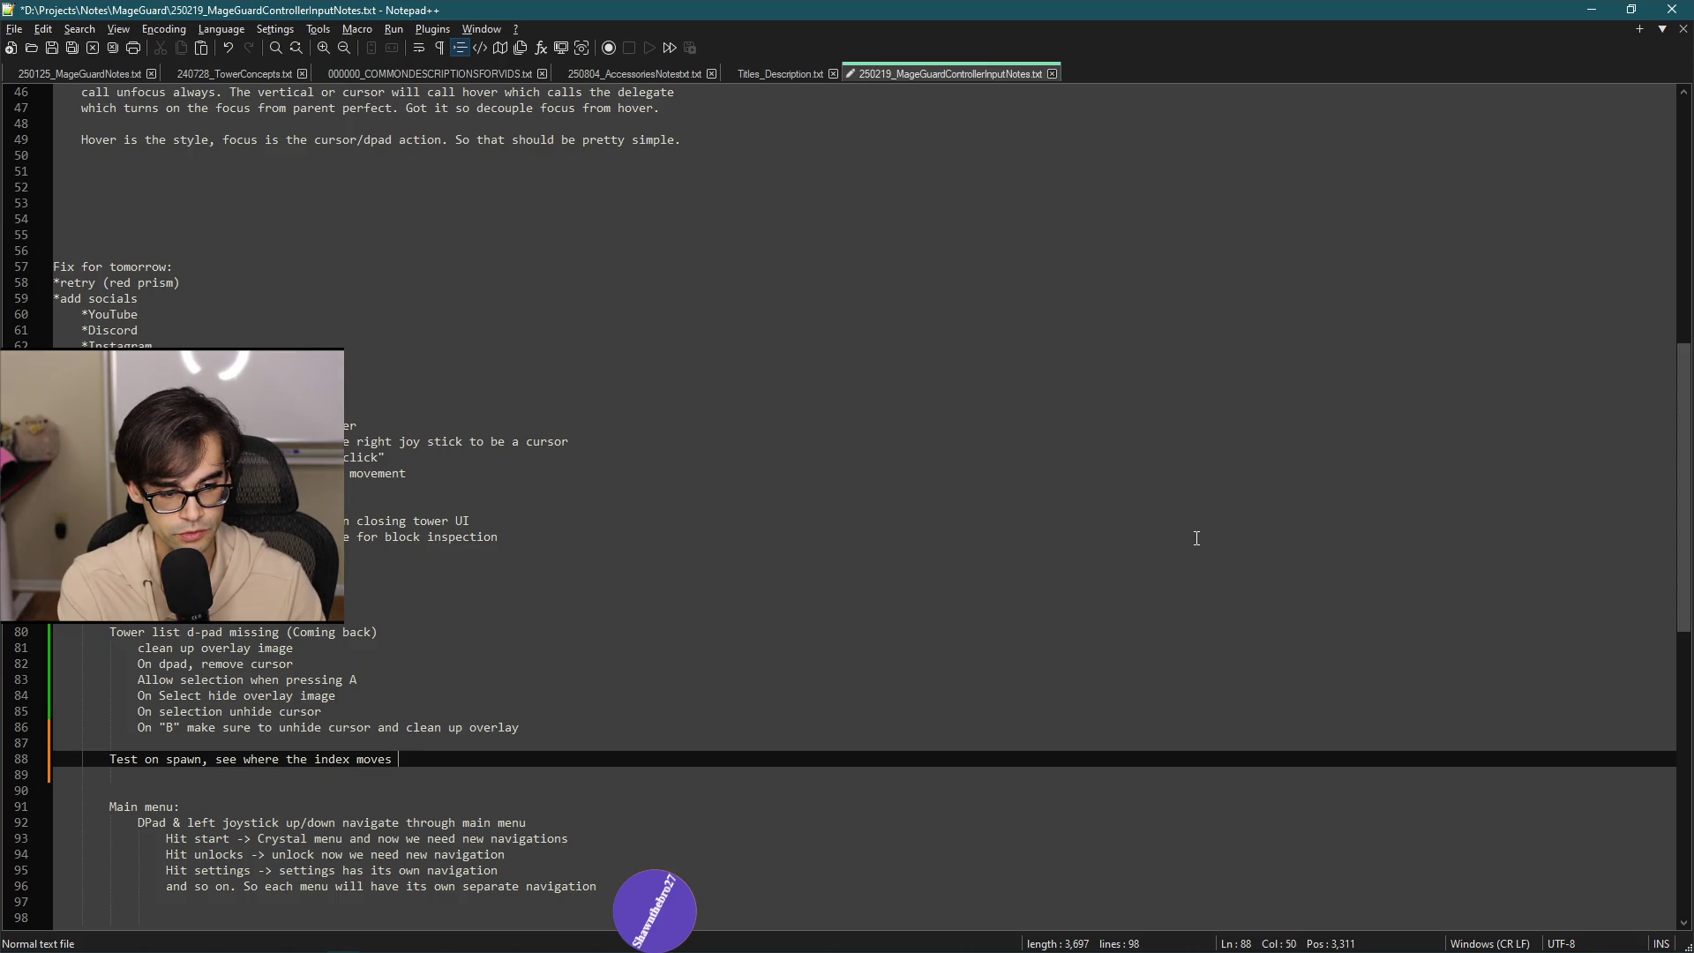
{"action": "type", "text": "(might need to be"}
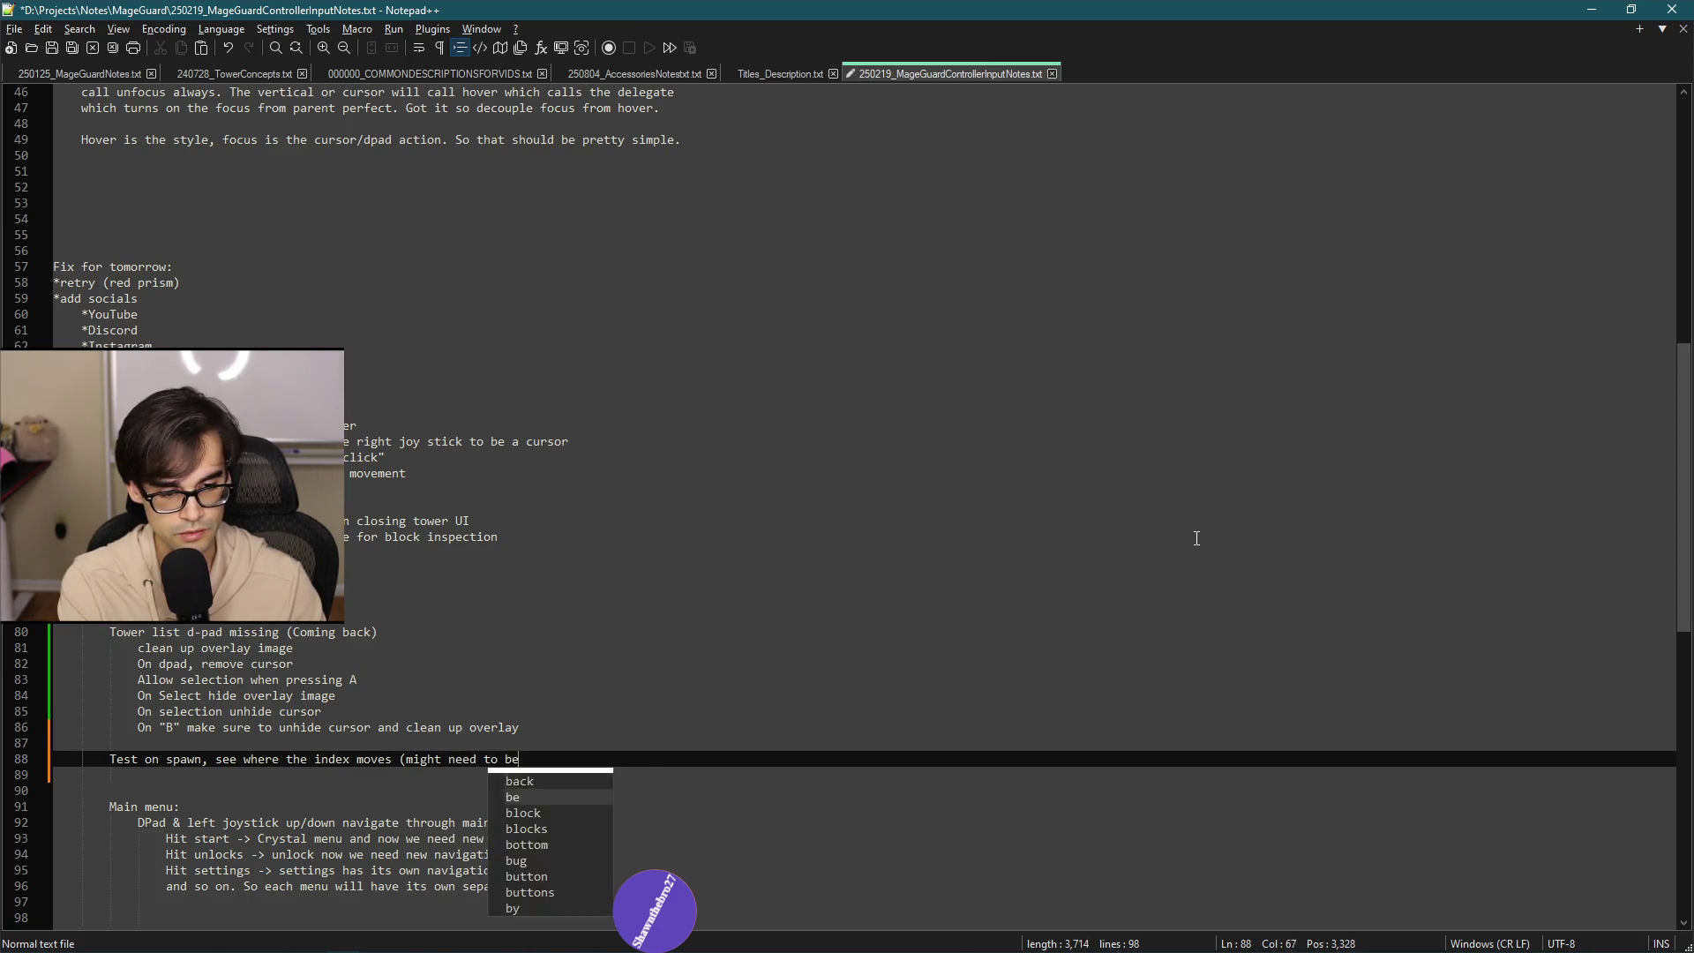
{"action": "type", "text": " updated)"}
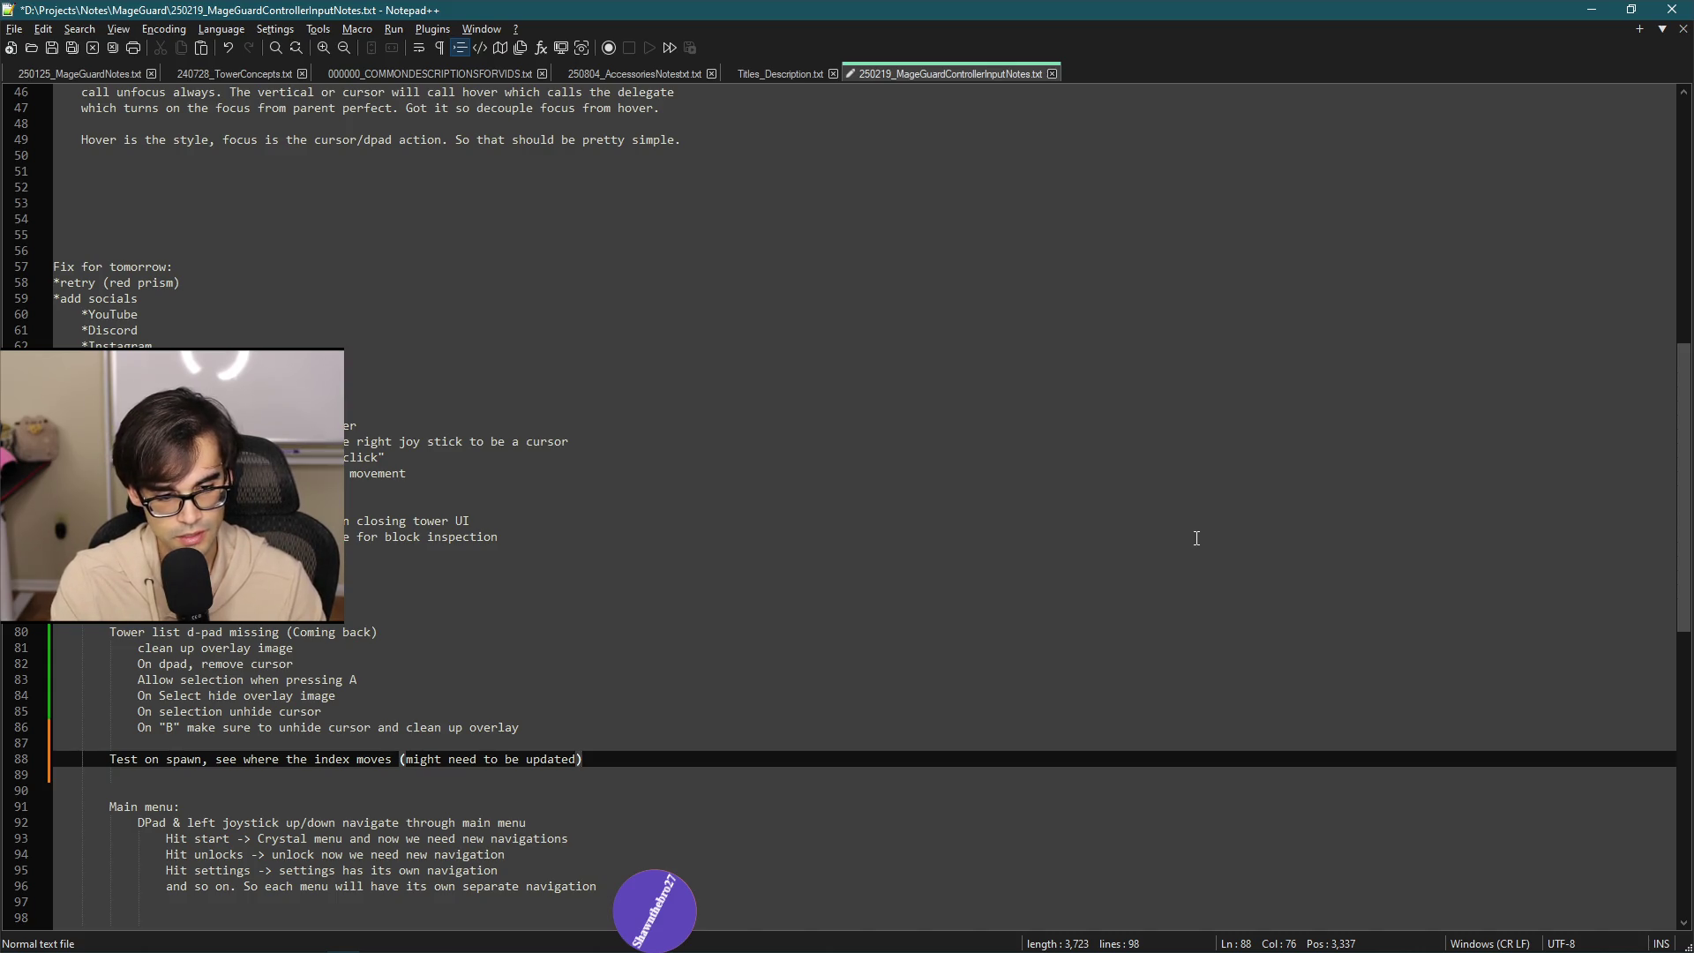
{"action": "key", "text": "Return"}
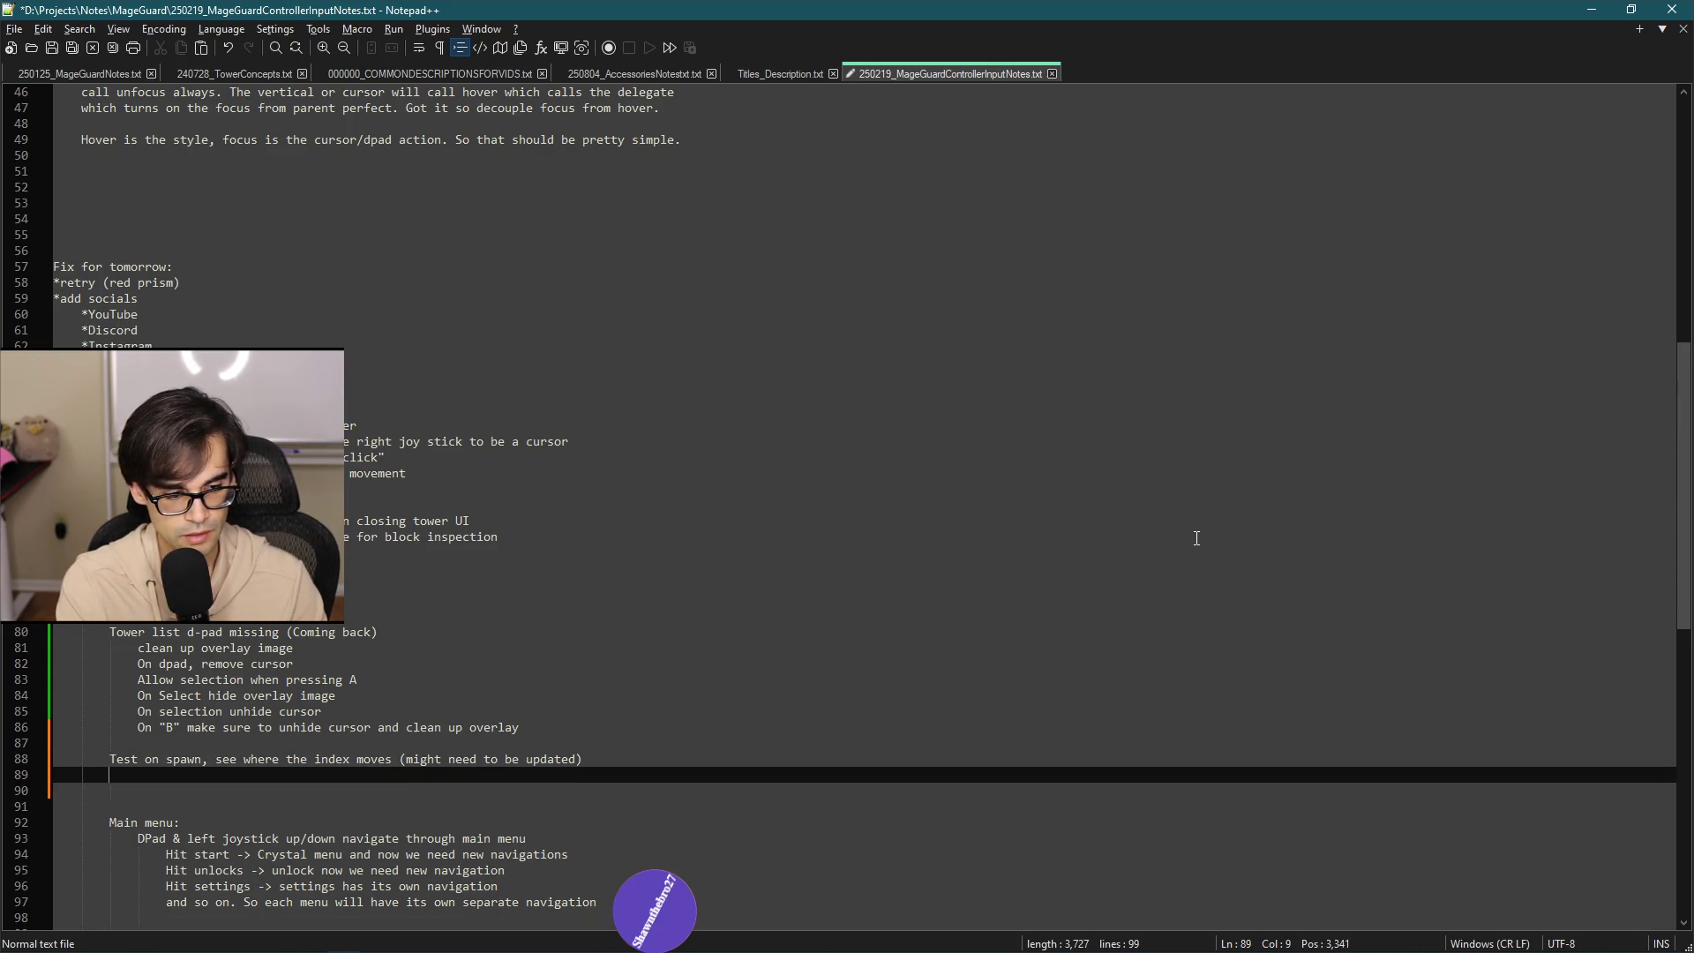
{"action": "type", "text": "Thendo the exac"}
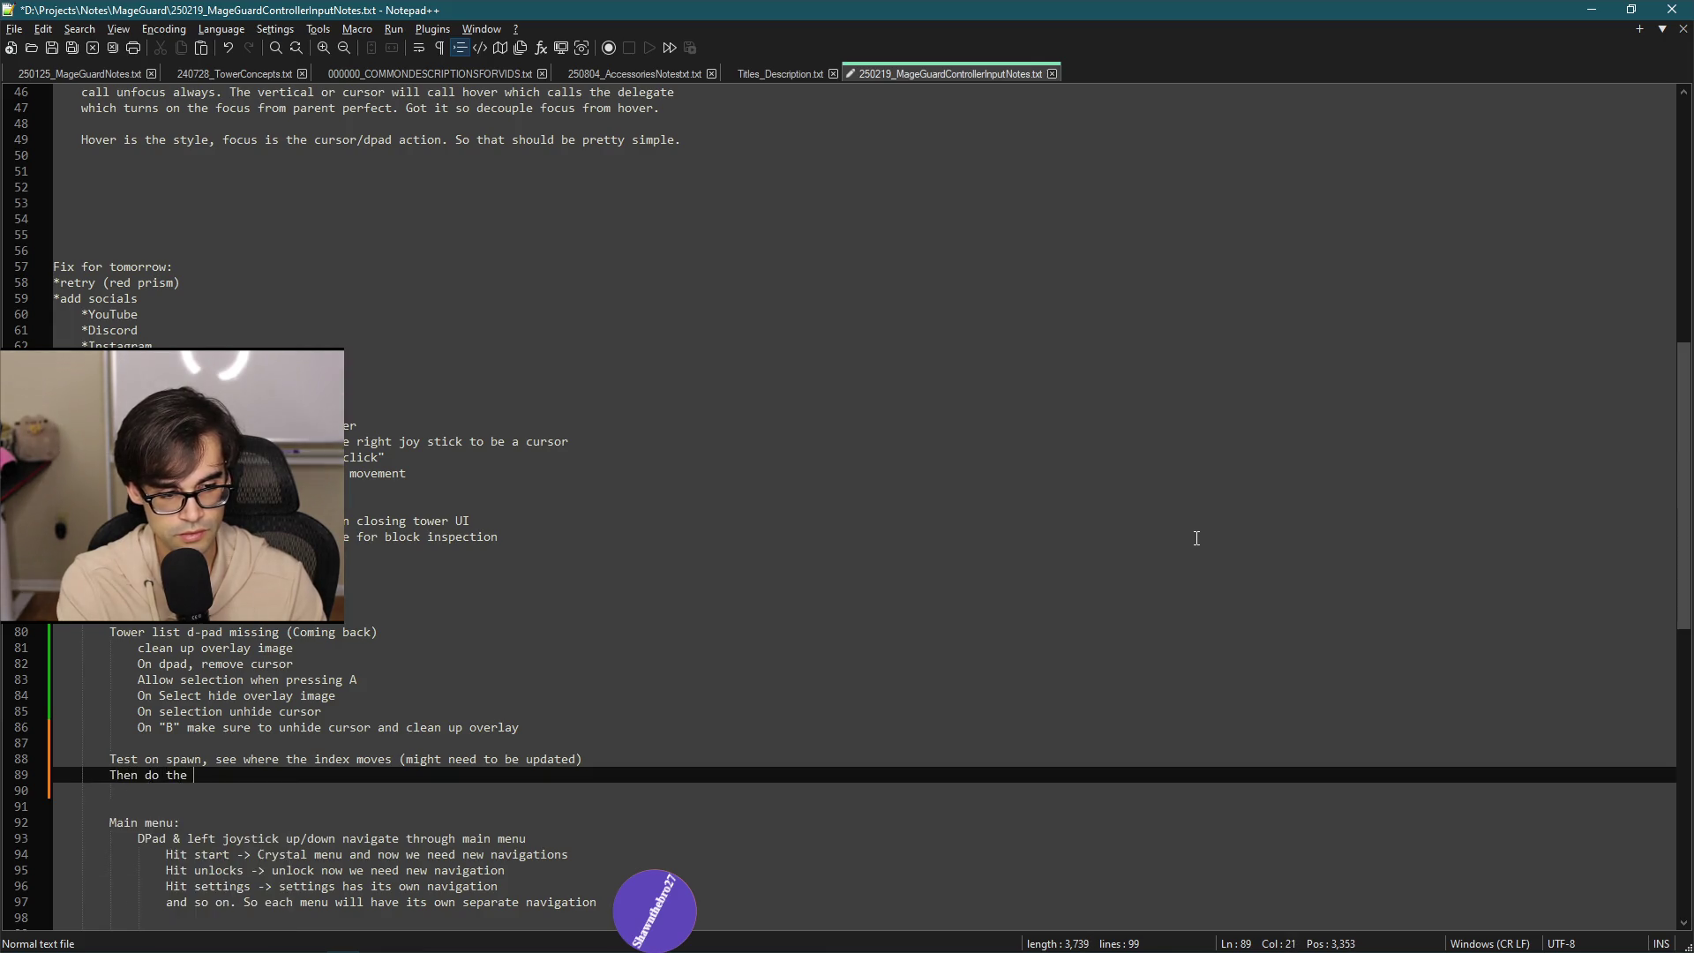
{"action": "type", "text": "t s"}
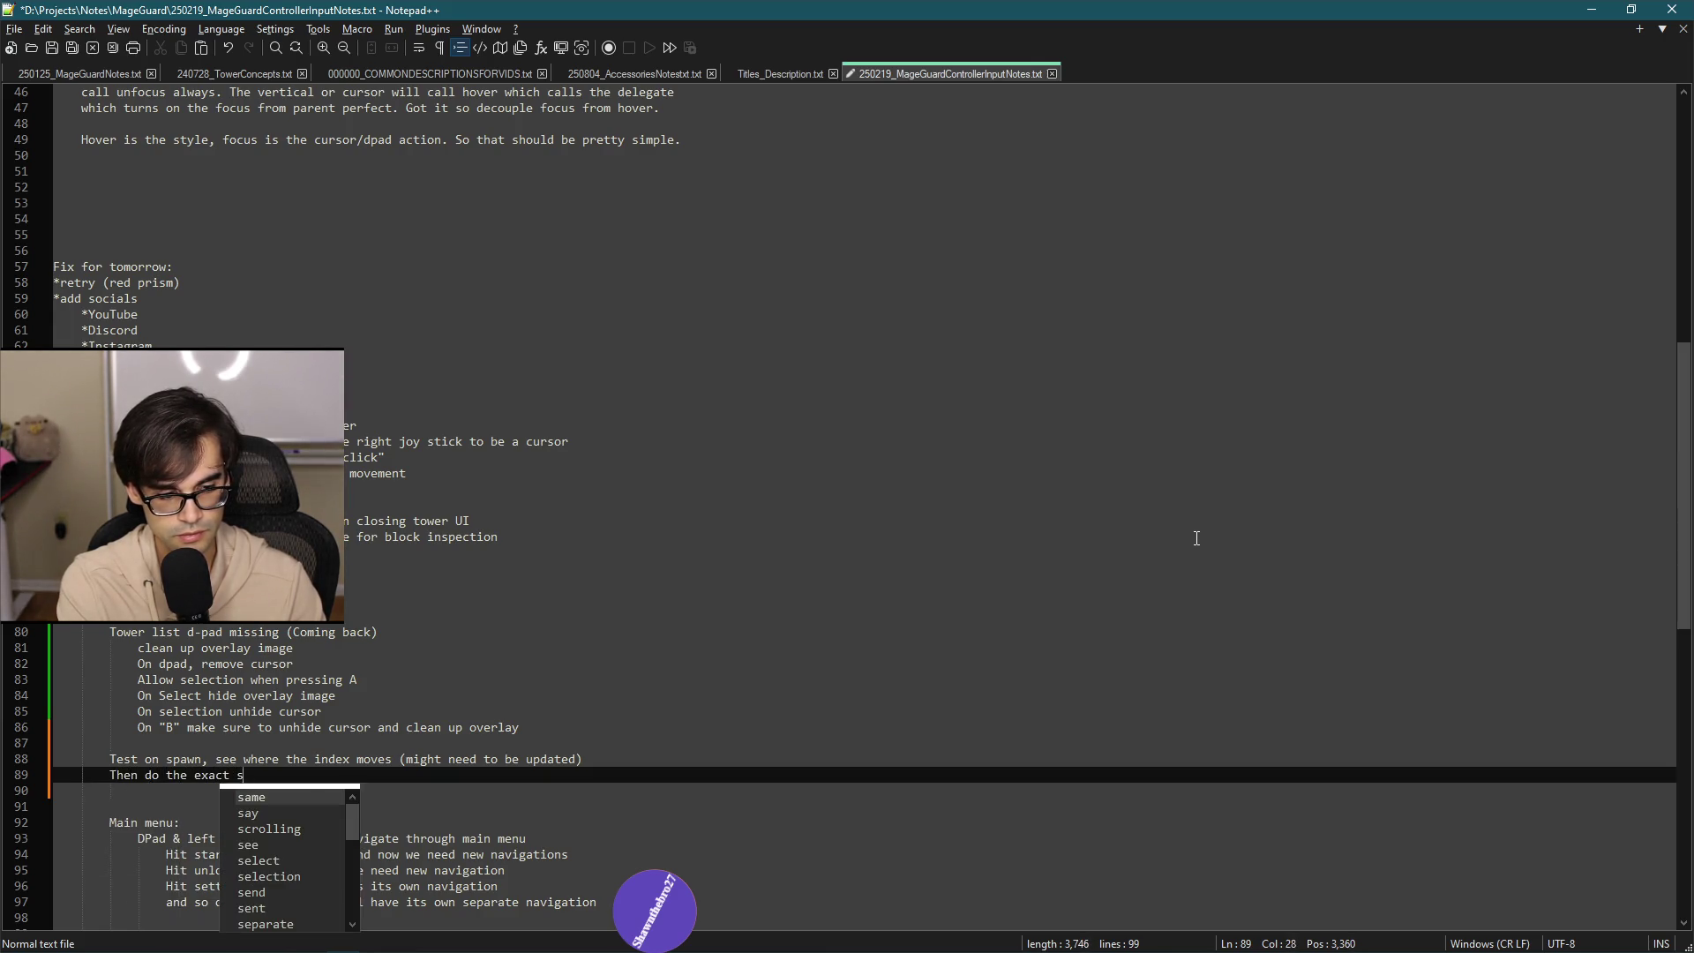
{"action": "type", "text": "ame thing on spells"}
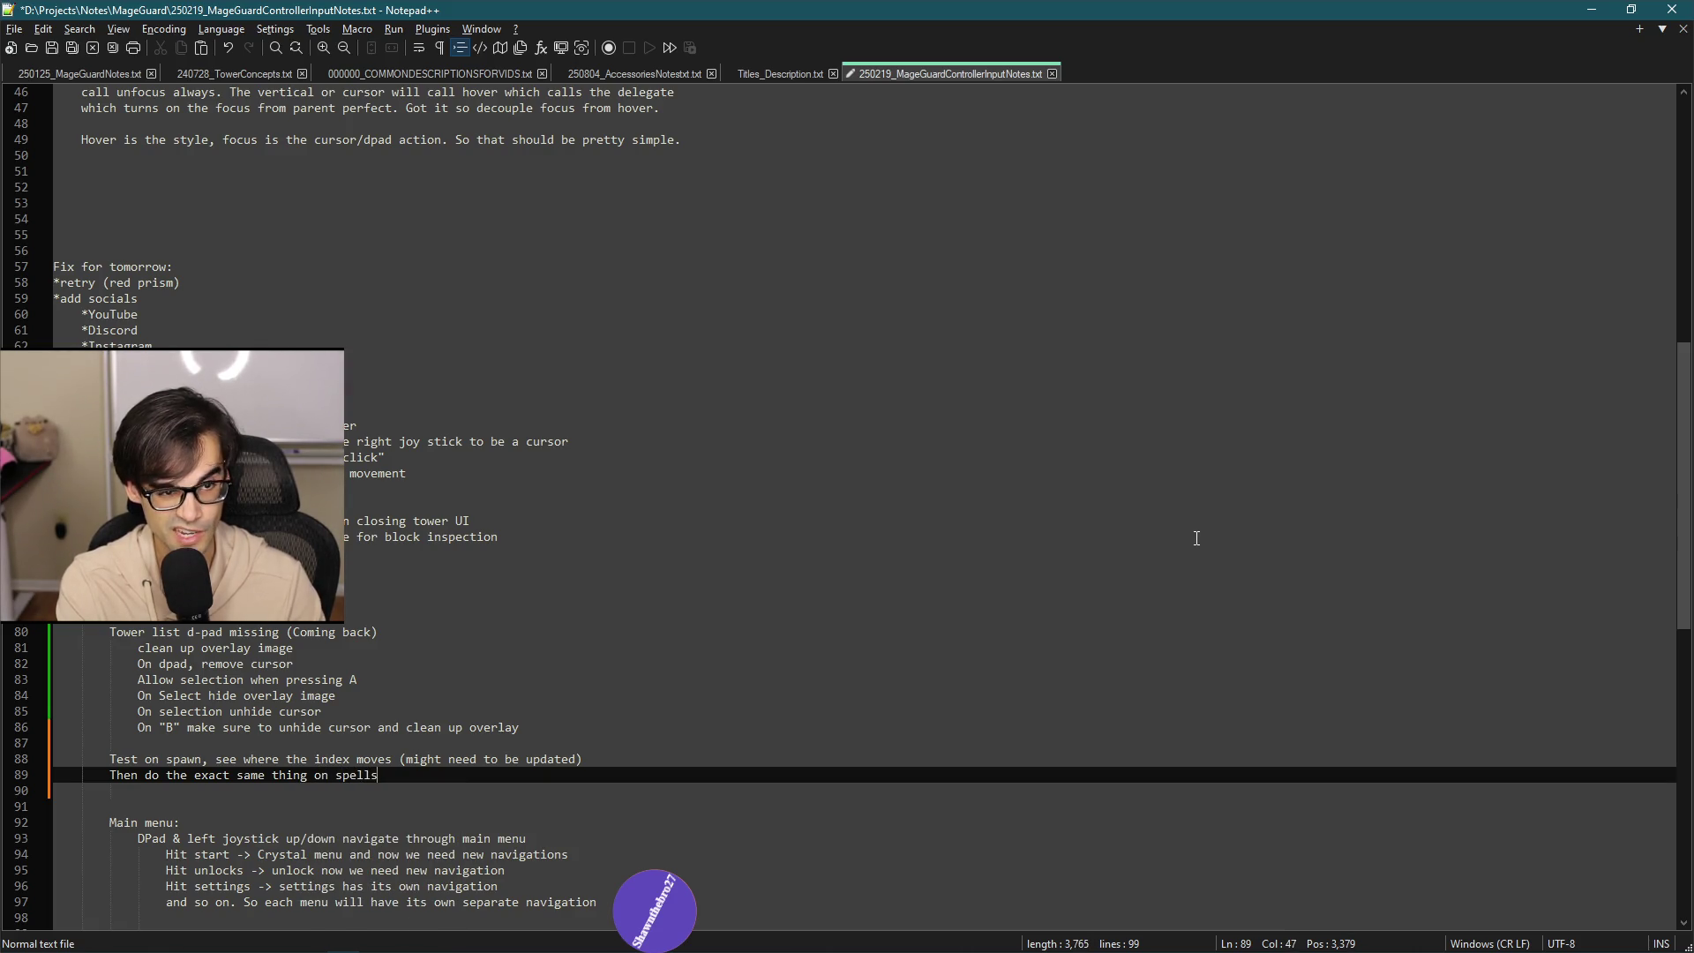
{"action": "key", "text": "Return"}
{"action": "key", "text": "Return"}
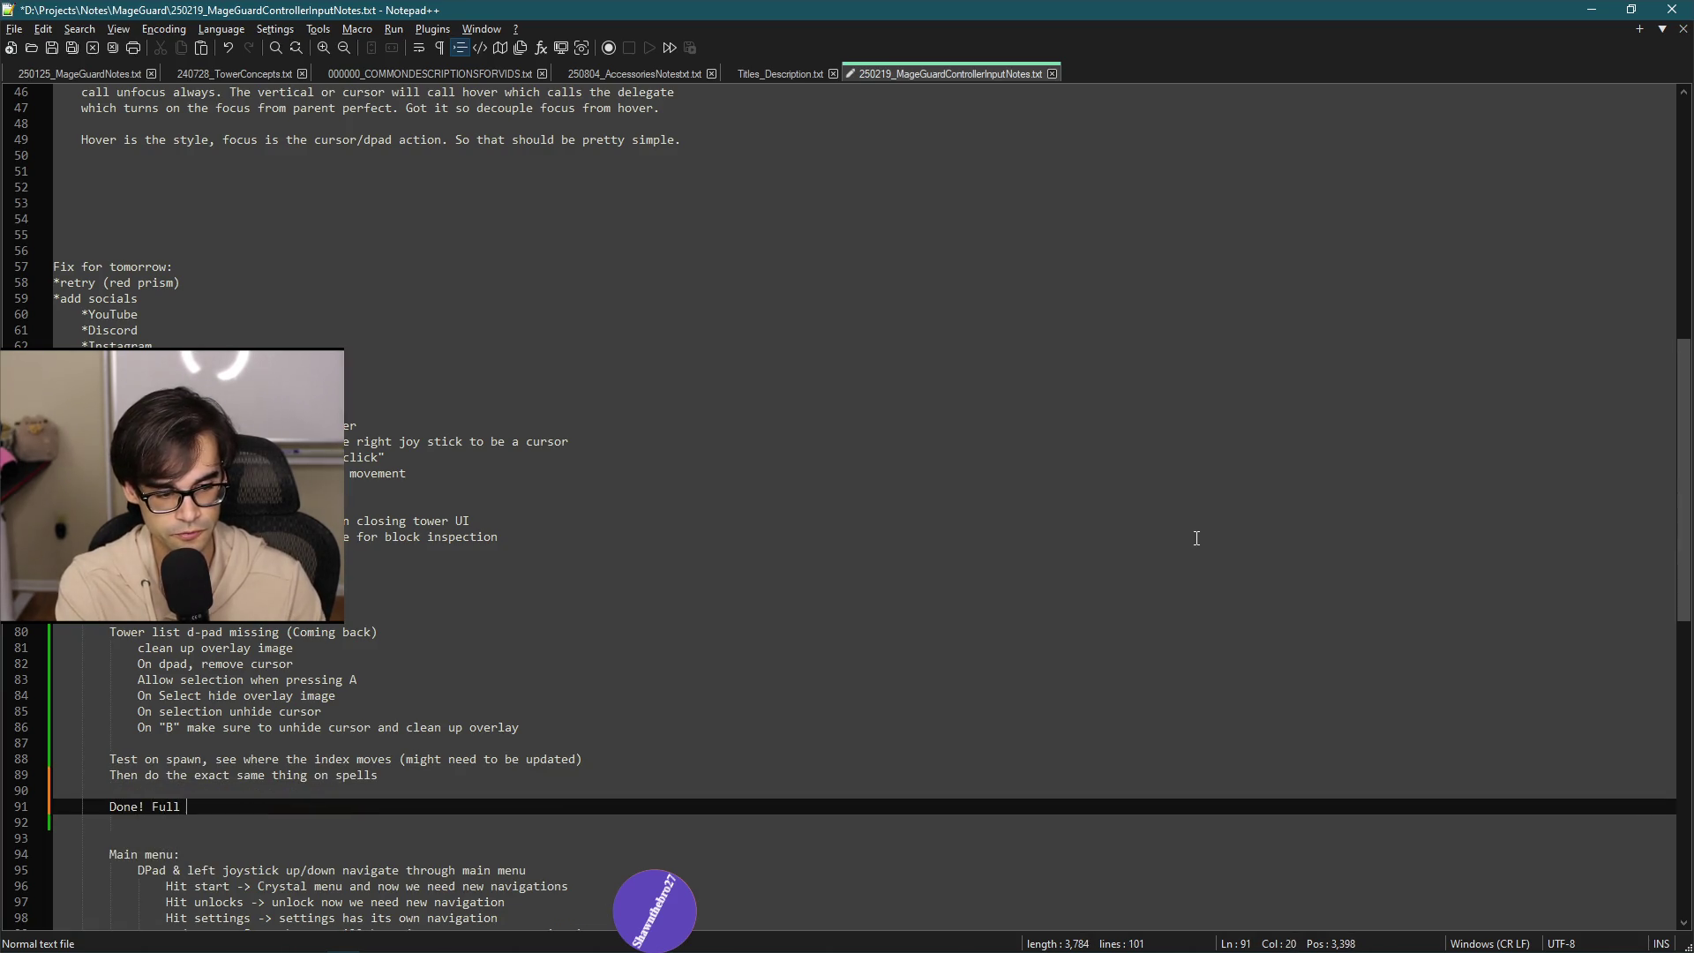
Complete the line 'Done! Full controller support ready to ship!' and switch to the Brave browser.
{"action": "type", "text": "controller support ready to ship!"}
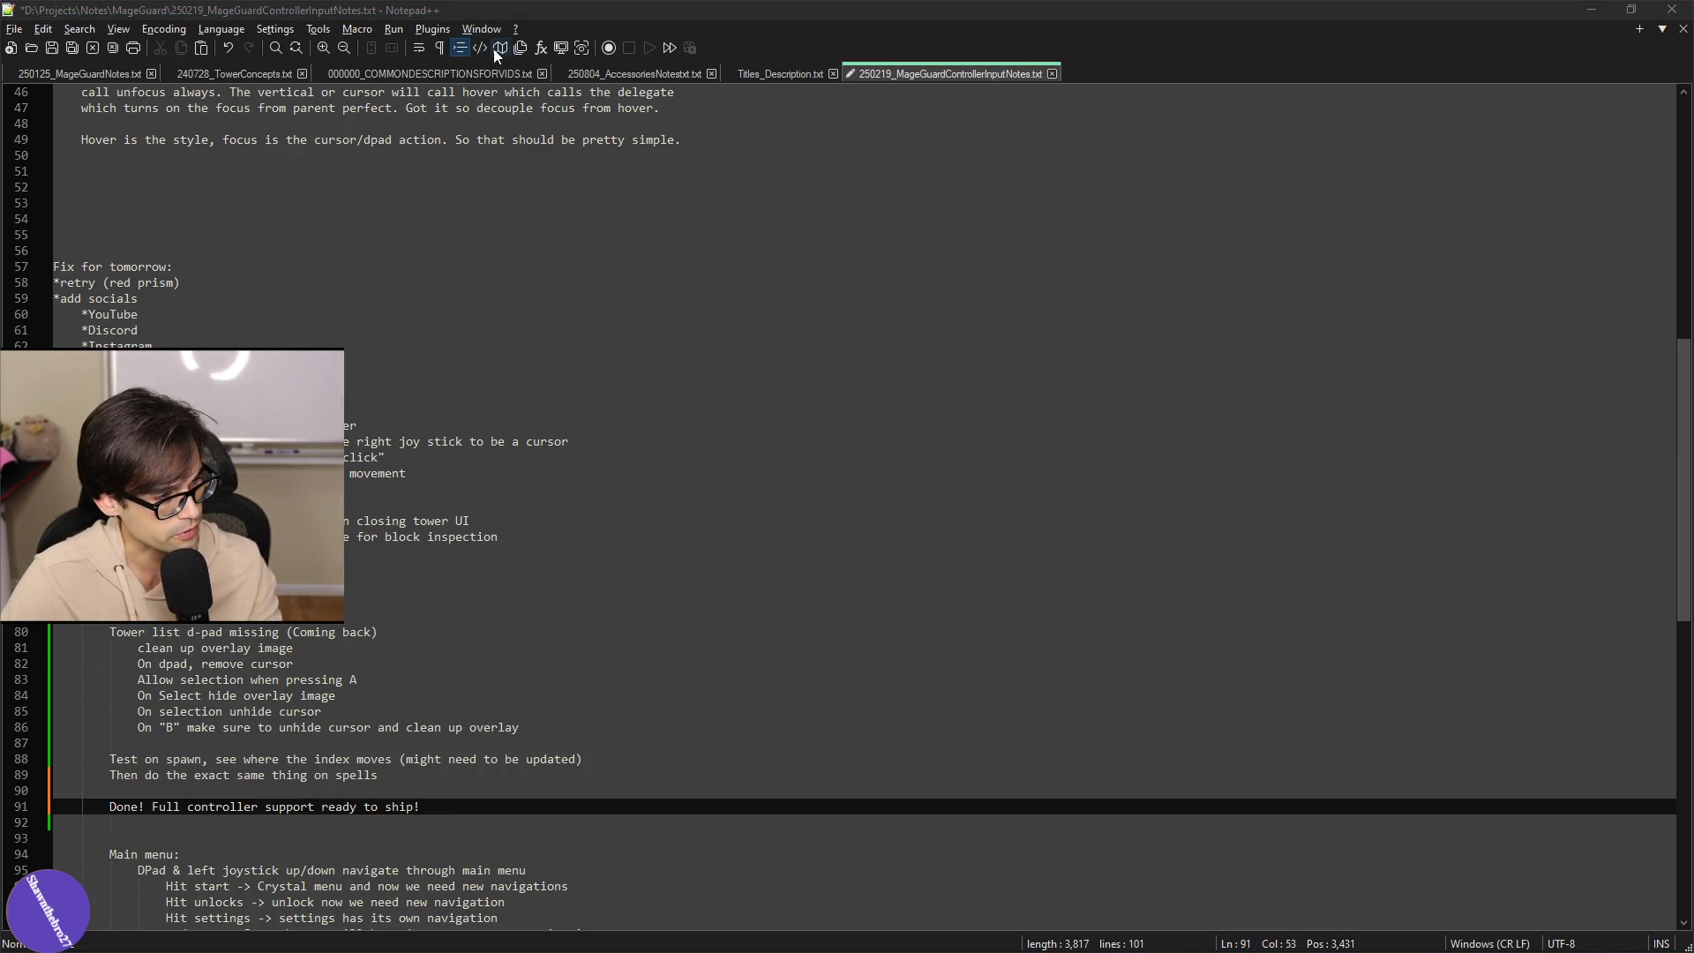
{"action": "key", "text": "alt+Tab"}
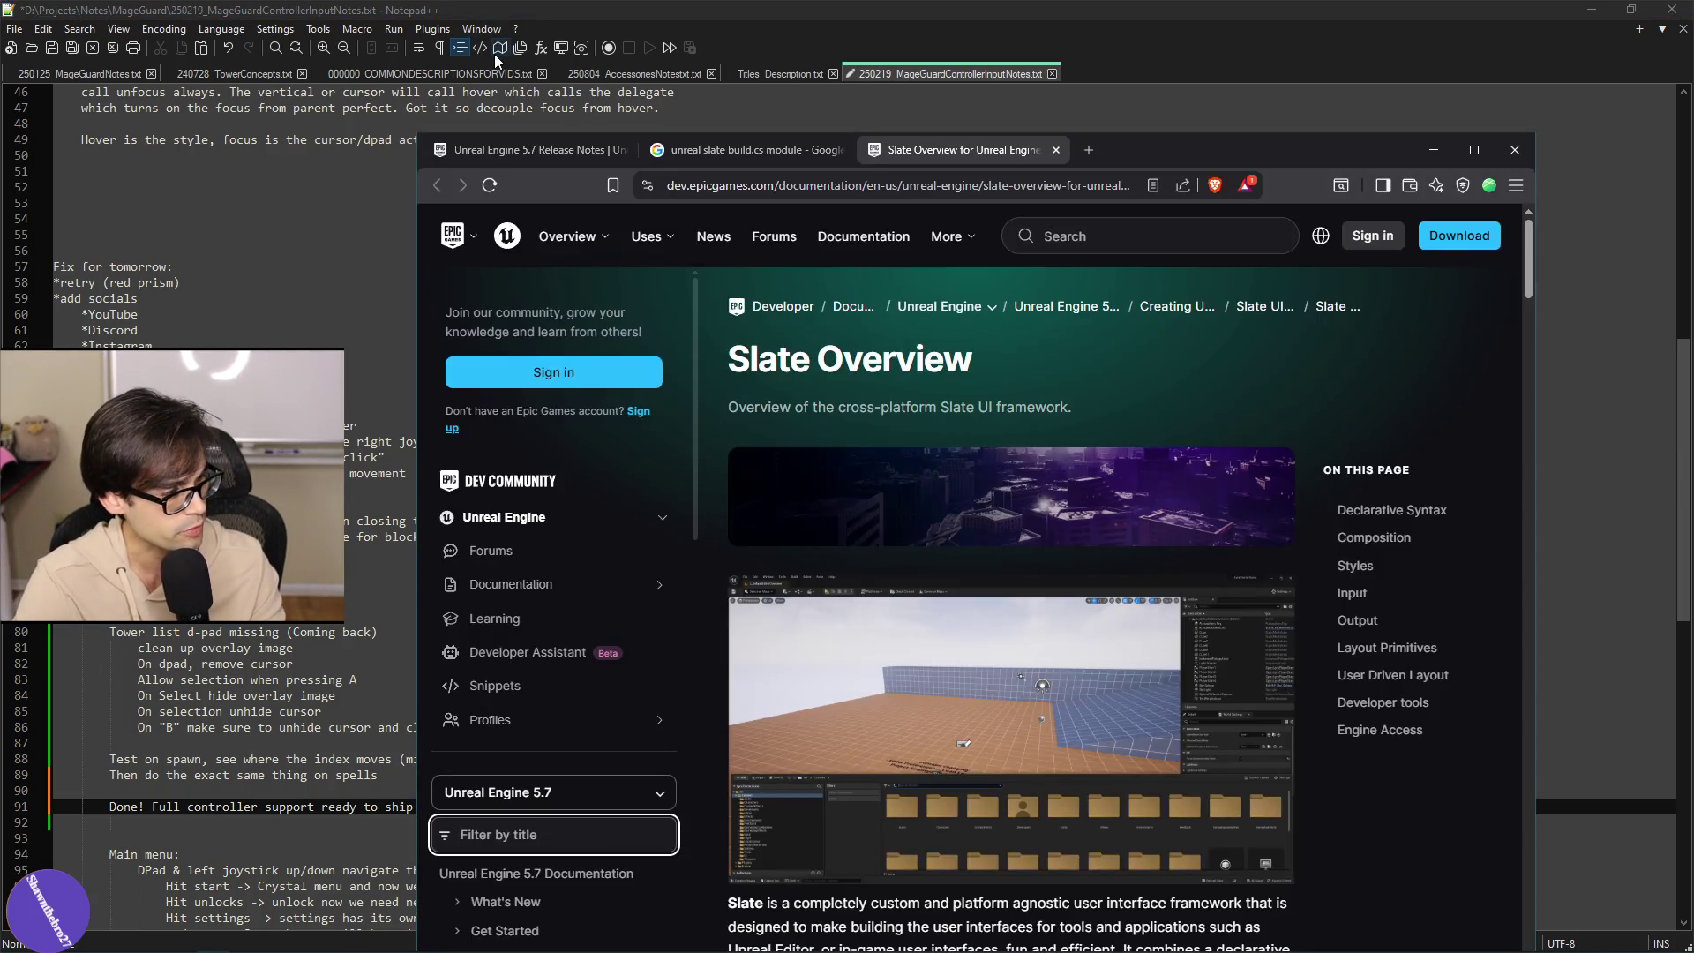
Search for 'linux c++ compiler' in a new Brave tab.
{"action": "left_click", "coordinate": [1087, 151]}
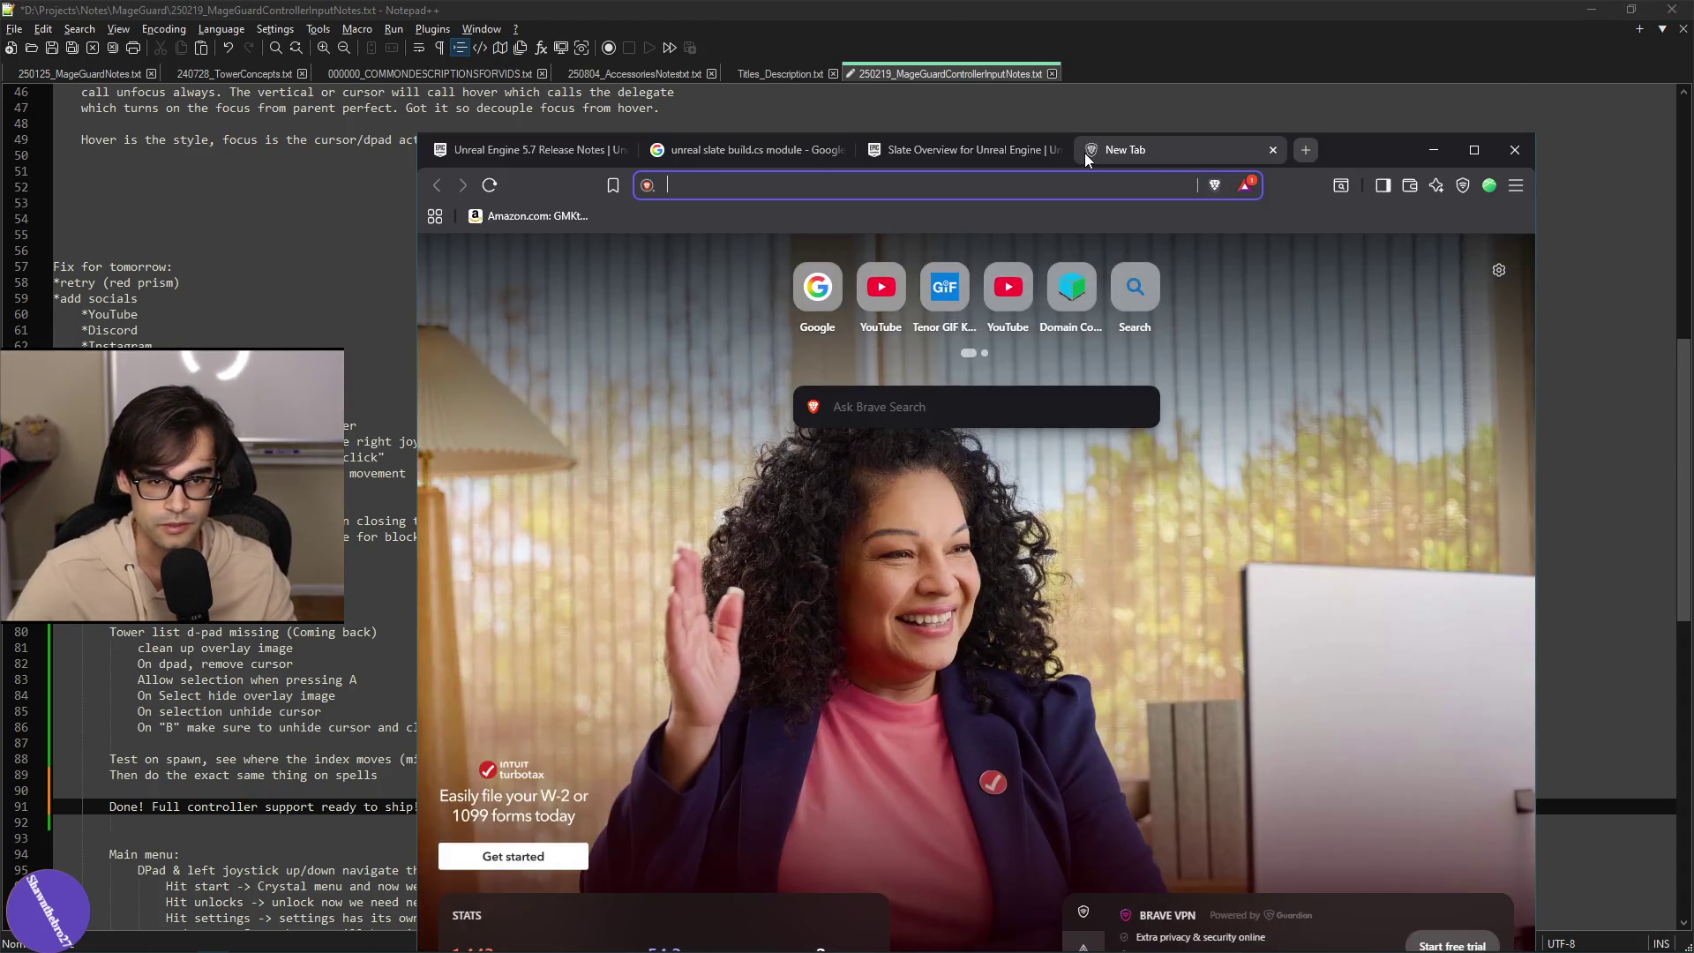
{"action": "type", "text": "l"}
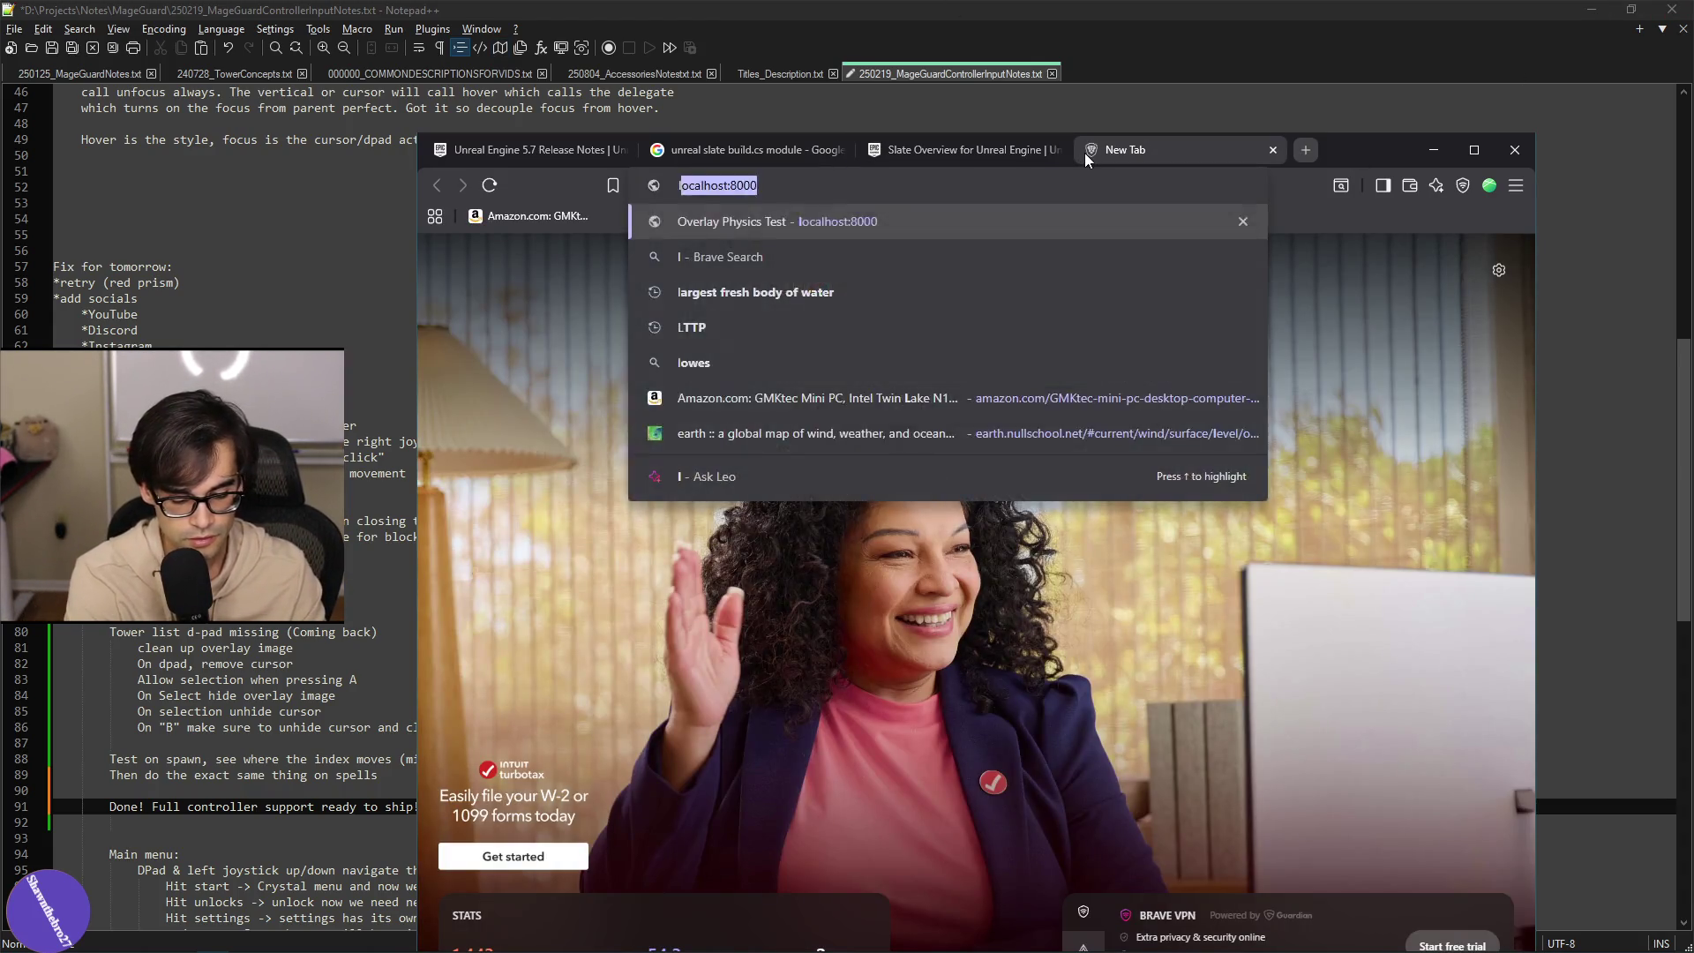
{"action": "type", "text": "inux c++ "}
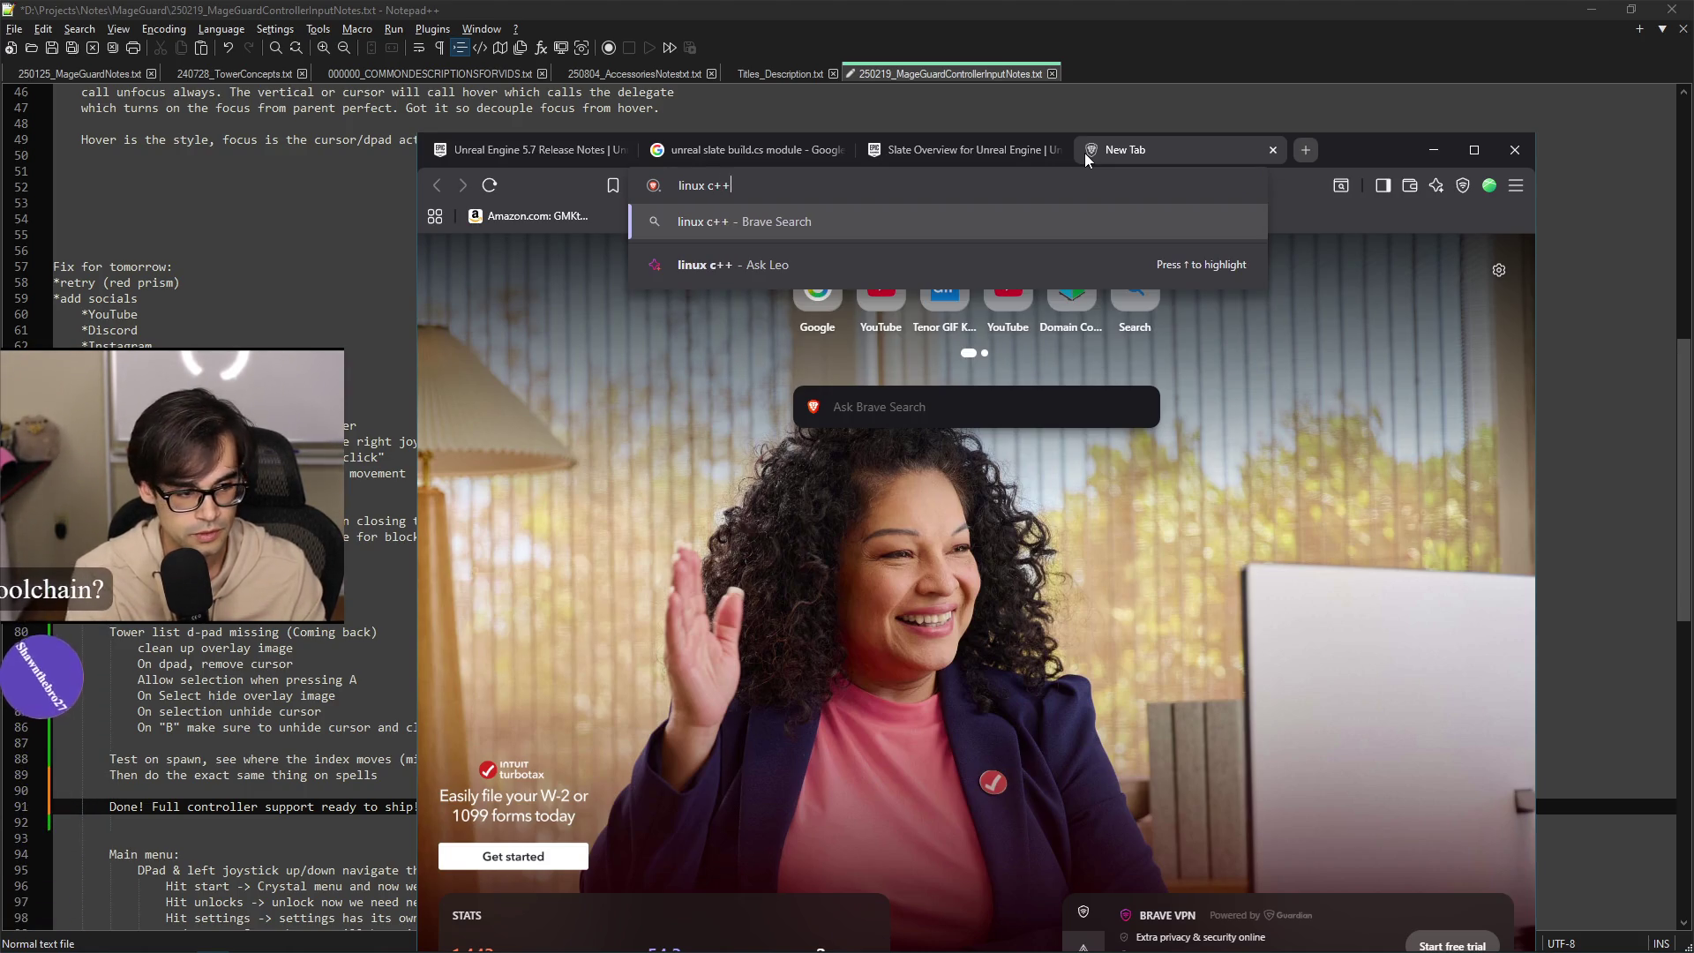
{"action": "type", "text": "compiler"}
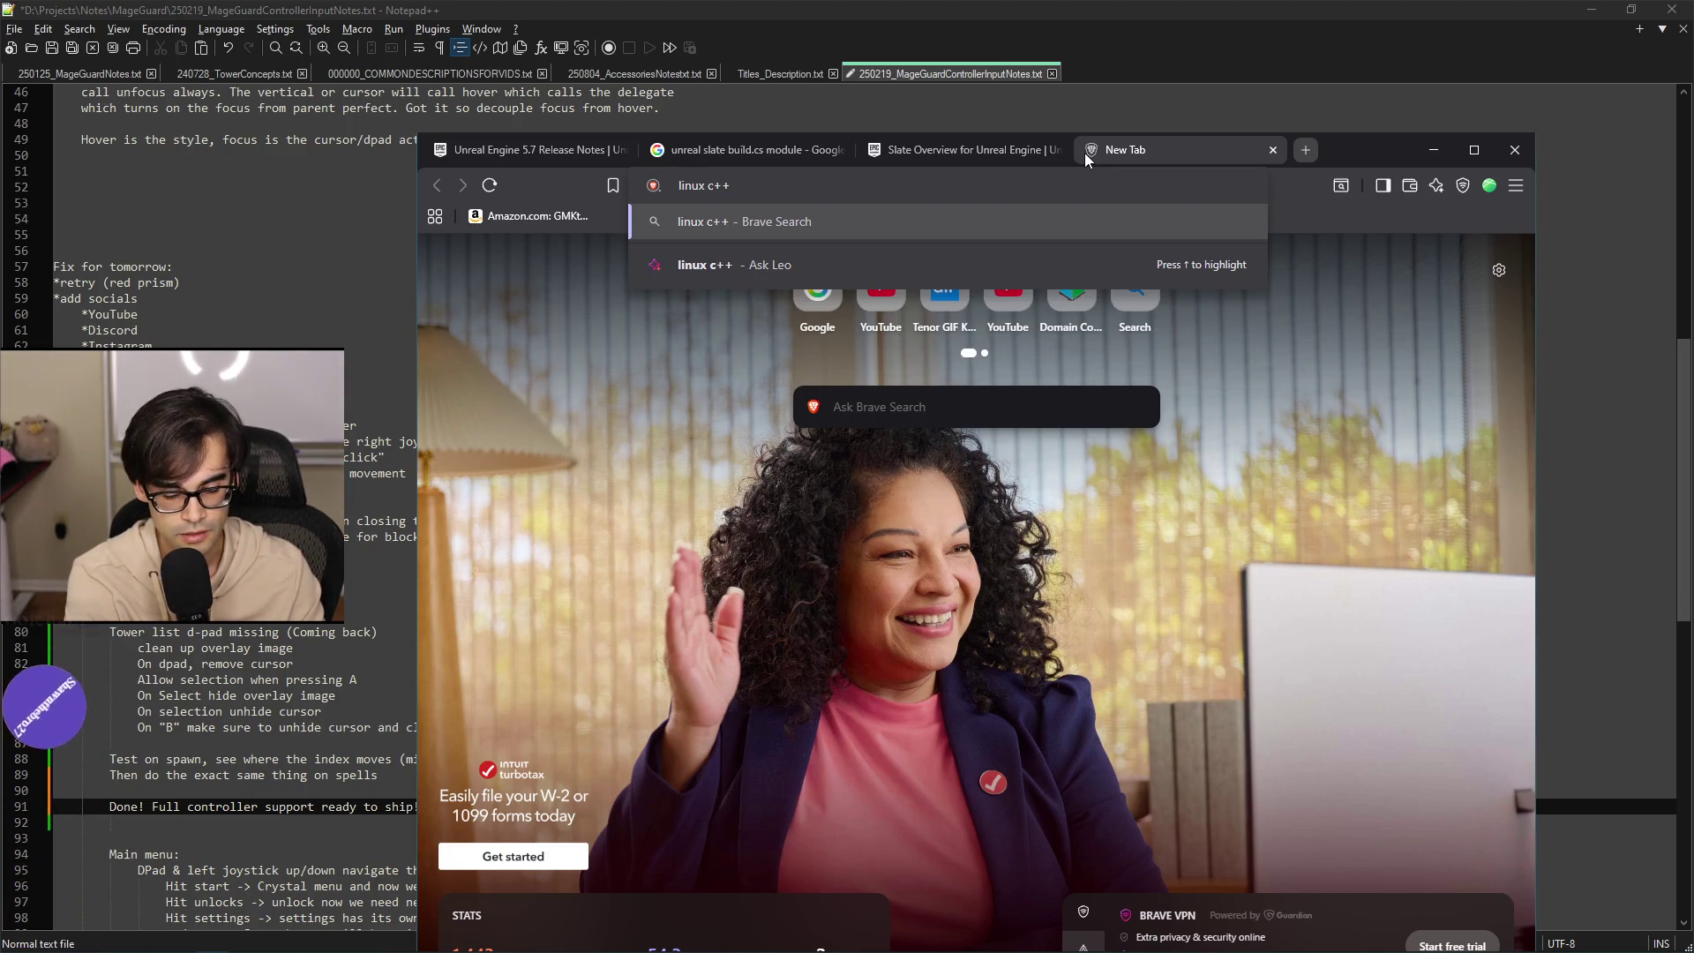
{"action": "key", "text": "Return"}
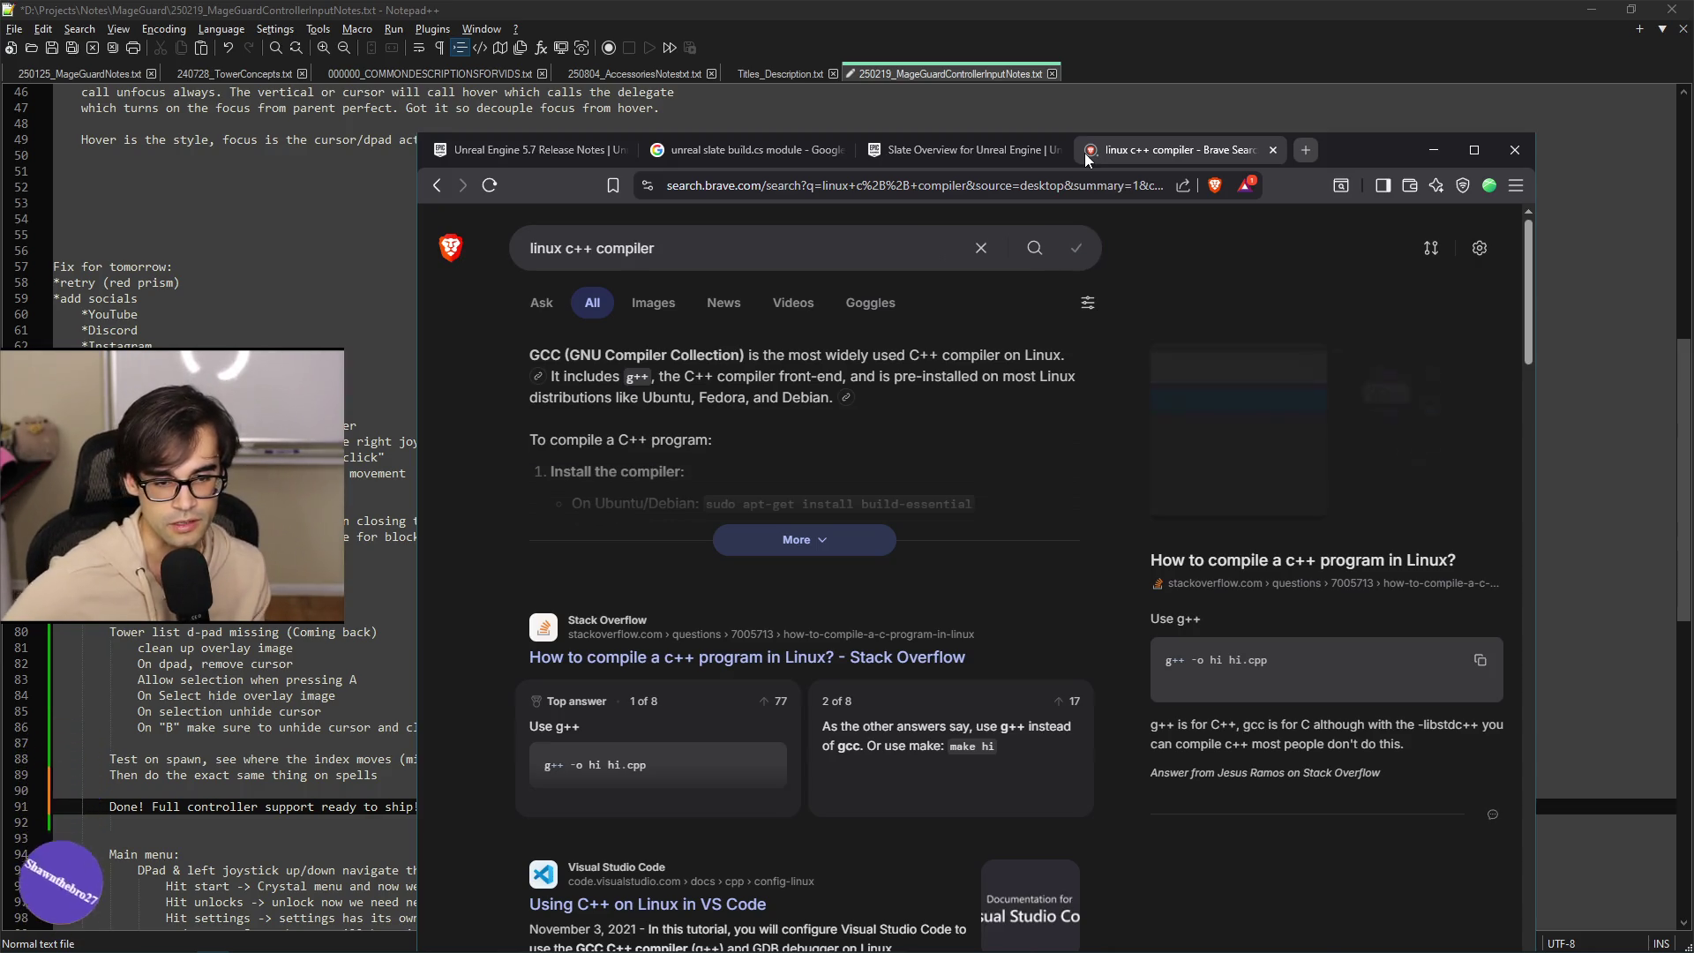
Expand the AI summary and read through its g++ main.cpp -o main compile steps.
{"action": "left_click", "coordinate": [820, 548]}
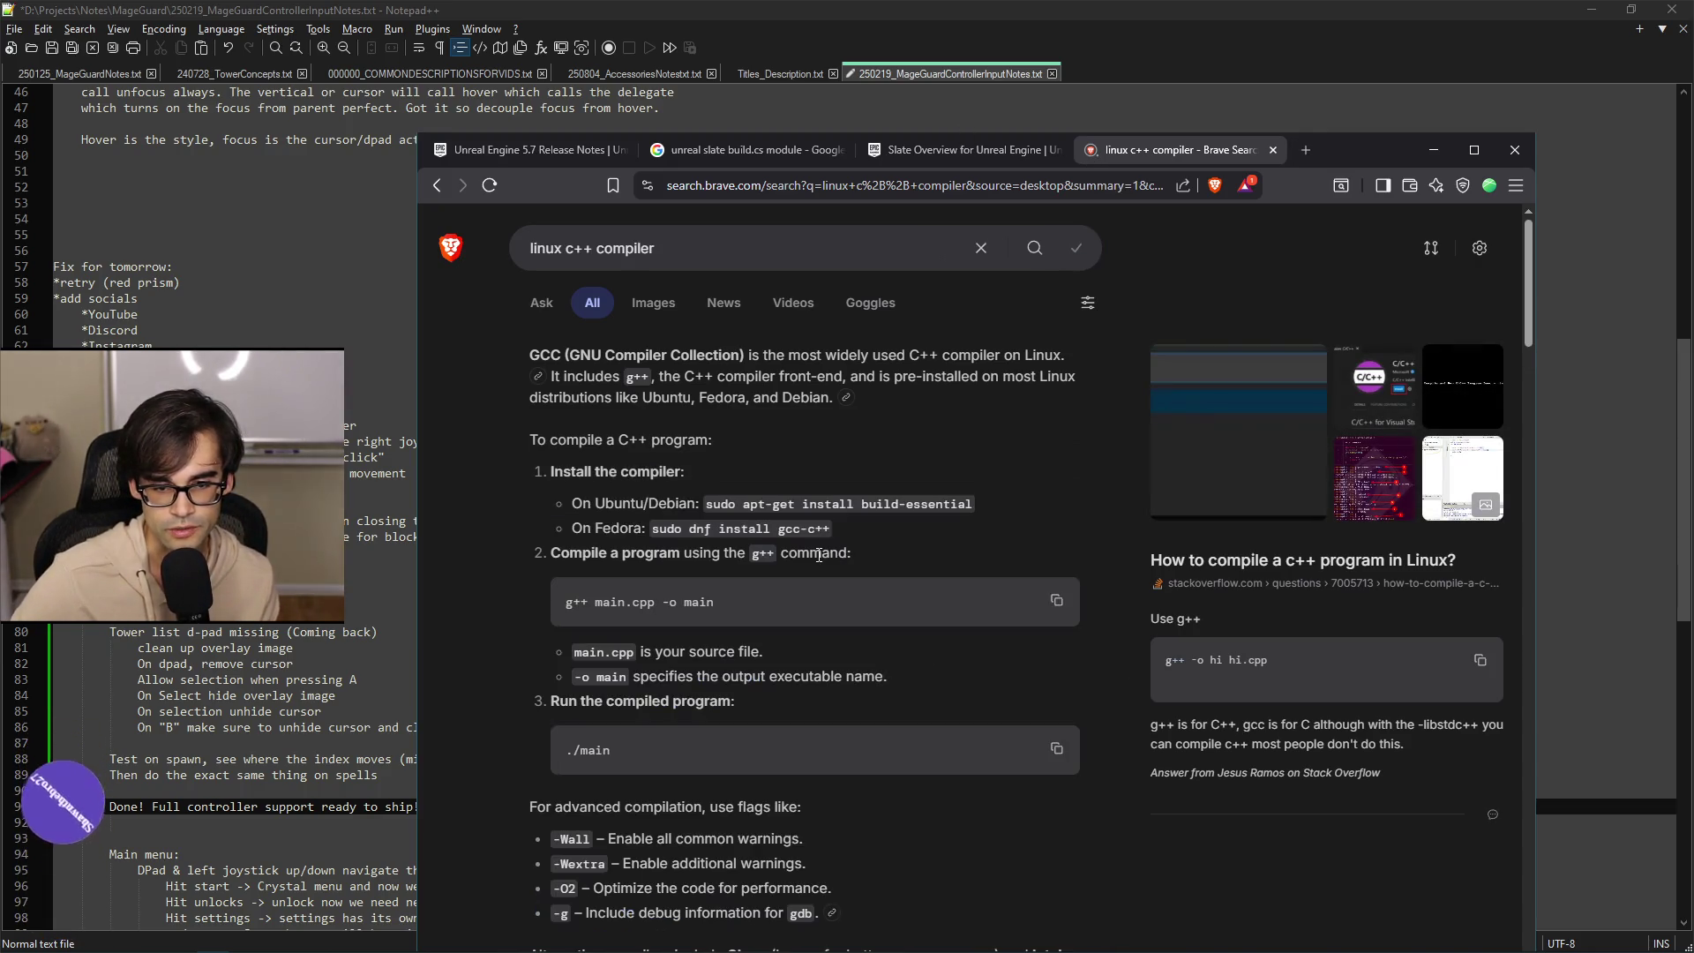
{"action": "scroll", "coordinate": [1023, 601], "scroll_direction": "down", "scroll_amount": 8}
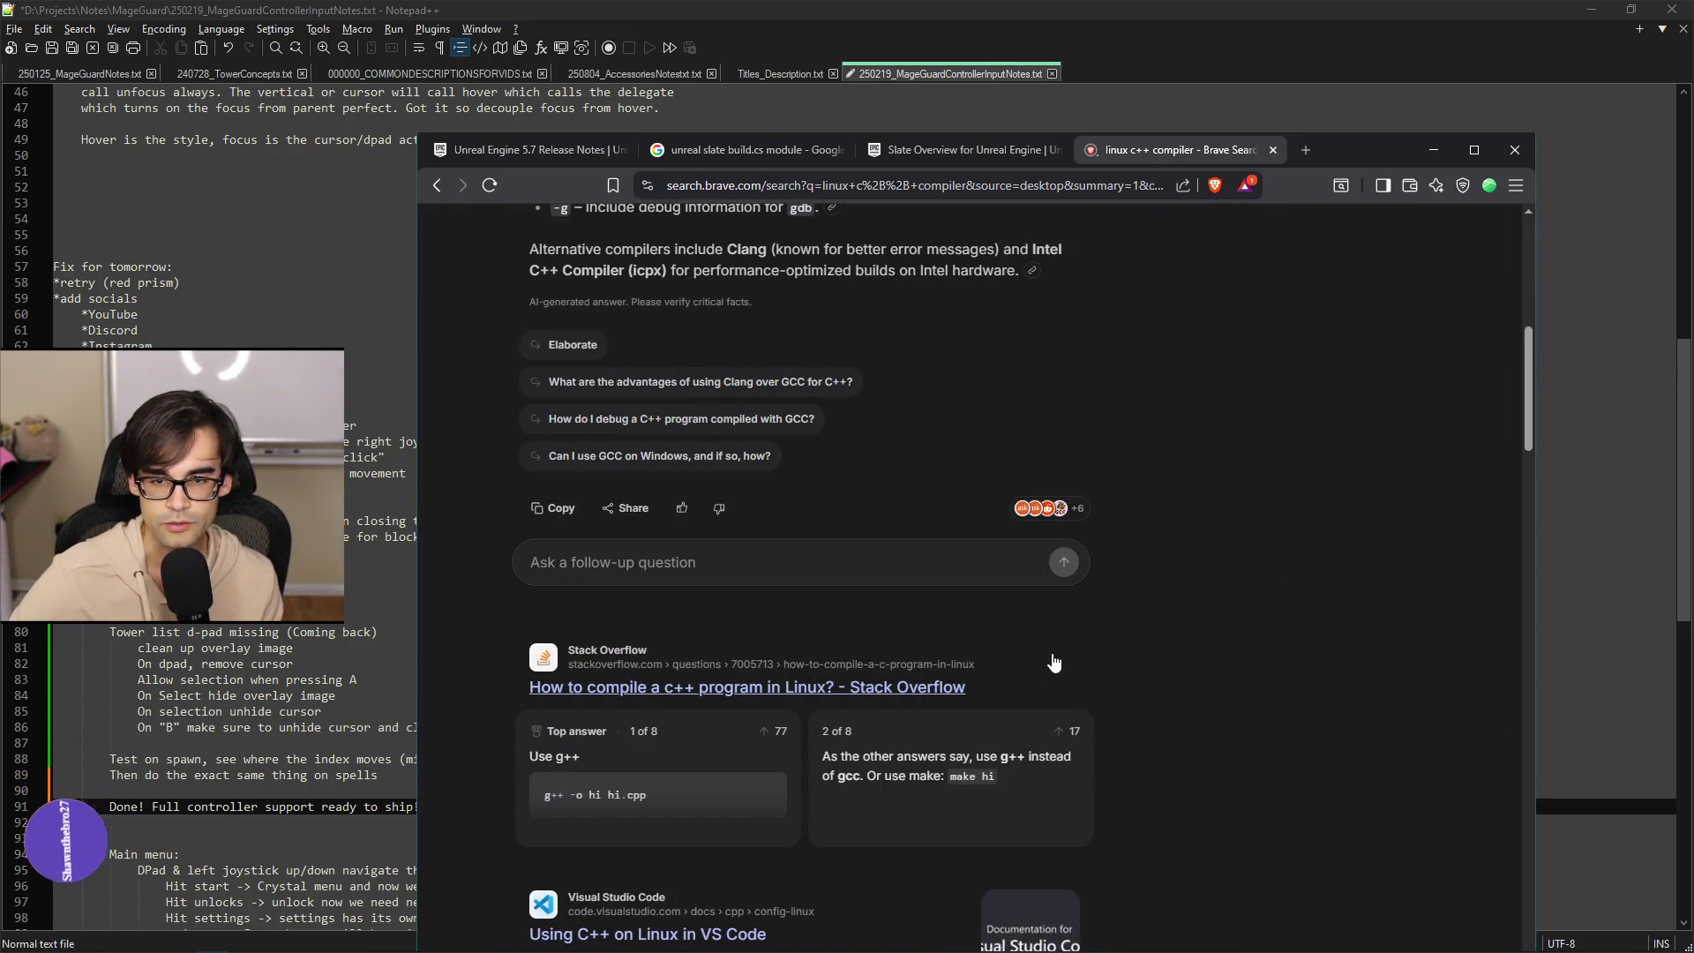
{"action": "scroll", "coordinate": [1079, 666], "scroll_direction": "down", "scroll_amount": 6}
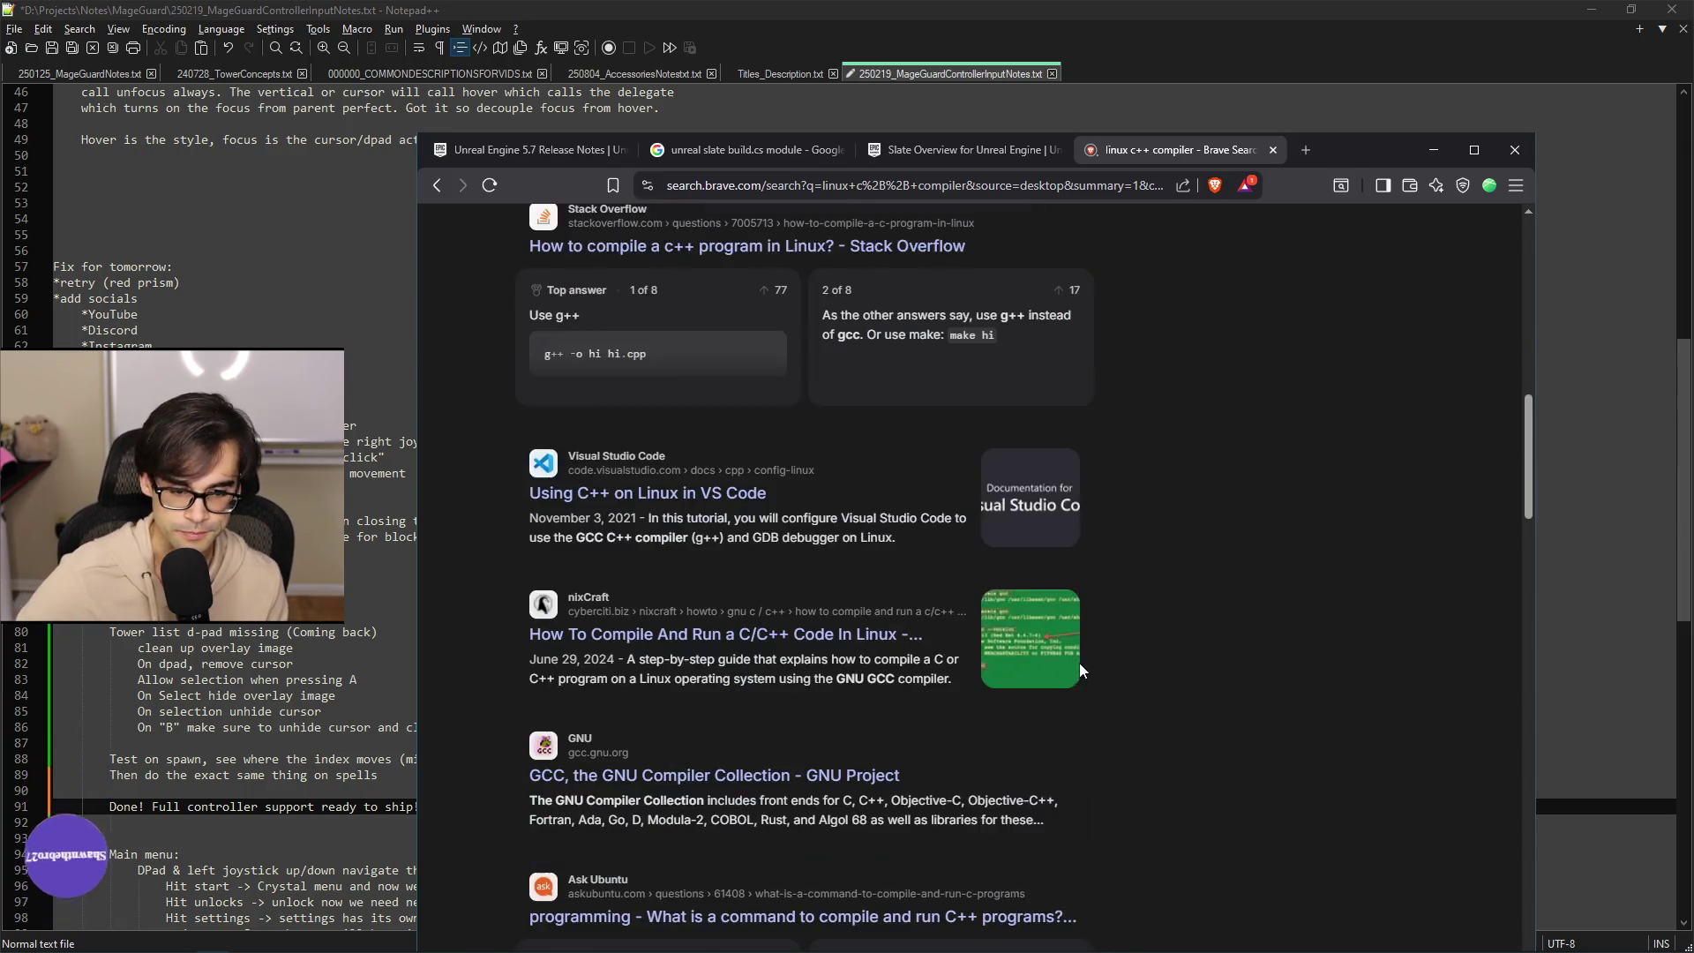
{"action": "scroll", "coordinate": [1077, 665], "scroll_direction": "down", "scroll_amount": 1}
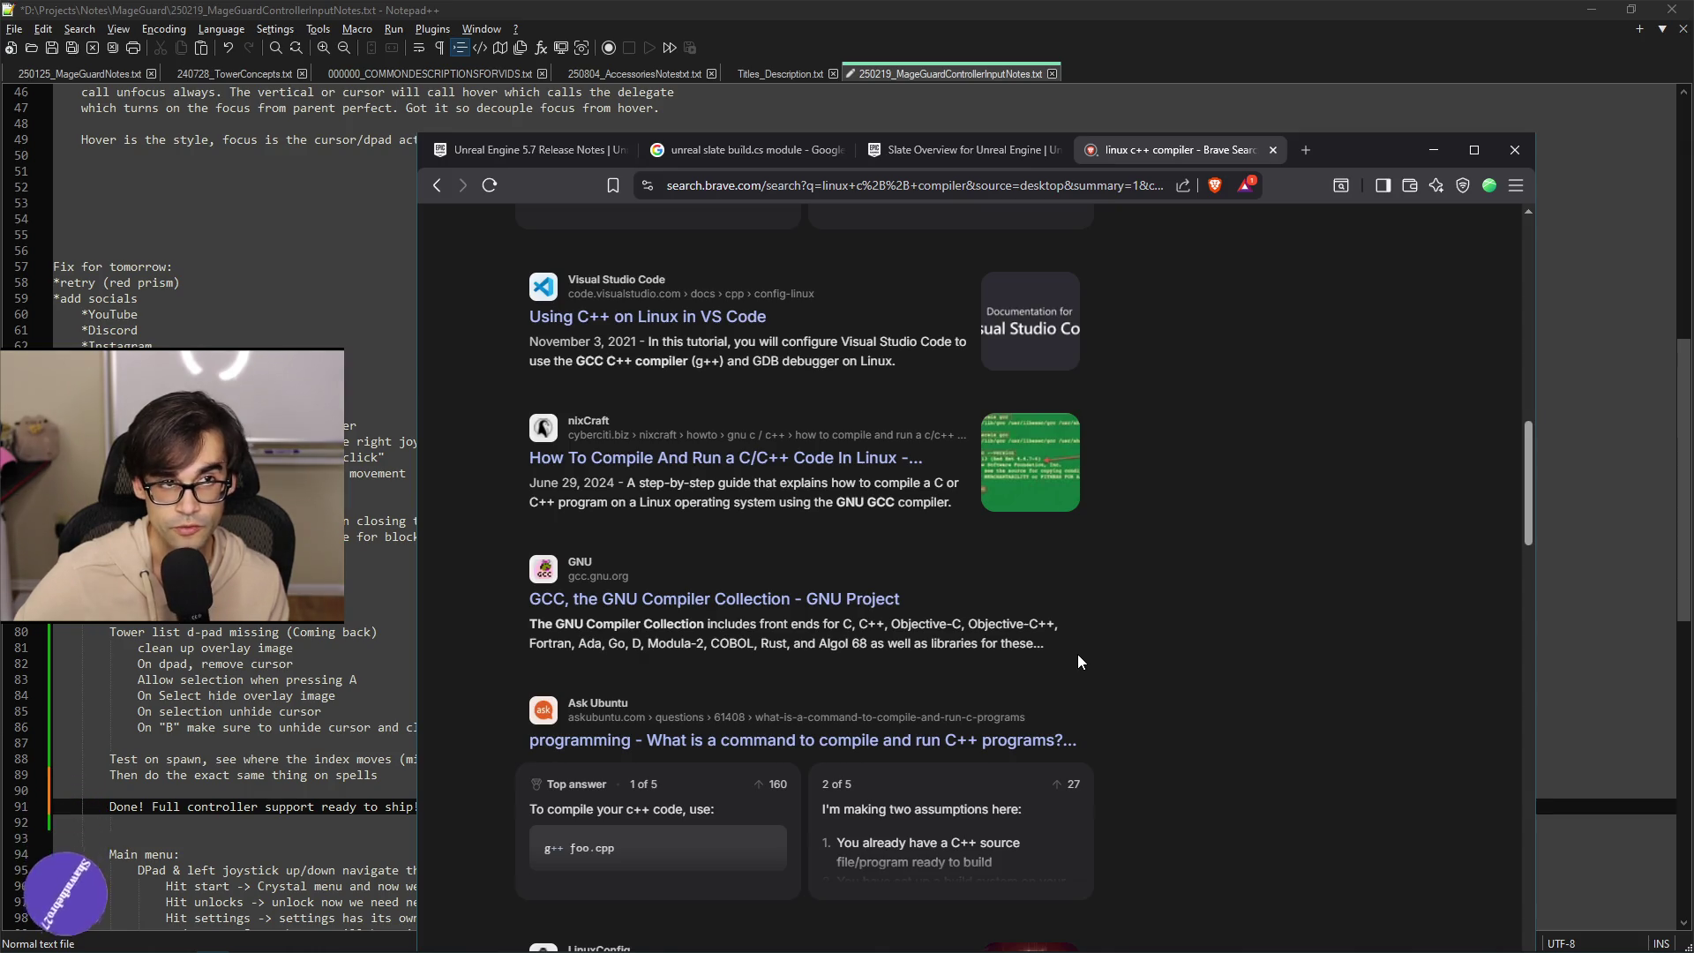
{"action": "scroll", "coordinate": [1062, 658], "scroll_direction": "up", "scroll_amount": 3}
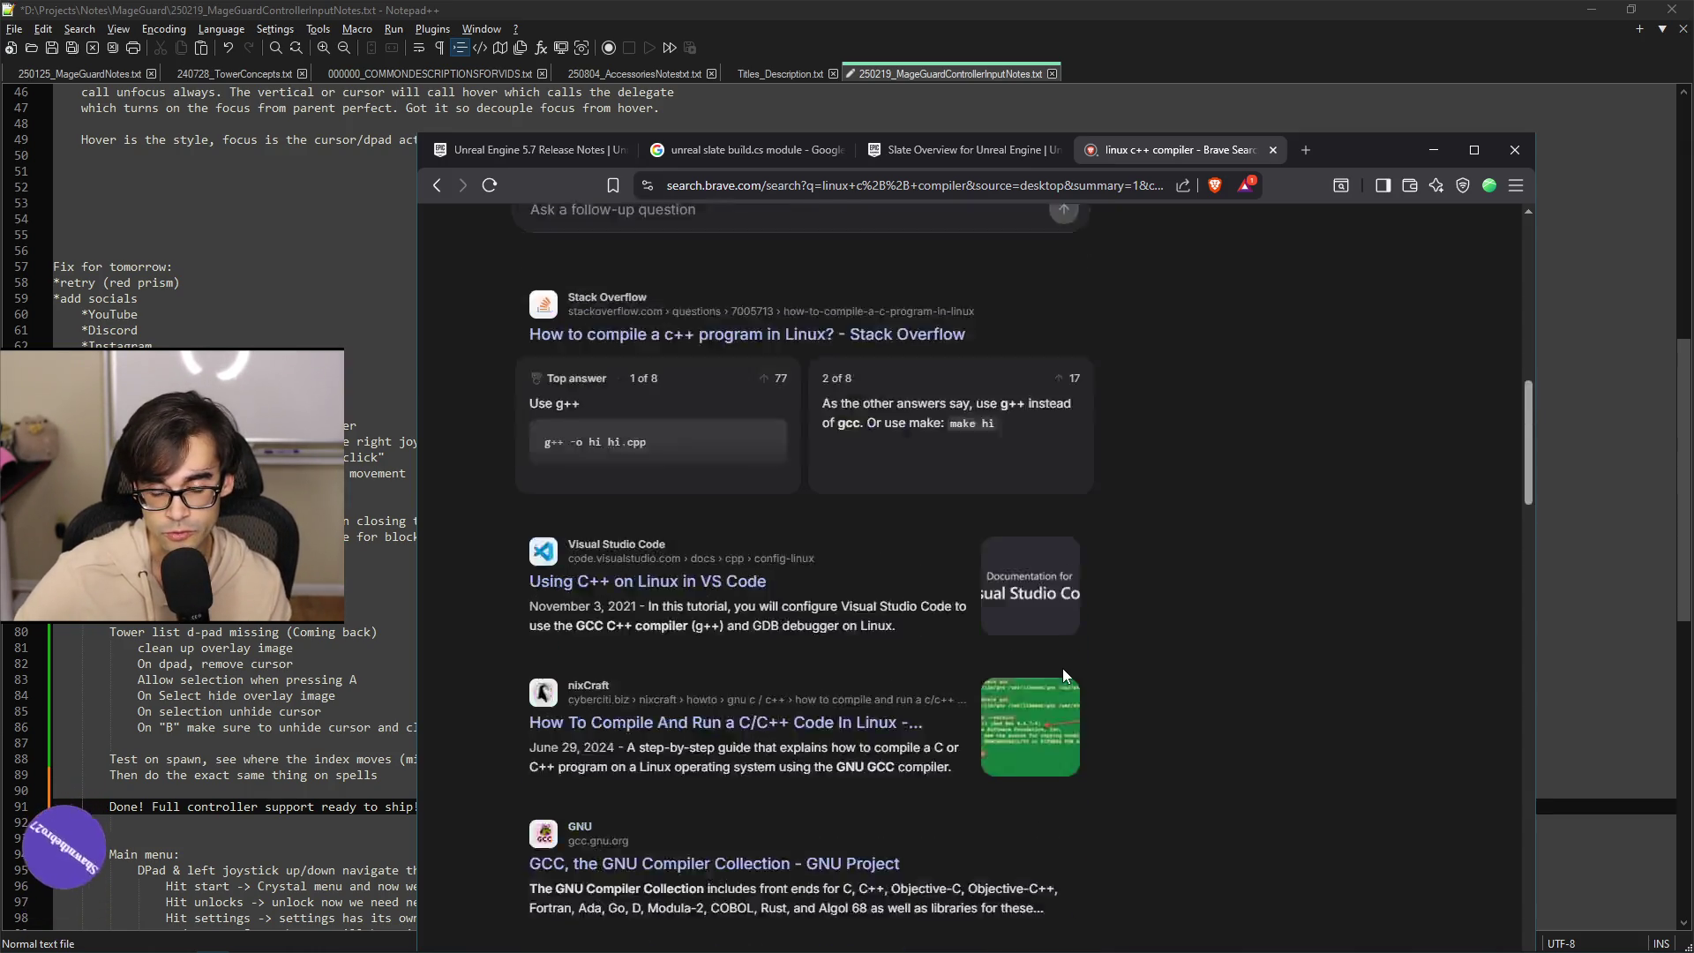
{"action": "scroll", "coordinate": [1062, 669], "scroll_direction": "up", "scroll_amount": 10}
{"action": "scroll", "coordinate": [1062, 668], "scroll_direction": "up", "scroll_amount": 4}
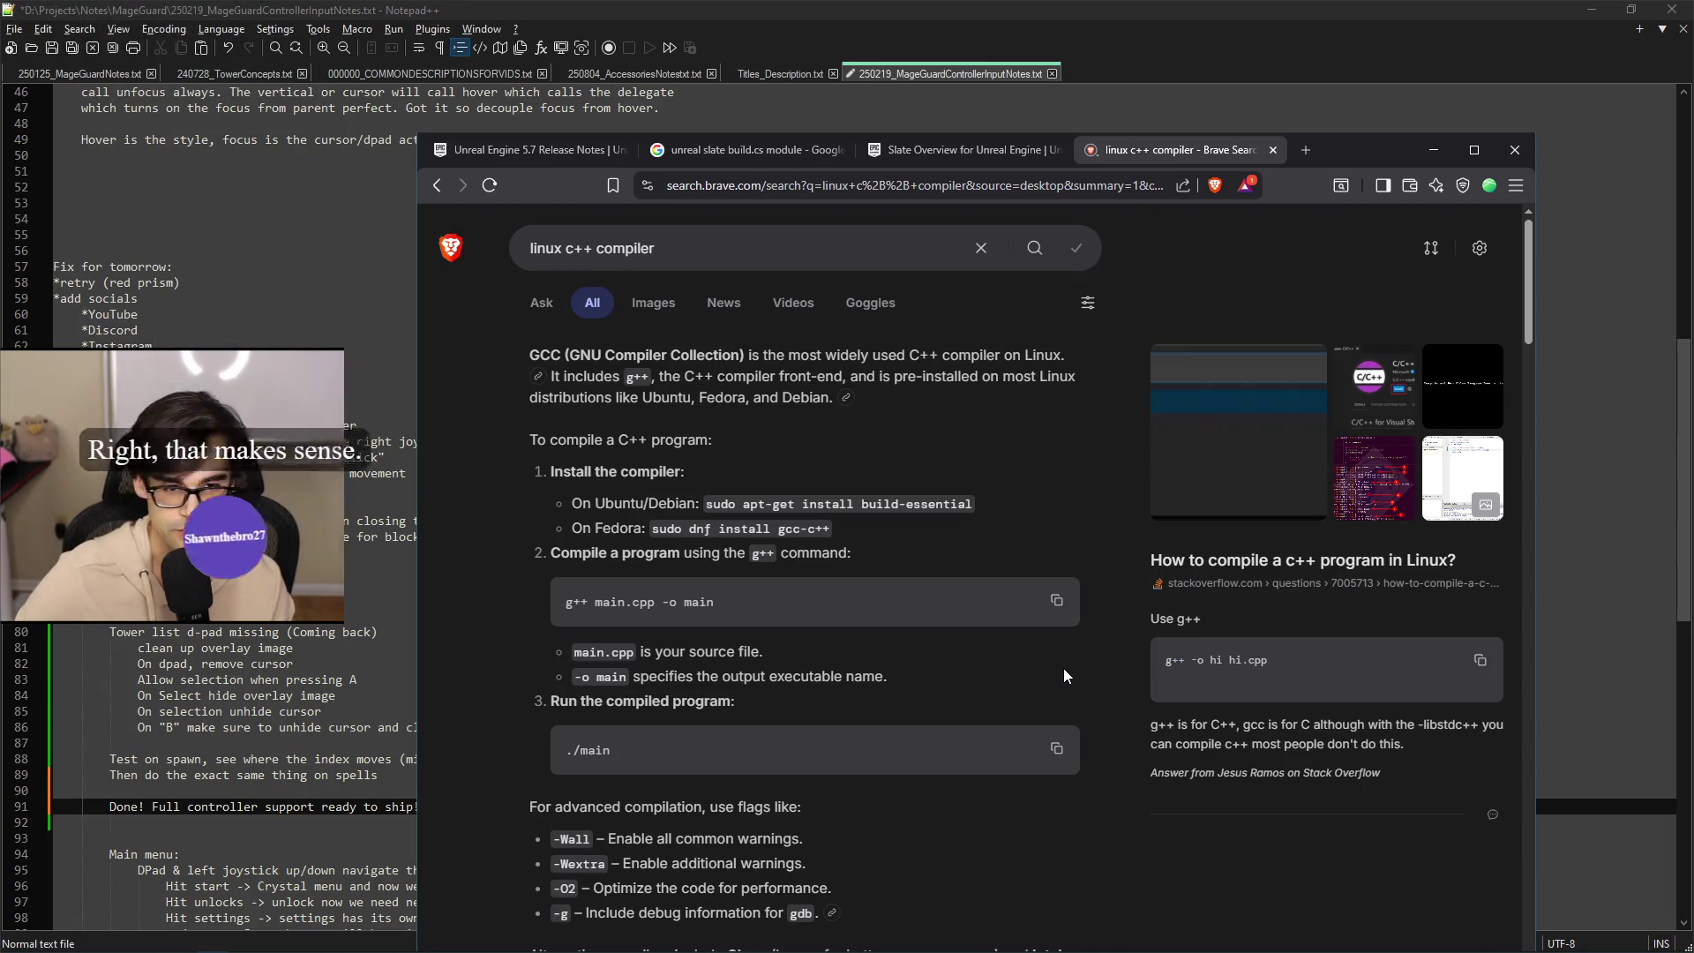